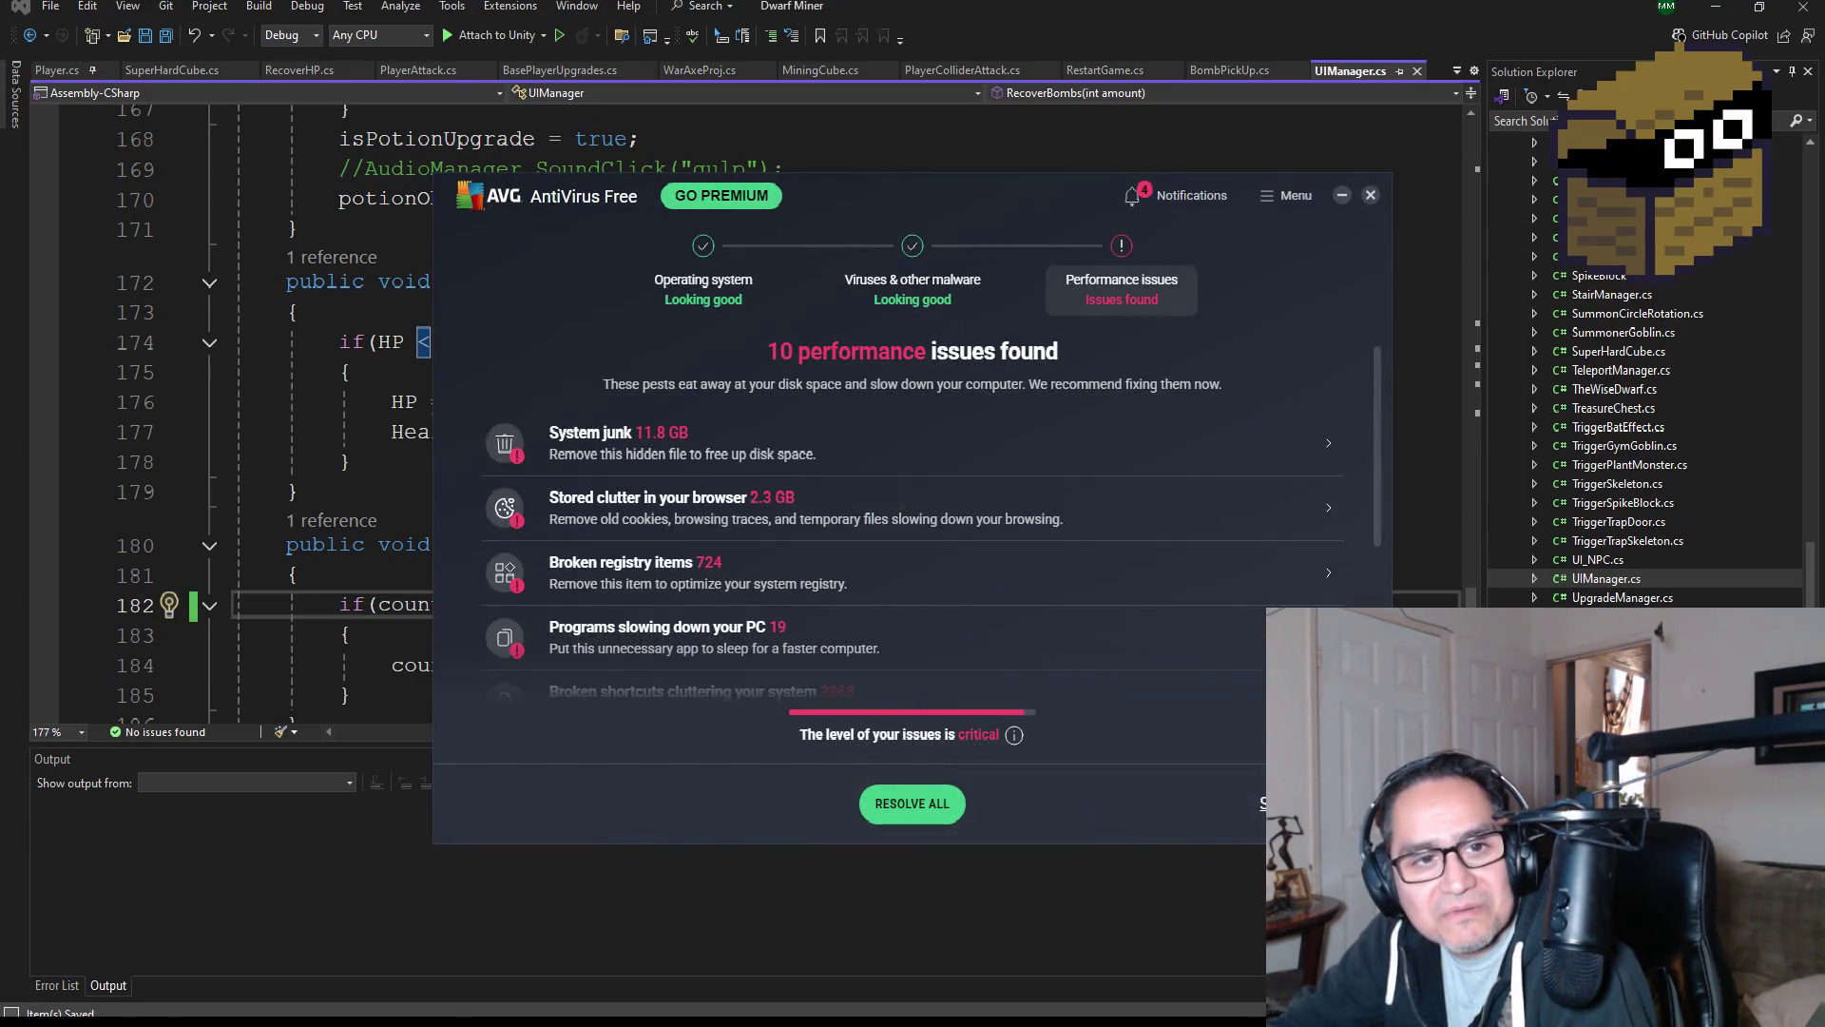
# Close the AVG antivirus pop-up, review RecoverBombs in UIManager.cs, then run the game in Unity.
pyautogui.click(1374, 198)
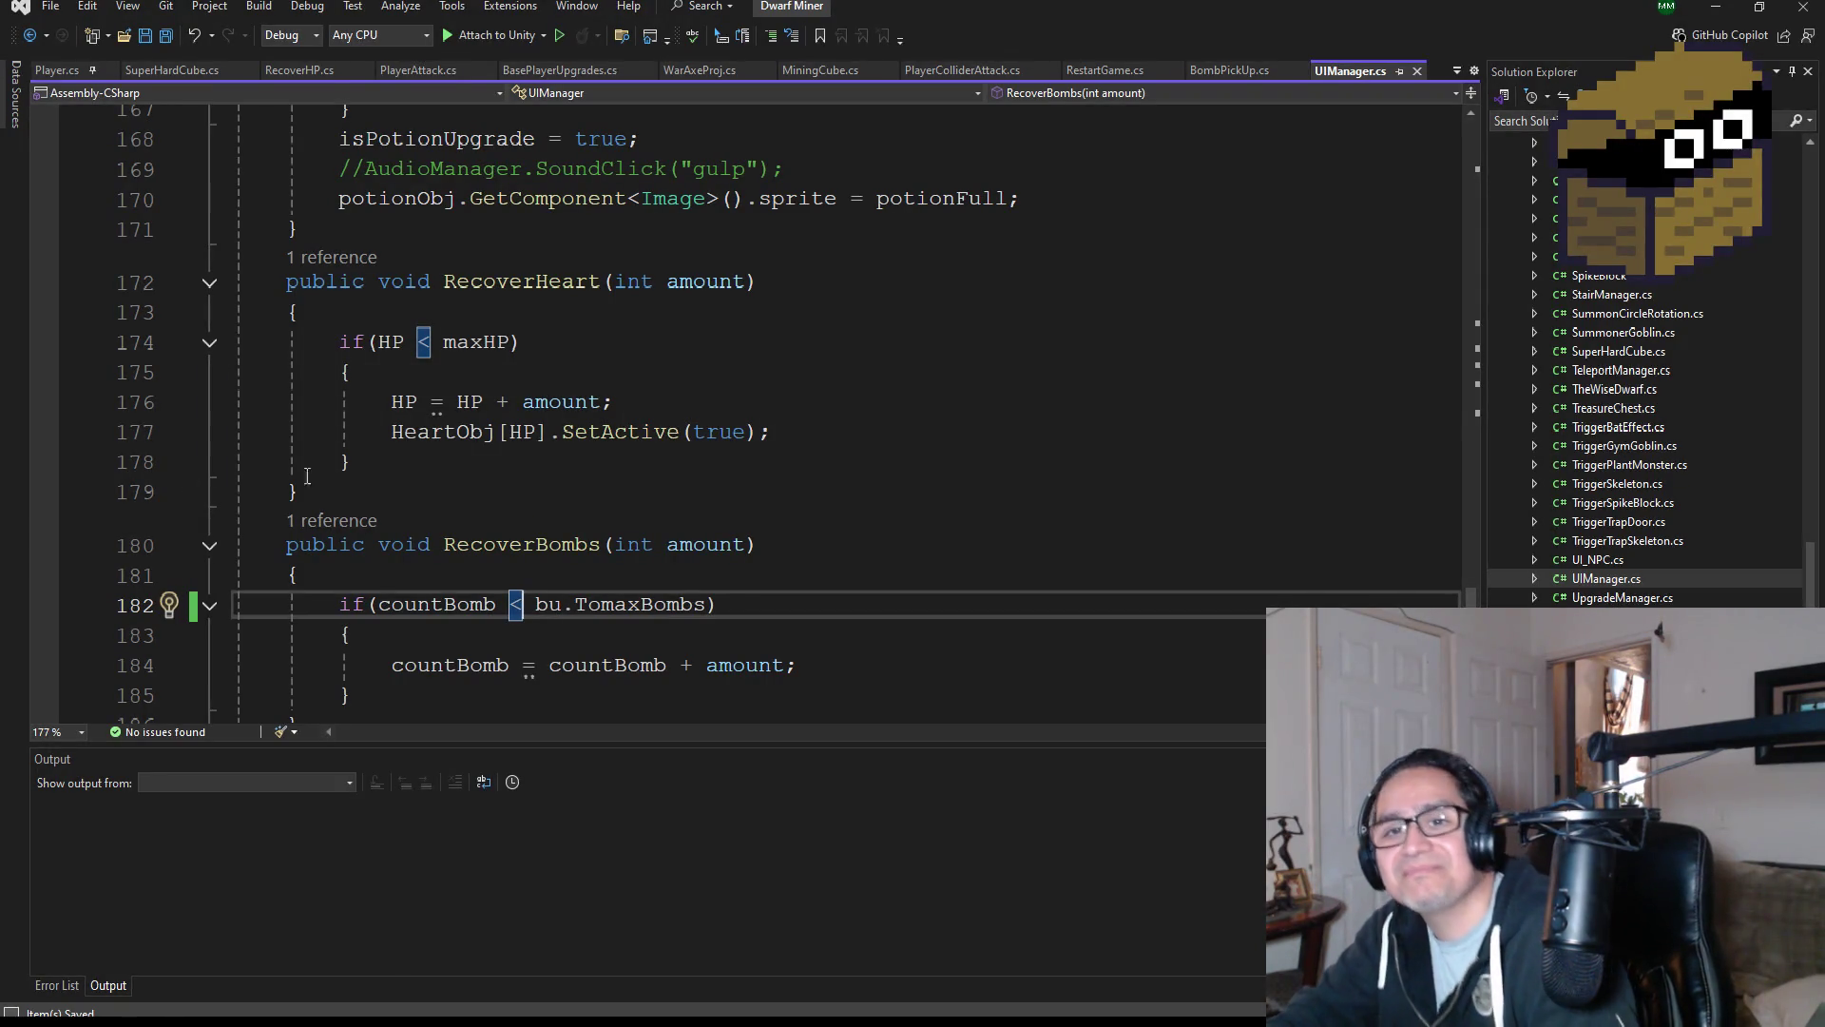
pyautogui.scroll(-2, 397, 328)
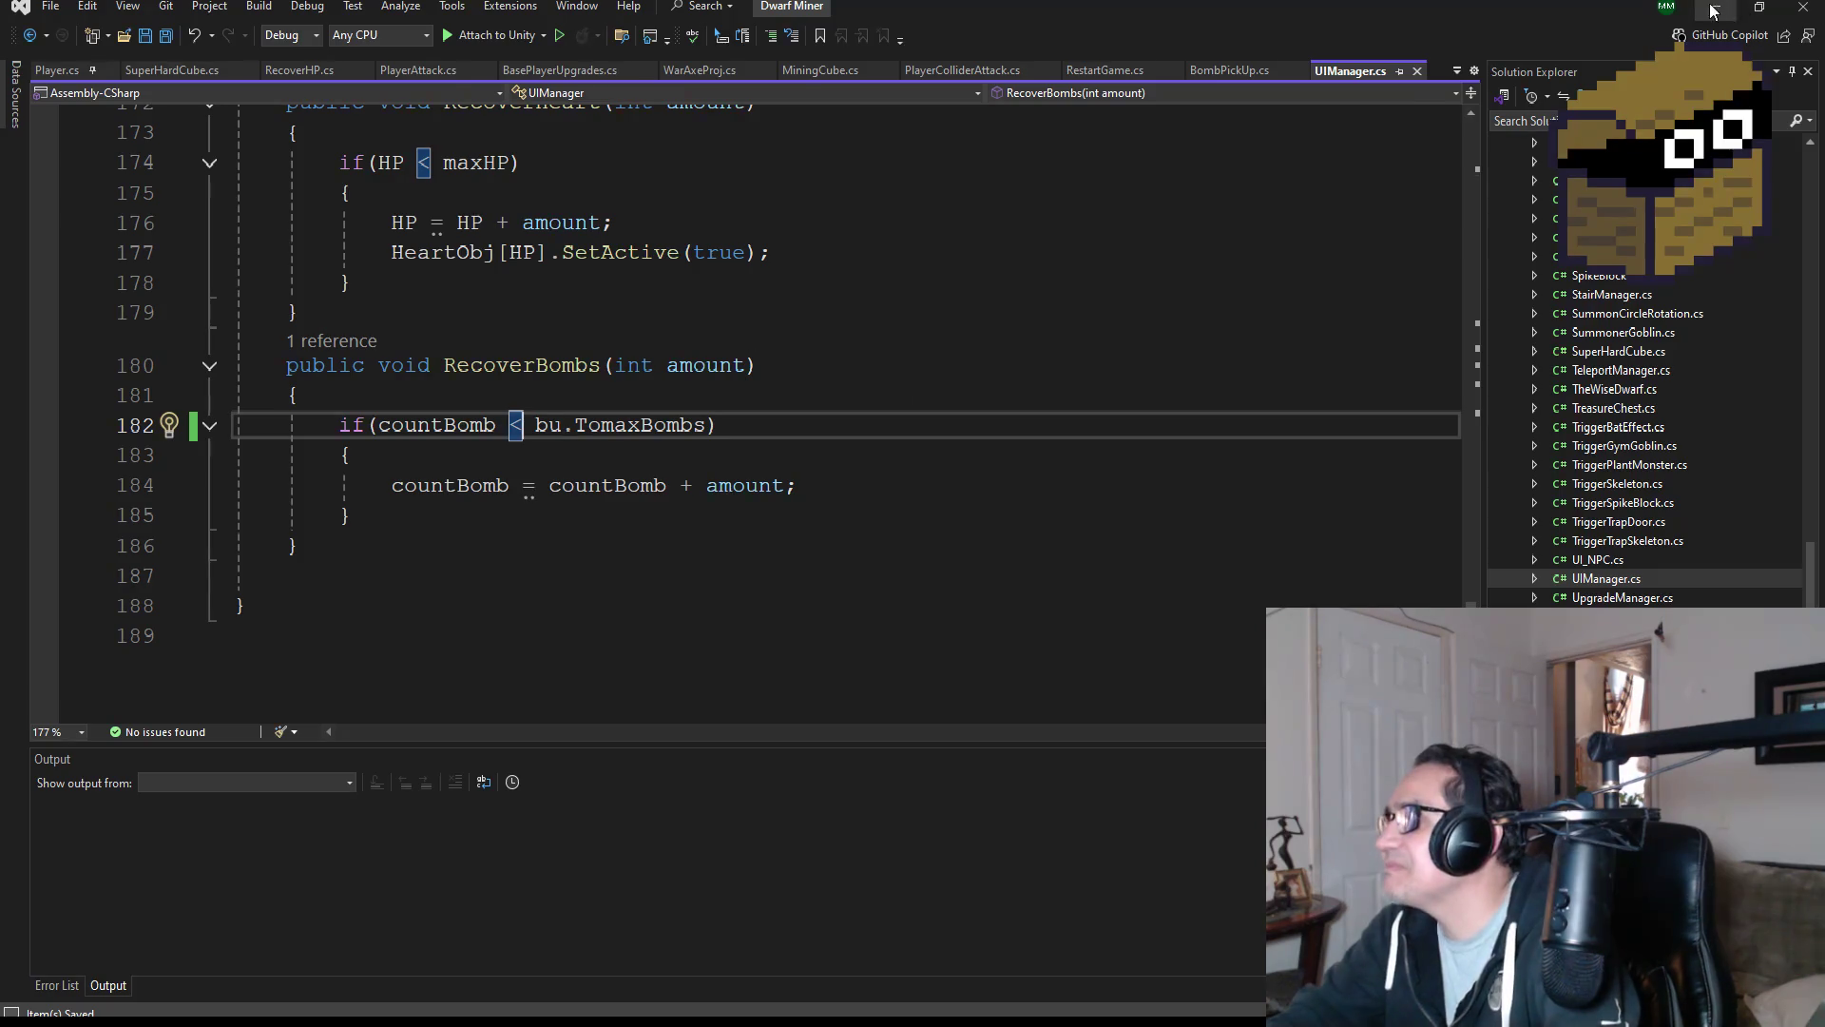
pyautogui.hotkey('alt', 'Tab')
pyautogui.click(882, 52)
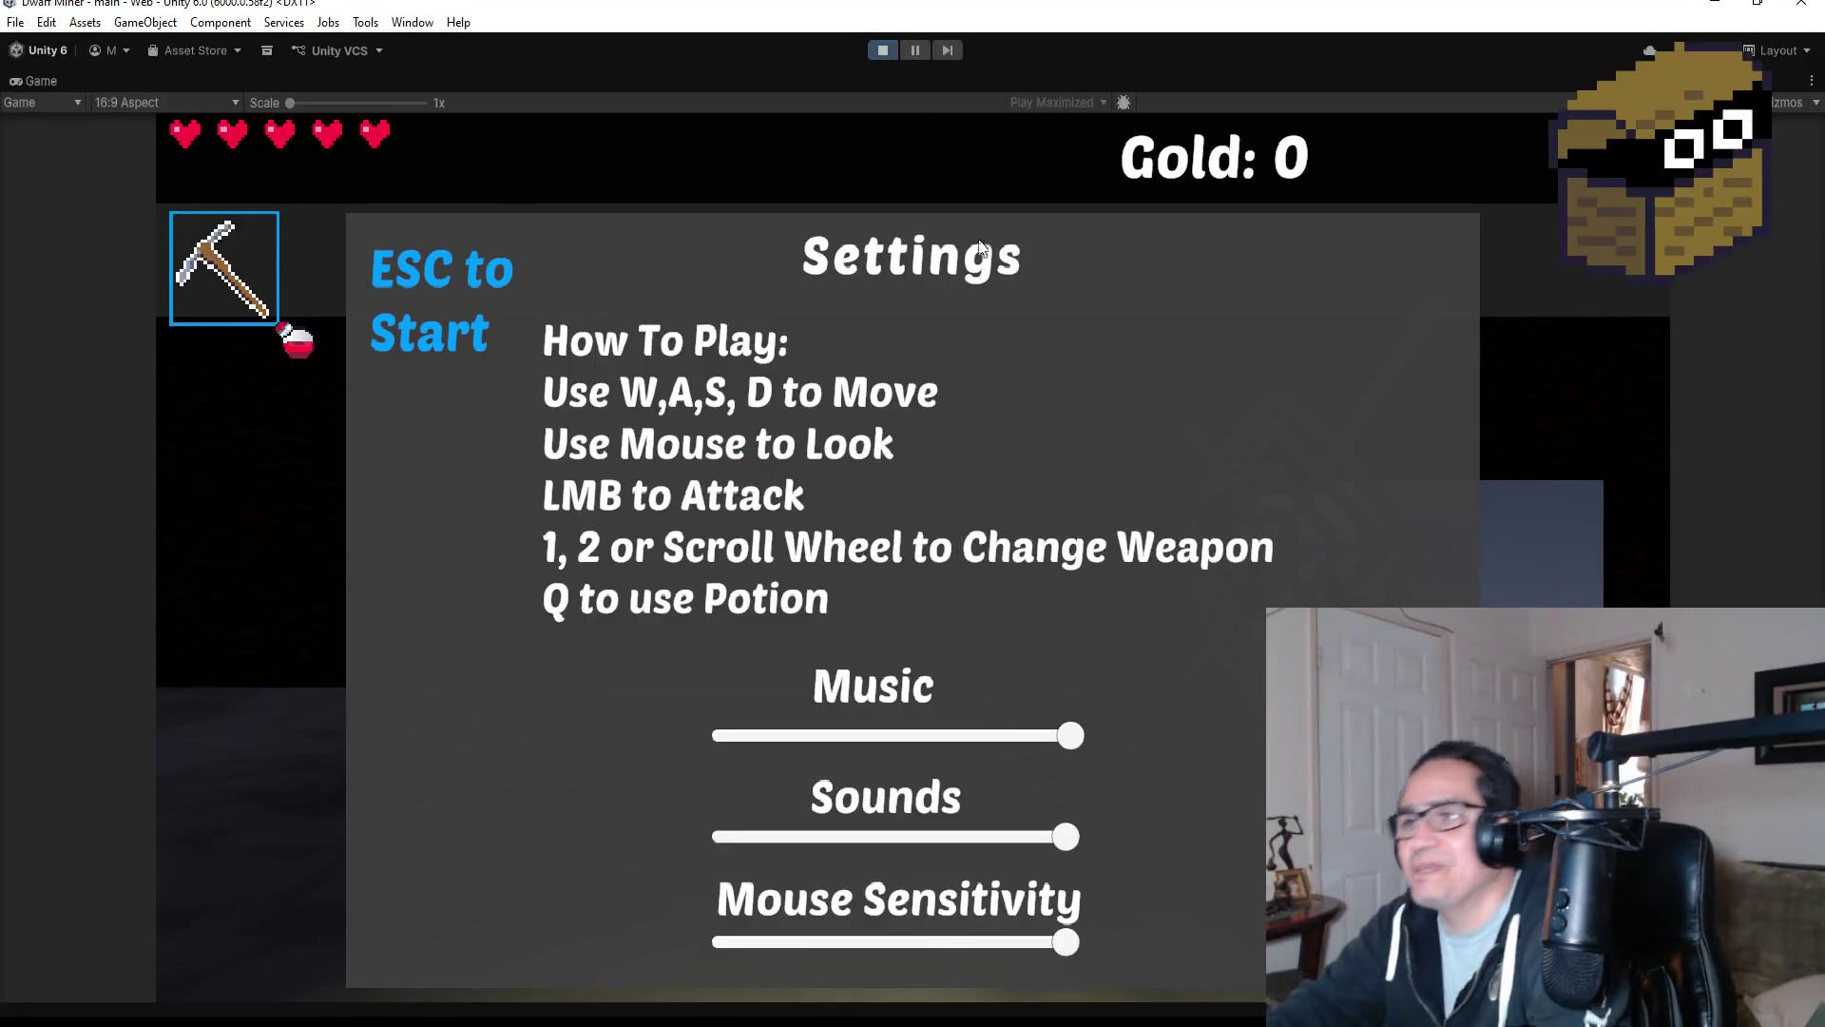
# Start the level, switch the held item to bombs and throw one at the wall.
pyautogui.press('Escape')
pyautogui.press('a')
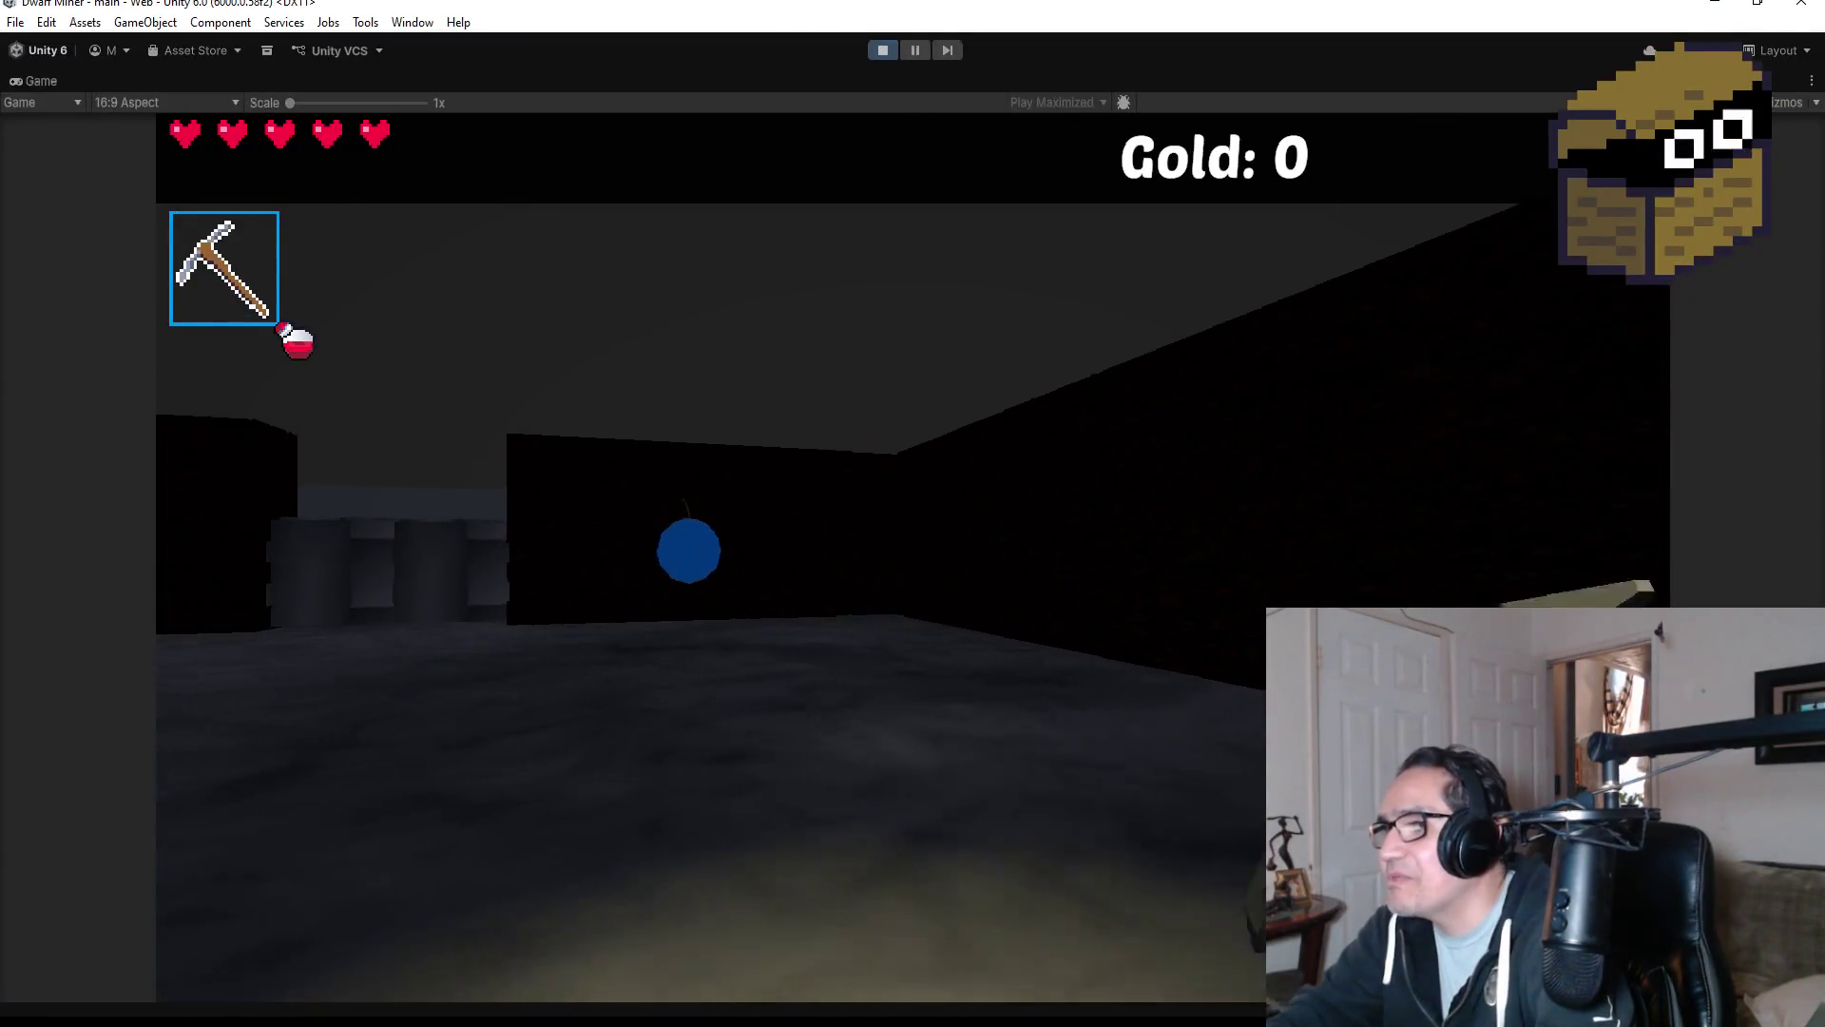
pyautogui.press('w')
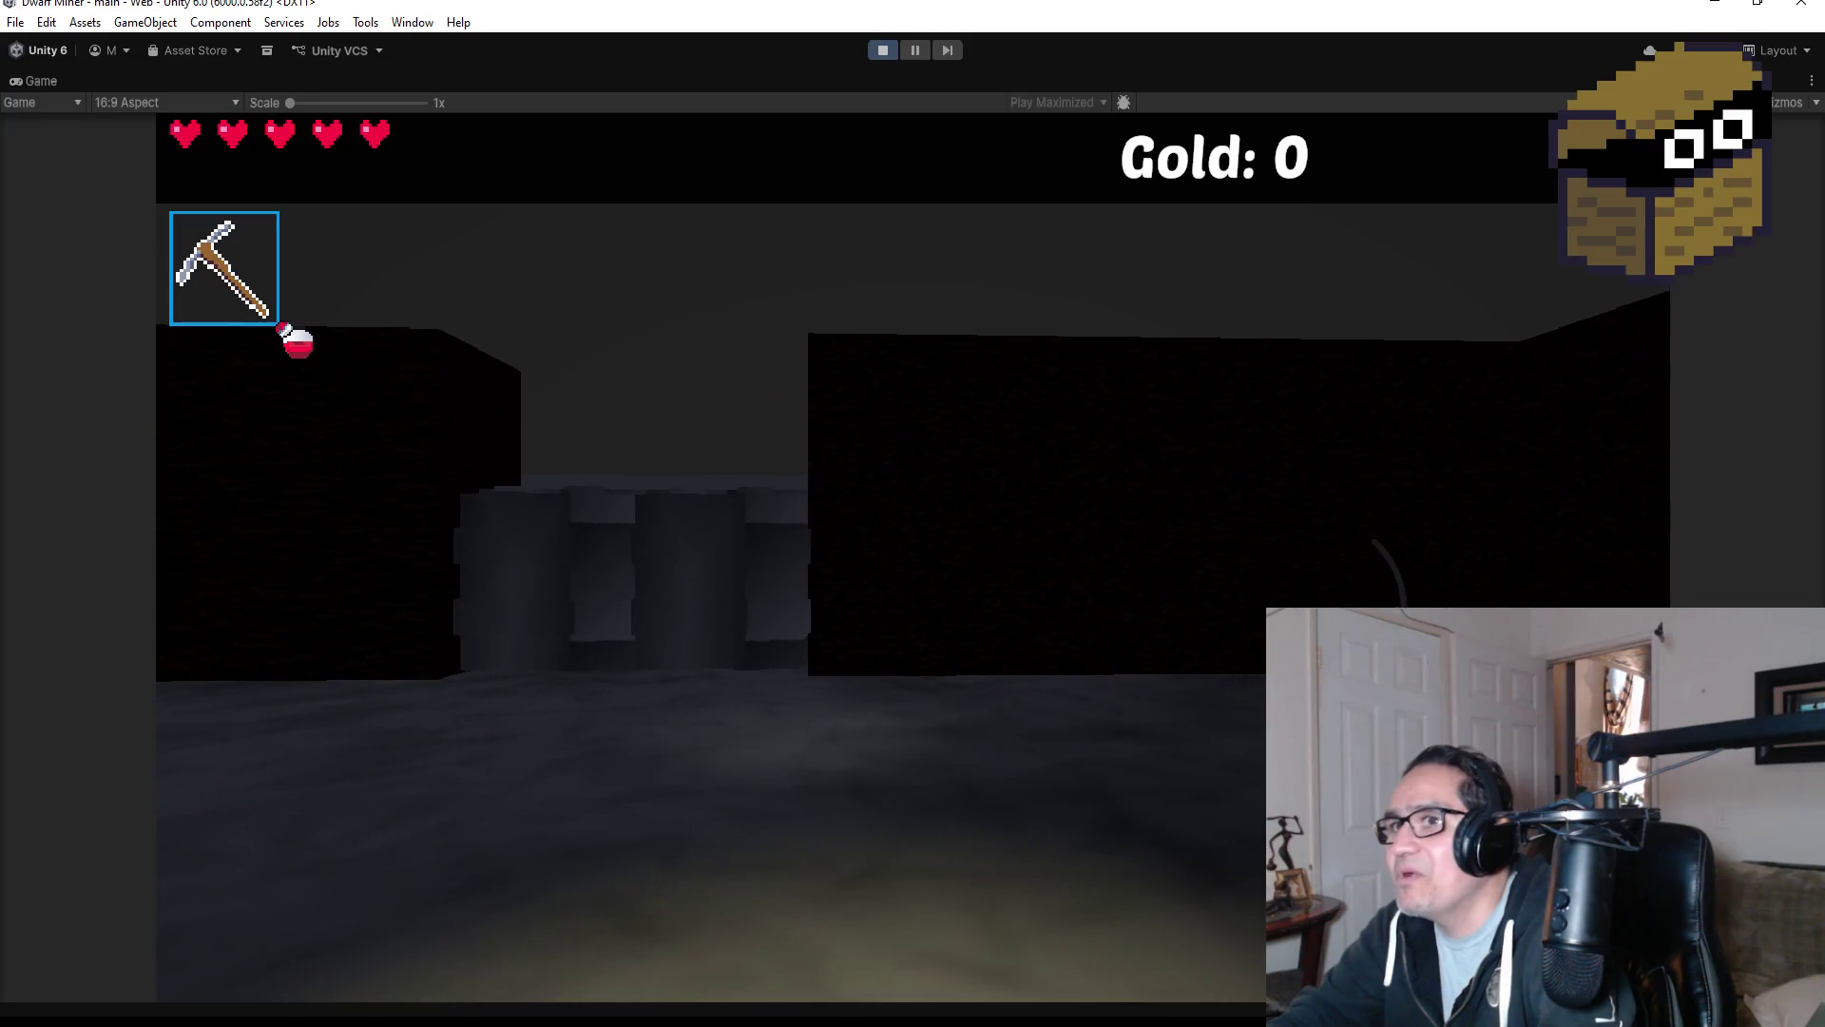
pyautogui.scroll(-1, 913, 514)
pyautogui.click(912, 514)
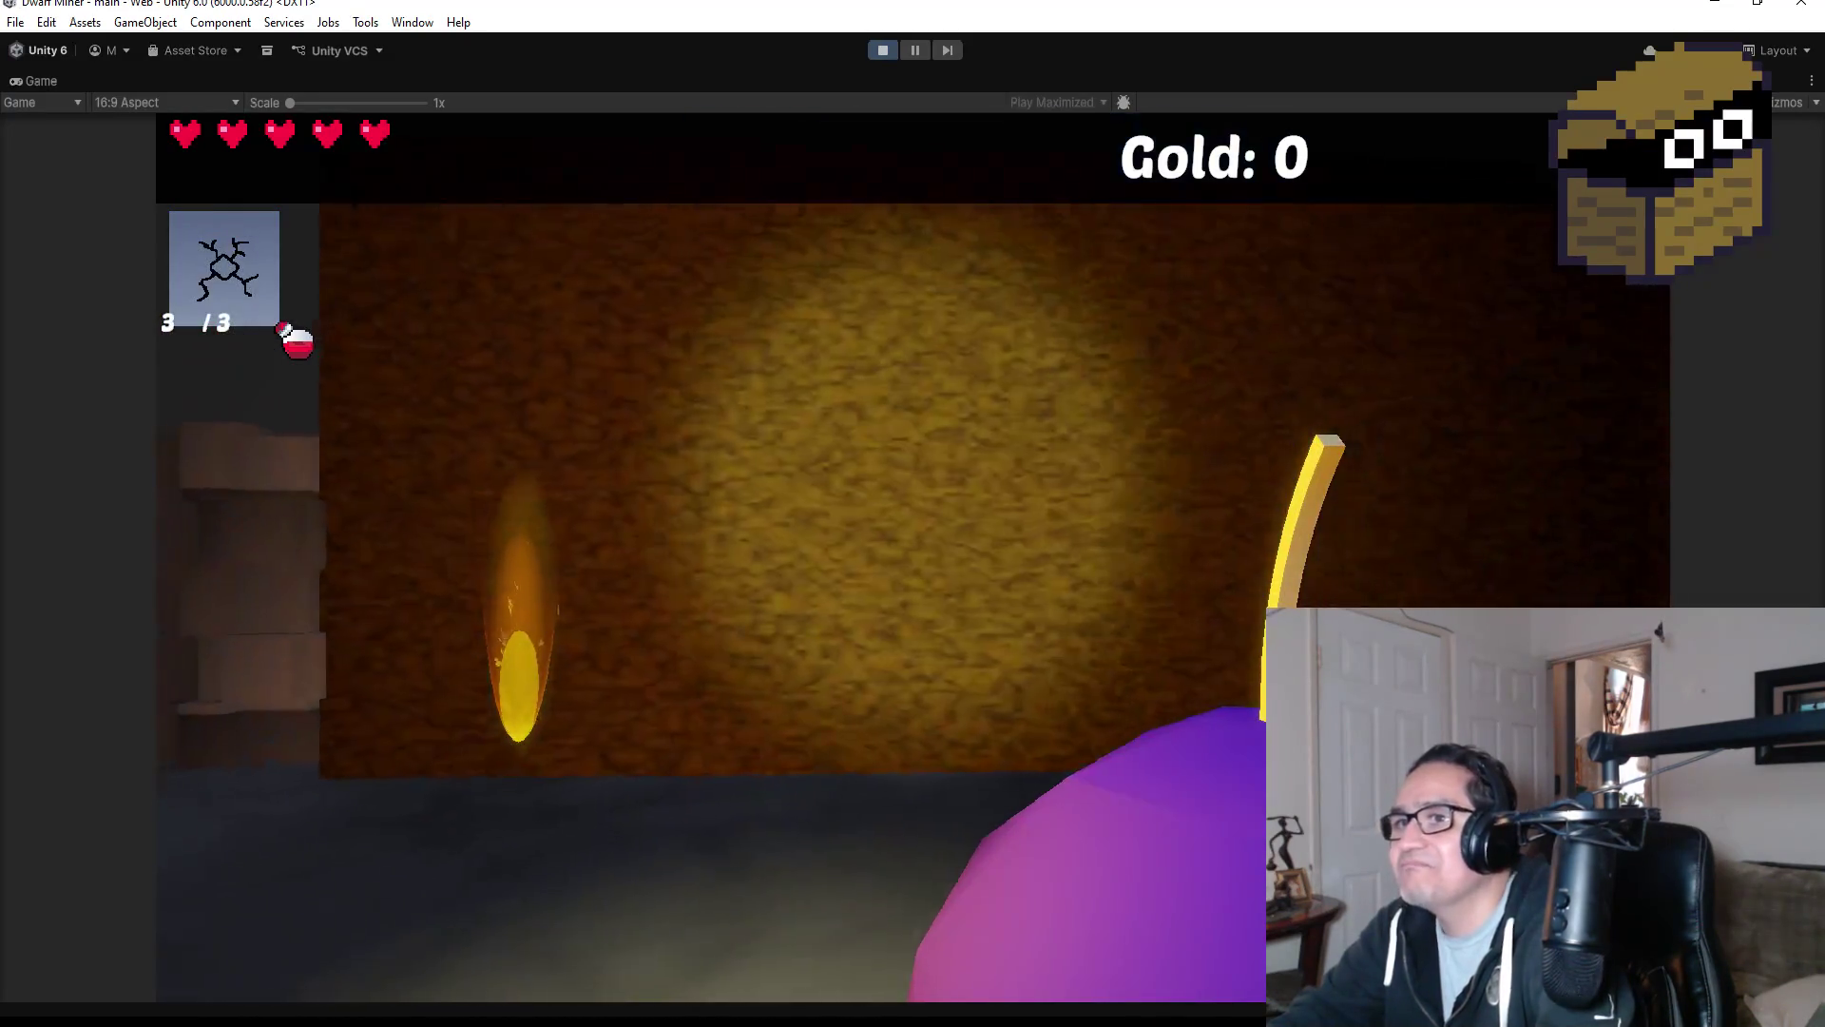
# Blast the pillars, collect the red gem for 6 gold, and stop play mode.
pyautogui.press('a')
pyautogui.click(913, 513)
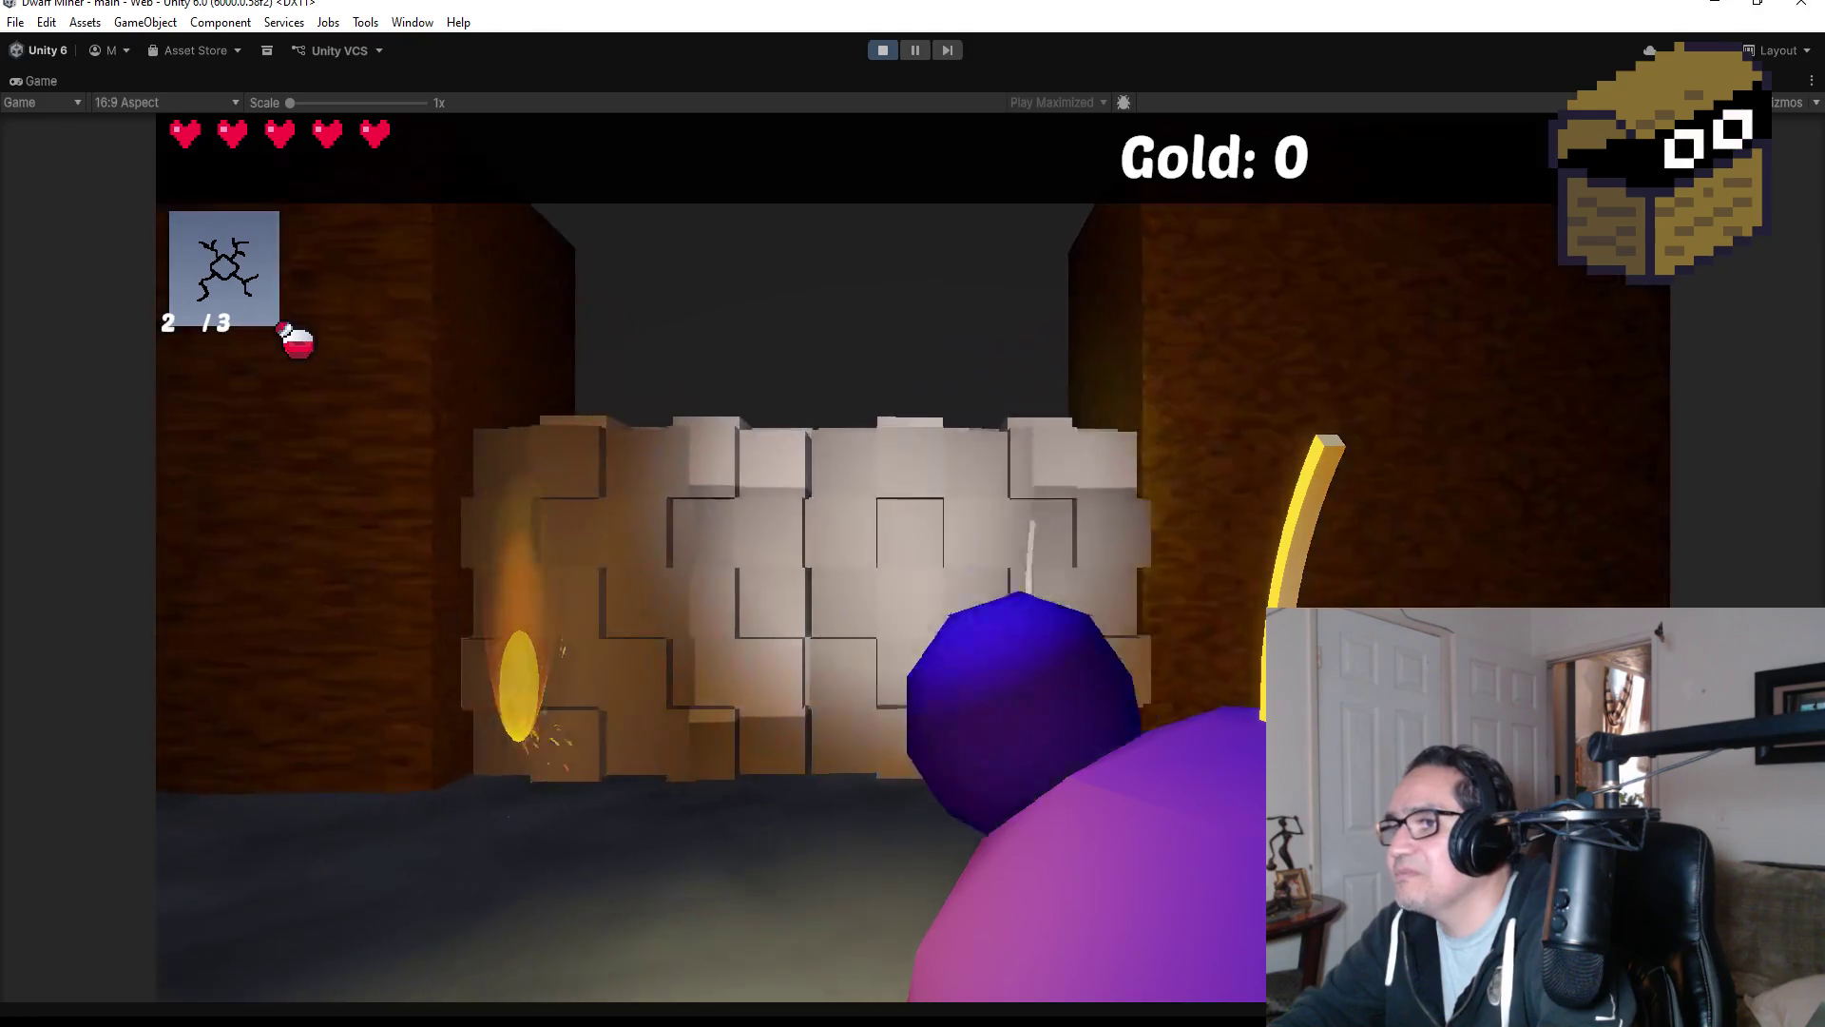
pyautogui.press('w')
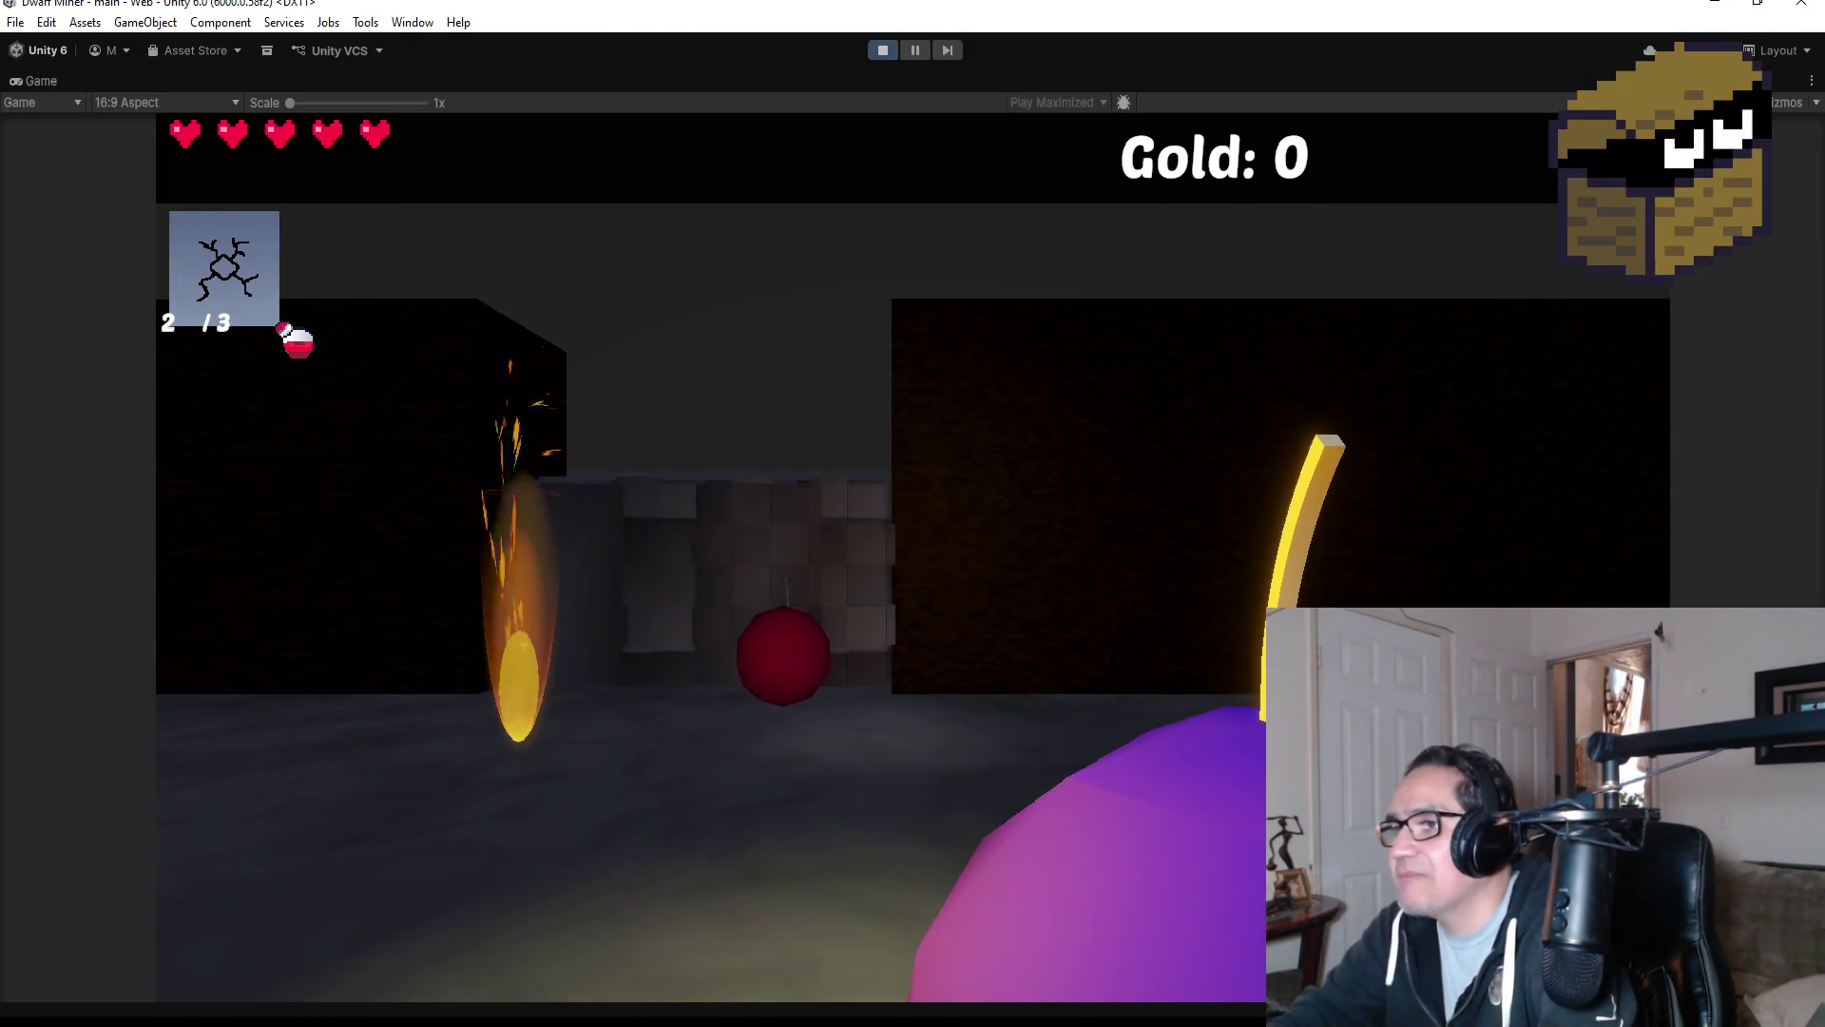
pyautogui.press('w')
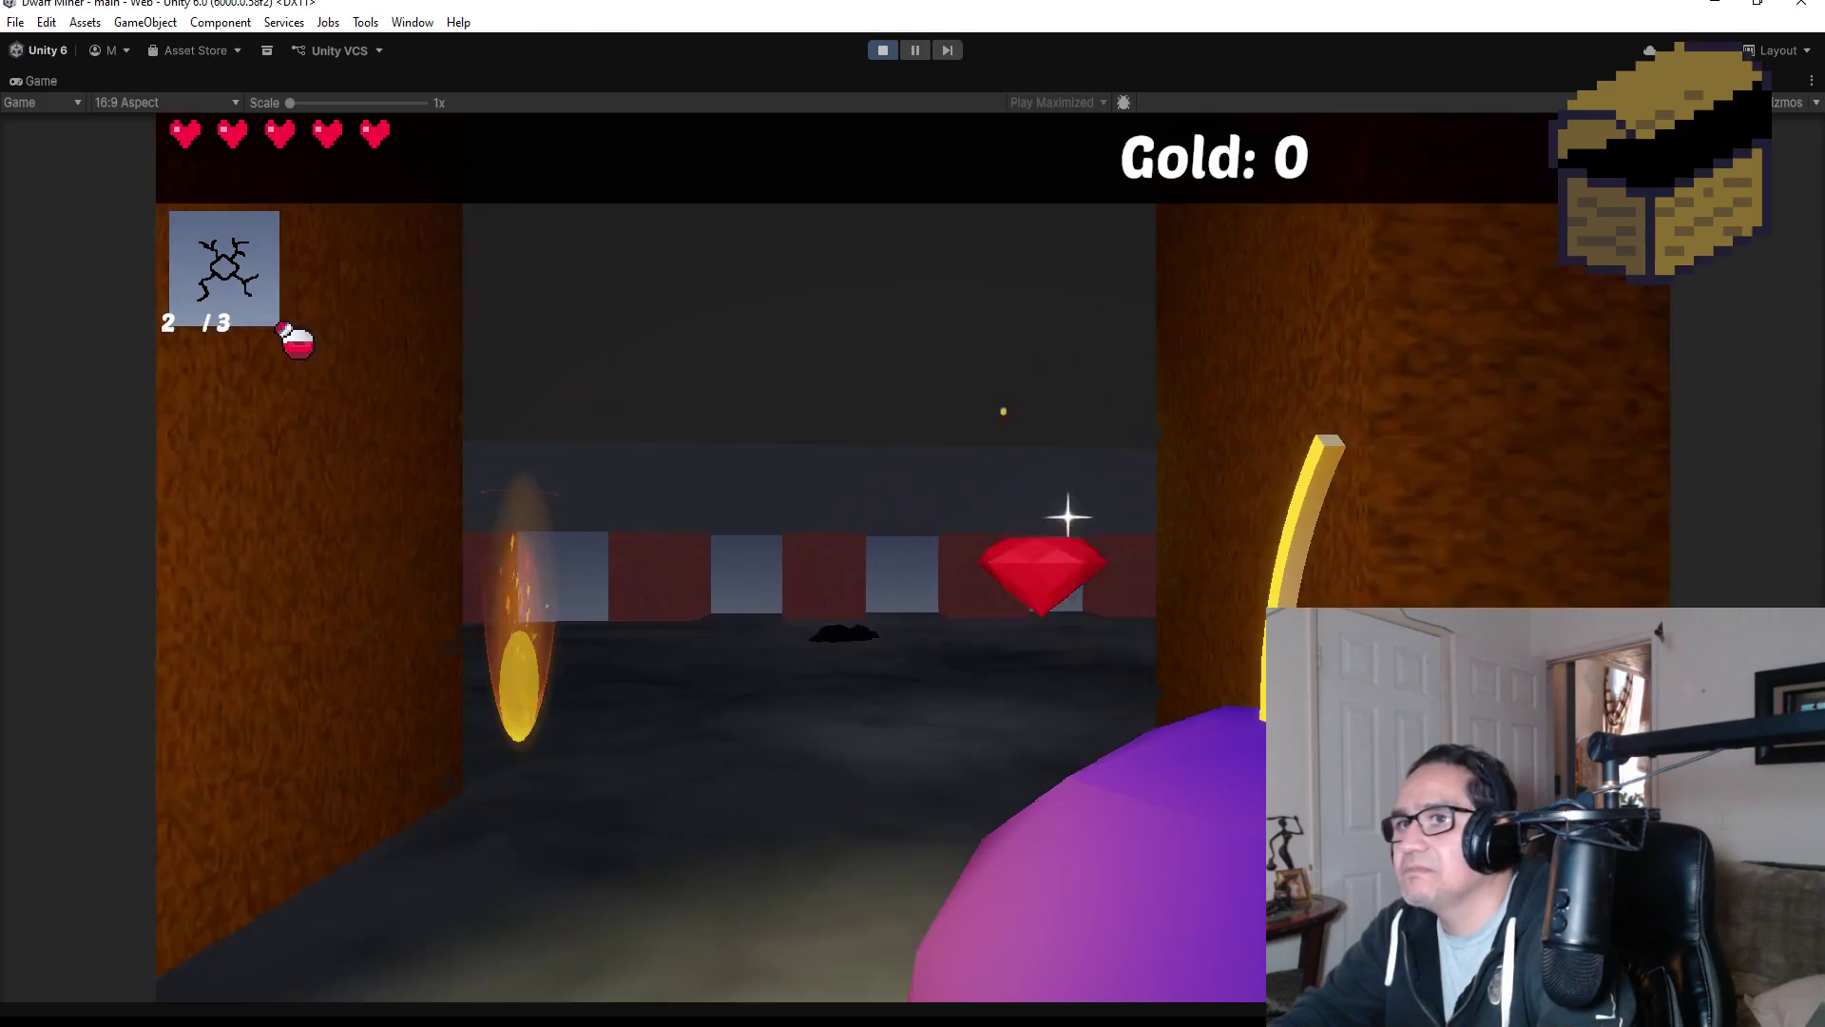
pyautogui.press('Escape')
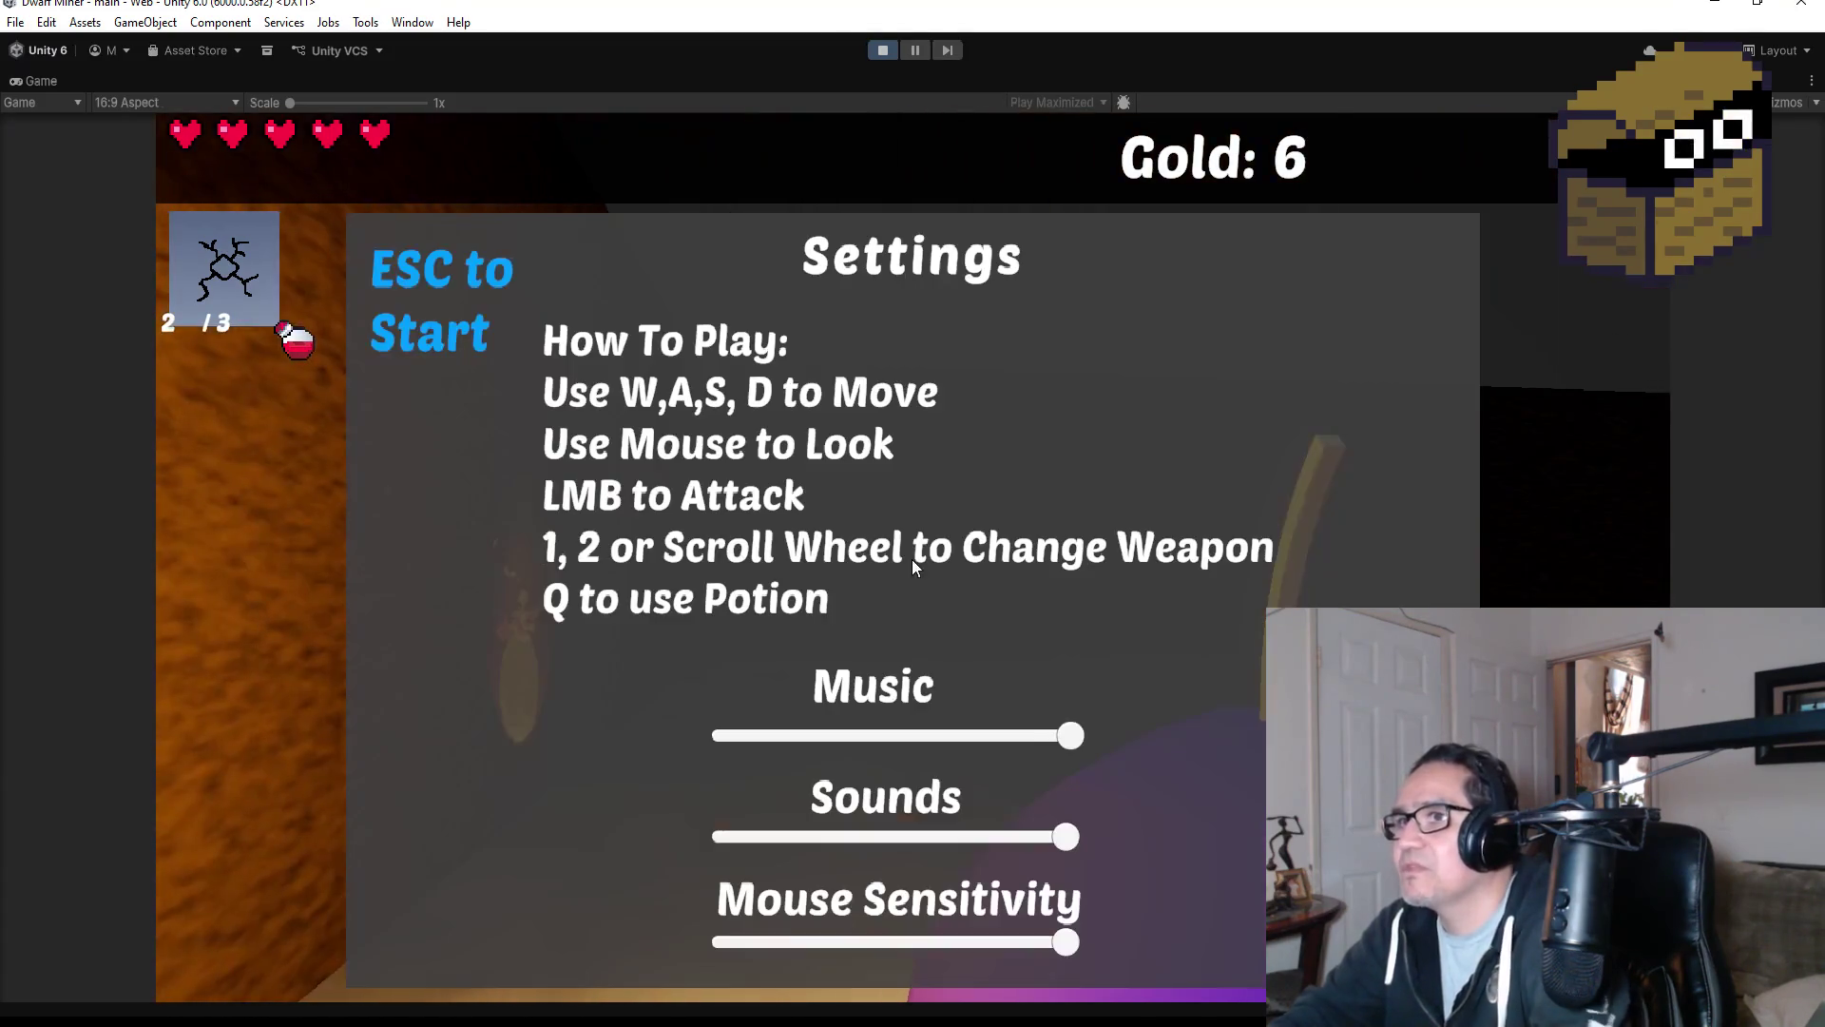
pyautogui.click(883, 49)
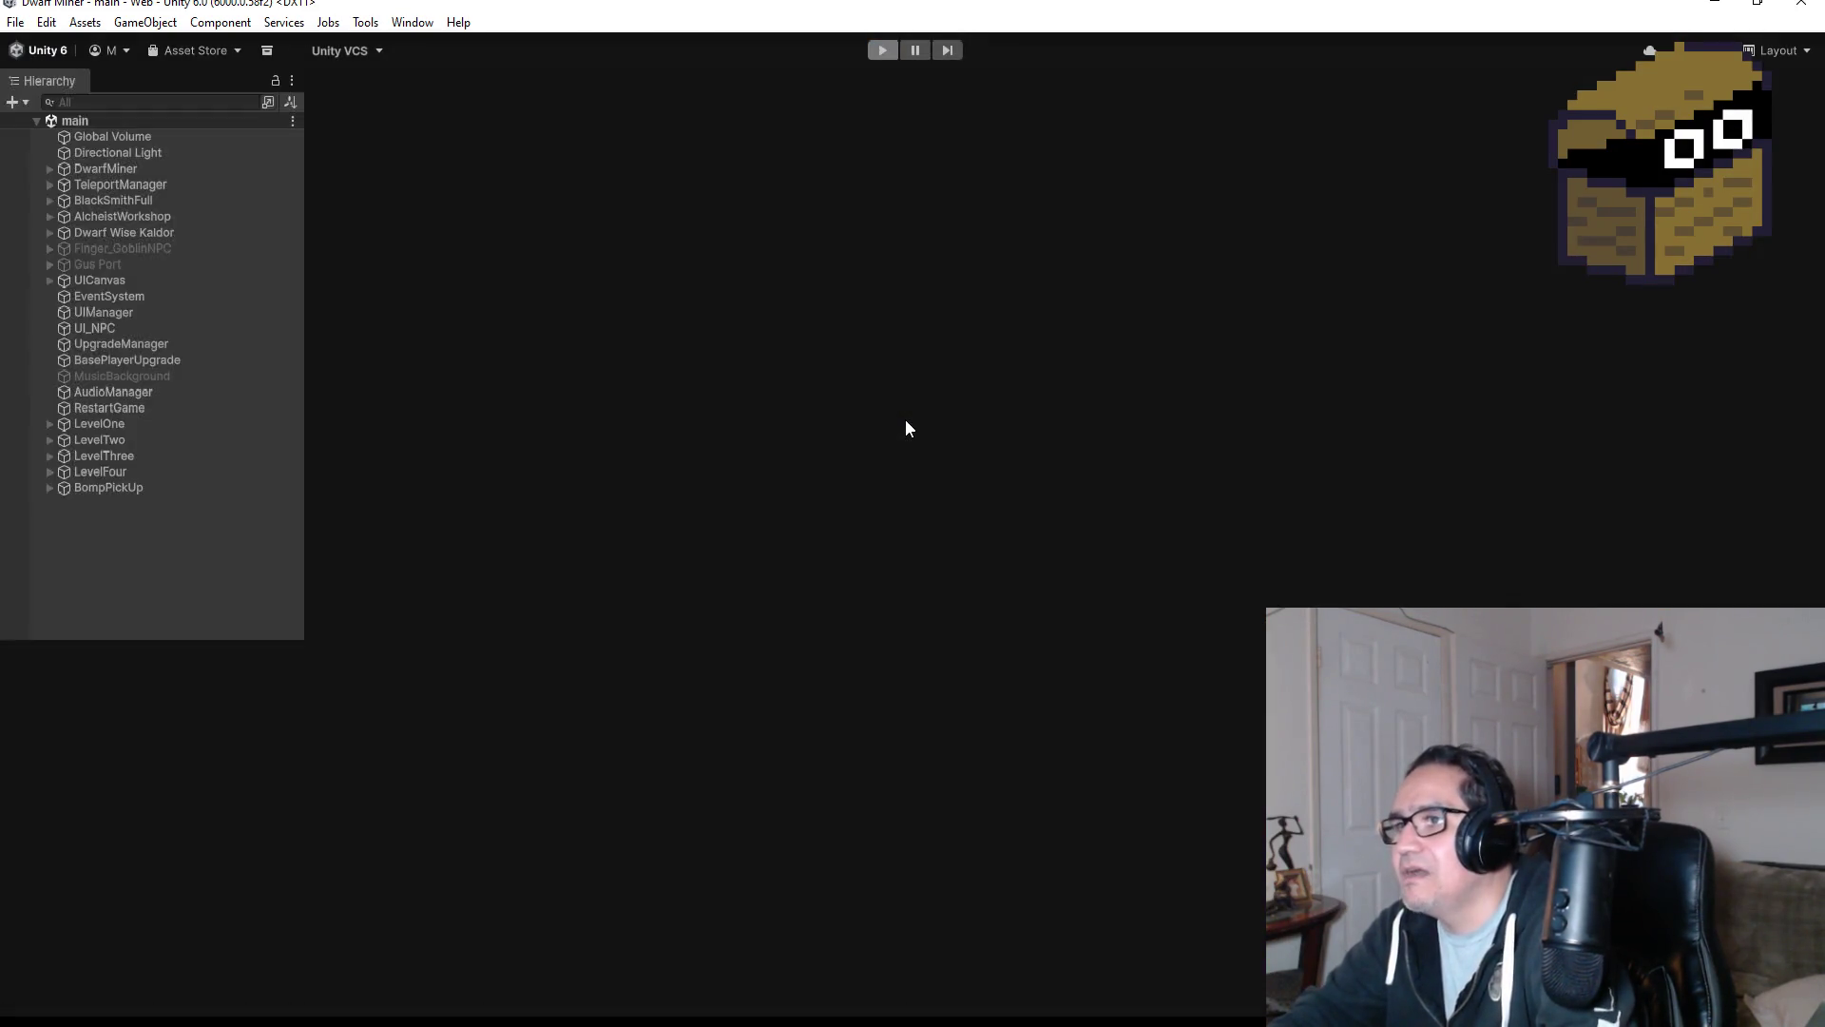
# Save BompPickUp as a prefab in the Assets/Prefab folder.
pyautogui.scroll(-5, 952, 470)
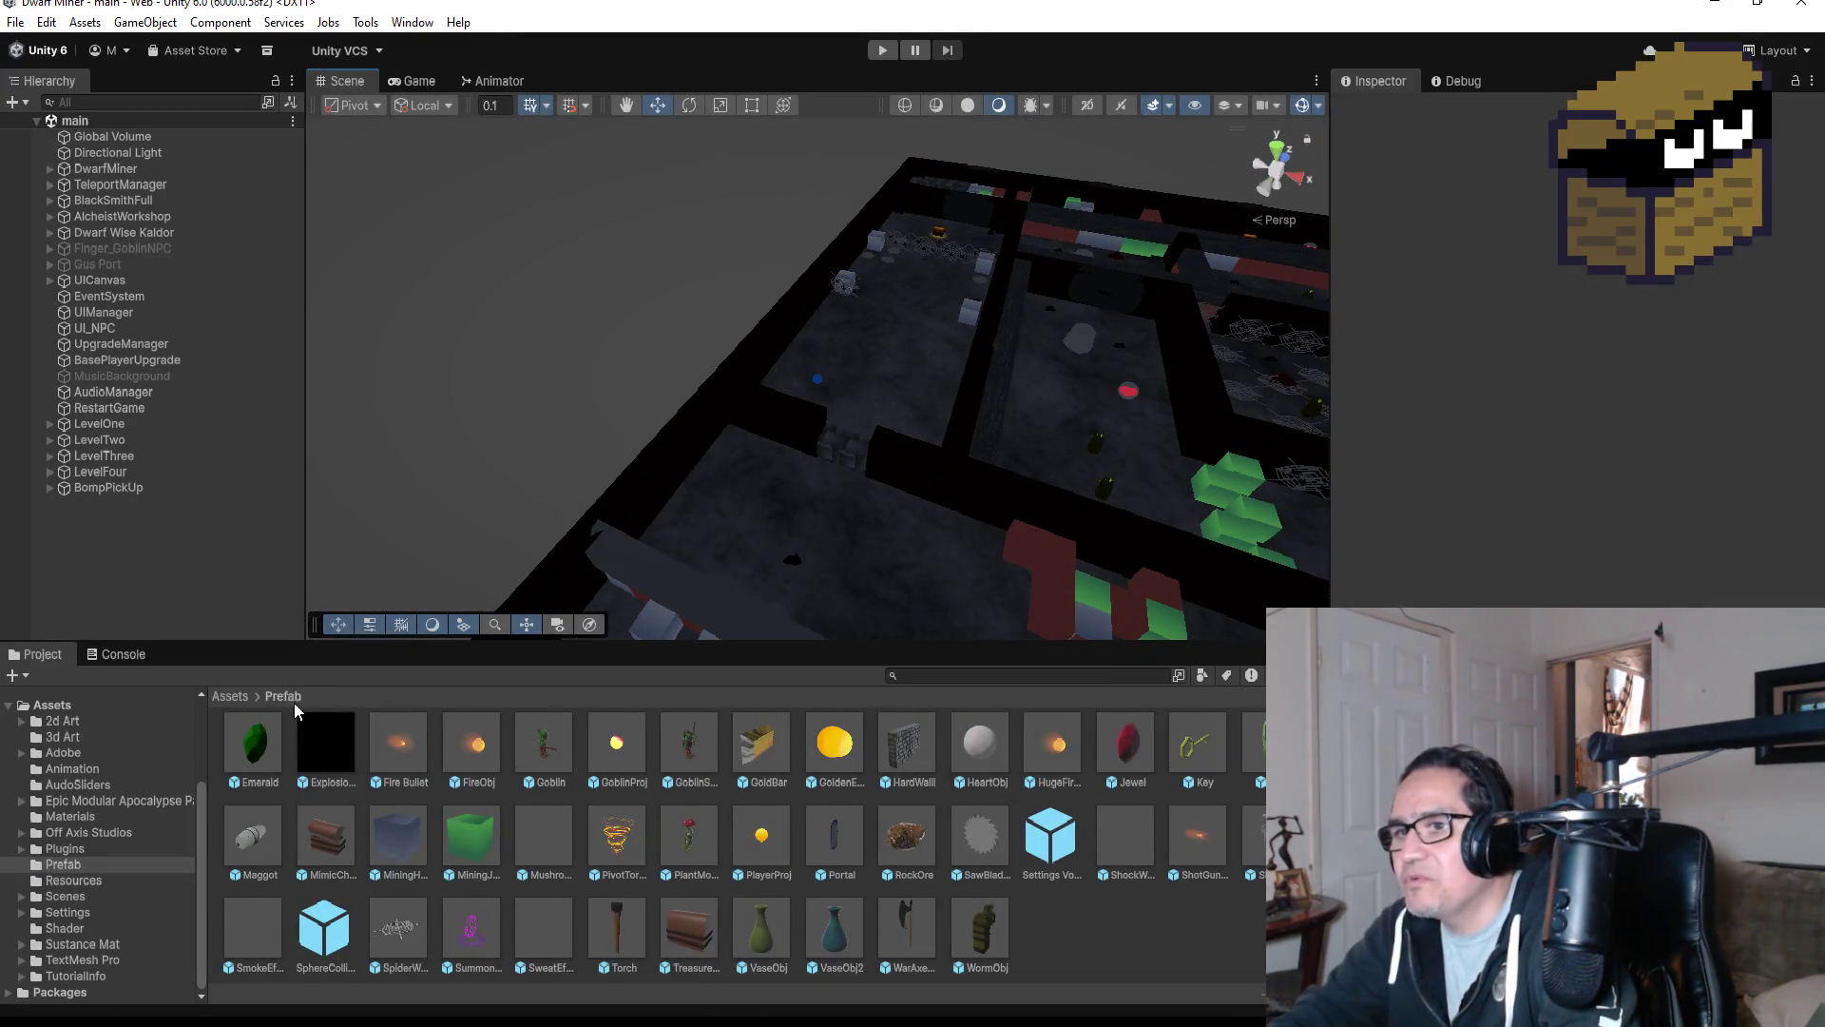
pyautogui.click(131, 489)
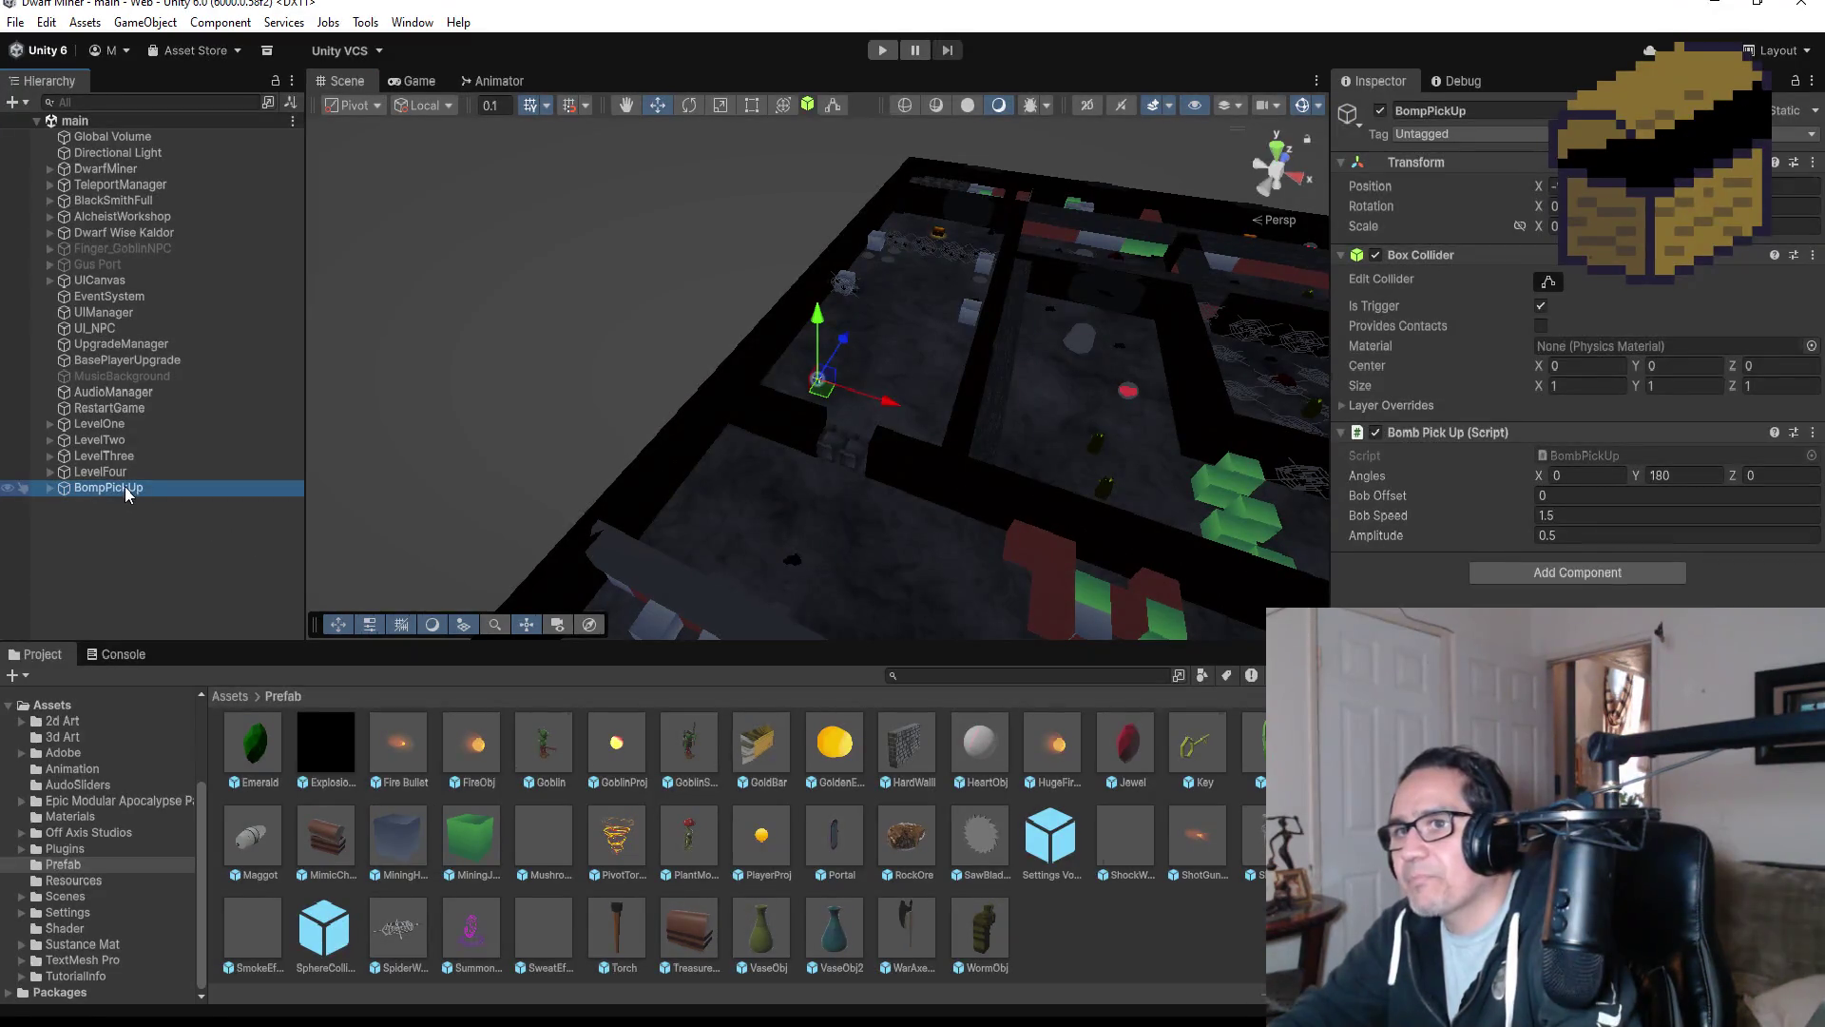
pyautogui.moveTo(133, 496)
pyautogui.mouseDown()
pyautogui.moveTo(1236, 942)
pyautogui.moveTo(1059, 937)
pyautogui.moveTo(1176, 945)
pyautogui.moveTo(1126, 941)
pyautogui.mouseUp()
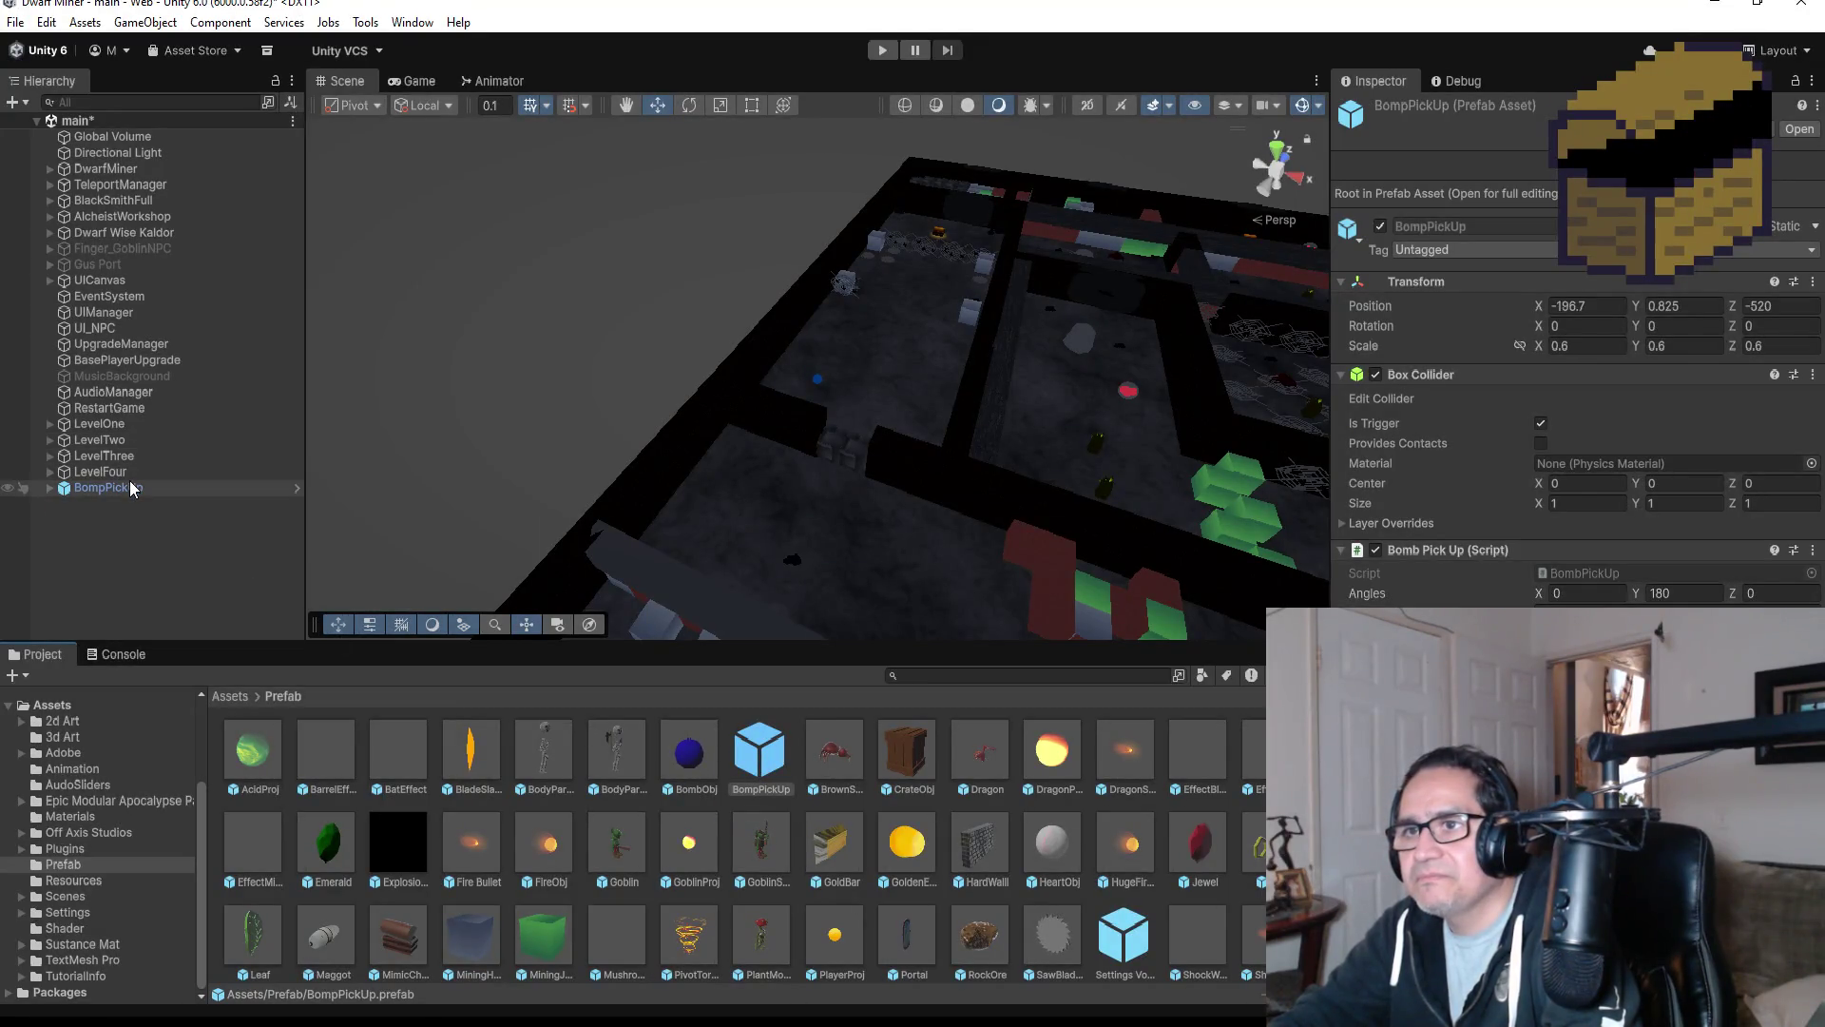
# Unpack the BompPickUp scene instance into a plain object.
pyautogui.click(95, 486)
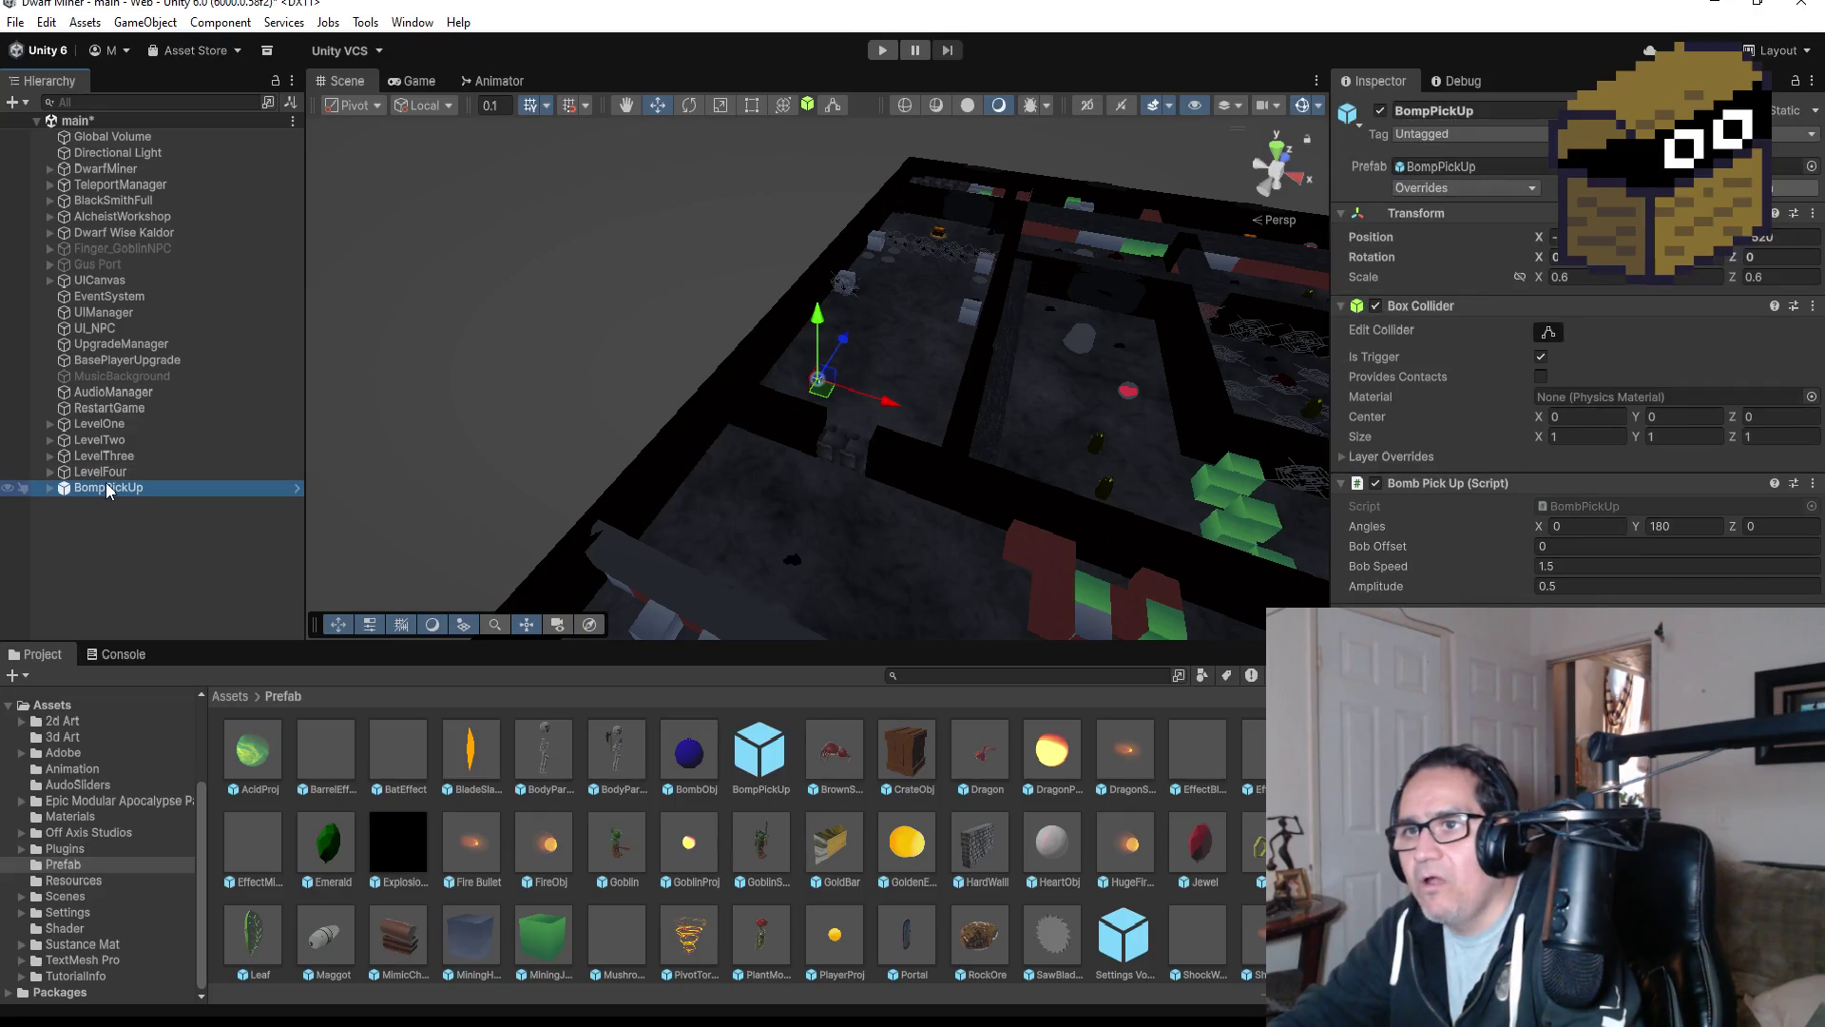
pyautogui.rightClick(103, 487)
pyautogui.moveTo(205, 561)
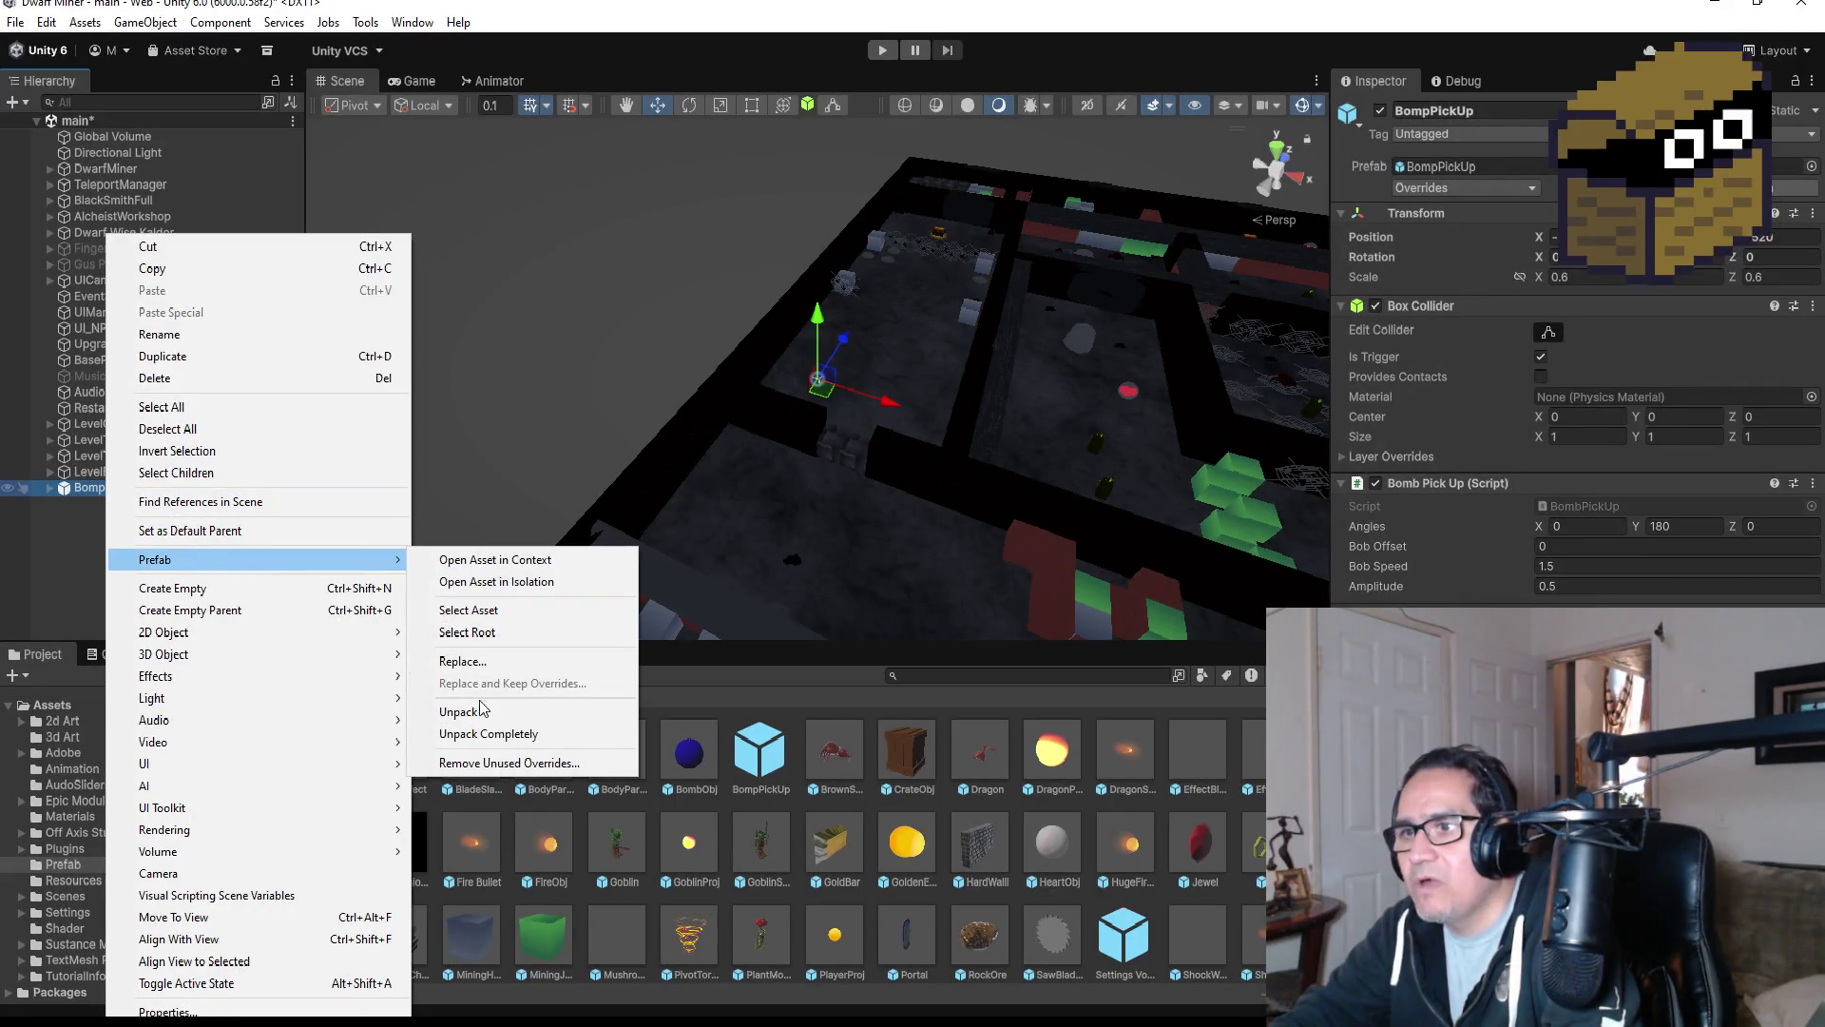
pyautogui.click(487, 733)
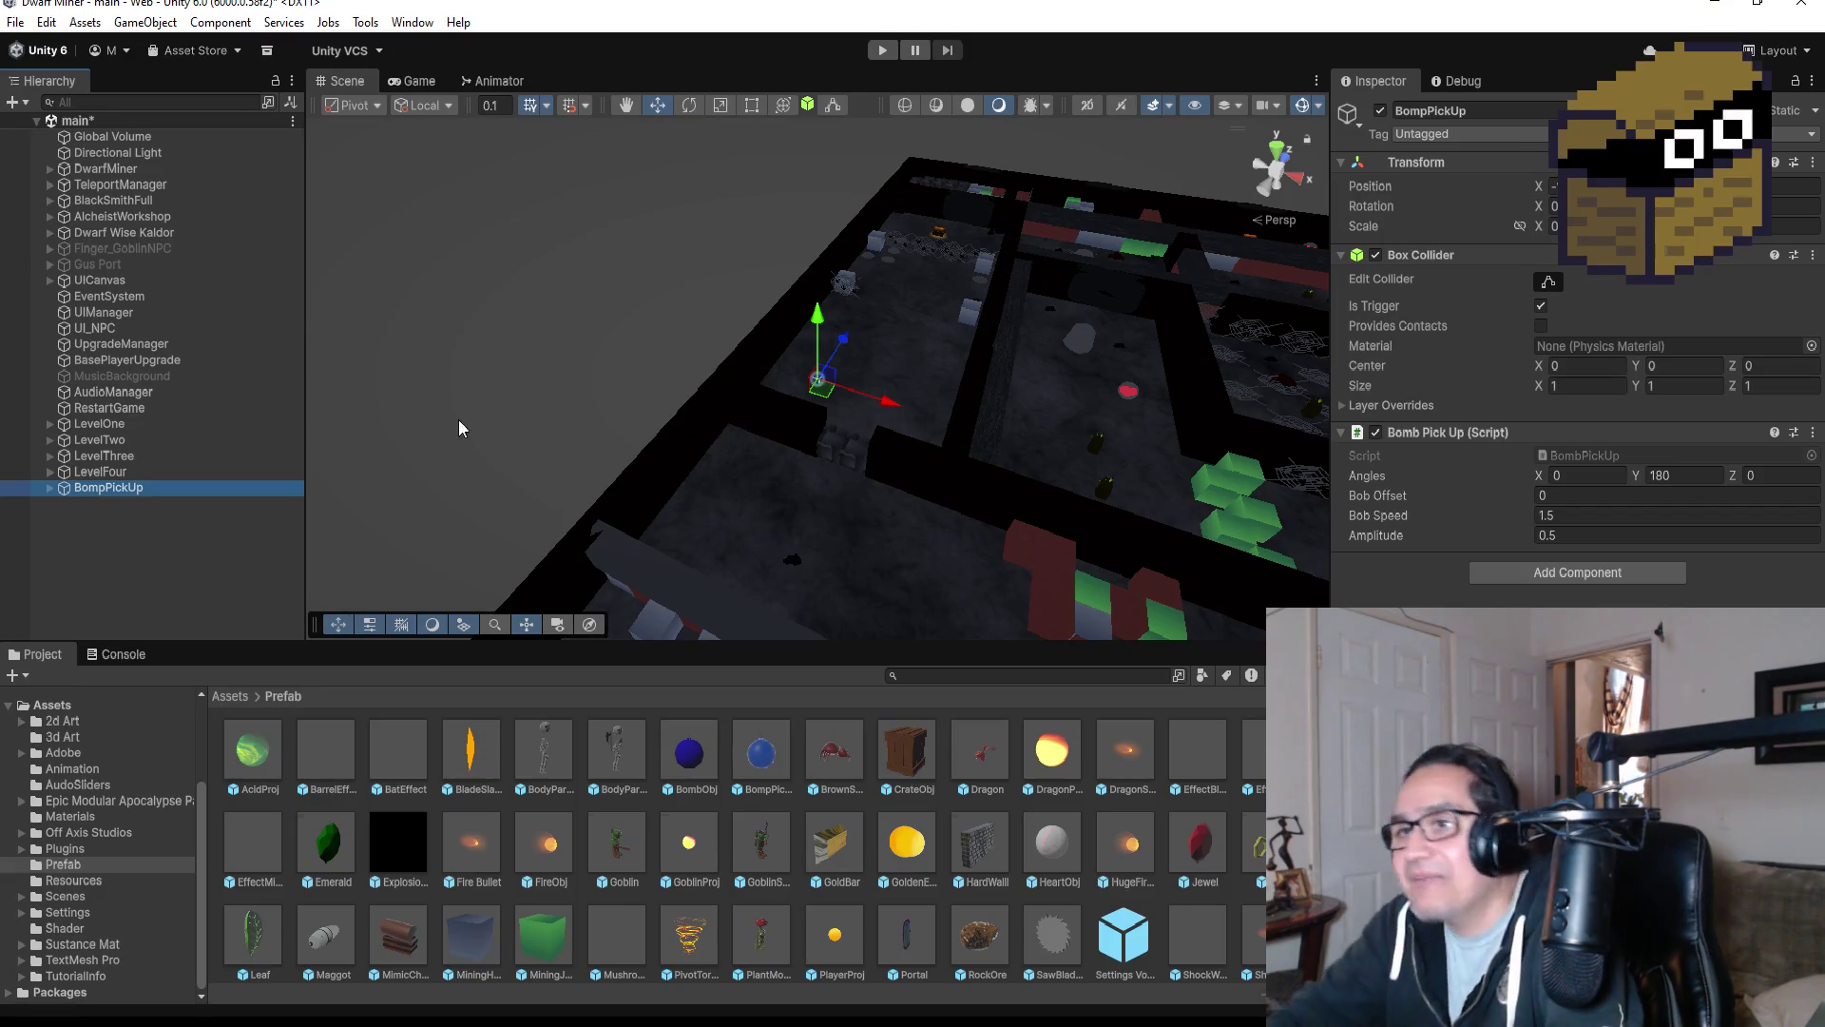
# Switch the Scene view to a top-down view around BompPickUp.
pyautogui.click(159, 546)
pyautogui.click(114, 487)
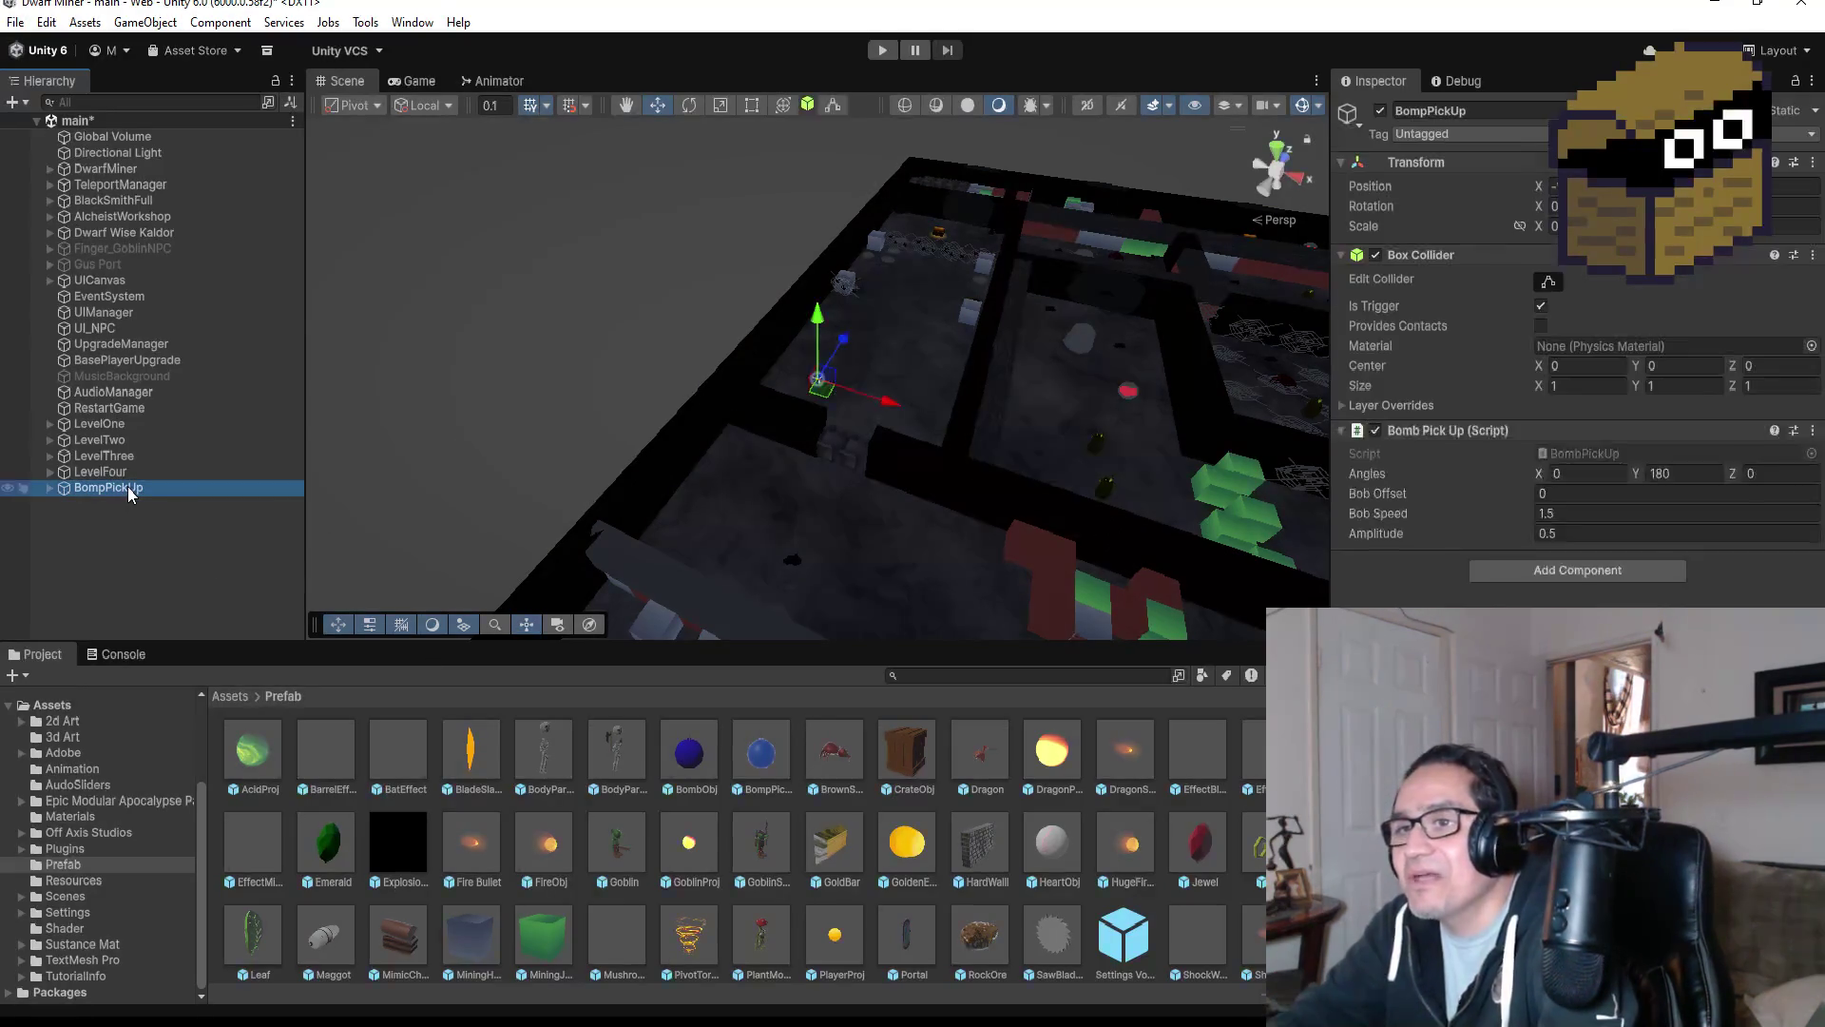
pyautogui.moveTo(829, 527); pyautogui.dragTo(1000, 281)
pyautogui.scroll(3, 1004, 284)
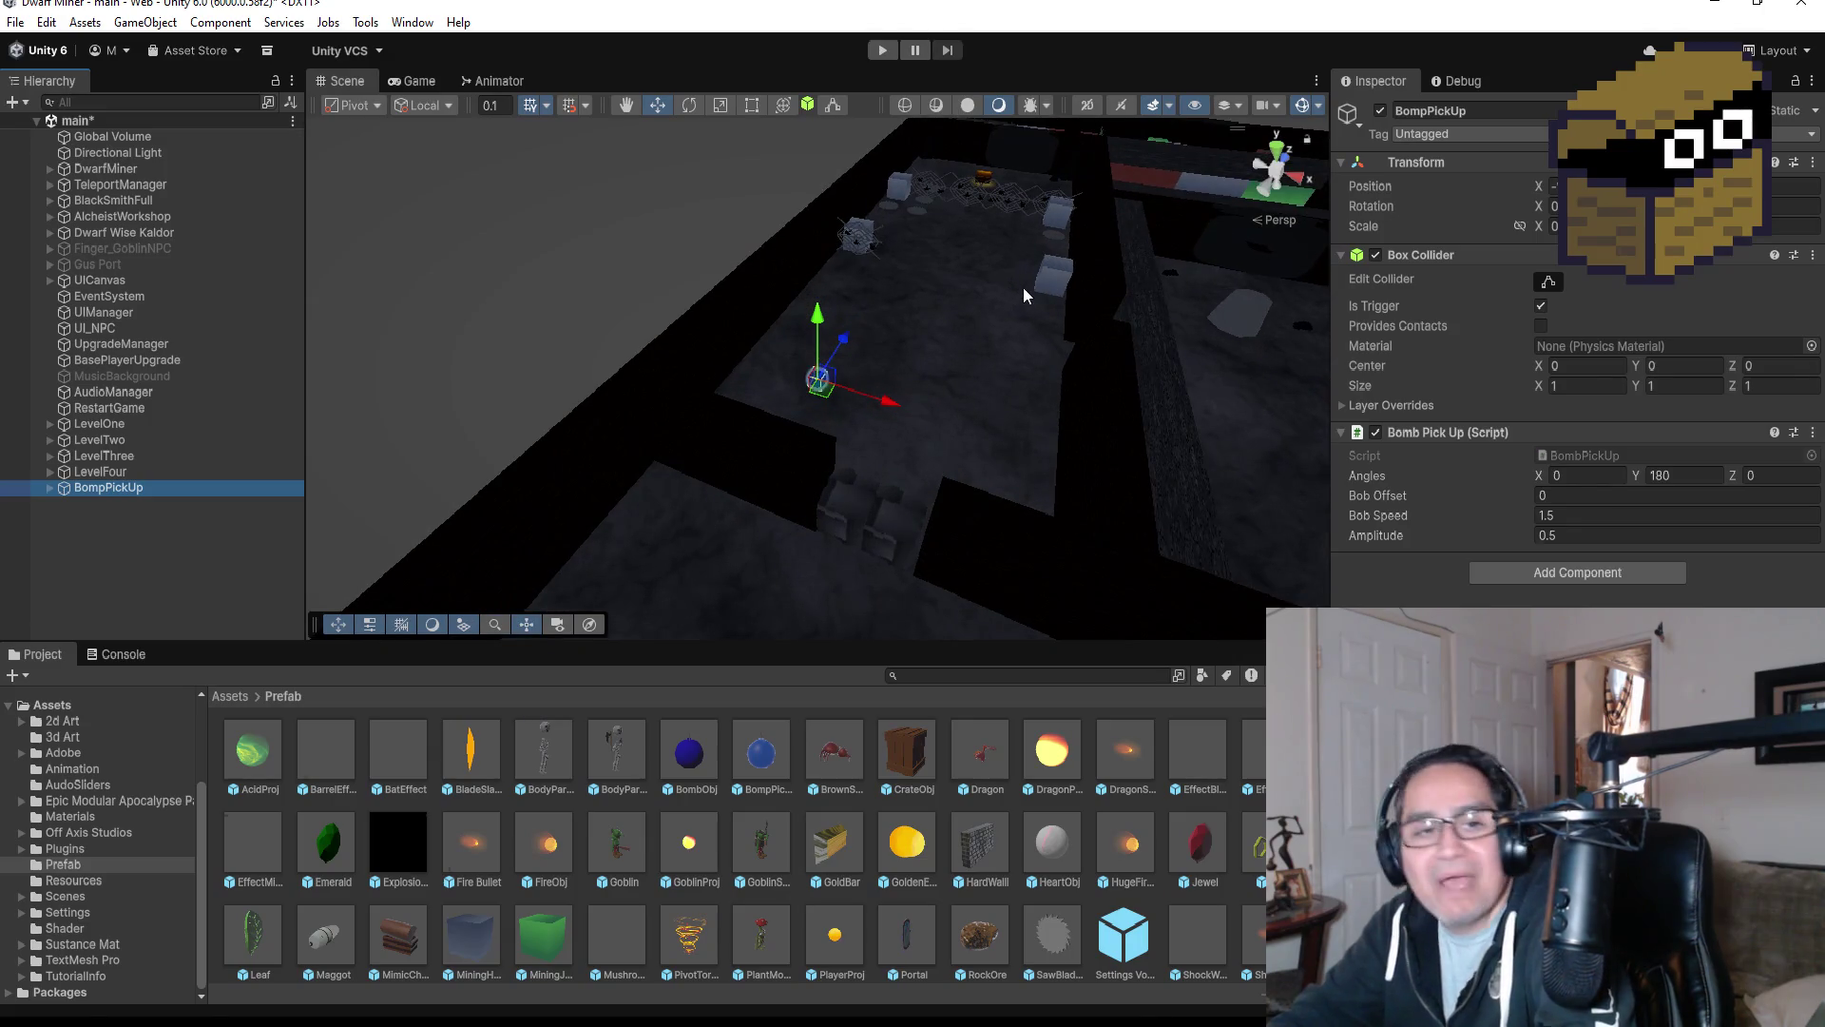
pyautogui.click(1275, 146)
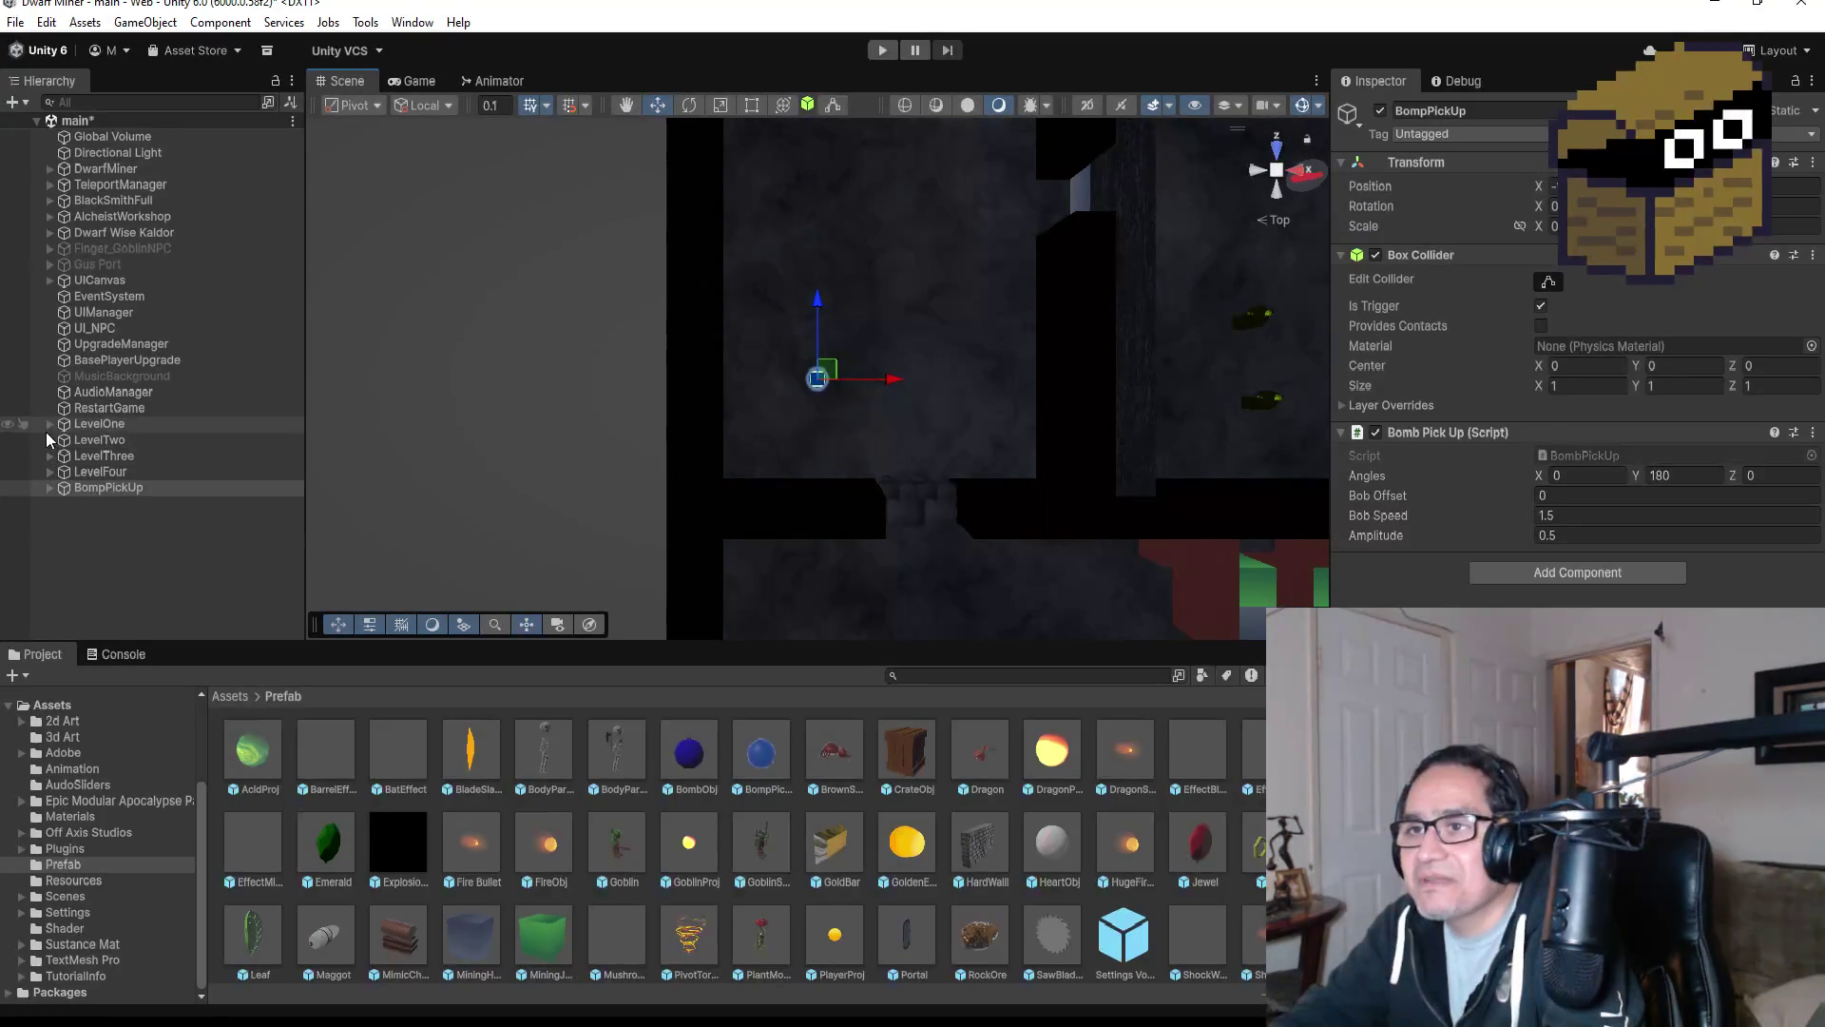
# Expand LevelFour and its Zone2 in the Hierarchy.
pyautogui.click(52, 472)
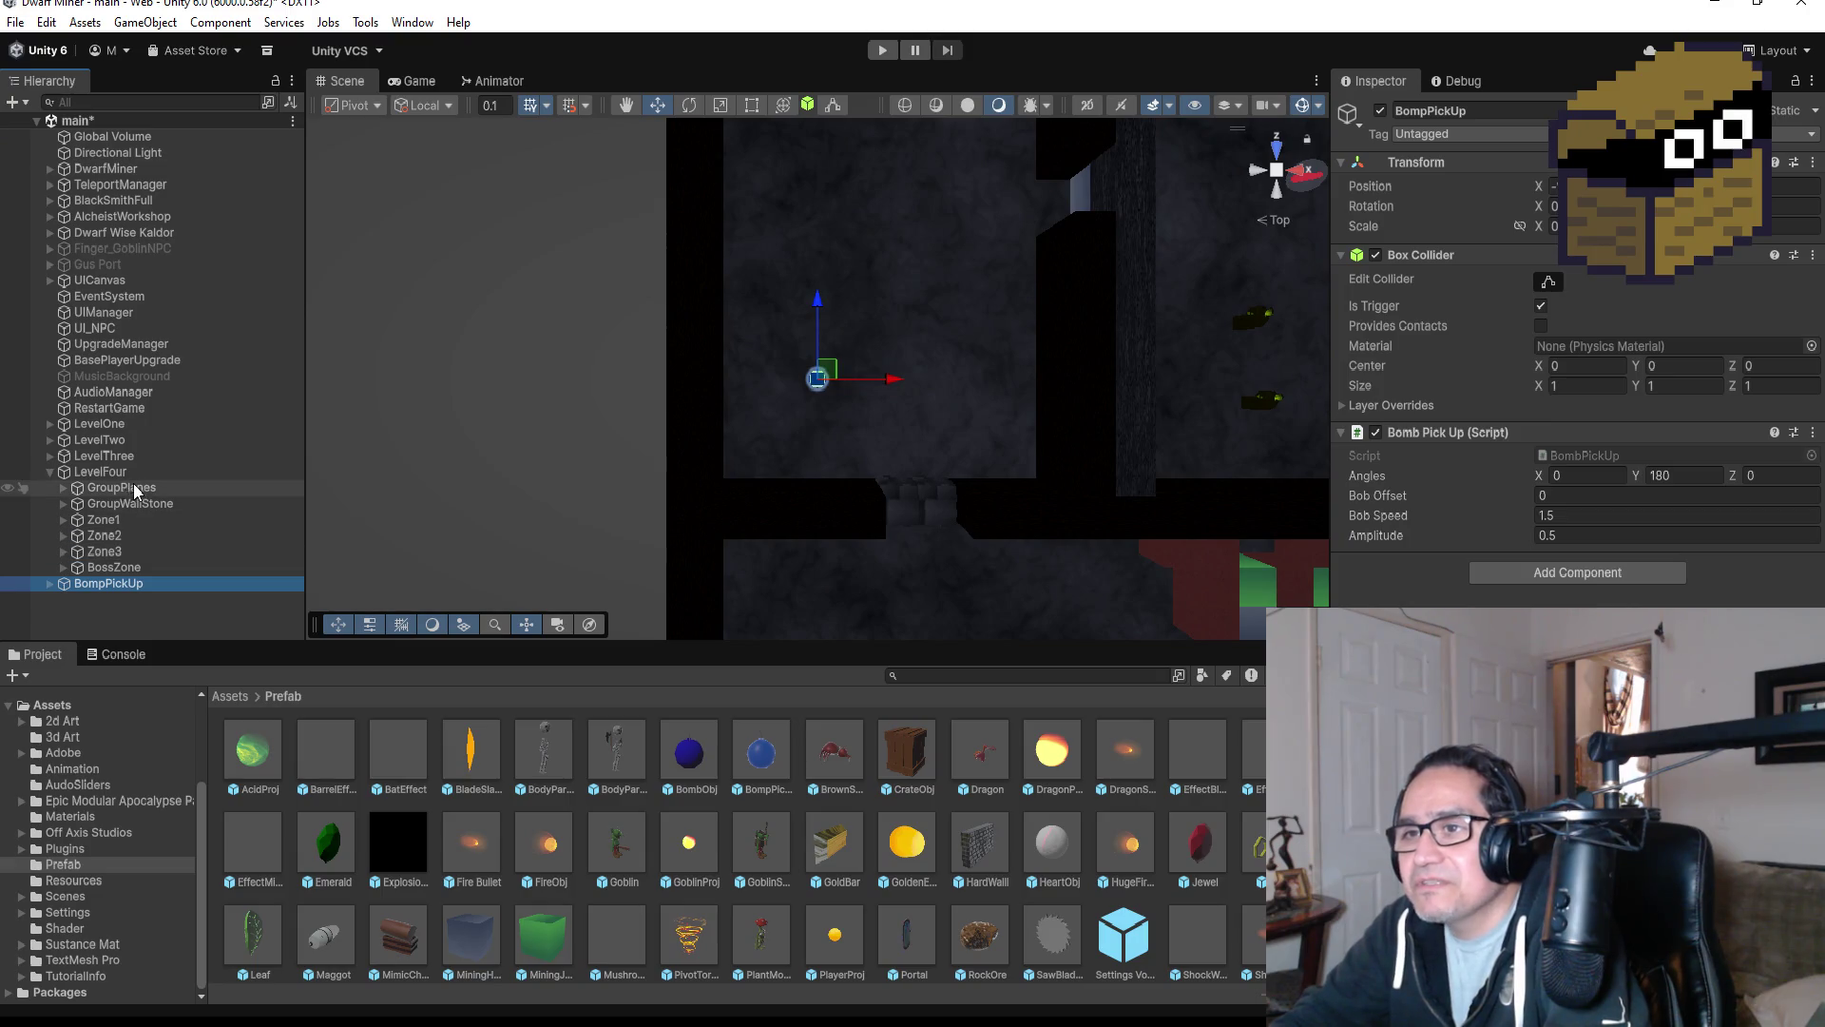
pyautogui.click(63, 535)
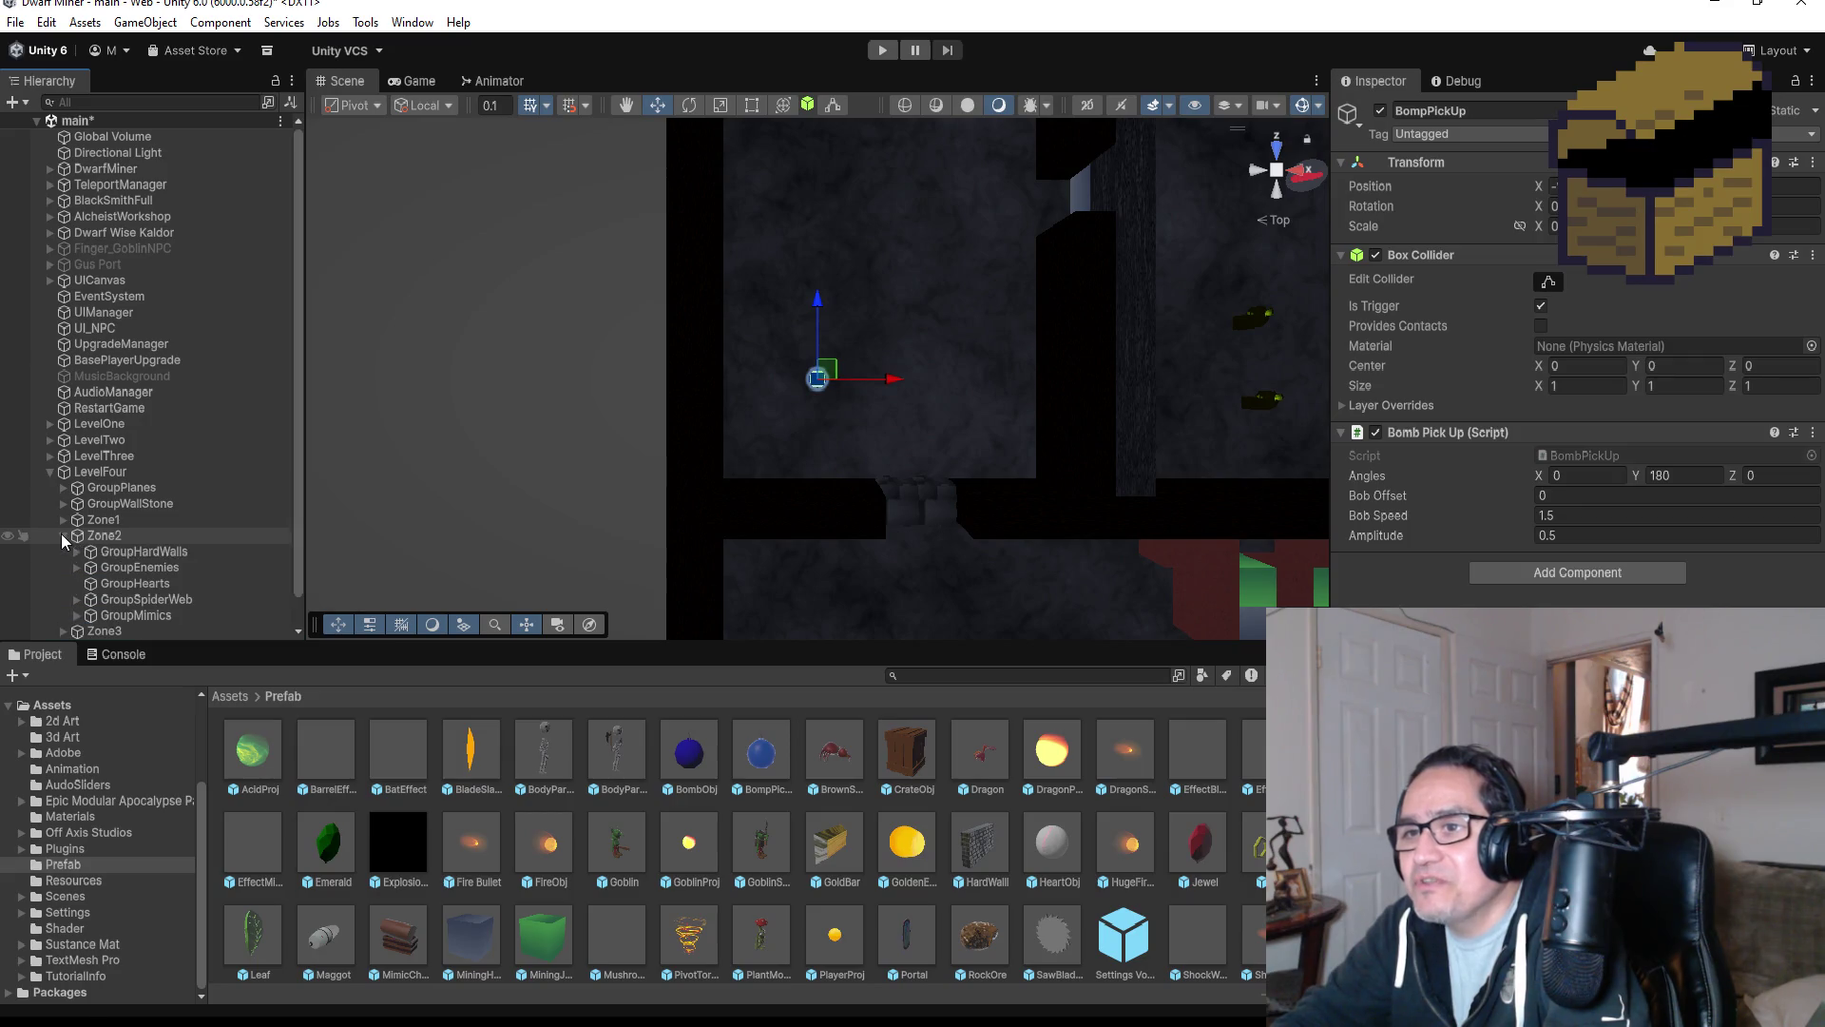
pyautogui.rightClick(113, 512)
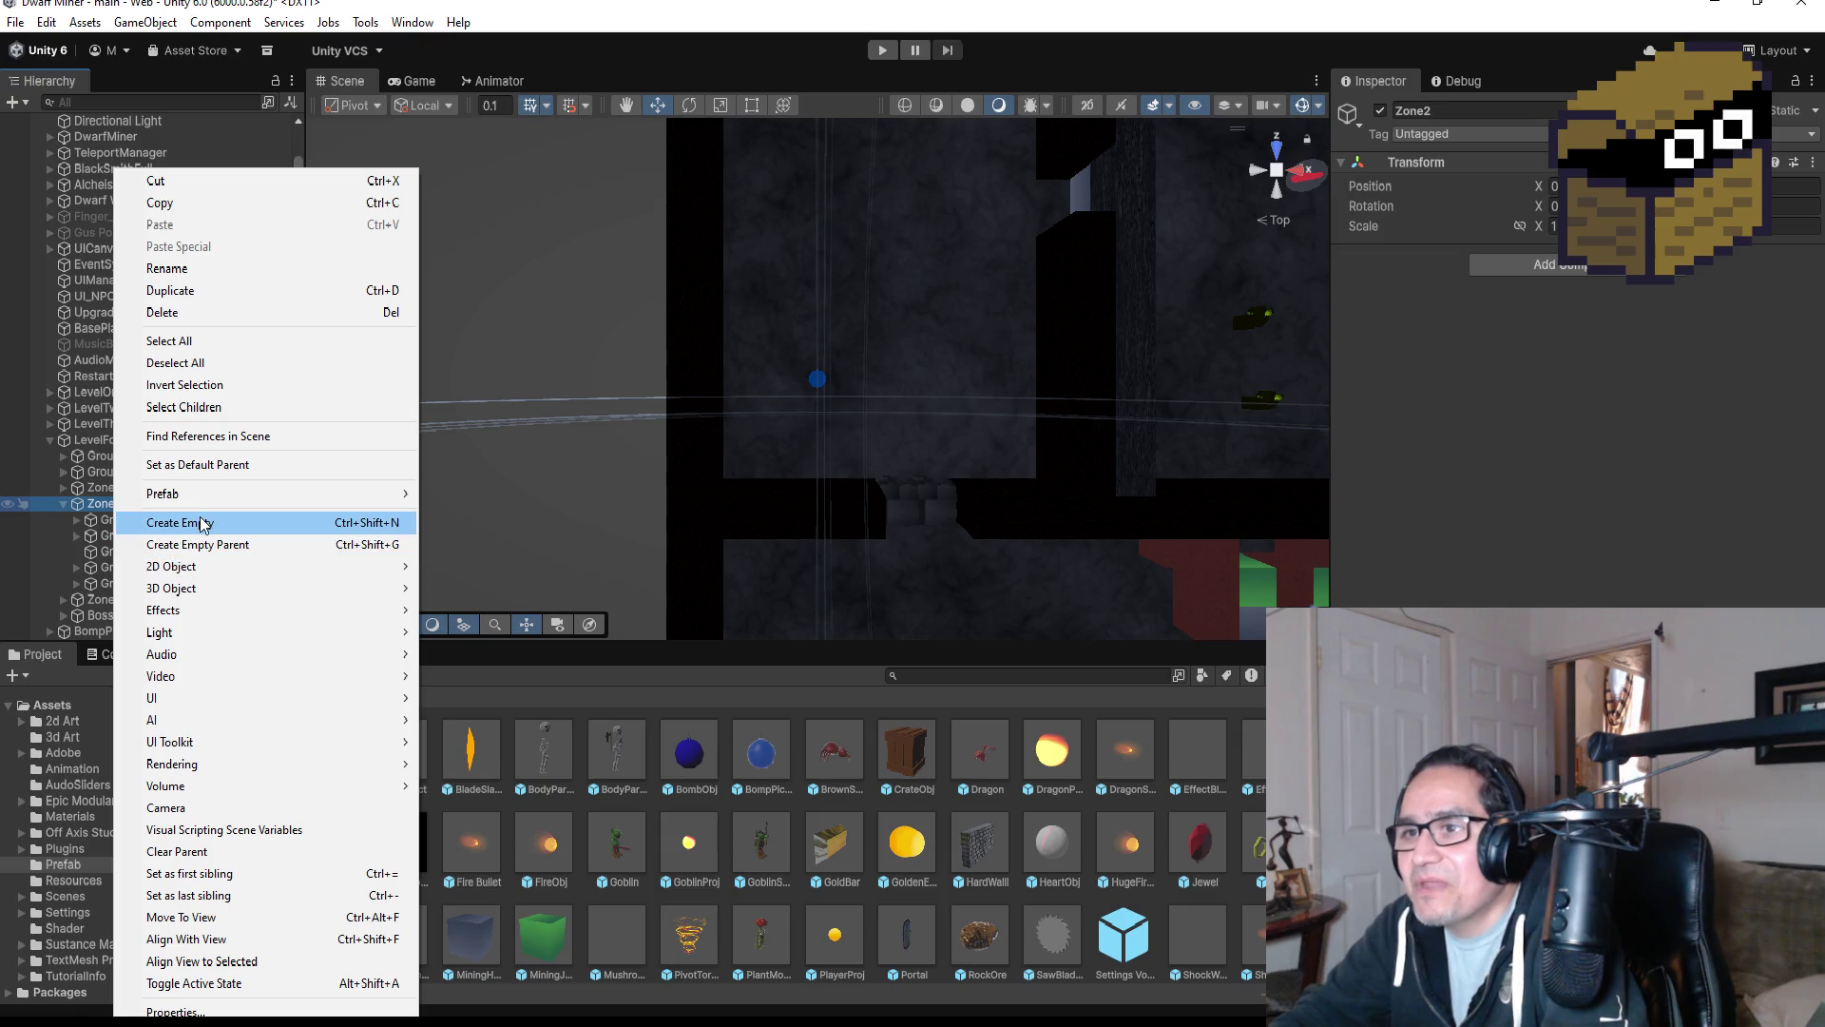
# Create an empty object in Zone2 and rename it GroupBombPickUp.
pyautogui.click(203, 529)
pyautogui.click(1502, 112)
pyautogui.write('GroupBom')
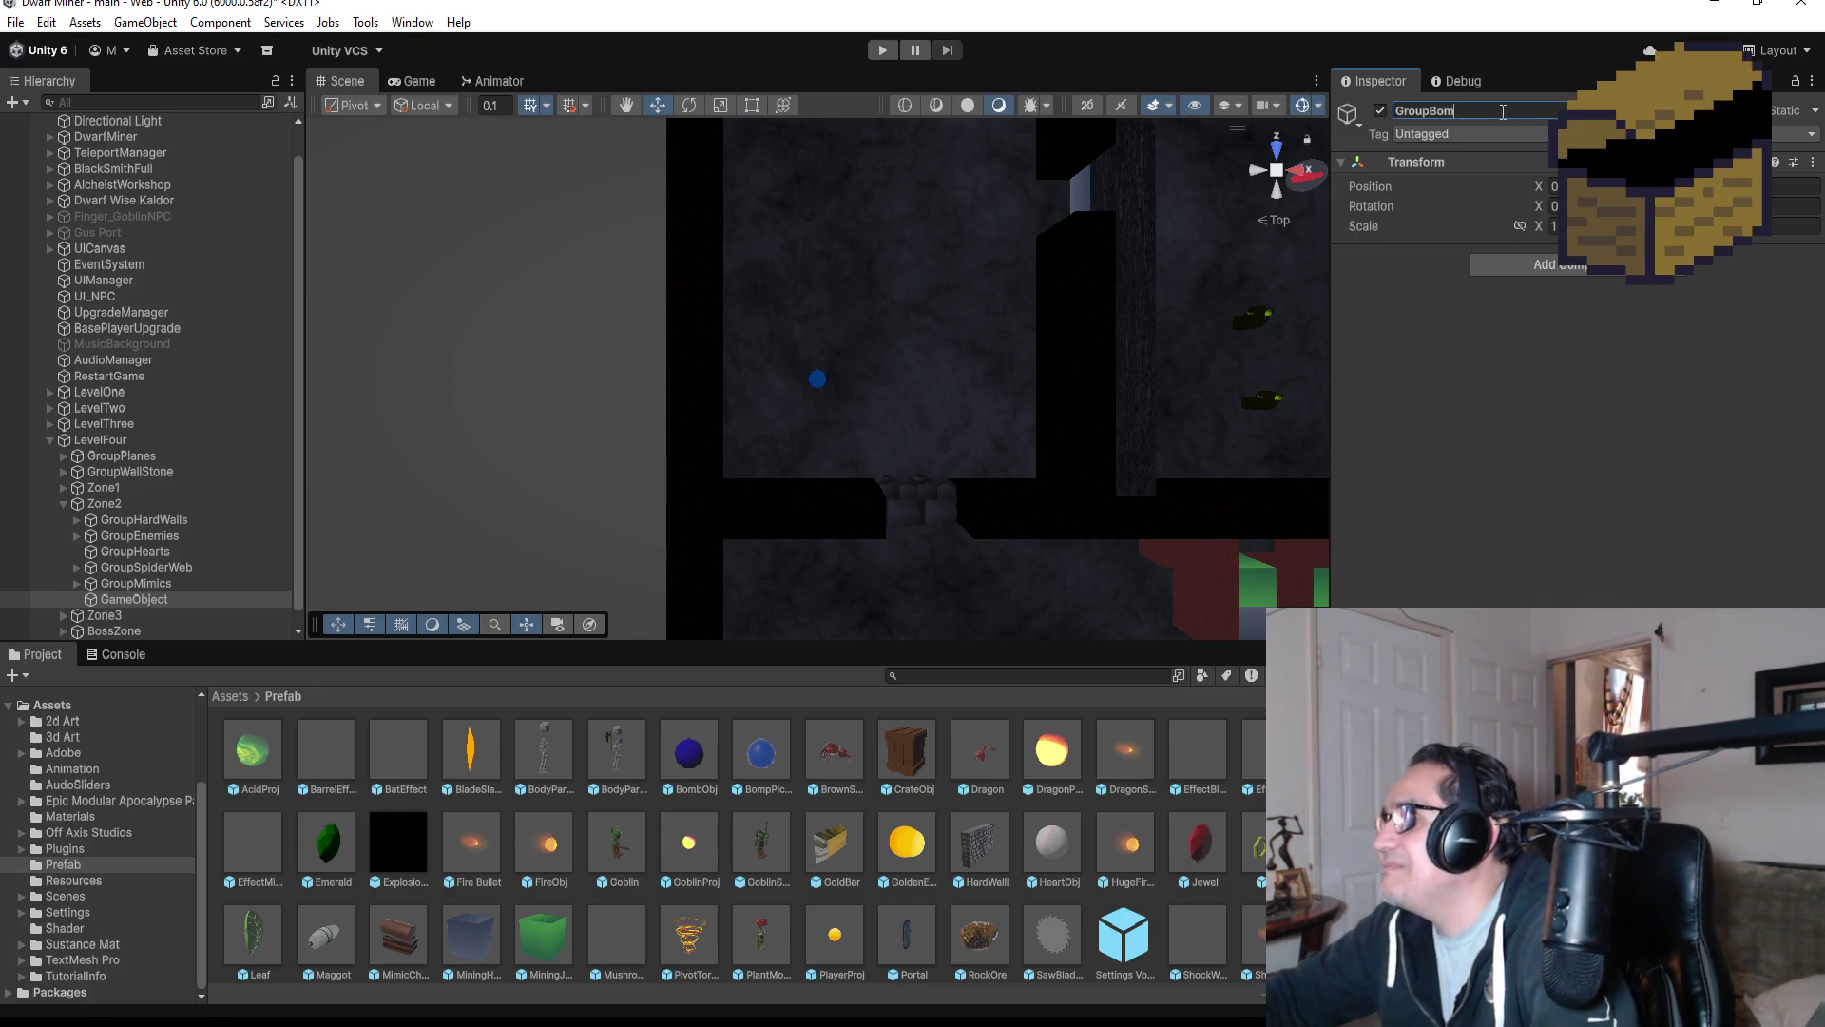
pyautogui.press('BackSpace')
pyautogui.press('BackSpace')
pyautogui.press('BackSpace')
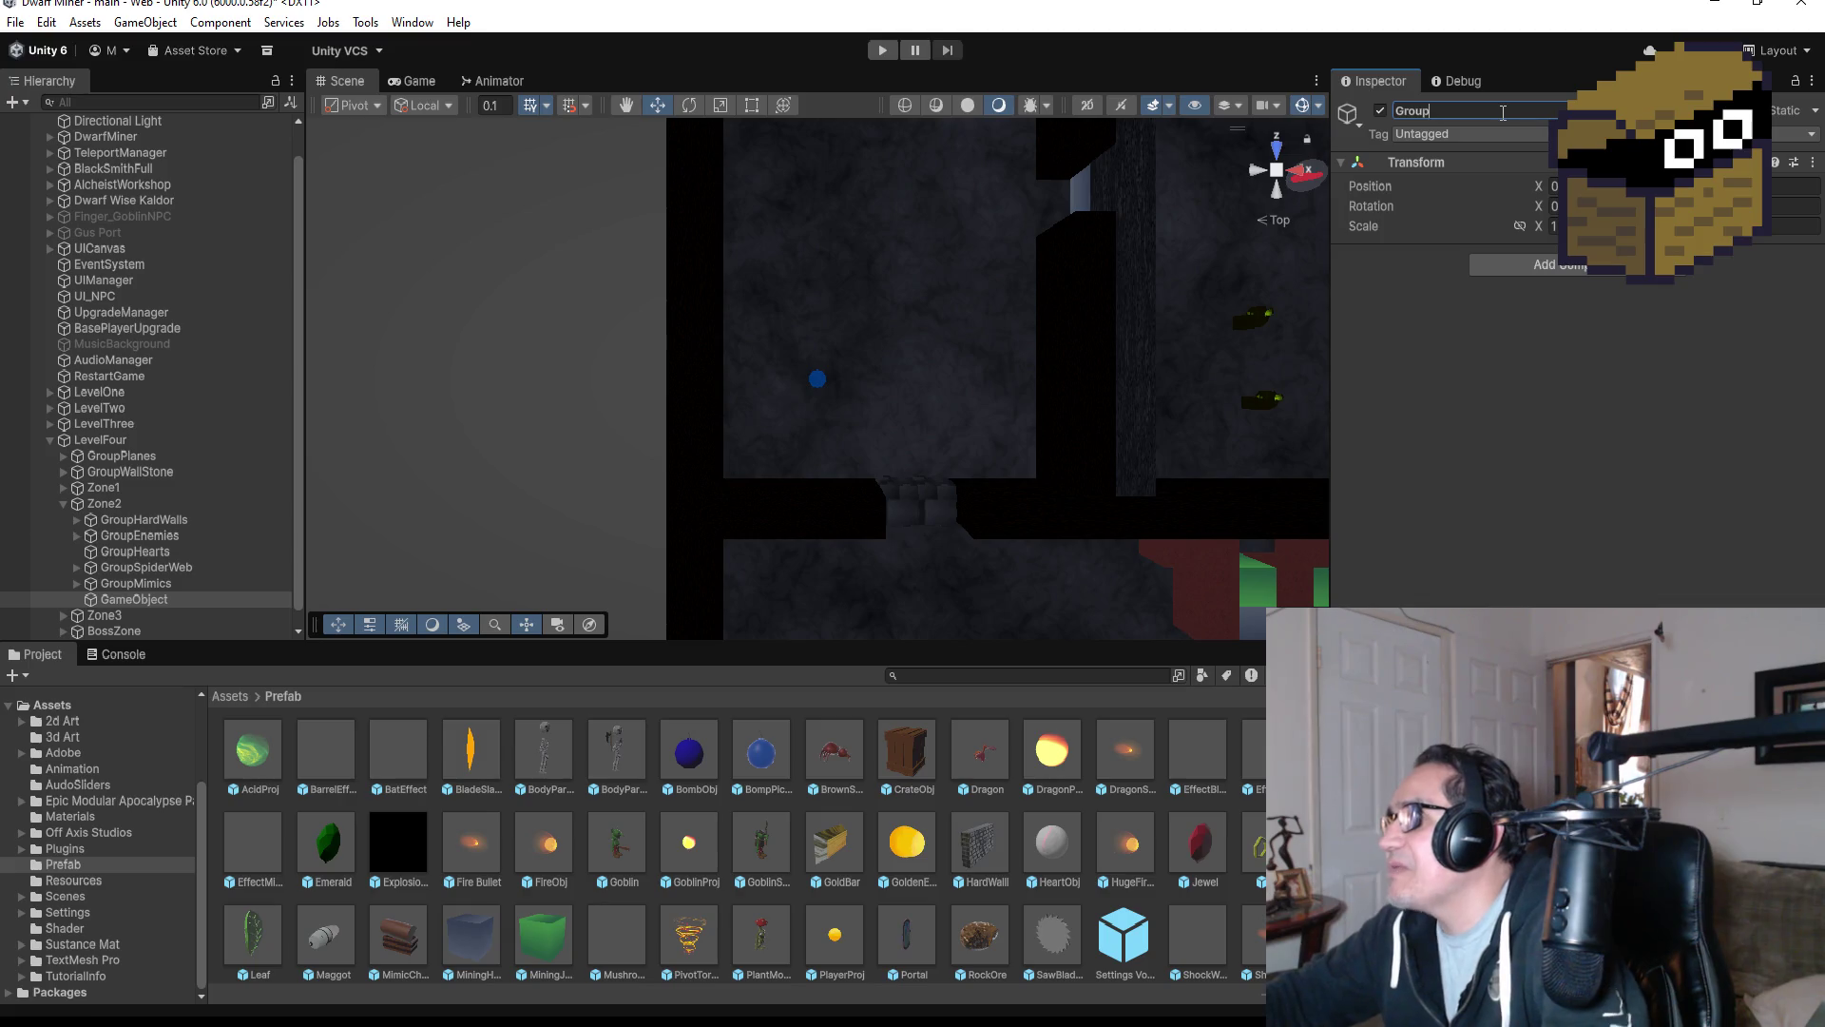
pyautogui.press('BackSpace')
pyautogui.press('BackSpace')
pyautogui.press('BackSpace')
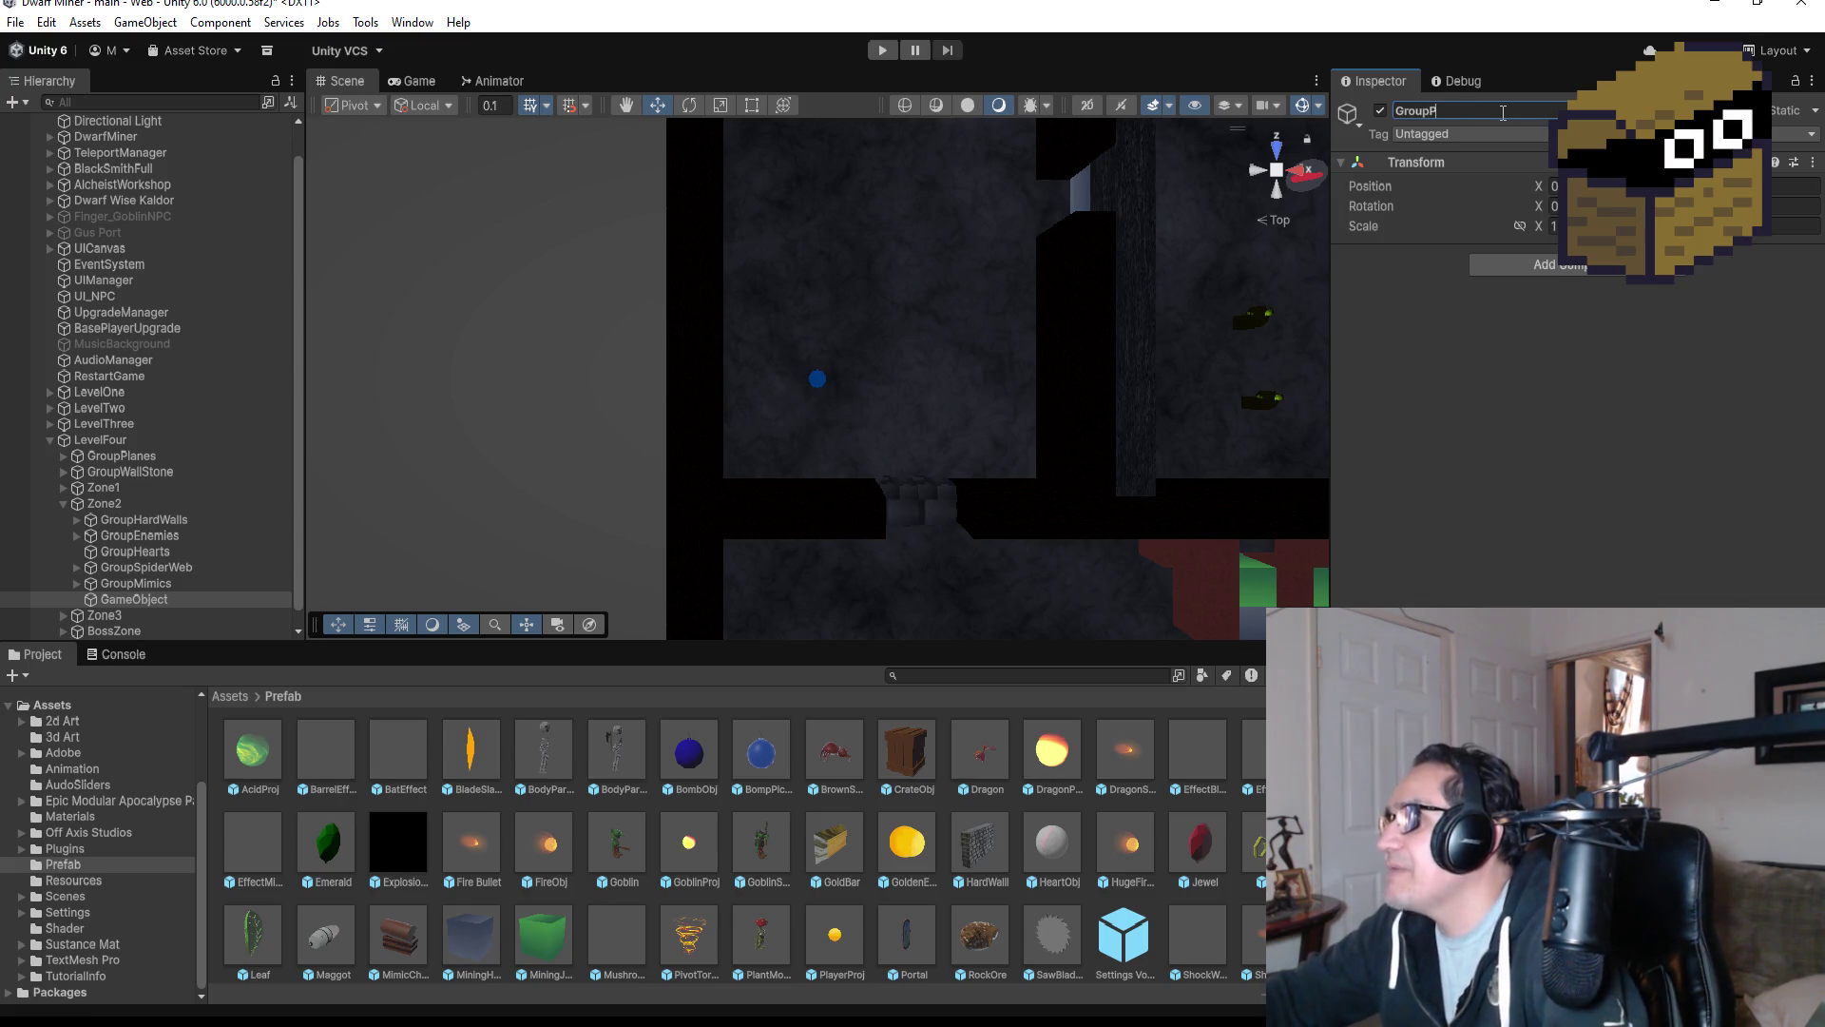
pyautogui.write('ompO')
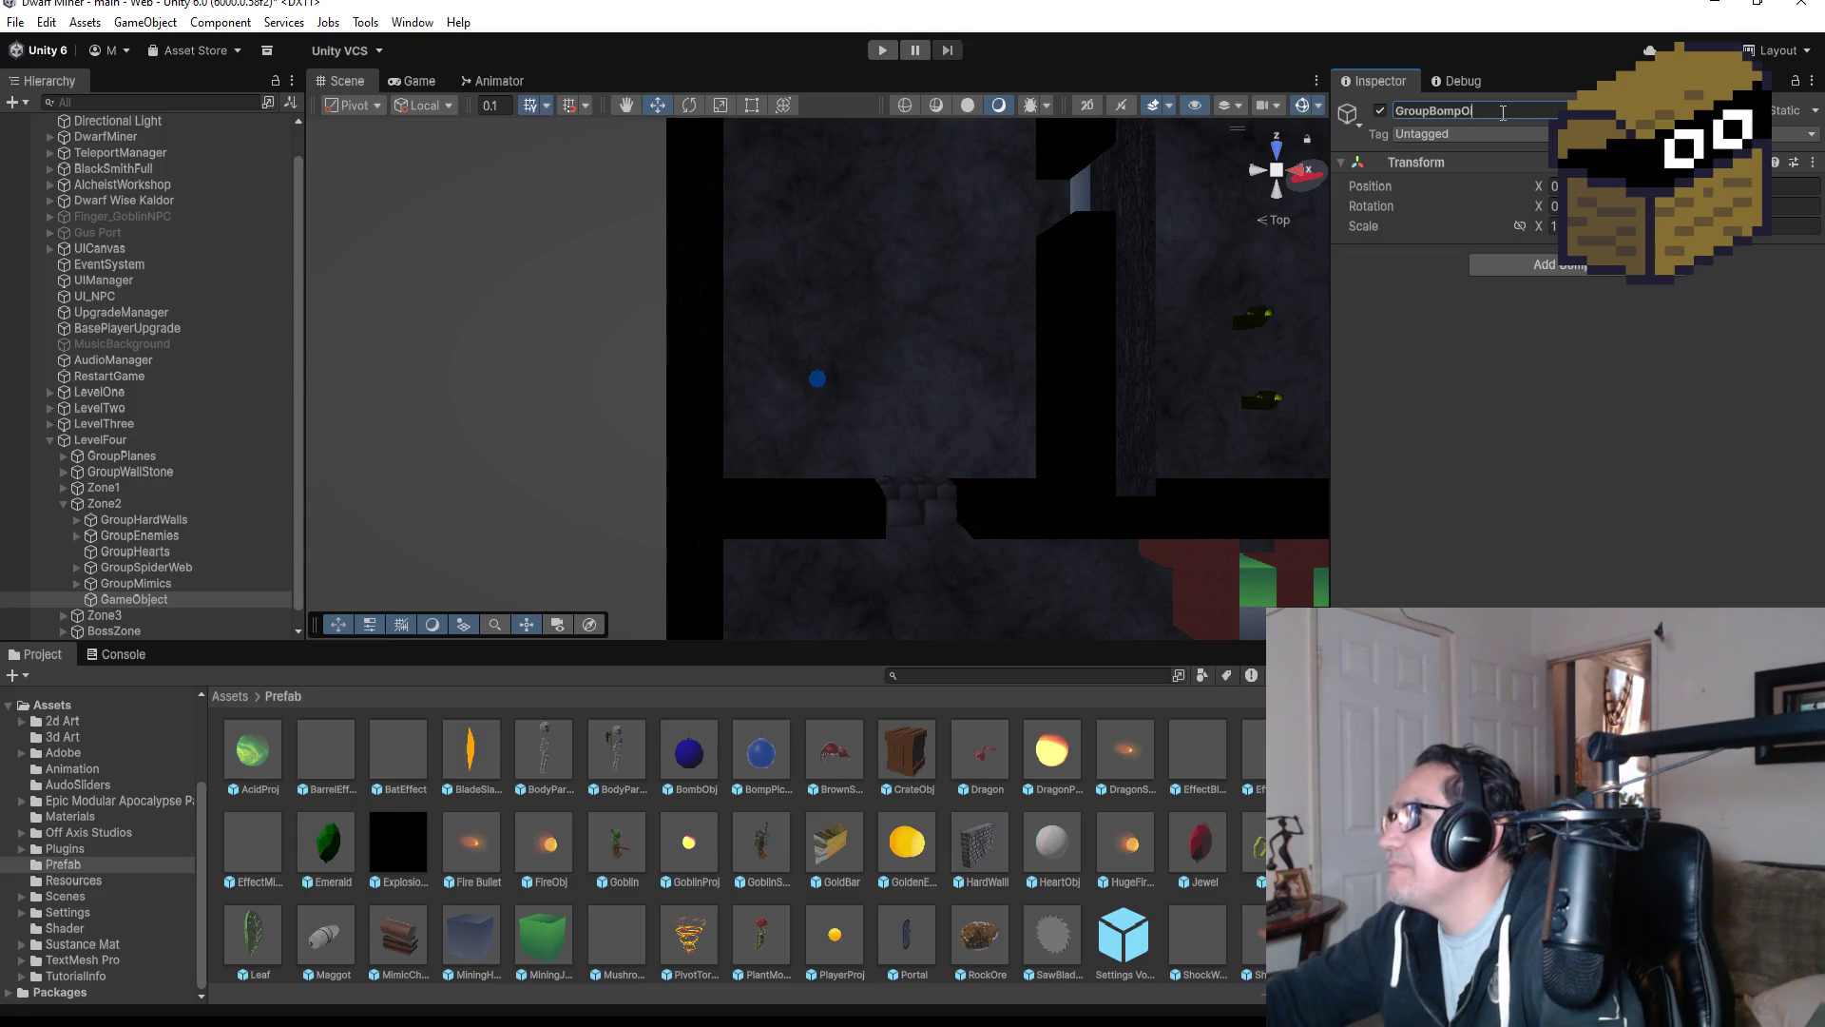
pyautogui.write('mp')
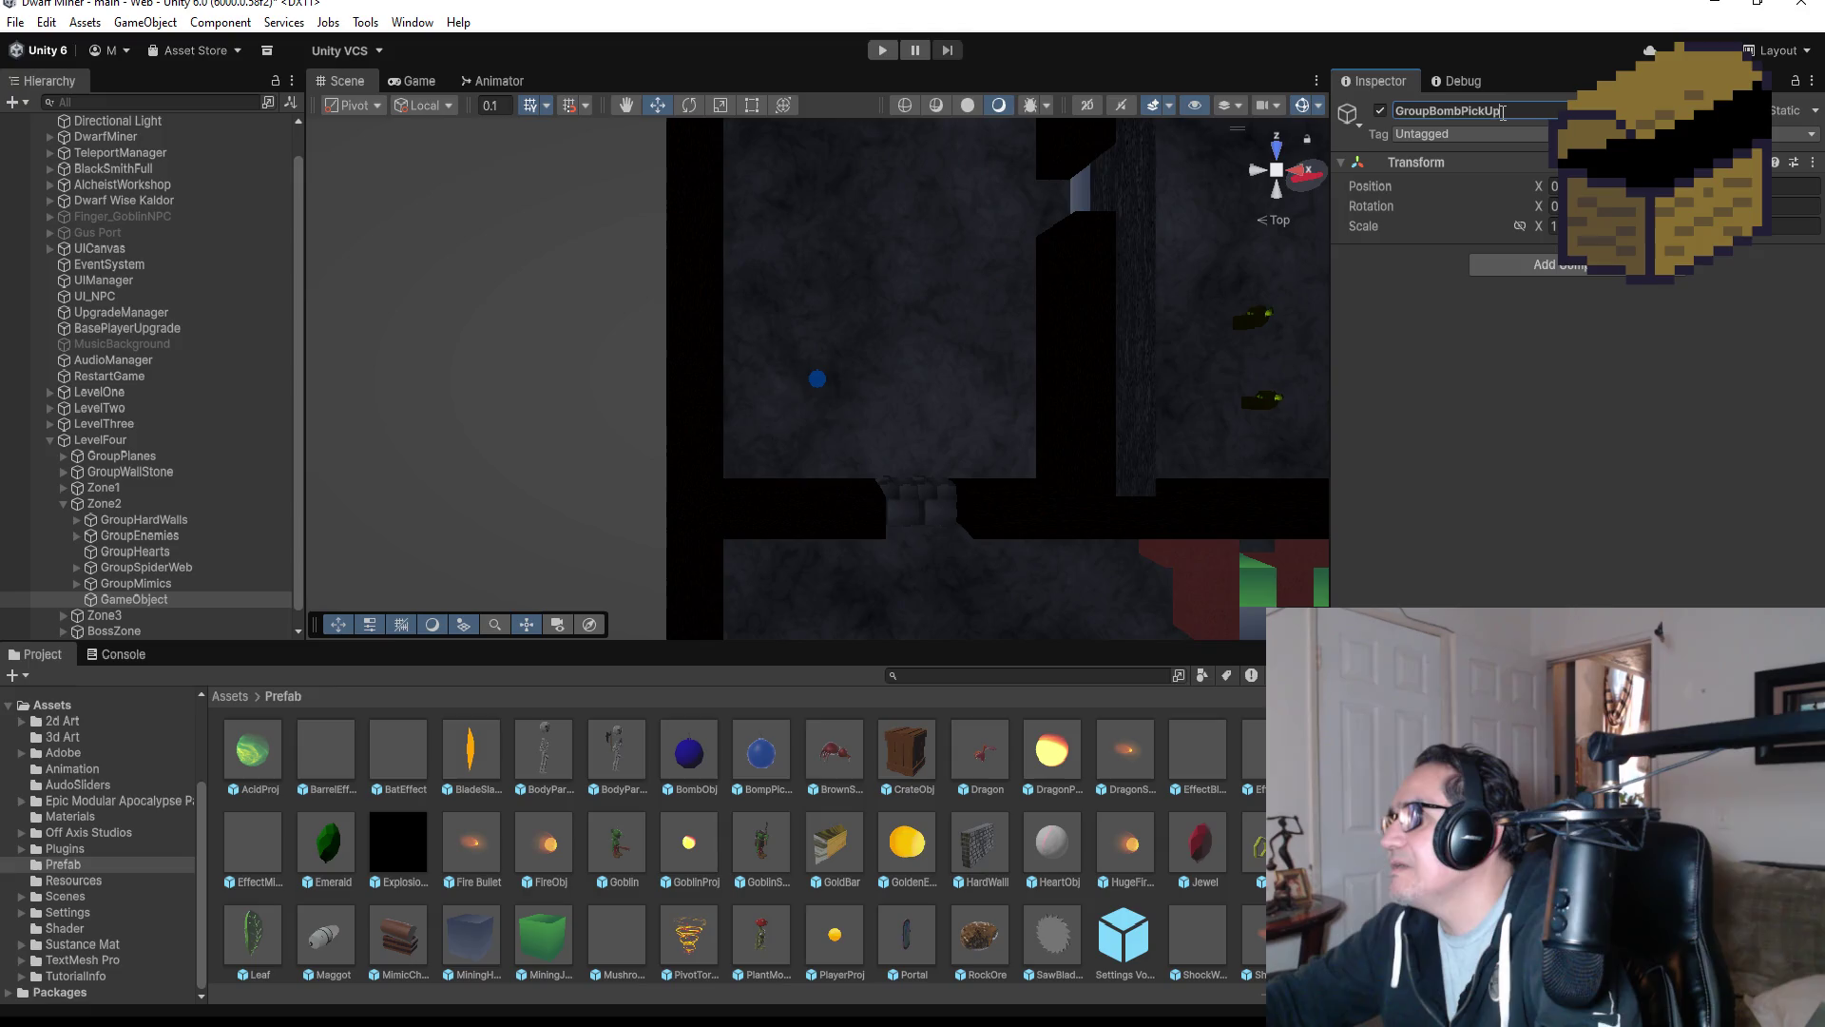
pyautogui.press('Return')
# Move BompPickUp inside GroupBombPickUp.
pyautogui.scroll(-1, 111, 608)
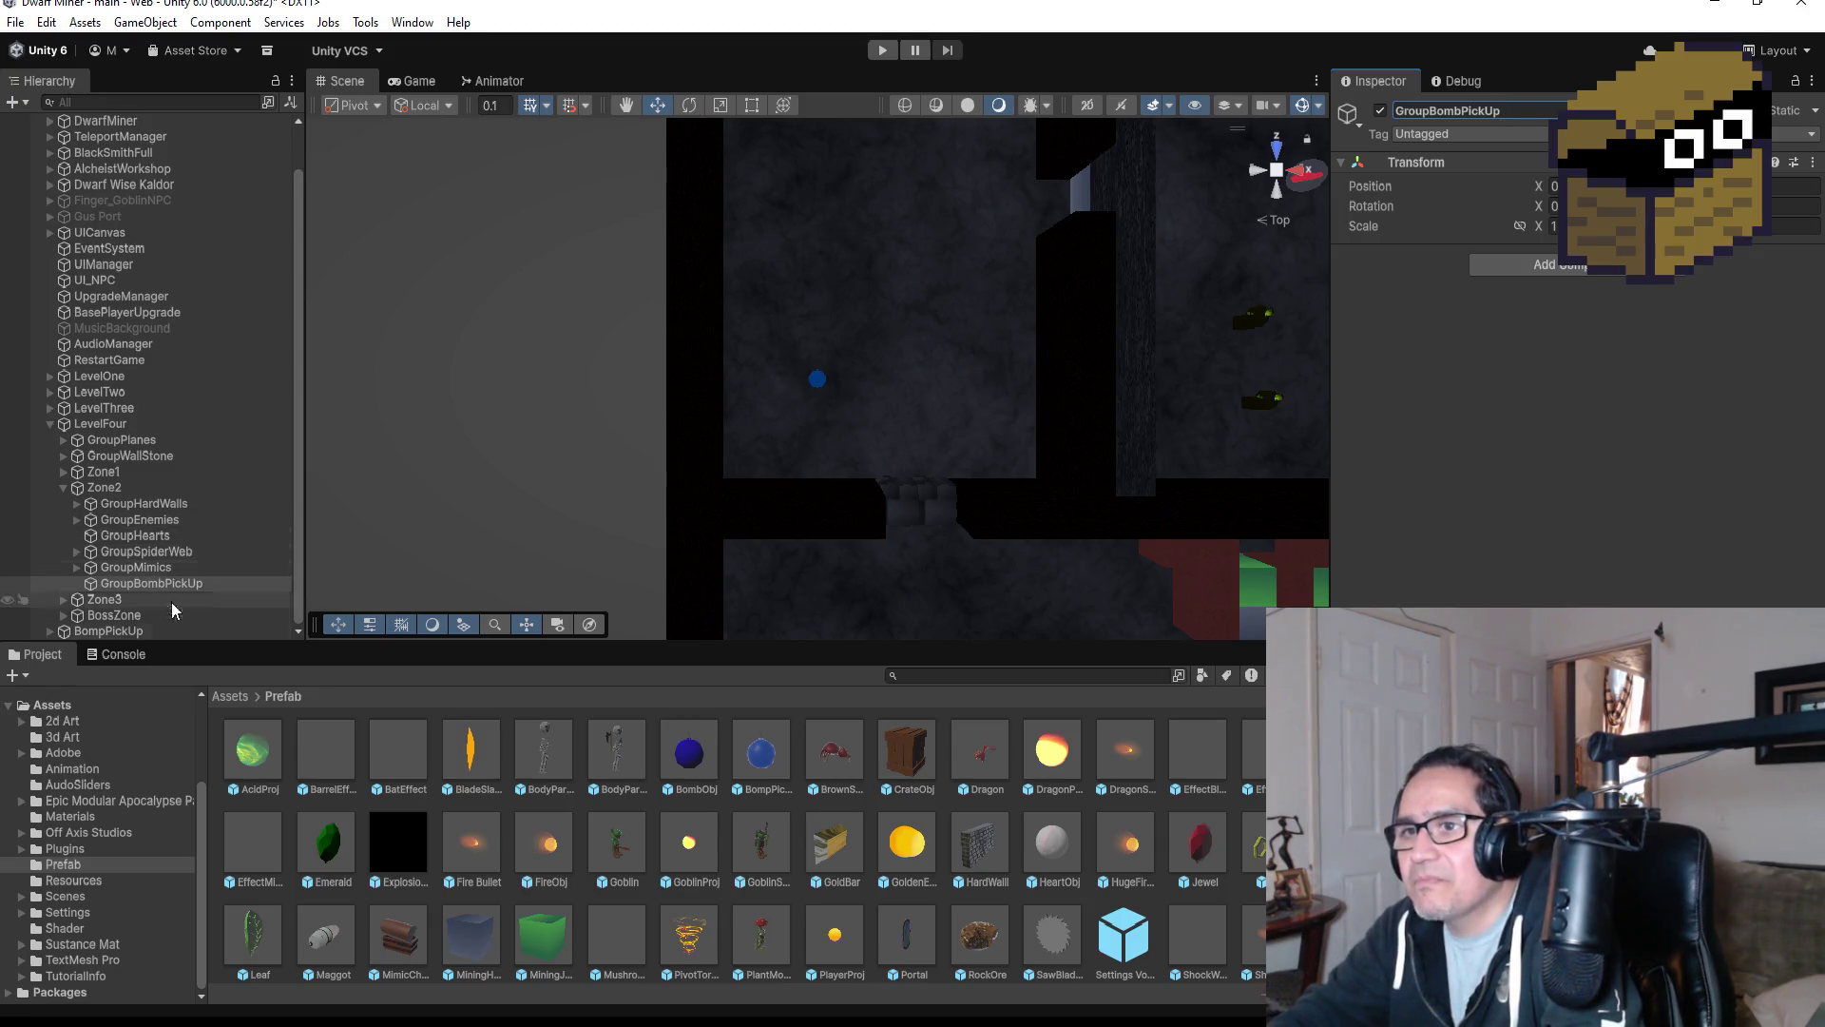
pyautogui.moveTo(111, 631)
pyautogui.mouseDown()
pyautogui.moveTo(124, 584)
pyautogui.moveTo(152, 583)
pyautogui.mouseUp()
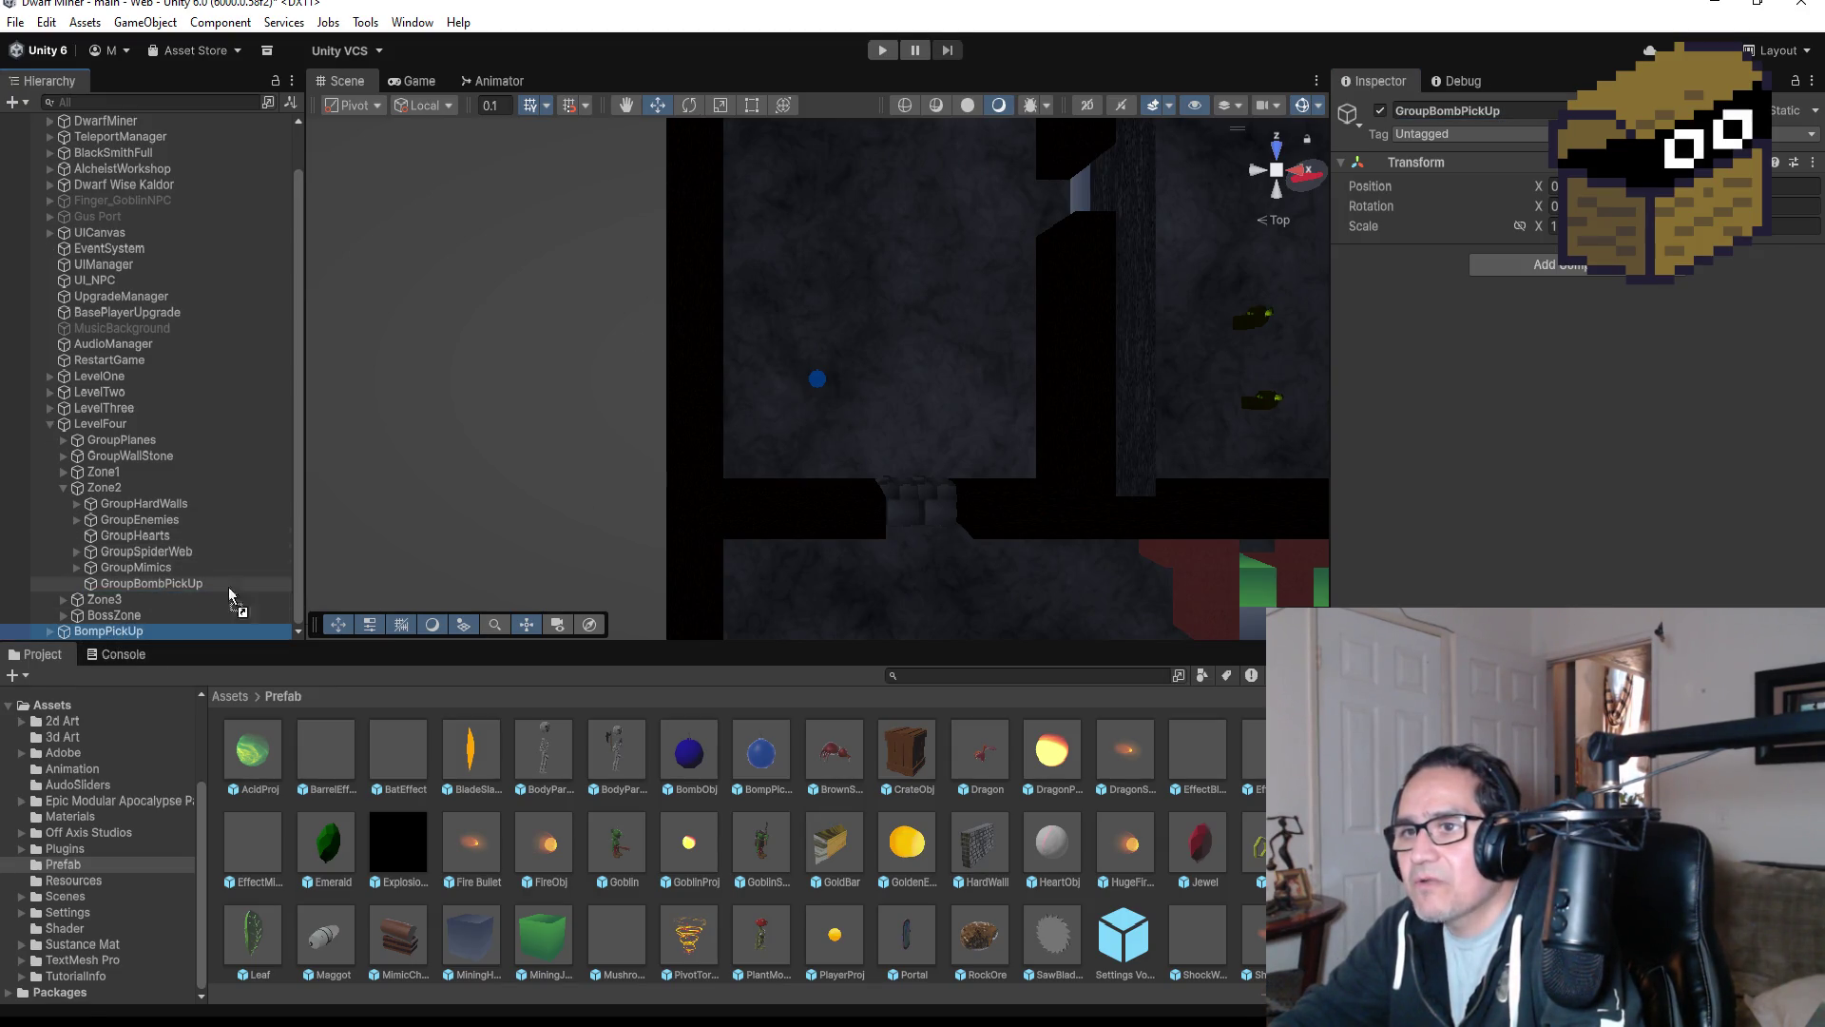
pyautogui.click(204, 599)
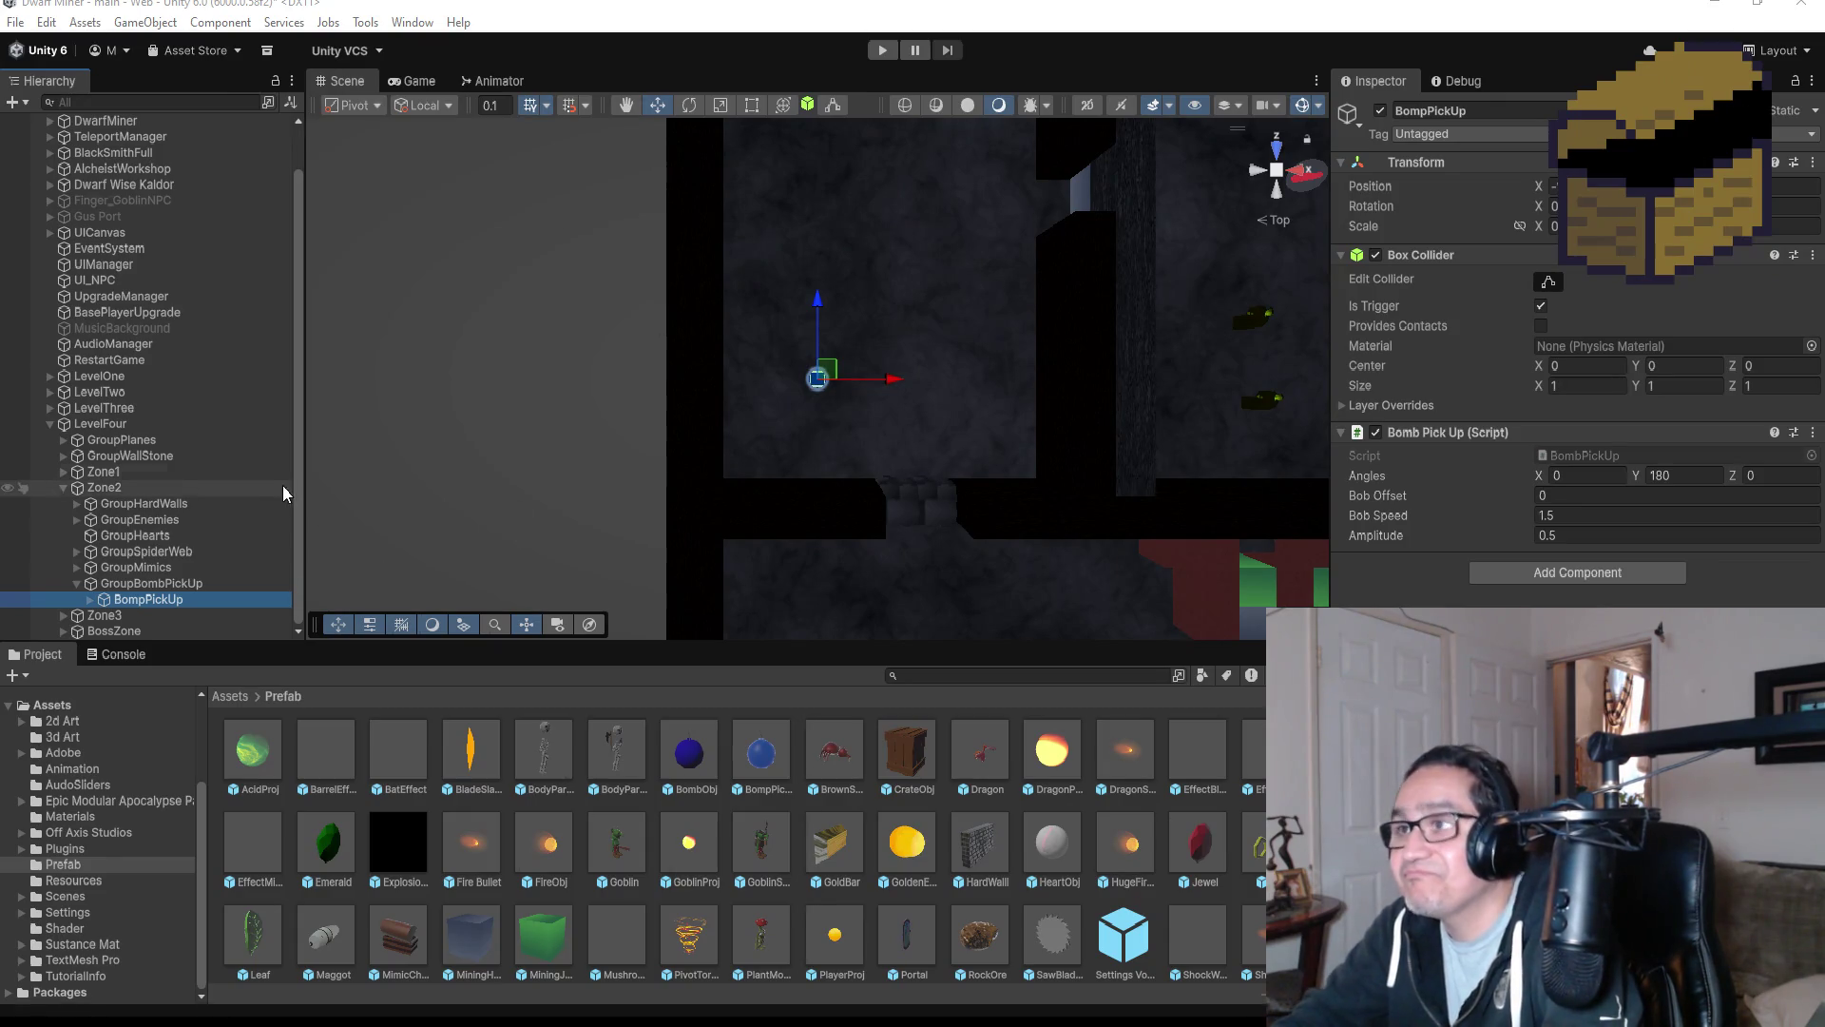
# Duplicate BompPickUp and drag the copy right past the green blocks into the next room.
pyautogui.click(163, 584)
pyautogui.click(162, 600)
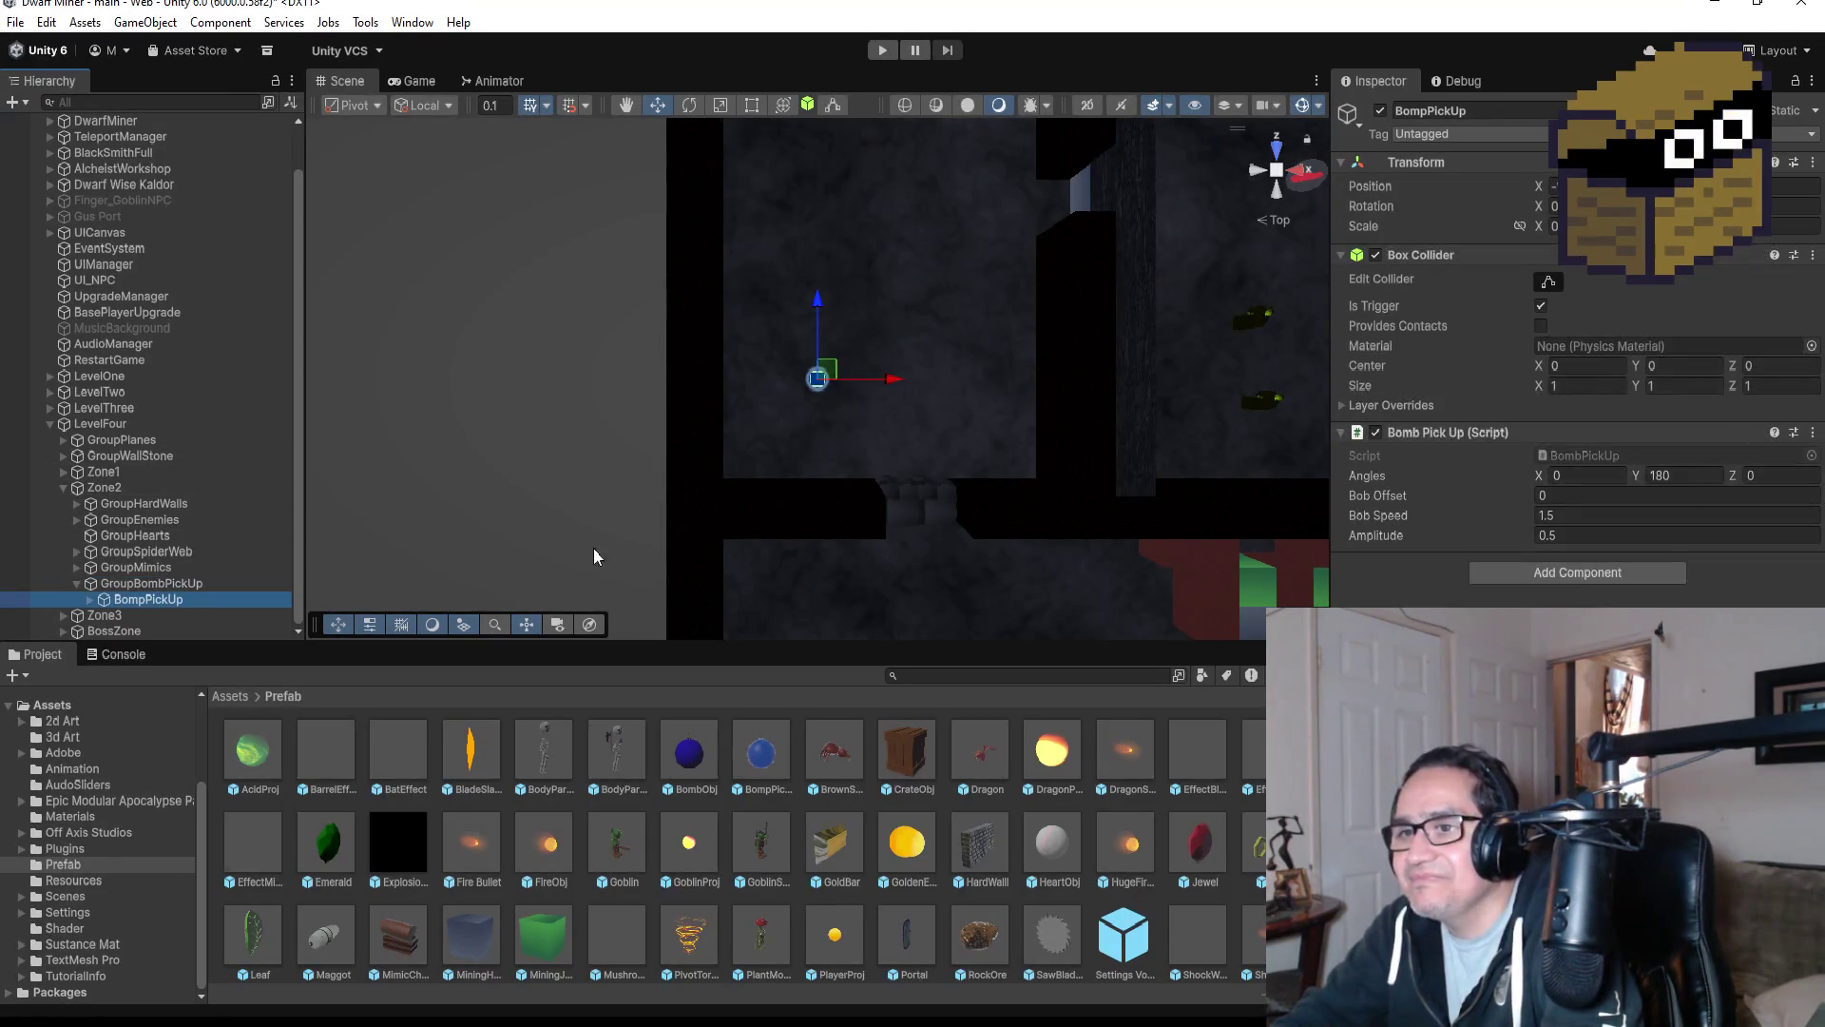
pyautogui.scroll(-5, 1006, 317)
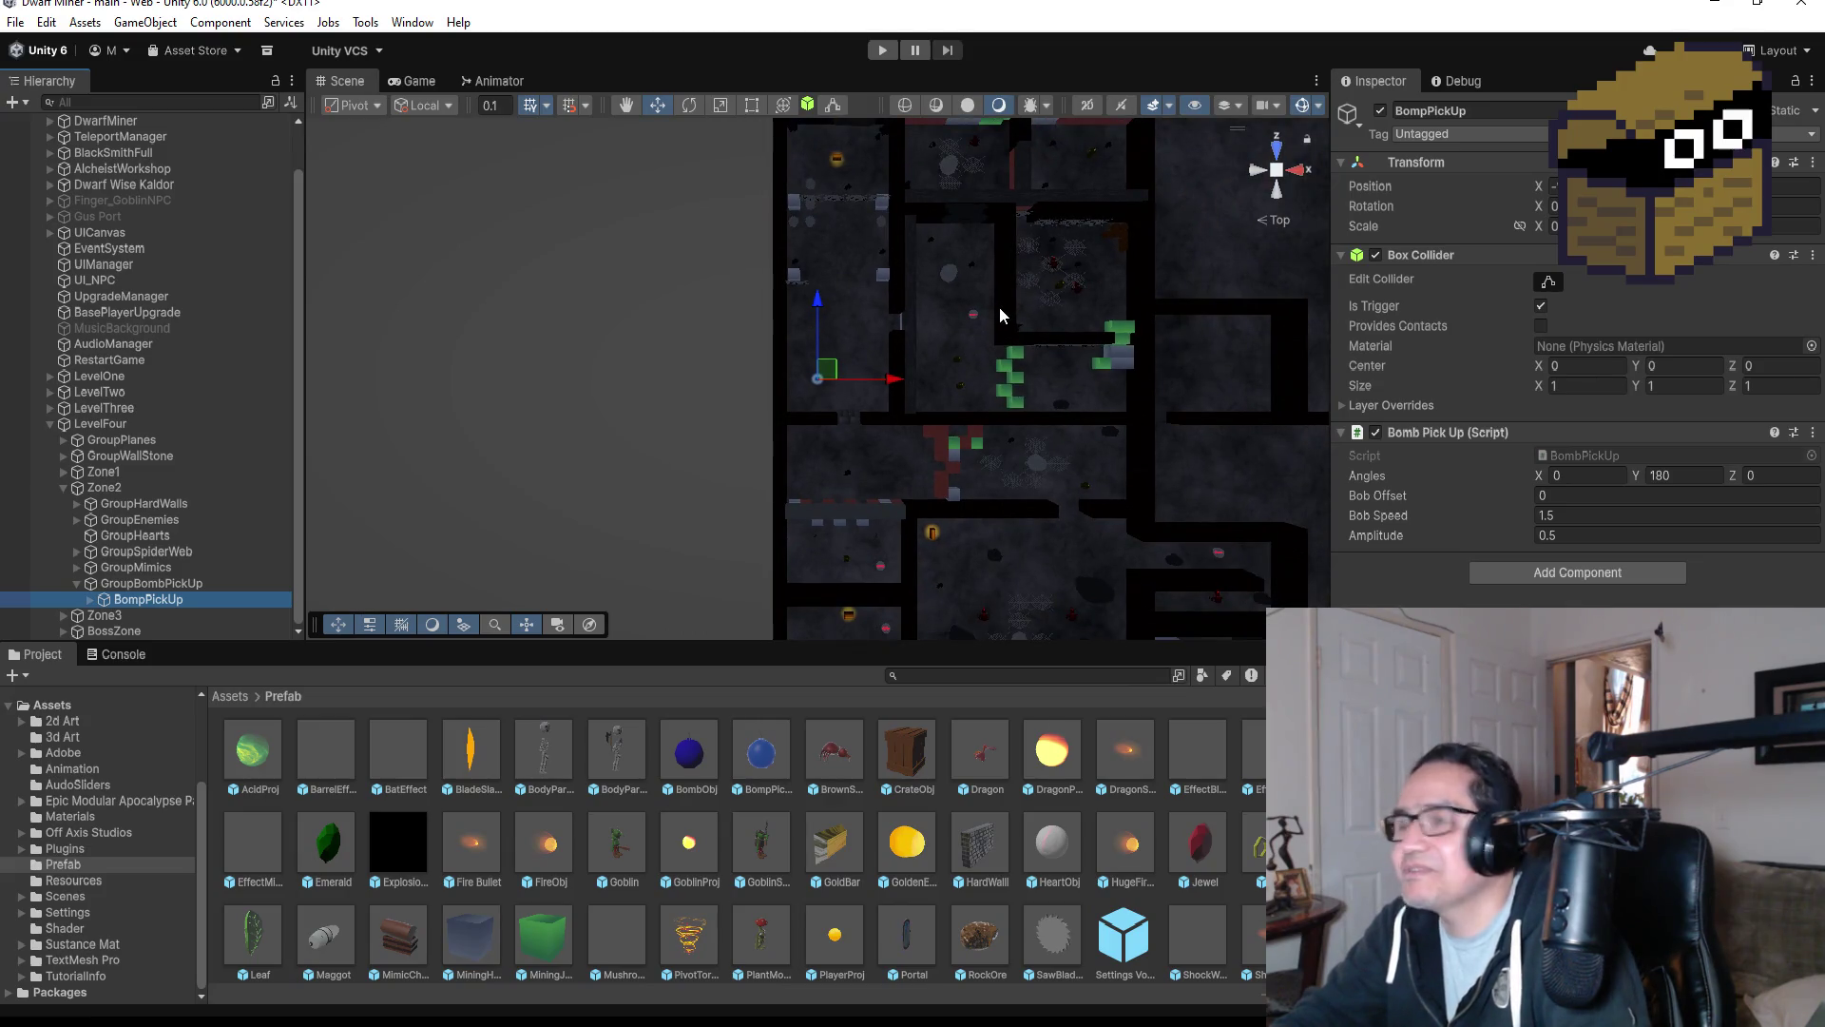
pyautogui.hotkey('ctrl', 'd')
pyautogui.scroll(-2, 921, 367)
pyautogui.moveTo(894, 378)
pyautogui.mouseDown()
pyautogui.moveTo(1043, 388)
pyautogui.moveTo(981, 398)
pyautogui.mouseUp()
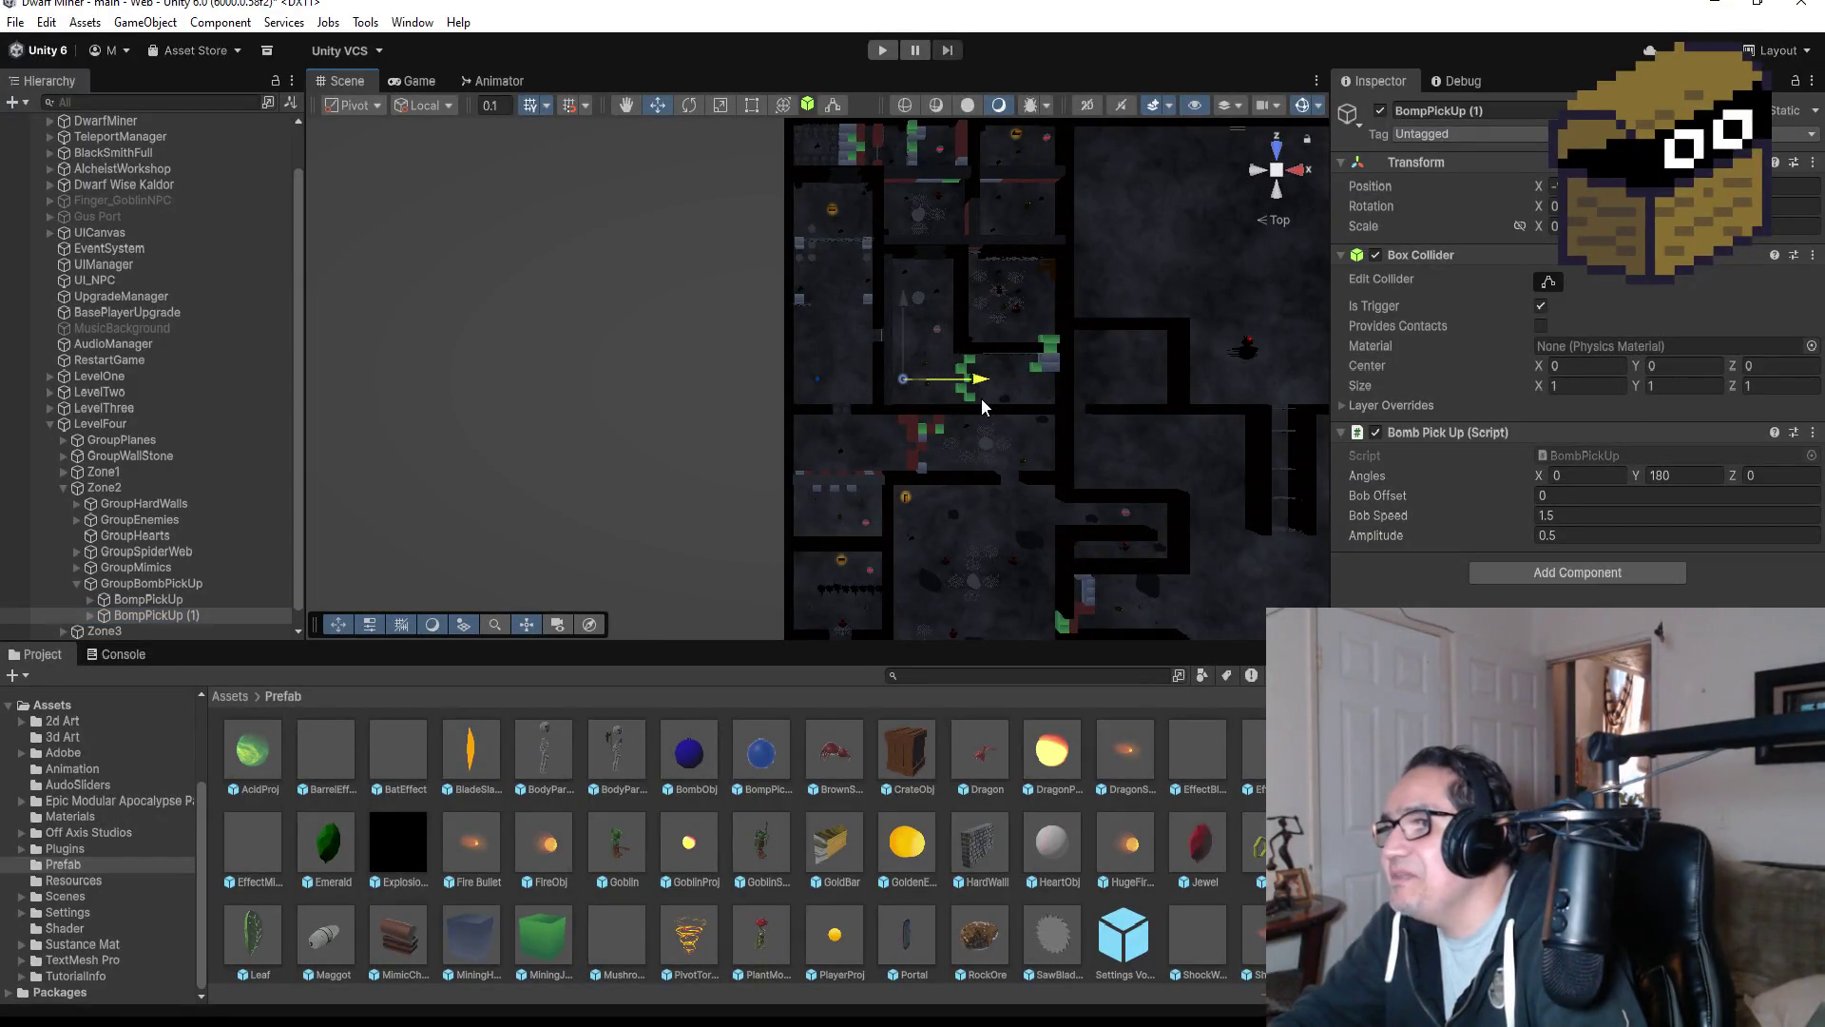
pyautogui.scroll(4, 1007, 266)
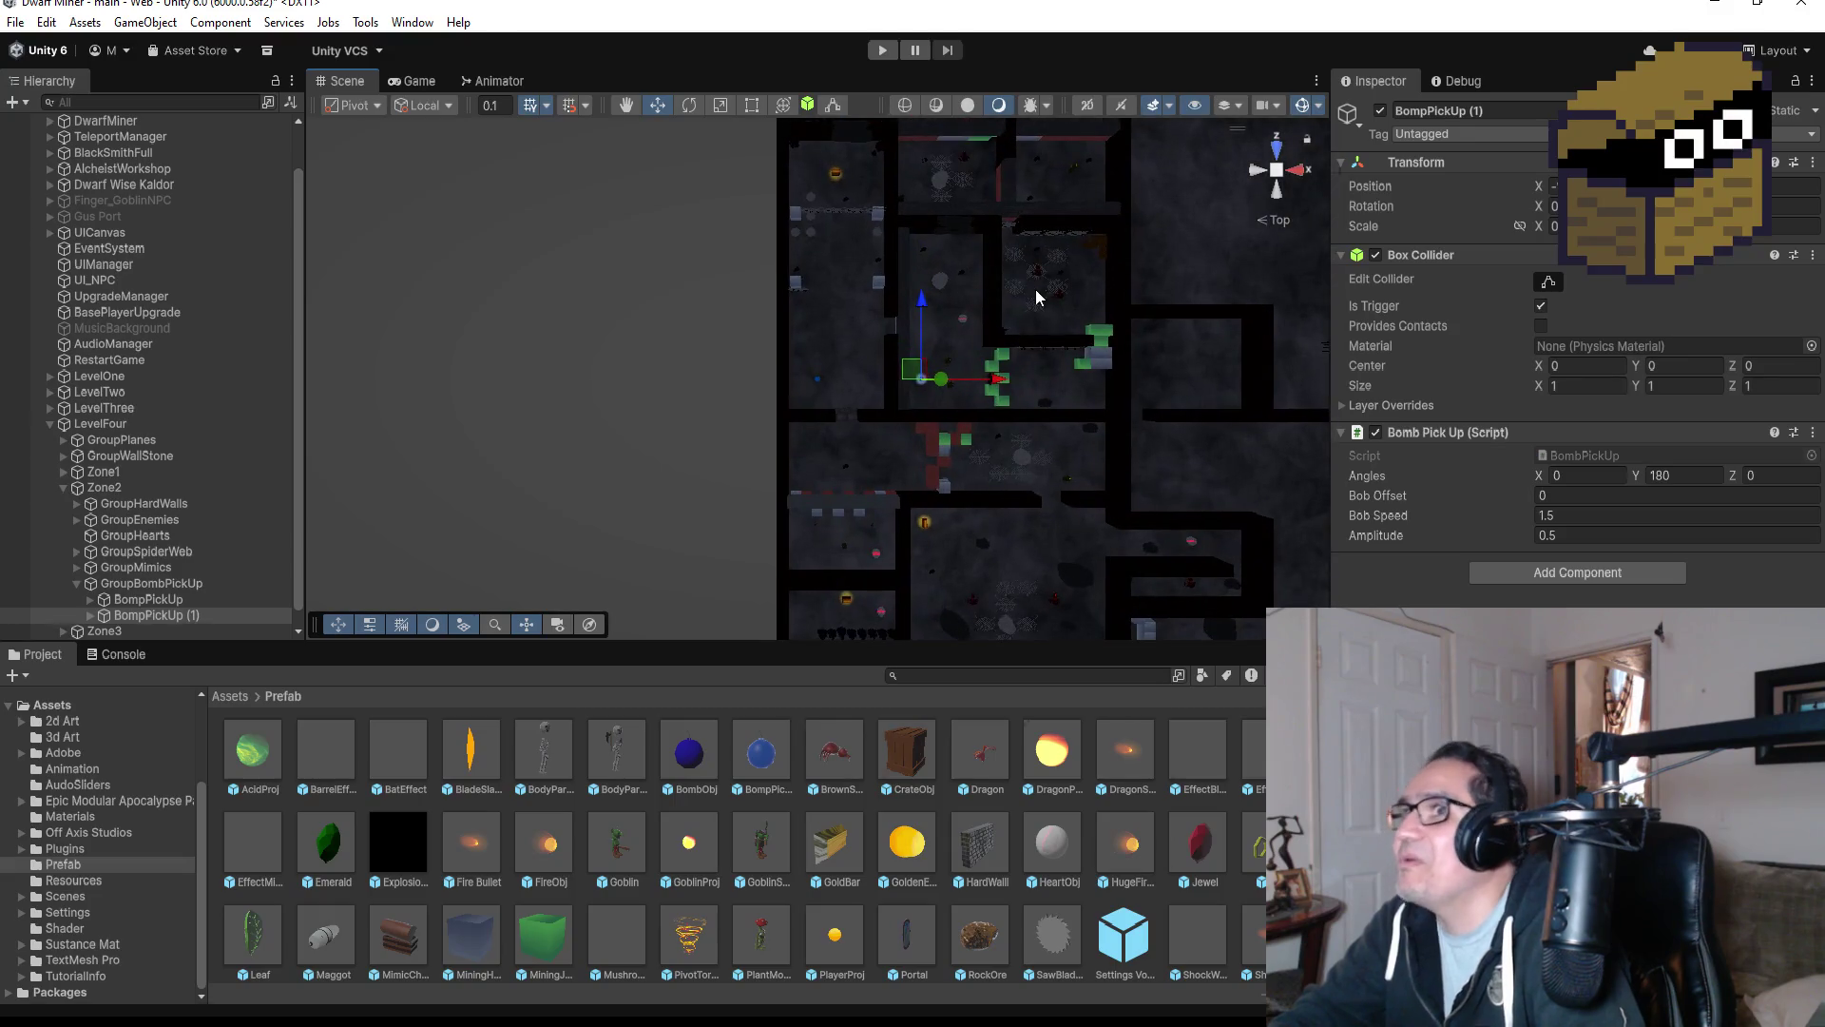
pyautogui.moveTo(1079, 379); pyautogui.dragTo(1268, 390)
pyautogui.scroll(-2, 1205, 389)
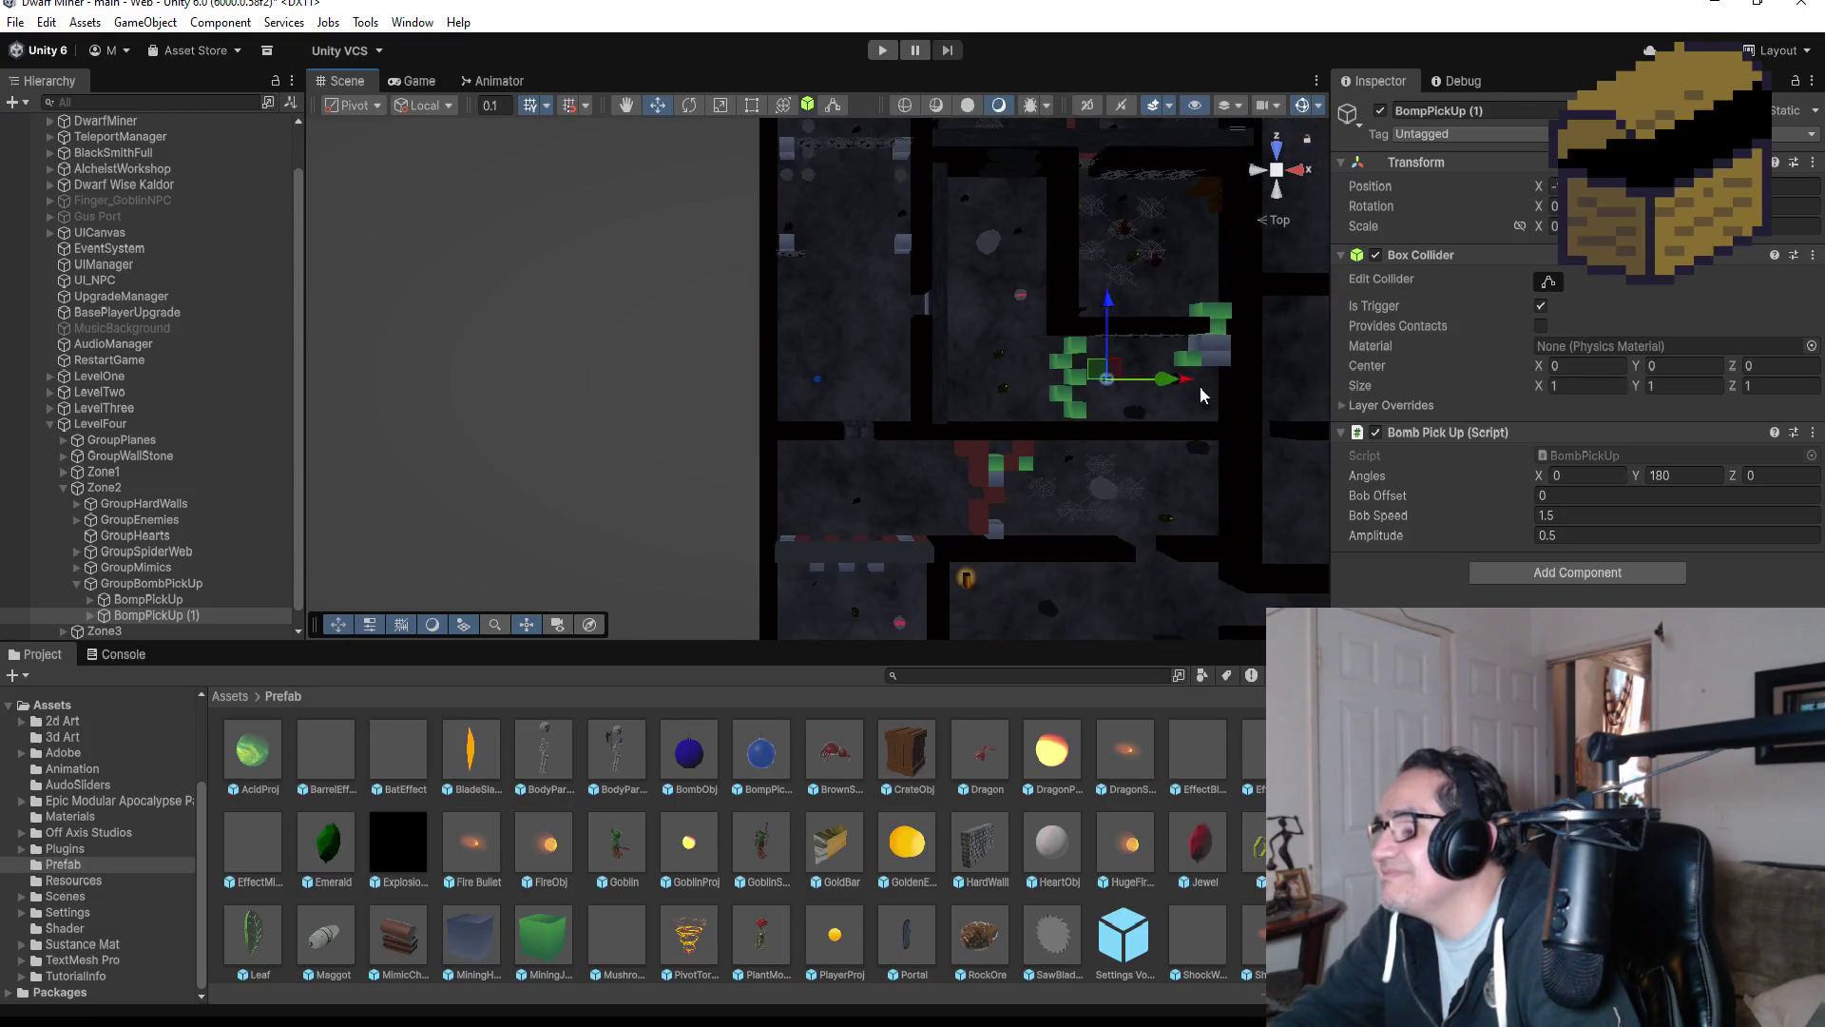
pyautogui.scroll(-2, 1206, 390)
pyautogui.moveTo(1089, 381); pyautogui.dragTo(1075, 384)
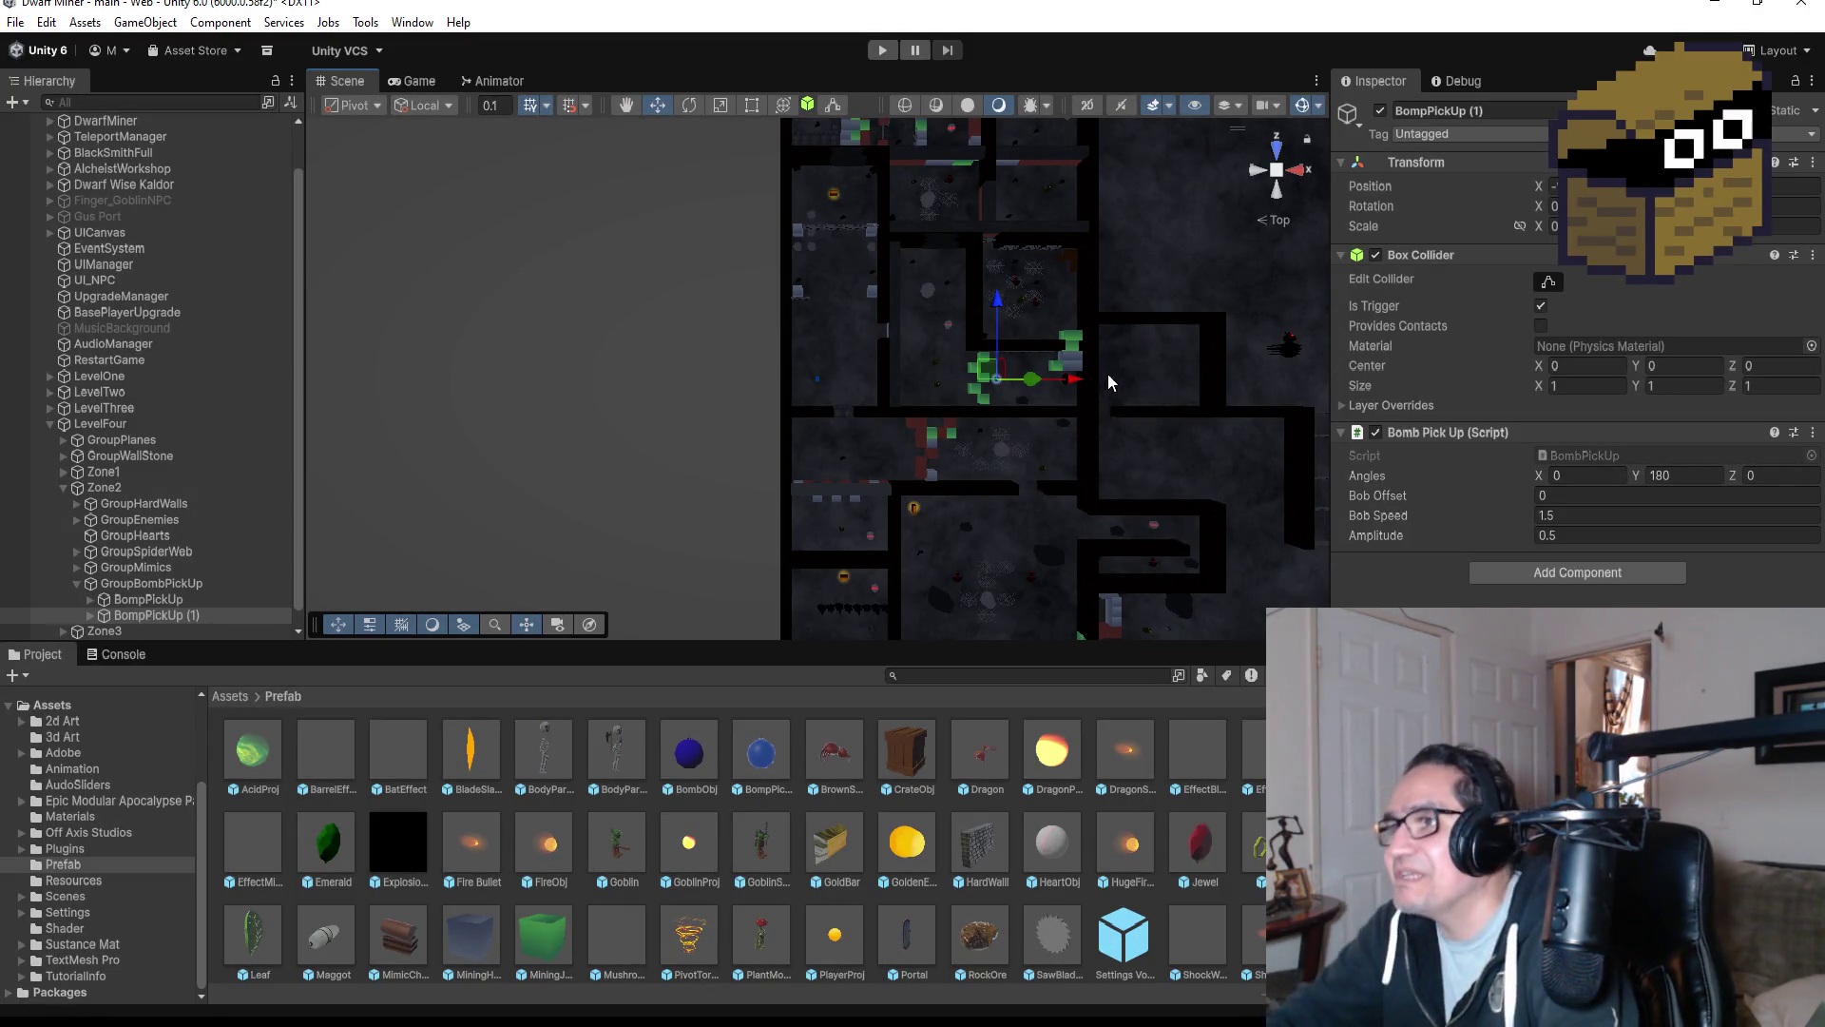
# Frame BompPickUp (1) and inspect the nearby treasure chests, TreasureChest (1) and (2).
pyautogui.doubleClick(186, 614)
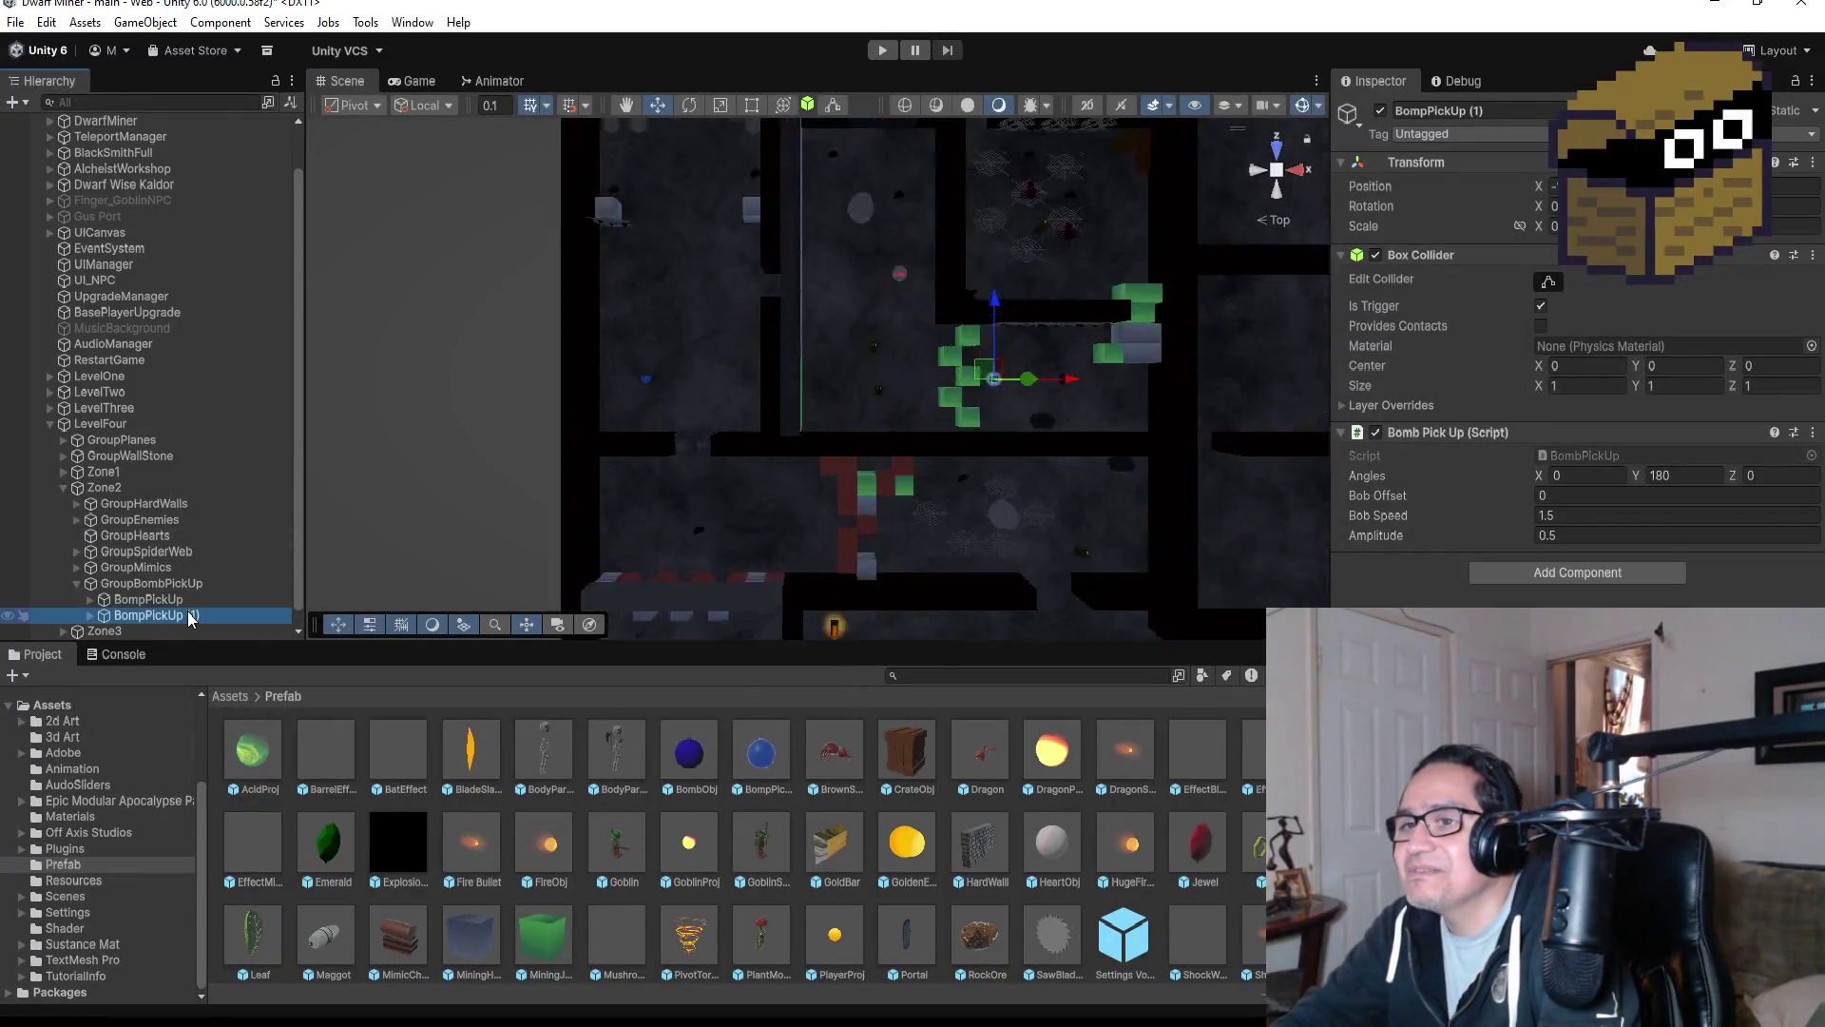
pyautogui.scroll(-6, 911, 374)
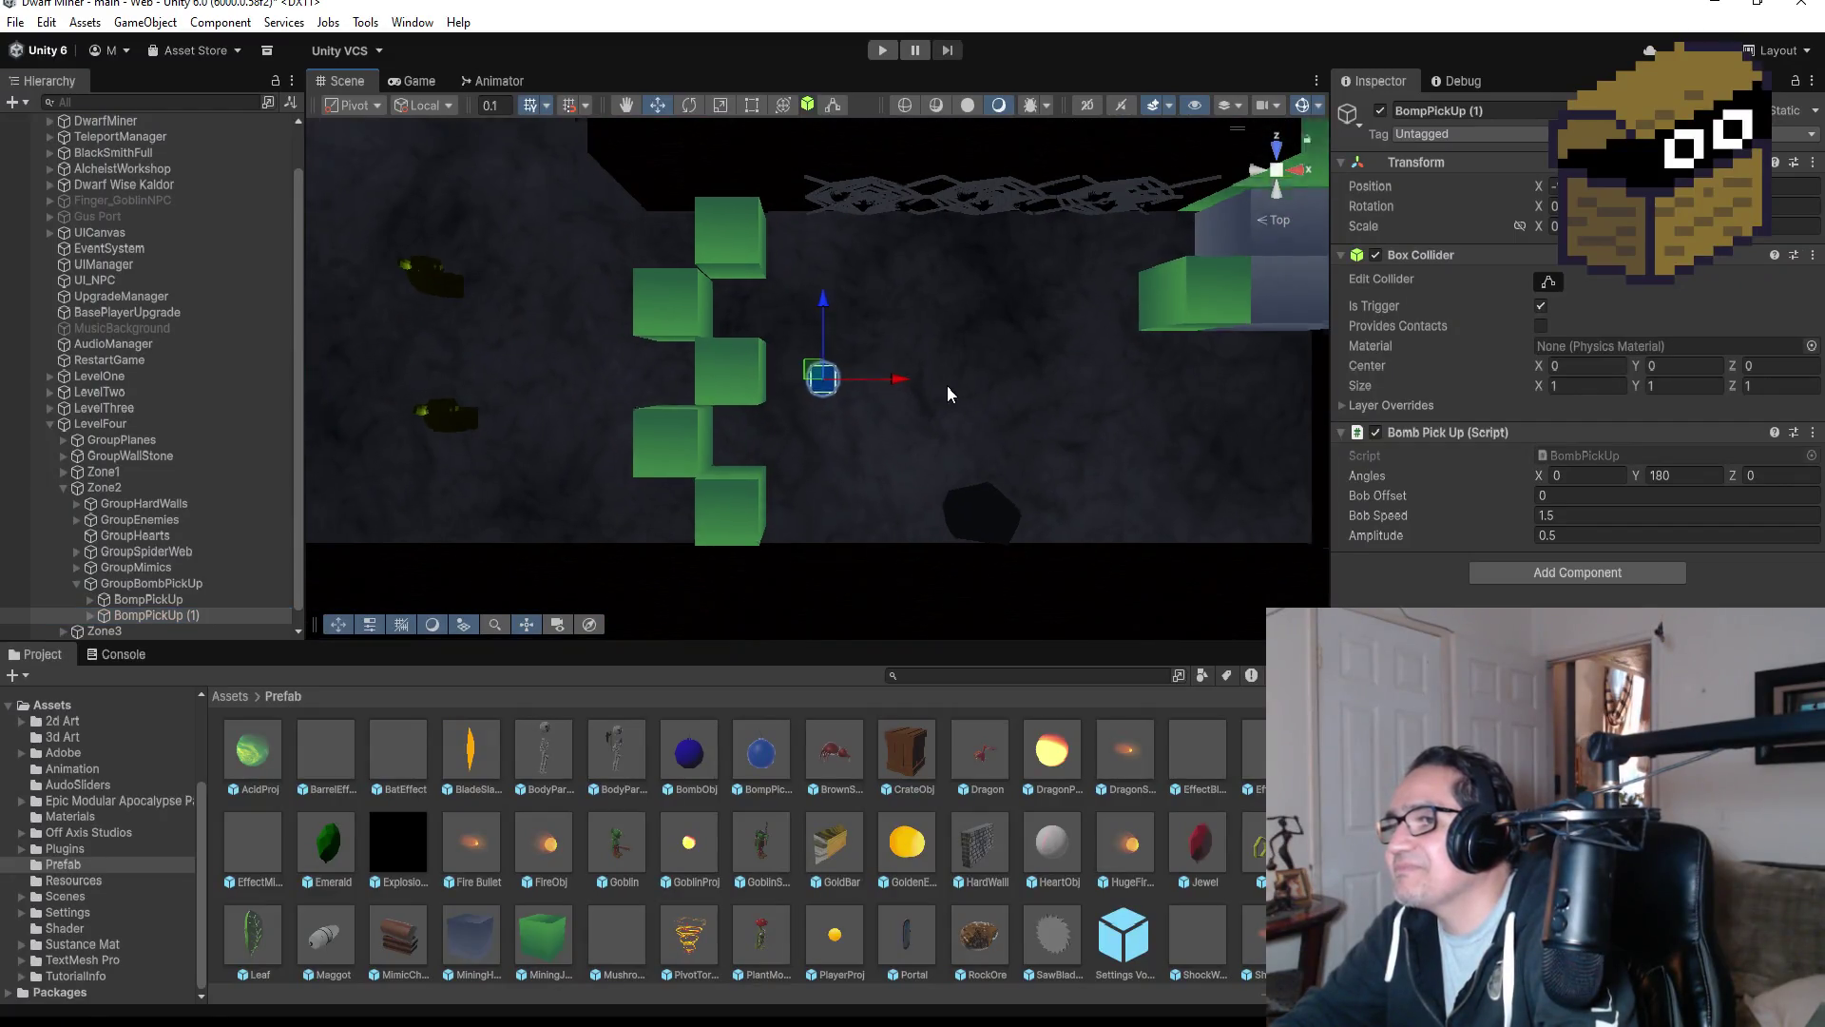
pyautogui.scroll(-6, 947, 384)
pyautogui.scroll(-5, 924, 407)
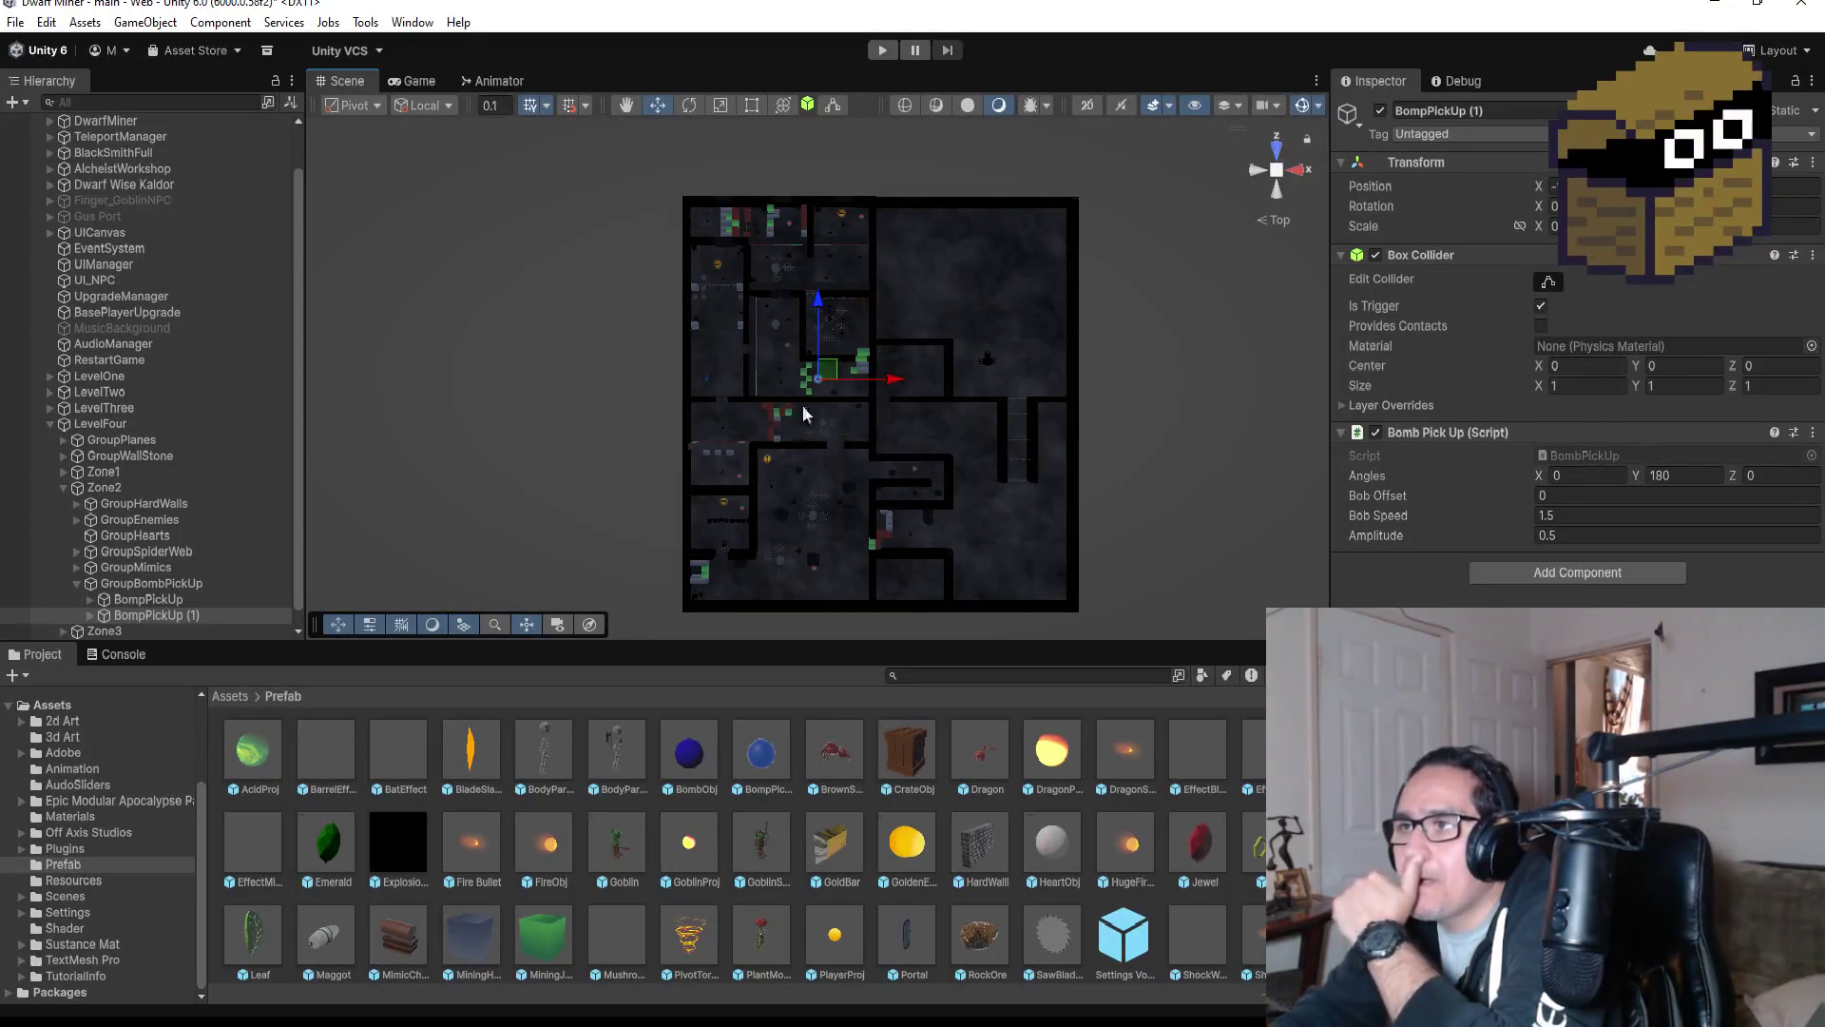
pyautogui.click(722, 502)
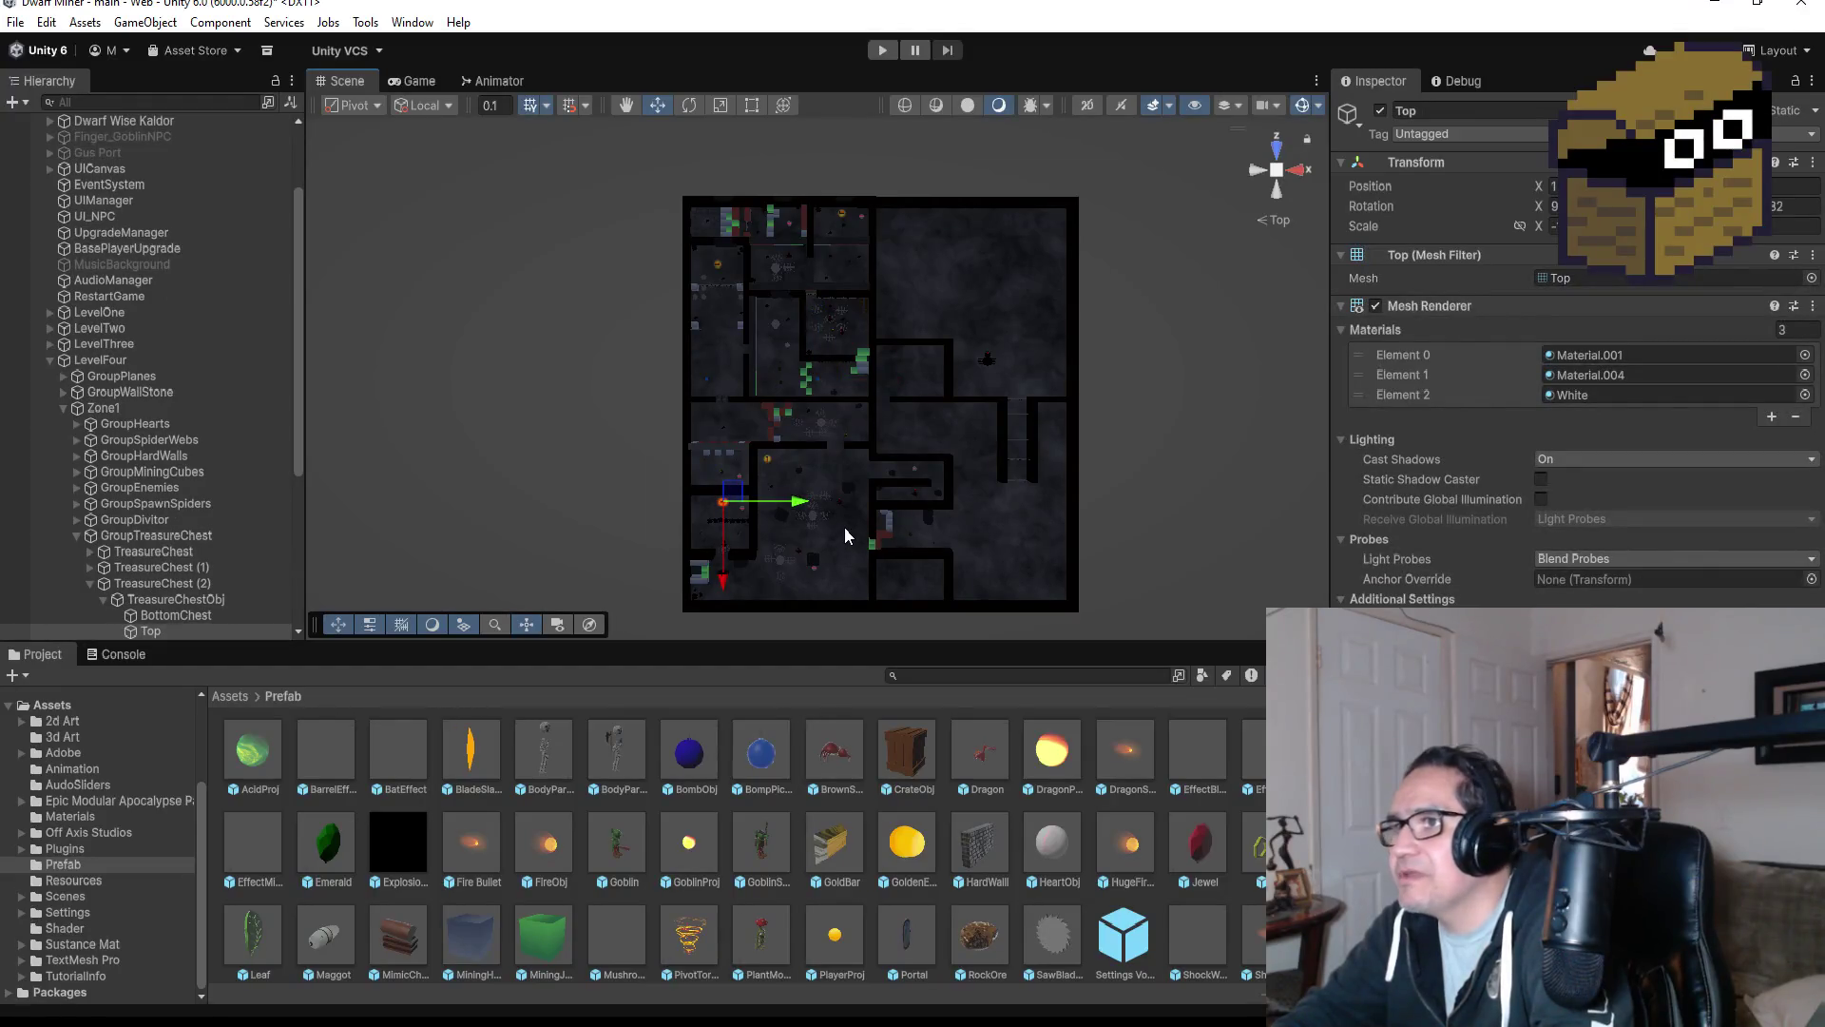
pyautogui.scroll(4, 897, 411)
pyautogui.scroll(-3, 238, 550)
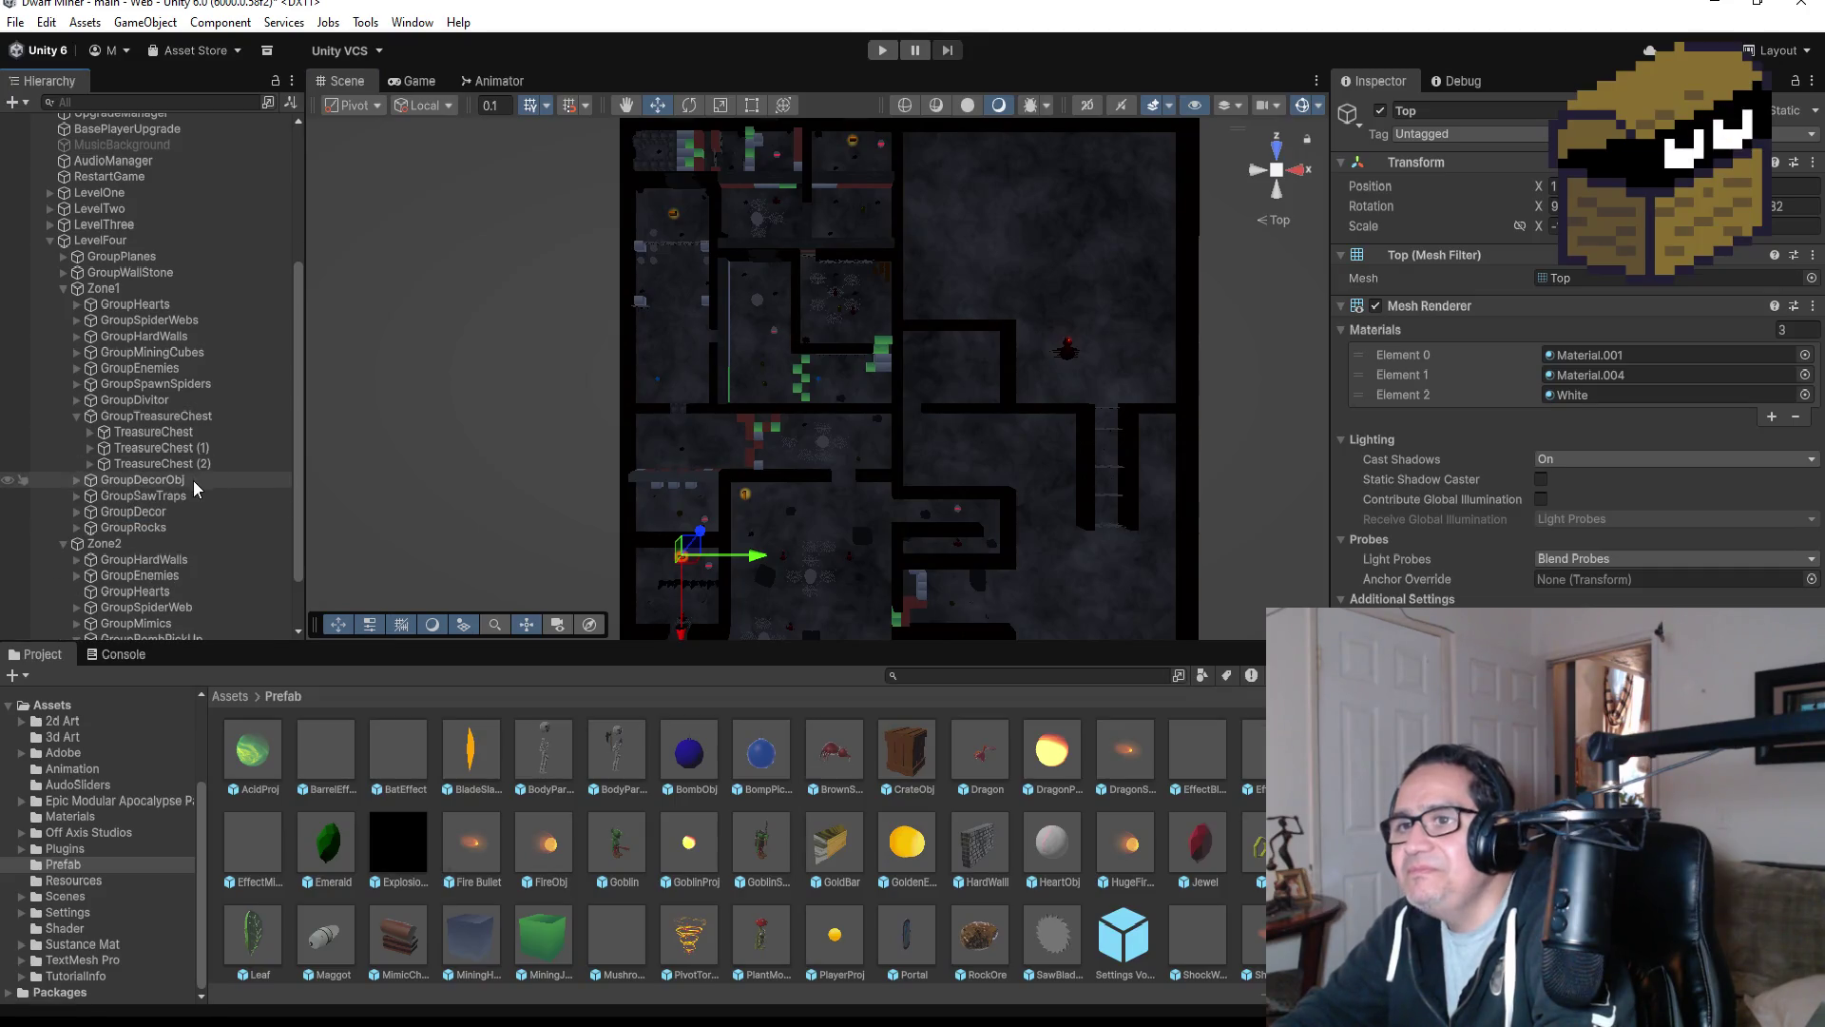
pyautogui.scroll(5, 190, 481)
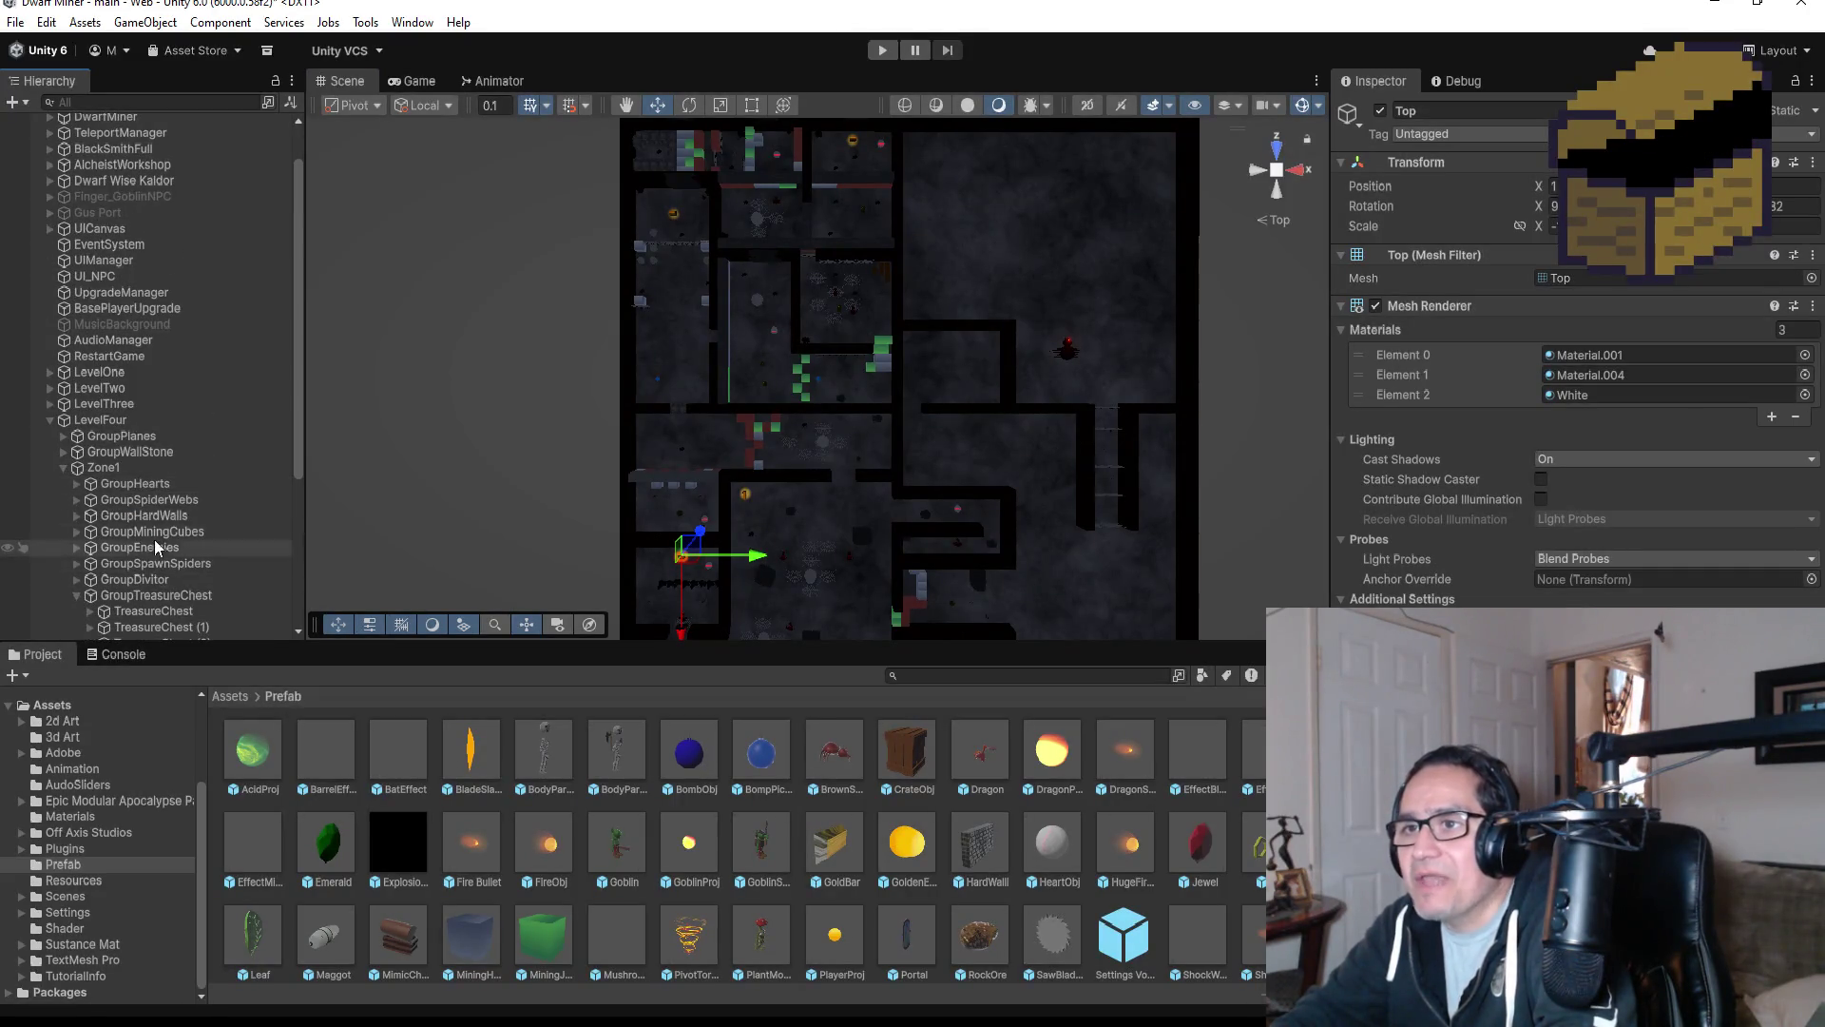
pyautogui.scroll(-5, 150, 541)
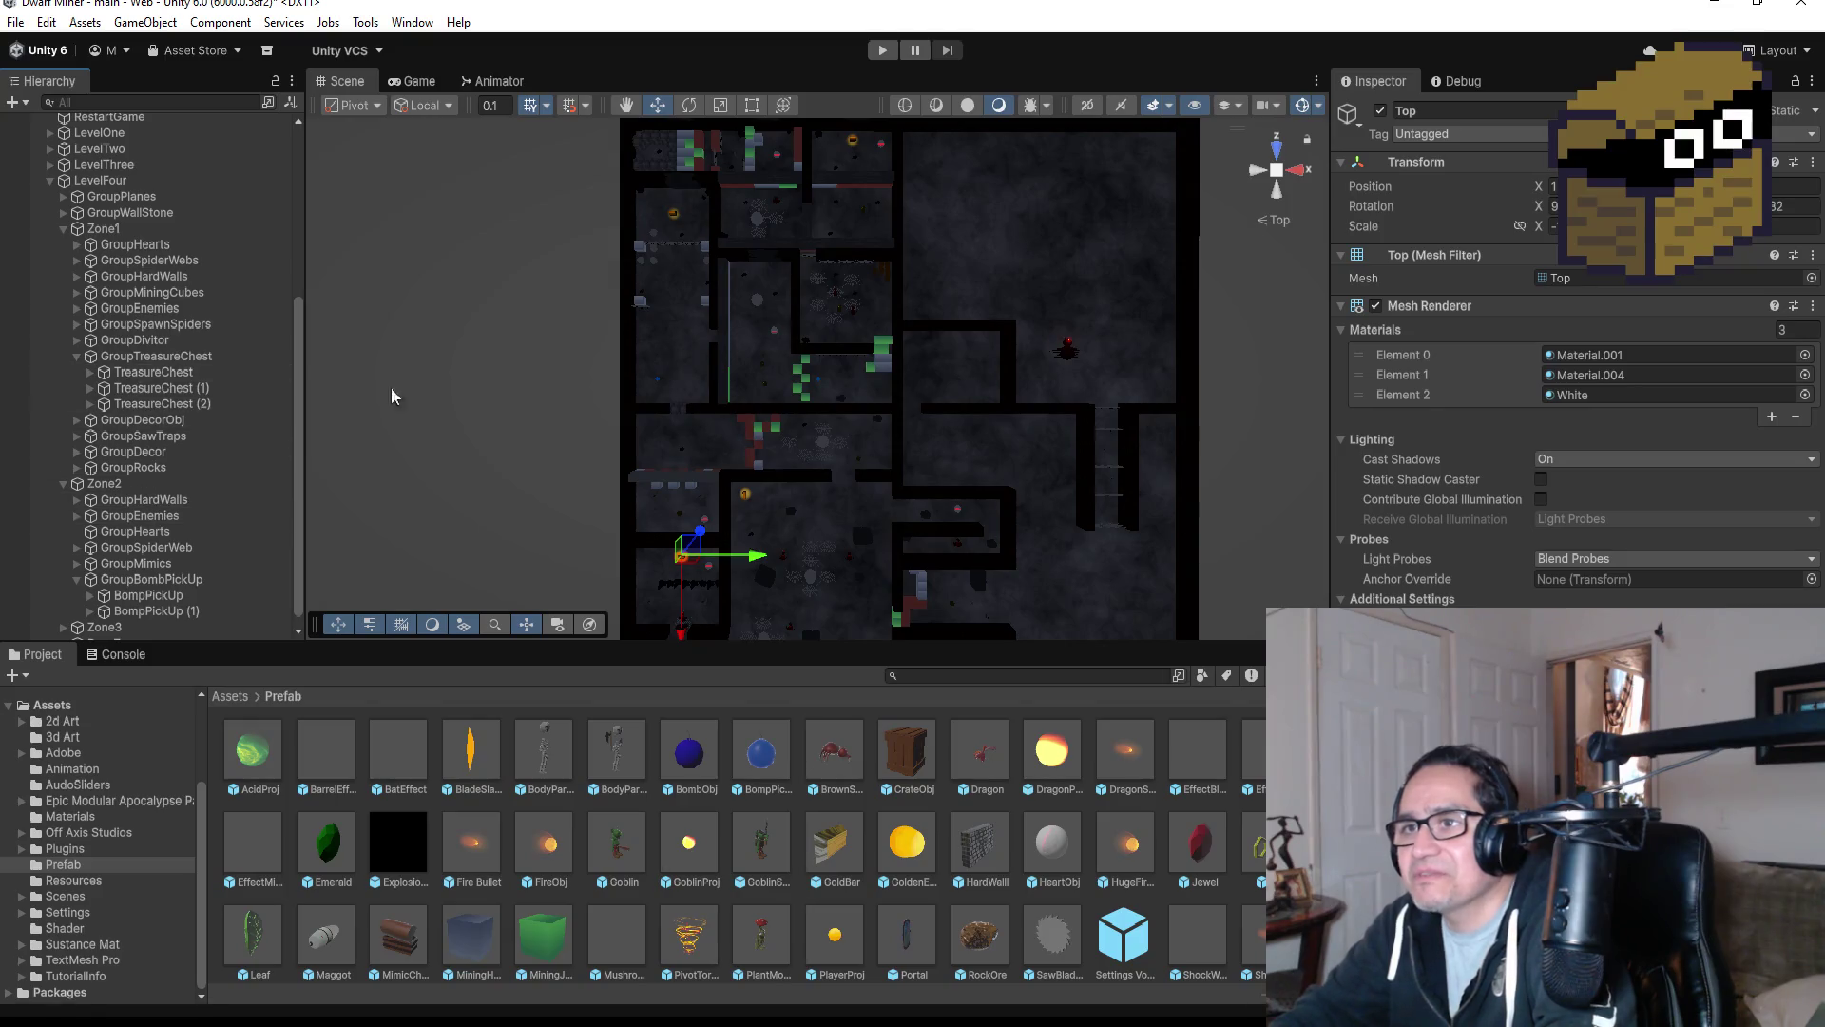
pyautogui.click(152, 392)
pyautogui.doubleClick(154, 404)
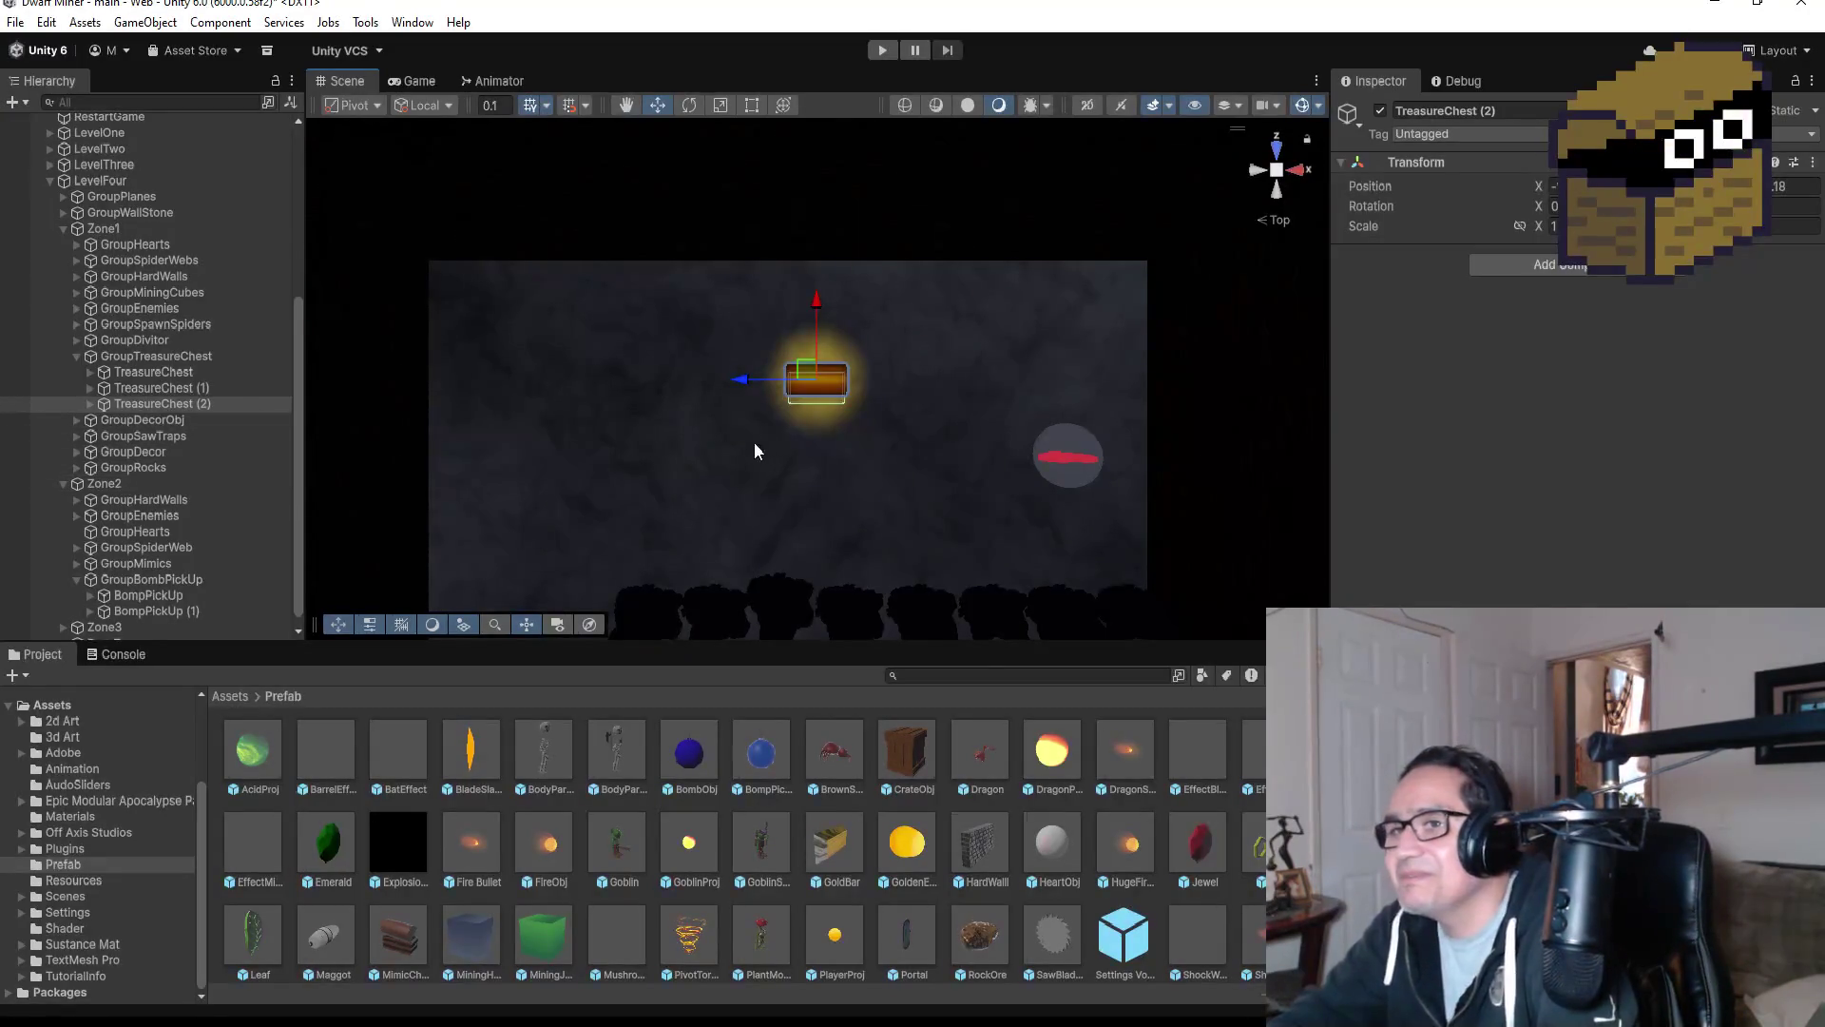
pyautogui.scroll(-3, 807, 420)
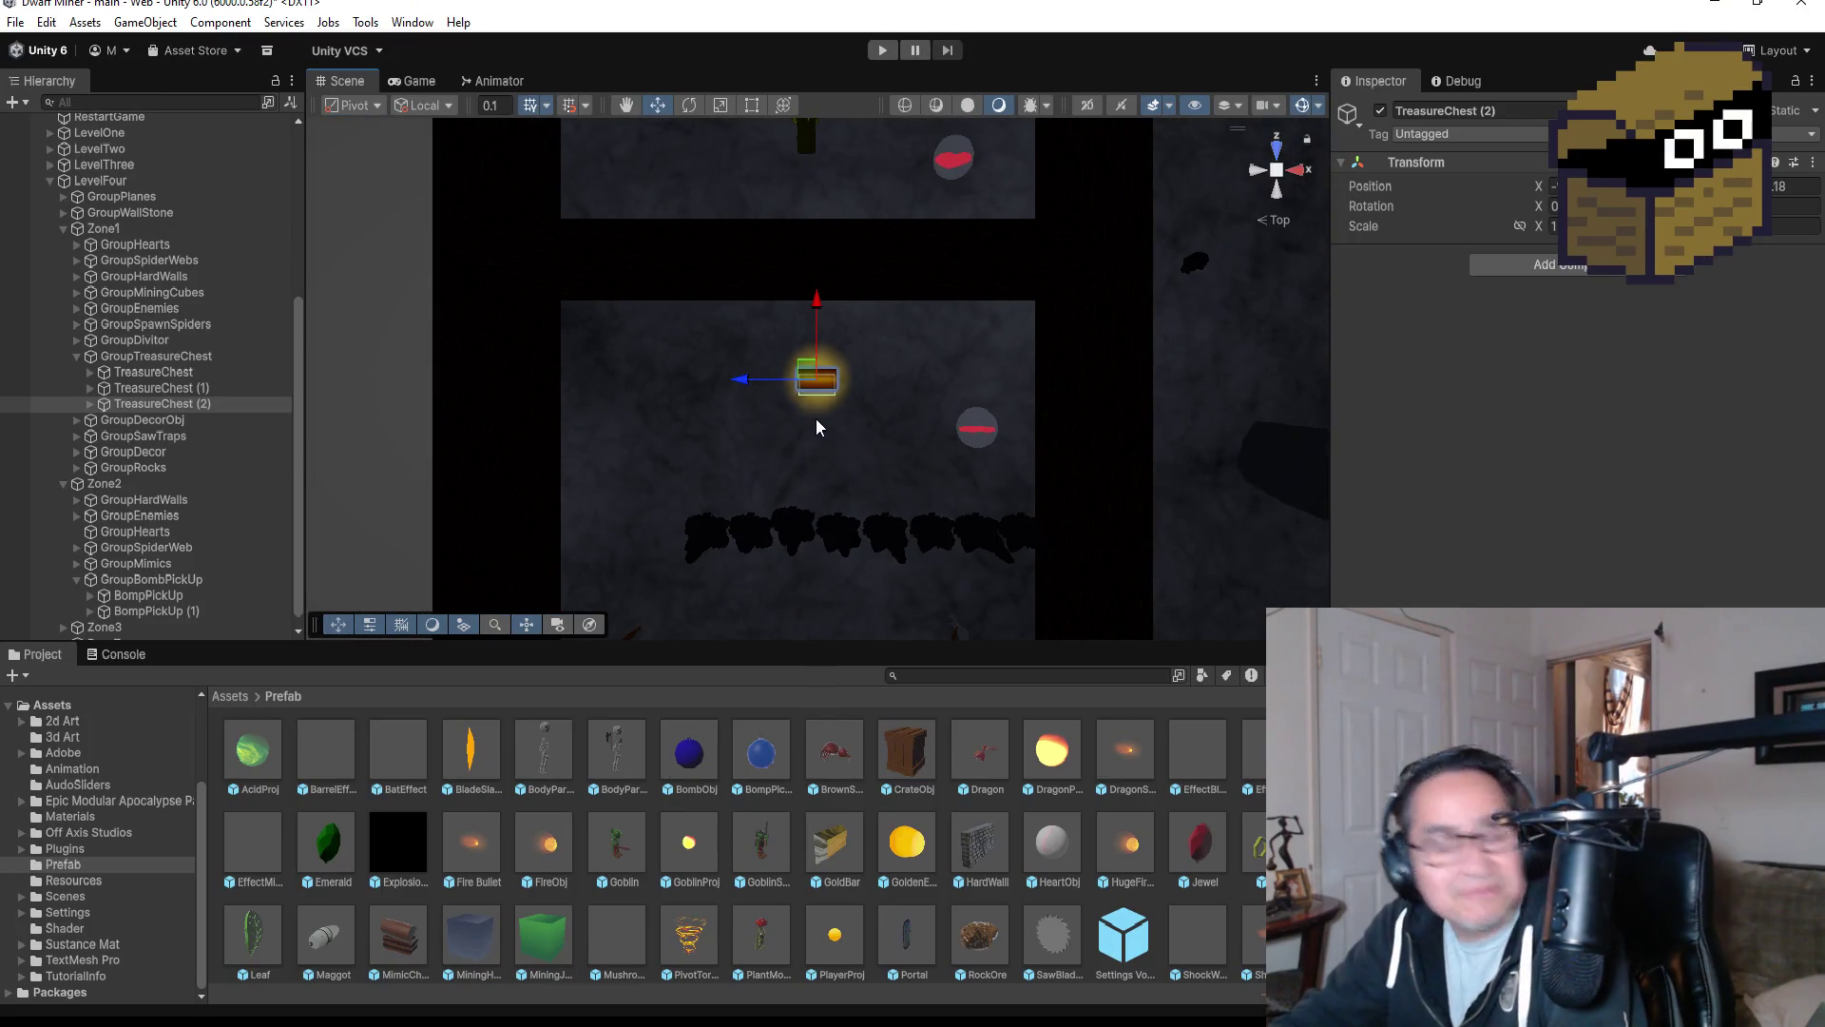
pyautogui.scroll(-5, 931, 356)
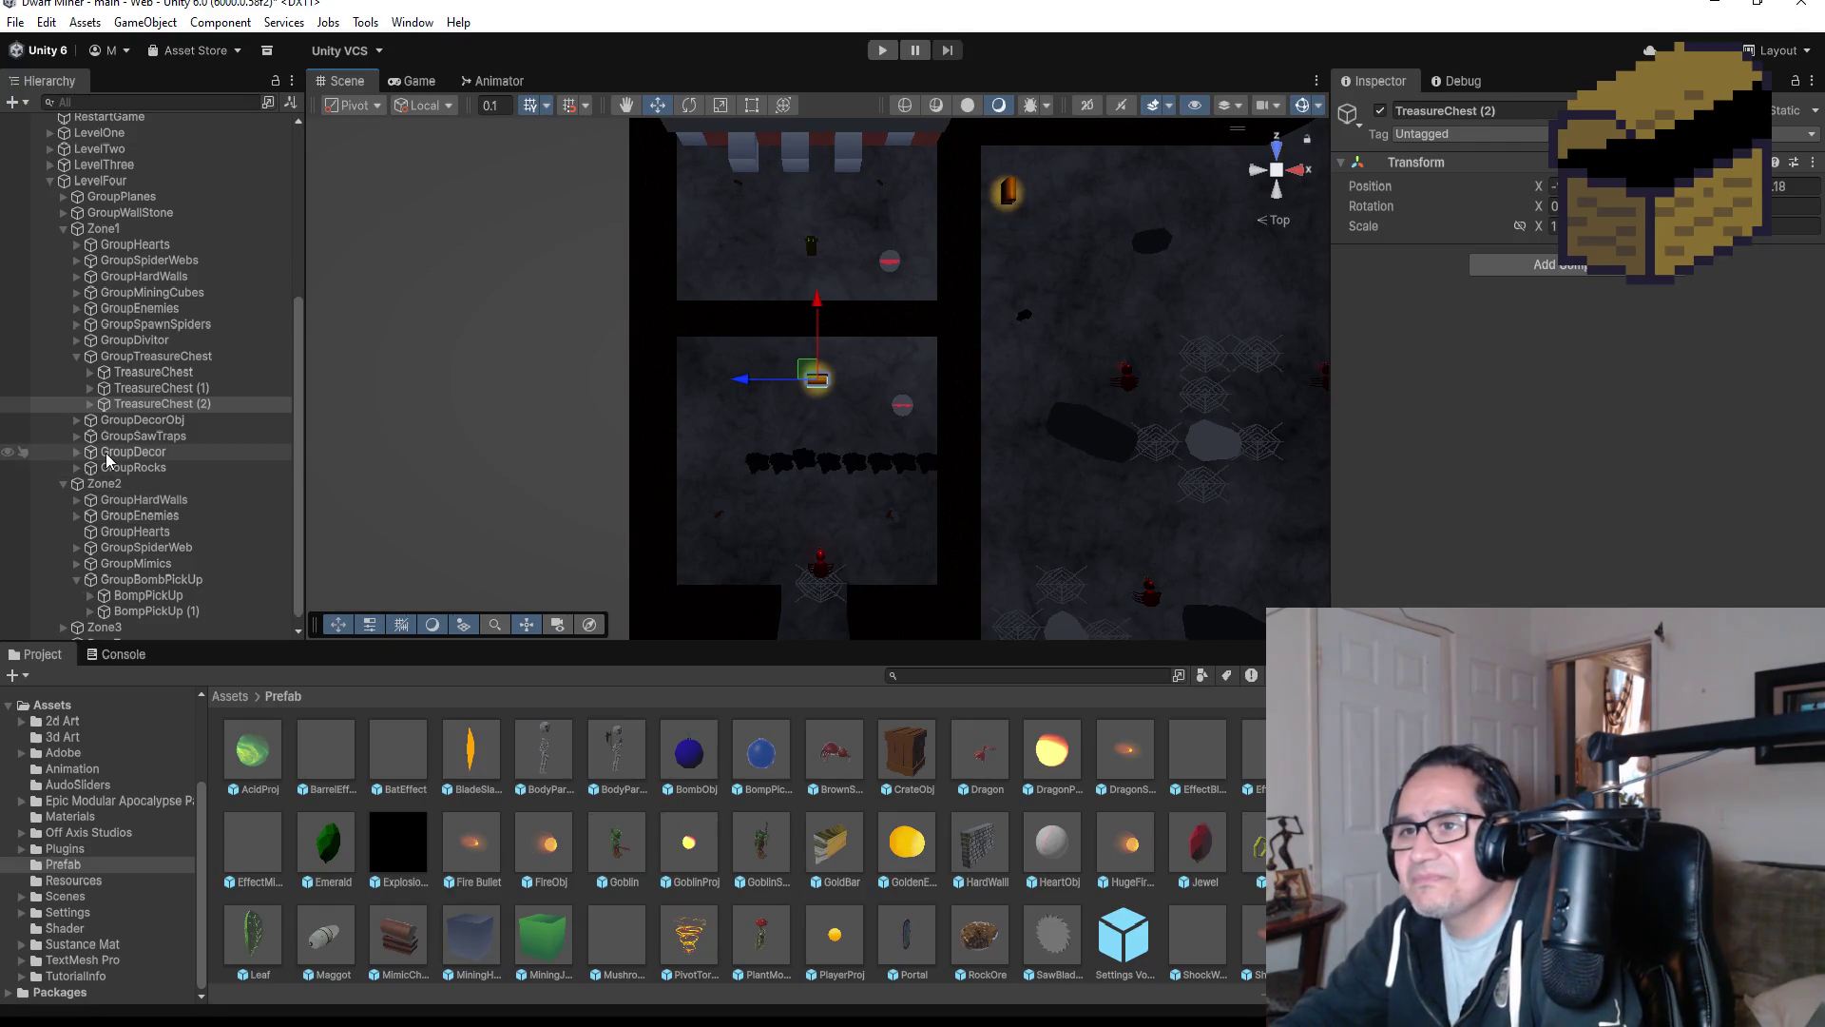
pyautogui.scroll(-1, 124, 551)
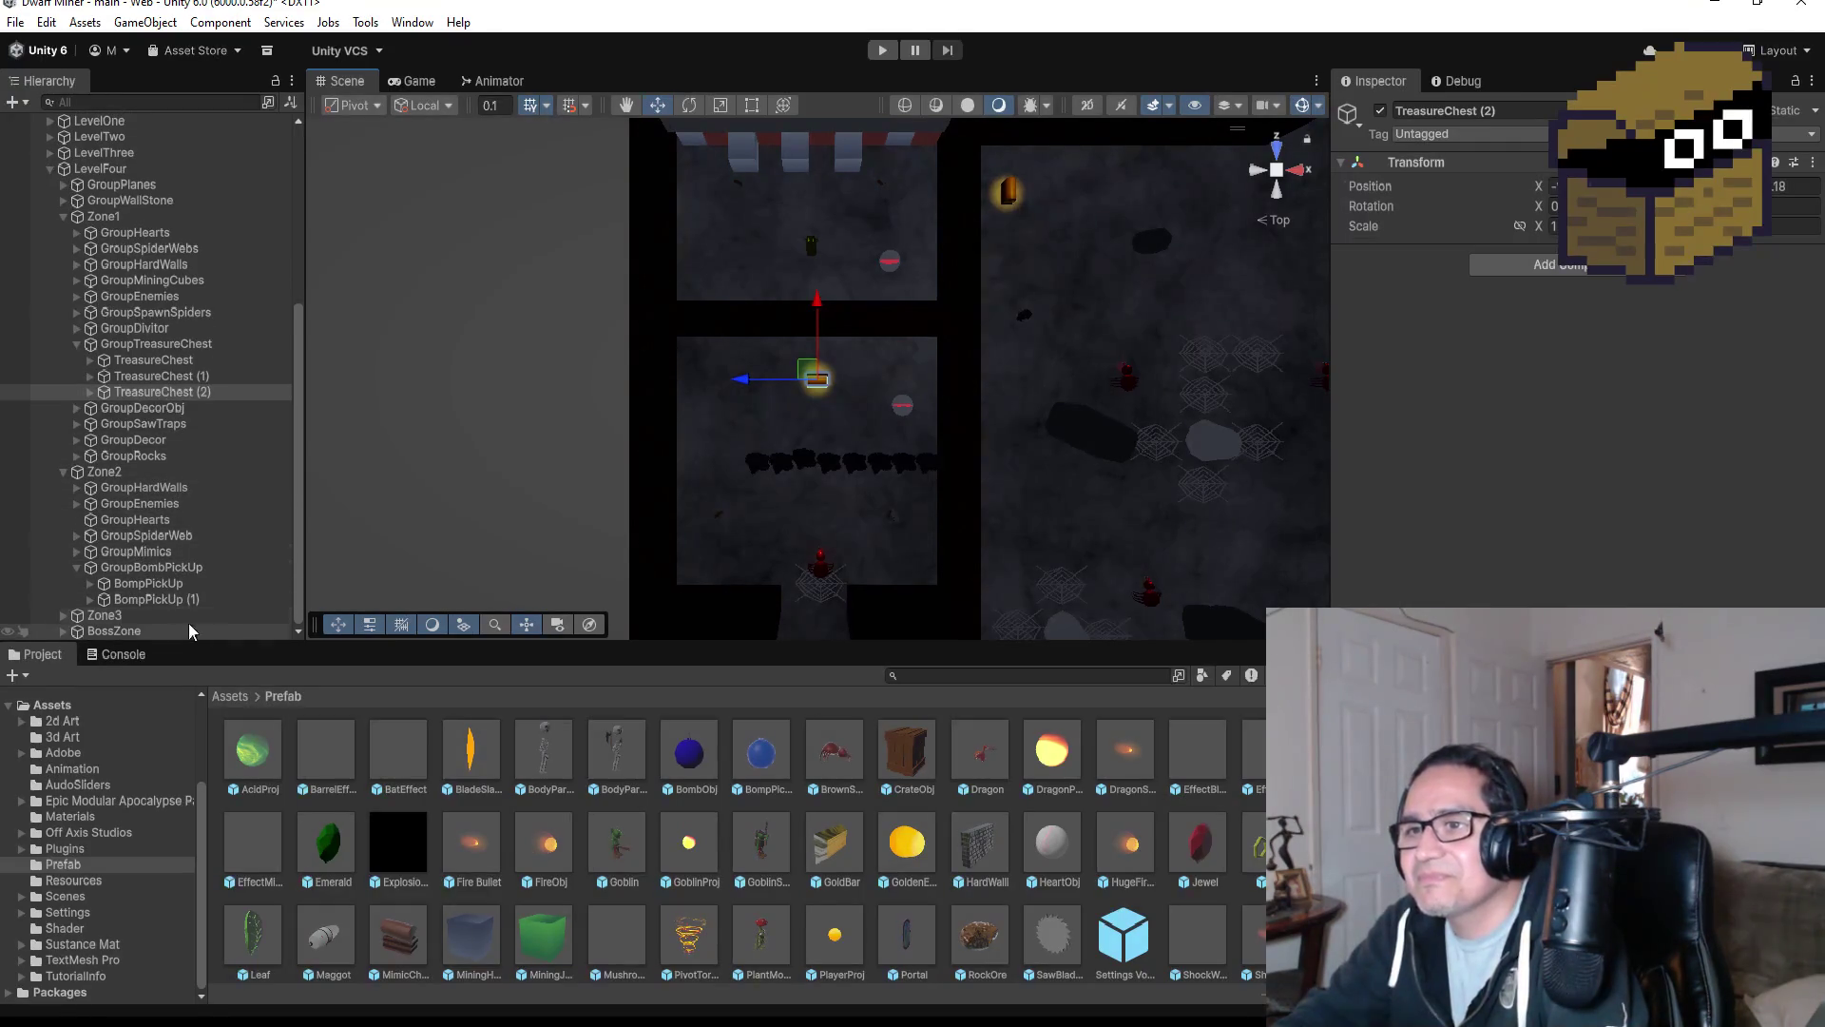
pyautogui.click(184, 600)
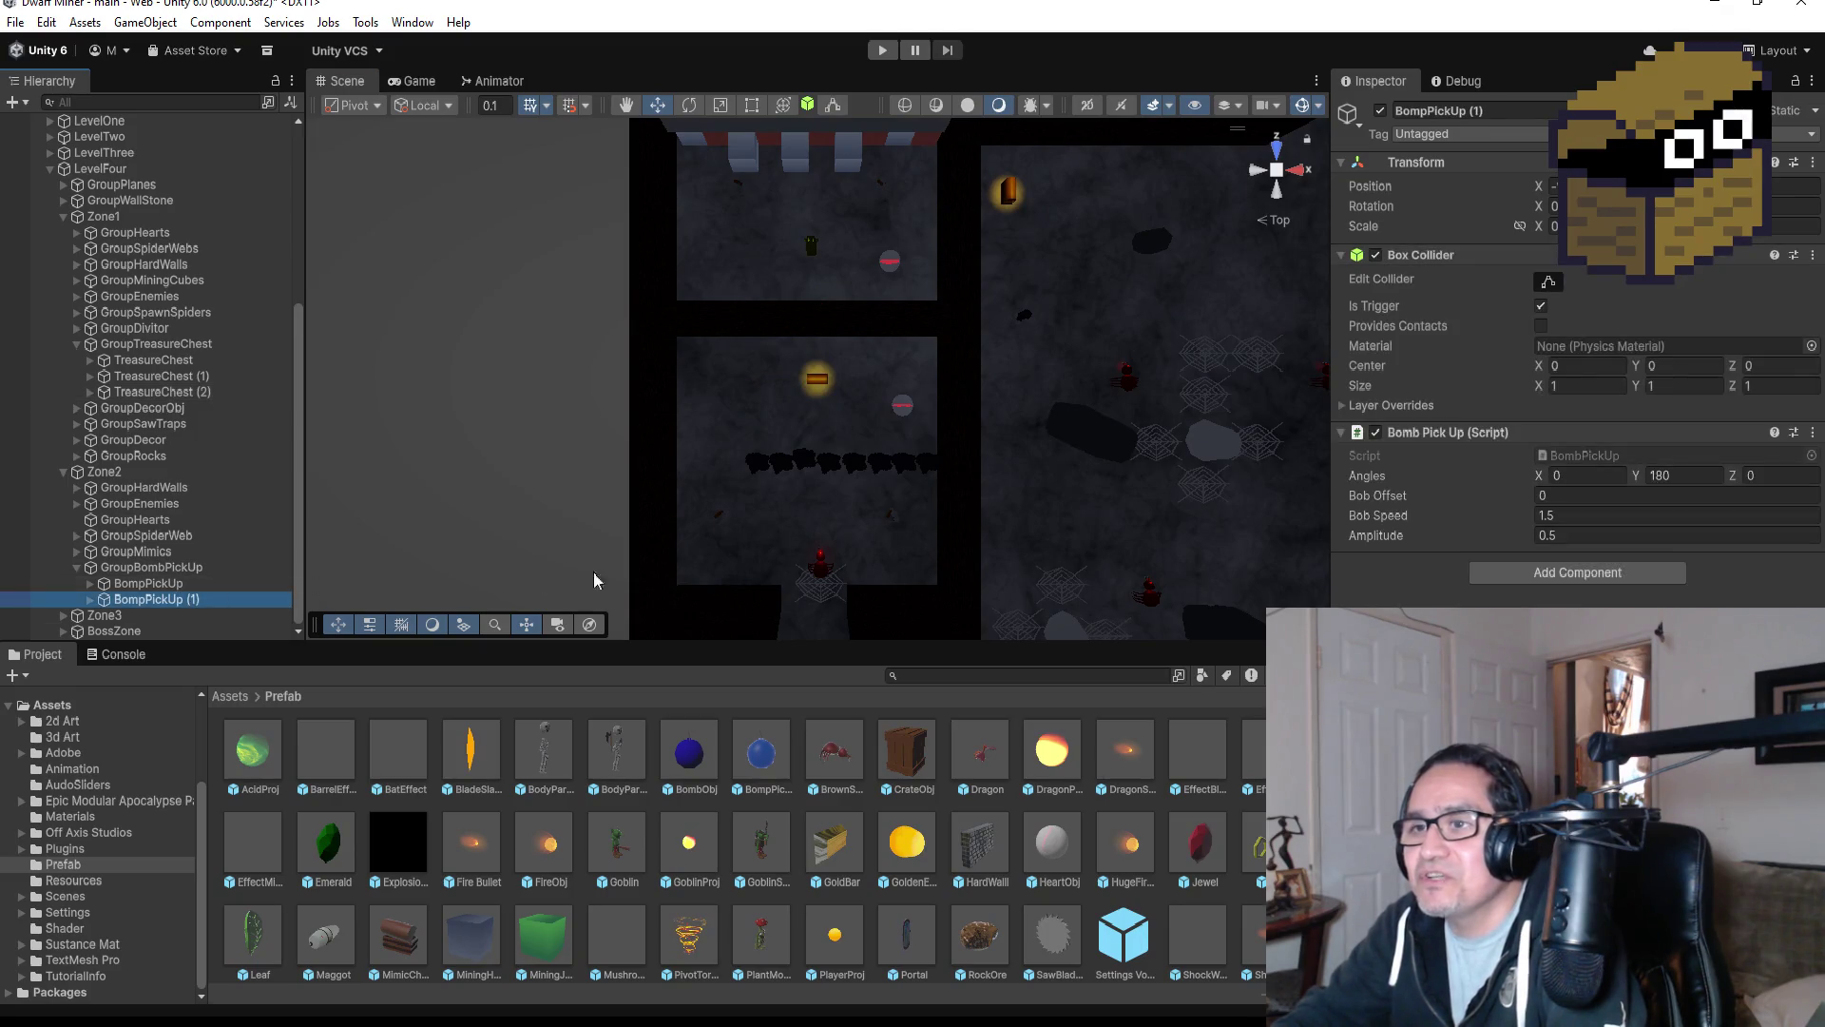
pyautogui.scroll(-2, 1041, 437)
pyautogui.hotkey('ctrl', 'd')
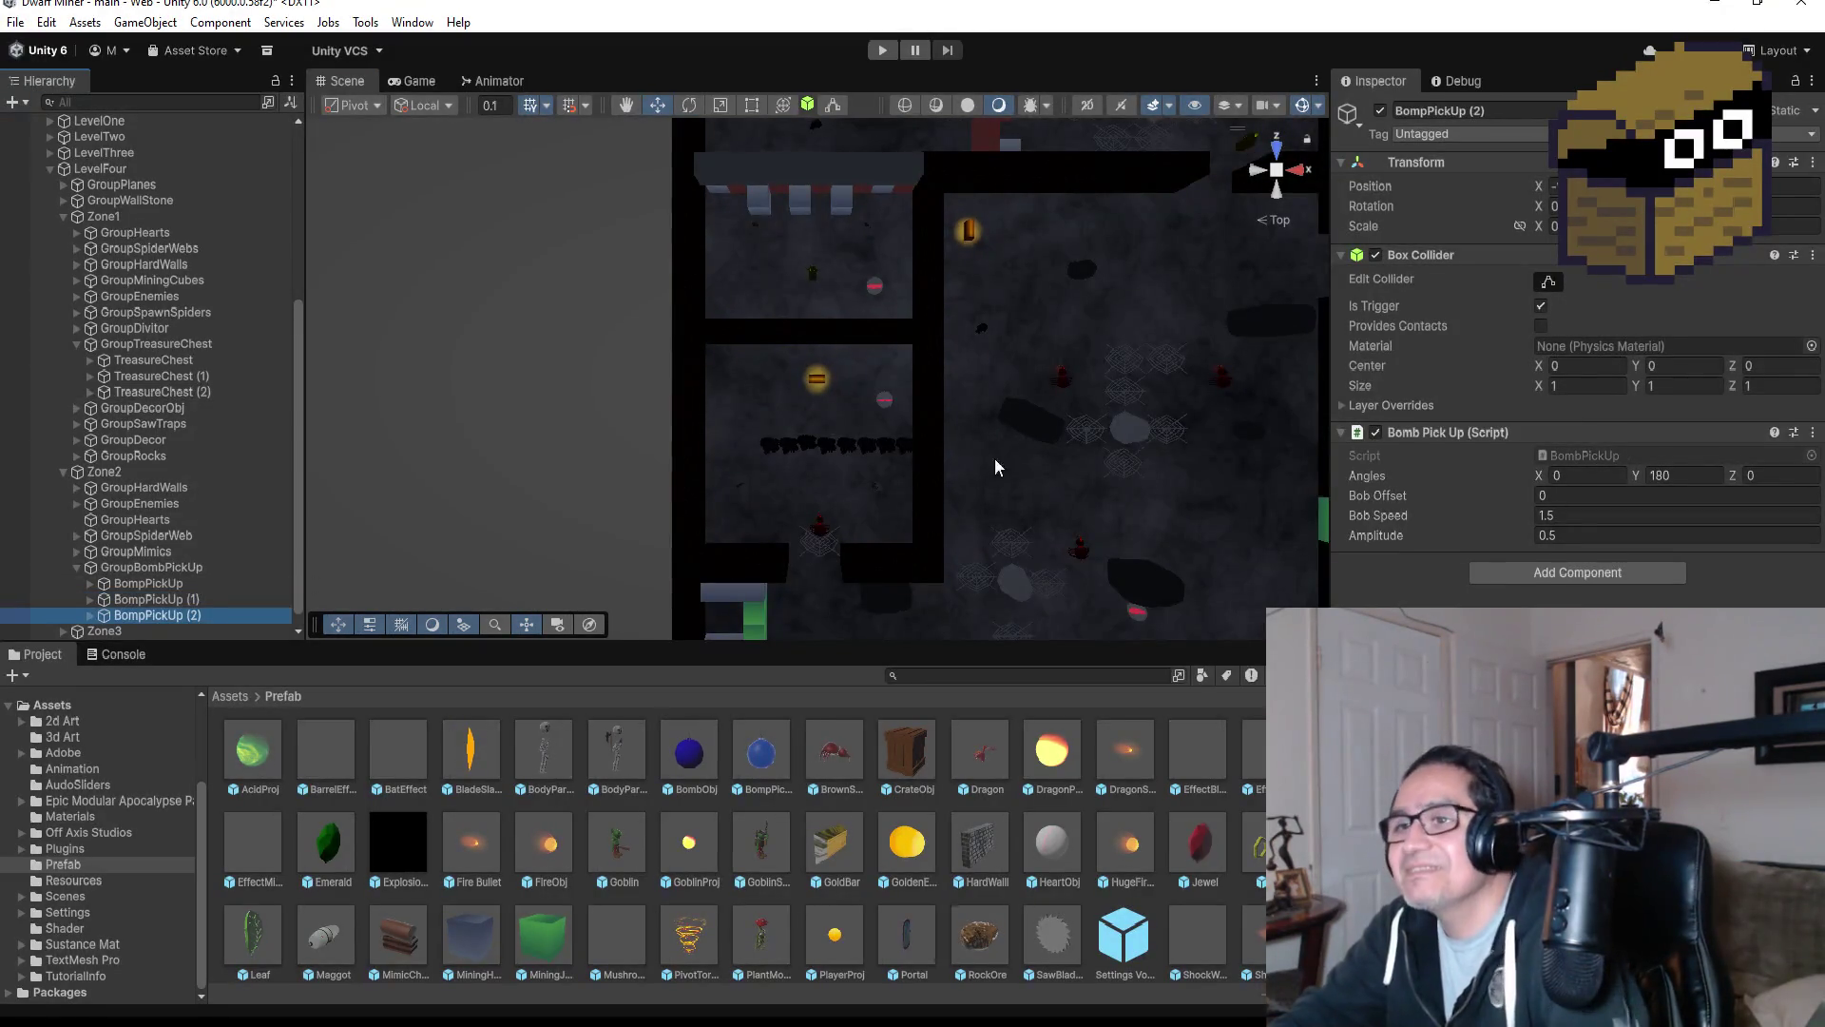
pyautogui.scroll(-3, 990, 460)
pyautogui.scroll(-2, 990, 378)
pyautogui.moveTo(922, 156); pyautogui.dragTo(921, 310)
pyautogui.moveTo(1001, 398); pyautogui.dragTo(879, 387)
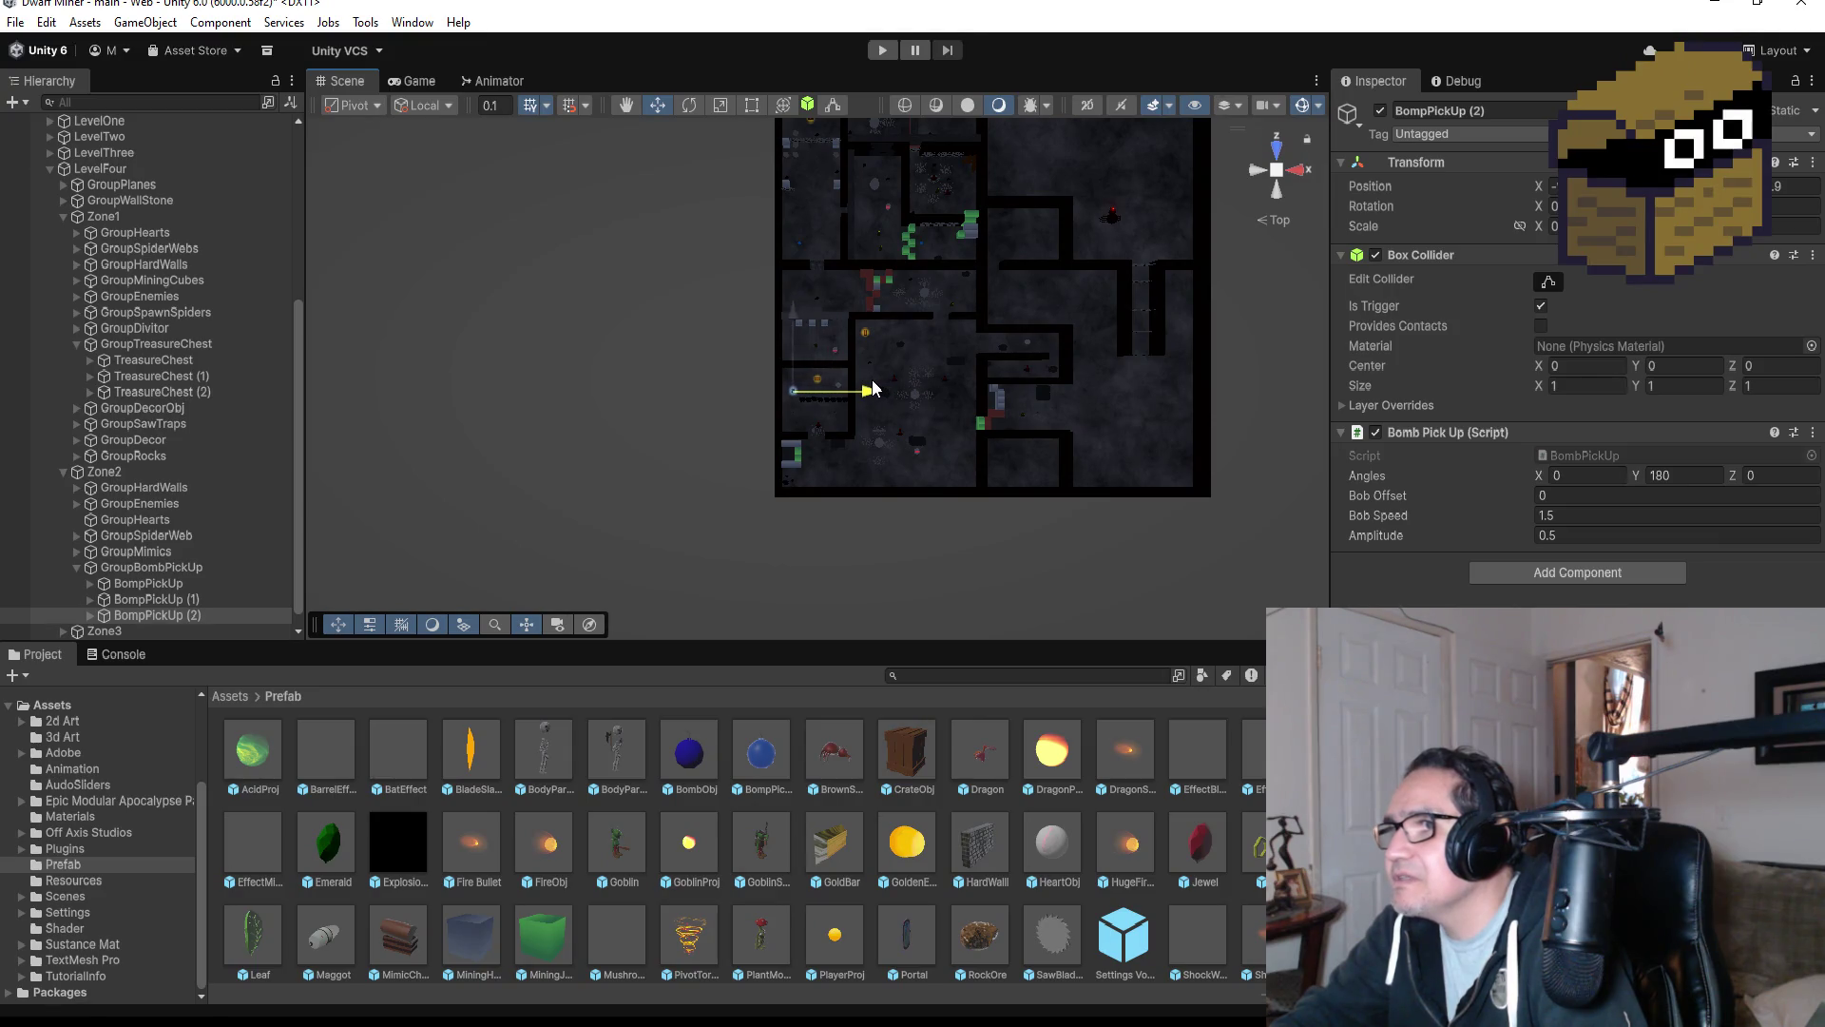
pyautogui.moveTo(793, 328); pyautogui.dragTo(791, 318)
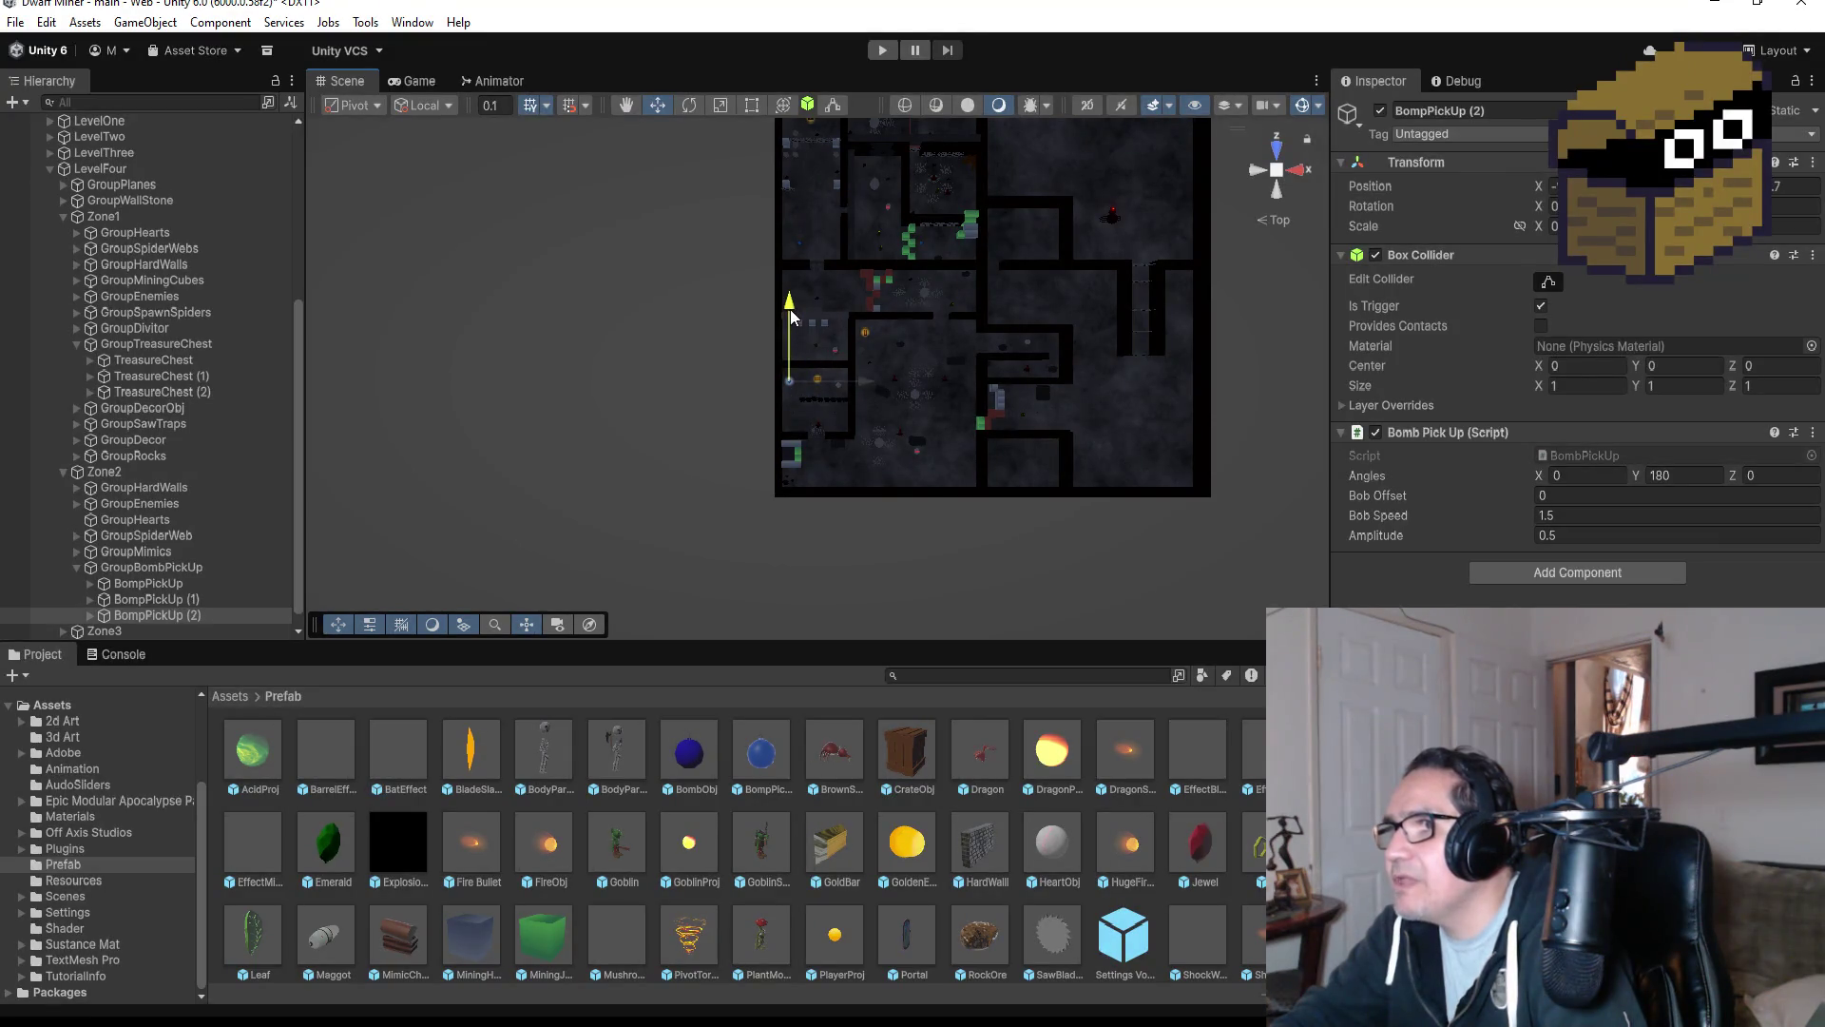
pyautogui.press('f')
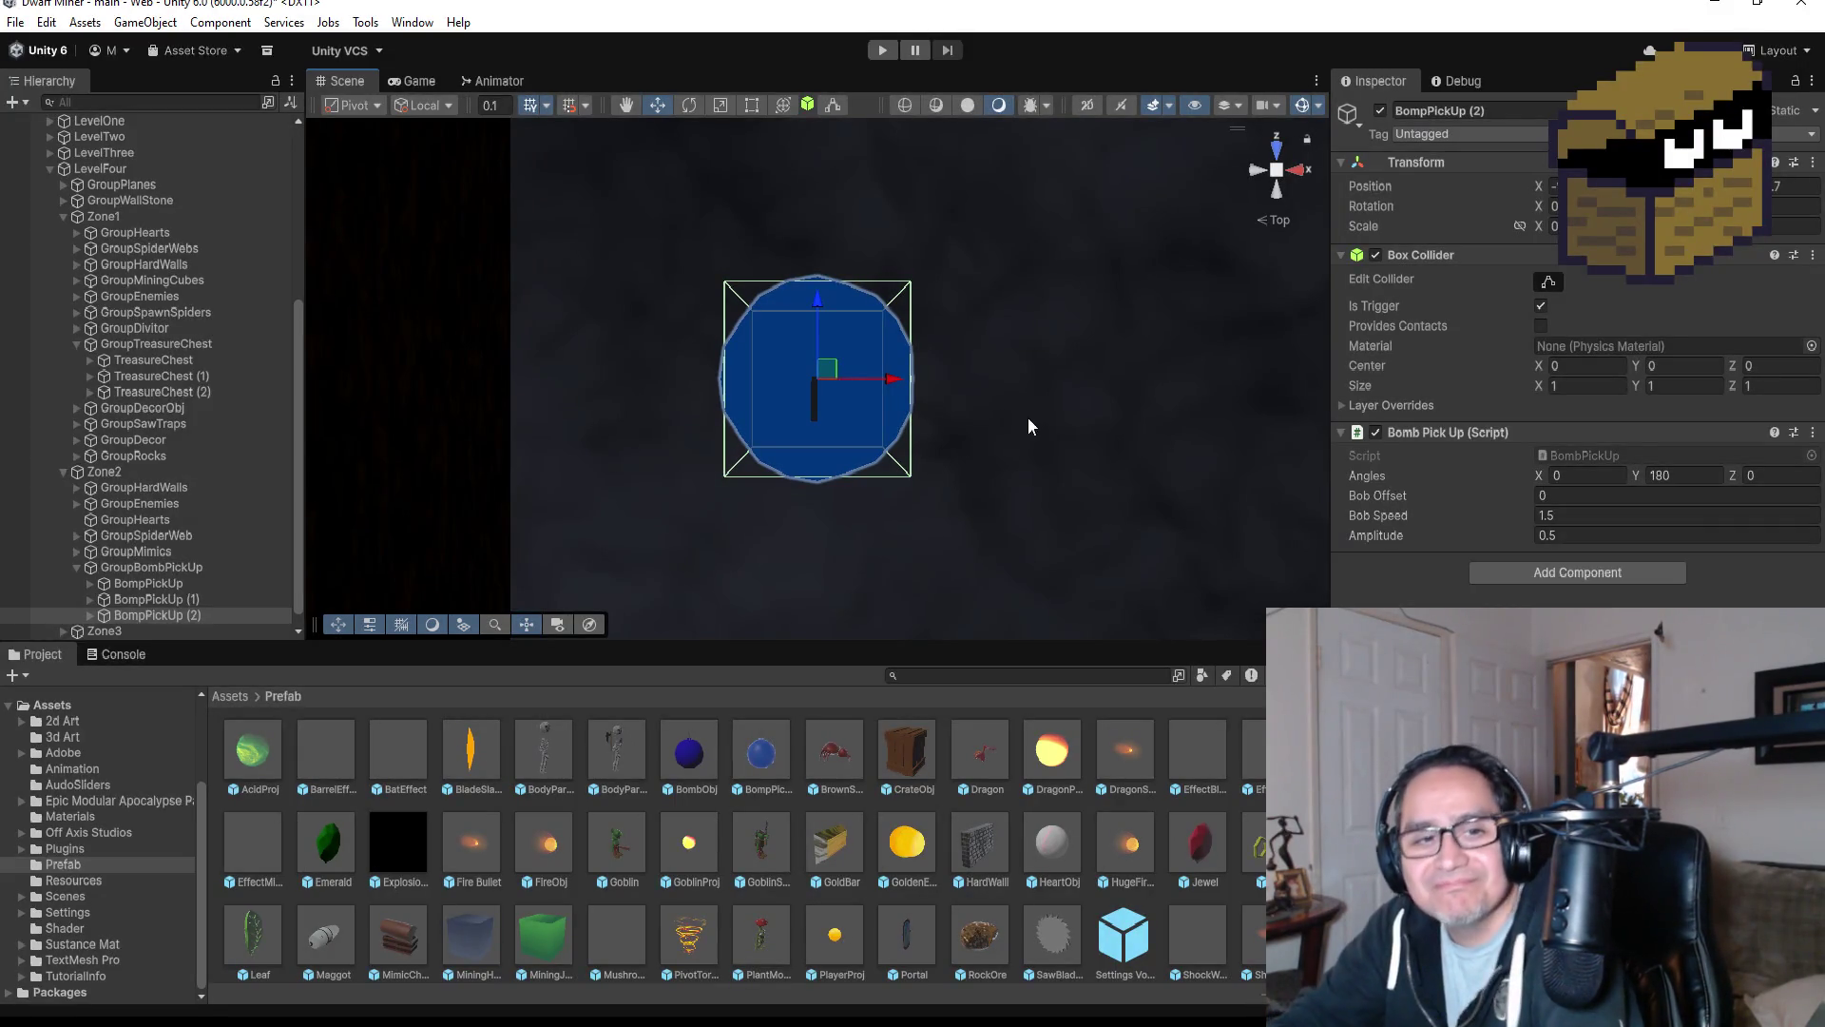
pyautogui.scroll(-1, 122, 604)
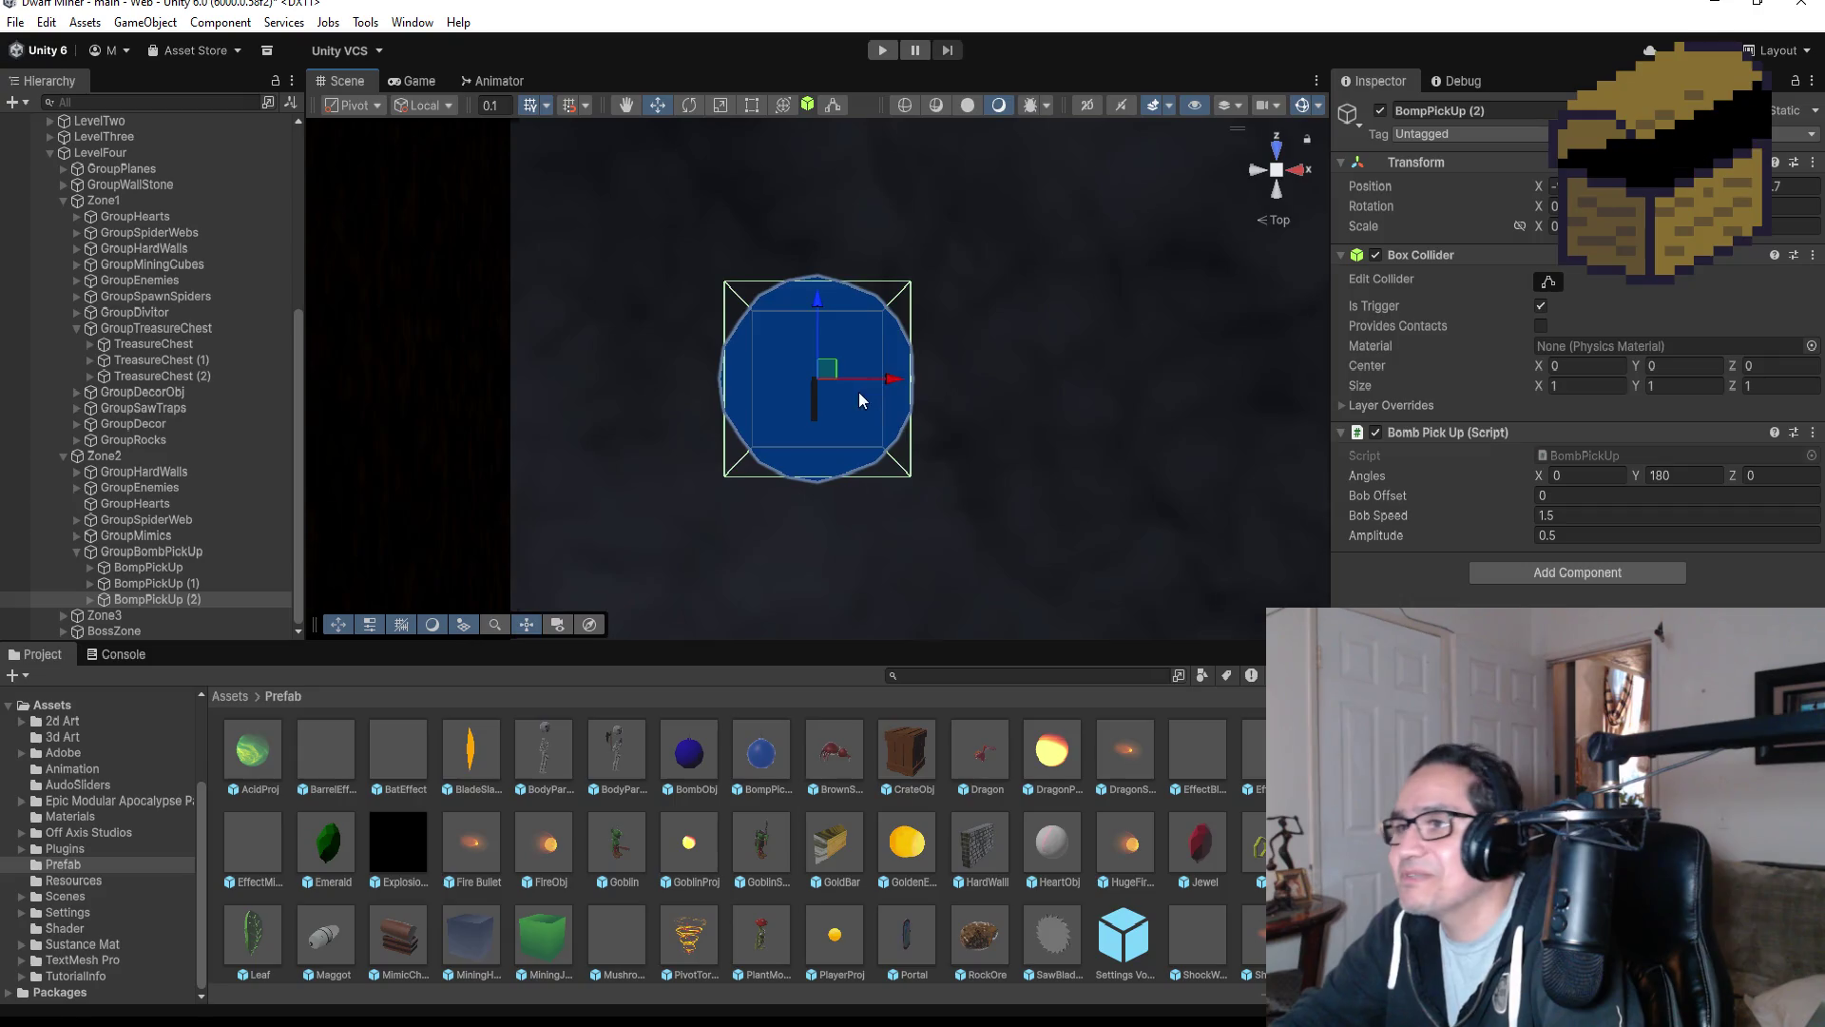
pyautogui.scroll(-5, 870, 404)
pyautogui.scroll(-6, 1012, 407)
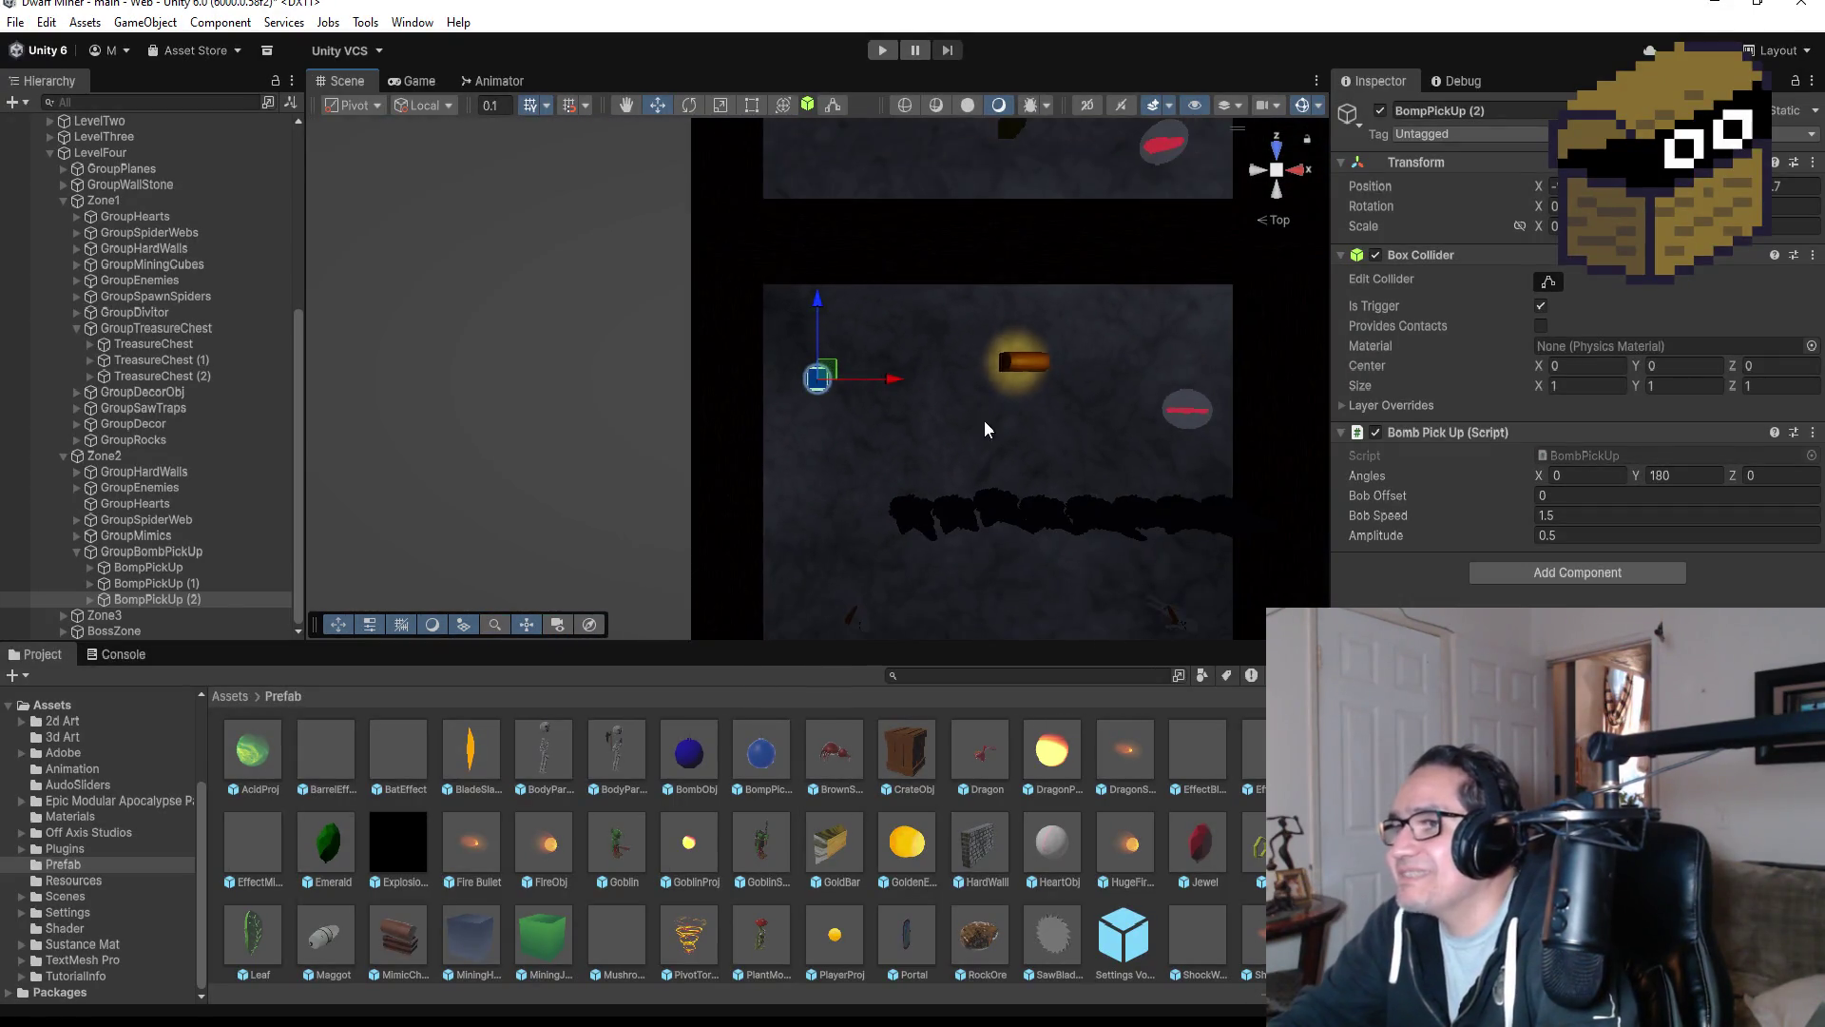
pyautogui.scroll(-4, 938, 466)
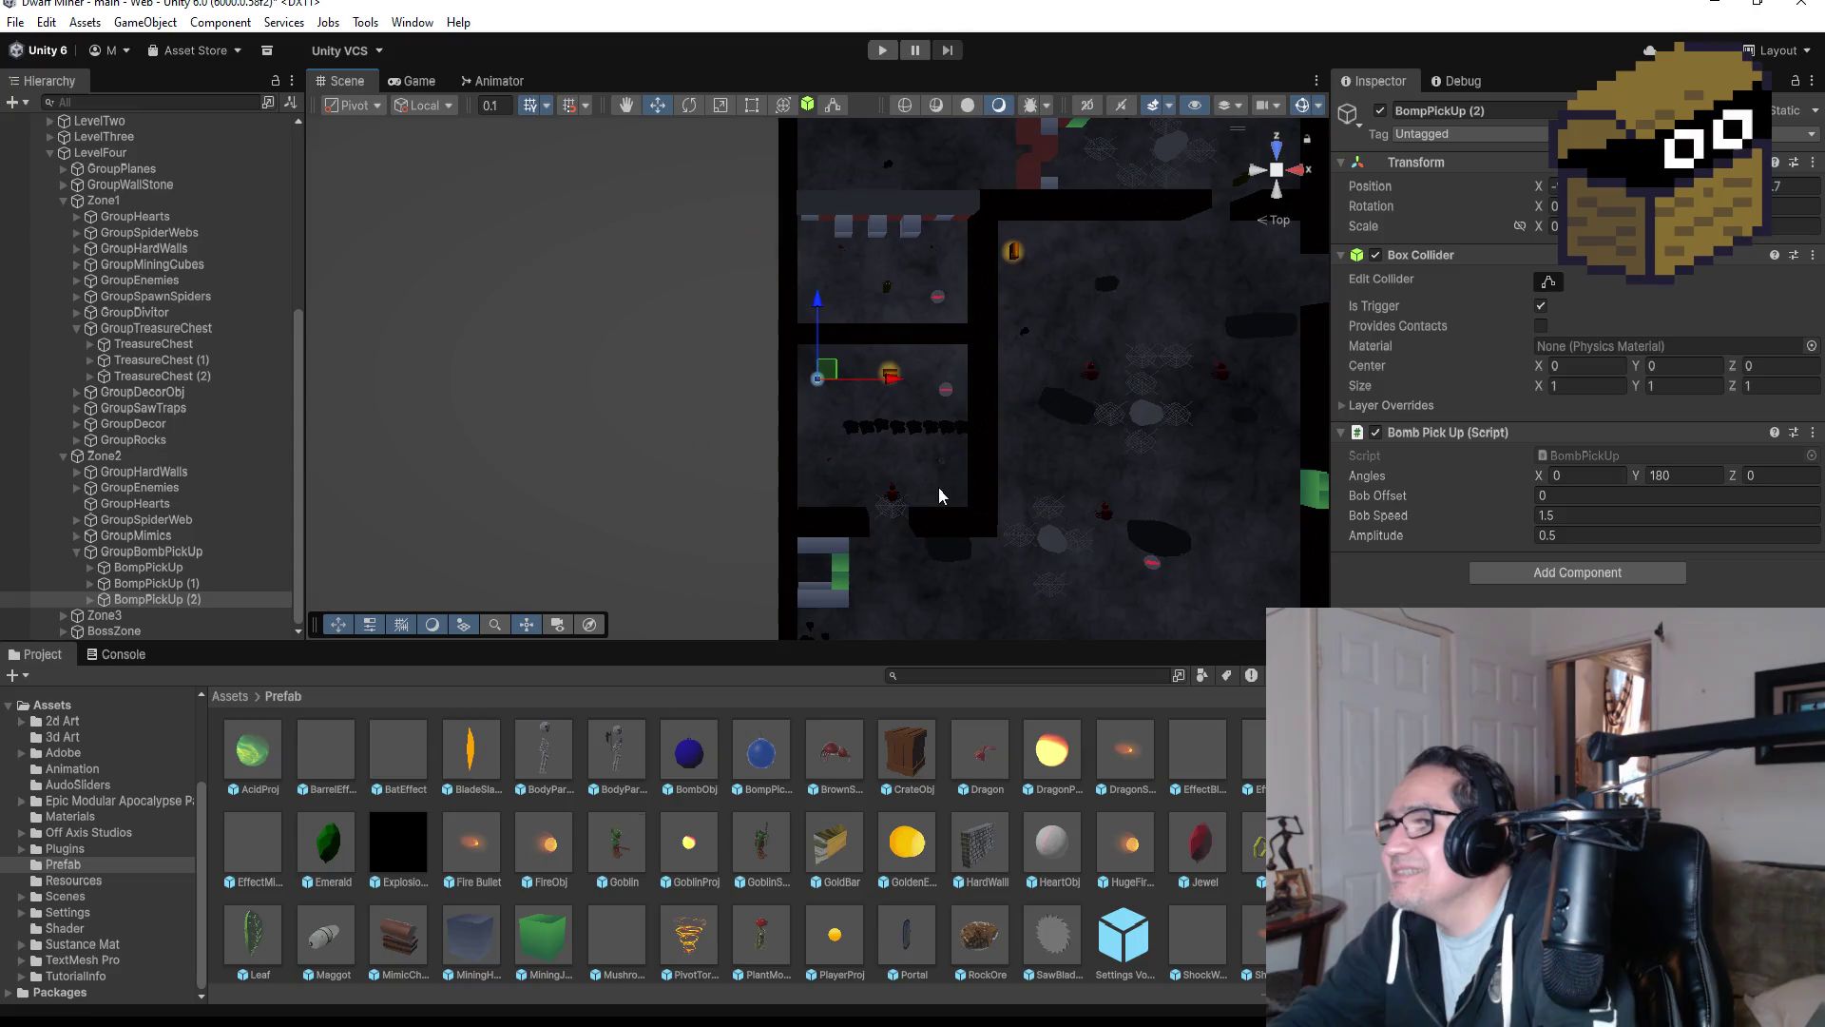
pyautogui.scroll(-1, 870, 585)
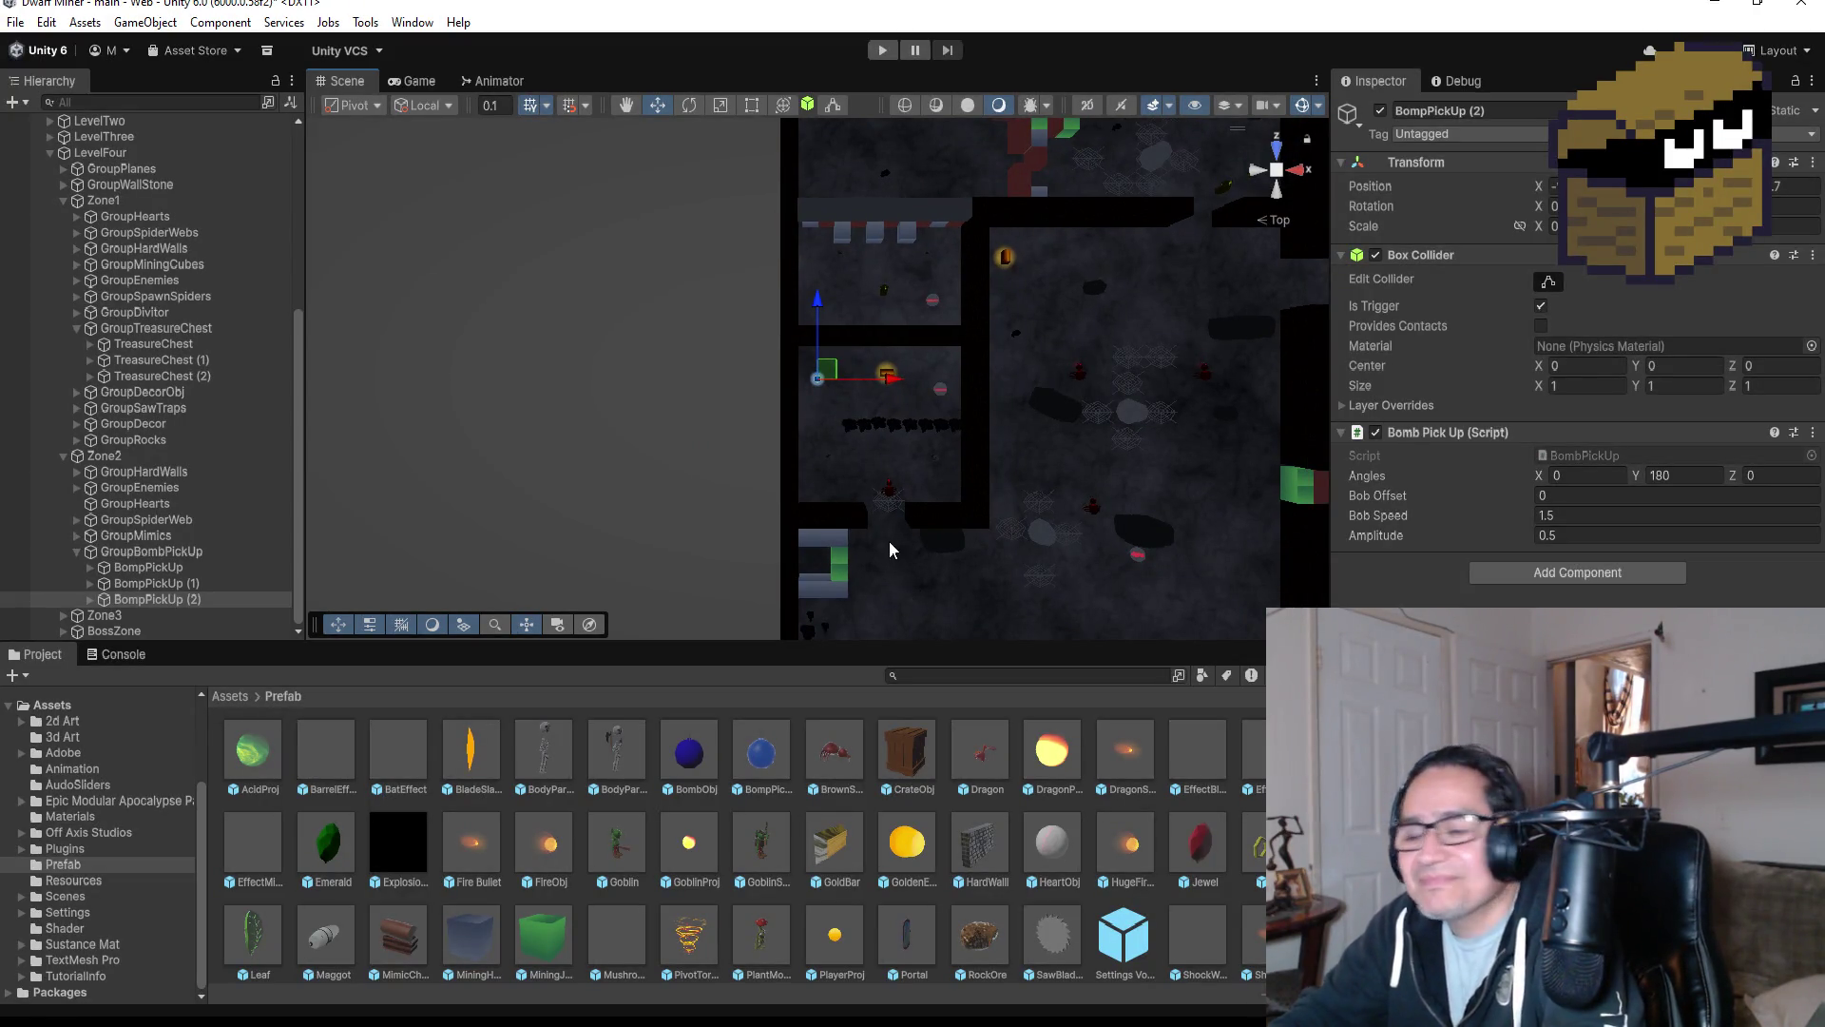
# Delete the green jade cubes MiningJadeCube (27) and (28) from the passage.
pyautogui.click(838, 563)
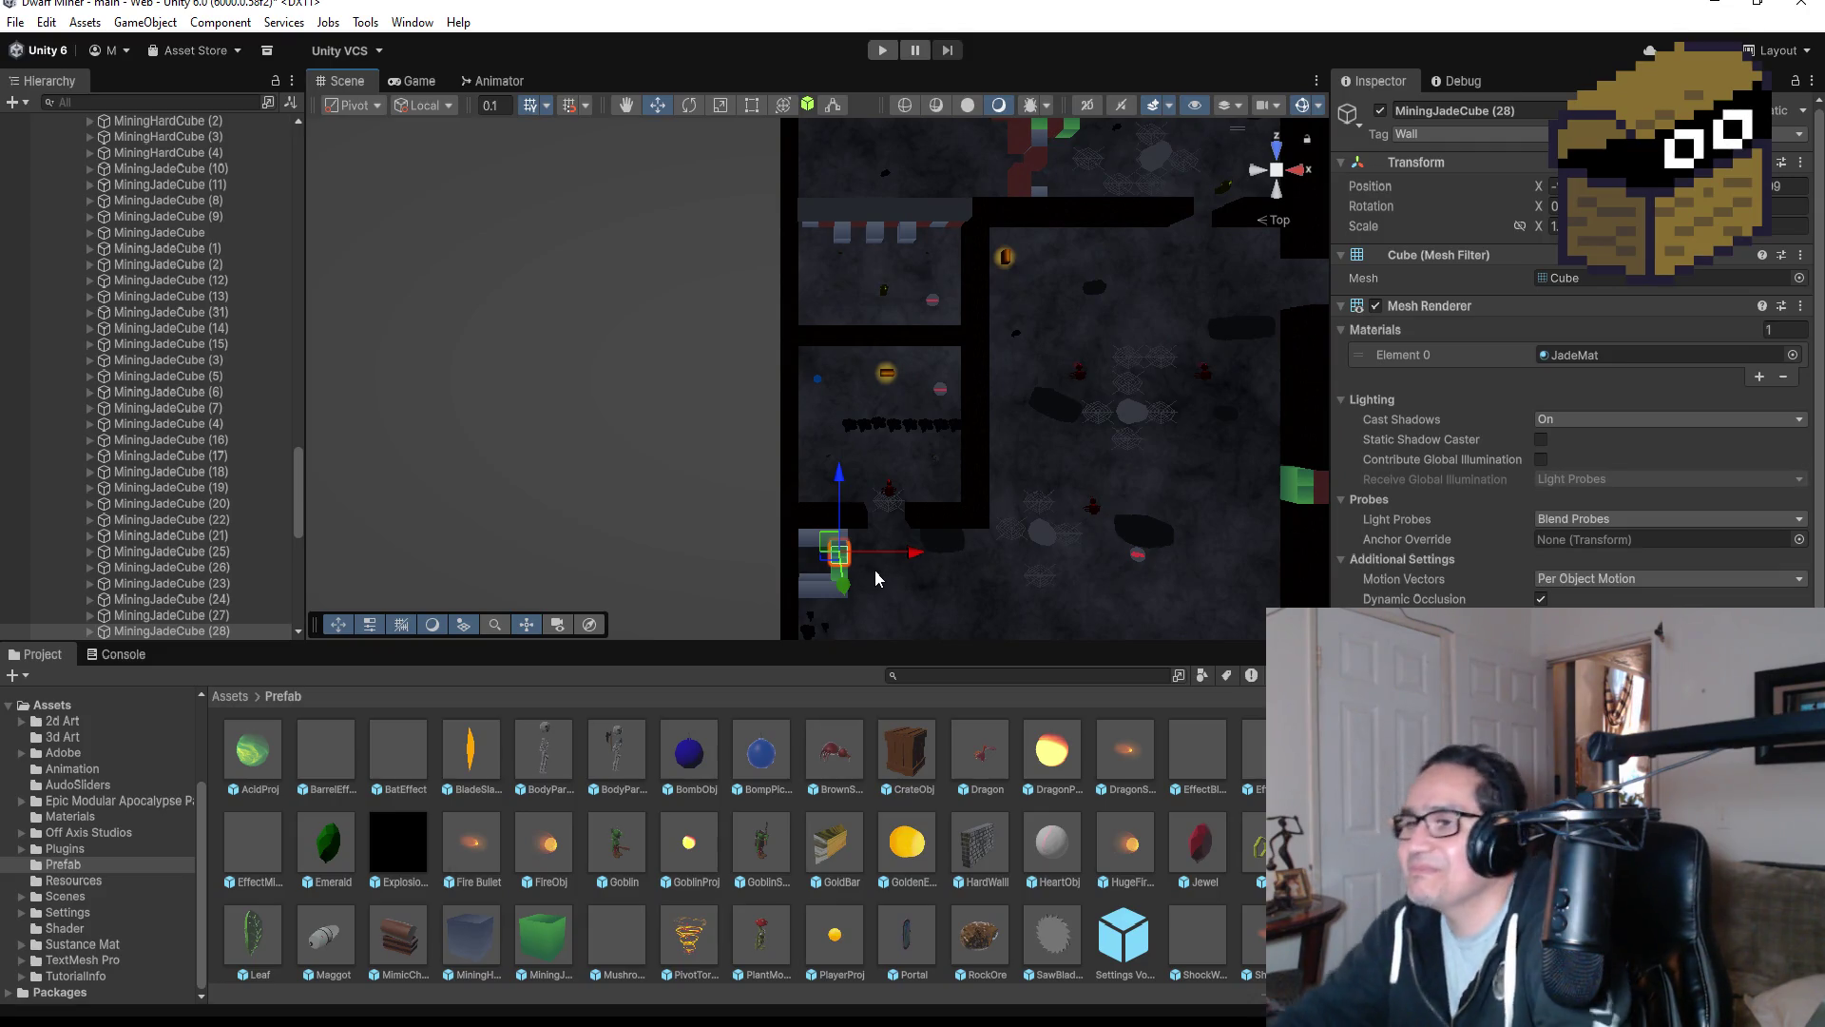
pyautogui.press('f')
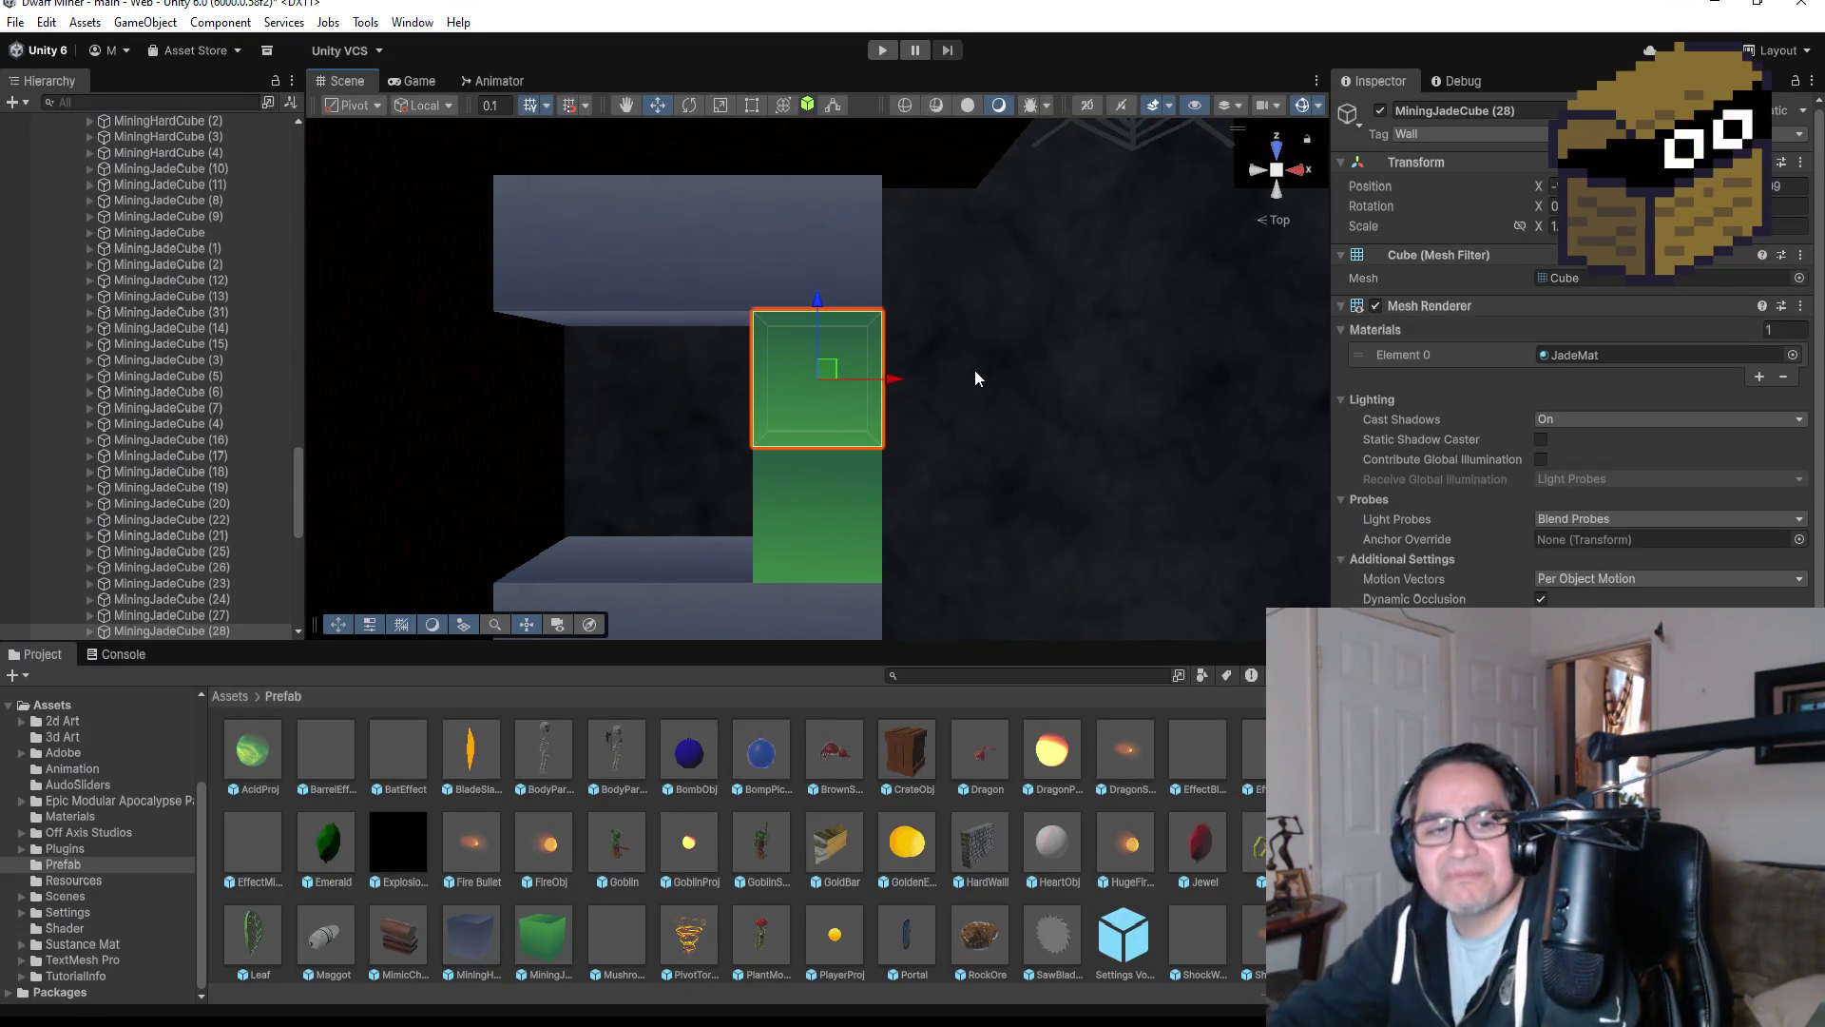
pyautogui.scroll(-5, 975, 366)
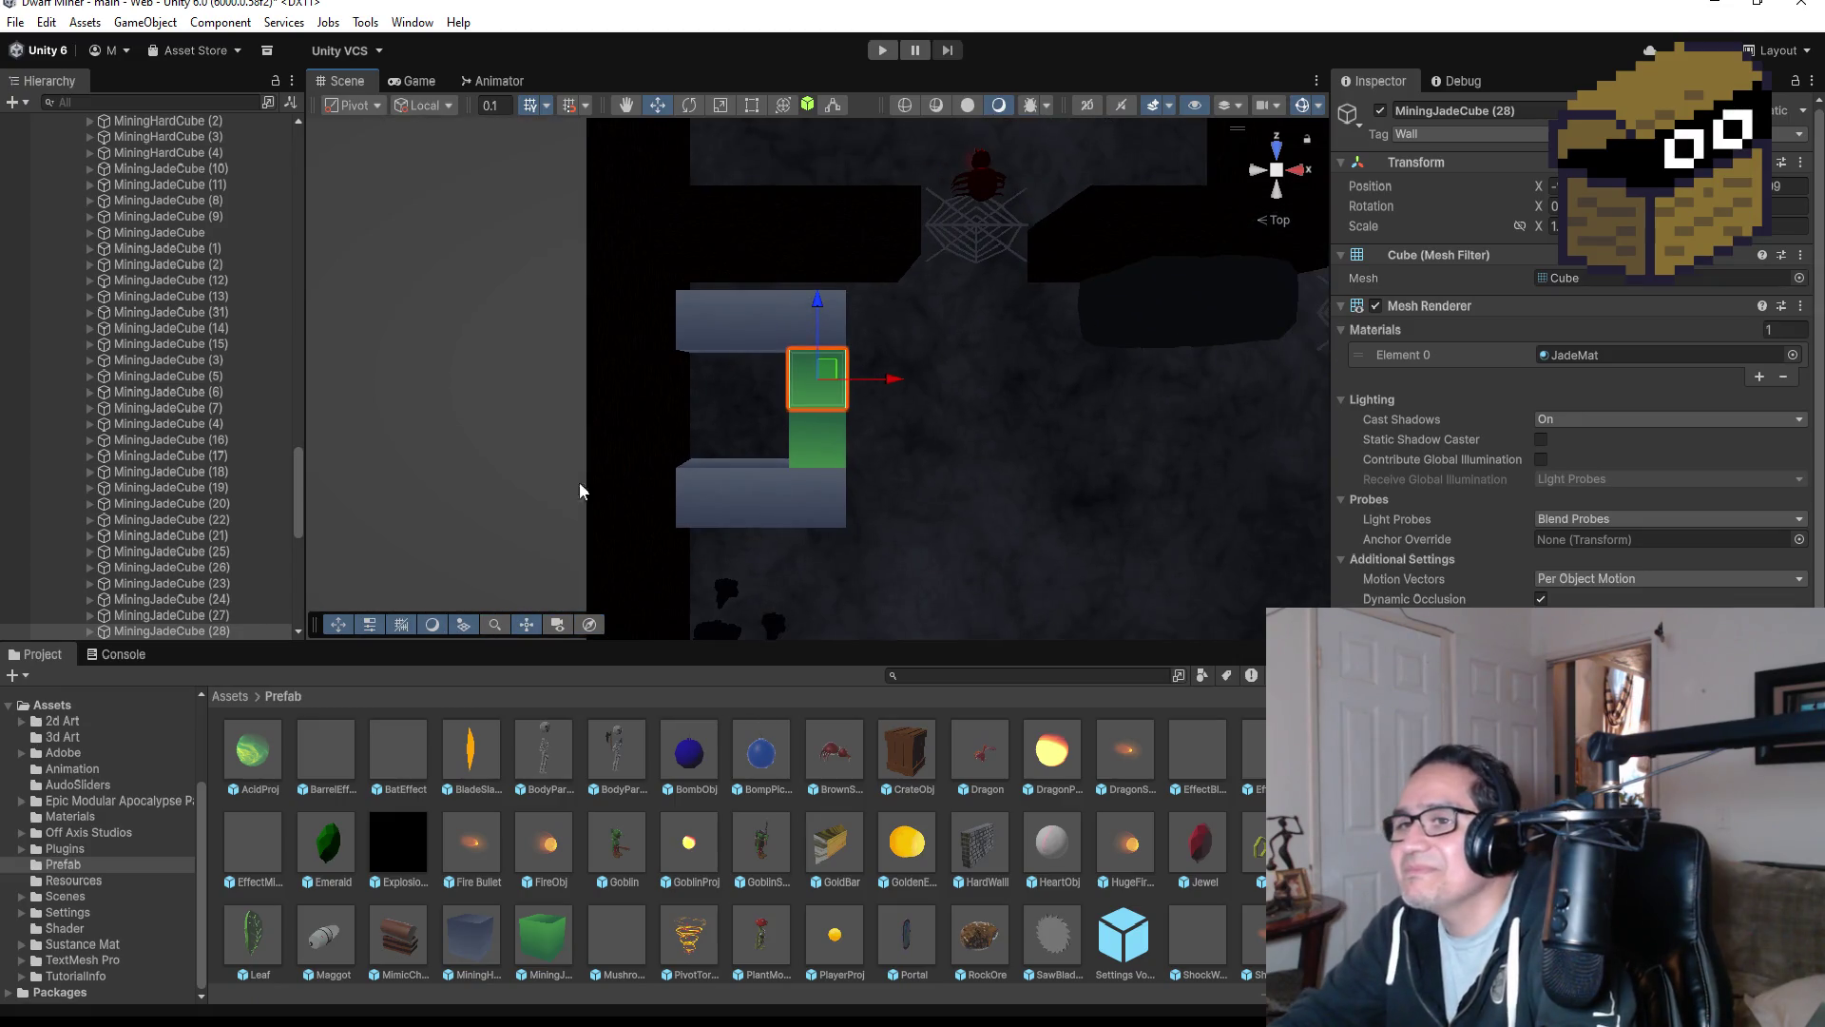
pyautogui.scroll(-1, 149, 442)
pyautogui.scroll(-3, 149, 442)
pyautogui.scroll(-3, 884, 402)
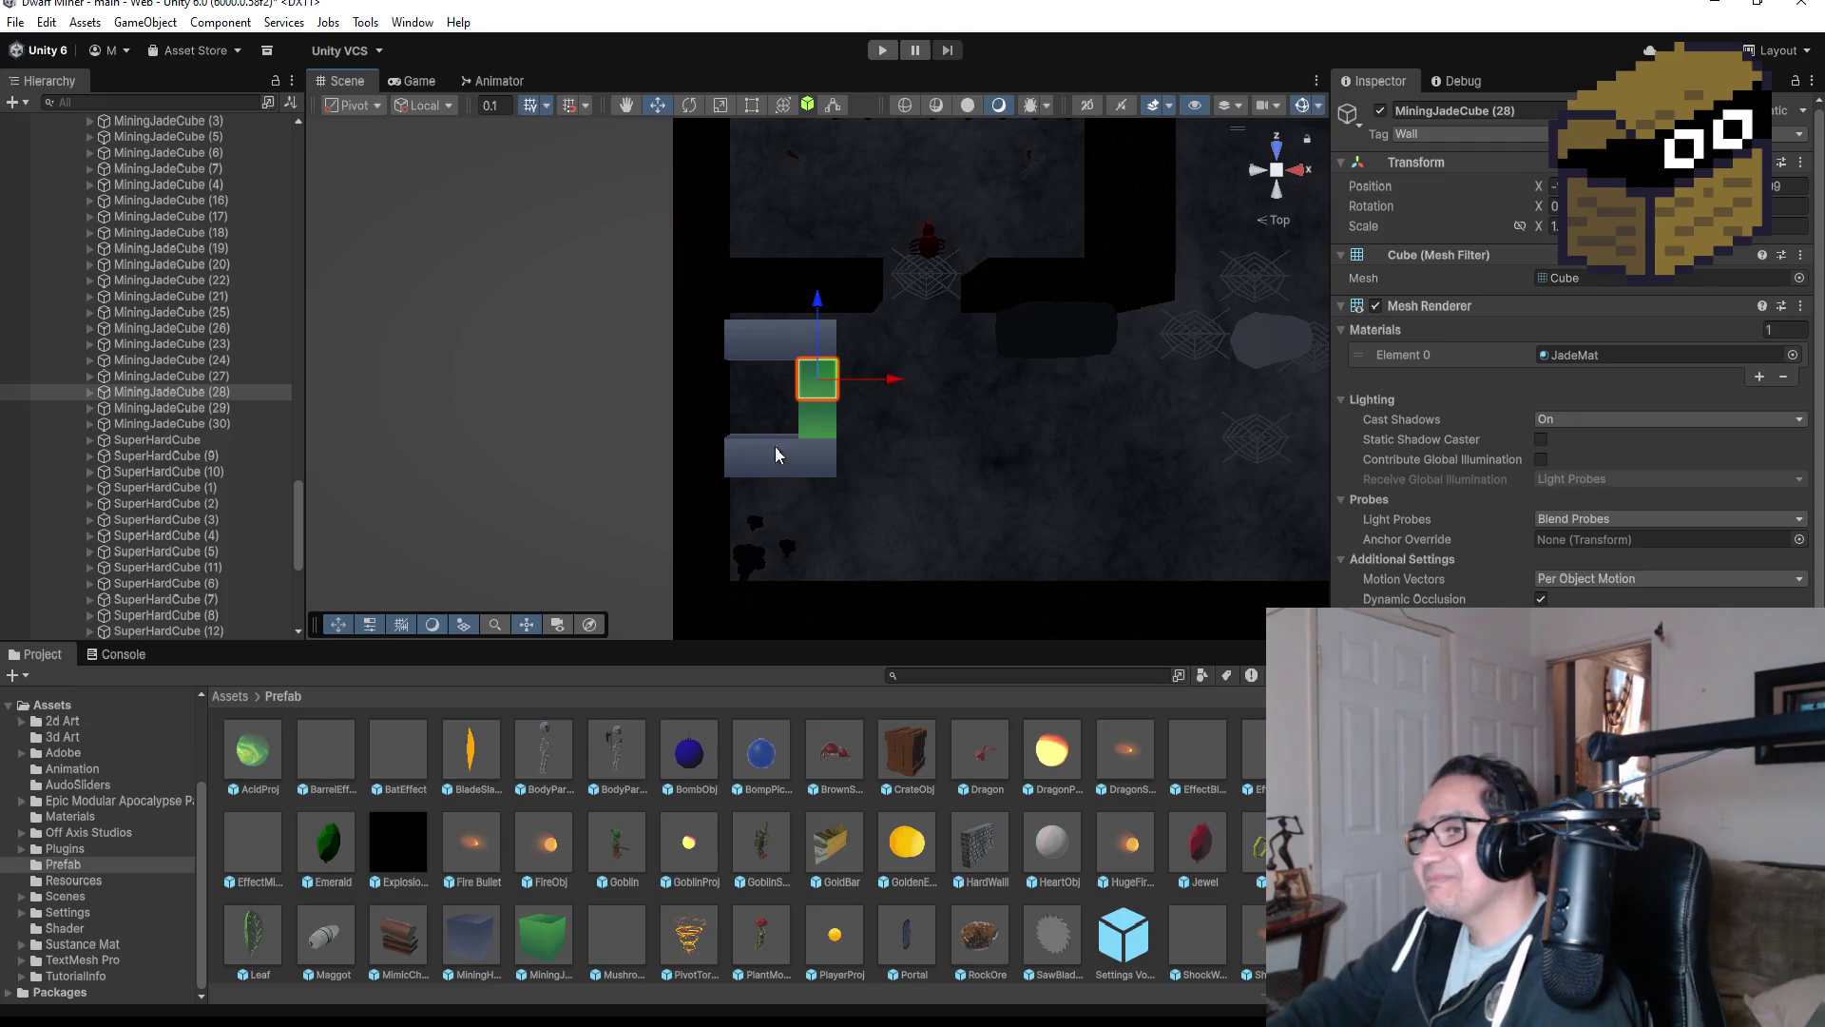
pyautogui.scroll(2, 853, 443)
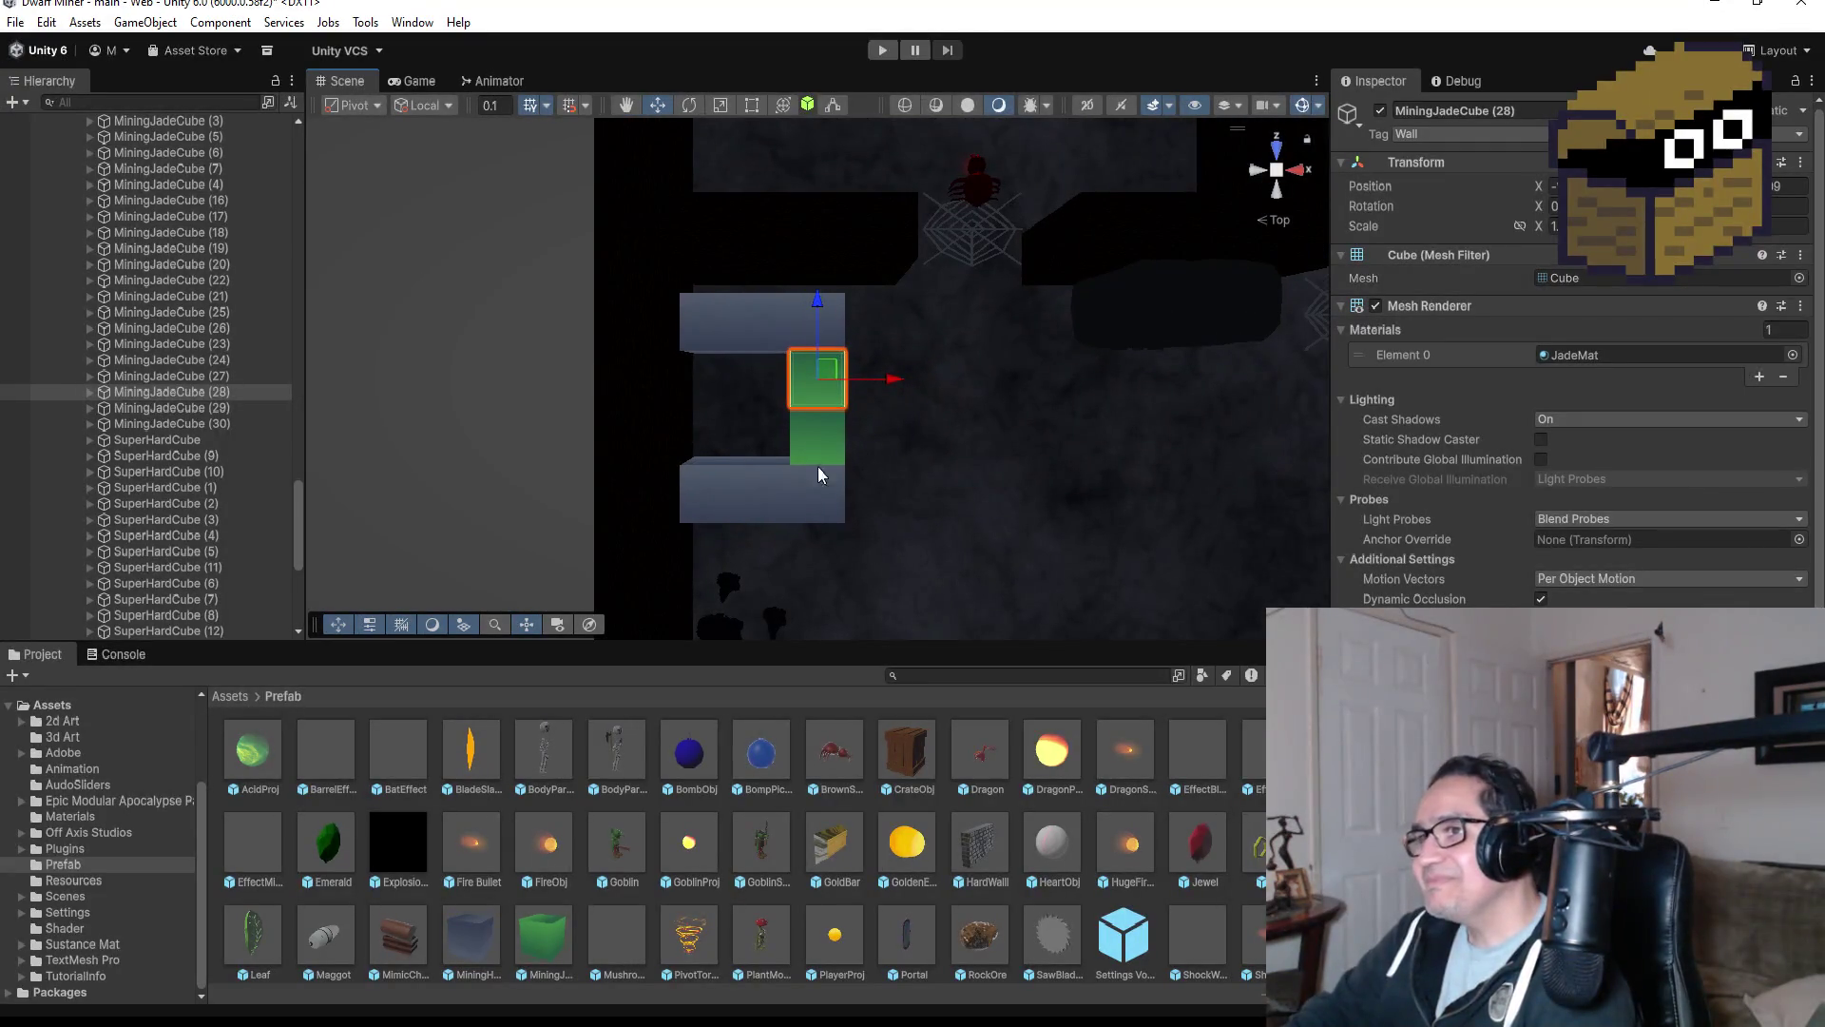
pyautogui.moveTo(677, 299); pyautogui.dragTo(858, 533)
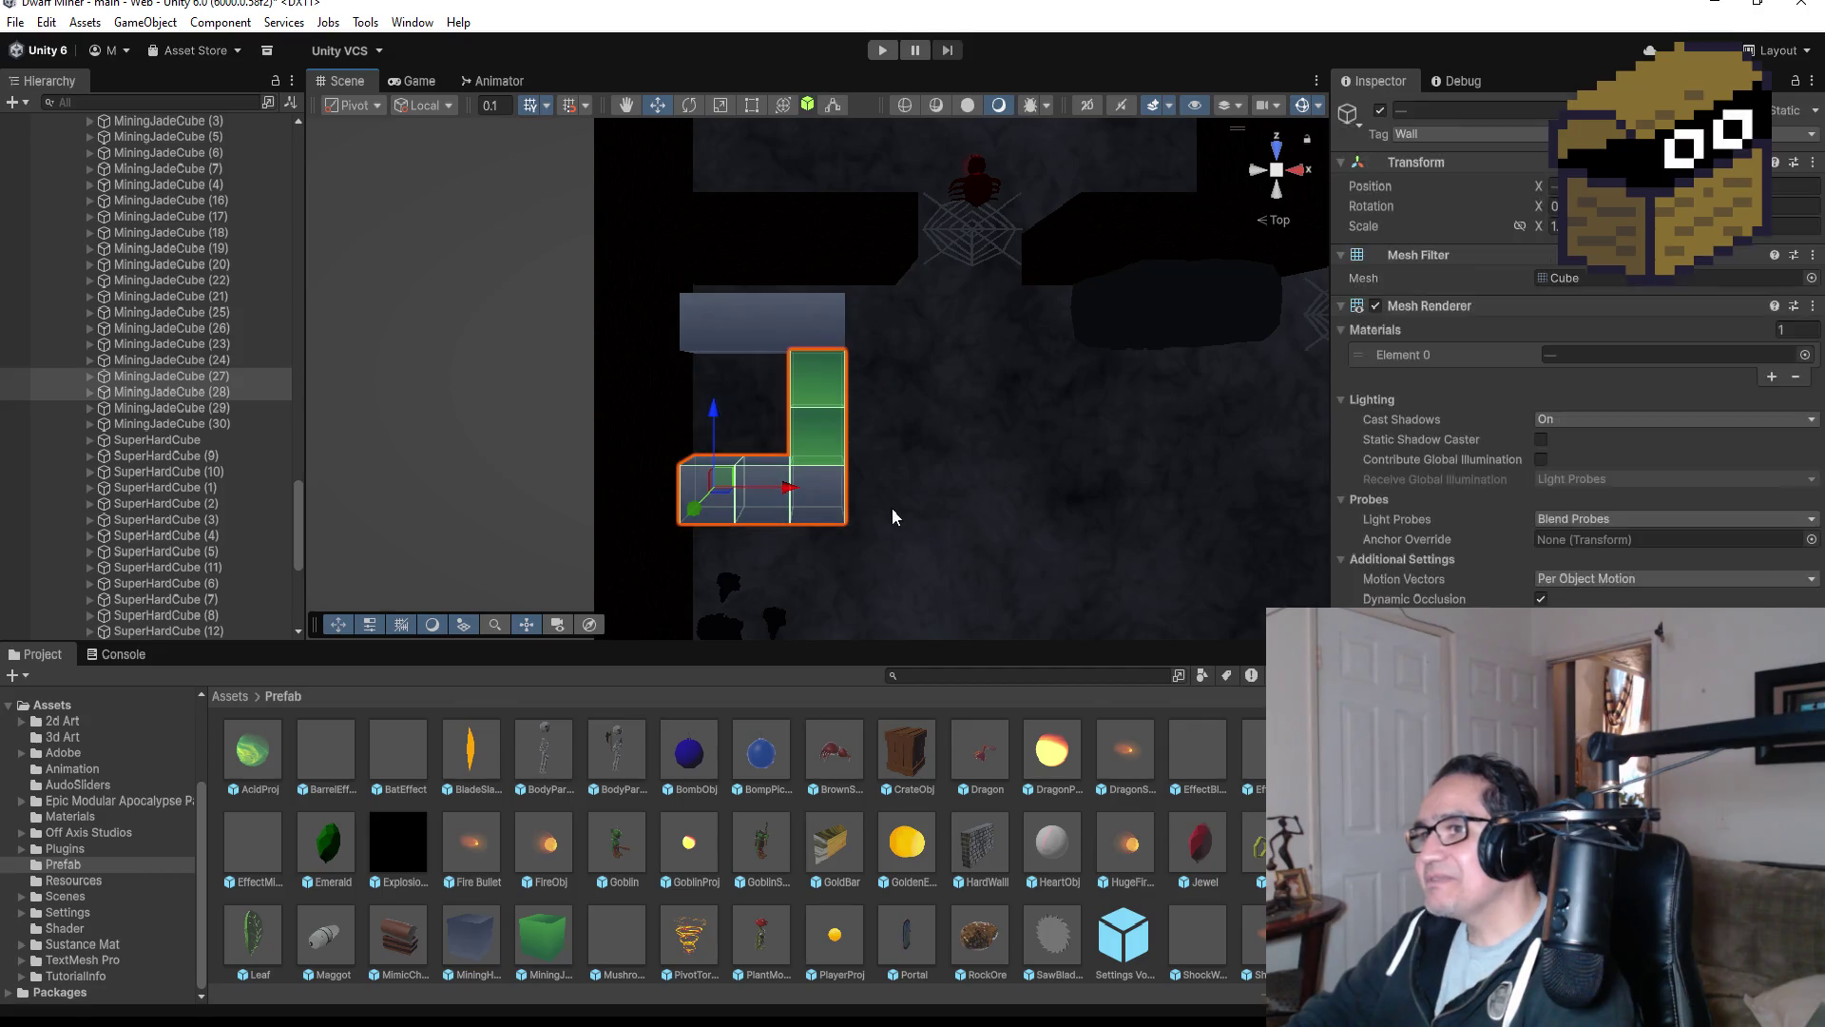
pyautogui.click(187, 377)
pyautogui.keyDown('shift'); pyautogui.click(190, 390); pyautogui.keyUp('shift')
pyautogui.press('Delete')
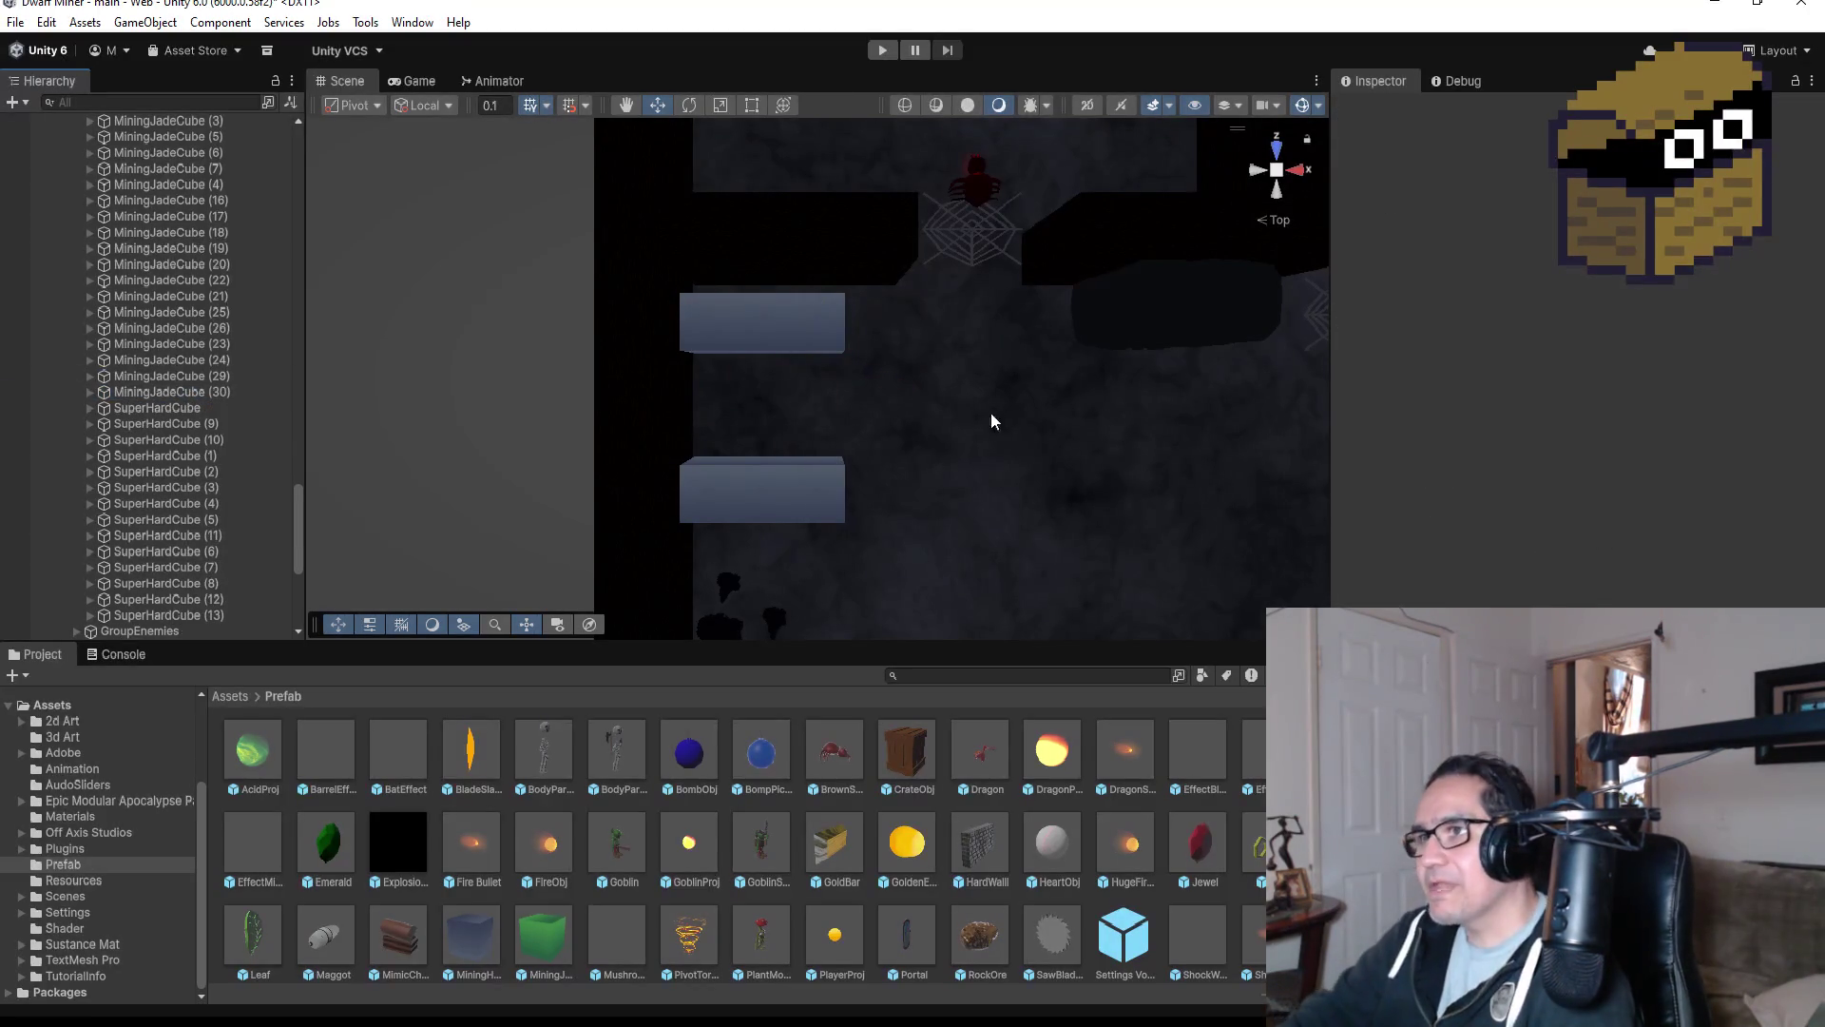
# Delete the three upper grey hard cubes and the lower grey block.
pyautogui.click(815, 313)
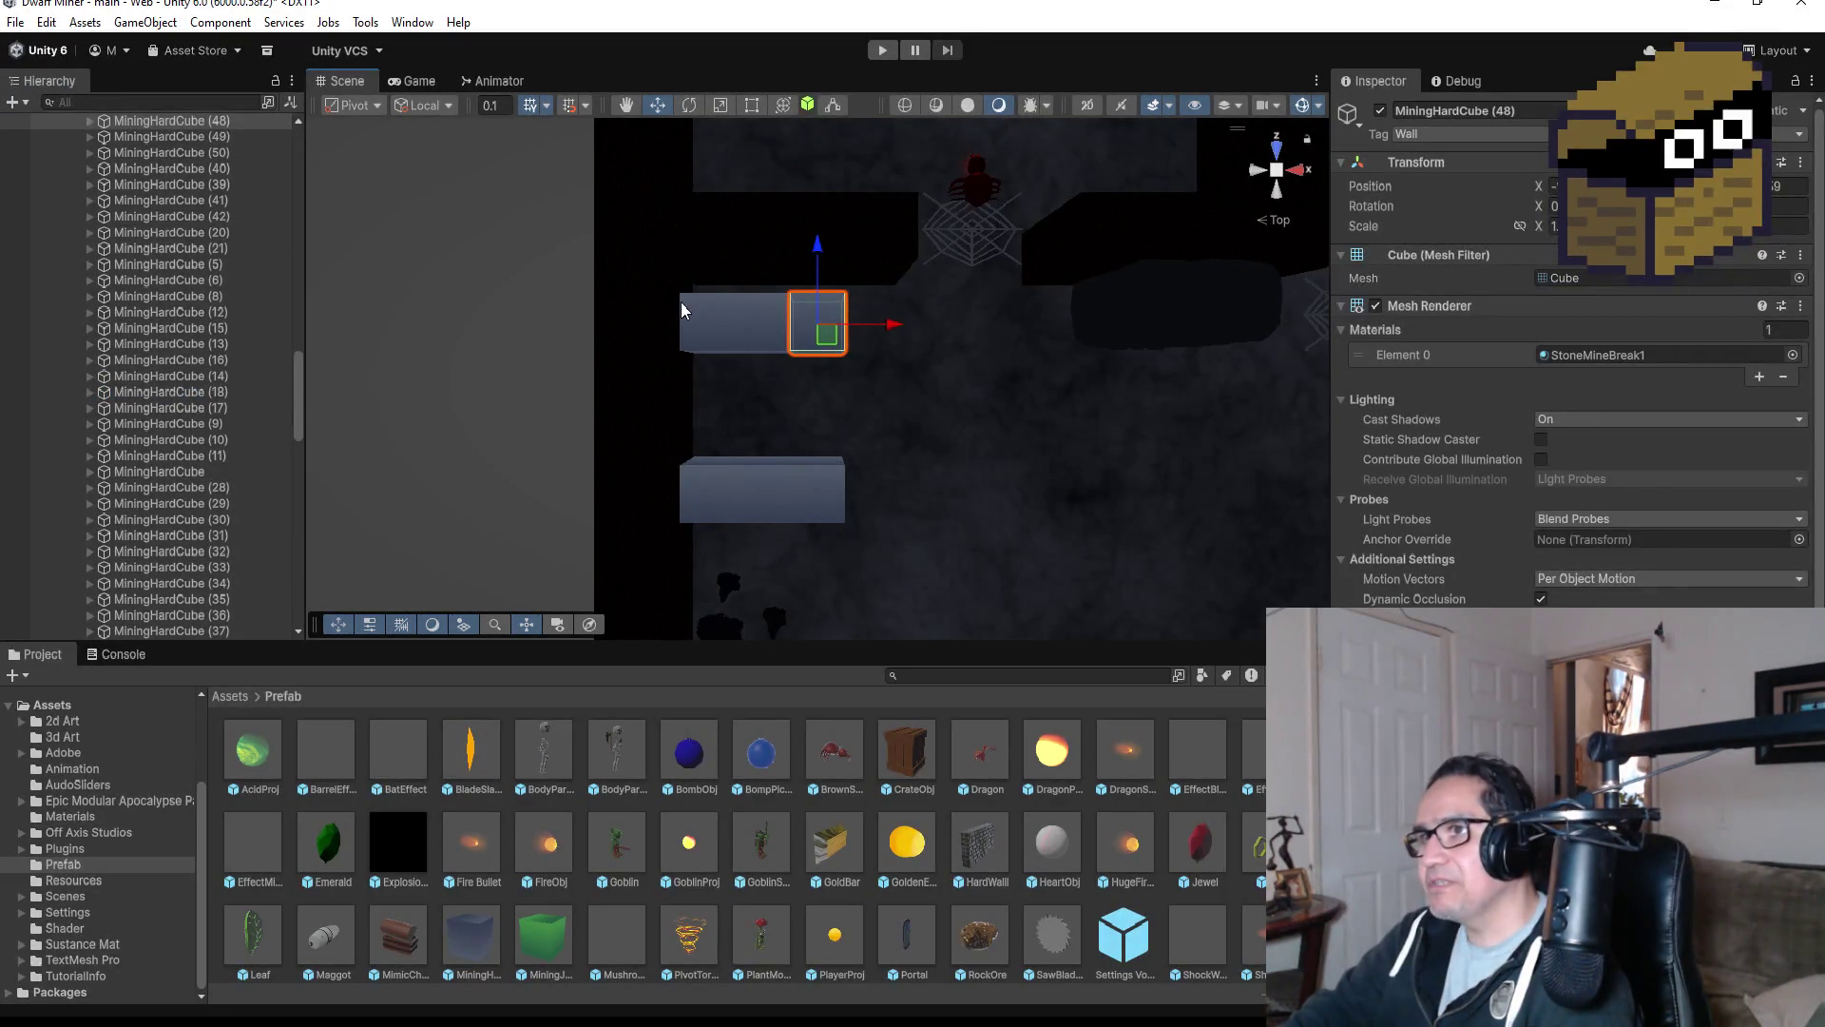
pyautogui.moveTo(618, 276); pyautogui.dragTo(887, 409)
pyautogui.press('Delete')
pyautogui.moveTo(604, 411); pyautogui.dragTo(983, 570)
pyautogui.press('Delete')
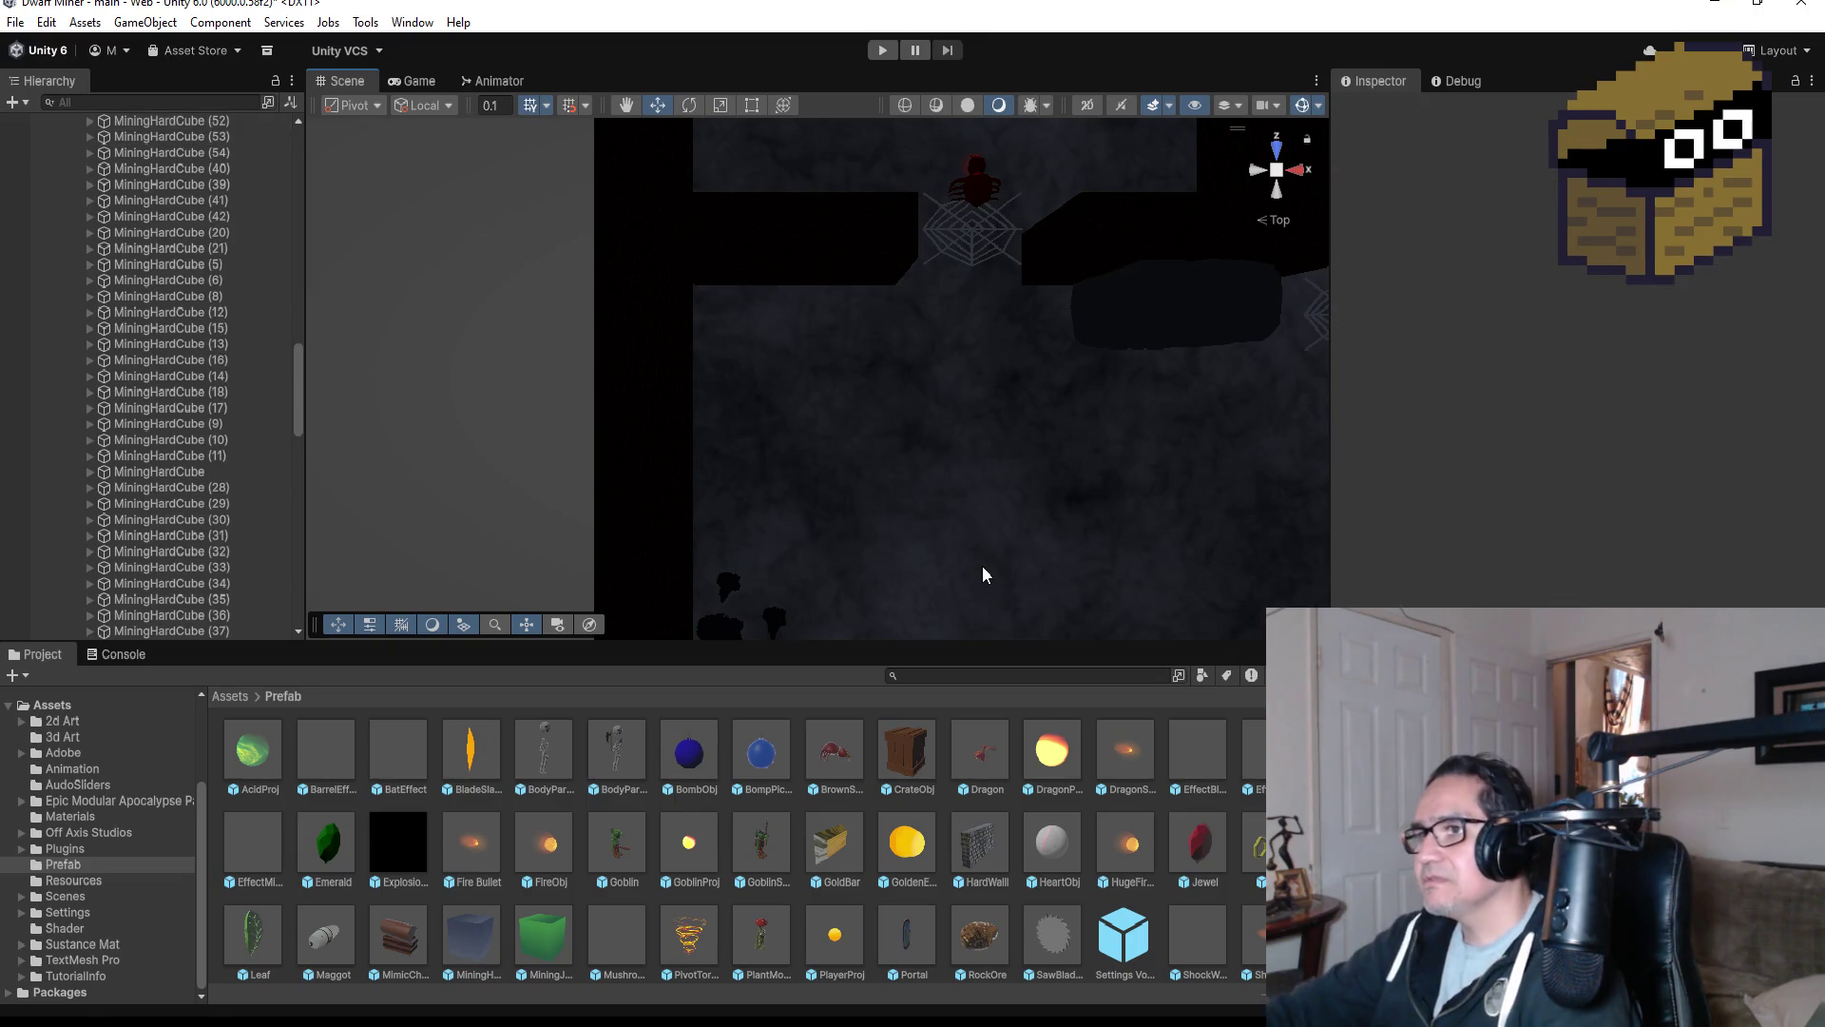
pyautogui.scroll(-10, 854, 420)
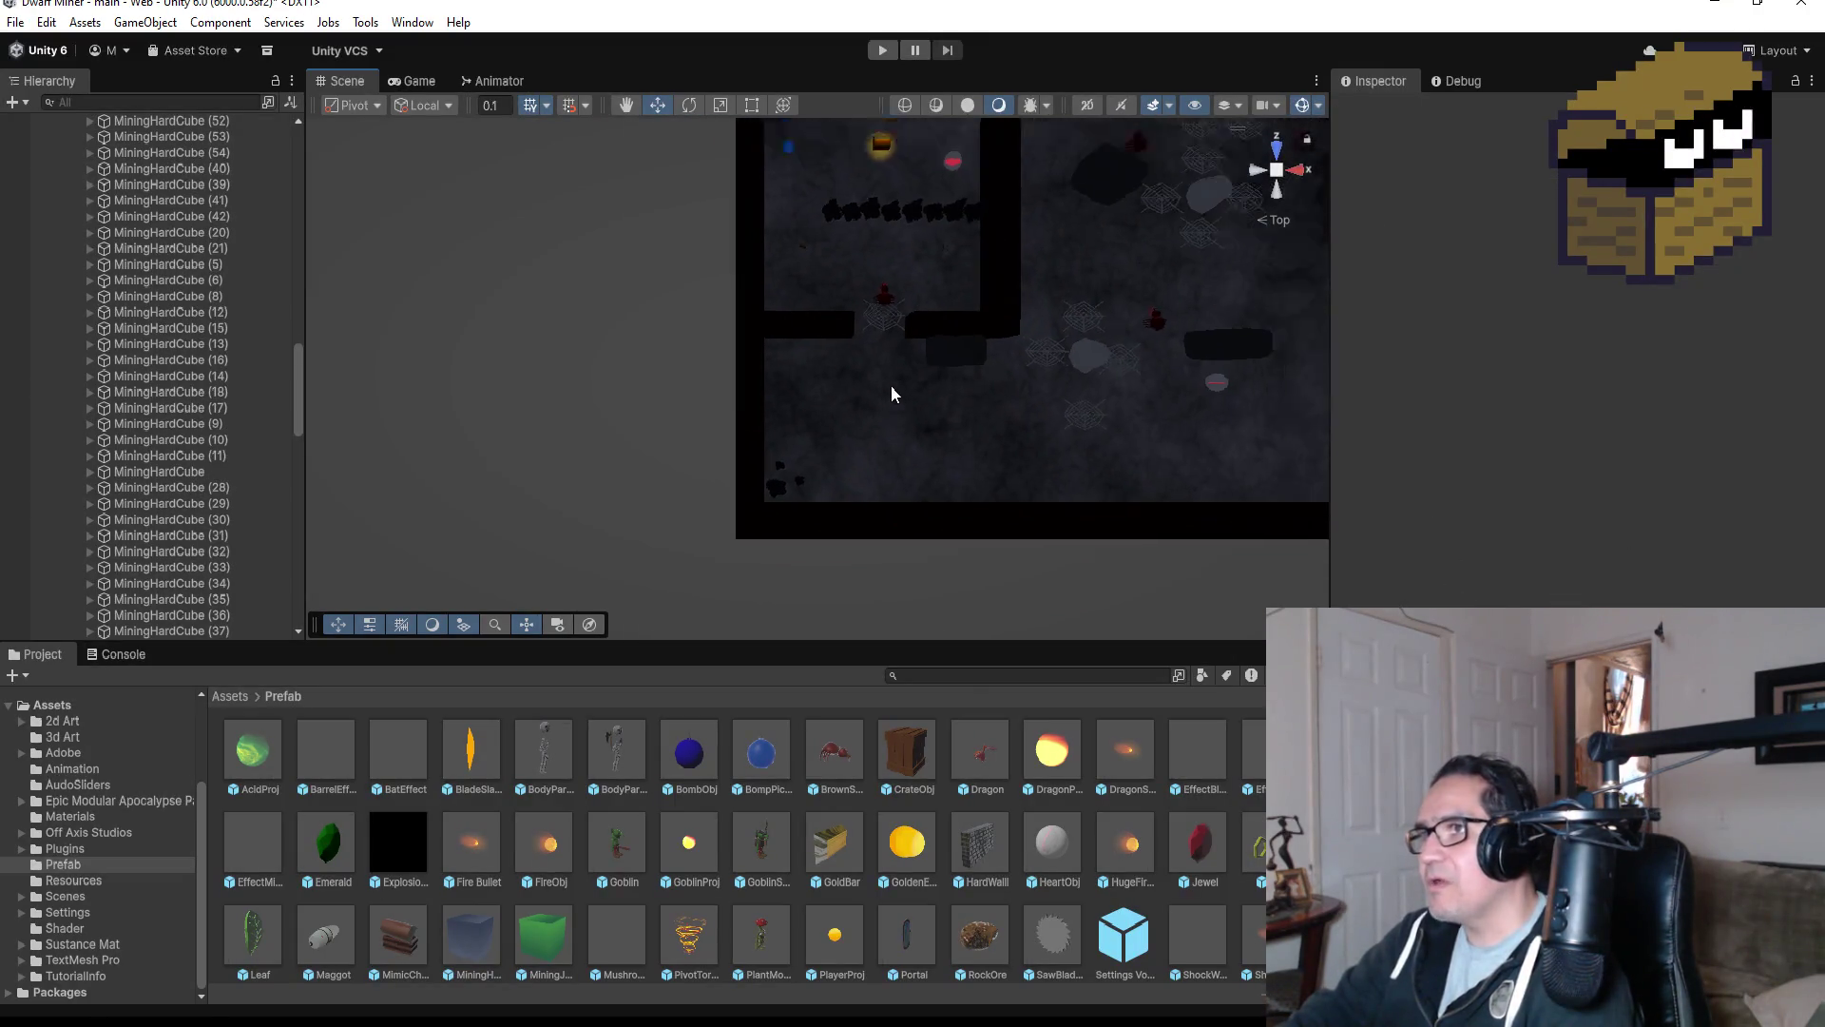
# Locate and duplicate MiningJadeCube (23).
pyautogui.scroll(-2, 1003, 330)
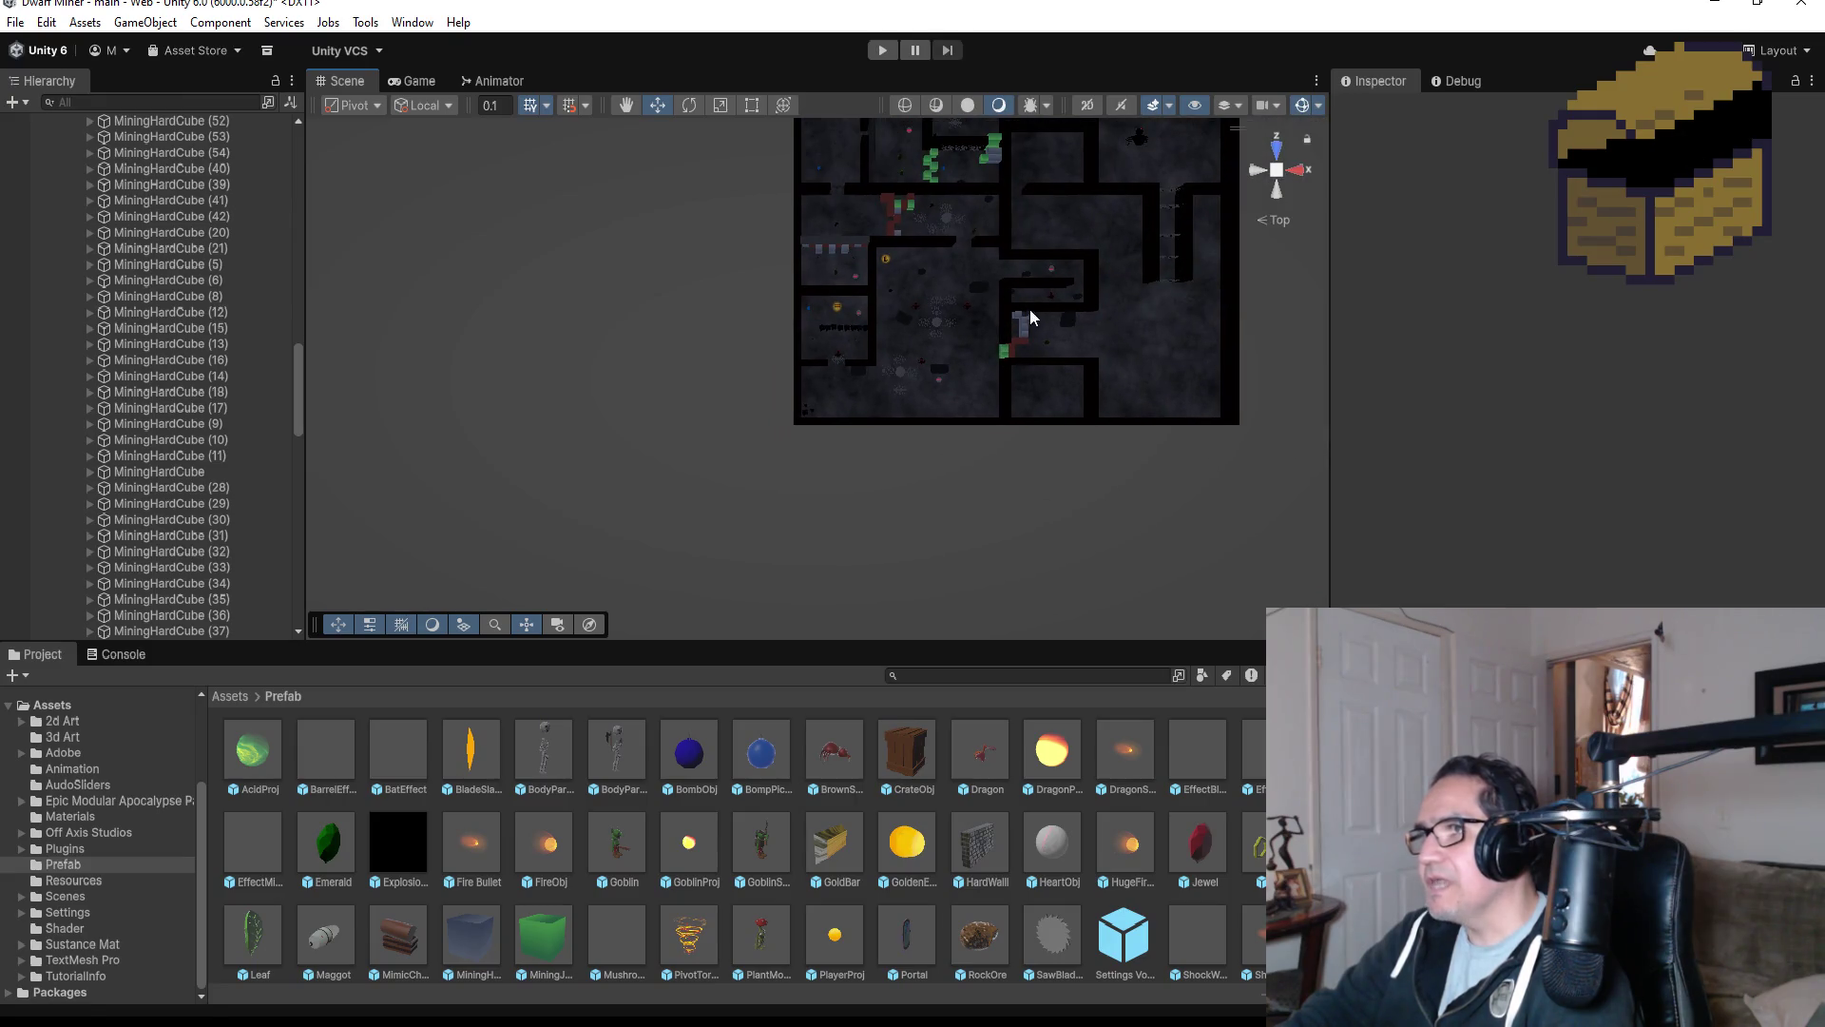
pyautogui.scroll(-1, 941, 238)
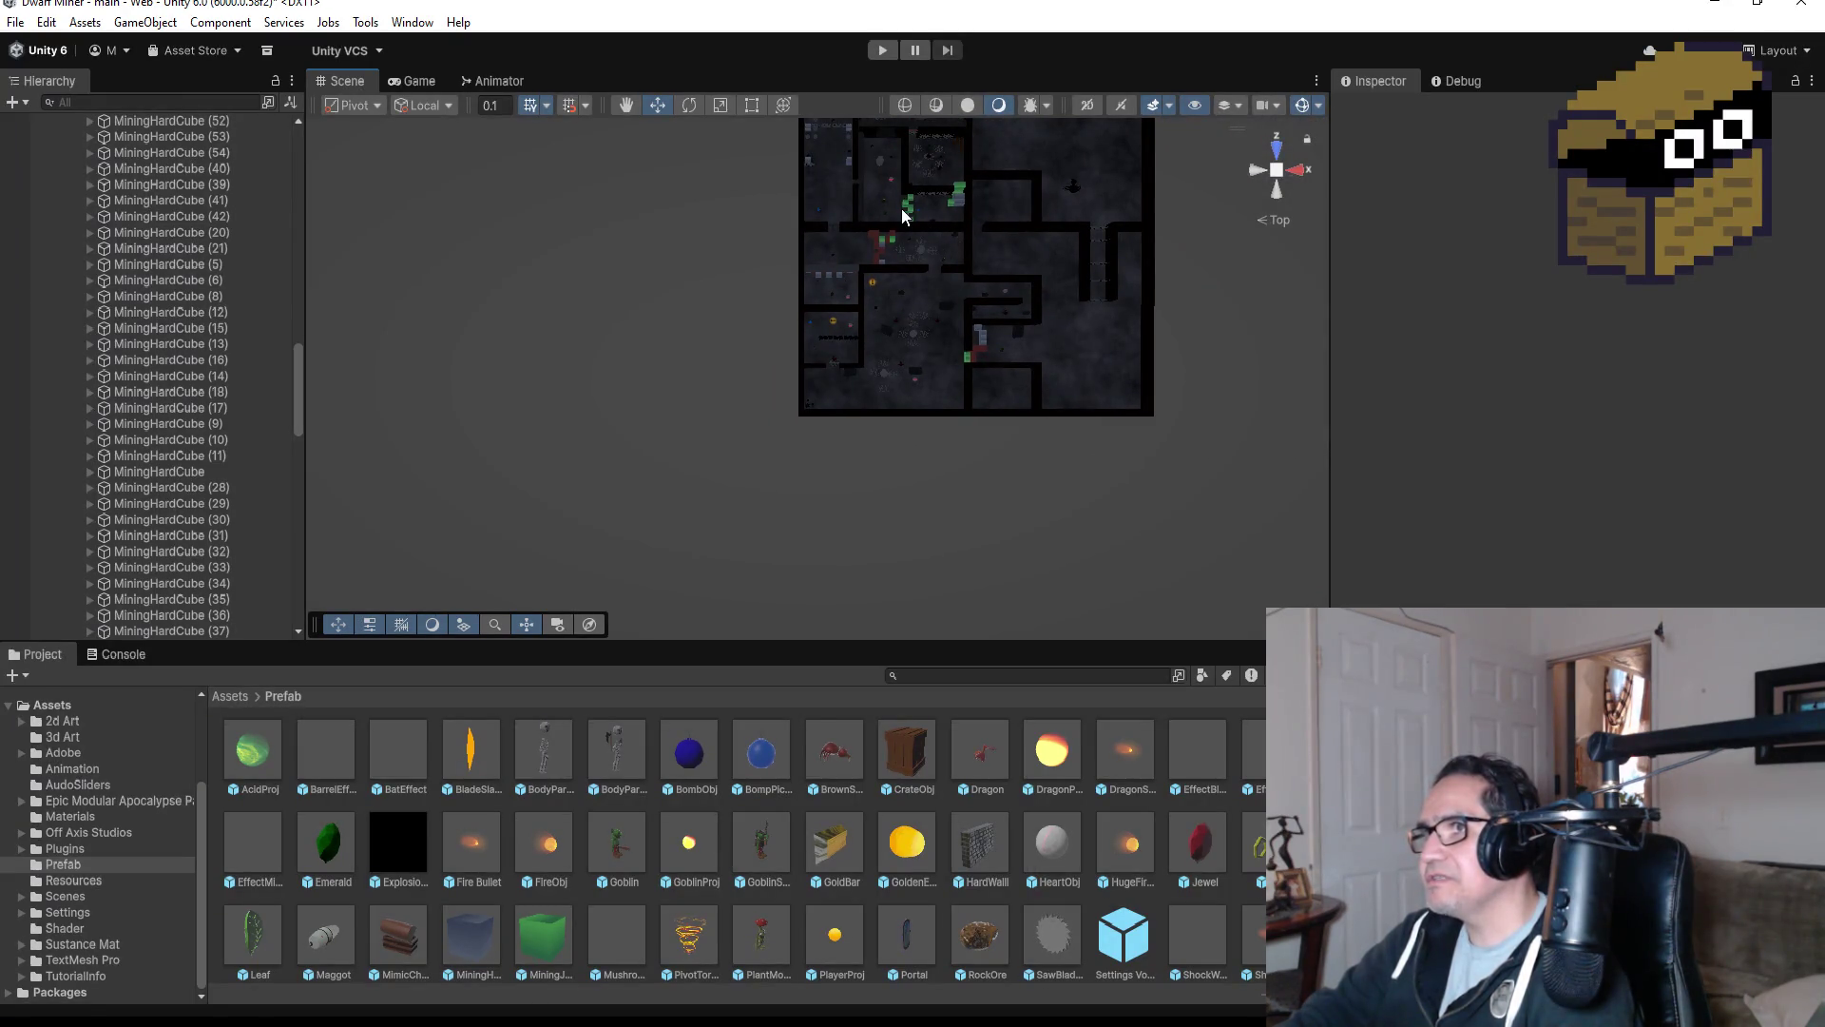
pyautogui.scroll(1, 937, 206)
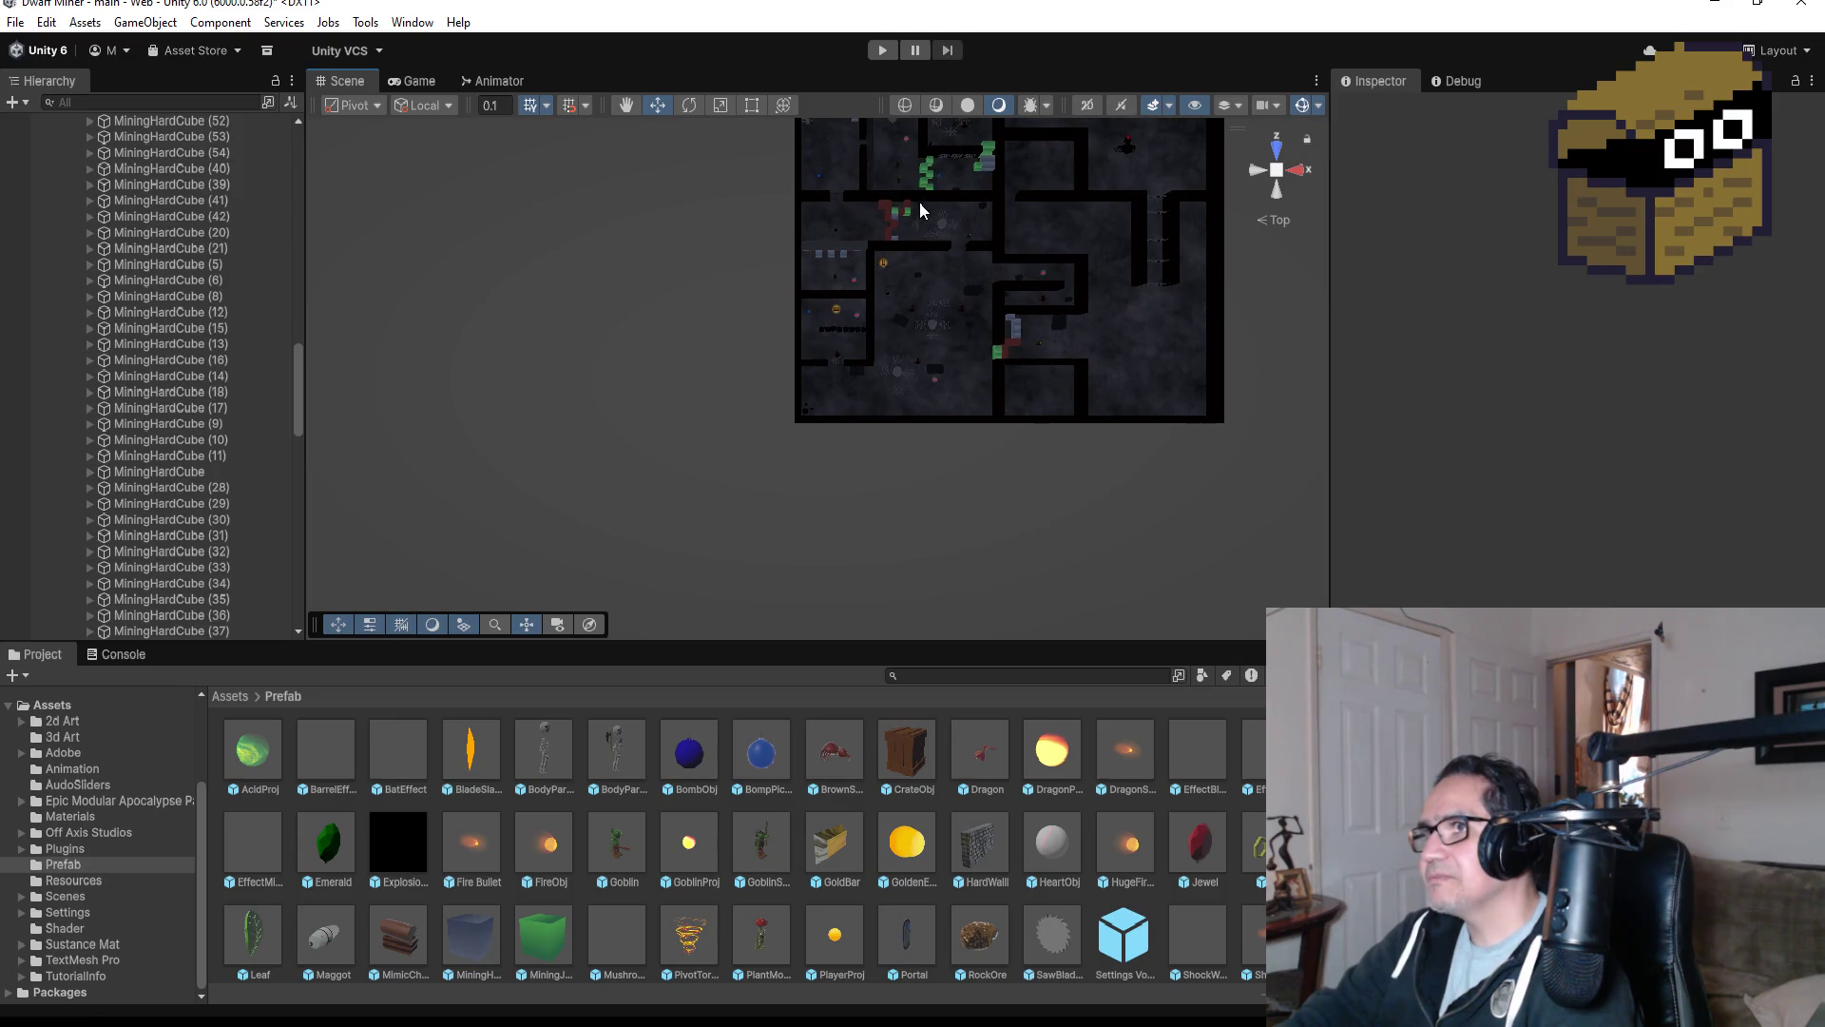
pyautogui.click(925, 179)
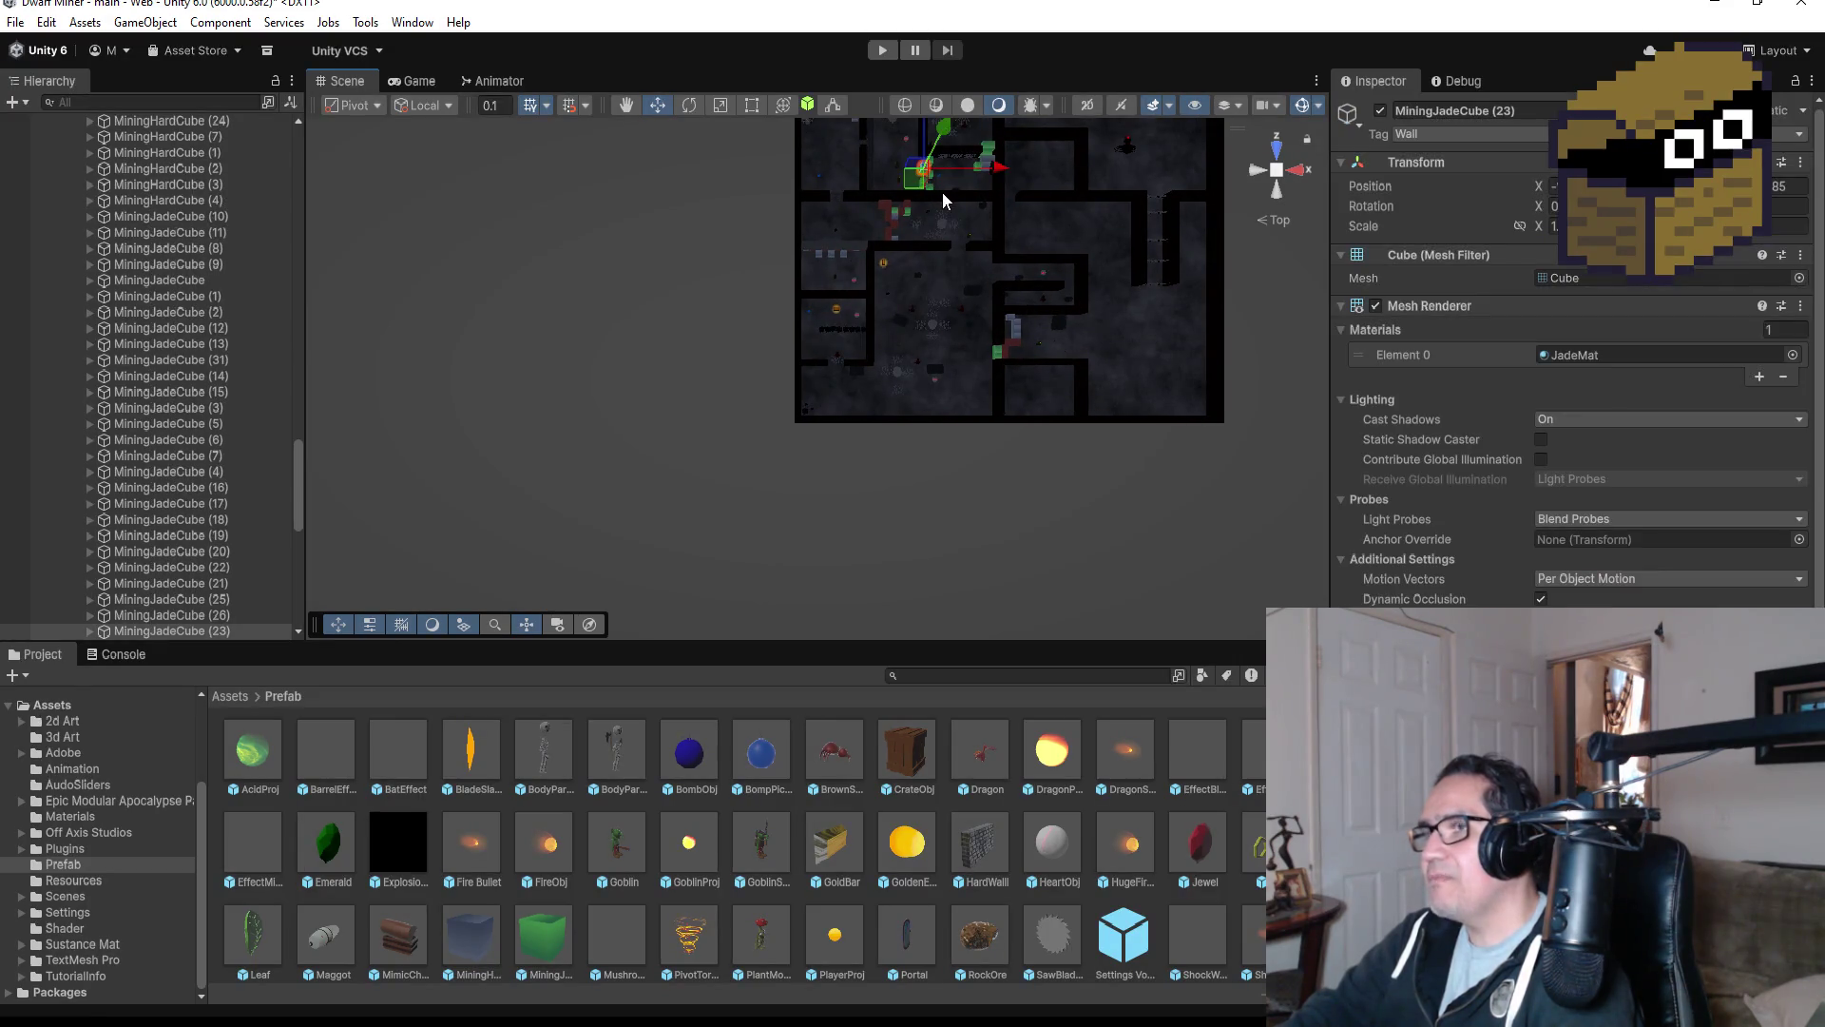
pyautogui.press('f')
pyautogui.scroll(-5, 840, 359)
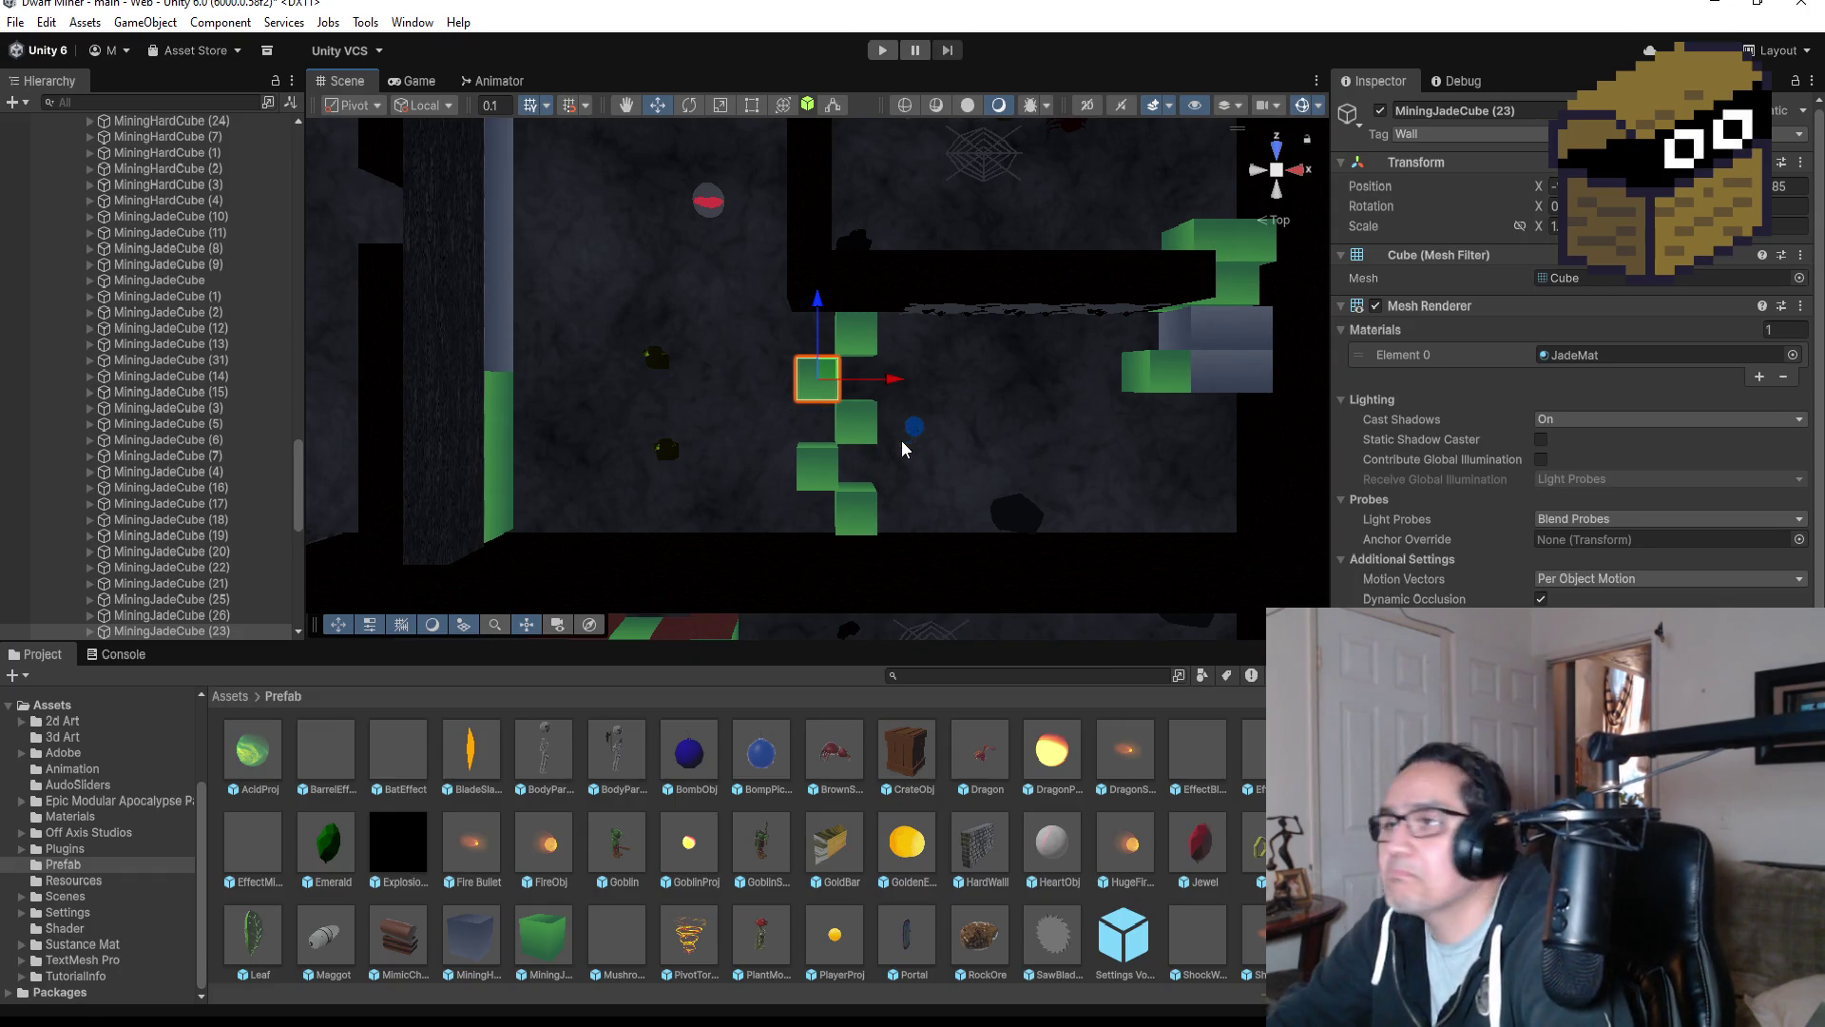
pyautogui.scroll(3, 892, 401)
pyautogui.scroll(-4, 892, 401)
pyautogui.scroll(2, 891, 401)
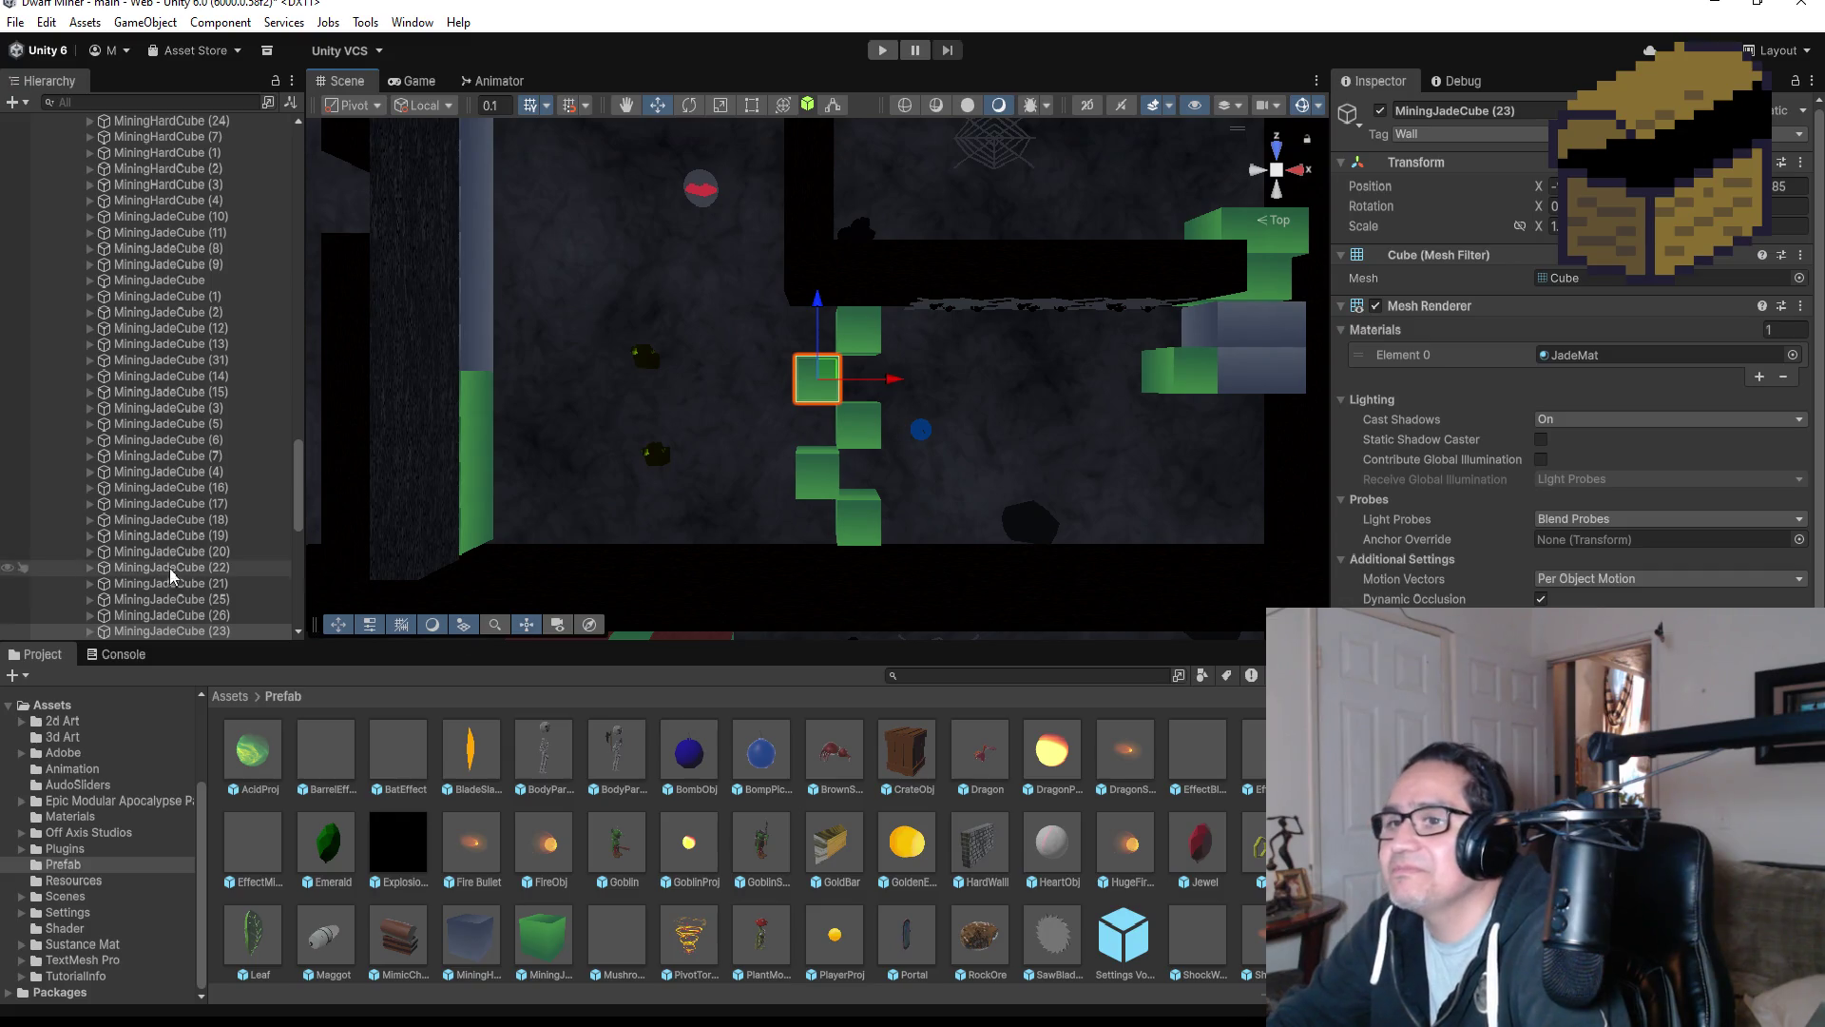
pyautogui.scroll(-5, 166, 575)
pyautogui.click(243, 394)
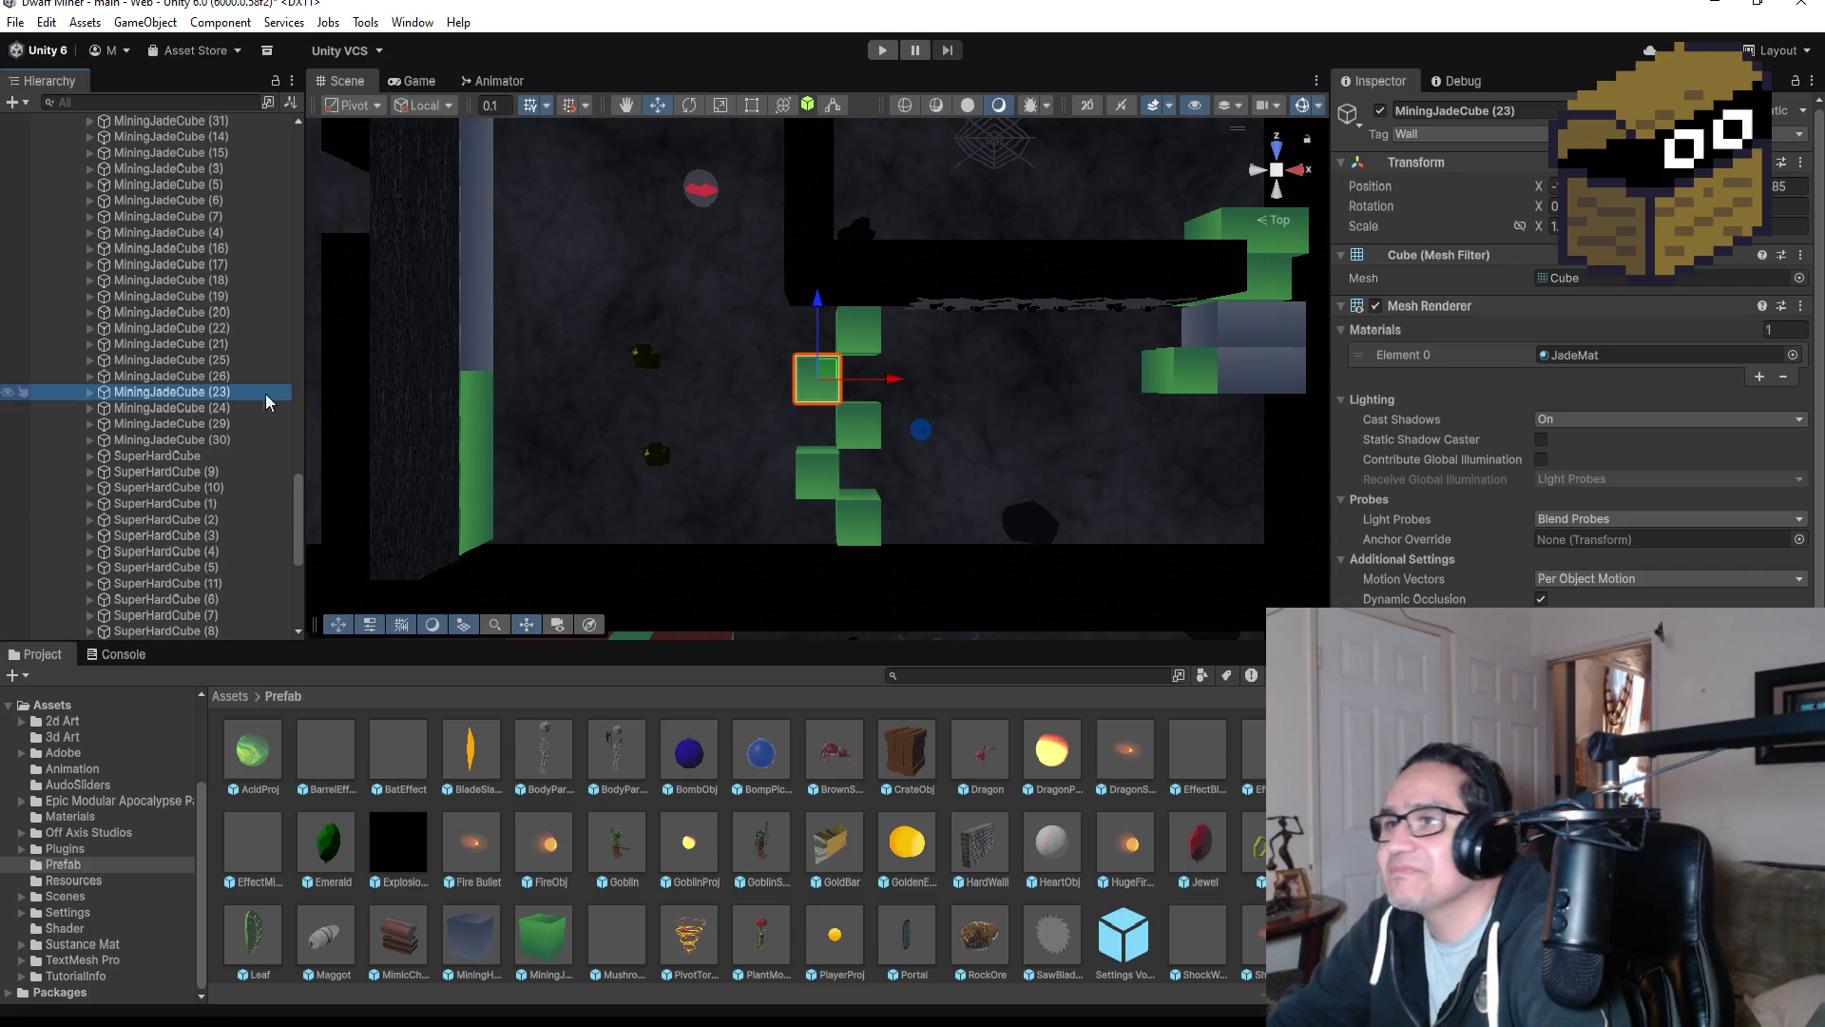
pyautogui.hotkey('ctrl', 'd')
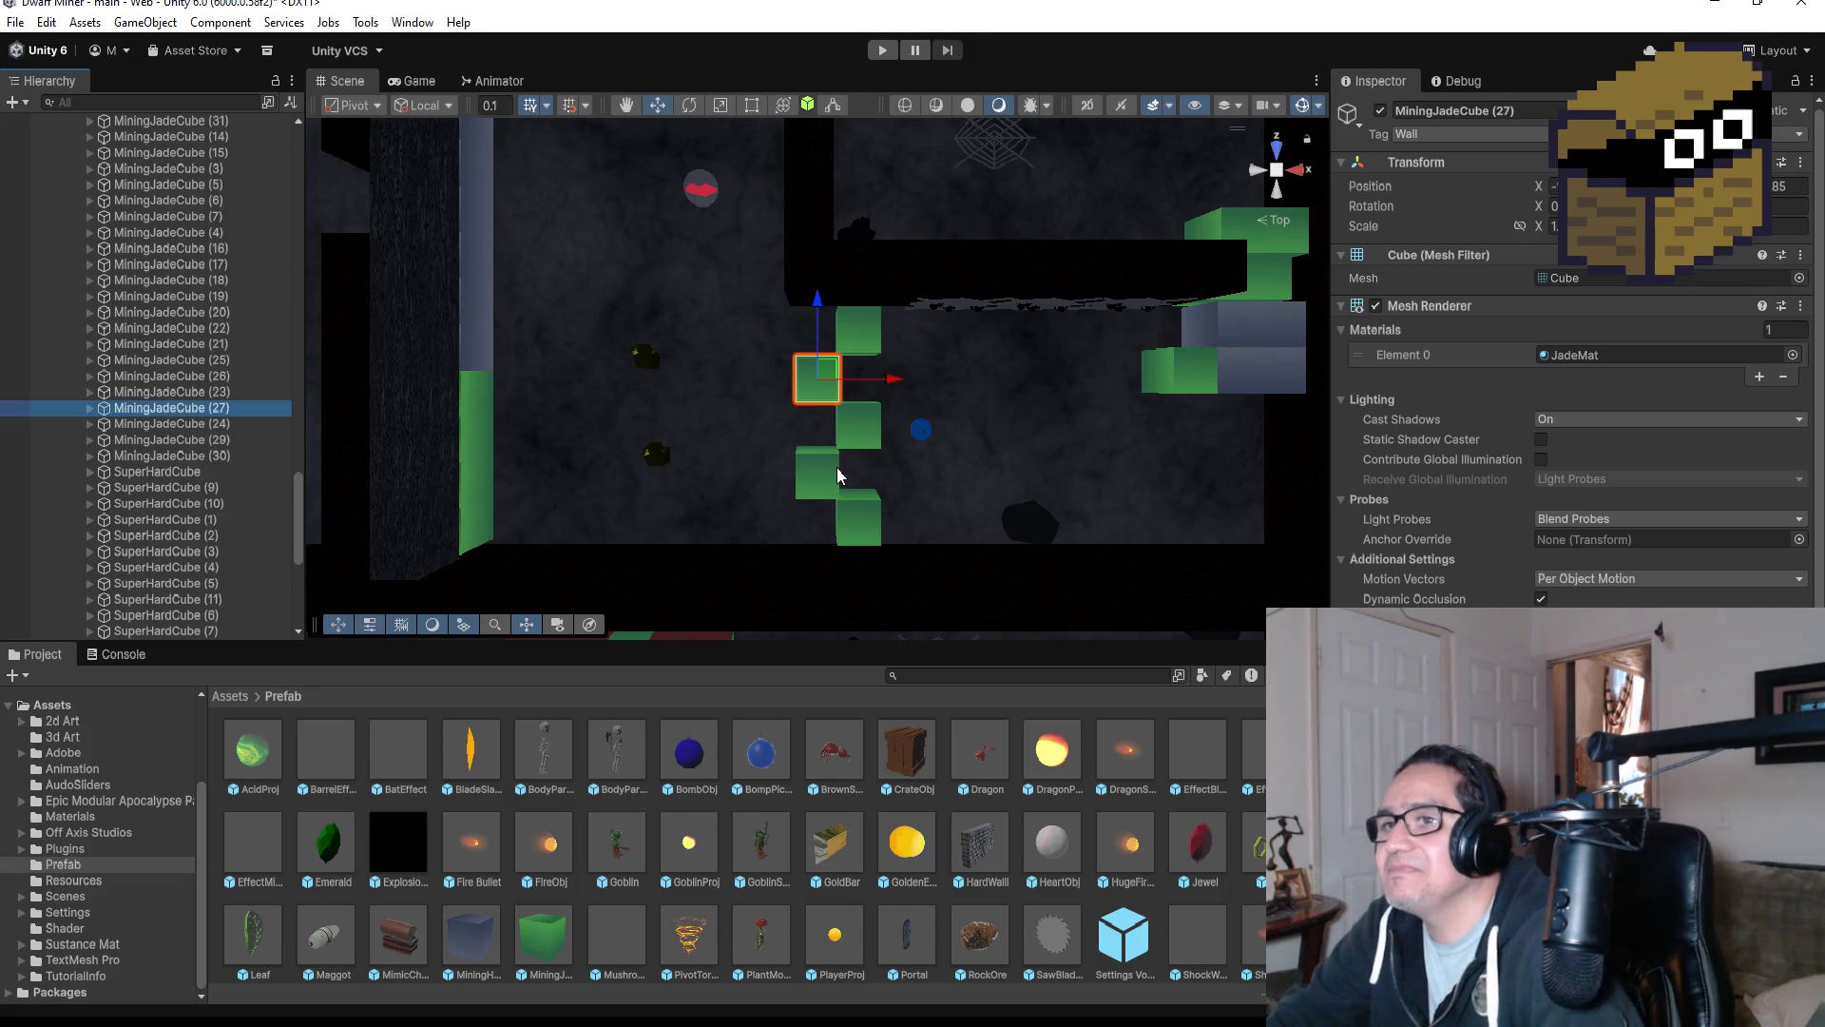
# Move the copy up and along X to sit beside the other jade cubes.
pyautogui.moveTo(817, 302)
pyautogui.mouseDown()
pyautogui.moveTo(817, 257)
pyautogui.moveTo(816, 277)
pyautogui.mouseUp()
pyautogui.moveTo(888, 348)
pyautogui.mouseDown()
pyautogui.moveTo(970, 348)
pyautogui.moveTo(931, 337)
pyautogui.moveTo(912, 287)
pyautogui.mouseUp()
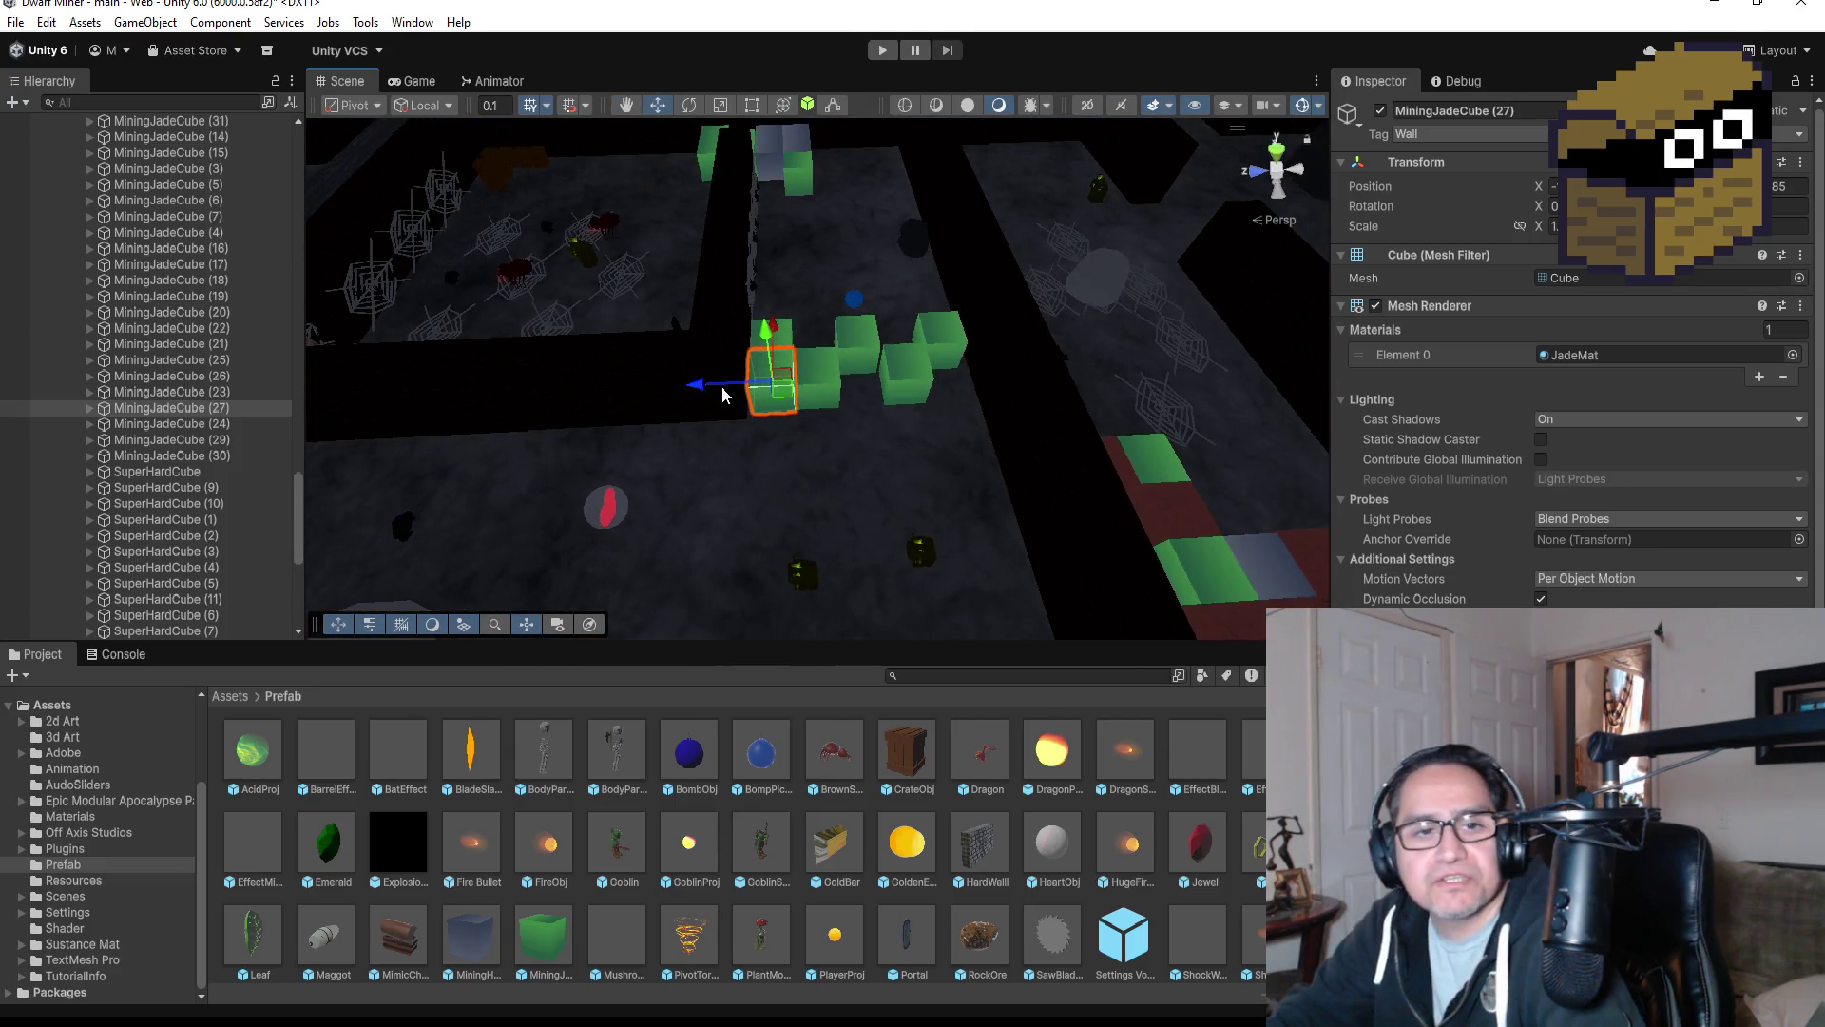
pyautogui.scroll(5, 676, 389)
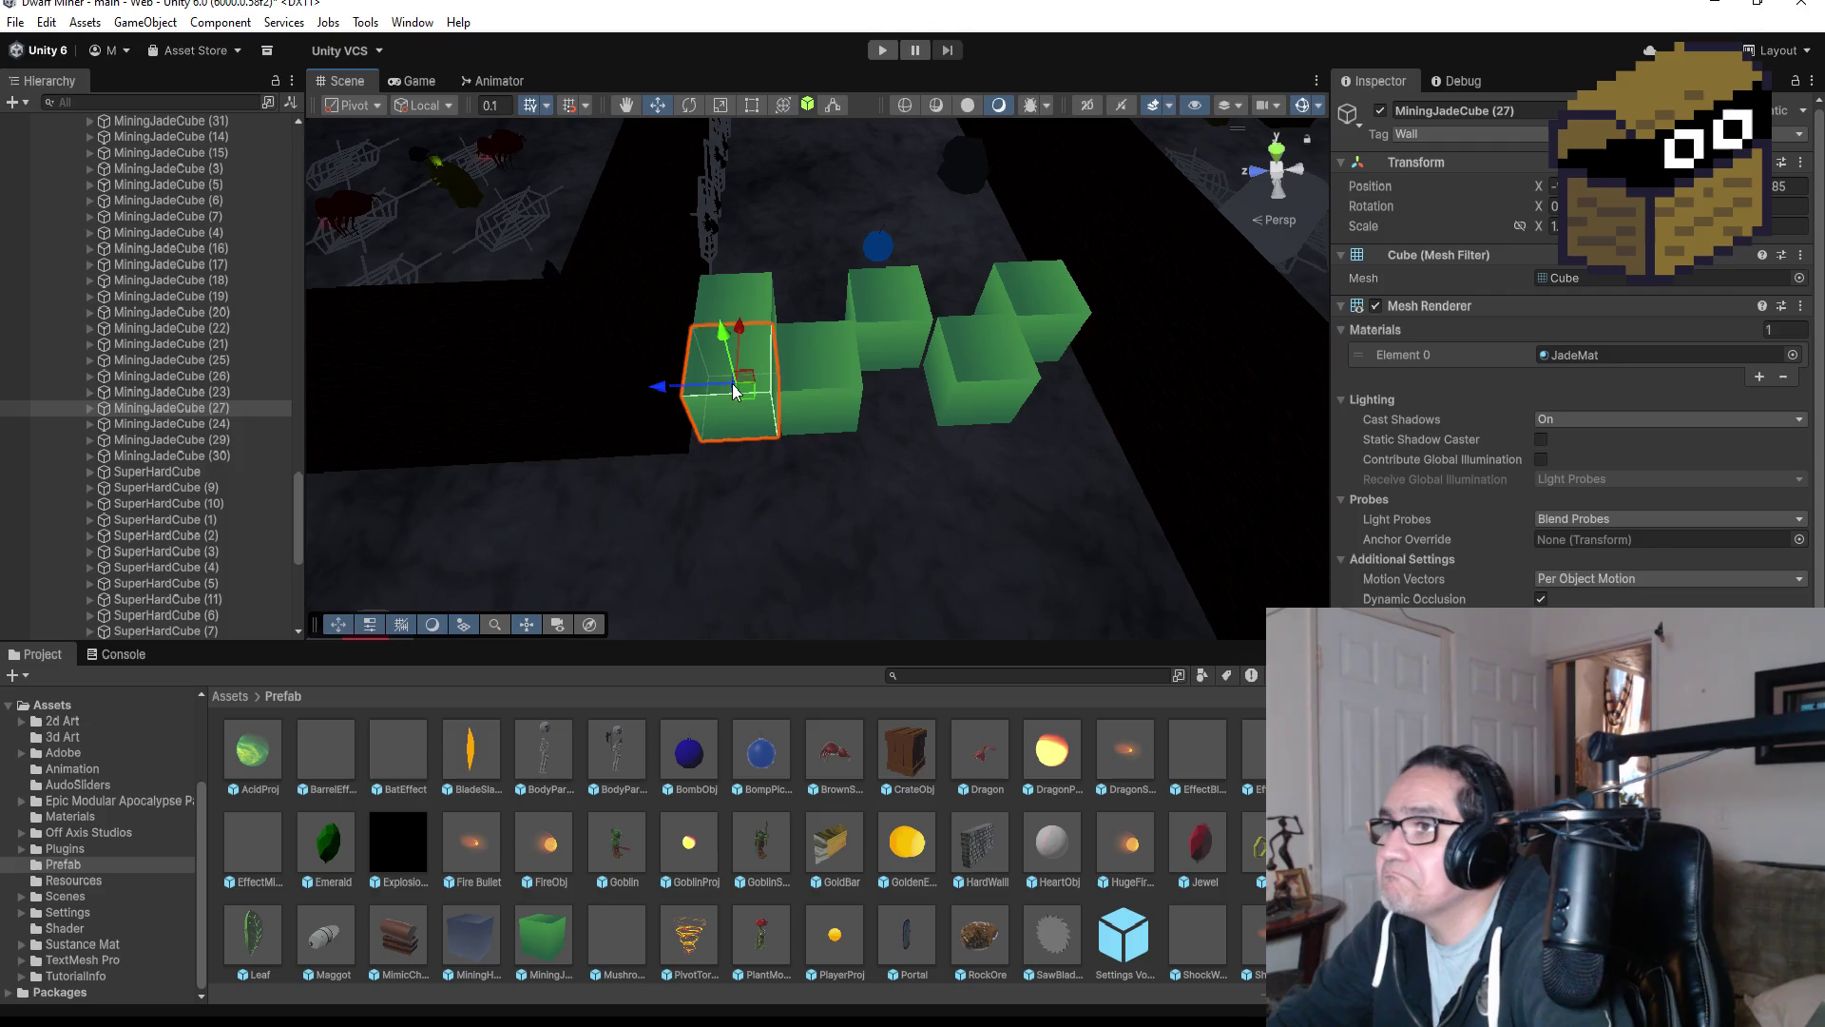
pyautogui.moveTo(740, 331)
pyautogui.mouseDown()
pyautogui.moveTo(705, 454)
pyautogui.moveTo(594, 468)
pyautogui.mouseUp()
pyautogui.moveTo(715, 523); pyautogui.dragTo(791, 471)
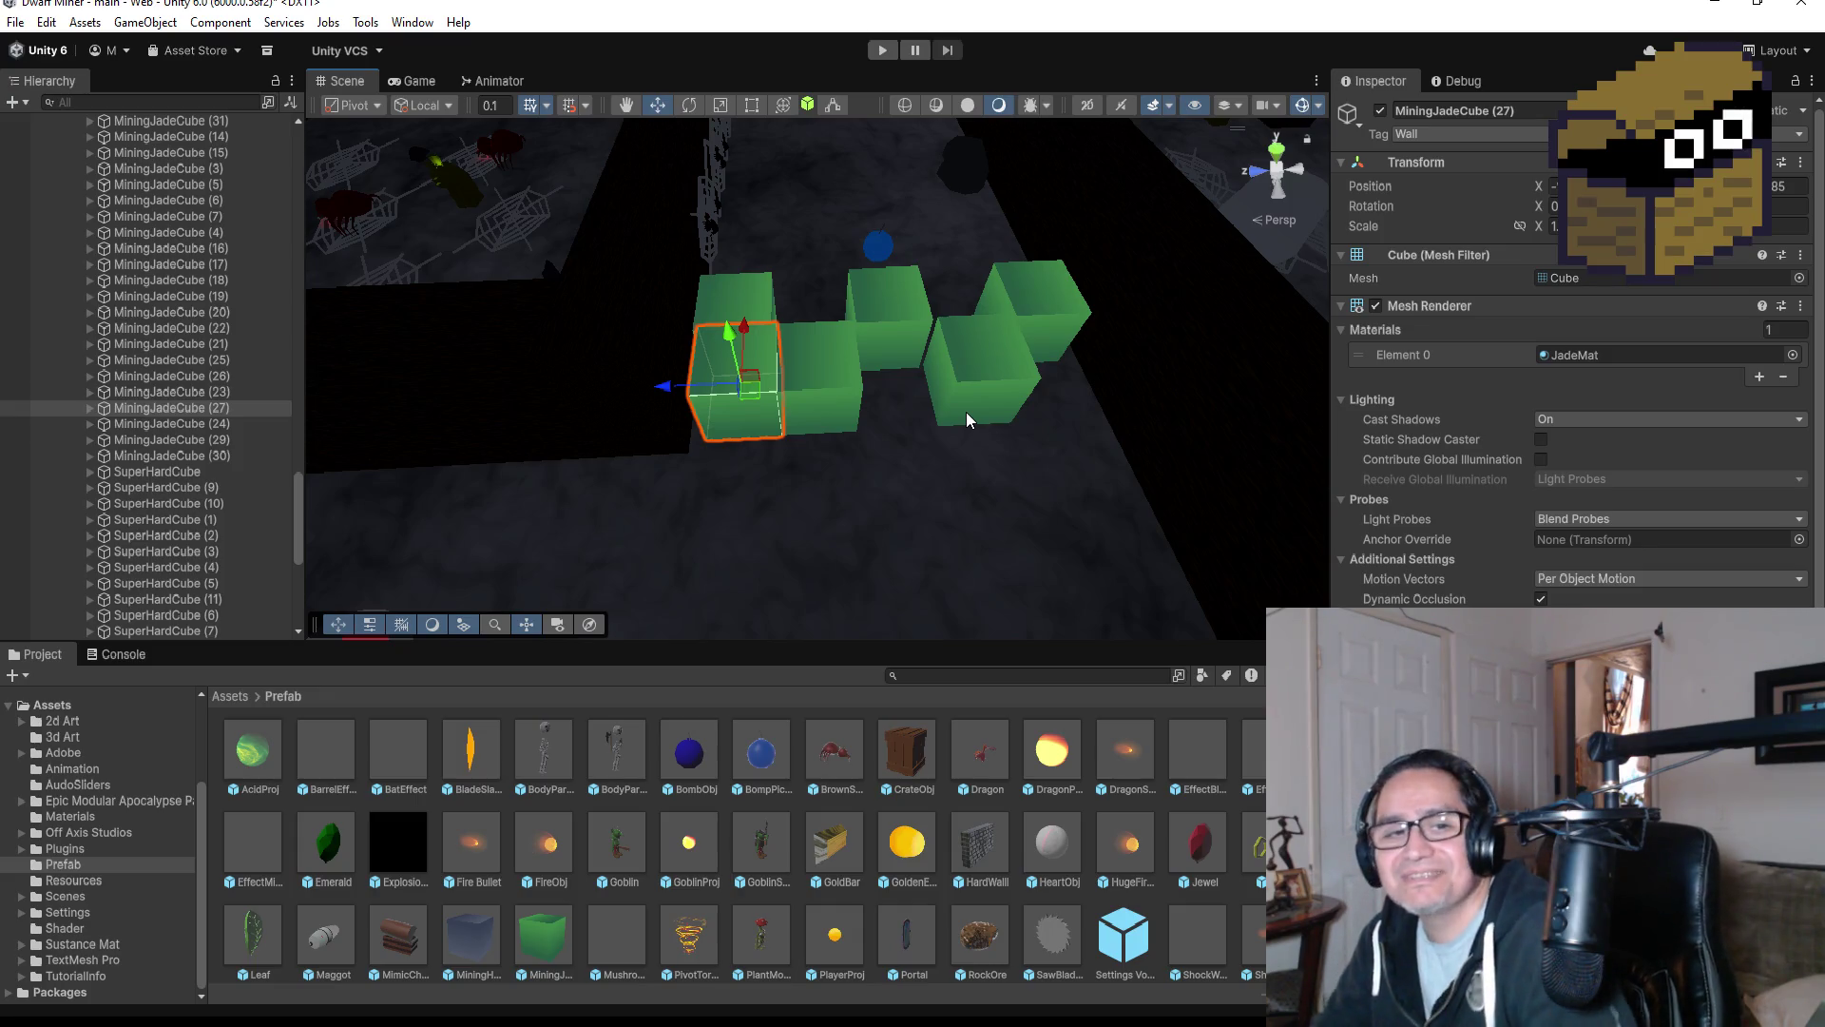
pyautogui.scroll(-2, 989, 390)
# Duplicate MiningJadeCube (27) and slide the copy into the gap between cubes.
pyautogui.click(252, 409)
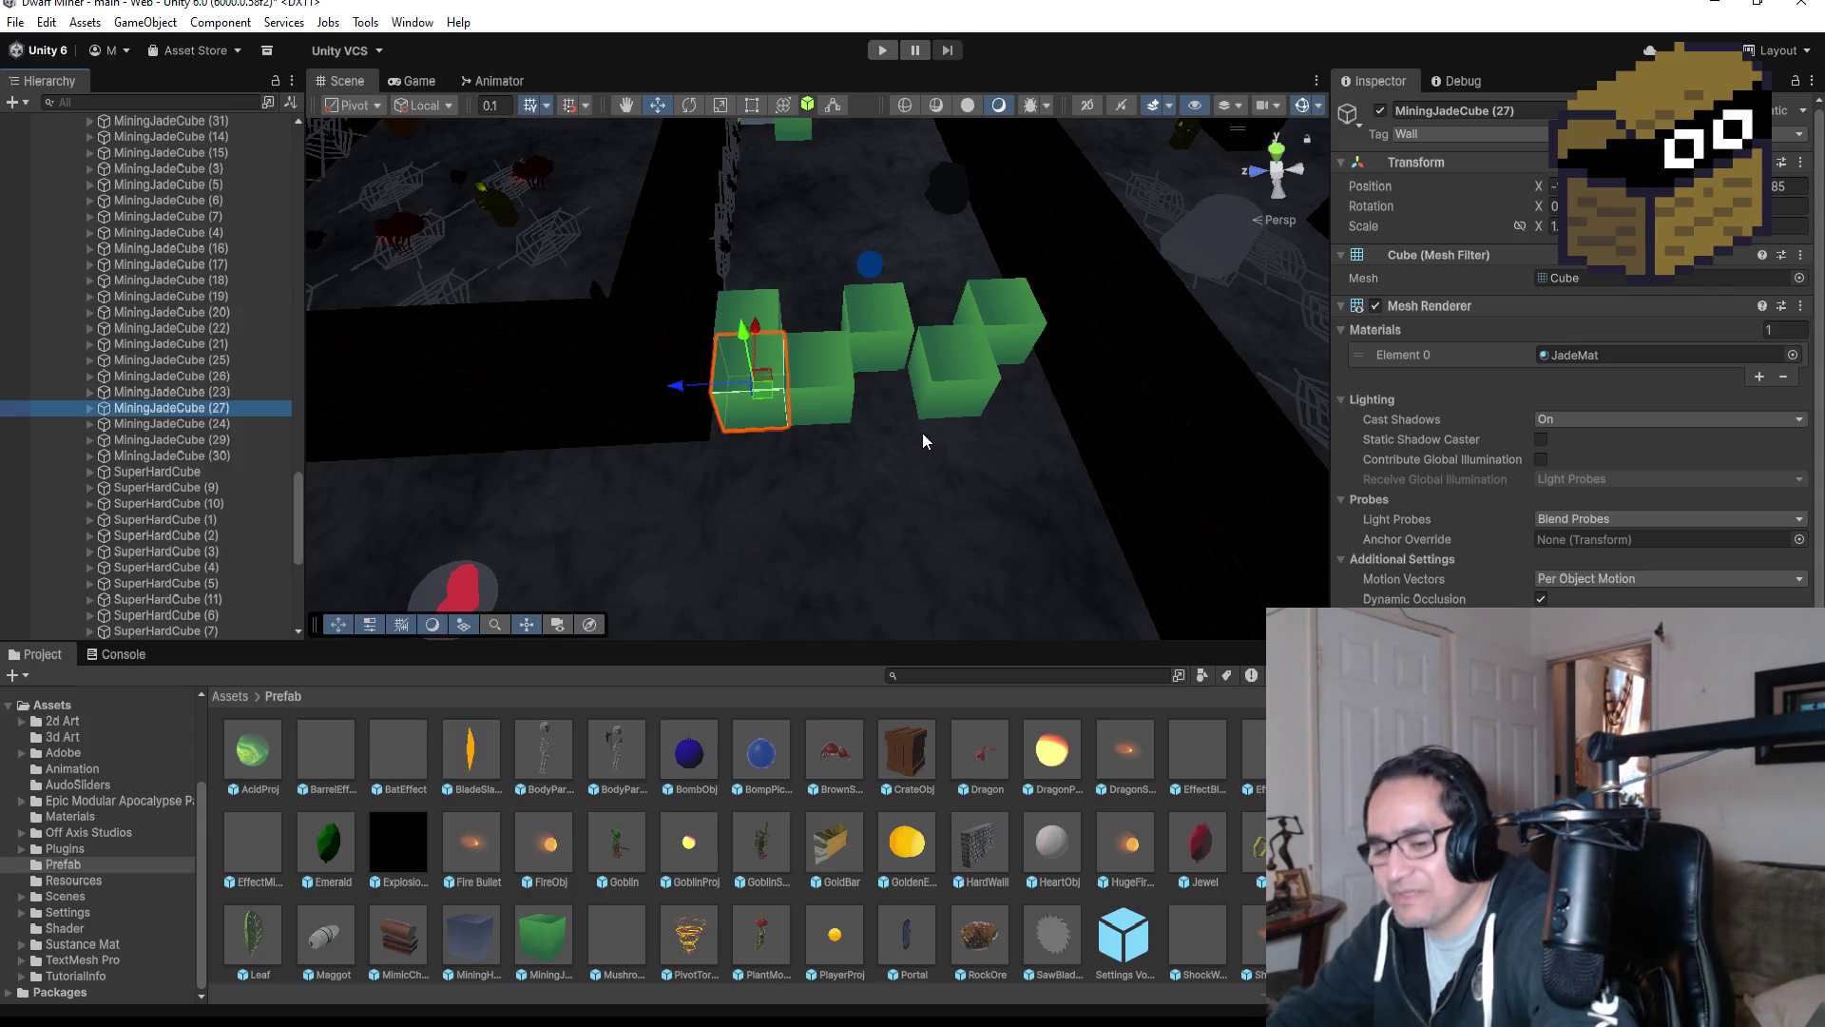
pyautogui.hotkey('ctrl', 'd')
pyautogui.moveTo(694, 390); pyautogui.dragTo(860, 388)
pyautogui.scroll(3, 928, 396)
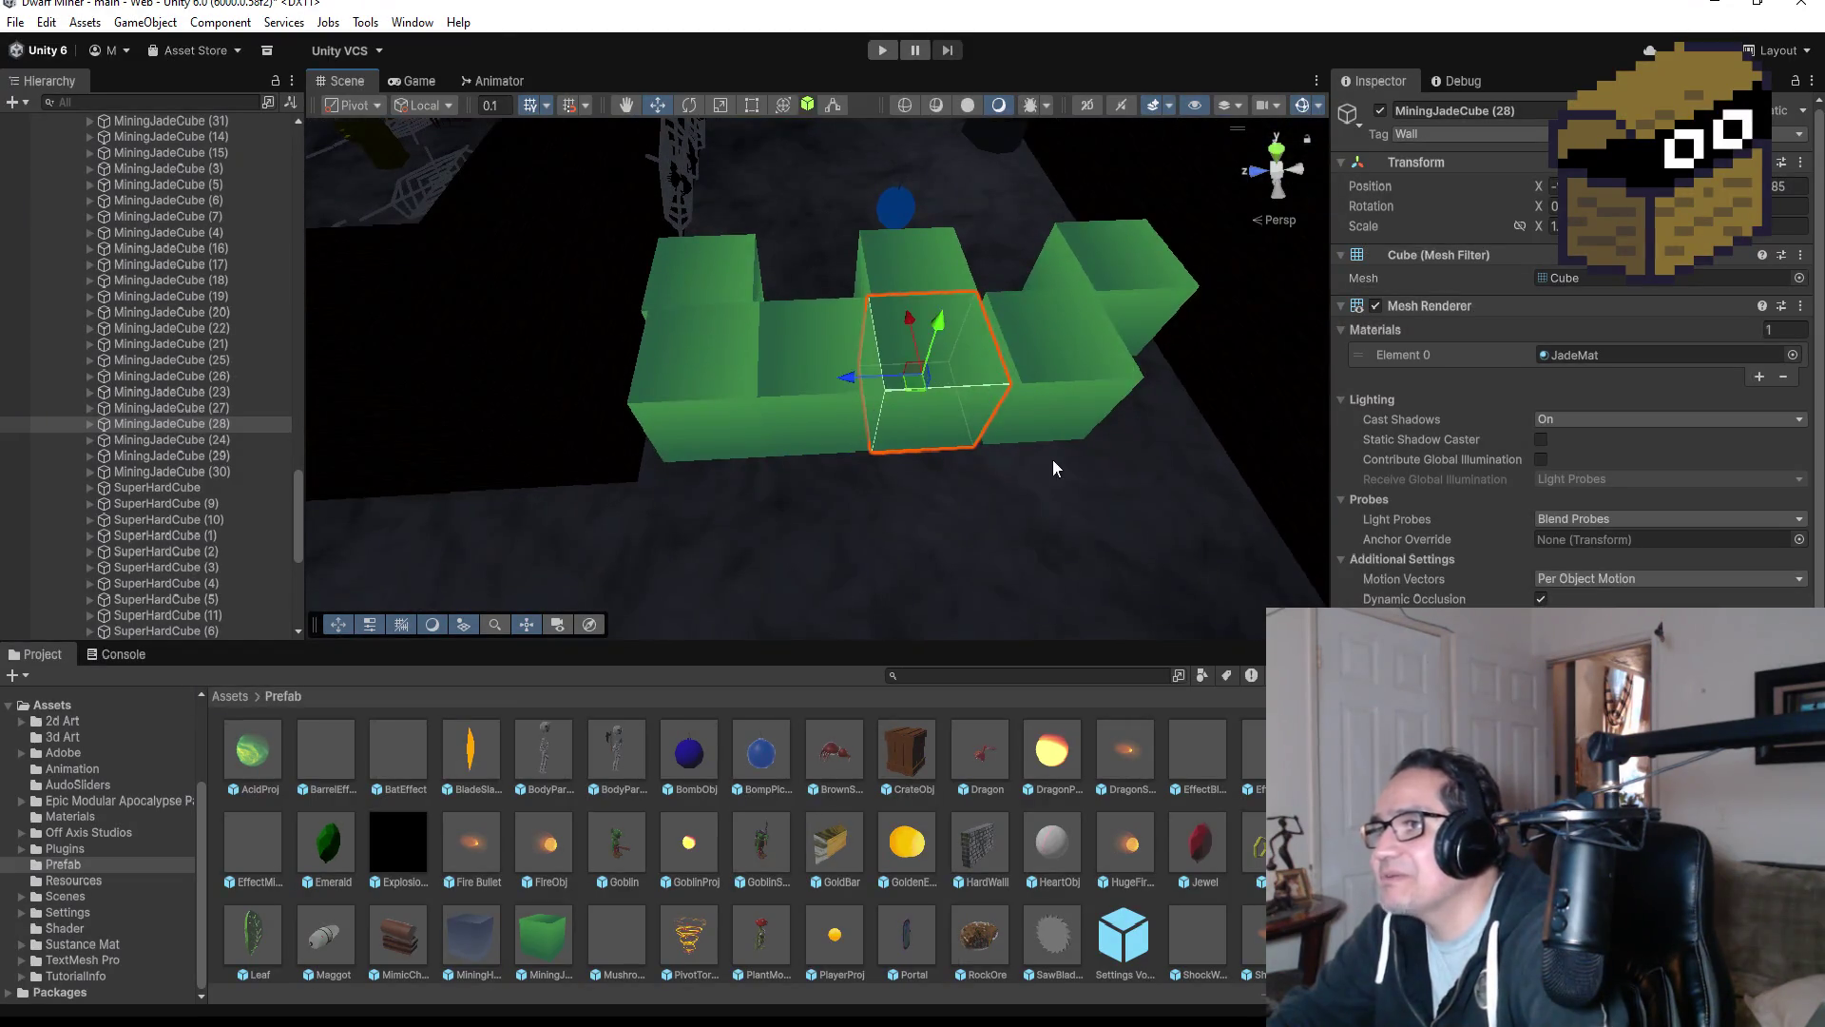
pyautogui.scroll(-3, 1046, 461)
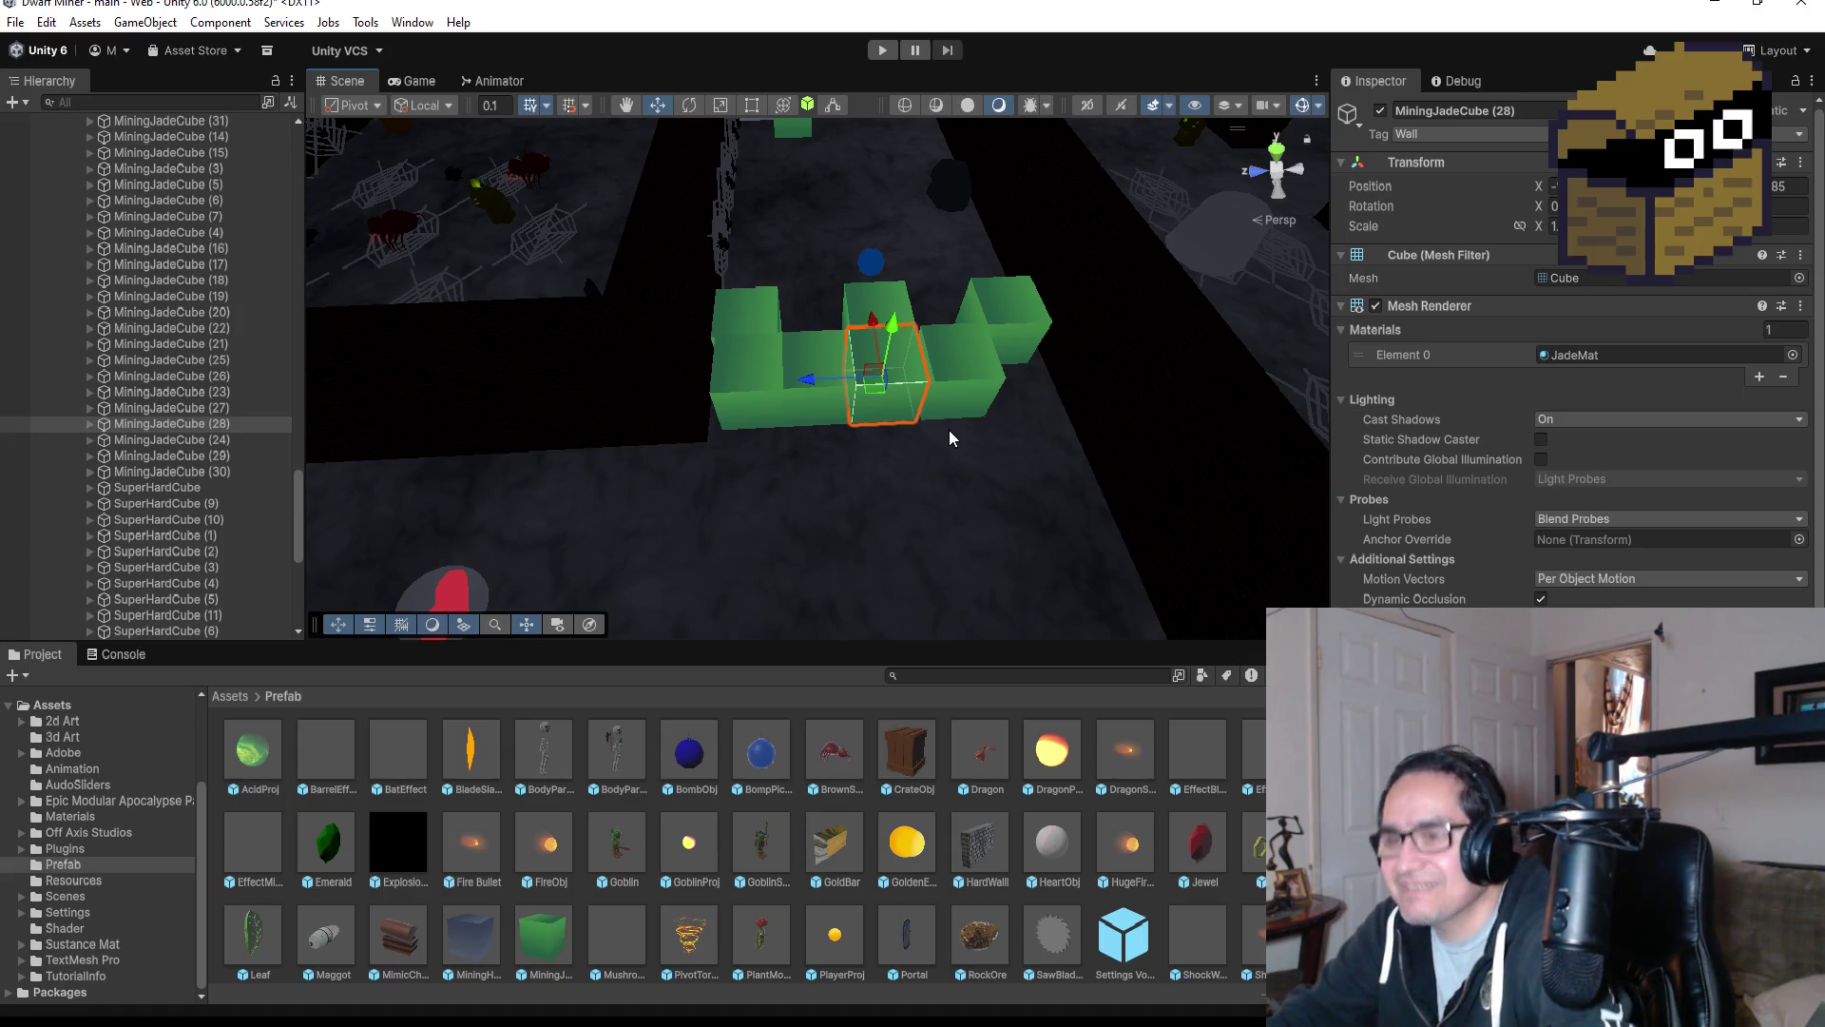
# Add another jade cube copy and vertex-snap it flush against the row's right end.
pyautogui.hotkey('ctrl', 'd')
pyautogui.moveTo(810, 378); pyautogui.dragTo(1024, 398)
pyautogui.scroll(2, 993, 383)
pyautogui.click(1041, 438)
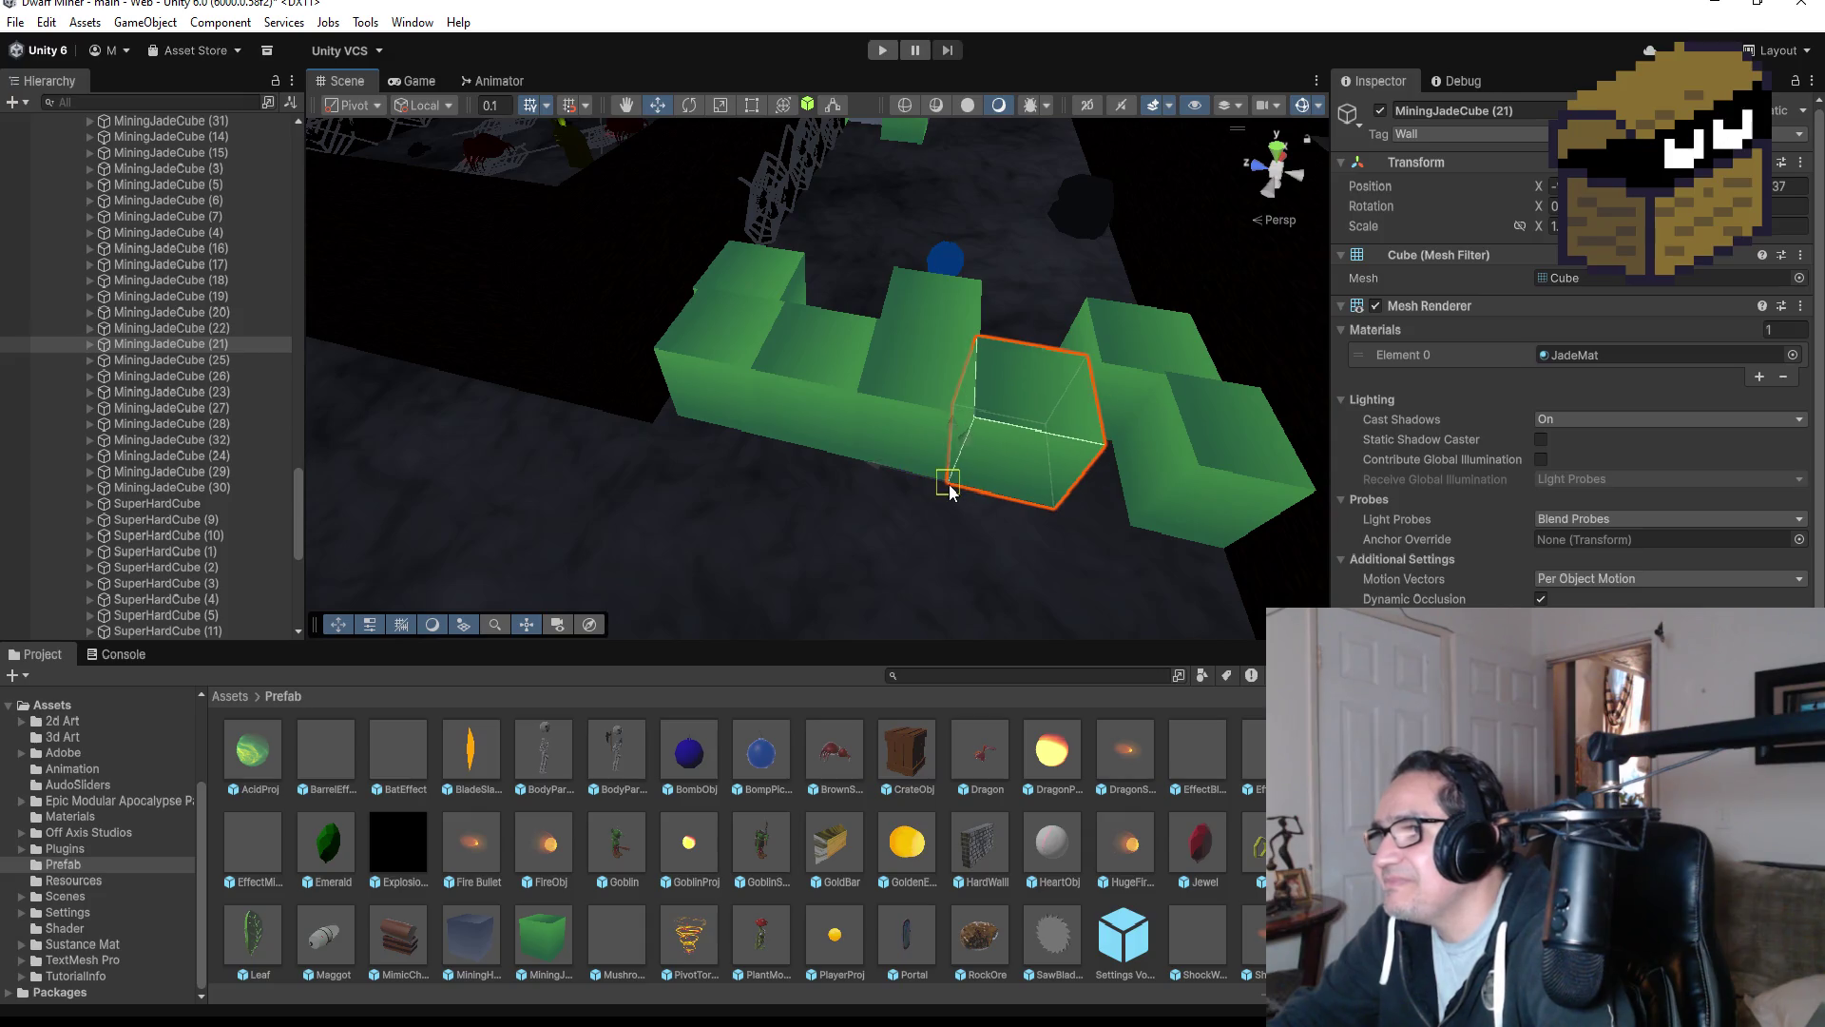
pyautogui.click(1190, 454)
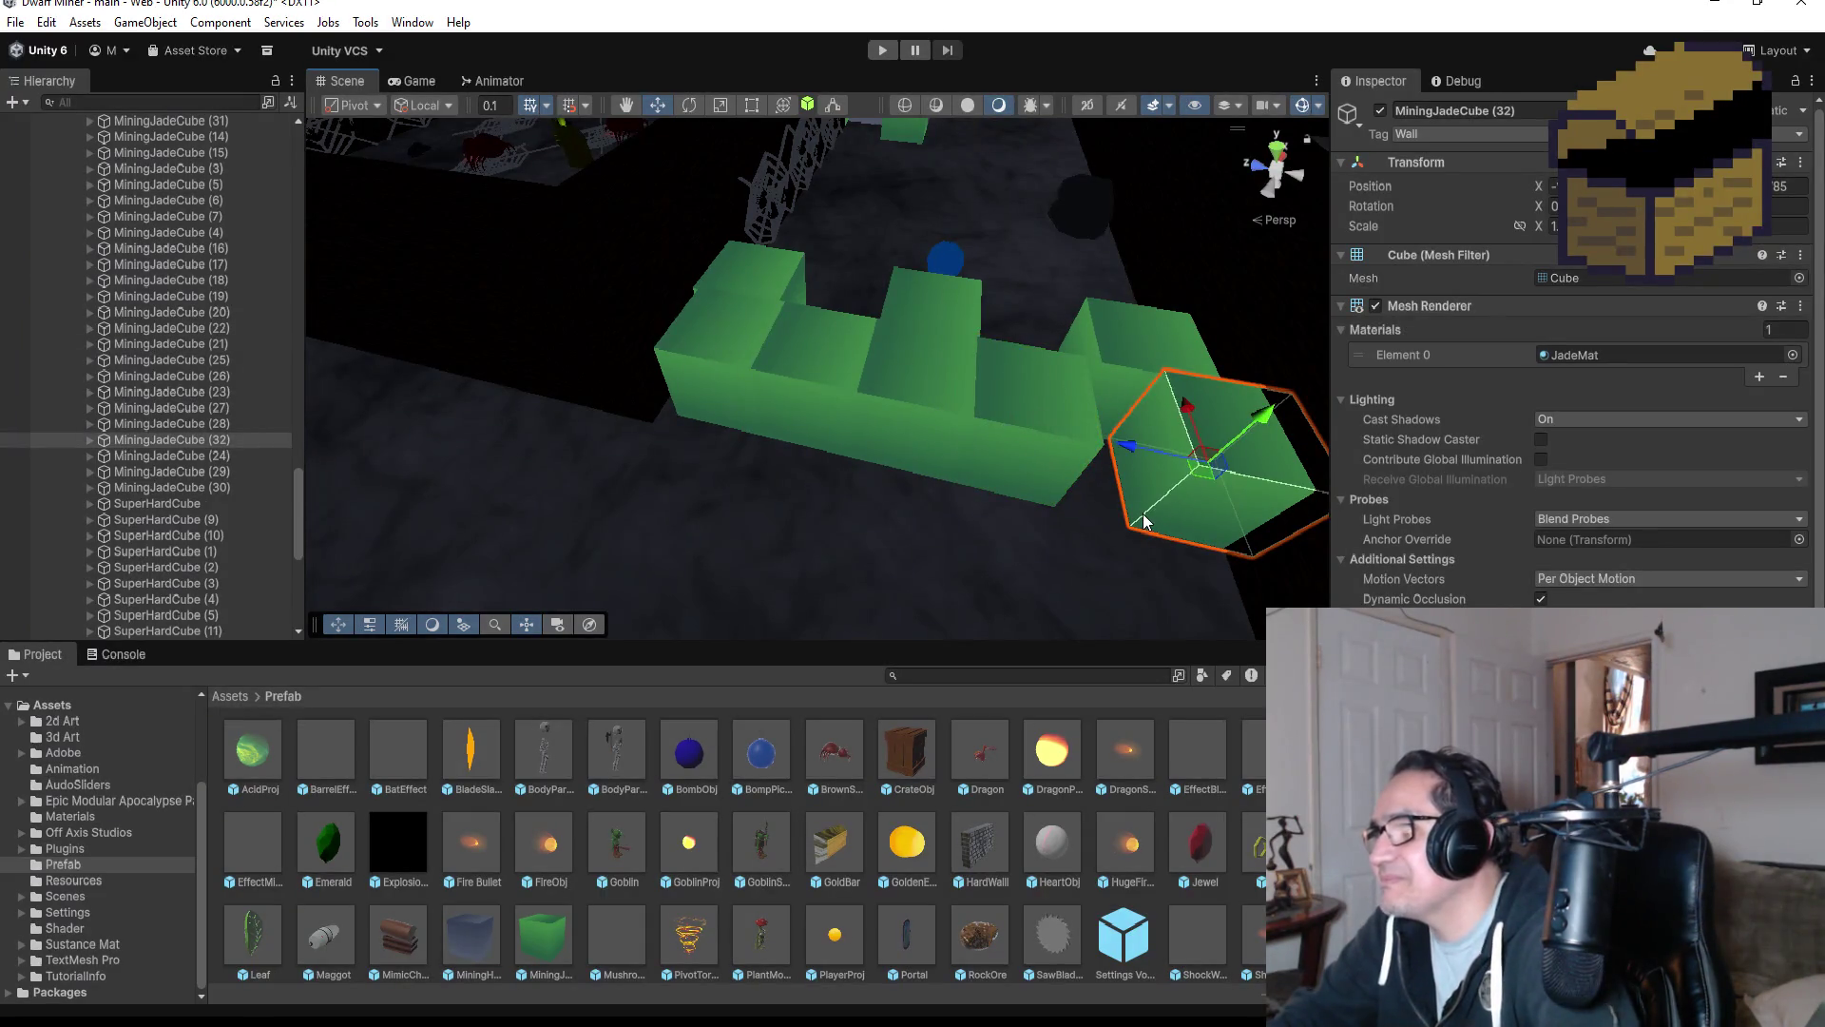
pyautogui.press('v')
pyautogui.moveTo(1131, 525); pyautogui.dragTo(1131, 523)
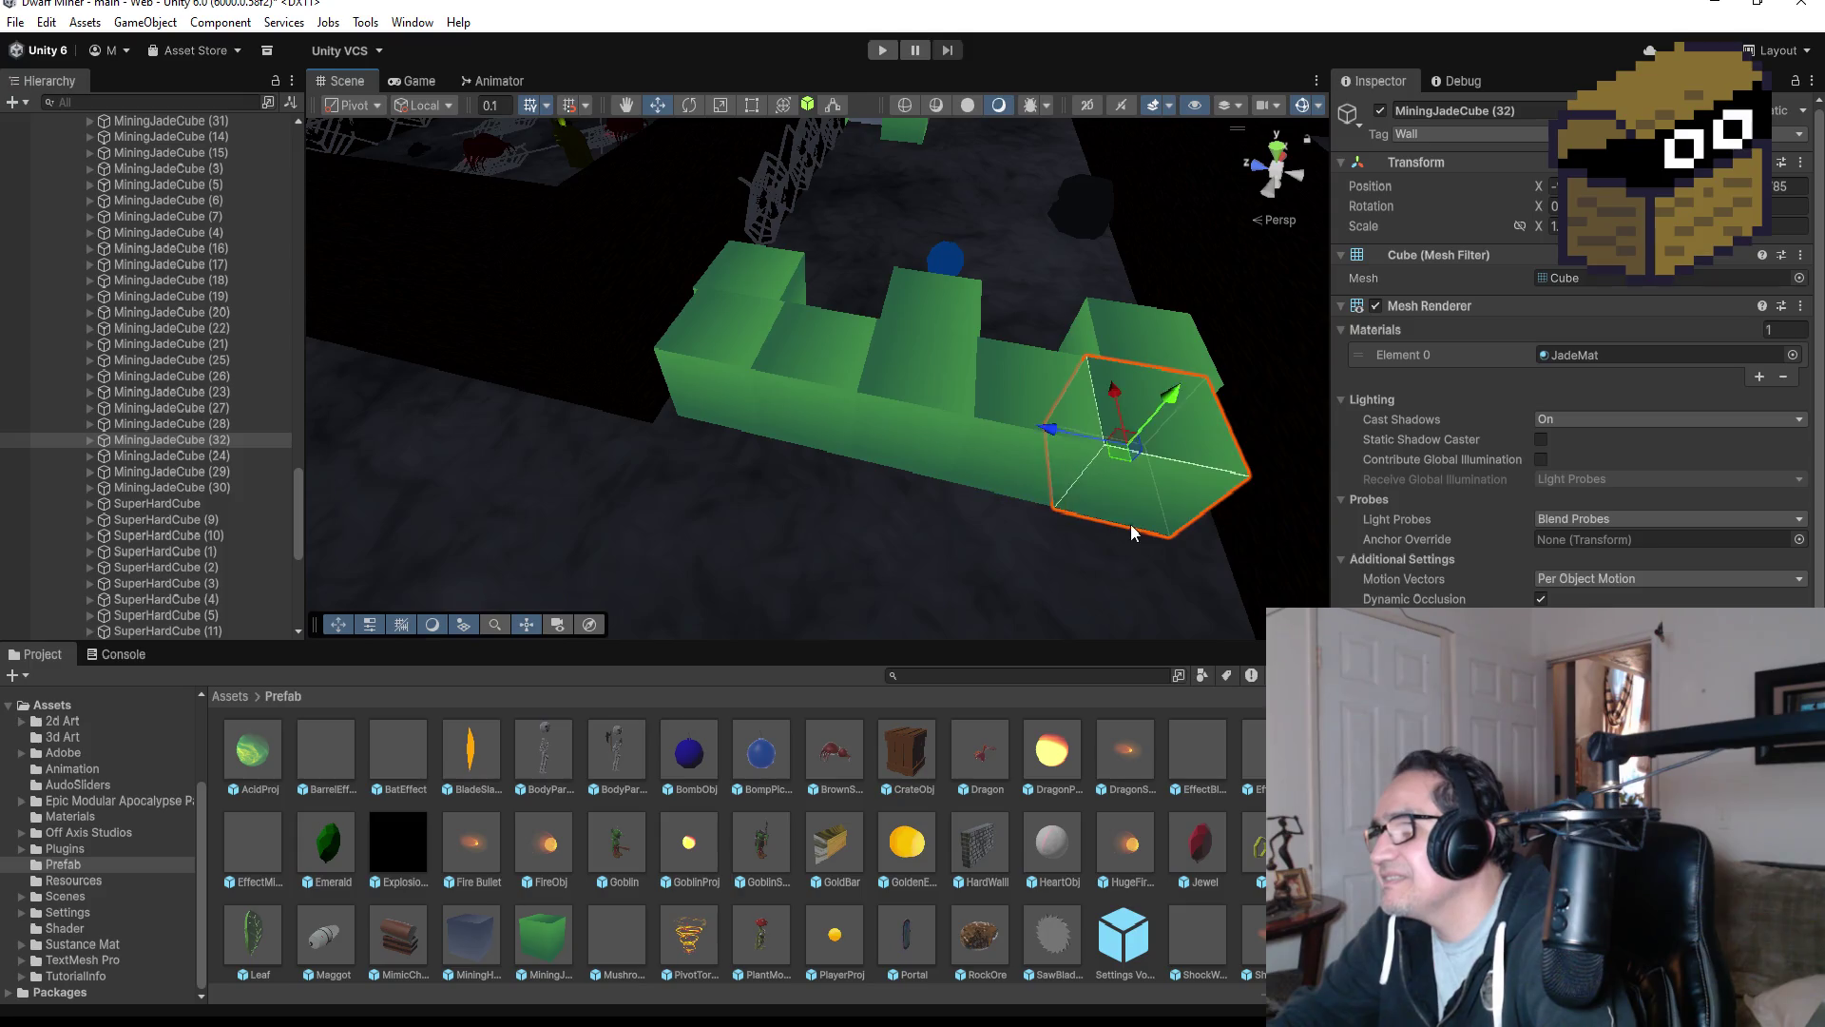
pyautogui.scroll(-3, 1124, 505)
# Orbit to look down on the room and select the low jade cube on the left.
pyautogui.moveTo(1071, 301)
pyautogui.mouseDown()
pyautogui.moveTo(773, 424)
pyautogui.moveTo(643, 447)
pyautogui.moveTo(618, 428)
pyautogui.moveTo(1190, 309)
pyautogui.moveTo(876, 438)
pyautogui.mouseUp()
pyautogui.scroll(-3, 967, 487)
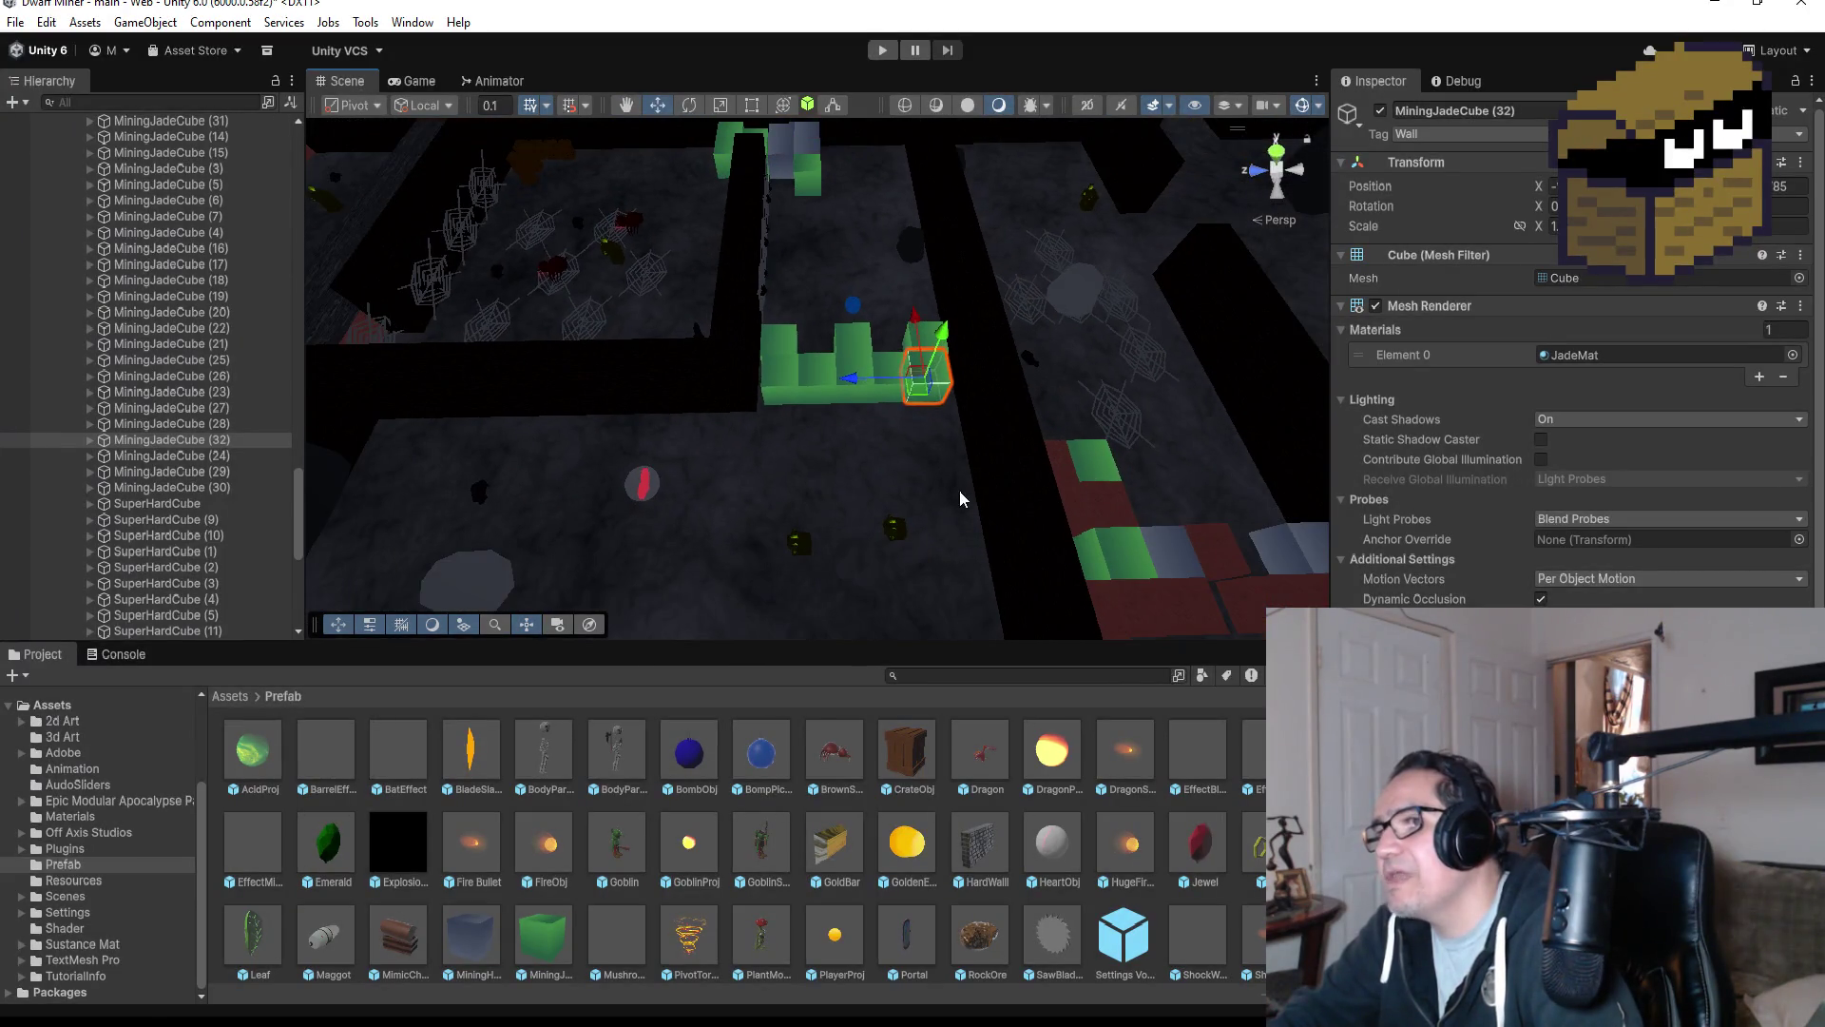
pyautogui.scroll(-2, 832, 542)
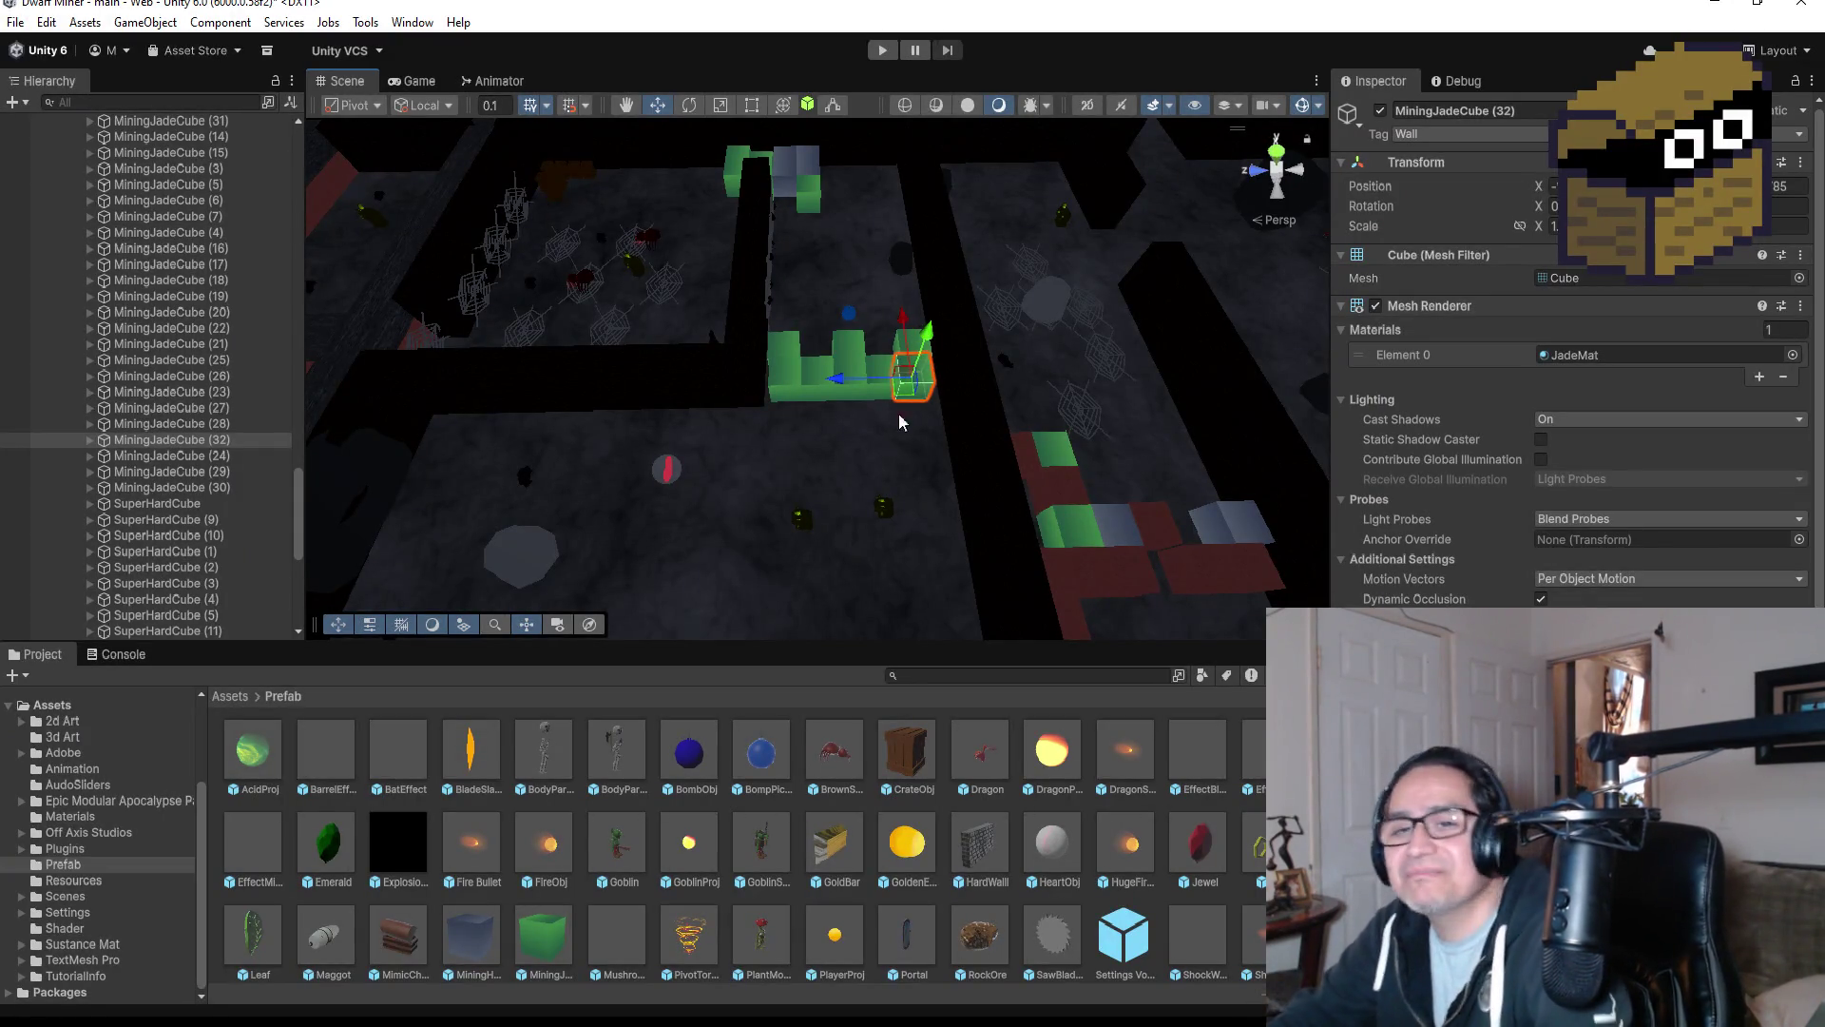
pyautogui.scroll(1, 880, 426)
pyautogui.scroll(3, 880, 435)
pyautogui.scroll(-2, 861, 447)
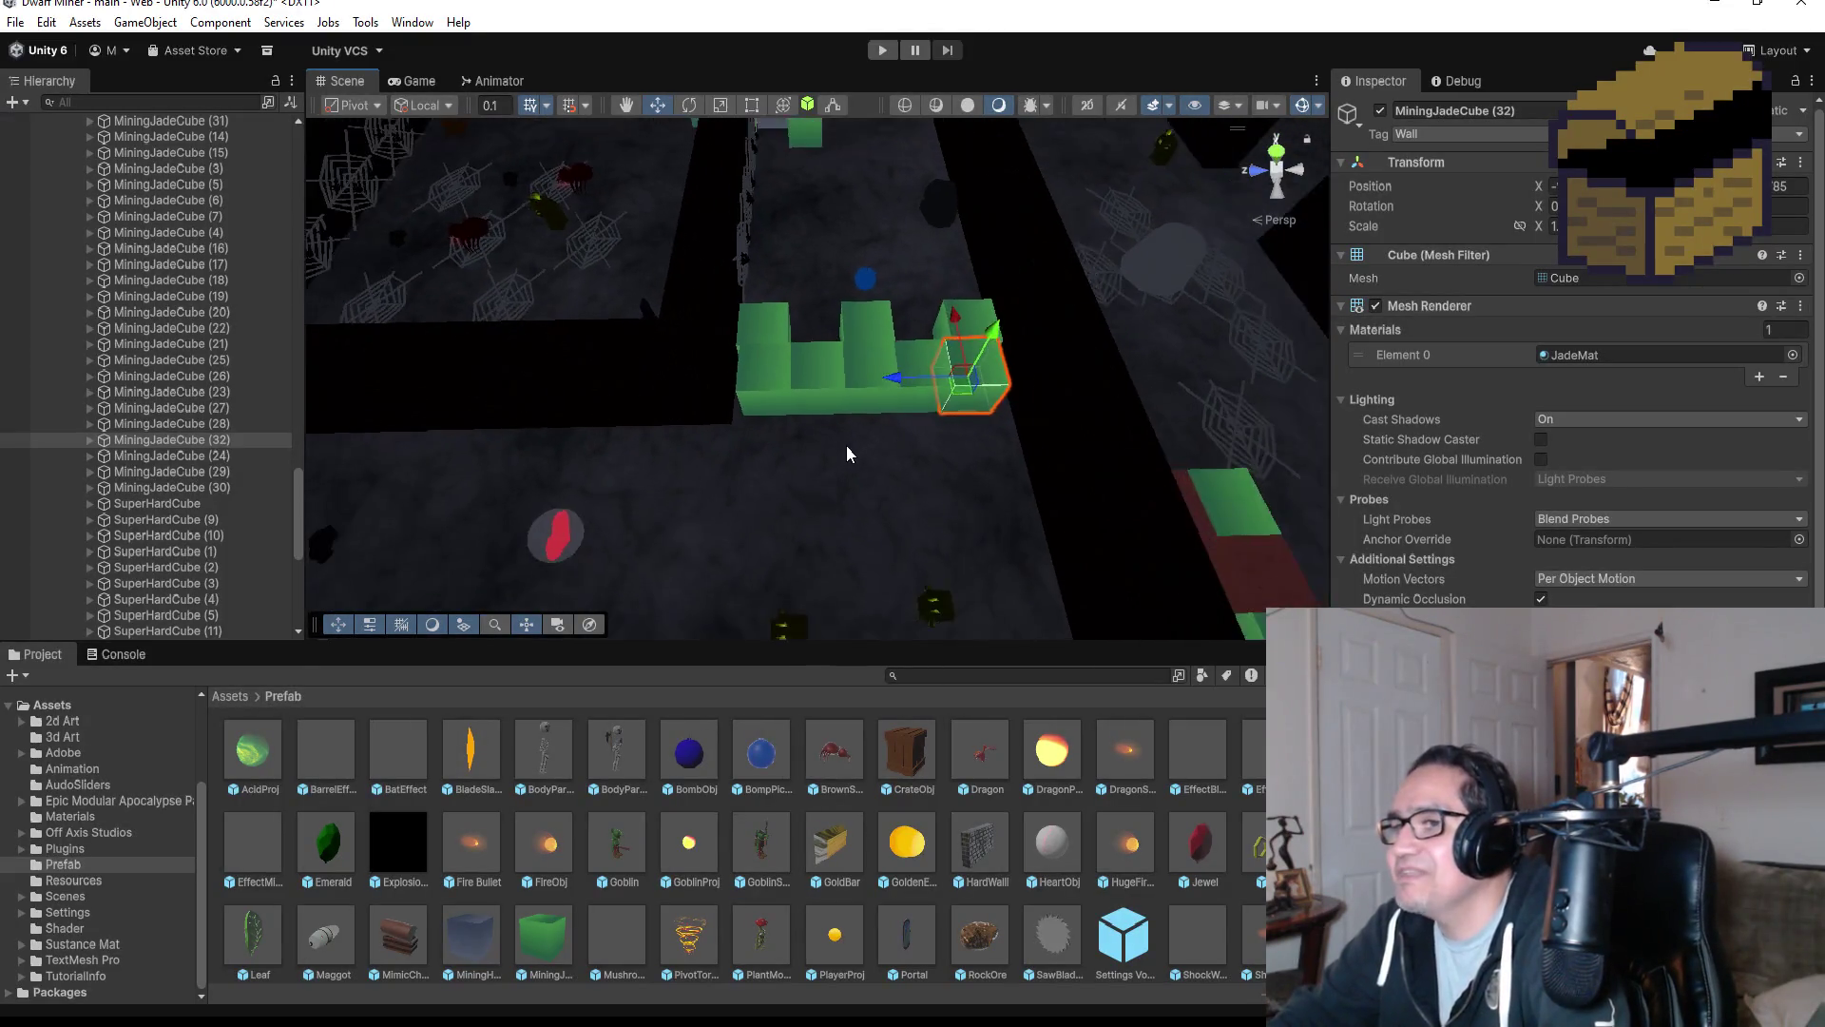
pyautogui.click(803, 383)
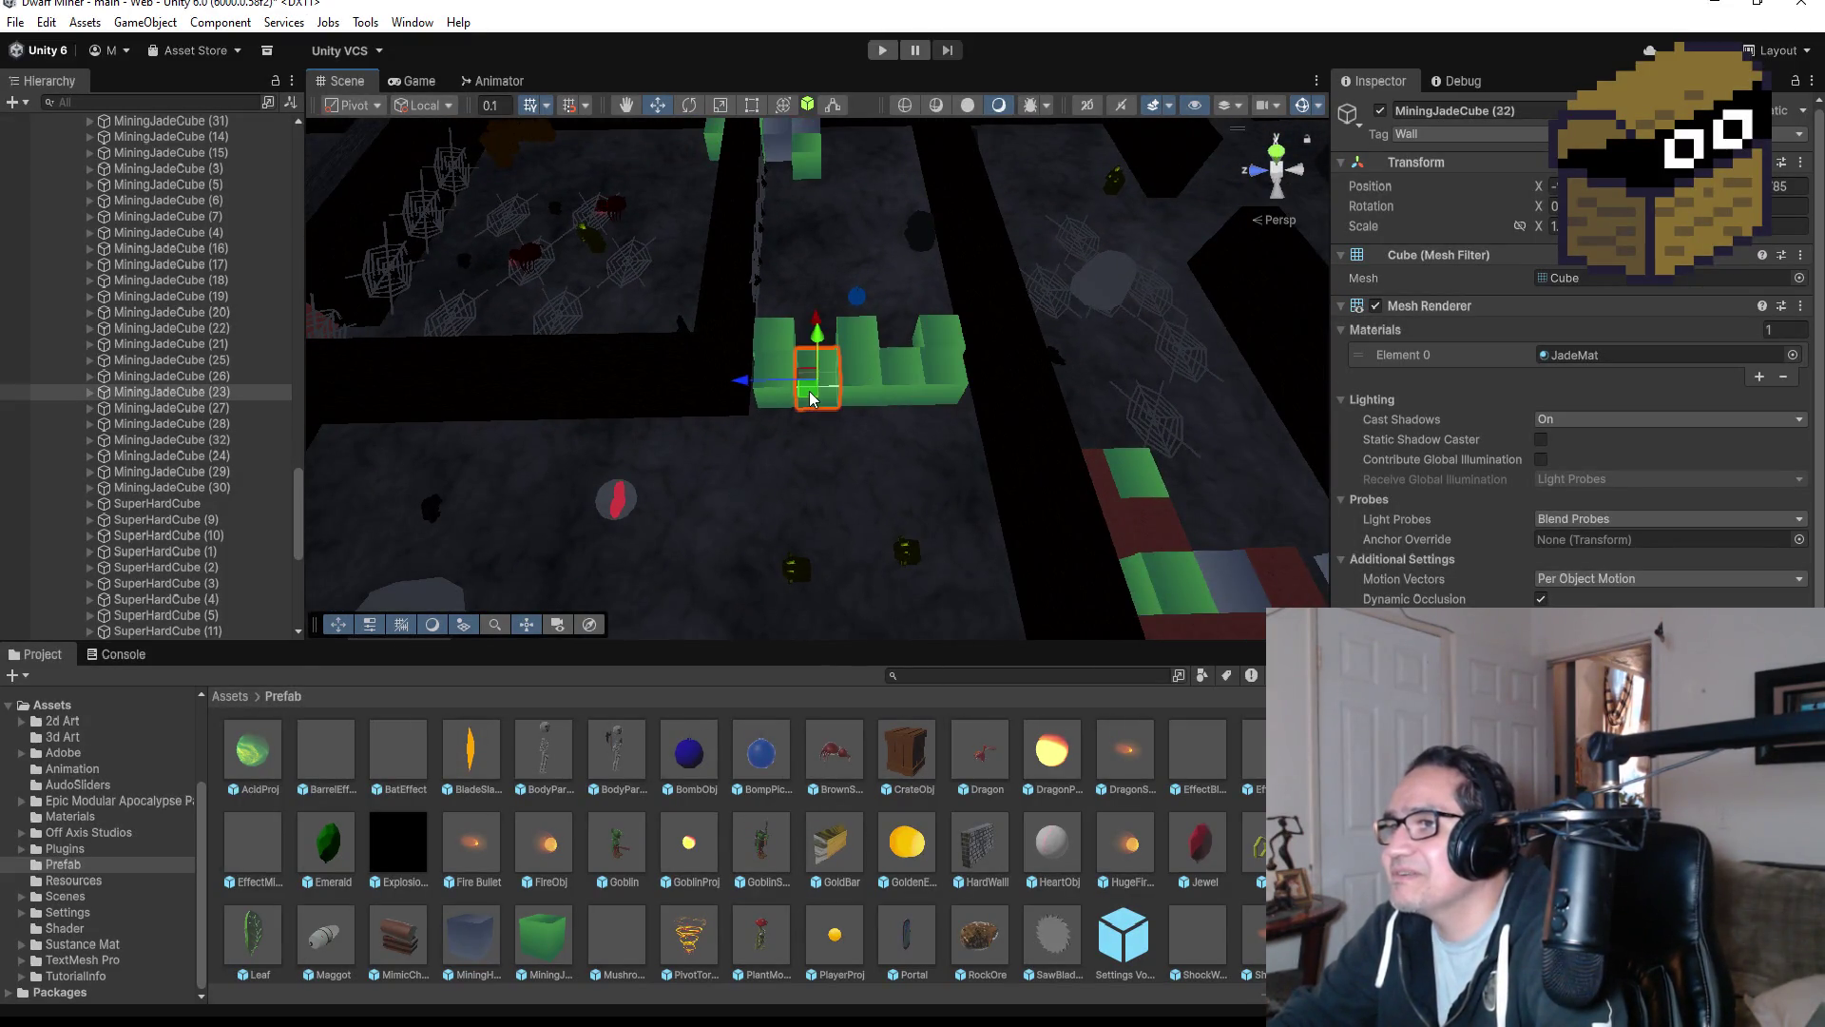
# Nudge the right-end jade cube along Z to line it up with the row.
pyautogui.scroll(2, 998, 400)
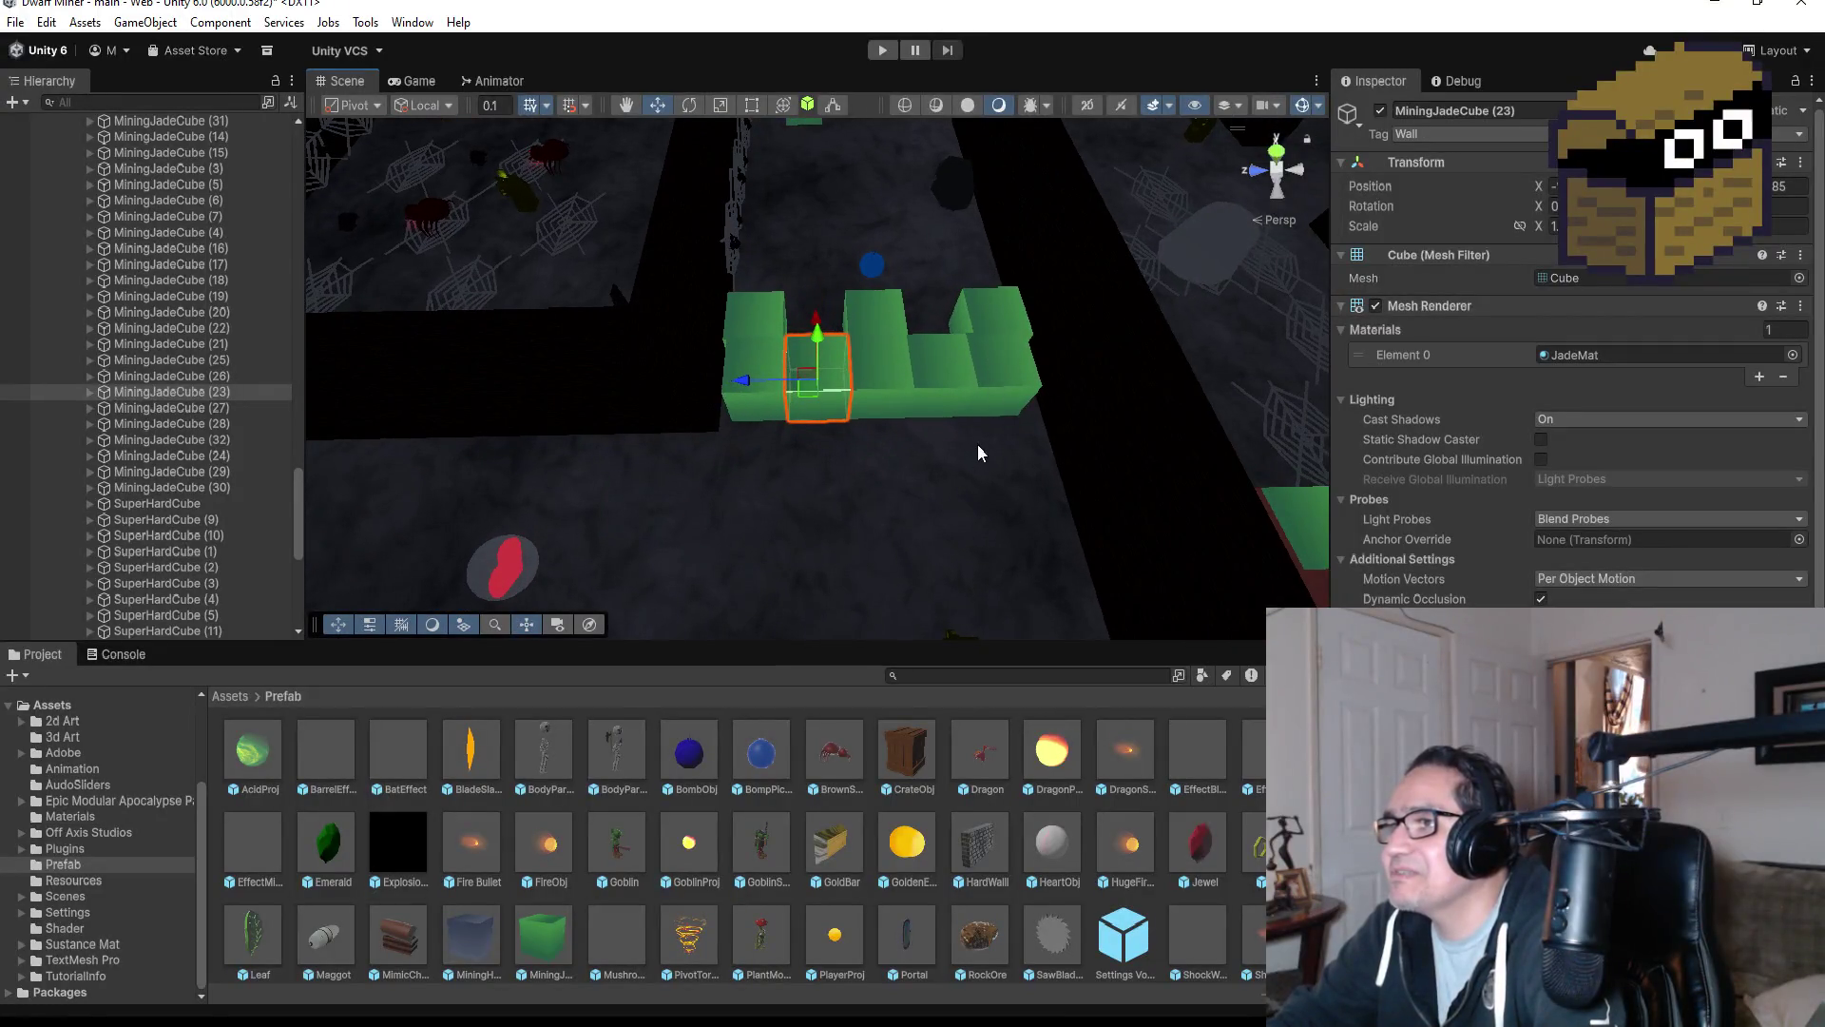
pyautogui.click(1001, 385)
pyautogui.moveTo(1002, 385)
pyautogui.mouseDown()
pyautogui.moveTo(1031, 244)
pyautogui.moveTo(887, 205)
pyautogui.moveTo(917, 428)
pyautogui.moveTo(931, 422)
pyautogui.mouseUp()
pyautogui.moveTo(1042, 477)
pyautogui.mouseDown()
pyautogui.moveTo(1015, 312)
pyautogui.moveTo(1049, 471)
pyautogui.mouseUp()
pyautogui.moveTo(929, 456); pyautogui.dragTo(694, 510)
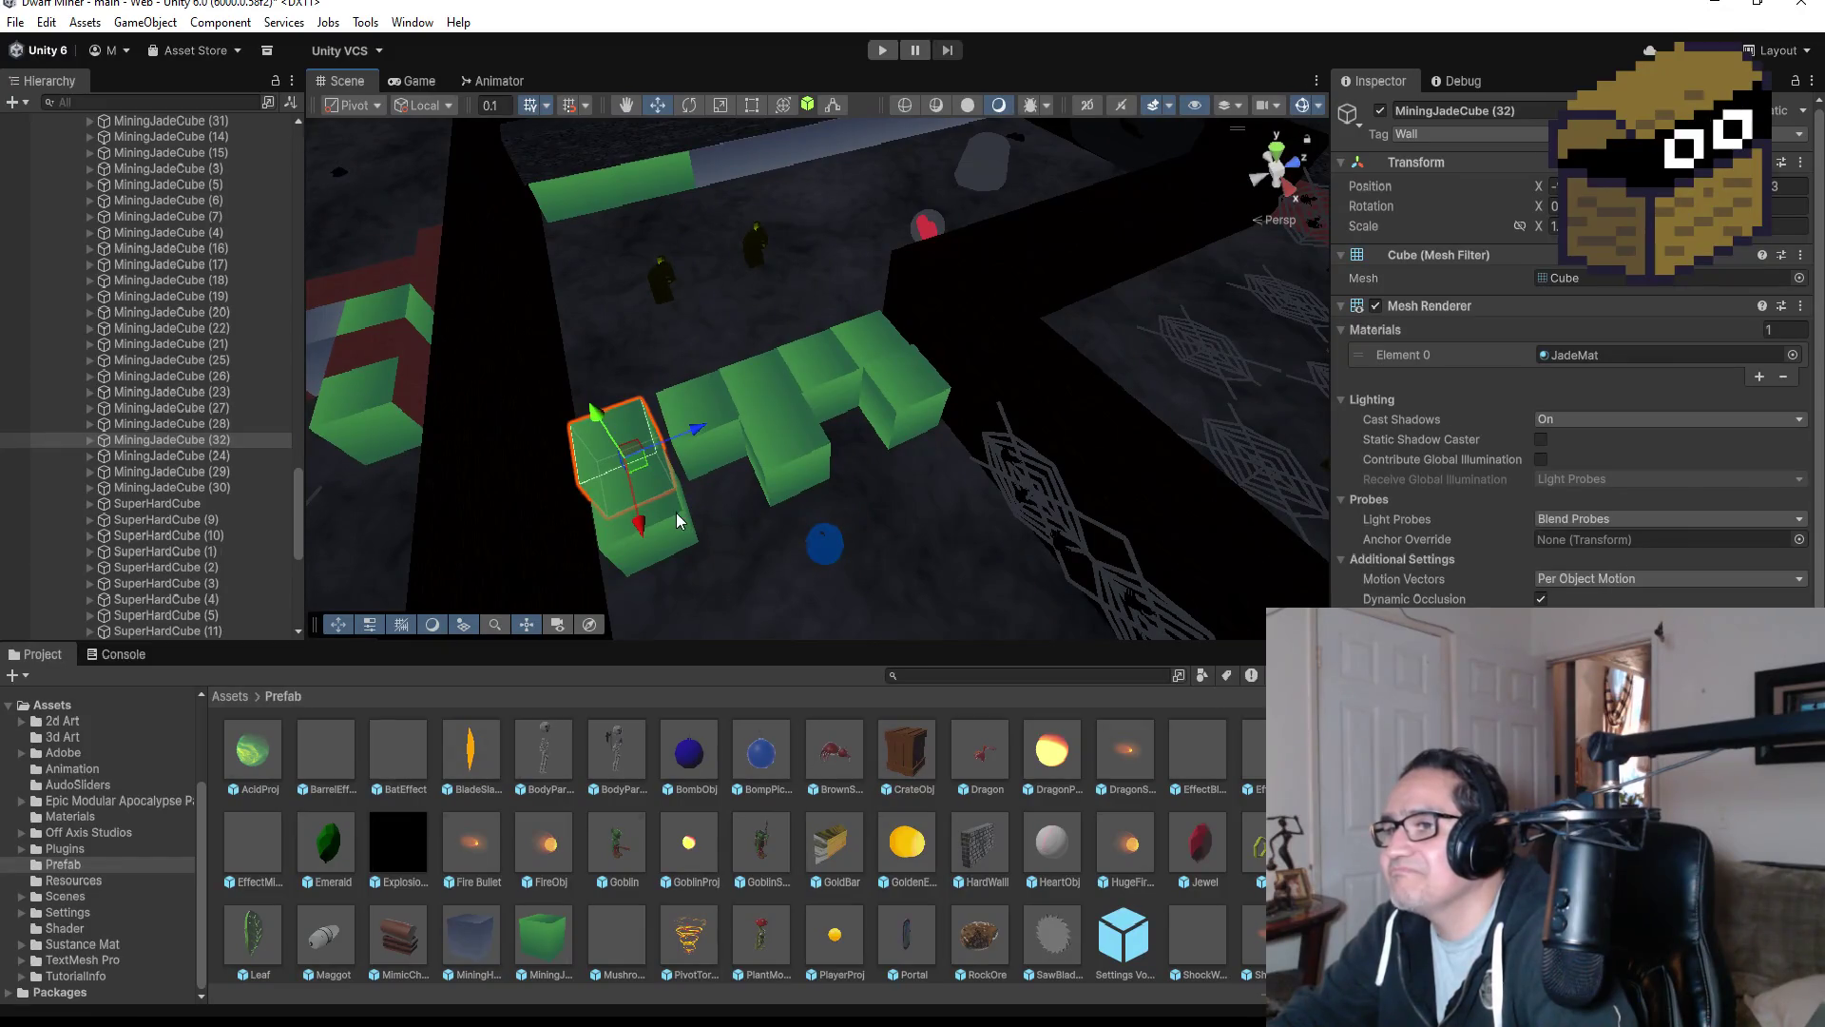
# Check the wall's alignment from several angles and select MiningJadeCube (23).
pyautogui.click(678, 520)
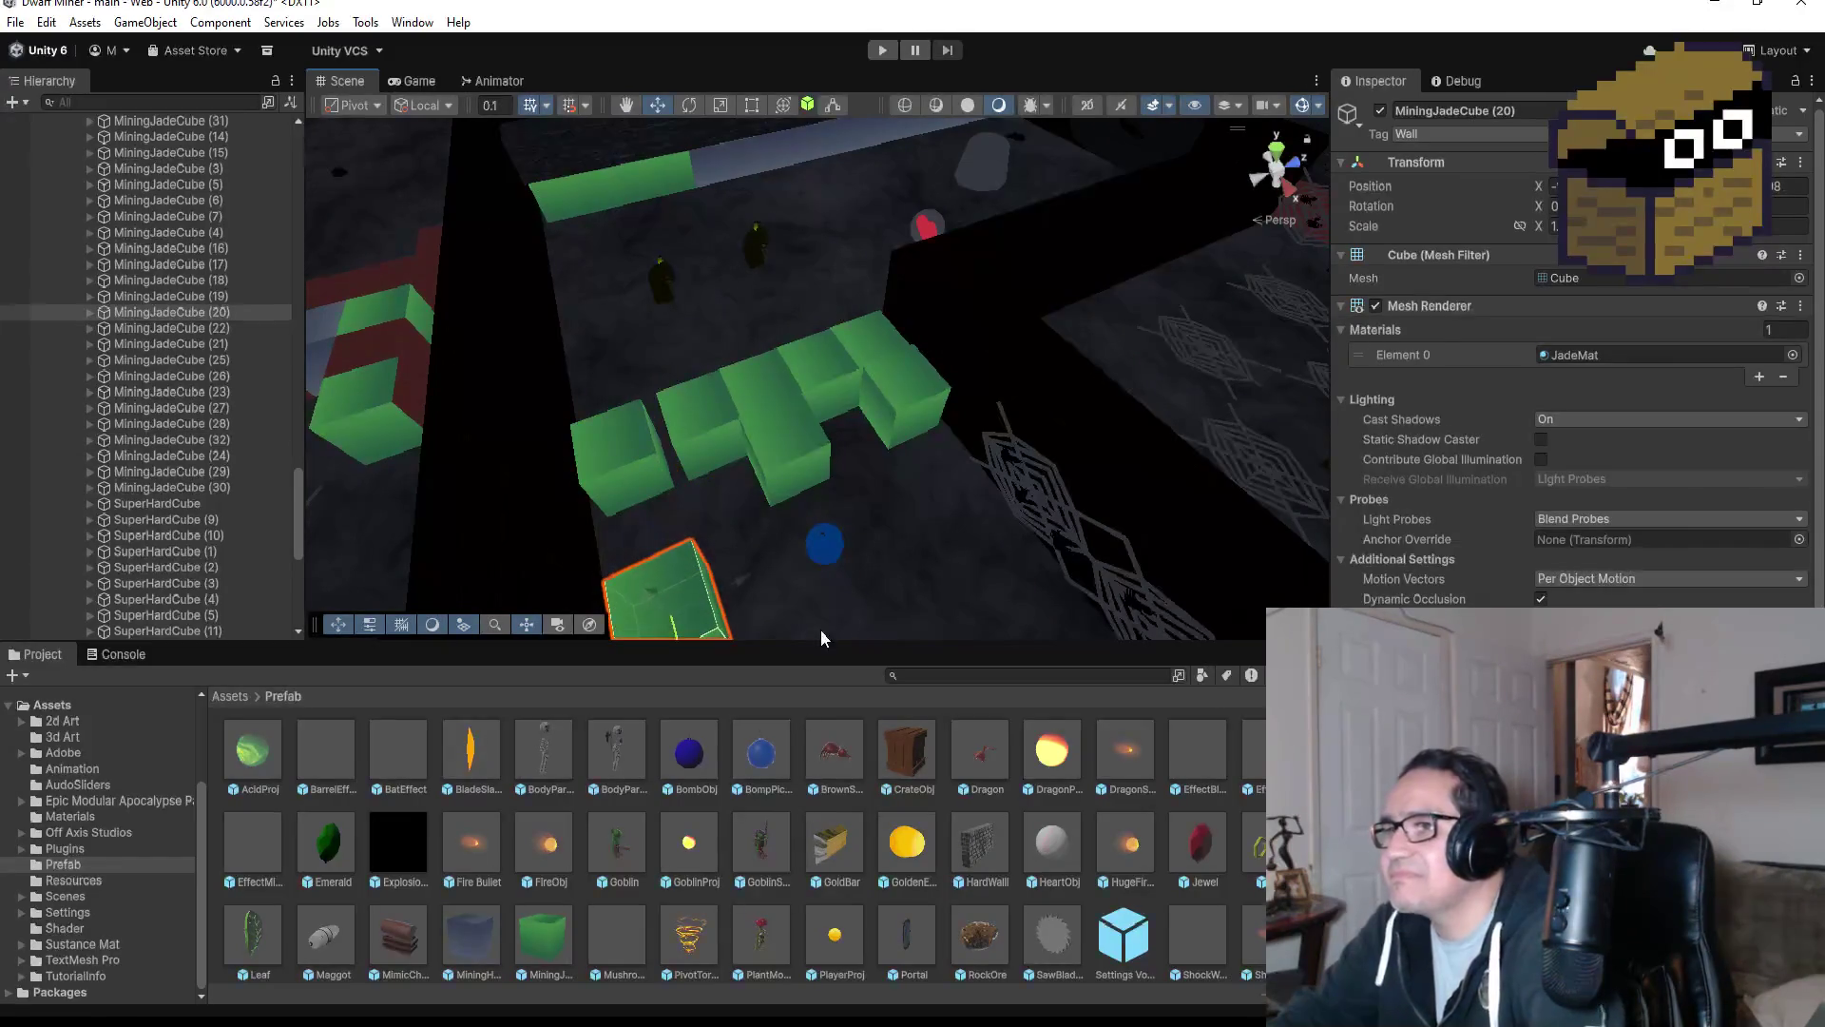
pyautogui.moveTo(677, 466)
pyautogui.mouseDown()
pyautogui.moveTo(1131, 470)
pyautogui.moveTo(933, 407)
pyautogui.moveTo(898, 277)
pyautogui.mouseUp()
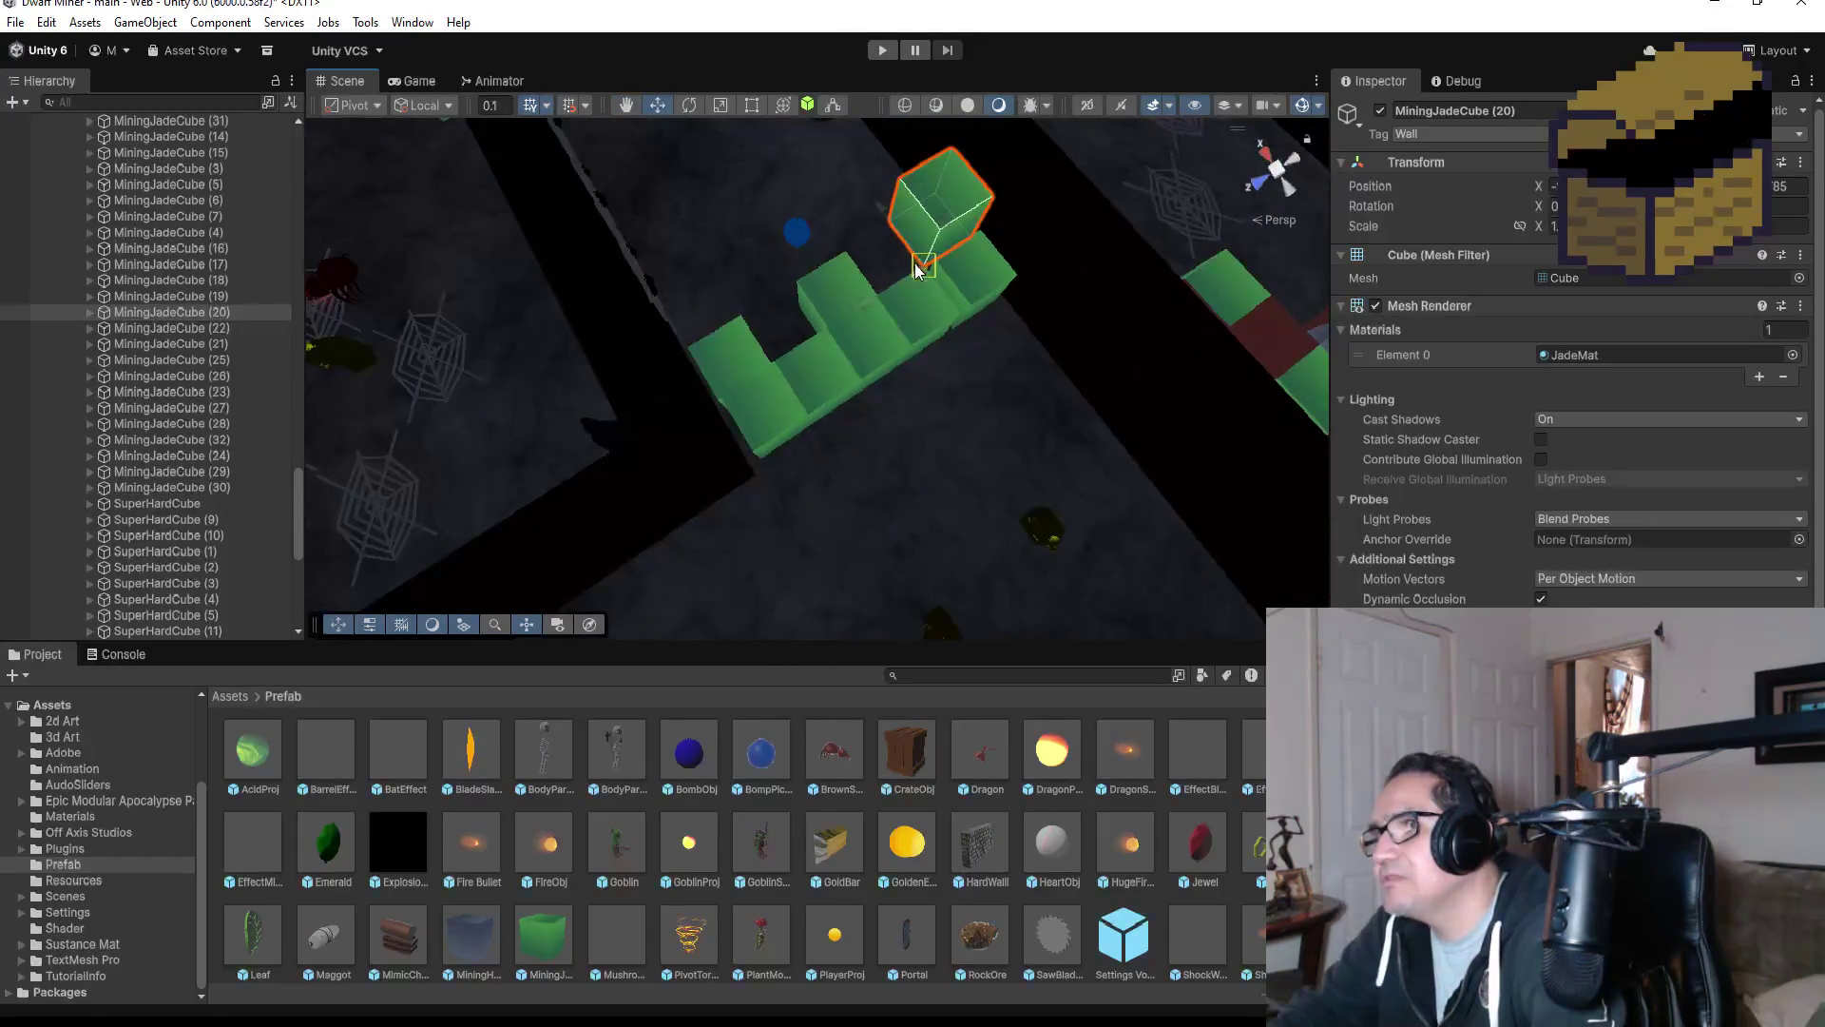
pyautogui.moveTo(1002, 304)
pyautogui.mouseDown()
pyautogui.moveTo(867, 208)
pyautogui.moveTo(892, 357)
pyautogui.mouseUp()
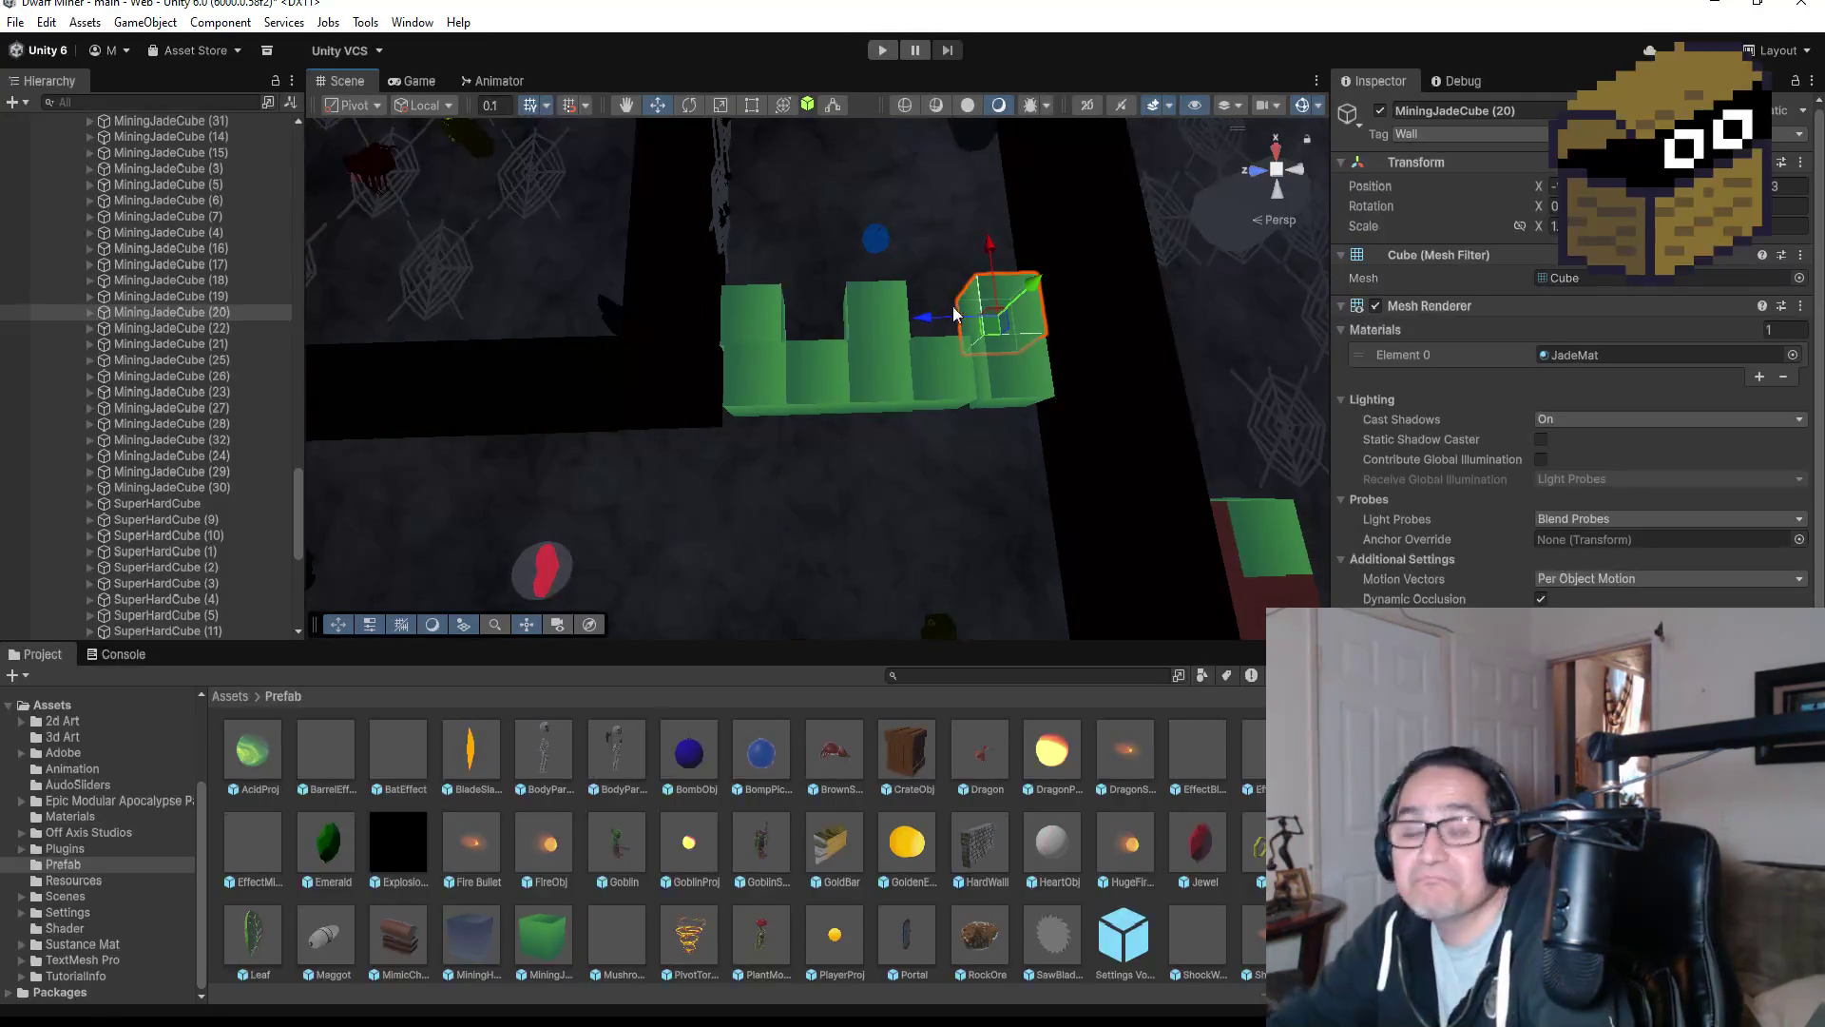
pyautogui.scroll(3, 936, 468)
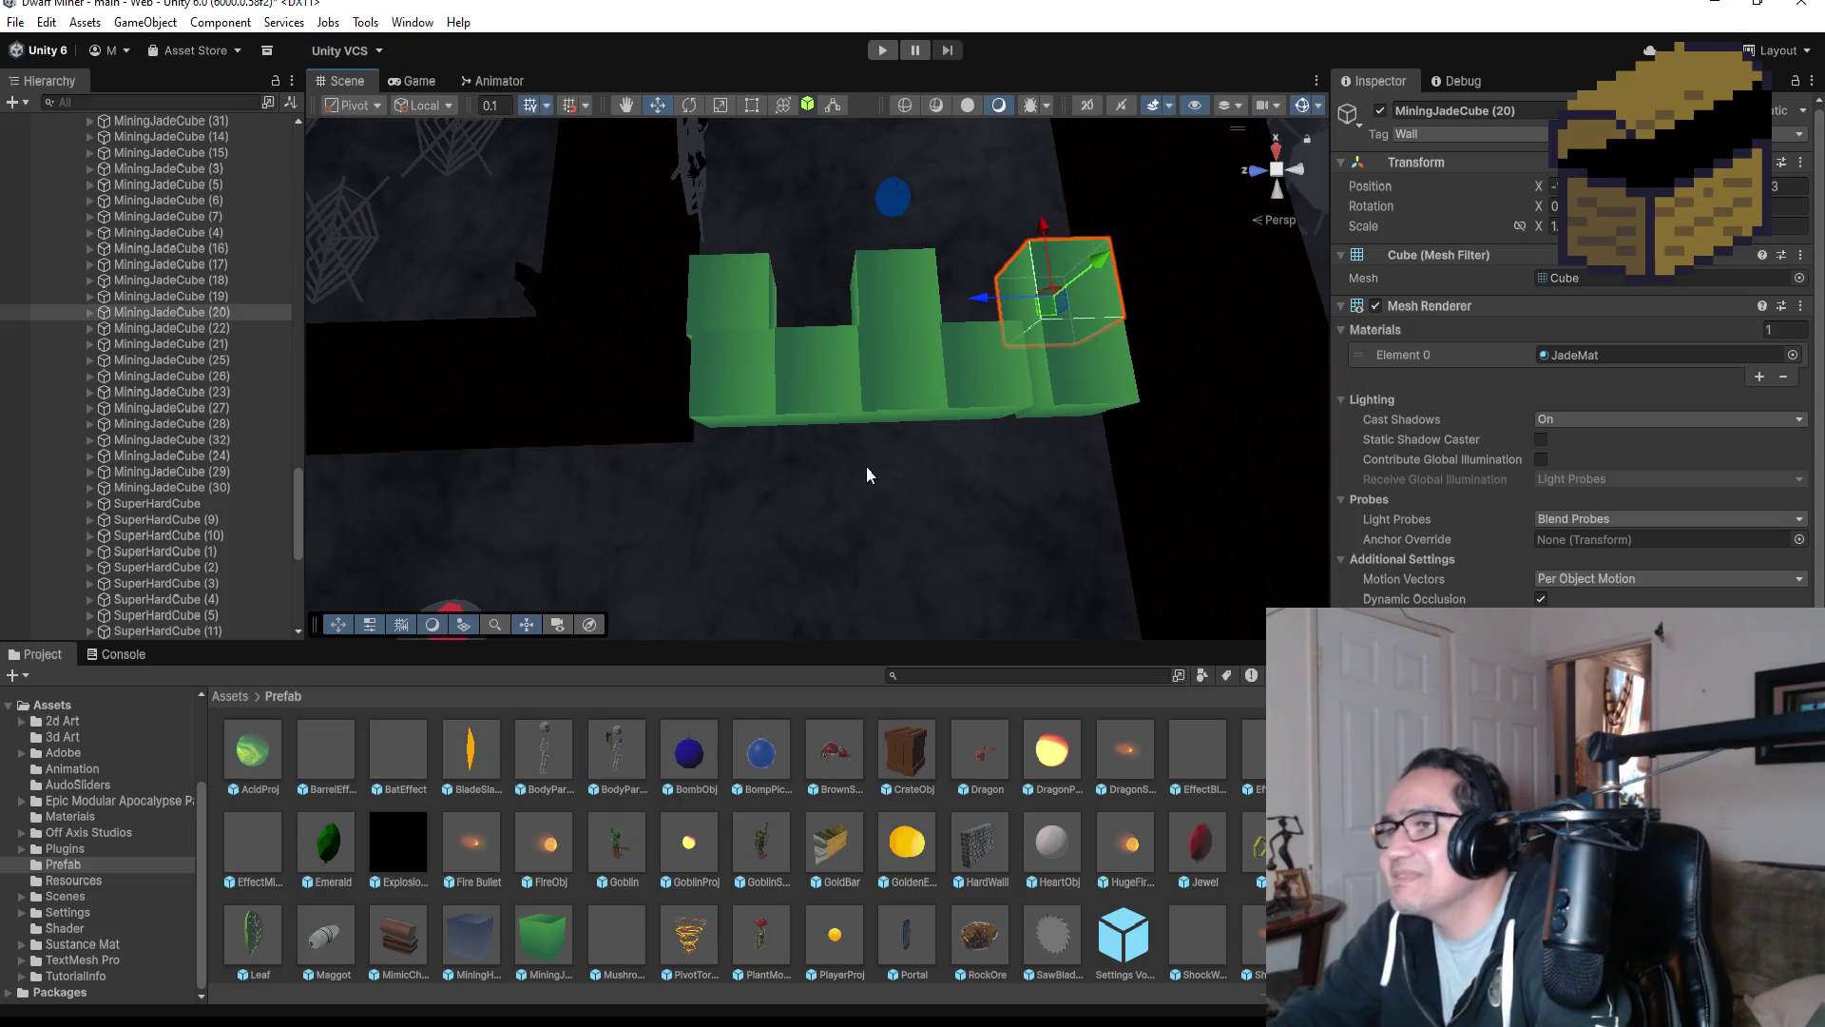
pyautogui.click(846, 386)
pyautogui.scroll(-3, 903, 437)
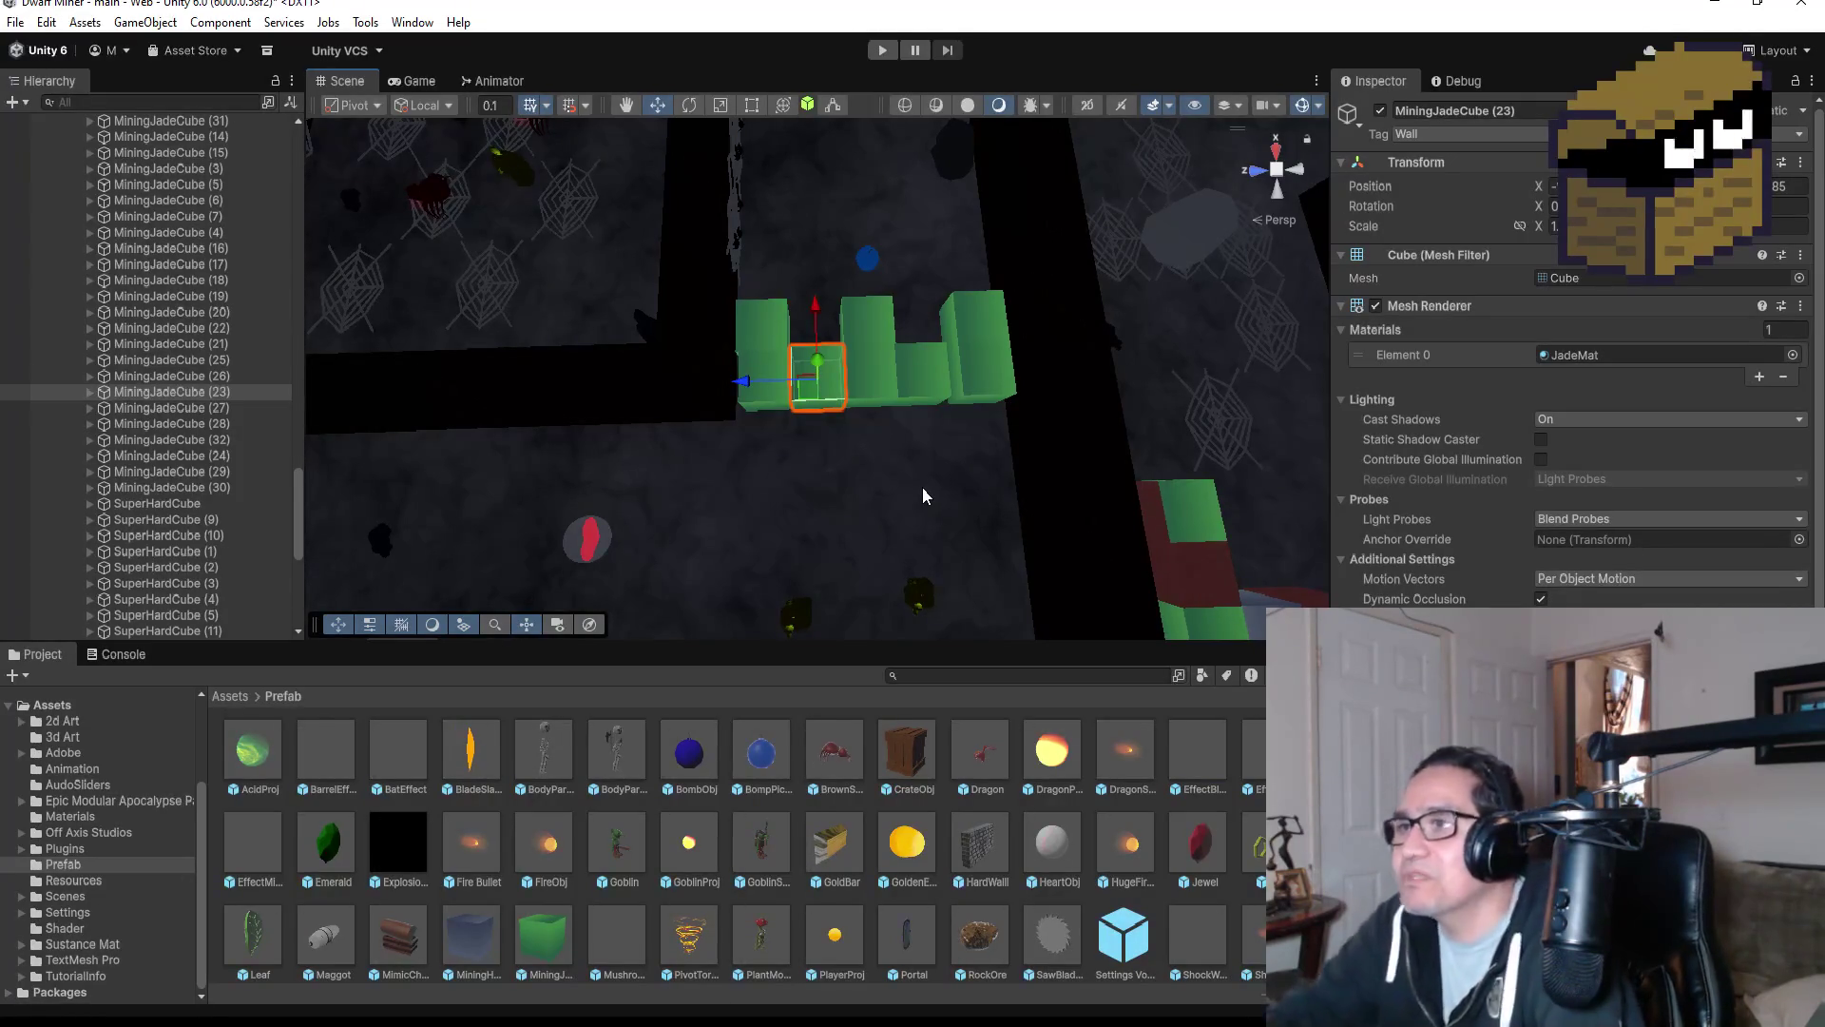
pyautogui.scroll(3, 949, 466)
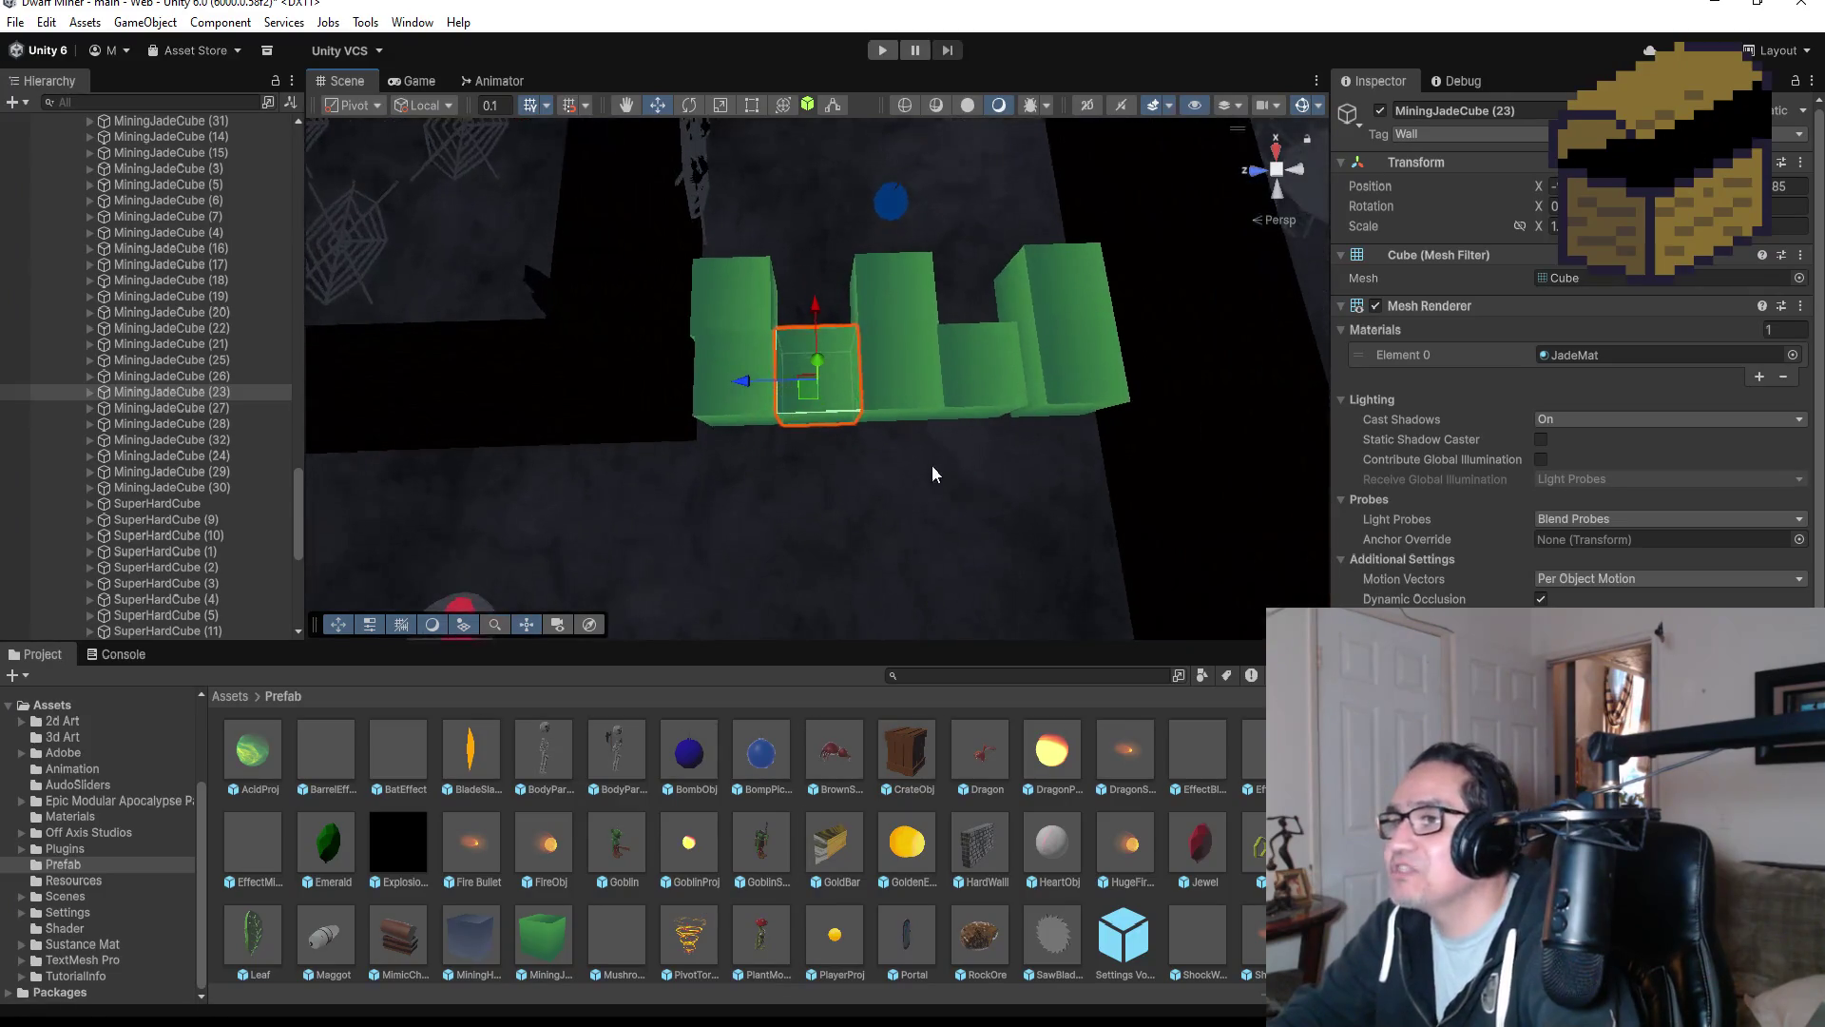
pyautogui.click(201, 396)
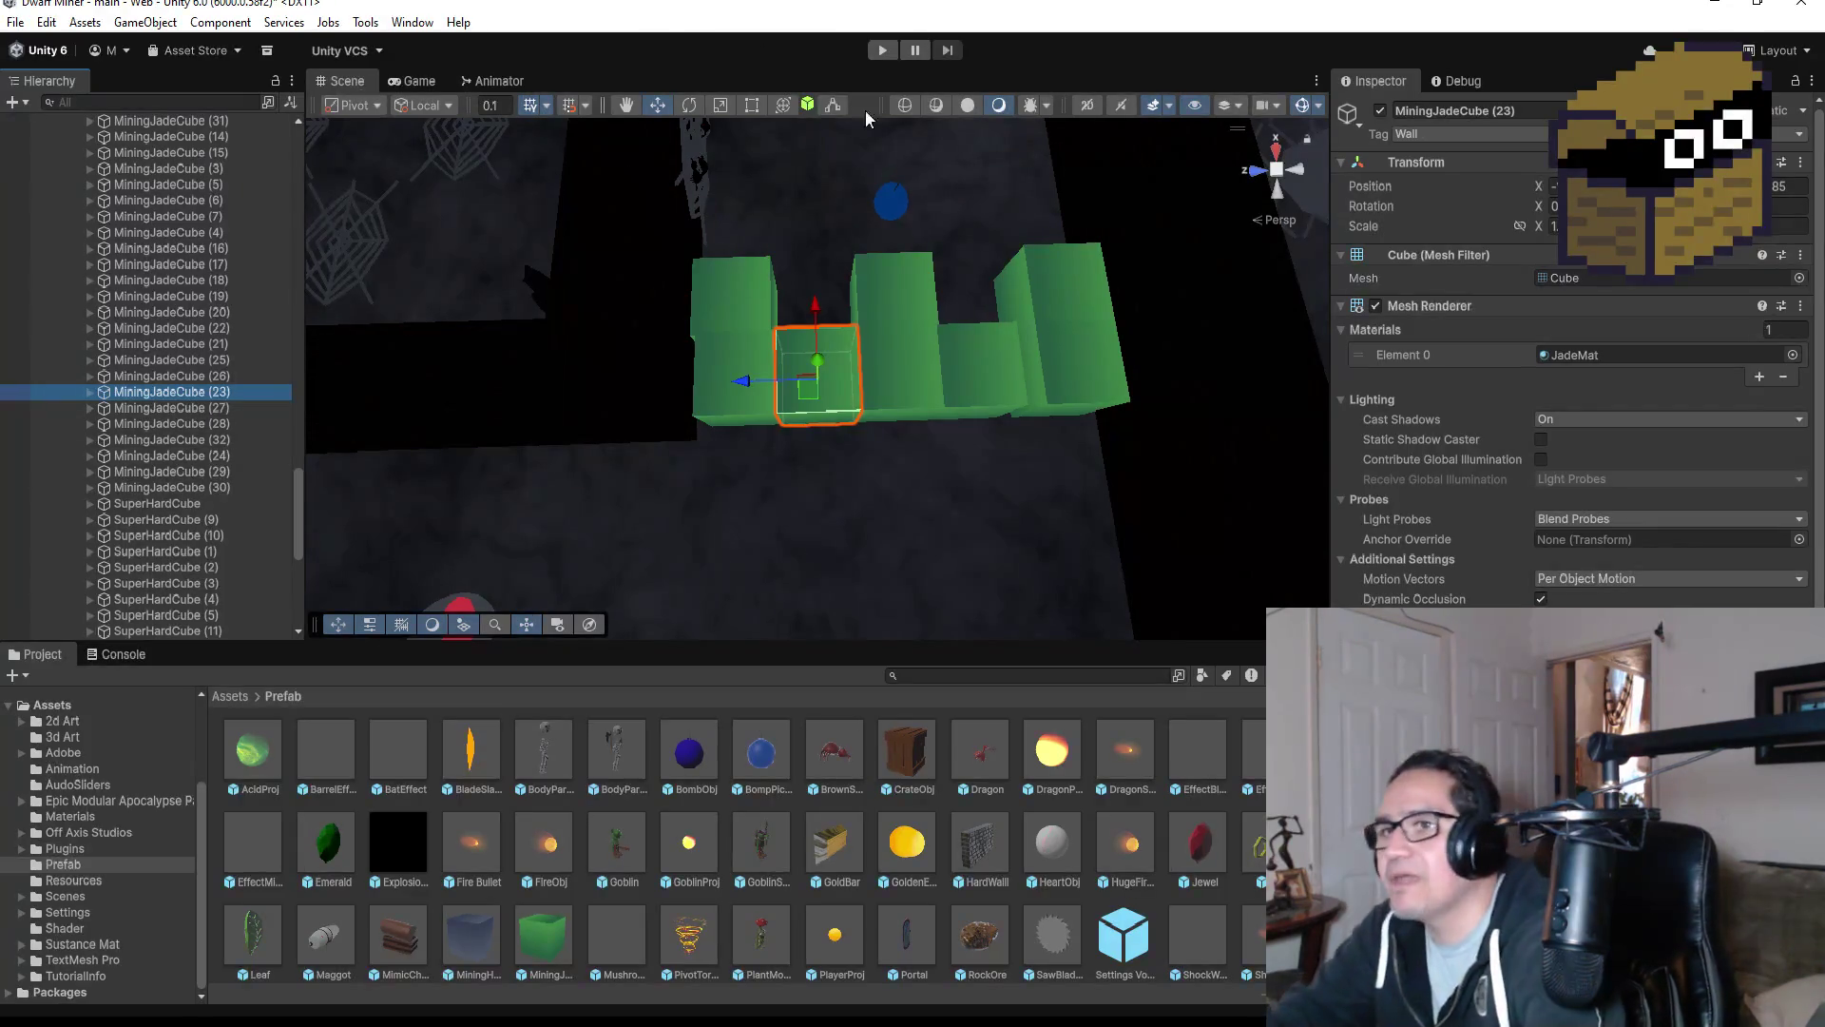
pyautogui.scroll(-4, 950, 521)
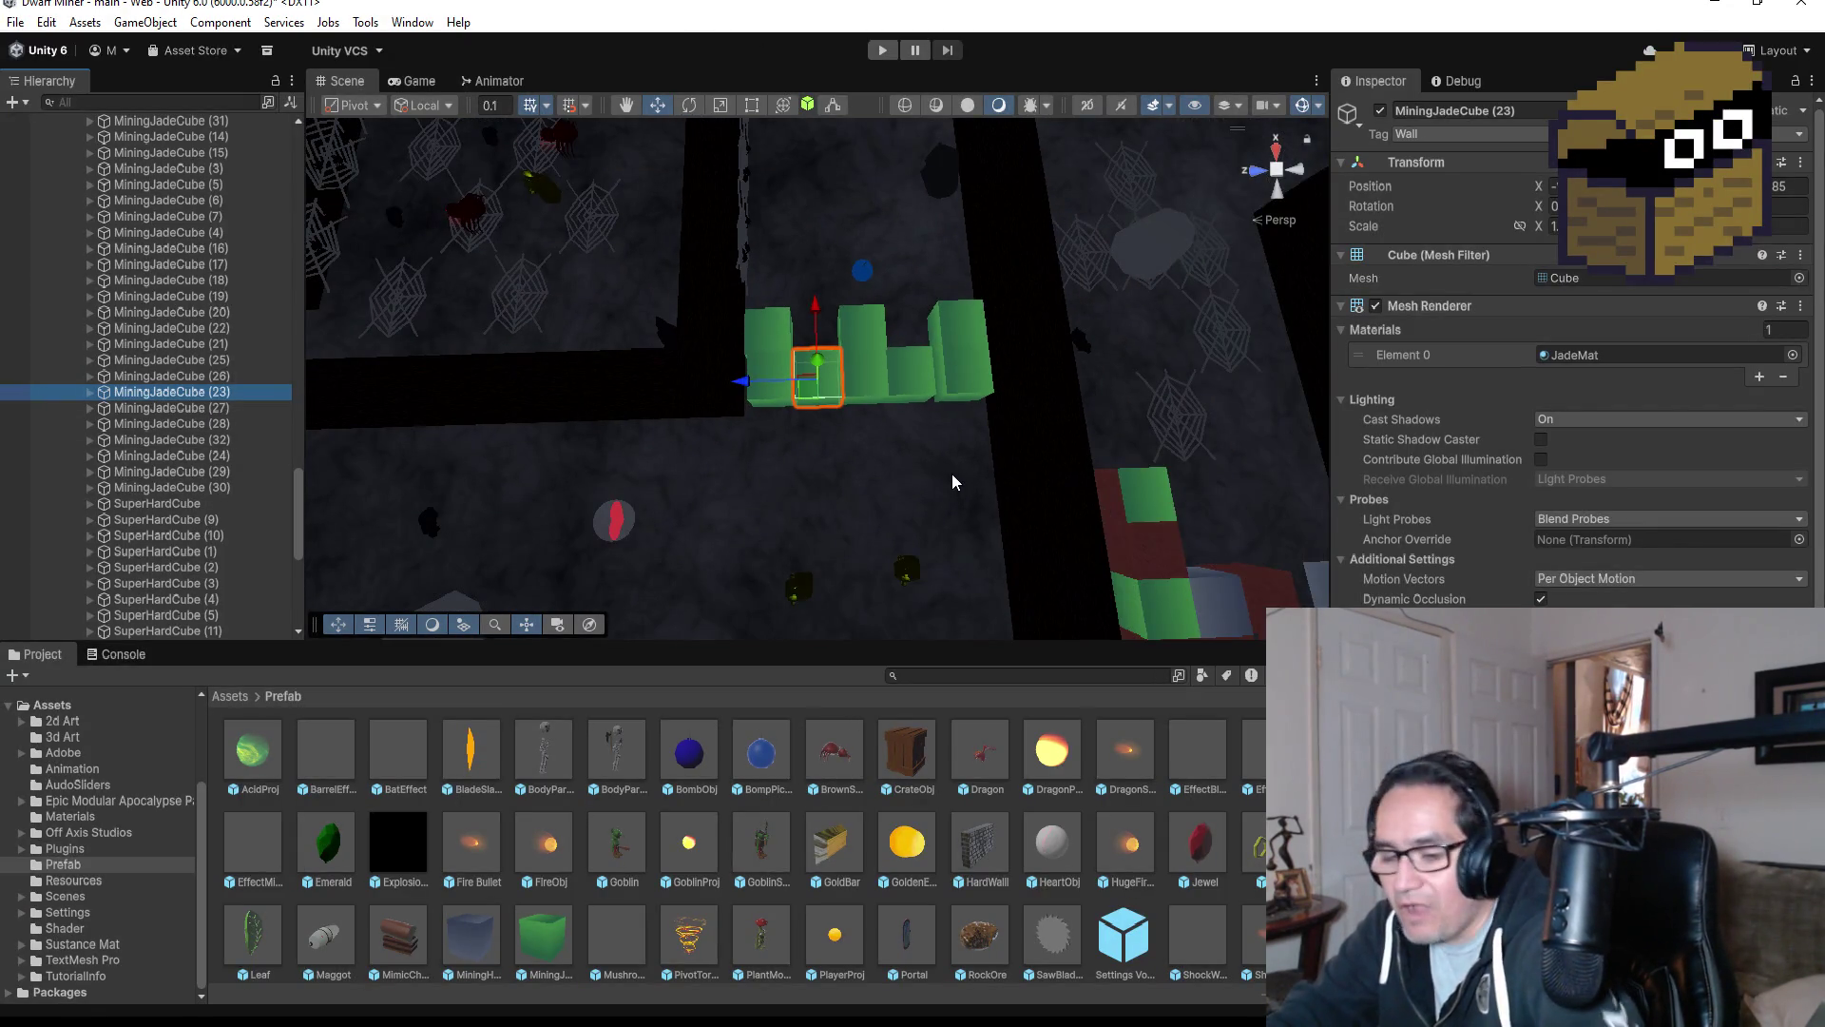
# Duplicate MiningJadeCube (23) and move the copy down below the green wall row.
pyautogui.hotkey('ctrl', 'd')
pyautogui.moveTo(814, 312)
pyautogui.mouseDown()
pyautogui.moveTo(815, 353)
pyautogui.moveTo(990, 443)
pyautogui.moveTo(830, 328)
pyautogui.mouseUp()
pyautogui.scroll(2, 885, 361)
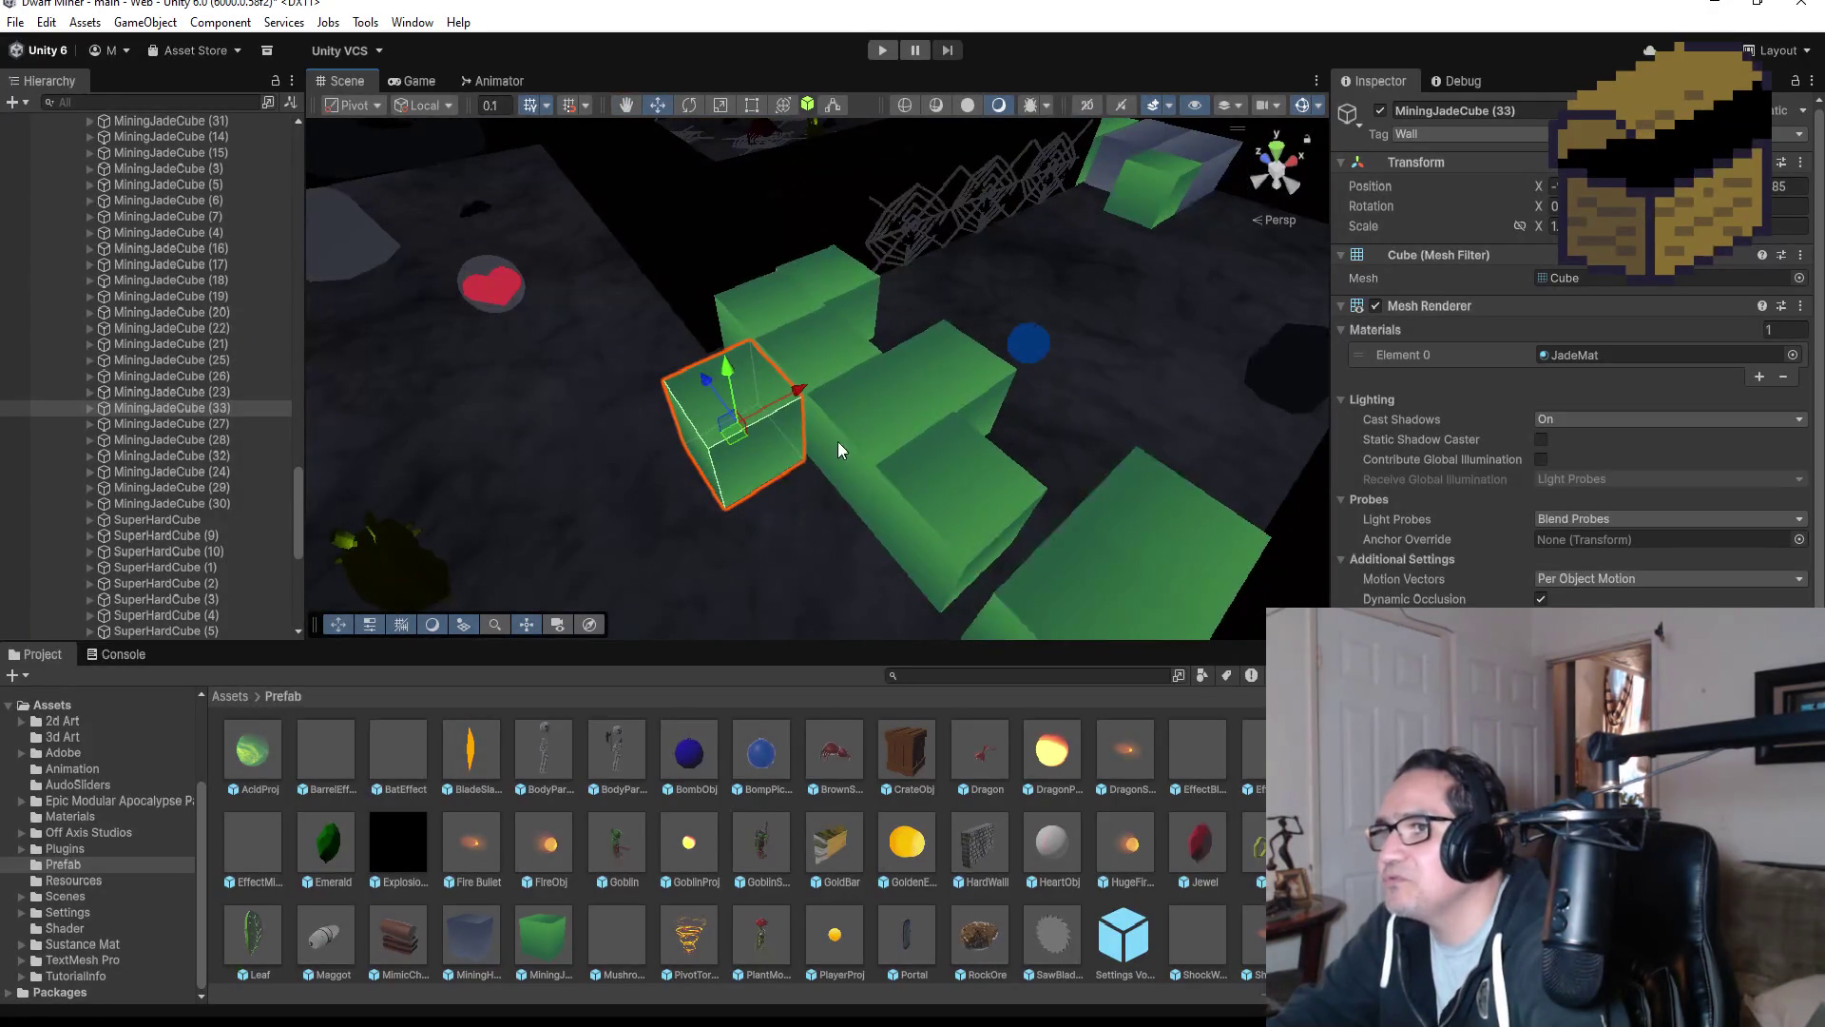
pyautogui.moveTo(802, 459)
pyautogui.mouseDown()
pyautogui.moveTo(909, 431)
pyautogui.moveTo(844, 392)
pyautogui.moveTo(958, 398)
pyautogui.mouseUp()
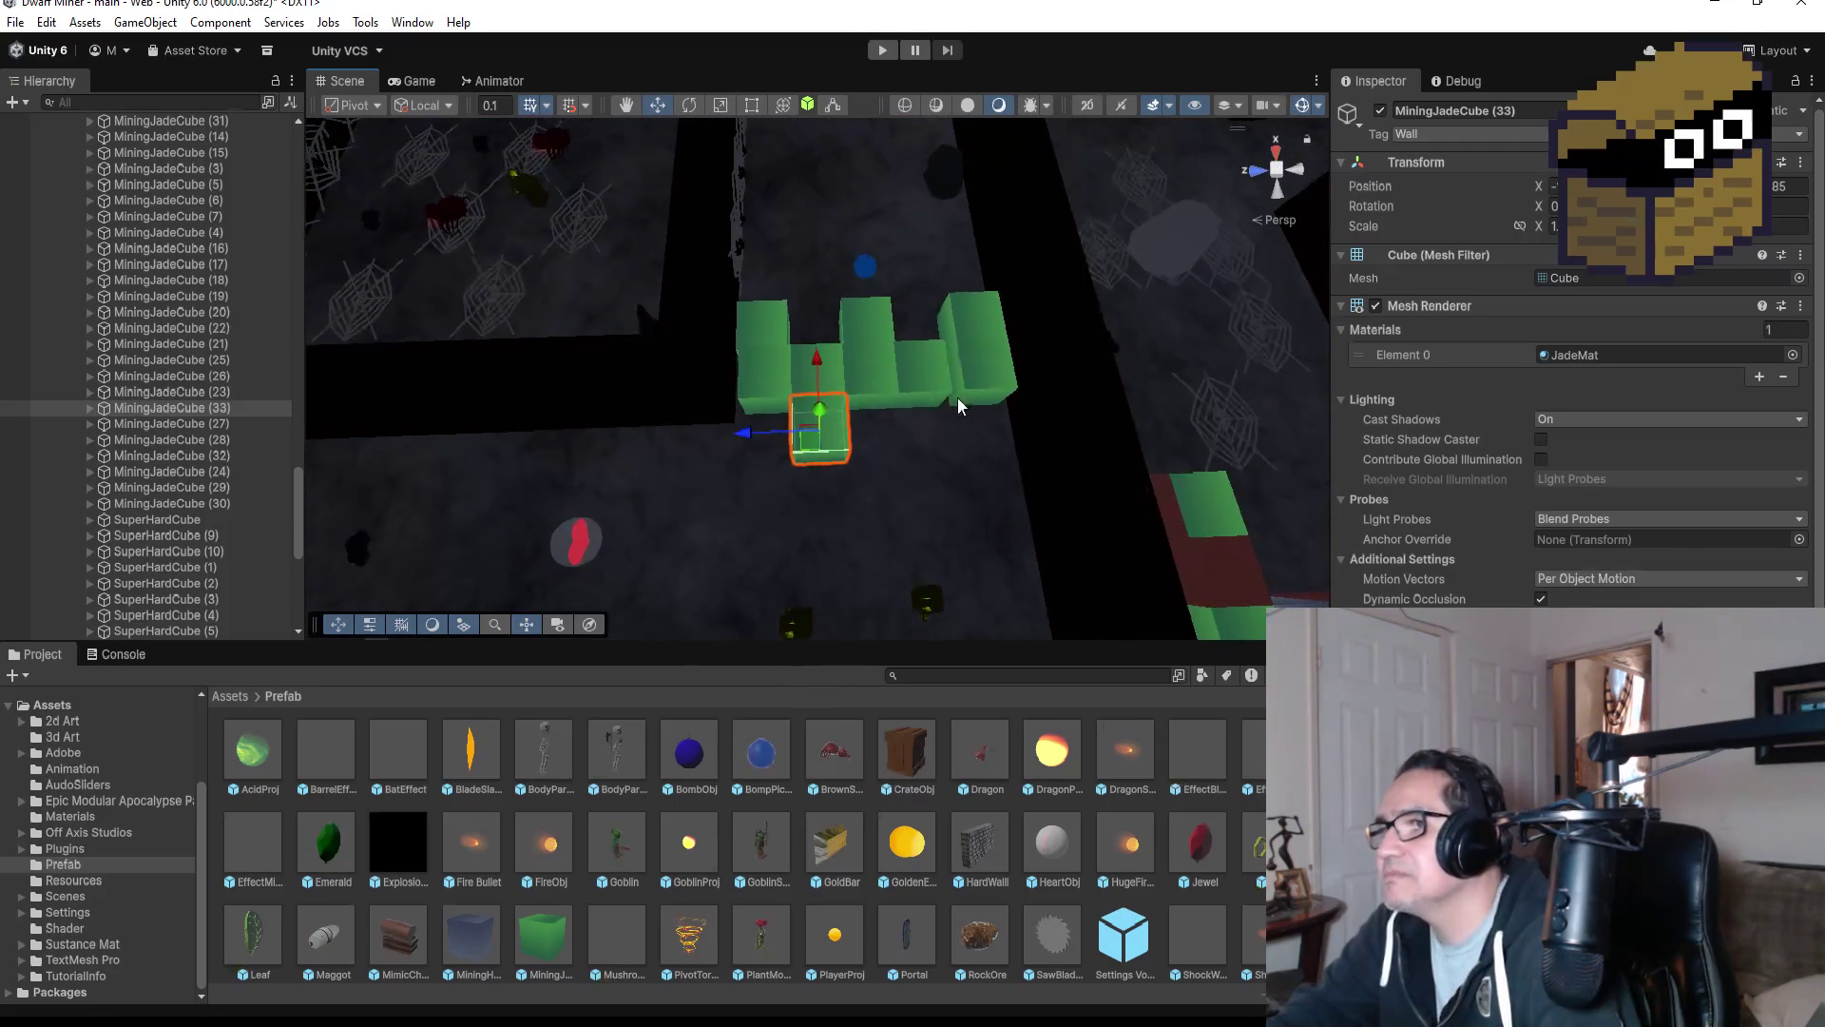
# Duplicate MiningJadeCube (21) and place its copy below the row as well.
pyautogui.click(949, 394)
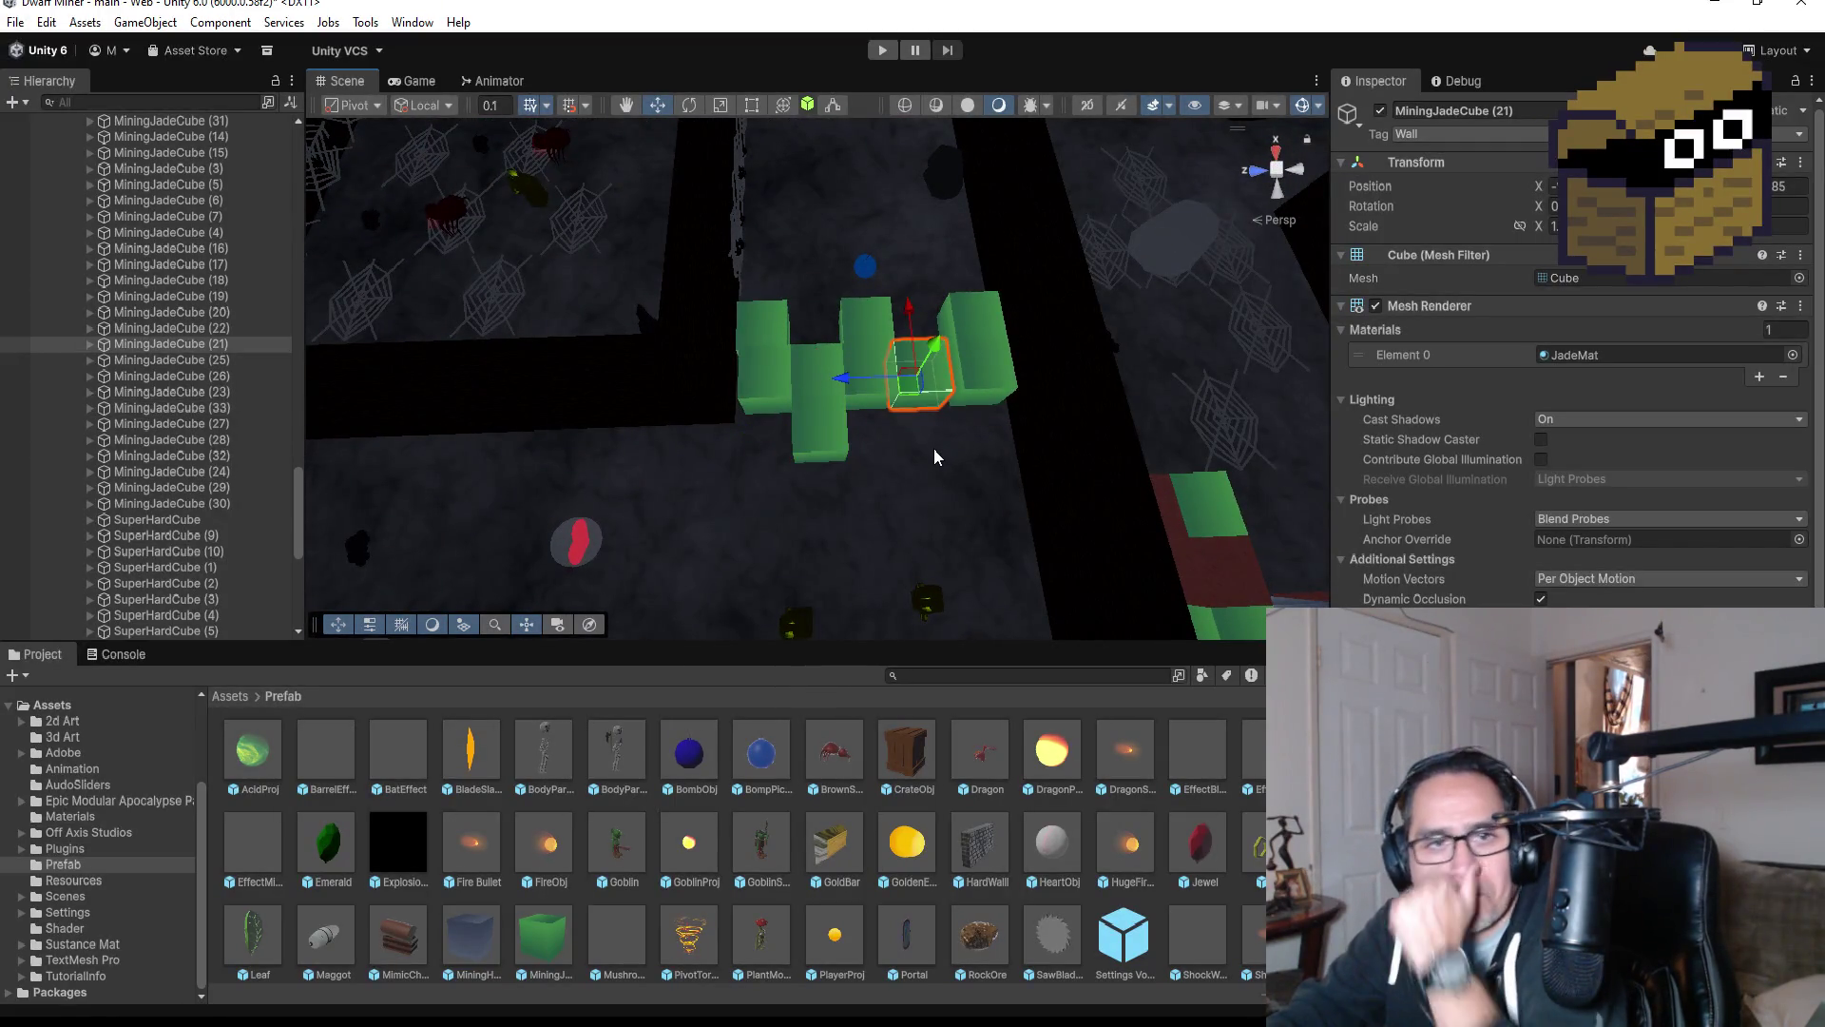
pyautogui.hotkey('ctrl', 'd')
pyautogui.moveTo(912, 308)
pyautogui.mouseDown()
pyautogui.moveTo(920, 375)
pyautogui.moveTo(988, 446)
pyautogui.moveTo(903, 567)
pyautogui.mouseUp()
pyautogui.moveTo(994, 495)
pyautogui.mouseDown()
pyautogui.moveTo(1050, 420)
pyautogui.moveTo(960, 400)
pyautogui.moveTo(918, 432)
pyautogui.moveTo(927, 453)
pyautogui.mouseUp()
pyautogui.scroll(-3, 927, 453)
pyautogui.scroll(-5, 856, 457)
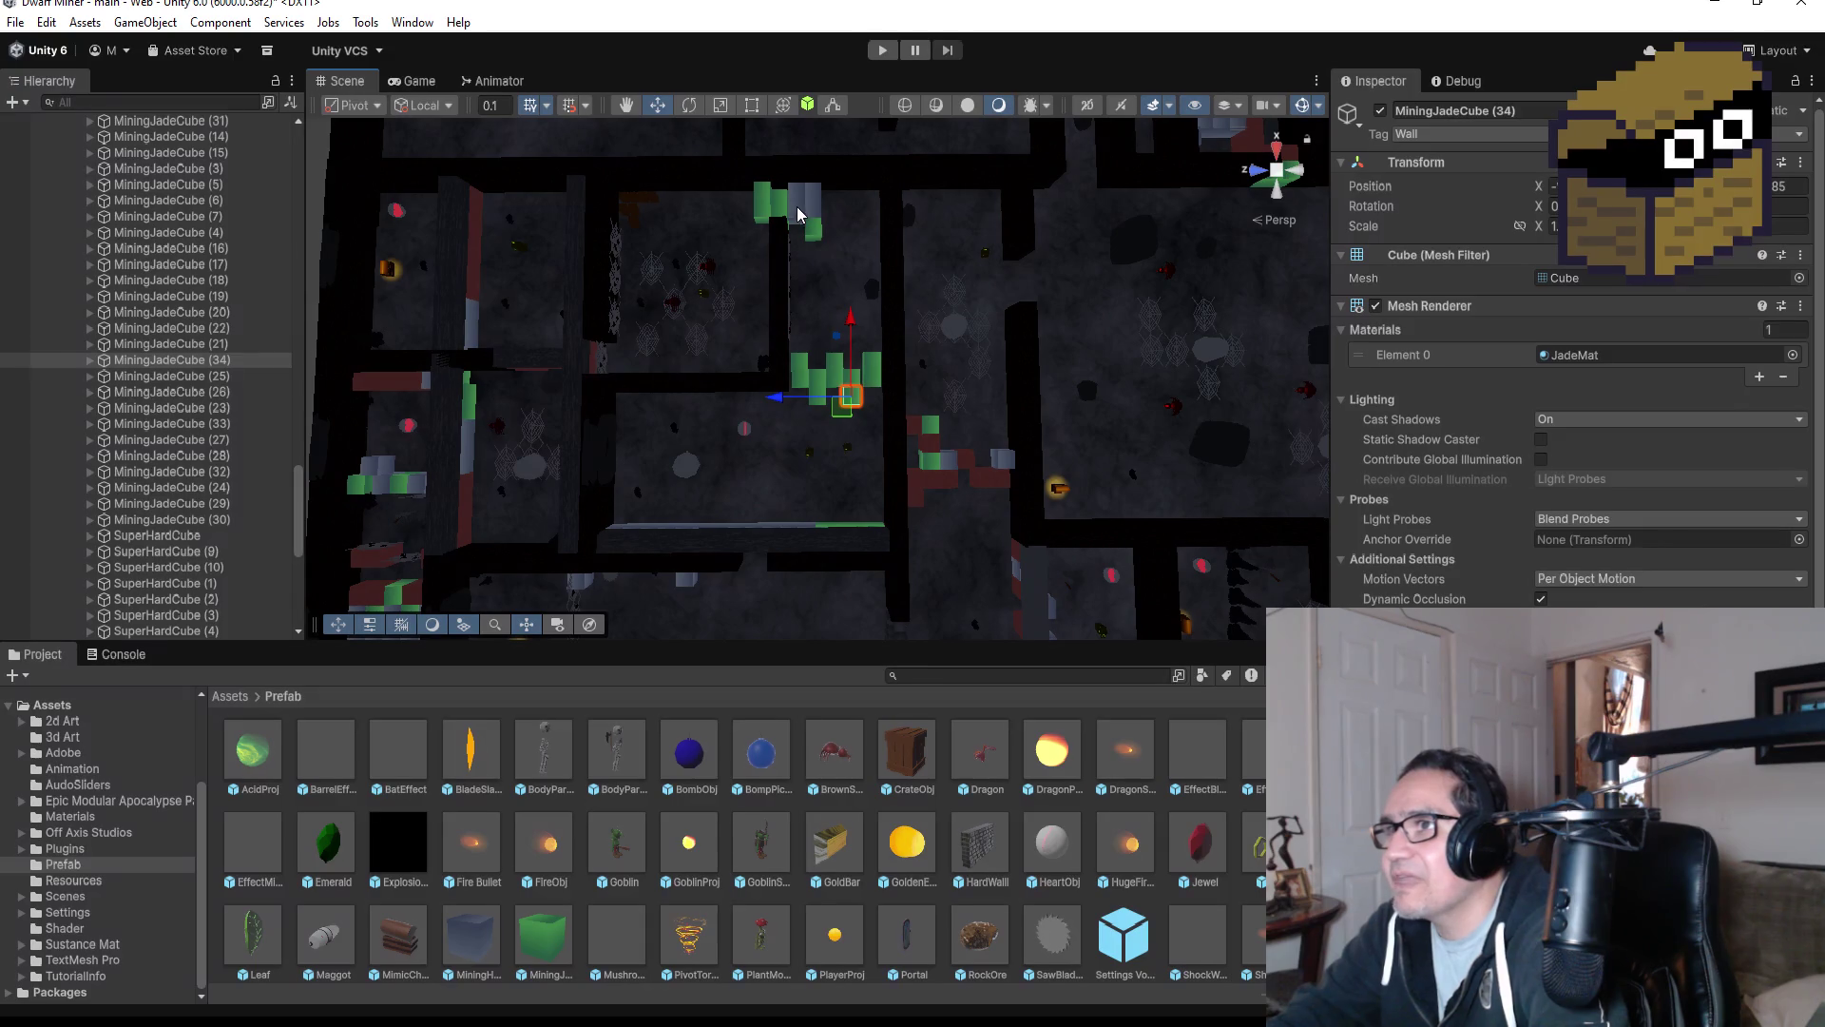
# Delete MiningJadeCube (15) and MiningJadeCube (14) from the top of the room.
pyautogui.click(758, 205)
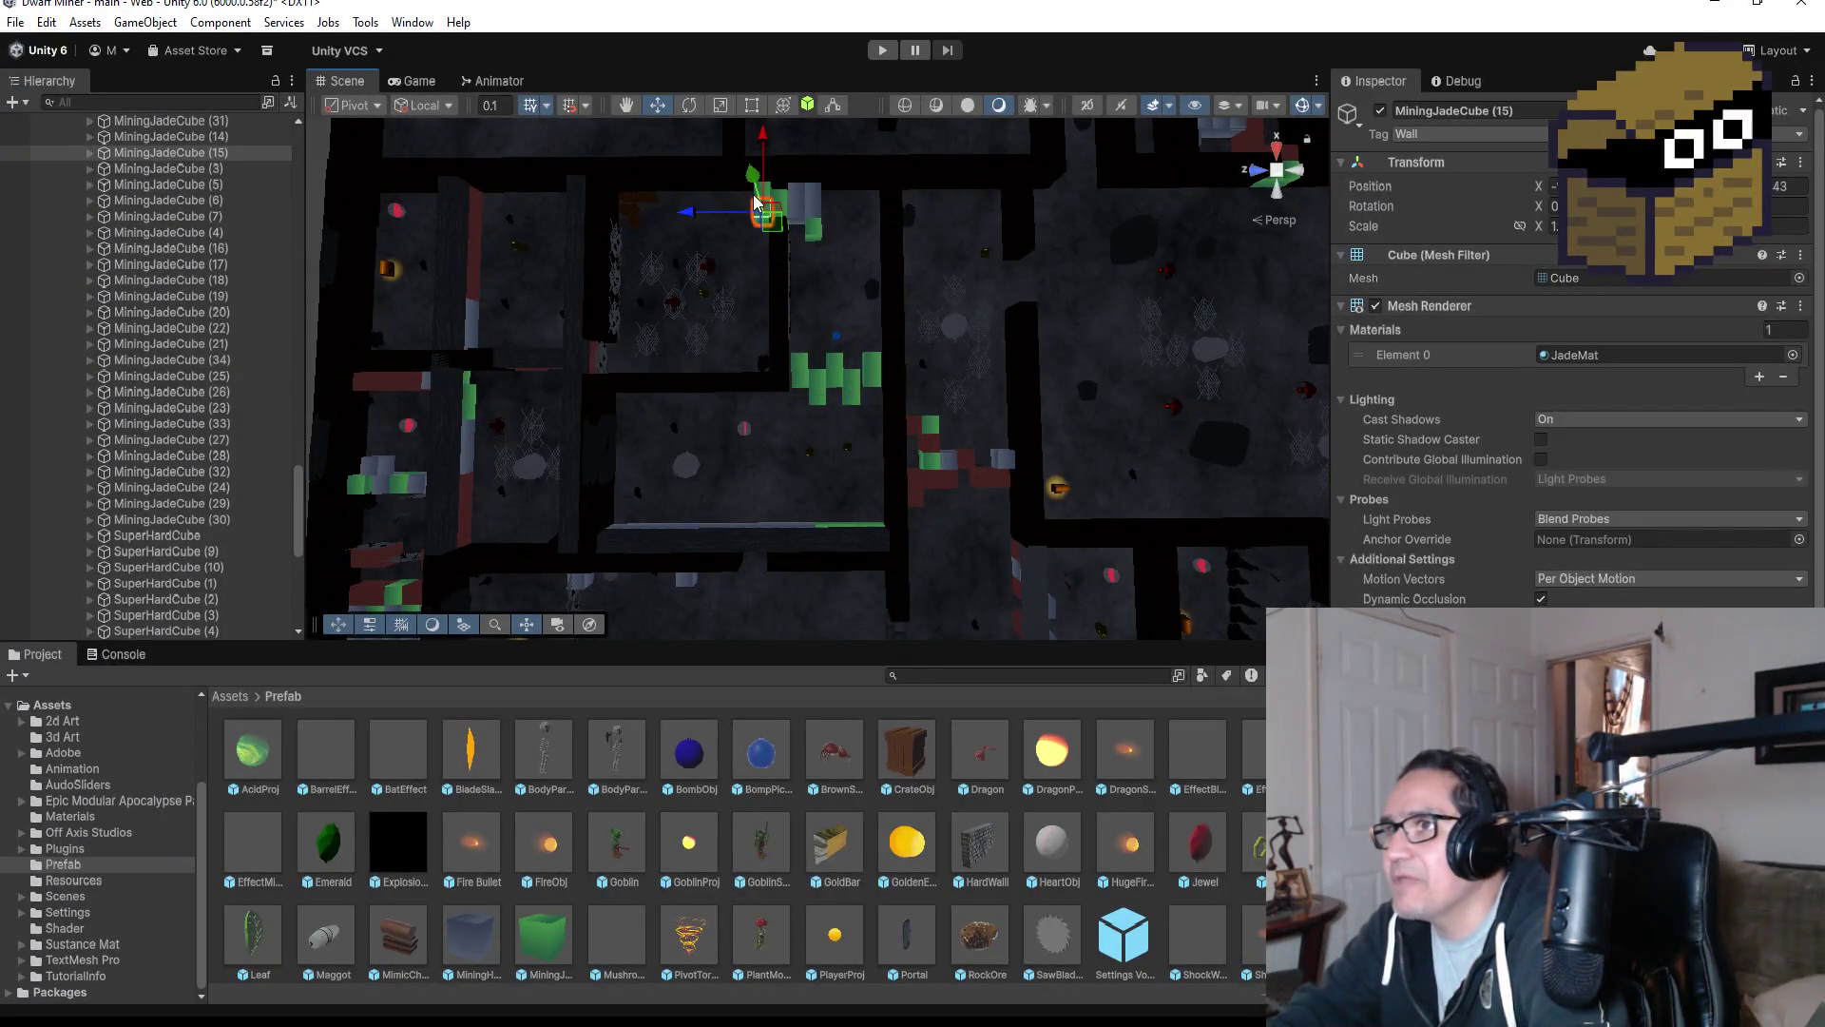
pyautogui.keyDown('ctrl'); pyautogui.click(785, 228); pyautogui.keyUp('ctrl')
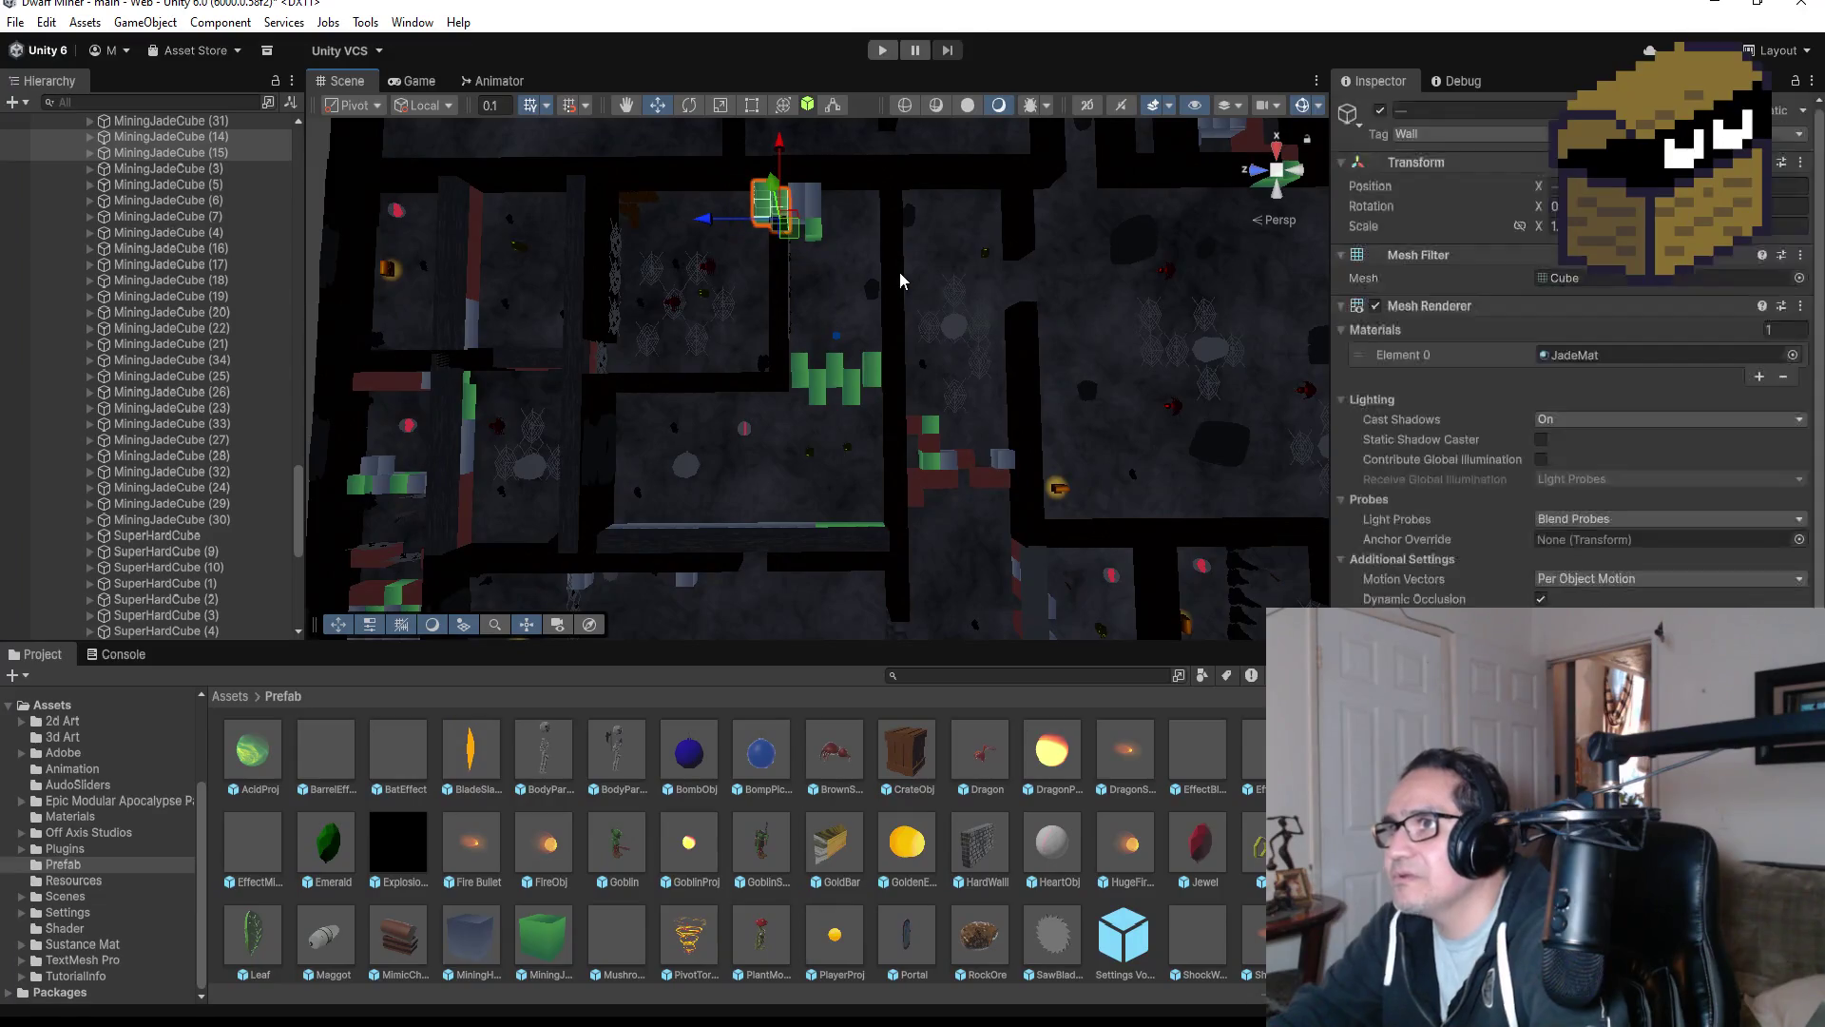
pyautogui.press('Delete')
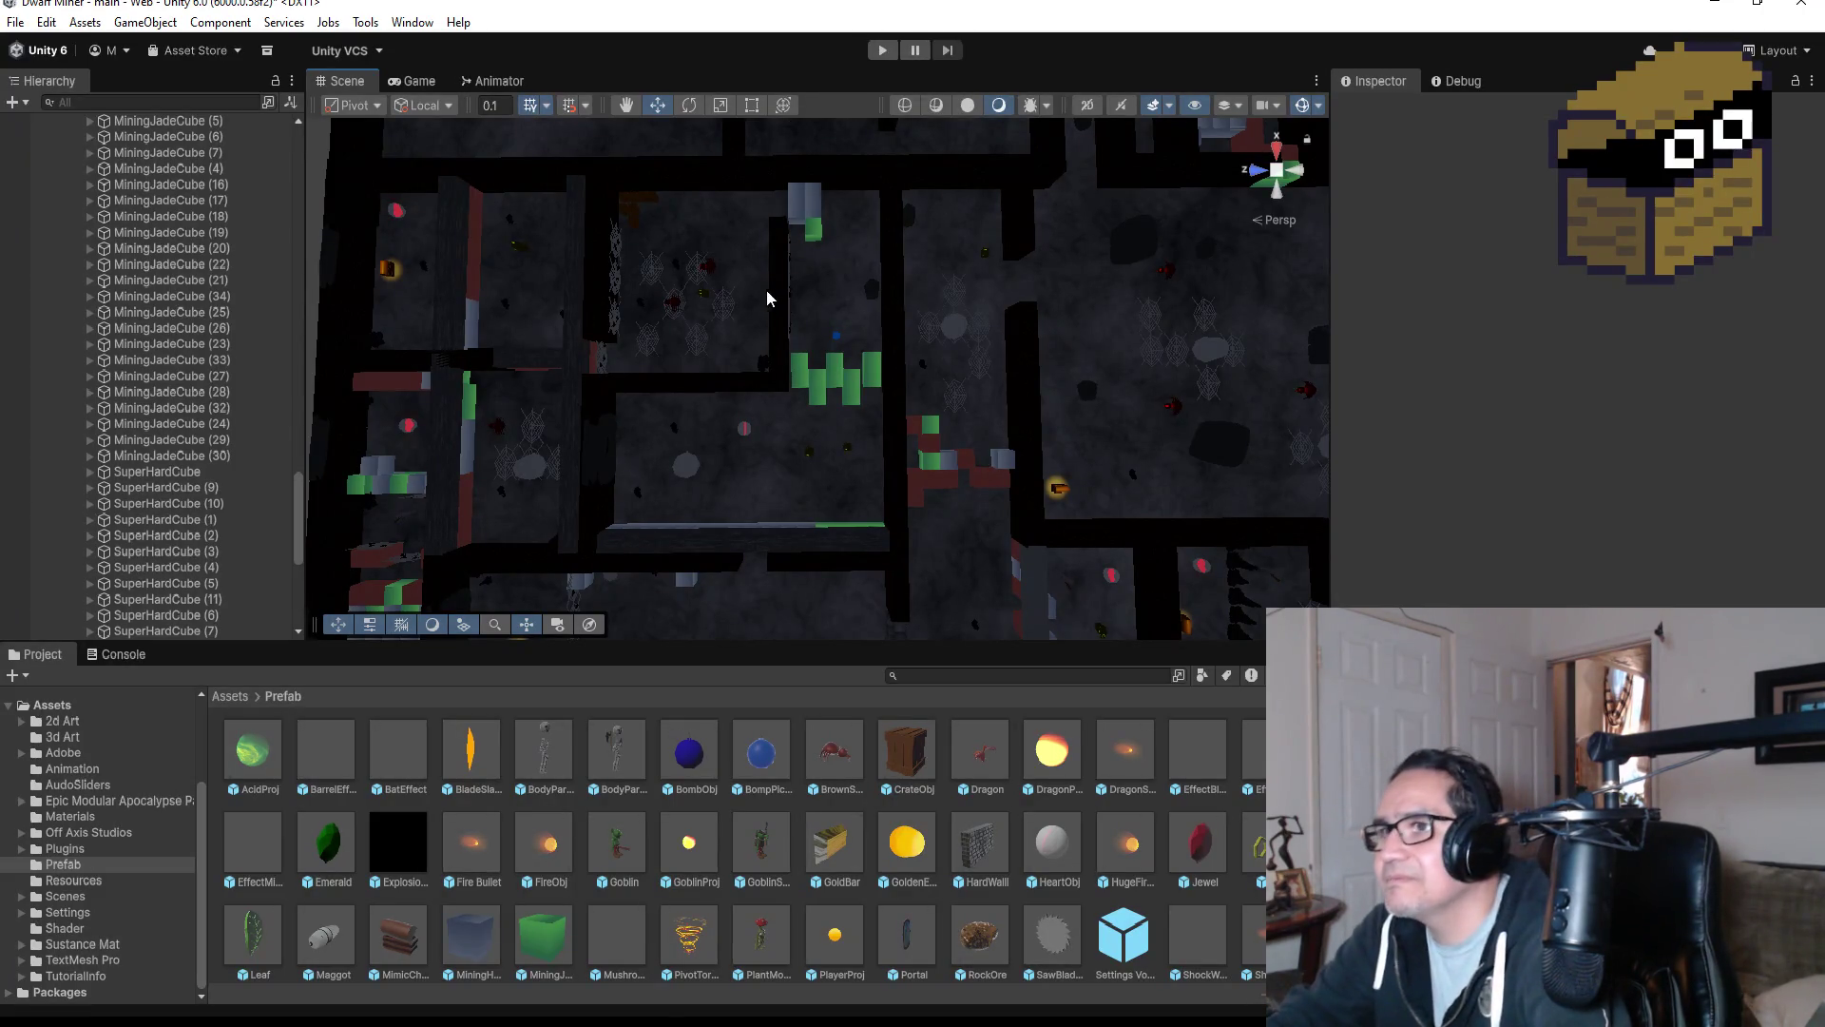
# Duplicate SuperHardCube (13) to create SuperHardCube (14).
pyautogui.scroll(-5, 414, 521)
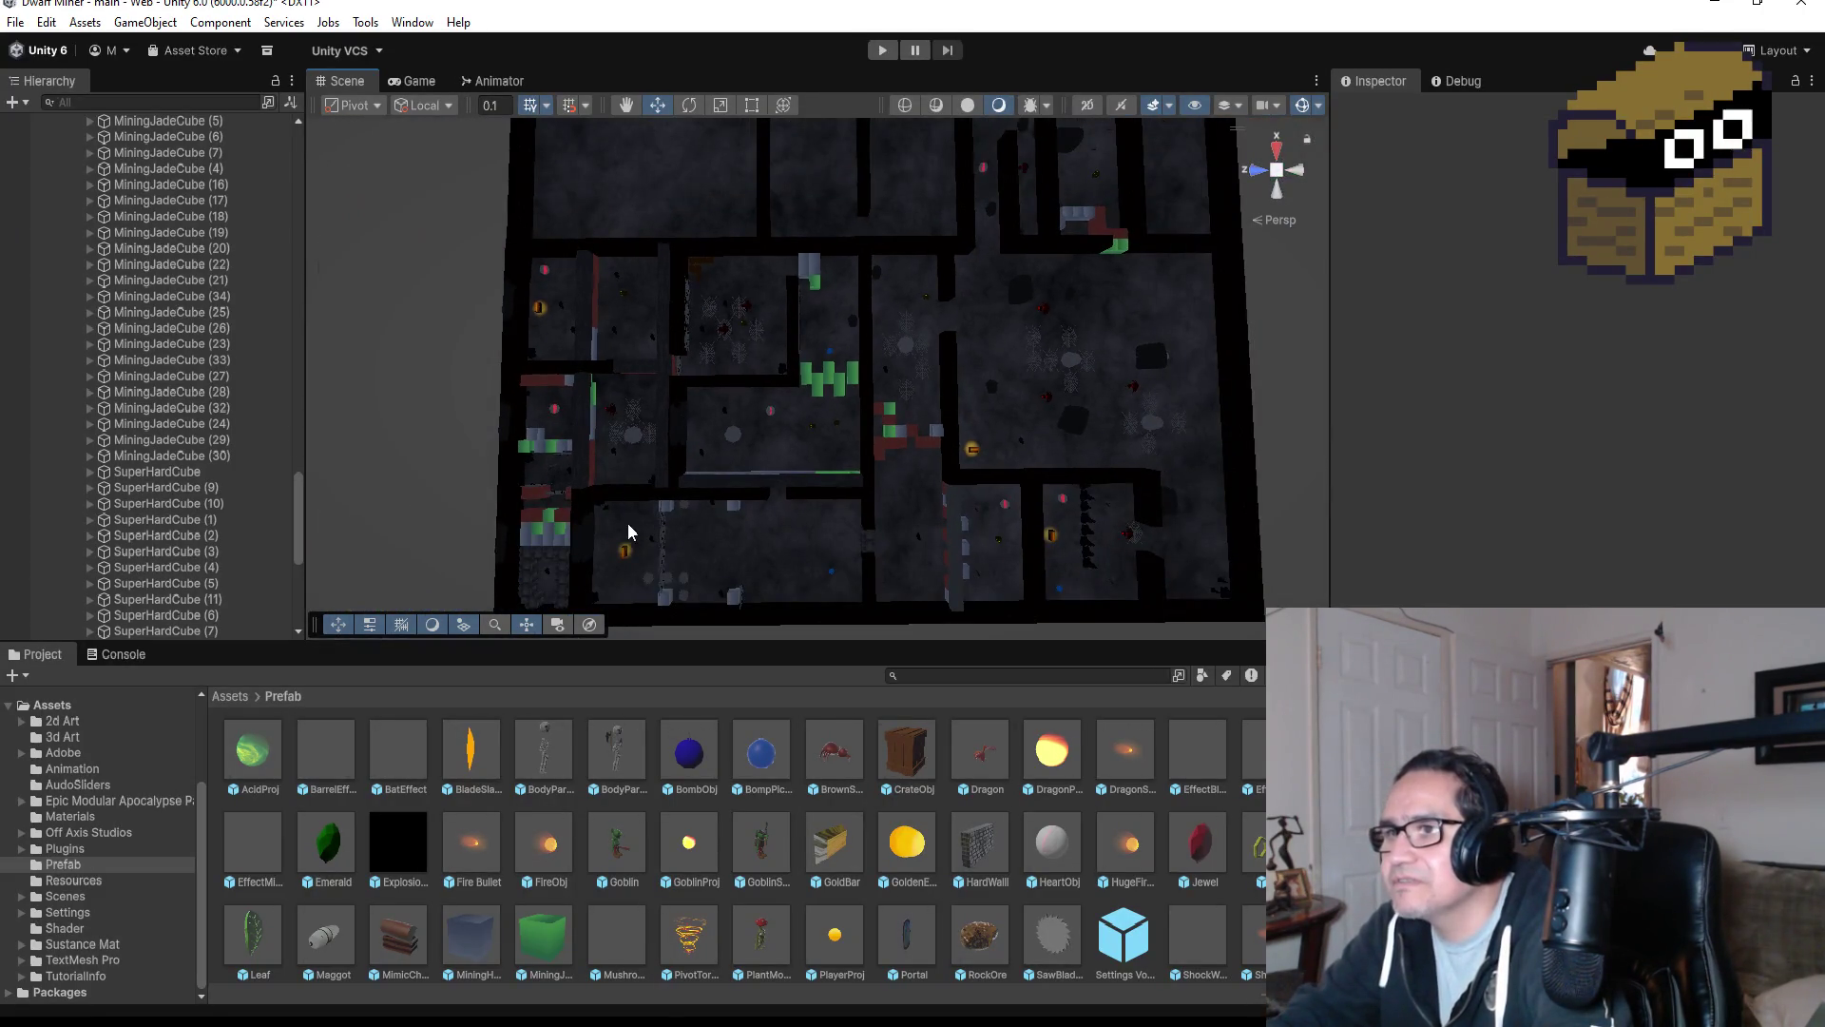
pyautogui.scroll(-3, 628, 523)
pyautogui.scroll(2, 619, 515)
pyautogui.moveTo(599, 532); pyautogui.dragTo(715, 539)
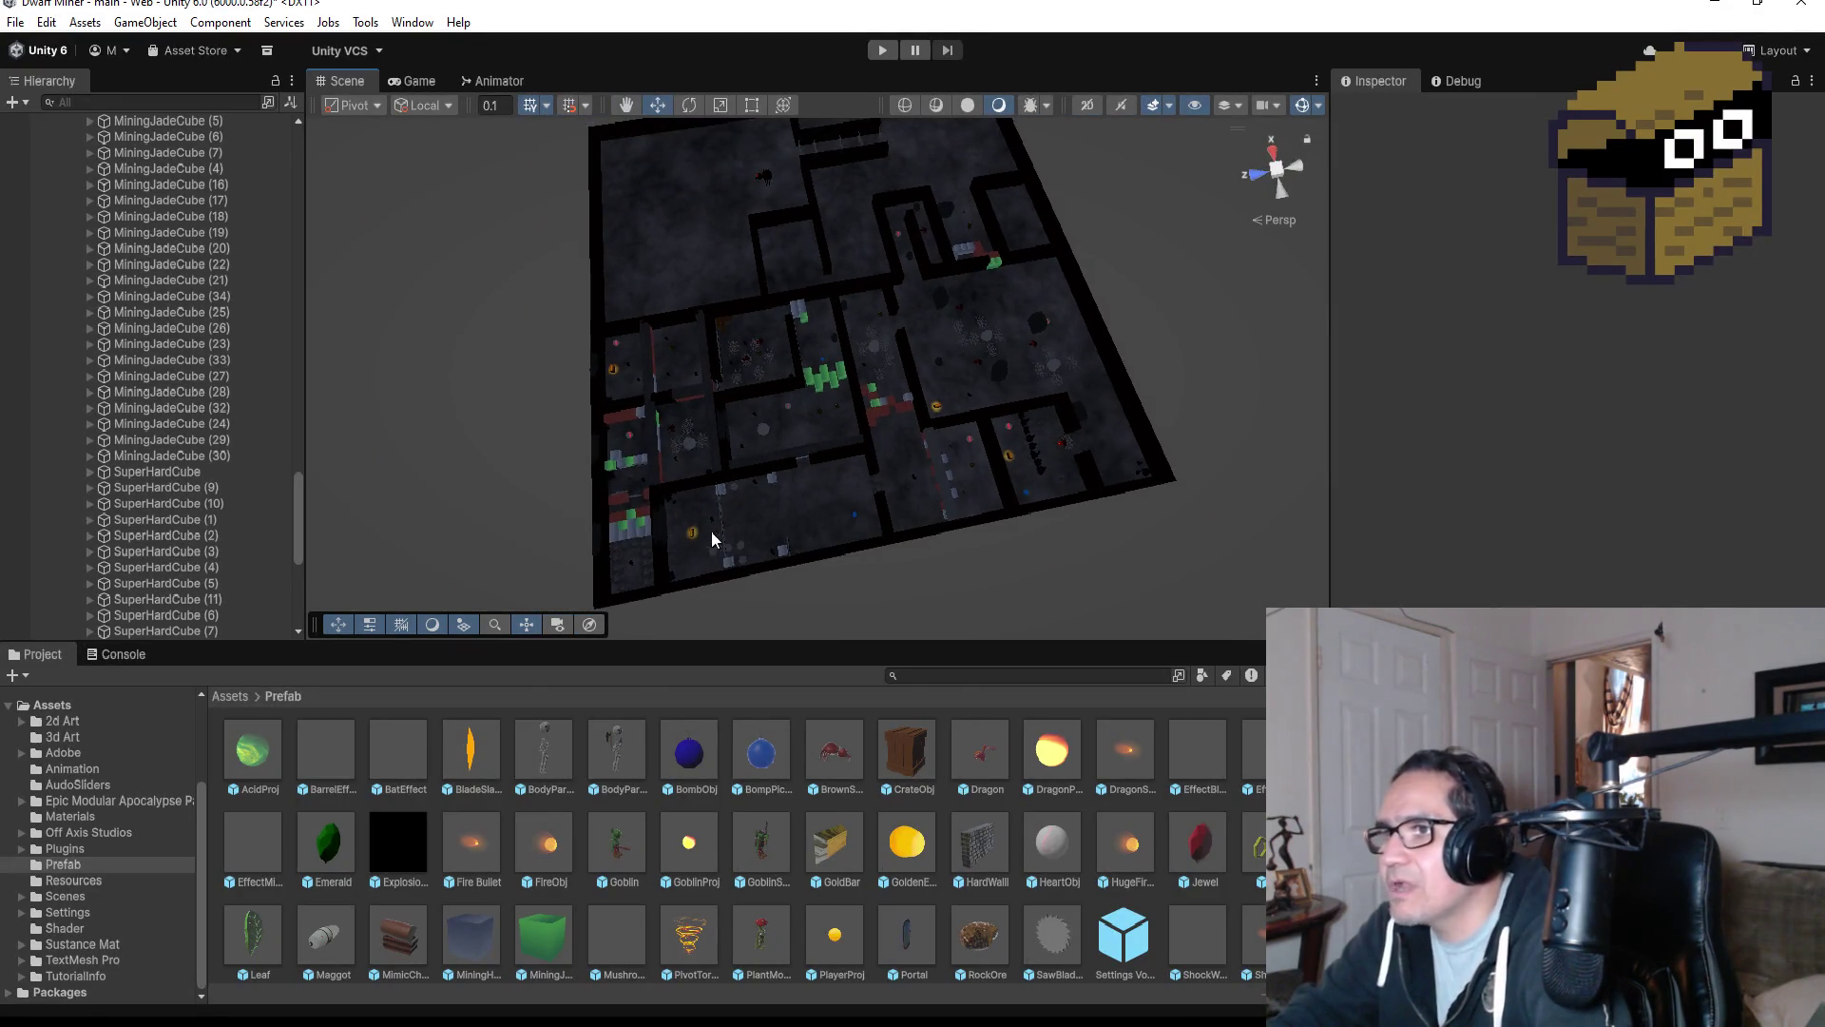
pyautogui.click(649, 545)
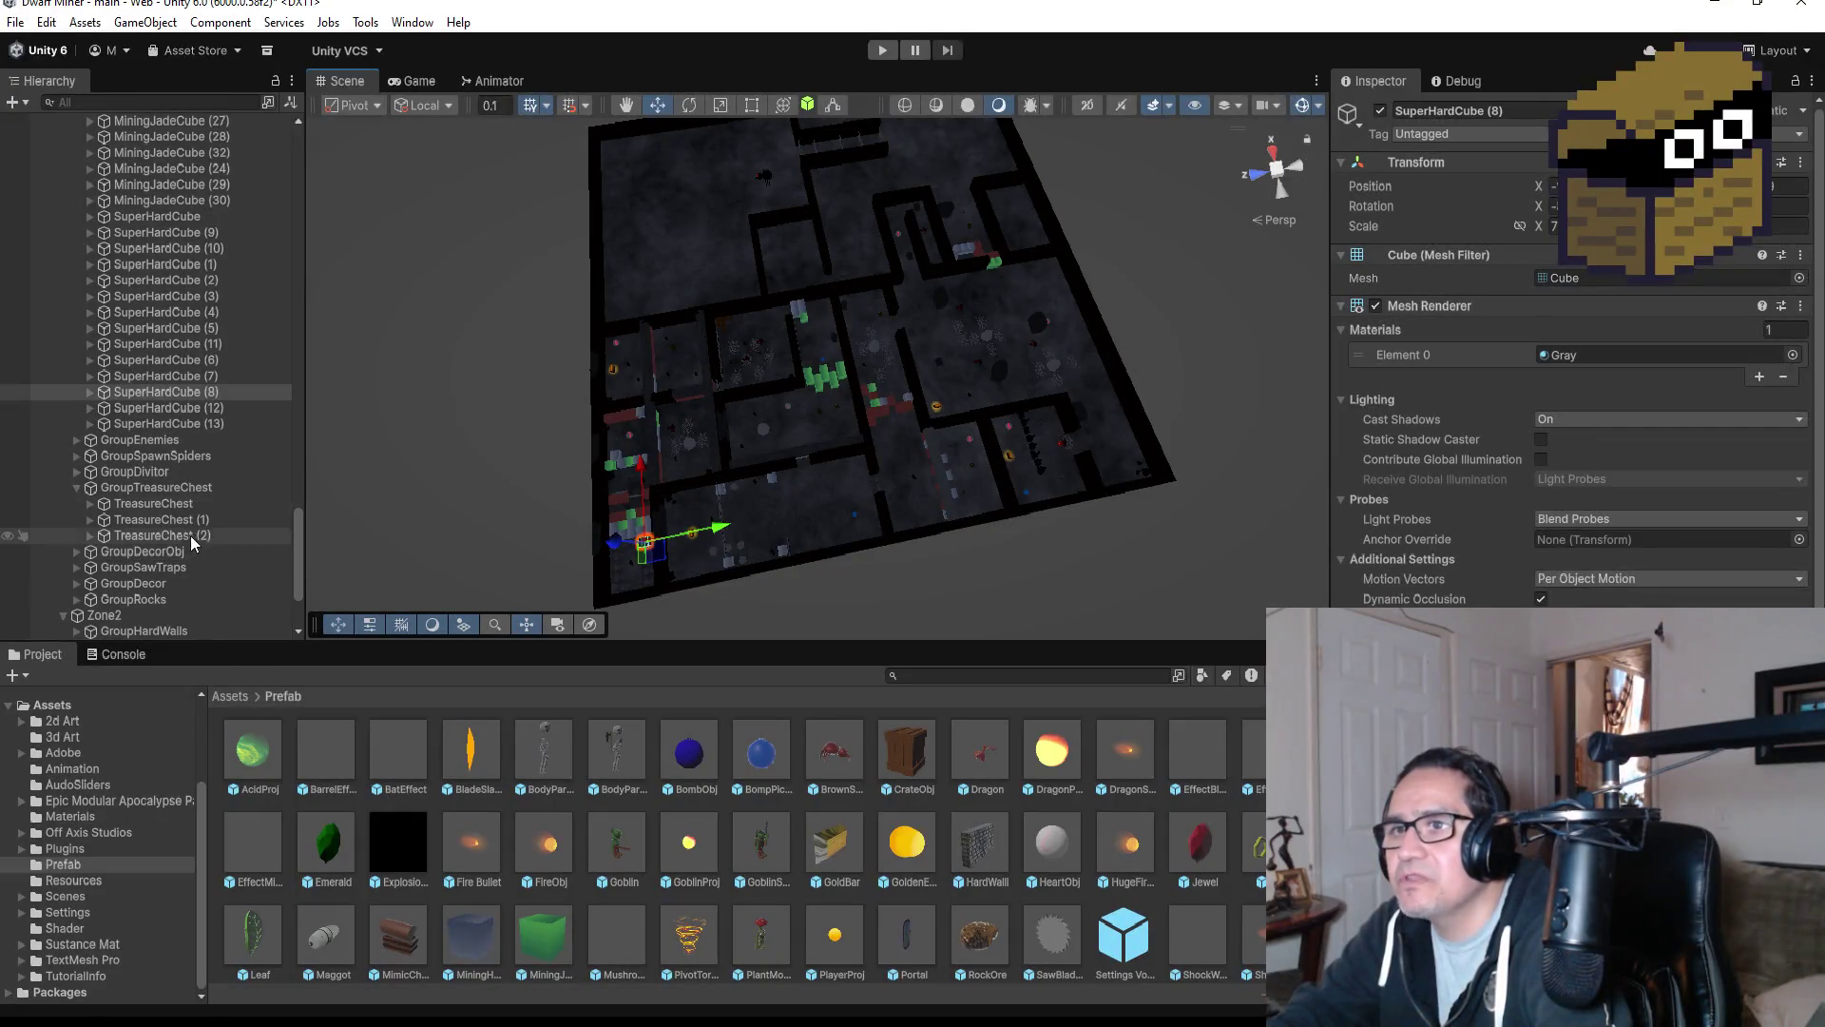
pyautogui.click(201, 425)
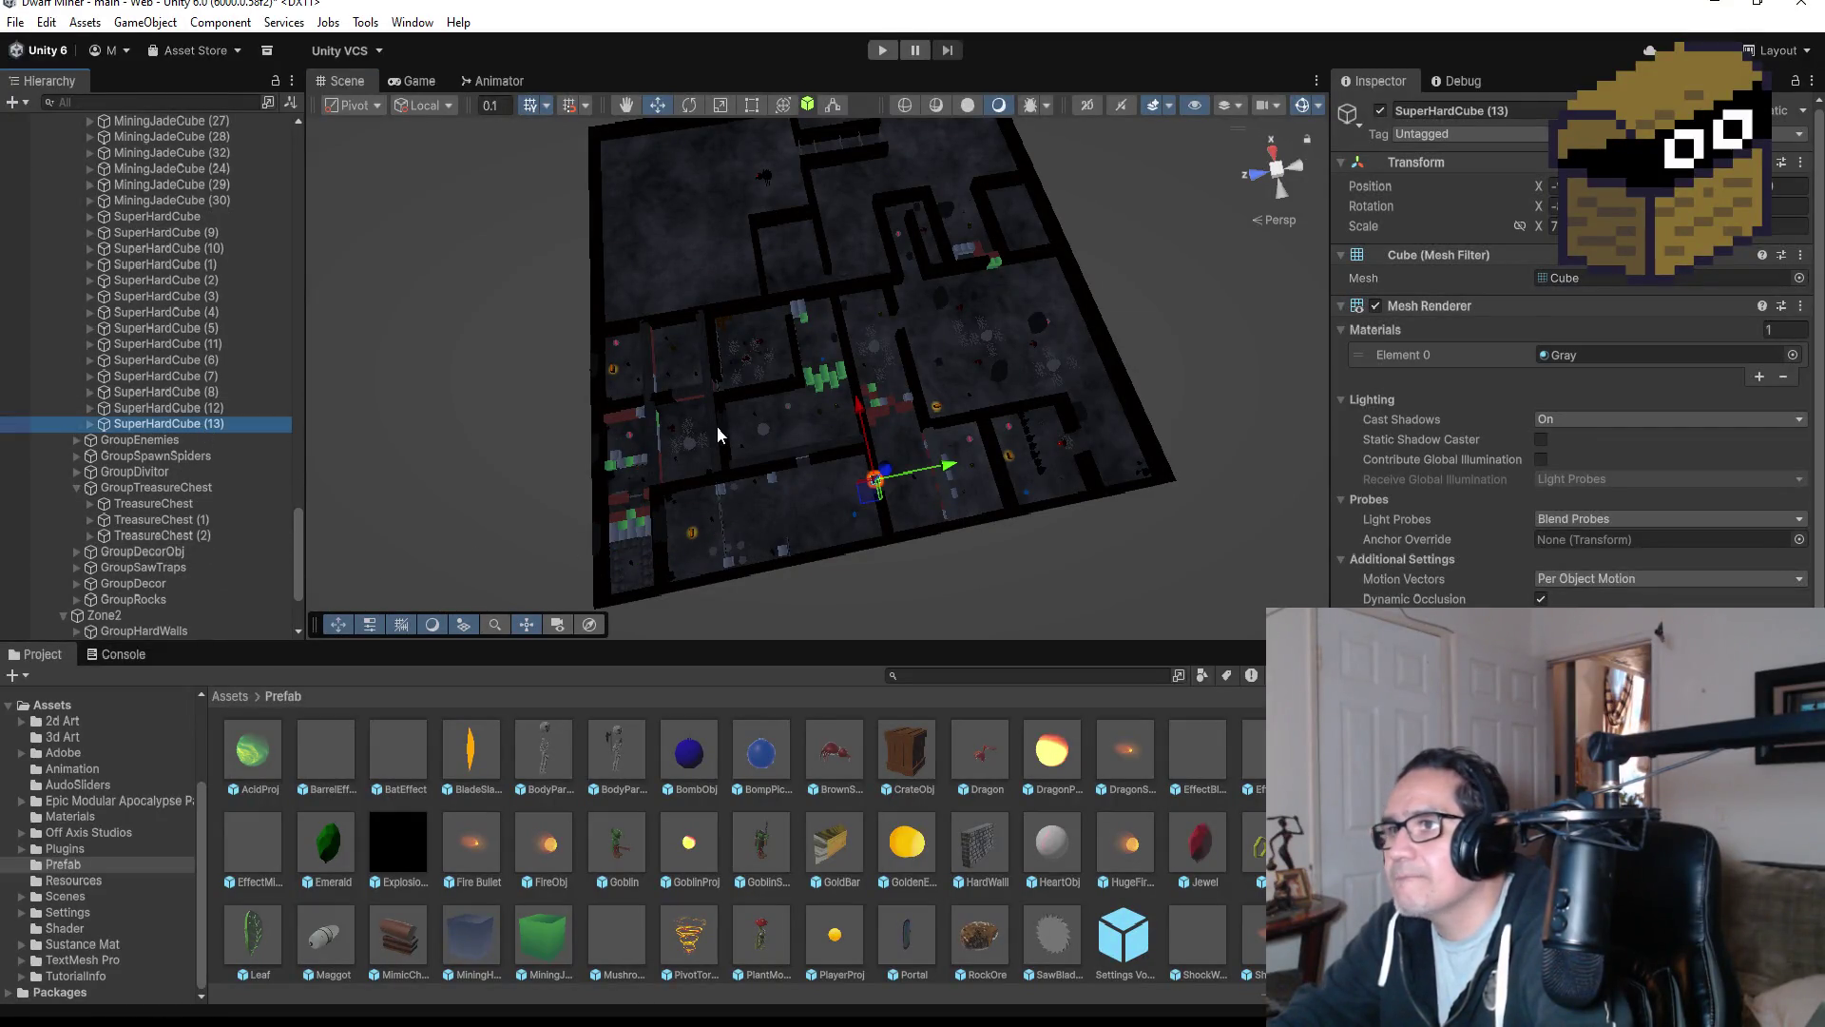
pyautogui.hotkey('ctrl', 'd')
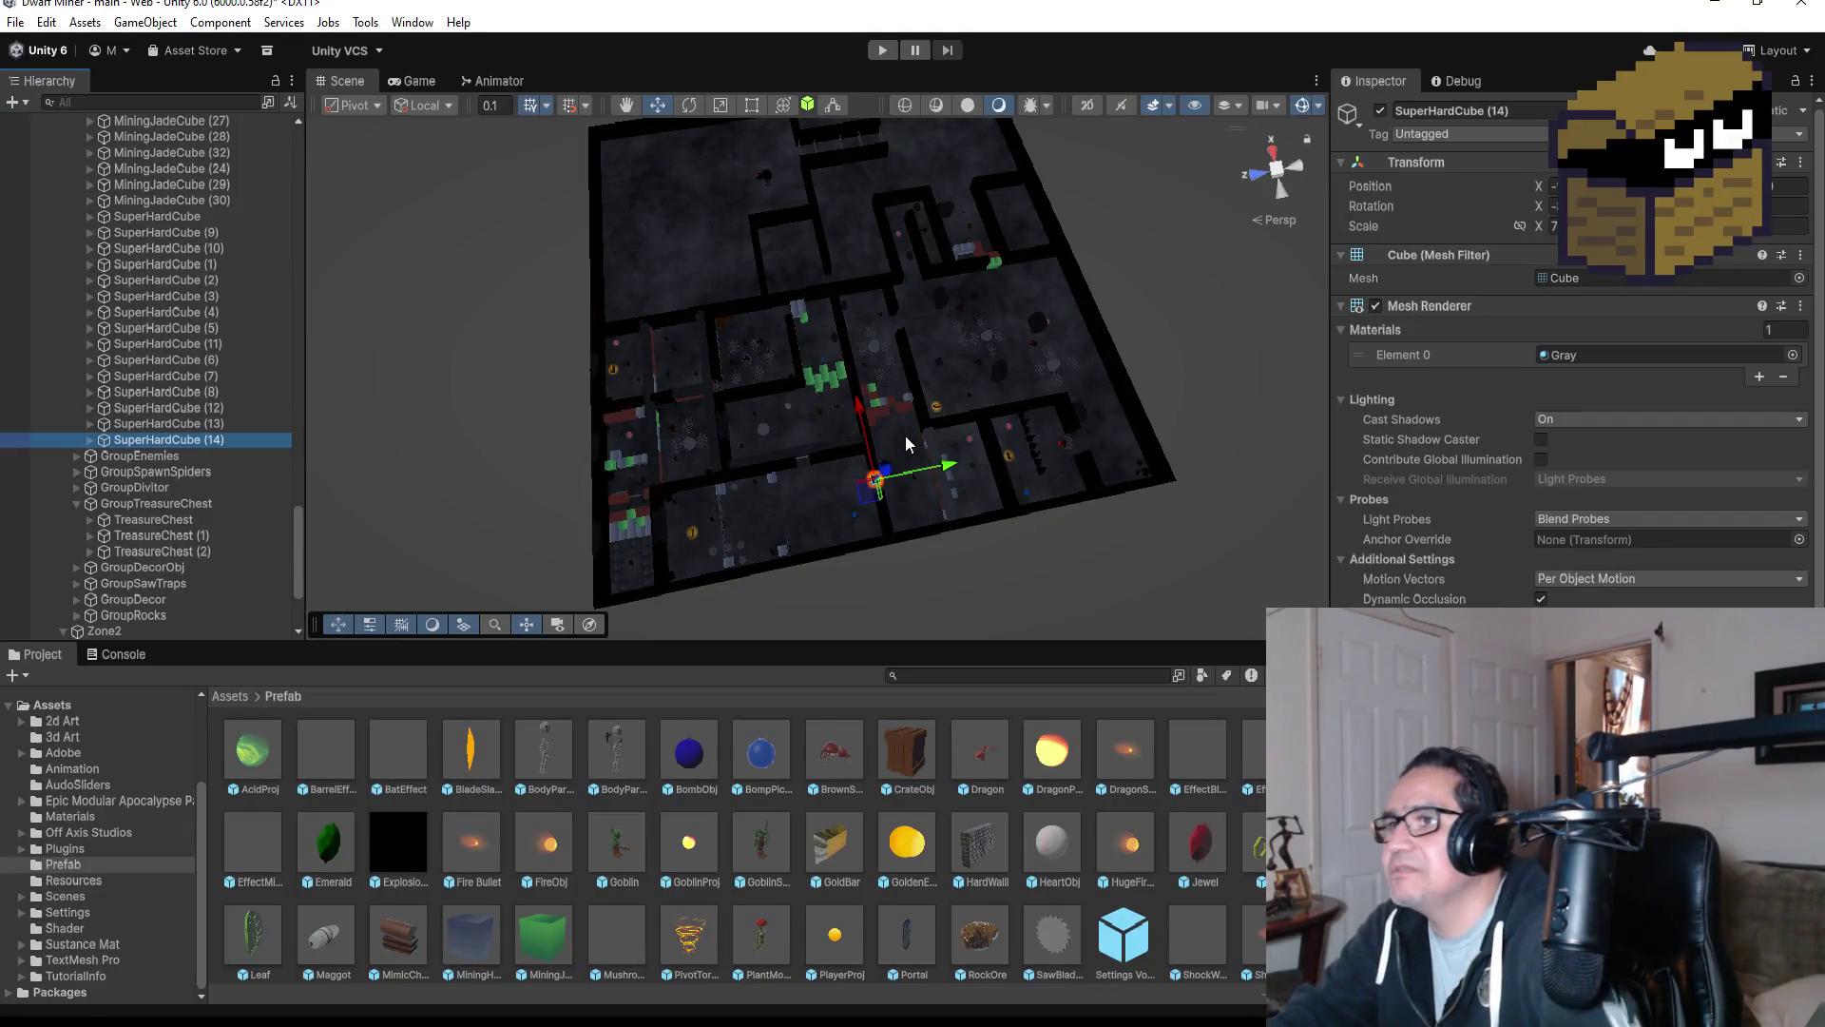
# Position SuperHardCube (14) against the wall beside the green jade block, raising it slightly.
pyautogui.moveTo(860, 401); pyautogui.dragTo(824, 240)
pyautogui.moveTo(907, 286); pyautogui.dragTo(859, 291)
pyautogui.press('f')
pyautogui.moveTo(957, 371)
pyautogui.keyDown('alt'); pyautogui.mouseDown()
pyautogui.moveTo(1000, 447)
pyautogui.moveTo(1003, 511)
pyautogui.moveTo(1040, 494)
pyautogui.moveTo(1019, 384)
pyautogui.mouseUp(); pyautogui.keyUp('alt')
pyautogui.moveTo(829, 309); pyautogui.dragTo(831, 276)
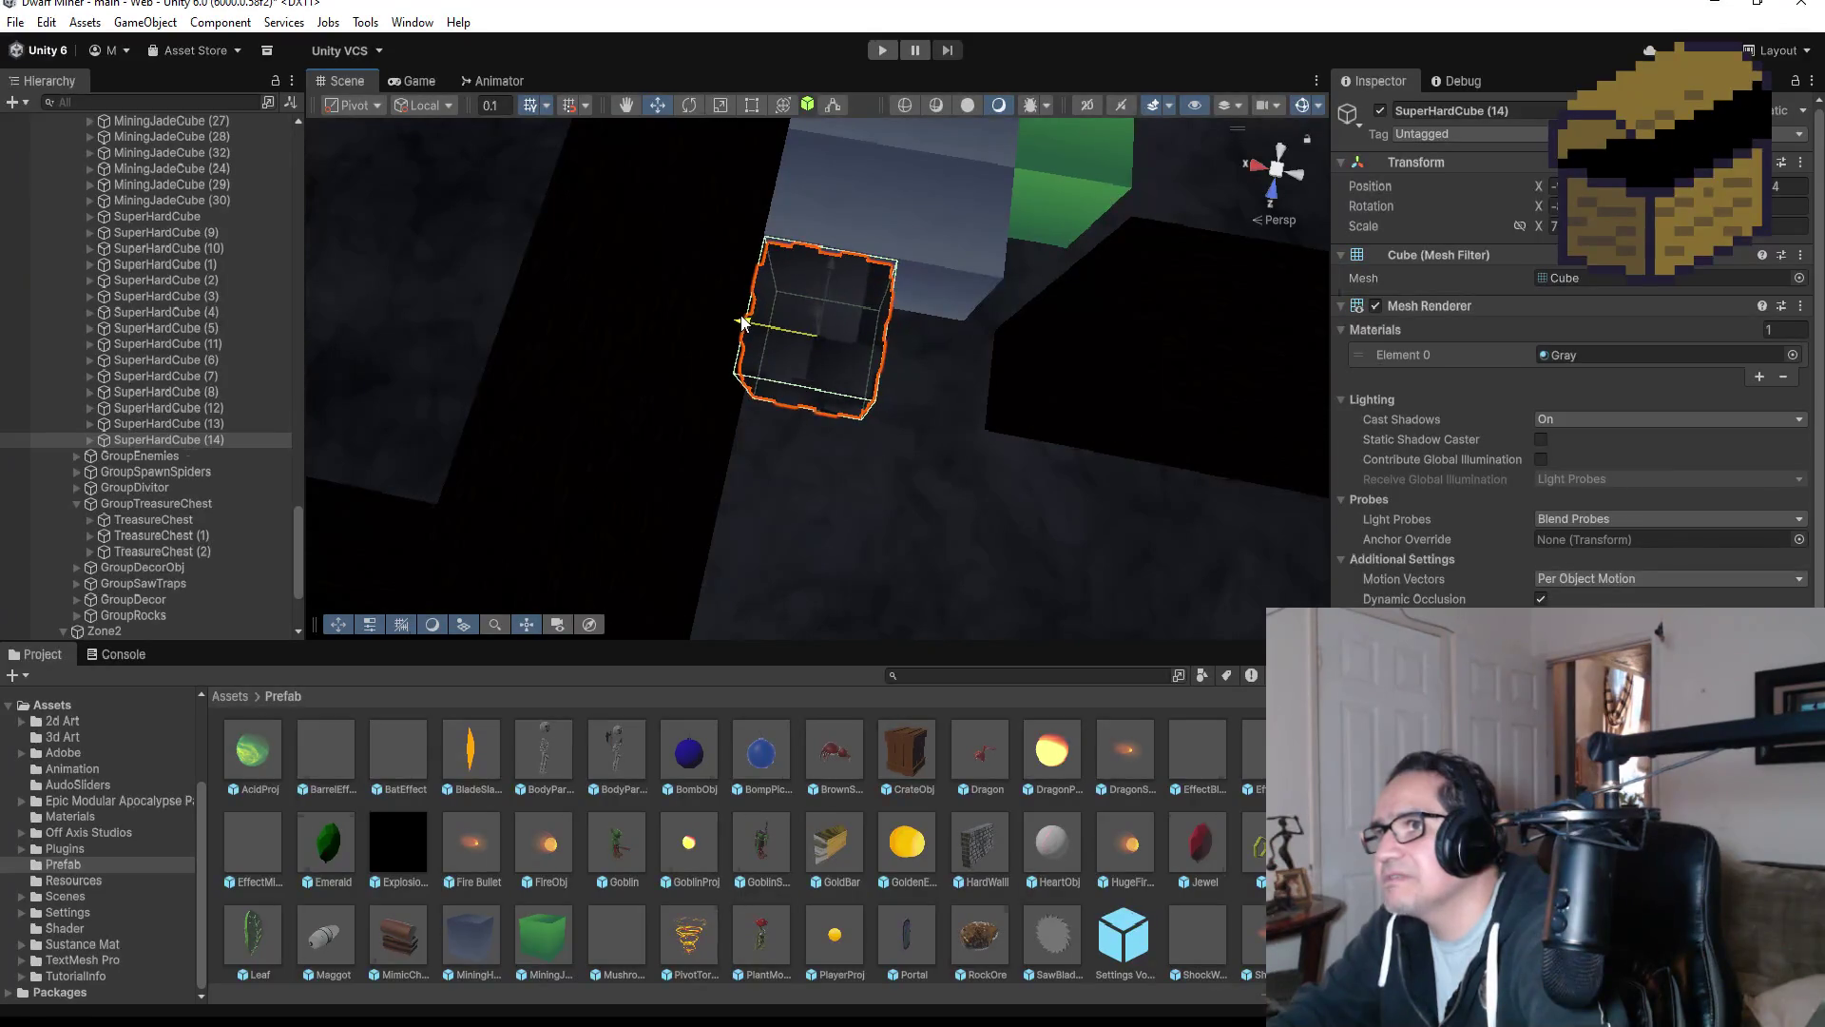
pyautogui.scroll(-3, 960, 401)
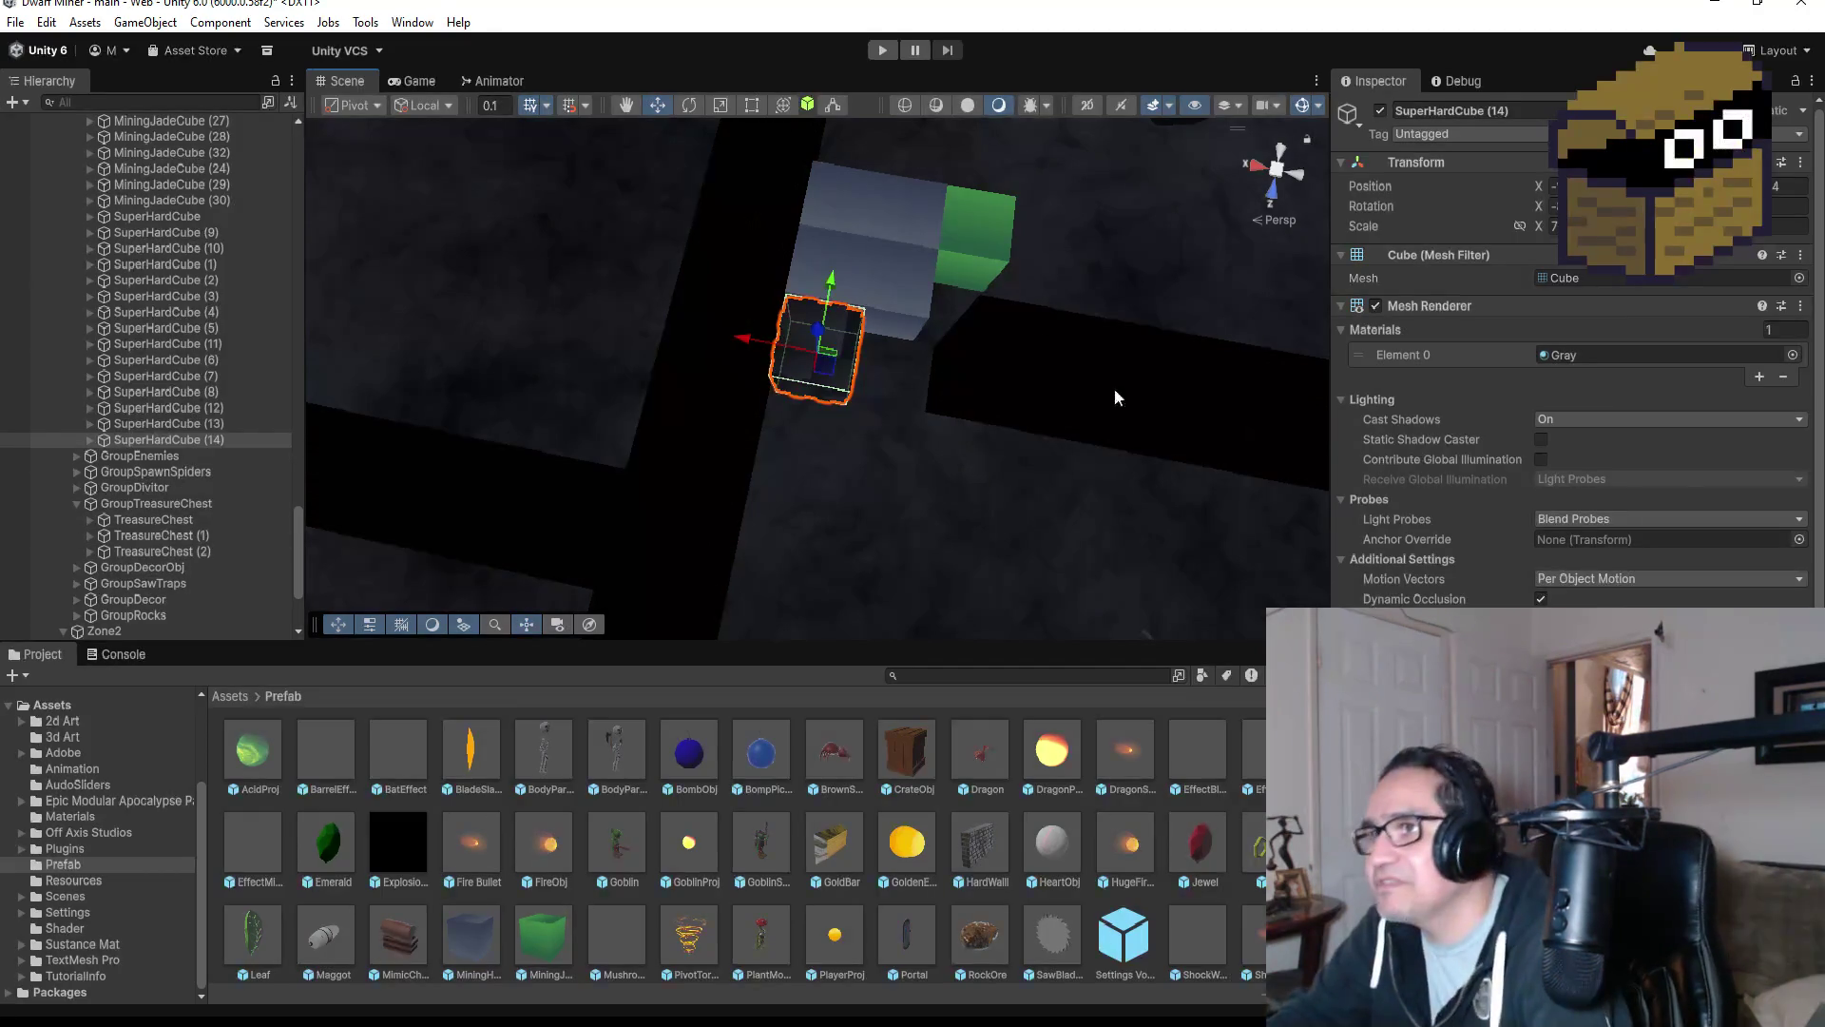
pyautogui.click(179, 438)
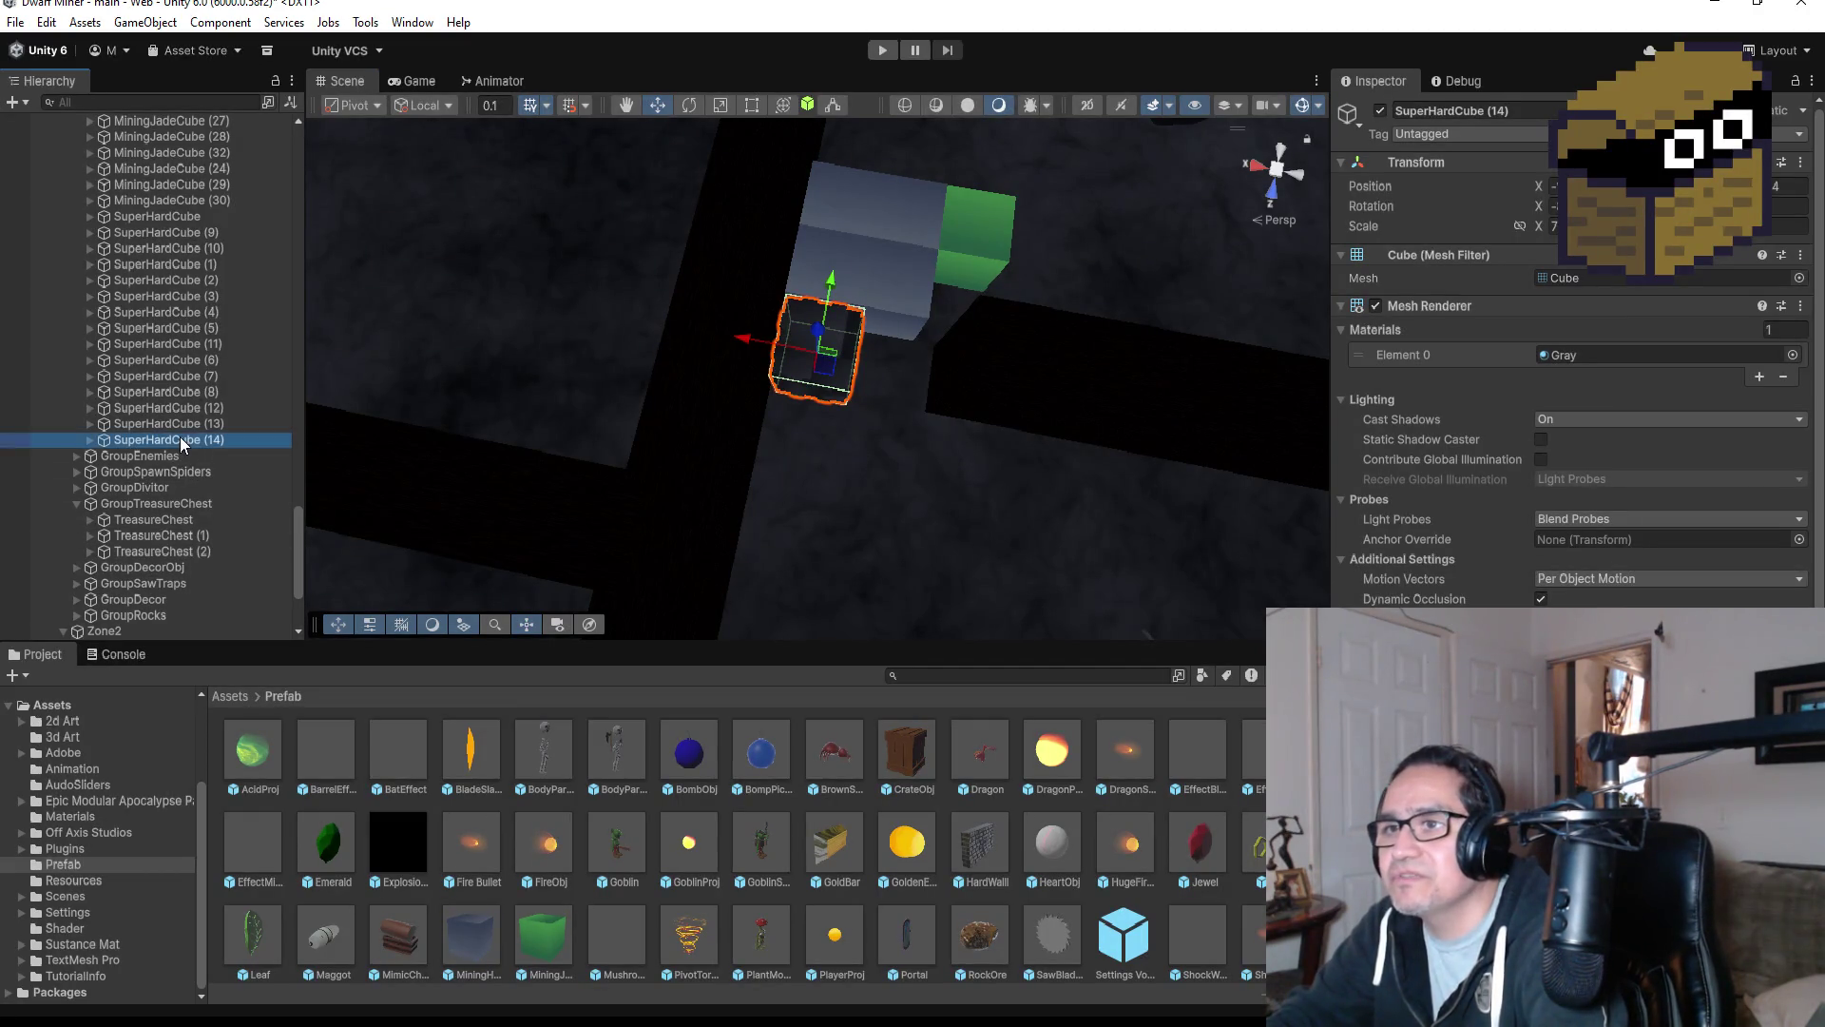
# Duplicate SuperHardCube (14) and slide the copy, SuperHardCube (15), right beside it.
pyautogui.hotkey('ctrl', 'd')
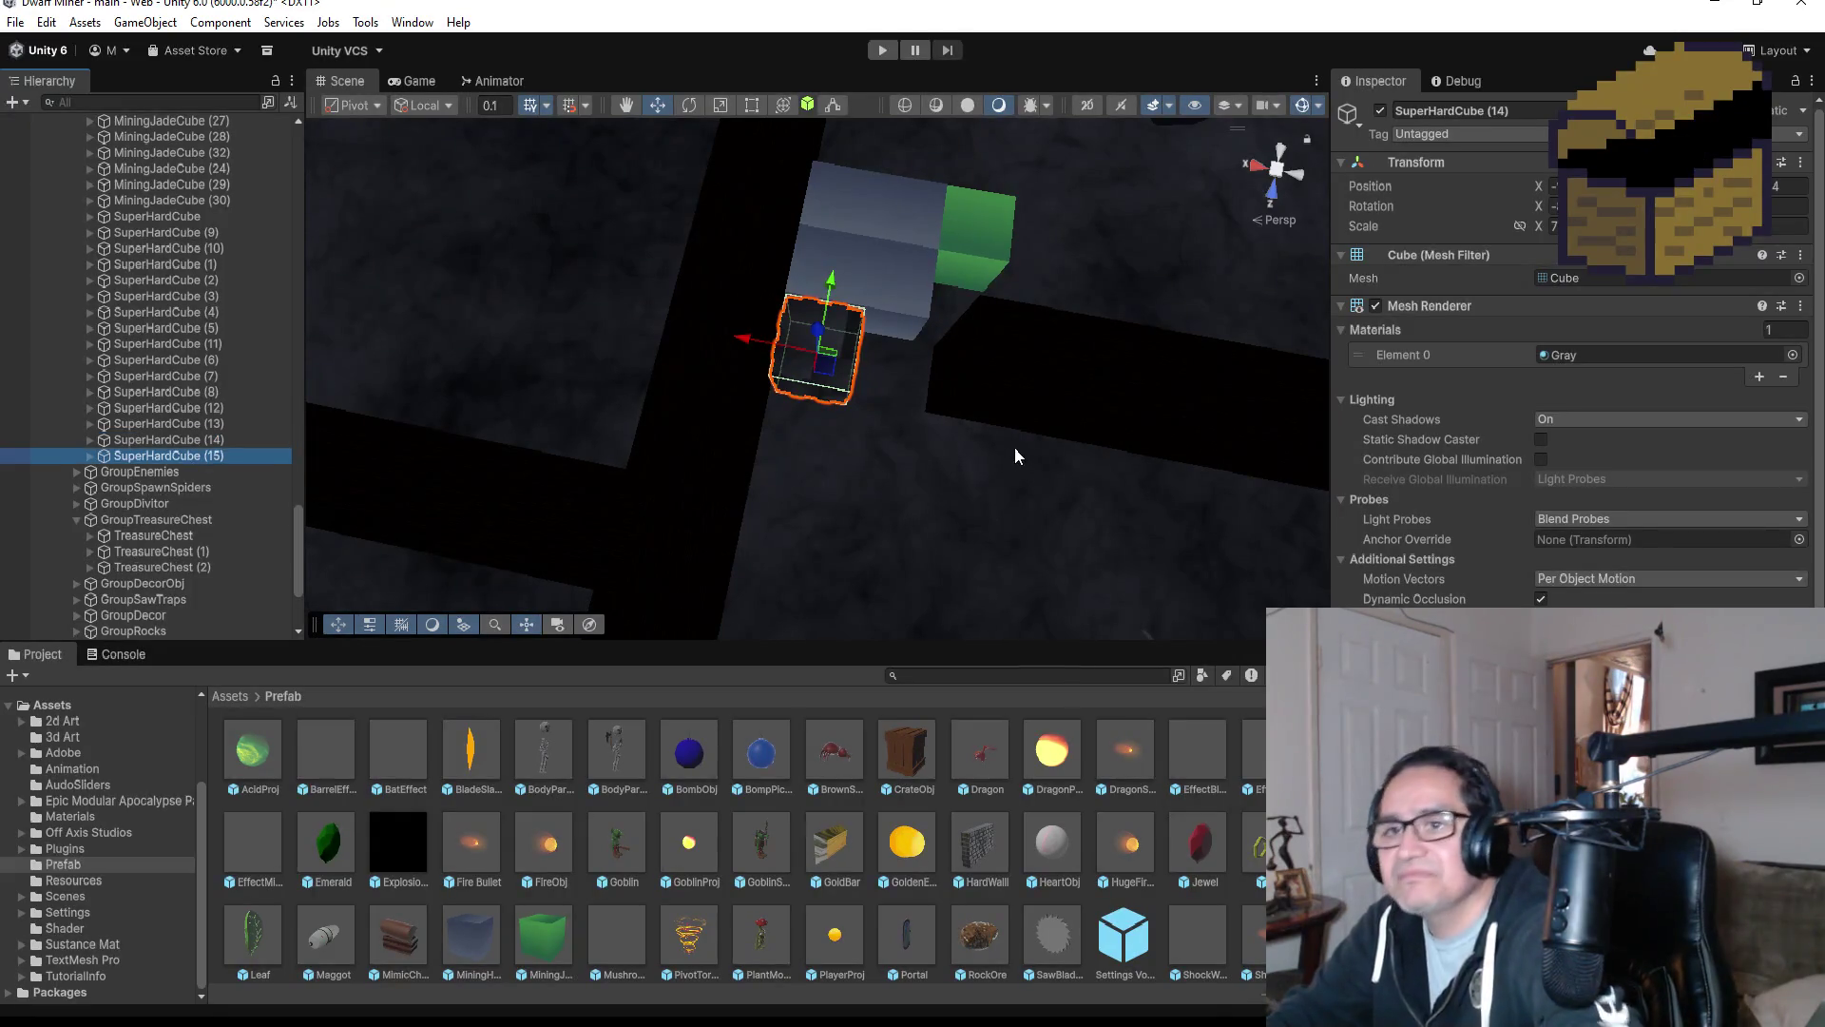
pyautogui.moveTo(750, 339)
pyautogui.mouseDown()
pyautogui.moveTo(860, 359)
pyautogui.moveTo(824, 358)
pyautogui.mouseUp()
pyautogui.press('f')
pyautogui.moveTo(1146, 542)
pyautogui.mouseDown()
pyautogui.moveTo(929, 357)
pyautogui.moveTo(903, 359)
pyautogui.moveTo(1006, 370)
pyautogui.moveTo(919, 375)
pyautogui.mouseUp()
pyautogui.moveTo(1017, 445)
pyautogui.mouseDown()
pyautogui.moveTo(1131, 390)
pyautogui.moveTo(920, 391)
pyautogui.moveTo(903, 368)
pyautogui.mouseUp()
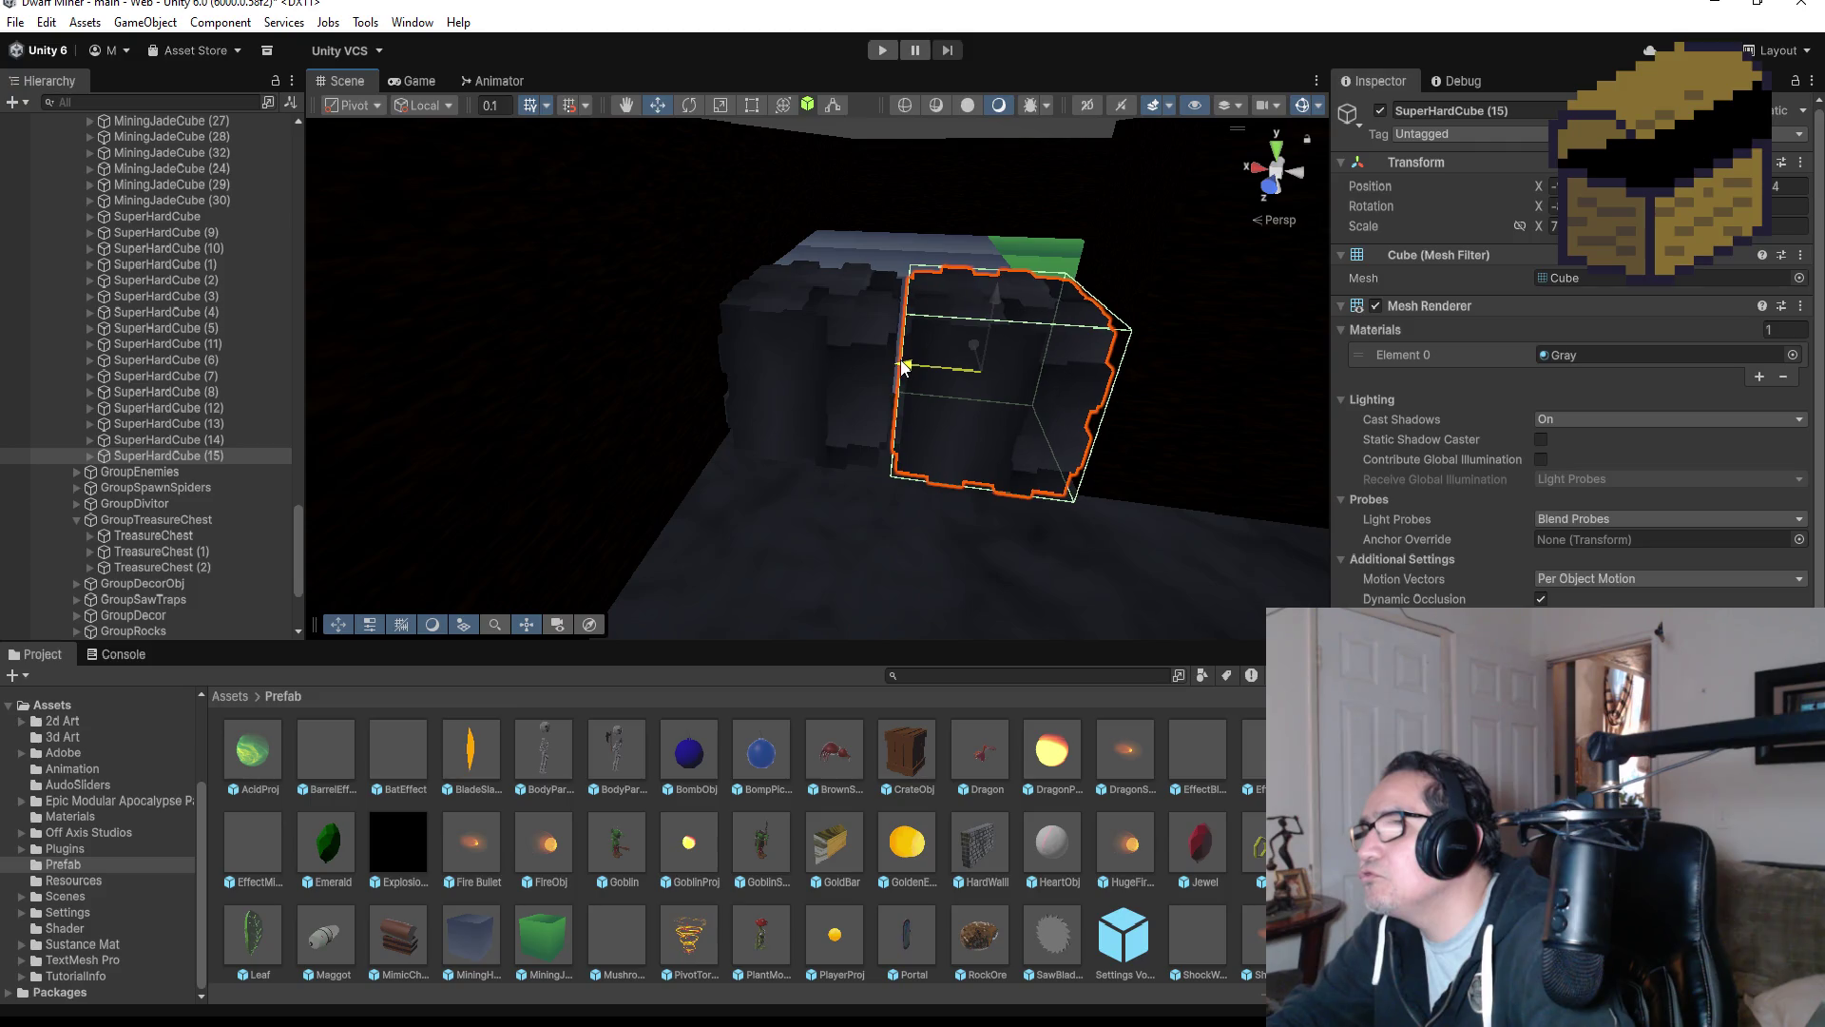
pyautogui.click(806, 366)
pyautogui.press('f')
pyautogui.moveTo(1122, 340)
pyautogui.mouseDown()
pyautogui.moveTo(1009, 428)
pyautogui.moveTo(1006, 394)
pyautogui.moveTo(964, 428)
pyautogui.moveTo(961, 405)
pyautogui.moveTo(1018, 455)
pyautogui.moveTo(727, 451)
pyautogui.mouseUp()
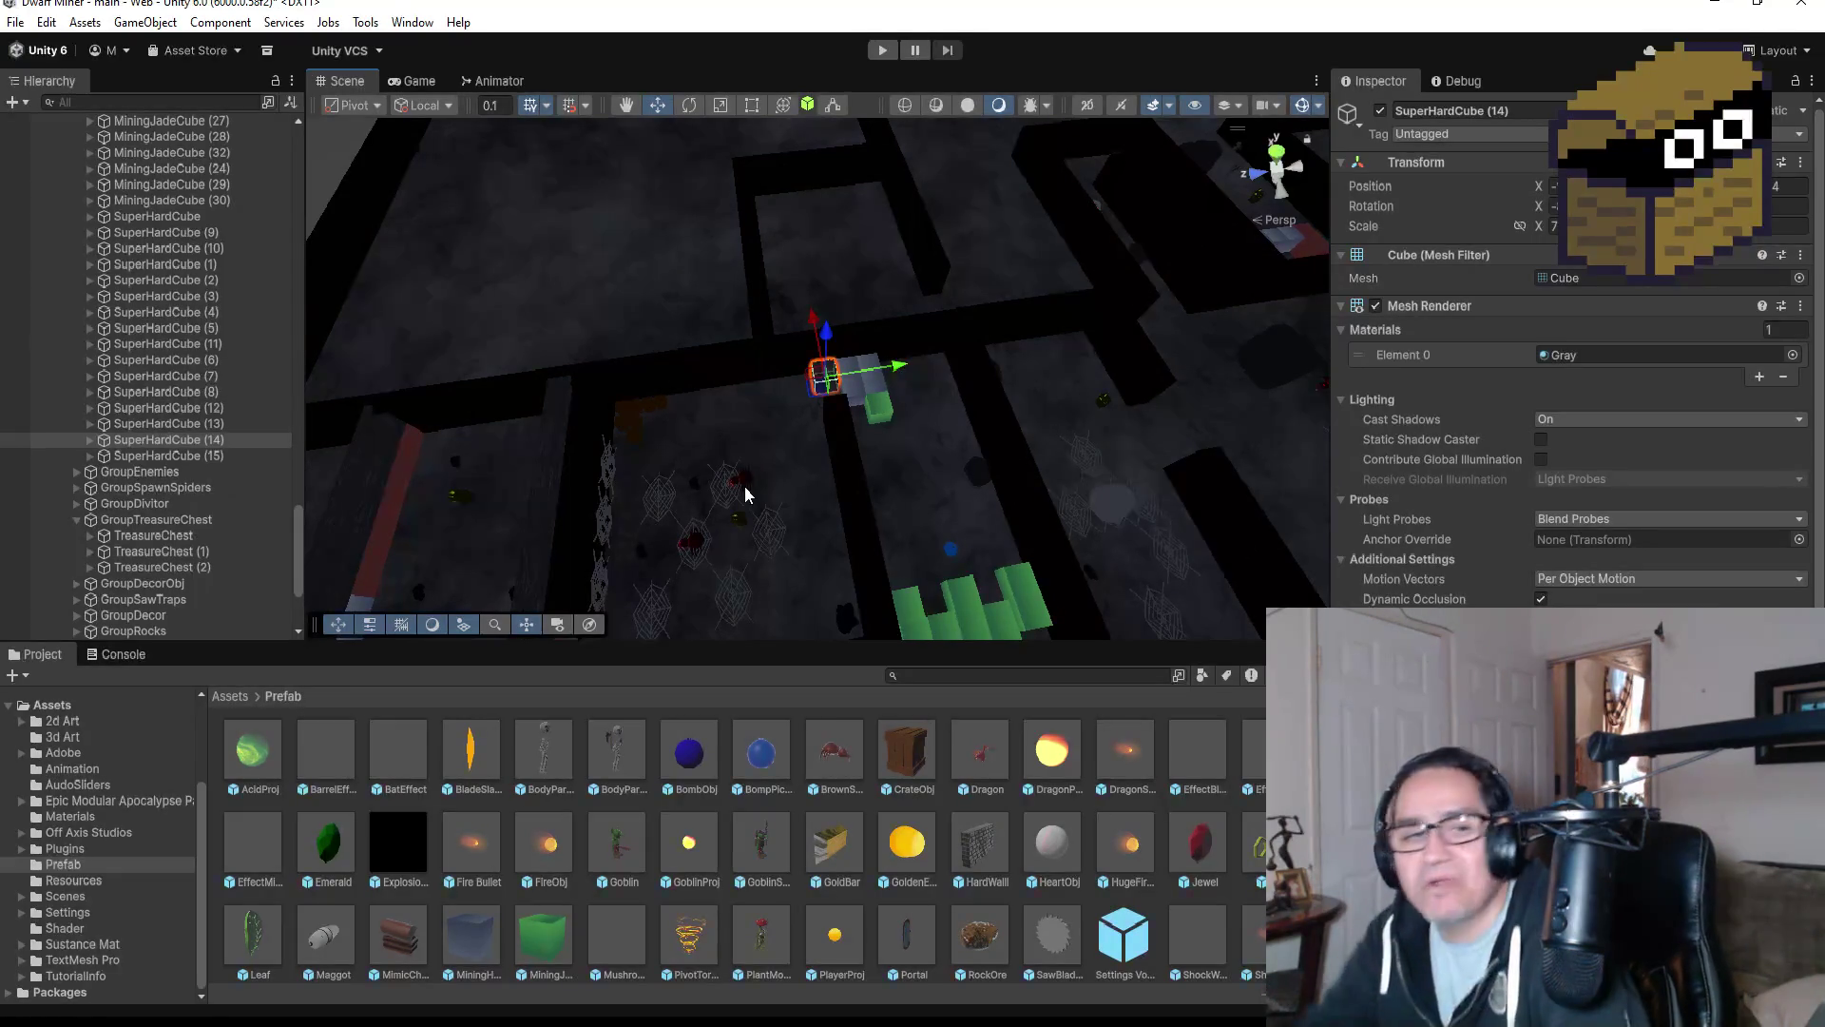
# Review Zone2's GroupBombPickUp and its three BompPickUp objects, then expand and select Zone1.
pyautogui.scroll(15, 208, 466)
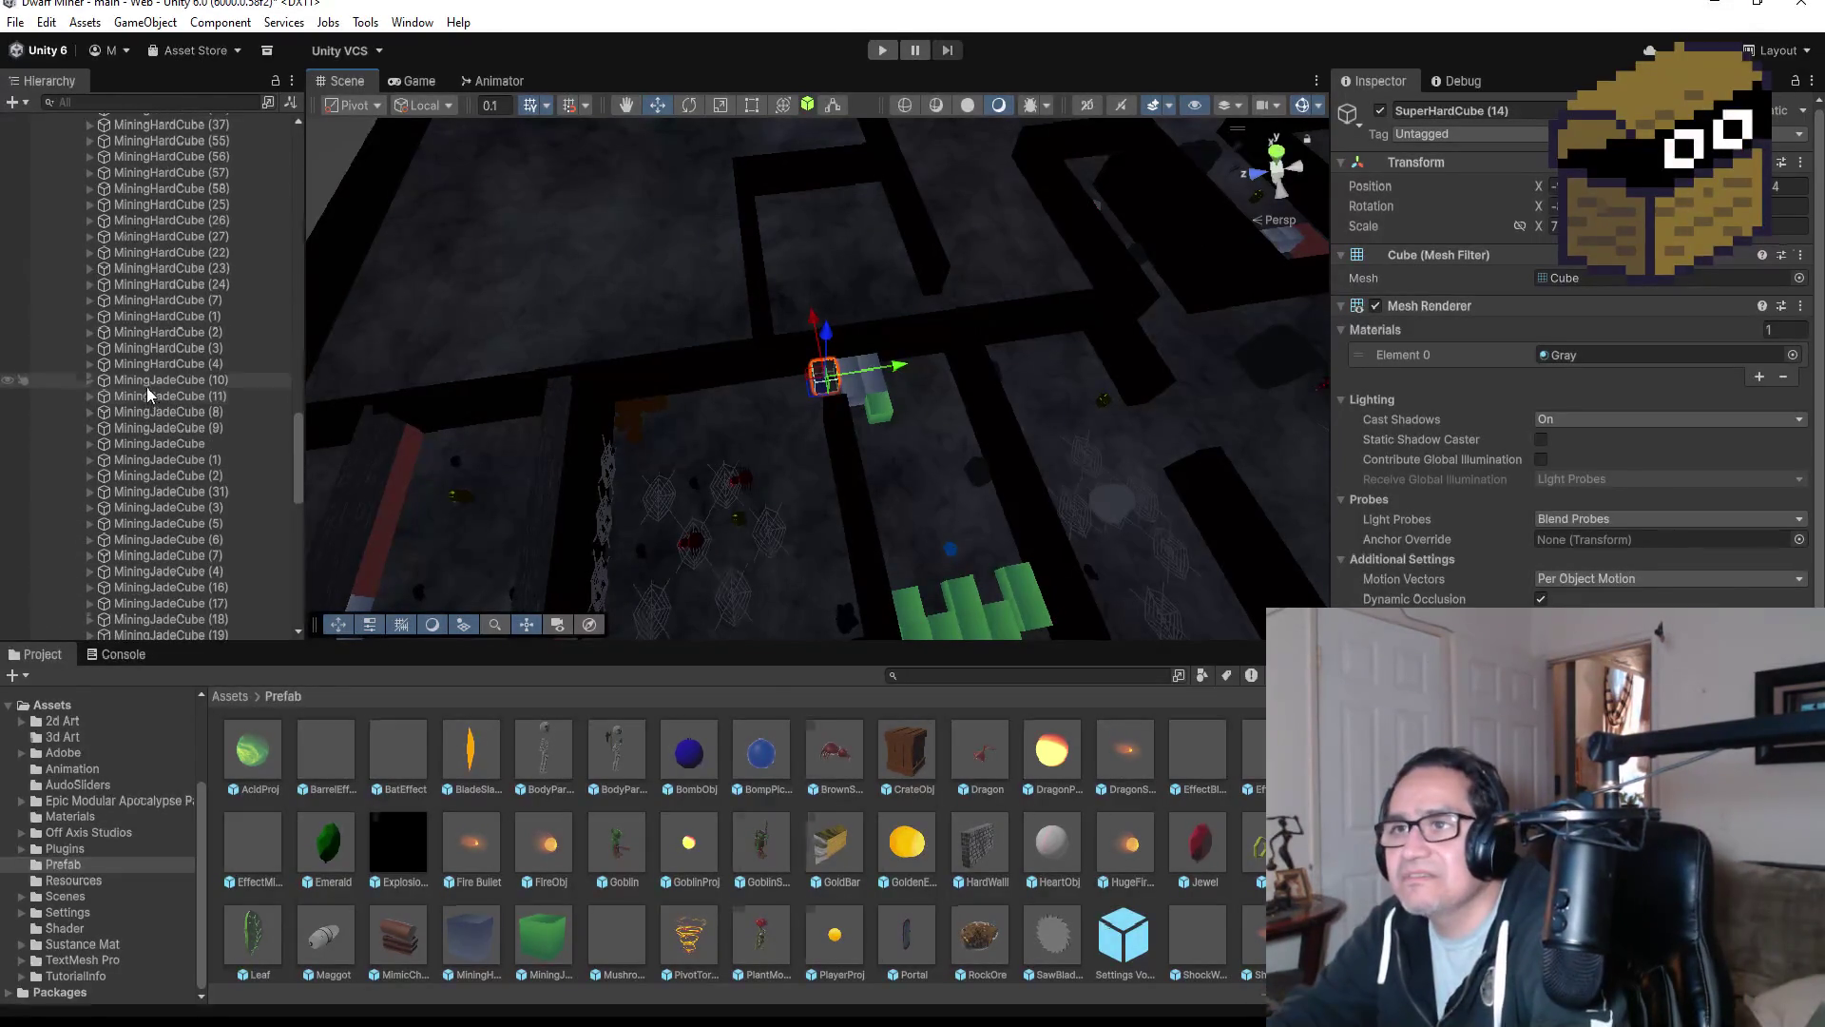
pyautogui.scroll(15, 140, 368)
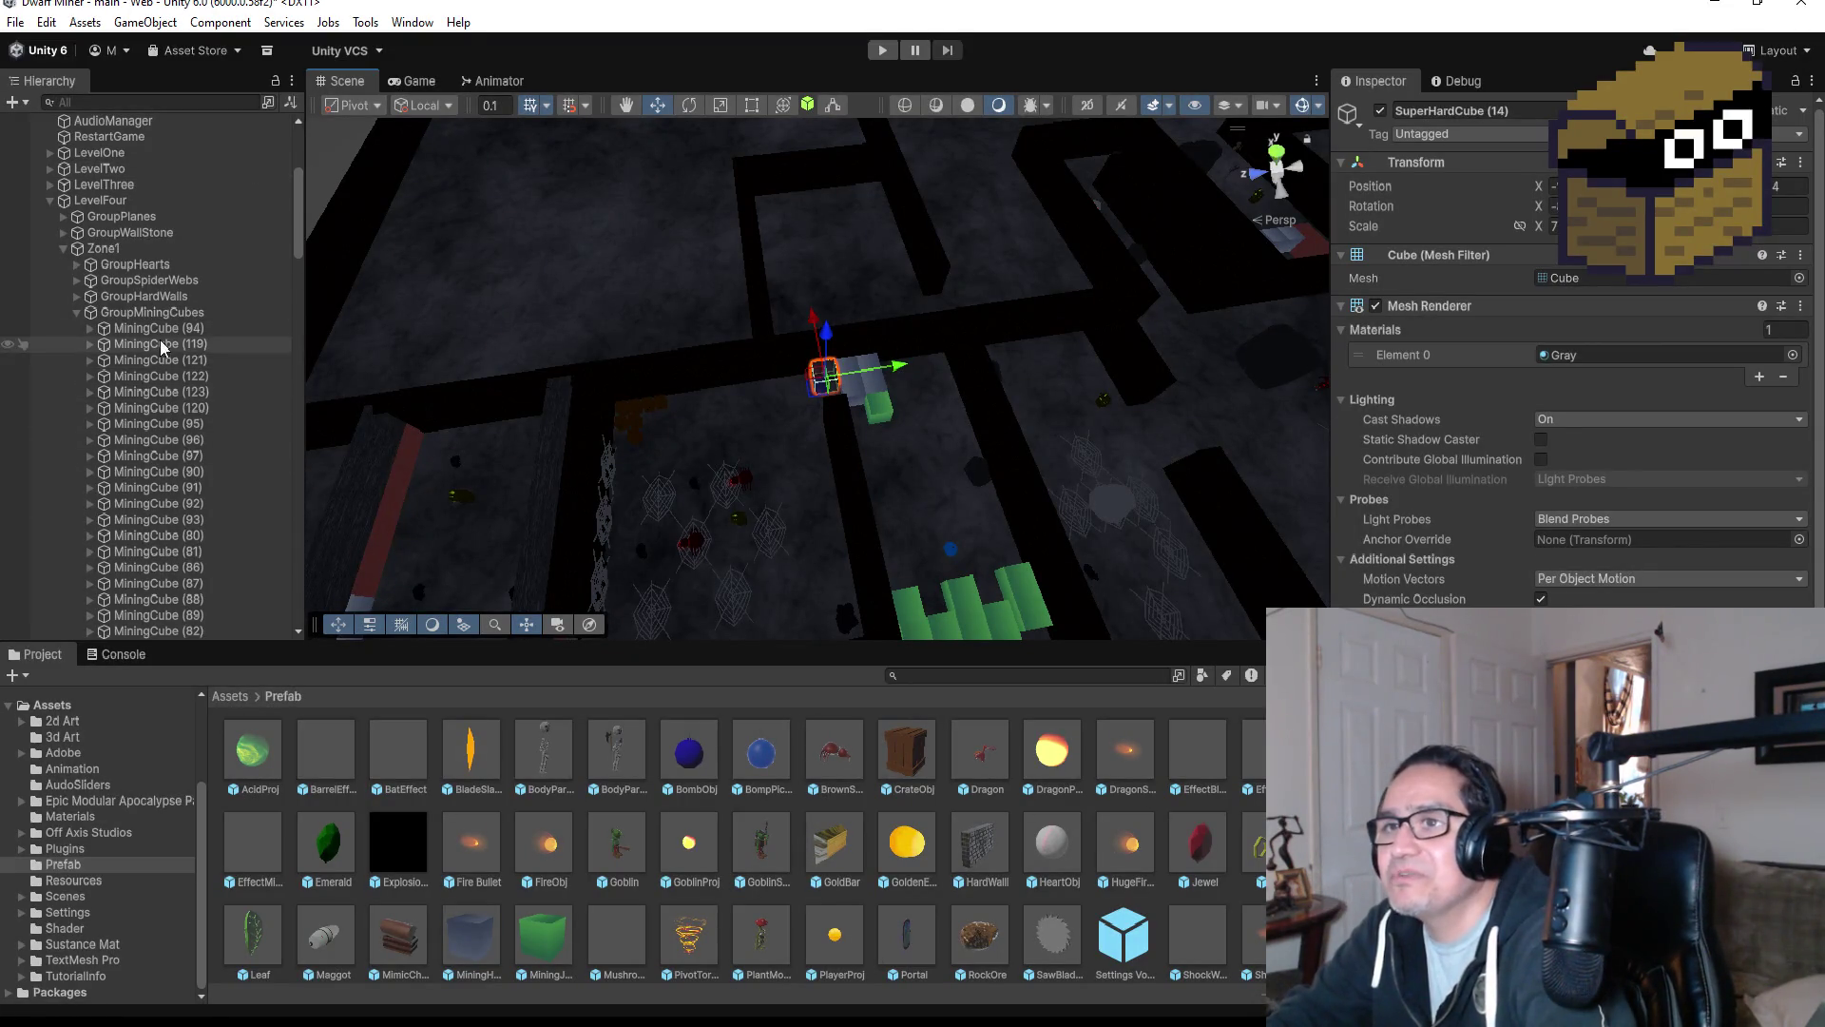
pyautogui.scroll(3, 131, 310)
pyautogui.click(64, 368)
pyautogui.click(64, 455)
pyautogui.click(77, 552)
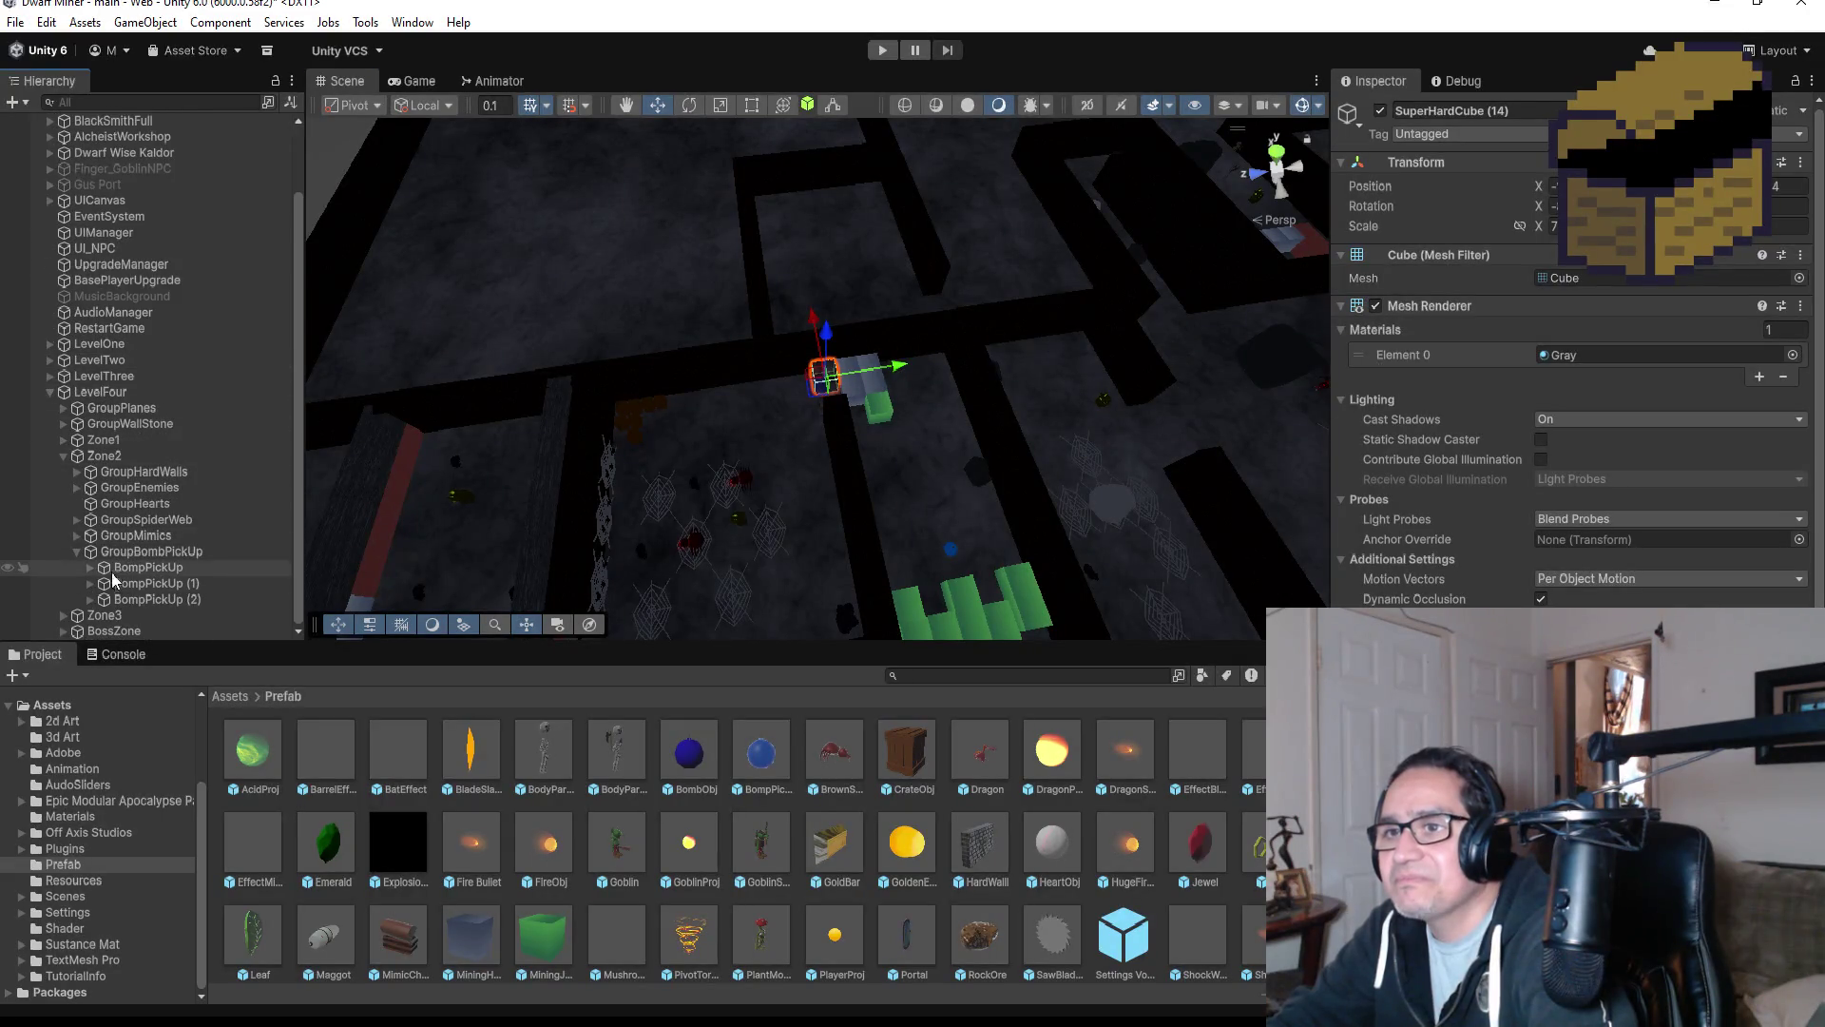
pyautogui.click(195, 599)
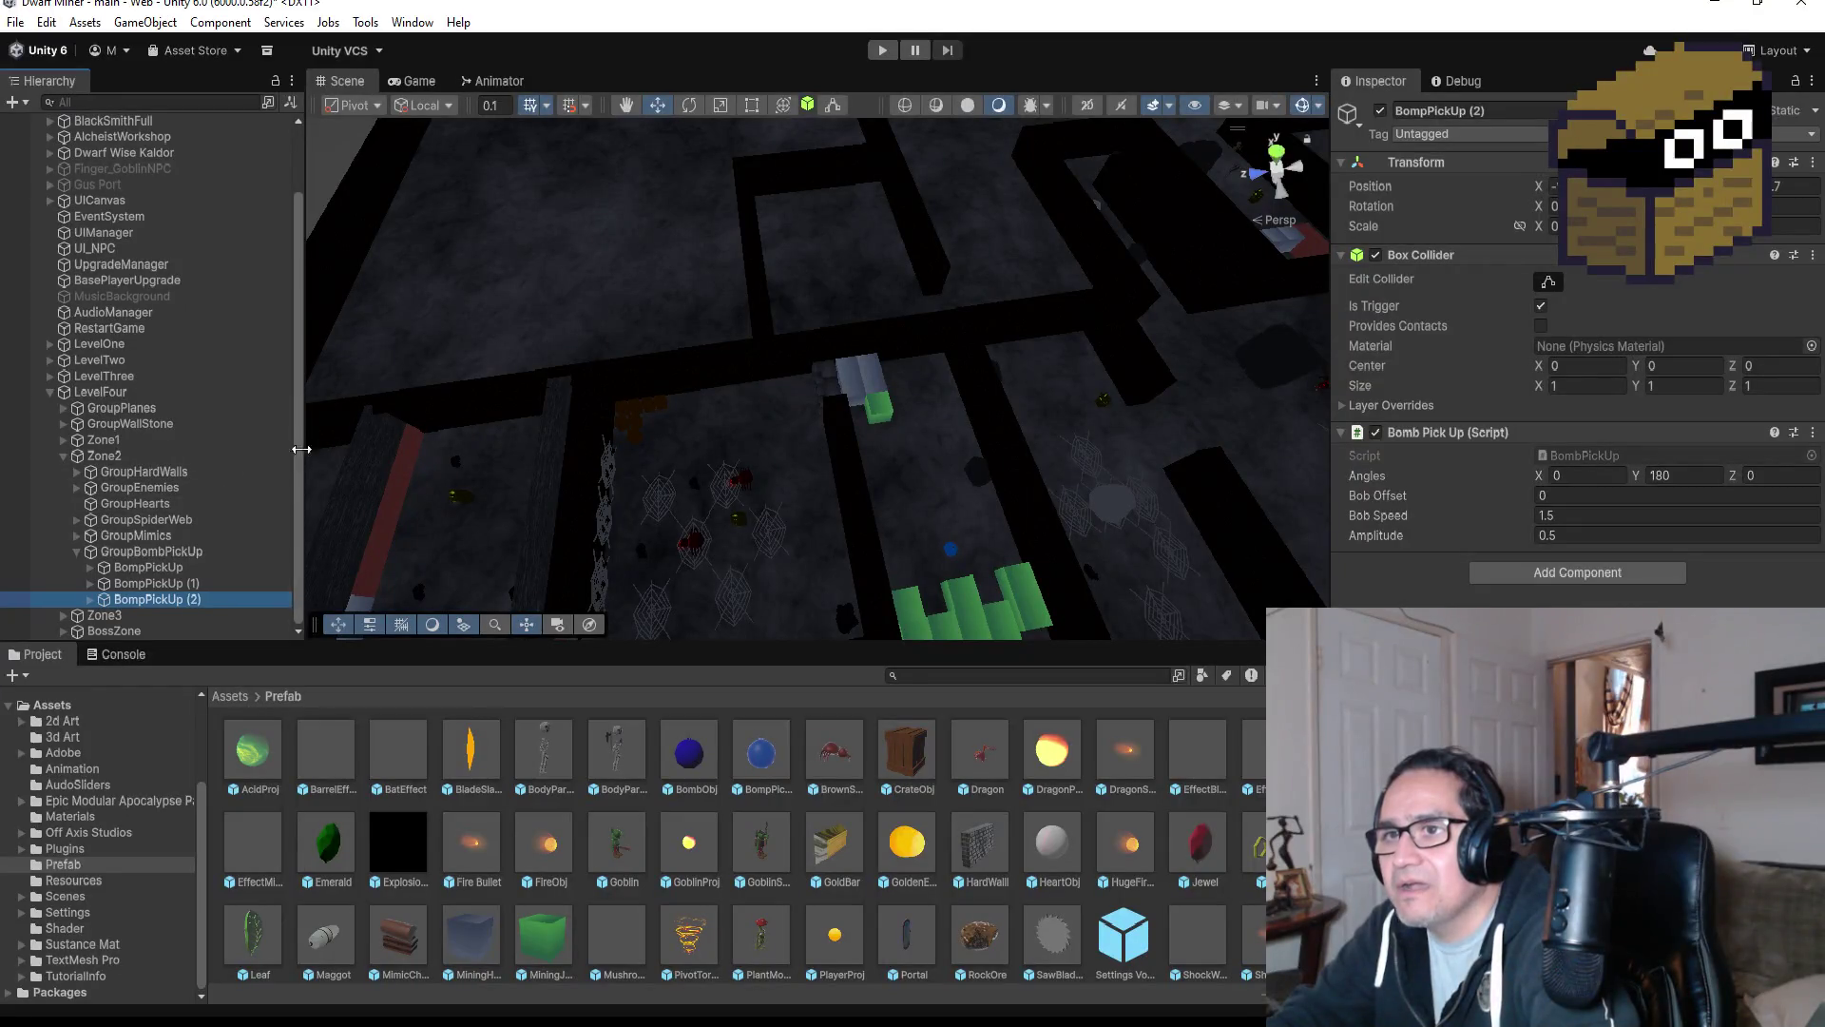
pyautogui.click(79, 552)
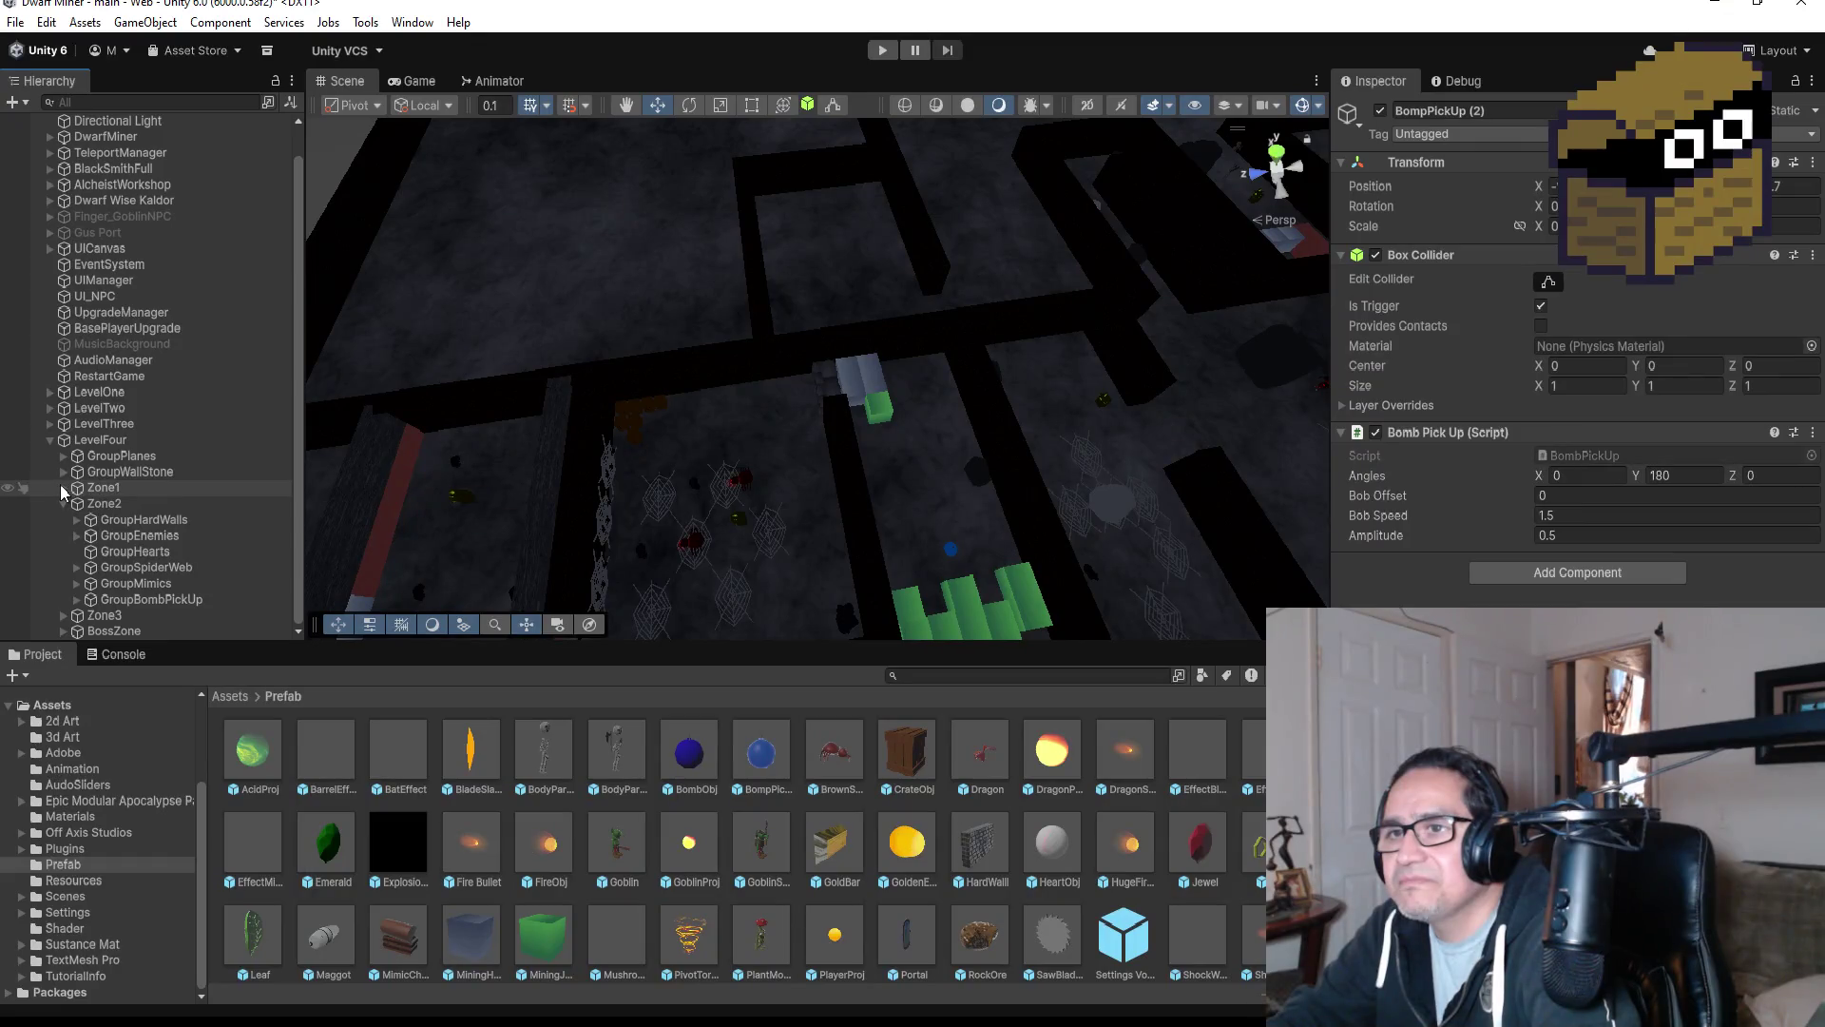
pyautogui.click(63, 488)
pyautogui.click(77, 552)
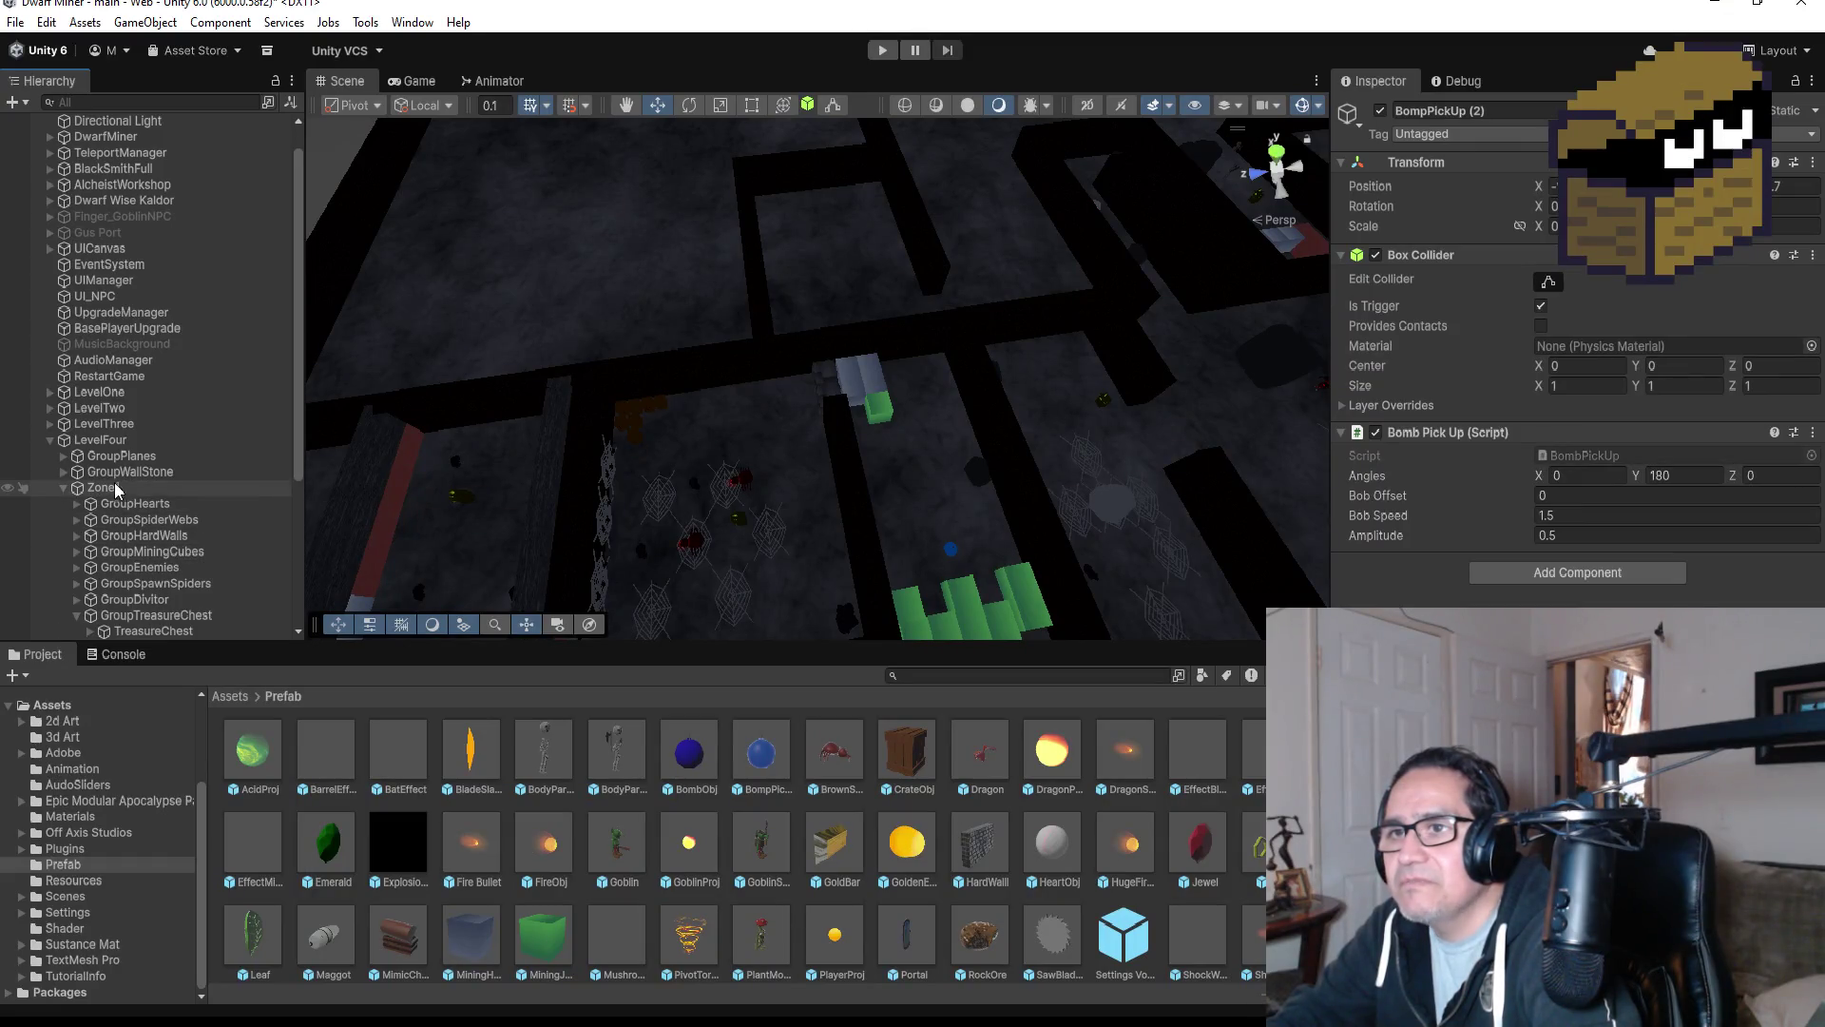
pyautogui.click(105, 487)
# Create an empty child under Zone1 named GroupBombPickUp.
pyautogui.rightClick(110, 487)
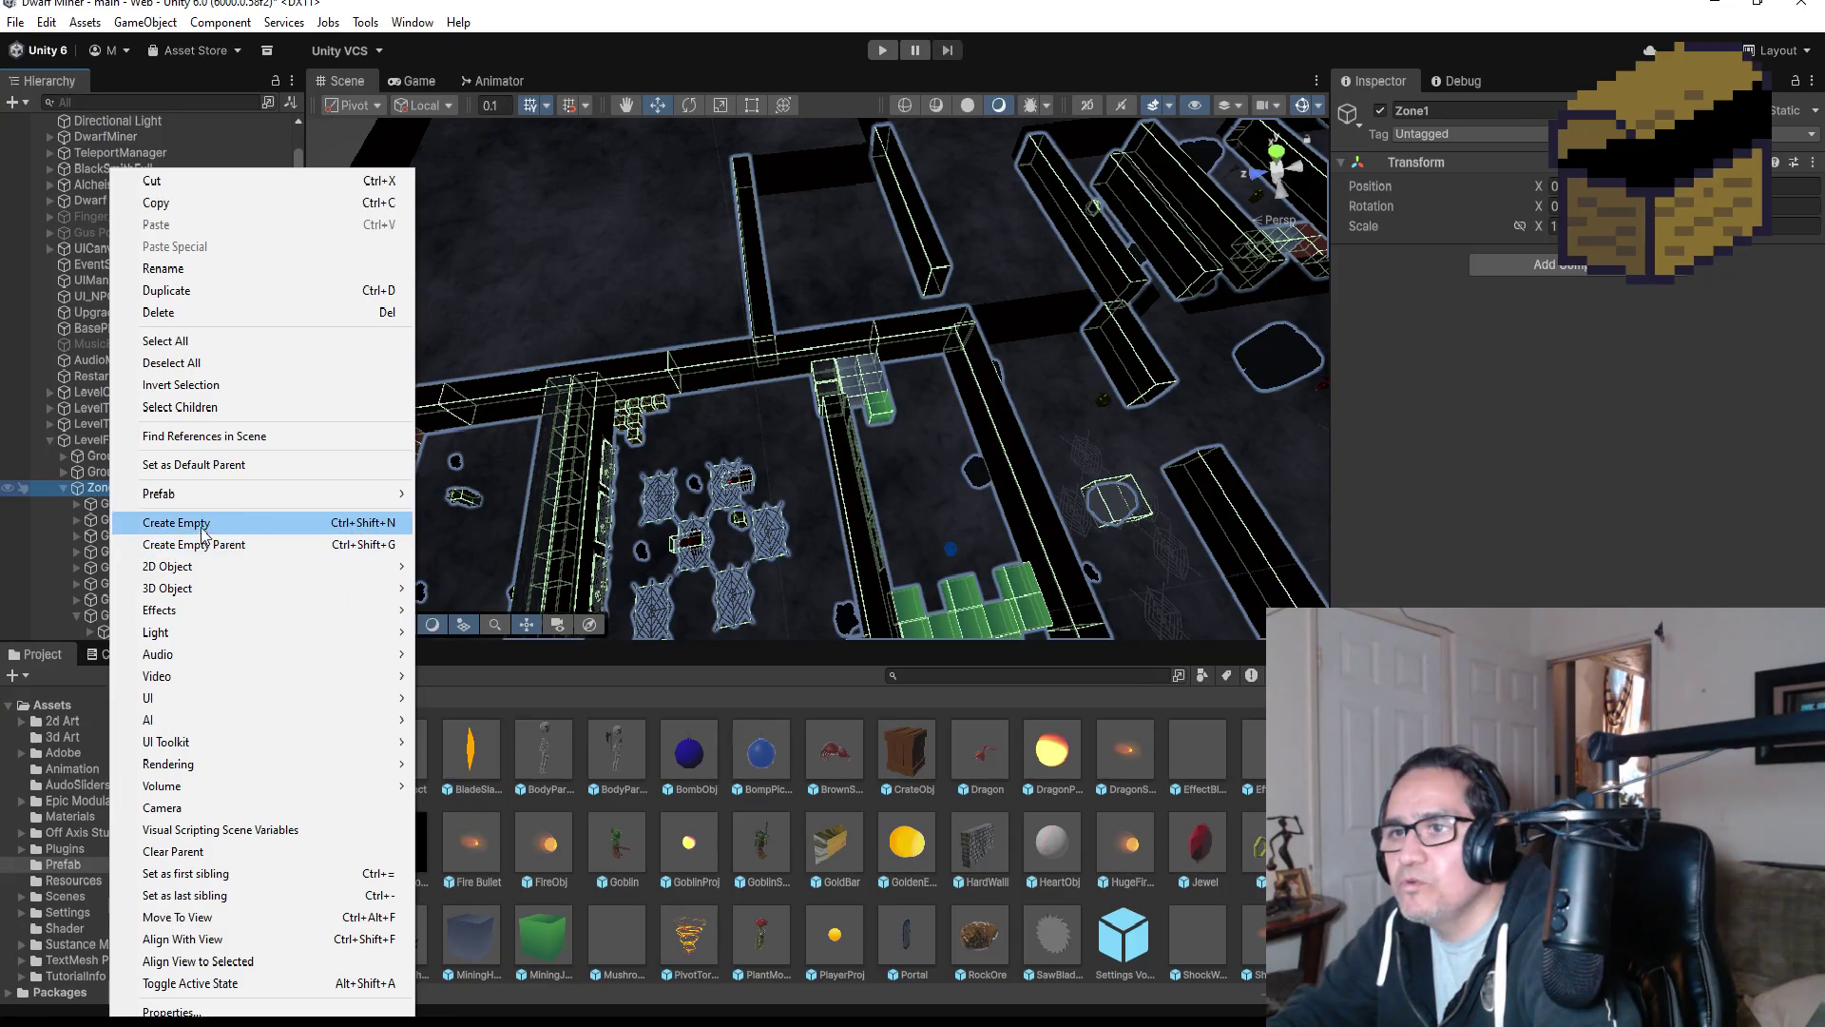
pyautogui.click(195, 521)
pyautogui.write('roup')
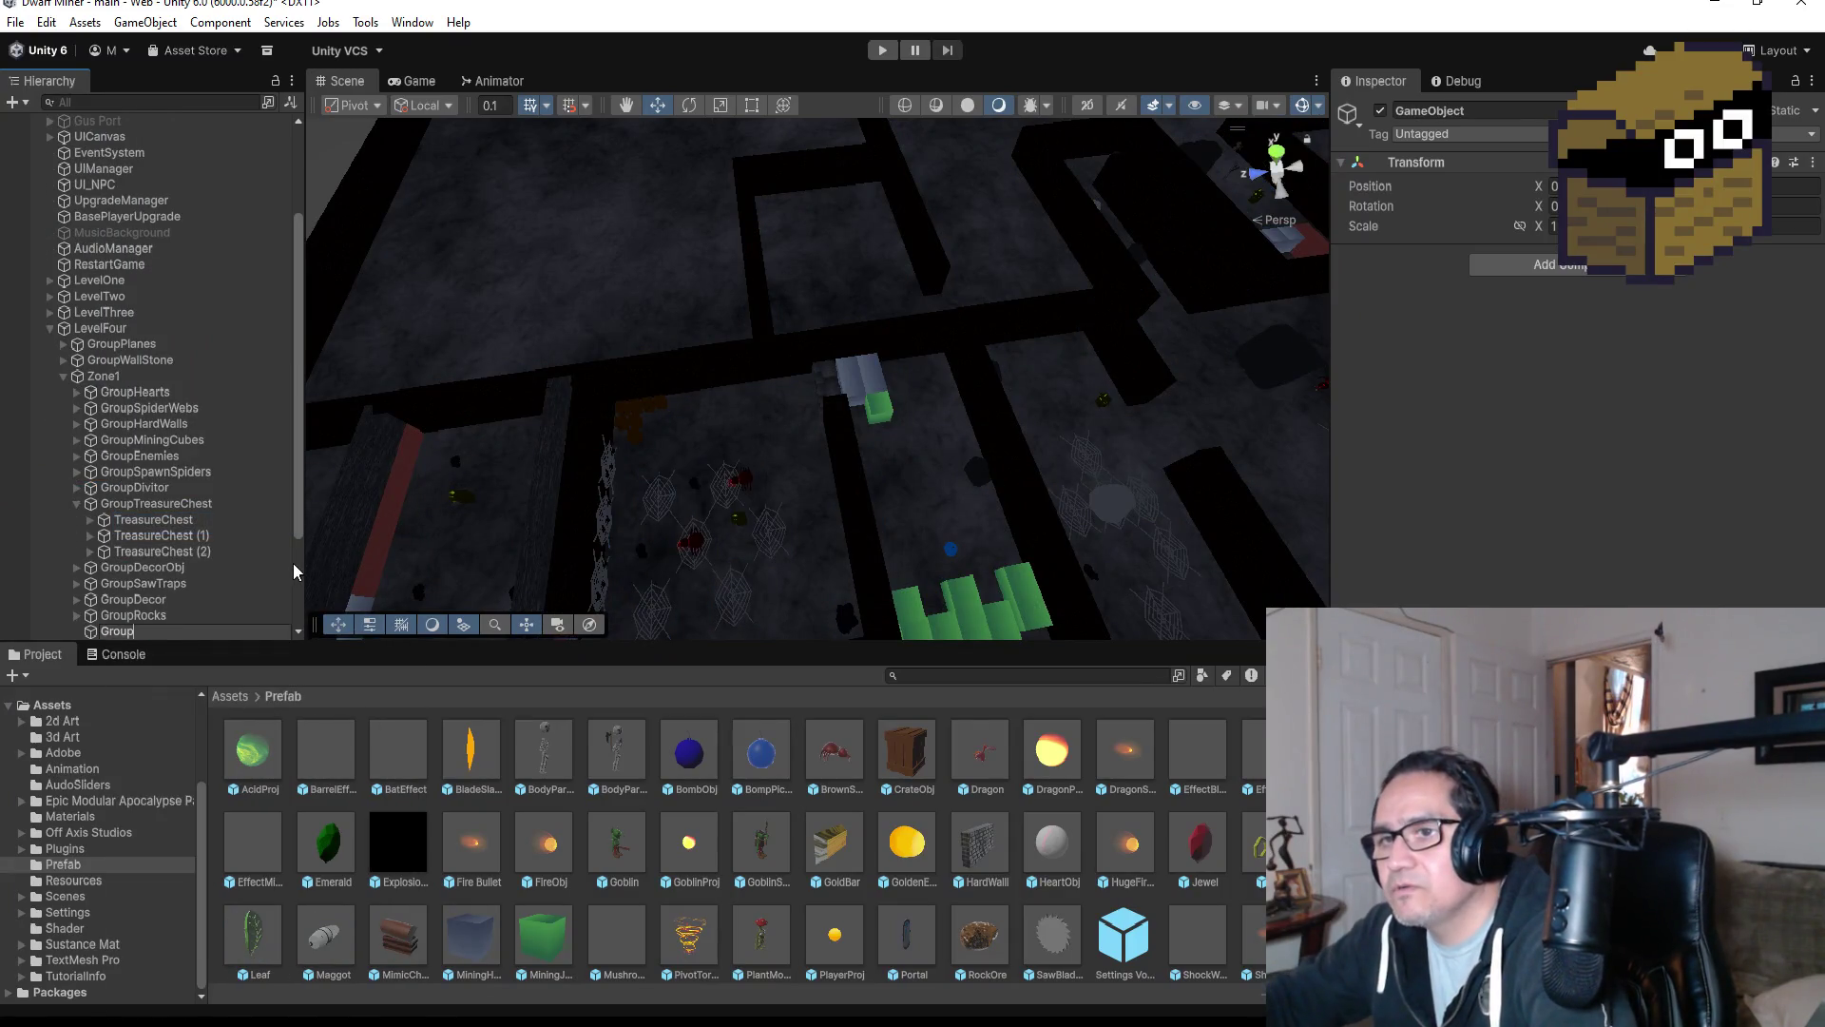
pyautogui.write('Bo')
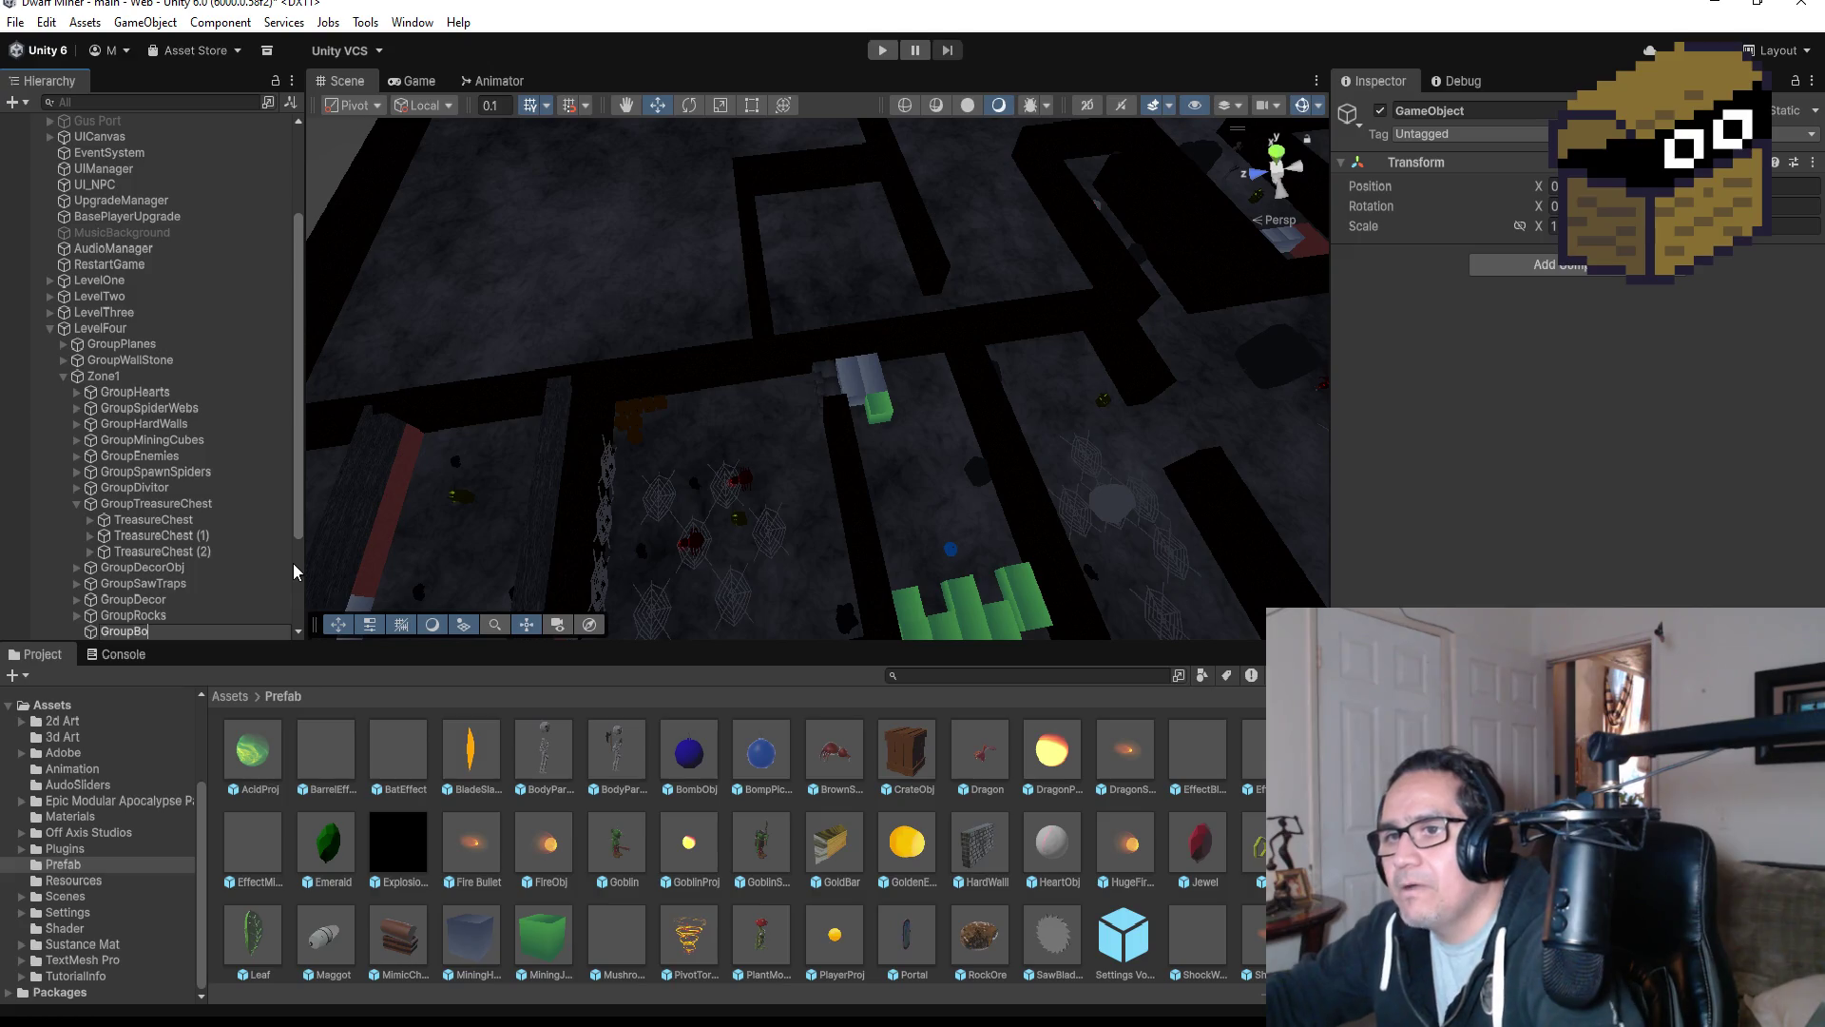
pyautogui.write('mbPickUp')
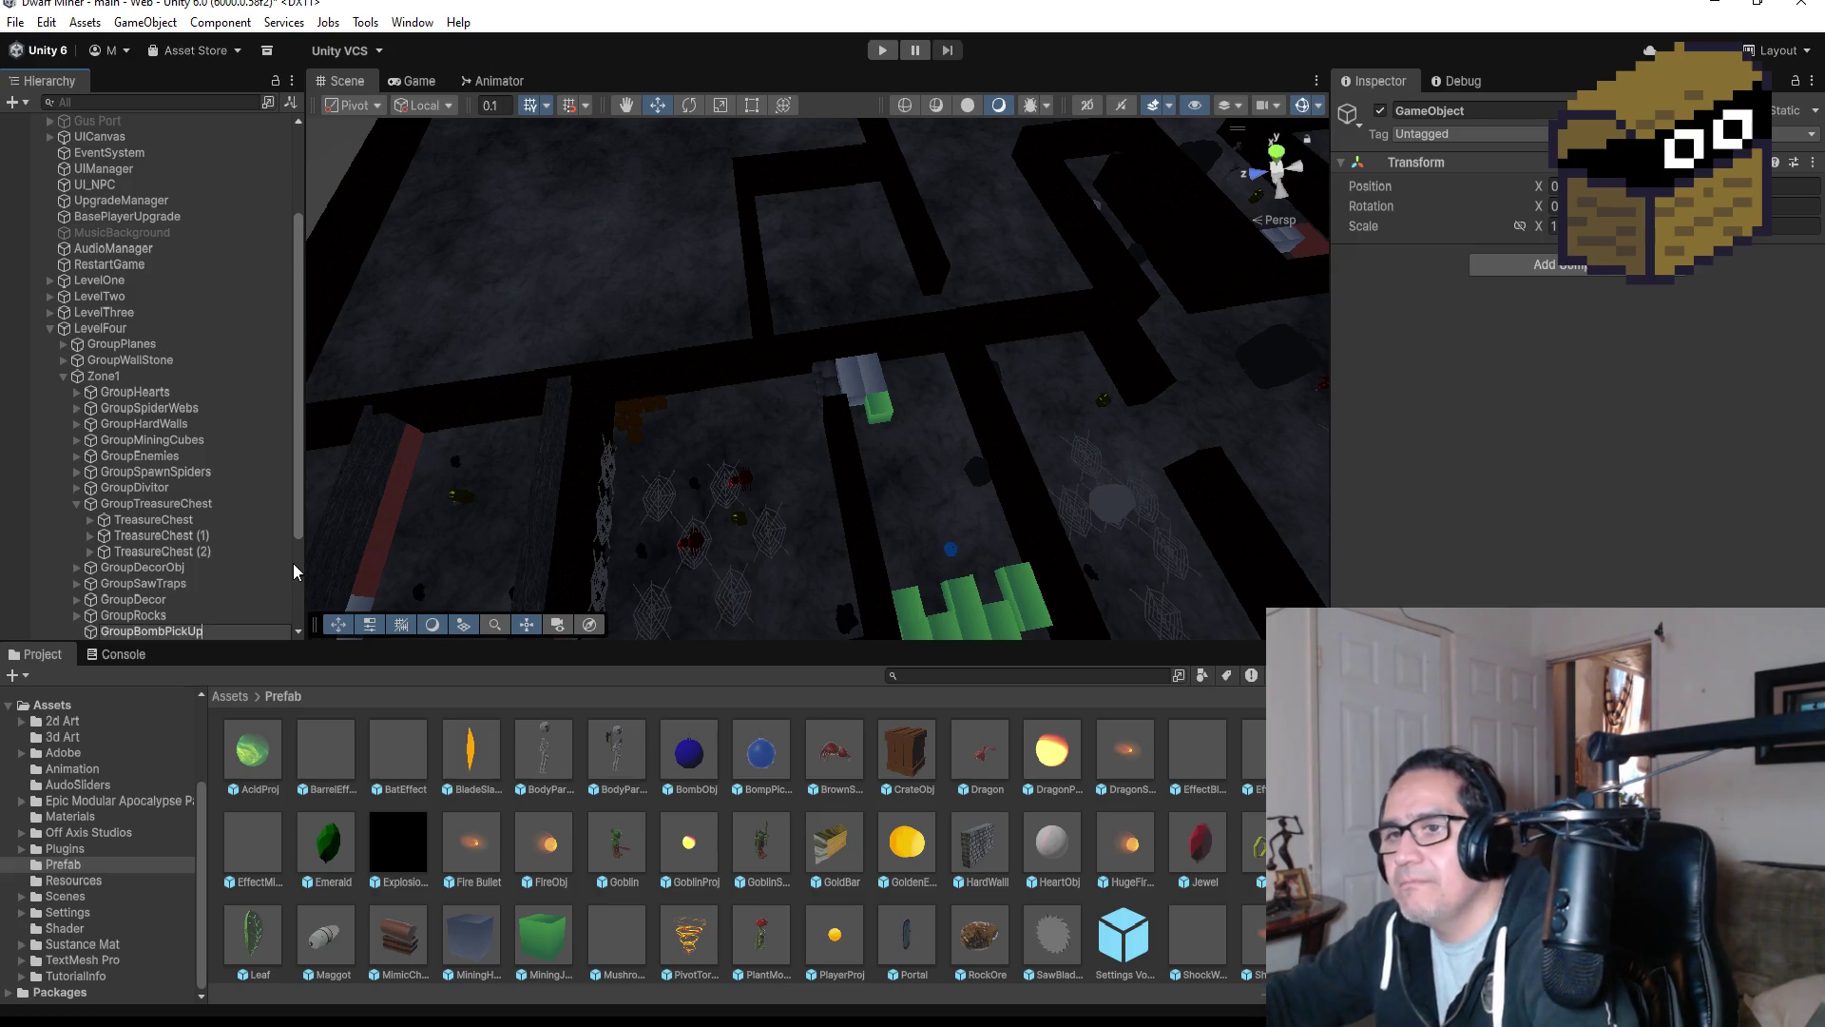
pyautogui.press('Return')
# Duplicate Zone2's BompPickUp (2) and move the copy, BompPickUp (3), into Zone1's GroupBombPickUp.
pyautogui.scroll(-3, 270, 478)
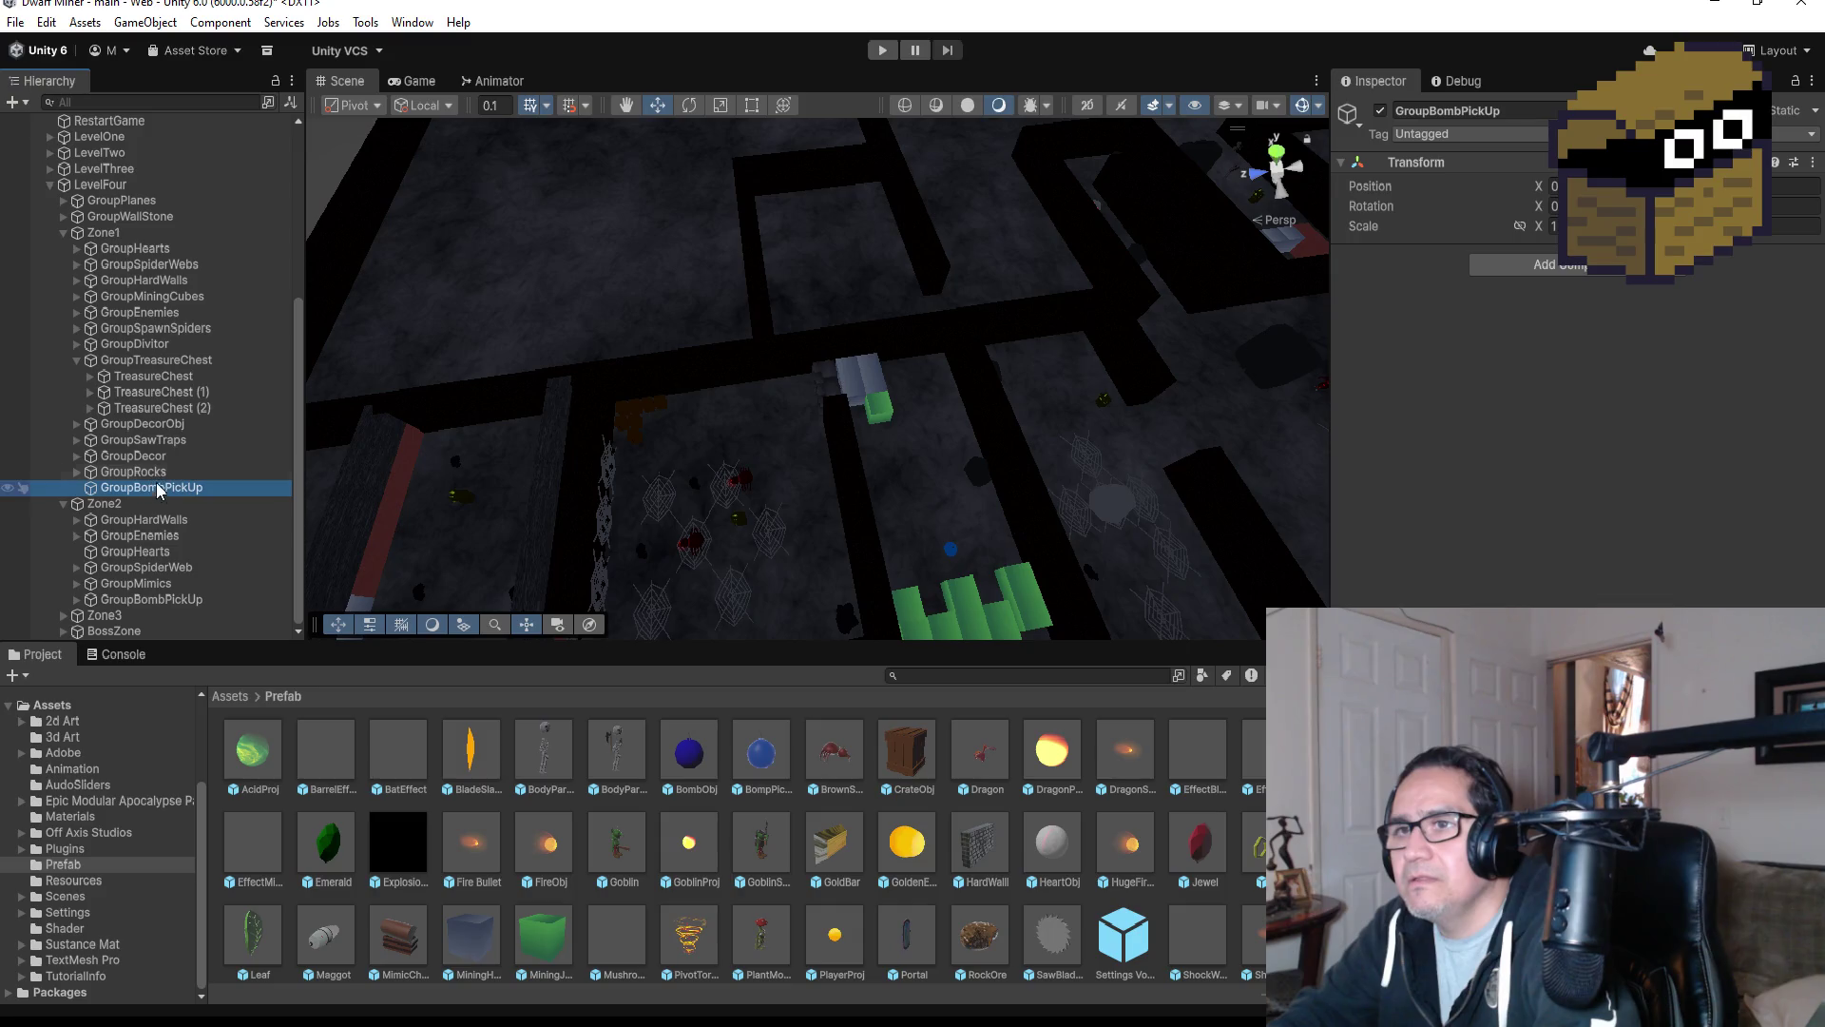
pyautogui.click(77, 599)
pyautogui.click(188, 600)
pyautogui.hotkey('ctrl', 'd')
pyautogui.moveTo(199, 616); pyautogui.dragTo(179, 439)
pyautogui.scroll(-3, 1017, 504)
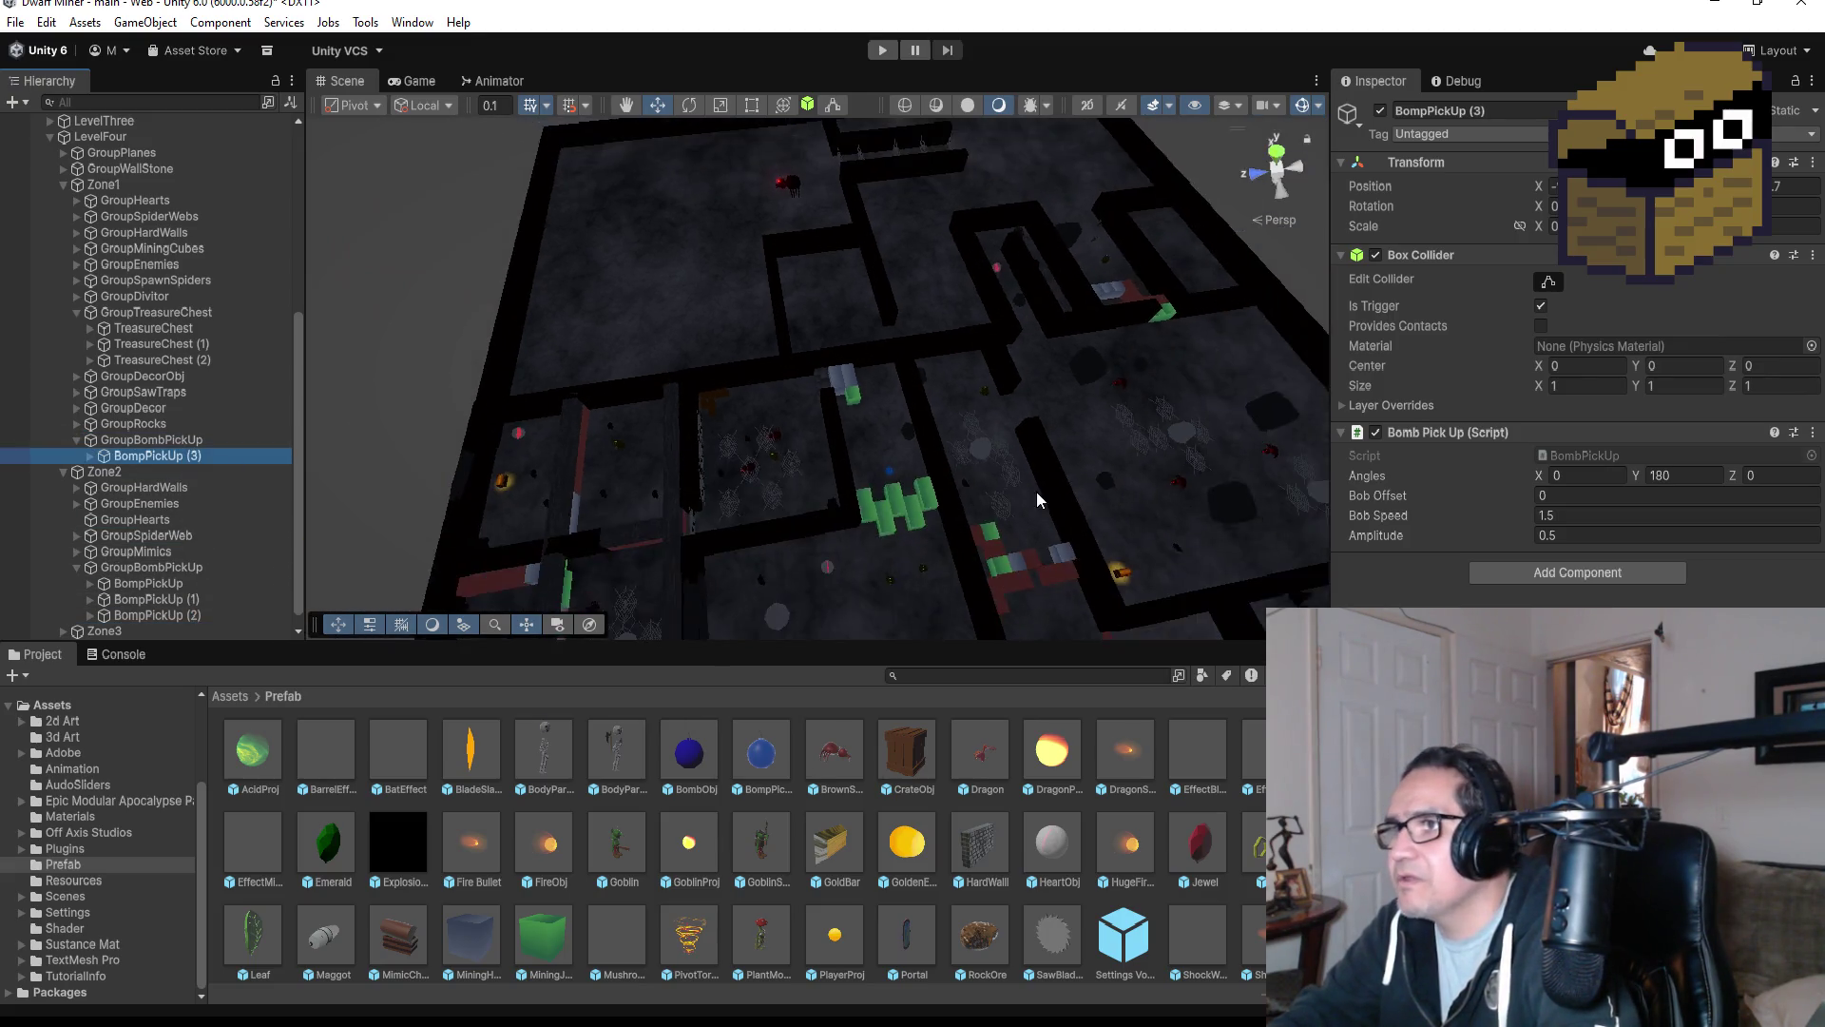
# In Top view, move BompPickUp (3) into the Zone1 room beside the crates and spider webs.
pyautogui.scroll(-5, 1036, 492)
pyautogui.scroll(-3, 1023, 486)
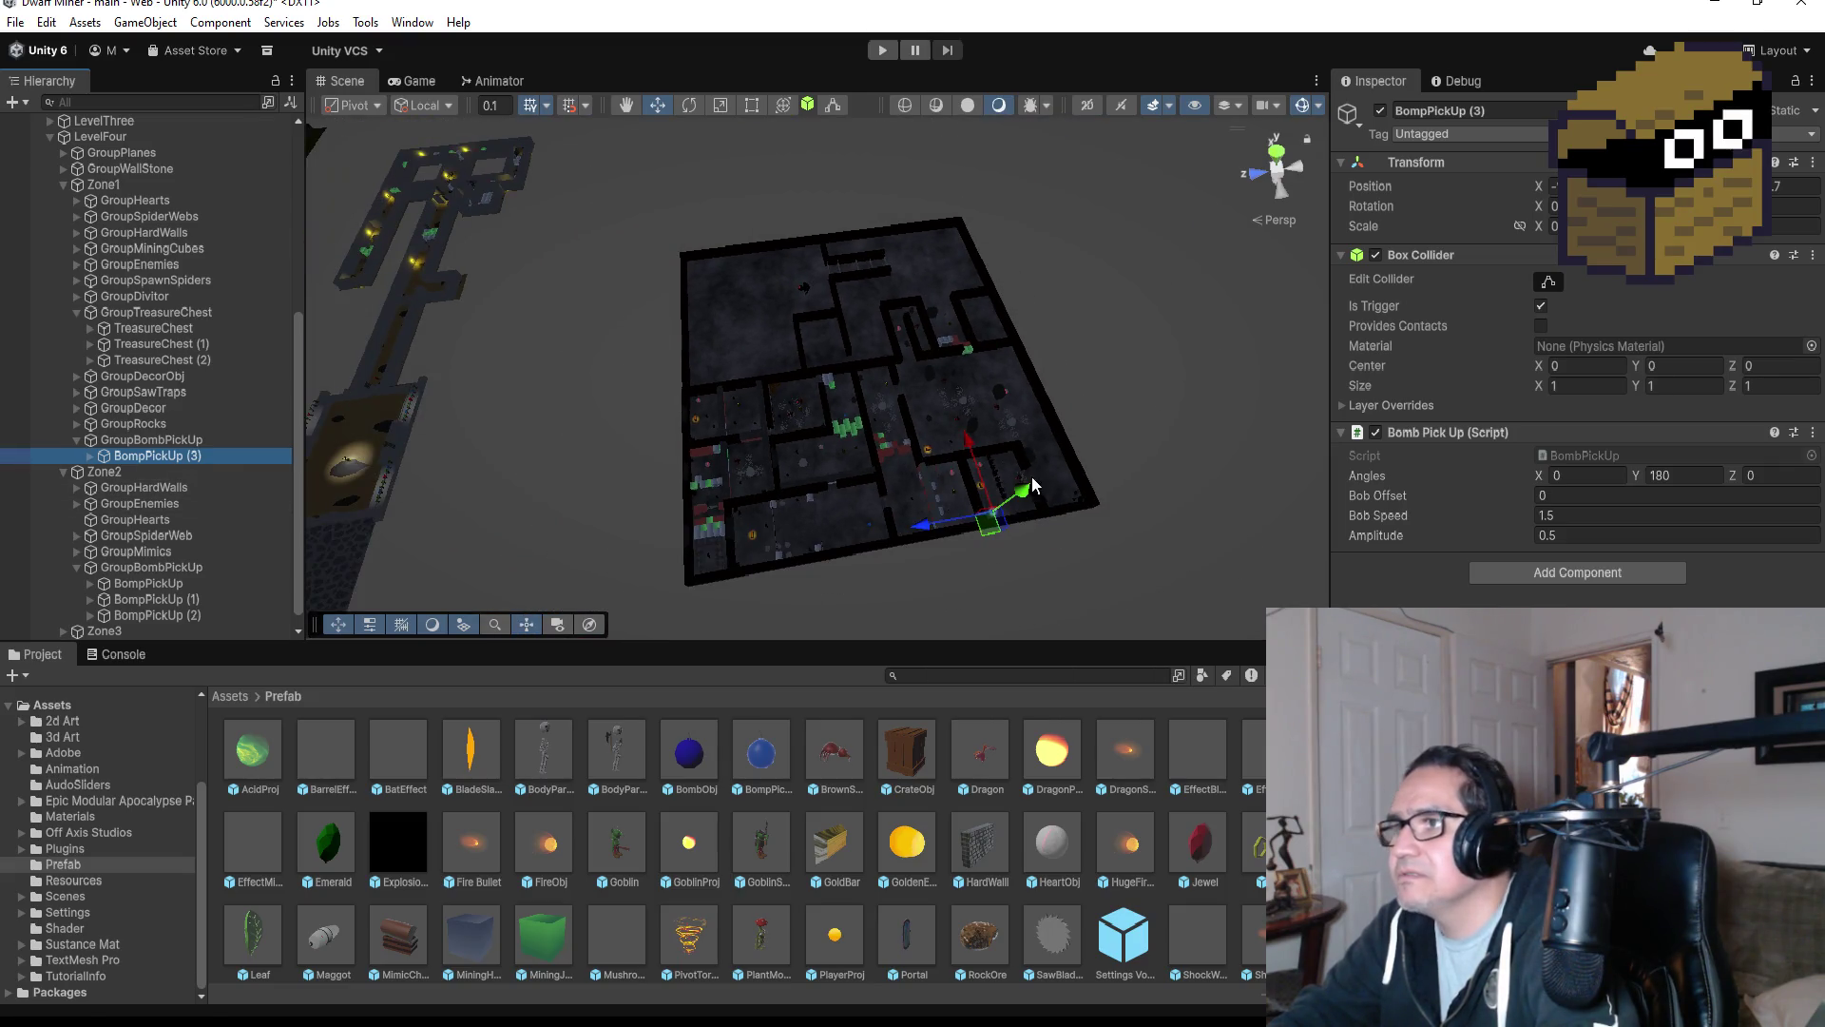
pyautogui.click(1276, 152)
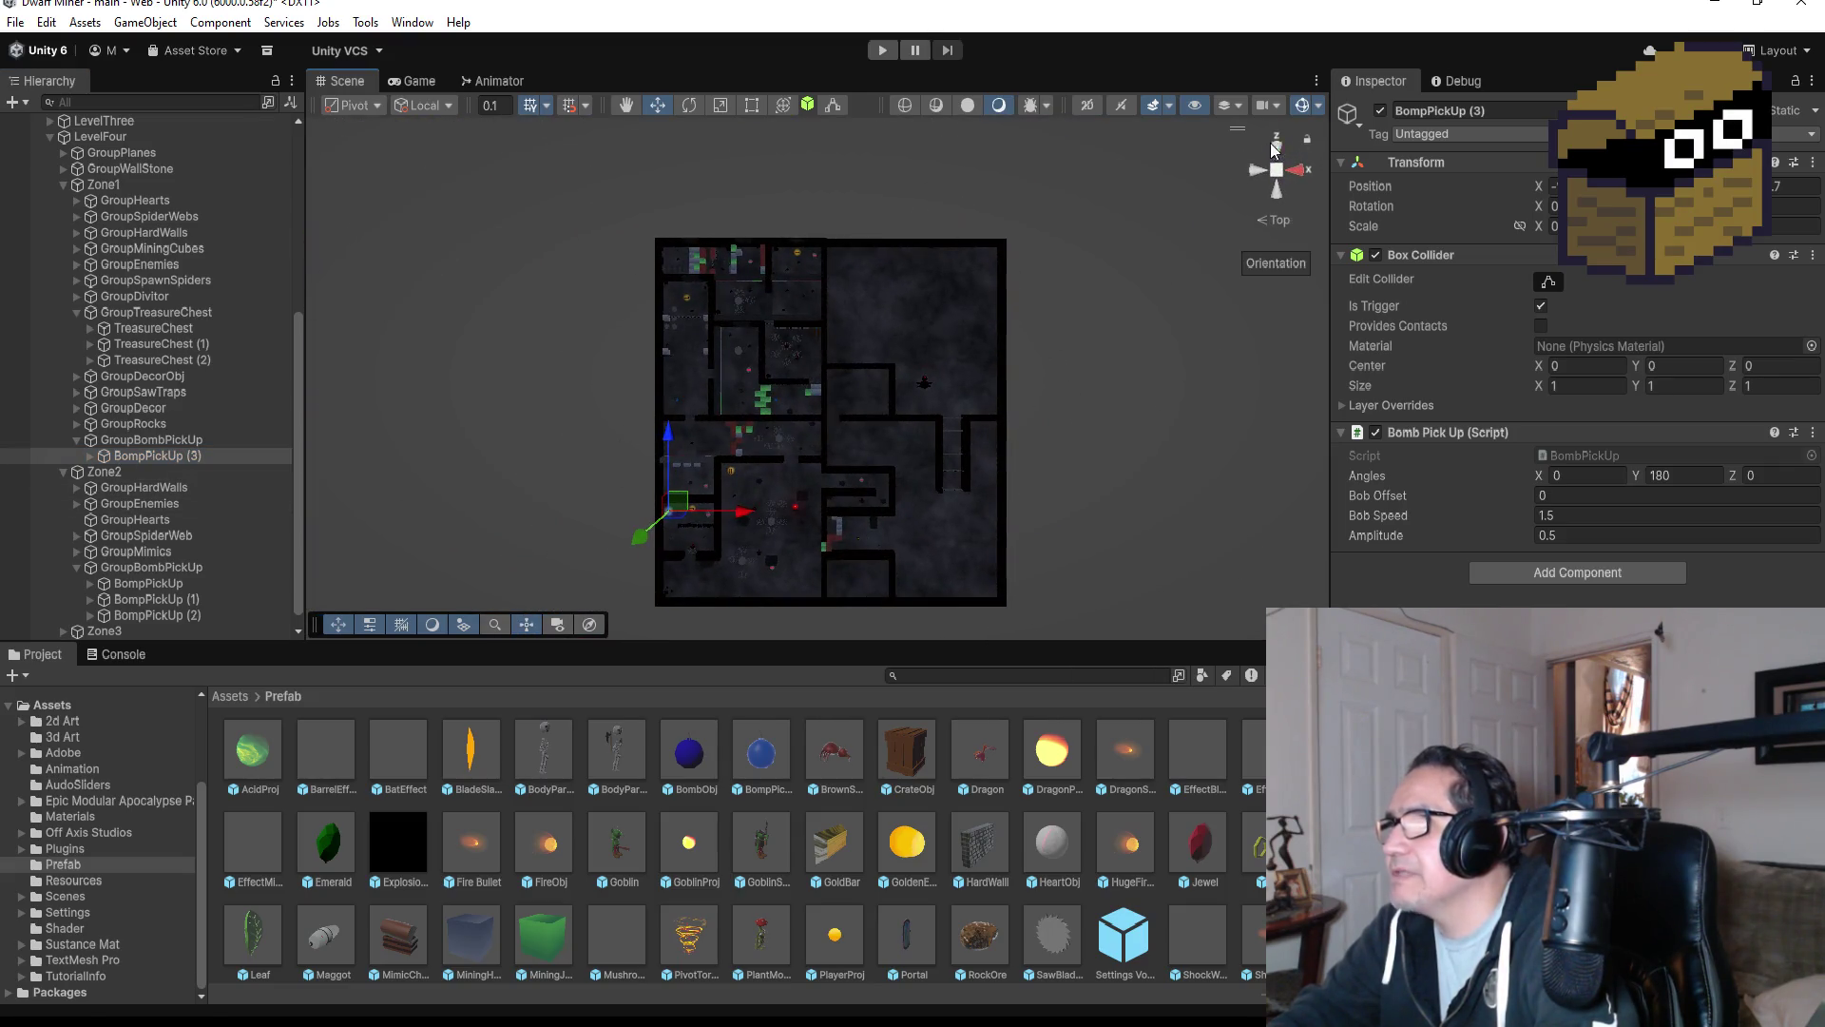
pyautogui.moveTo(737, 518); pyautogui.dragTo(881, 513)
pyautogui.moveTo(812, 433); pyautogui.dragTo(814, 259)
pyautogui.press('f')
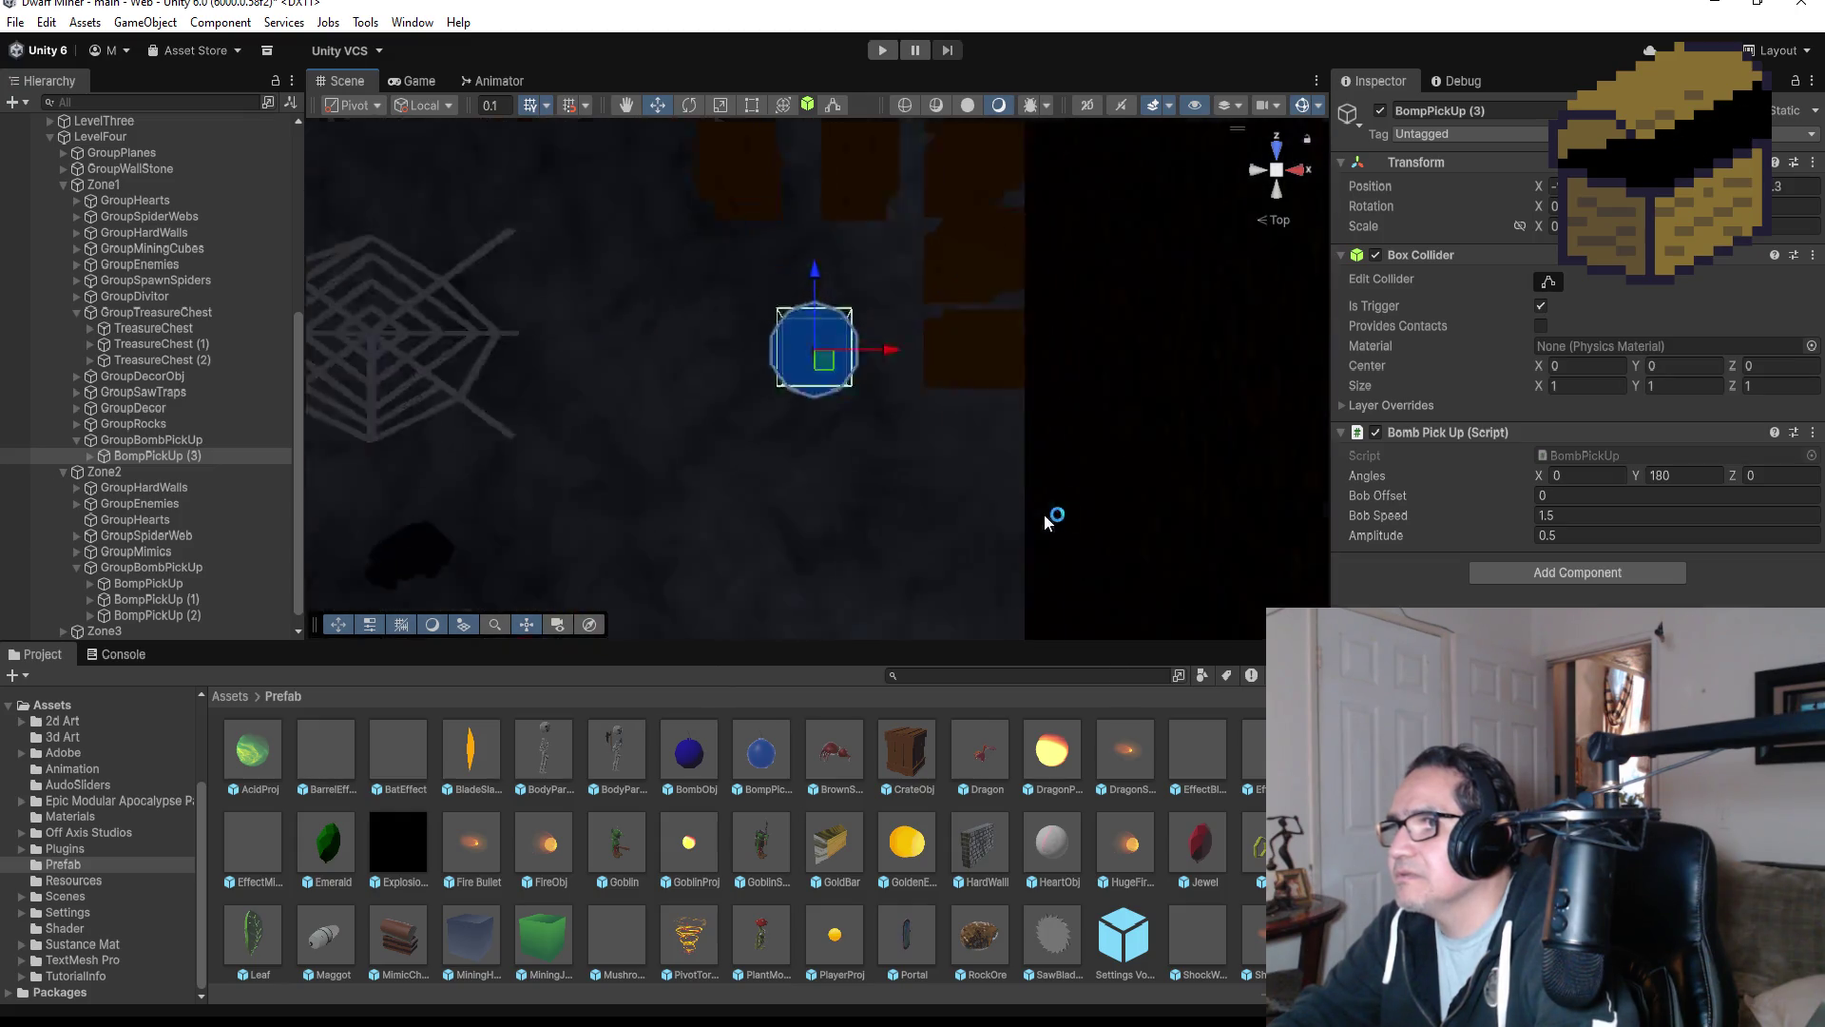
pyautogui.scroll(-5, 1008, 452)
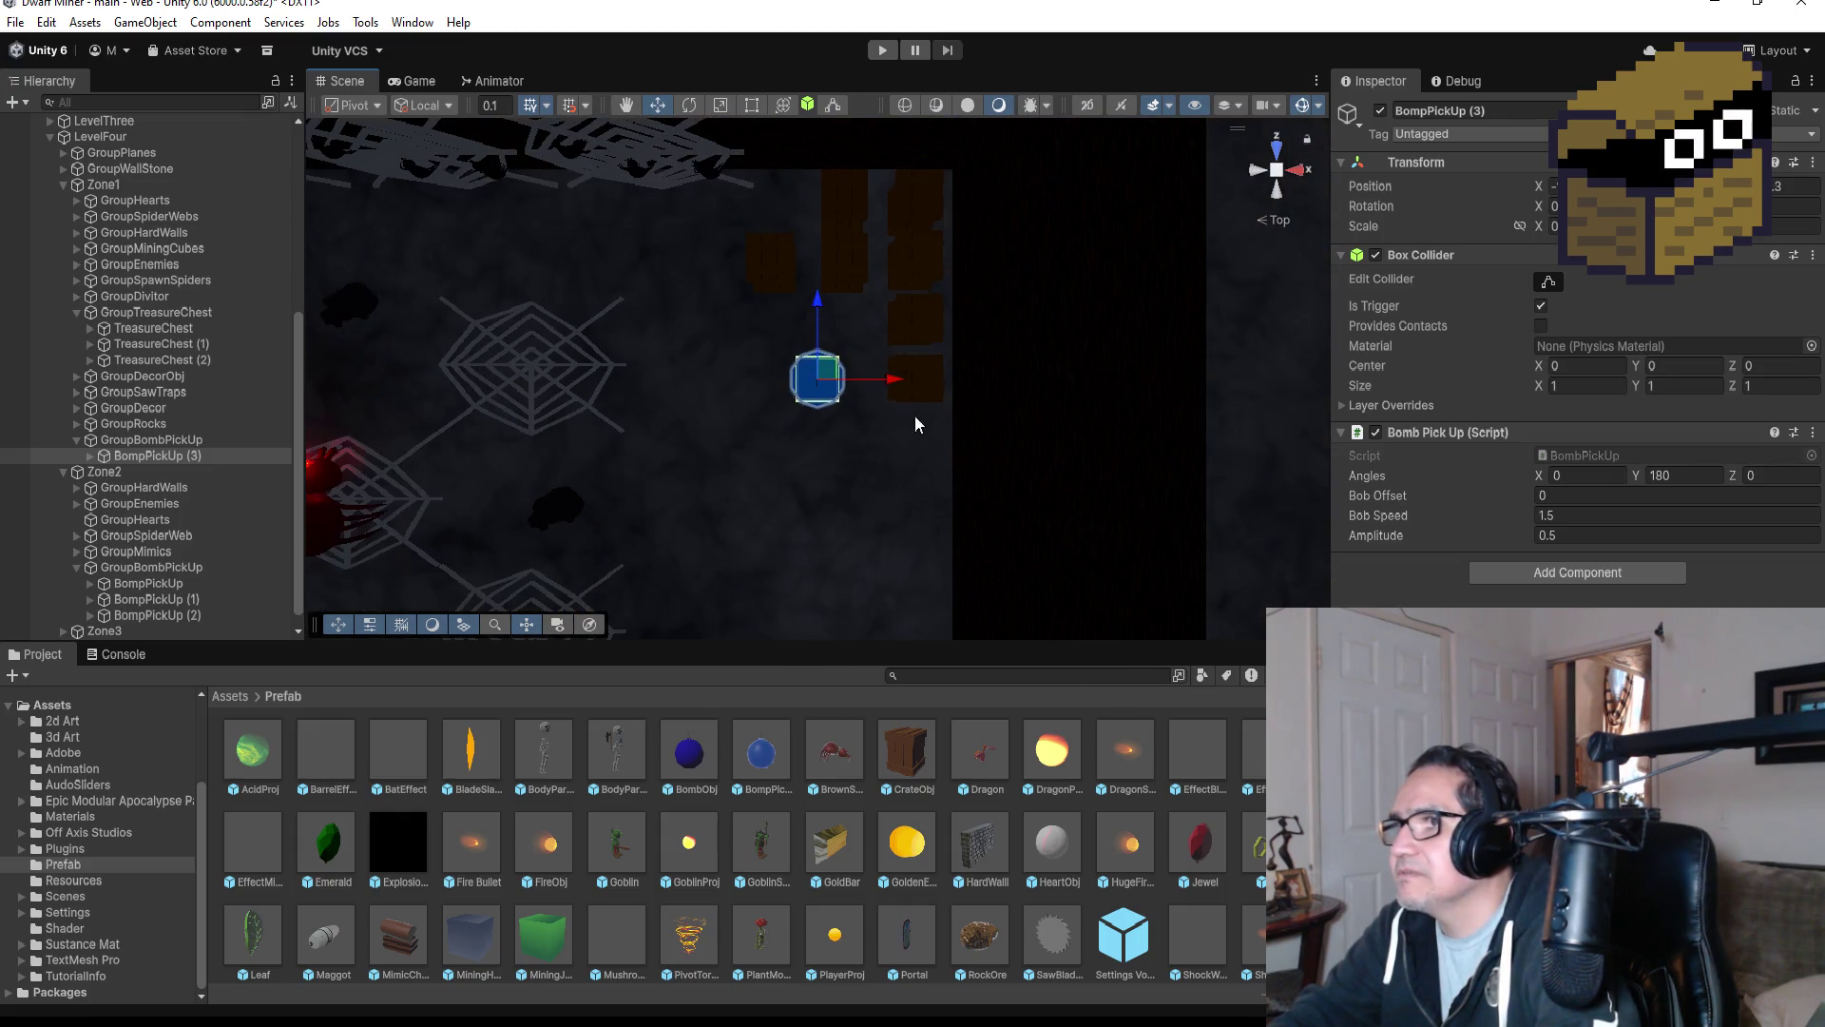
pyautogui.moveTo(898, 386); pyautogui.dragTo(894, 411)
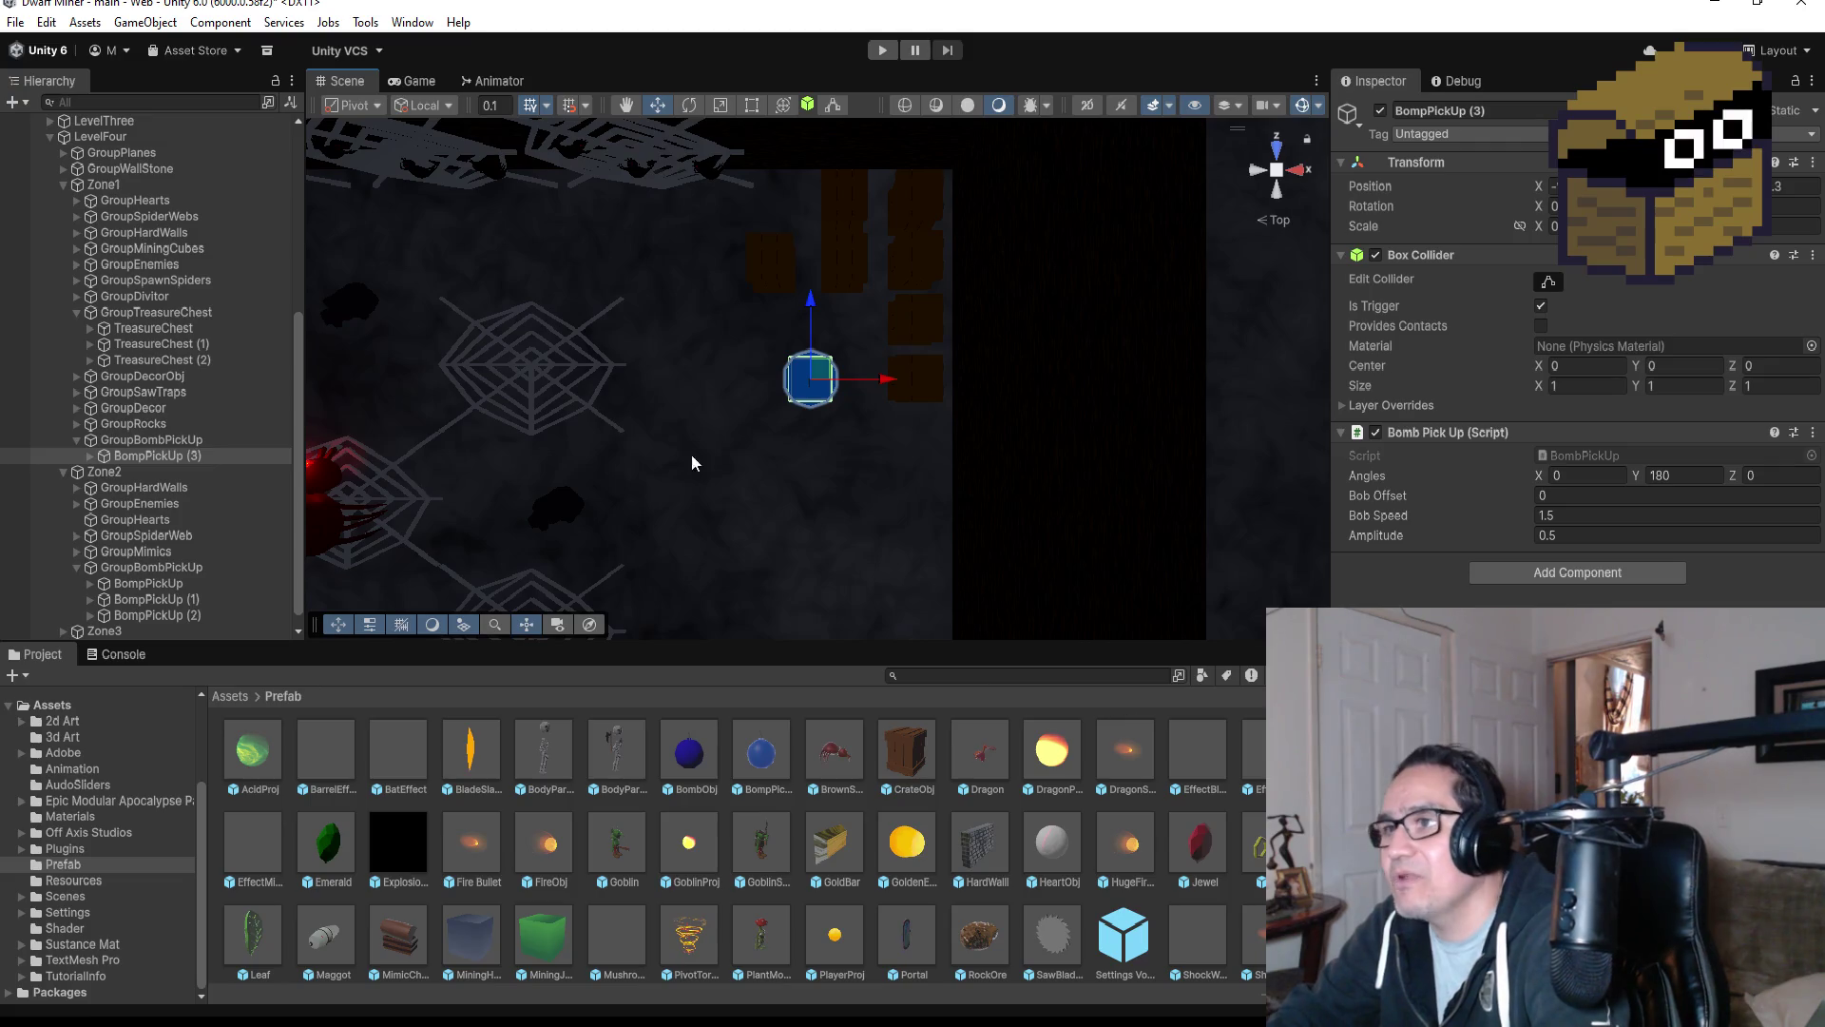
# Locate the black spider boss in the level, frame it, and select BlackSpiderObj.
pyautogui.scroll(-1, 196, 488)
pyautogui.scroll(-5, 874, 437)
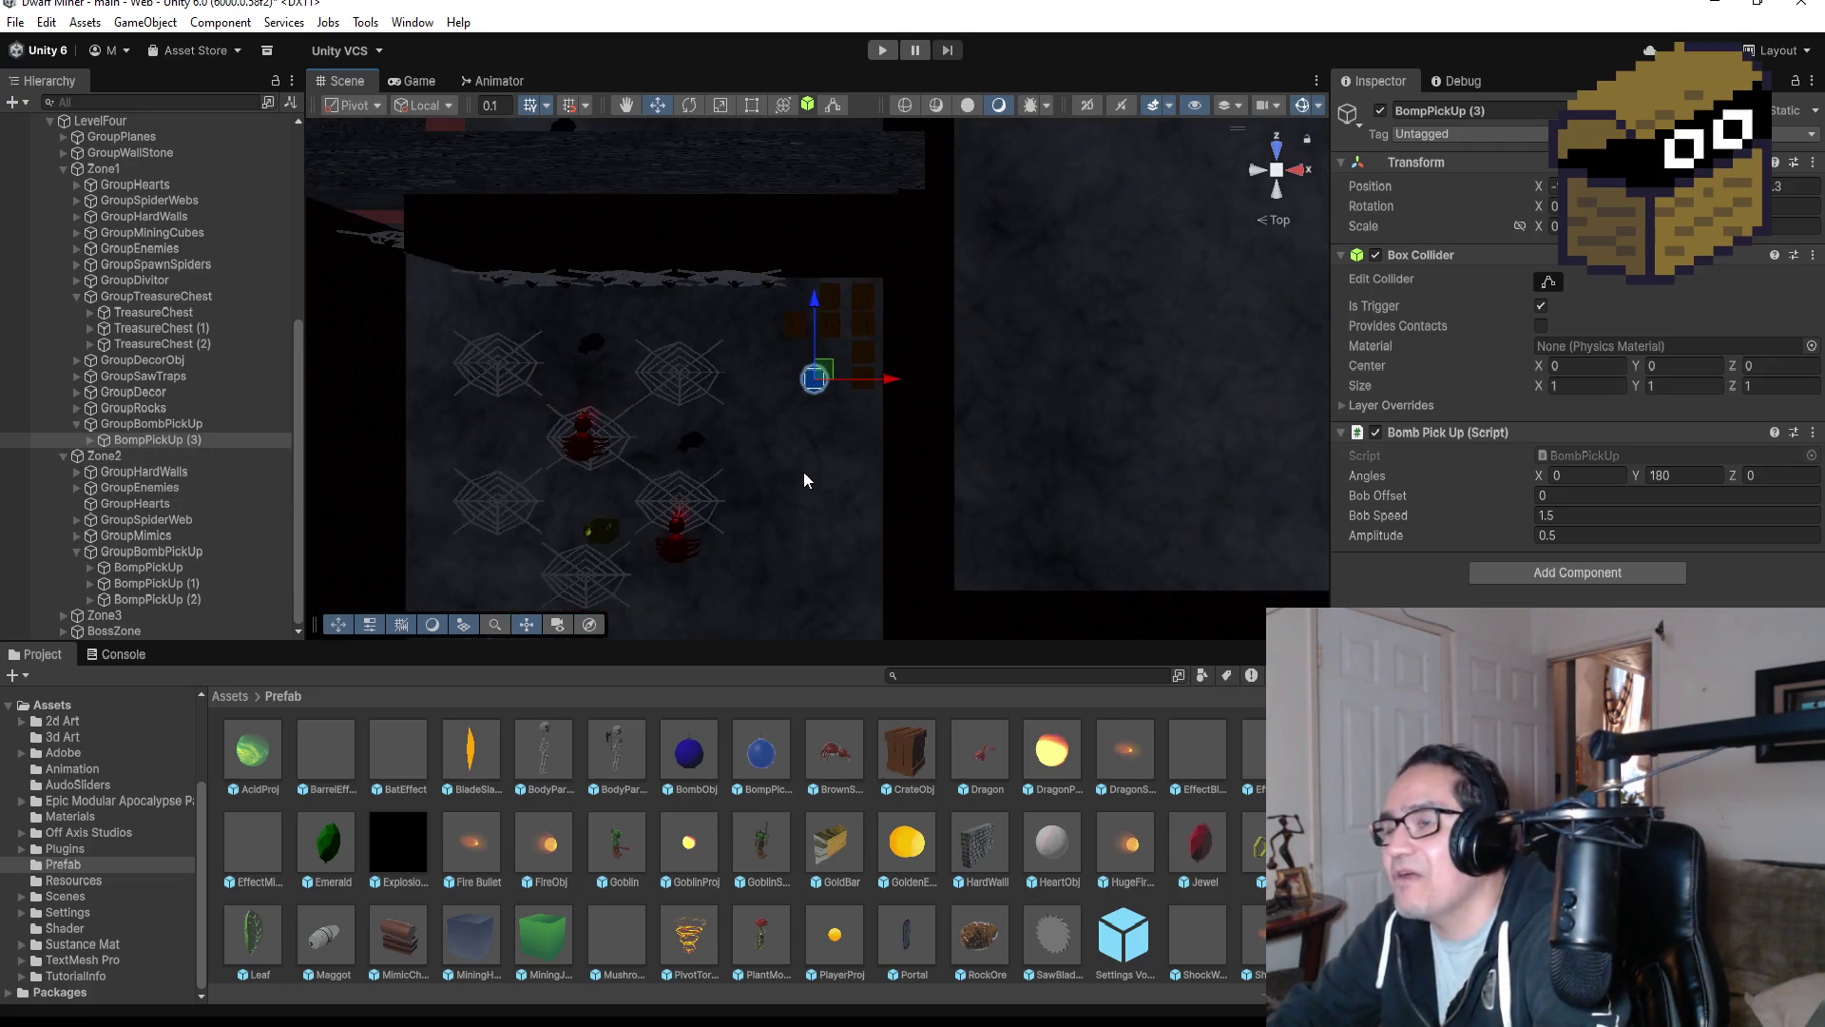
pyautogui.scroll(-5, 813, 465)
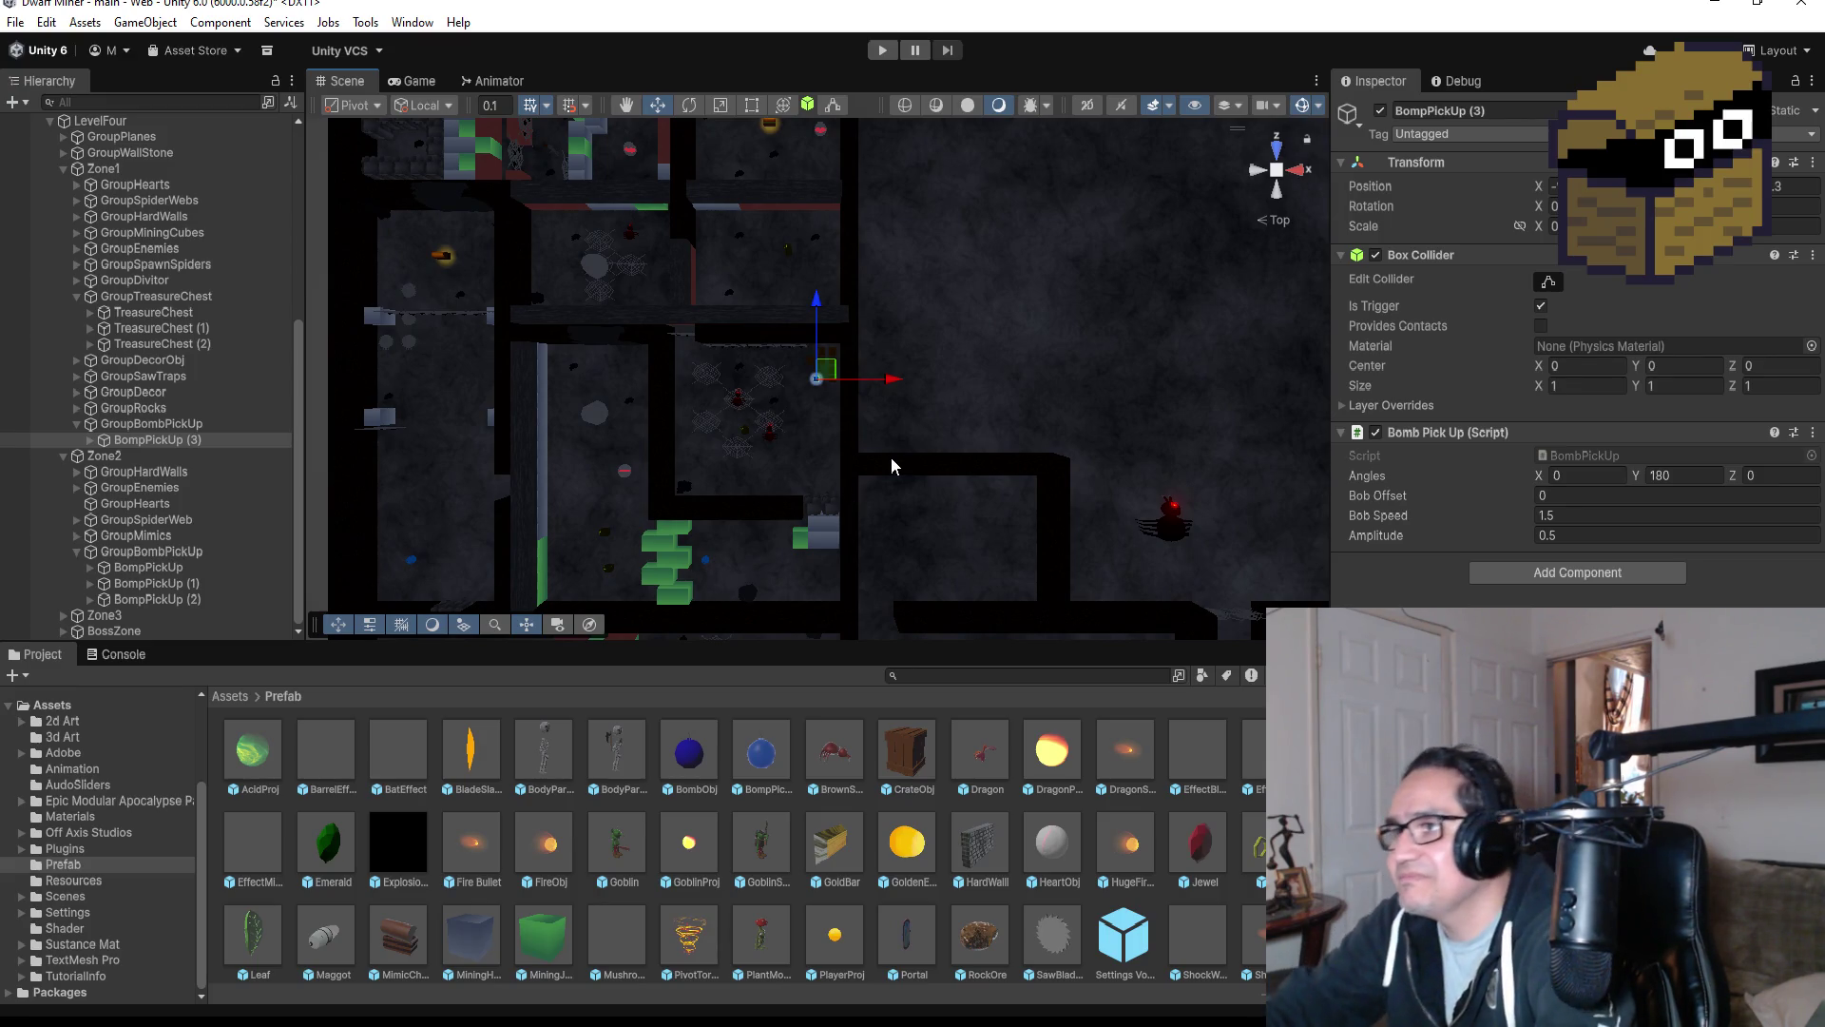
pyautogui.scroll(-2, 1042, 446)
pyautogui.scroll(-6, 1041, 447)
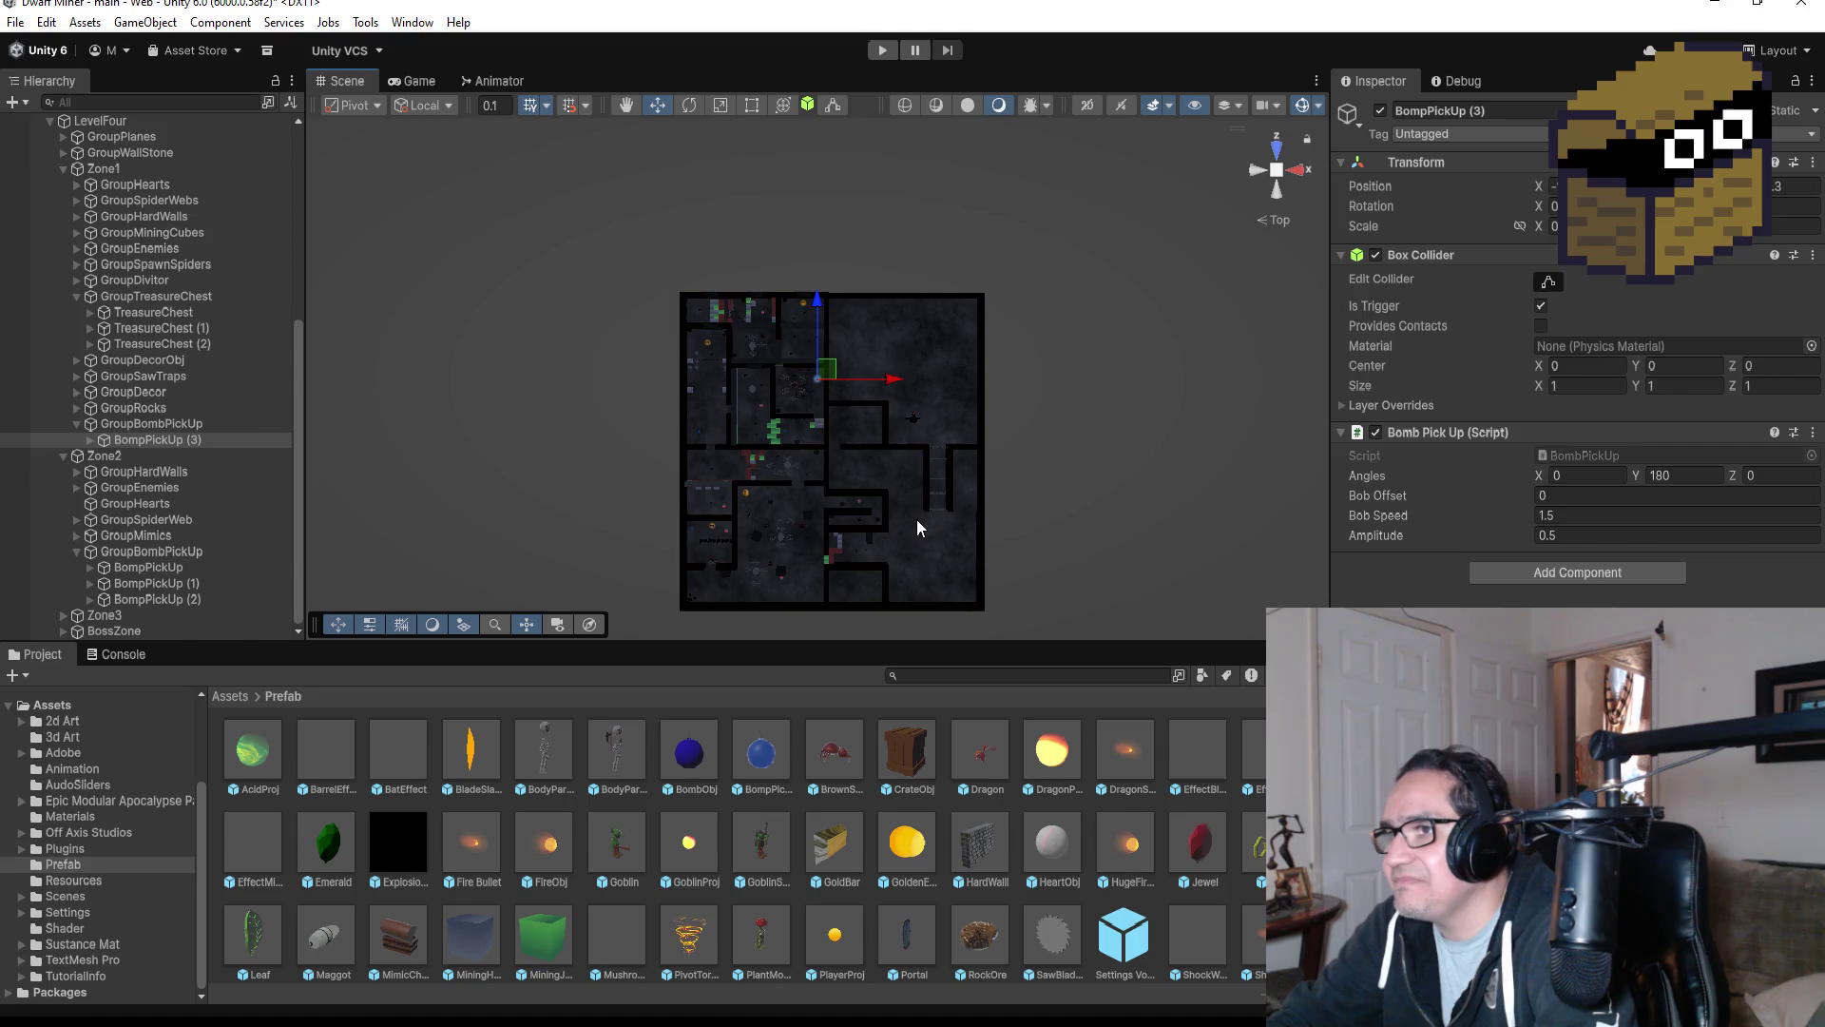
pyautogui.scroll(2, 946, 512)
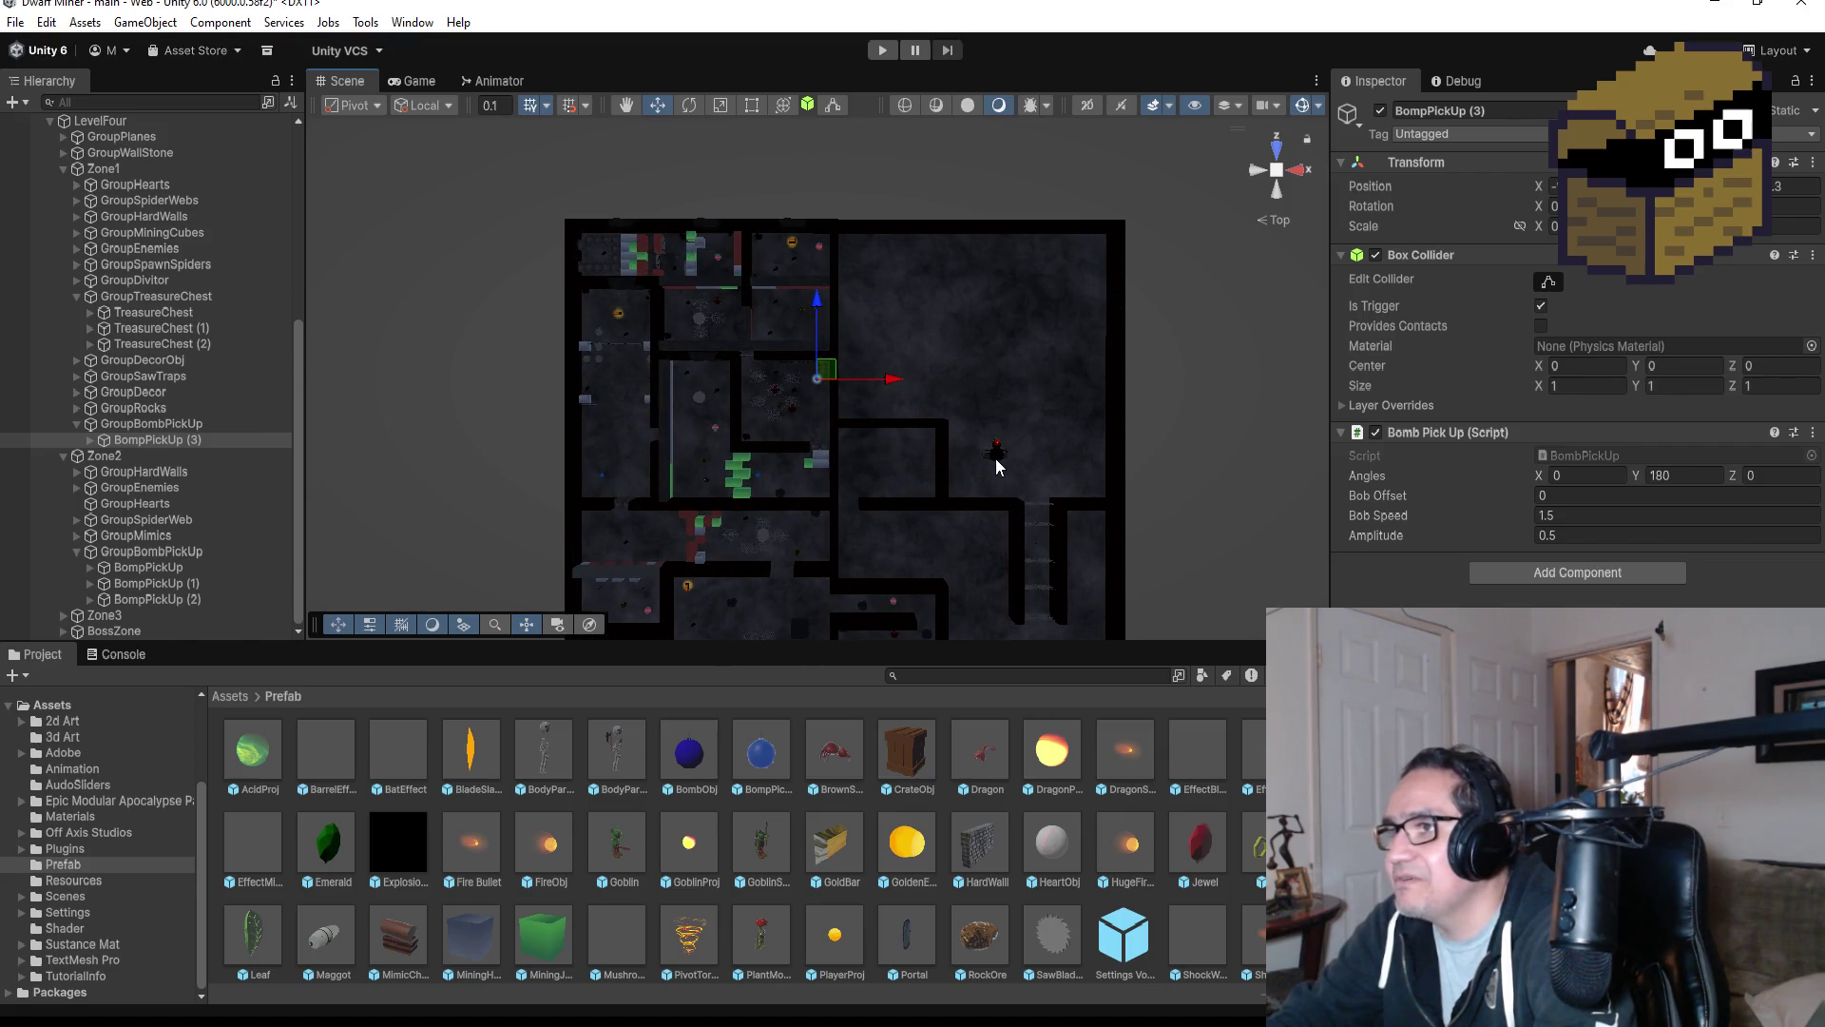
pyautogui.scroll(-3, 1006, 528)
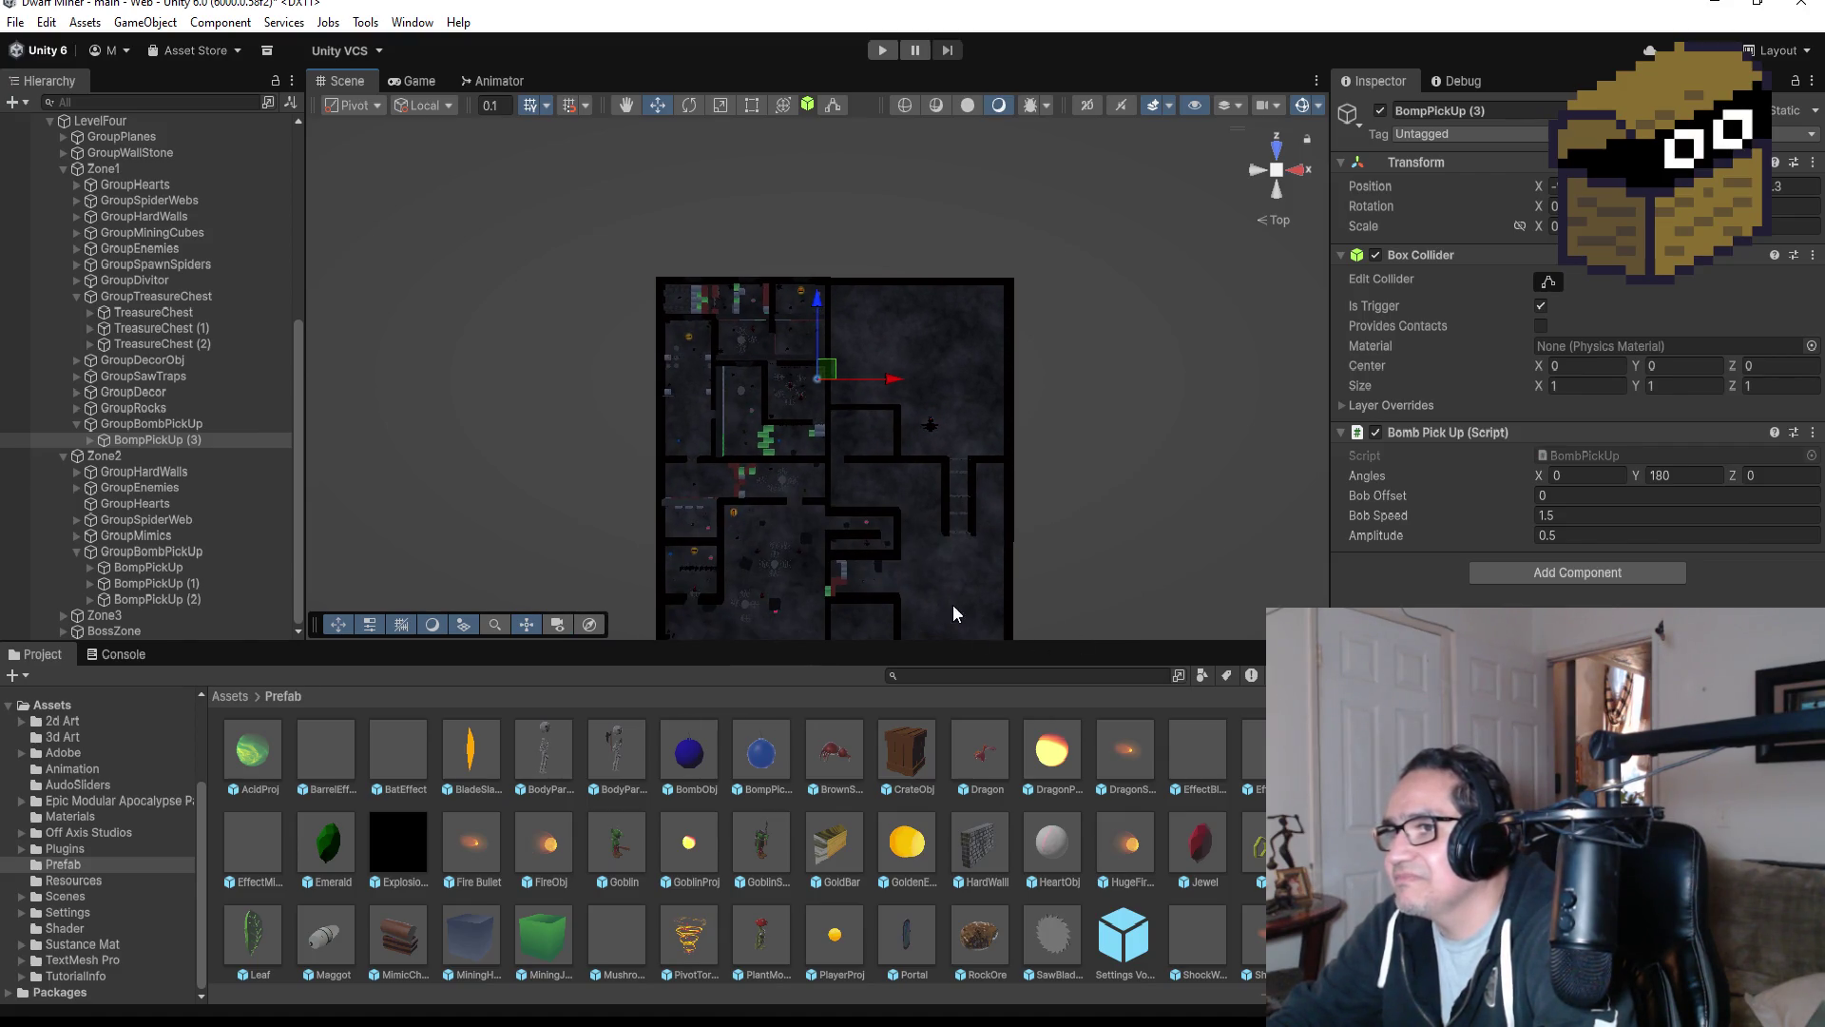
pyautogui.scroll(2, 979, 480)
pyautogui.click(979, 445)
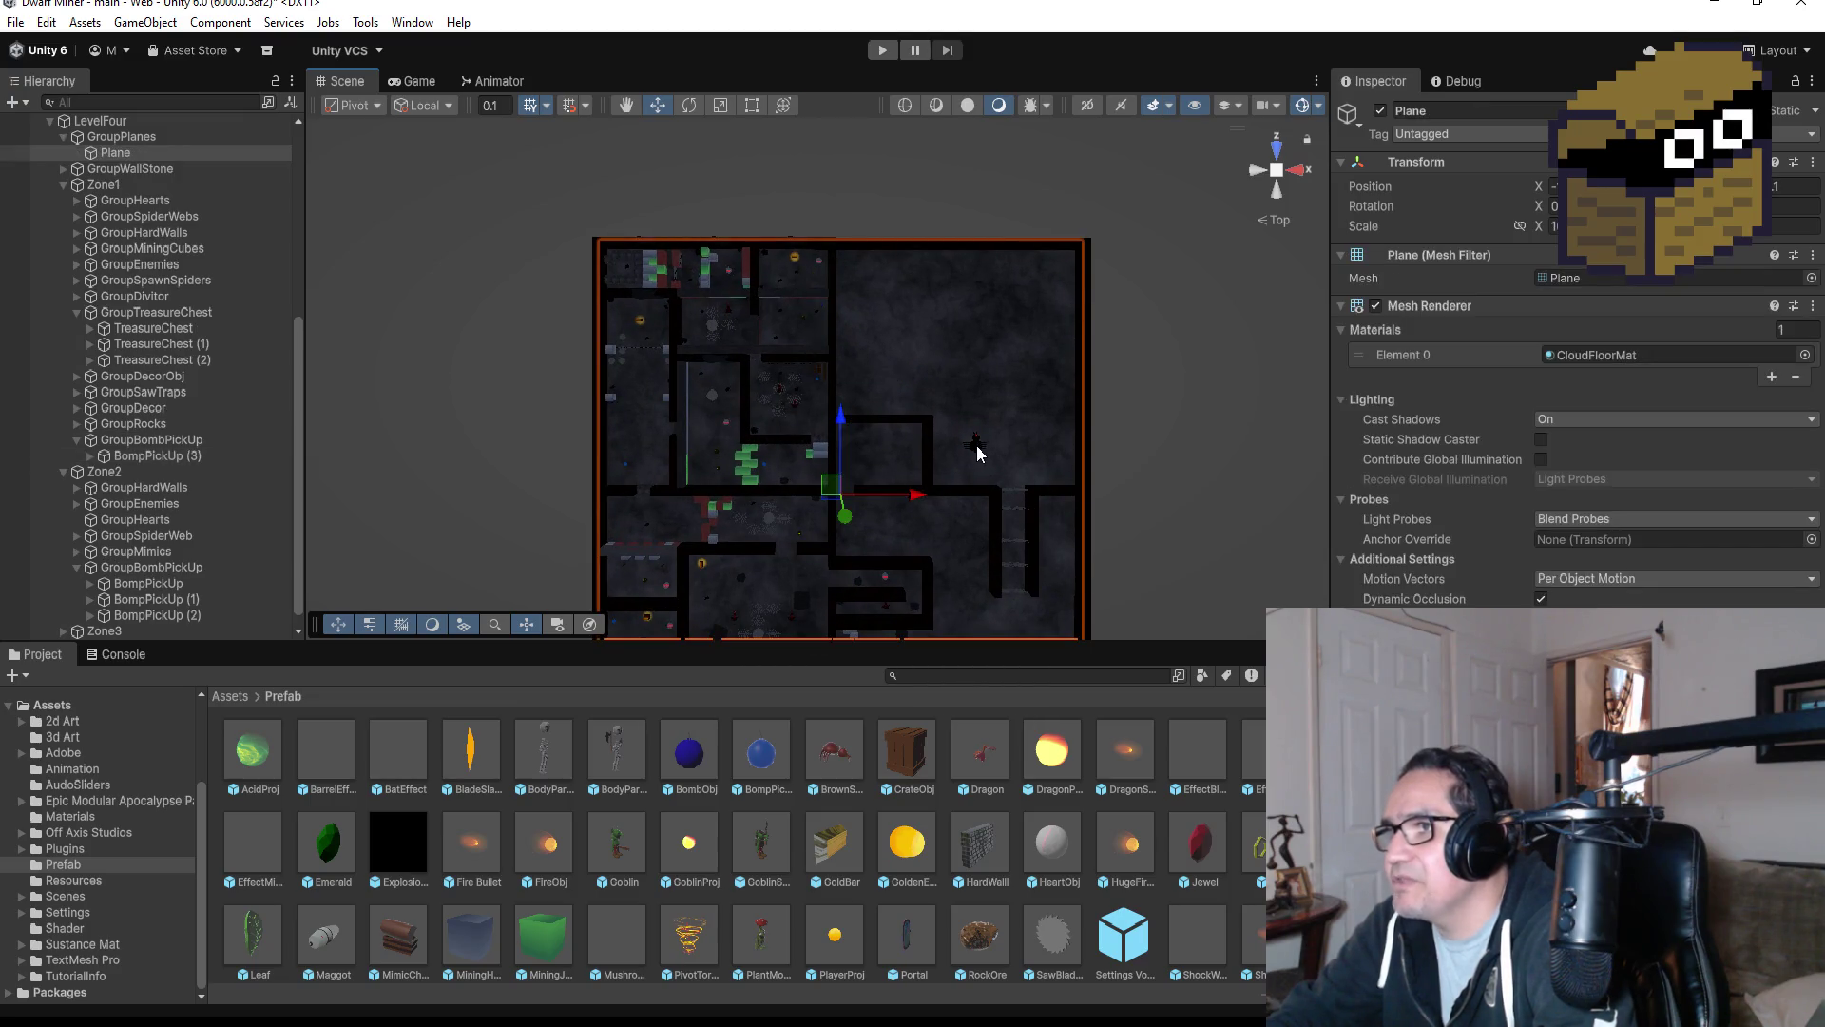
pyautogui.press('f')
pyautogui.scroll(-3, 1132, 499)
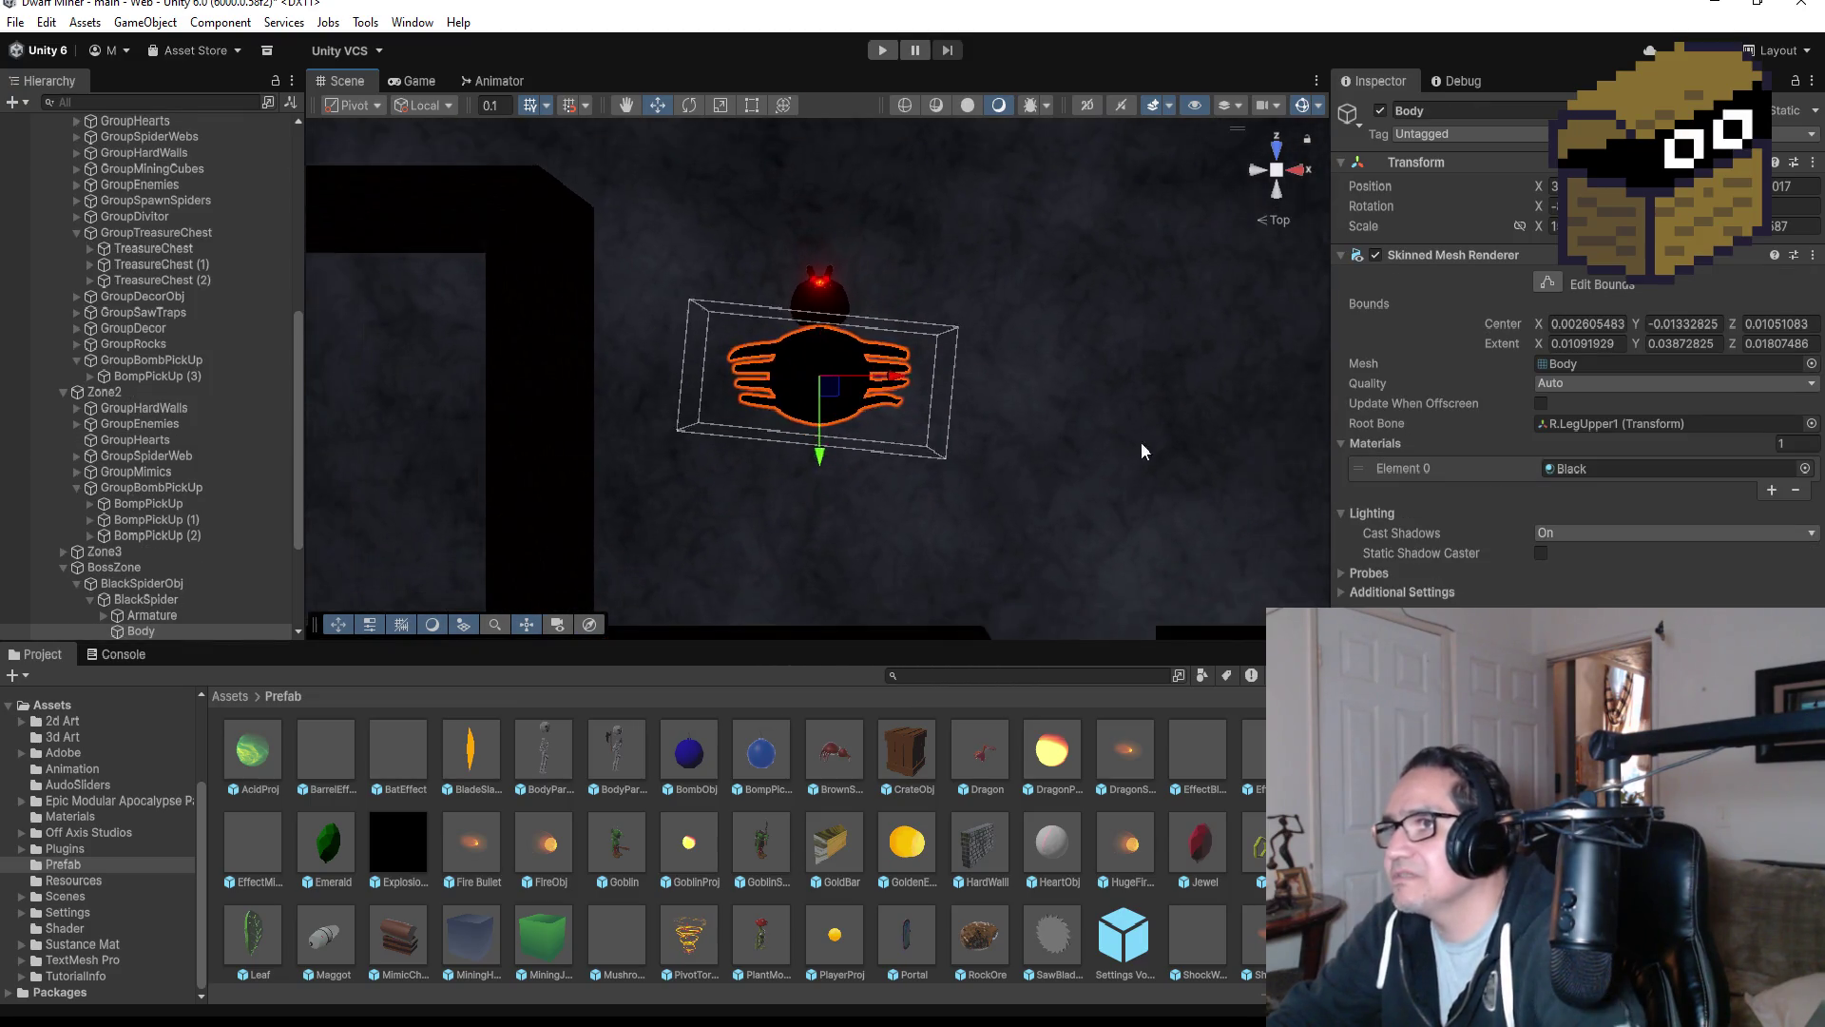
pyautogui.click(83, 584)
# Expand BlackSpiderObj in the Hierarchy and inspect BlackSpider and the pos waypoint.
pyautogui.click(76, 584)
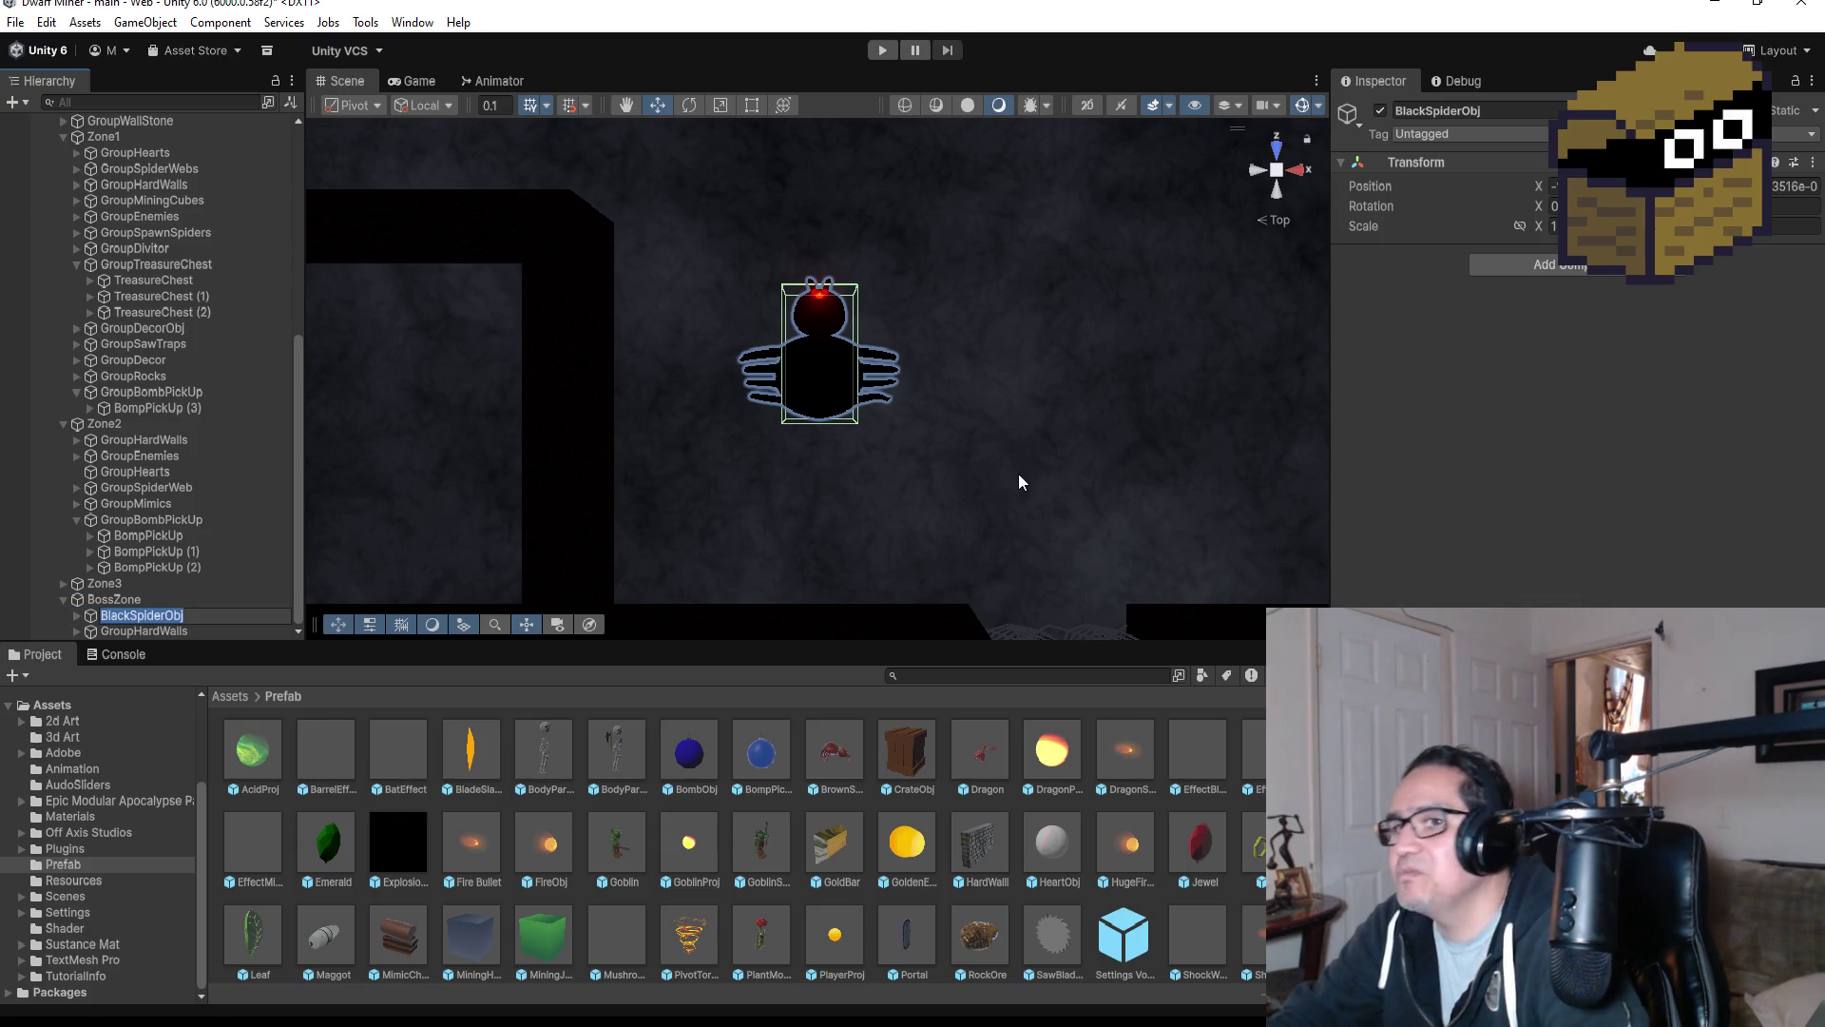
pyautogui.click(148, 615)
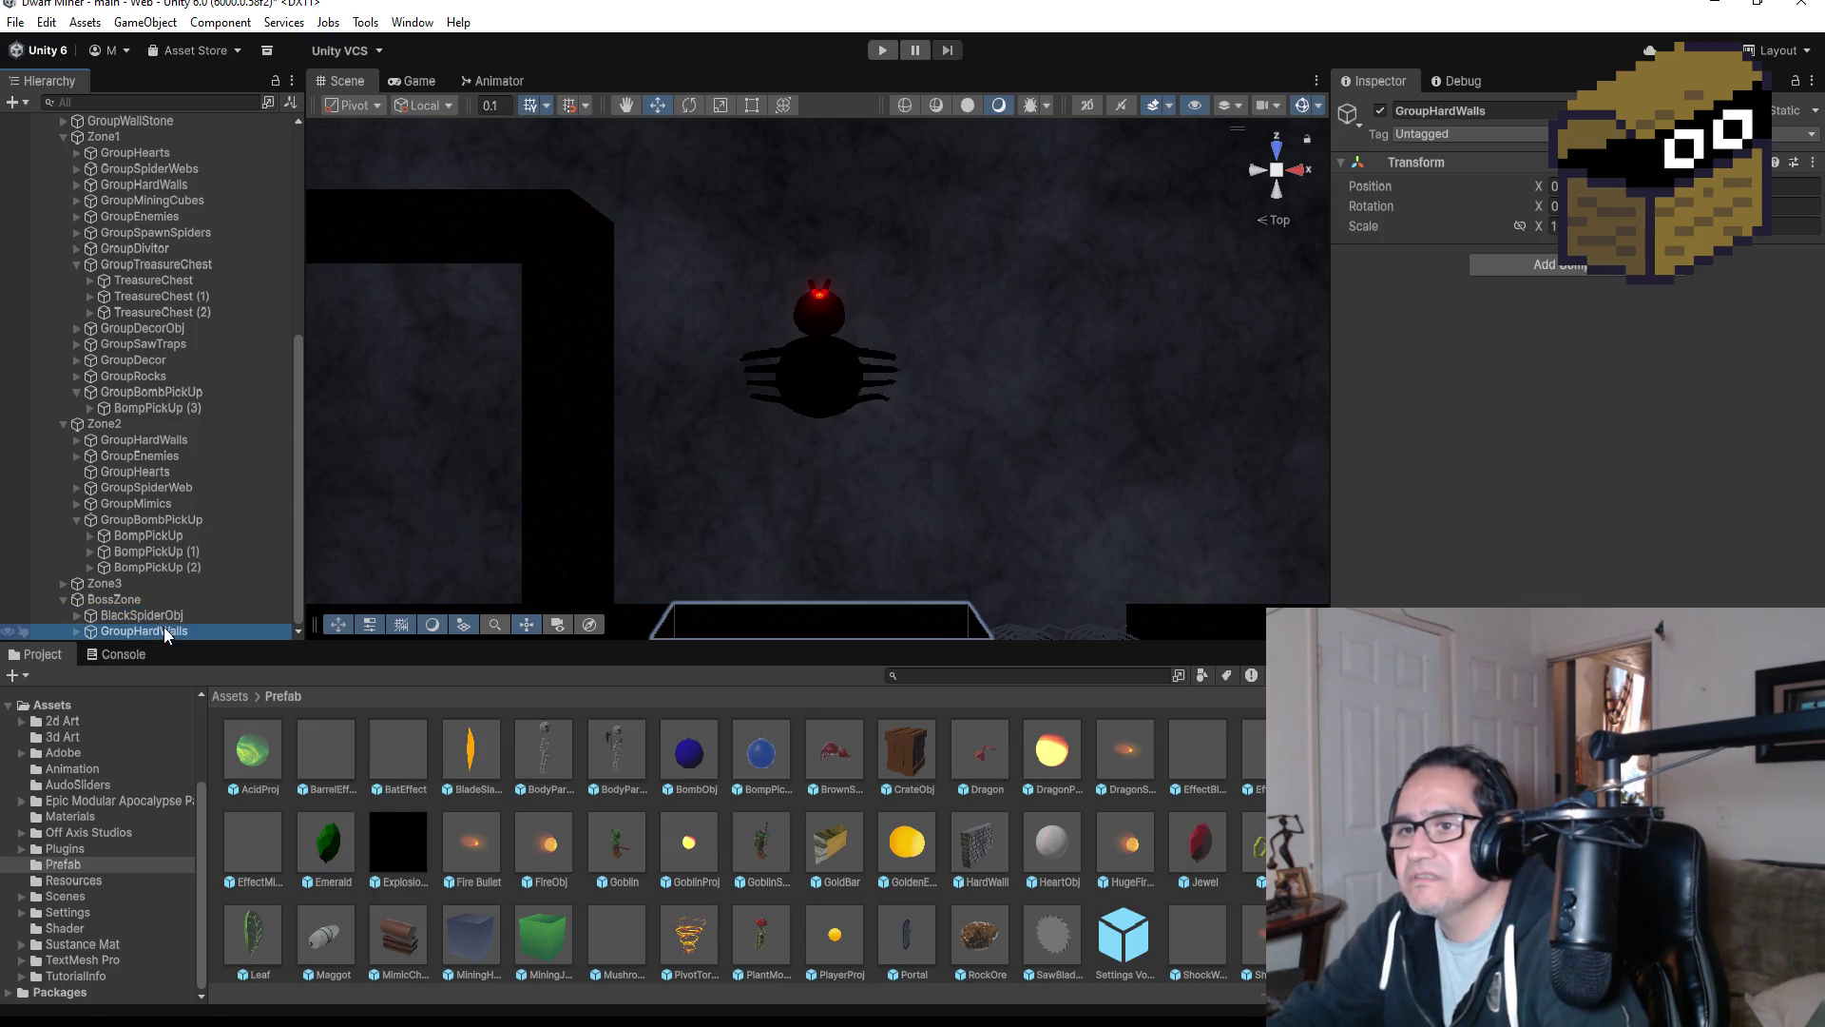
pyautogui.press('Return')
pyautogui.click(76, 615)
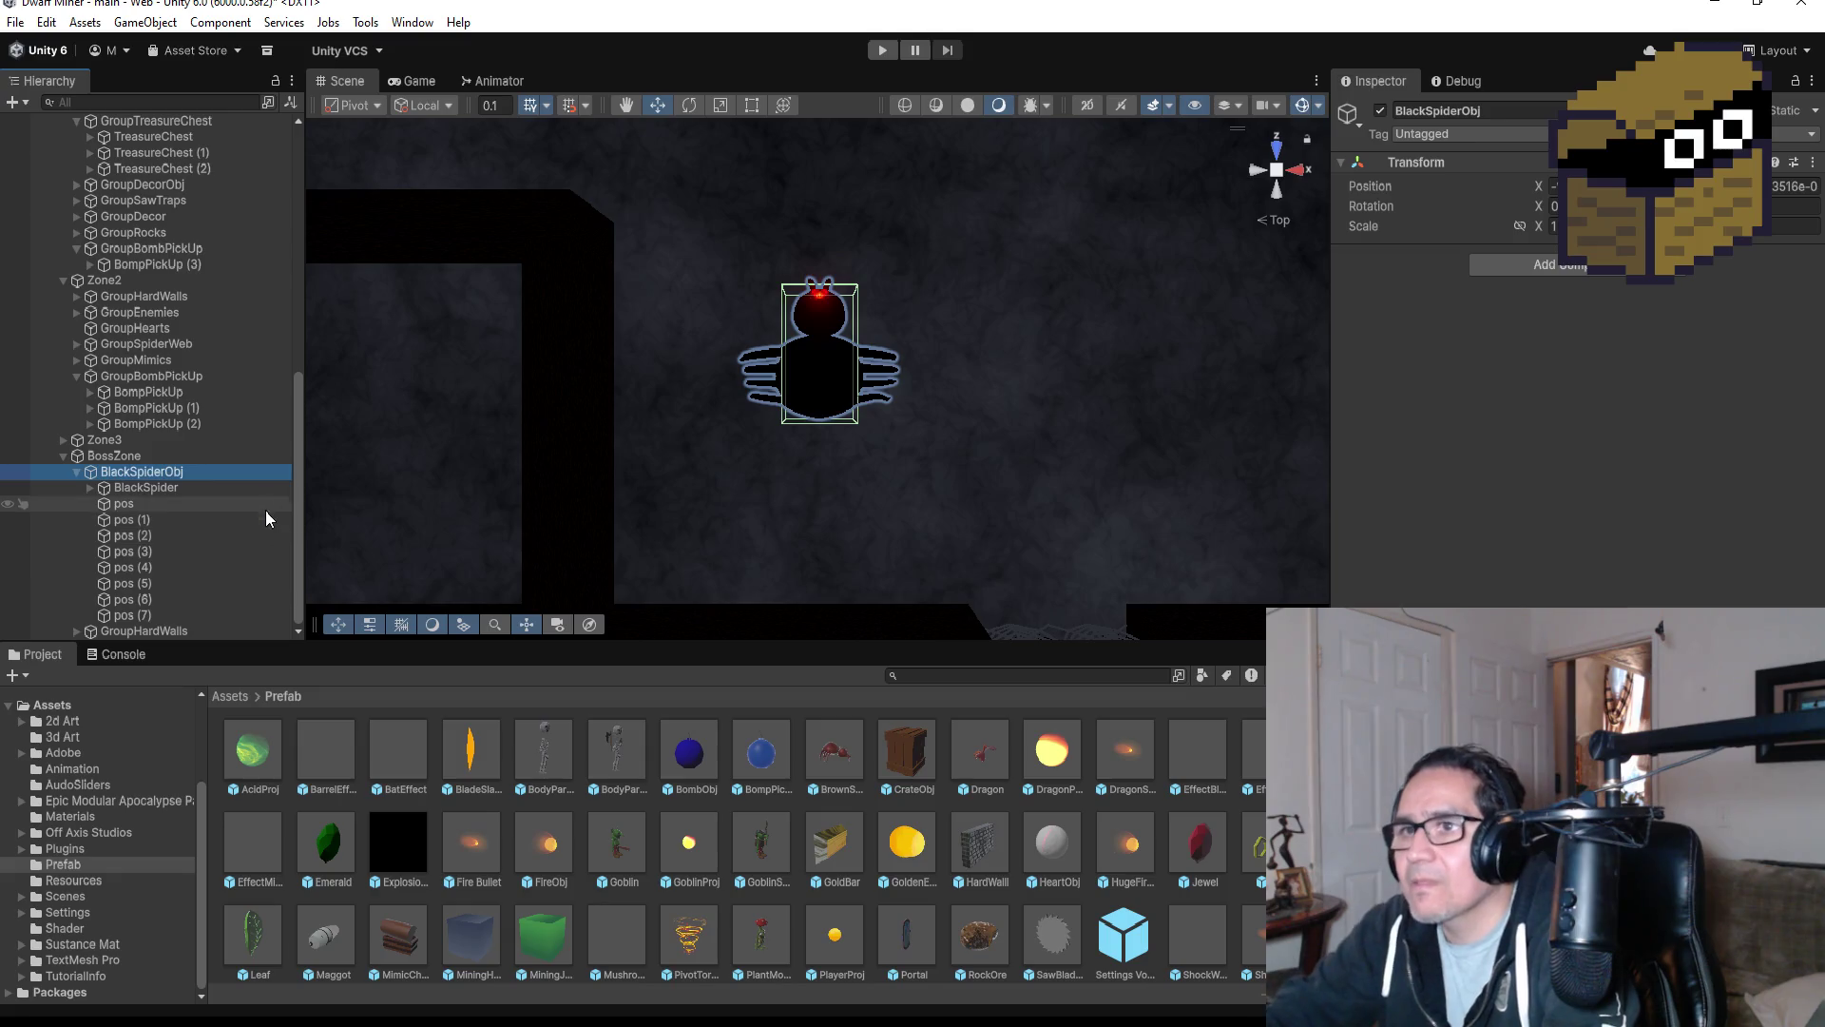
pyautogui.click(201, 487)
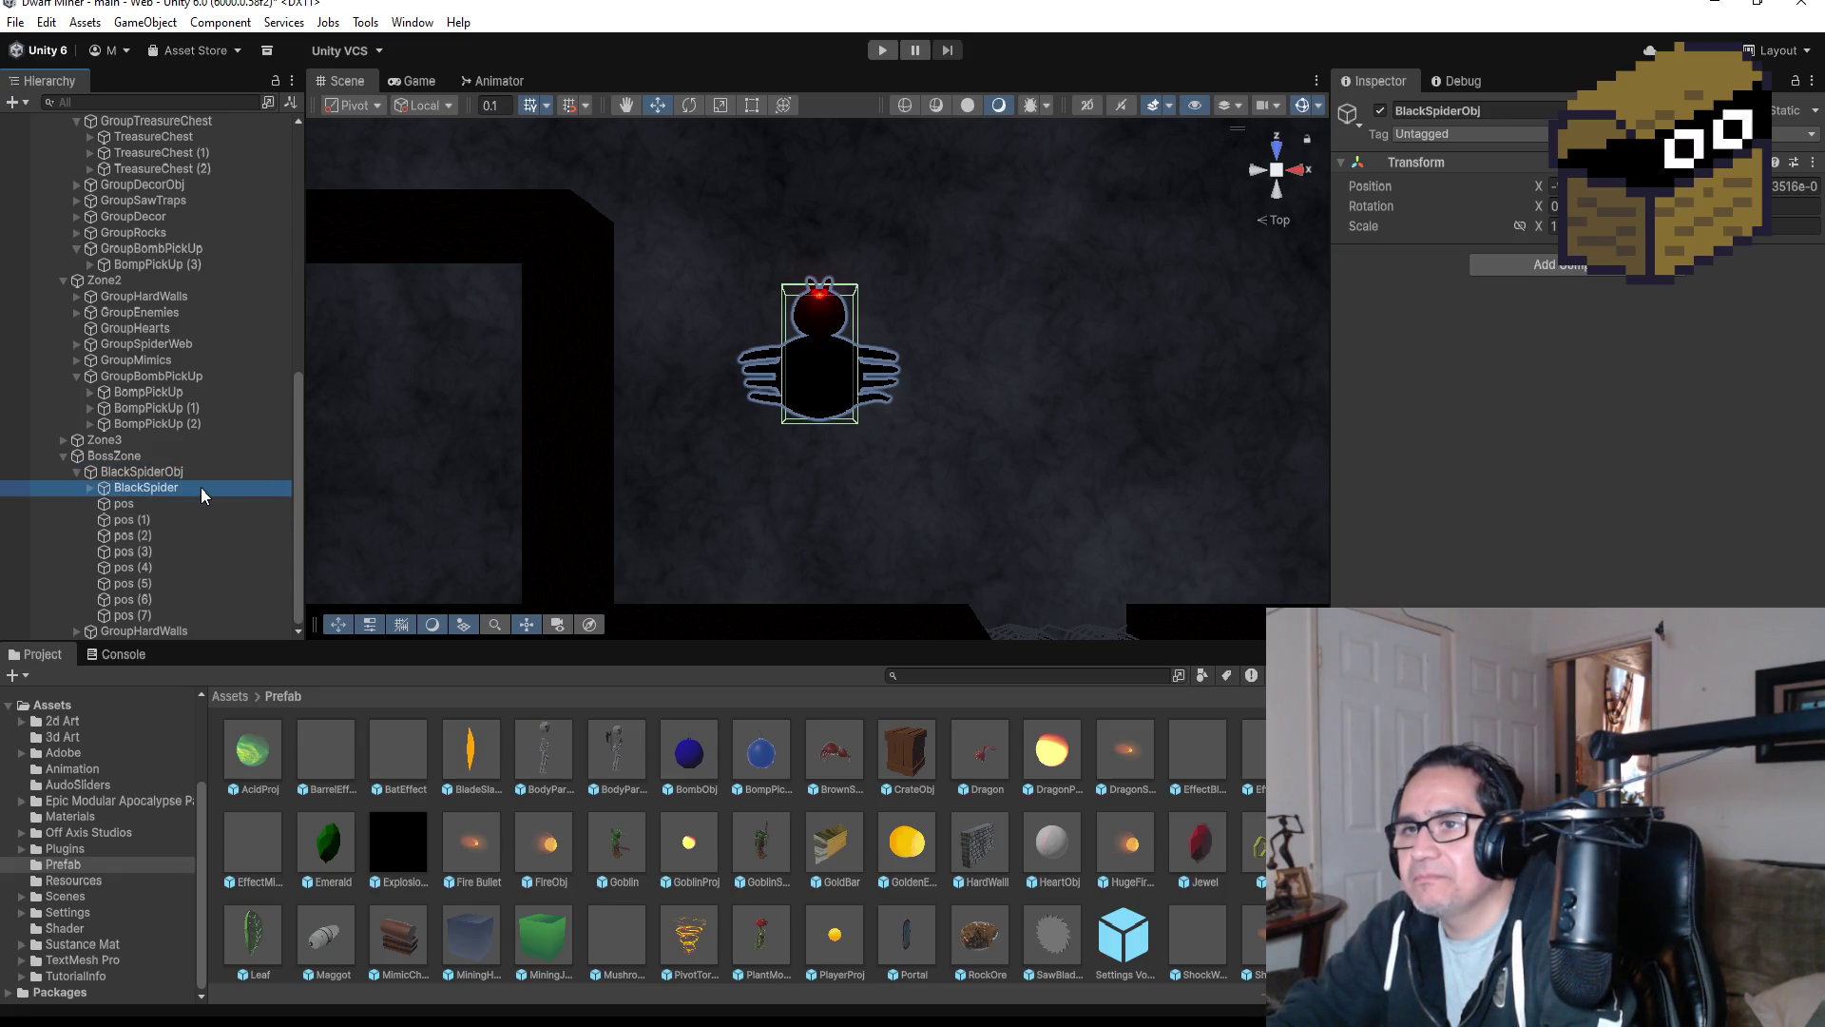
pyautogui.click(191, 504)
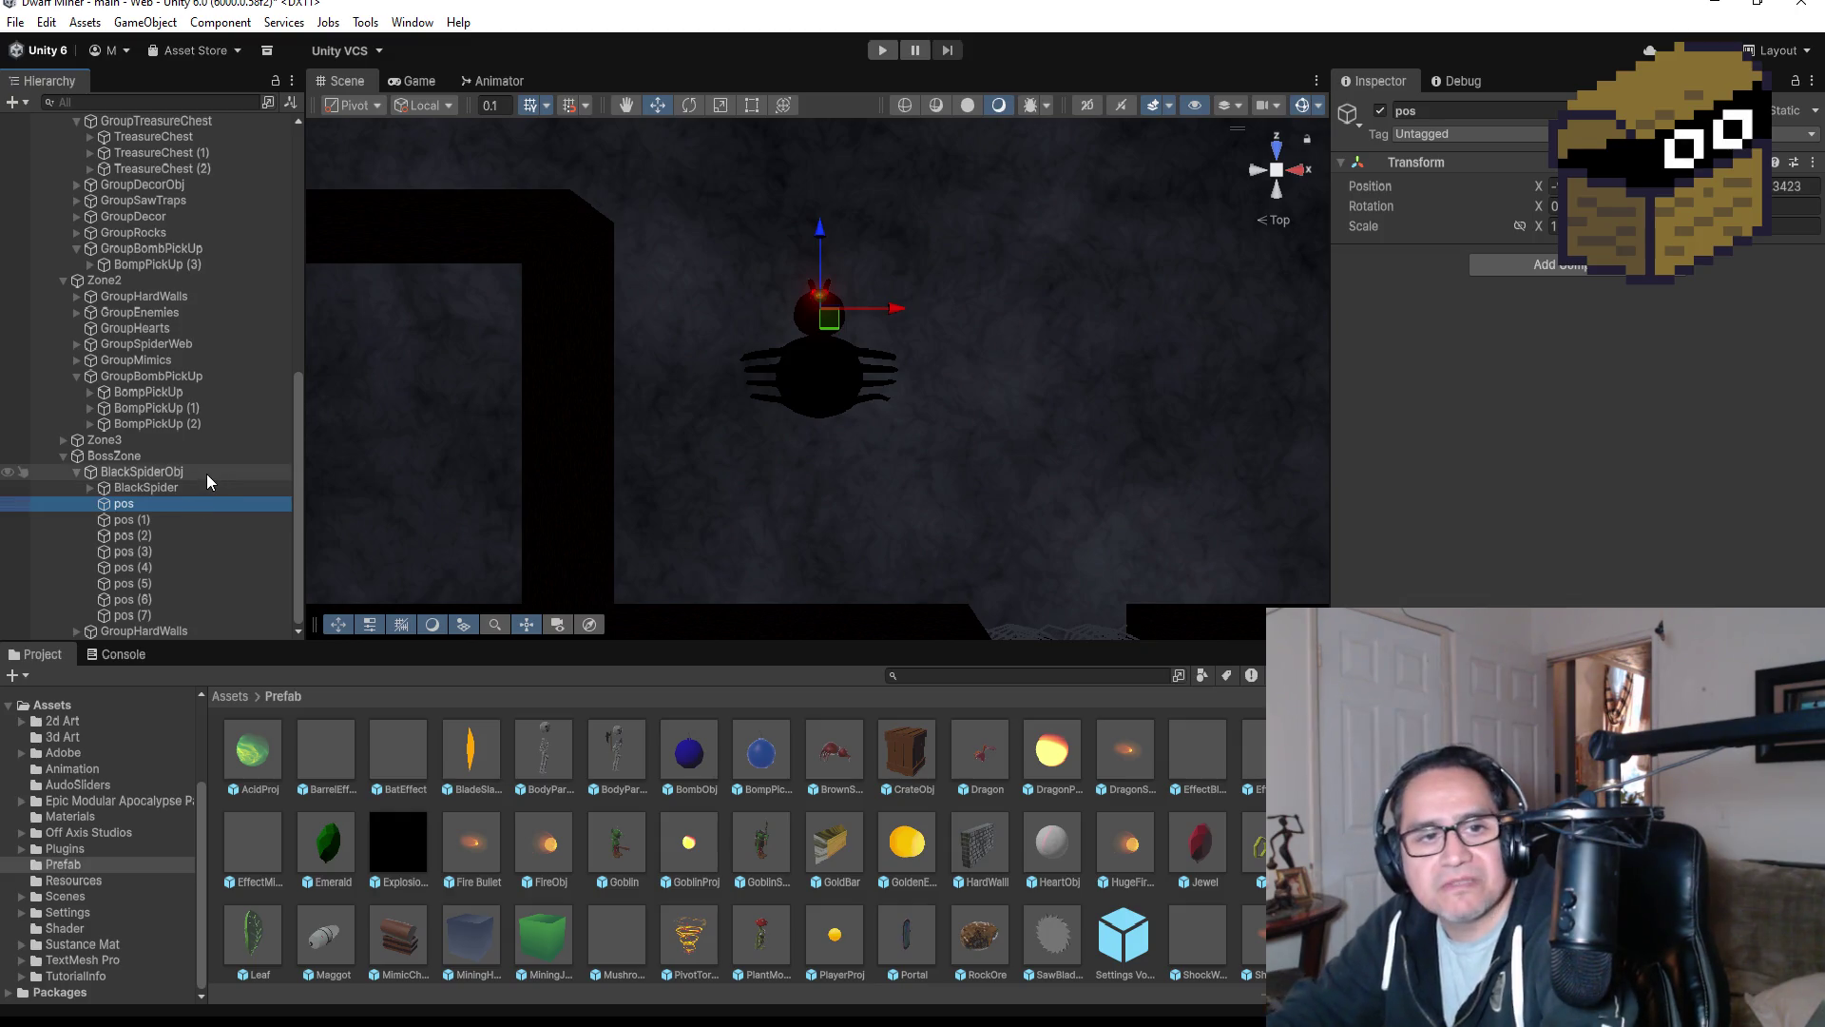
# Check BlackSpider's Boss Black Spider script showing 10 Max HP, then frame the pos waypoint.
pyautogui.scroll(-3, 1063, 431)
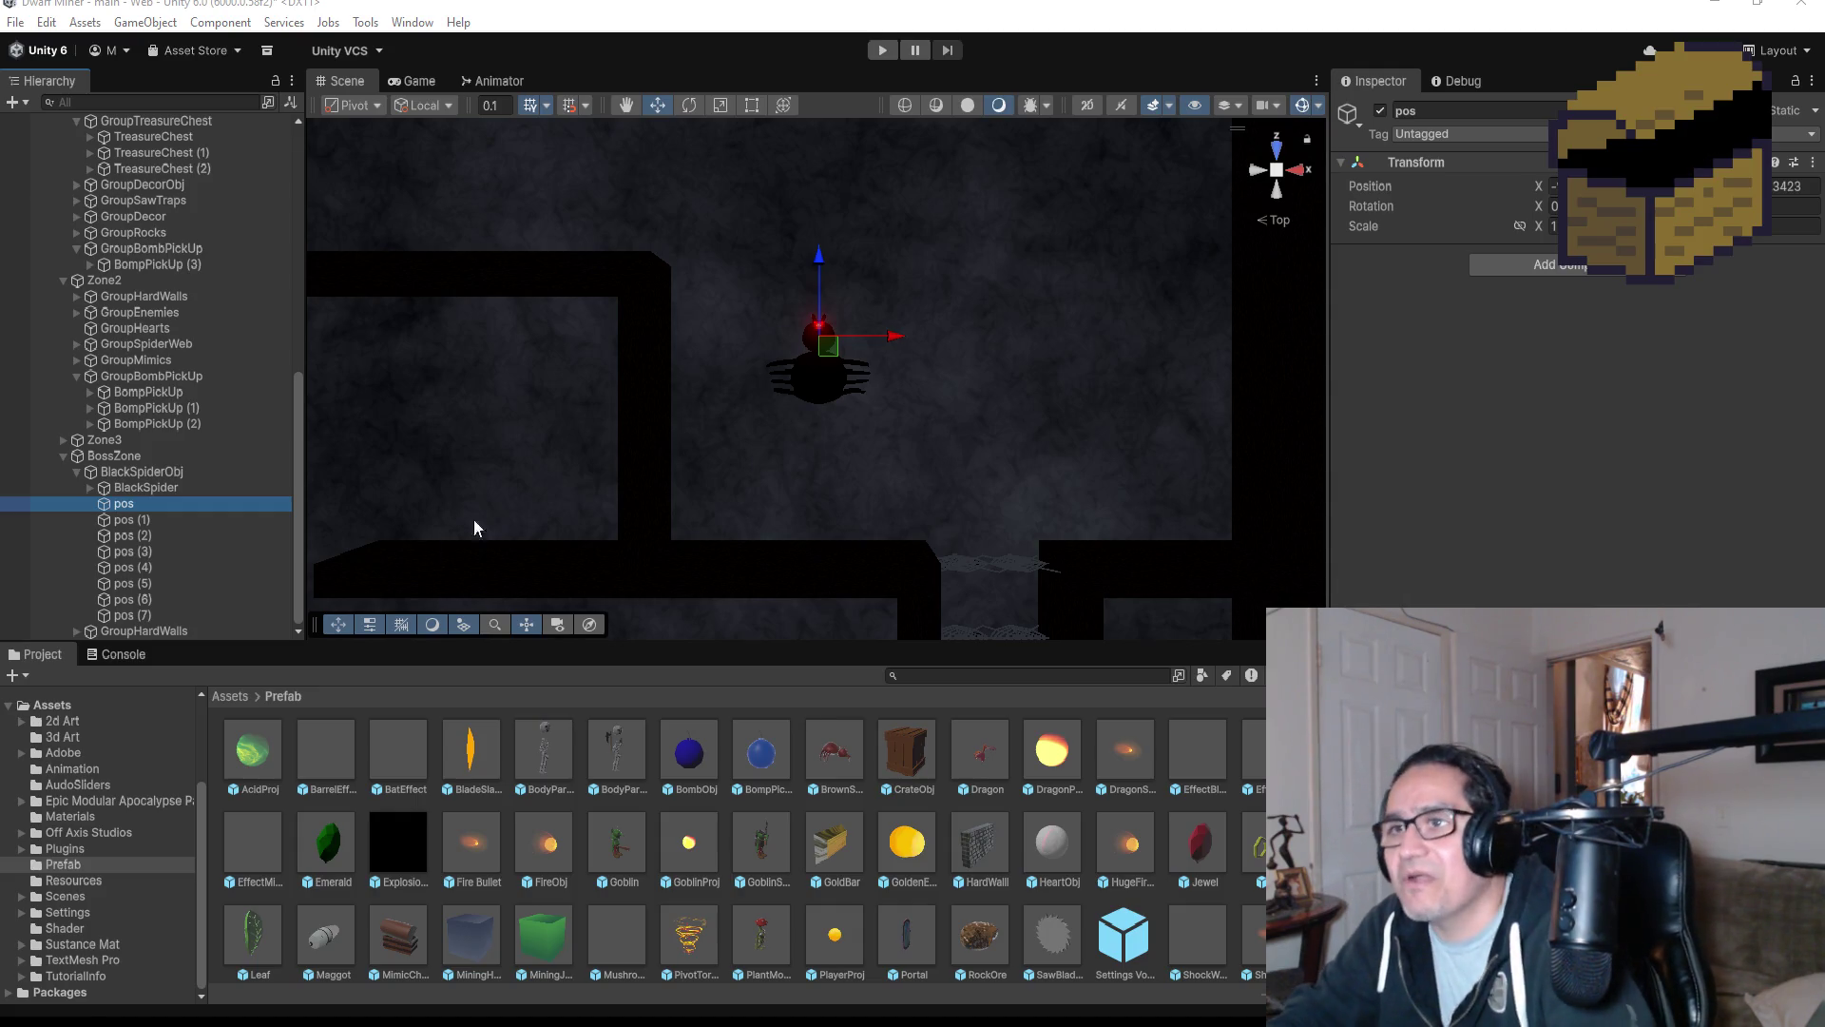
pyautogui.click(169, 487)
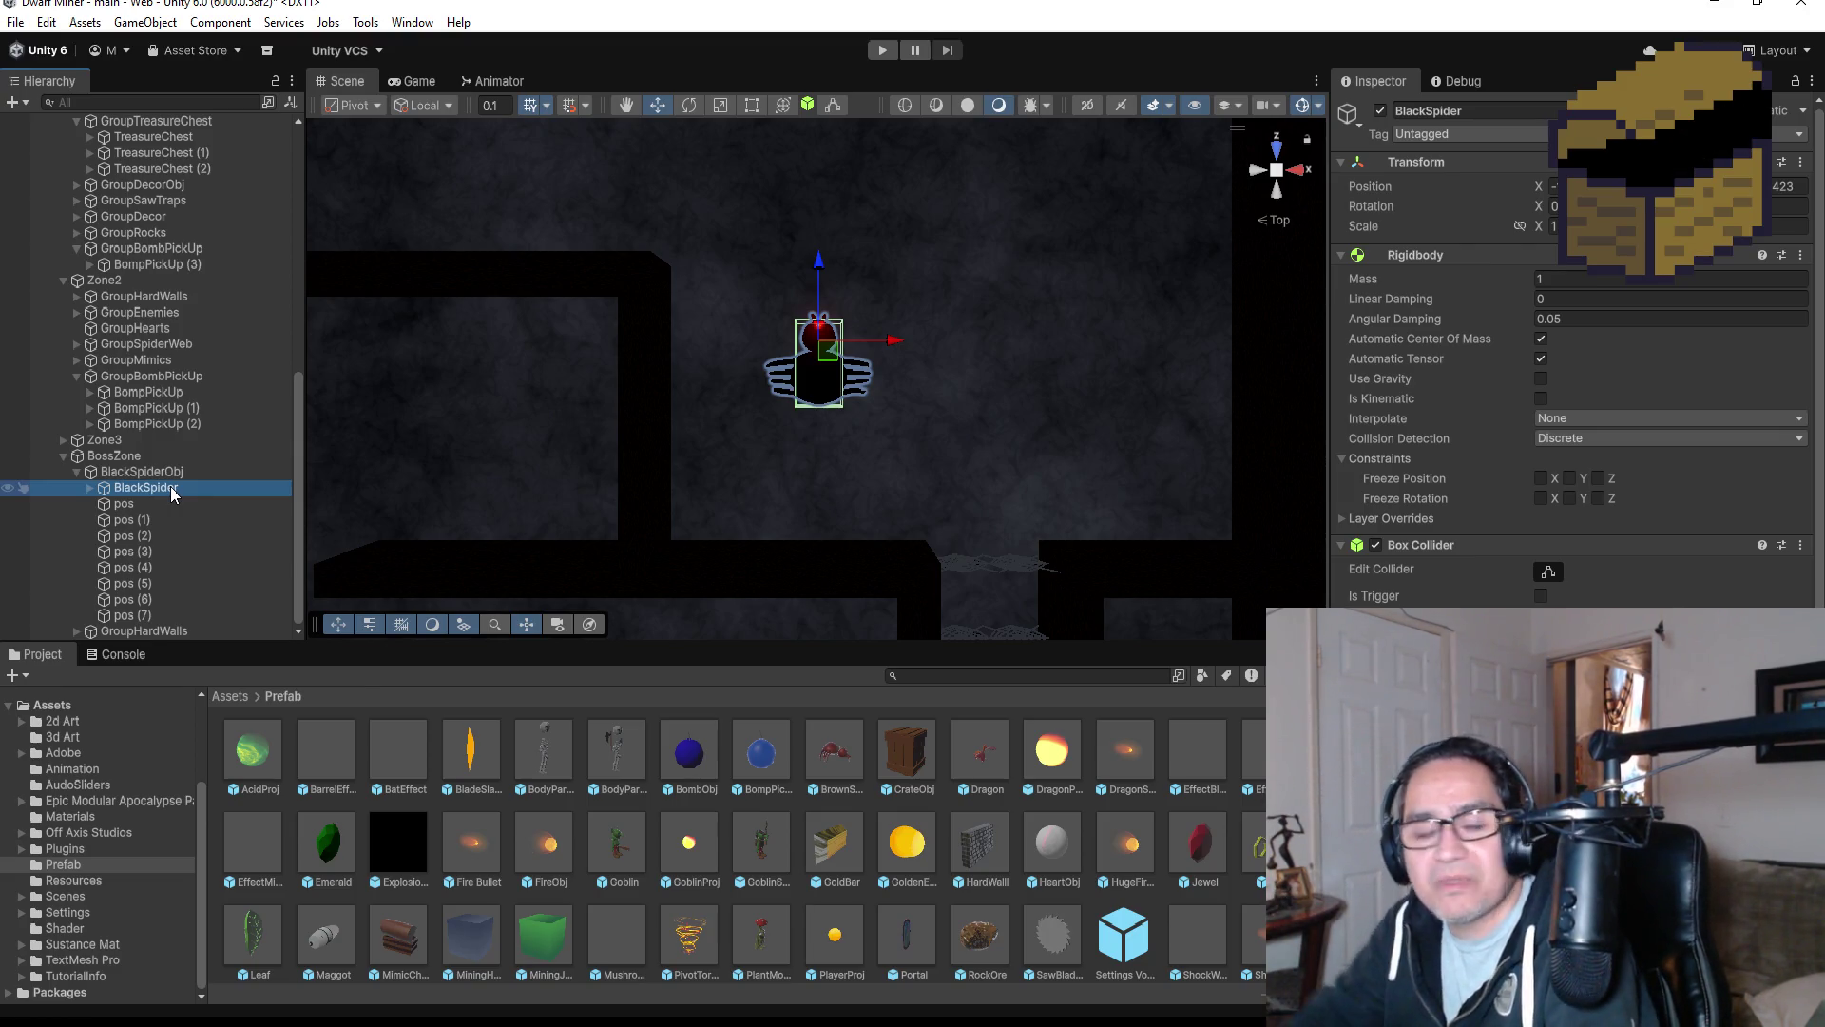
pyautogui.scroll(3, 1046, 499)
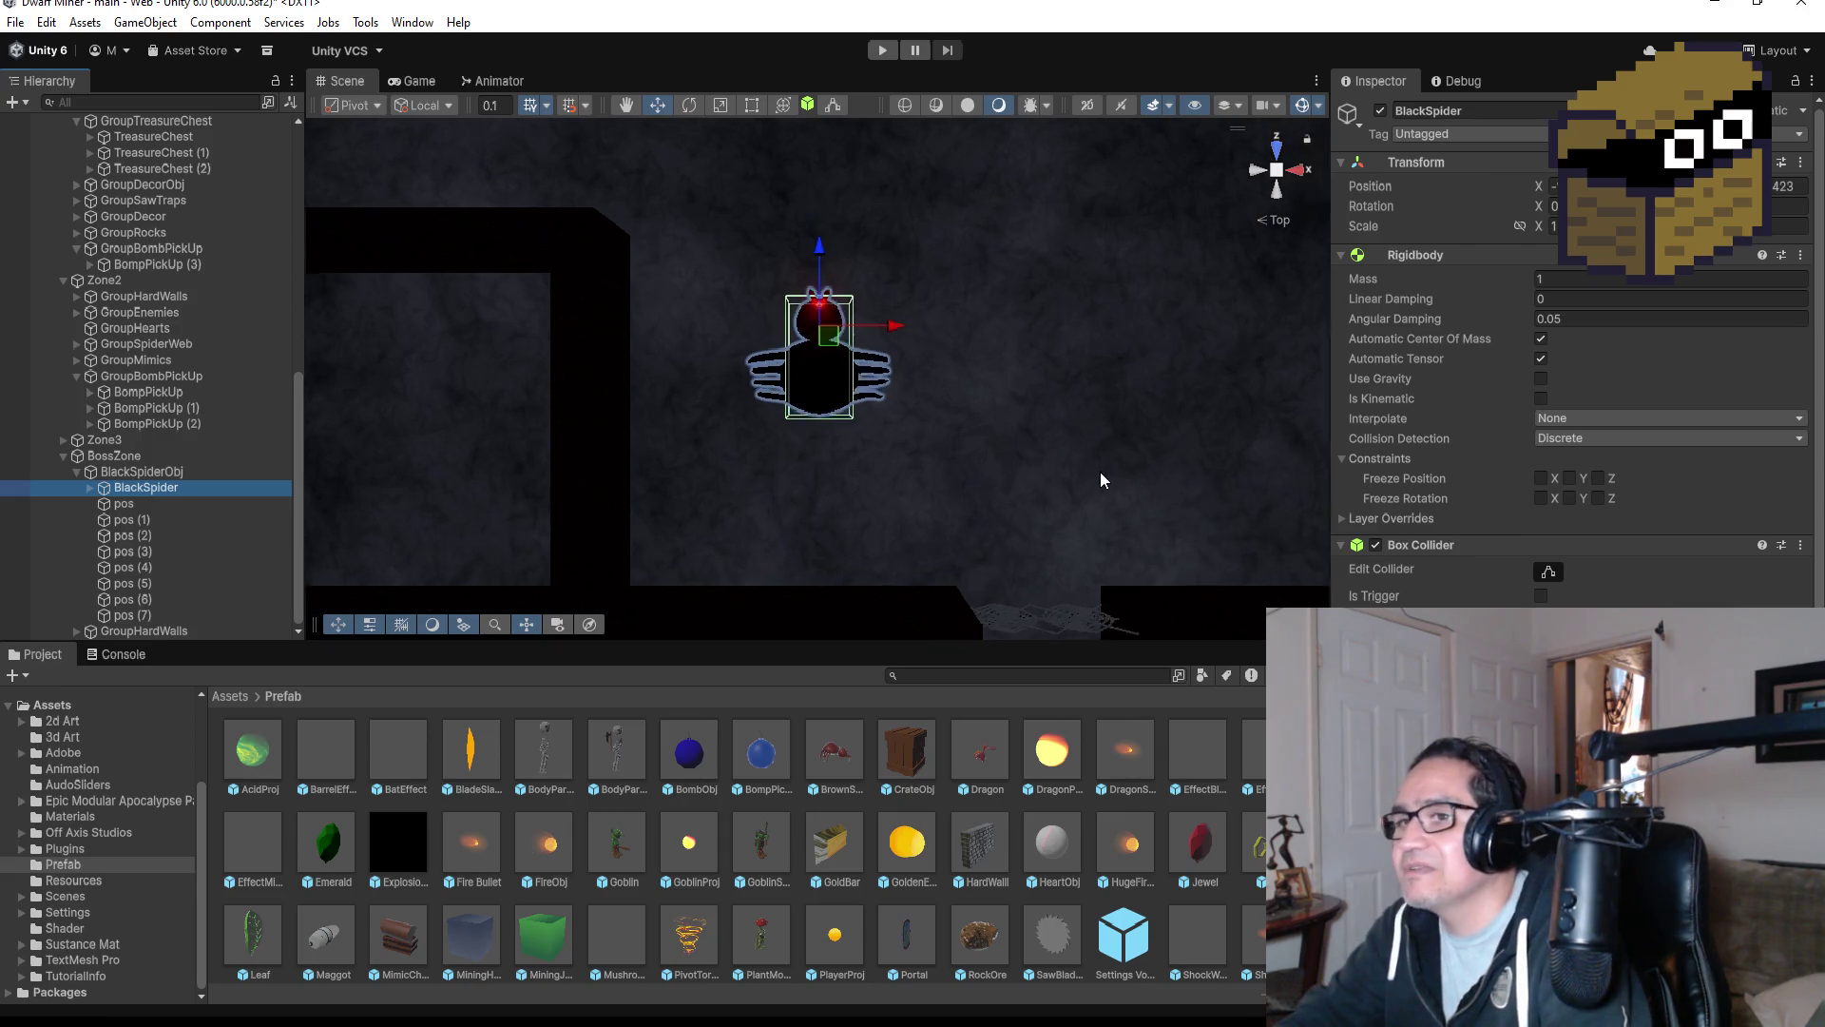
pyautogui.scroll(-5, 1569, 361)
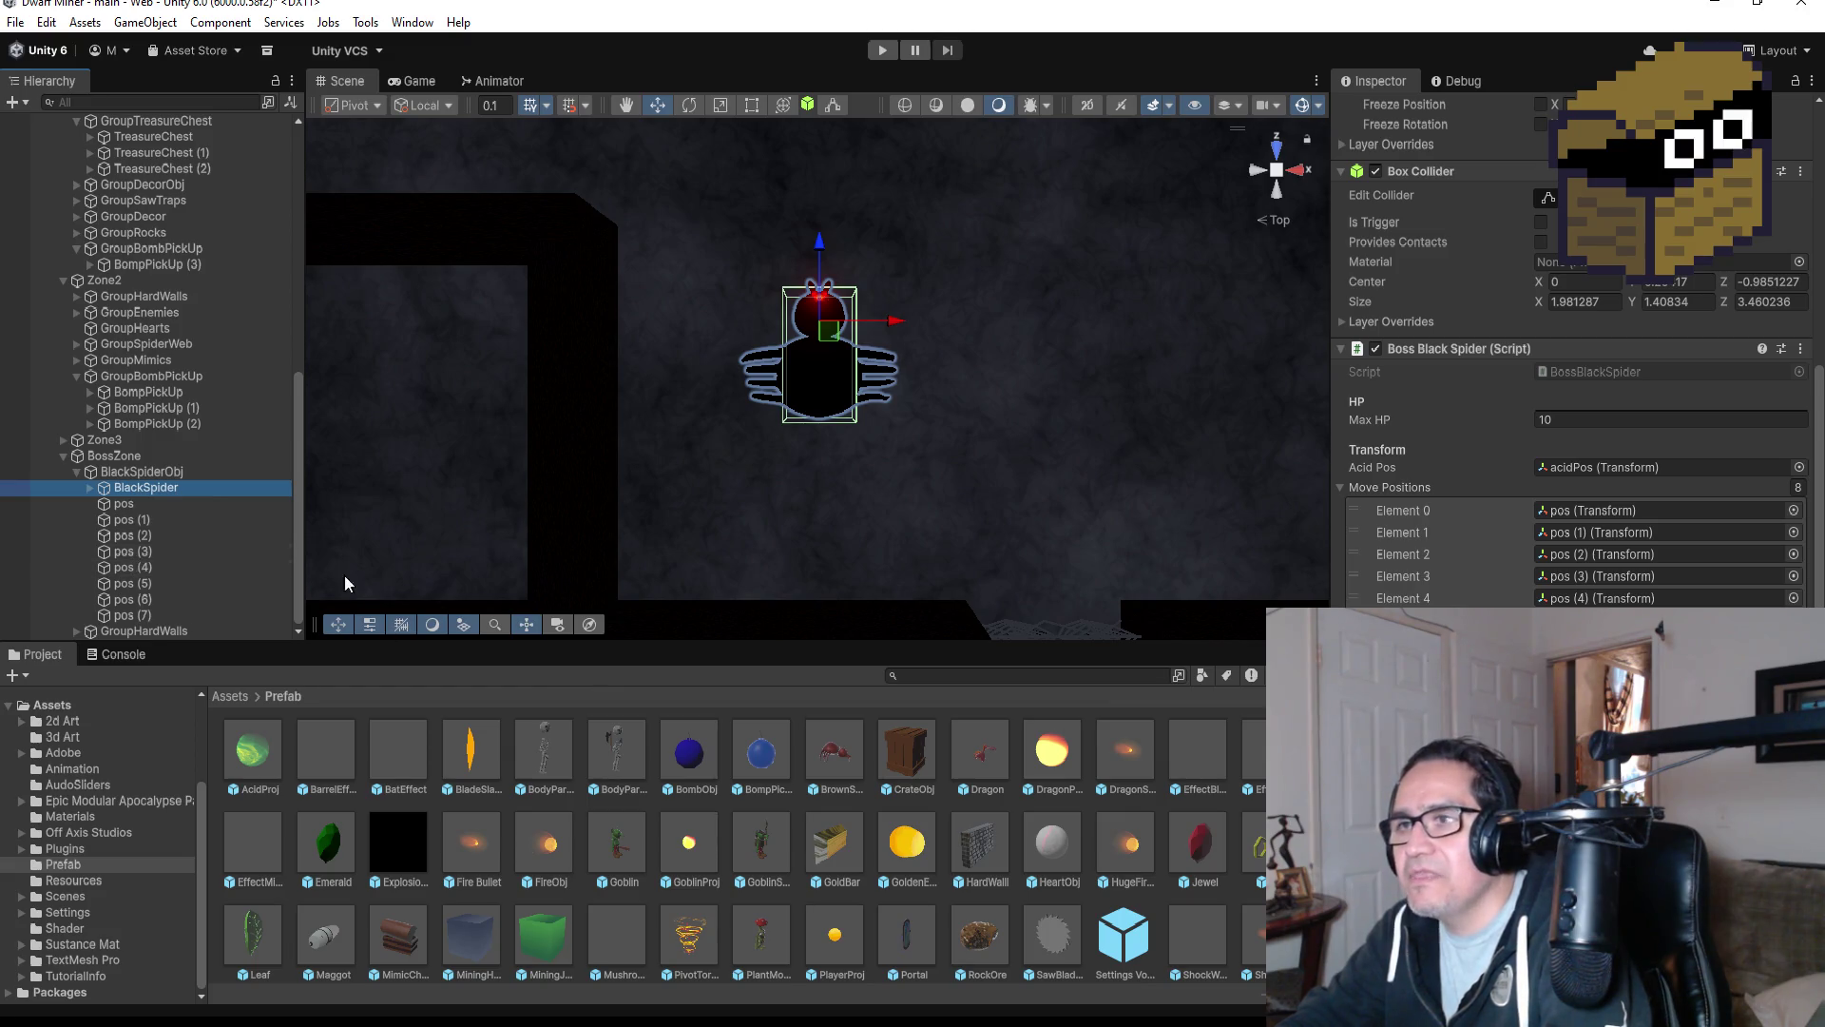
pyautogui.click(156, 615)
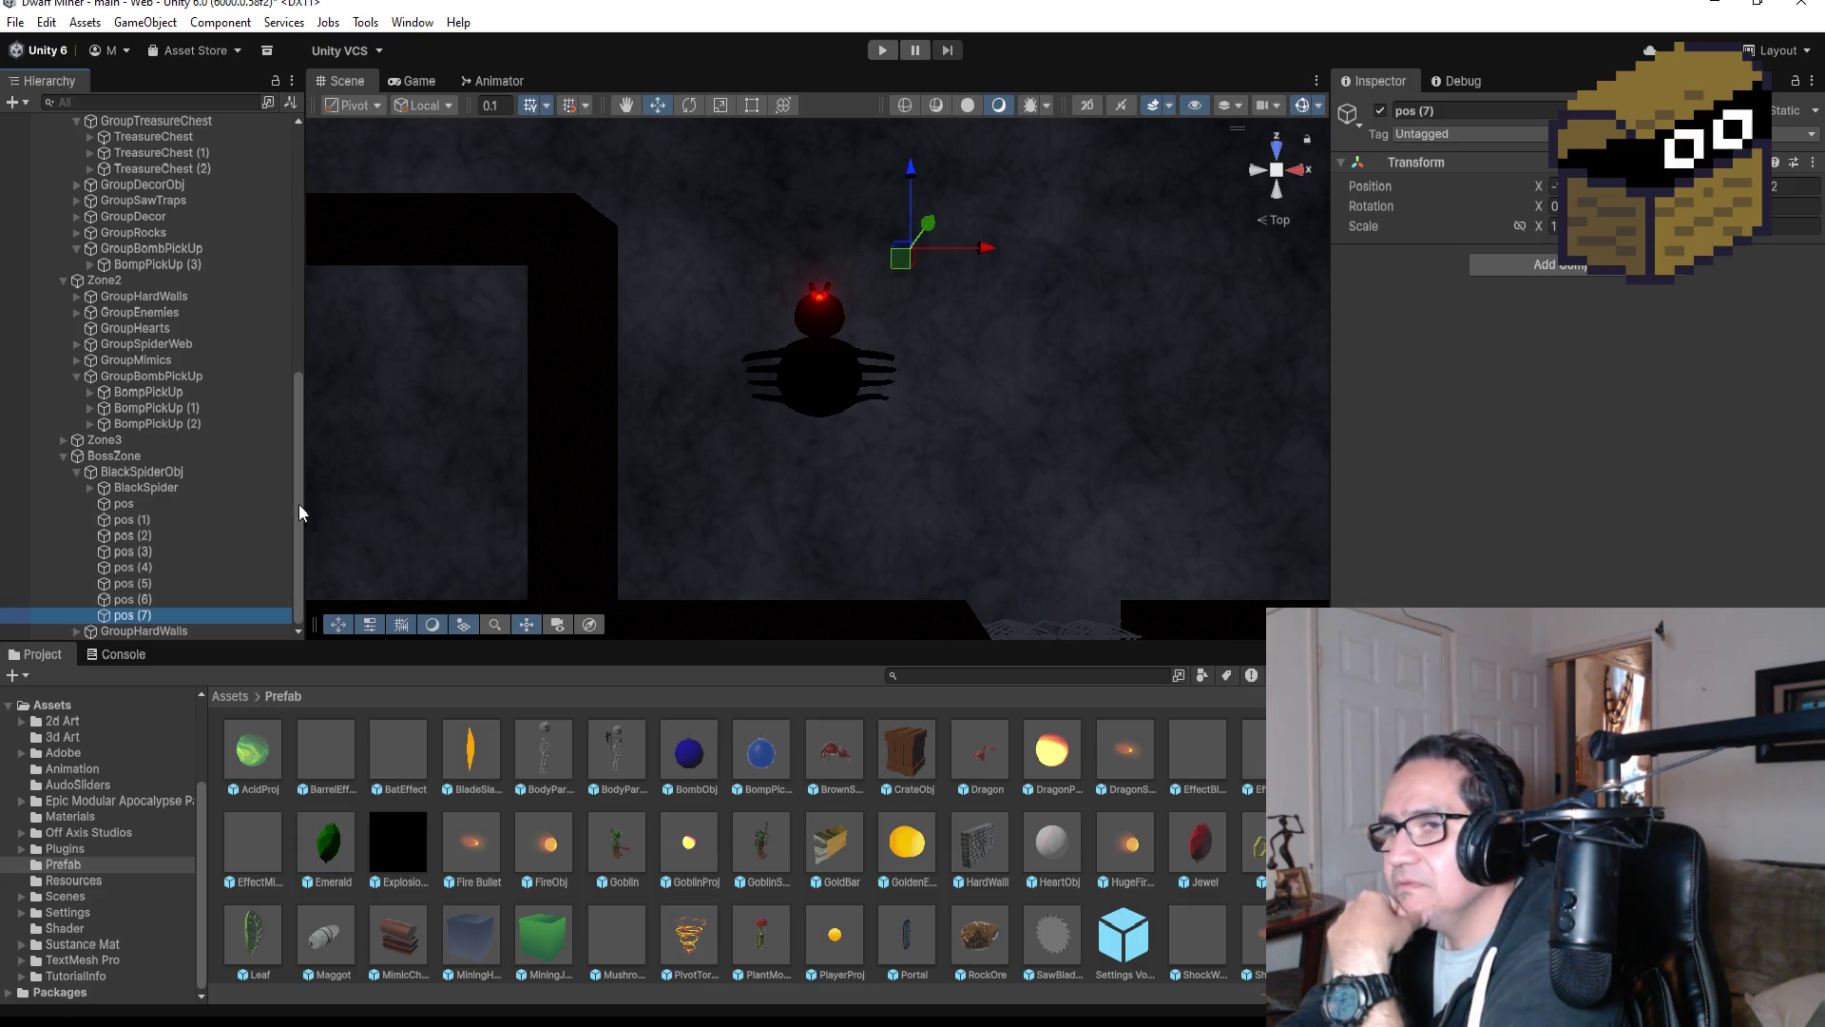
pyautogui.doubleClick(145, 506)
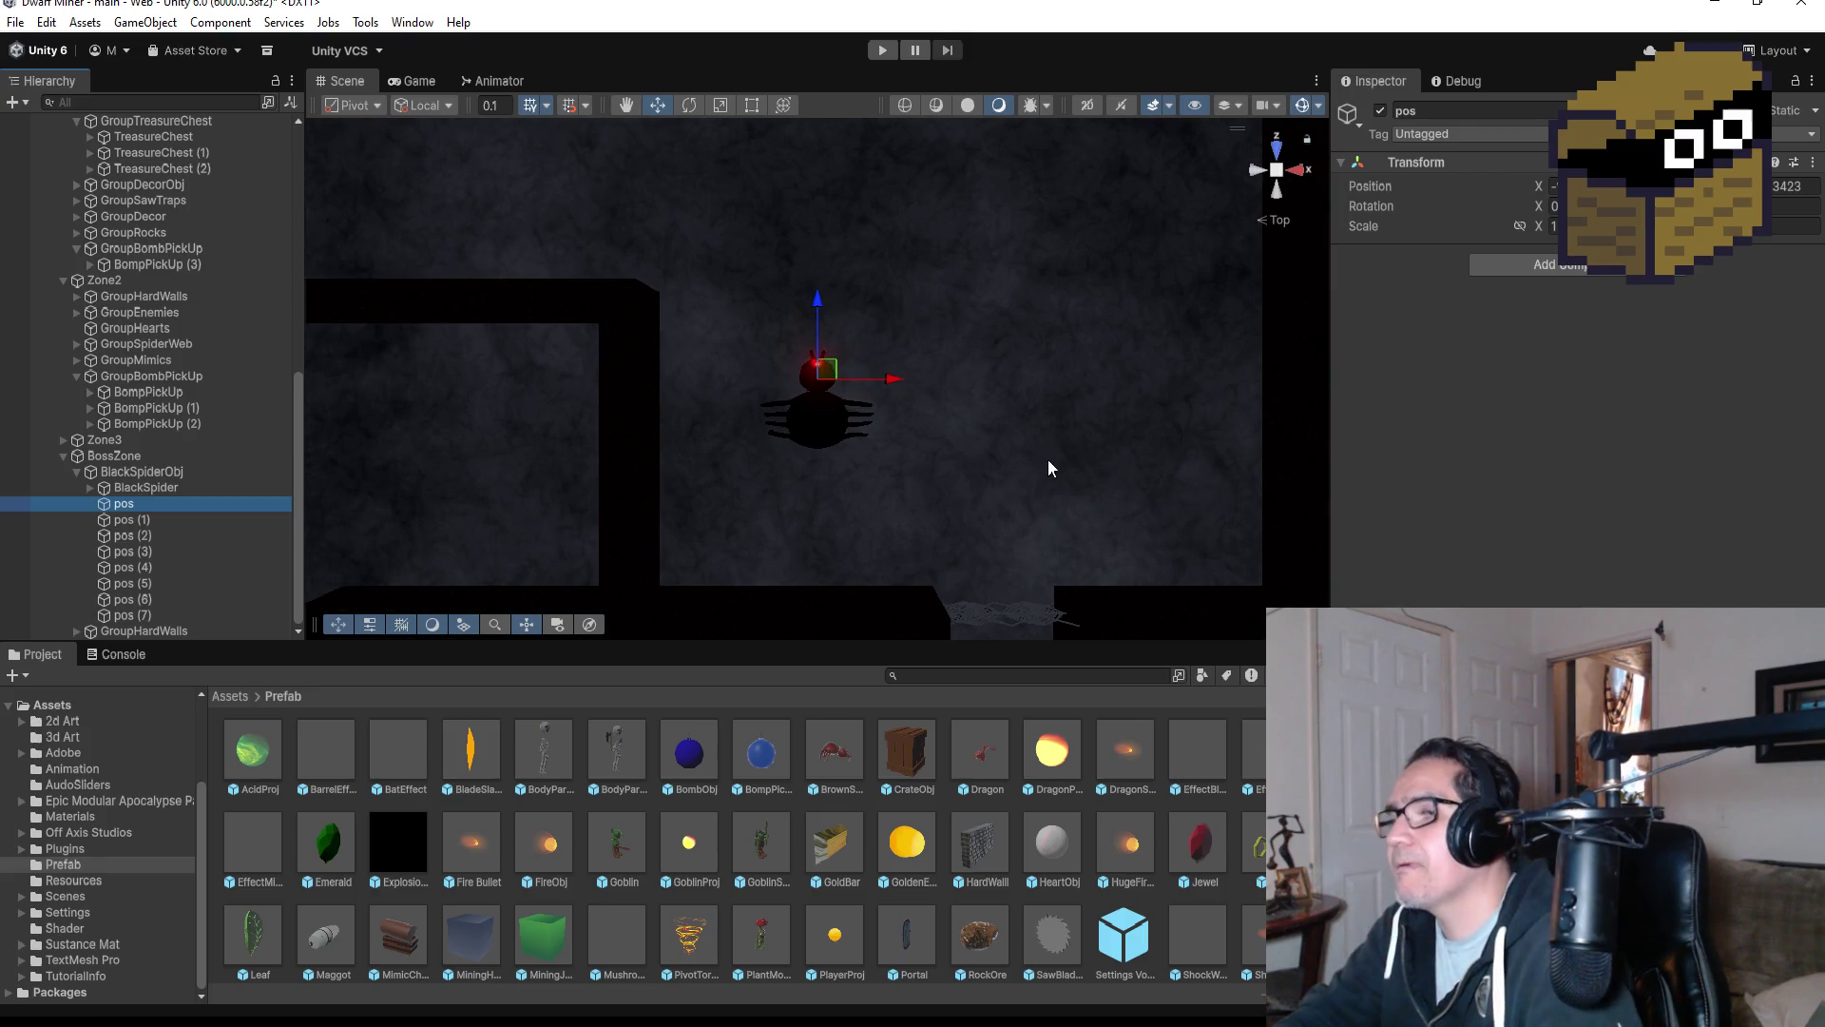
pyautogui.moveTo(1002, 492); pyautogui.dragTo(915, 339)
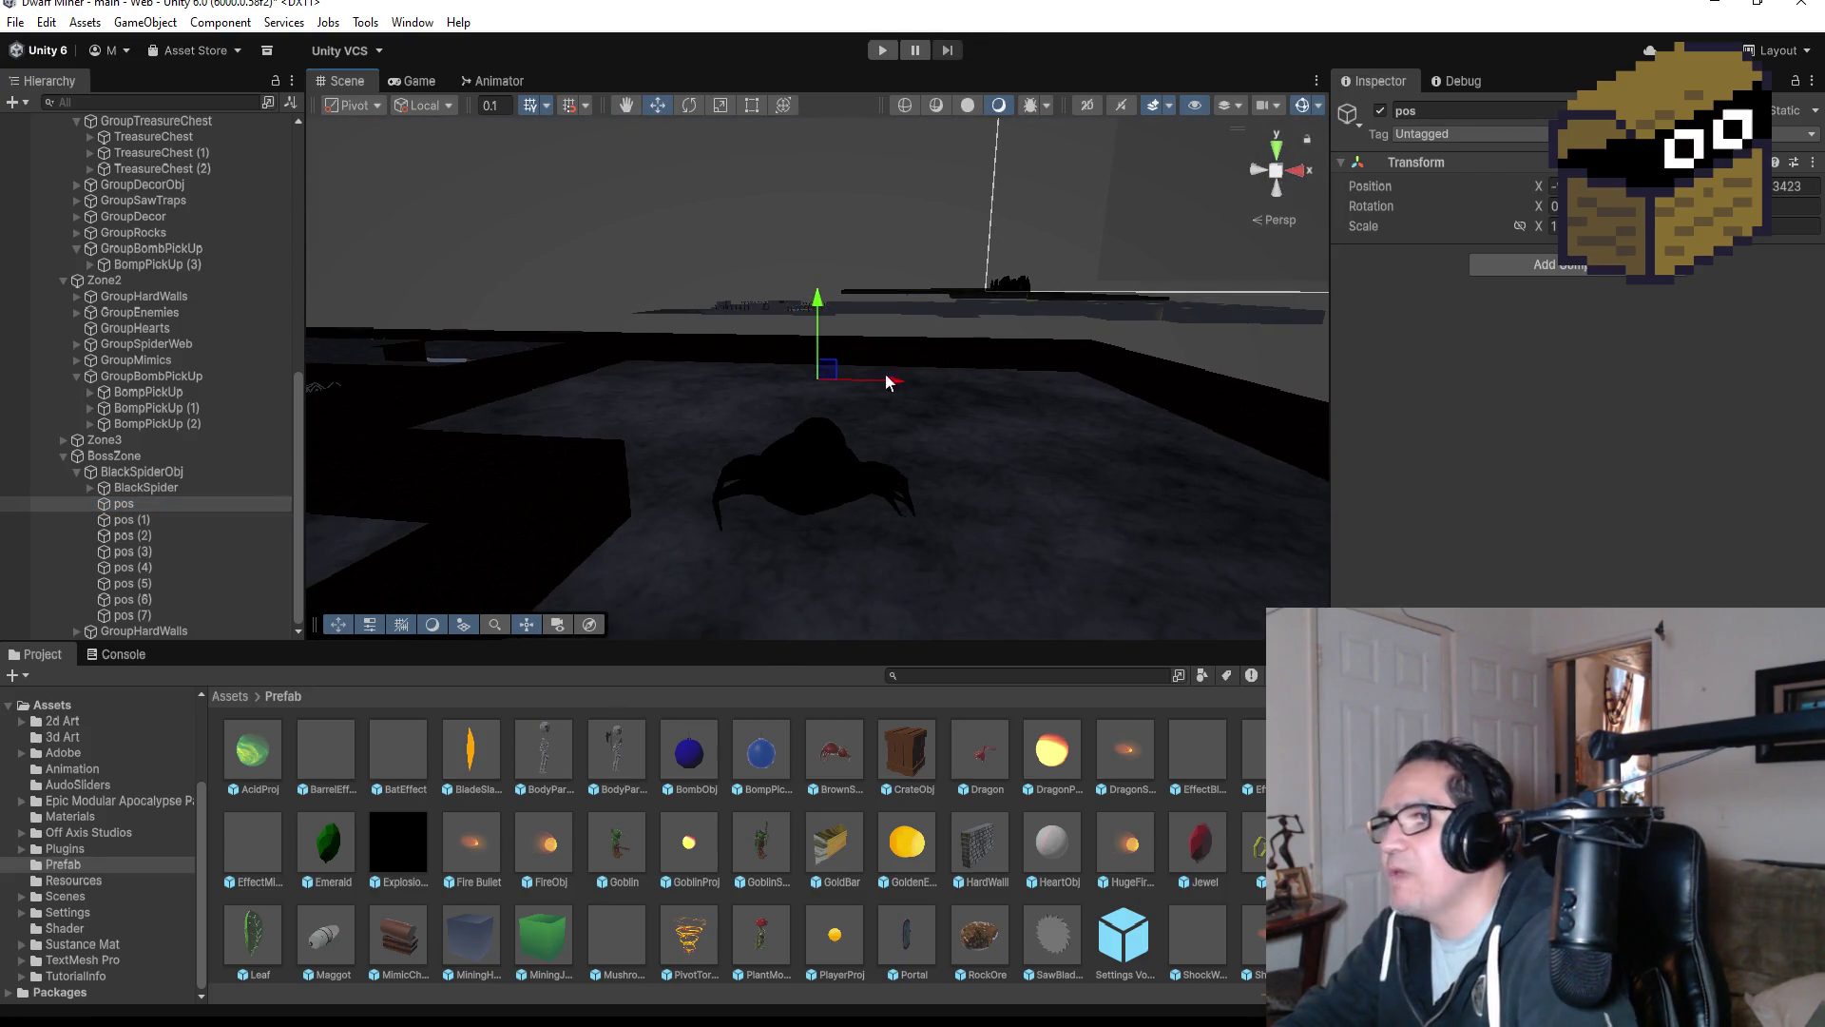
# Delete the pos and pos (2) waypoints from BlackSpiderObj.
pyautogui.click(147, 510)
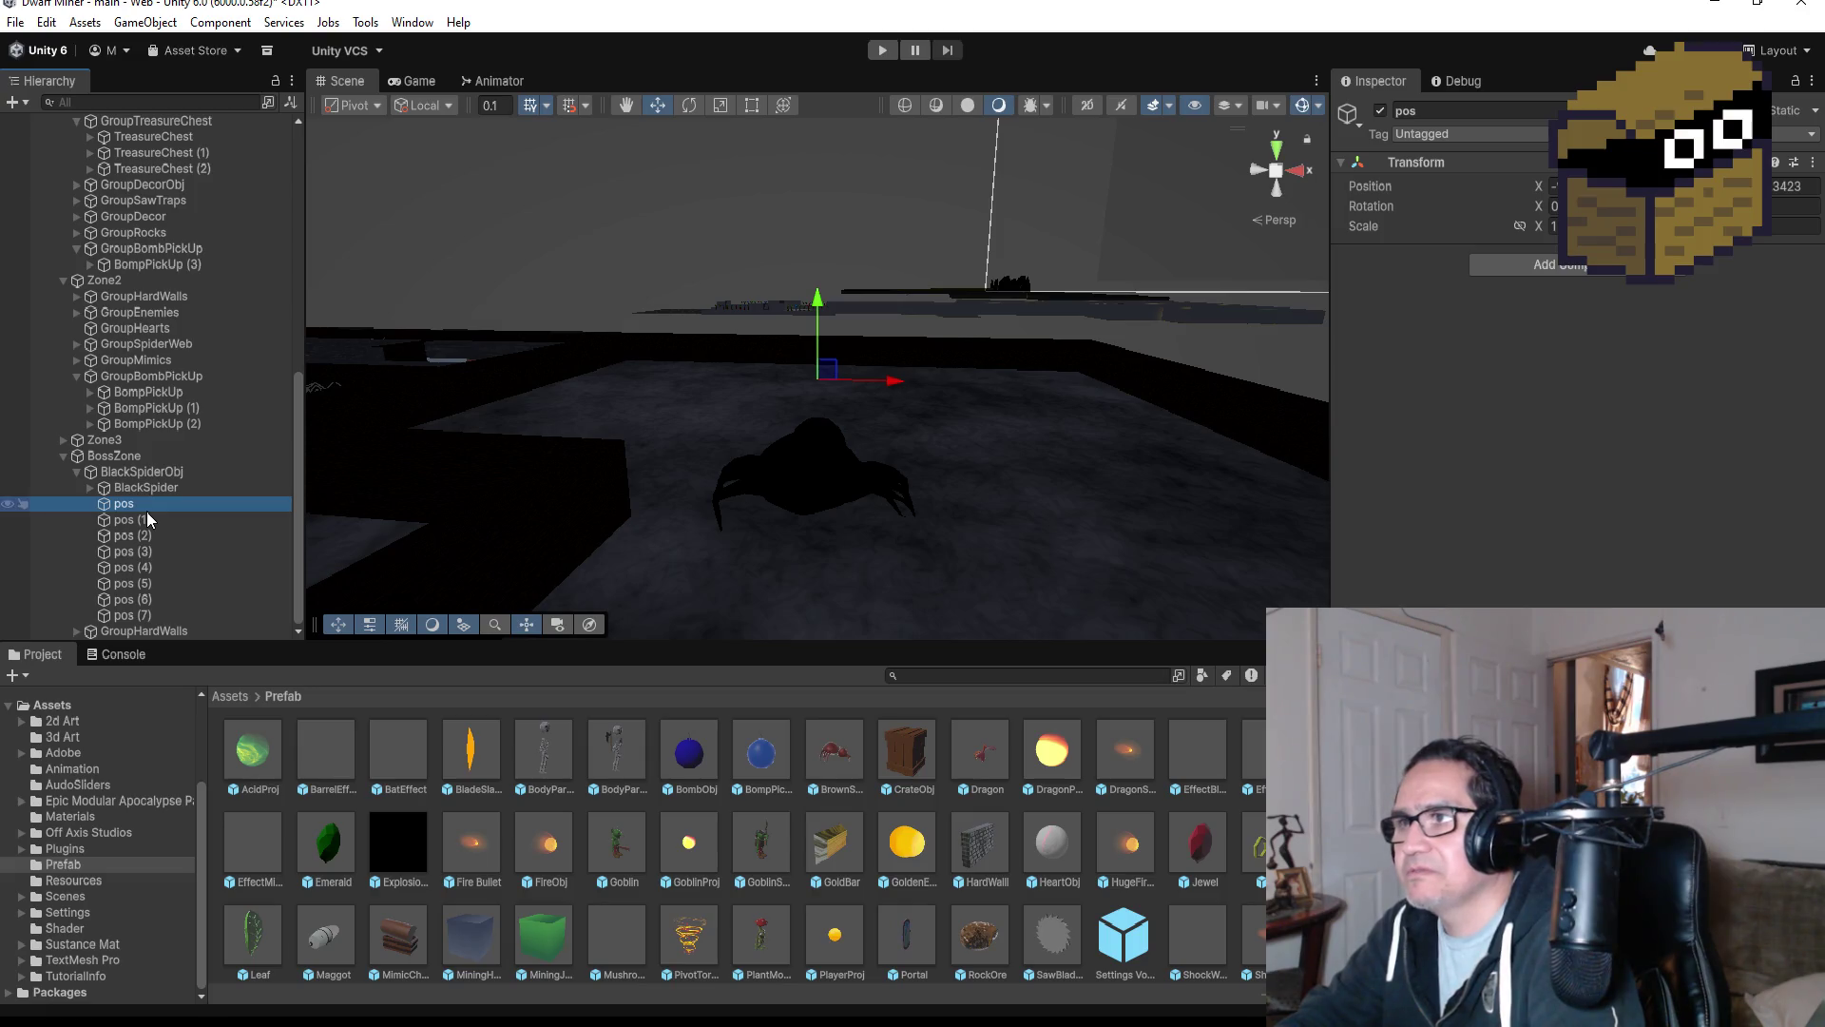
pyautogui.click(145, 521)
pyautogui.click(142, 490)
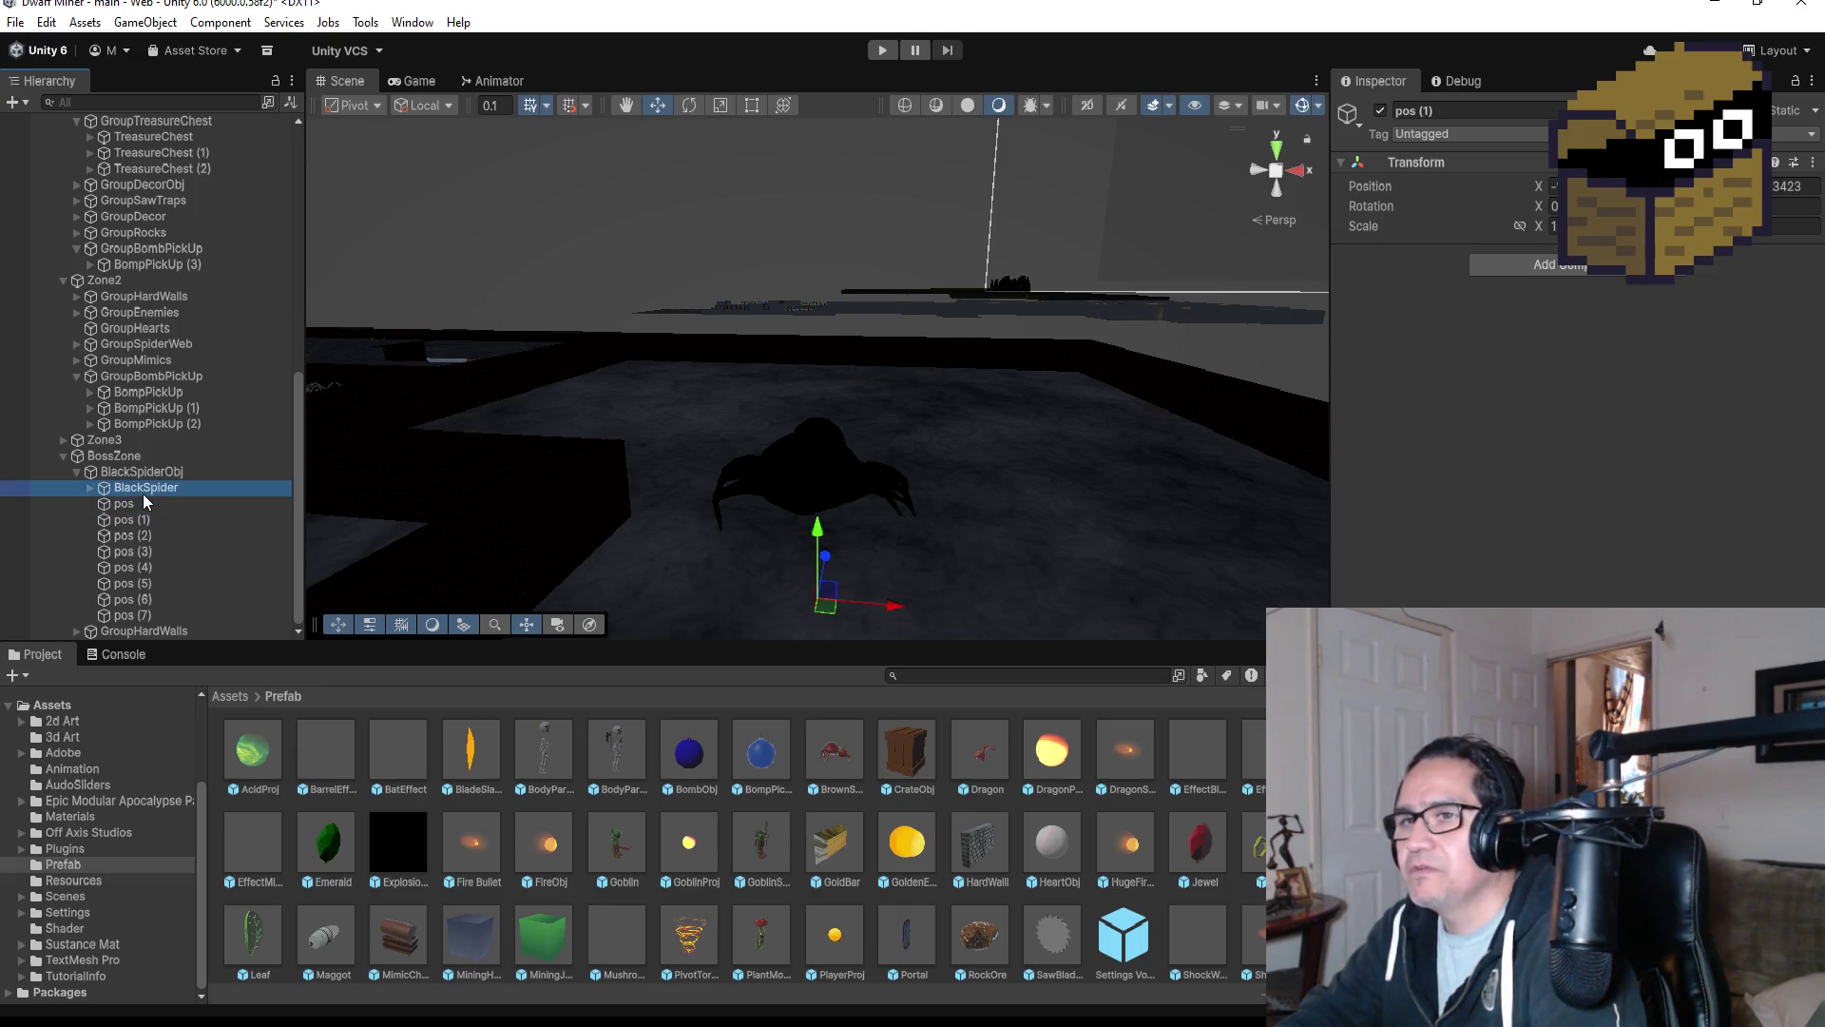
pyautogui.click(143, 506)
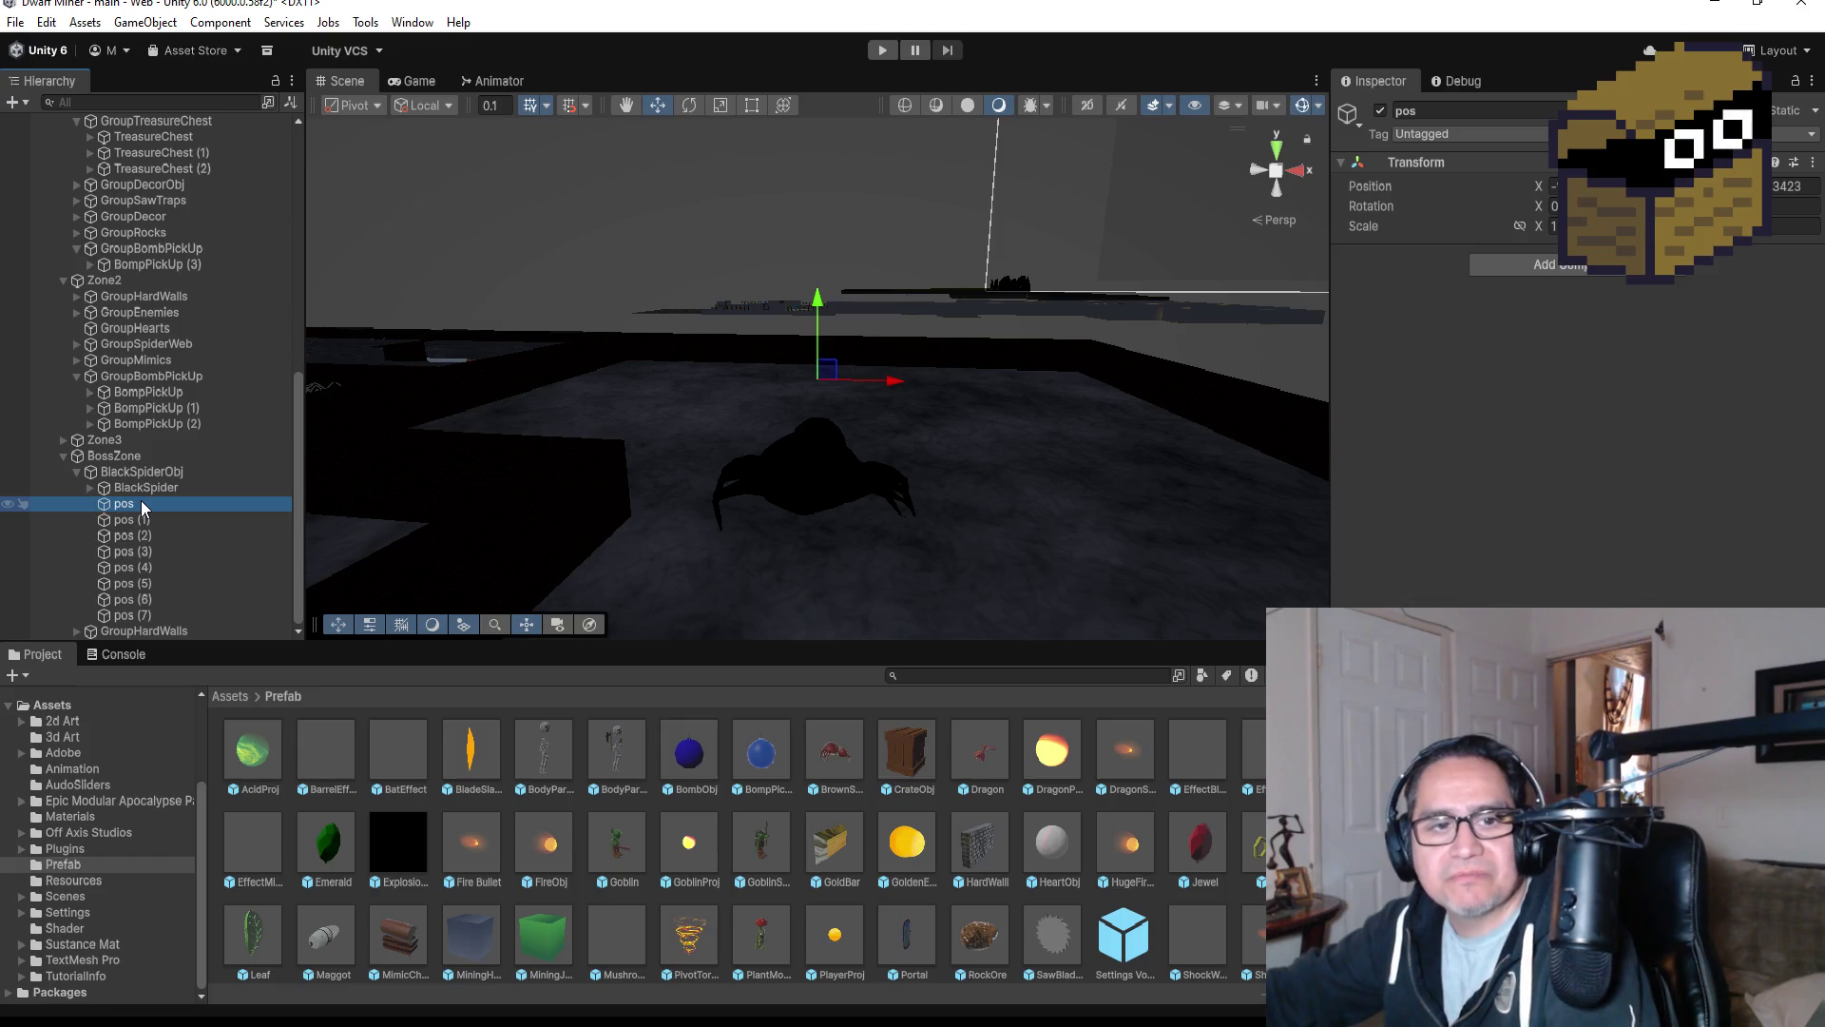
pyautogui.press('Delete')
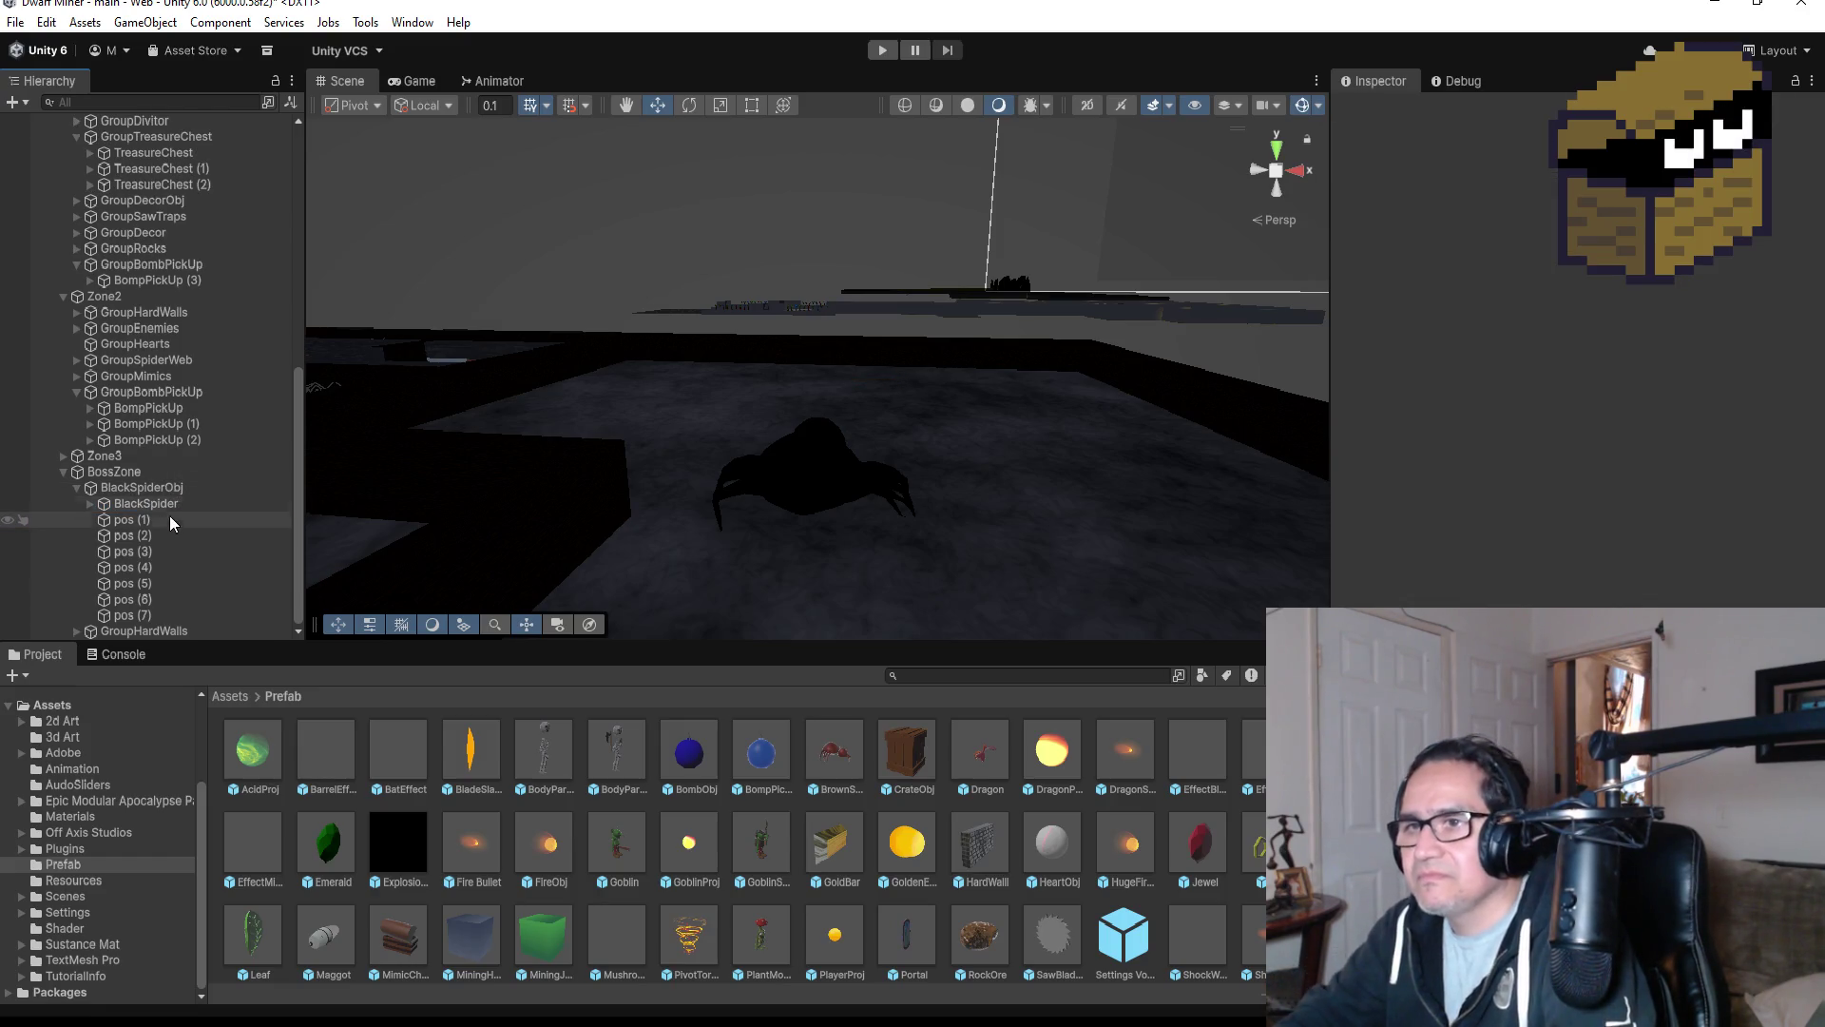
pyautogui.click(157, 536)
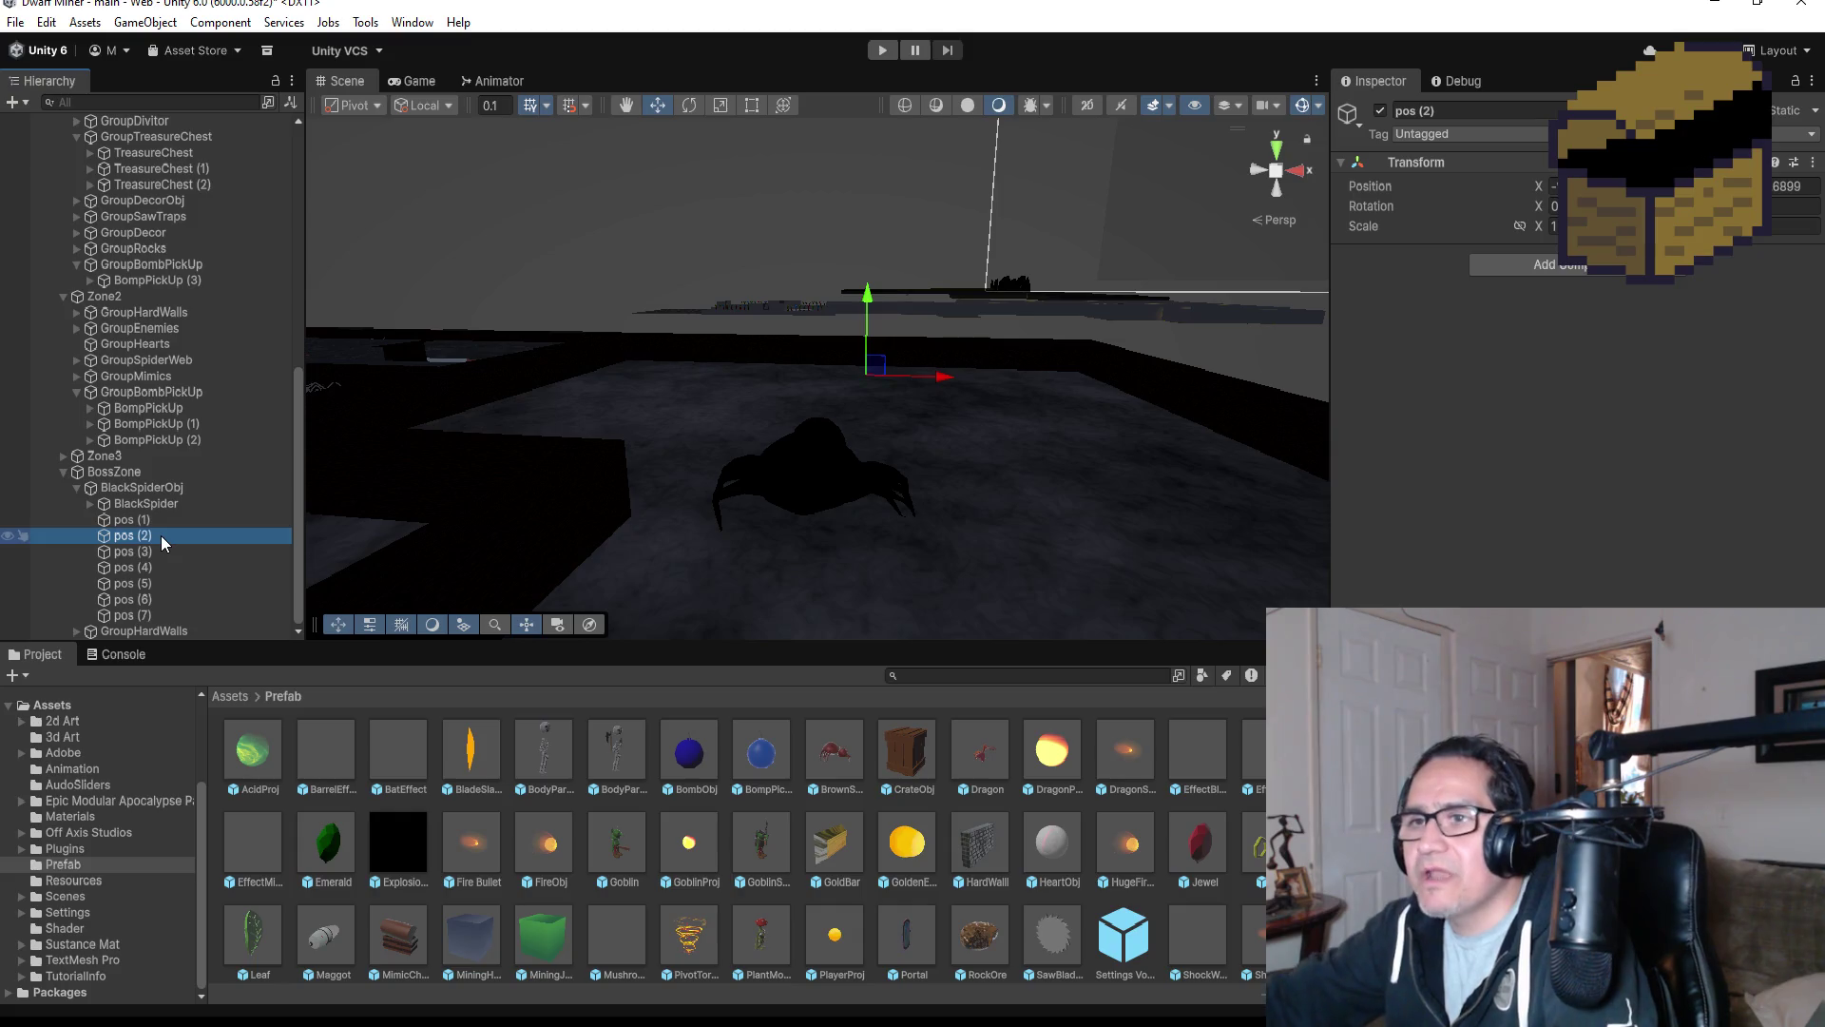
pyautogui.press('Delete')
pyautogui.moveTo(162, 534); pyautogui.dragTo(158, 565)
# Delete waypoints pos (3) through pos (7) from under BlackSpiderObj.
pyautogui.click(153, 553)
pyautogui.keyDown('shift'); pyautogui.click(144, 614); pyautogui.keyUp('shift')
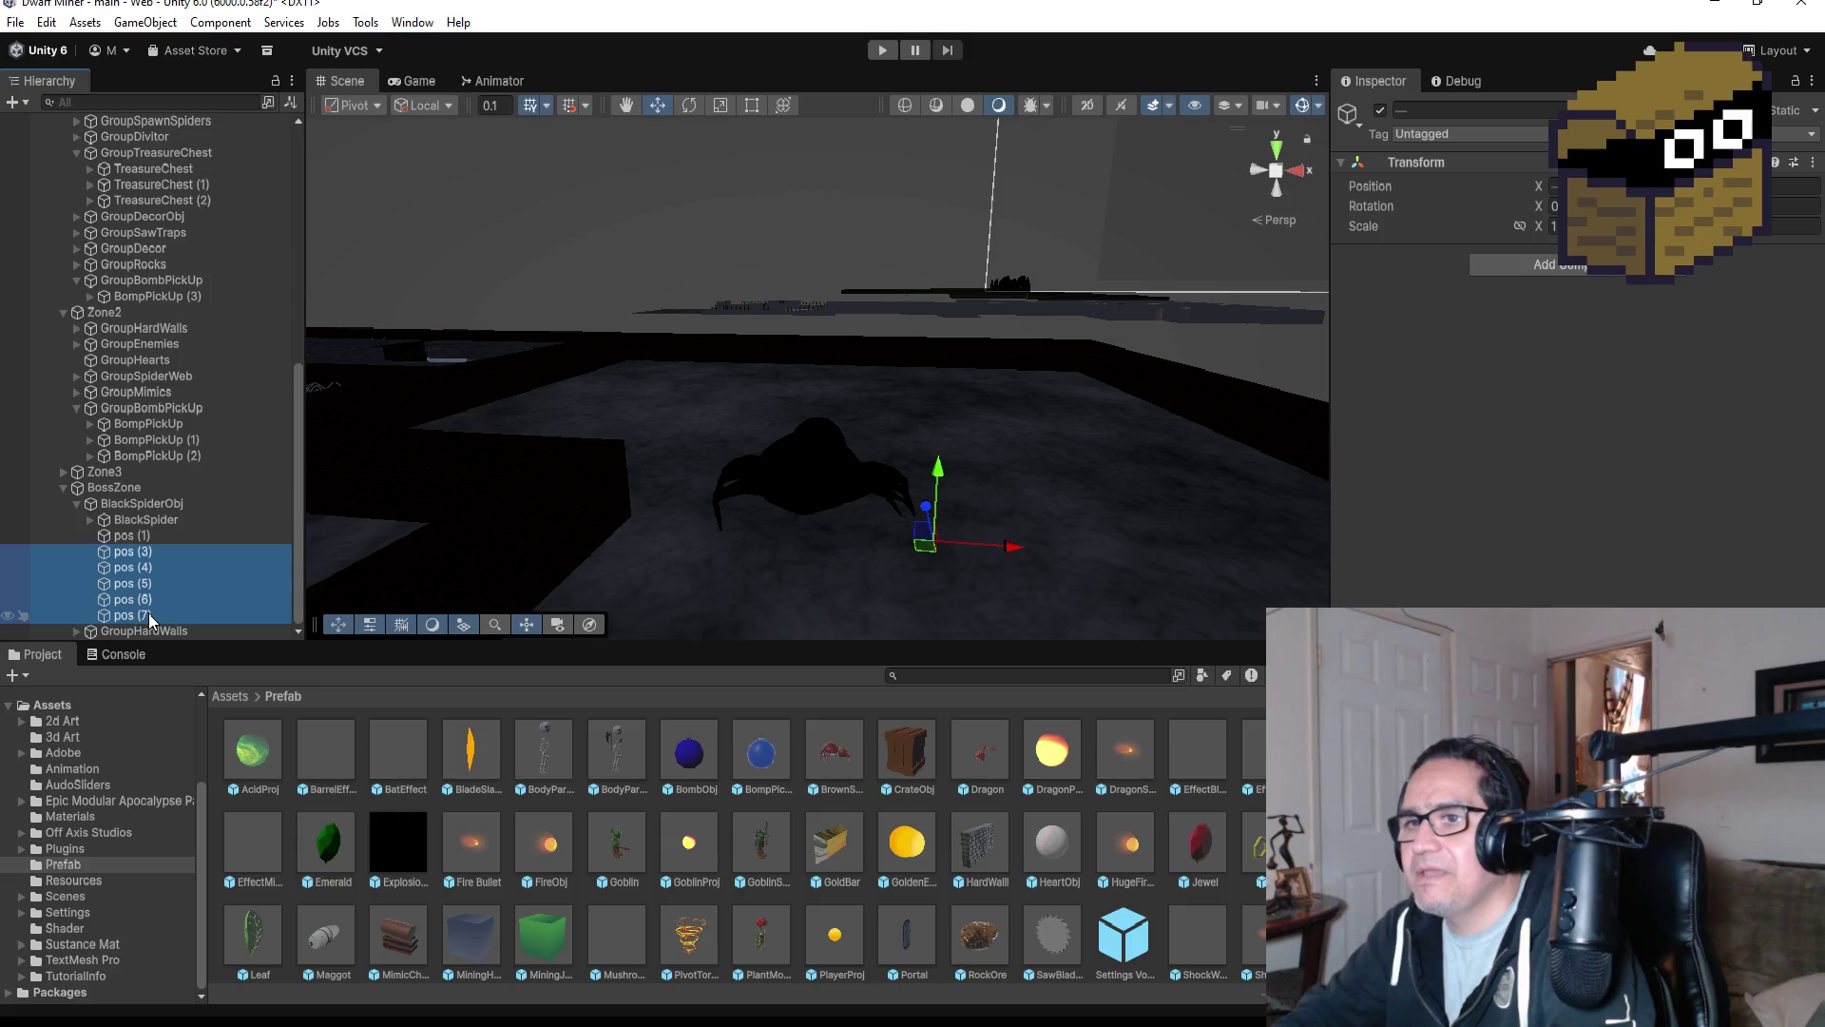
pyautogui.press('Delete')
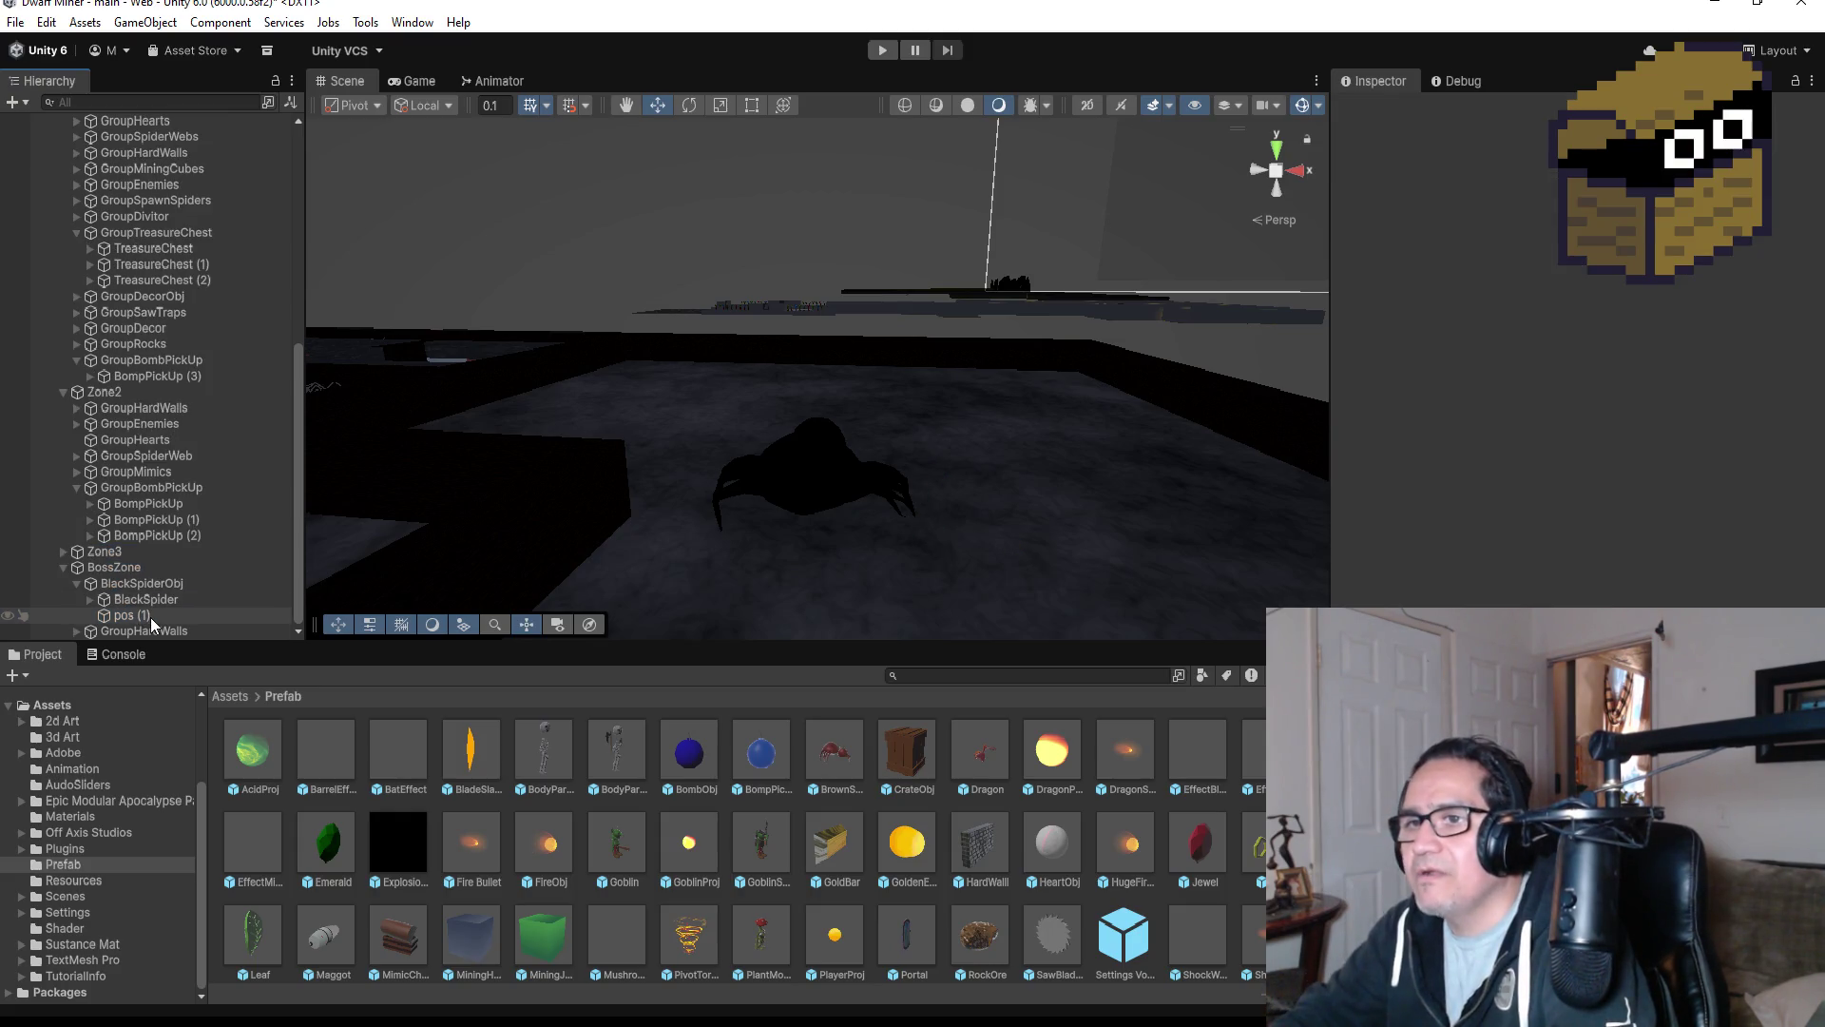
# Switch the scene to Top view and frame the BlackSpider from above.
pyautogui.doubleClick(149, 617)
pyautogui.click(1276, 149)
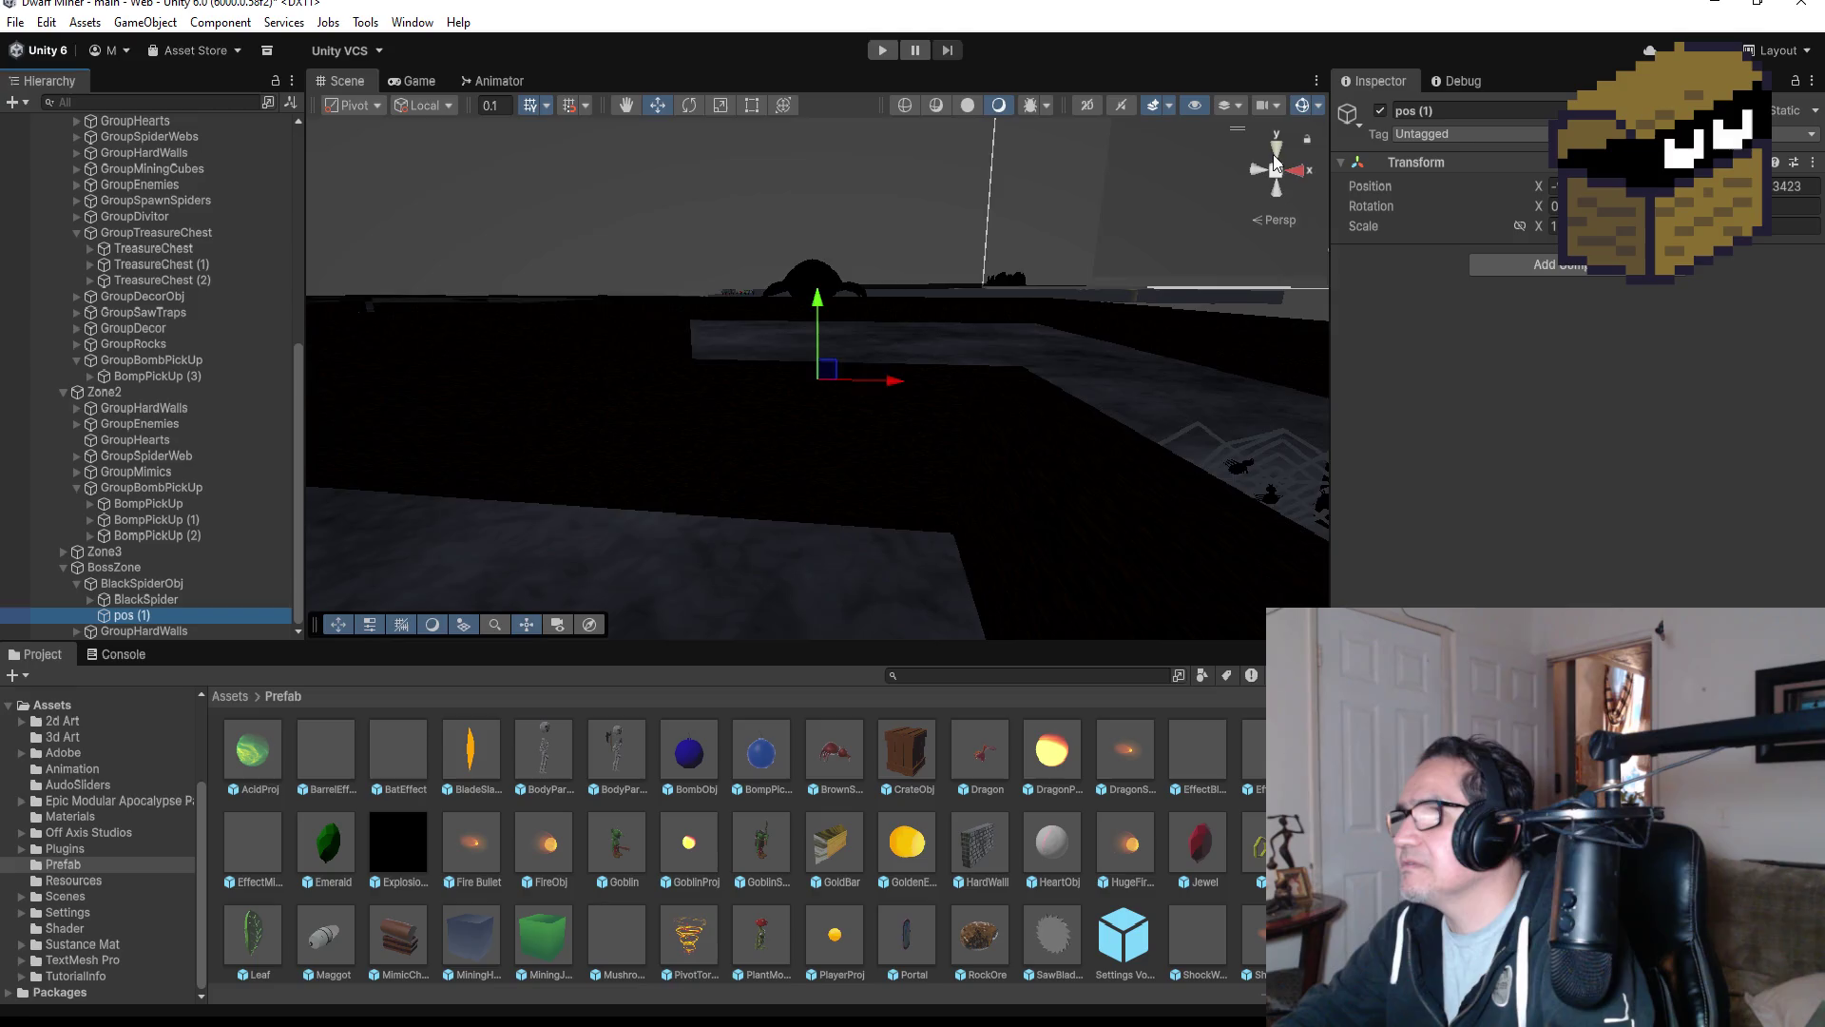
pyautogui.click(135, 584)
pyautogui.doubleClick(146, 599)
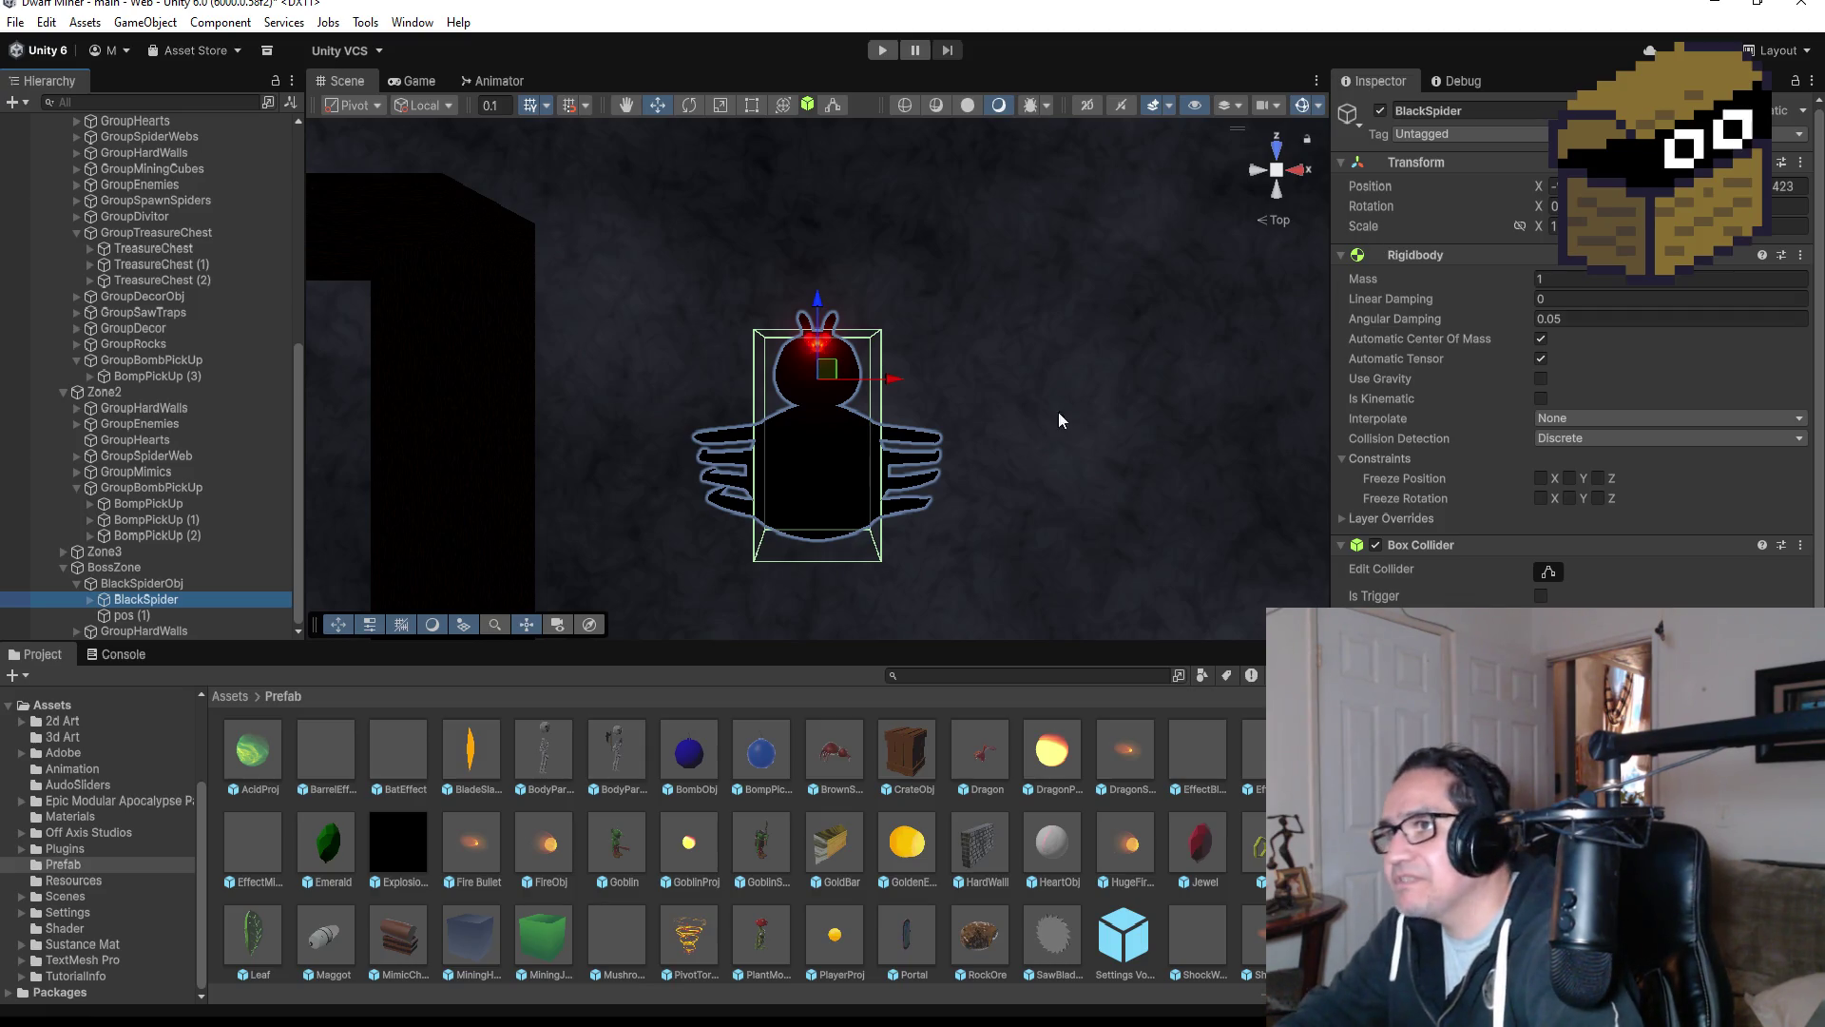
# Copy the Transform position of the pos (1) waypoint.
pyautogui.scroll(3, 1076, 407)
pyautogui.scroll(1, 1110, 419)
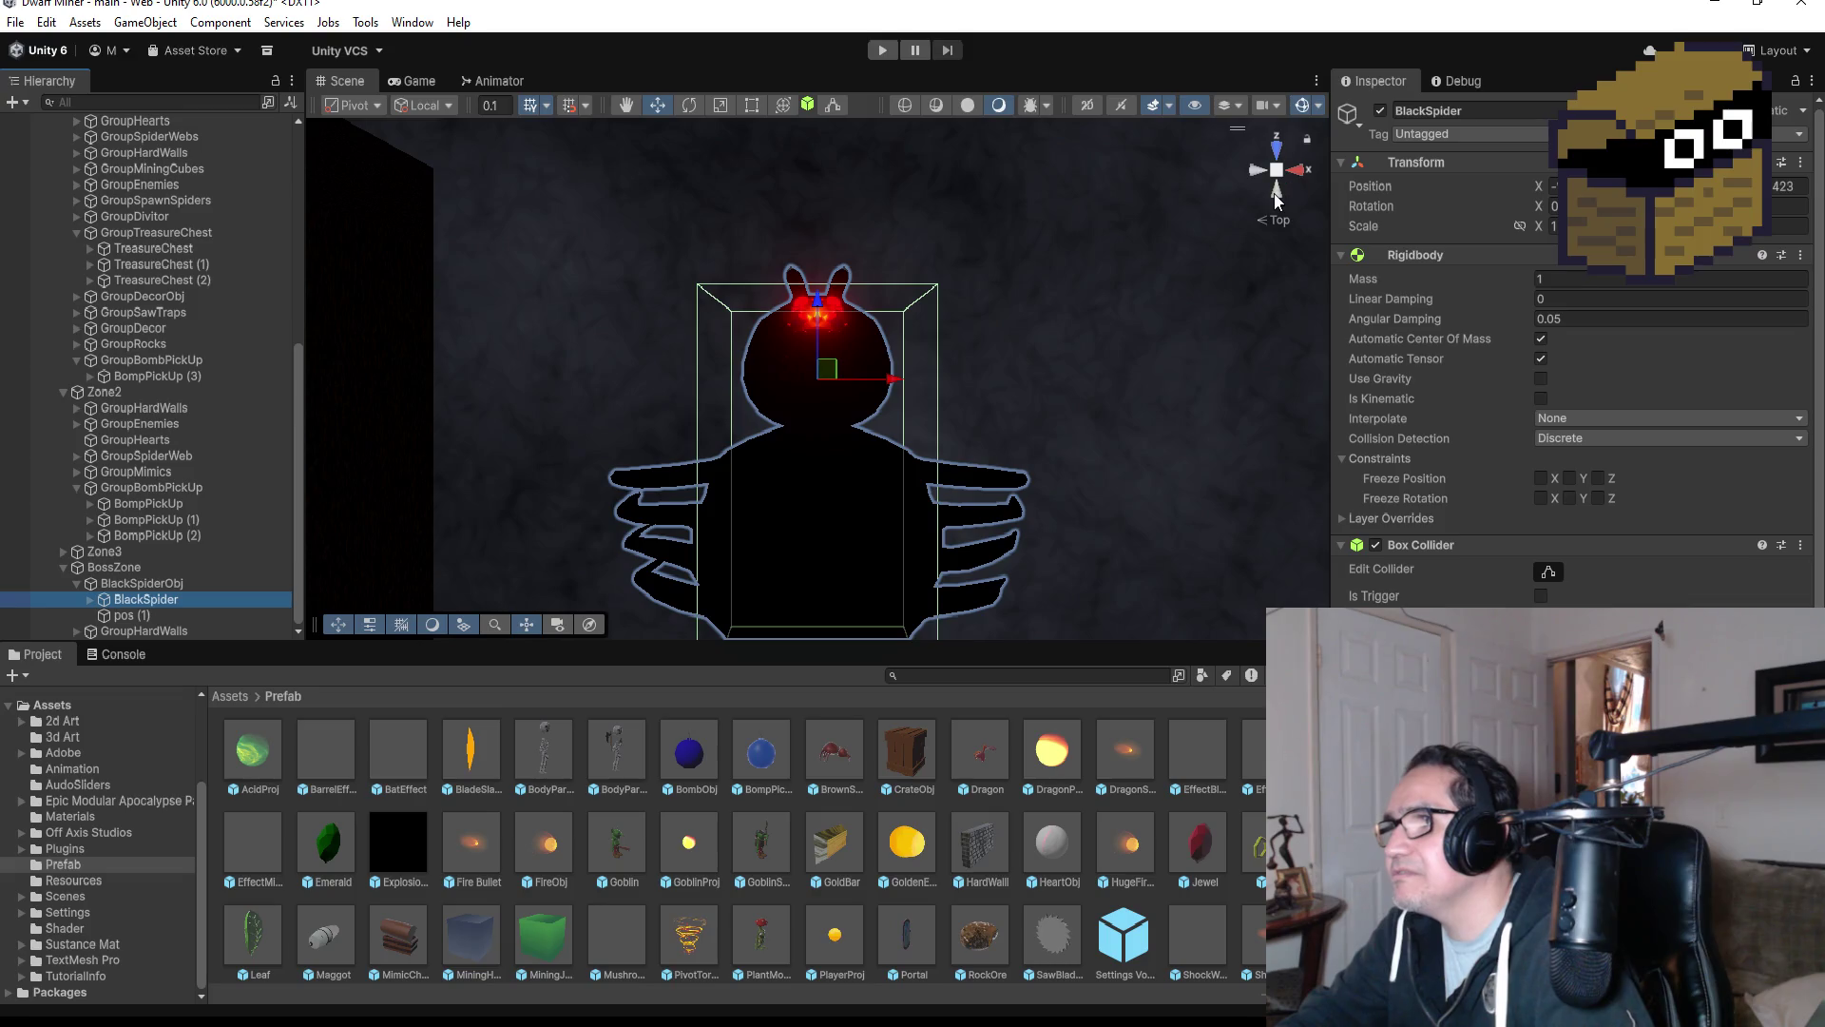
pyautogui.click(1275, 195)
pyautogui.moveTo(976, 283)
pyautogui.mouseDown()
pyautogui.moveTo(970, 367)
pyautogui.moveTo(1024, 299)
pyautogui.moveTo(1007, 314)
pyautogui.mouseUp()
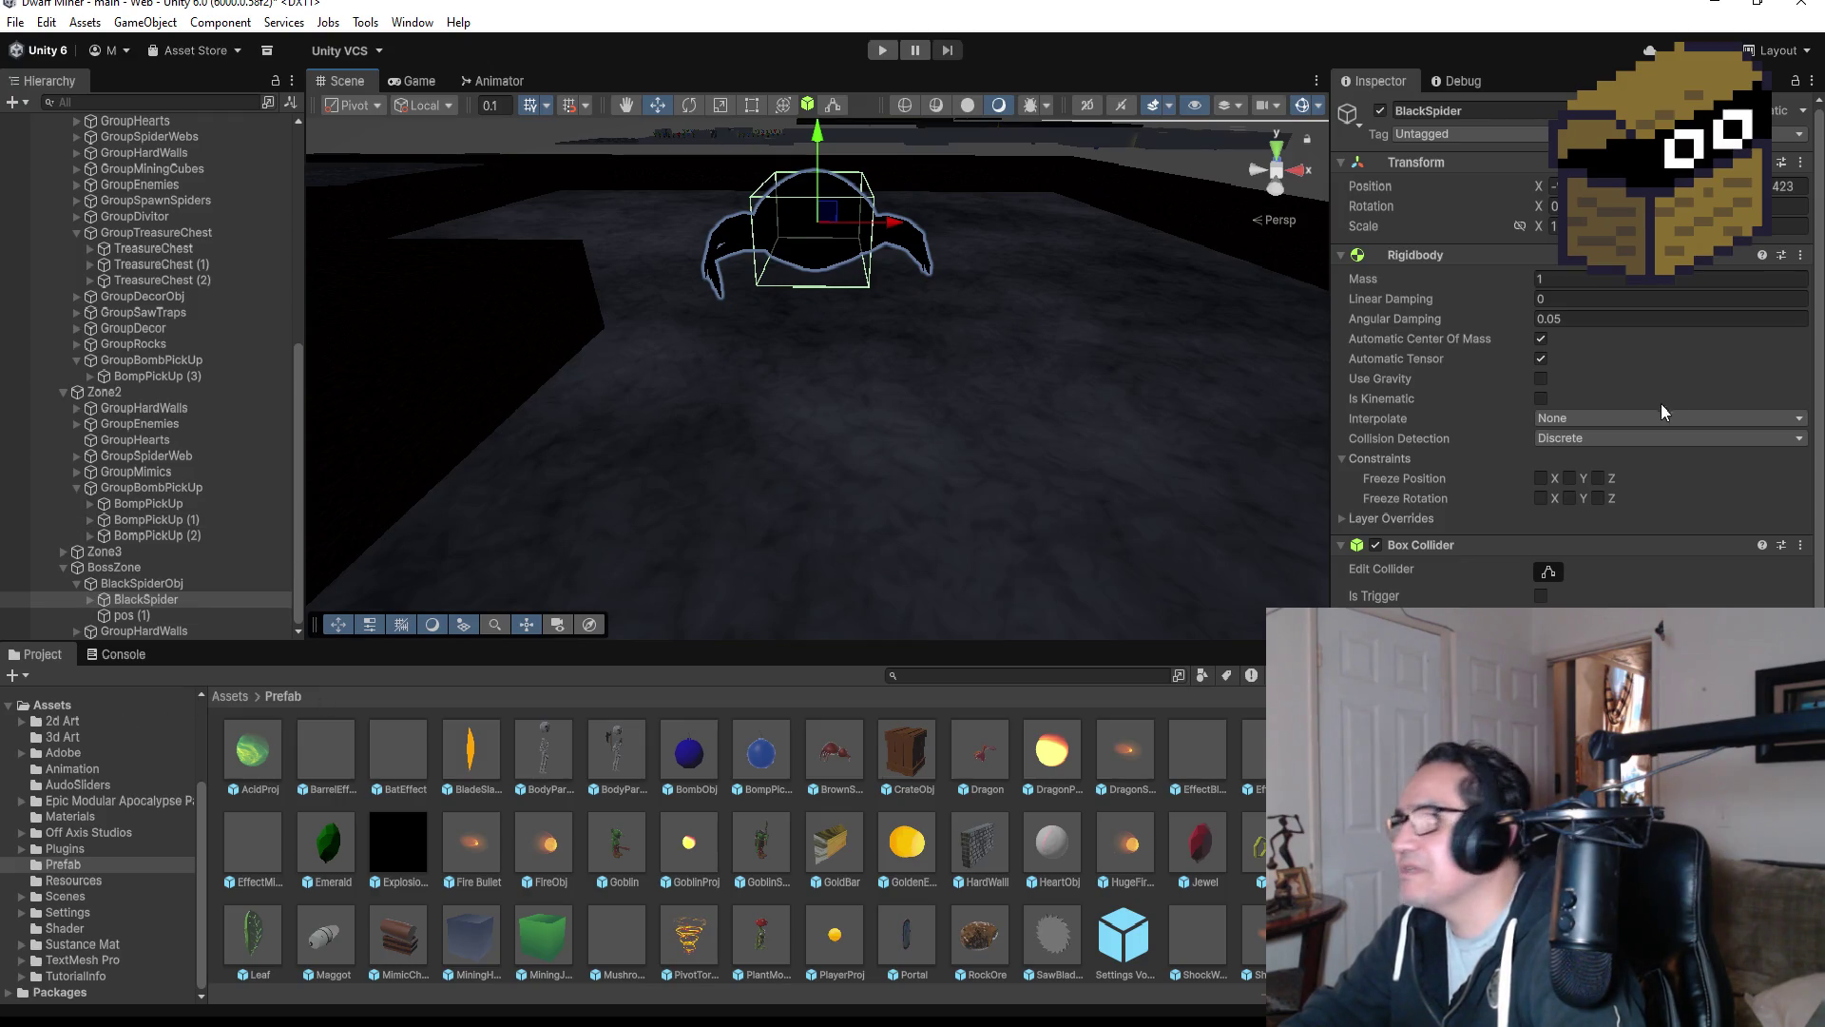
pyautogui.click(133, 616)
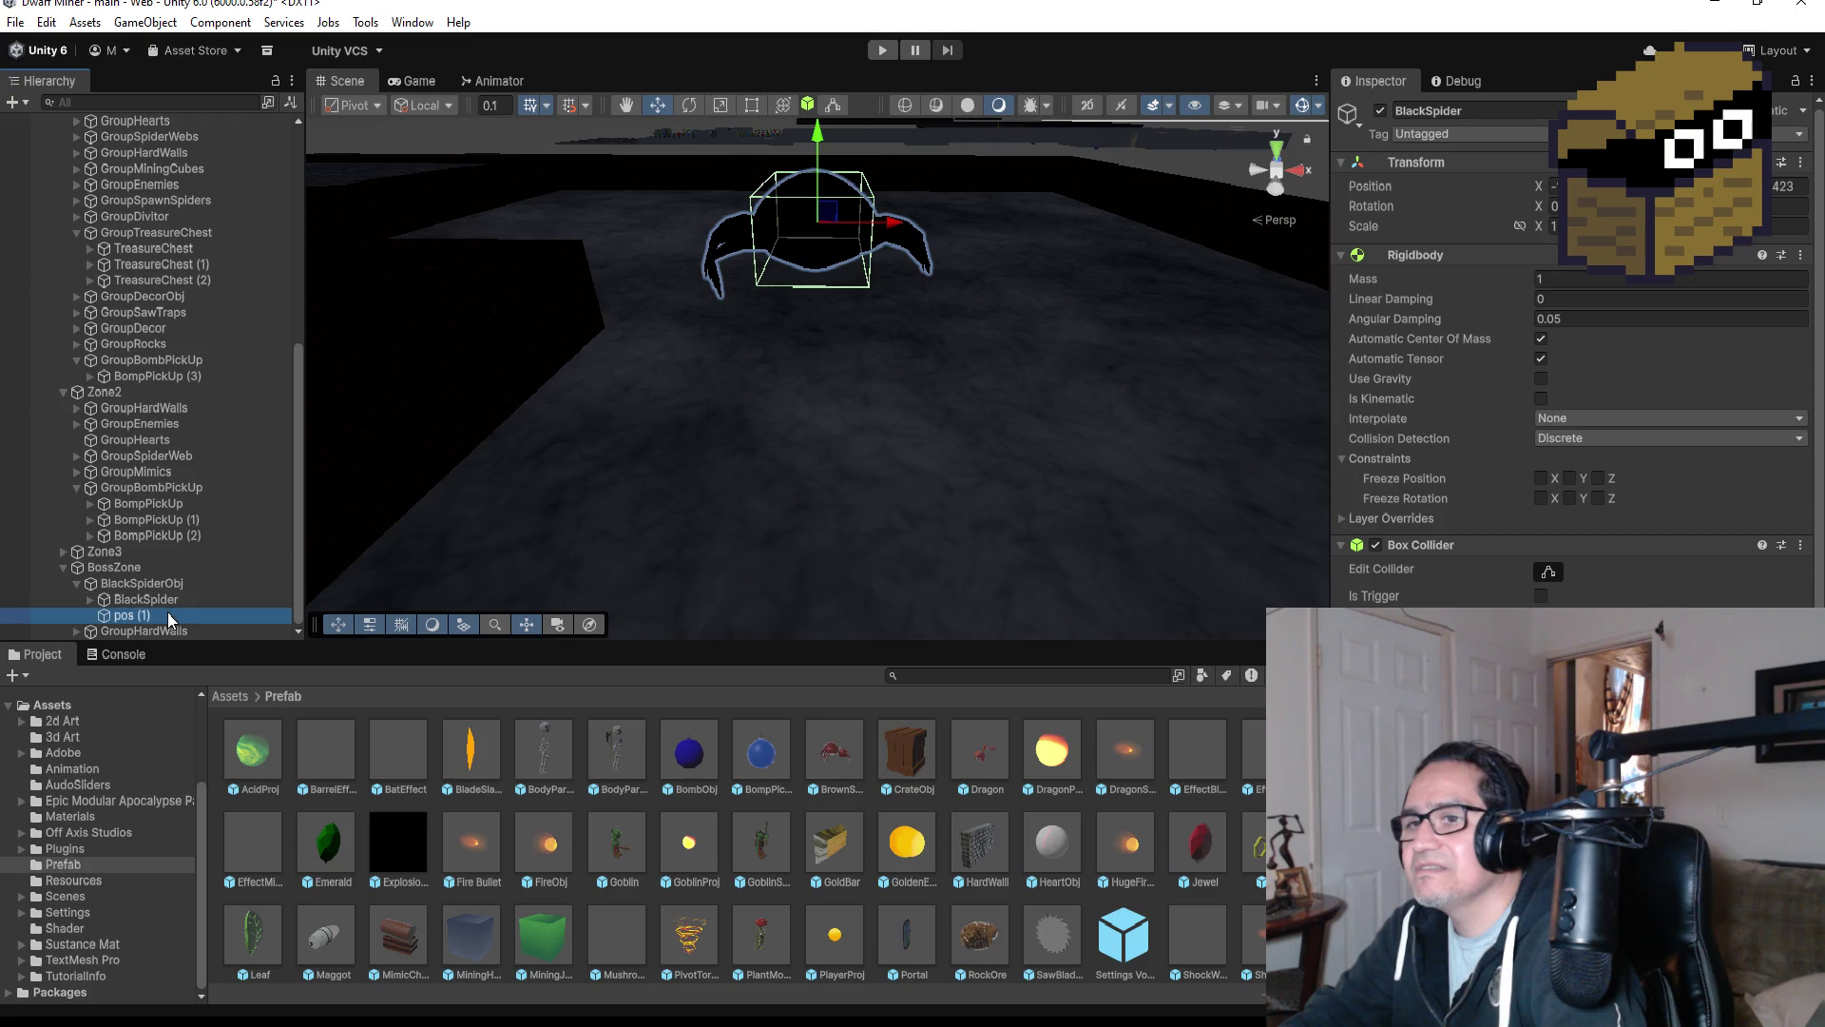
pyautogui.click(1814, 163)
pyautogui.moveTo(1696, 324)
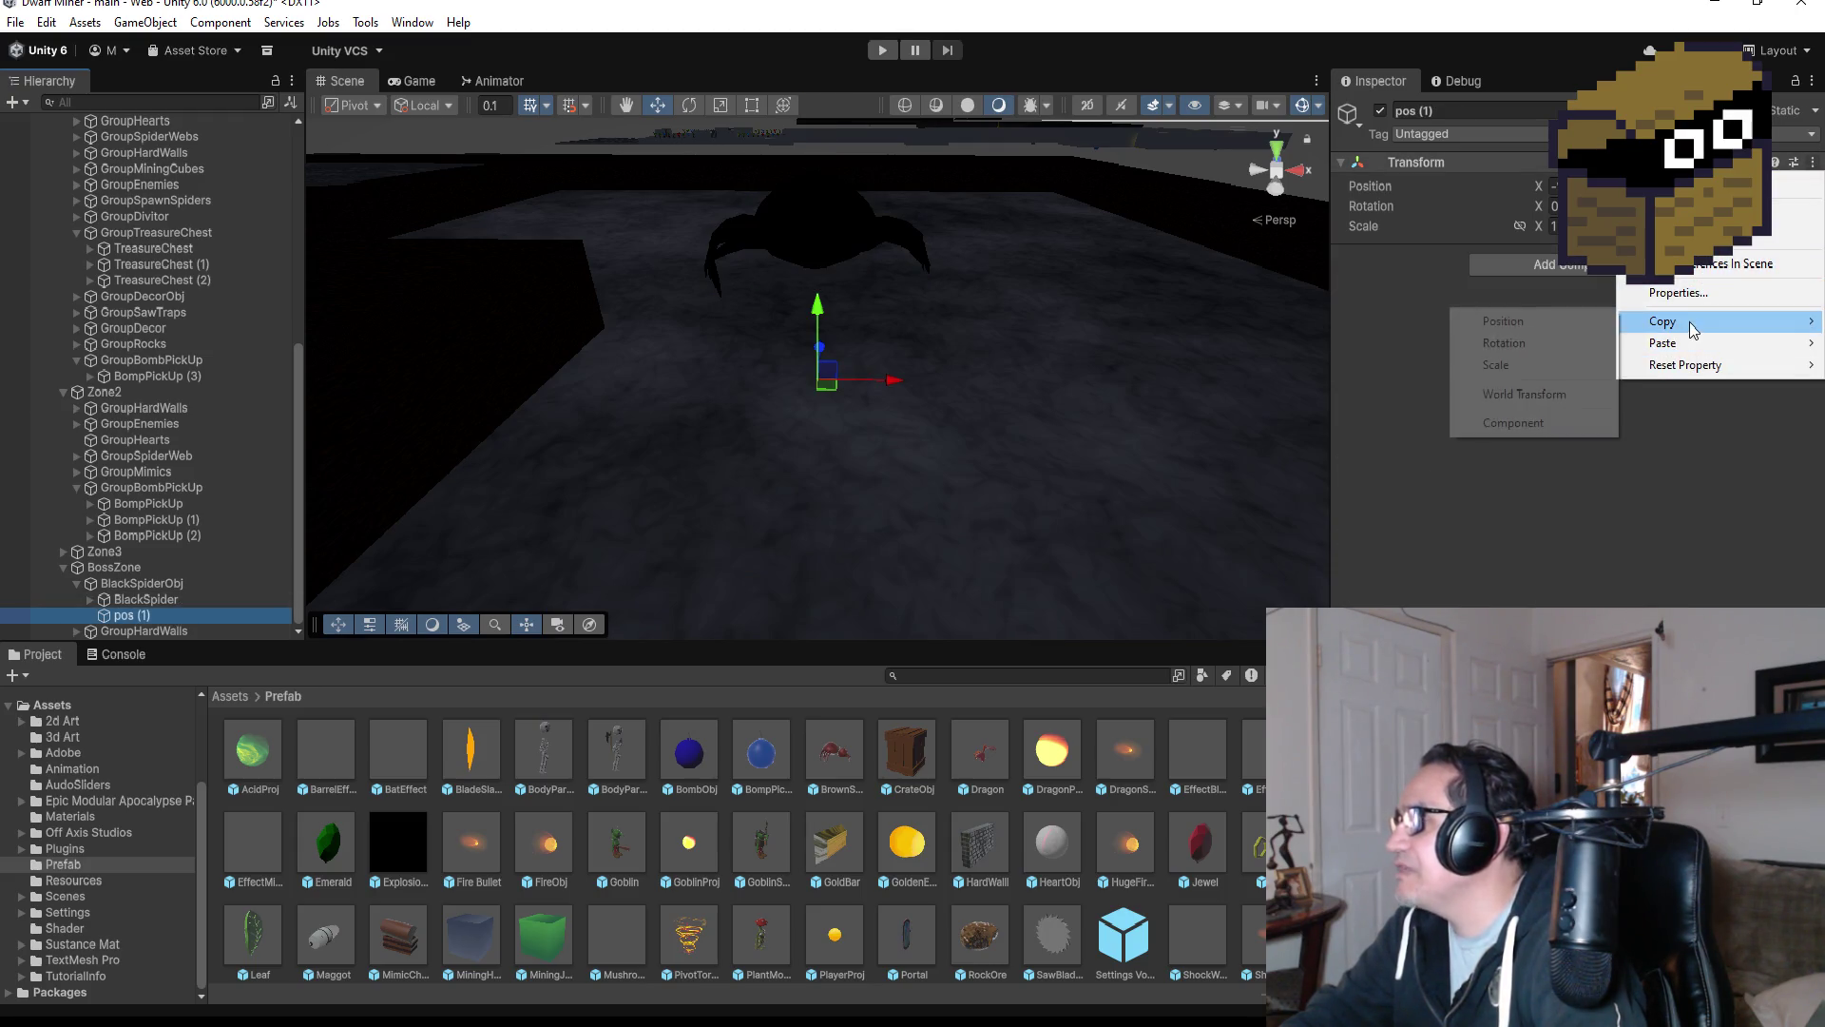
pyautogui.click(1494, 323)
# Paste that position onto BlackSpider's Transform, then select its Max HP field.
pyautogui.click(180, 600)
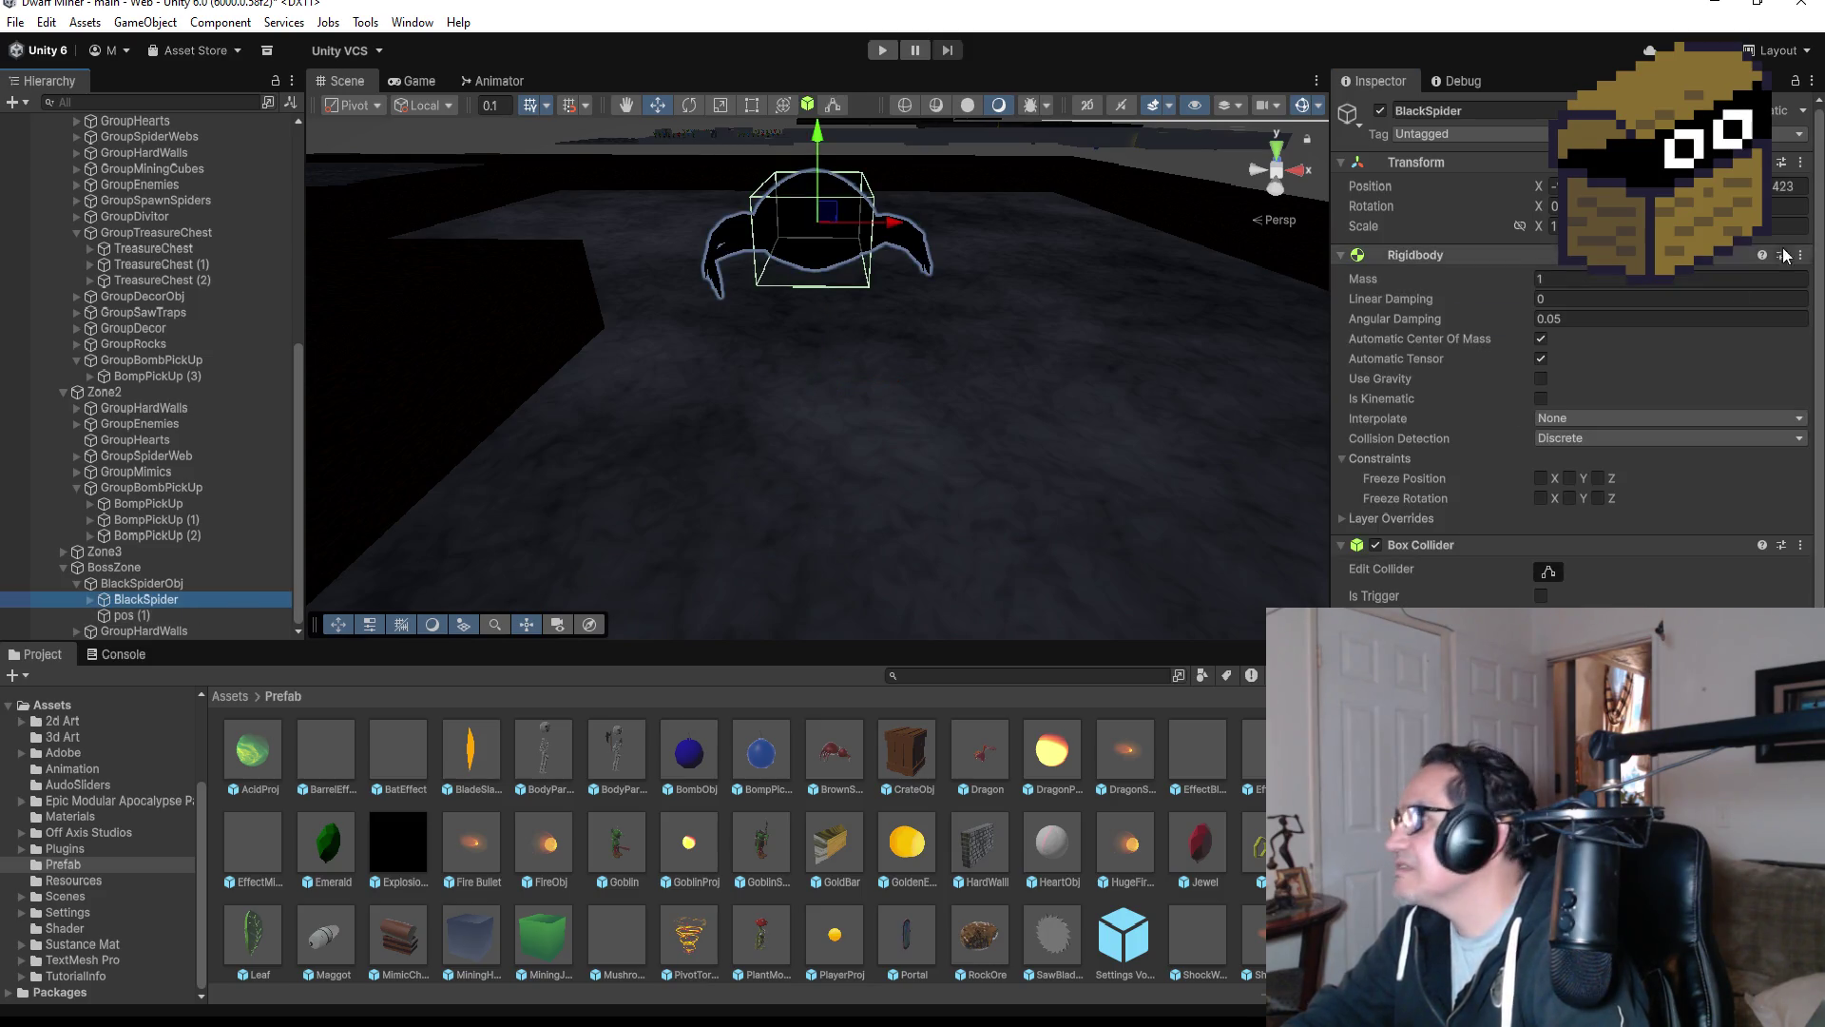
pyautogui.click(1801, 163)
pyautogui.moveTo(1675, 359)
pyautogui.click(1497, 344)
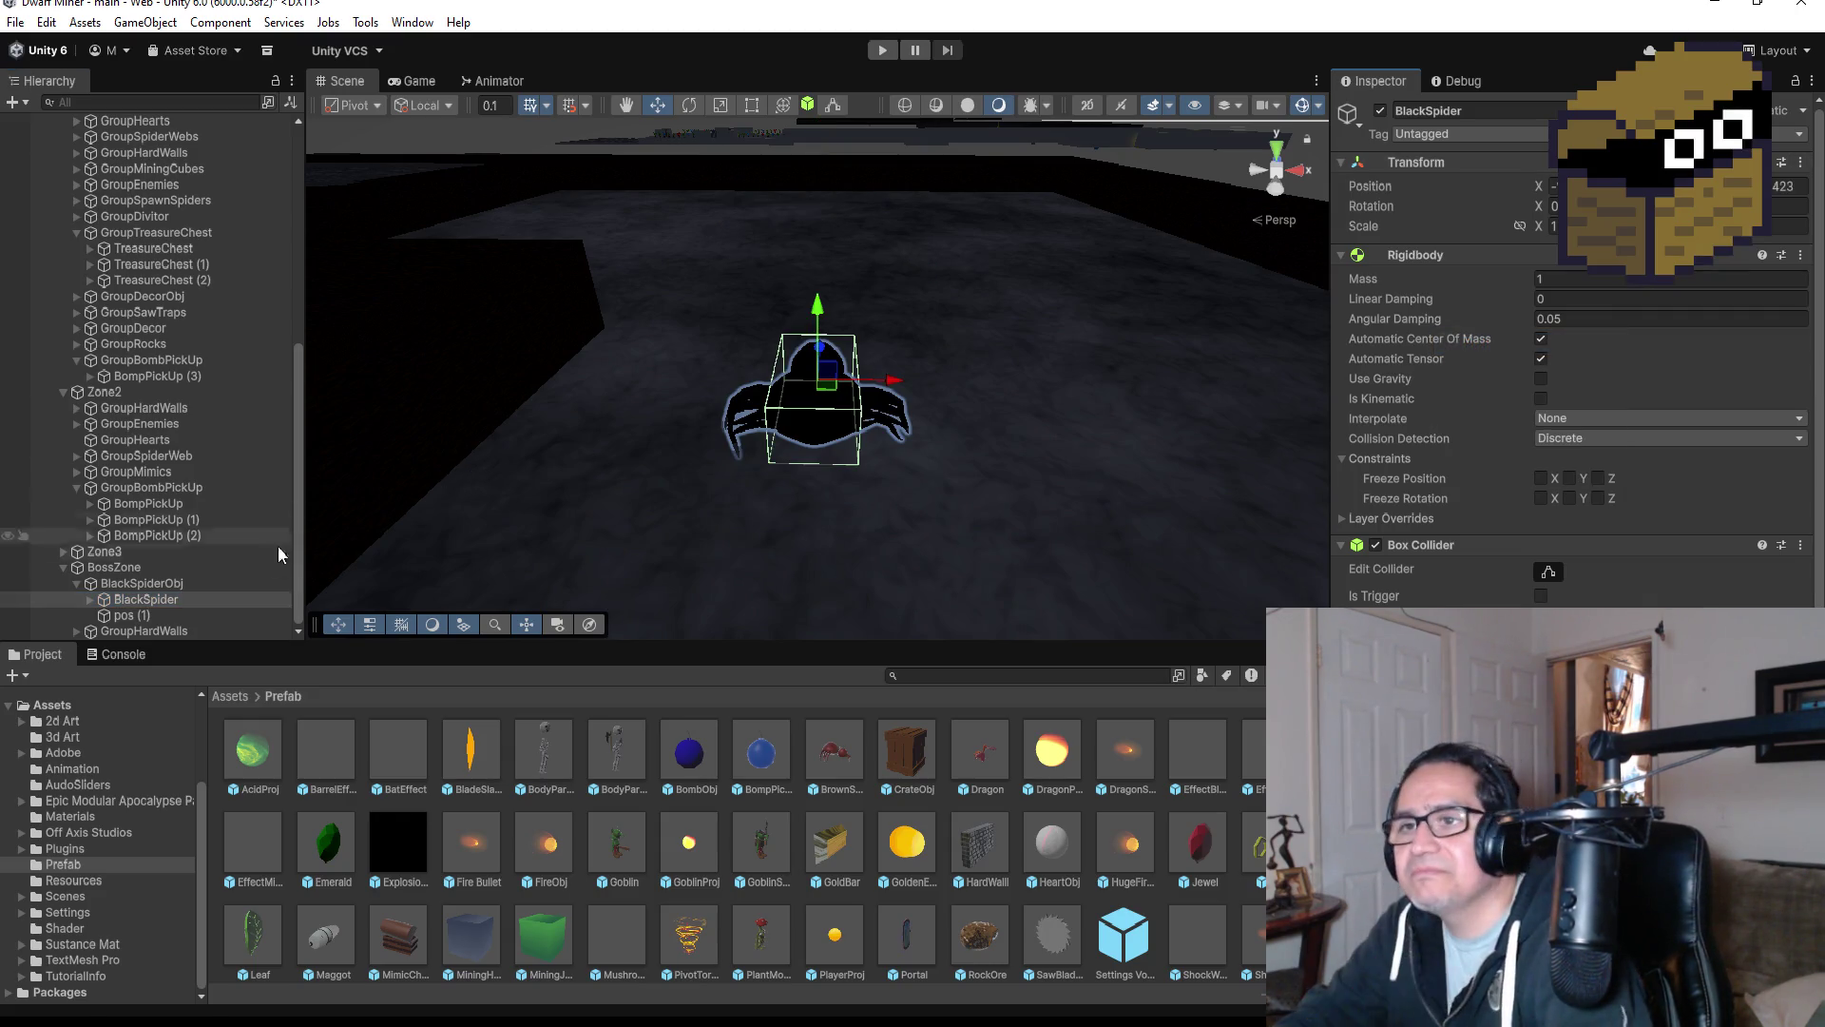
pyautogui.click(149, 615)
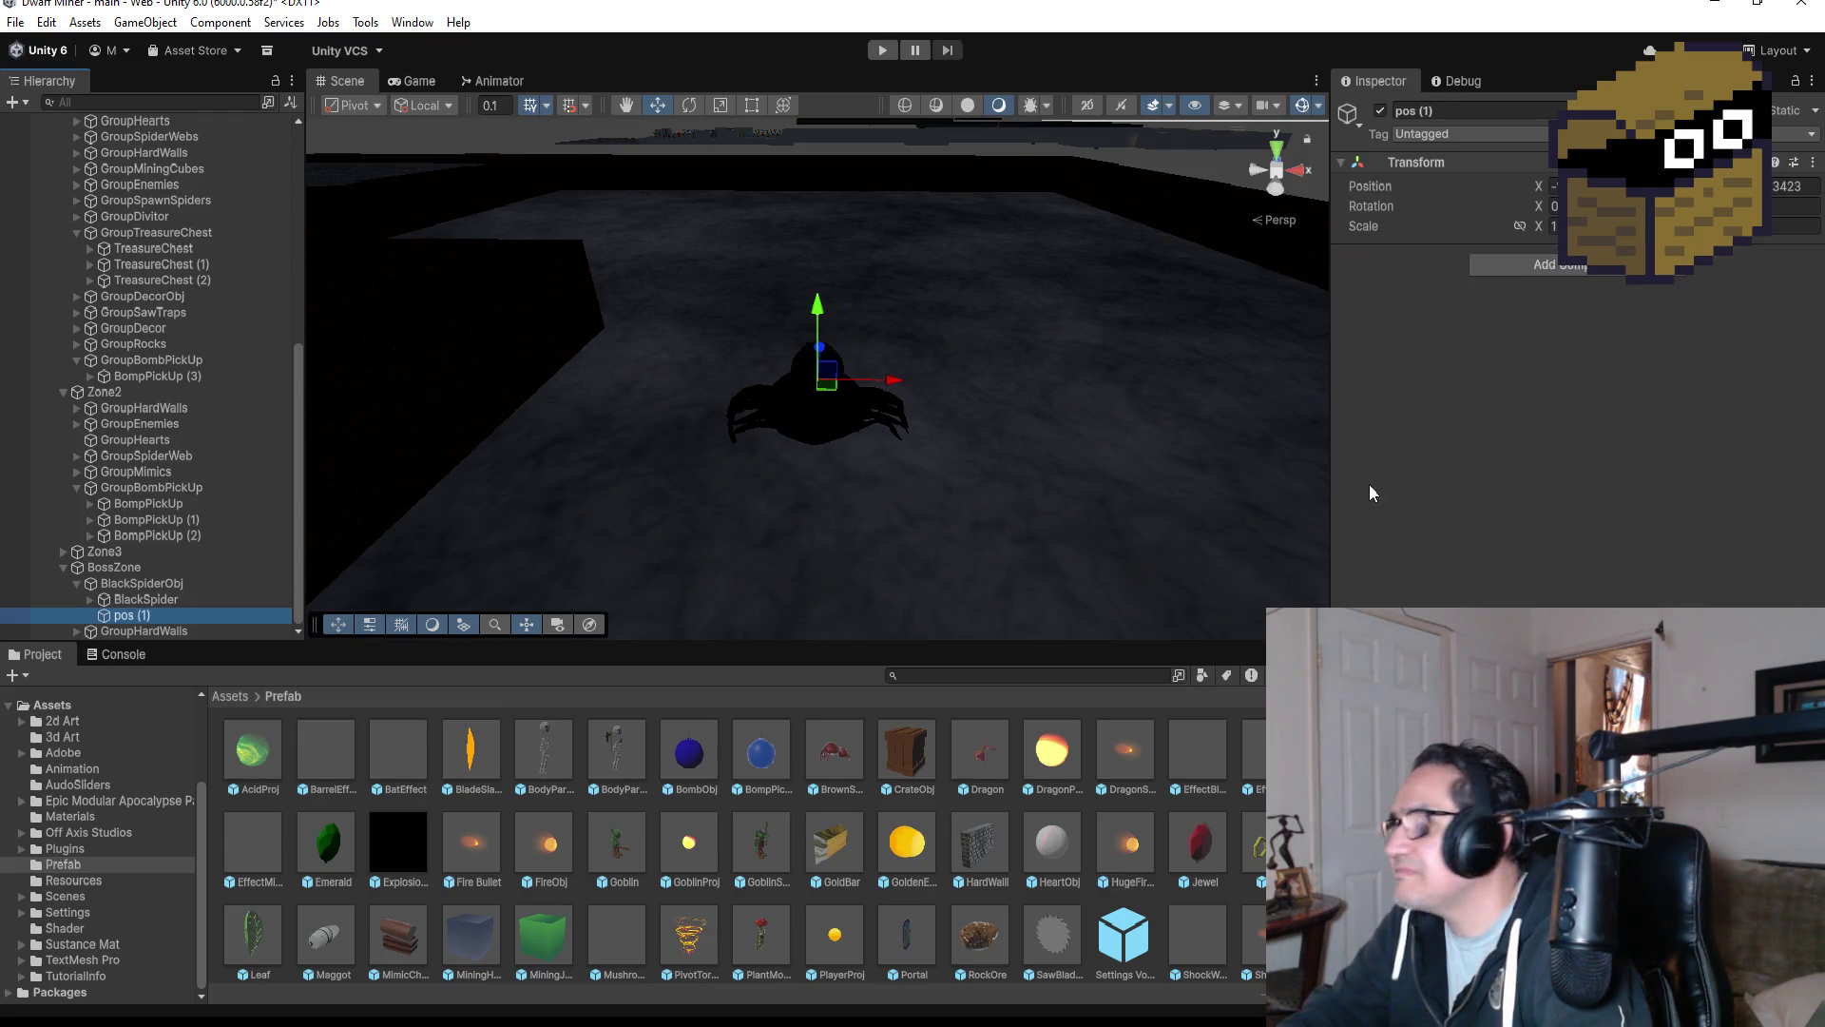
pyautogui.click(192, 601)
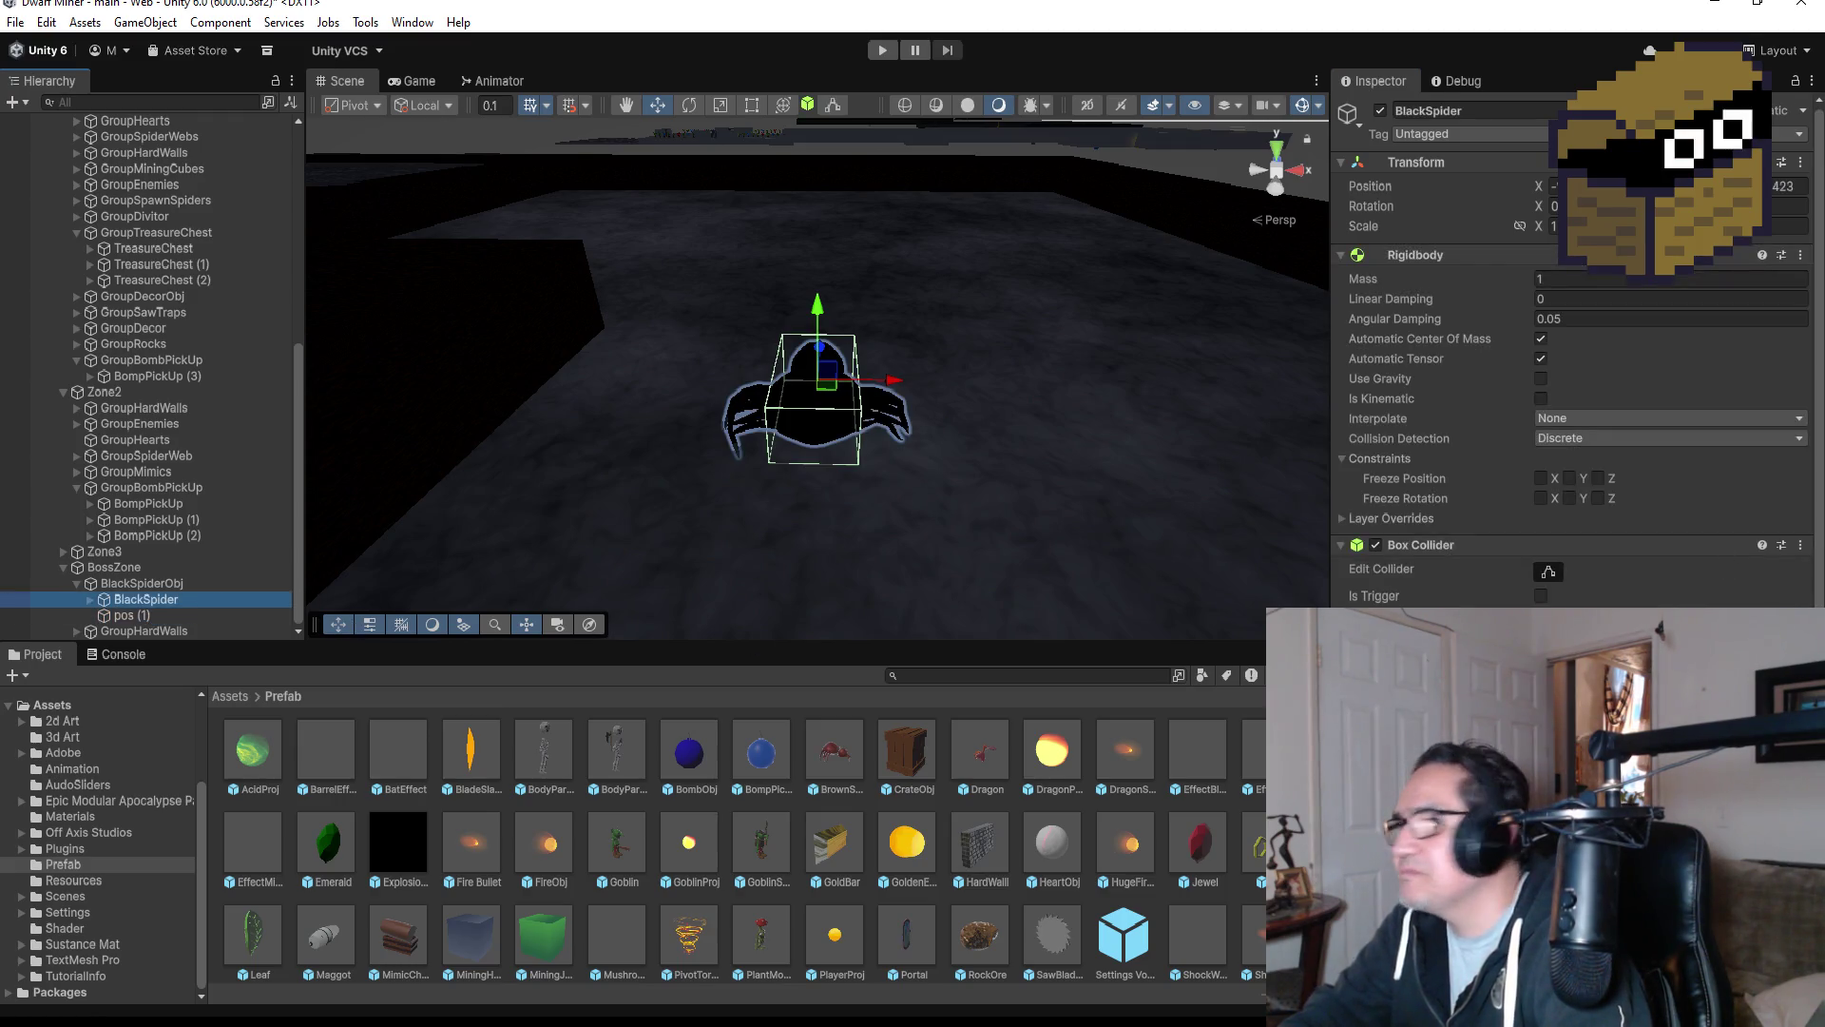
pyautogui.scroll(-5, 1569, 428)
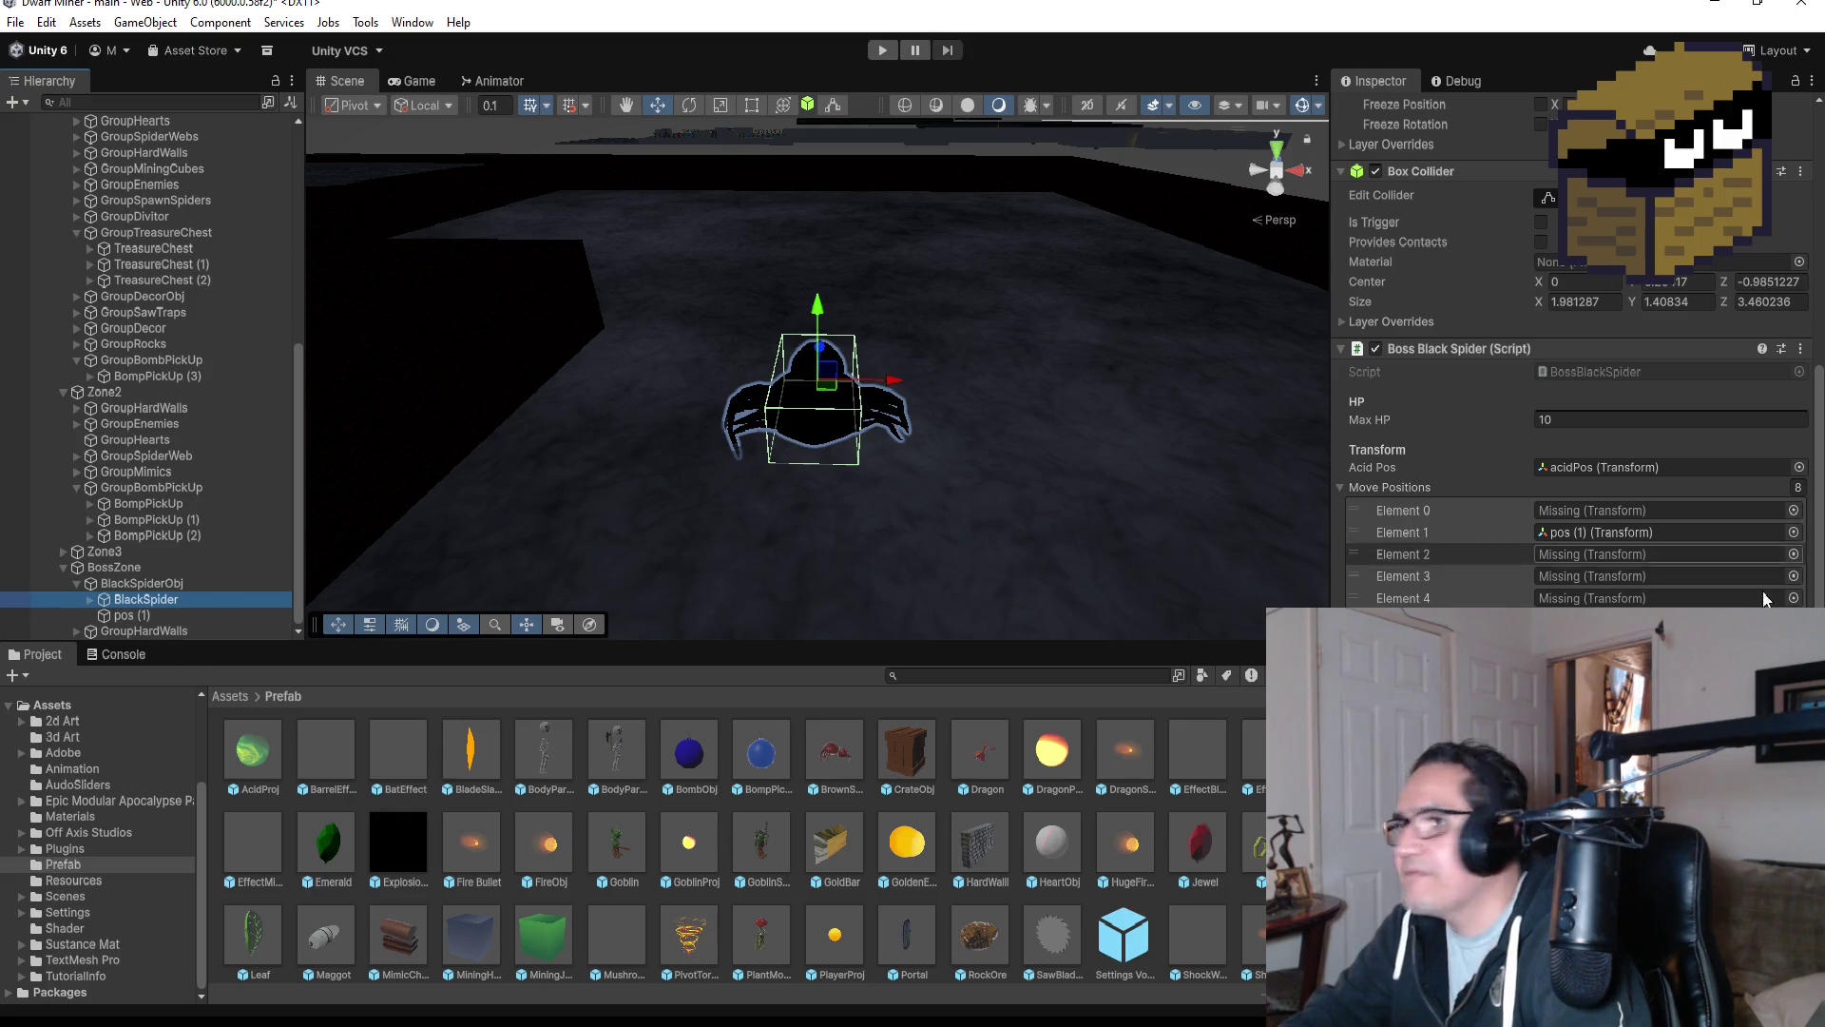
pyautogui.click(1635, 419)
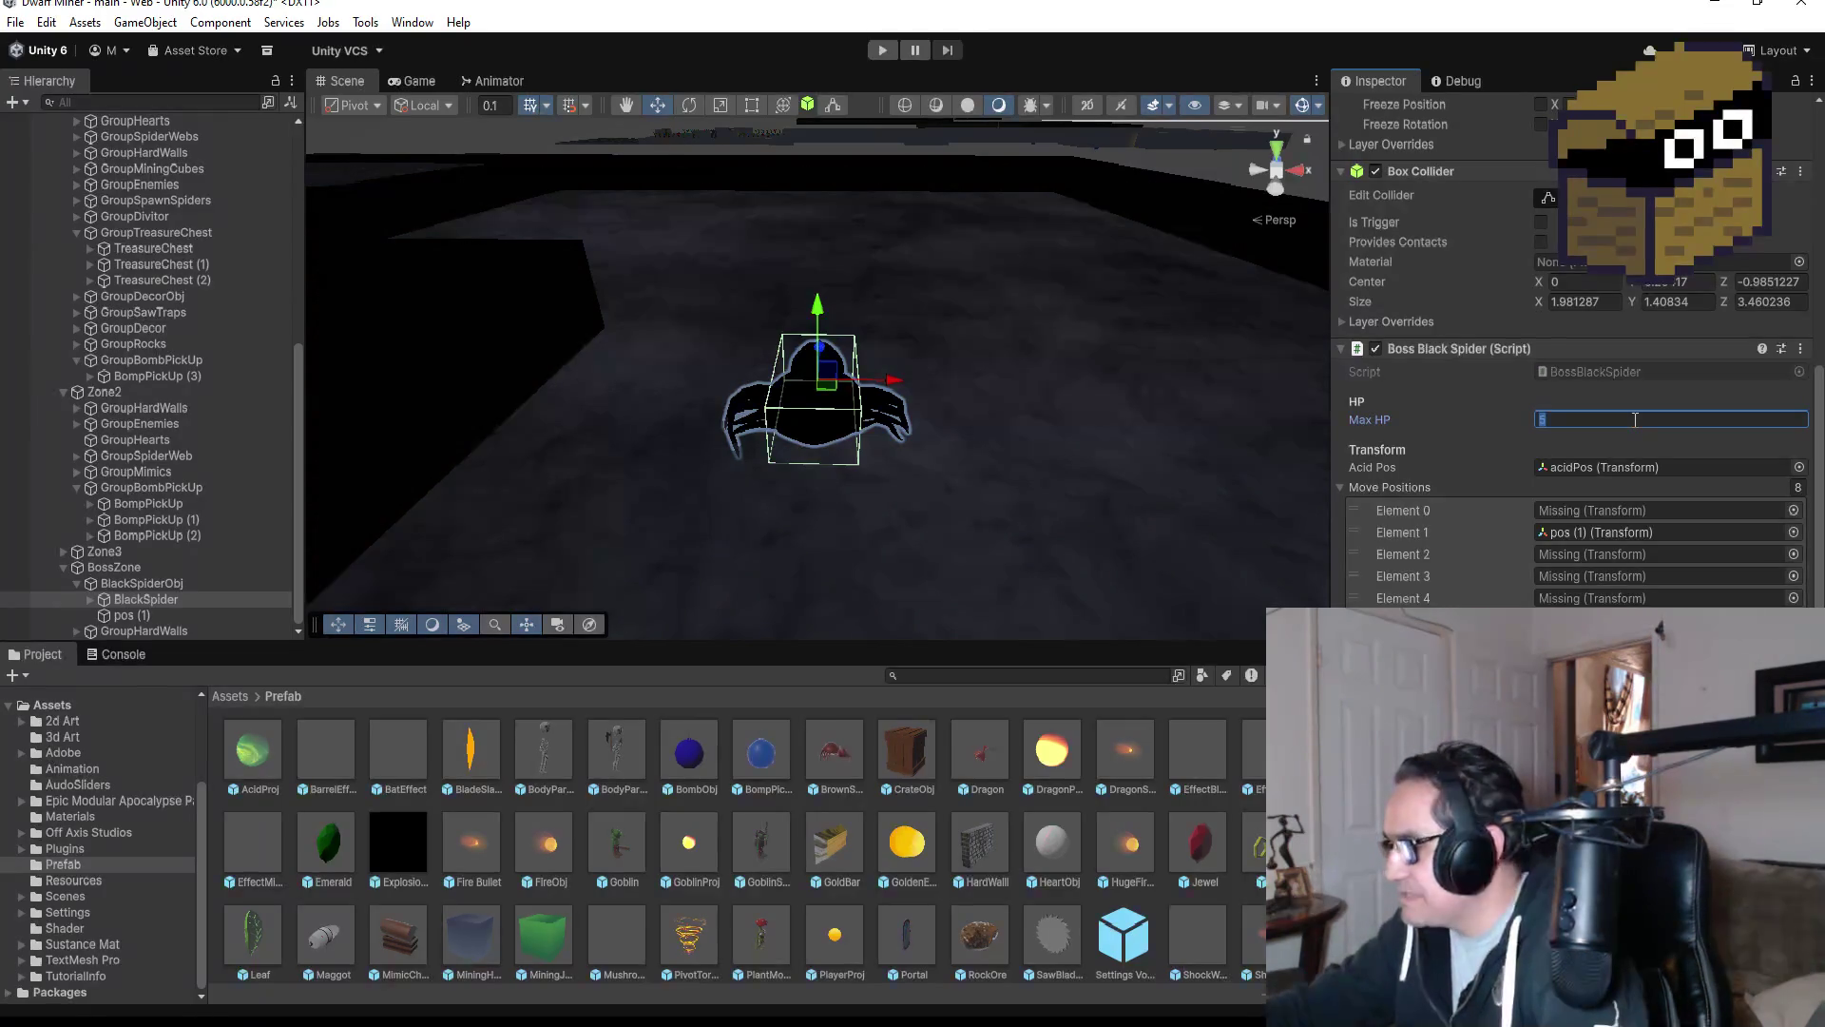
# Set the spider's Max HP to 30 and Move Positions size to 6.
pyautogui.write('30')
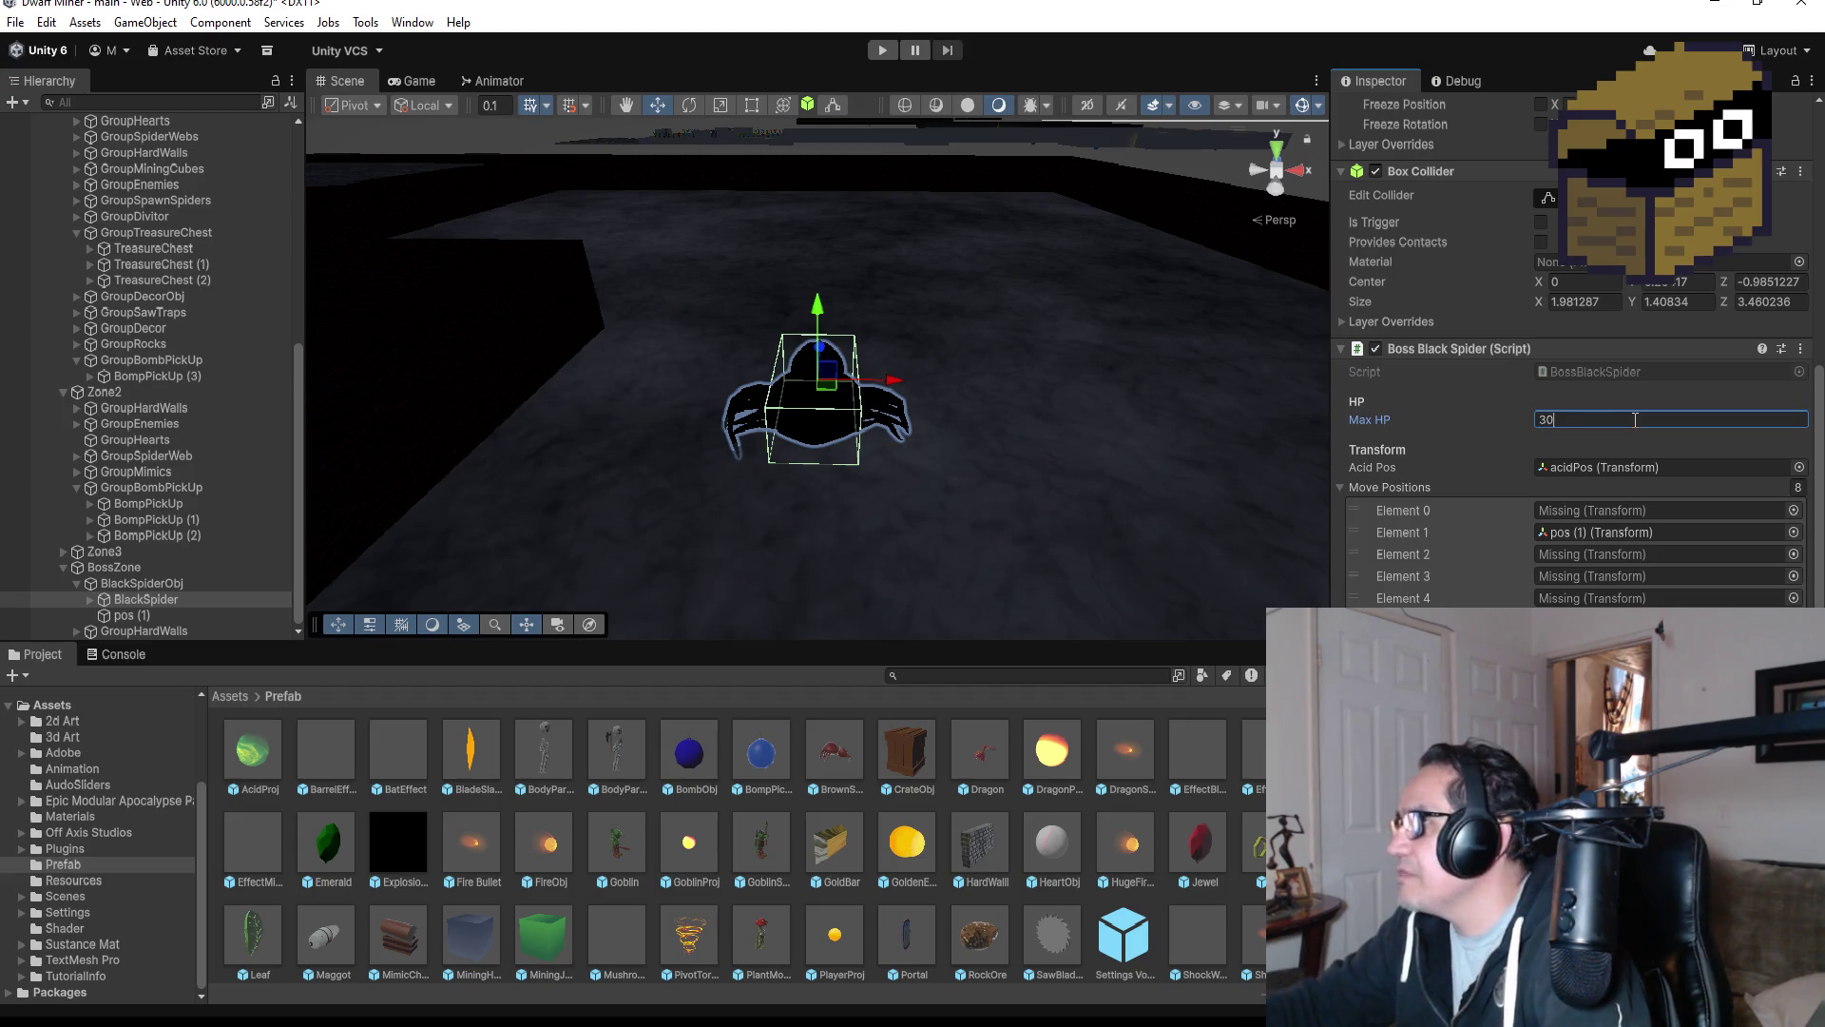
pyautogui.click(1798, 487)
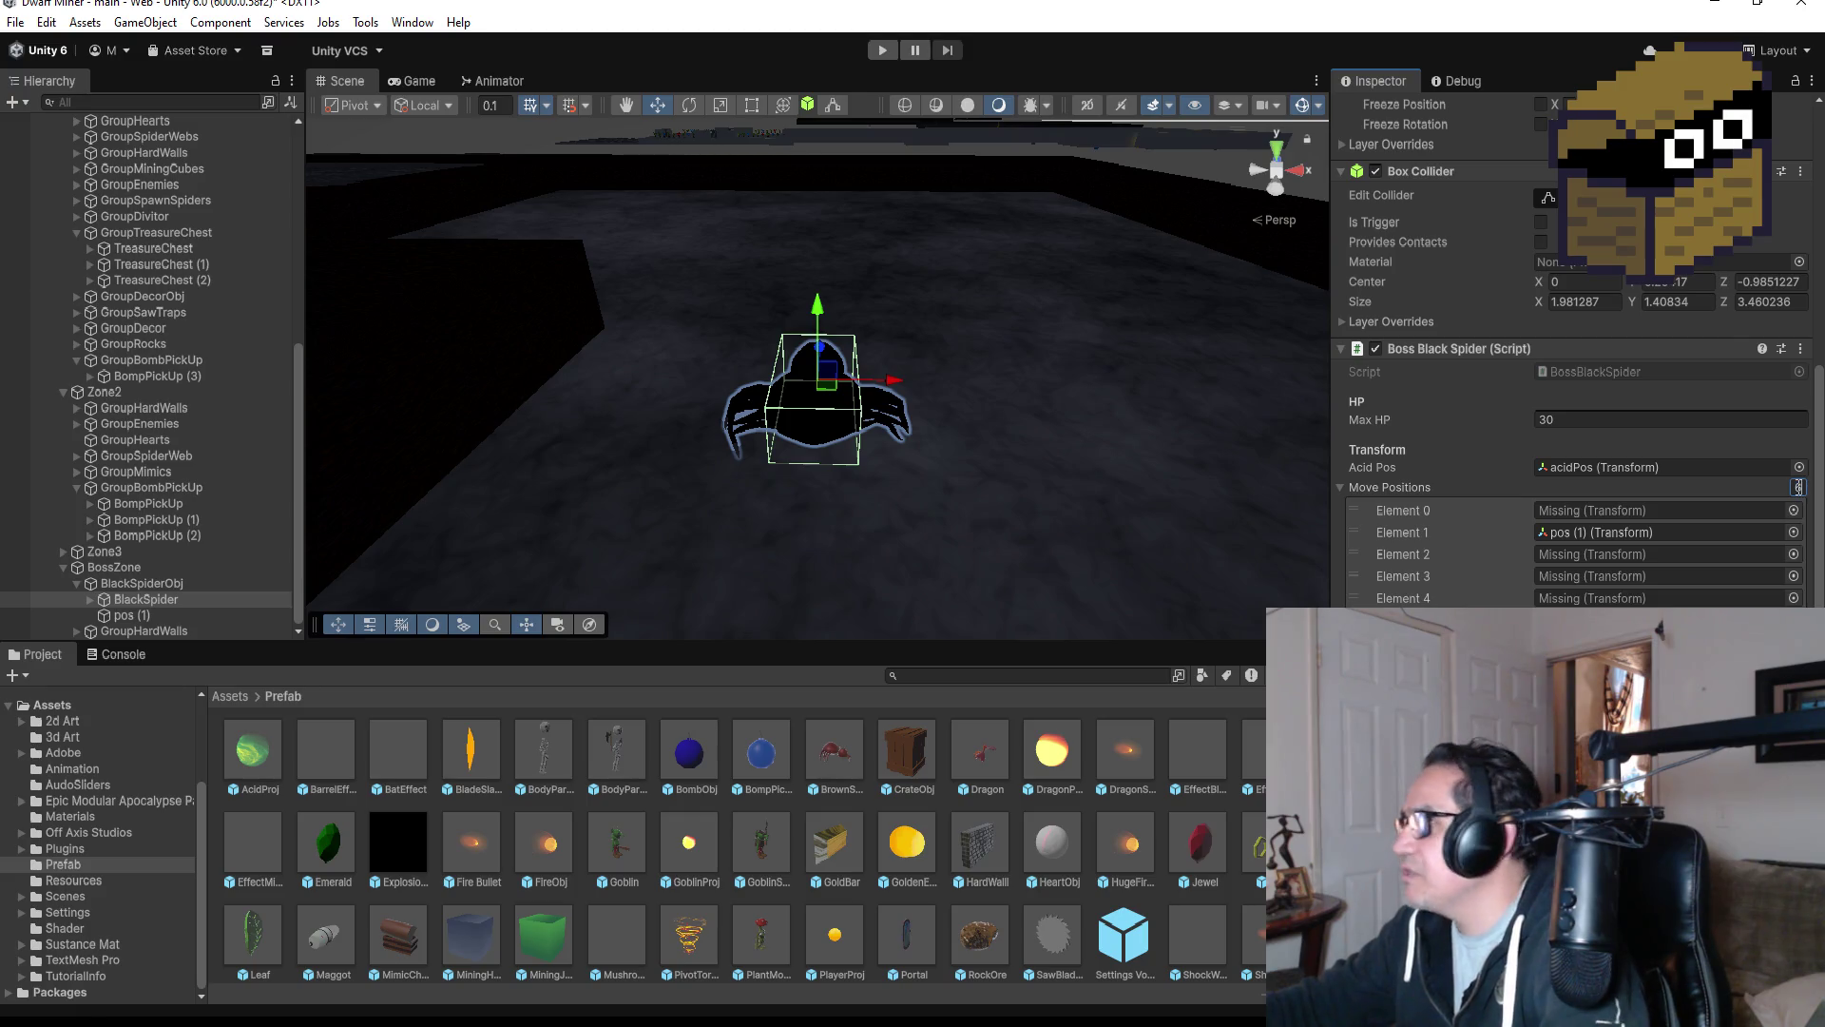
pyautogui.write('6')
pyautogui.press('Return')
# Rename pos (1) to Pos and assign it to Move Positions Element 0.
pyautogui.click(158, 617)
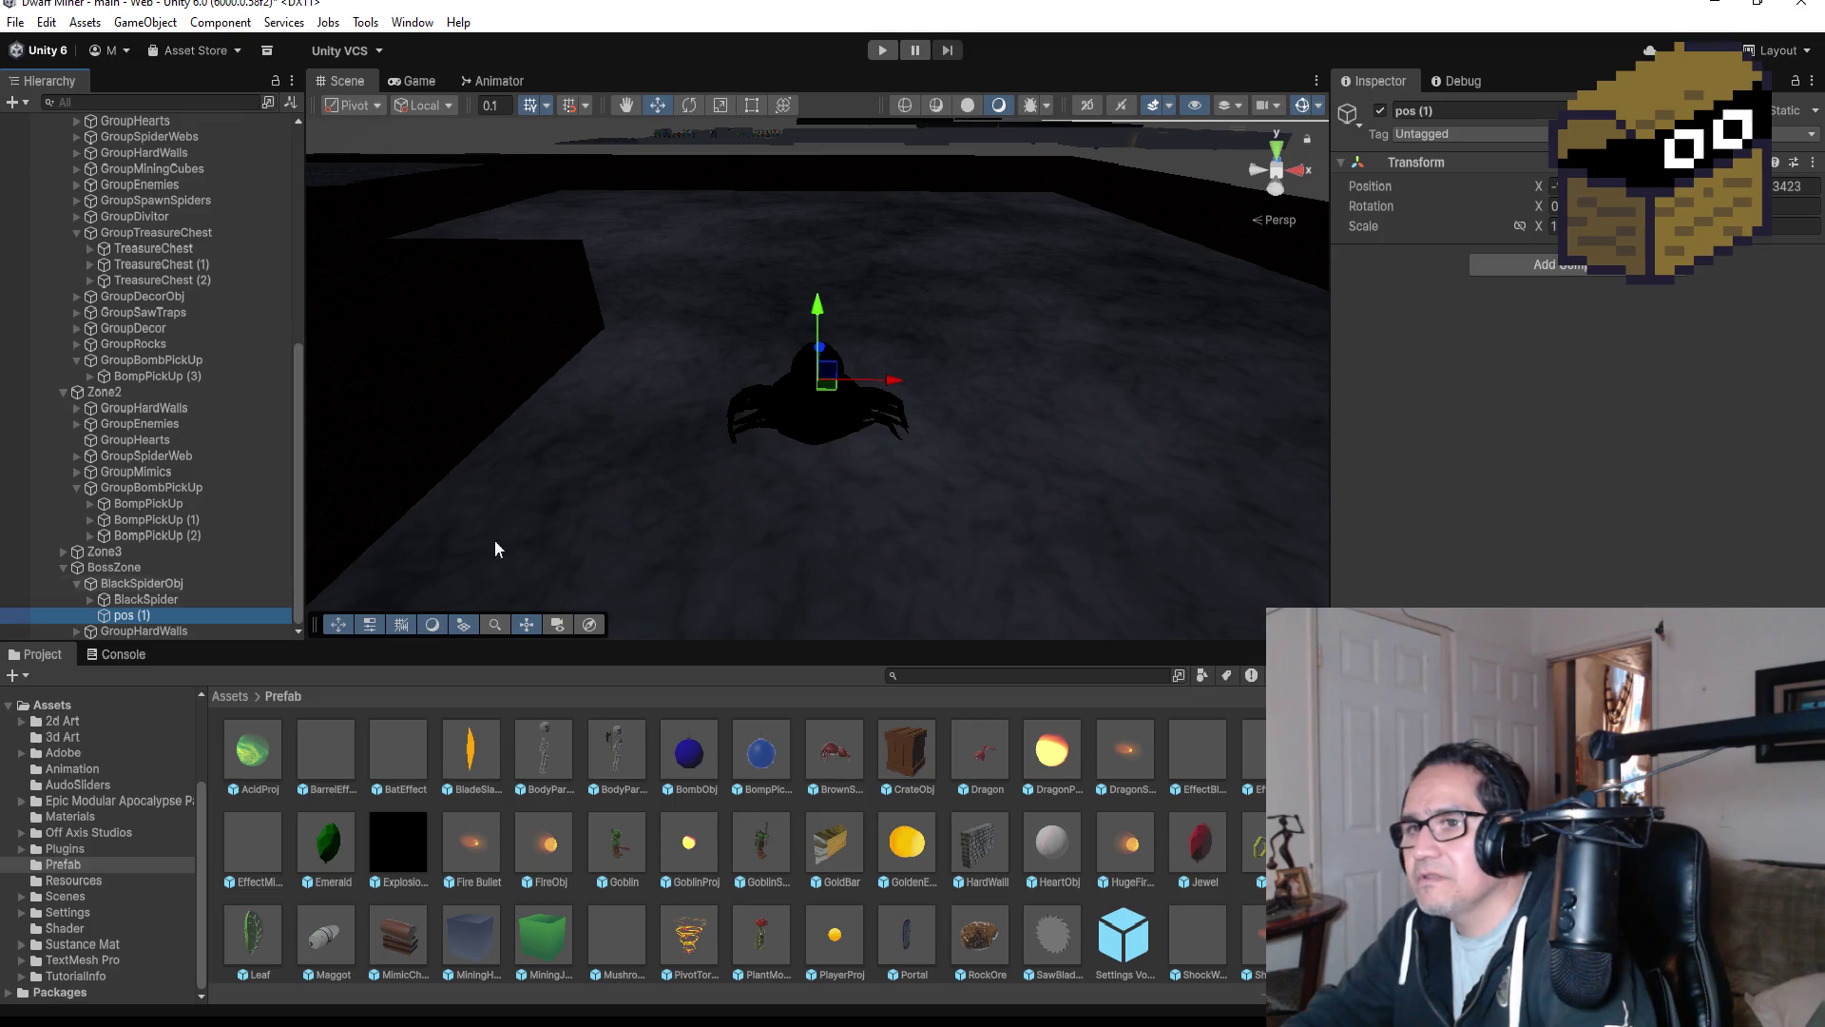
pyautogui.click(1488, 111)
pyautogui.write('Pos')
pyautogui.click(145, 599)
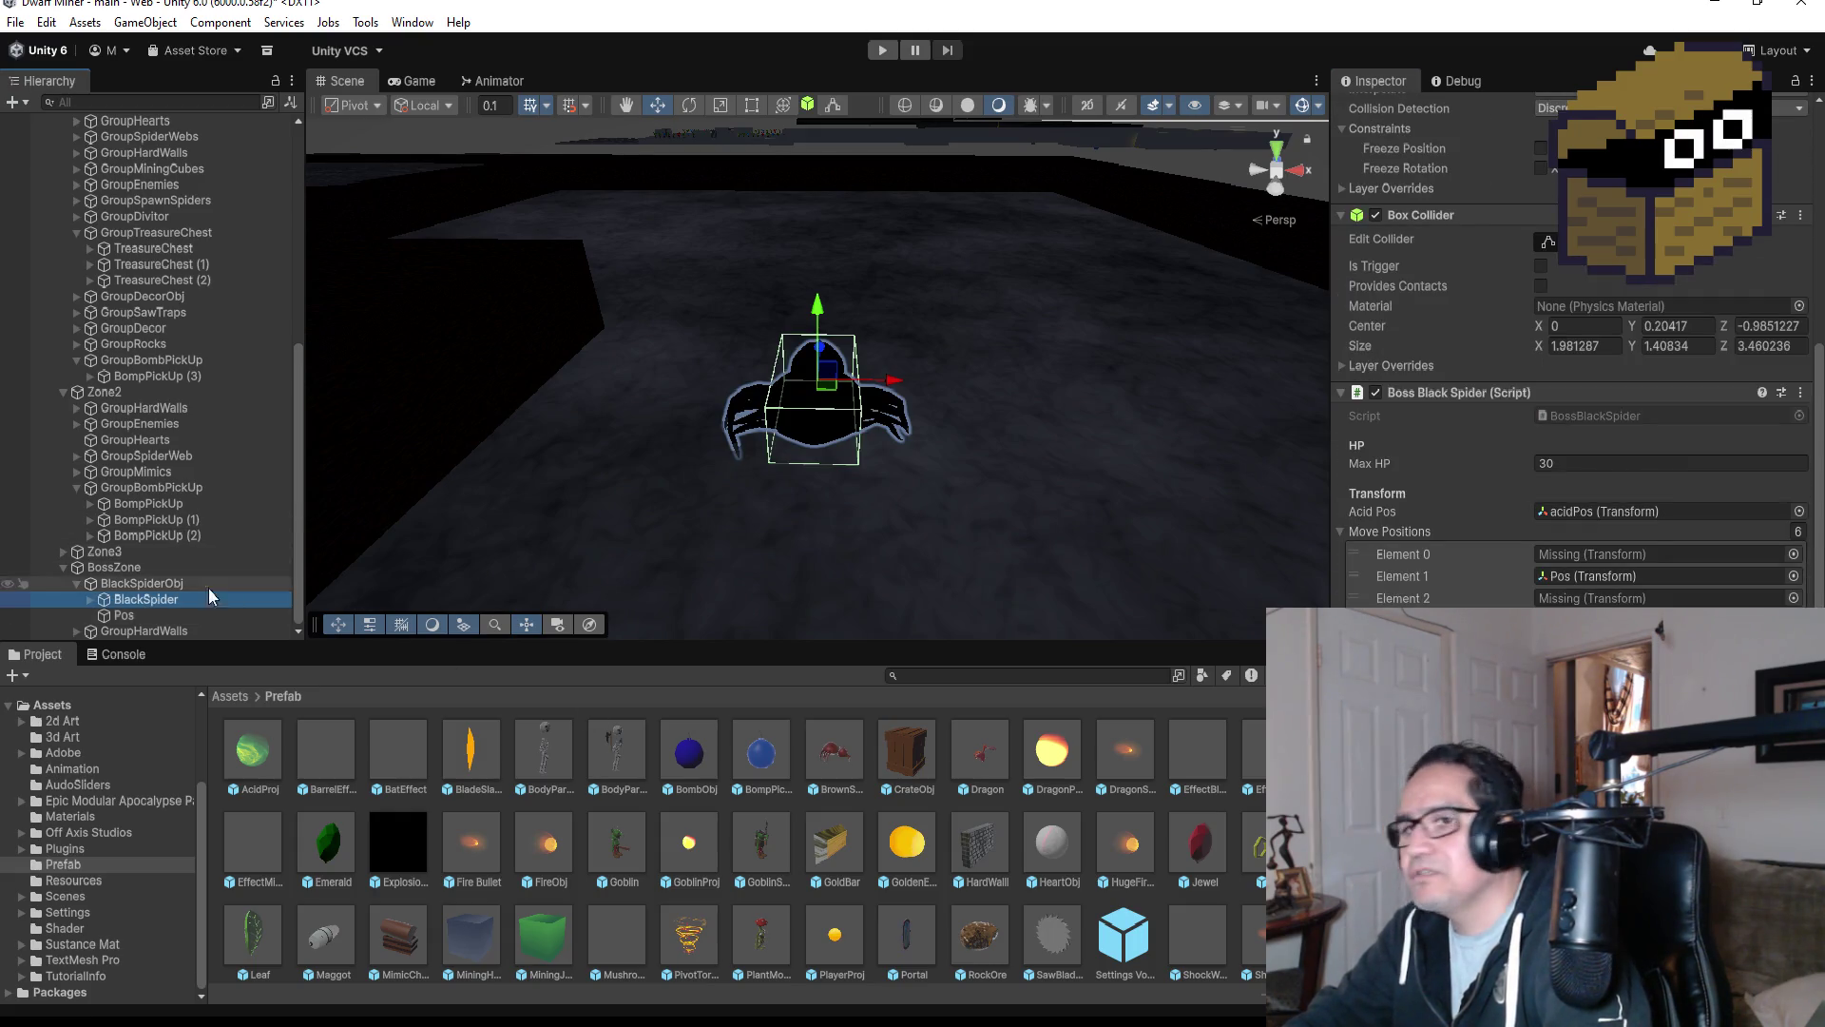
pyautogui.moveTo(144, 614); pyautogui.dragTo(1578, 557)
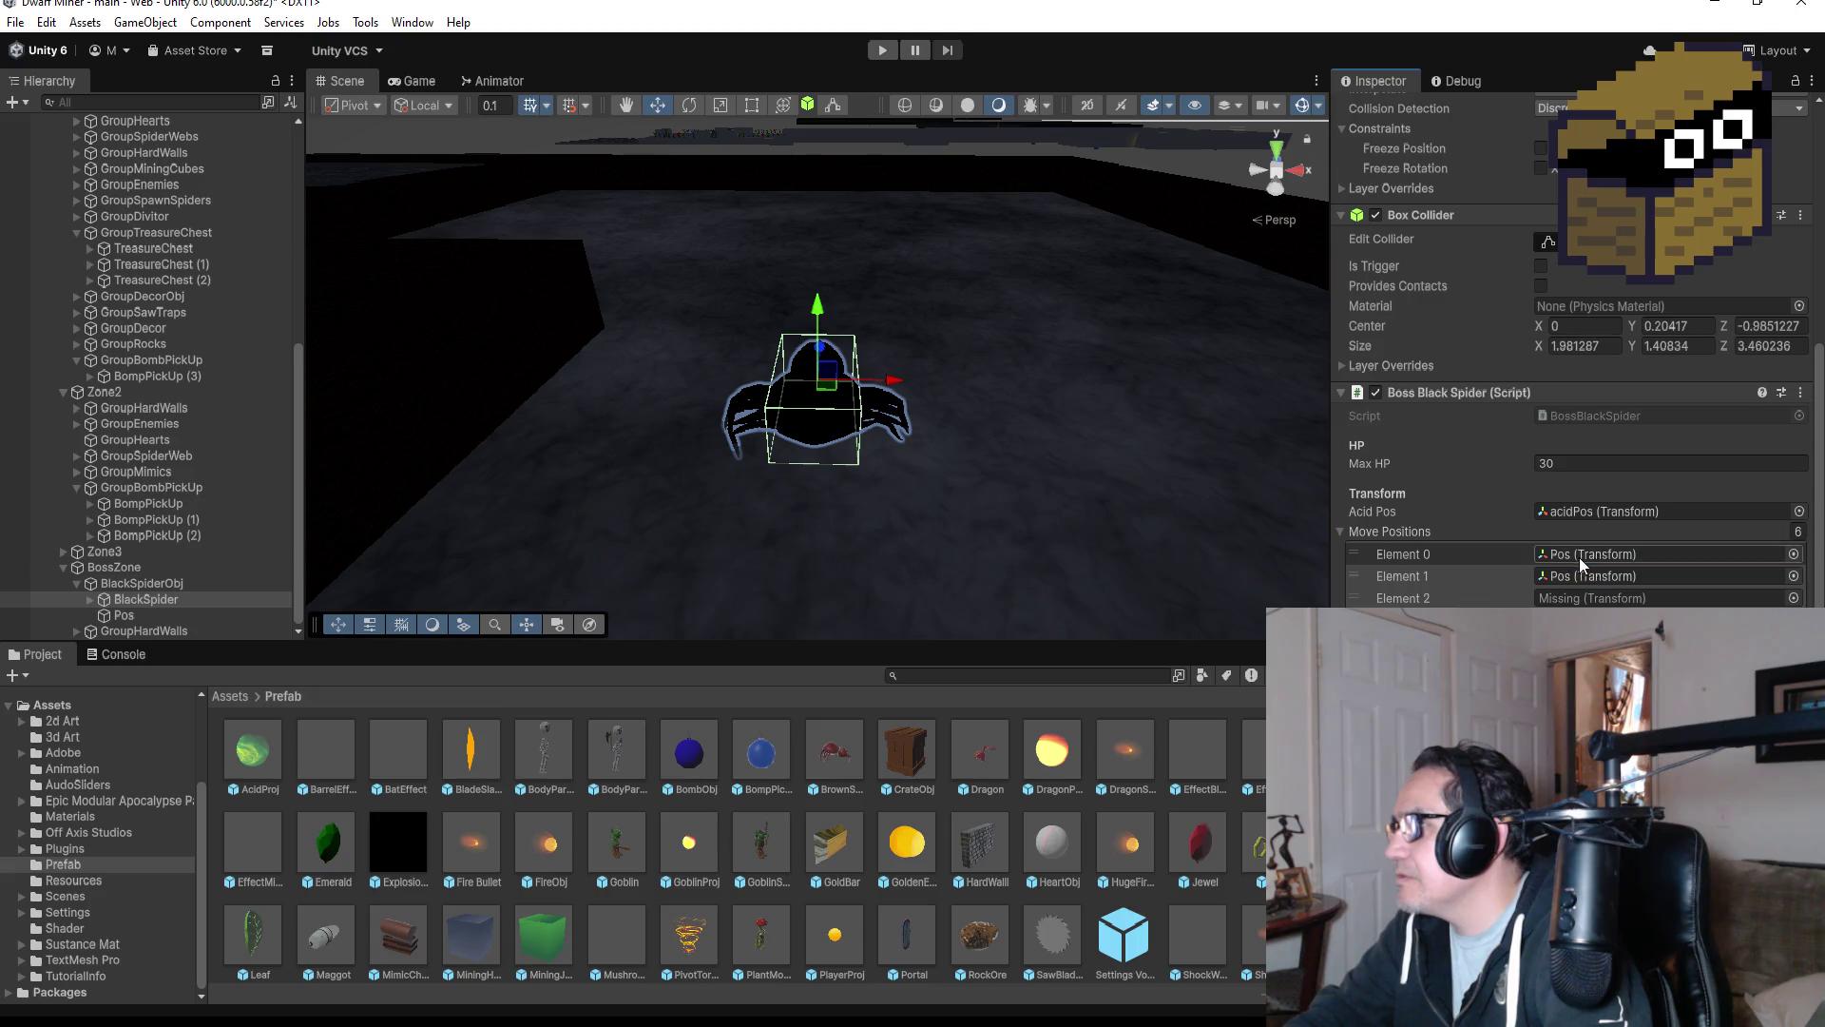
pyautogui.click(133, 614)
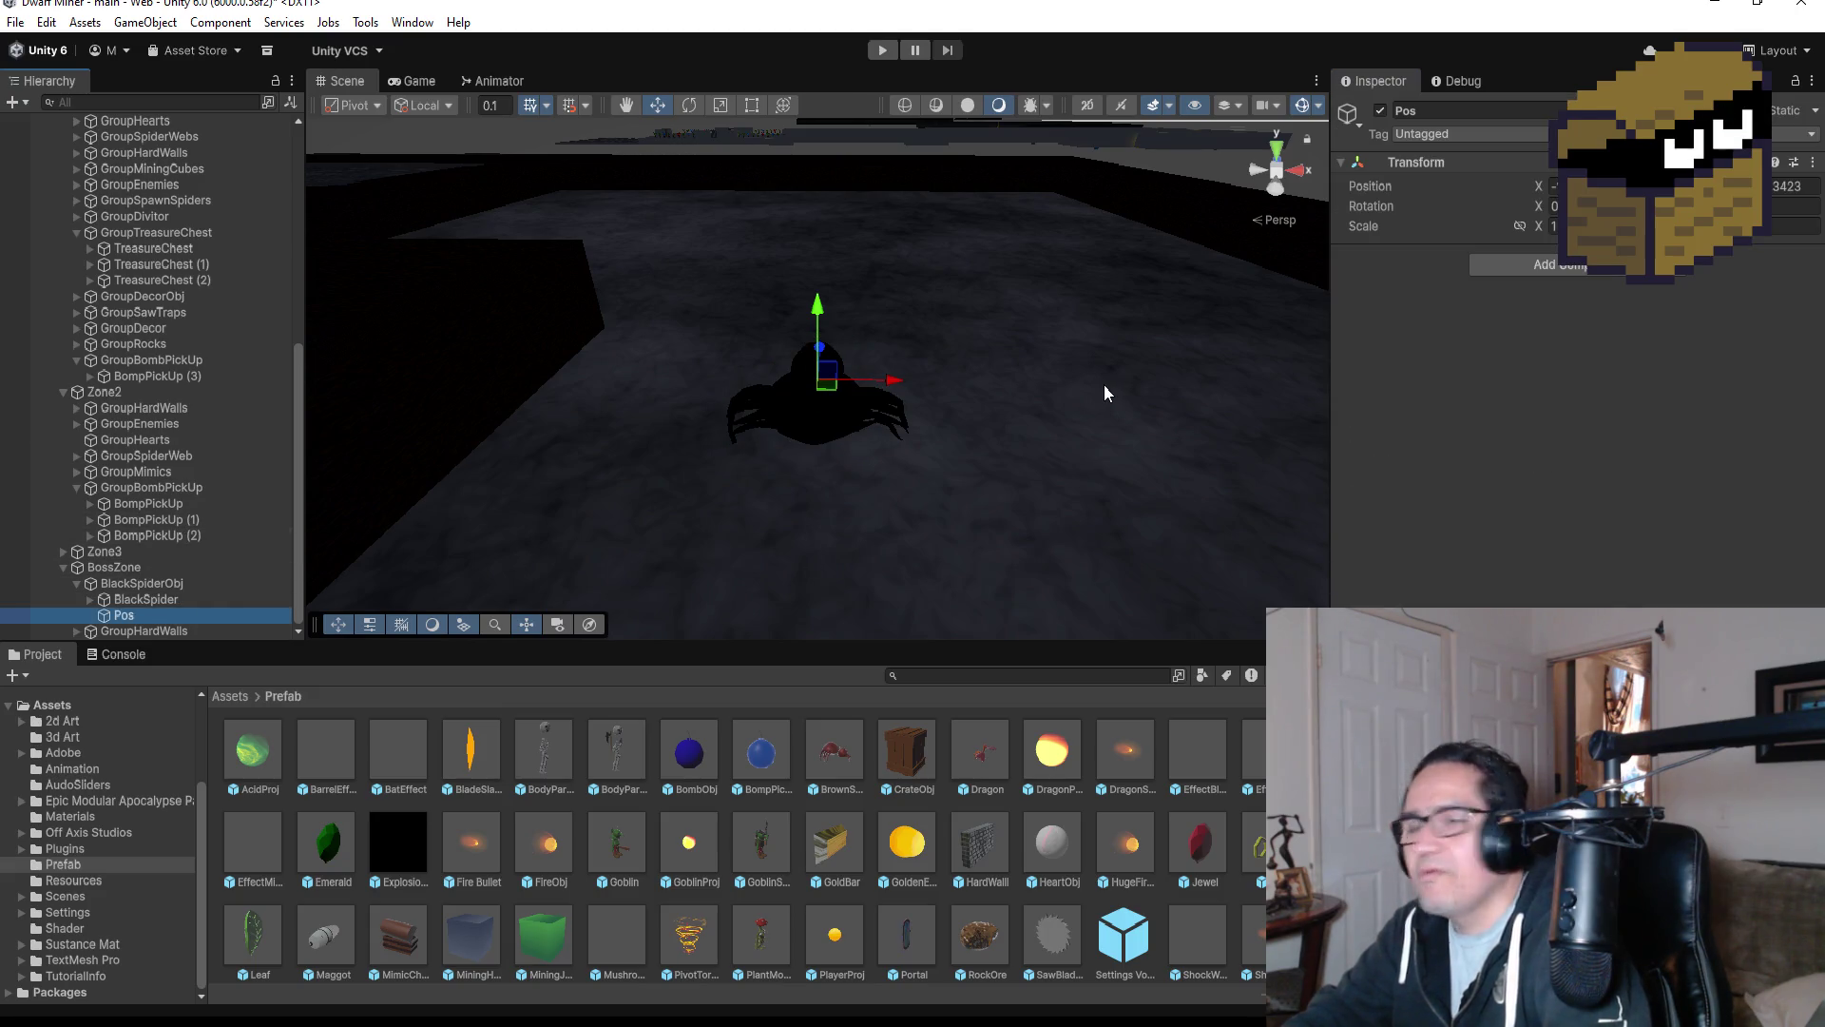
# In Top view, duplicate Pos into Pos (1) and move it up and right.
pyautogui.moveTo(1235, 333)
pyautogui.mouseDown()
pyautogui.moveTo(1104, 420)
pyautogui.moveTo(1154, 363)
pyautogui.moveTo(1092, 319)
pyautogui.moveTo(1057, 518)
pyautogui.moveTo(1061, 406)
pyautogui.mouseUp()
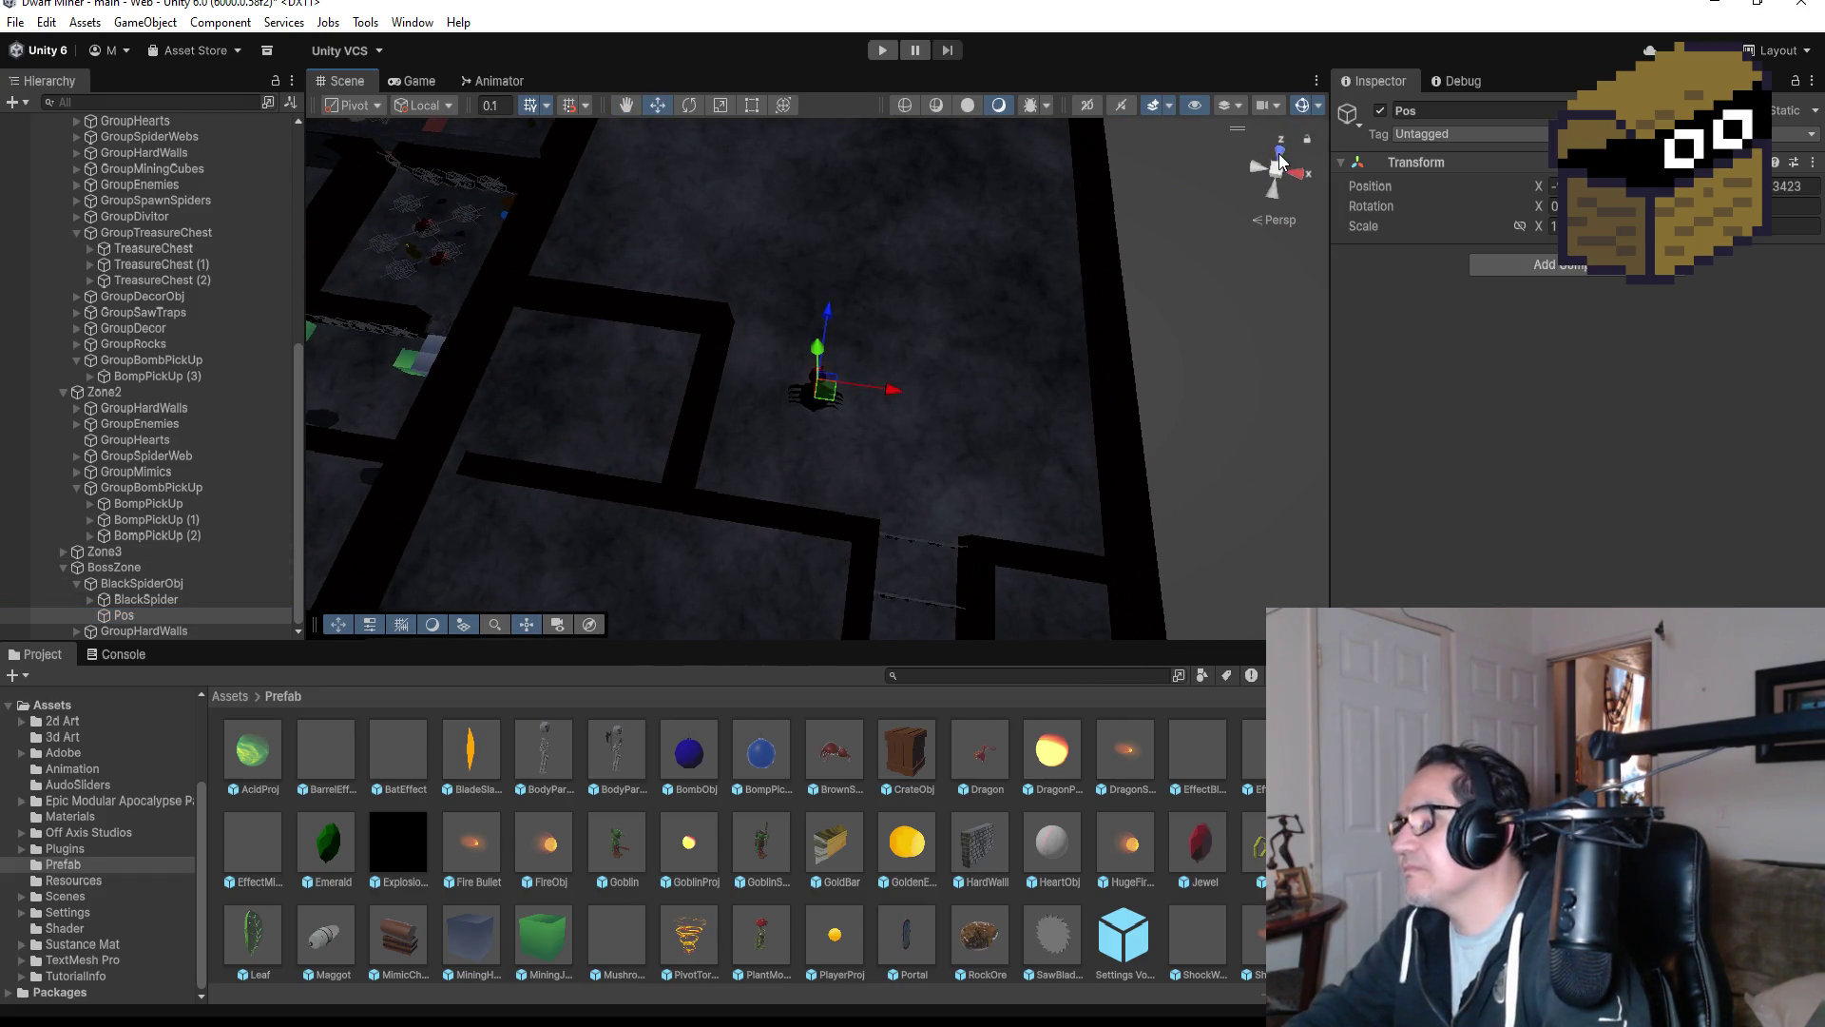
pyautogui.click(1277, 172)
pyautogui.click(1276, 152)
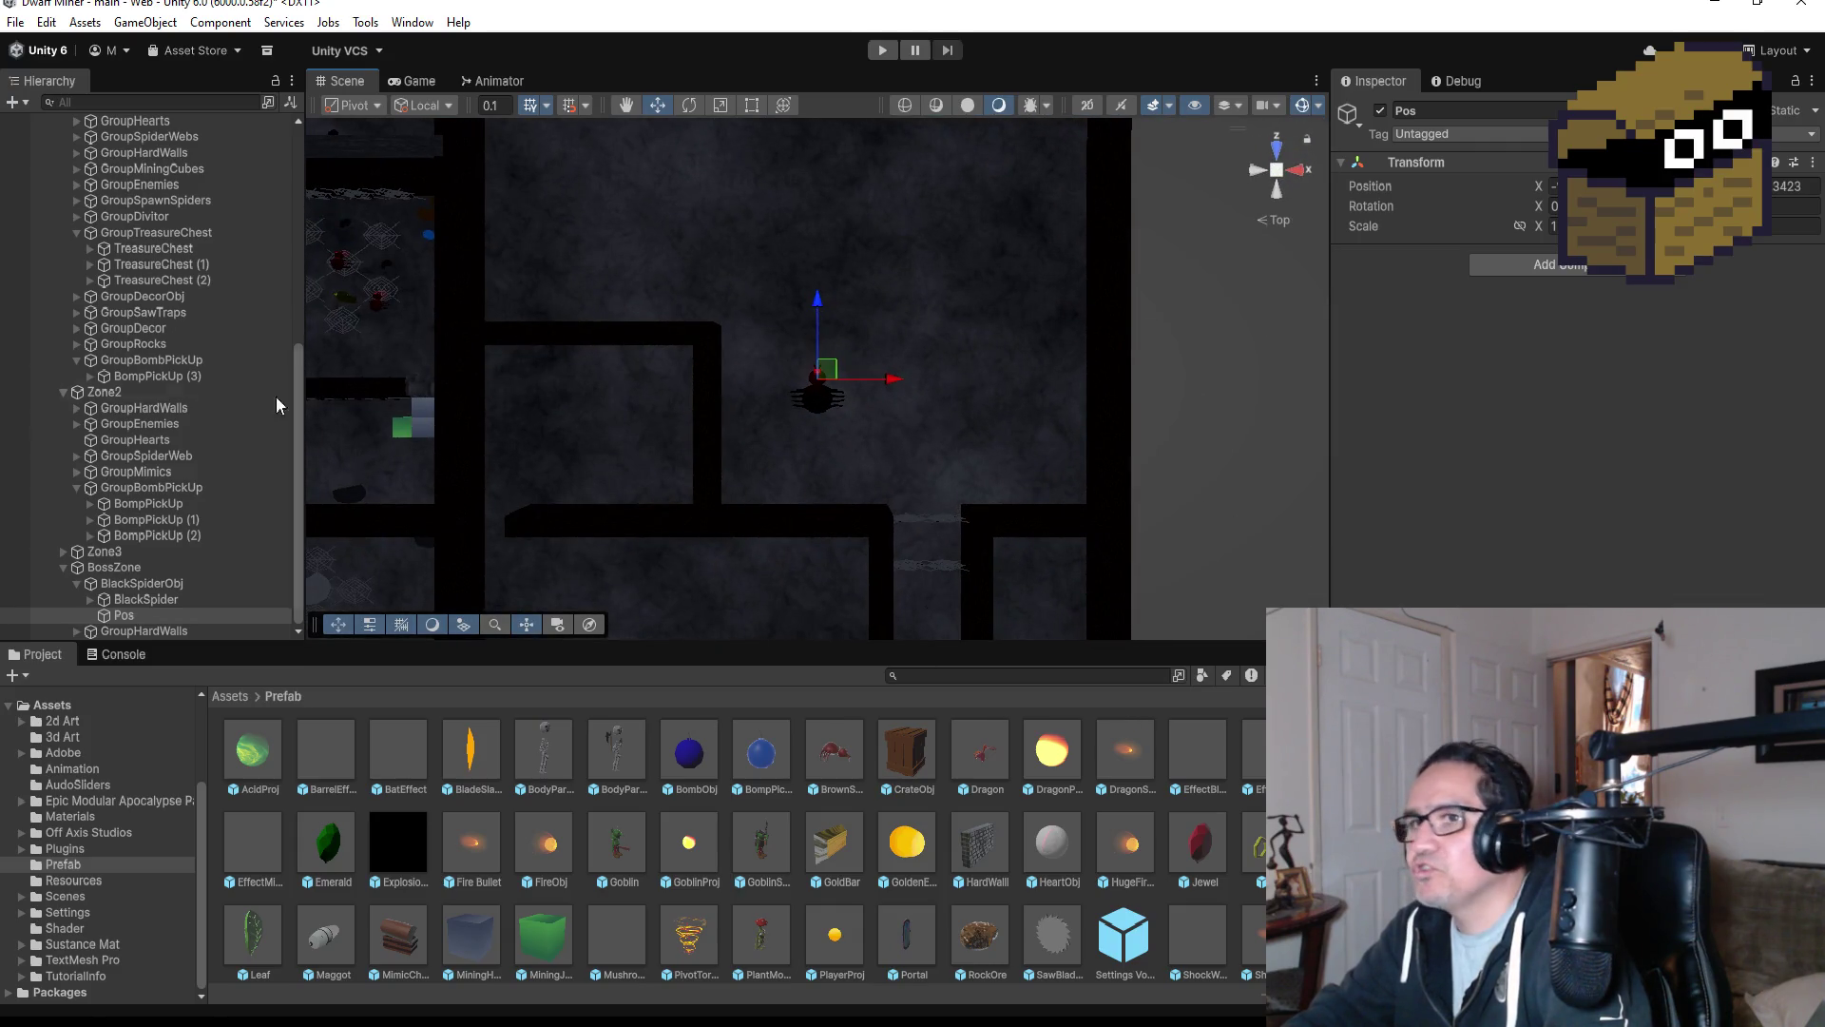
pyautogui.click(124, 615)
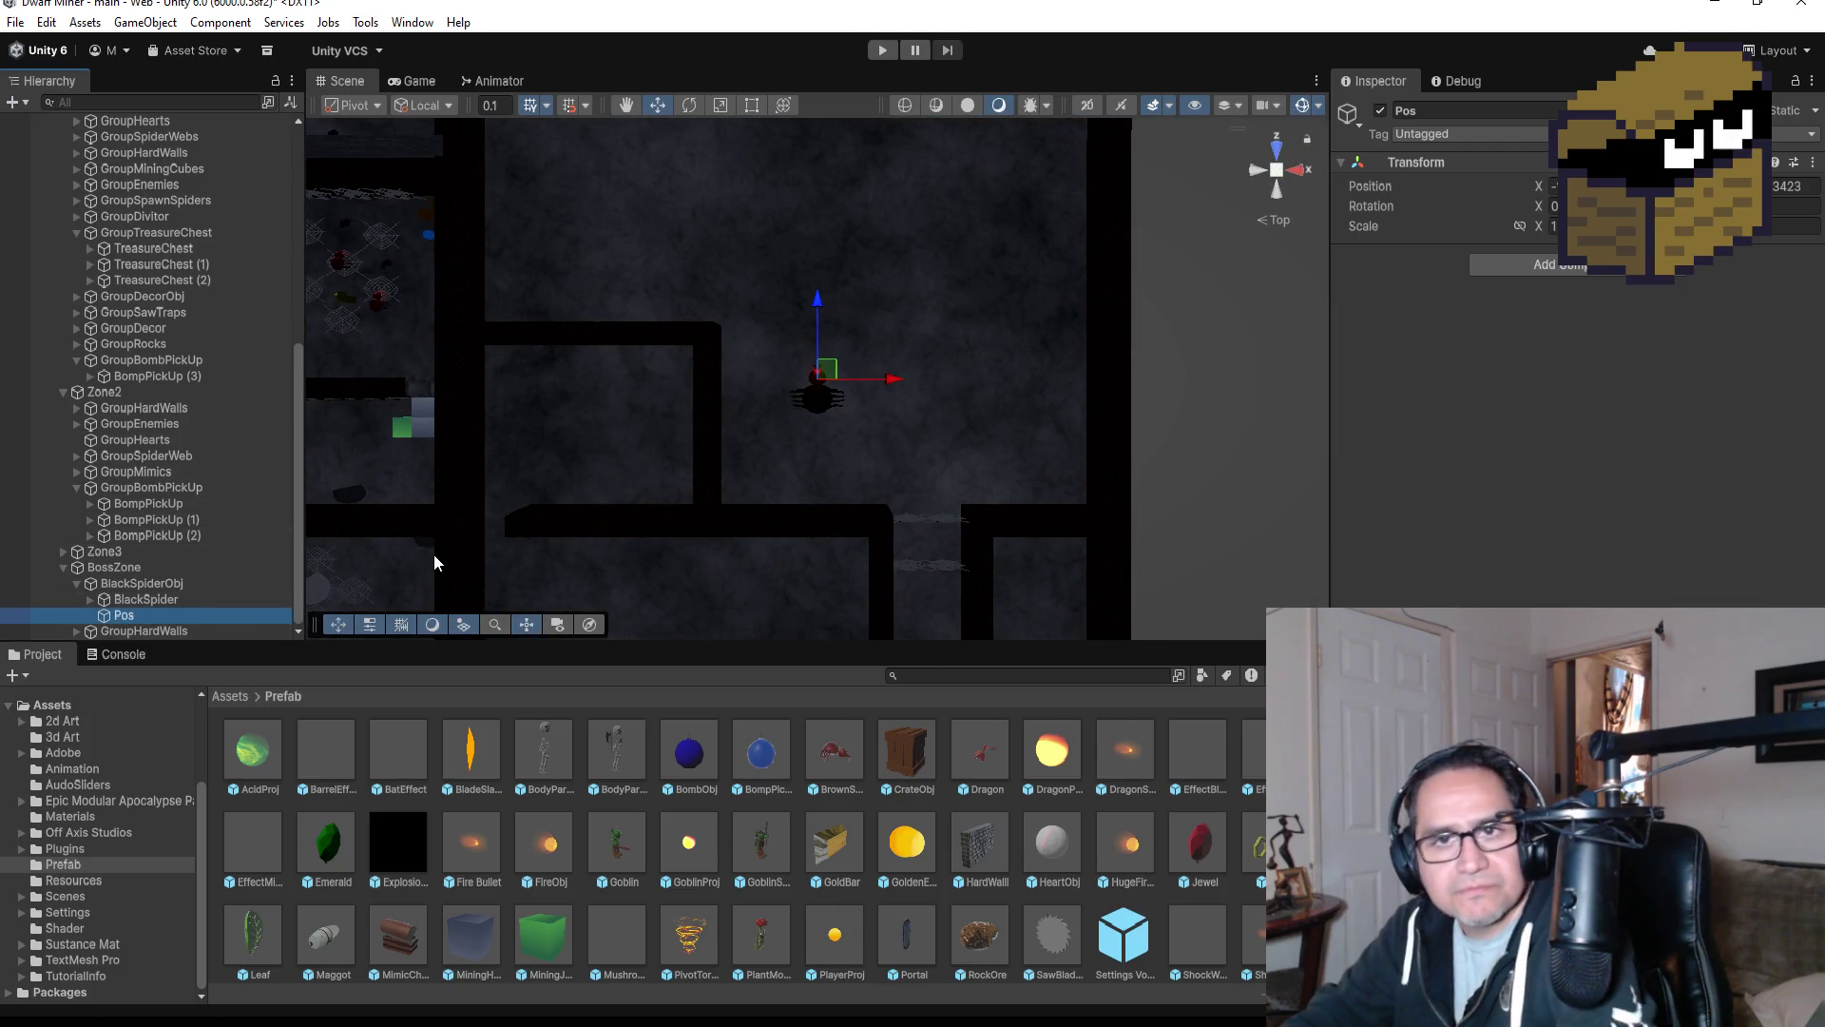
pyautogui.hotkey('ctrl', 'd')
pyautogui.moveTo(818, 309); pyautogui.dragTo(825, 185)
pyautogui.moveTo(897, 254); pyautogui.dragTo(1105, 277)
pyautogui.scroll(-1, 1084, 366)
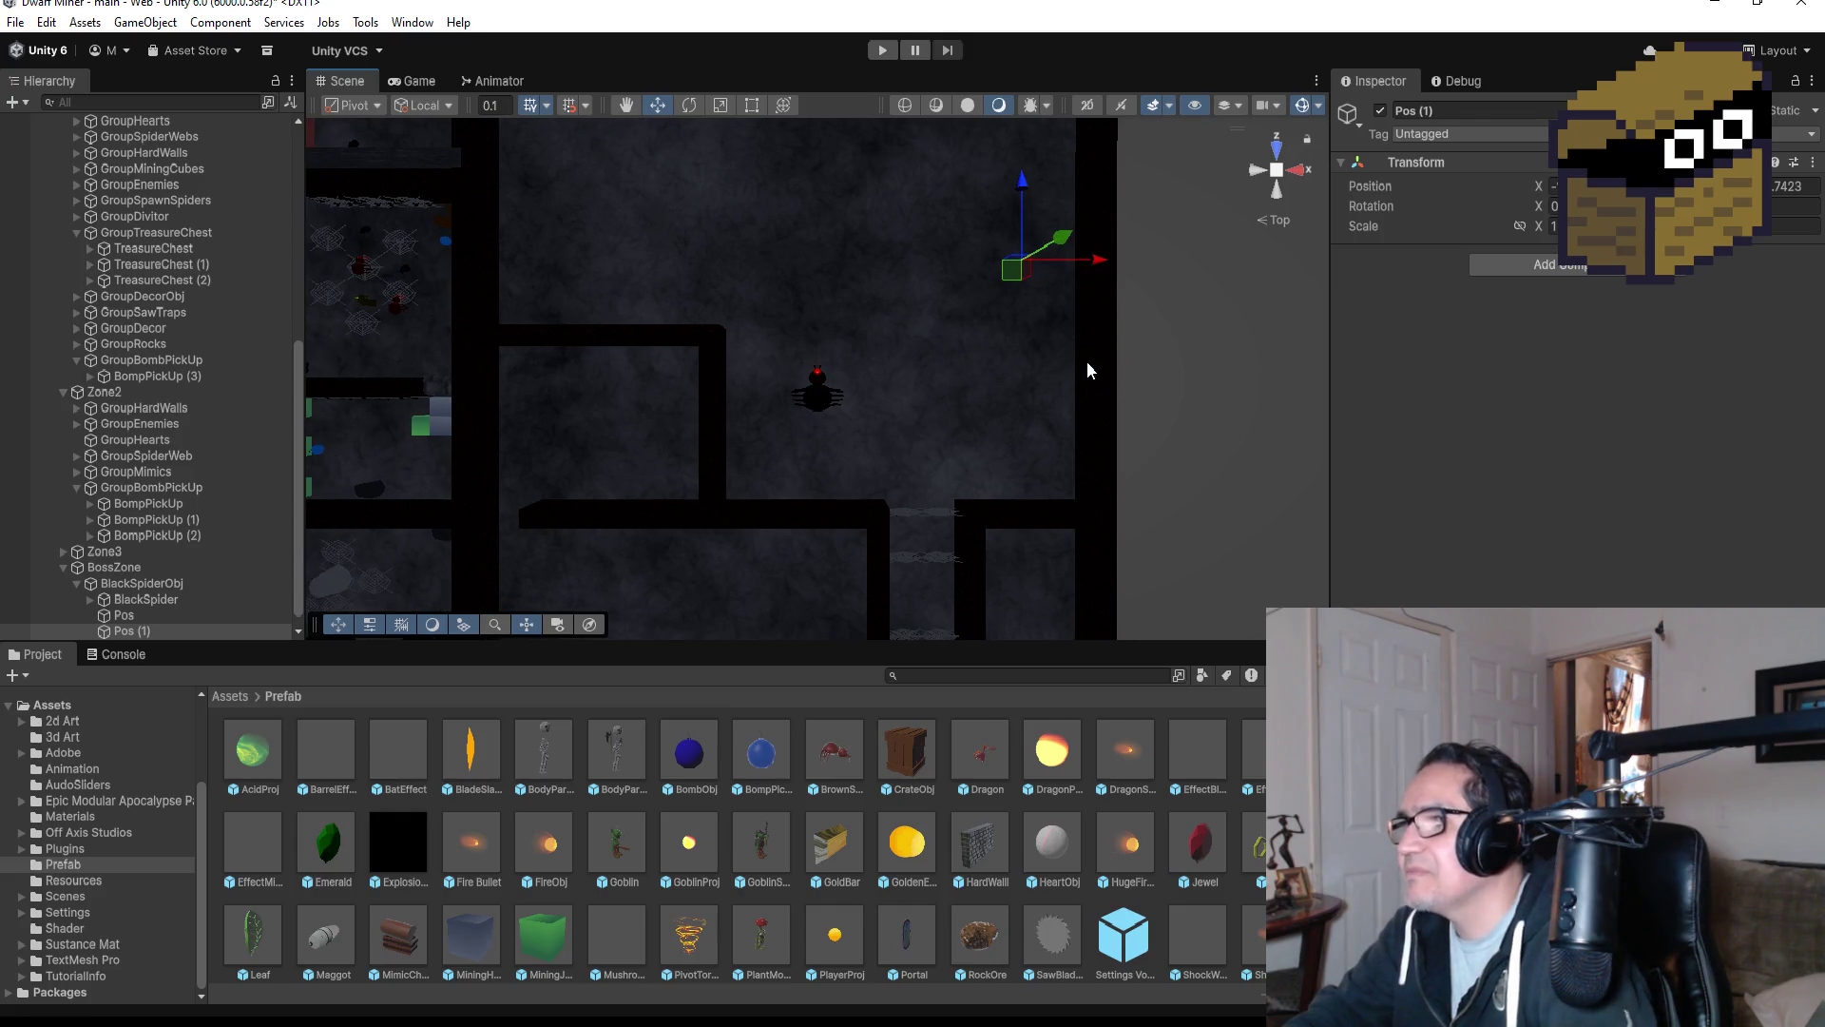
# Duplicate Pos (1) into Pos (2) and reposition it higher in the room.
pyautogui.hotkey('ctrl', 'd')
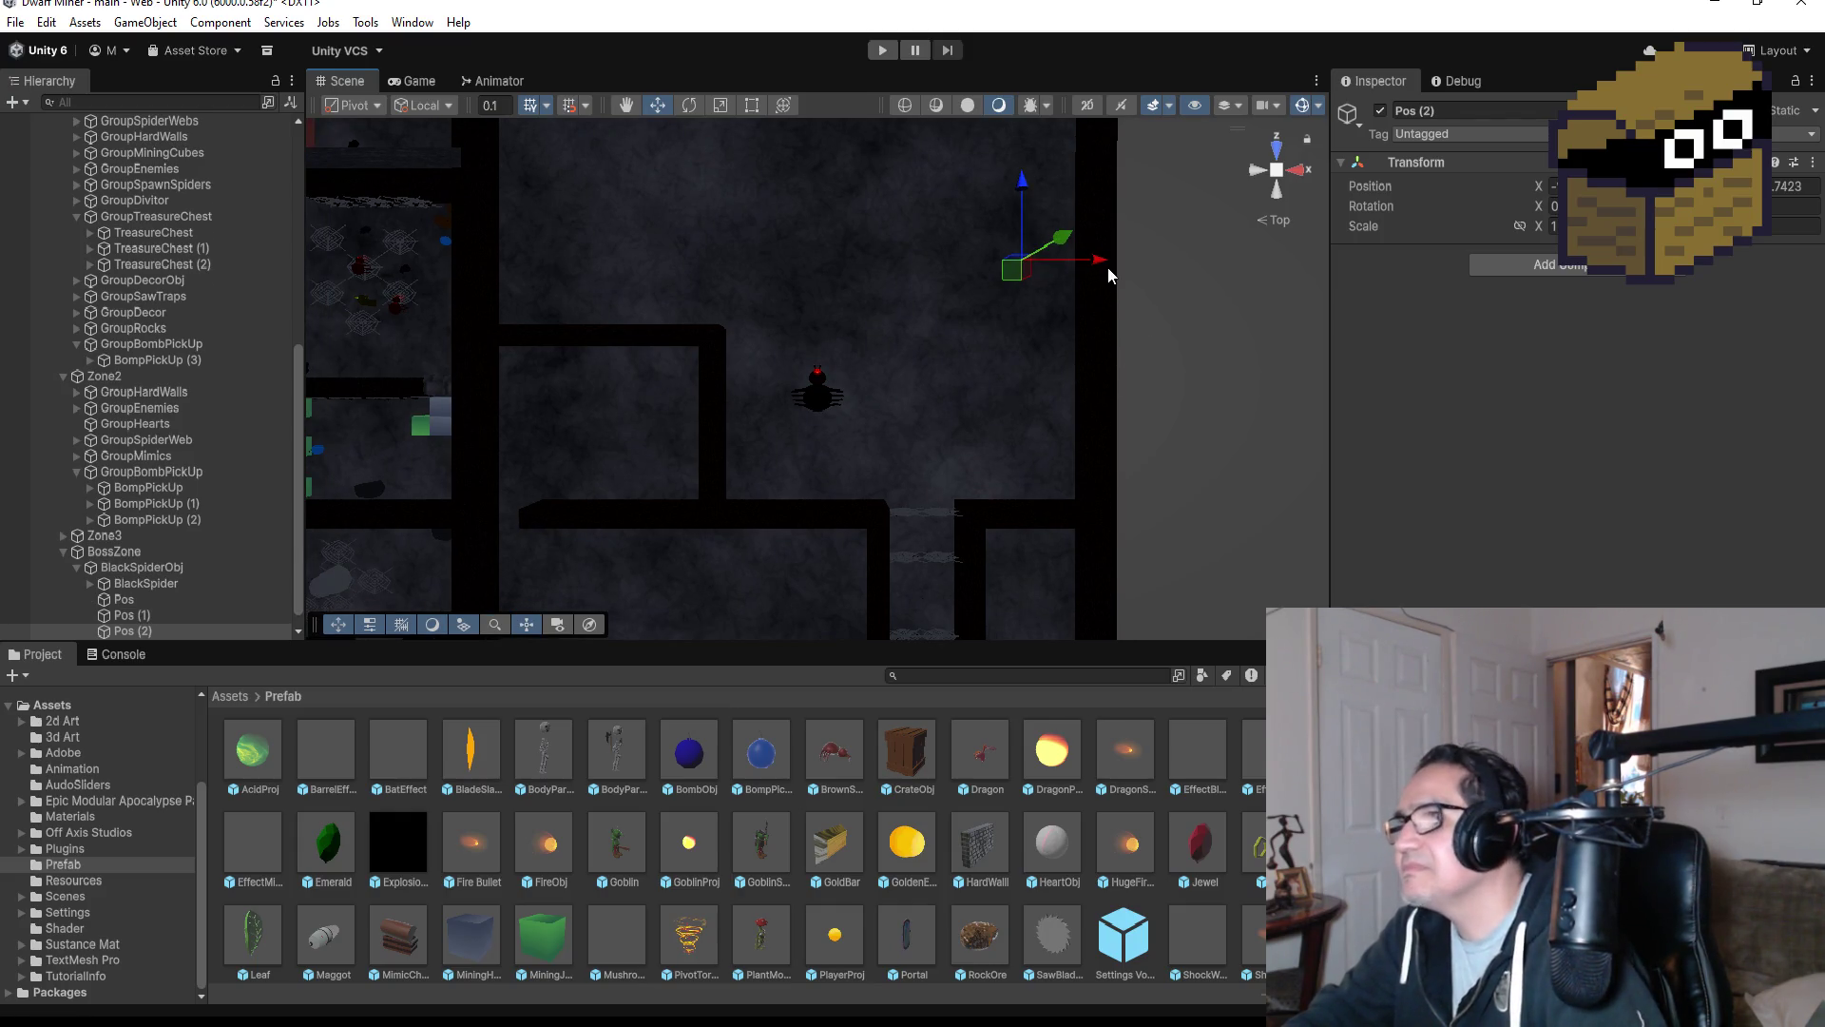
pyautogui.moveTo(1105, 273); pyautogui.dragTo(880, 257)
pyautogui.moveTo(799, 169); pyautogui.dragTo(799, 95)
pyautogui.moveTo(870, 178); pyautogui.dragTo(977, 180)
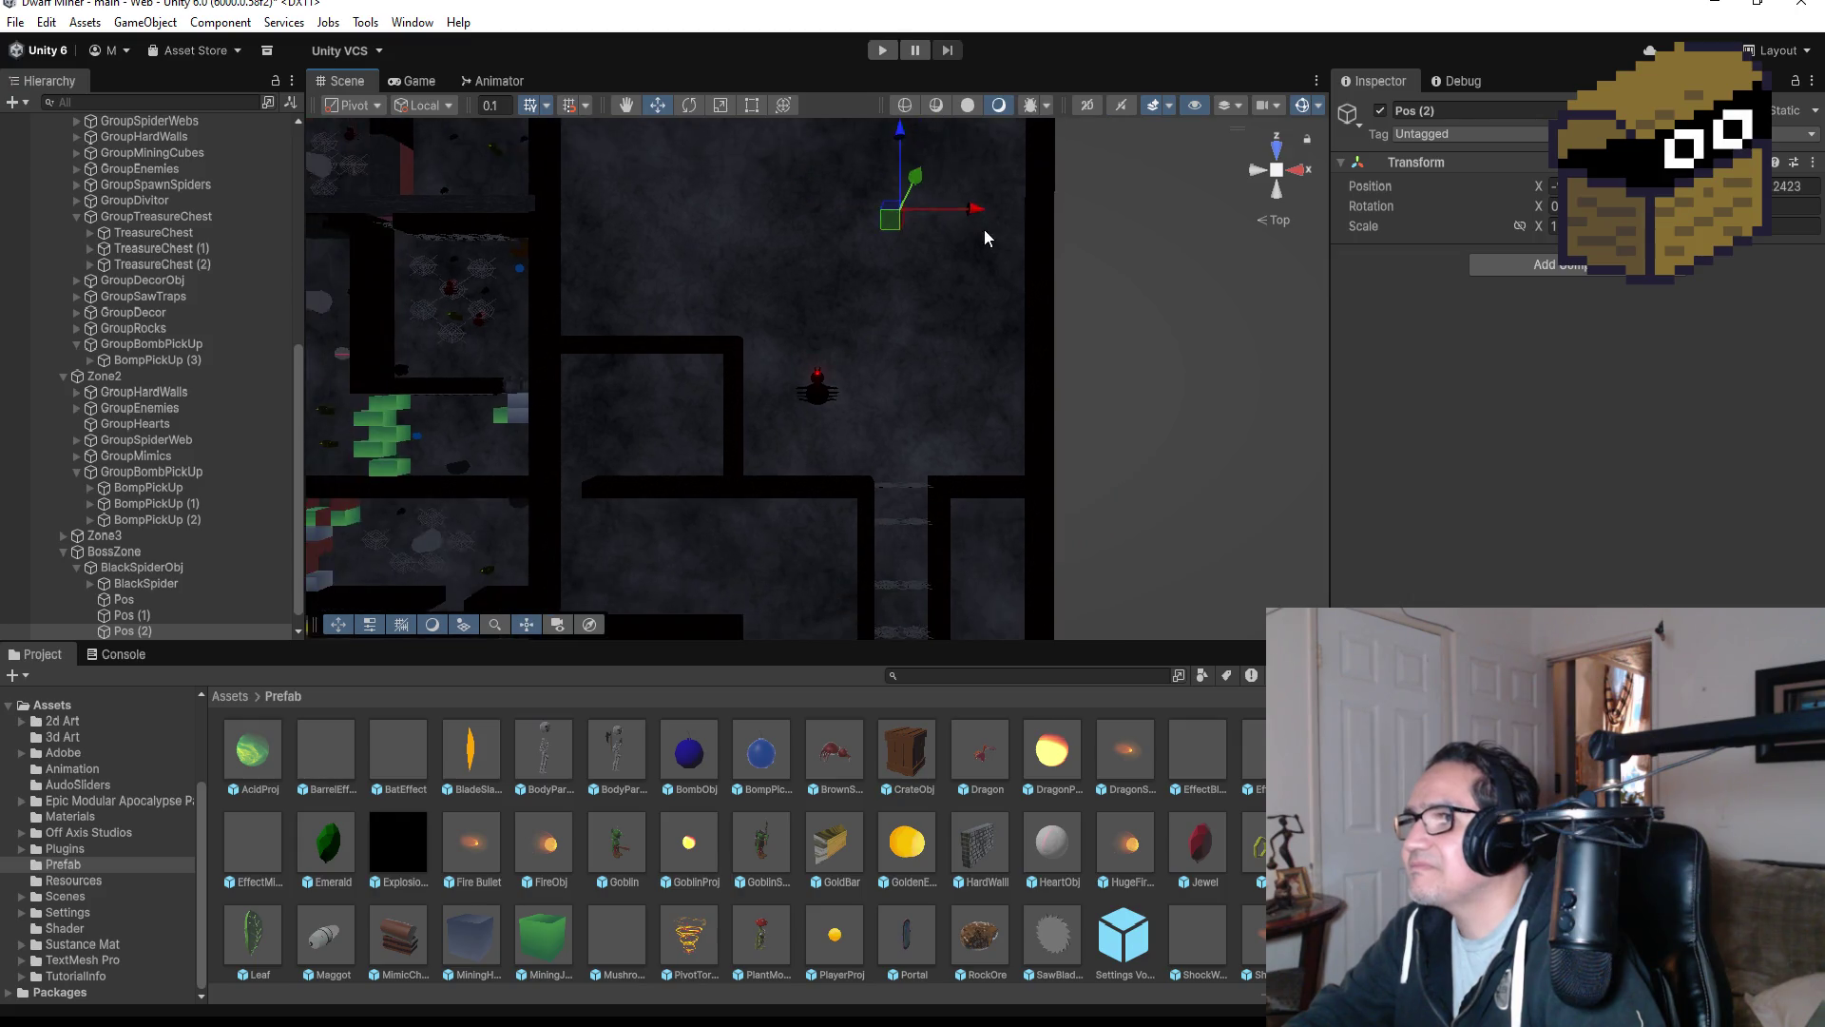
pyautogui.scroll(-3, 983, 230)
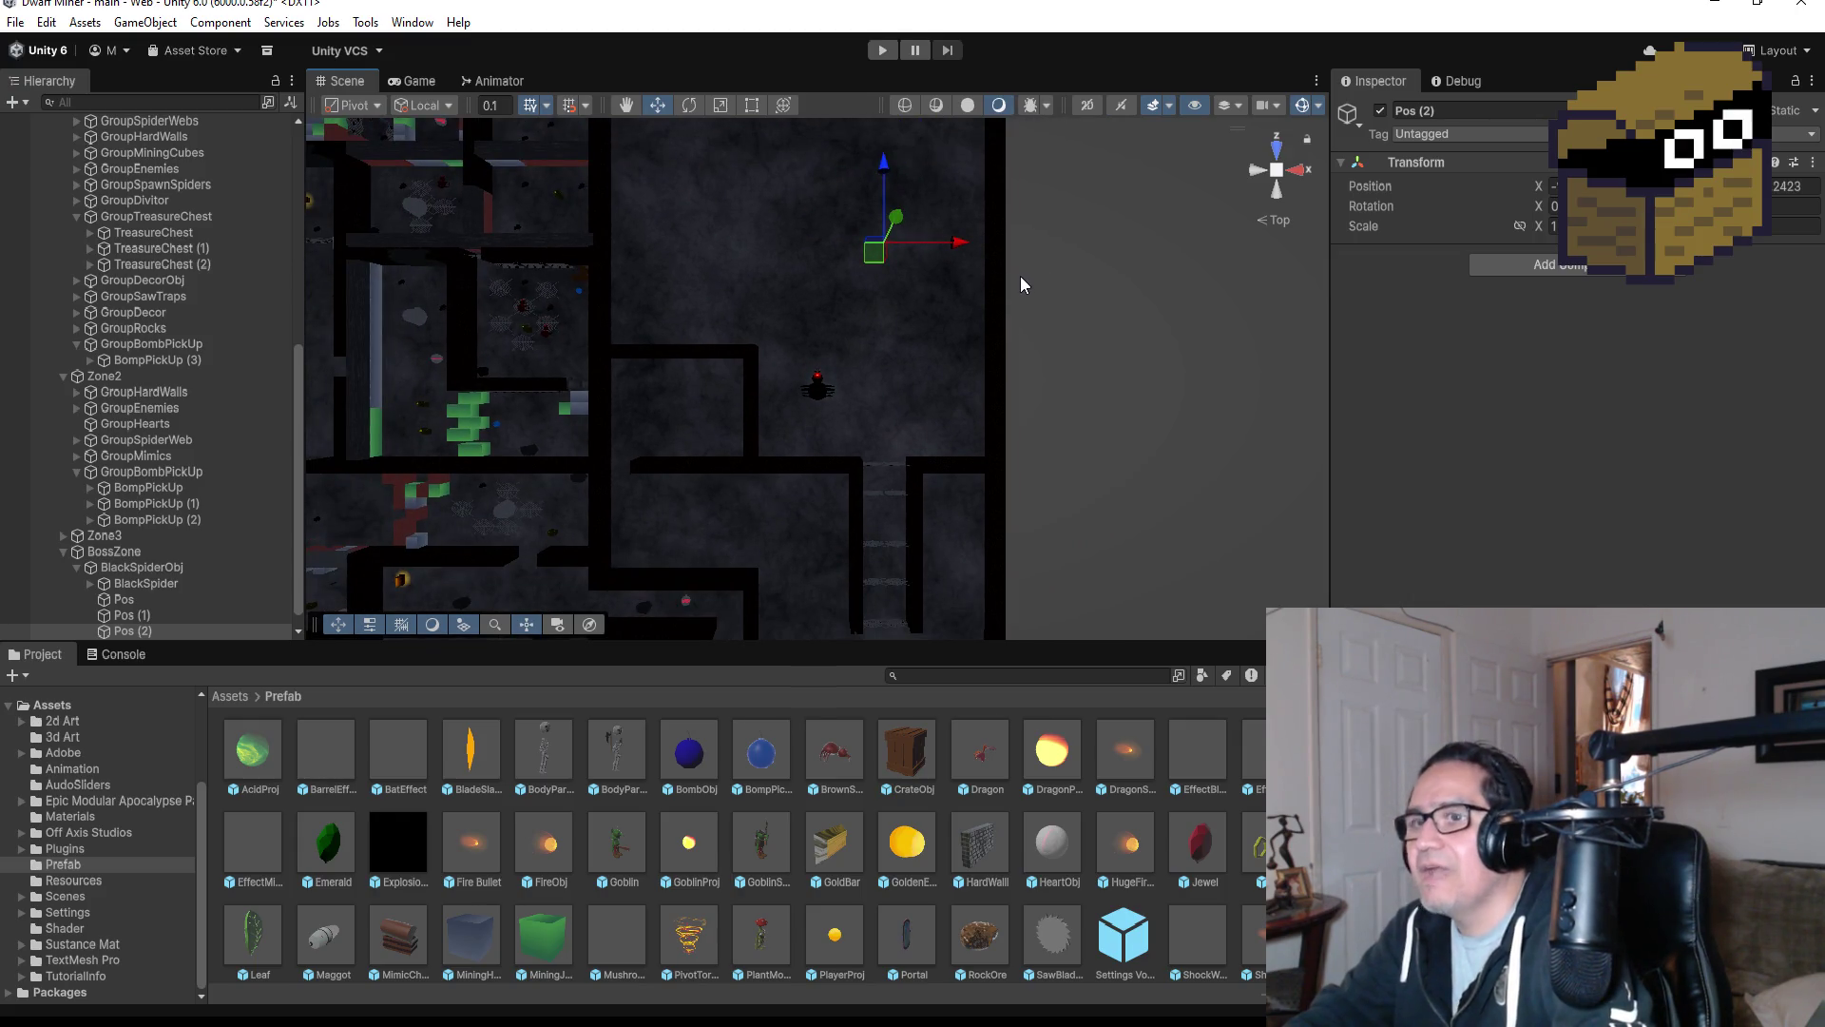
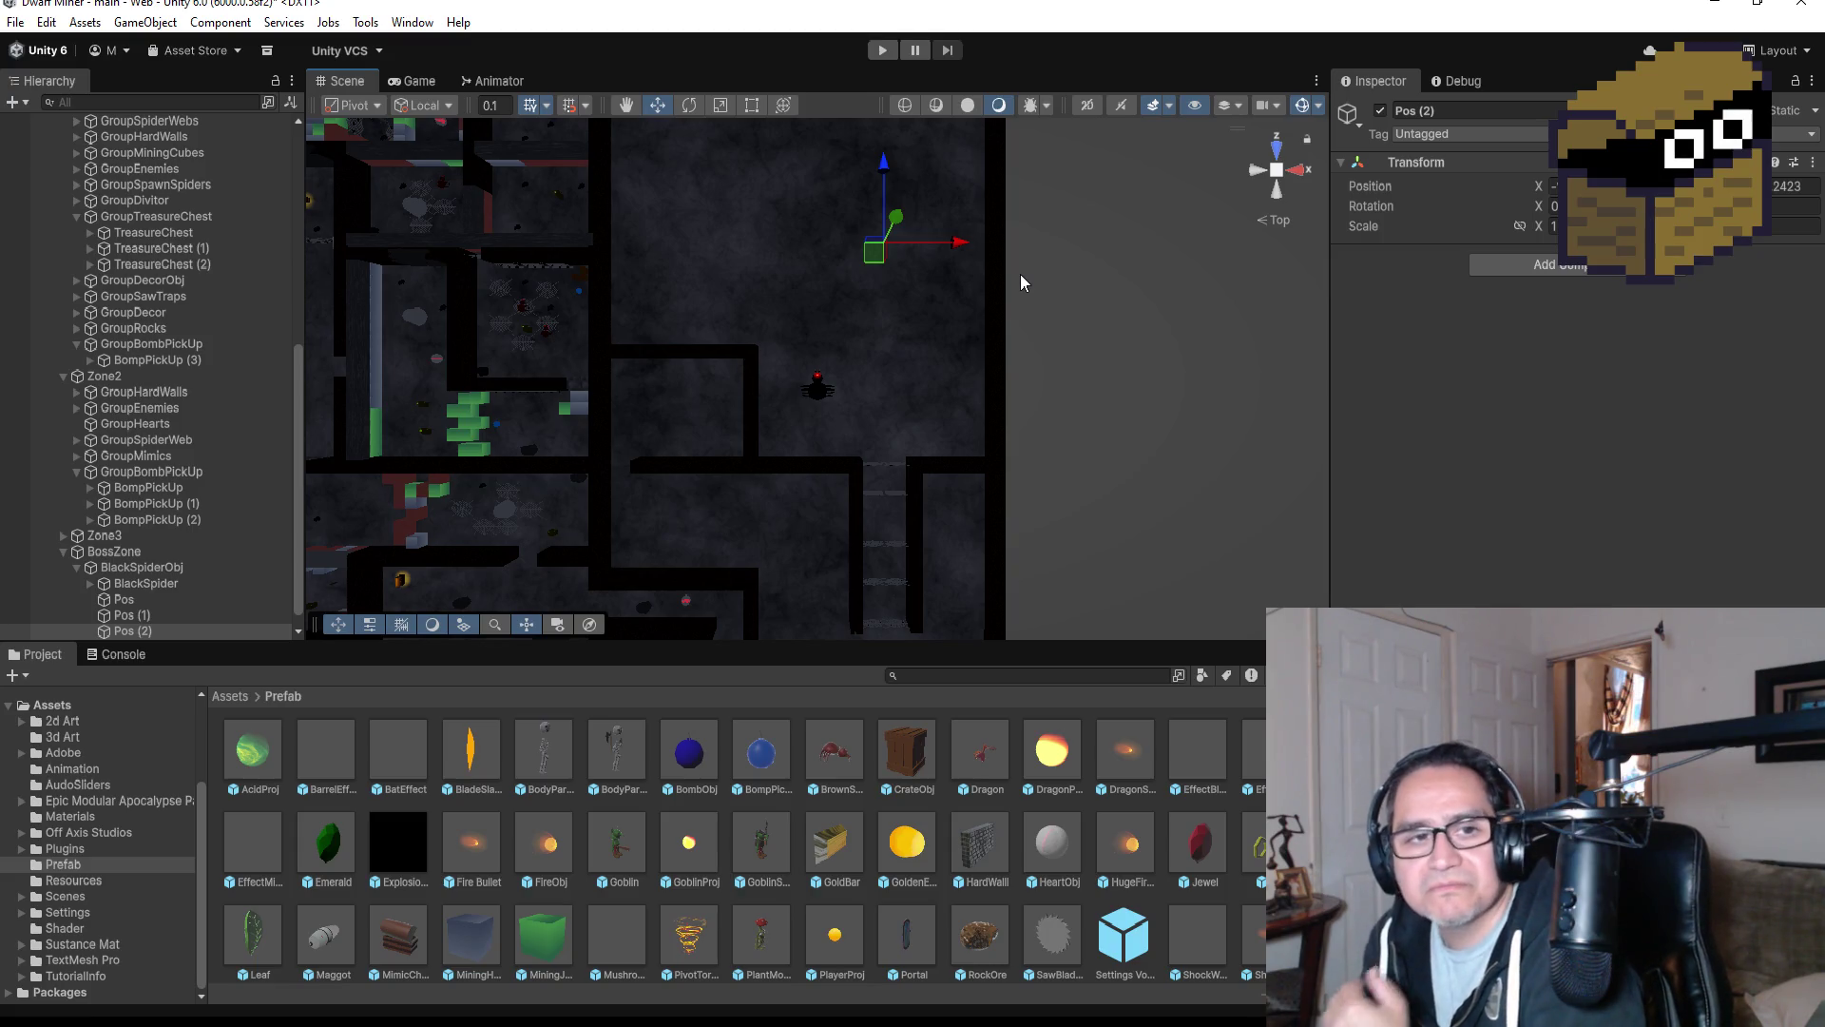
# Duplicate Pos (2) into Pos (3) and move it left in the boss room.
pyautogui.scroll(3, 915, 342)
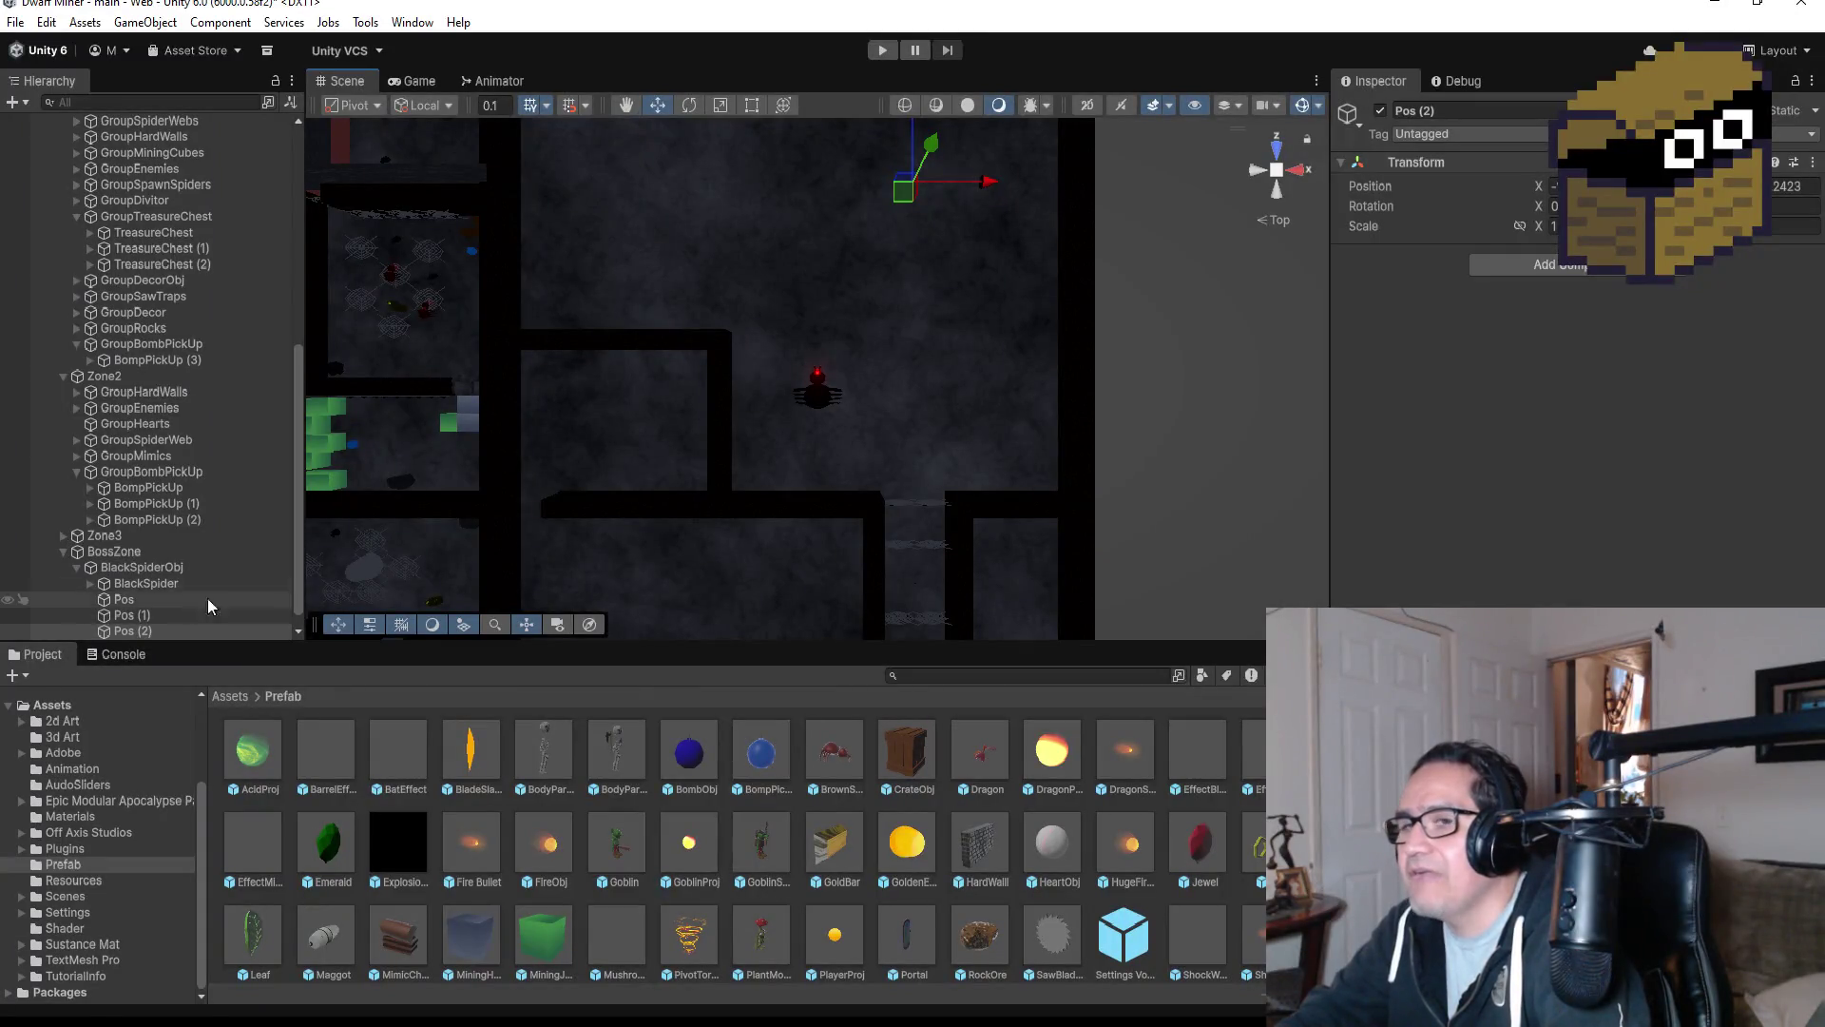
pyautogui.click(156, 629)
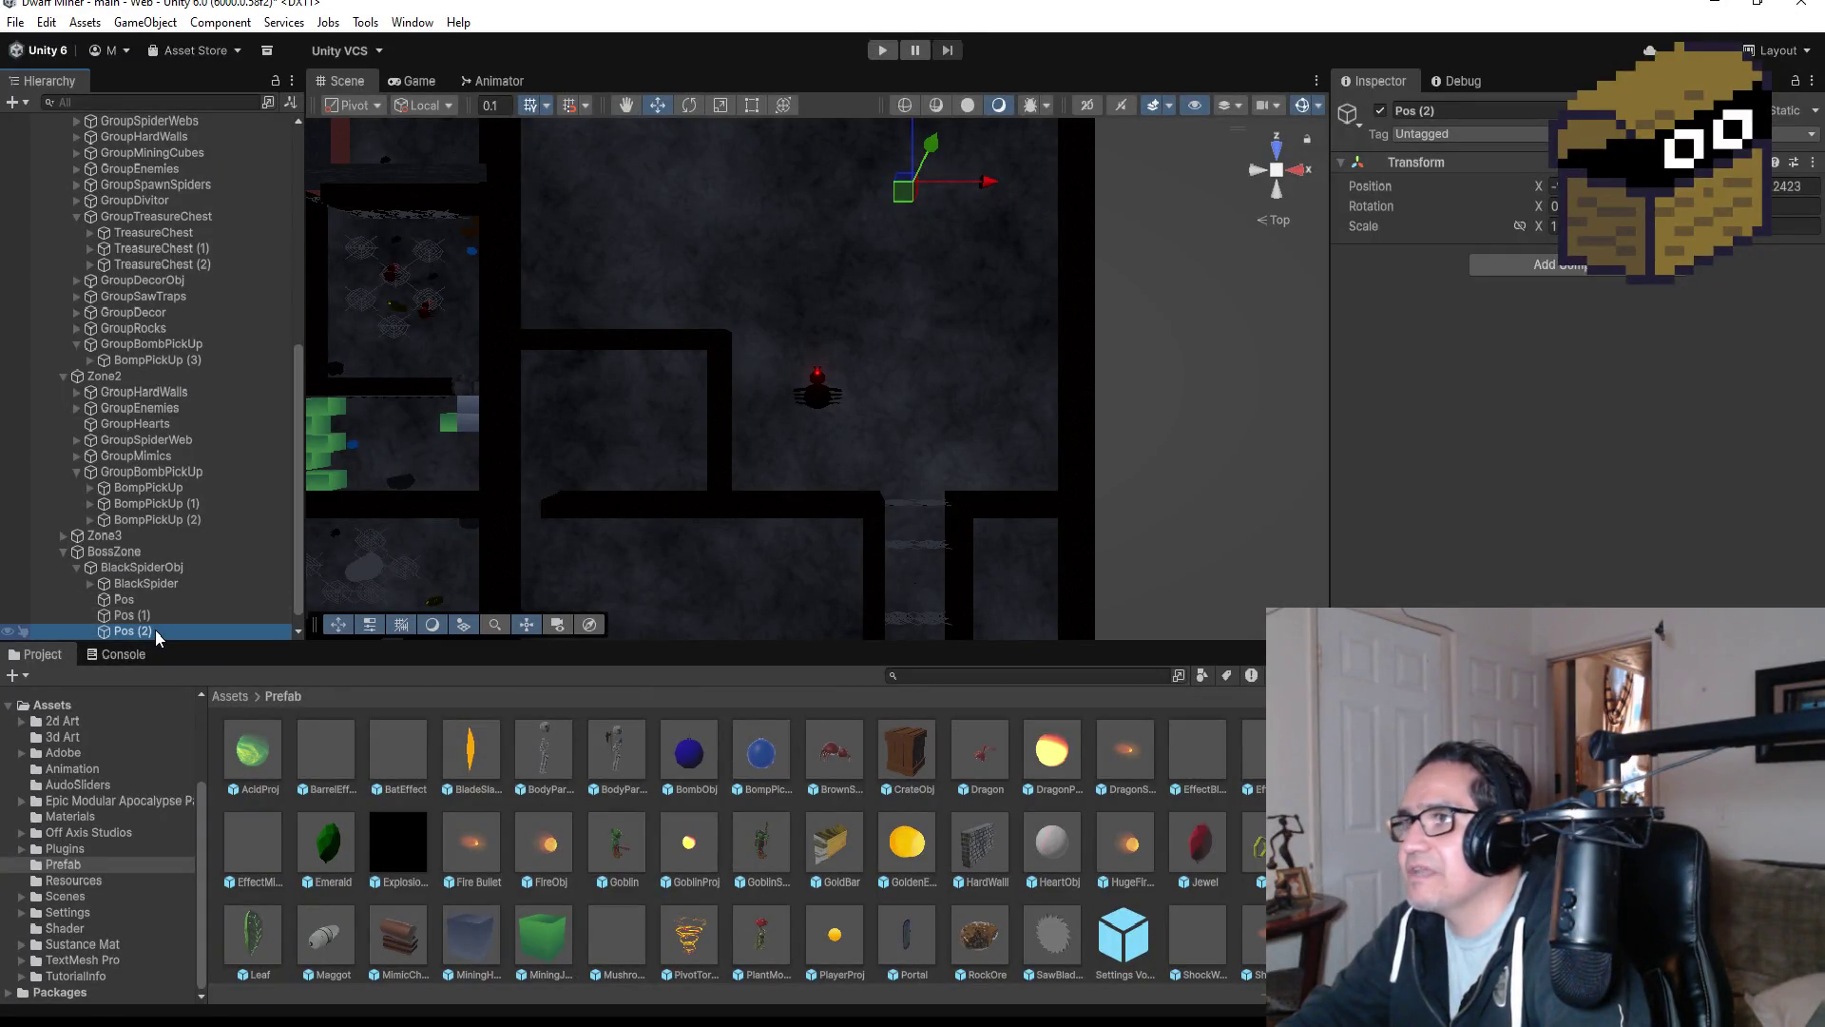
pyautogui.click(148, 583)
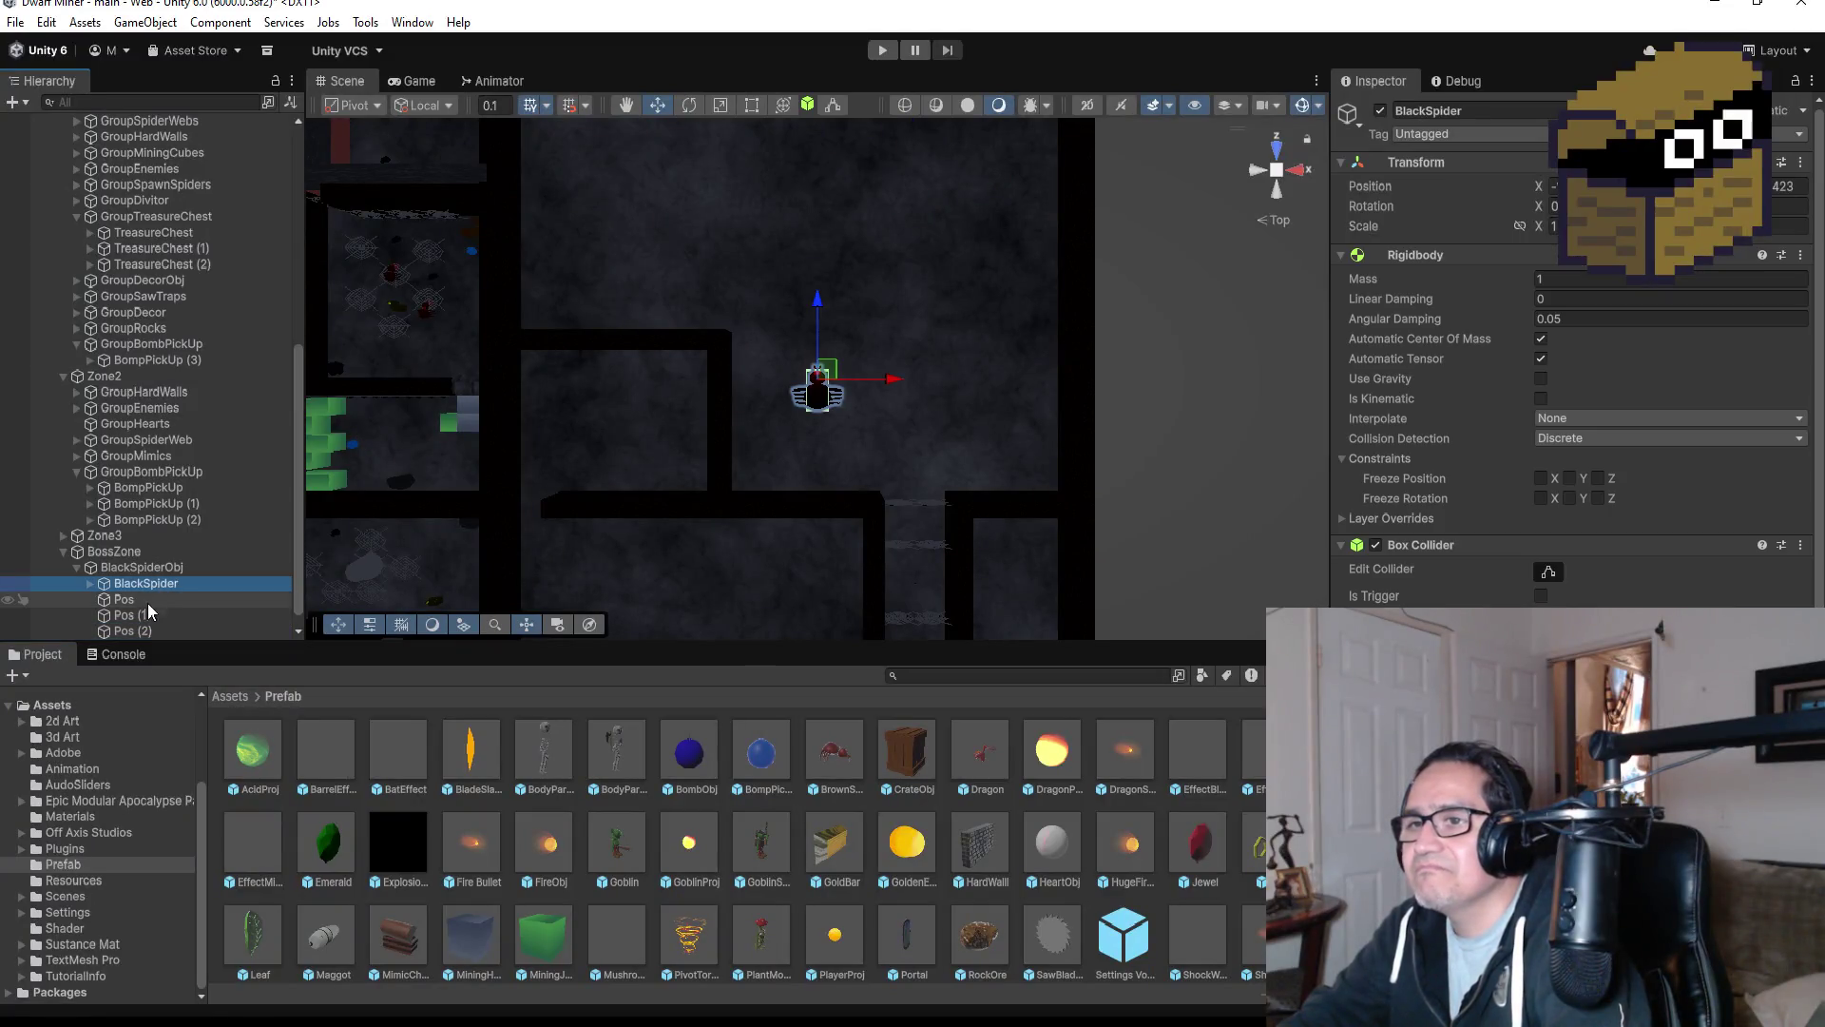
pyautogui.press('Down')
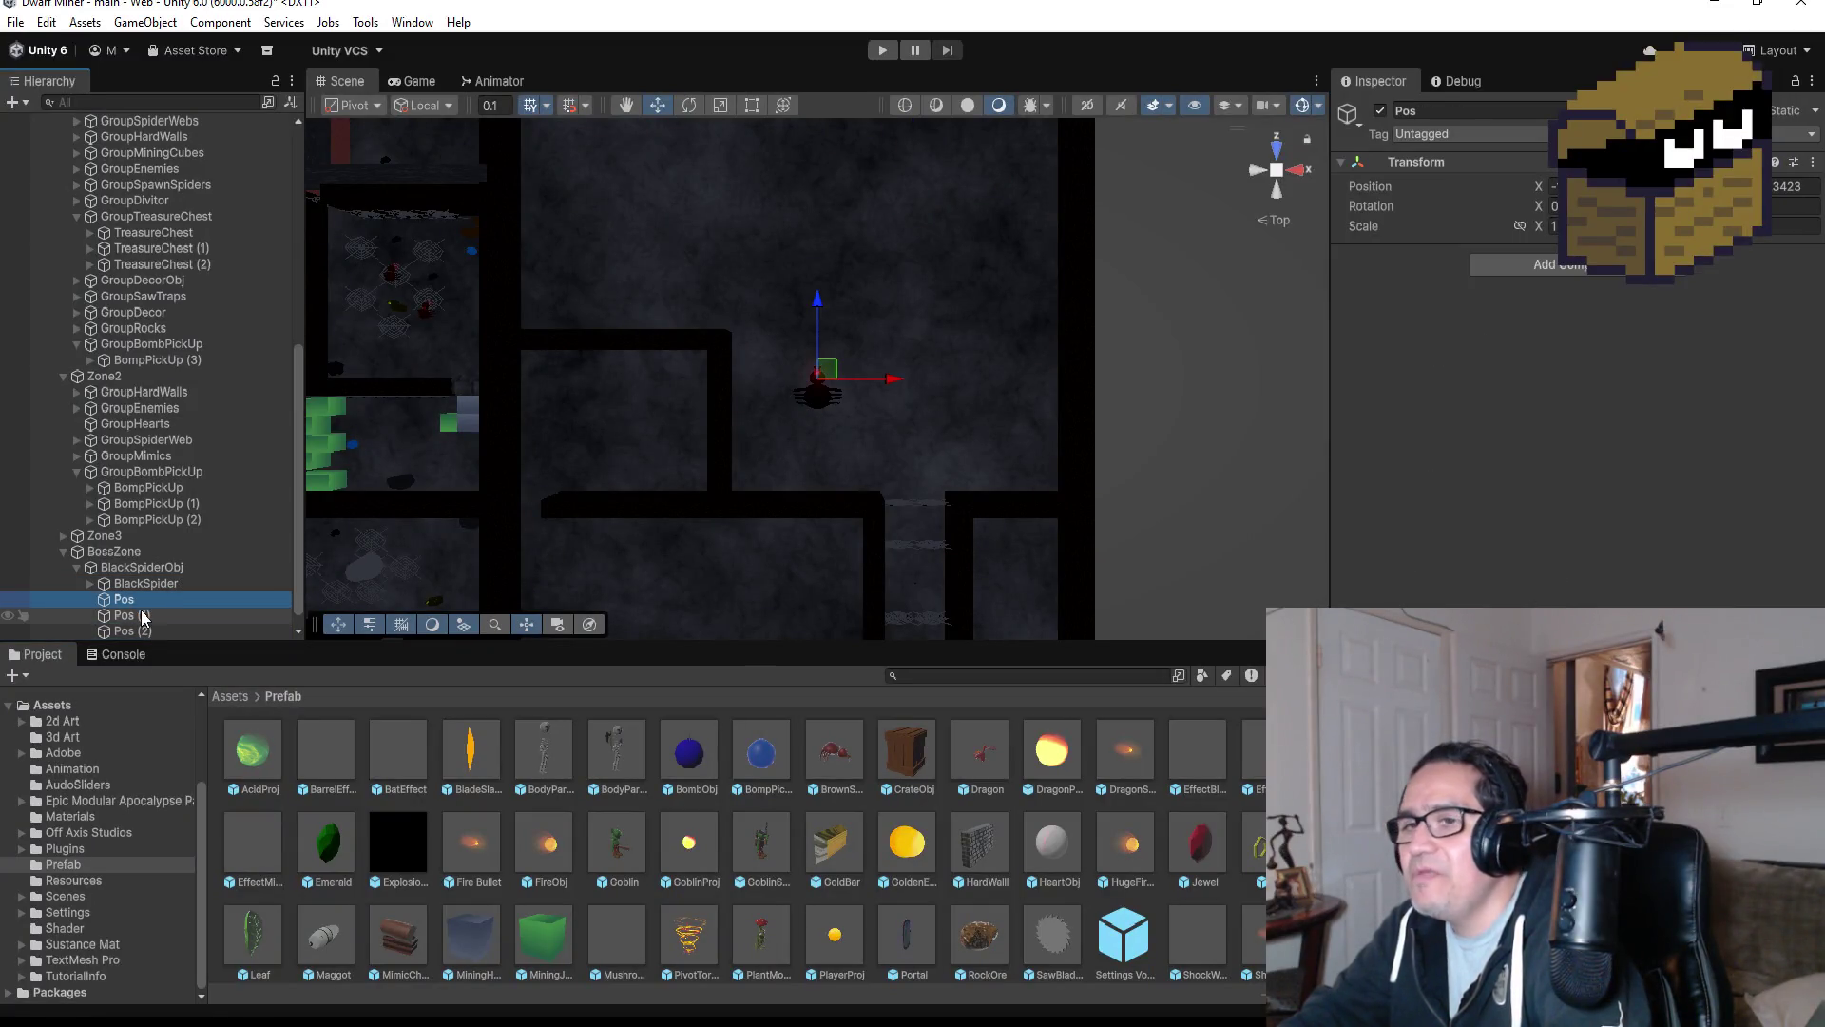
pyautogui.press('Down')
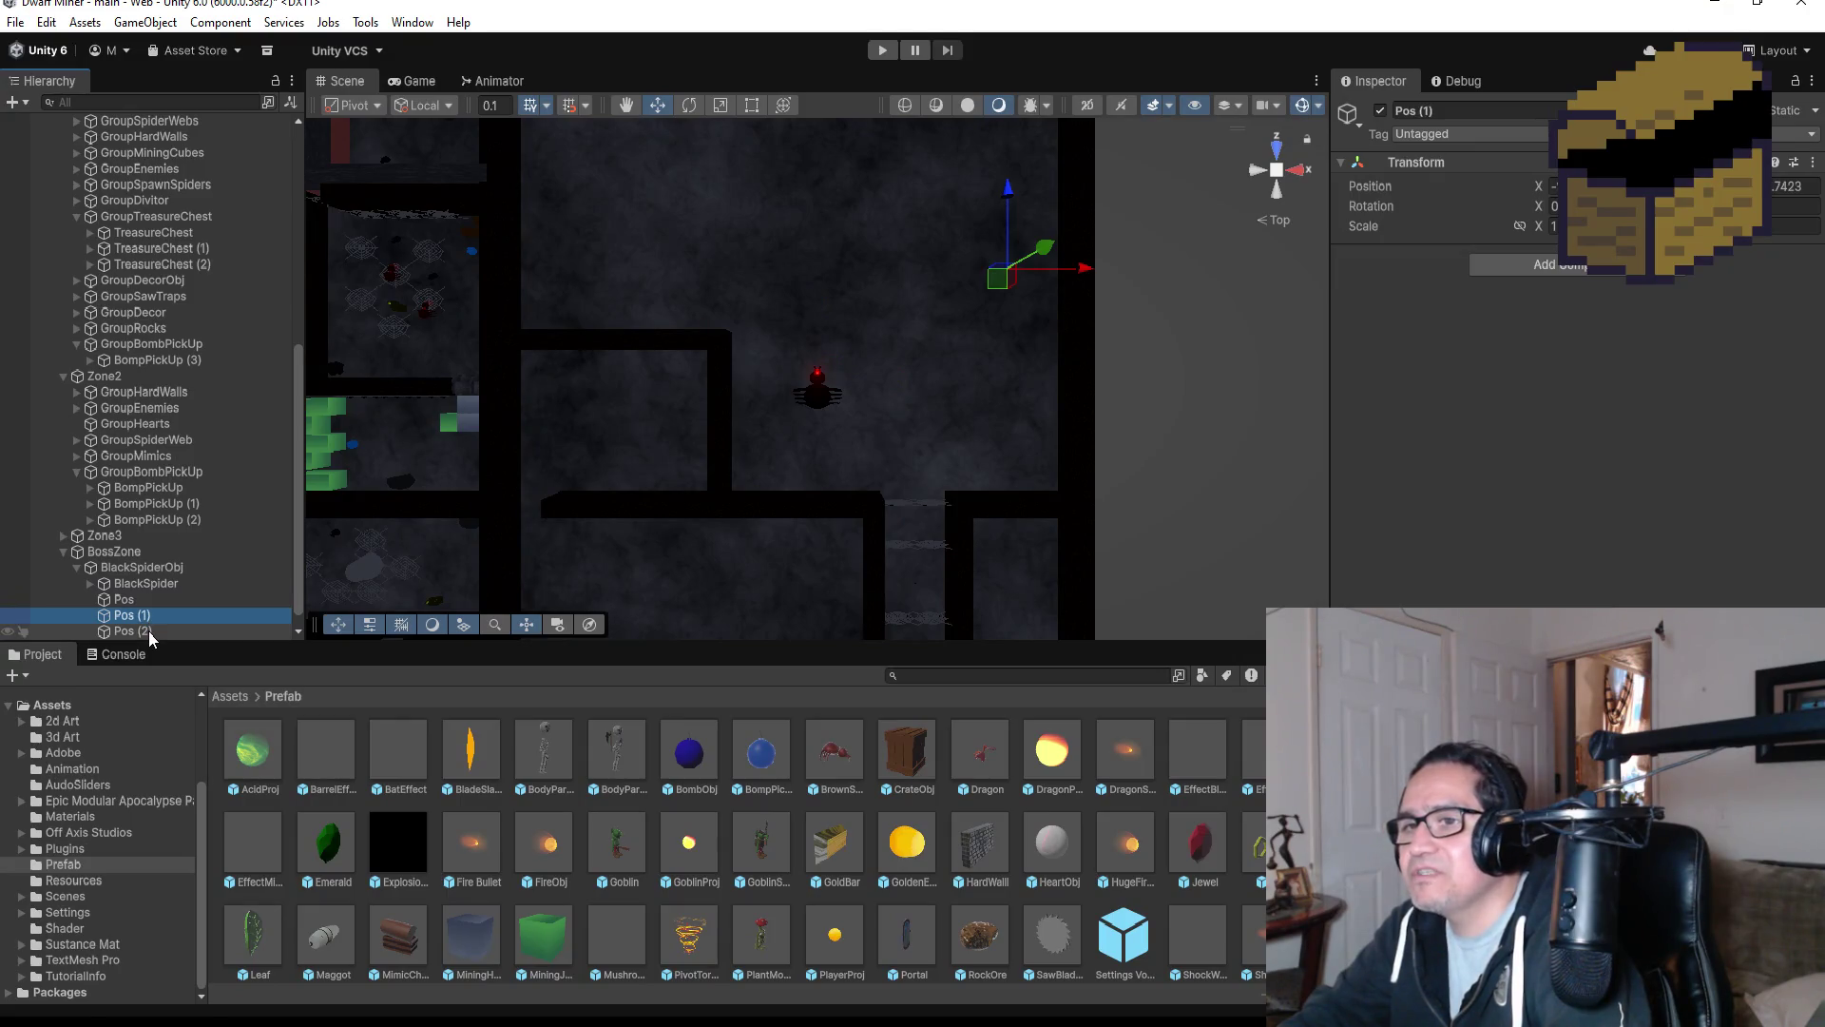
pyautogui.click(148, 630)
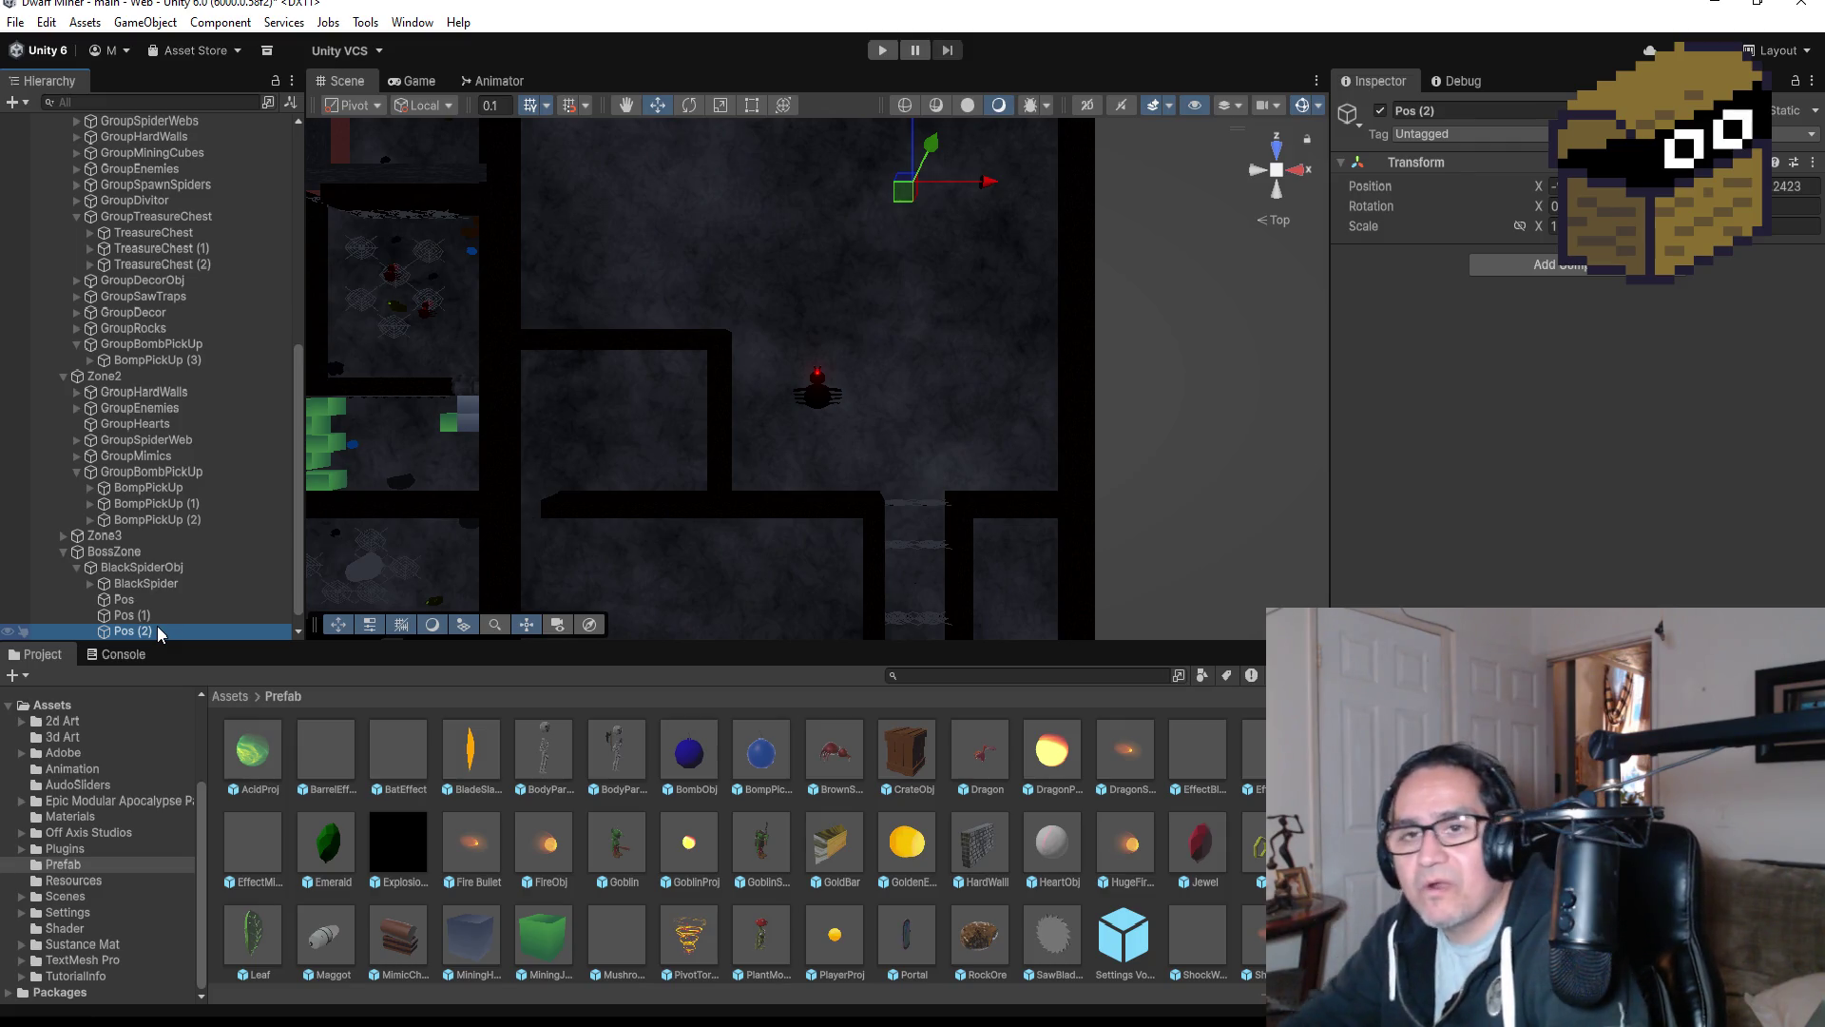
pyautogui.click(150, 635)
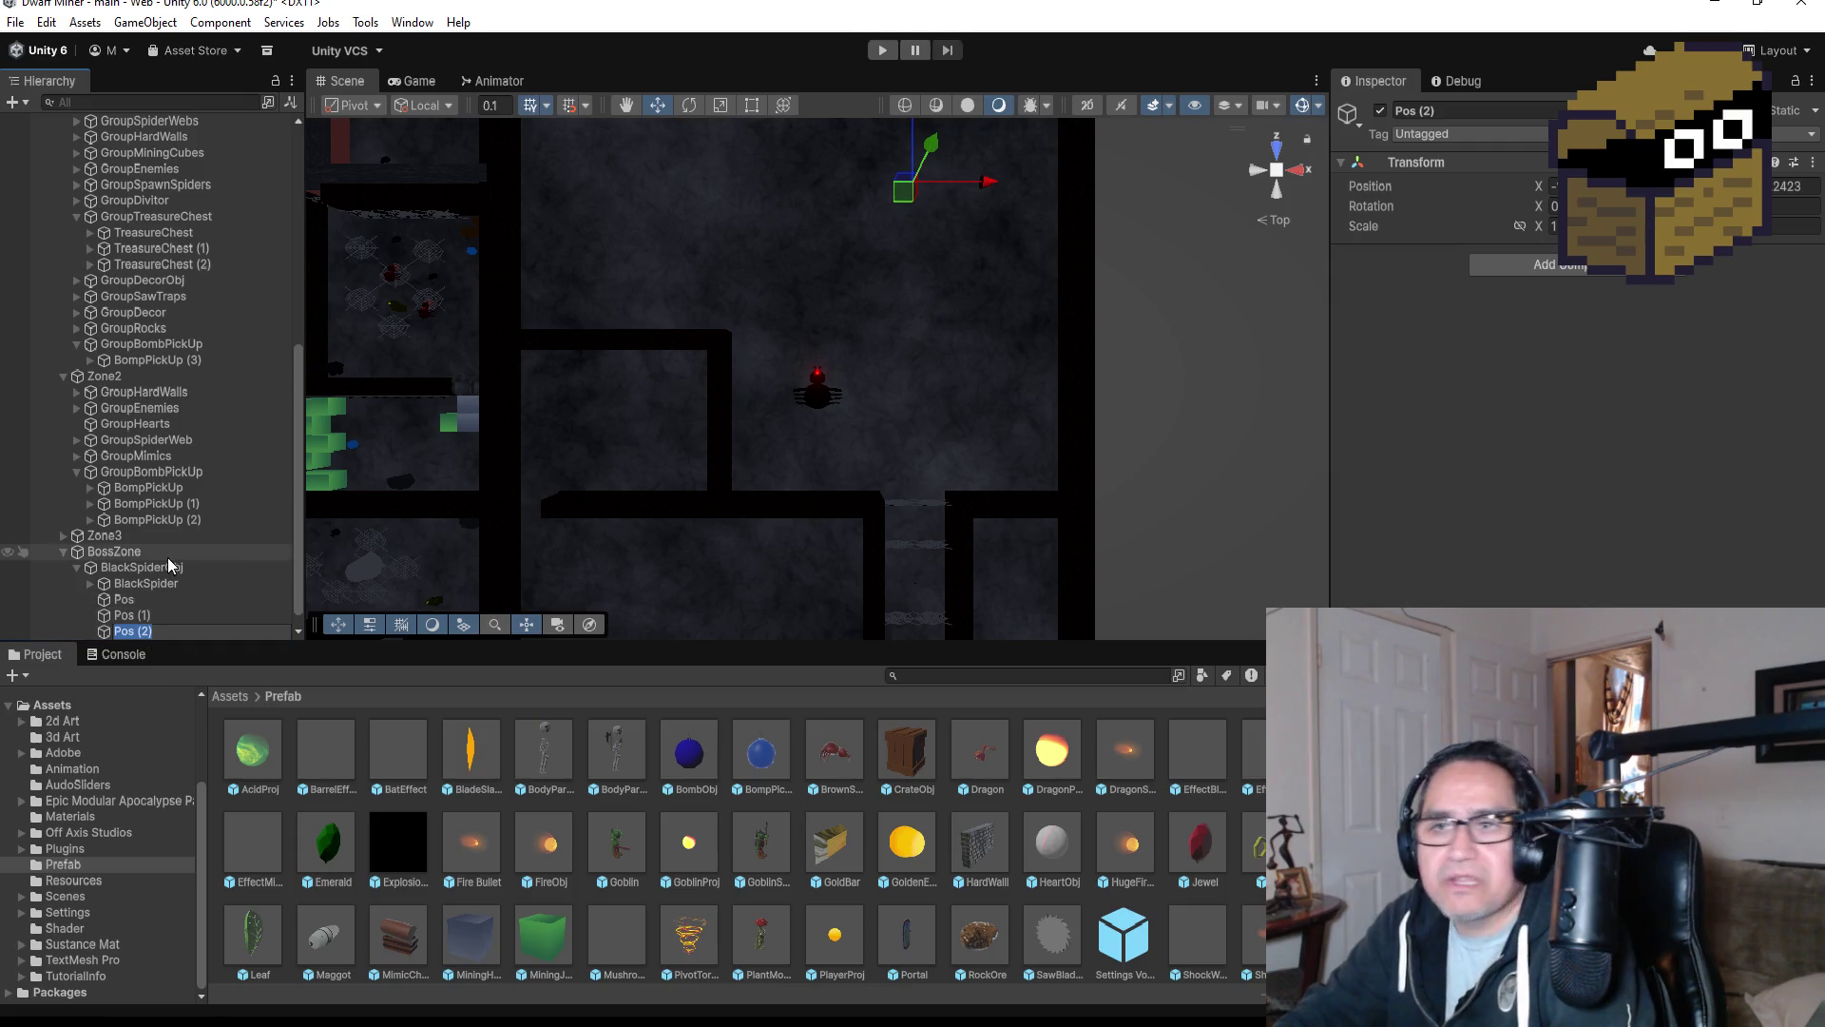
pyautogui.click(150, 635)
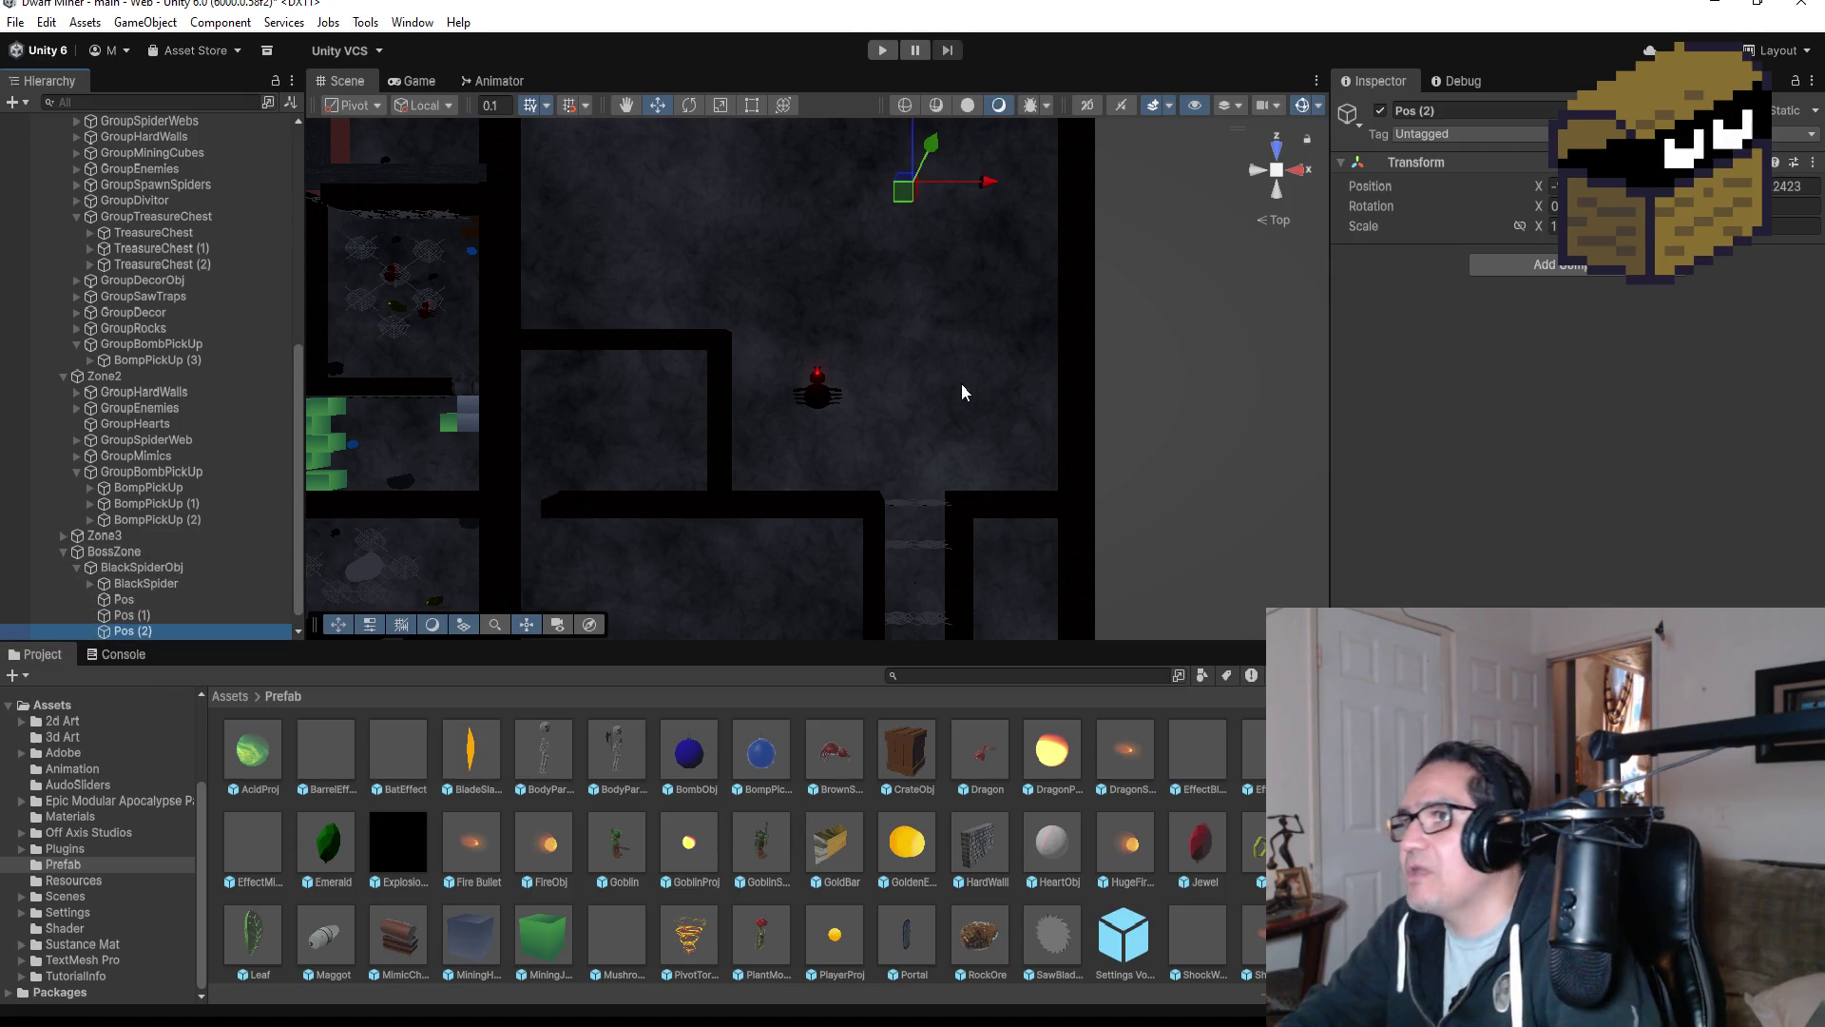
pyautogui.hotkey('ctrl', 'd')
pyautogui.moveTo(985, 180)
pyautogui.mouseDown()
pyautogui.moveTo(853, 181)
pyautogui.moveTo(802, 145)
pyautogui.moveTo(801, 182)
pyautogui.moveTo(801, 154)
pyautogui.mouseUp()
# Duplicate Pos (3) into Pos (4) and shift it left and further down the room.
pyautogui.scroll(-1, 808, 255)
pyautogui.scroll(-1, 808, 256)
pyautogui.scroll(-2, 887, 258)
pyautogui.scroll(-1, 890, 259)
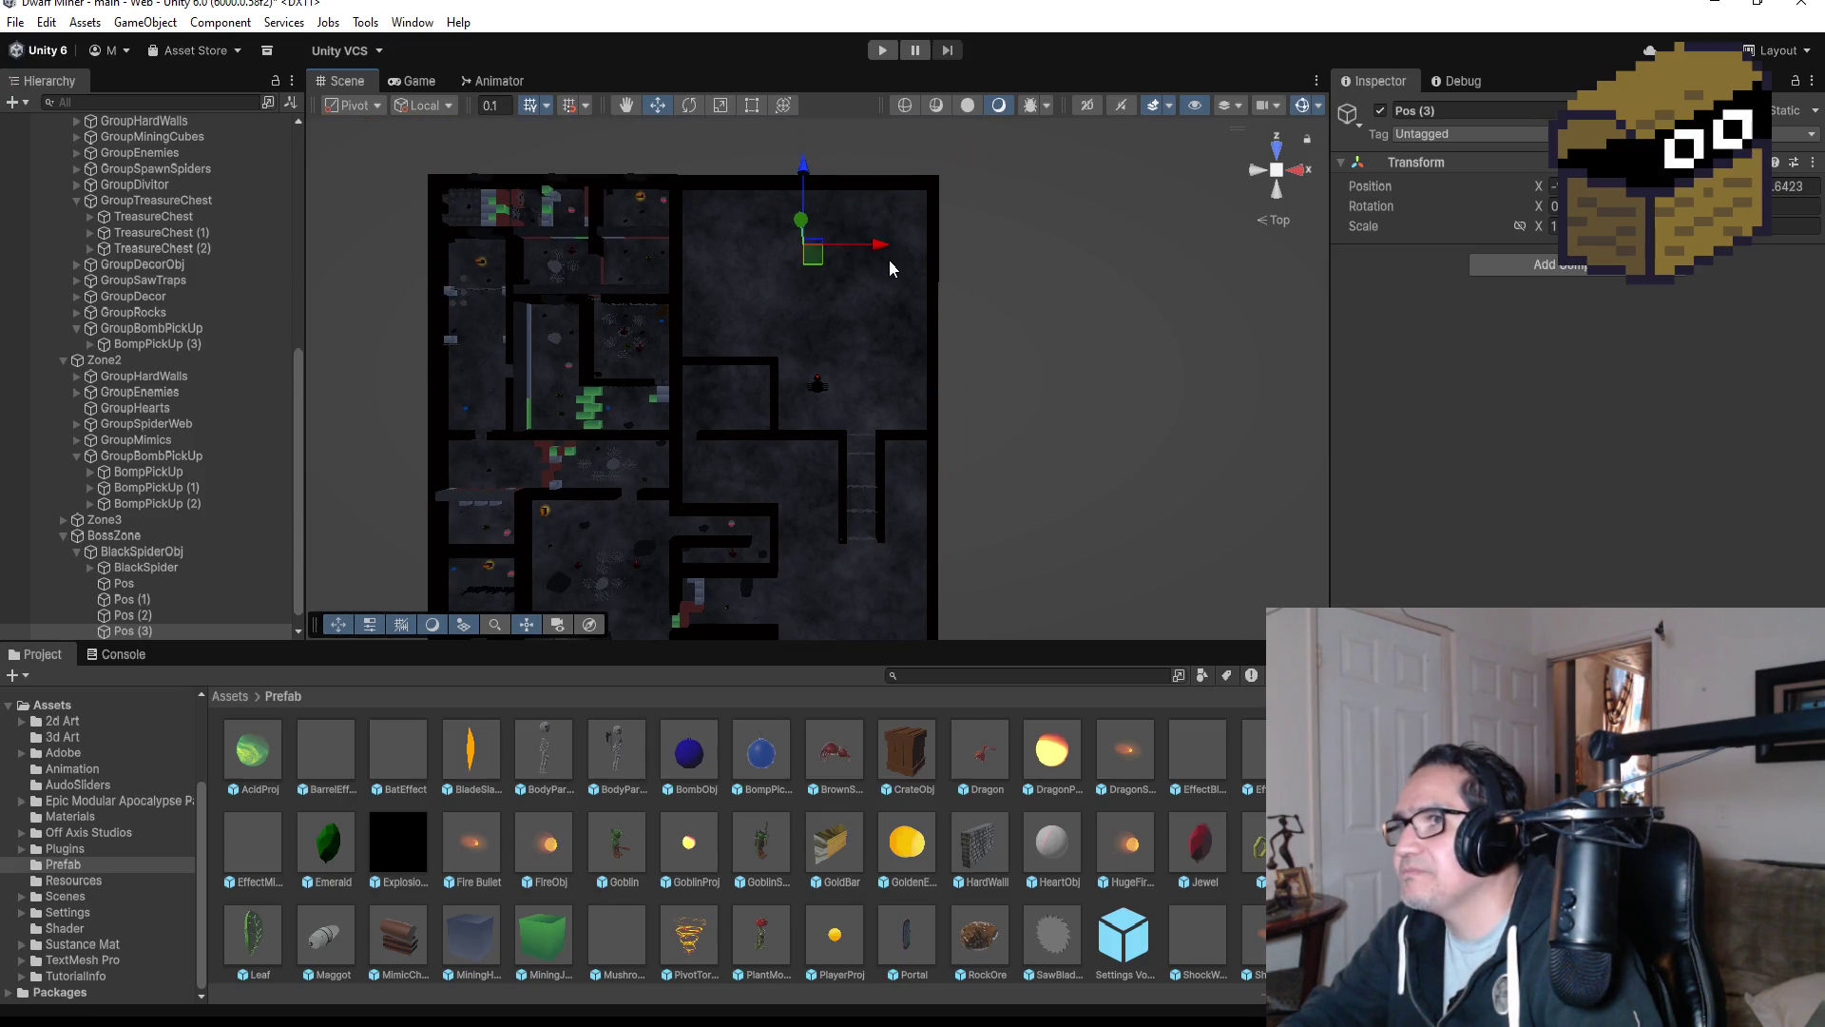
pyautogui.click(181, 567)
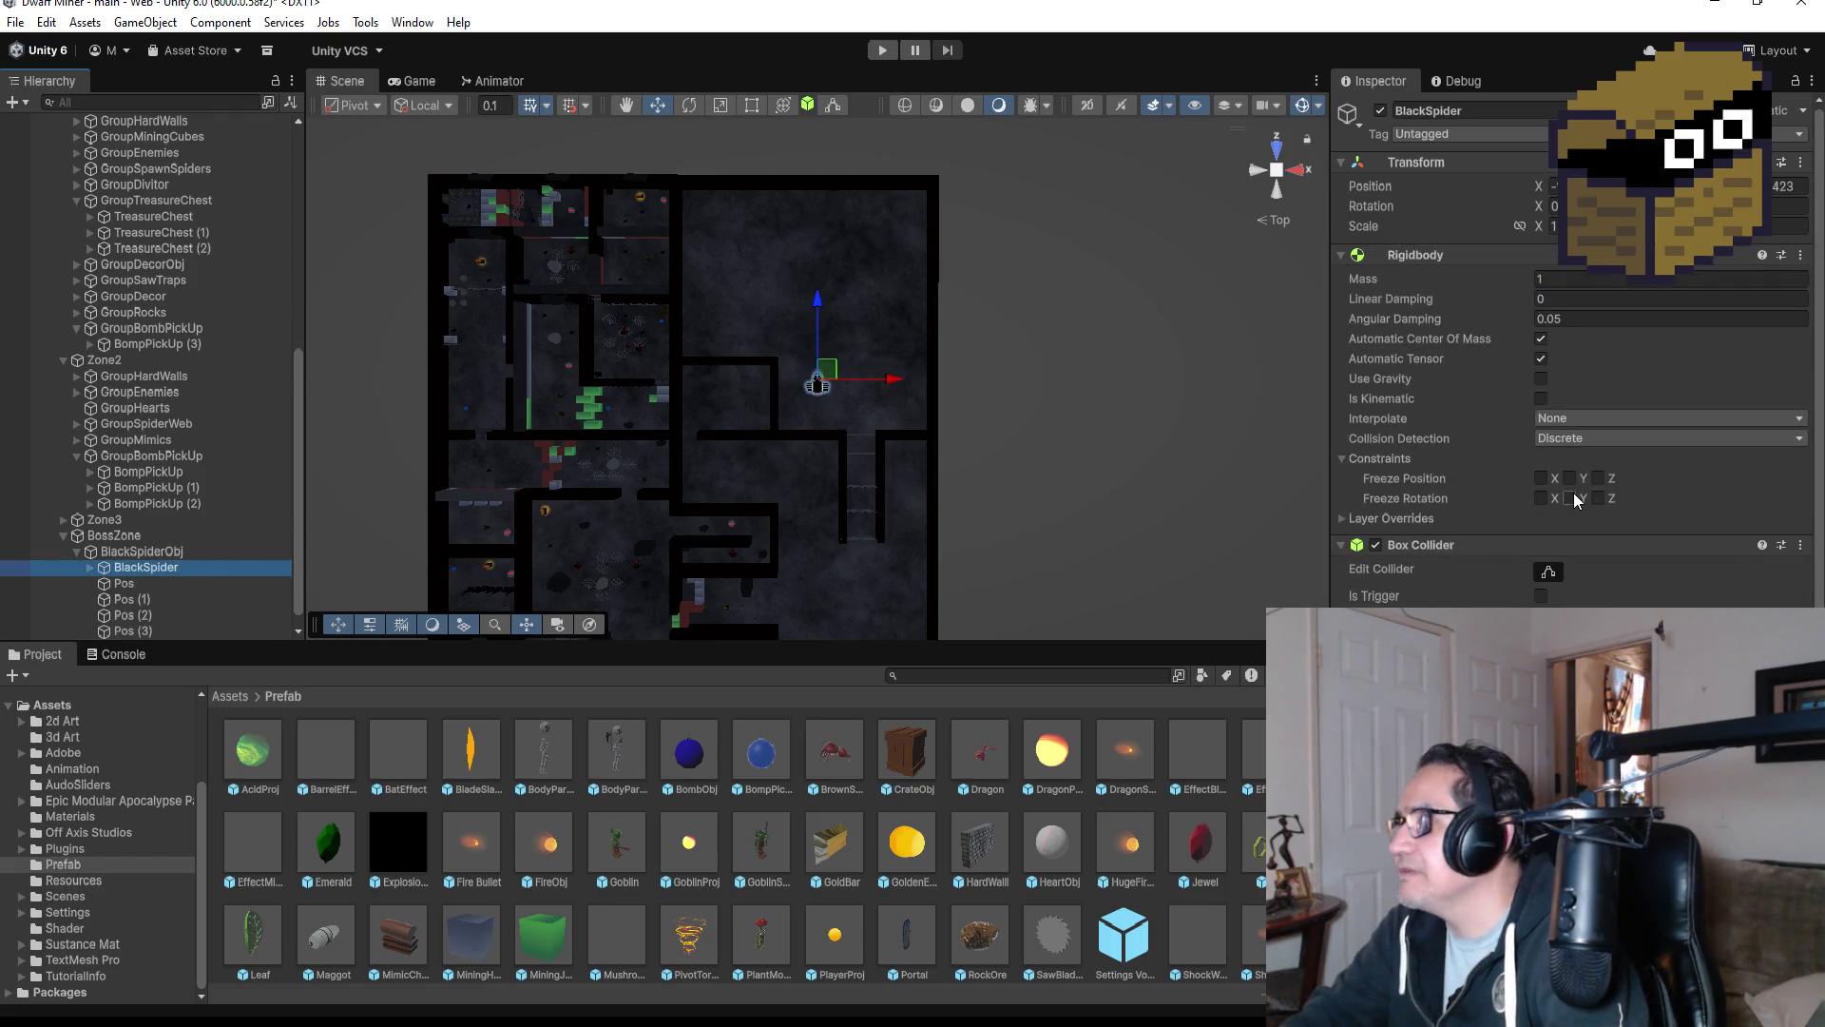
pyautogui.click(141, 630)
pyautogui.scroll(1, 939, 298)
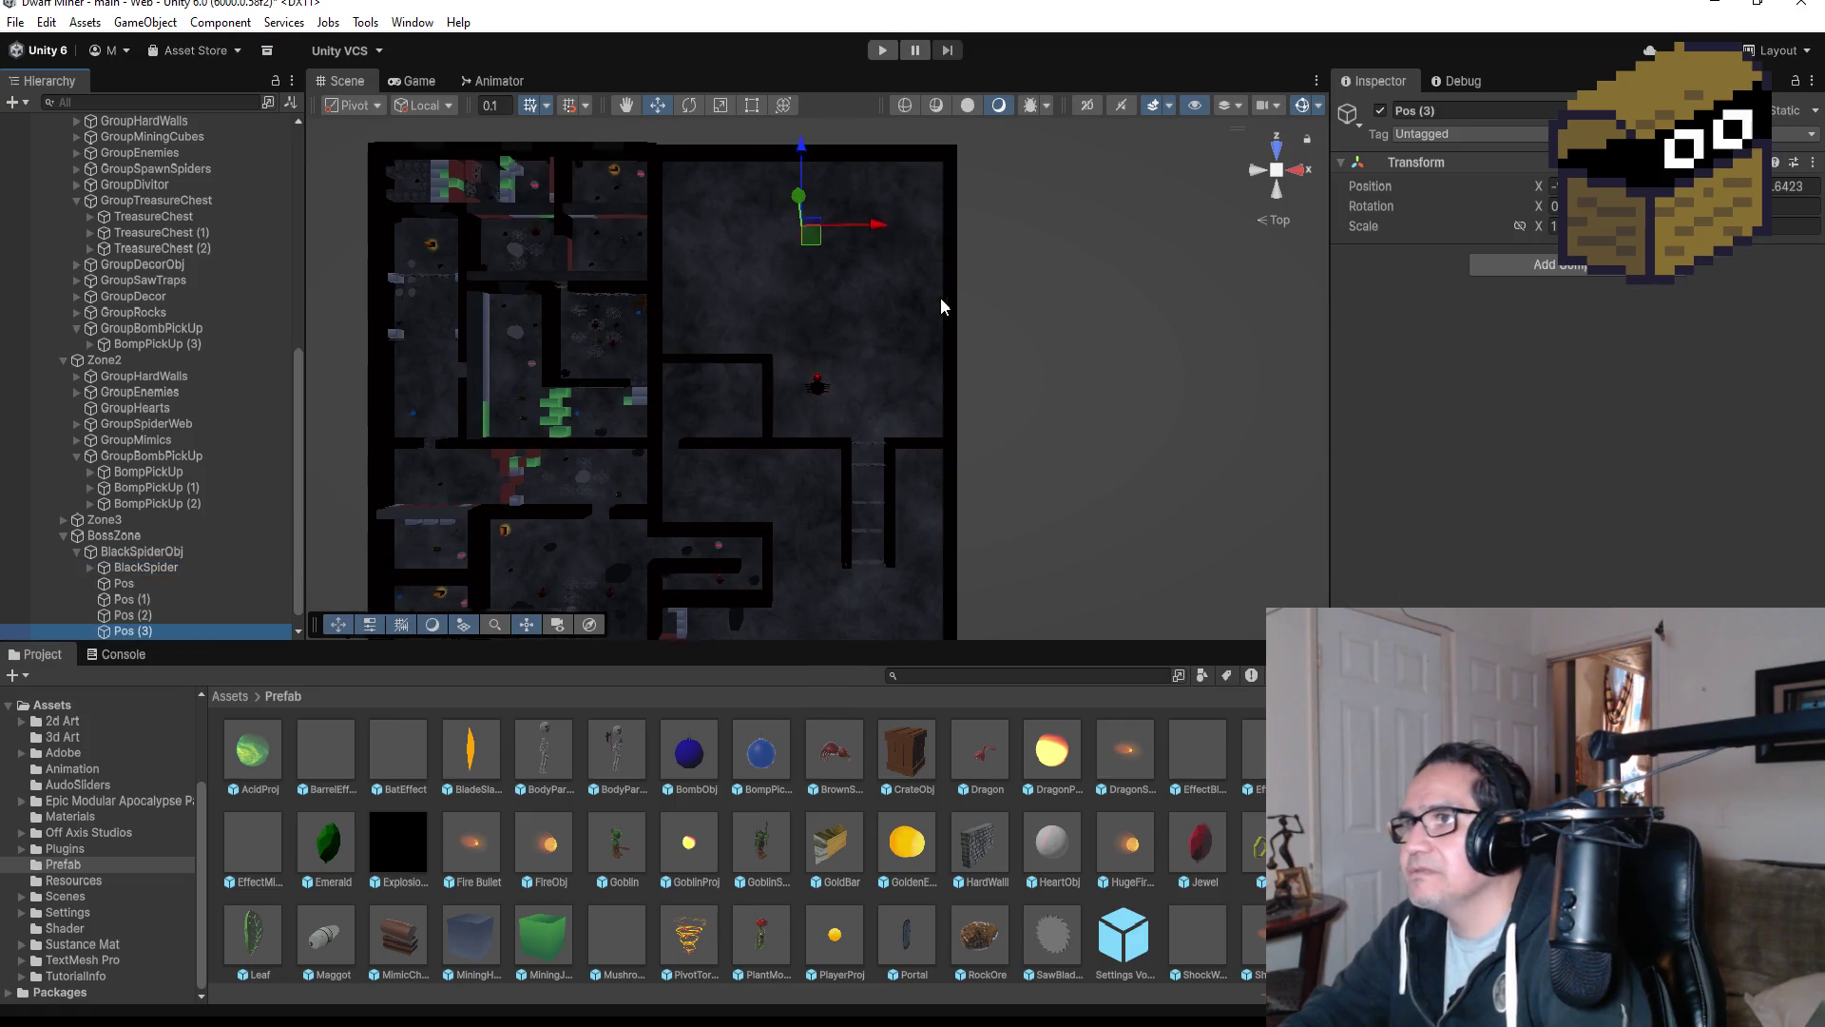
pyautogui.hotkey('ctrl', 'd')
pyautogui.scroll(-2, 896, 256)
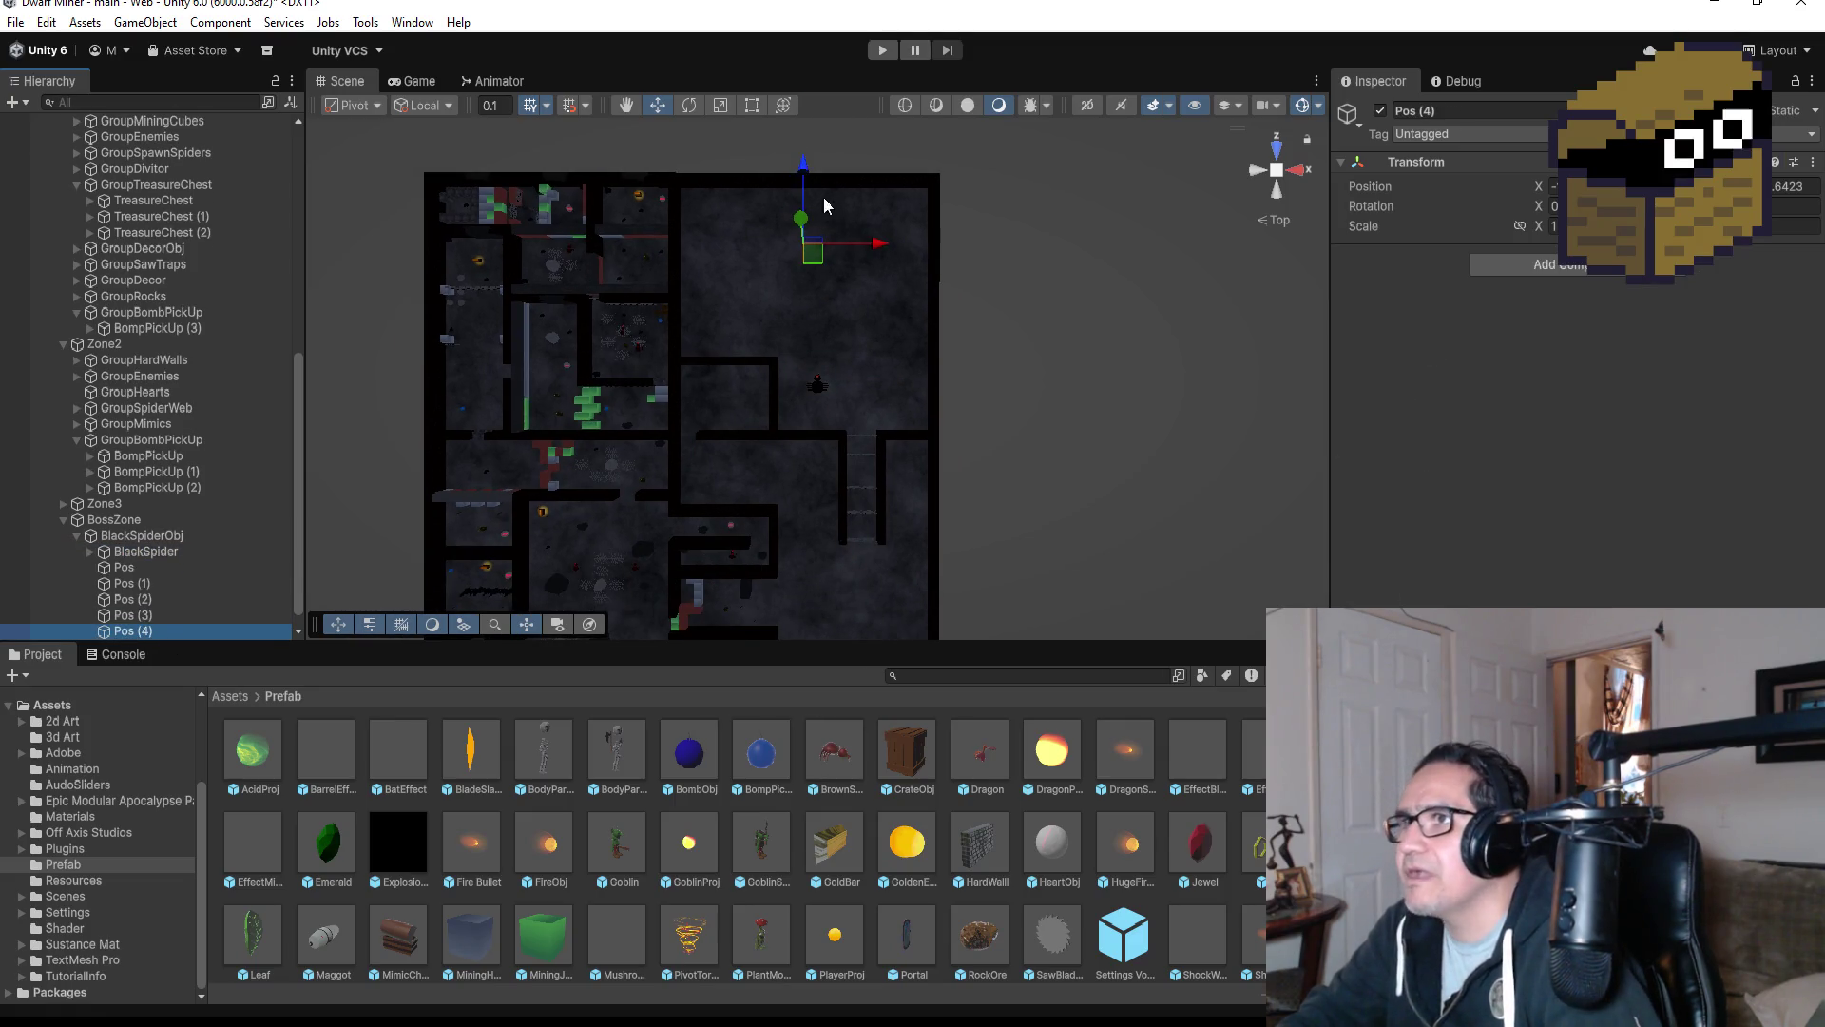
pyautogui.moveTo(881, 256); pyautogui.dragTo(822, 255)
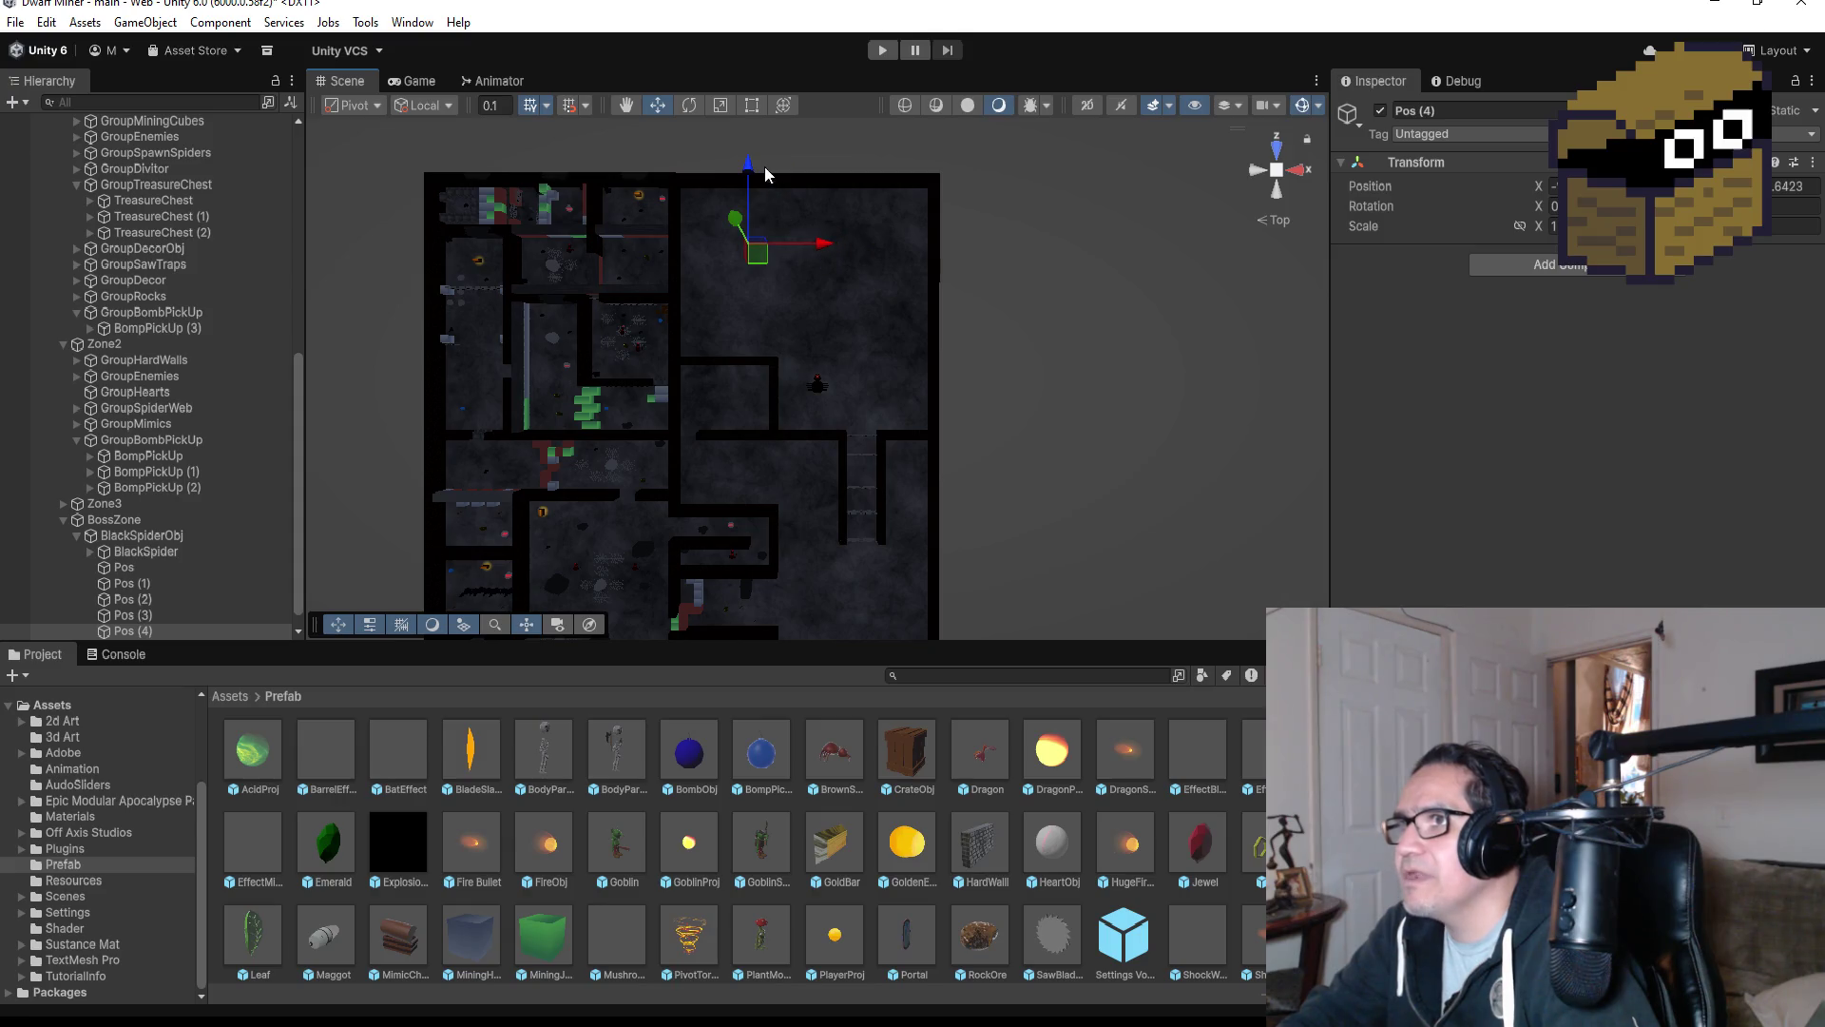
pyautogui.moveTo(749, 169); pyautogui.dragTo(742, 224)
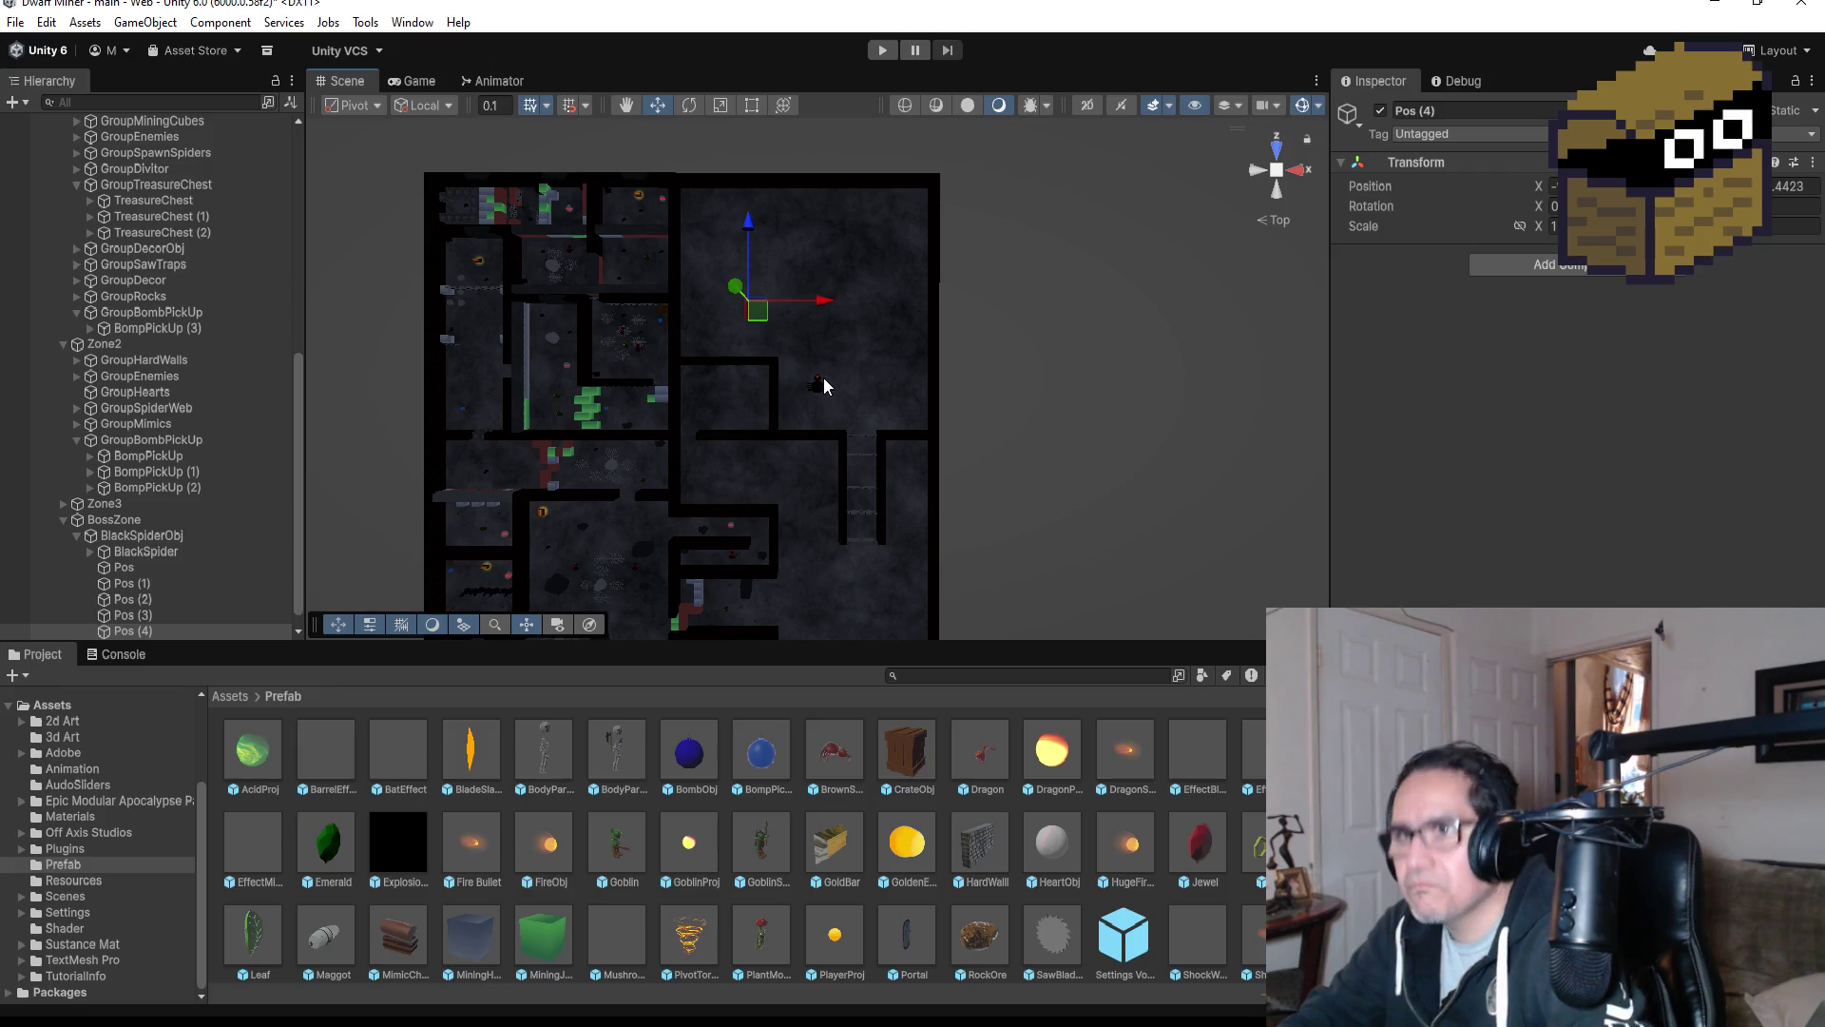
# Duplicate Pos (4) into Pos (5) and move it right and down toward the spider.
pyautogui.hotkey('ctrl', 'd')
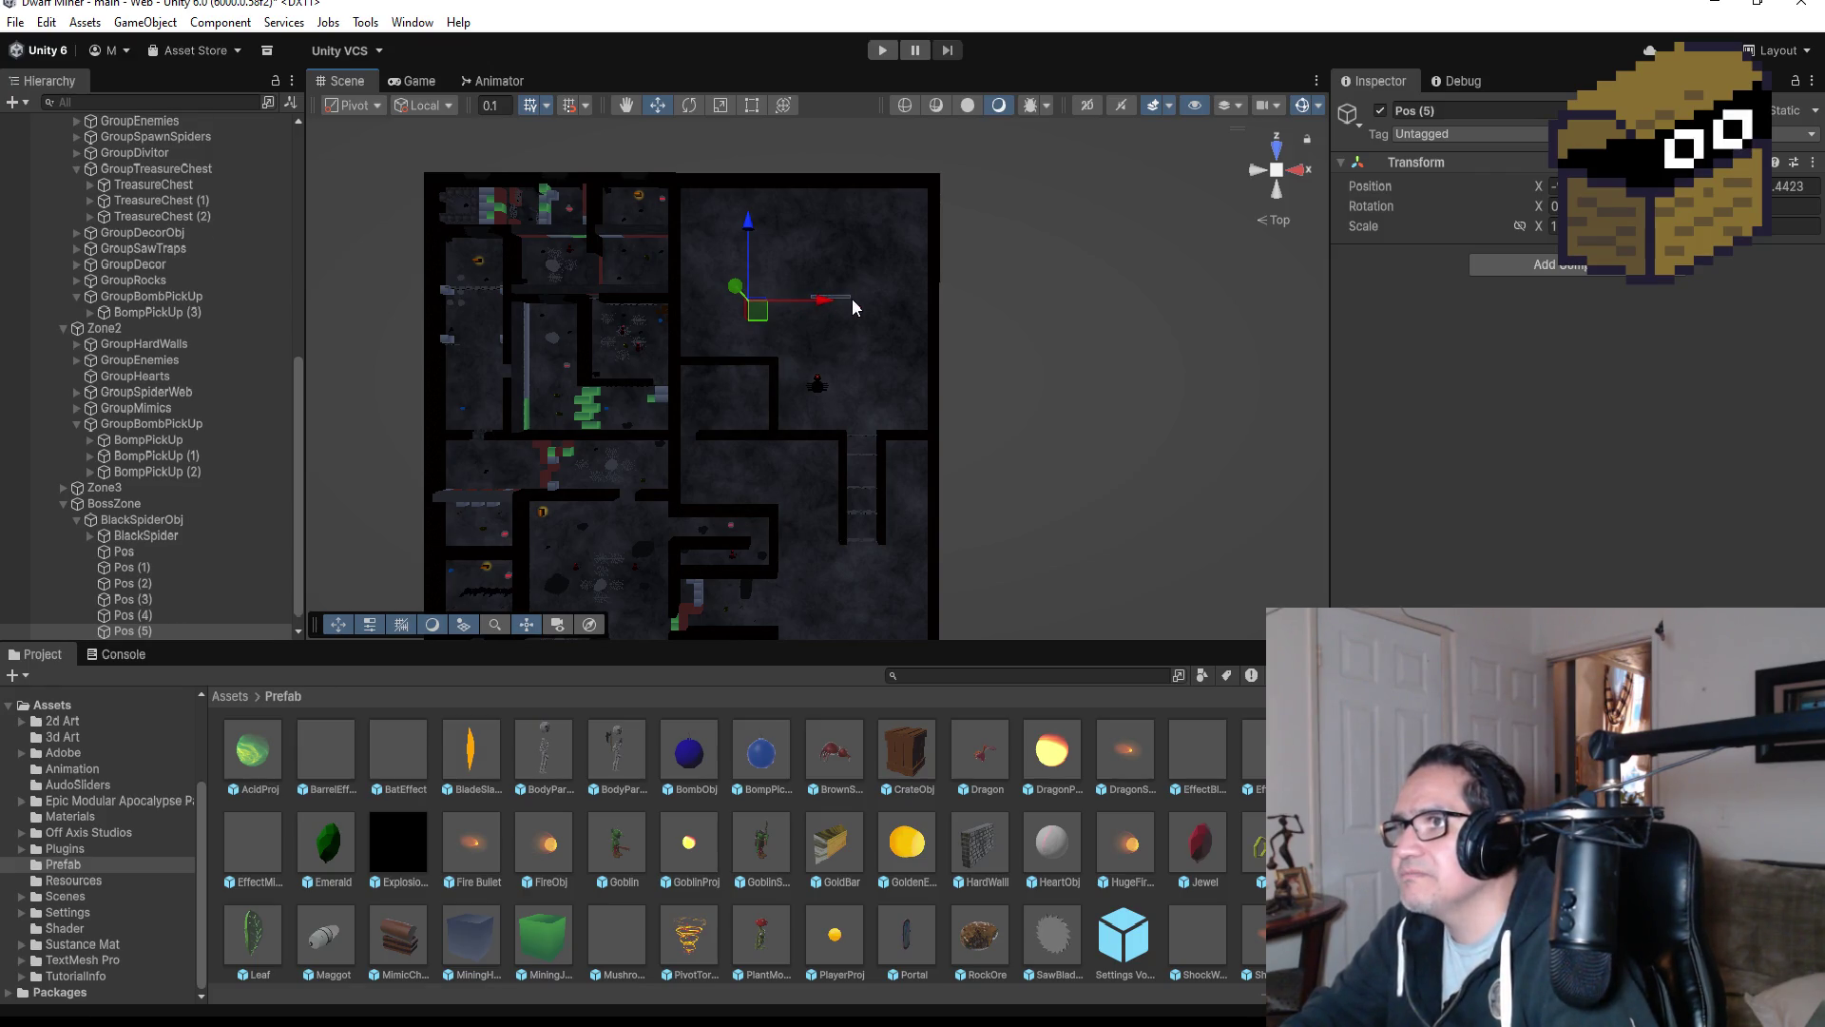
pyautogui.moveTo(833, 301); pyautogui.dragTo(876, 301)
pyautogui.moveTo(794, 233)
pyautogui.mouseDown()
pyautogui.moveTo(841, 323)
pyautogui.moveTo(872, 332)
pyautogui.mouseUp()
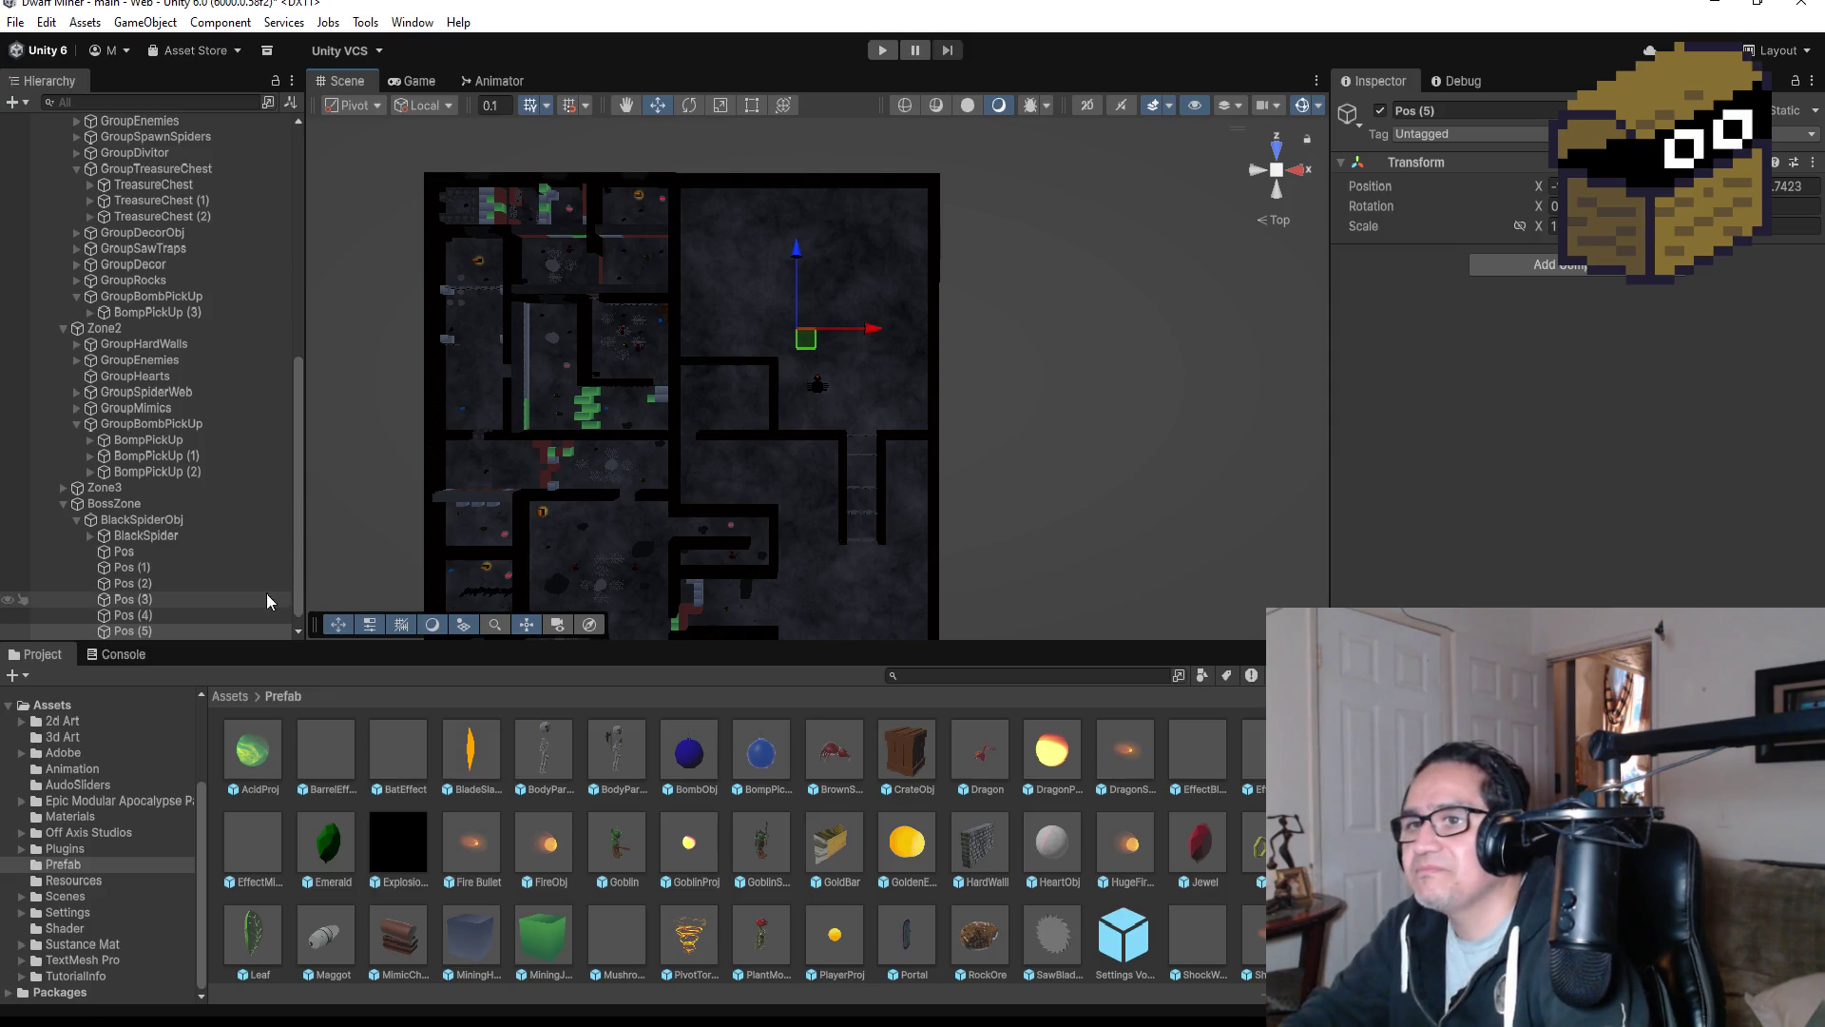
# On BlackSpider's Boss Black Spider script, drag Pos (1) into Move Positions Element 1 and Pos (2) into Element 2.
pyautogui.click(194, 537)
pyautogui.scroll(-5, 1569, 380)
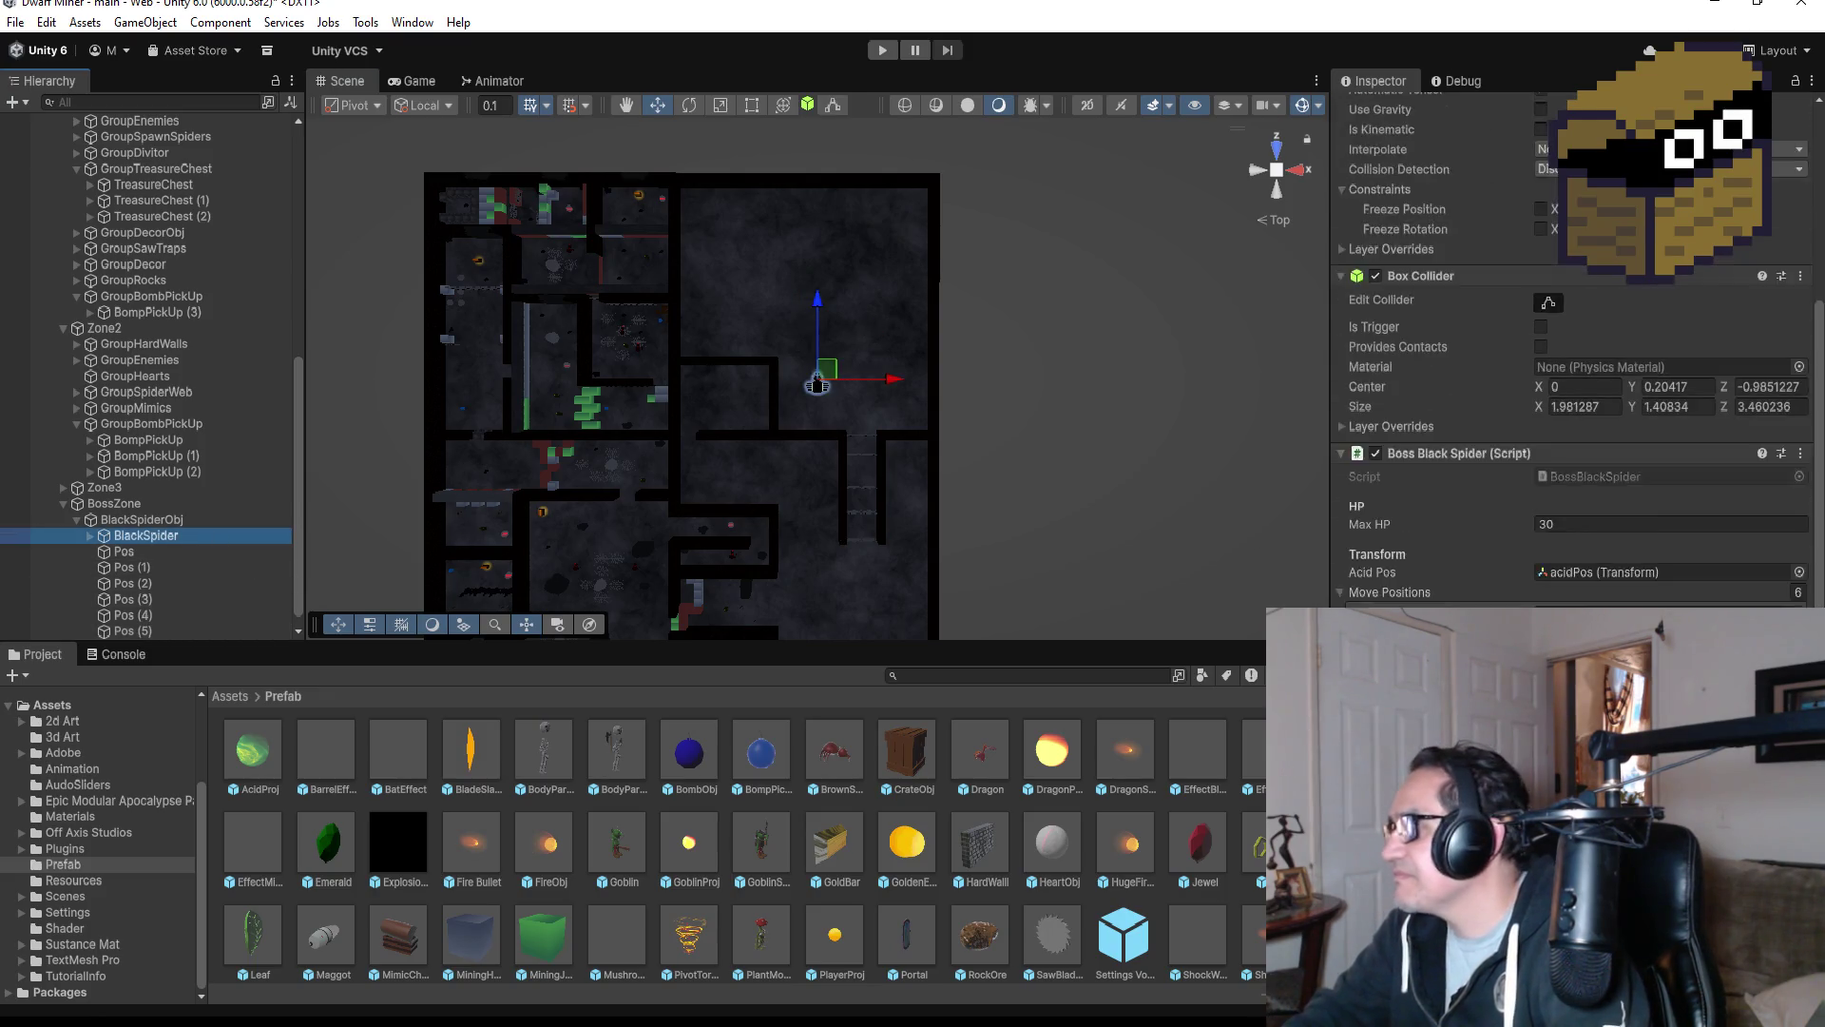
pyautogui.moveTo(144, 566); pyautogui.dragTo(1637, 581)
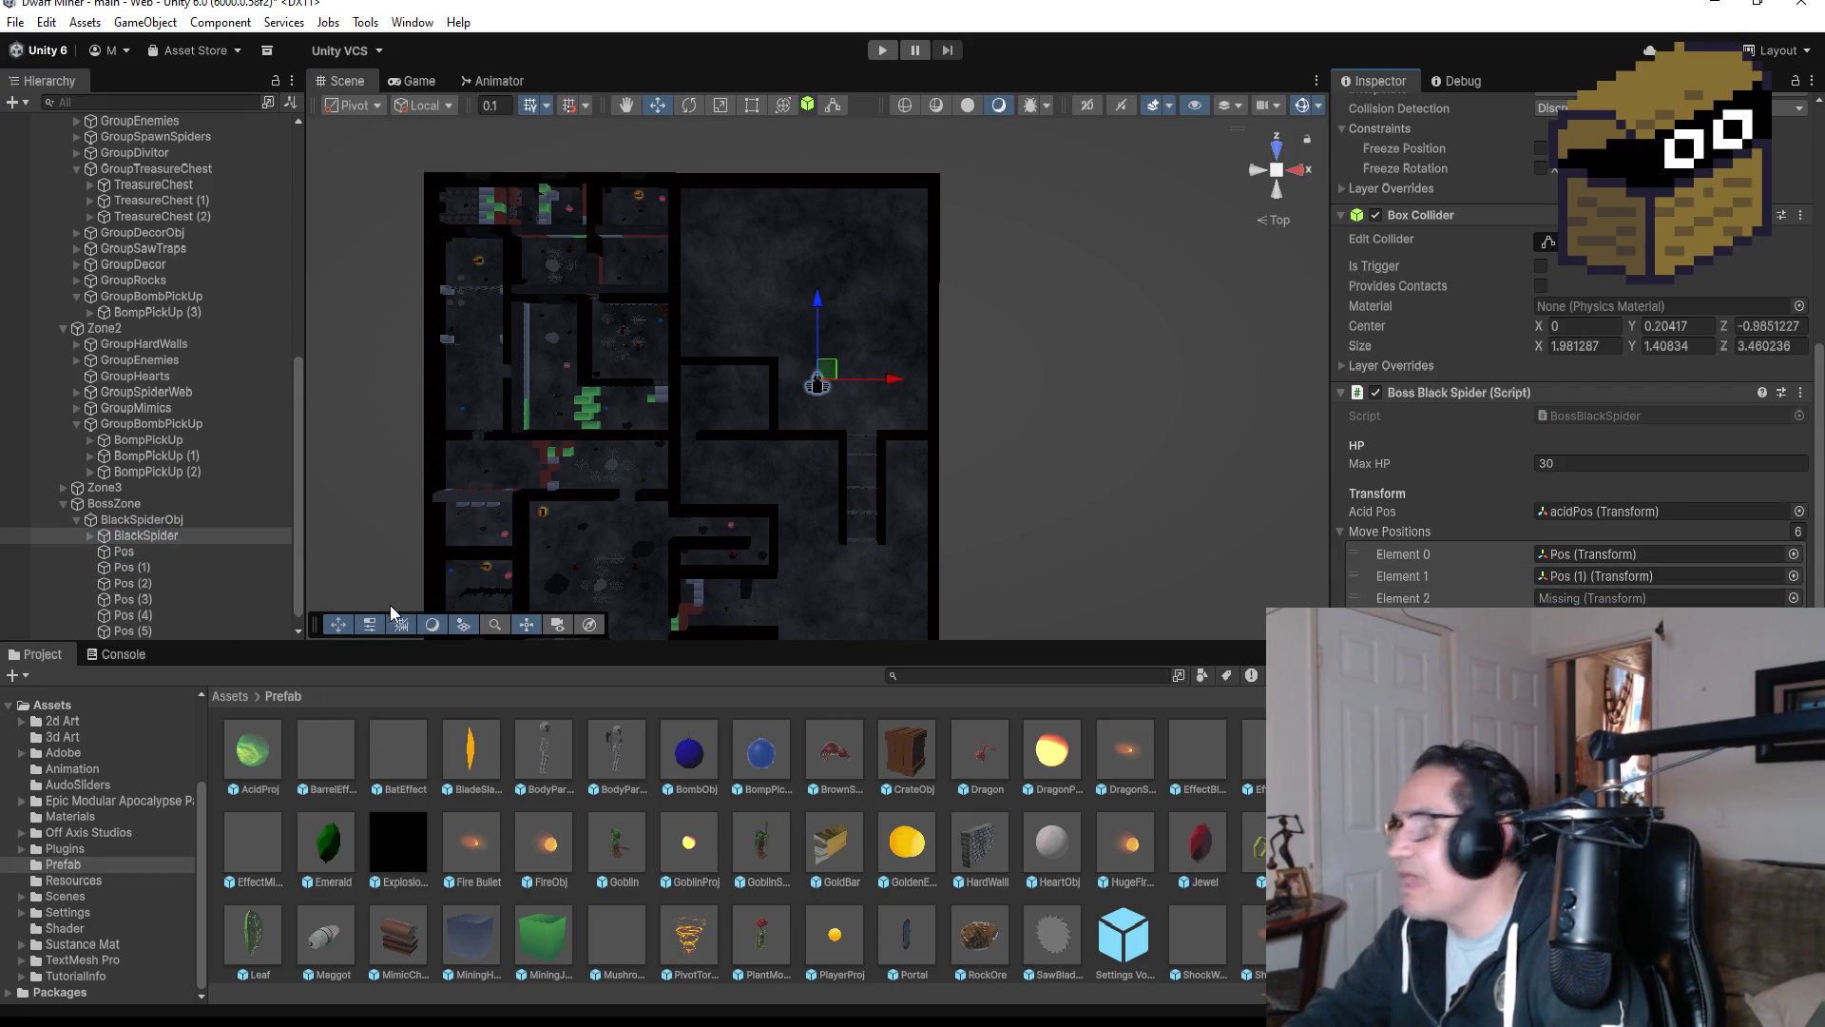
pyautogui.moveTo(562, 600); pyautogui.dragTo(1602, 599)
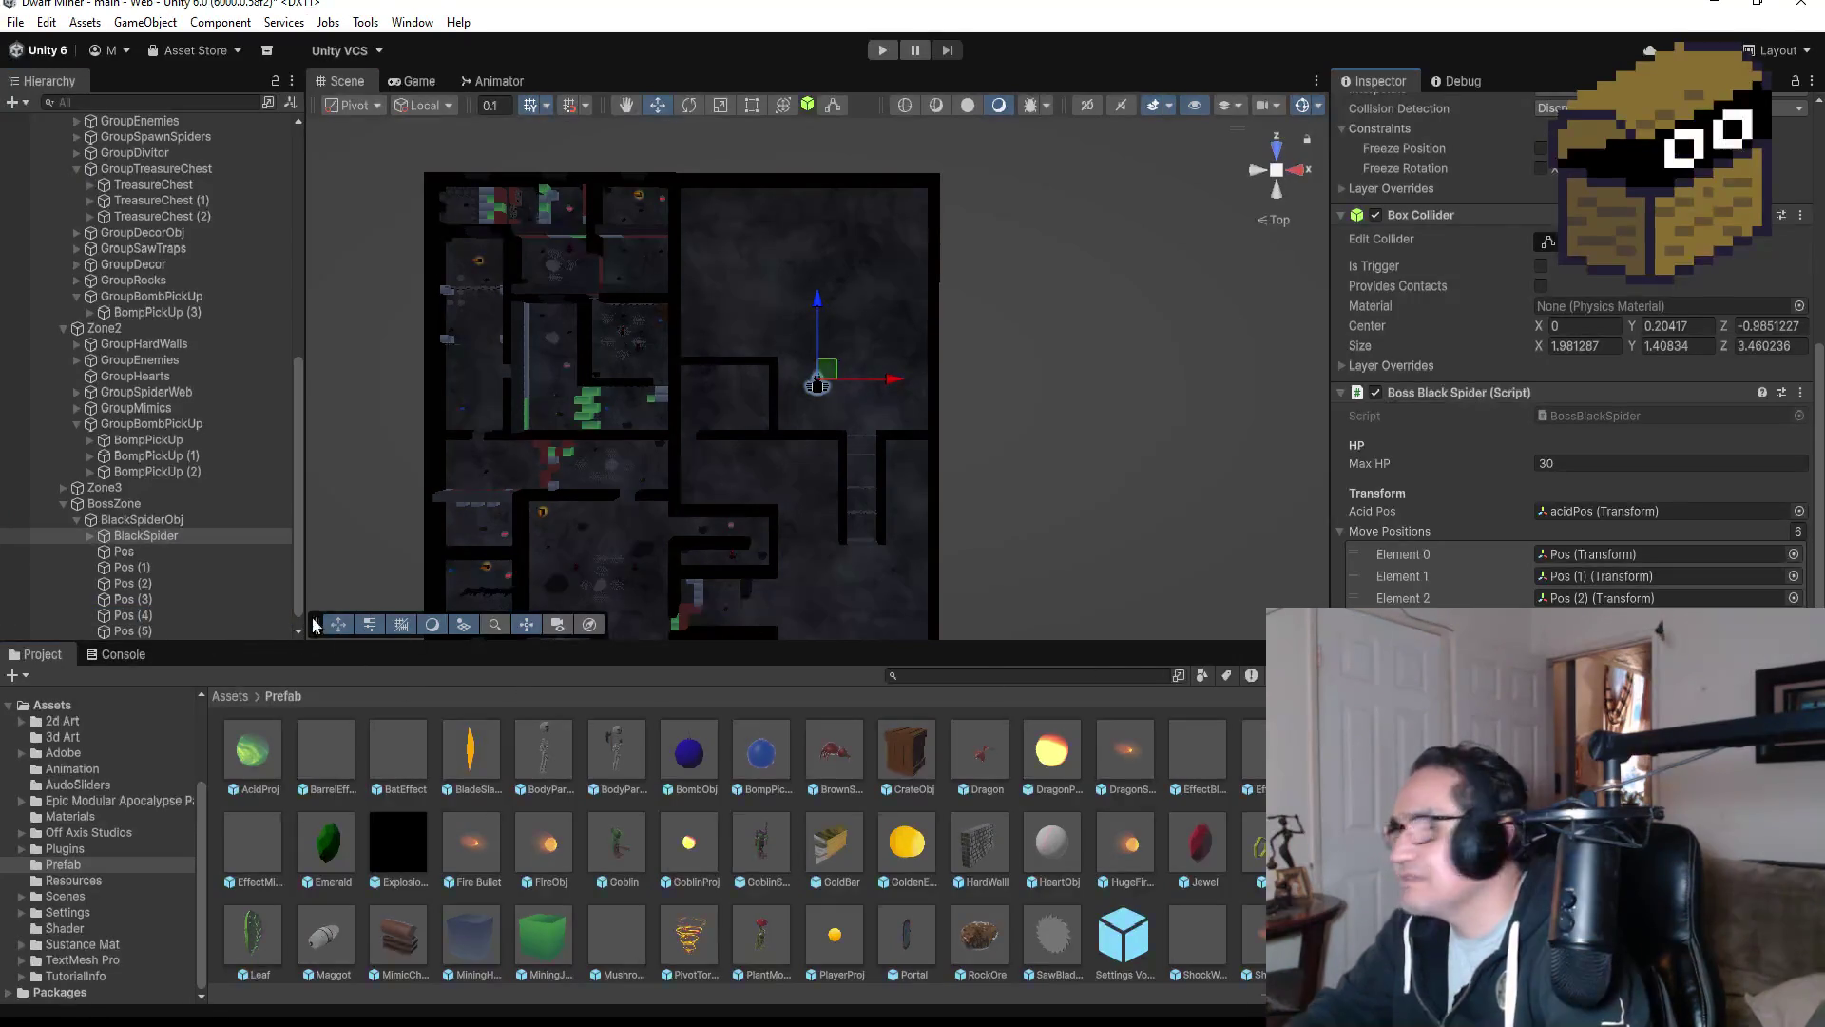
pyautogui.scroll(-1, 147, 599)
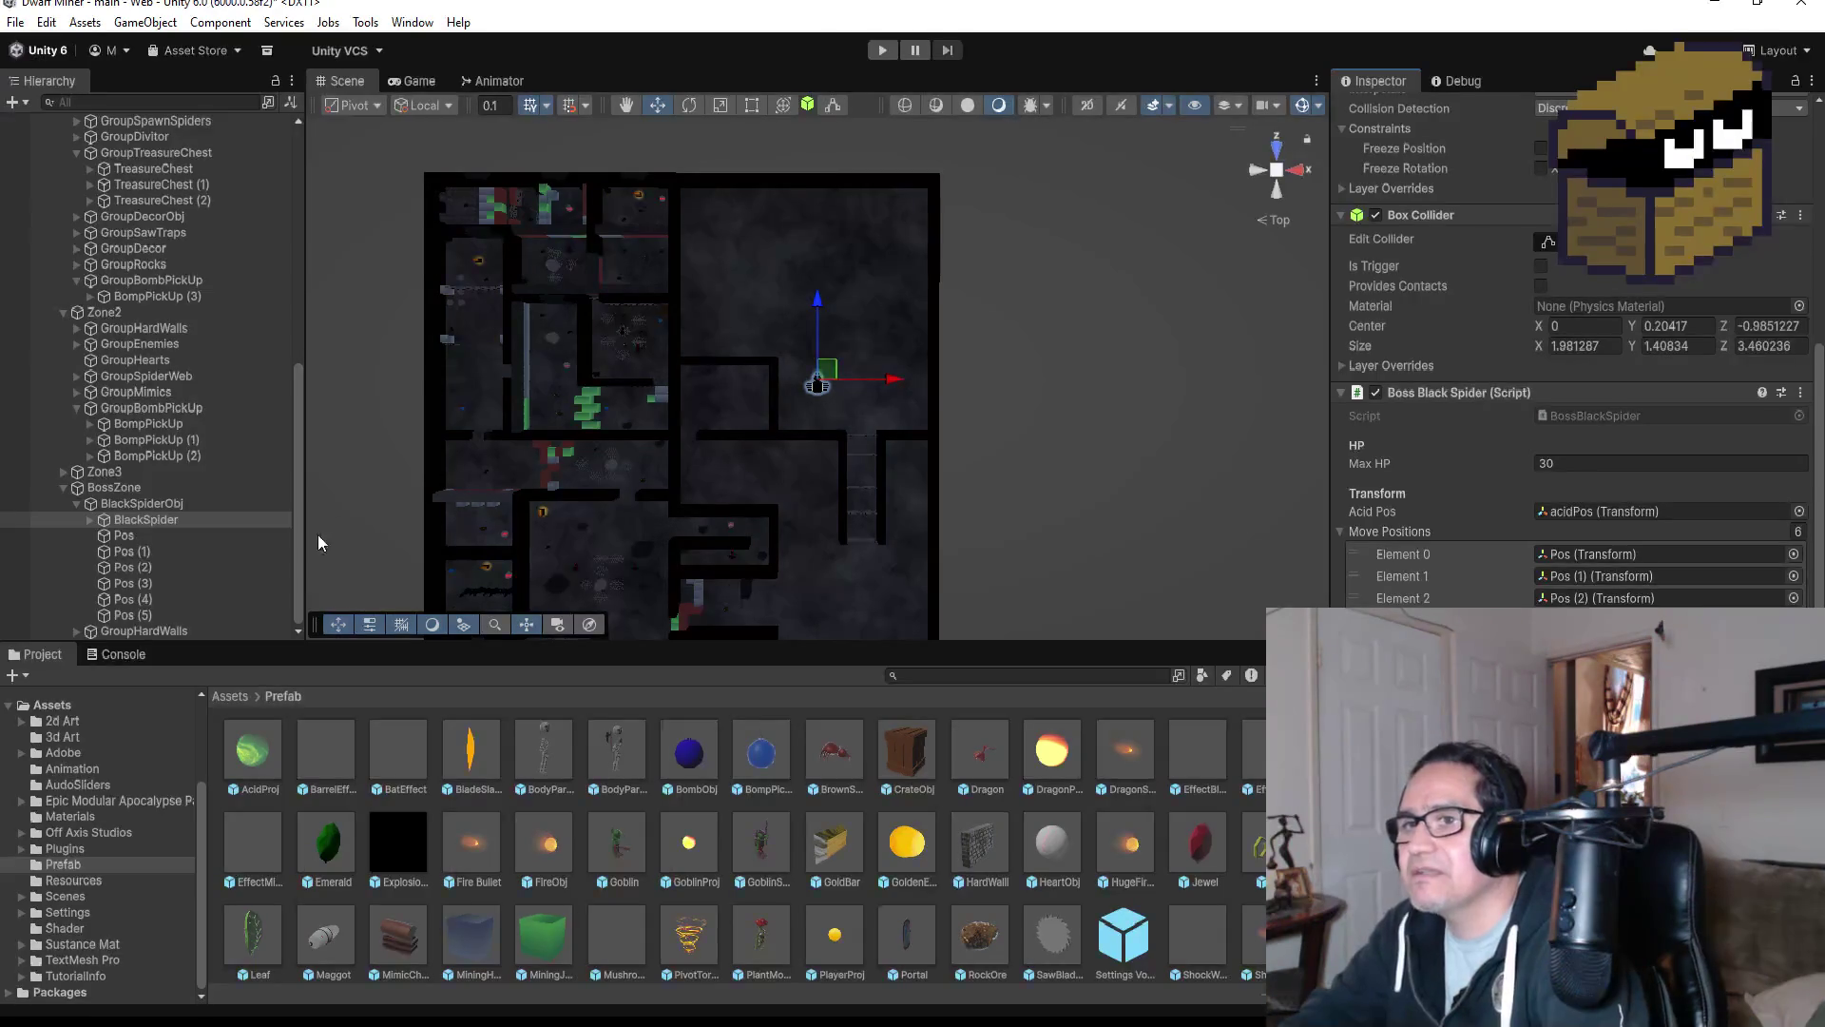
pyautogui.scroll(5, 995, 407)
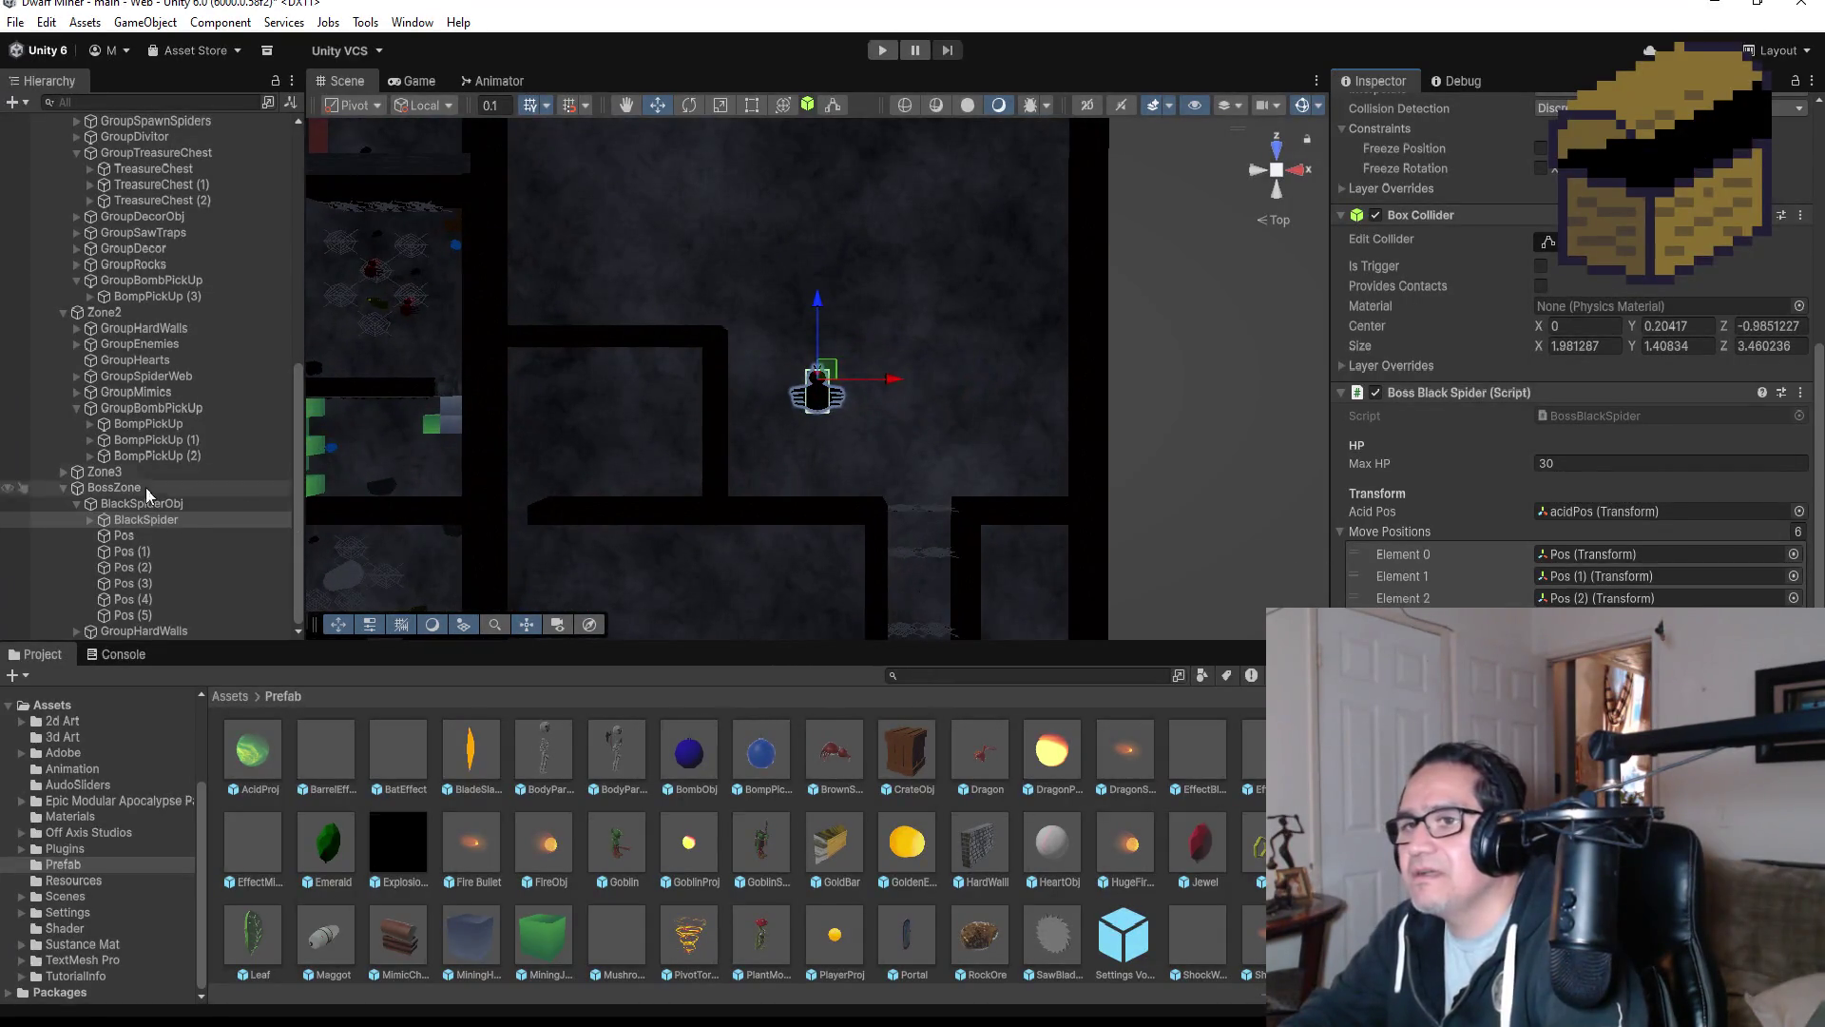
pyautogui.click(173, 507)
pyautogui.click(183, 520)
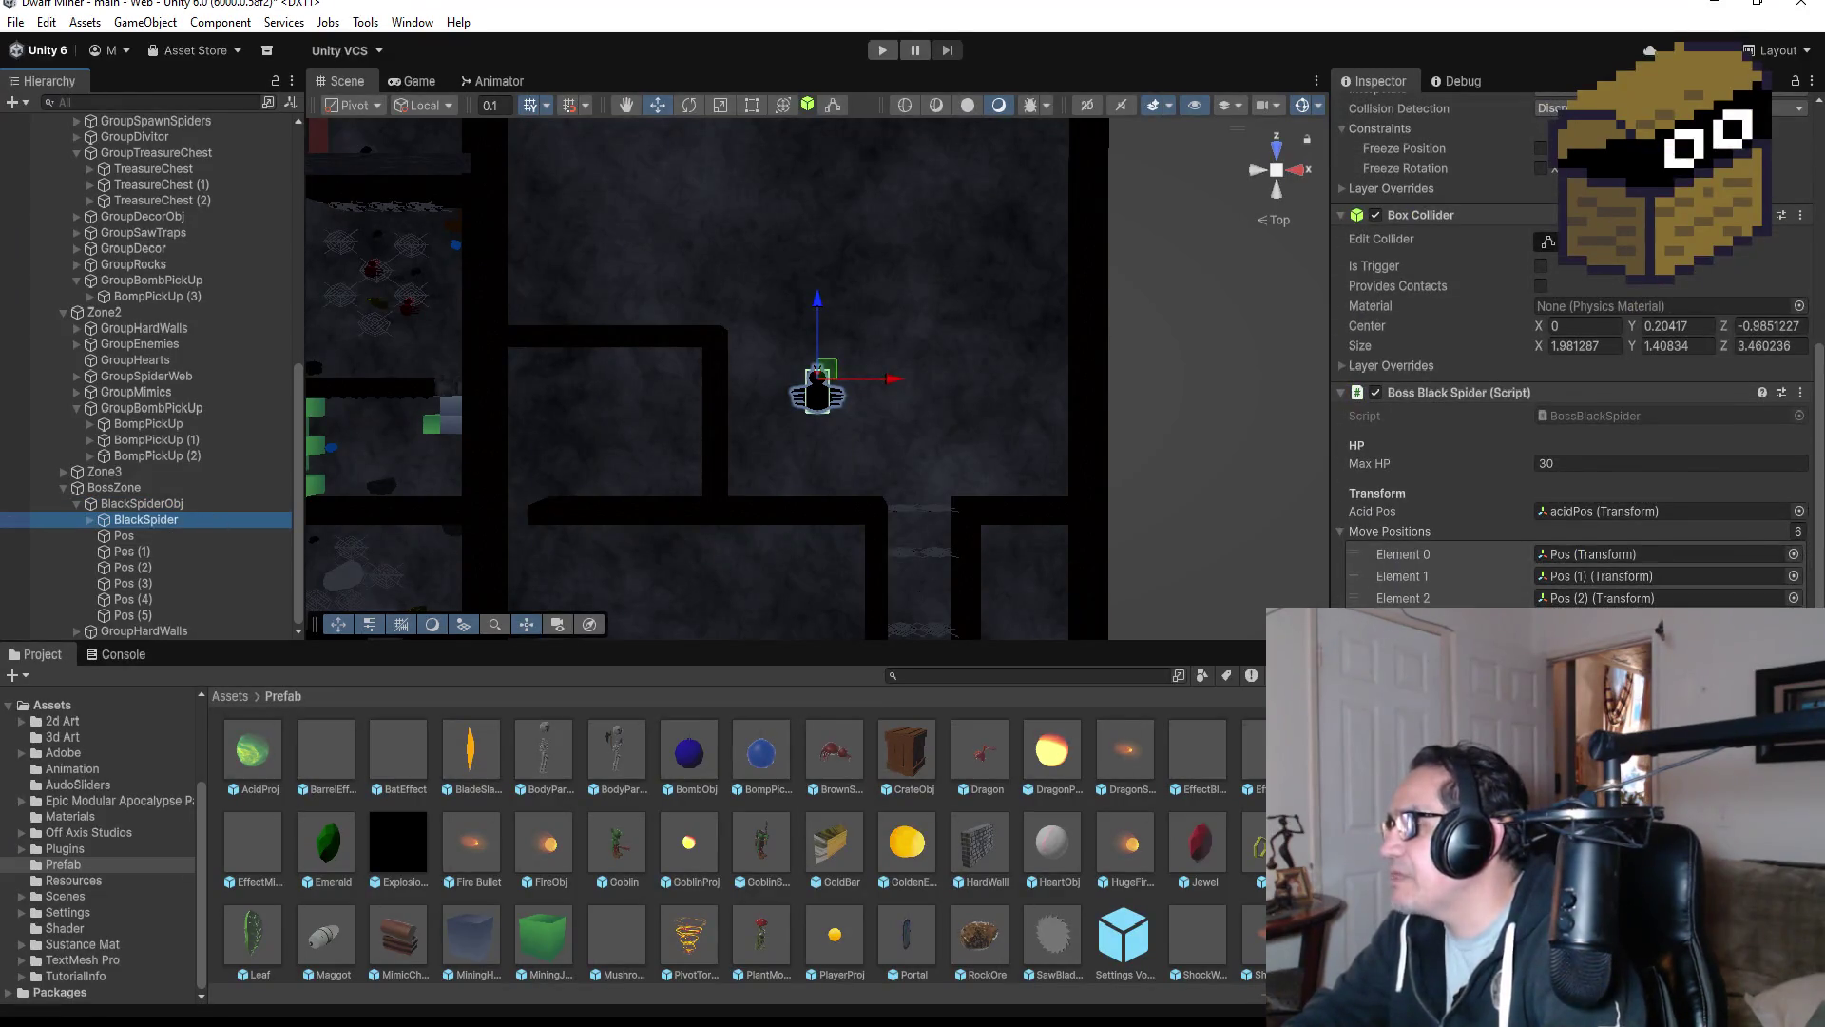
pyautogui.scroll(2, 915, 357)
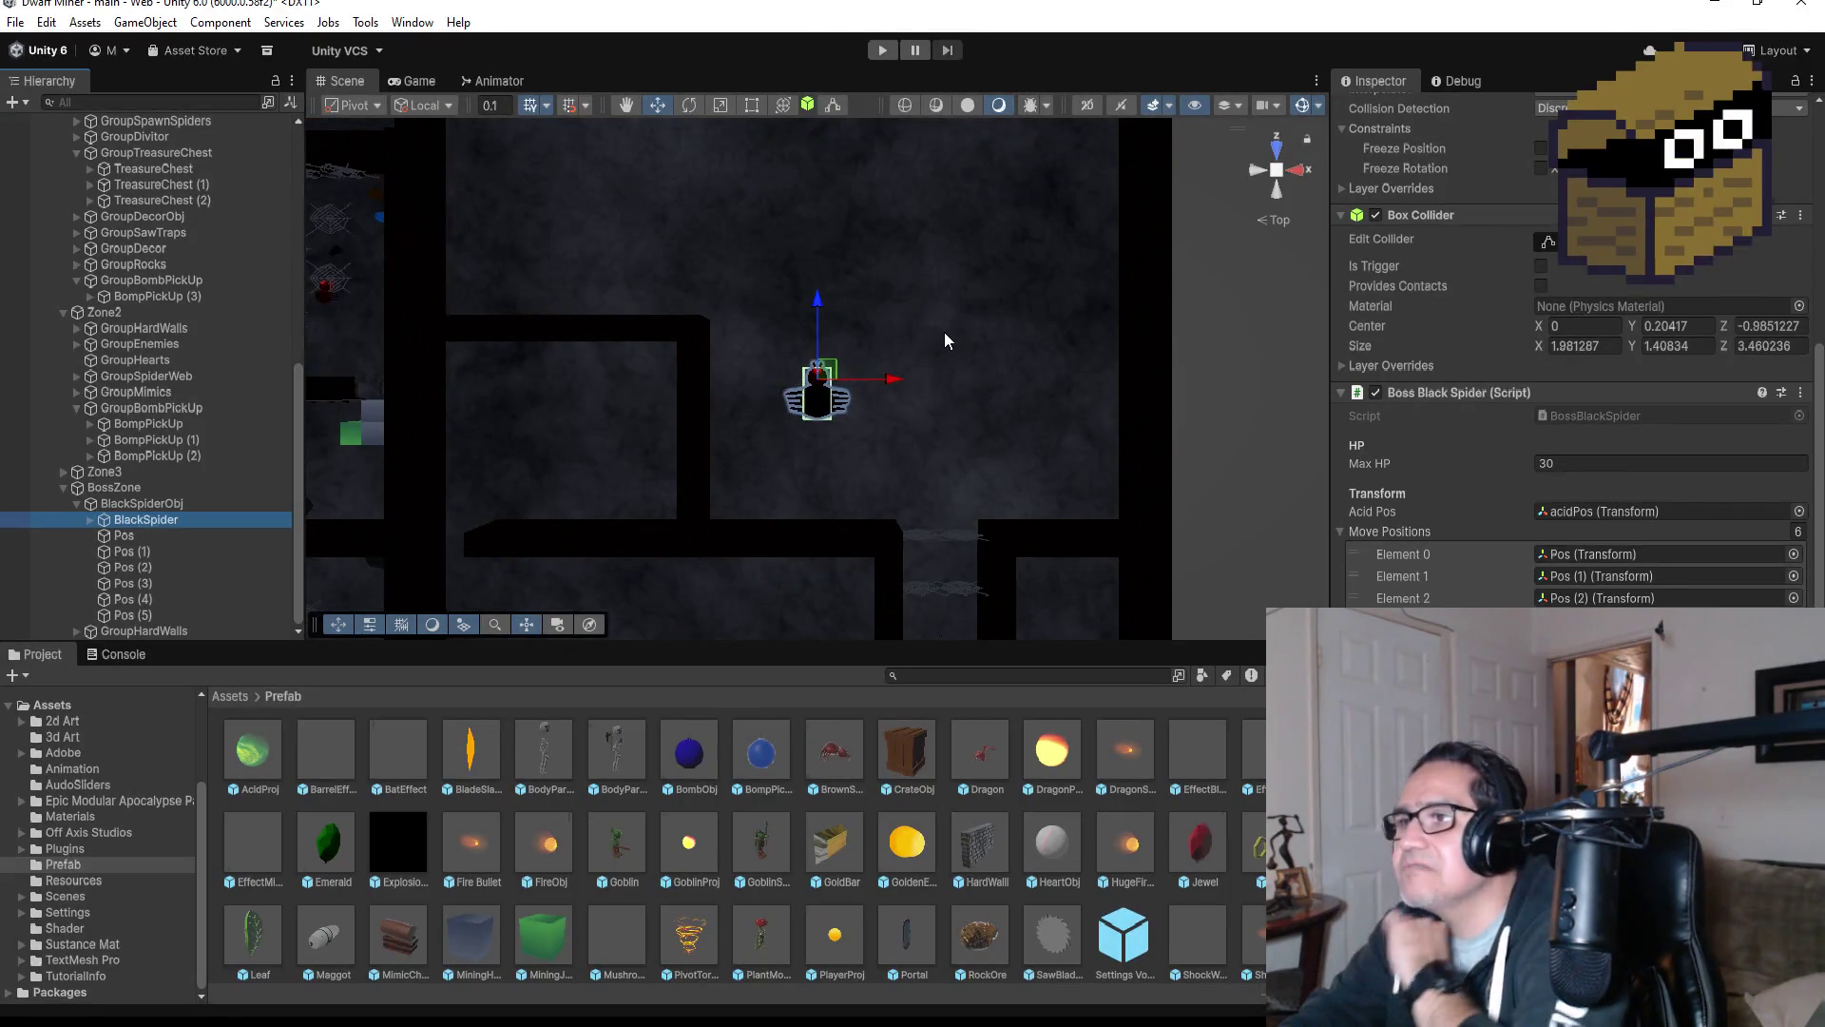
pyautogui.scroll(10, 219, 325)
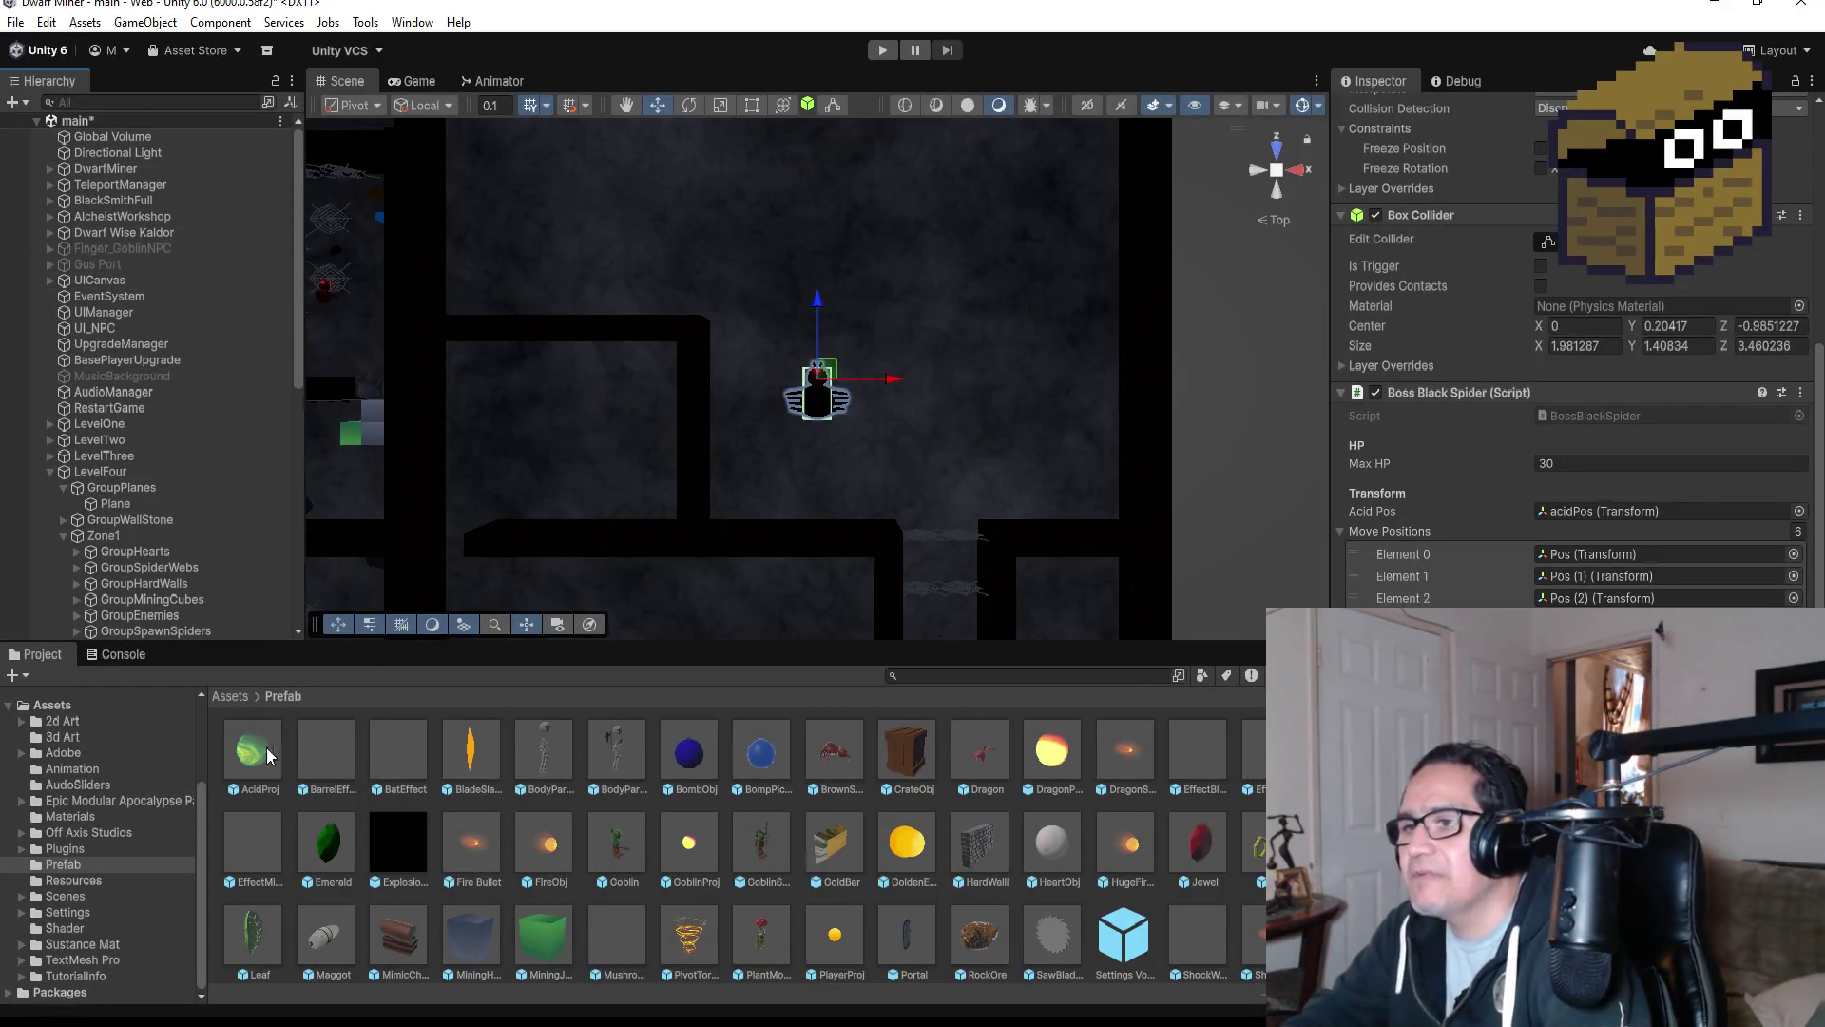
# Inspect the DragonProj and FireObj prefabs, collapse GroupTreasureChest, Zone1 and Zone2, and select BlackSpider.
pyautogui.click(1044, 756)
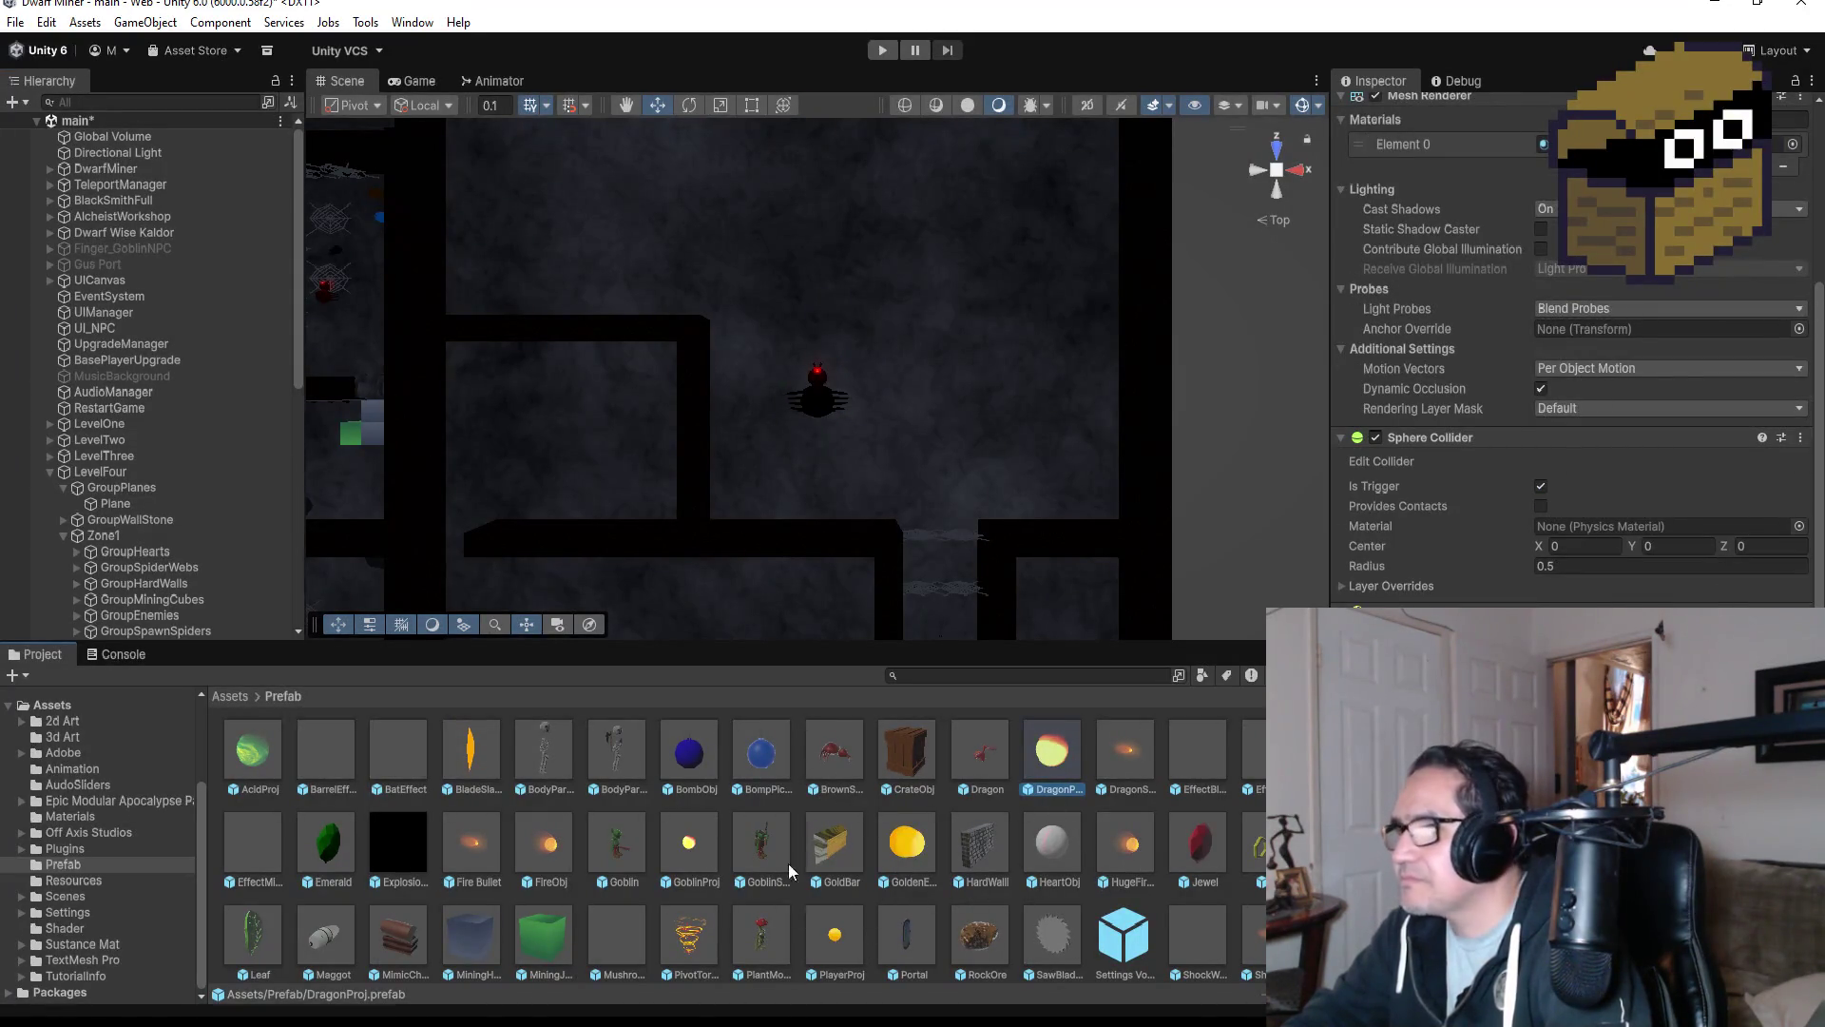
pyautogui.click(546, 853)
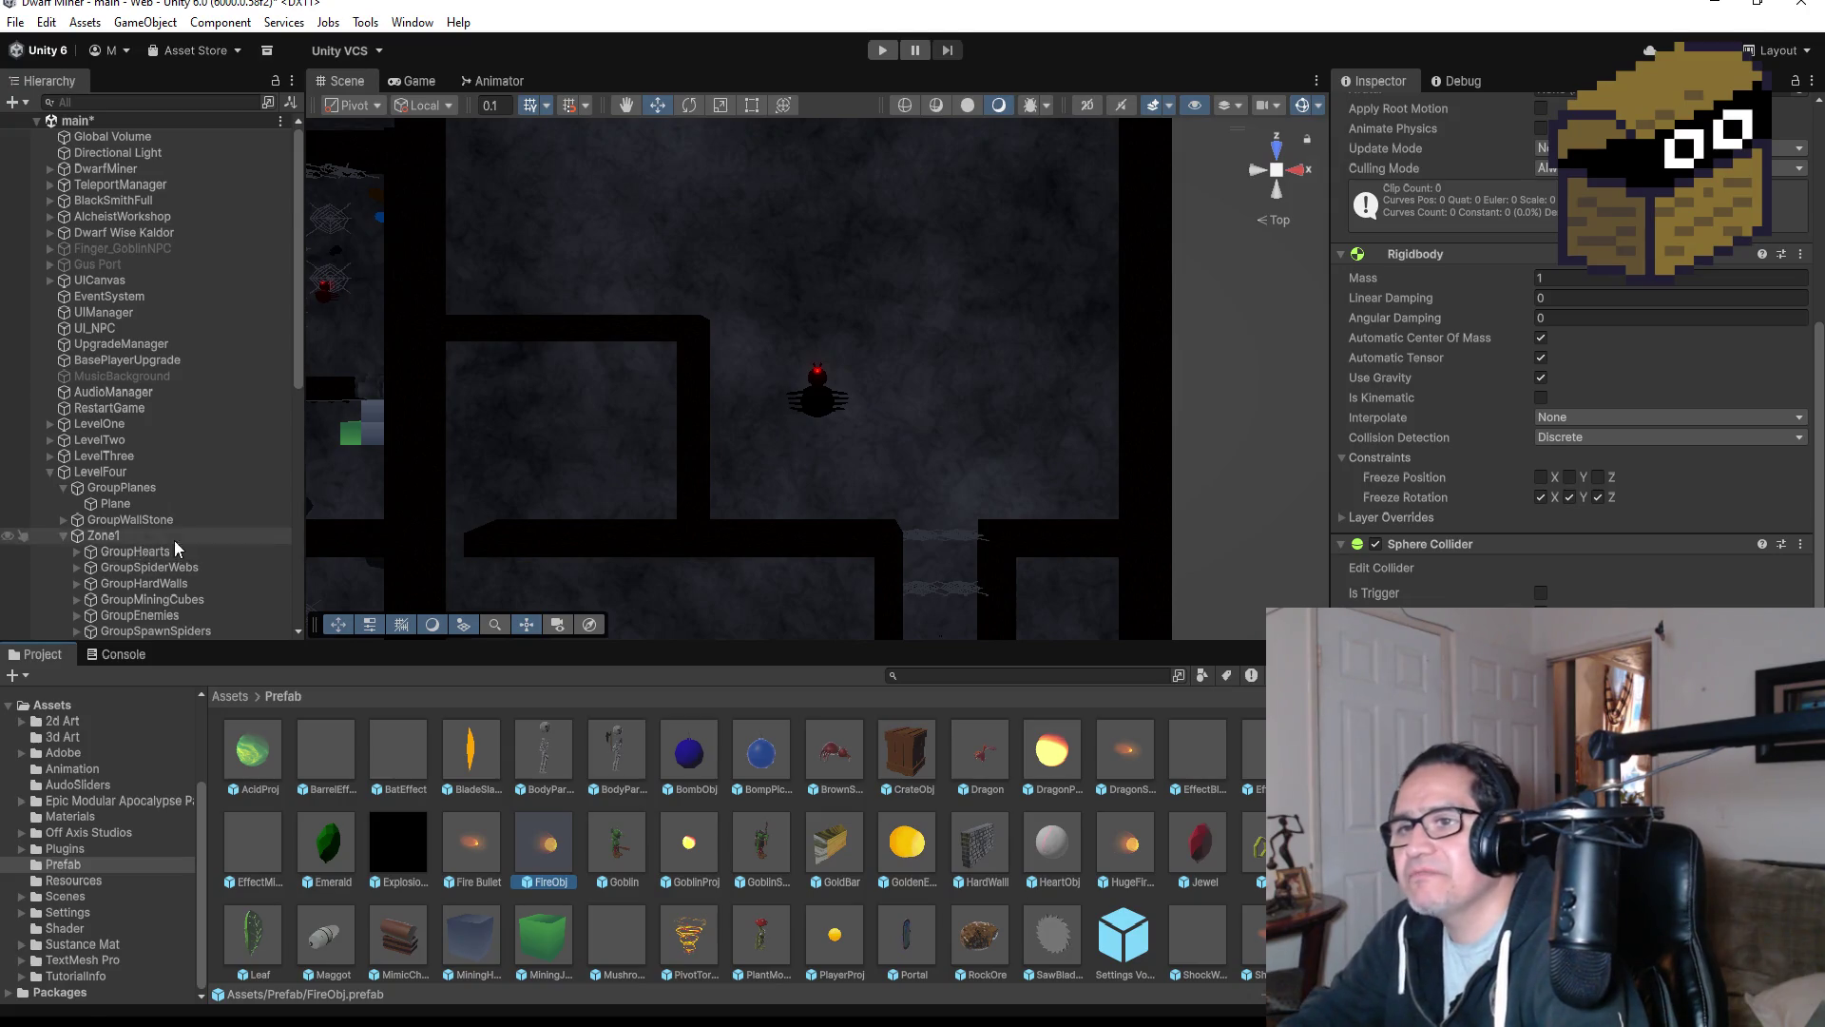
pyautogui.scroll(-10, 180, 542)
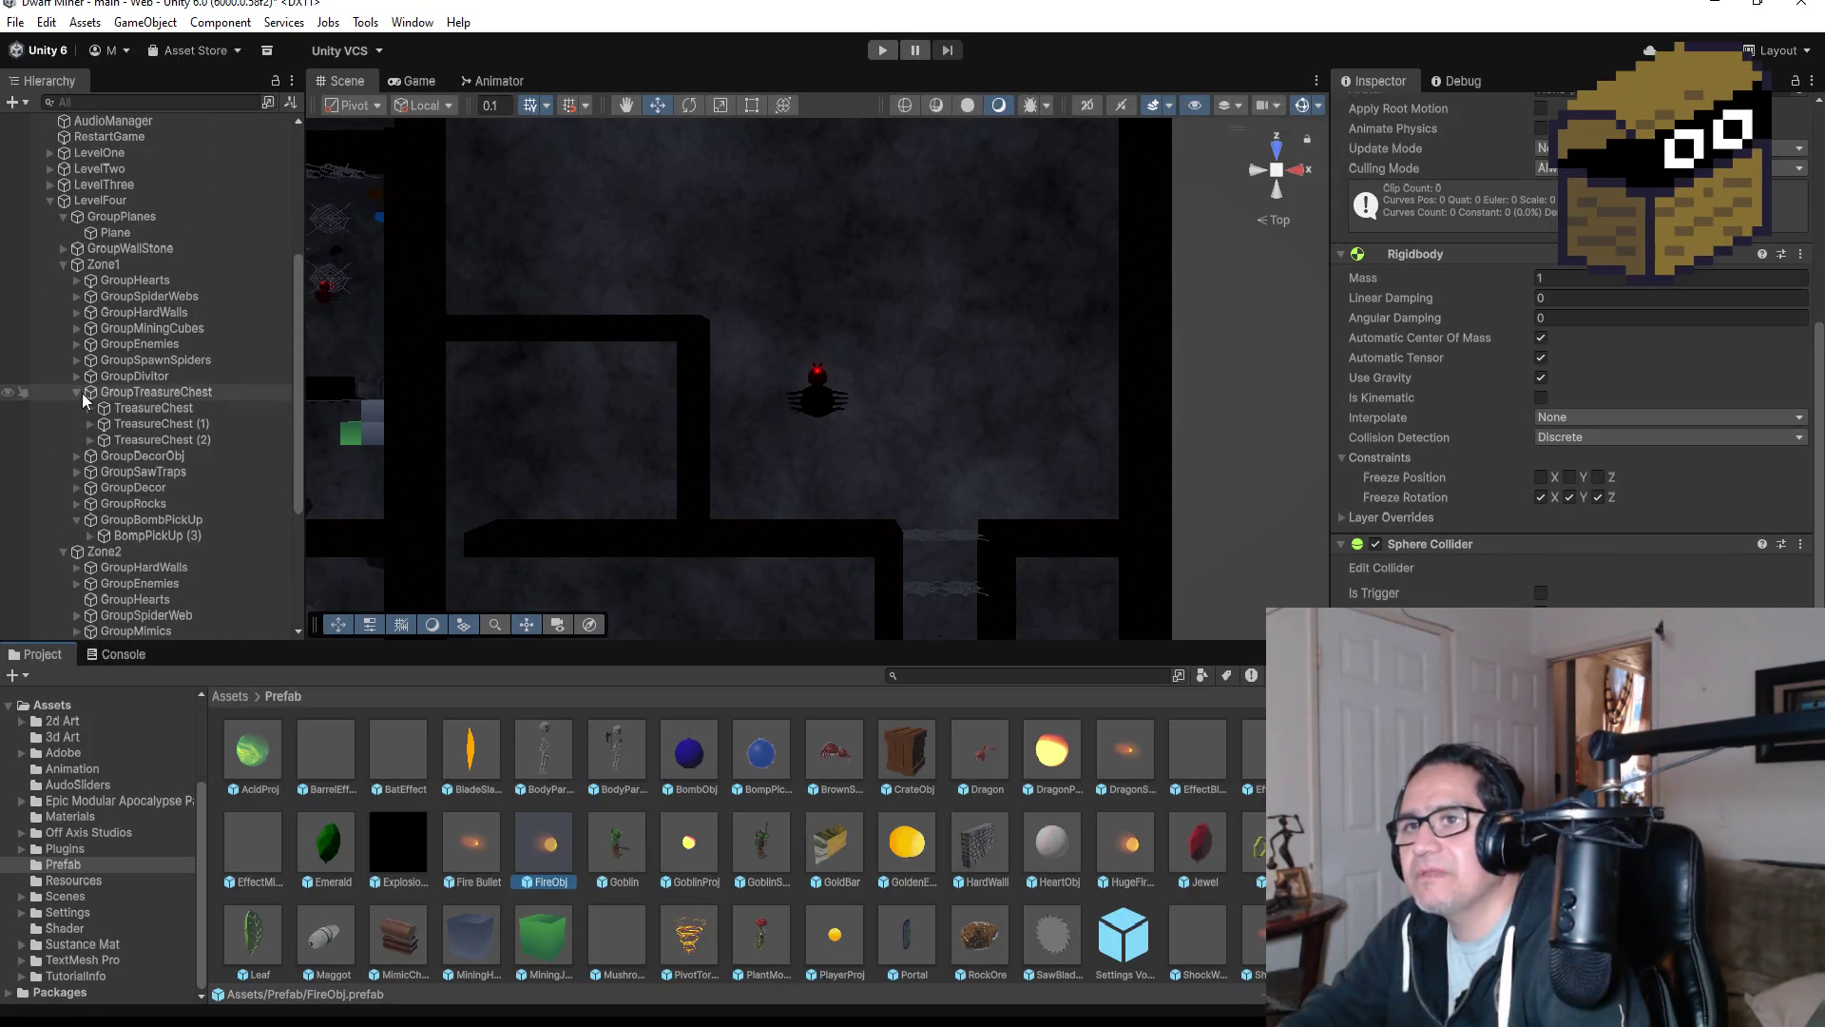
pyautogui.click(77, 391)
pyautogui.click(56, 263)
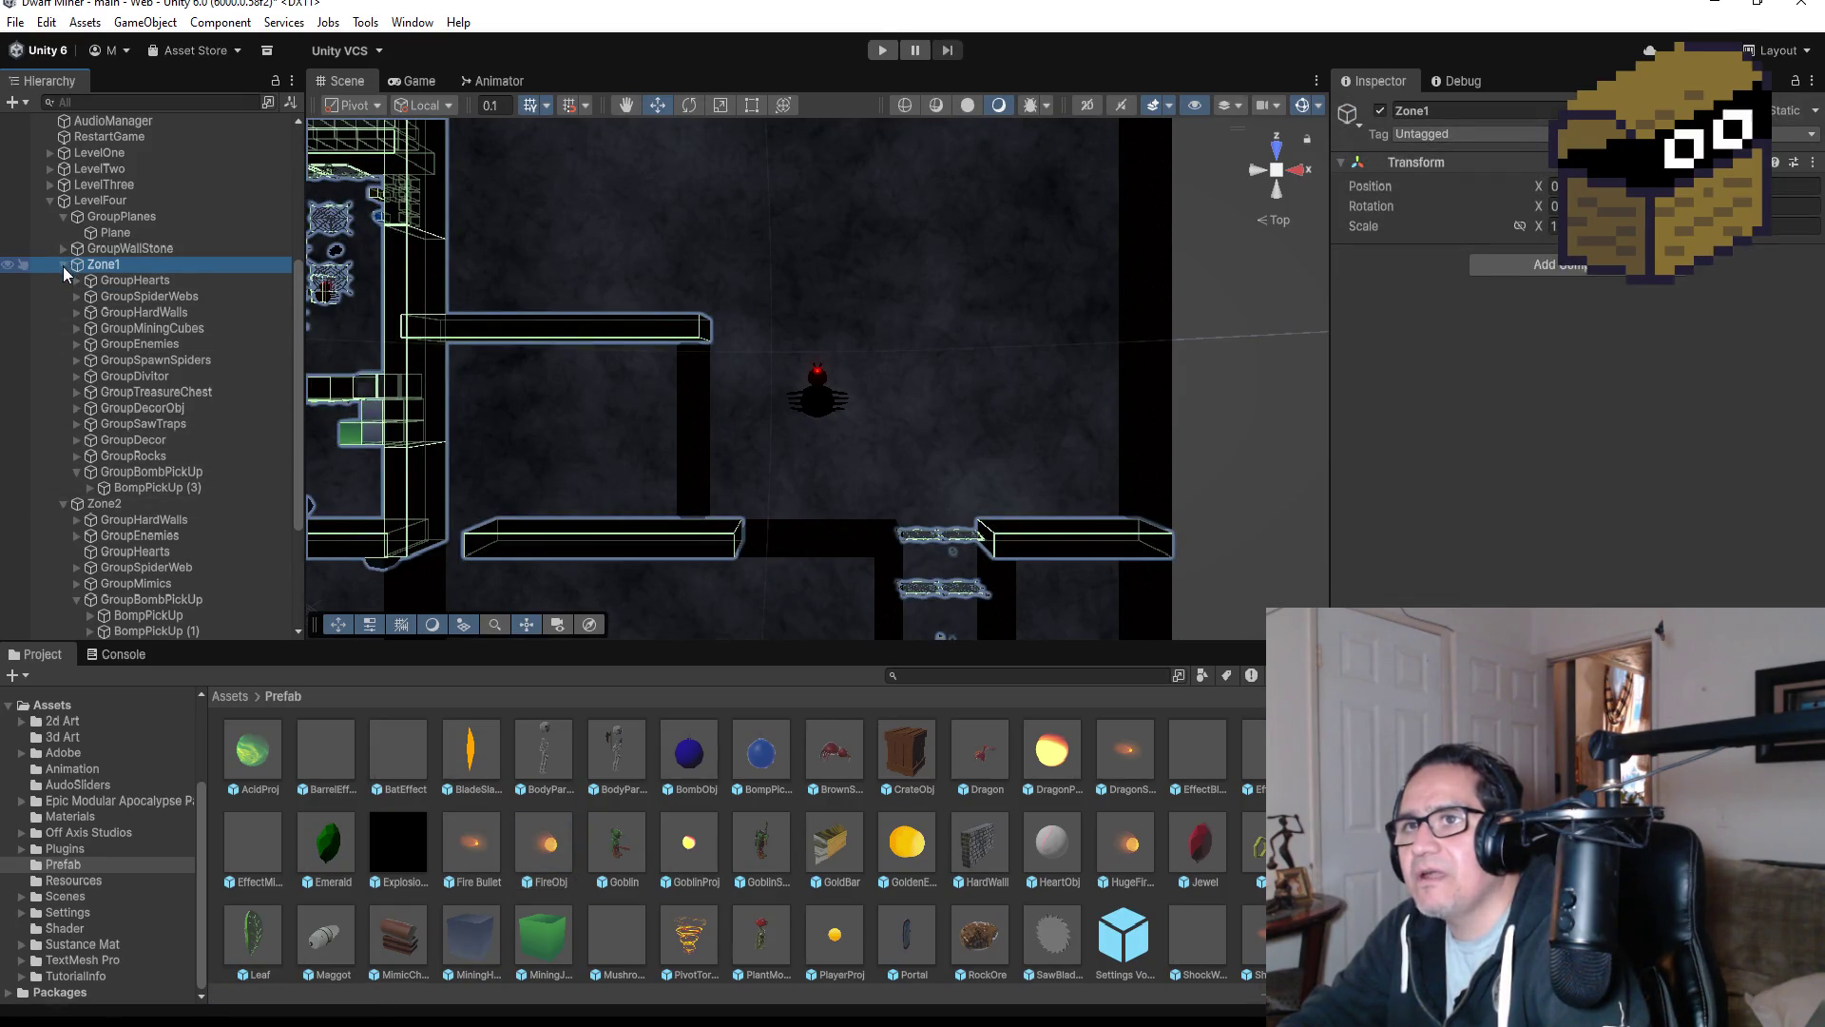
pyautogui.click(63, 265)
pyautogui.click(60, 311)
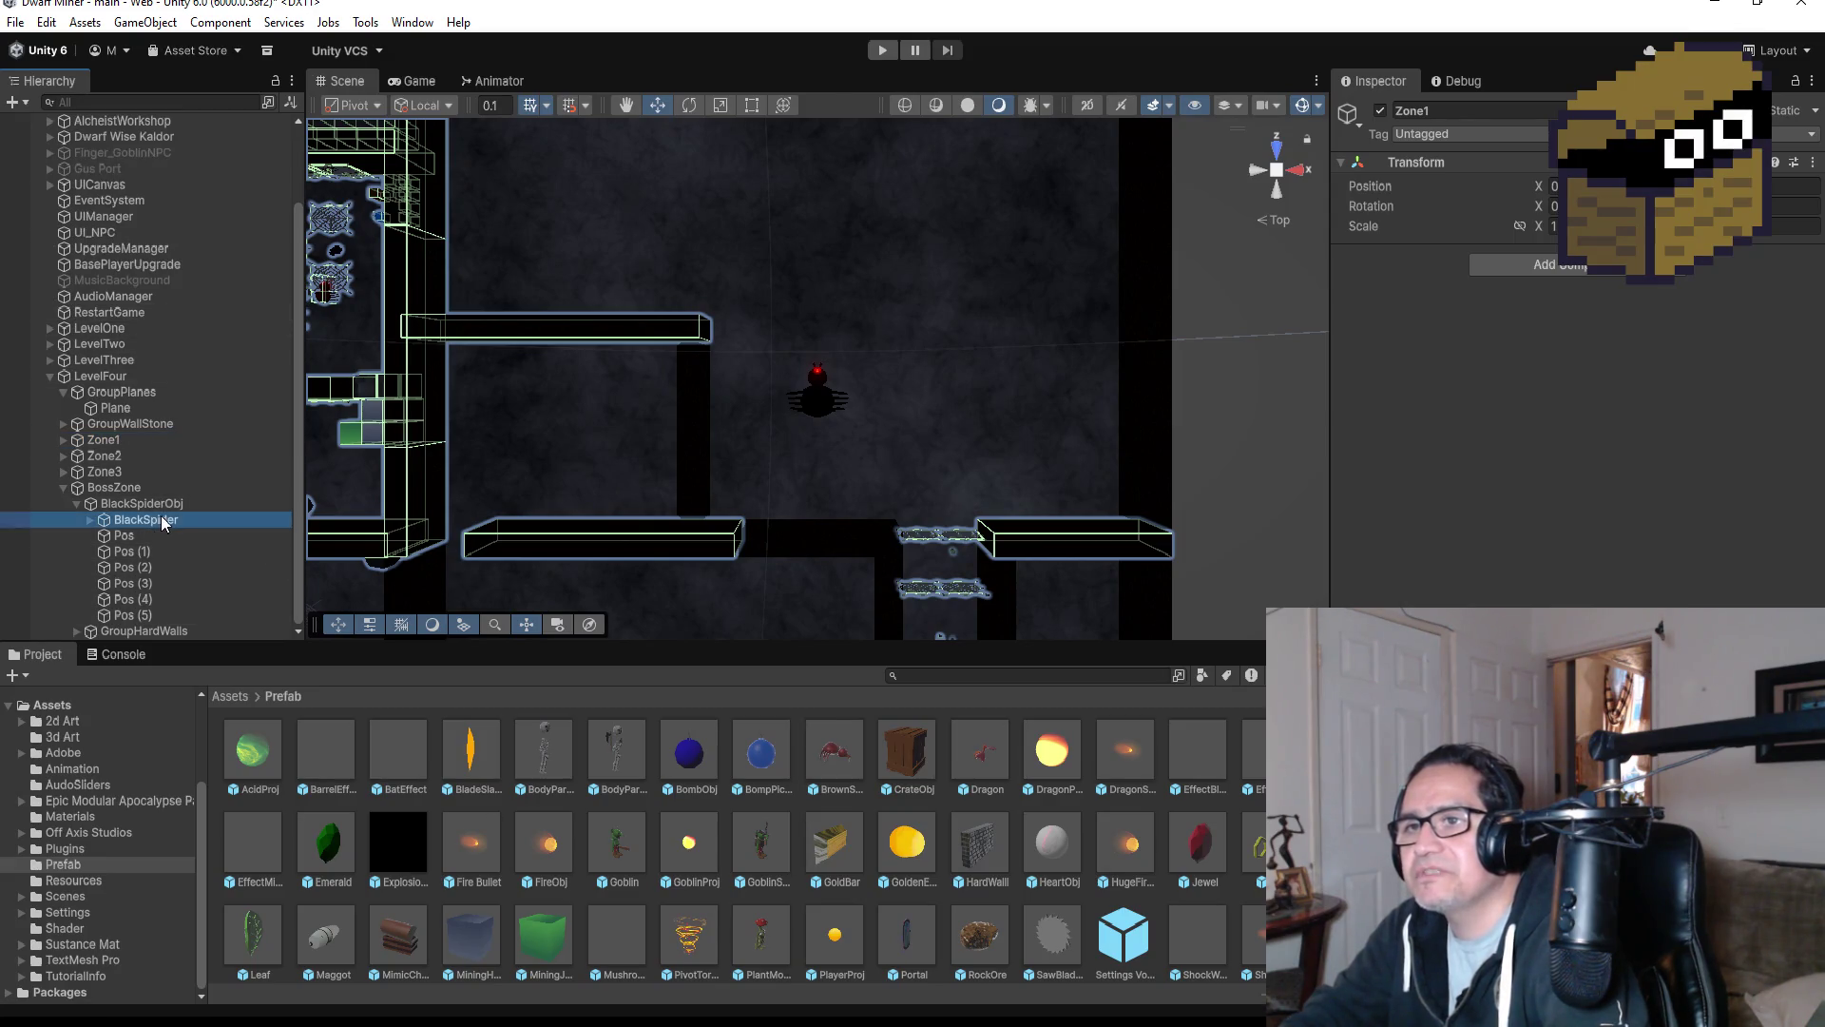
pyautogui.click(144, 520)
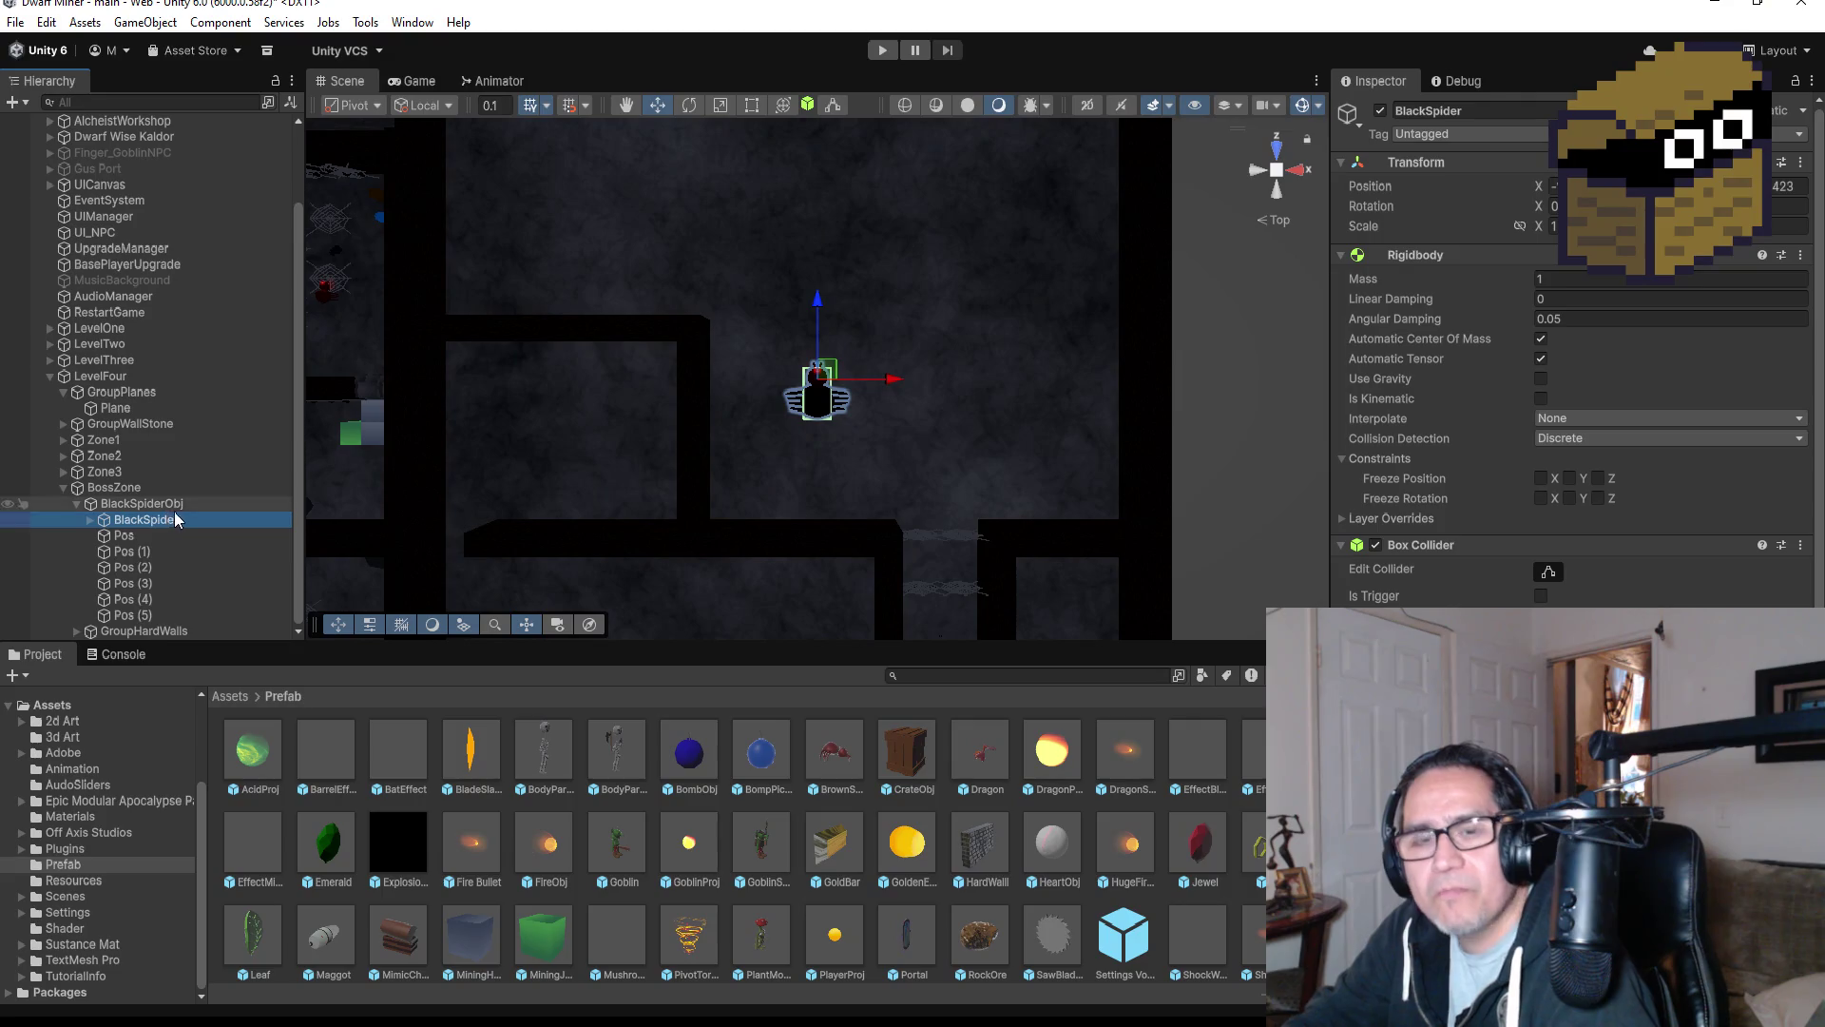
pyautogui.scroll(-5, 1568, 362)
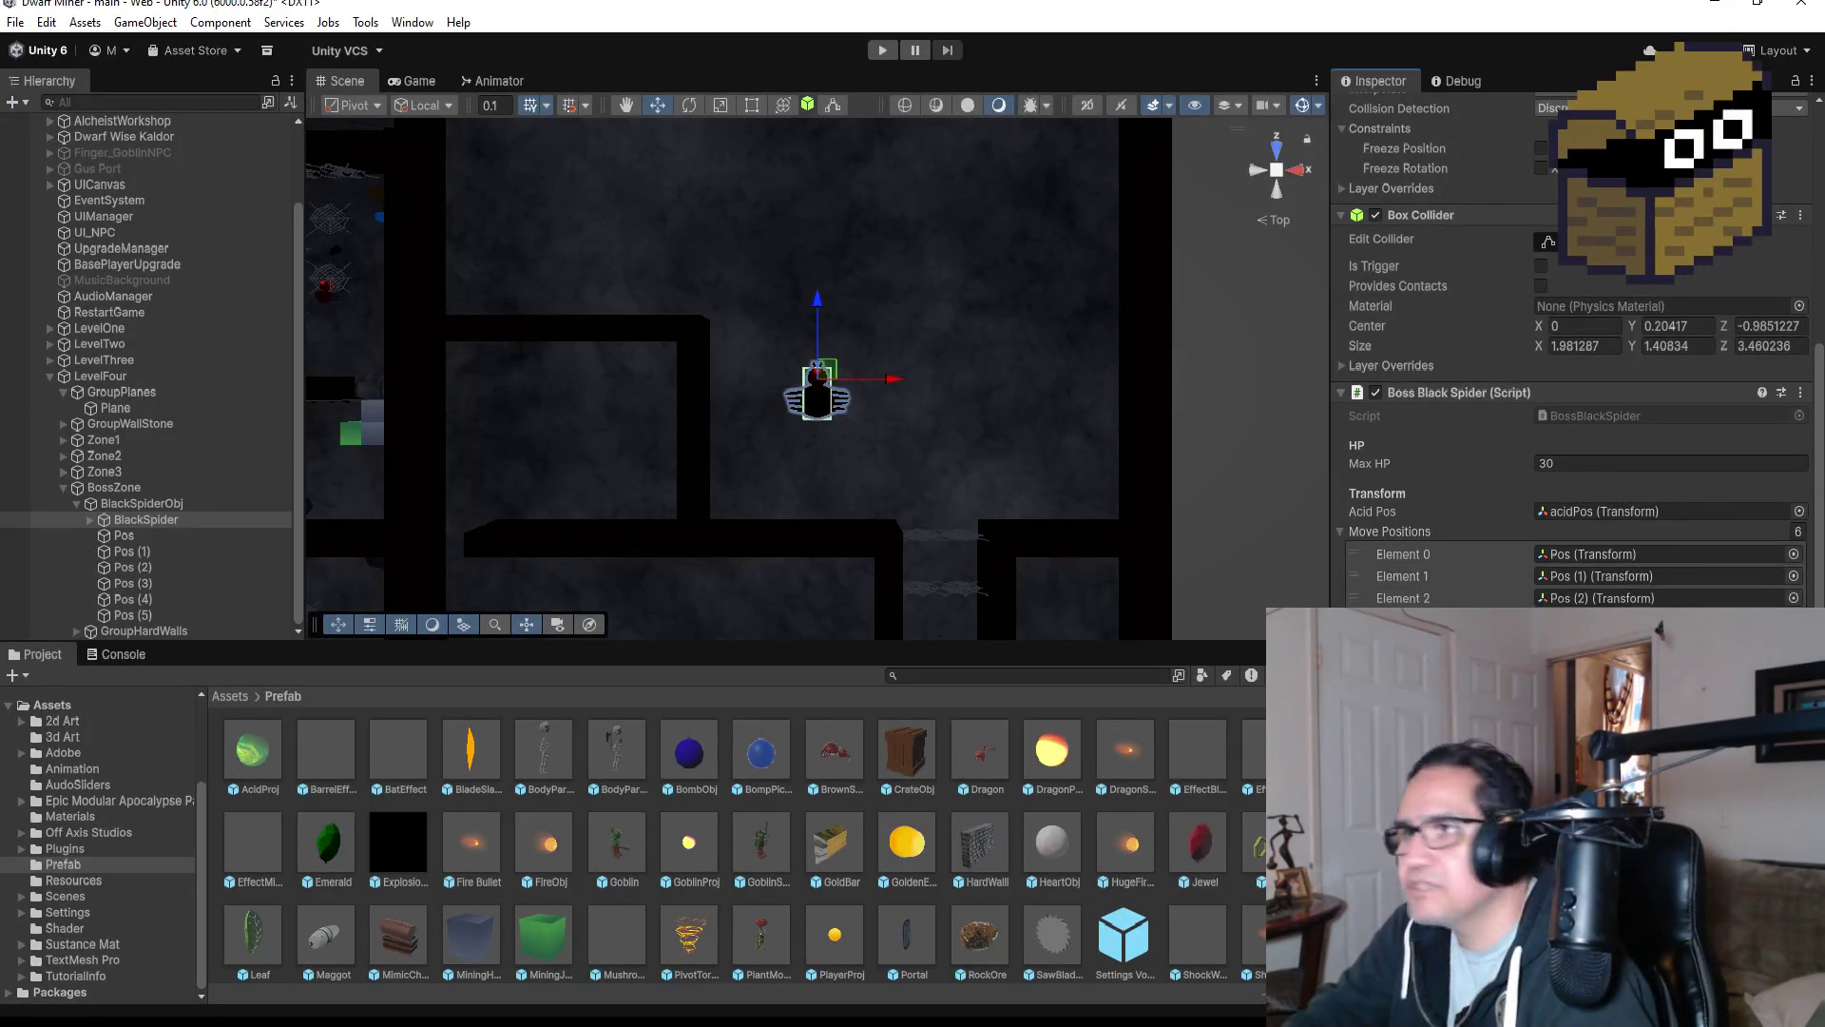
# Press Play in the toolbar to launch the dungeon game in Play mode.
pyautogui.click(882, 49)
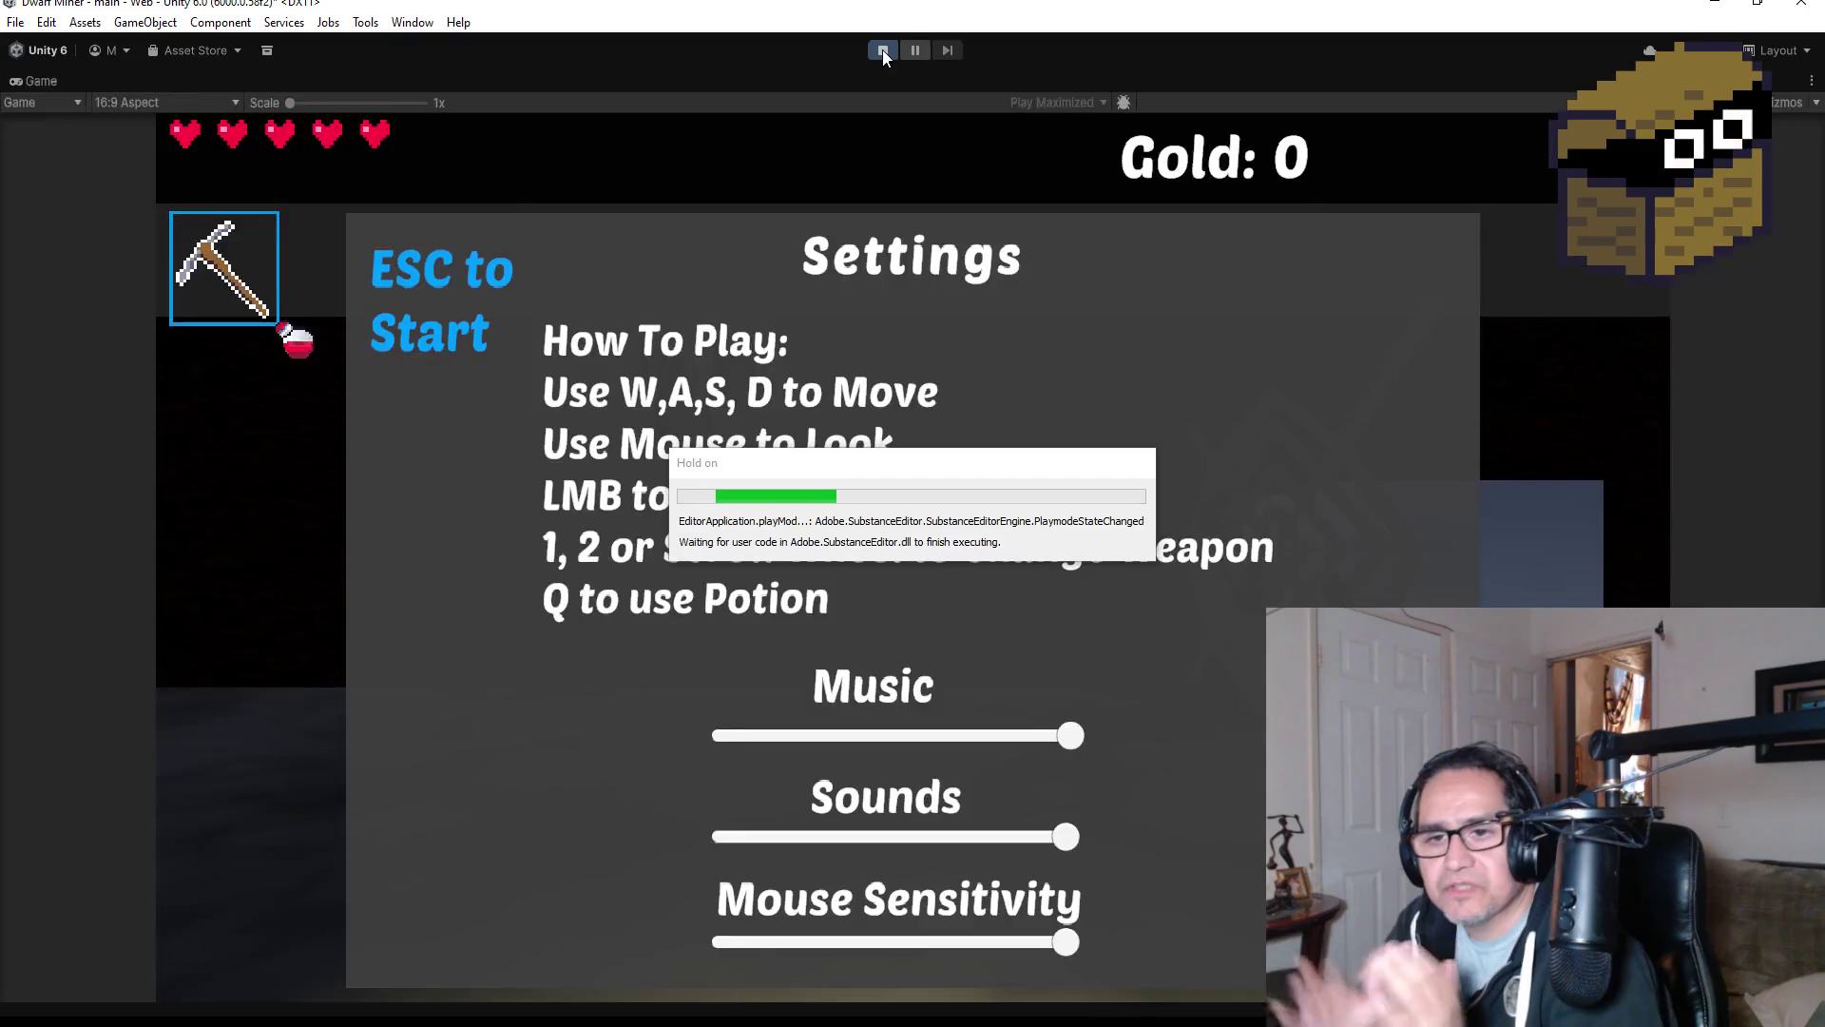
# Dismiss the settings overlay, throw bombs ahead, and collect the red gem.
pyautogui.press('Escape')
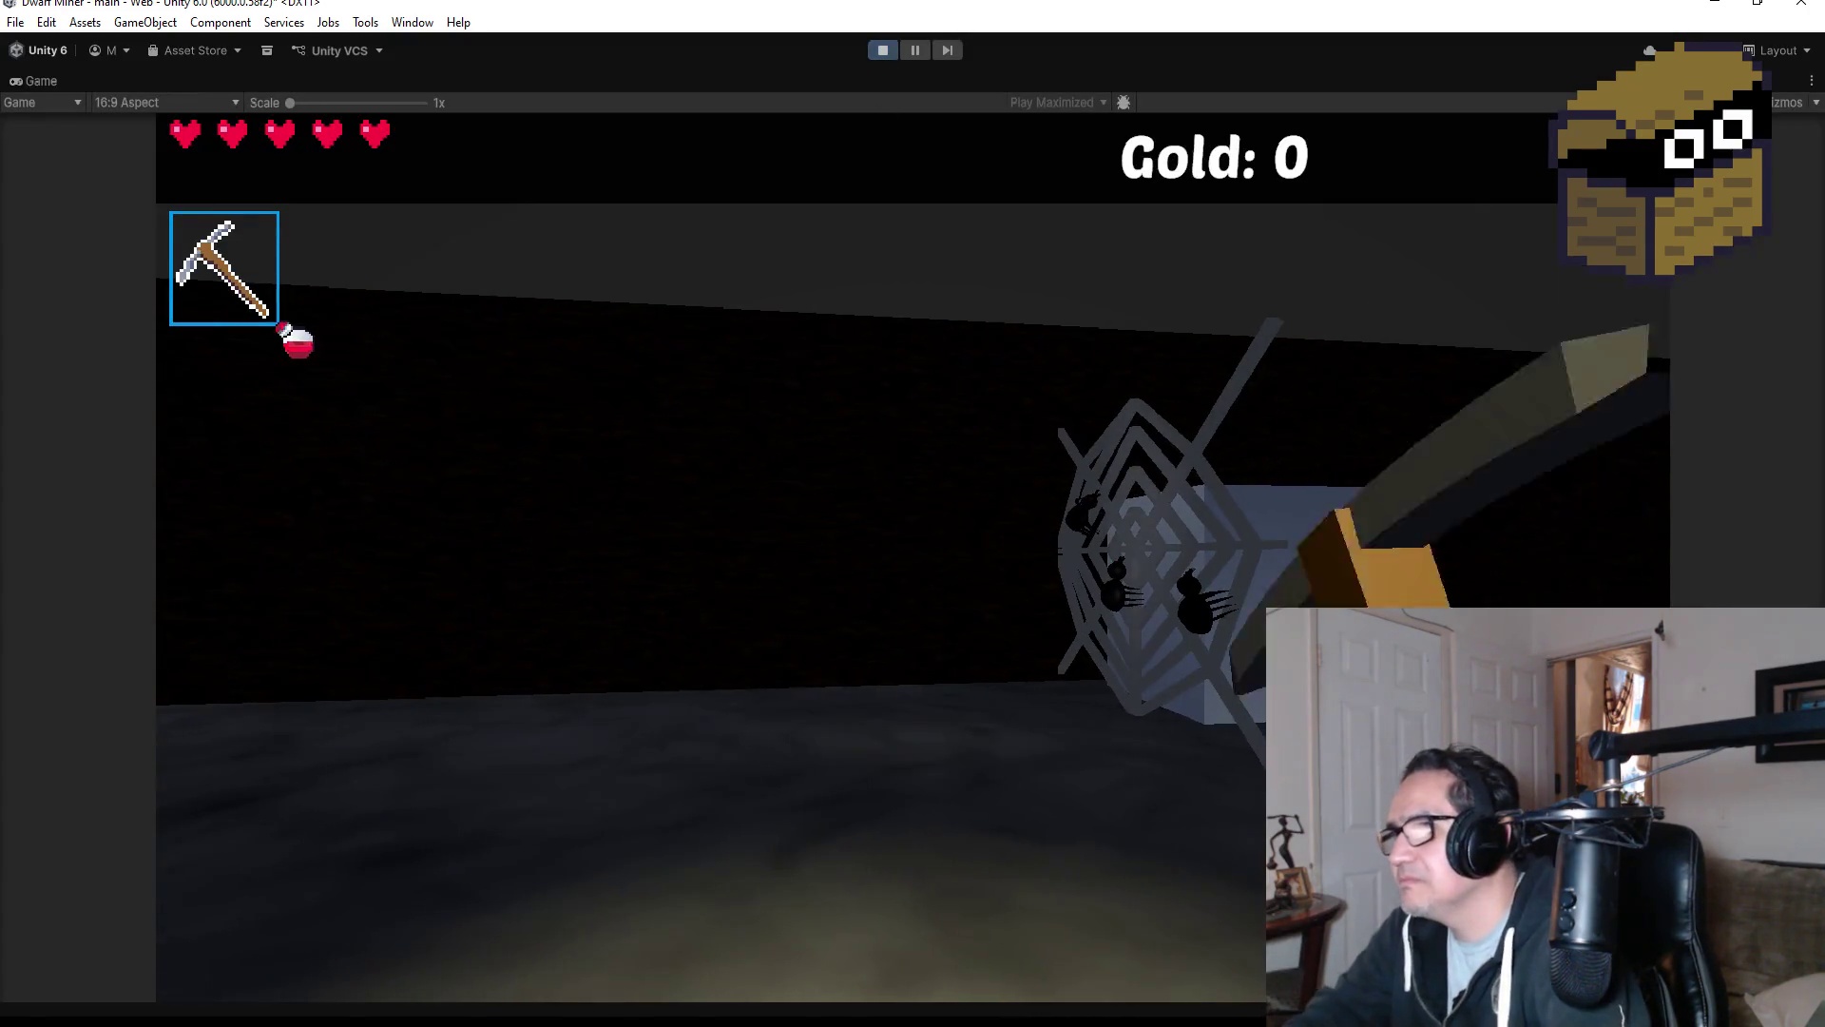
pyautogui.press('w')
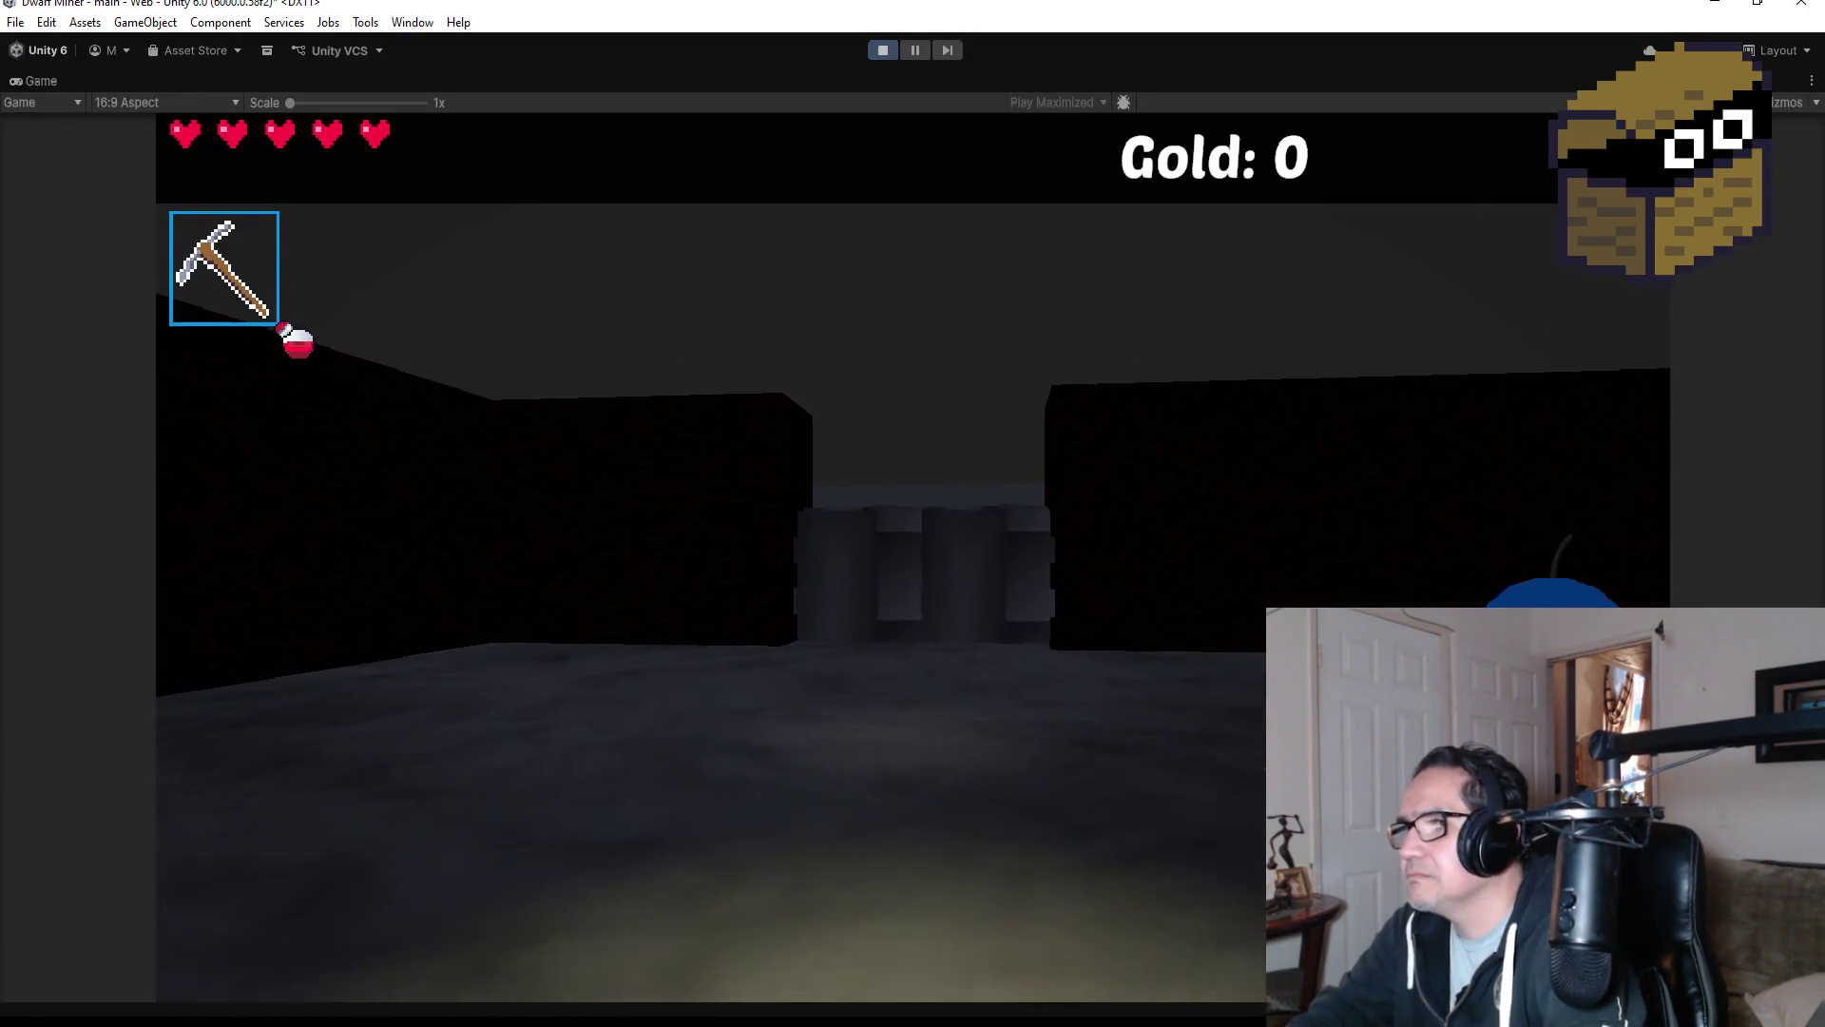
pyautogui.press('2')
pyautogui.click(913, 557)
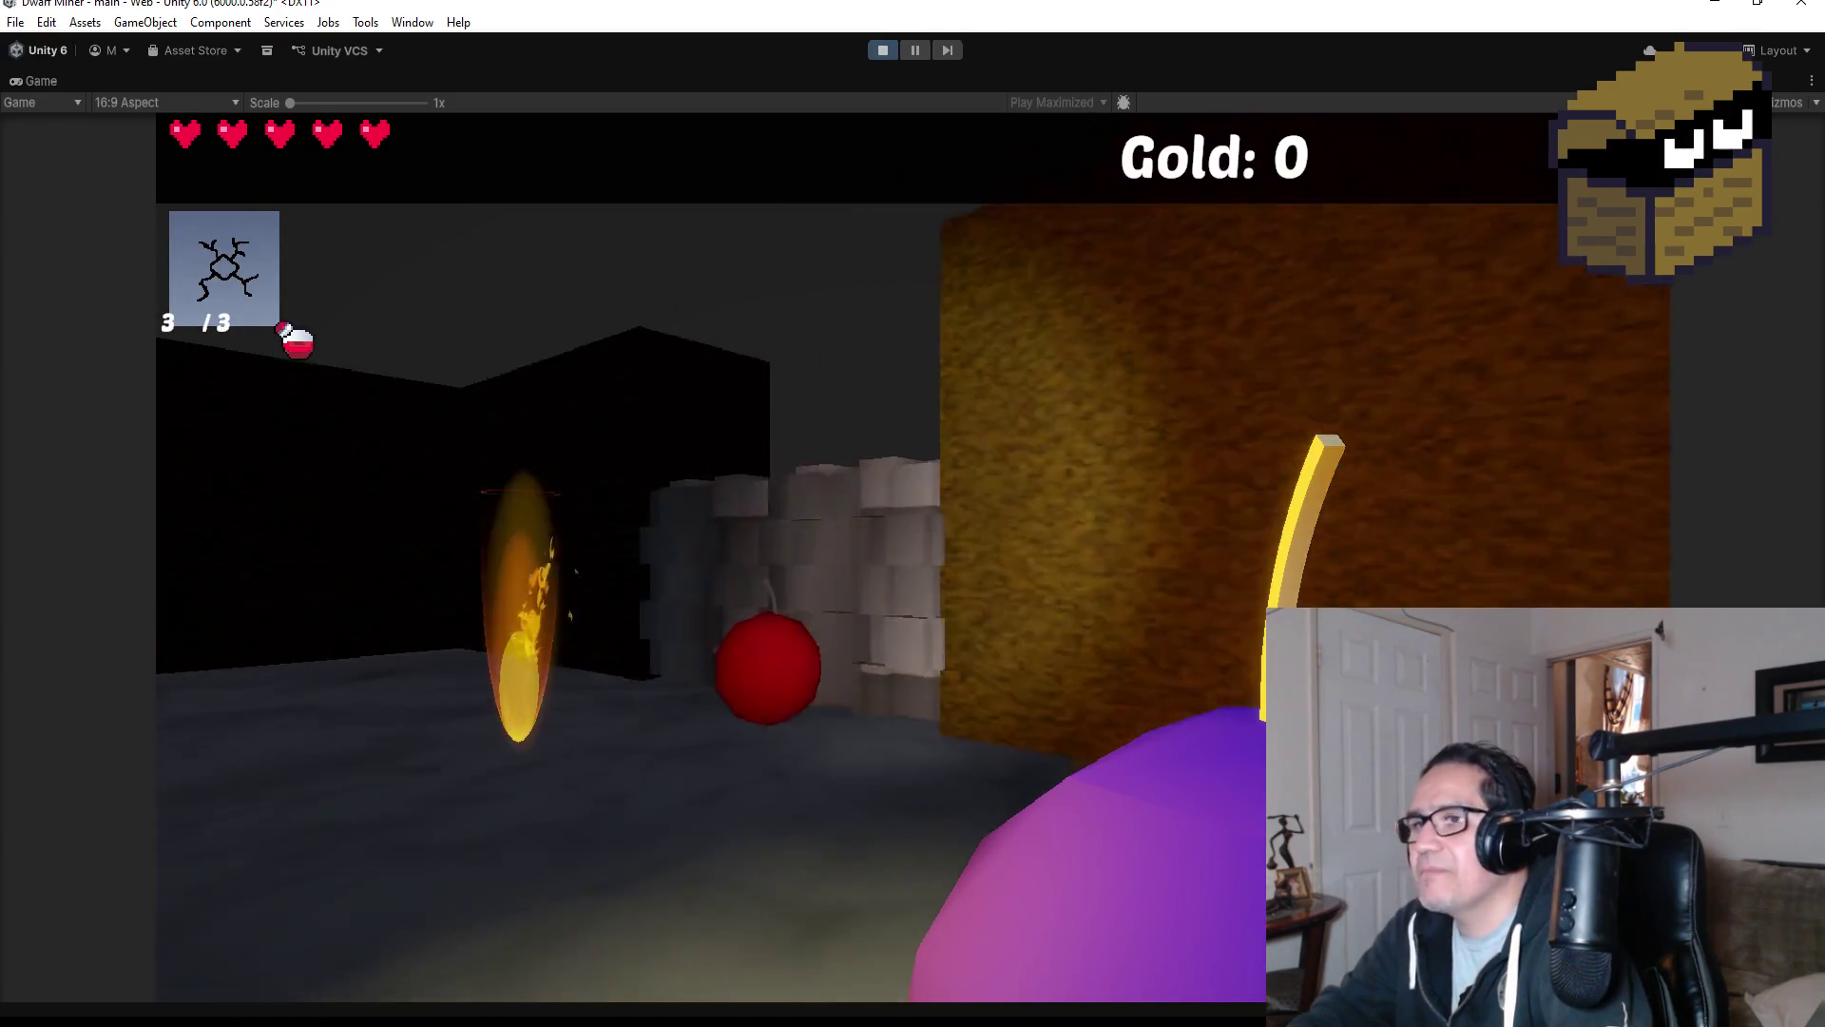
pyautogui.press('1')
pyautogui.press('w')
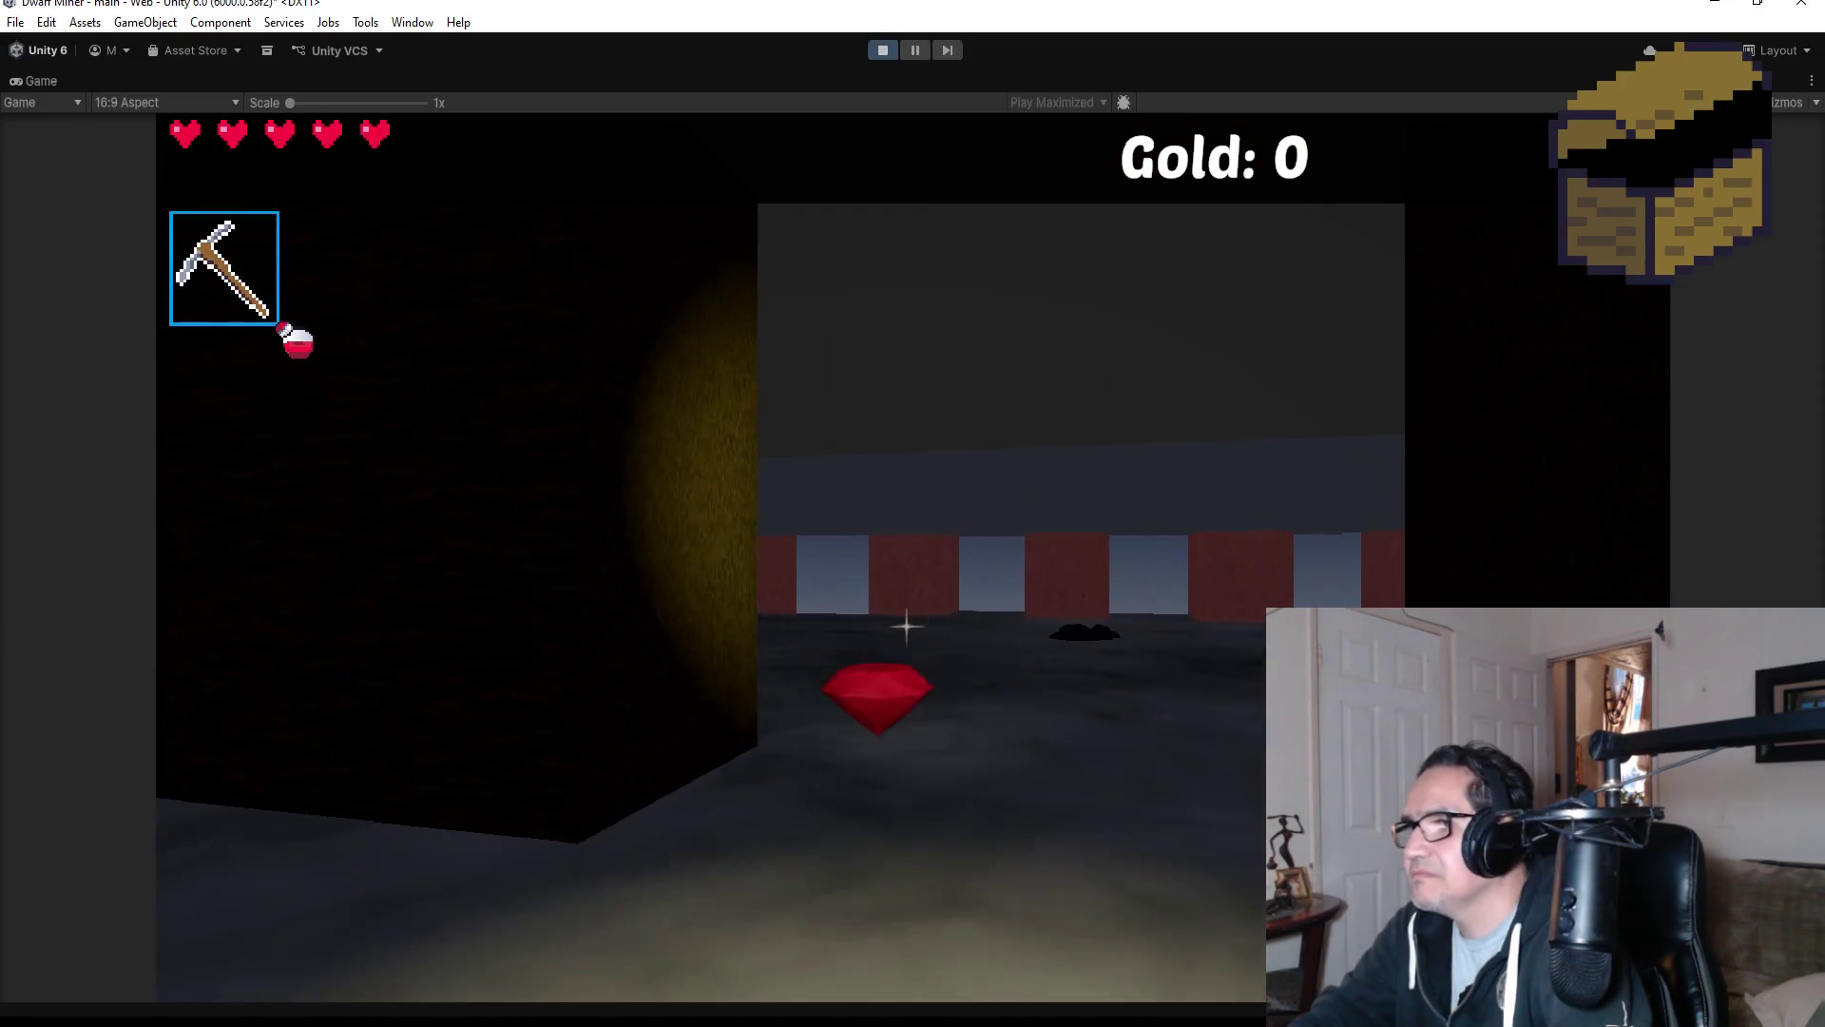
pyautogui.press('2')
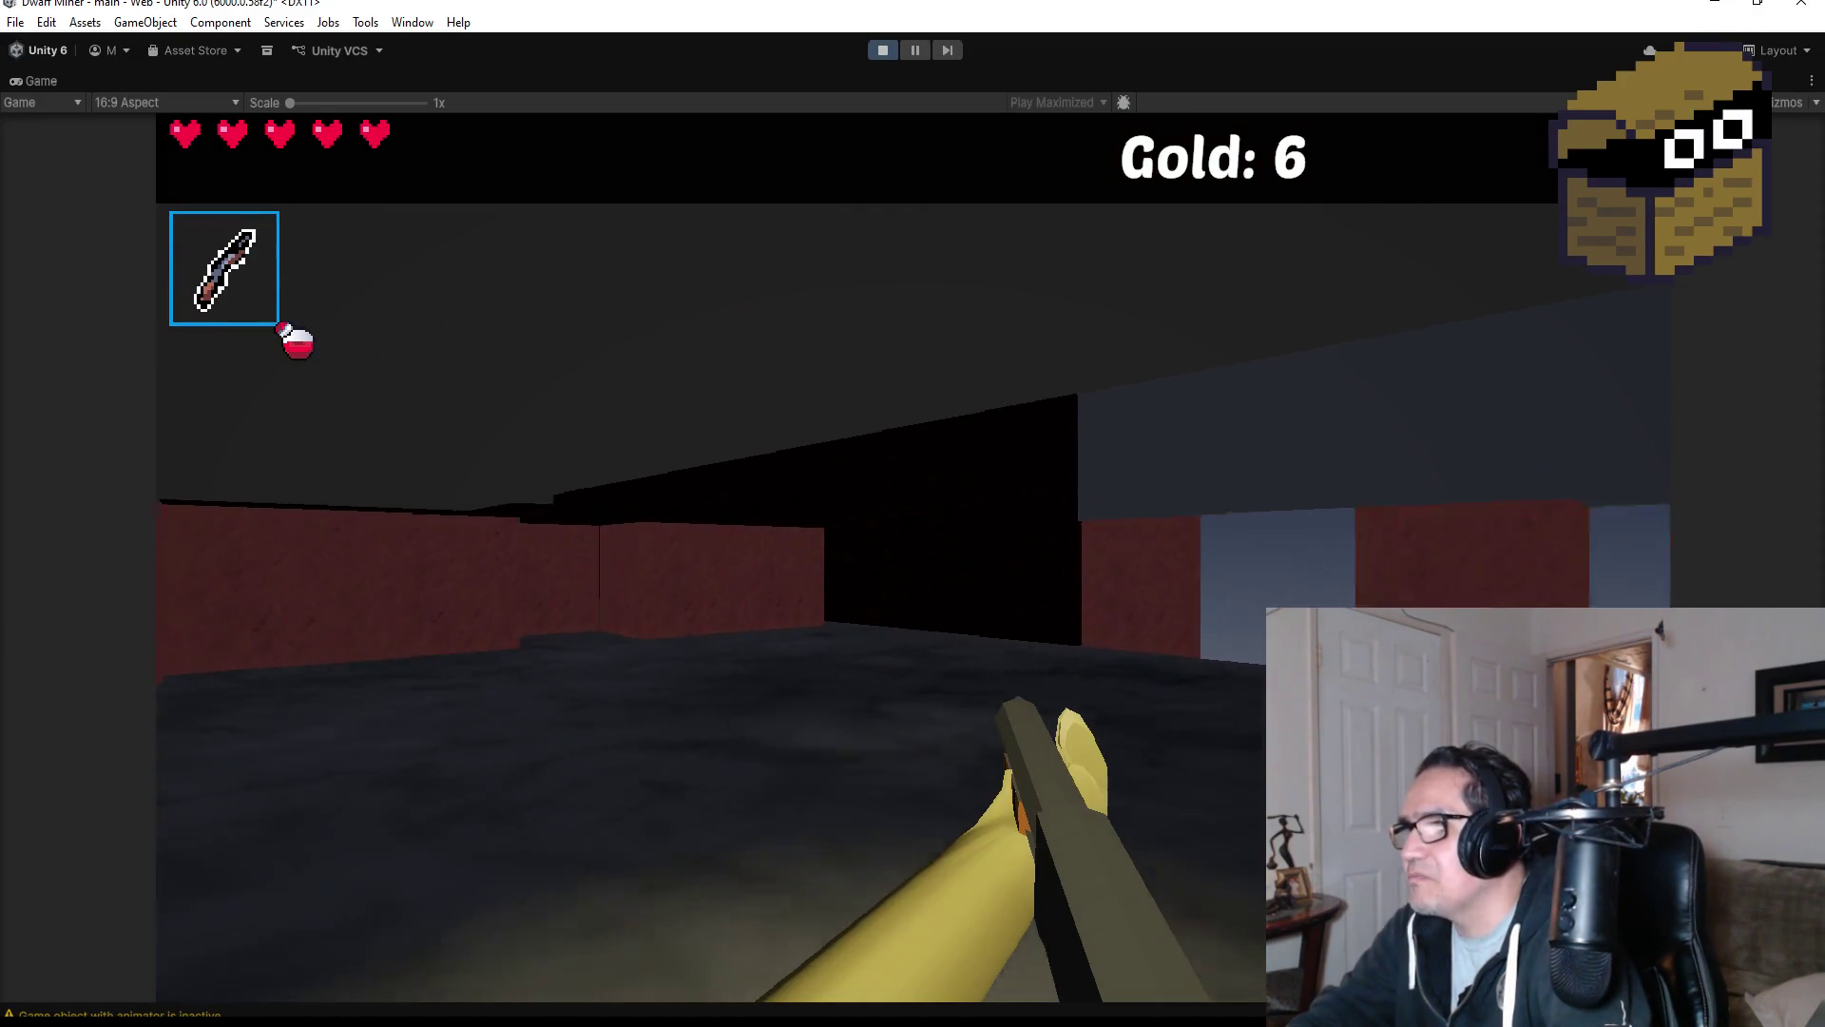
pyautogui.press('2')
pyautogui.click(913, 556)
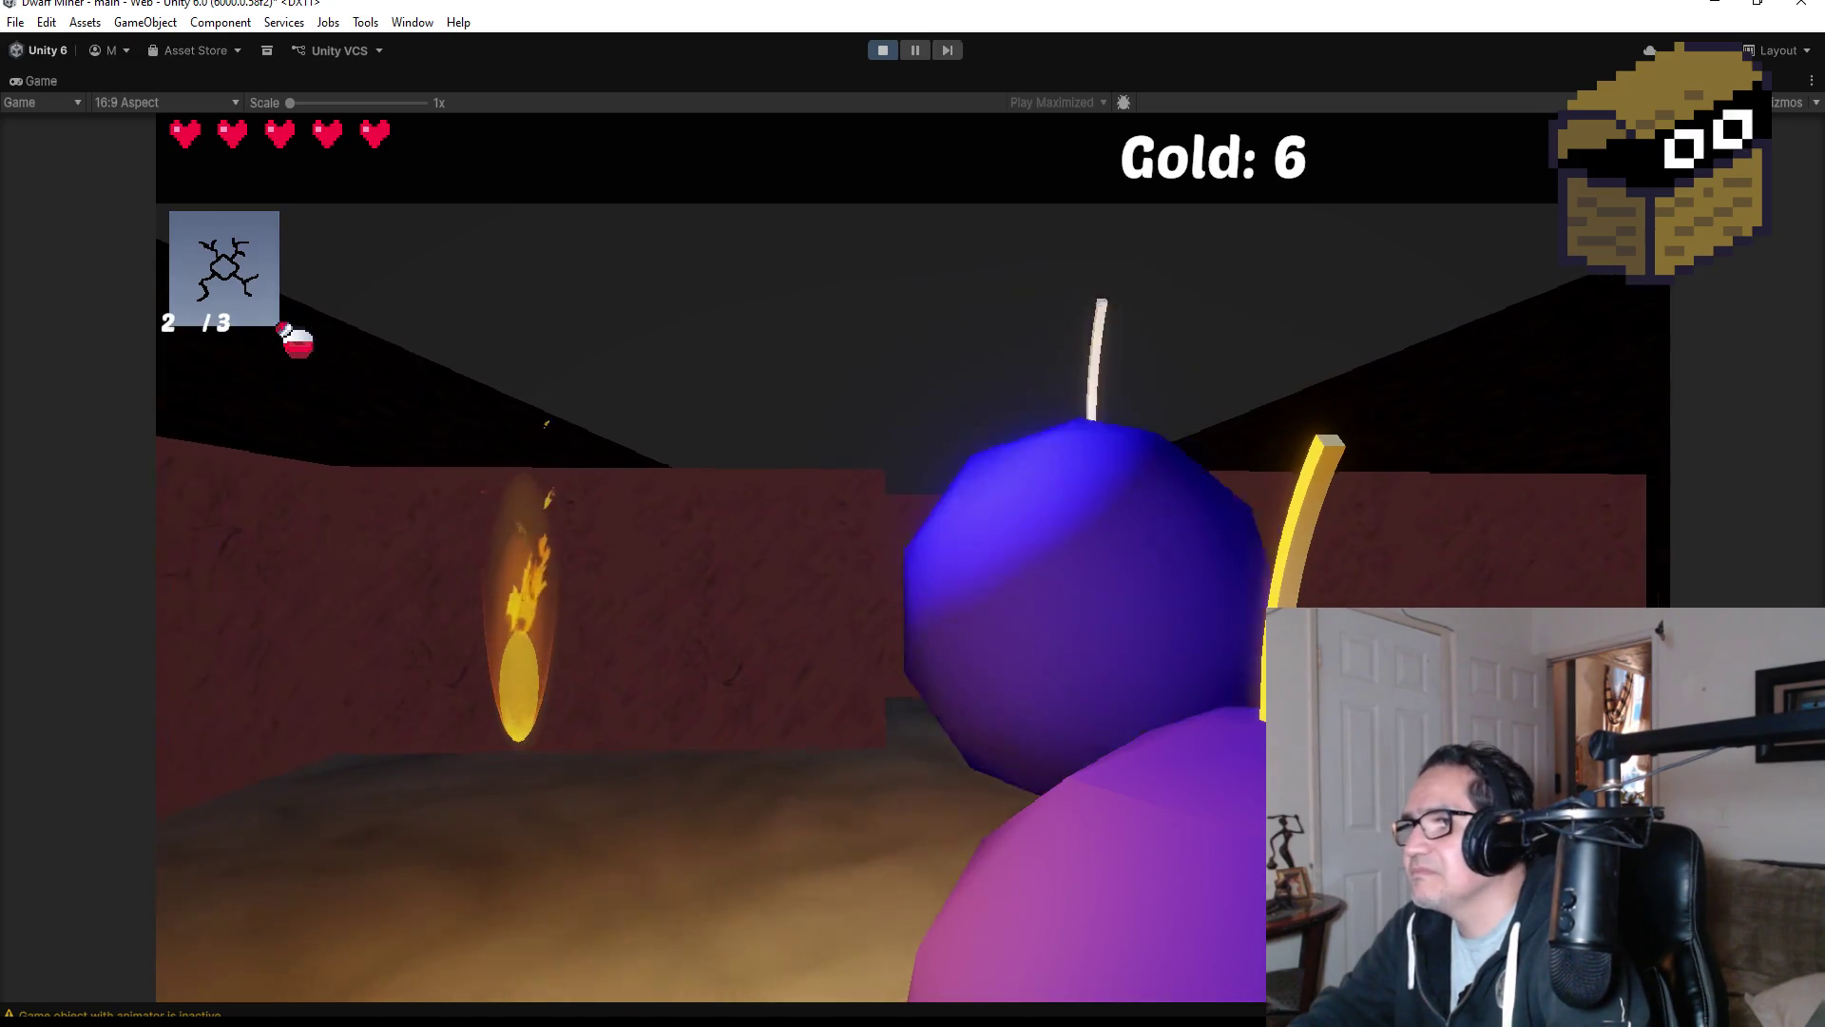
pyautogui.click(913, 556)
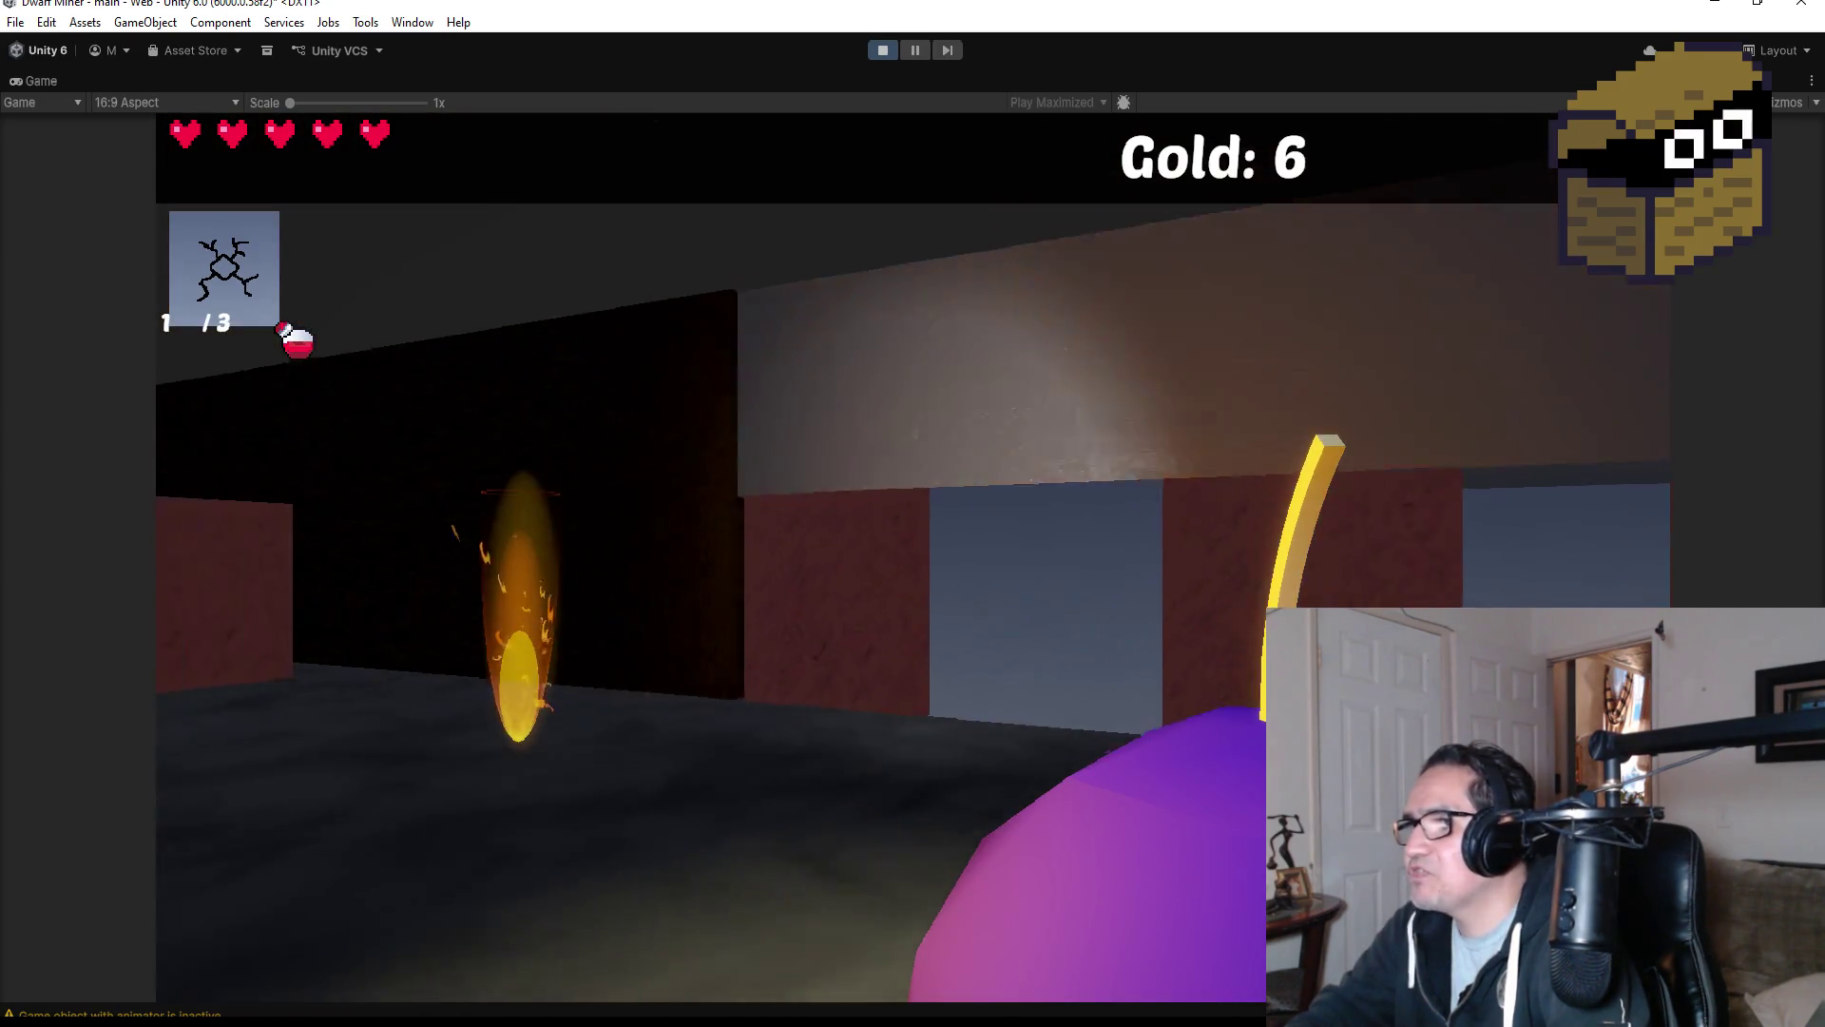
pyautogui.scroll(-1, 913, 556)
pyautogui.scroll(-1, 912, 556)
# Walk over the gold pile and fire fireballs at the approaching red spider.
pyautogui.press('w')
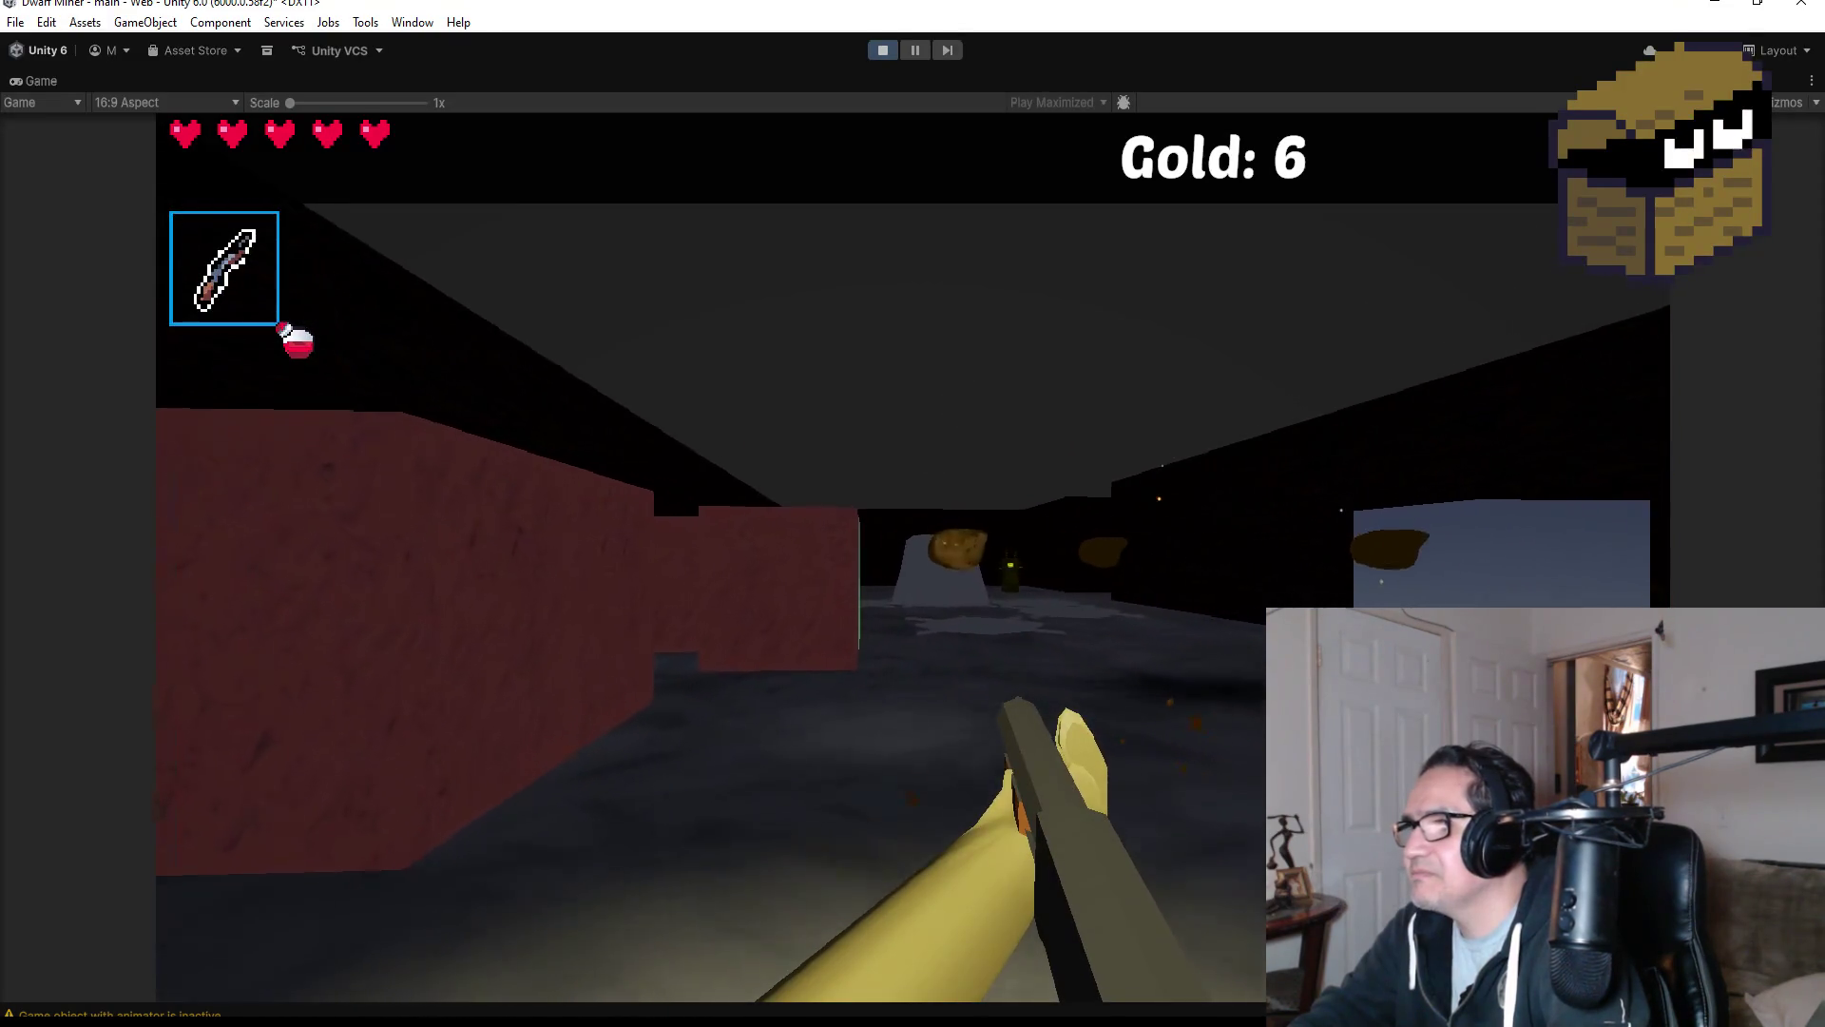
pyautogui.press('w')
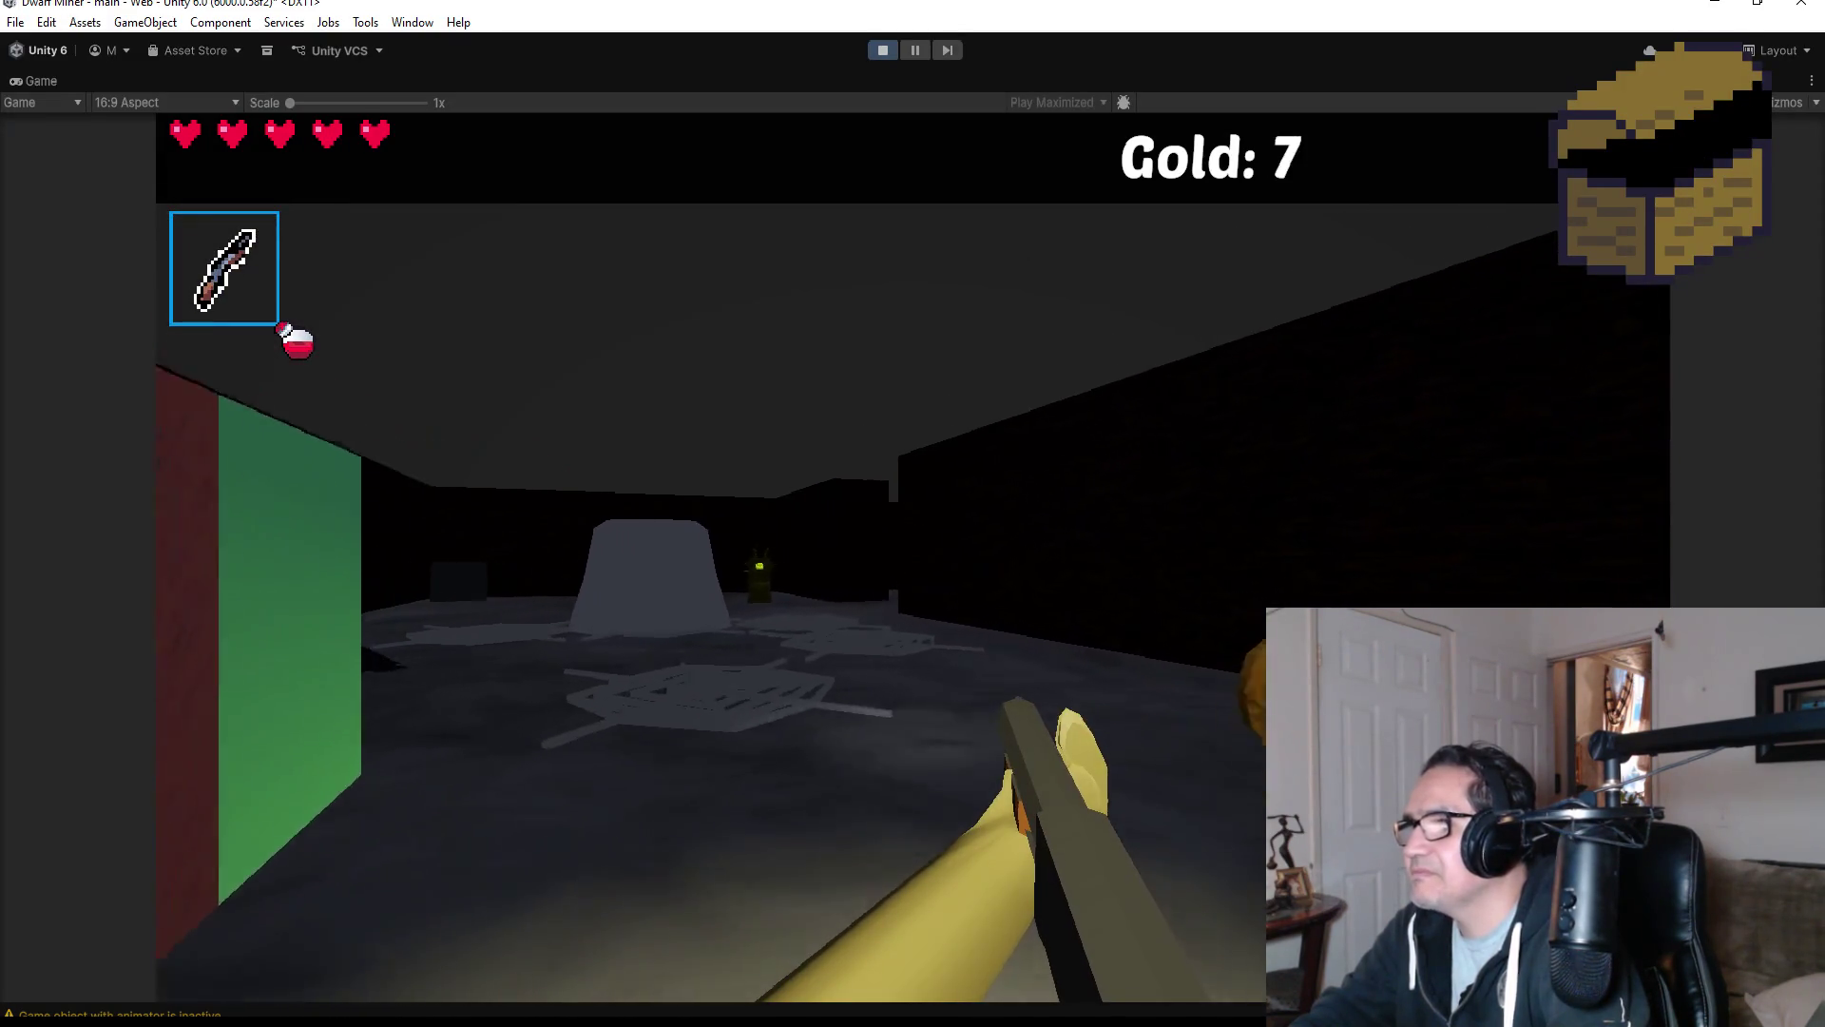
pyautogui.press('w')
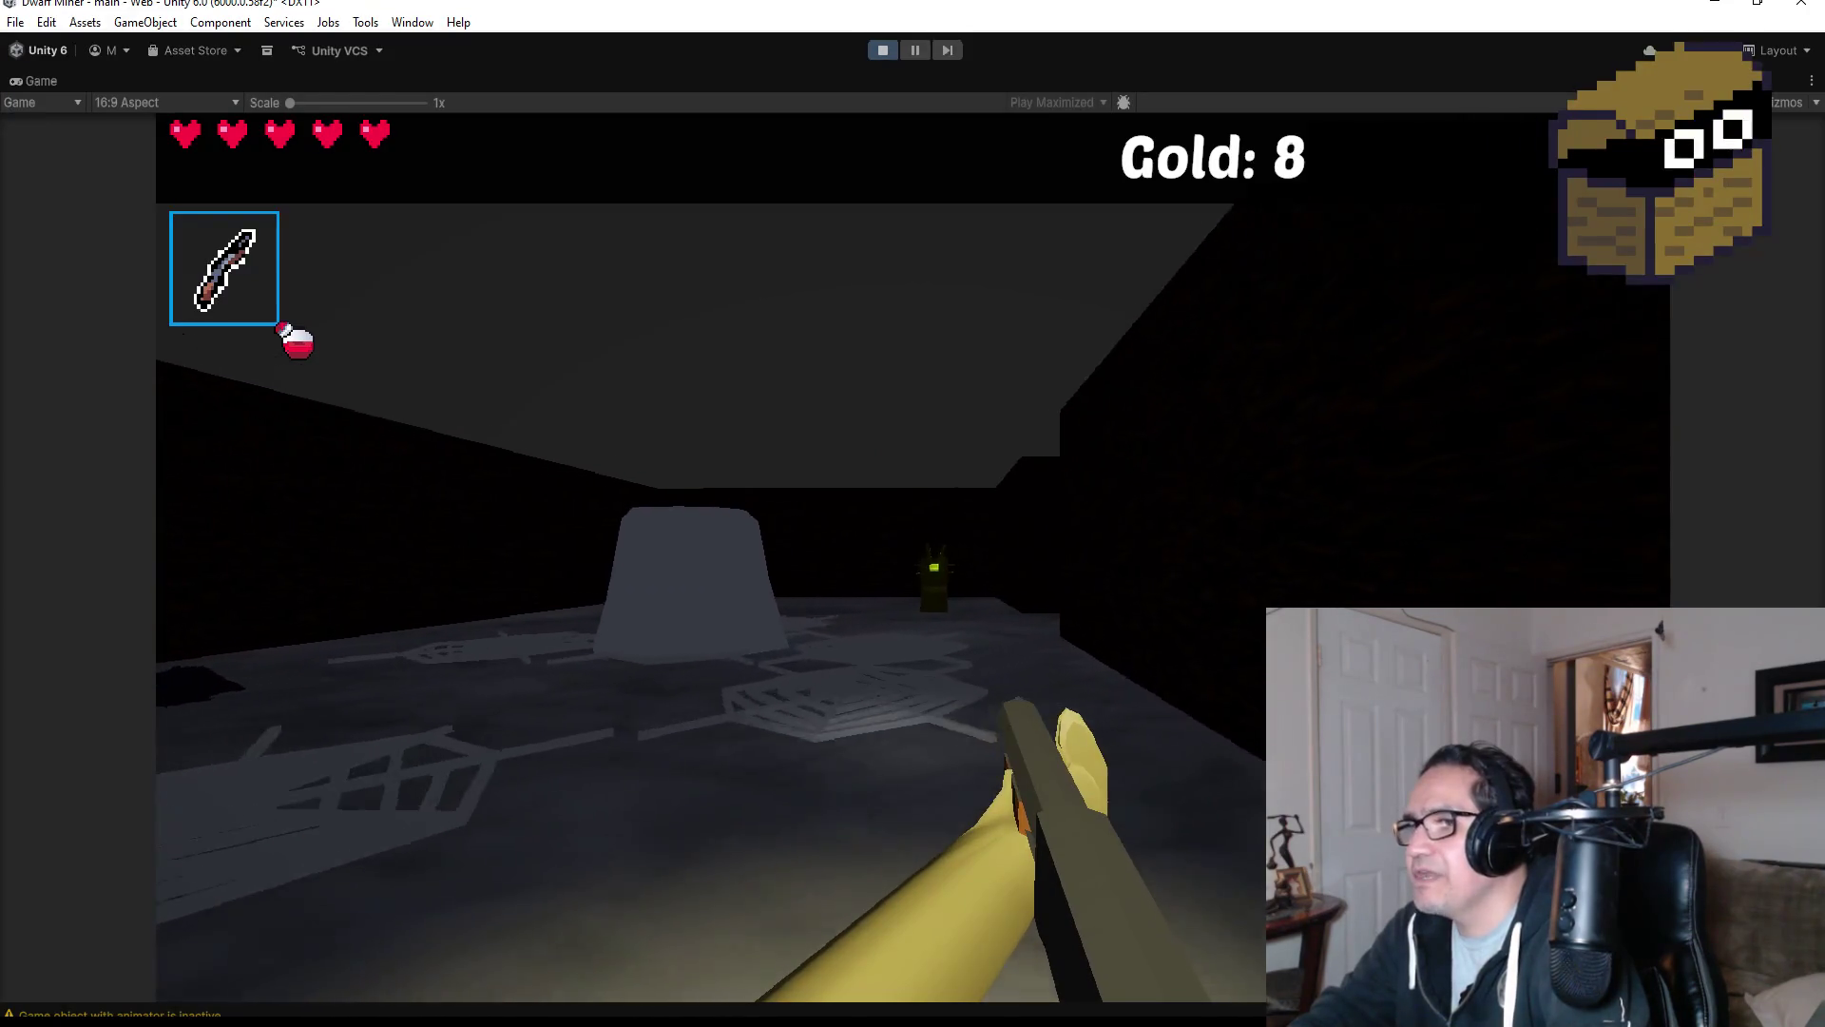
pyautogui.click(913, 558)
pyautogui.click(912, 558)
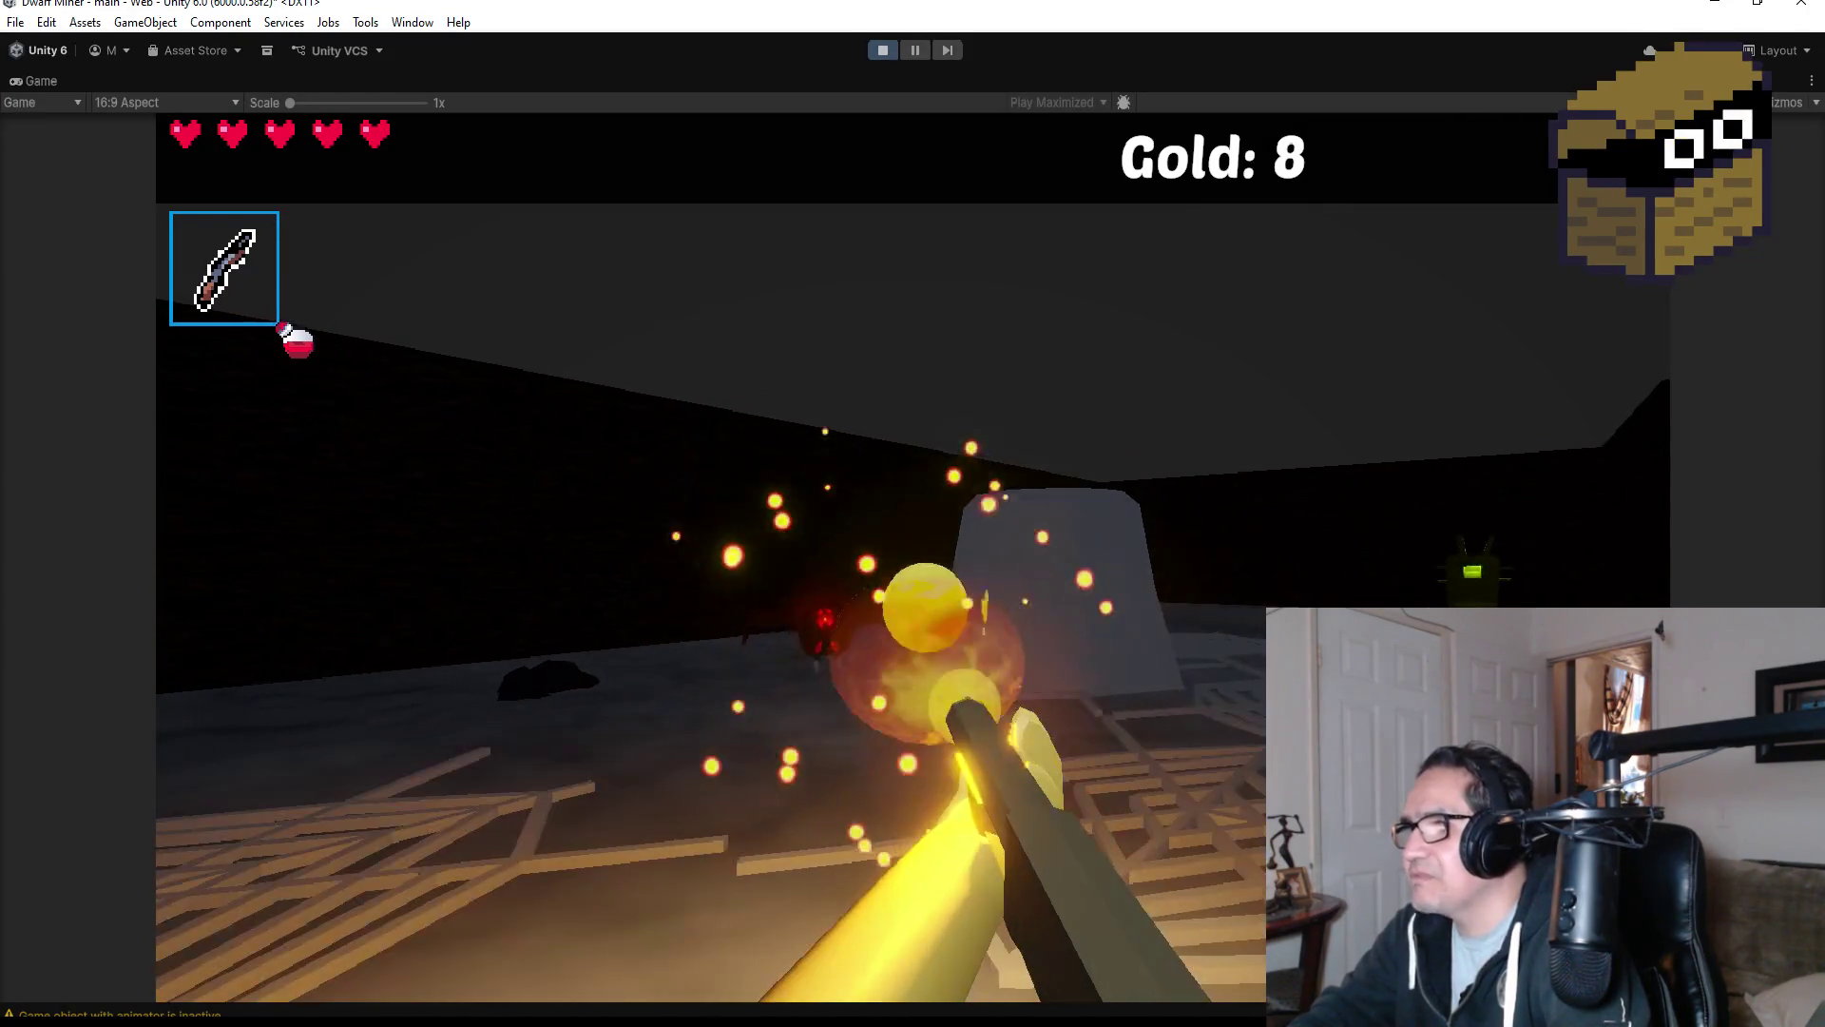
pyautogui.click(912, 558)
pyautogui.click(913, 558)
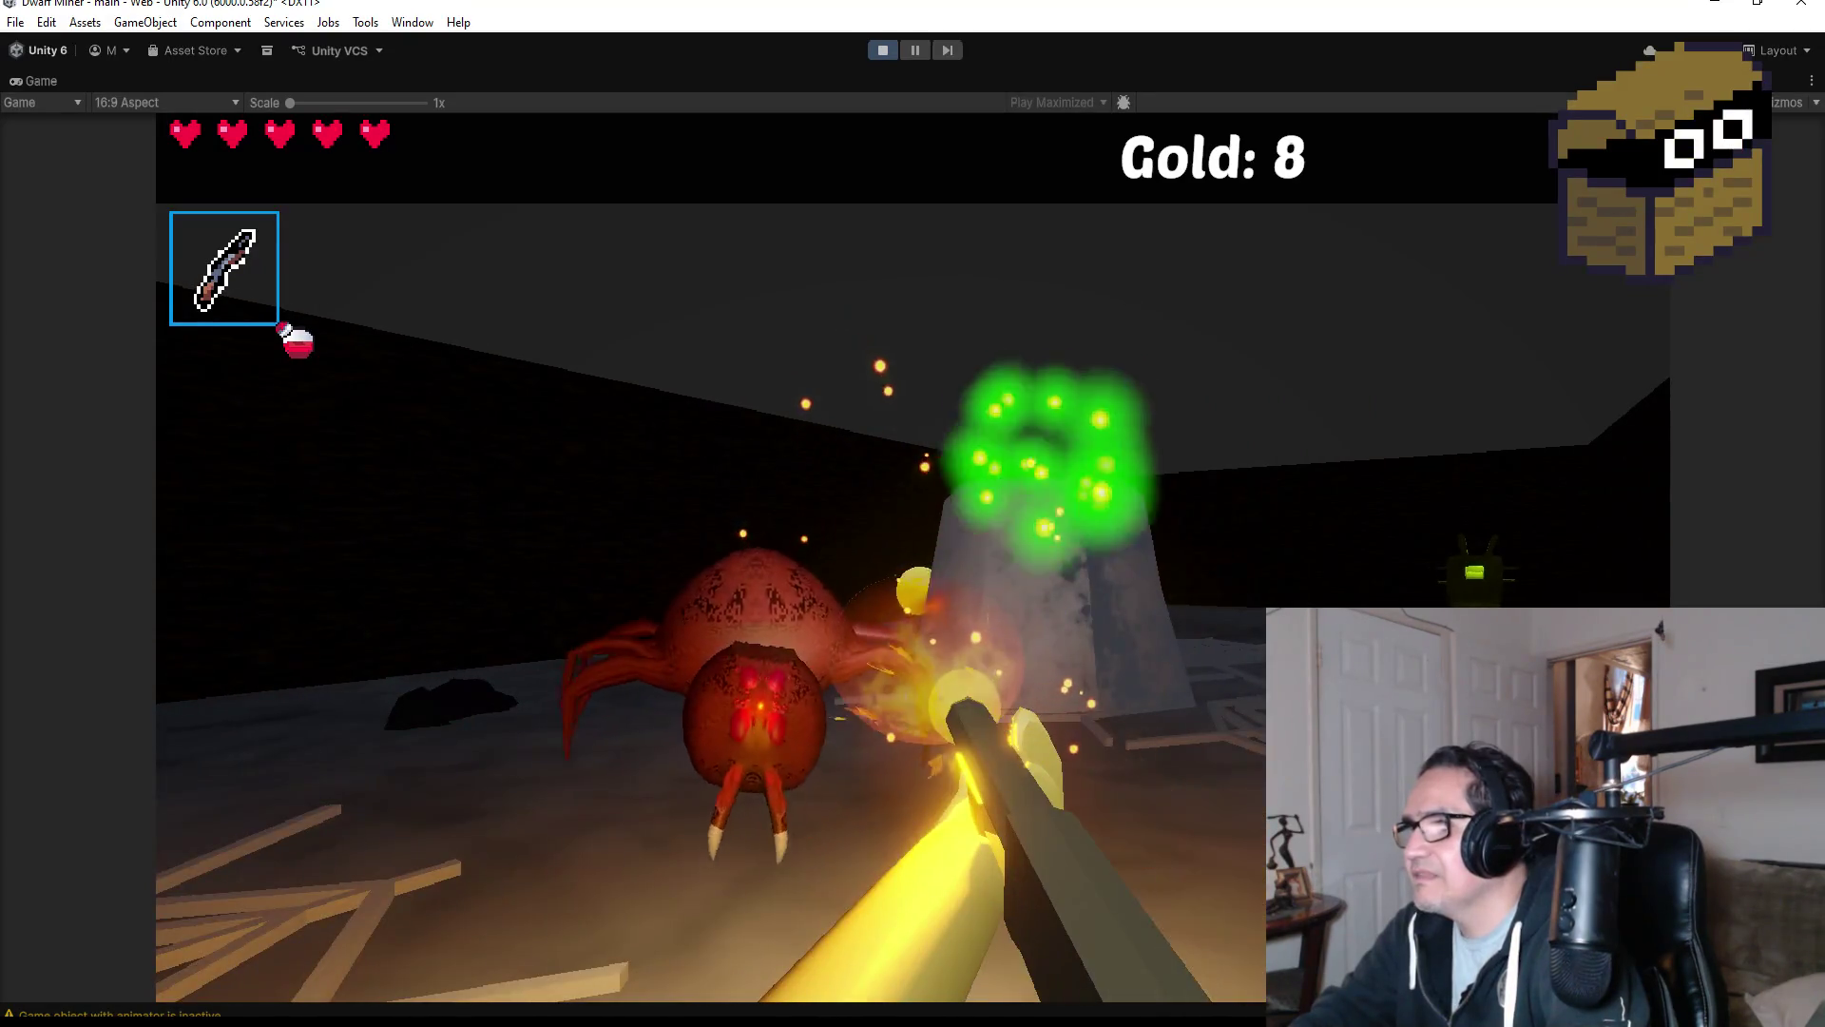
pyautogui.click(913, 558)
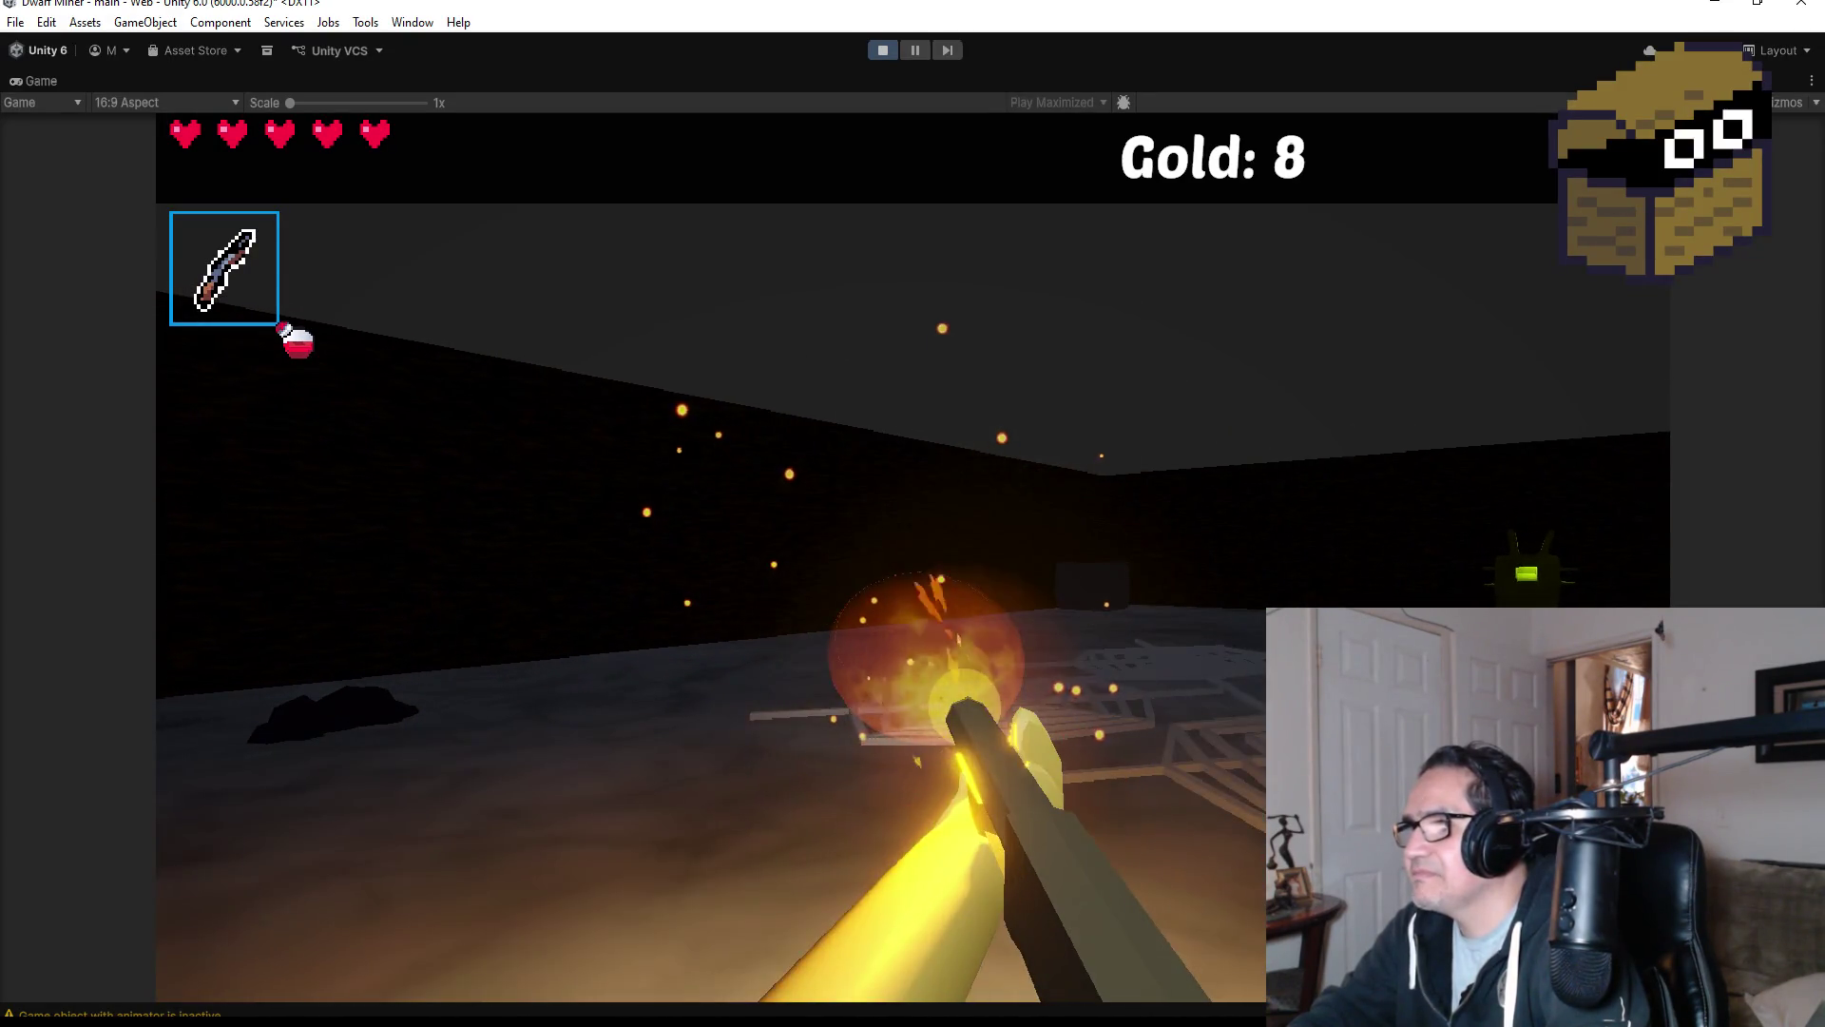
pyautogui.click(913, 558)
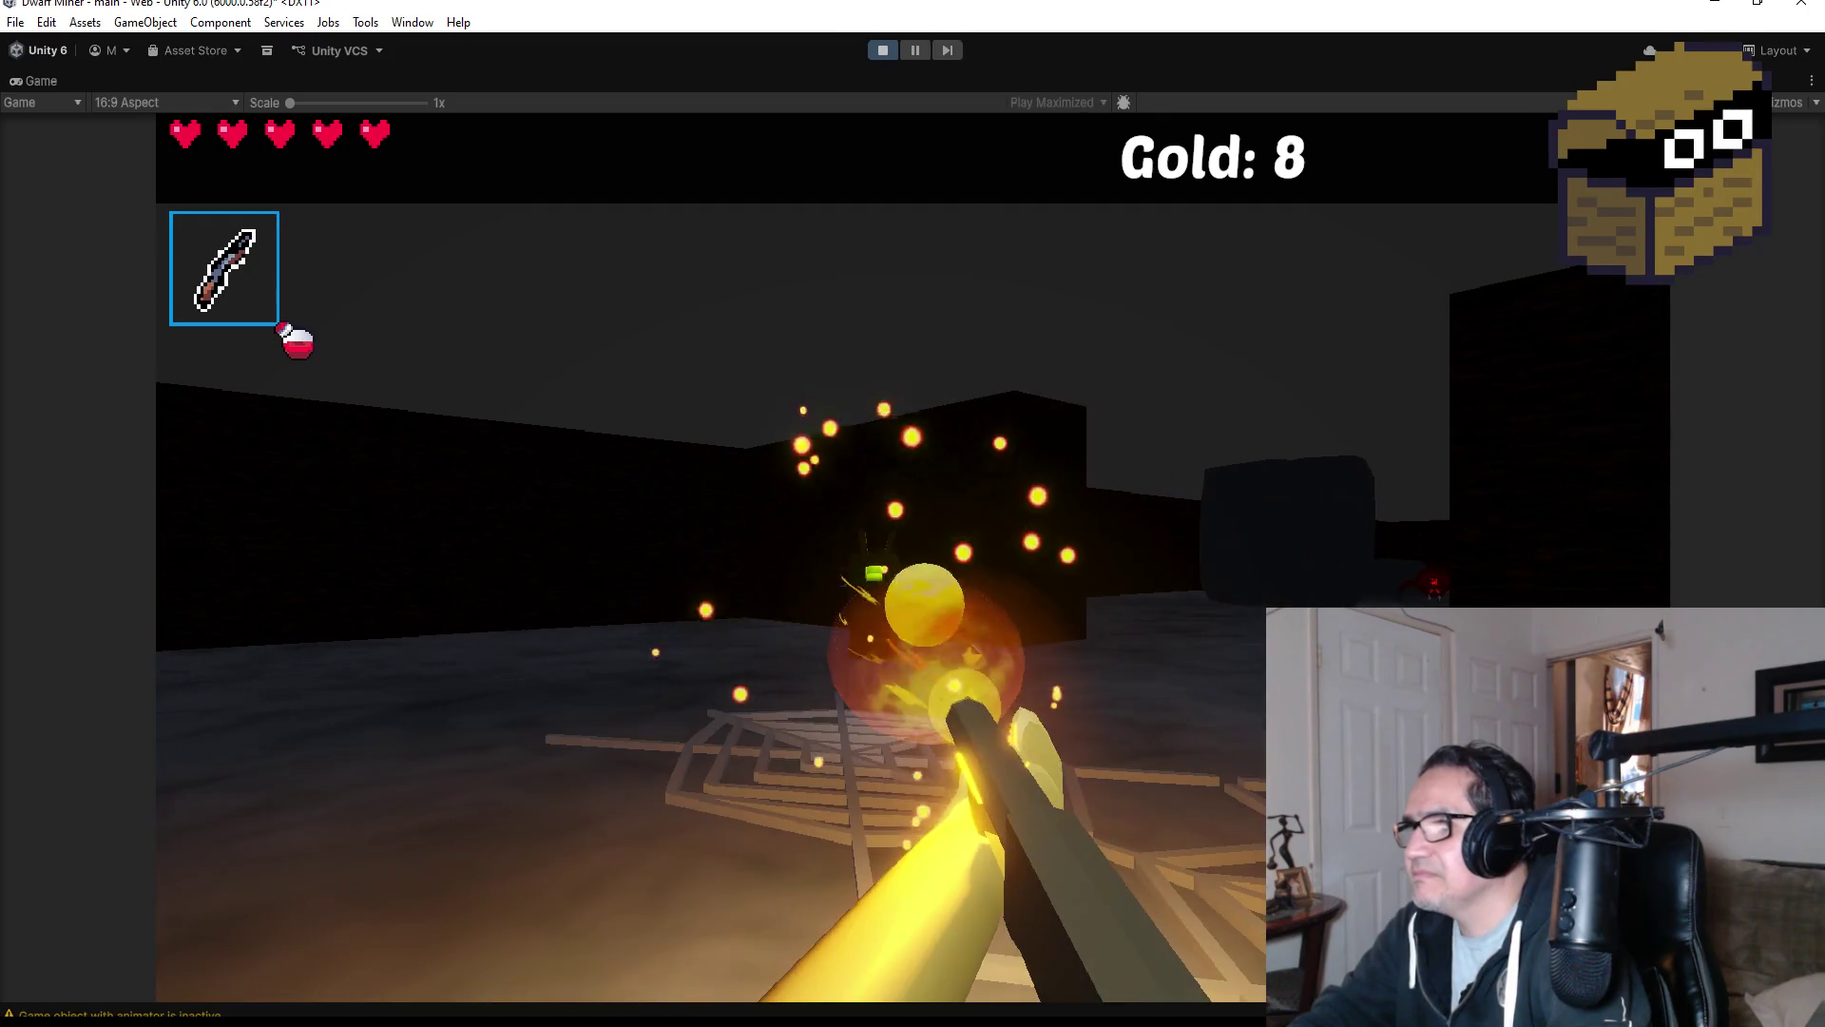
pyautogui.click(912, 558)
pyautogui.click(913, 558)
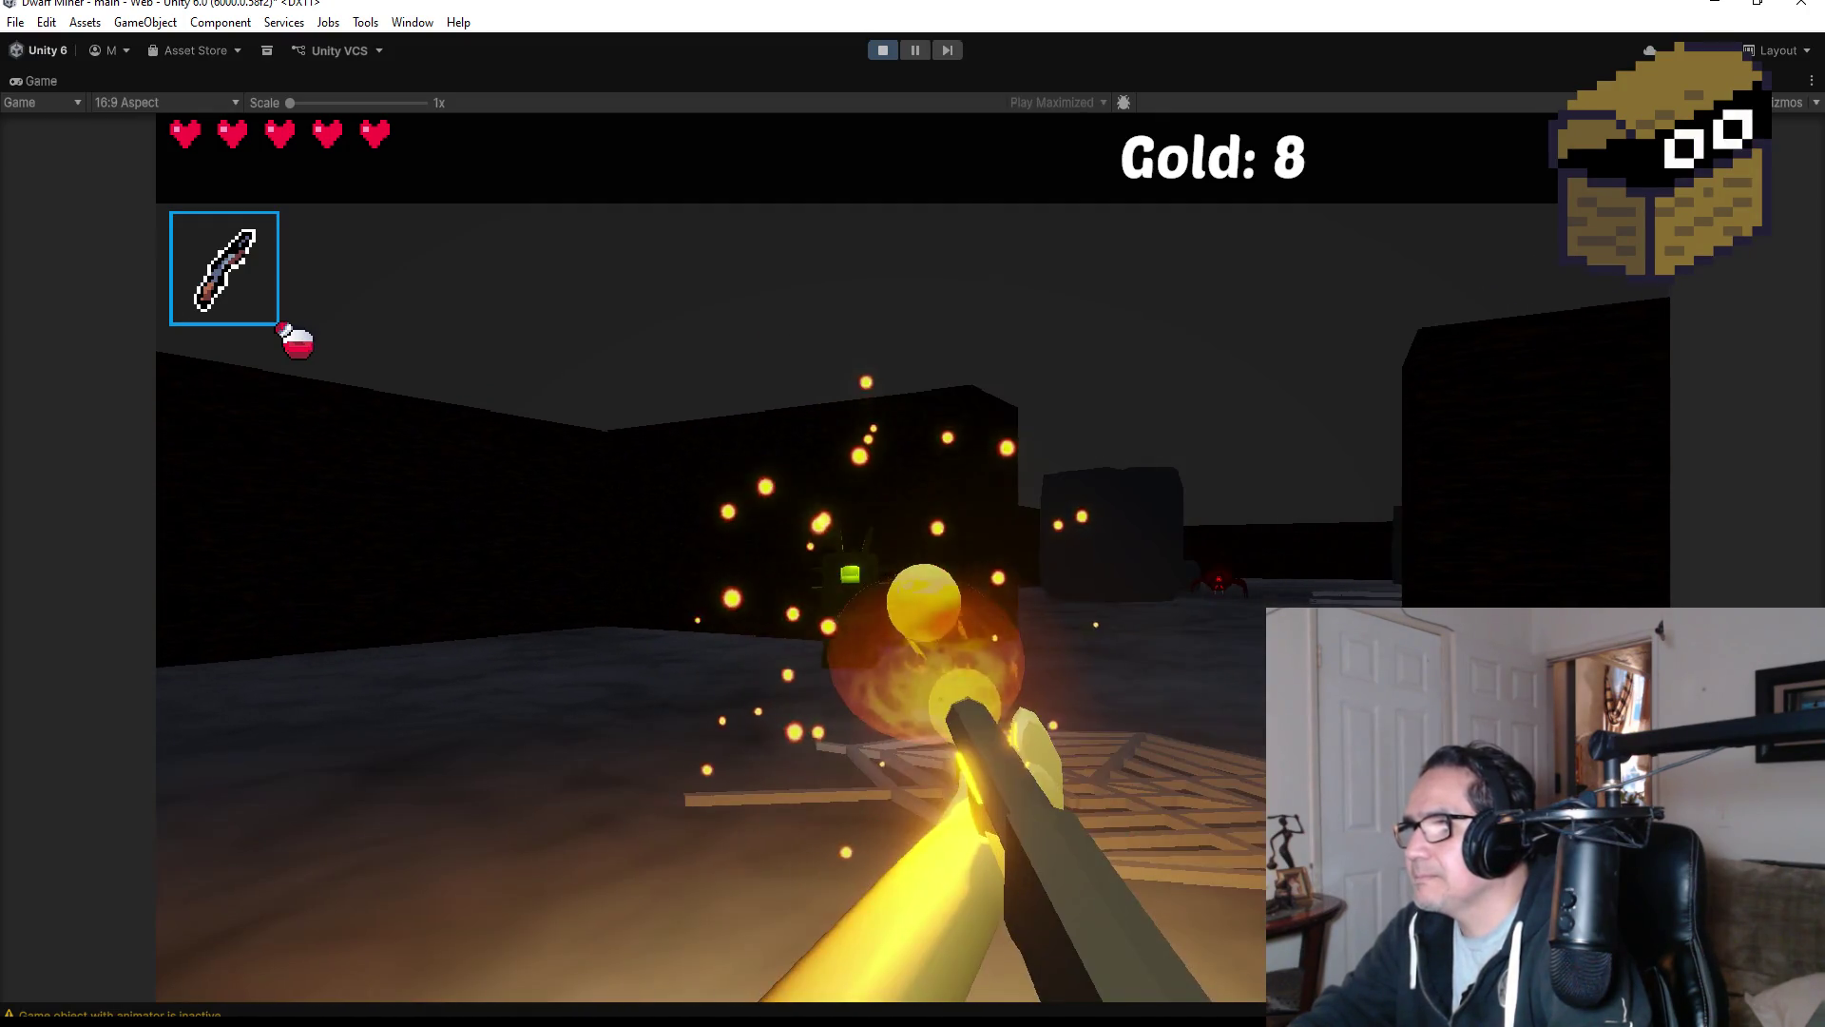
pyautogui.click(912, 558)
pyautogui.click(913, 558)
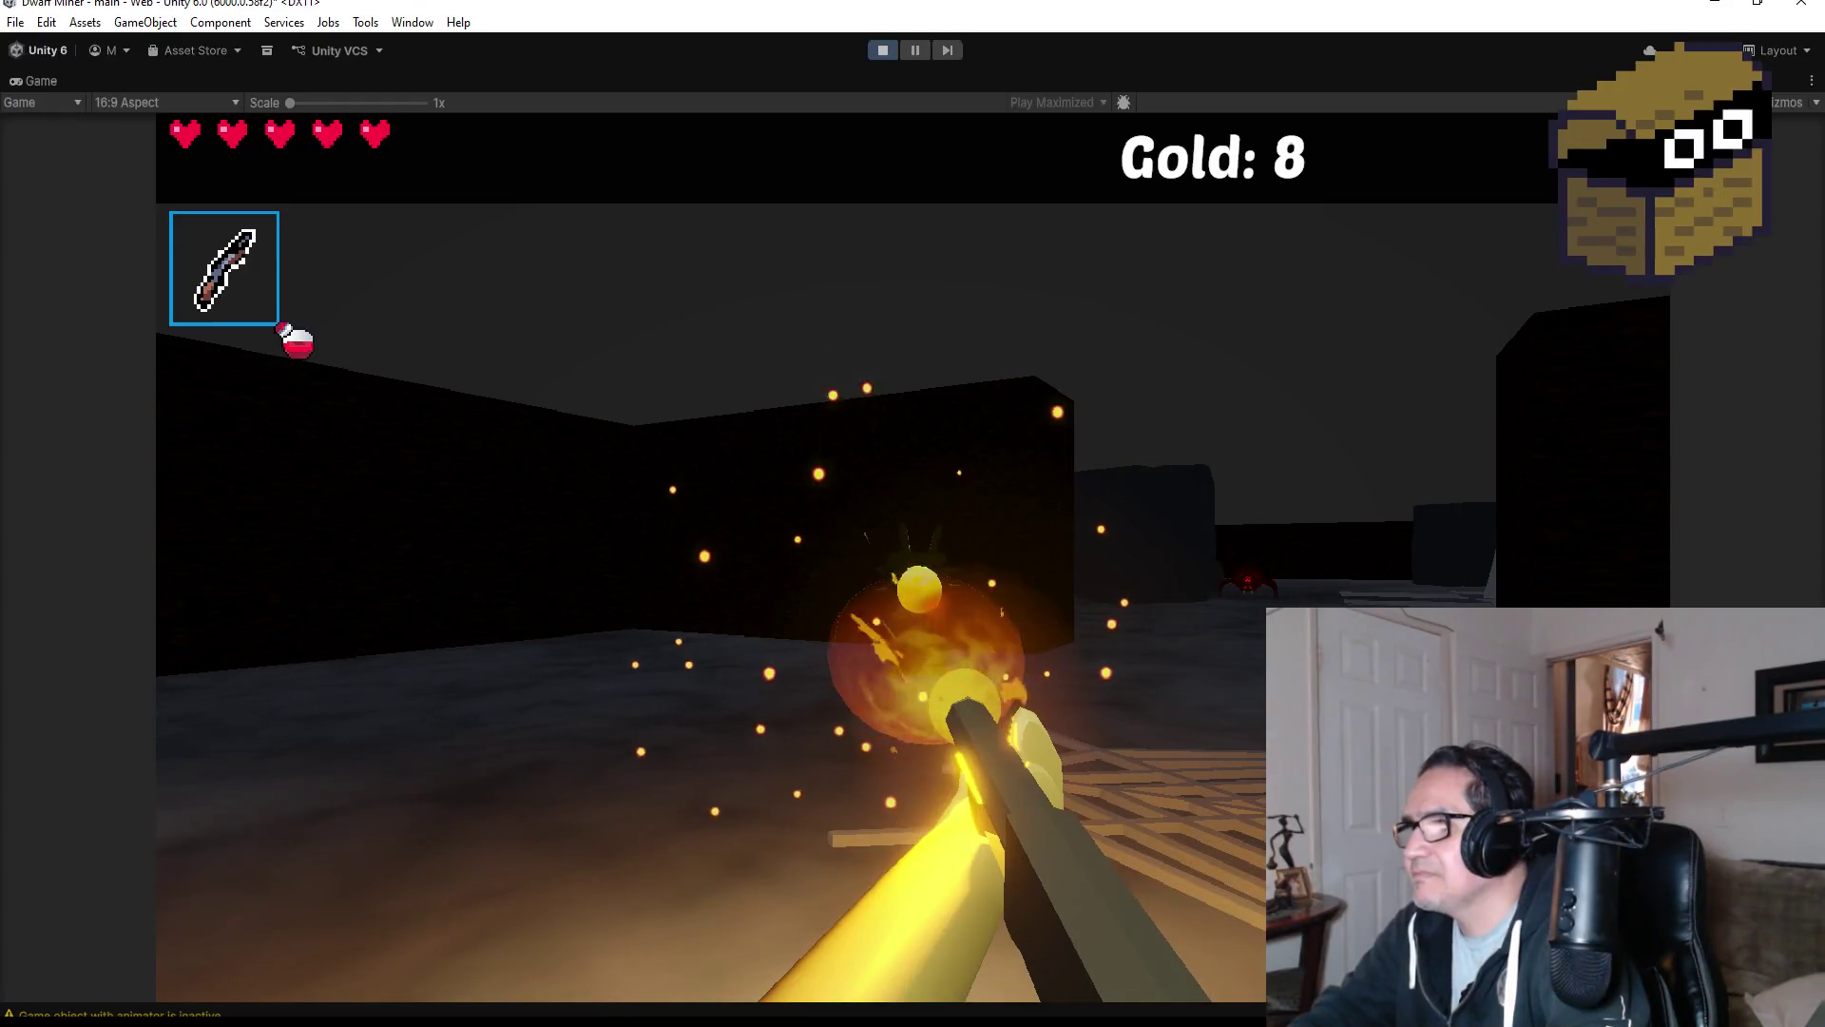
pyautogui.click(913, 558)
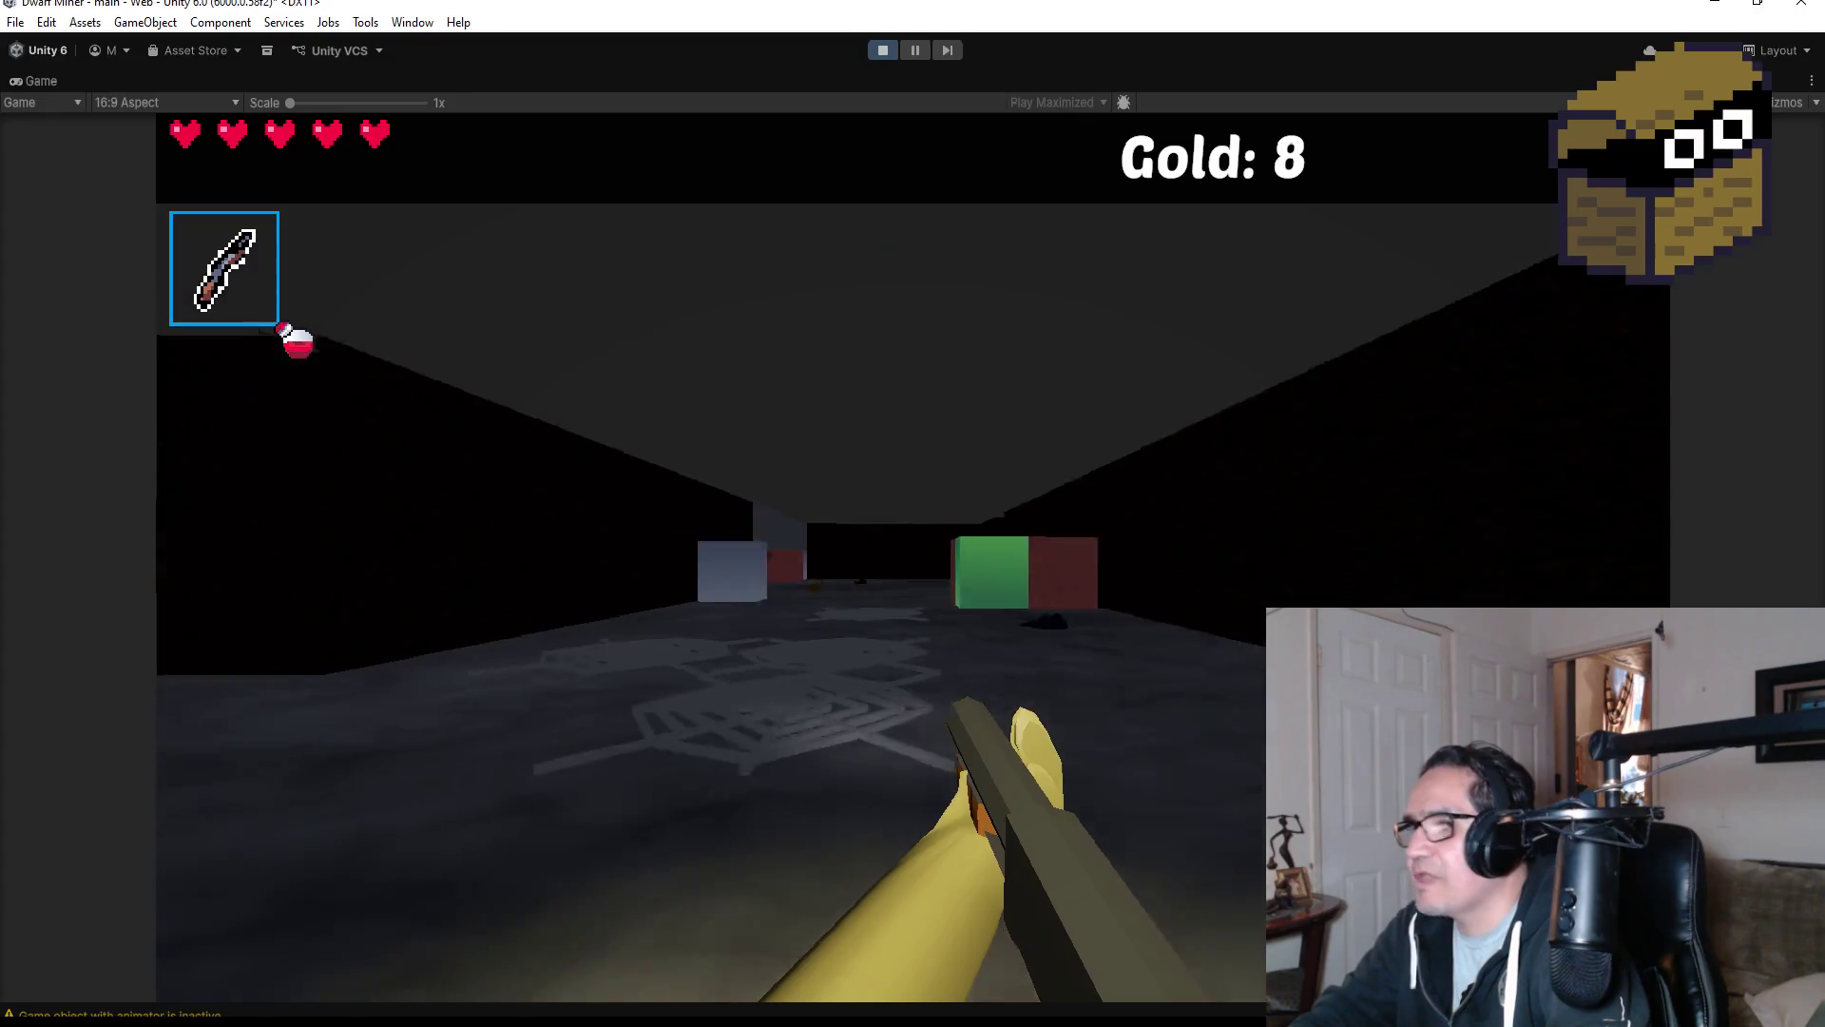
# Fire fireballs at the spiders near the chest and large rock, then collect the heart.
pyautogui.click(913, 558)
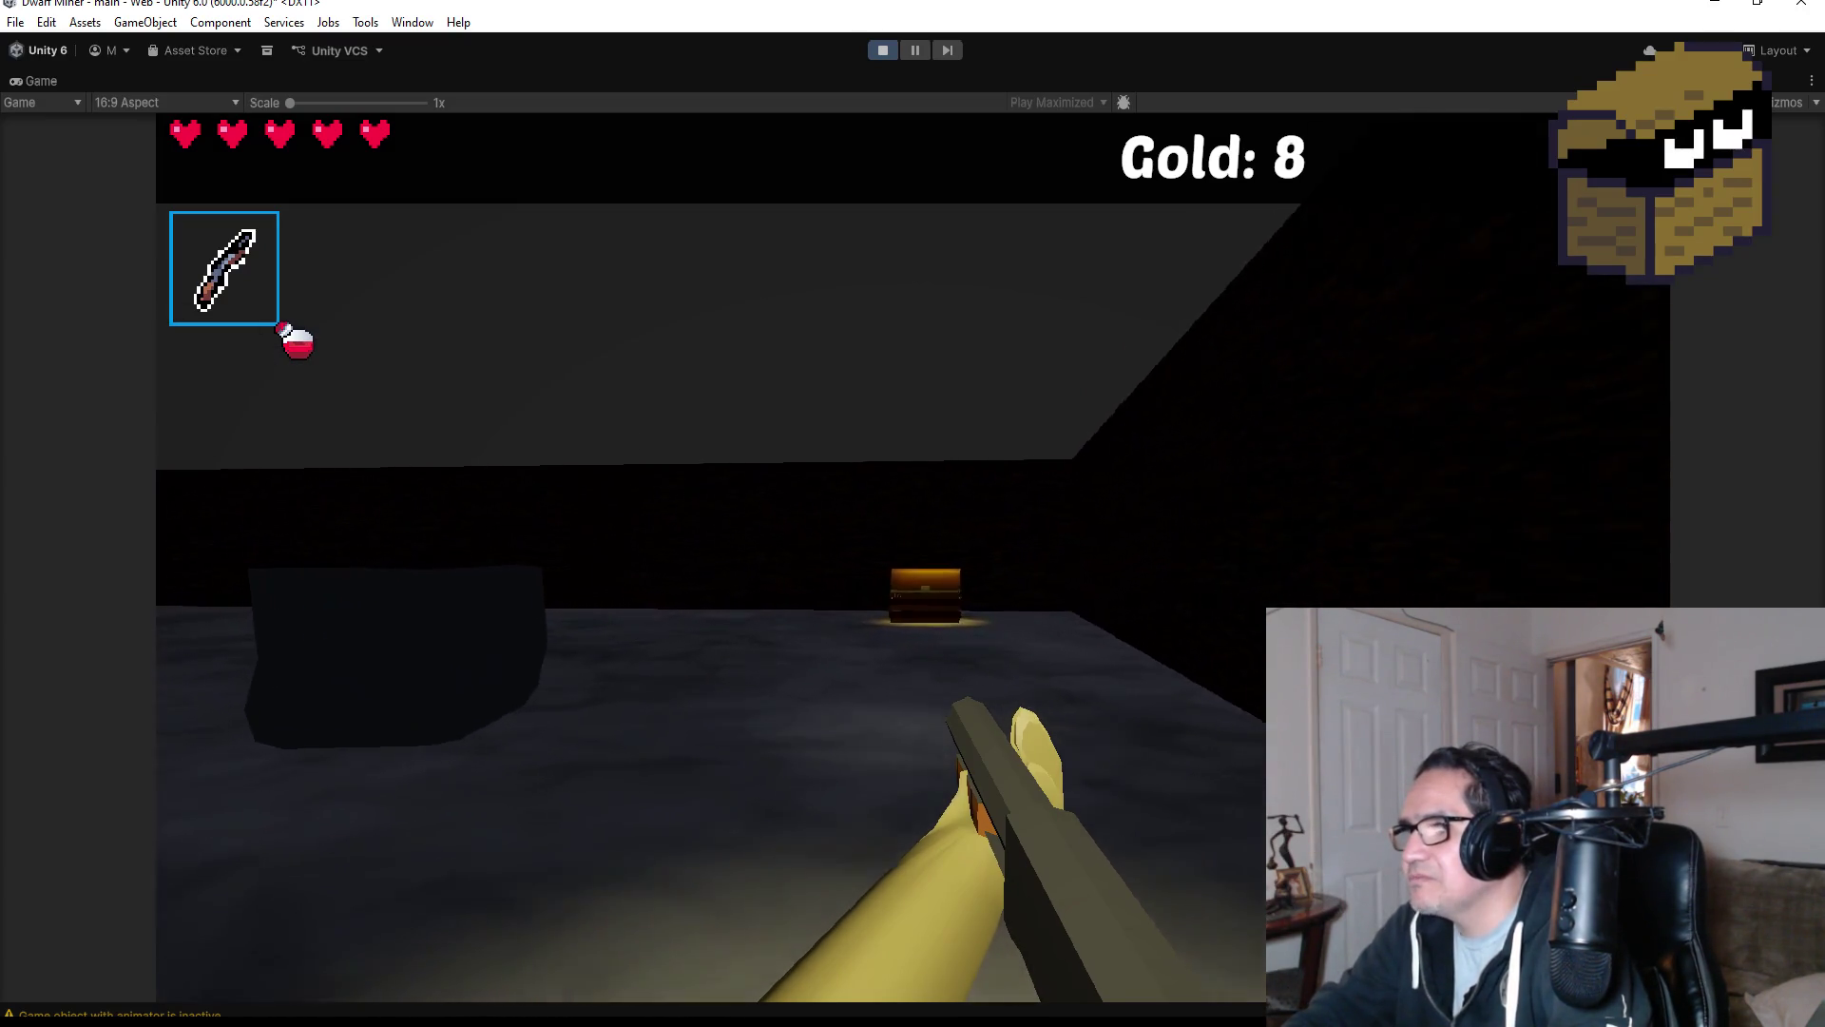
pyautogui.click(912, 556)
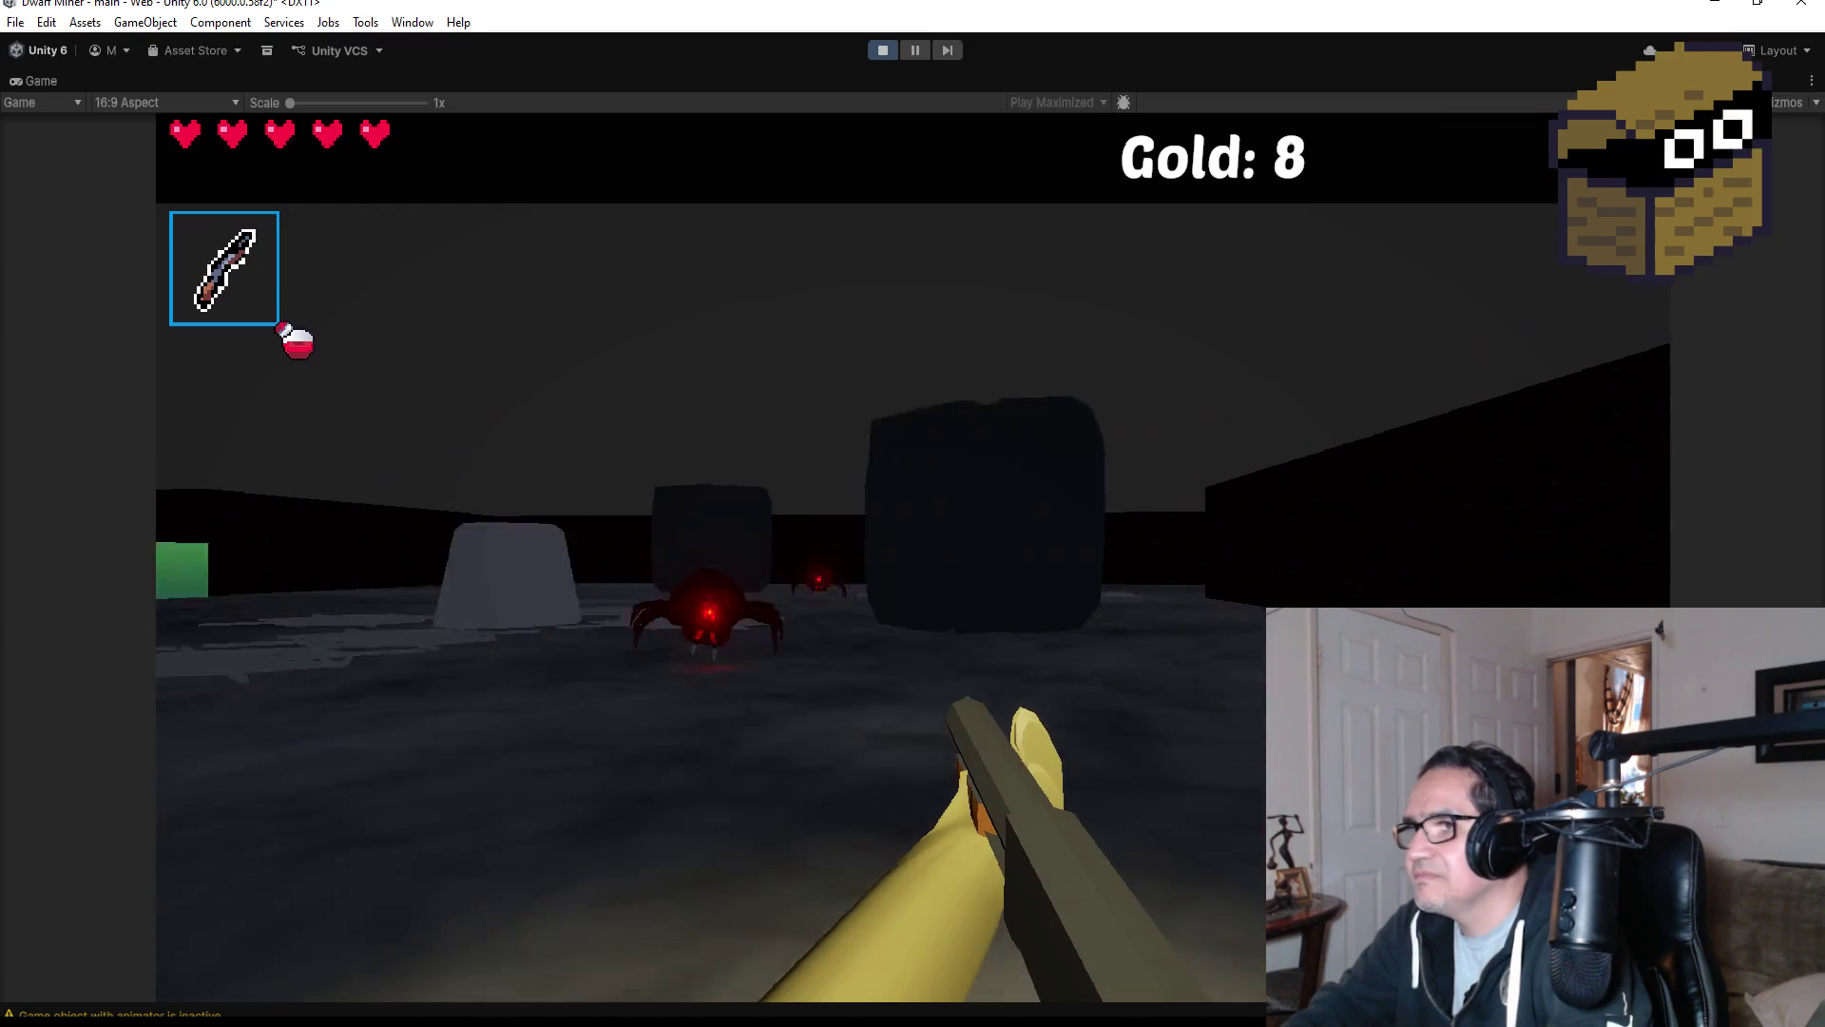
pyautogui.click(913, 514)
pyautogui.click(912, 514)
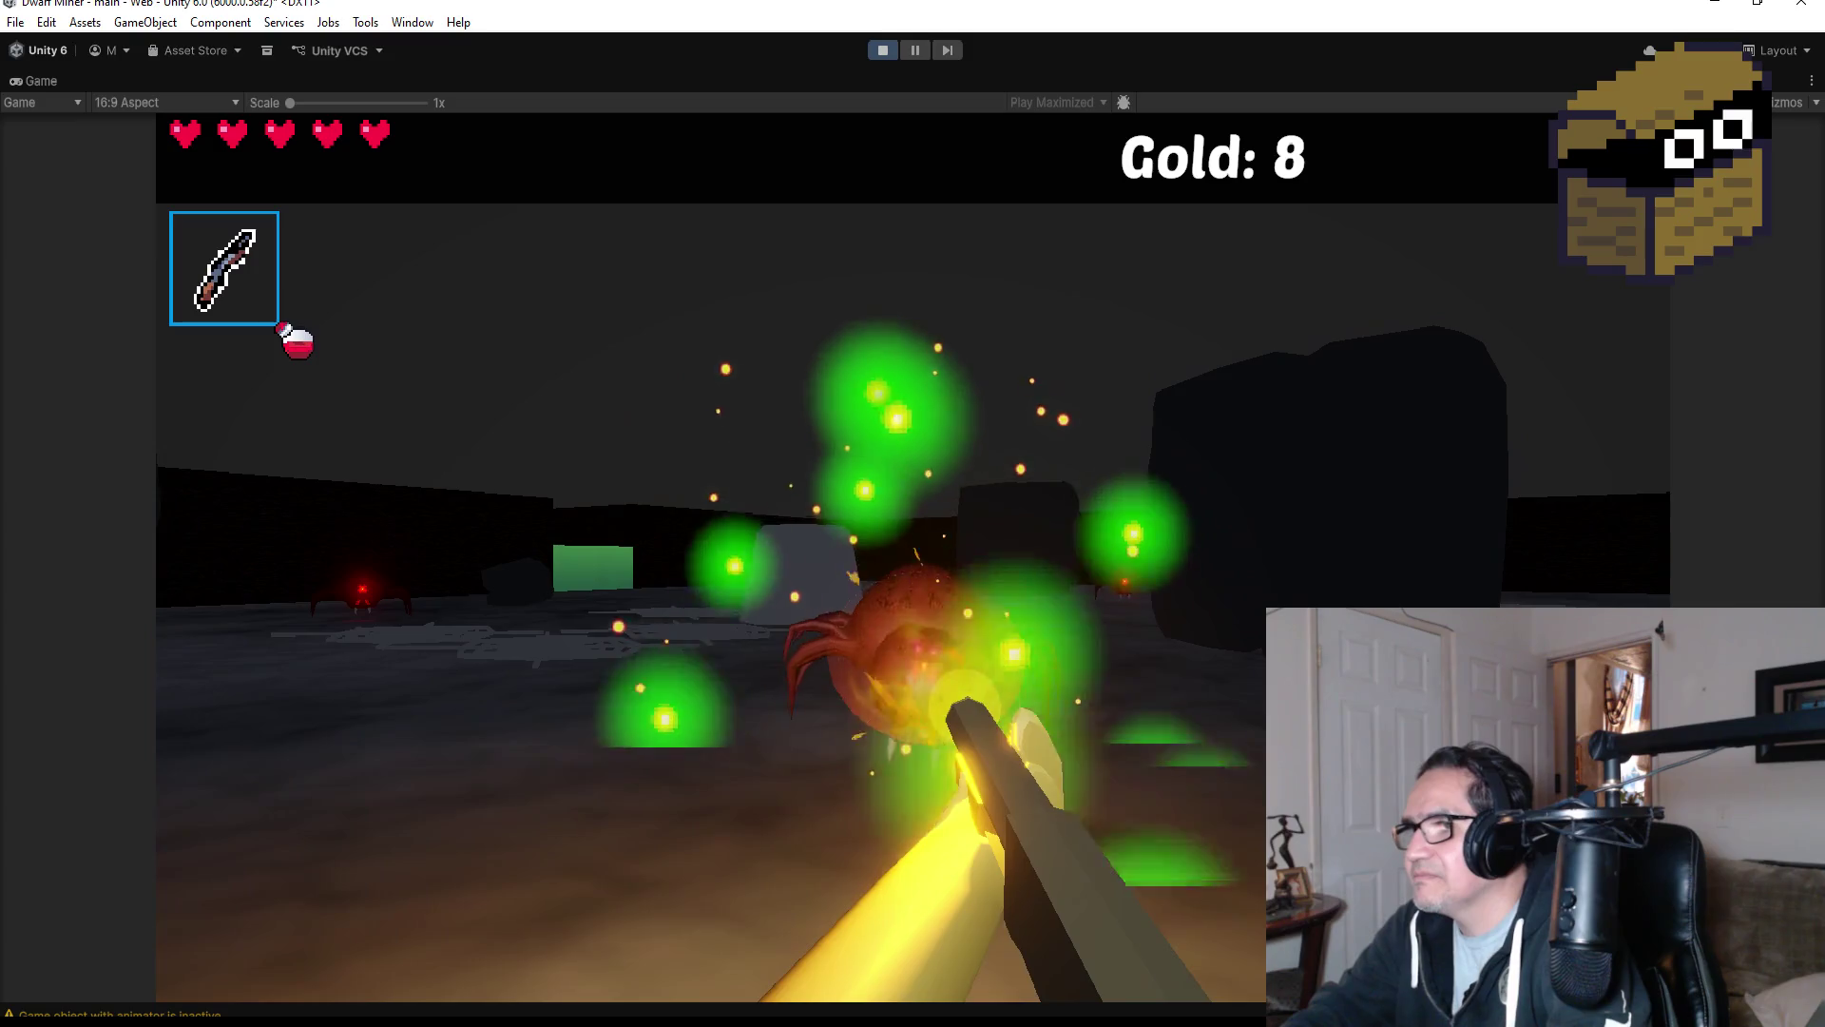
pyautogui.click(912, 514)
pyautogui.press('w')
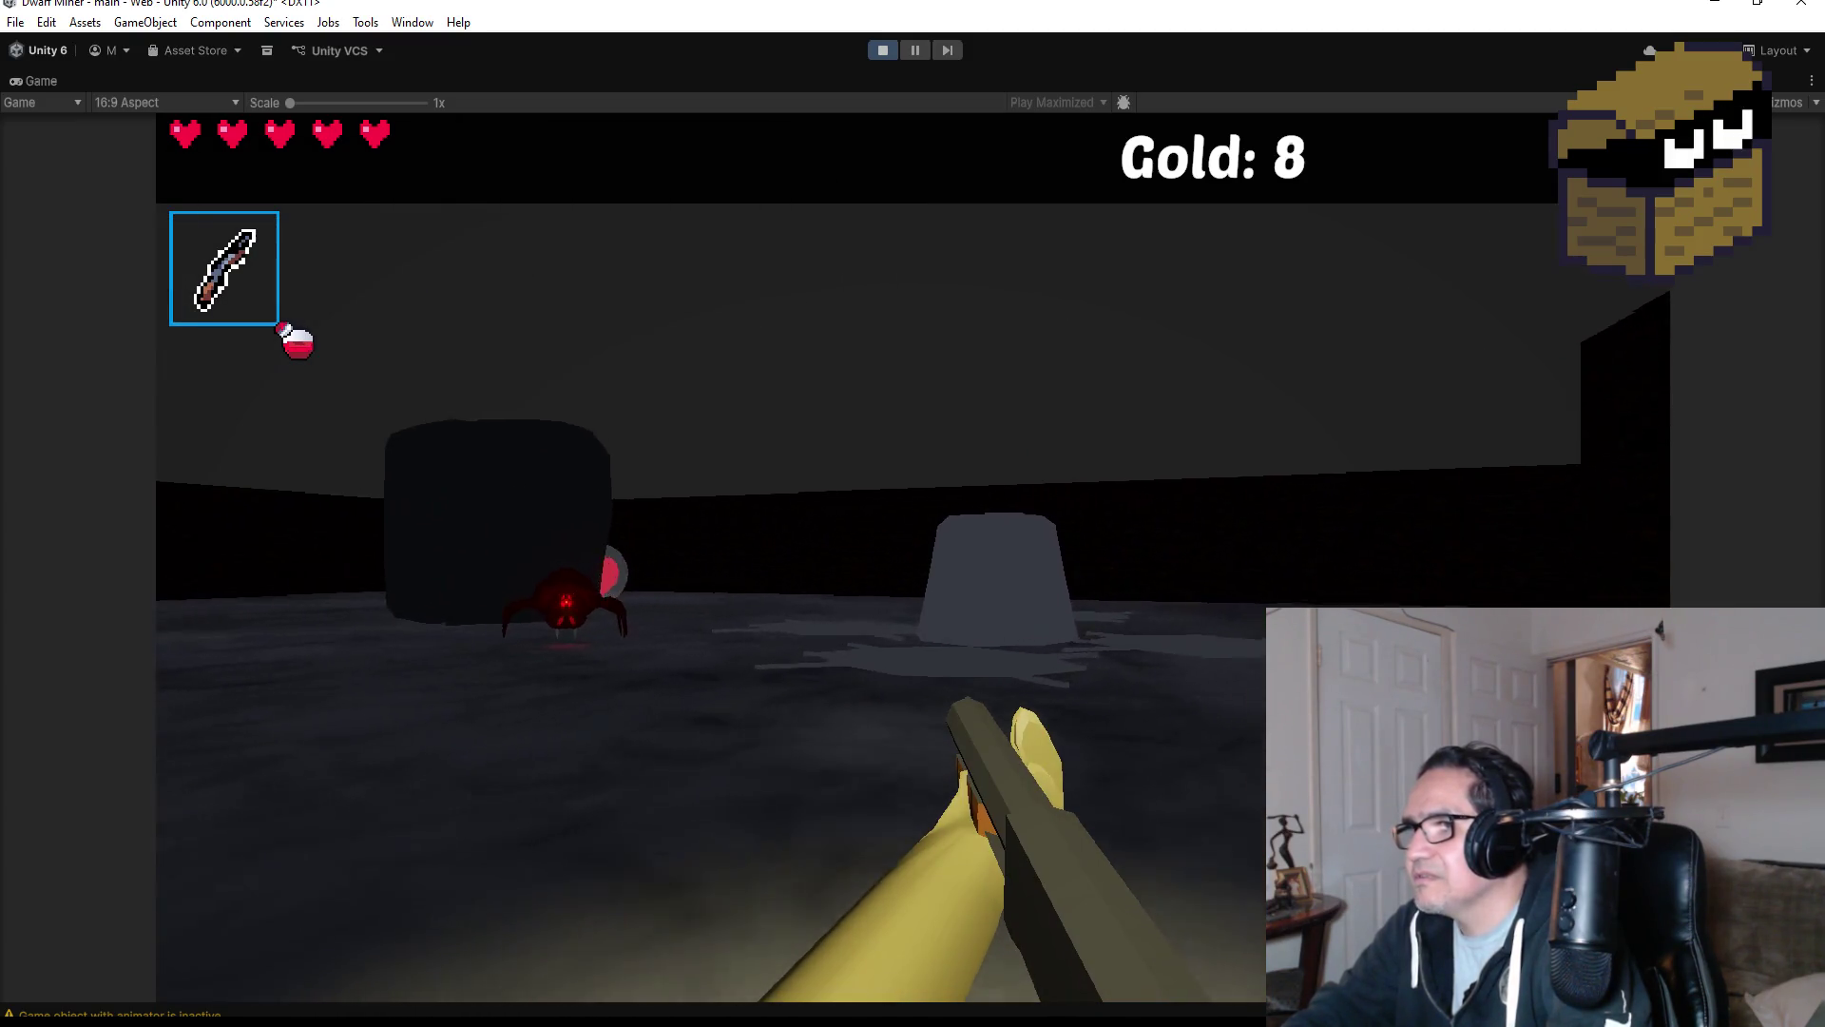
pyautogui.click(912, 513)
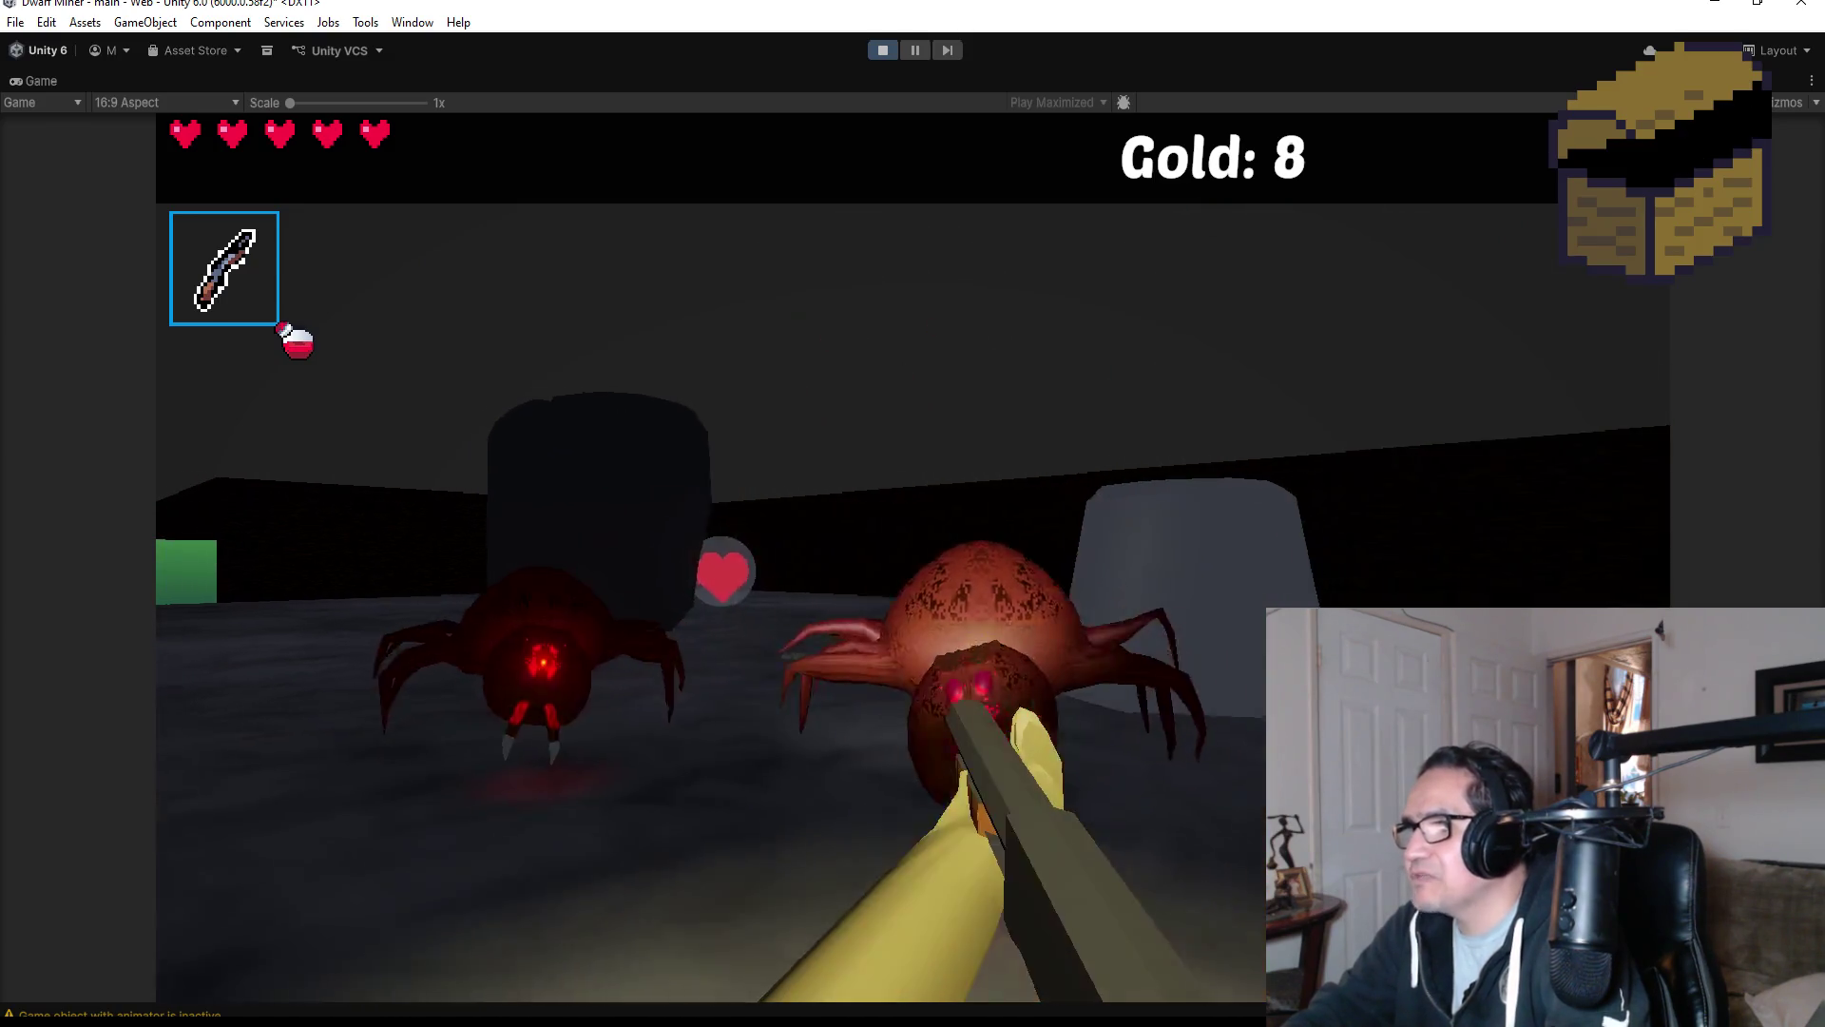
pyautogui.click(913, 513)
pyautogui.click(913, 514)
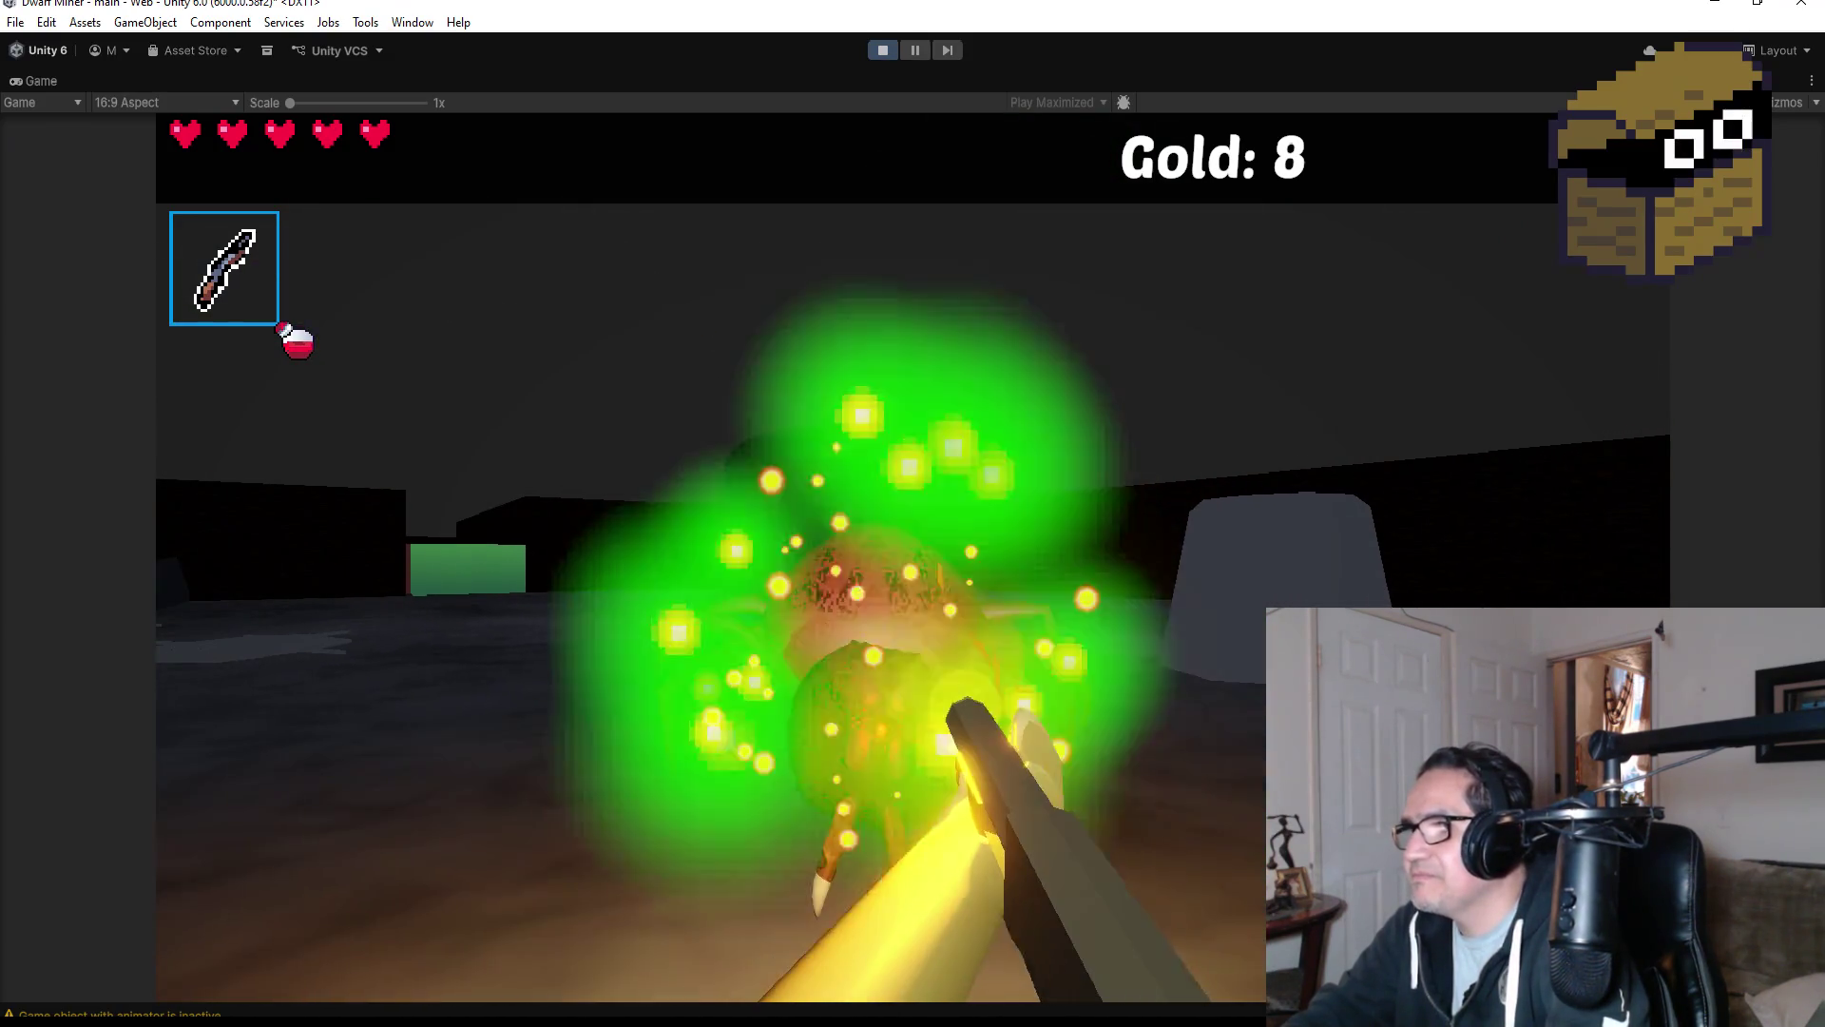
pyautogui.click(913, 513)
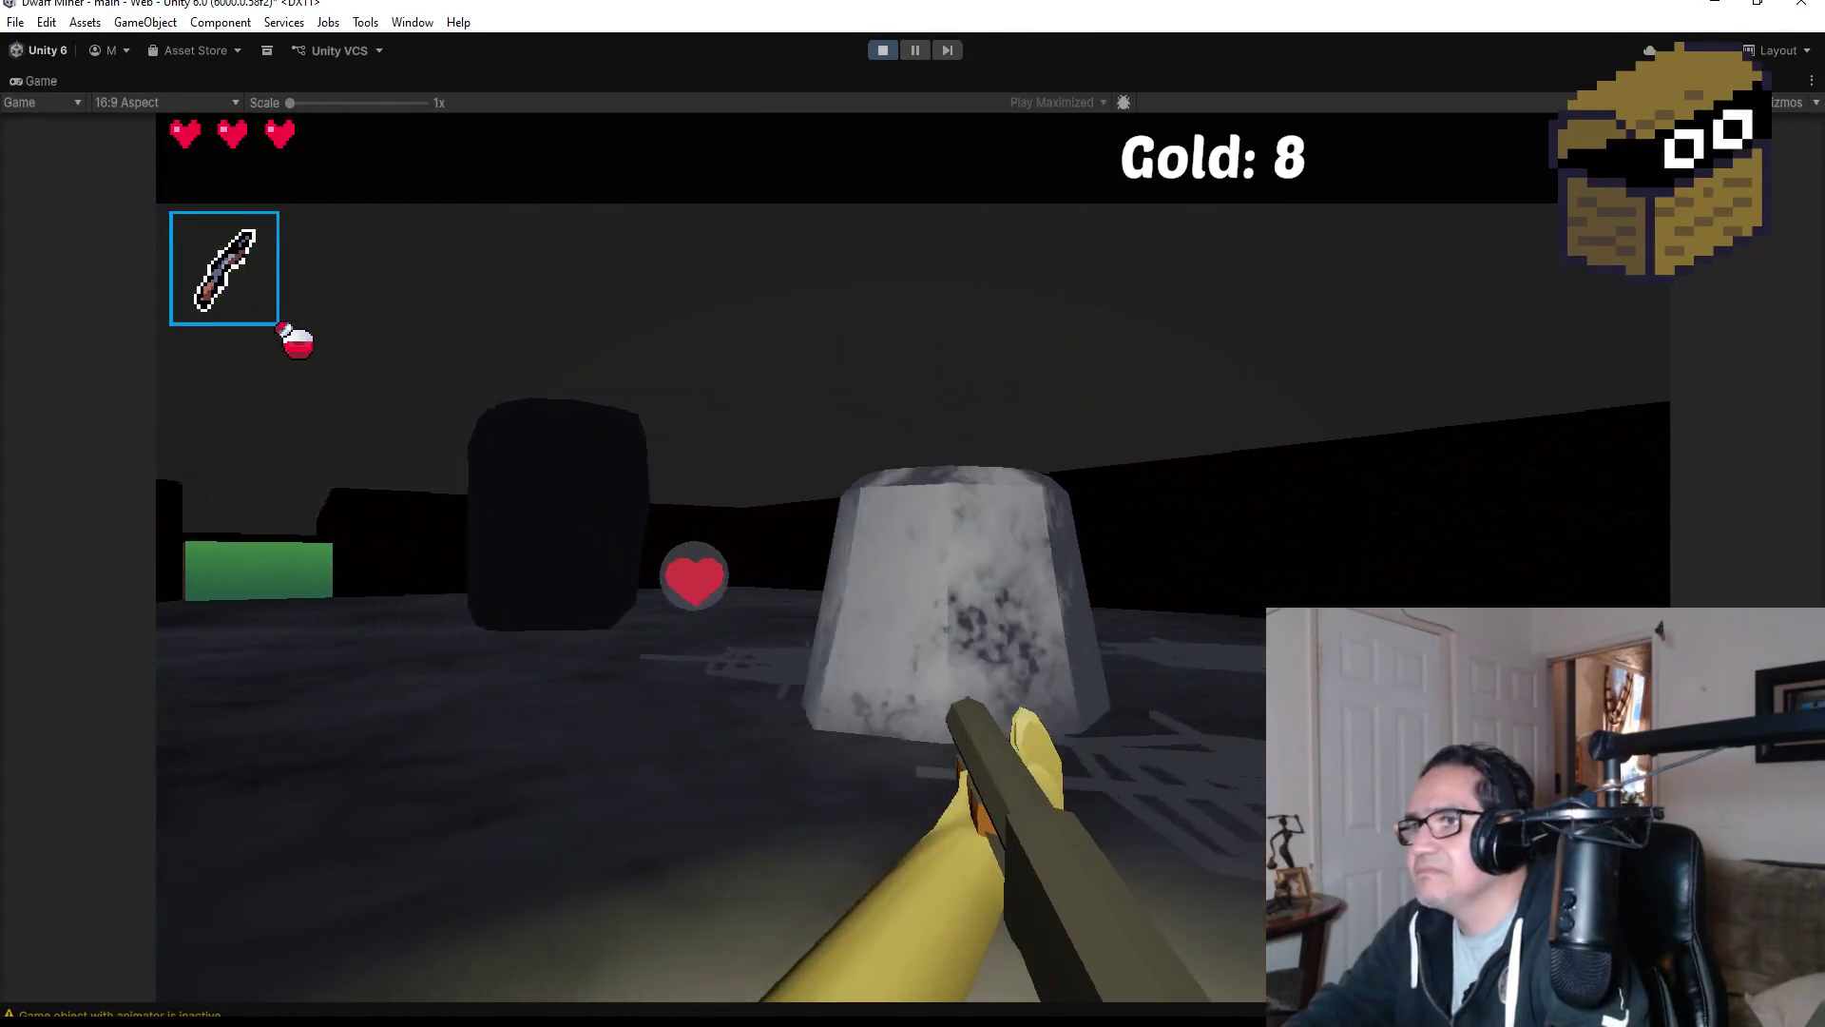
pyautogui.click(913, 513)
pyautogui.click(913, 513)
pyautogui.click(912, 513)
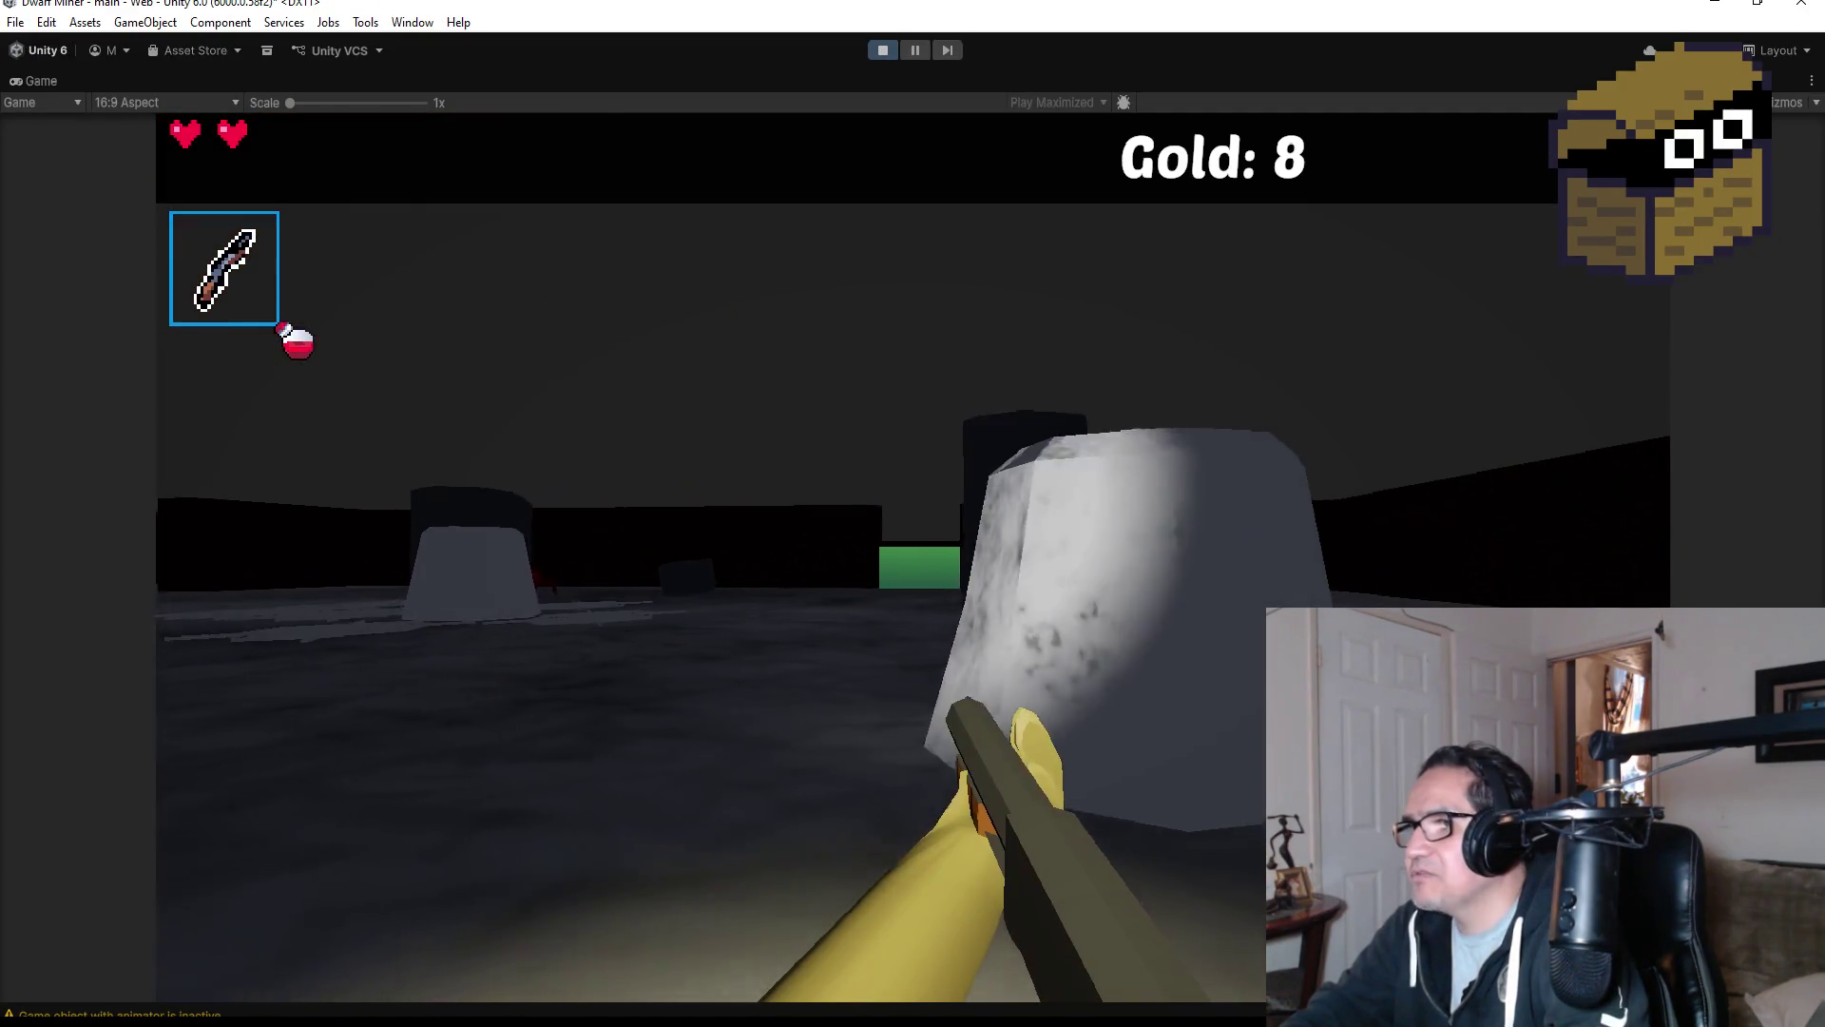
pyautogui.click(912, 514)
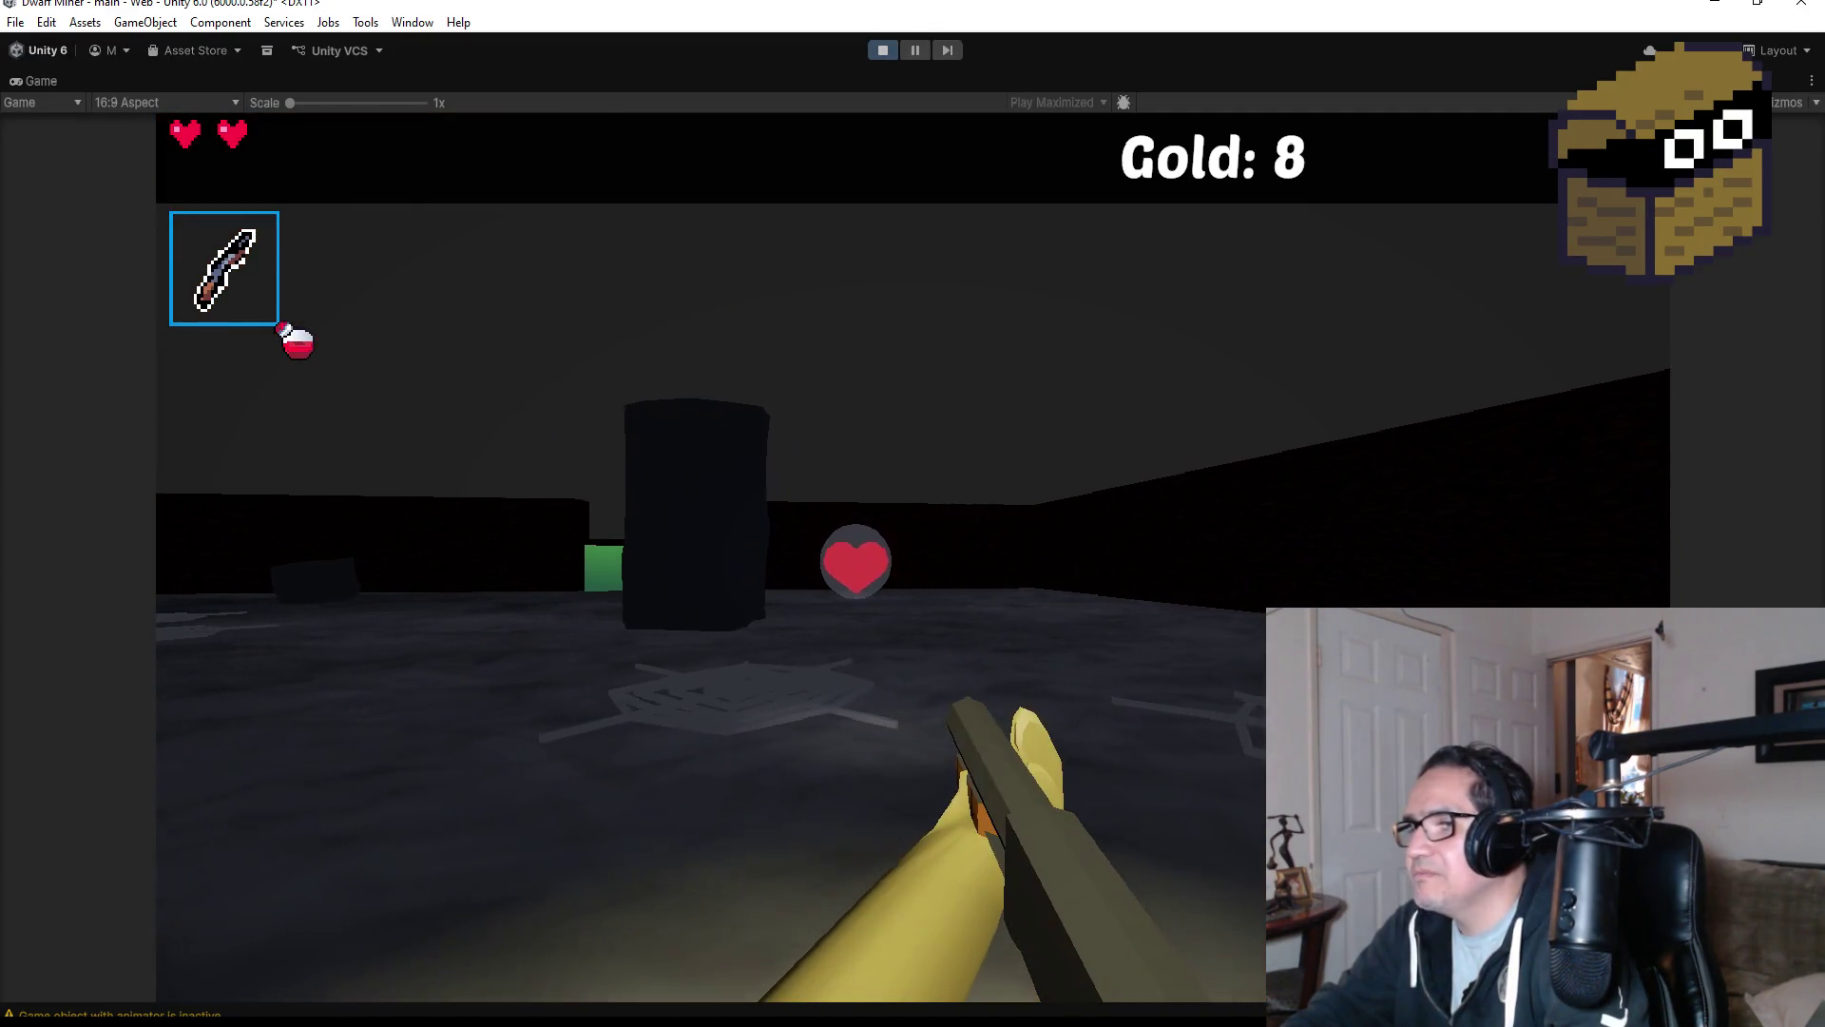
pyautogui.press('w')
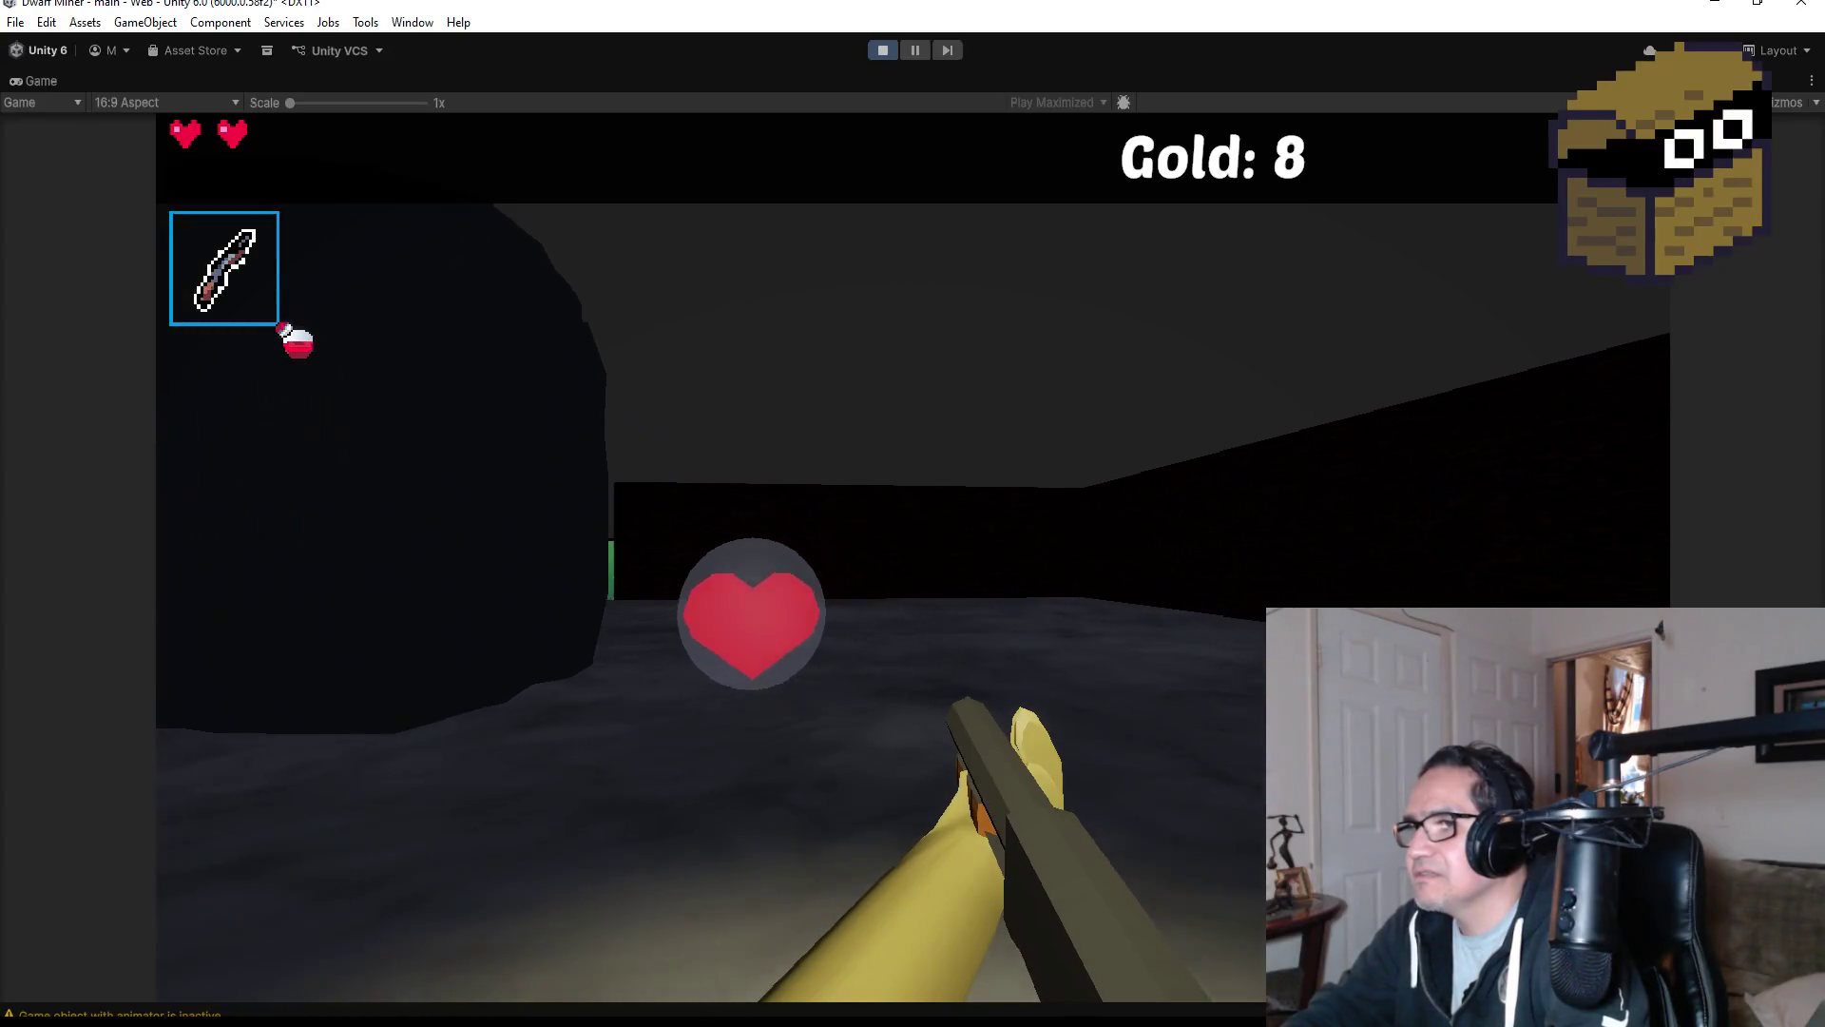
pyautogui.press('w')
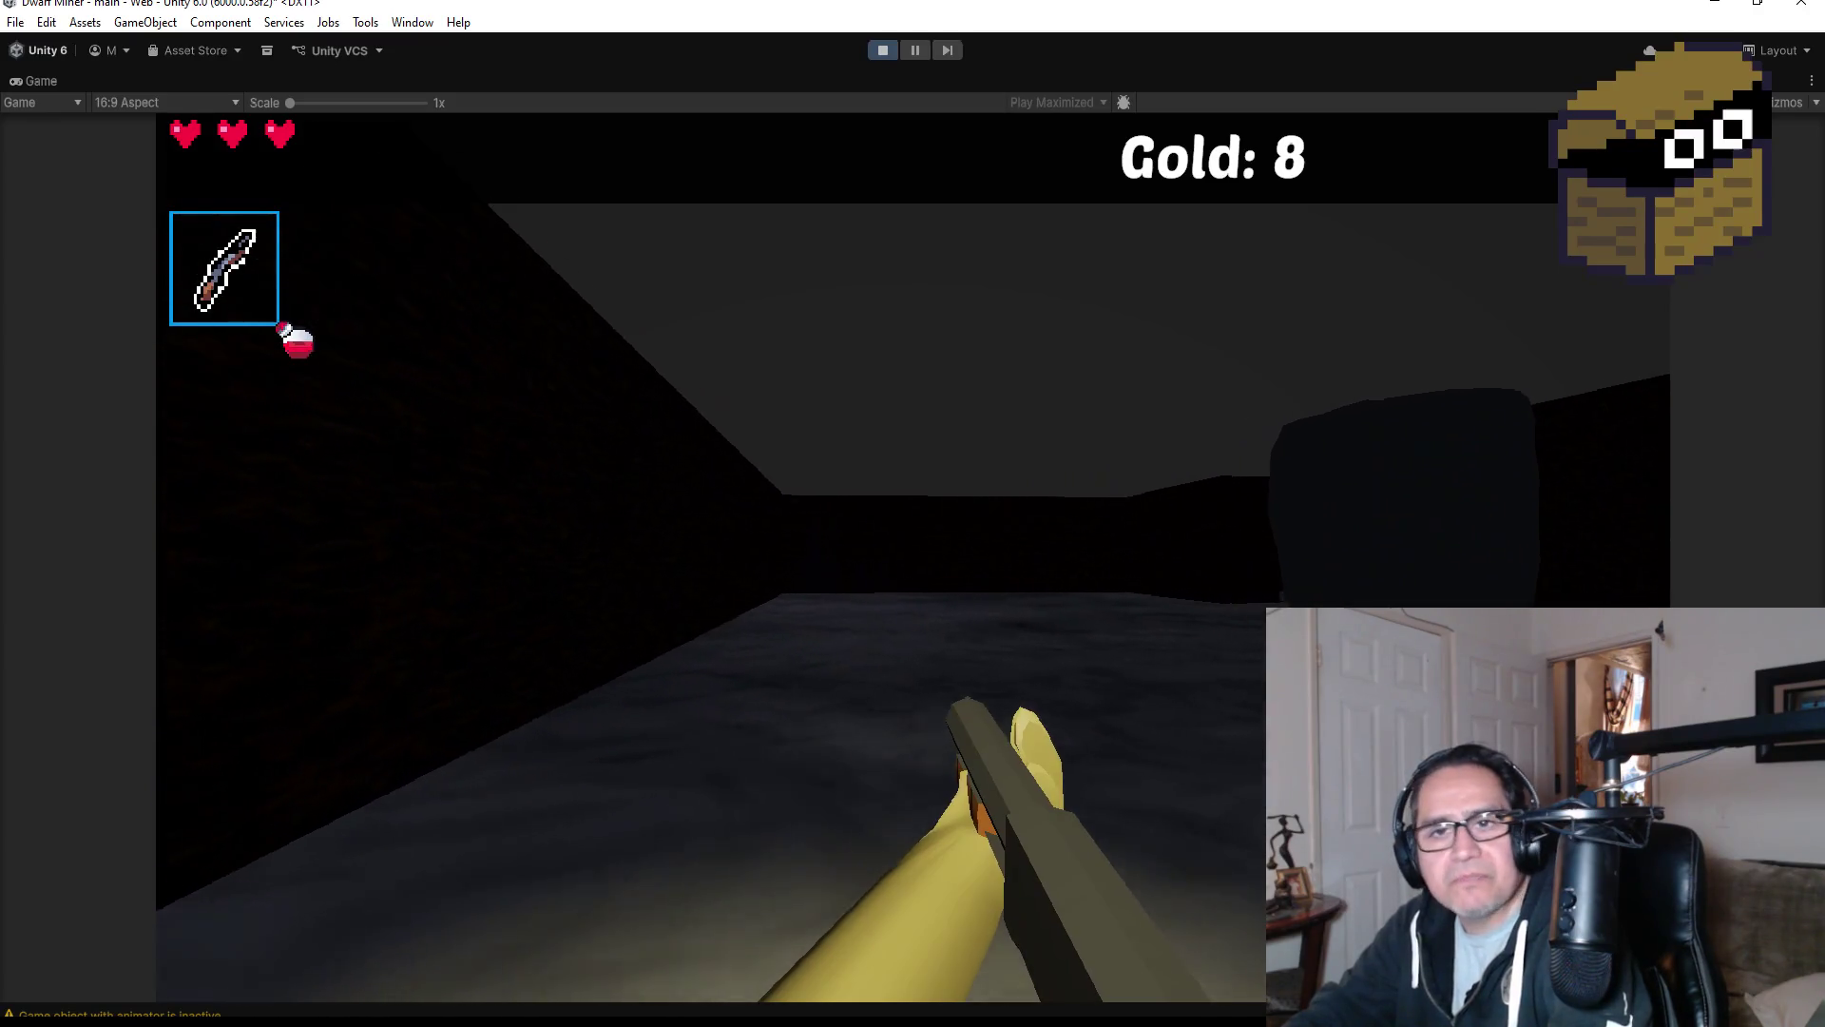
# Walk through the cave past the skeleton to collect the heart, chest gold and red gem.
pyautogui.press('w')
pyautogui.press('w')
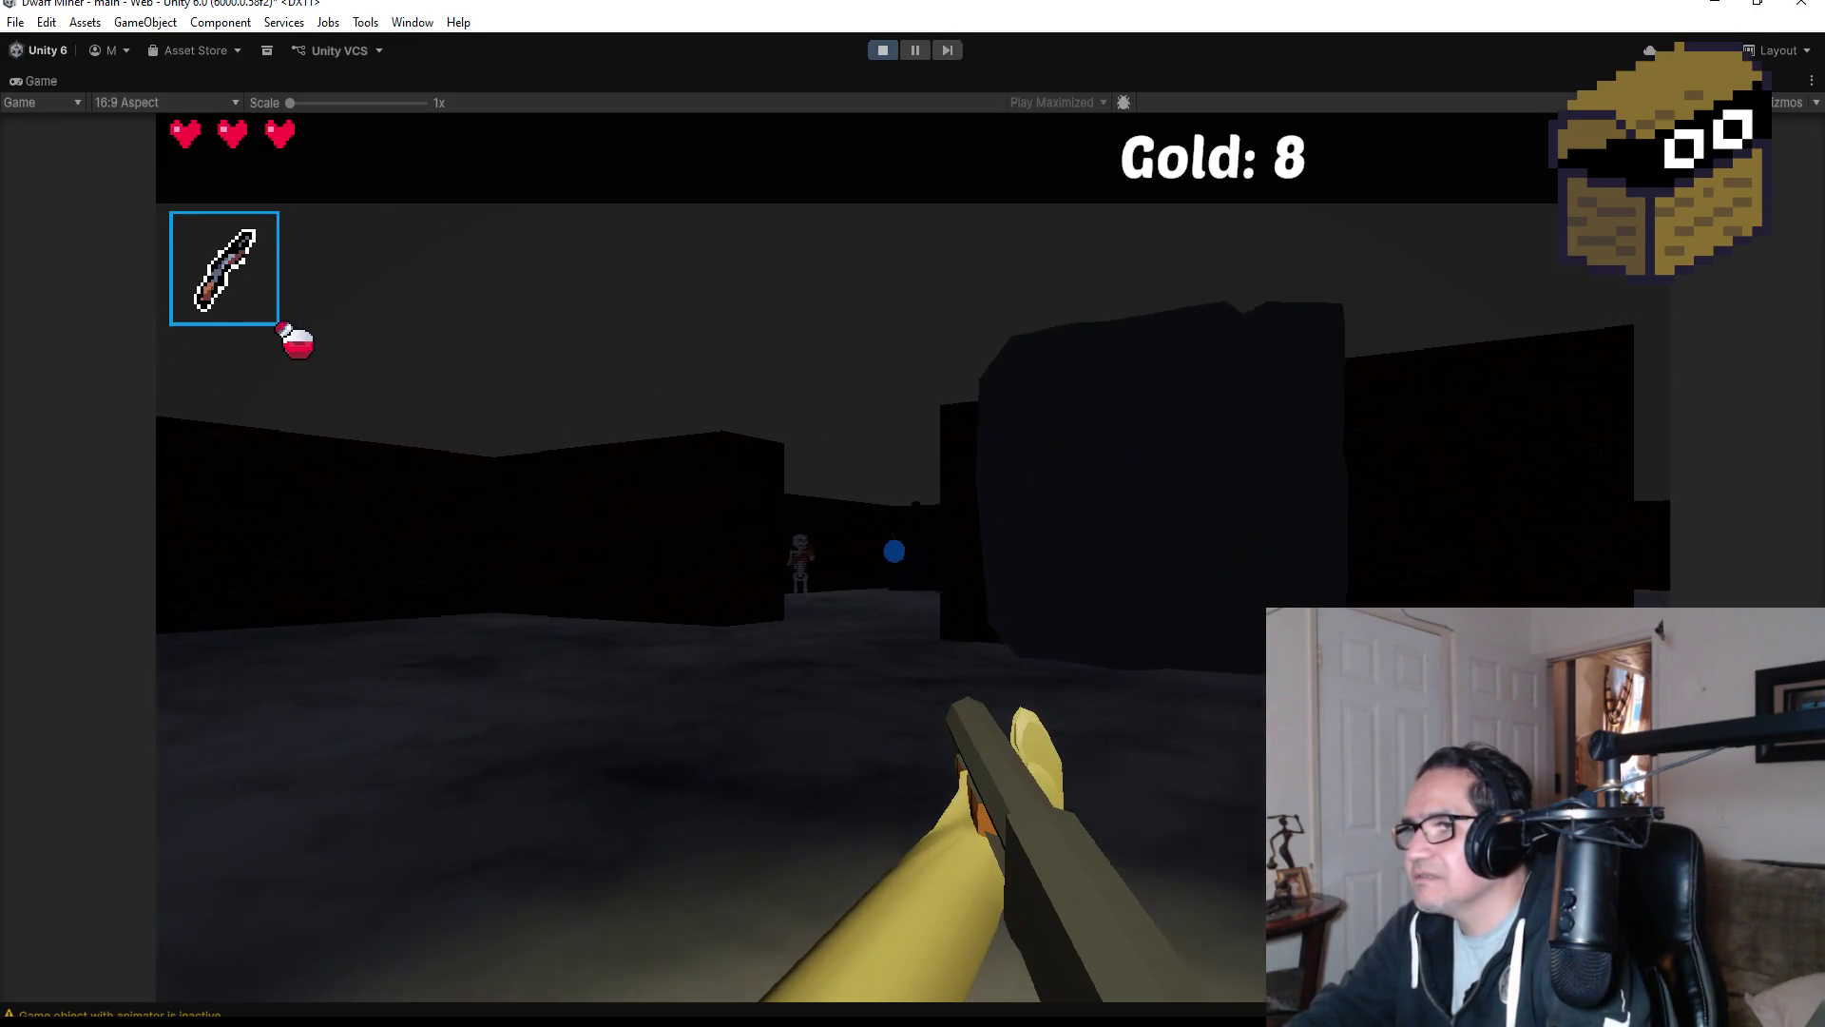
pyautogui.press('w')
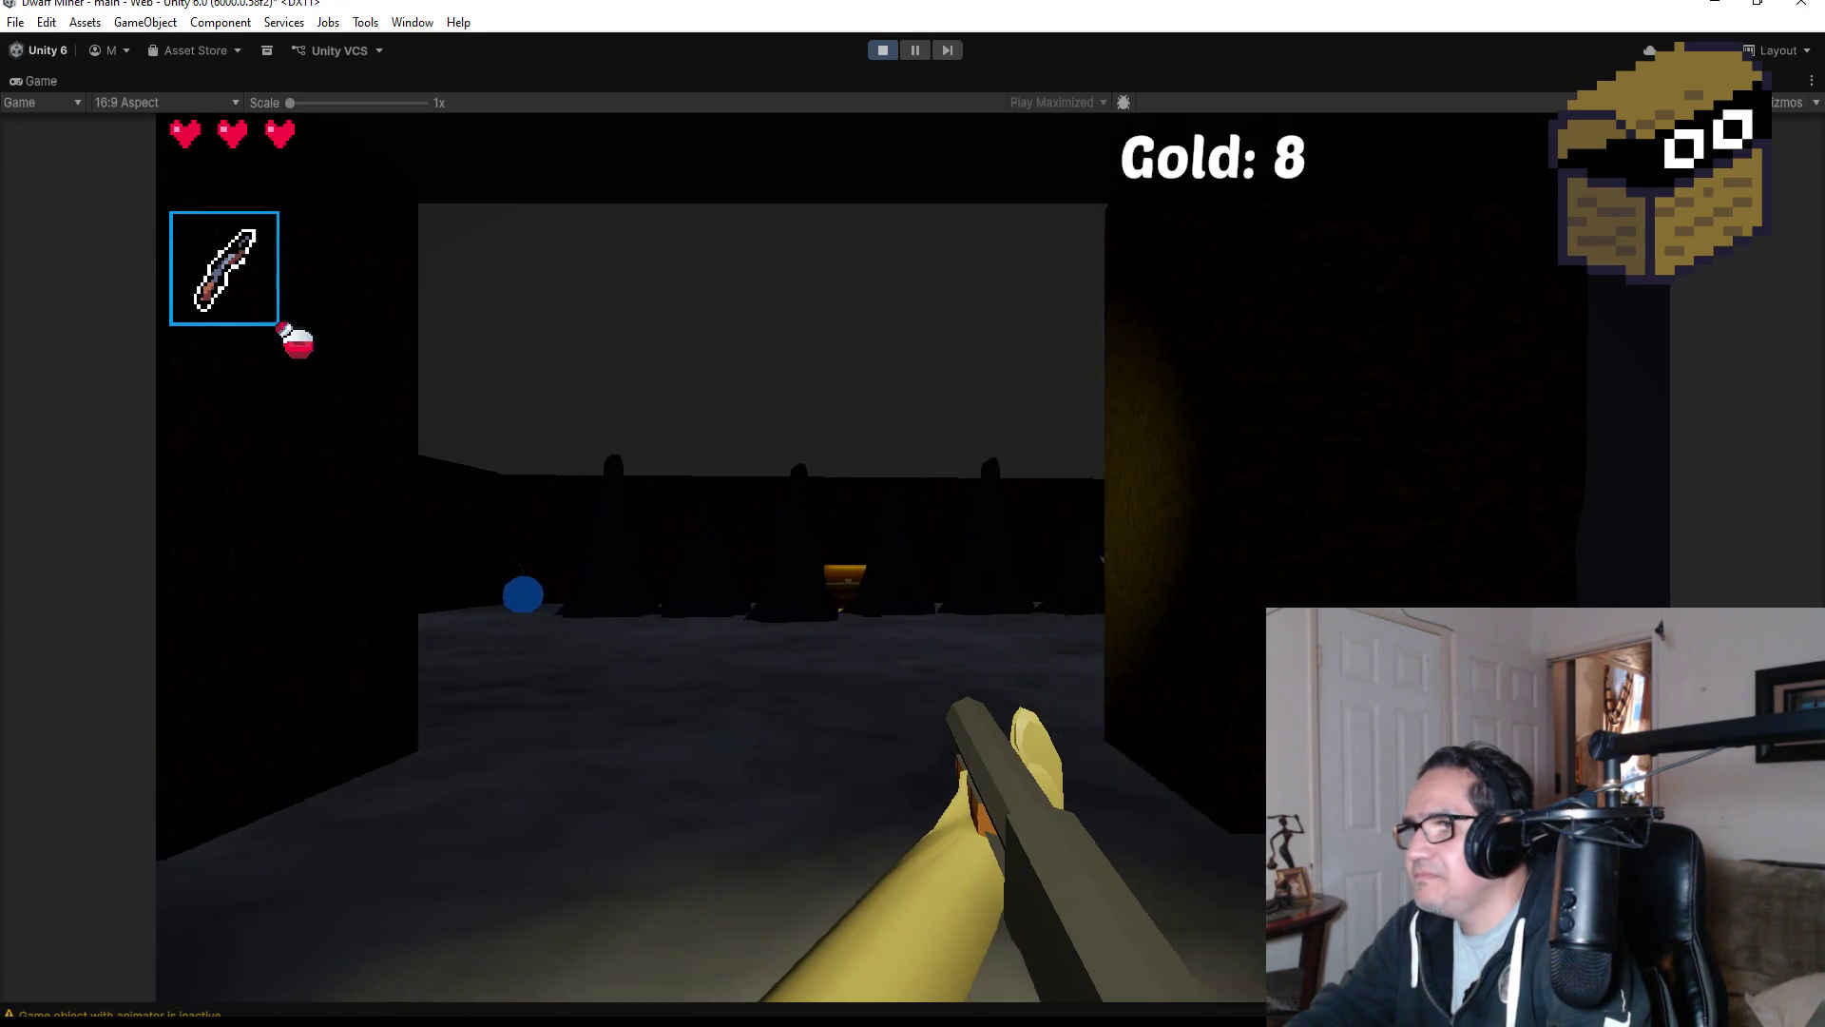
pyautogui.press('w')
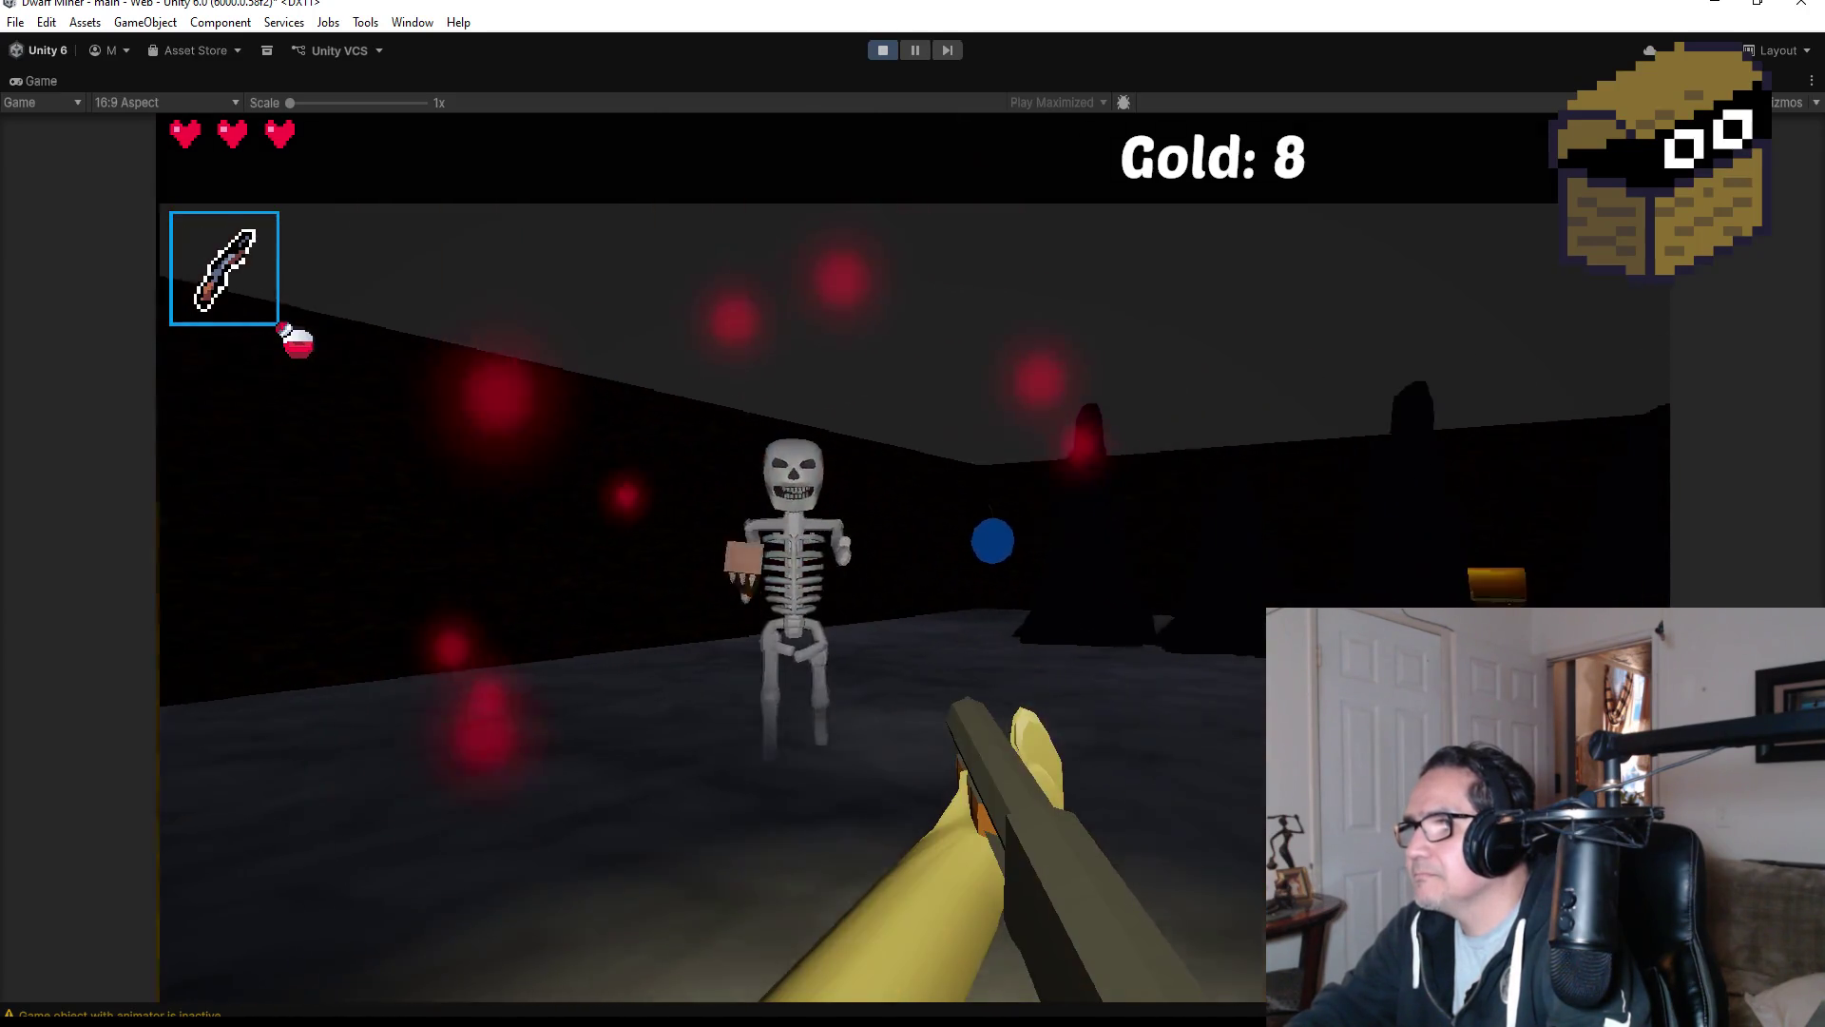
pyautogui.press('w')
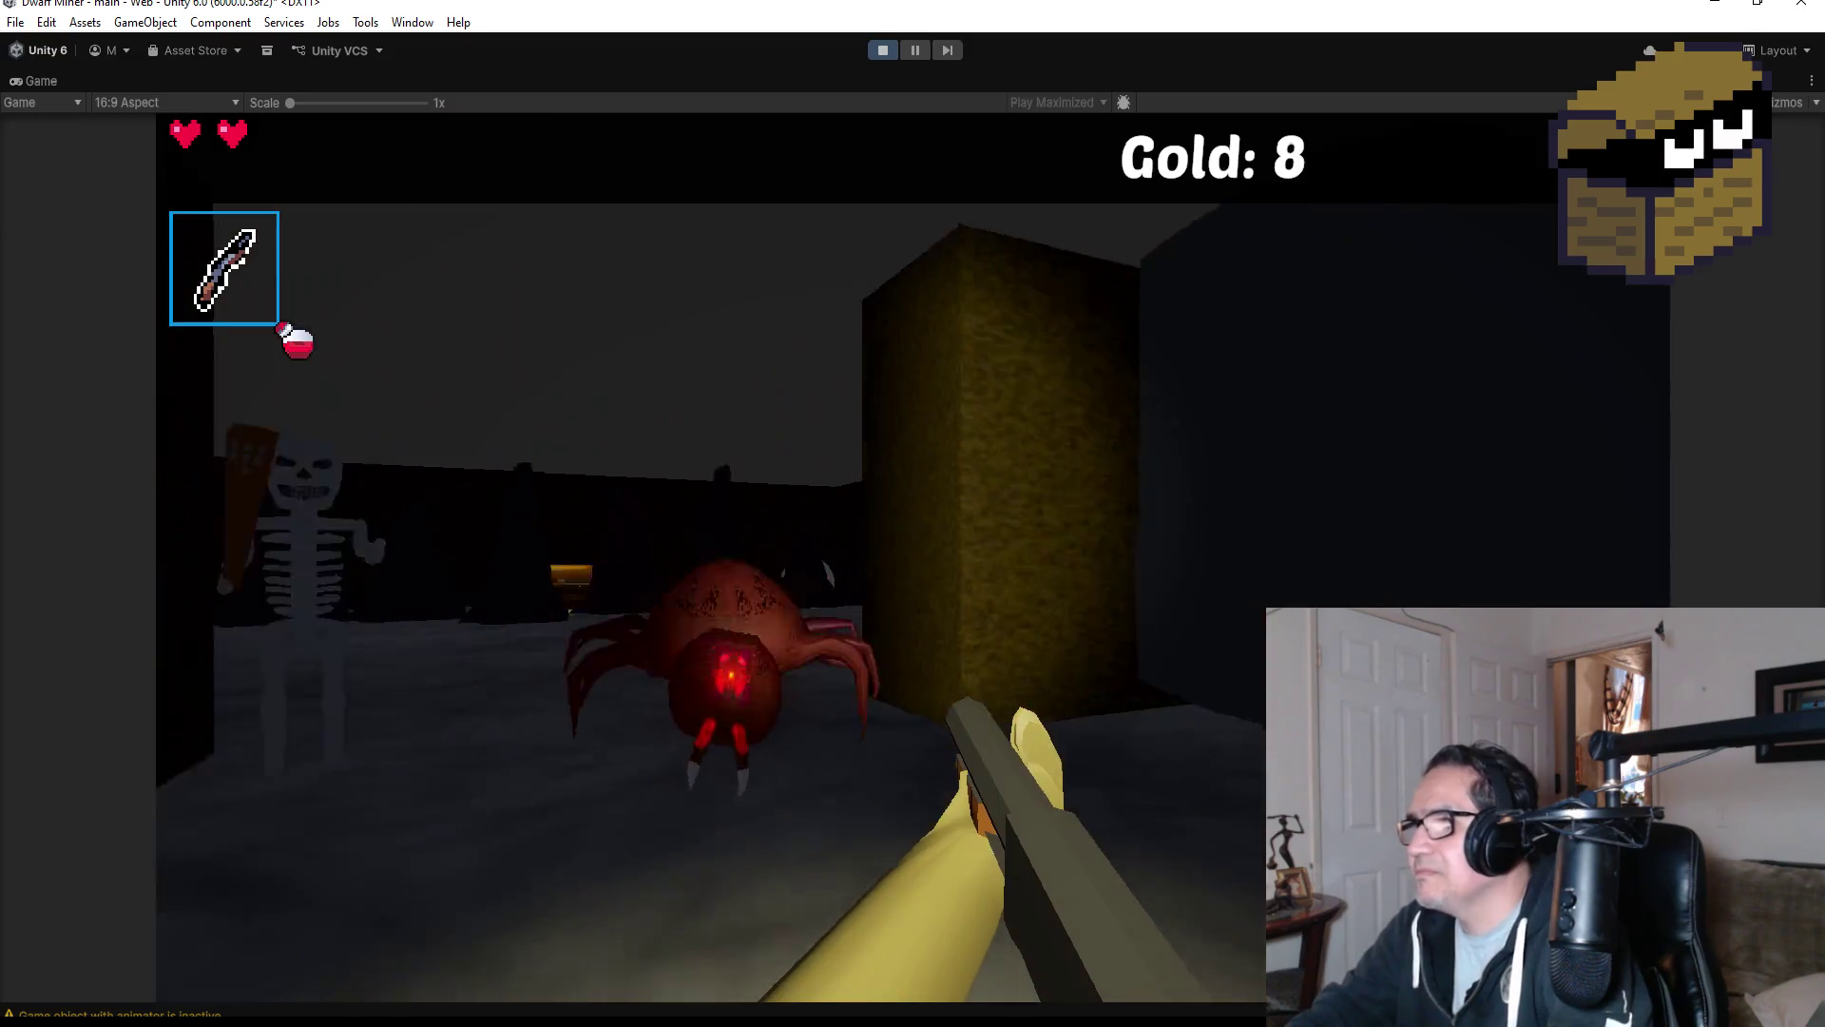
pyautogui.press('w')
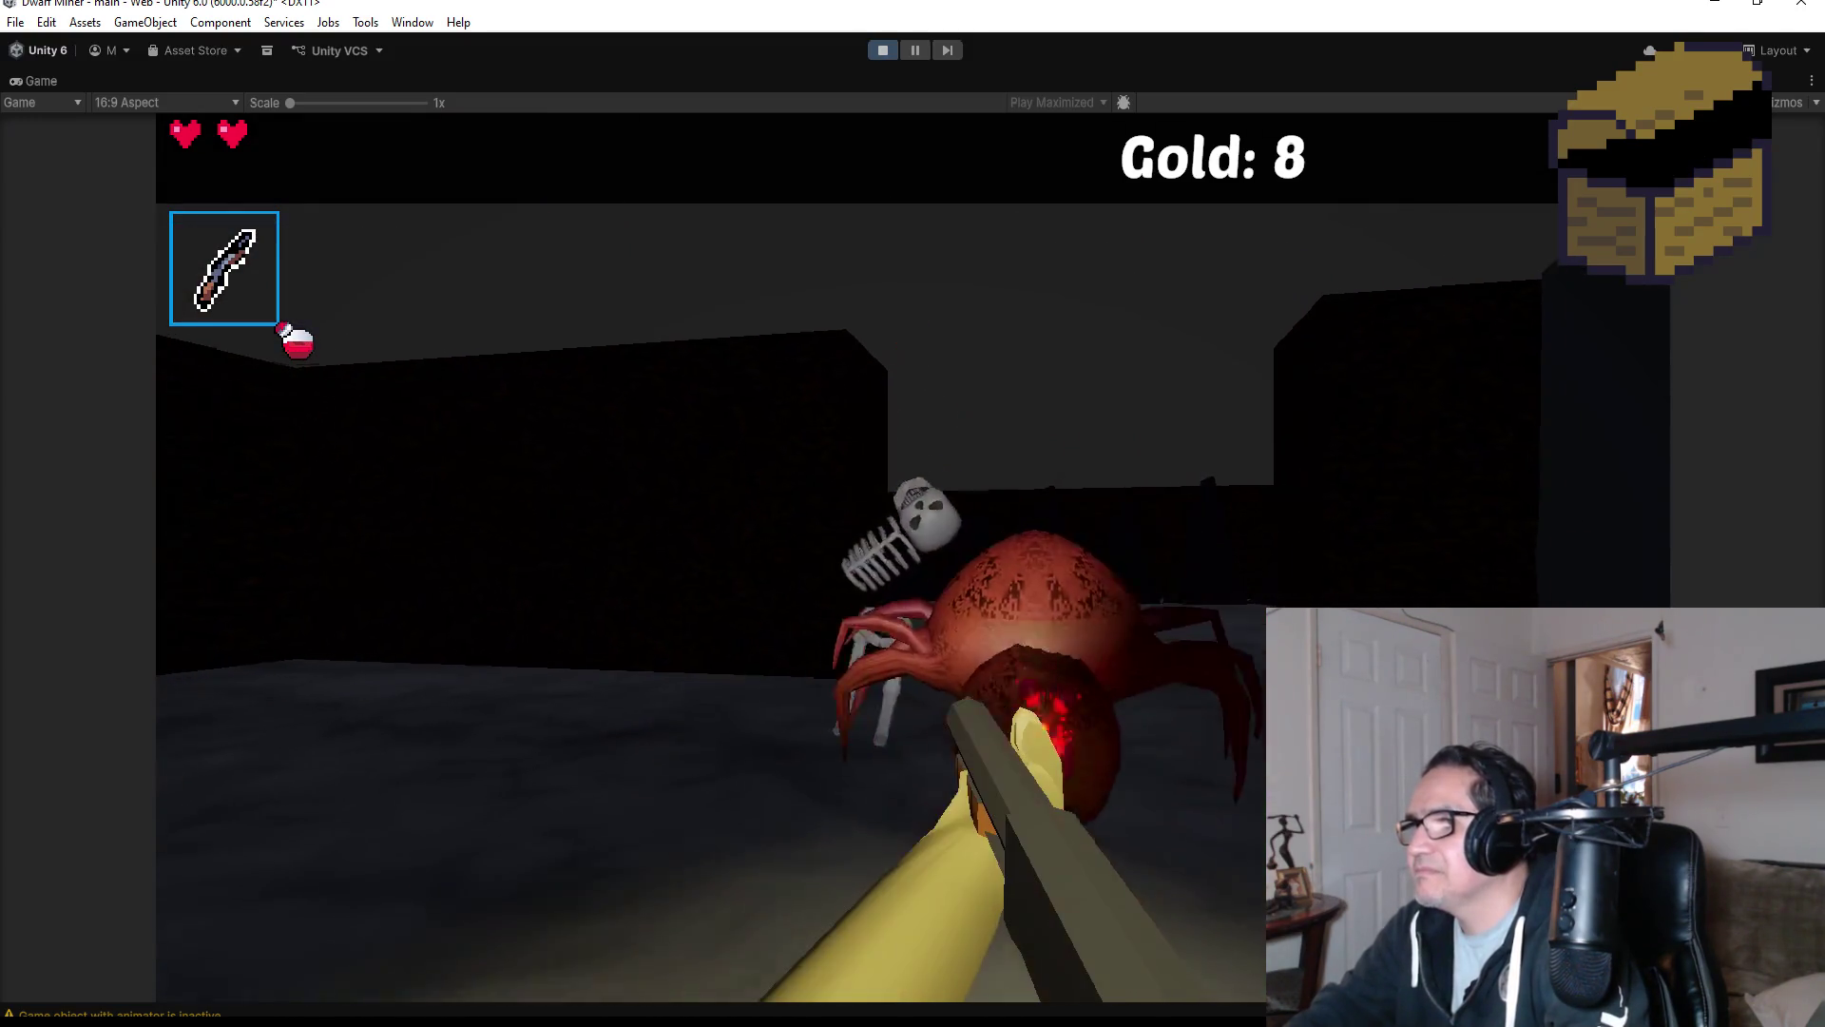
pyautogui.press('w')
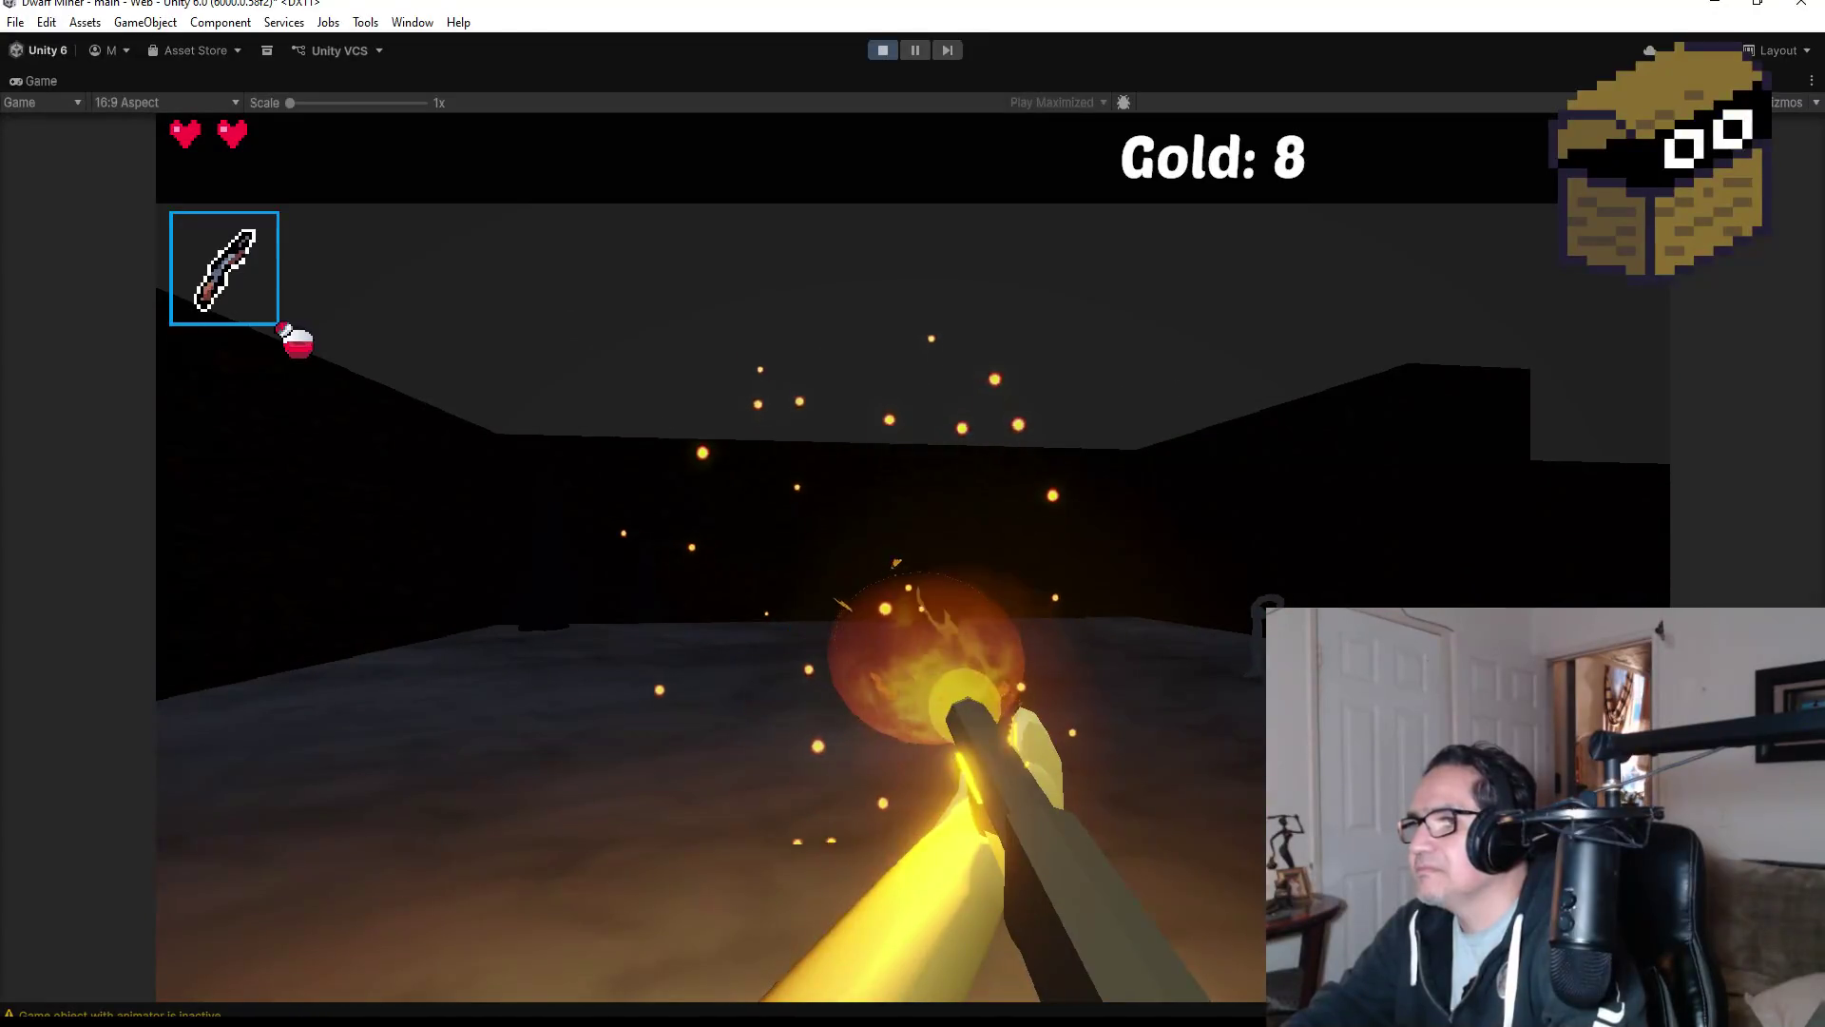
pyautogui.press('w')
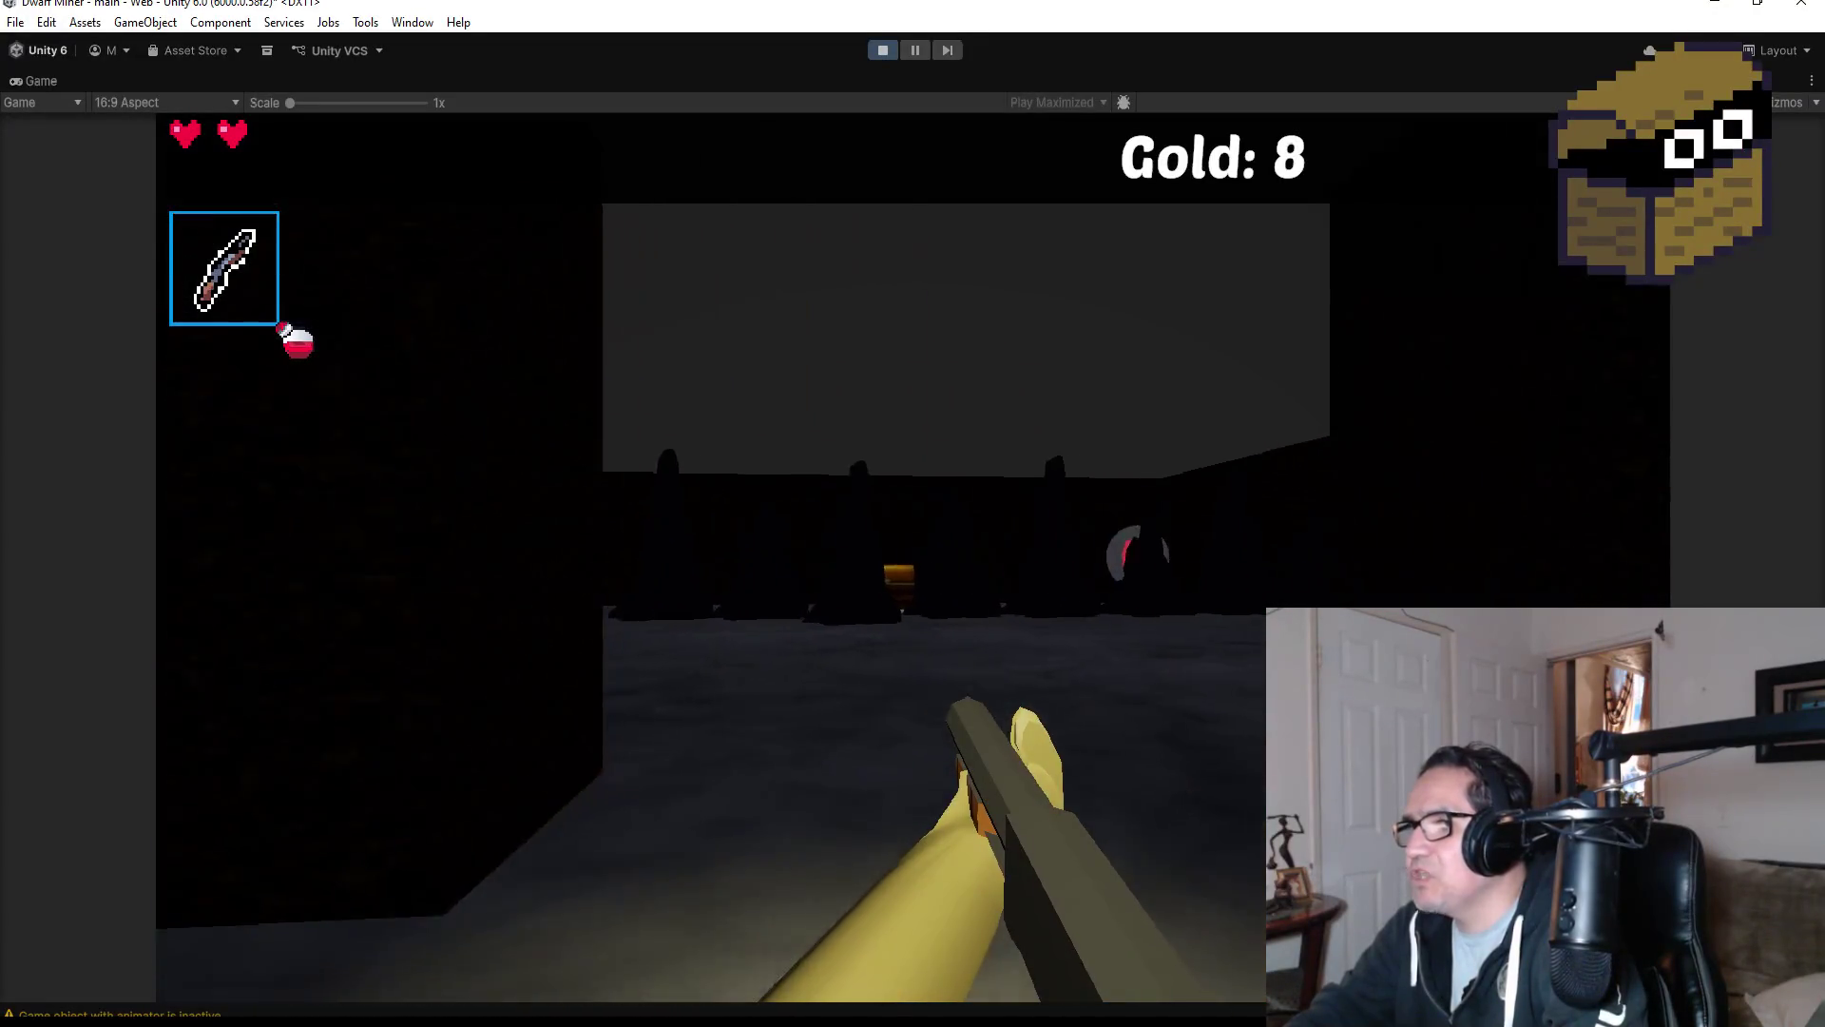
pyautogui.press('w')
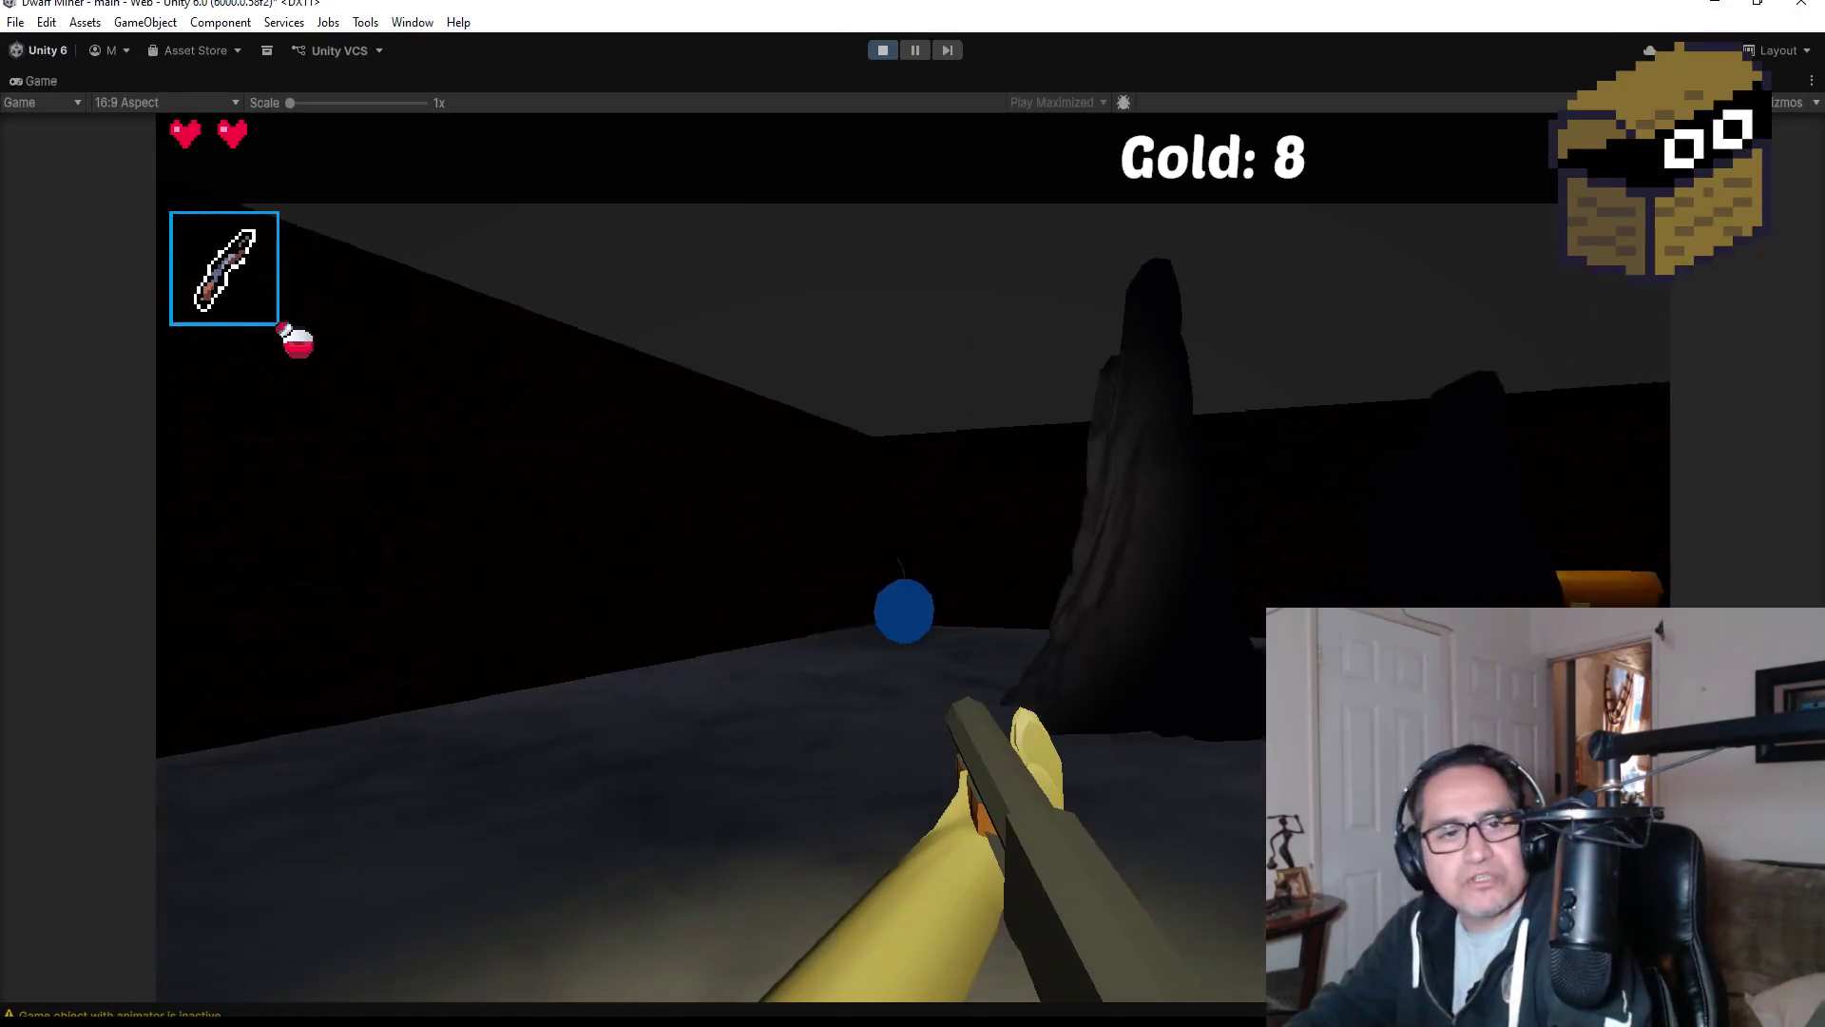
pyautogui.press('w')
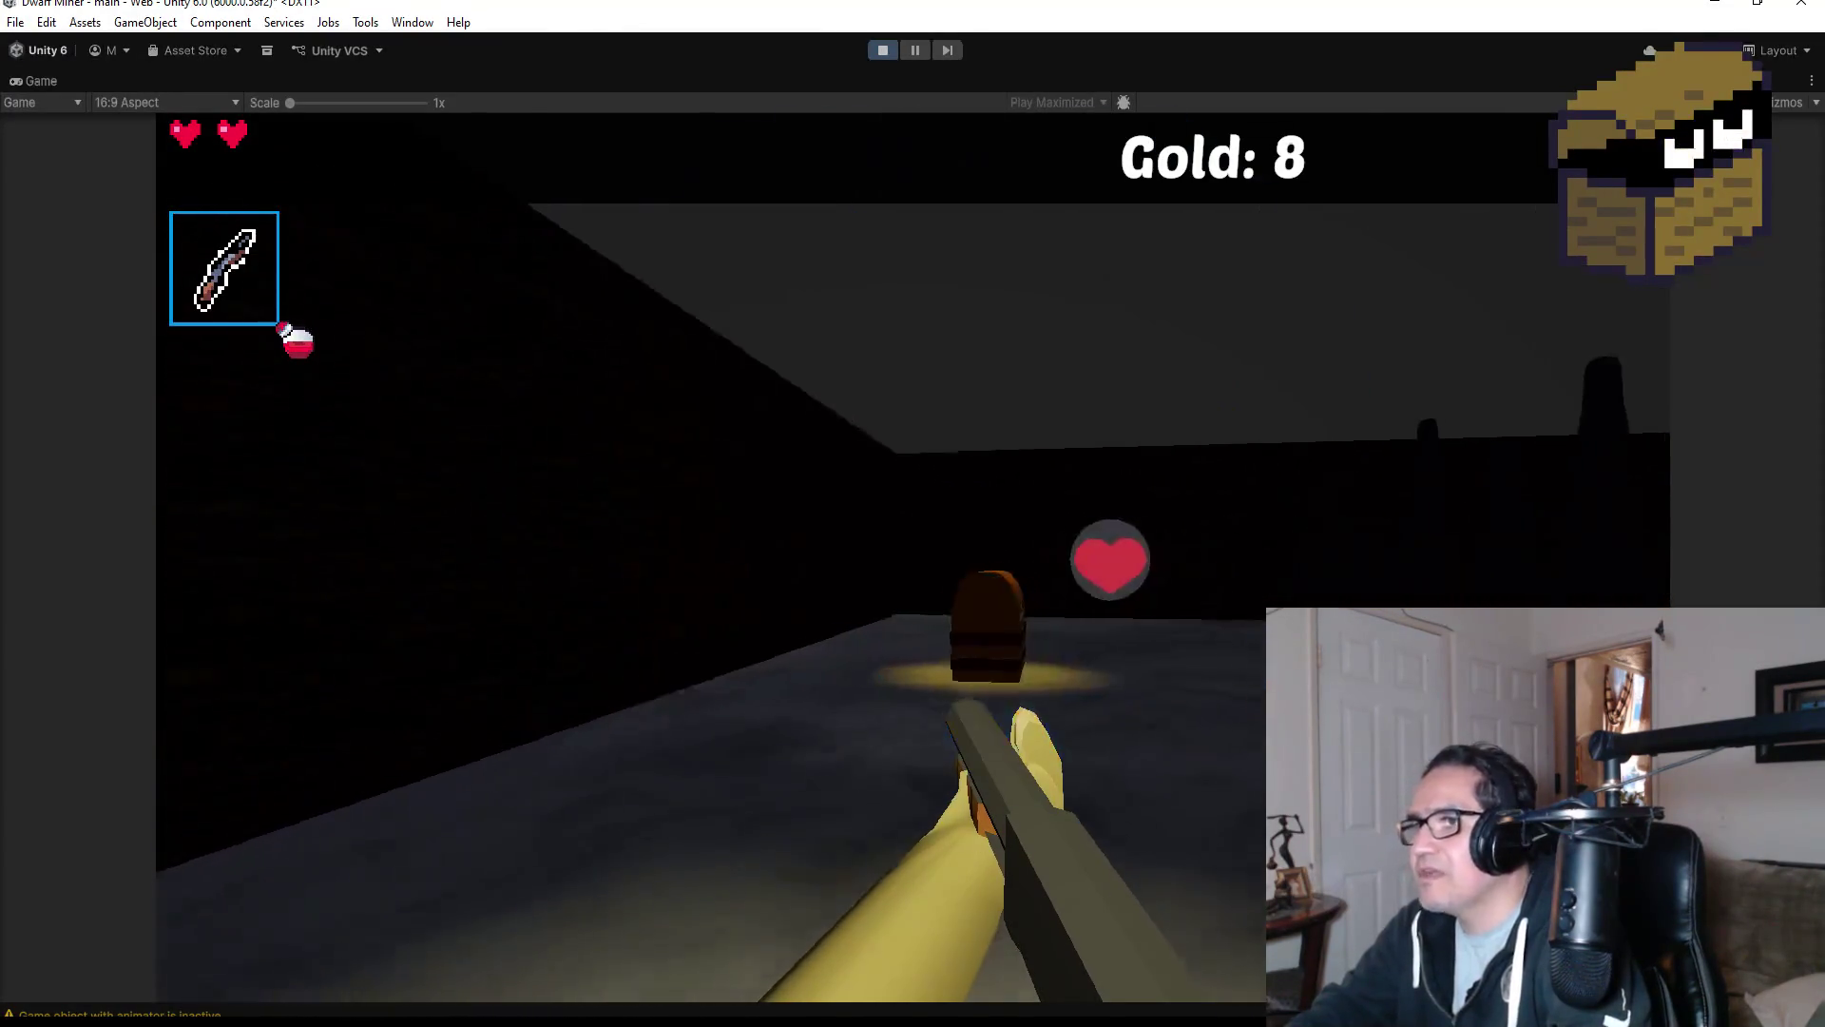
pyautogui.press('w')
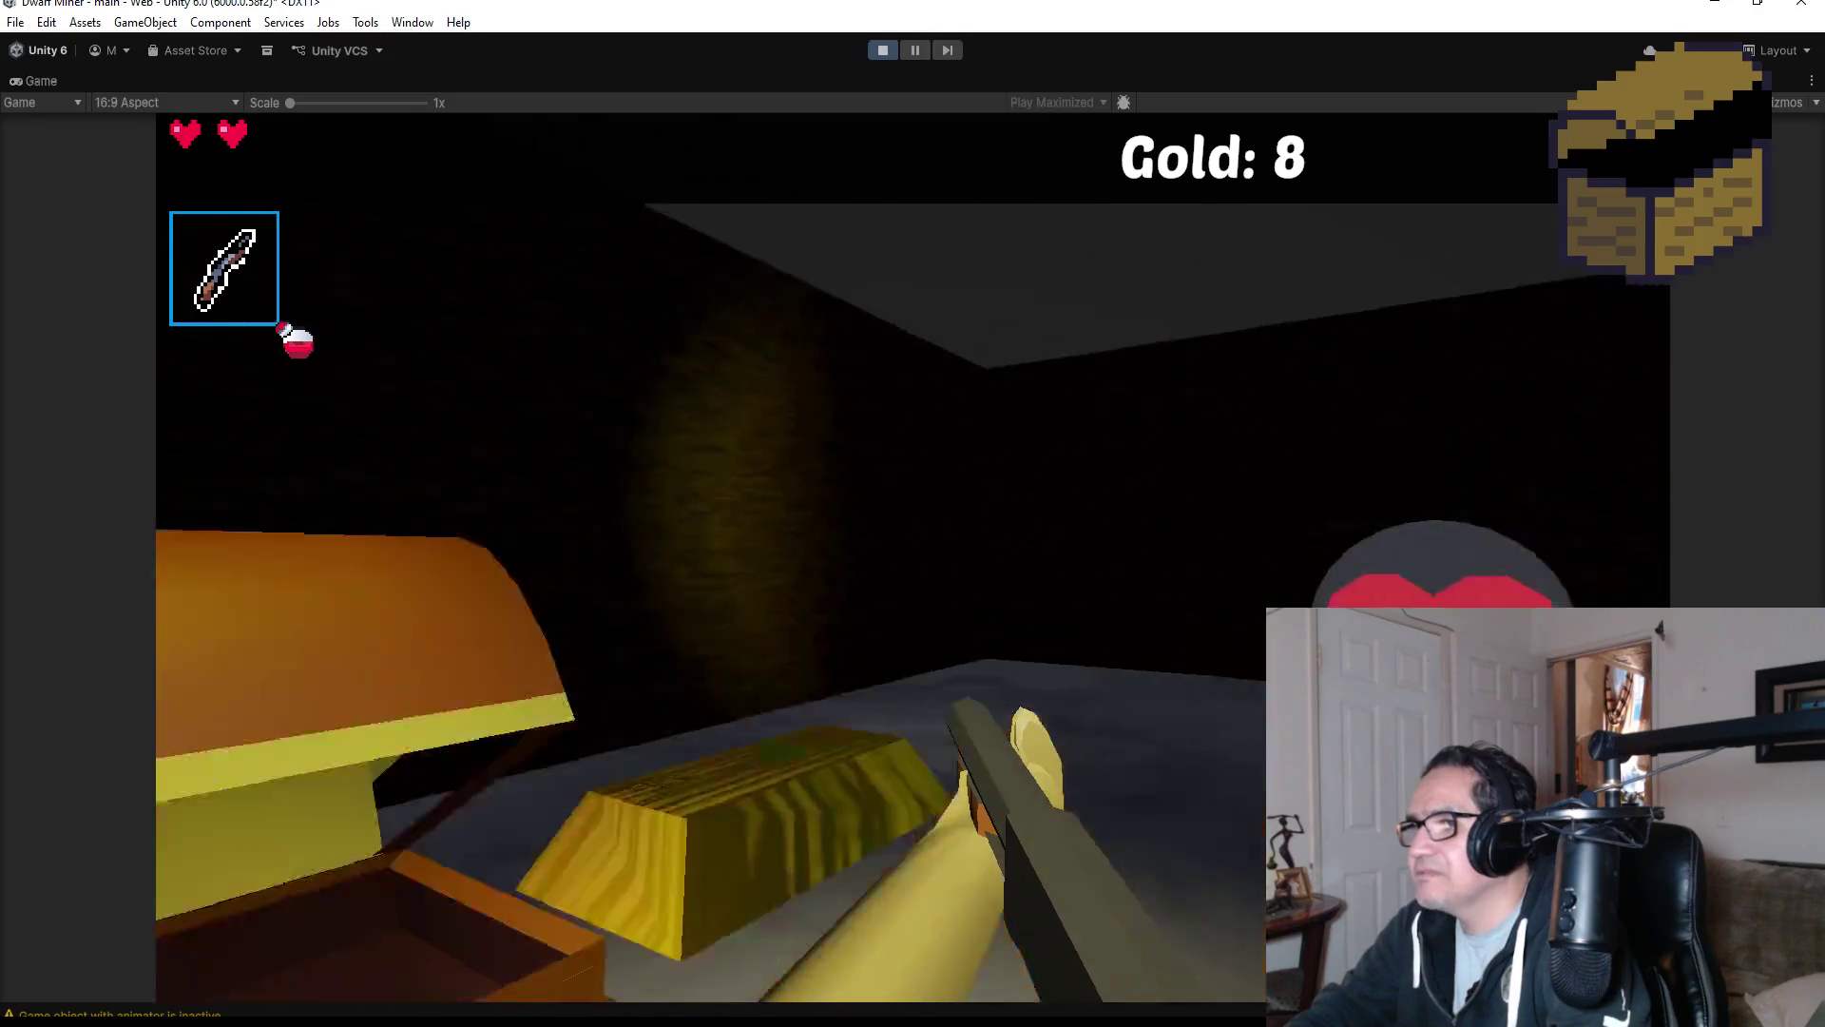
pyautogui.press('w')
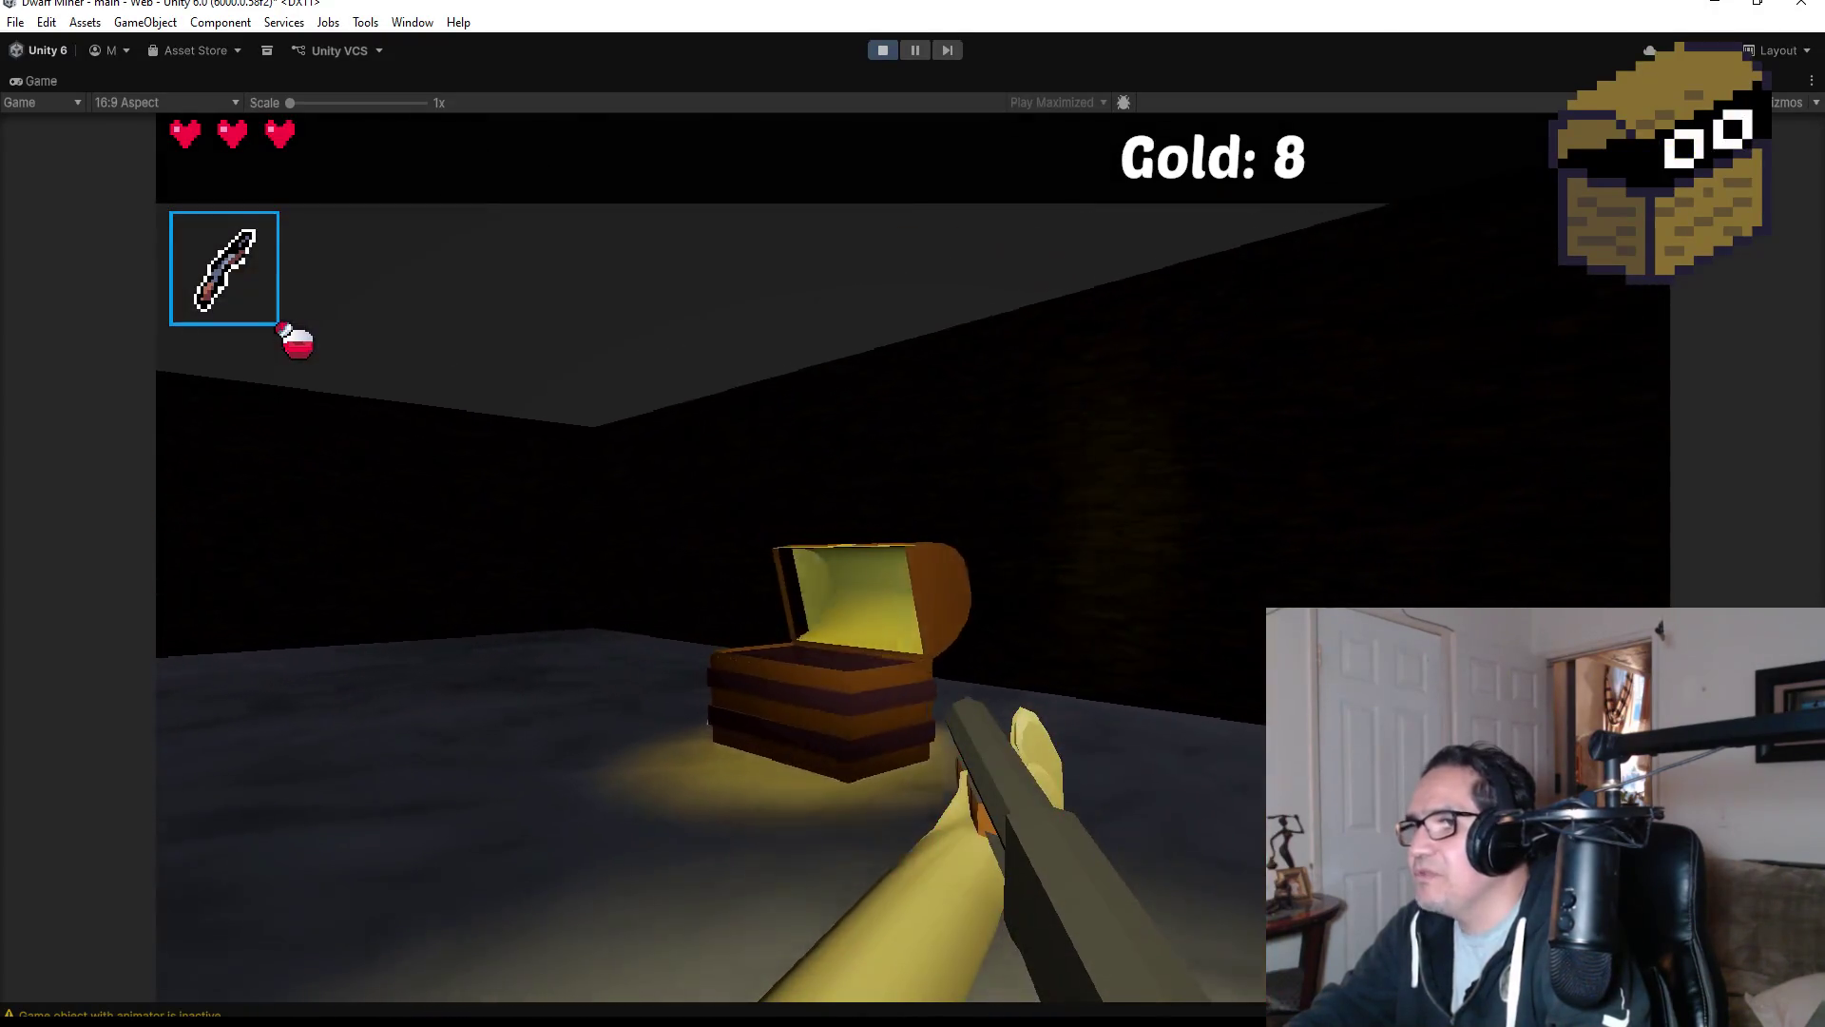
pyautogui.press('w')
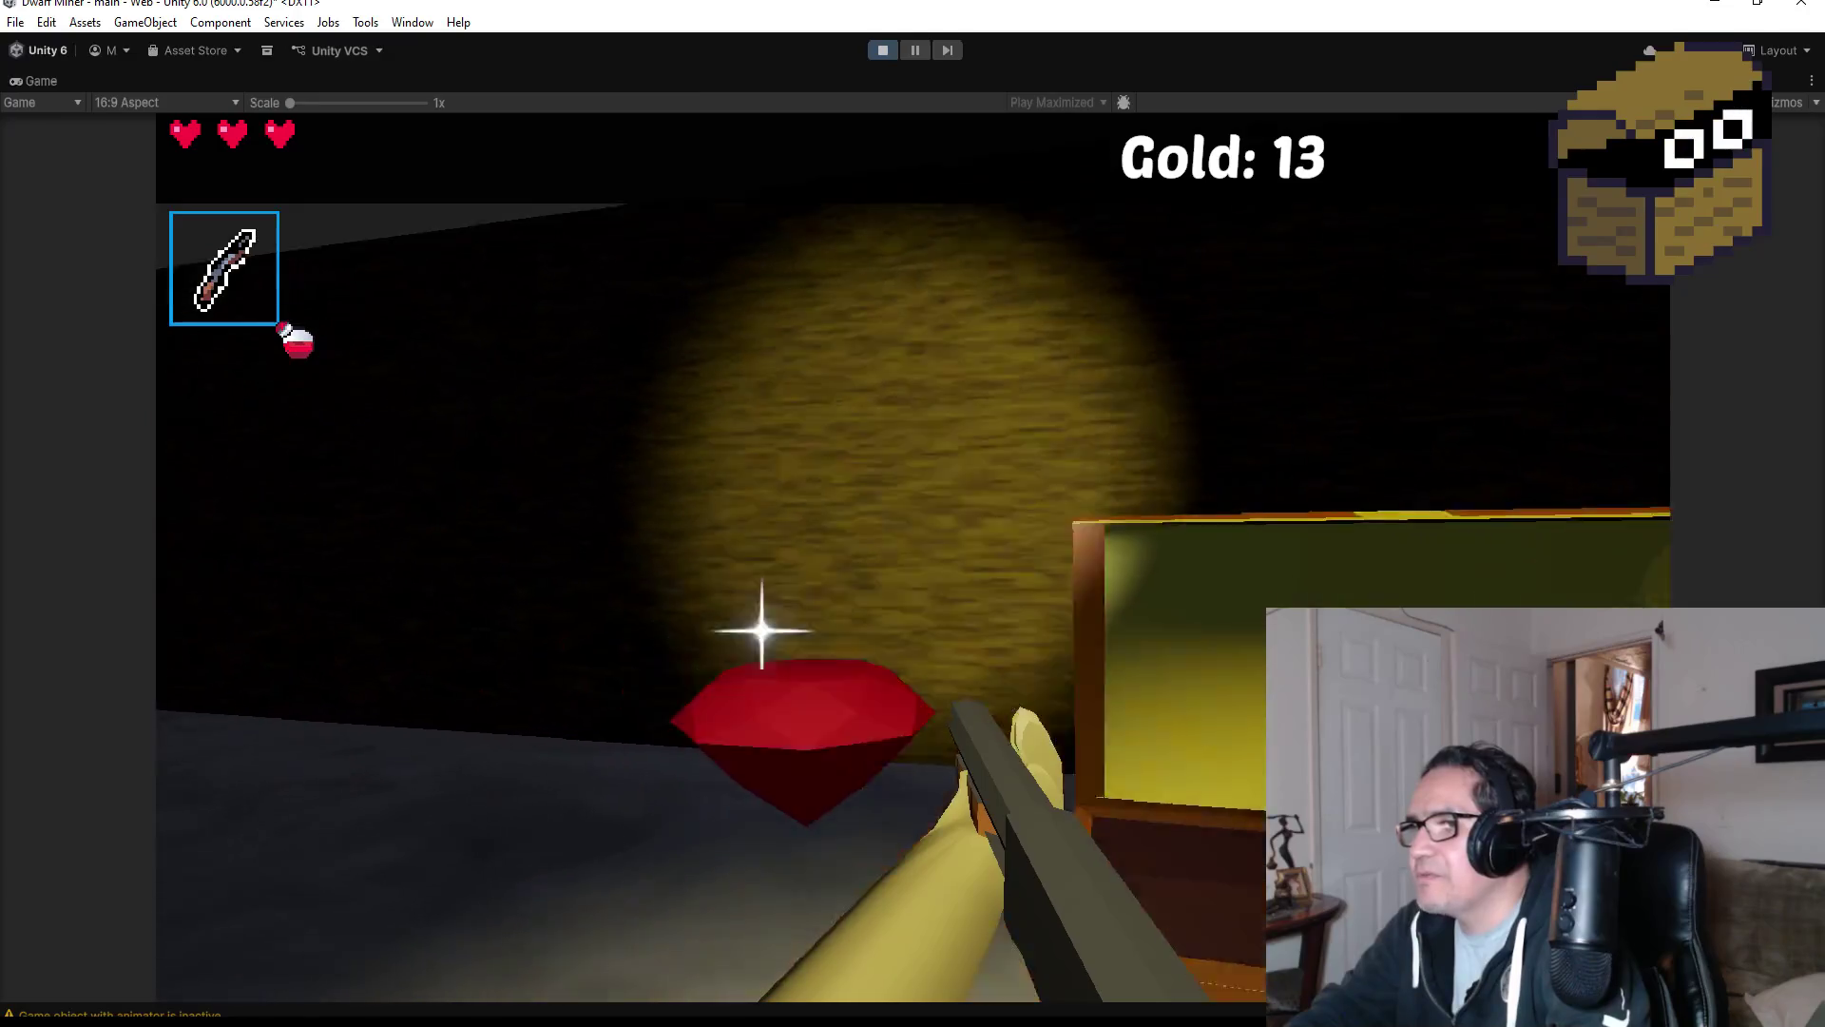
pyautogui.press('w')
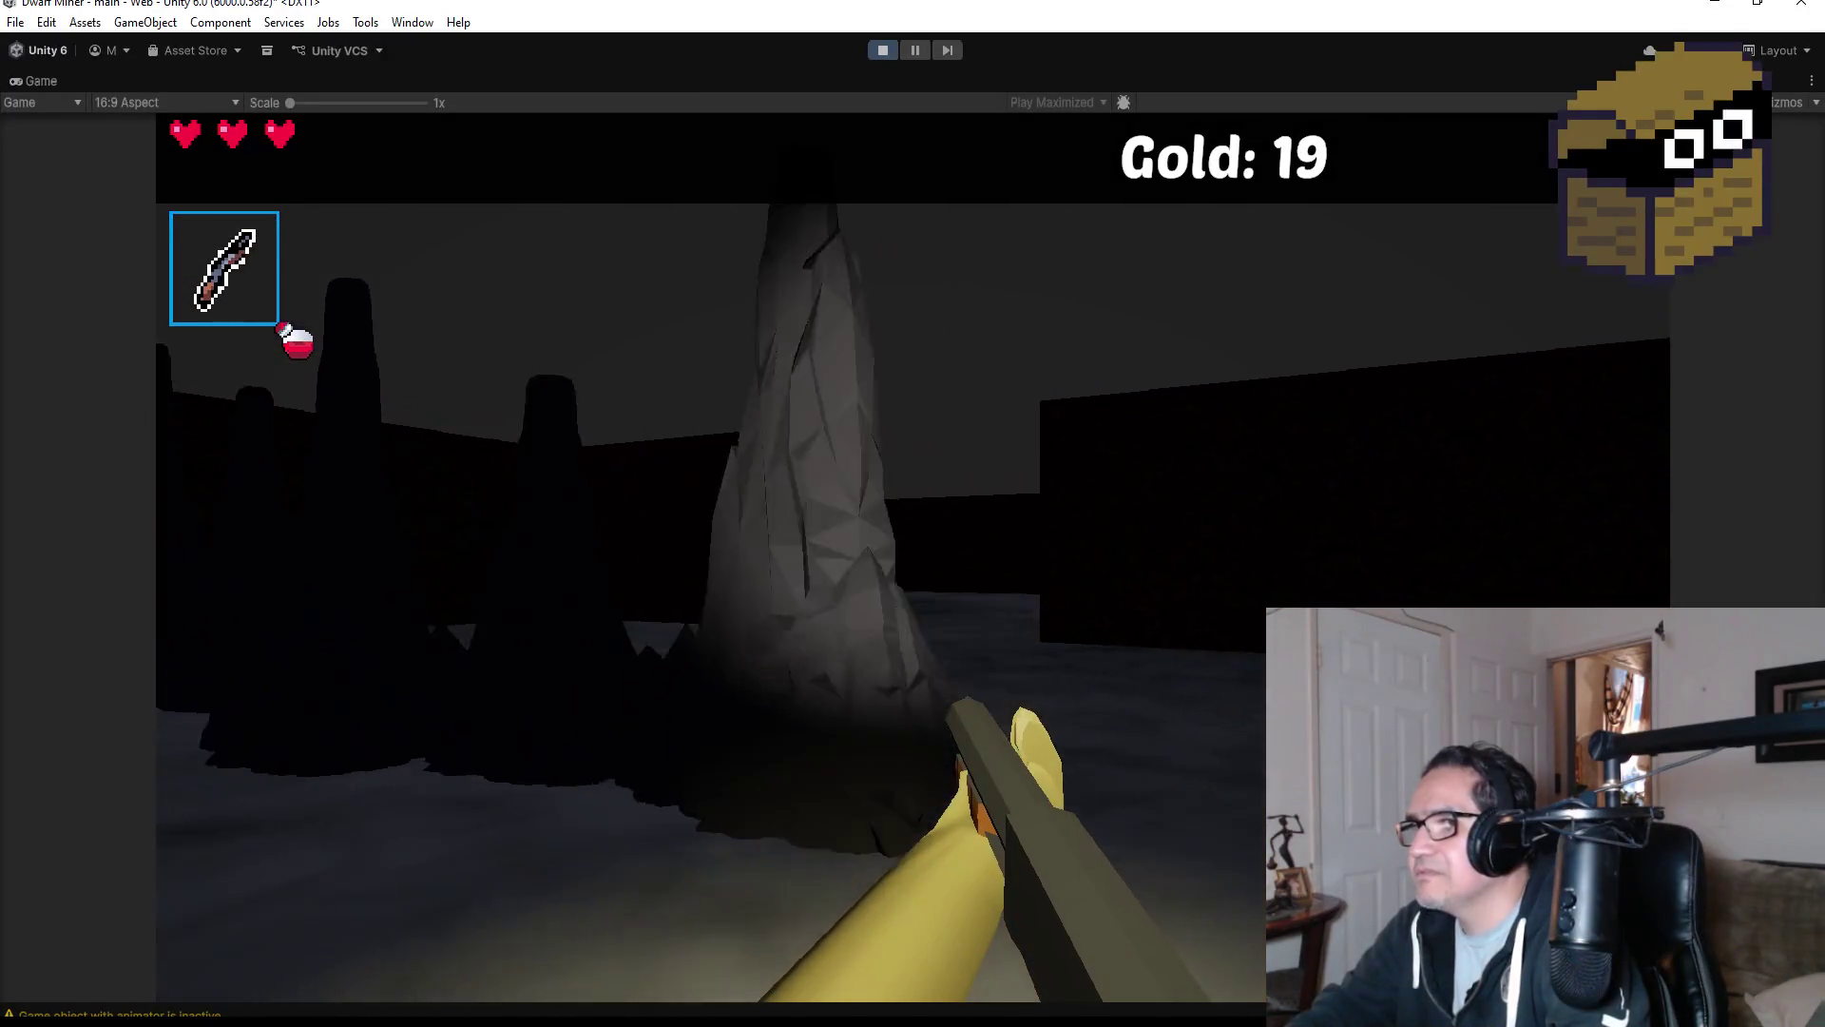
# Attack the skeleton, then fire fireballs at the red spider near the pillar.
pyautogui.press('w')
pyautogui.press('w')
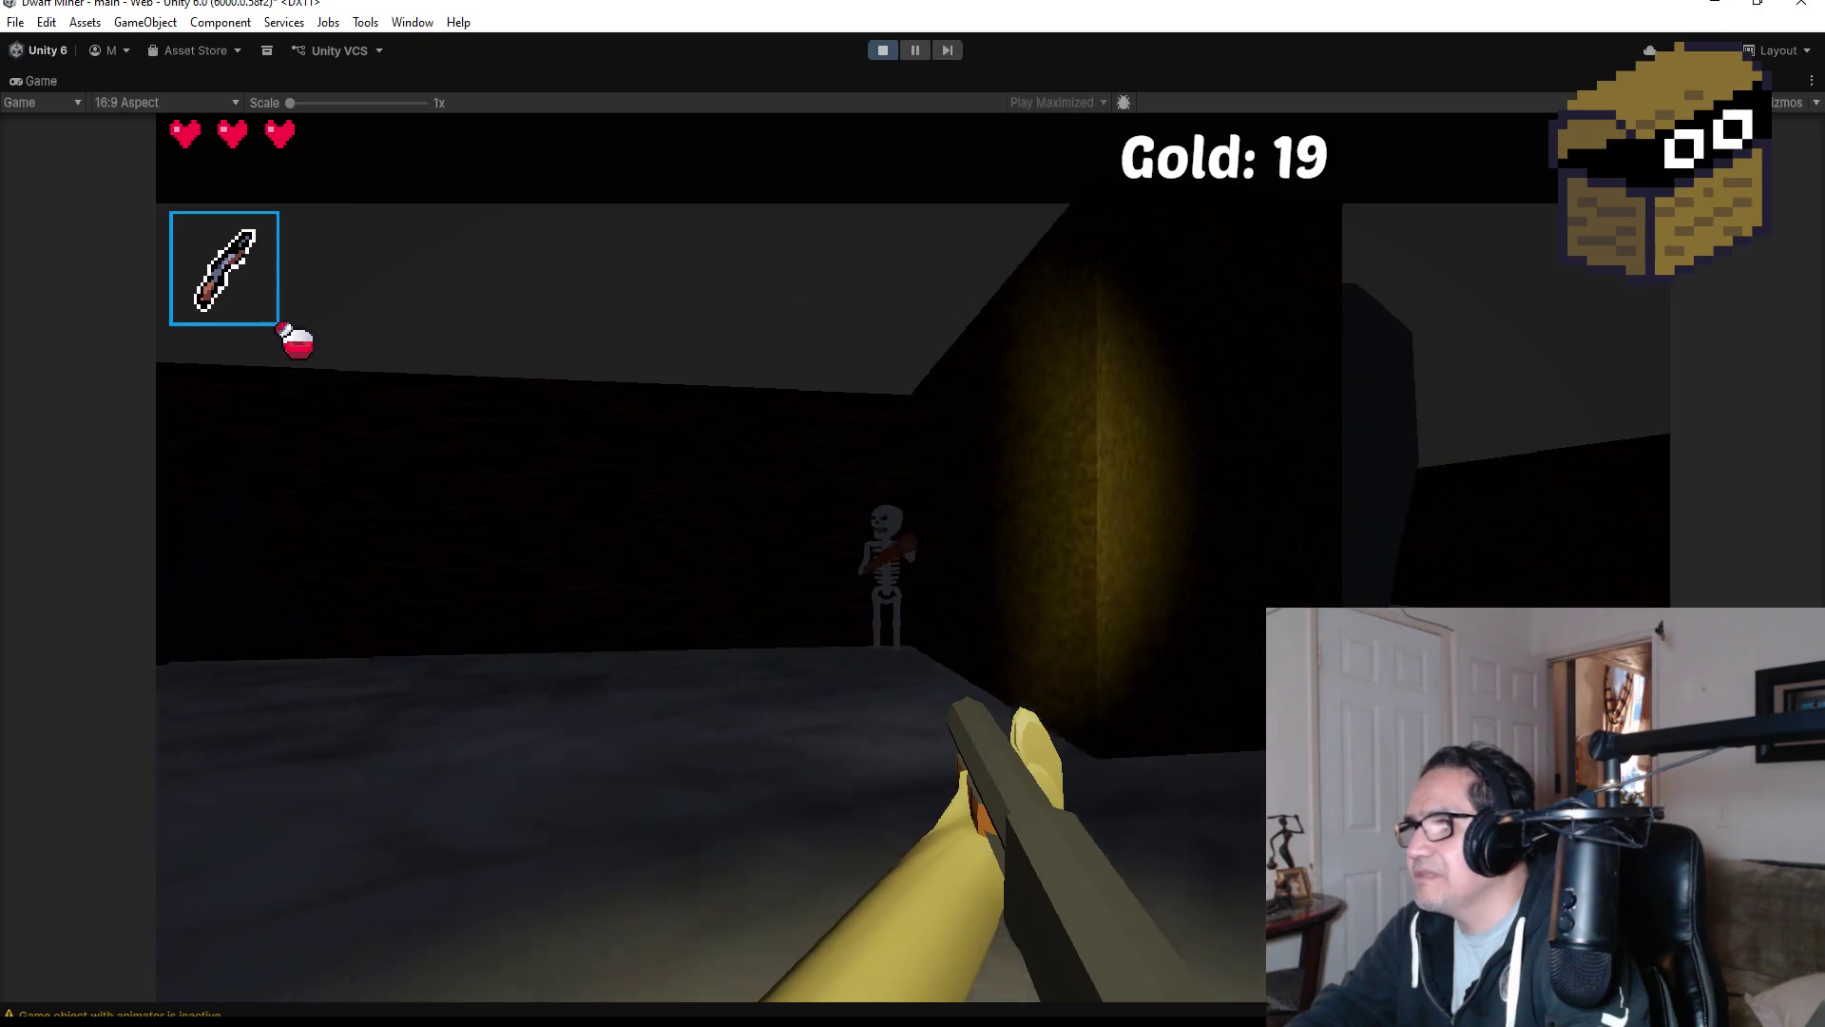
pyautogui.press('w')
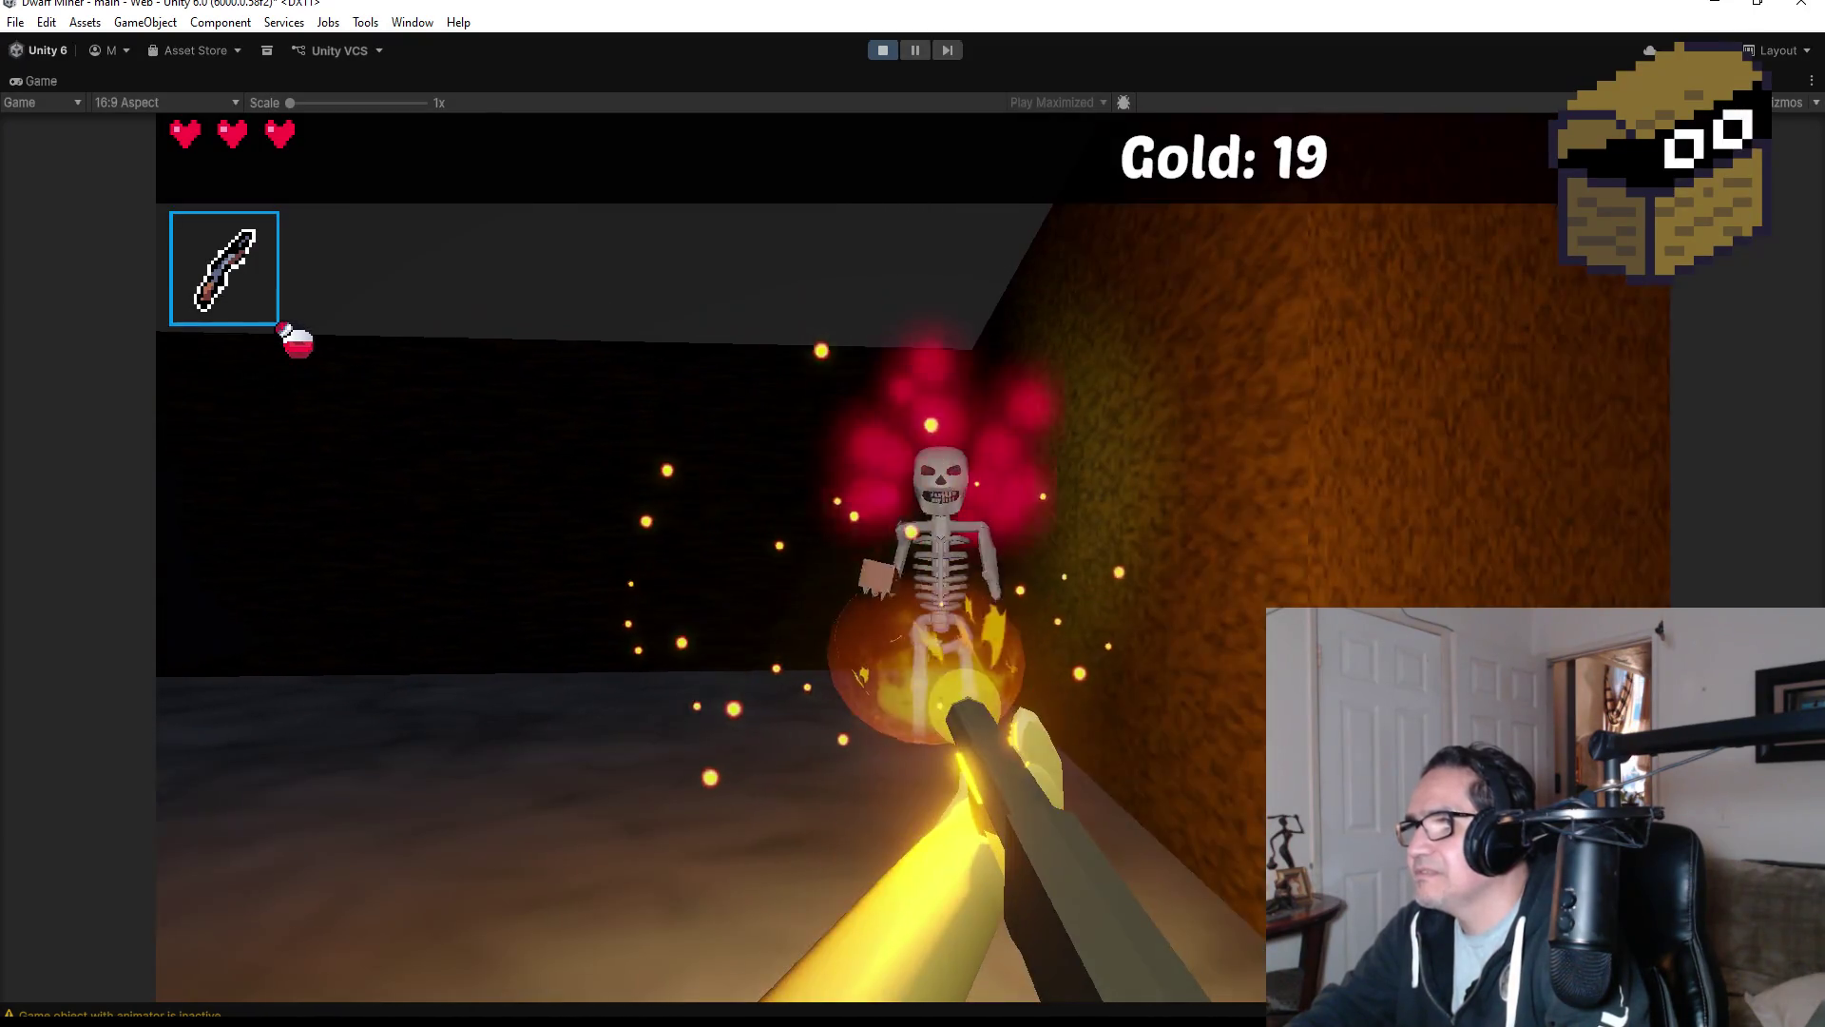
pyautogui.press('w')
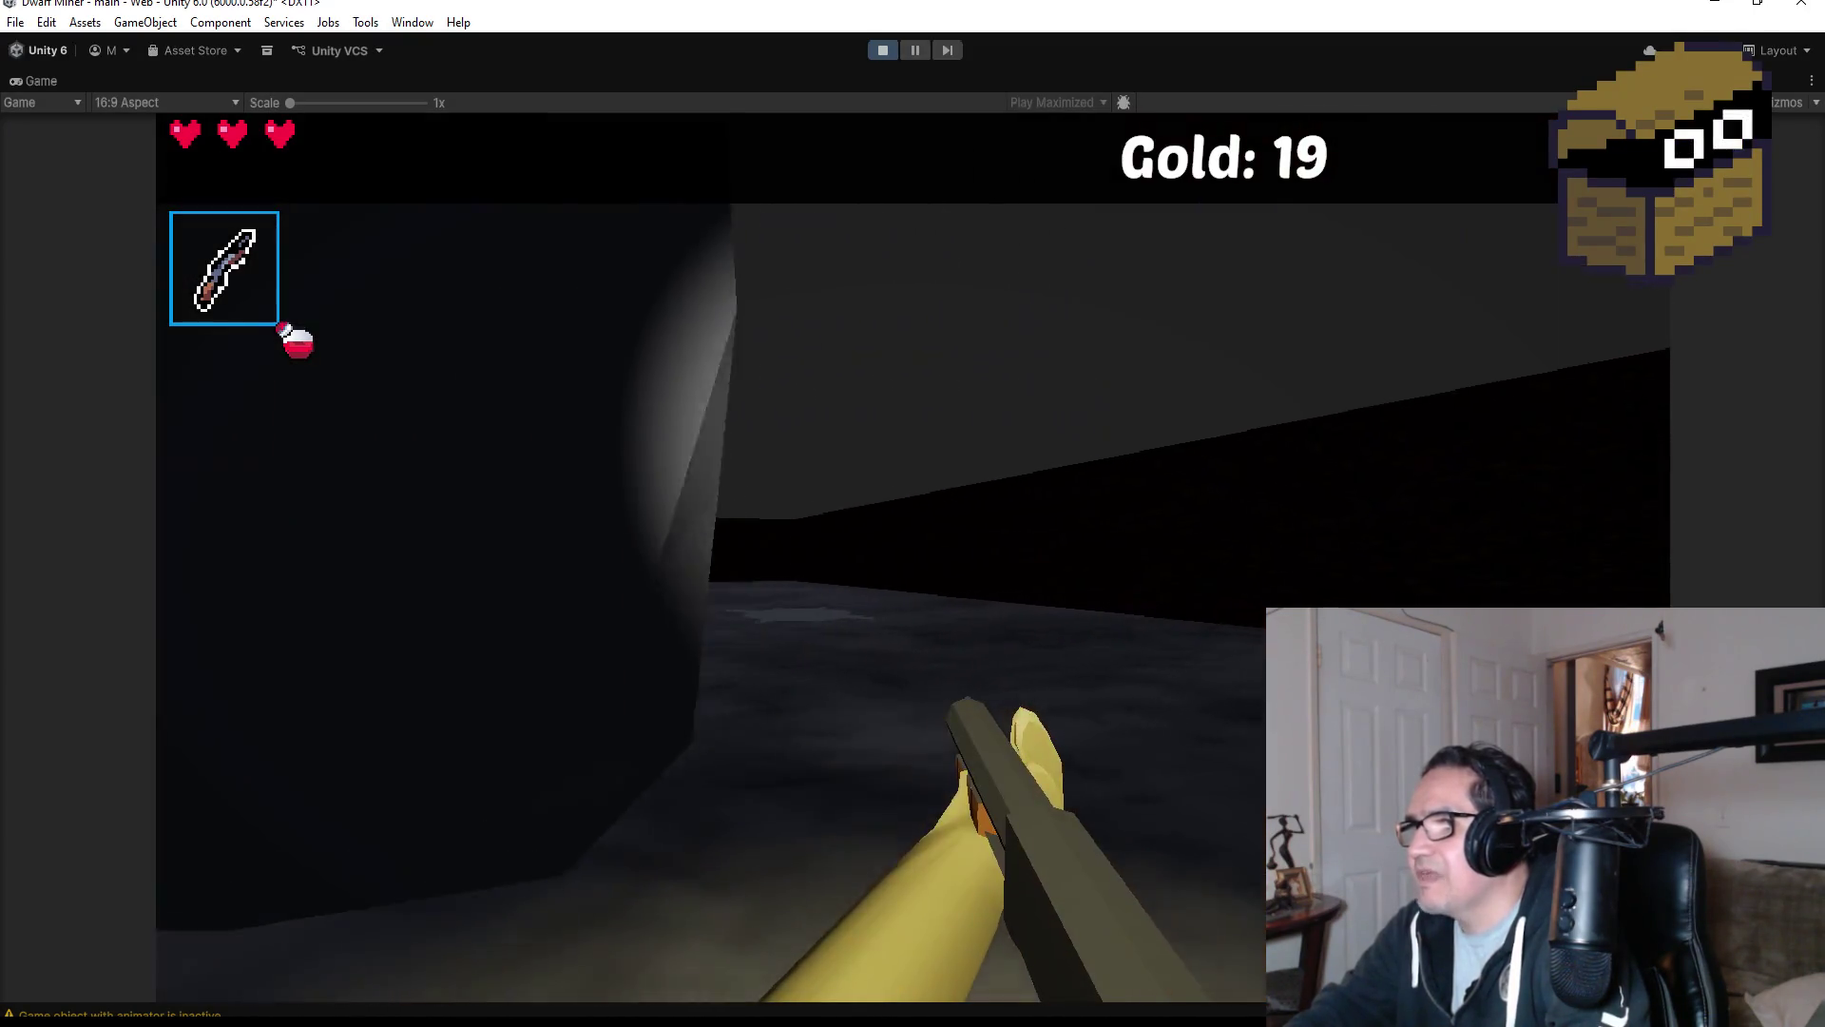
pyautogui.press('w')
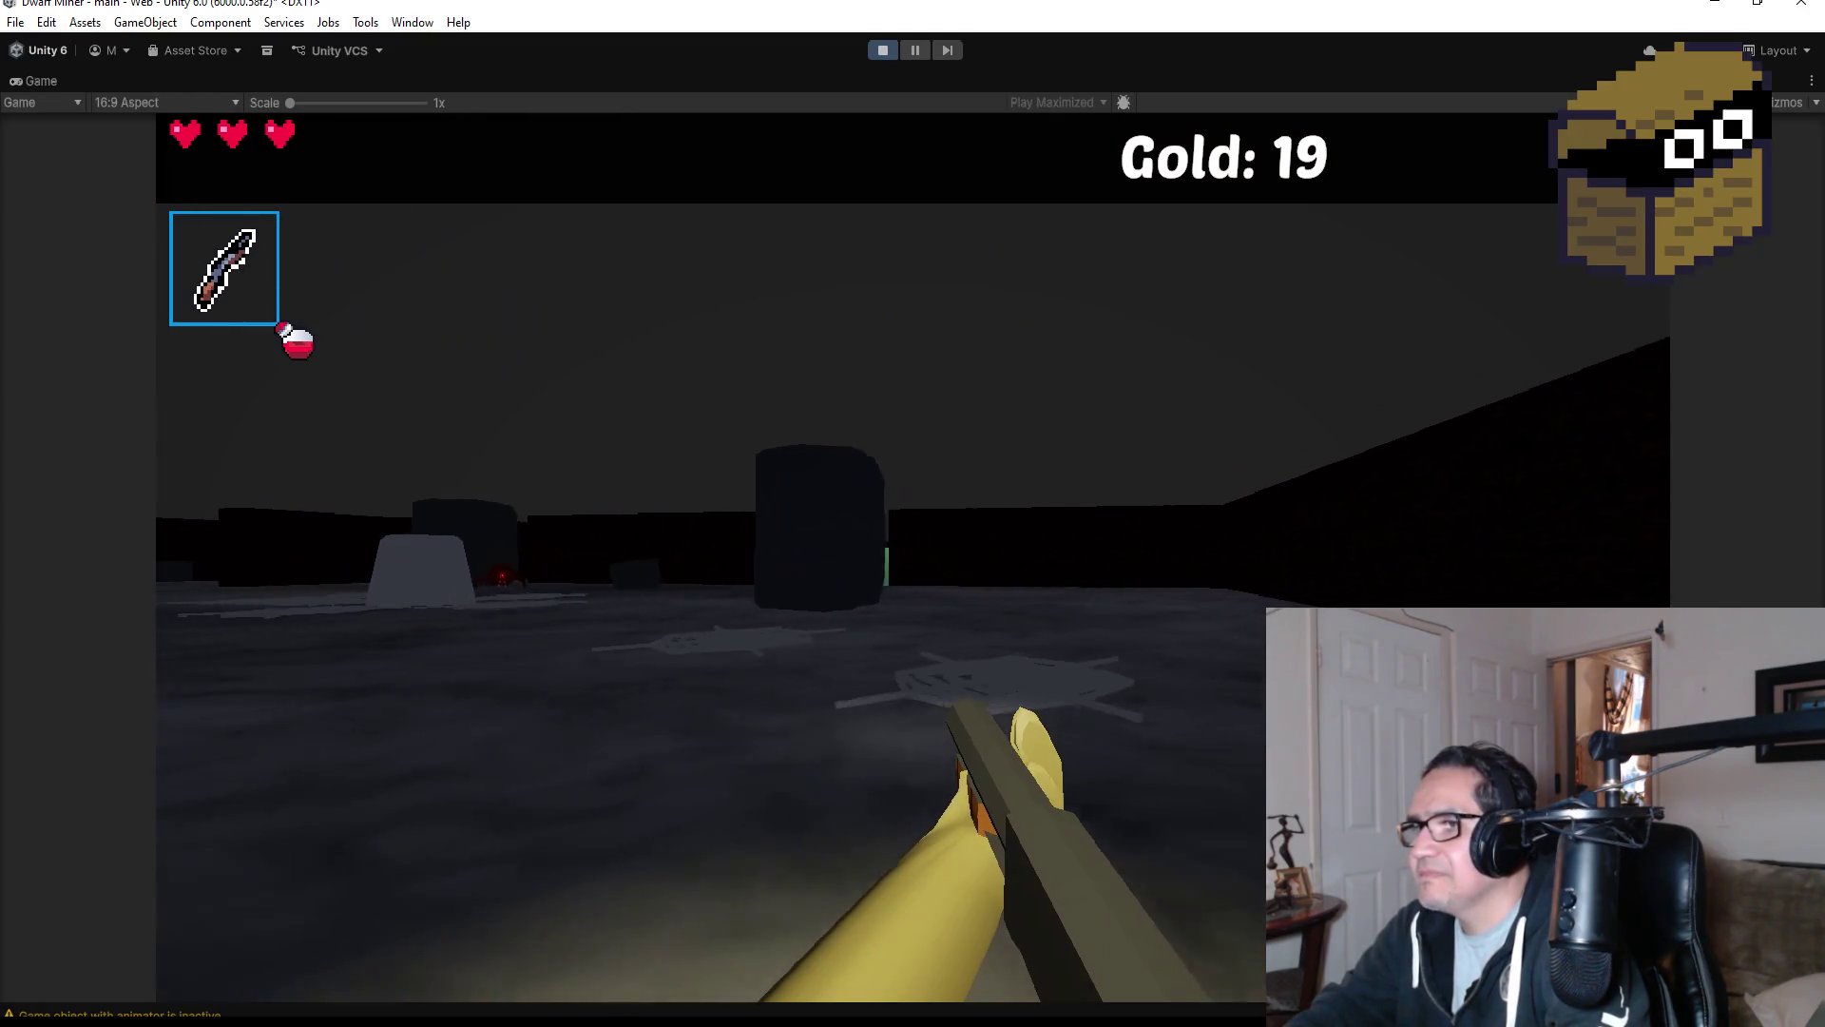
pyautogui.press('w')
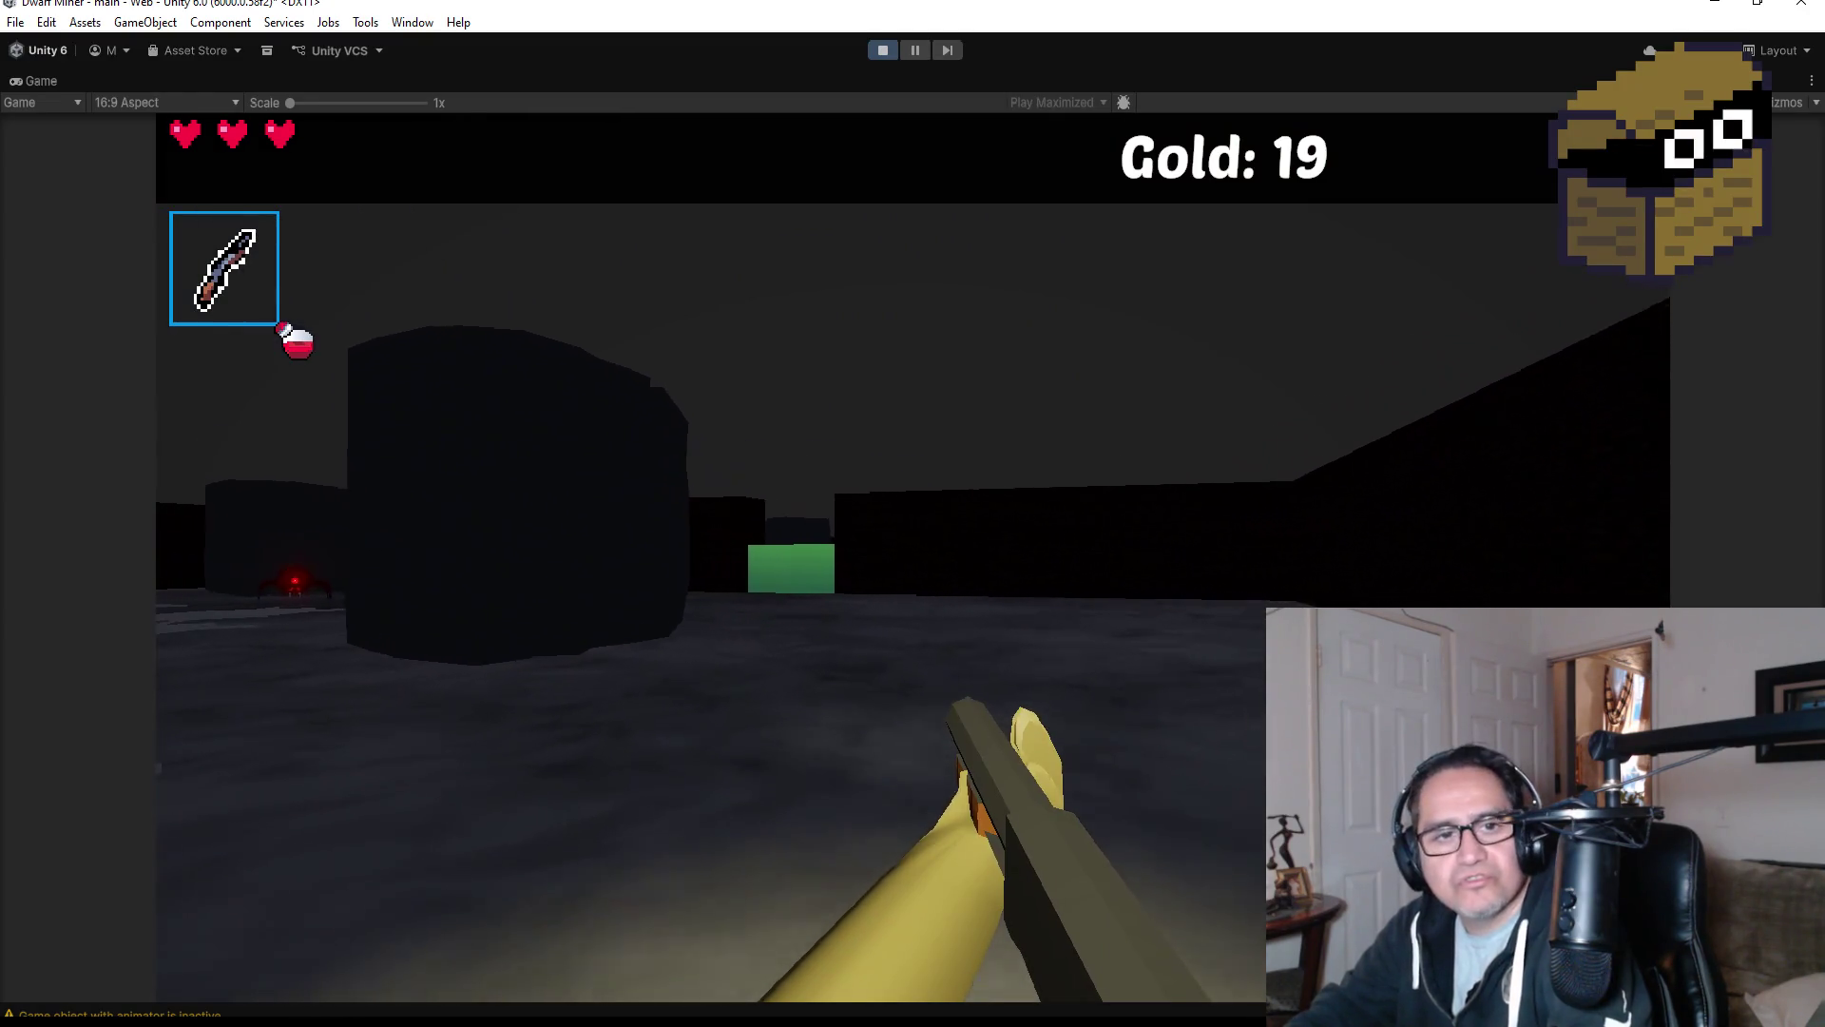
pyautogui.press('w')
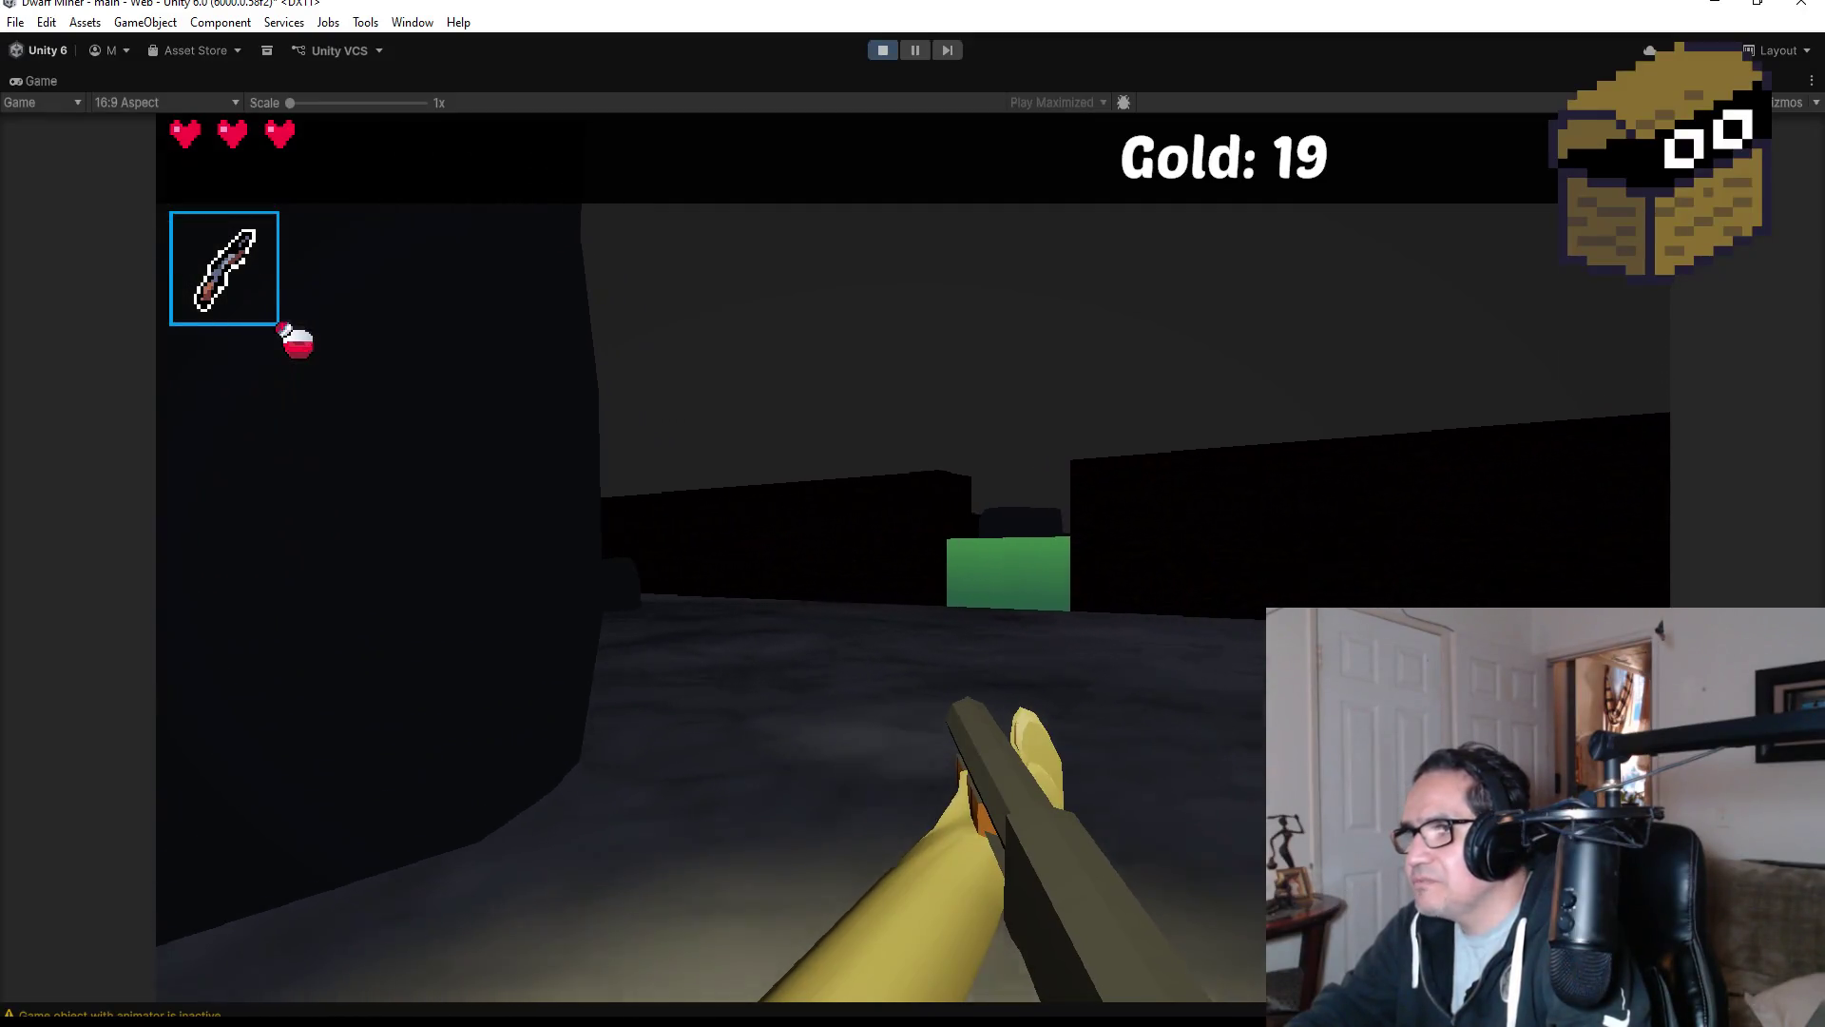
pyautogui.press('w')
pyautogui.press('w')
pyautogui.click(913, 557)
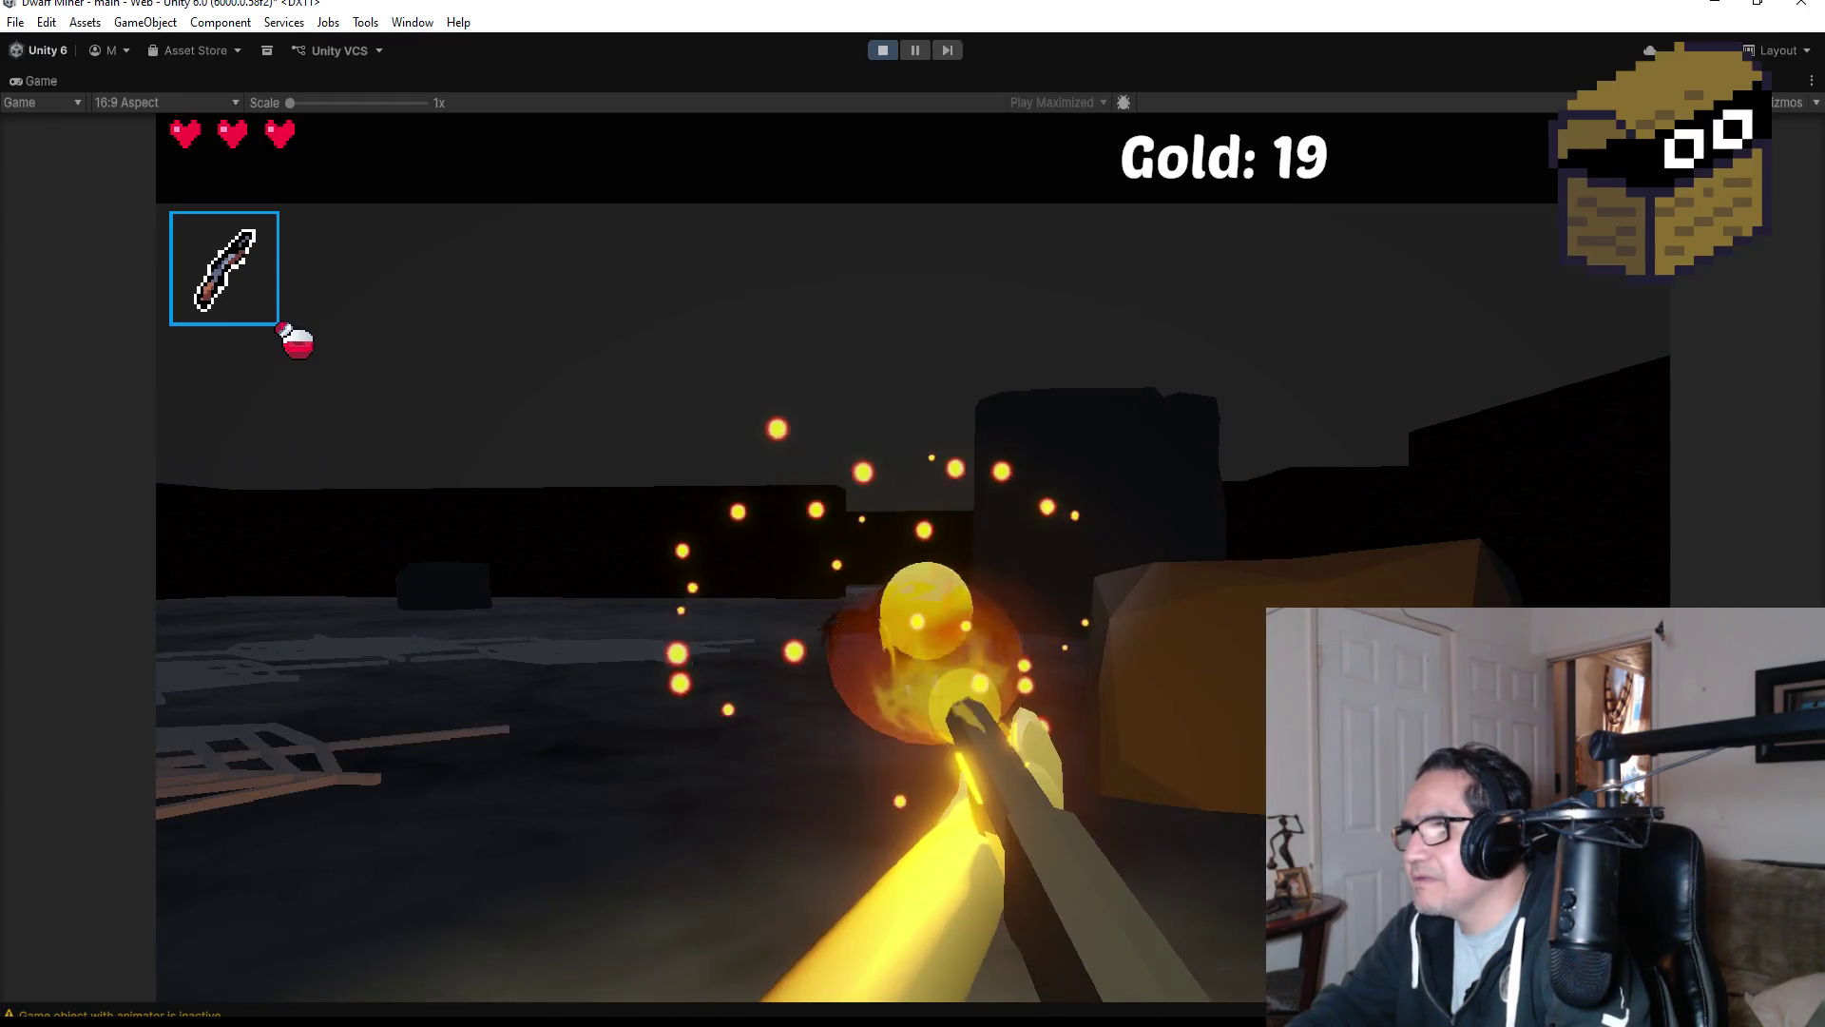
pyautogui.click(913, 557)
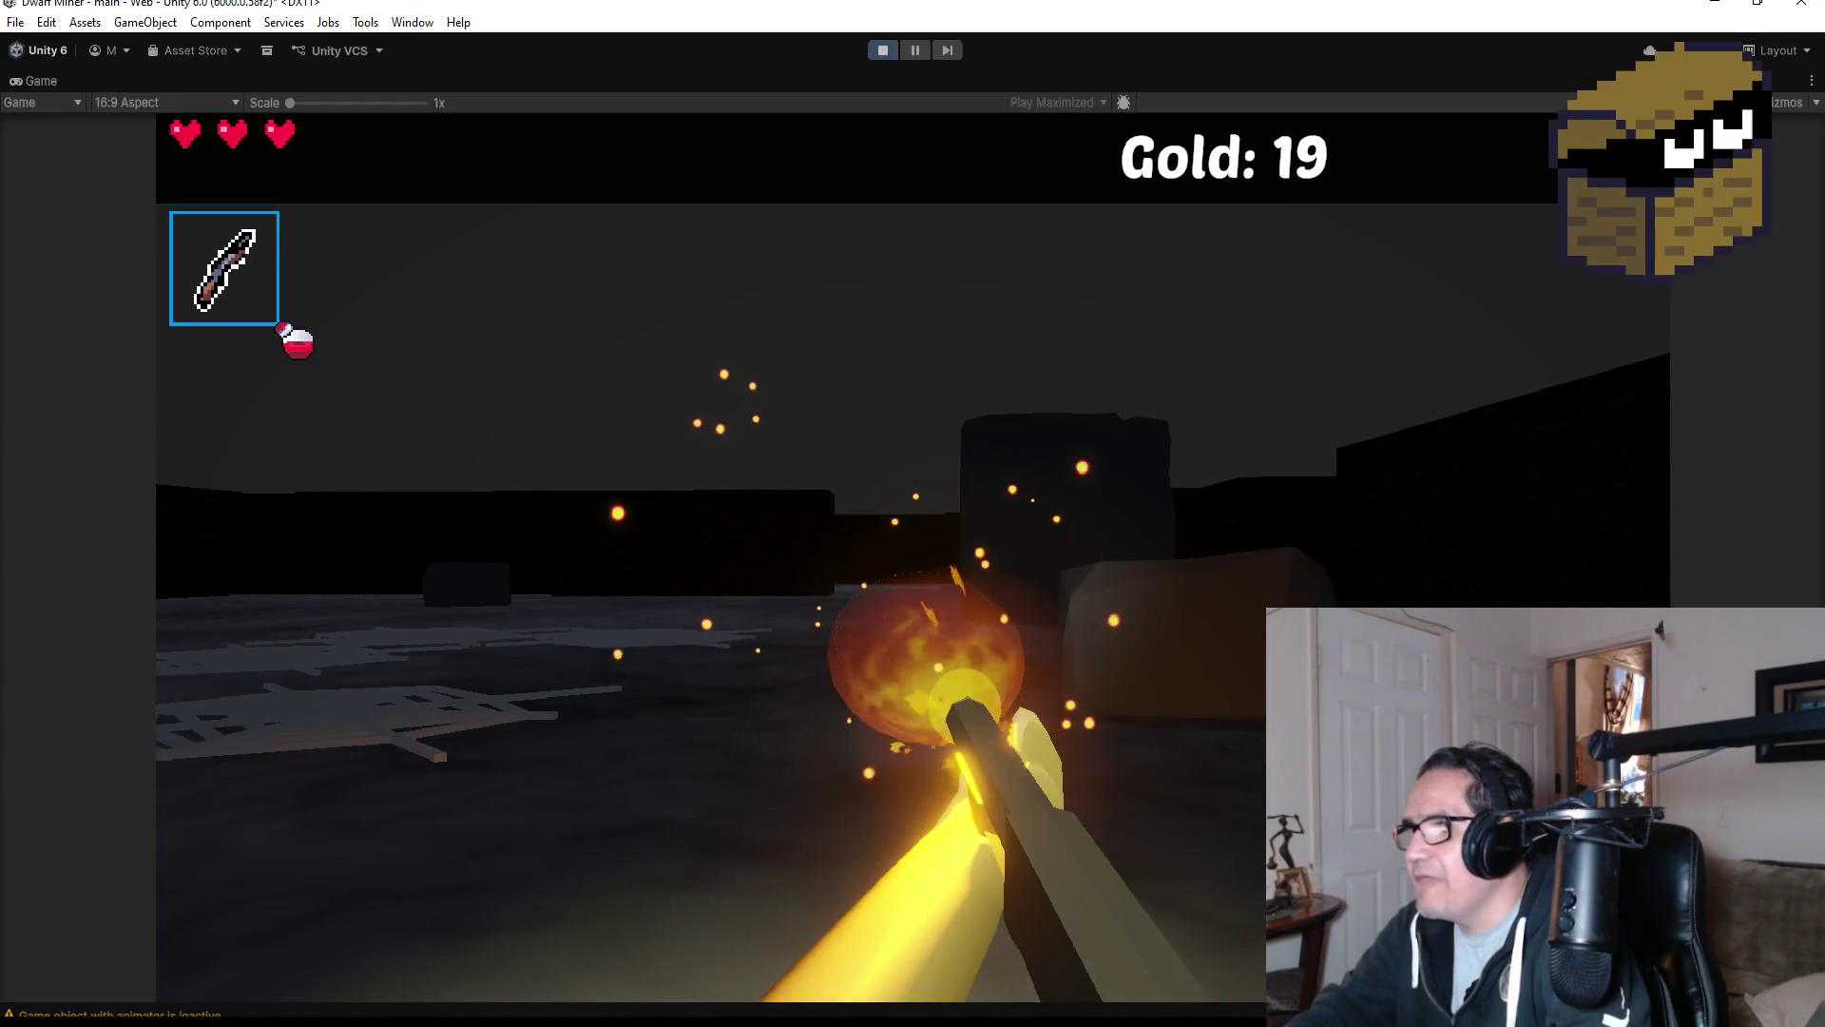
# Go down the dark corridor to the green wall, place a bomb there and back away.
pyautogui.press('w')
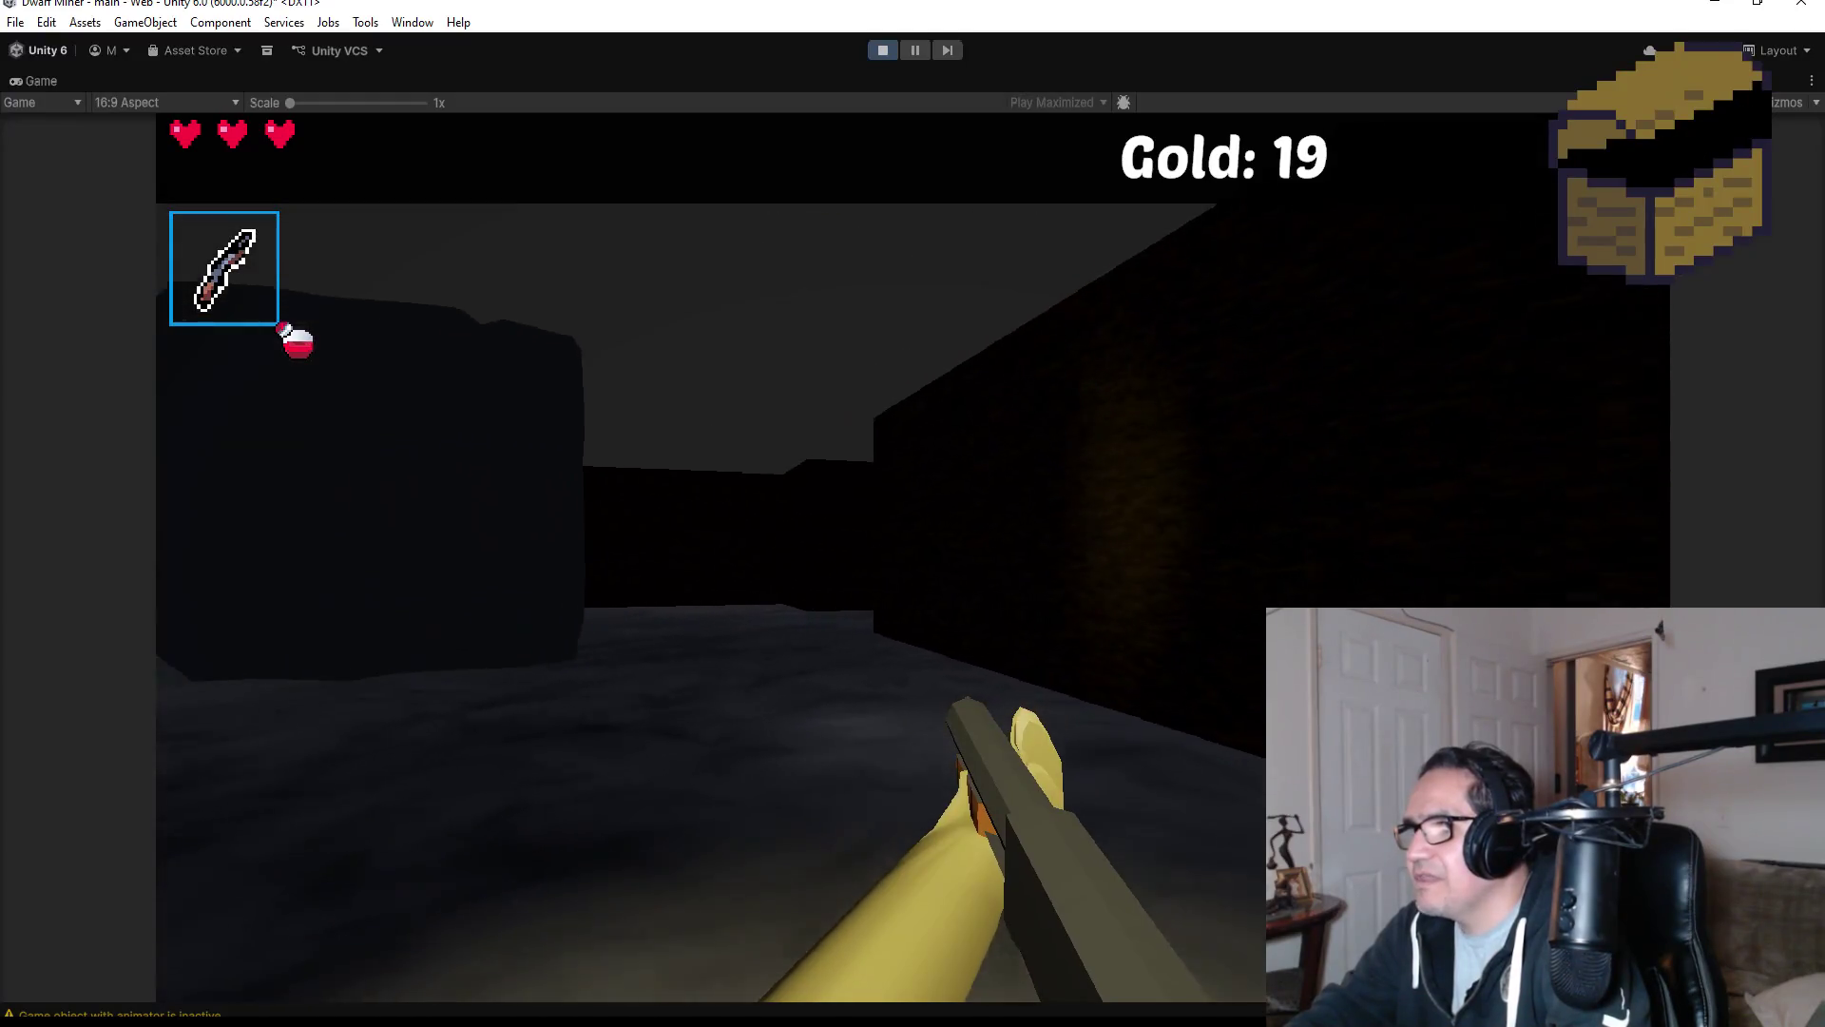
pyautogui.press('w')
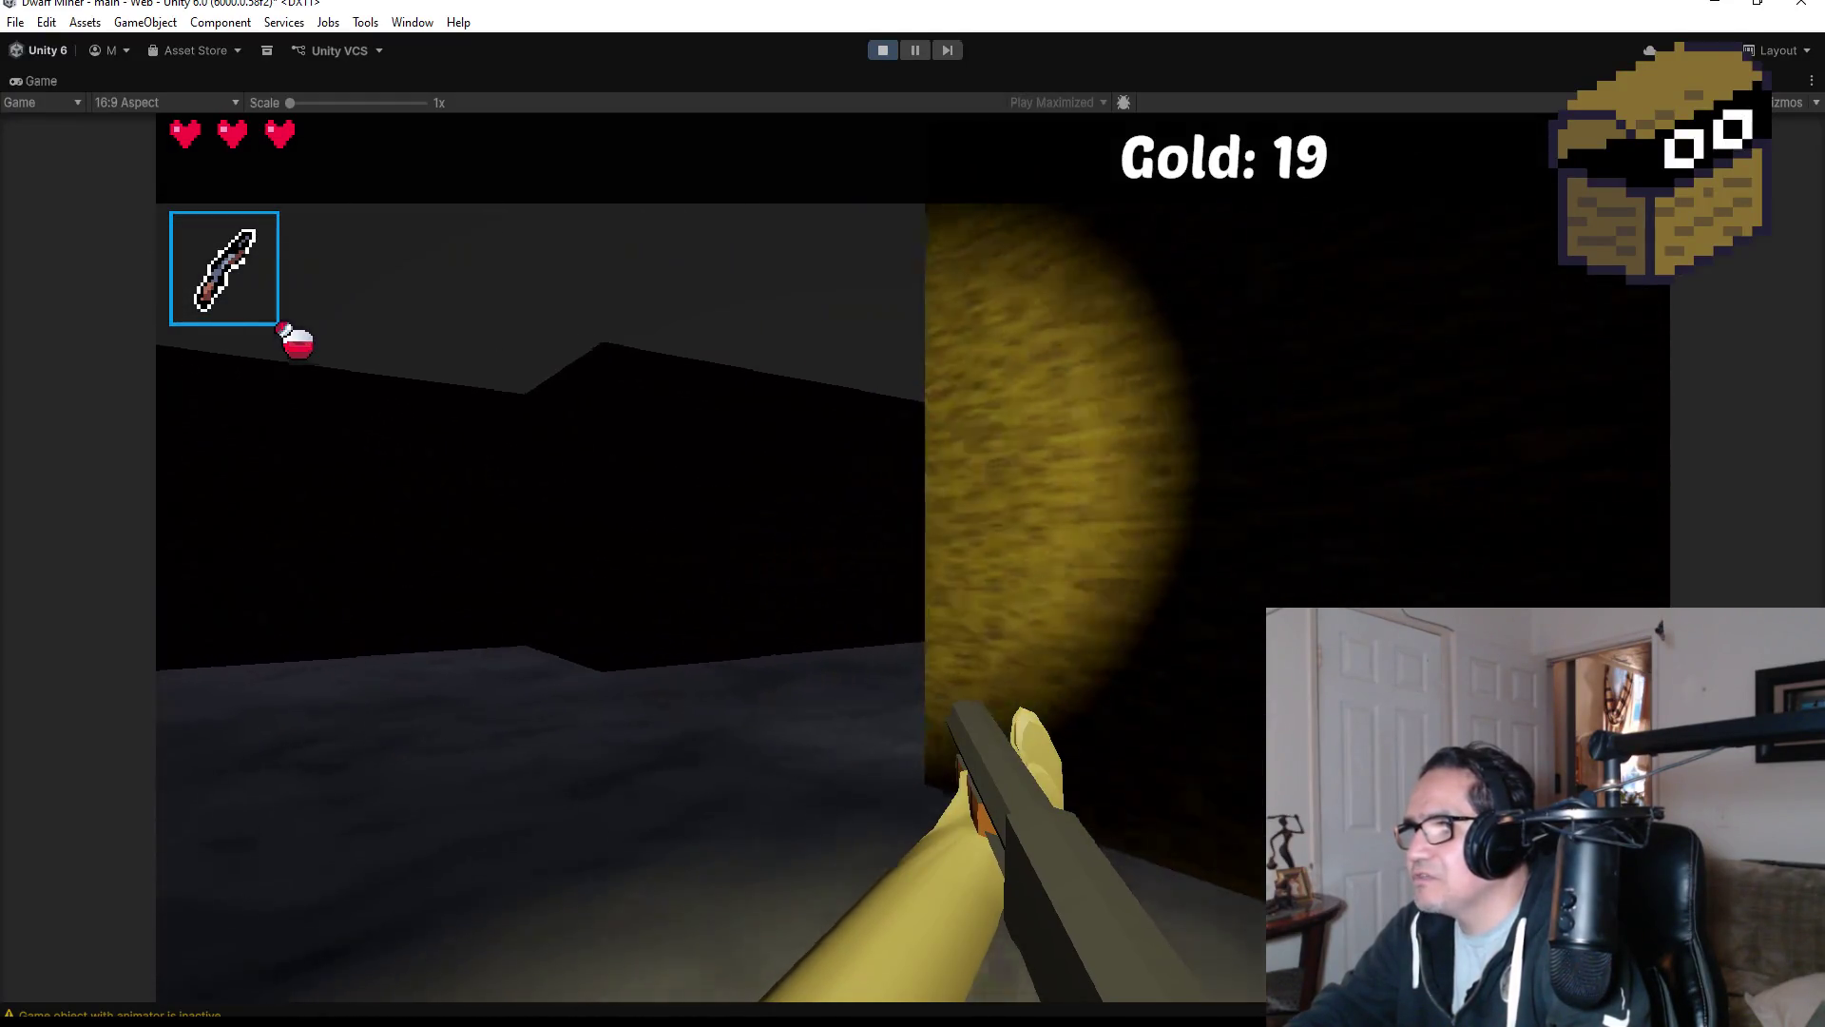
pyautogui.press('w')
pyautogui.press('w')
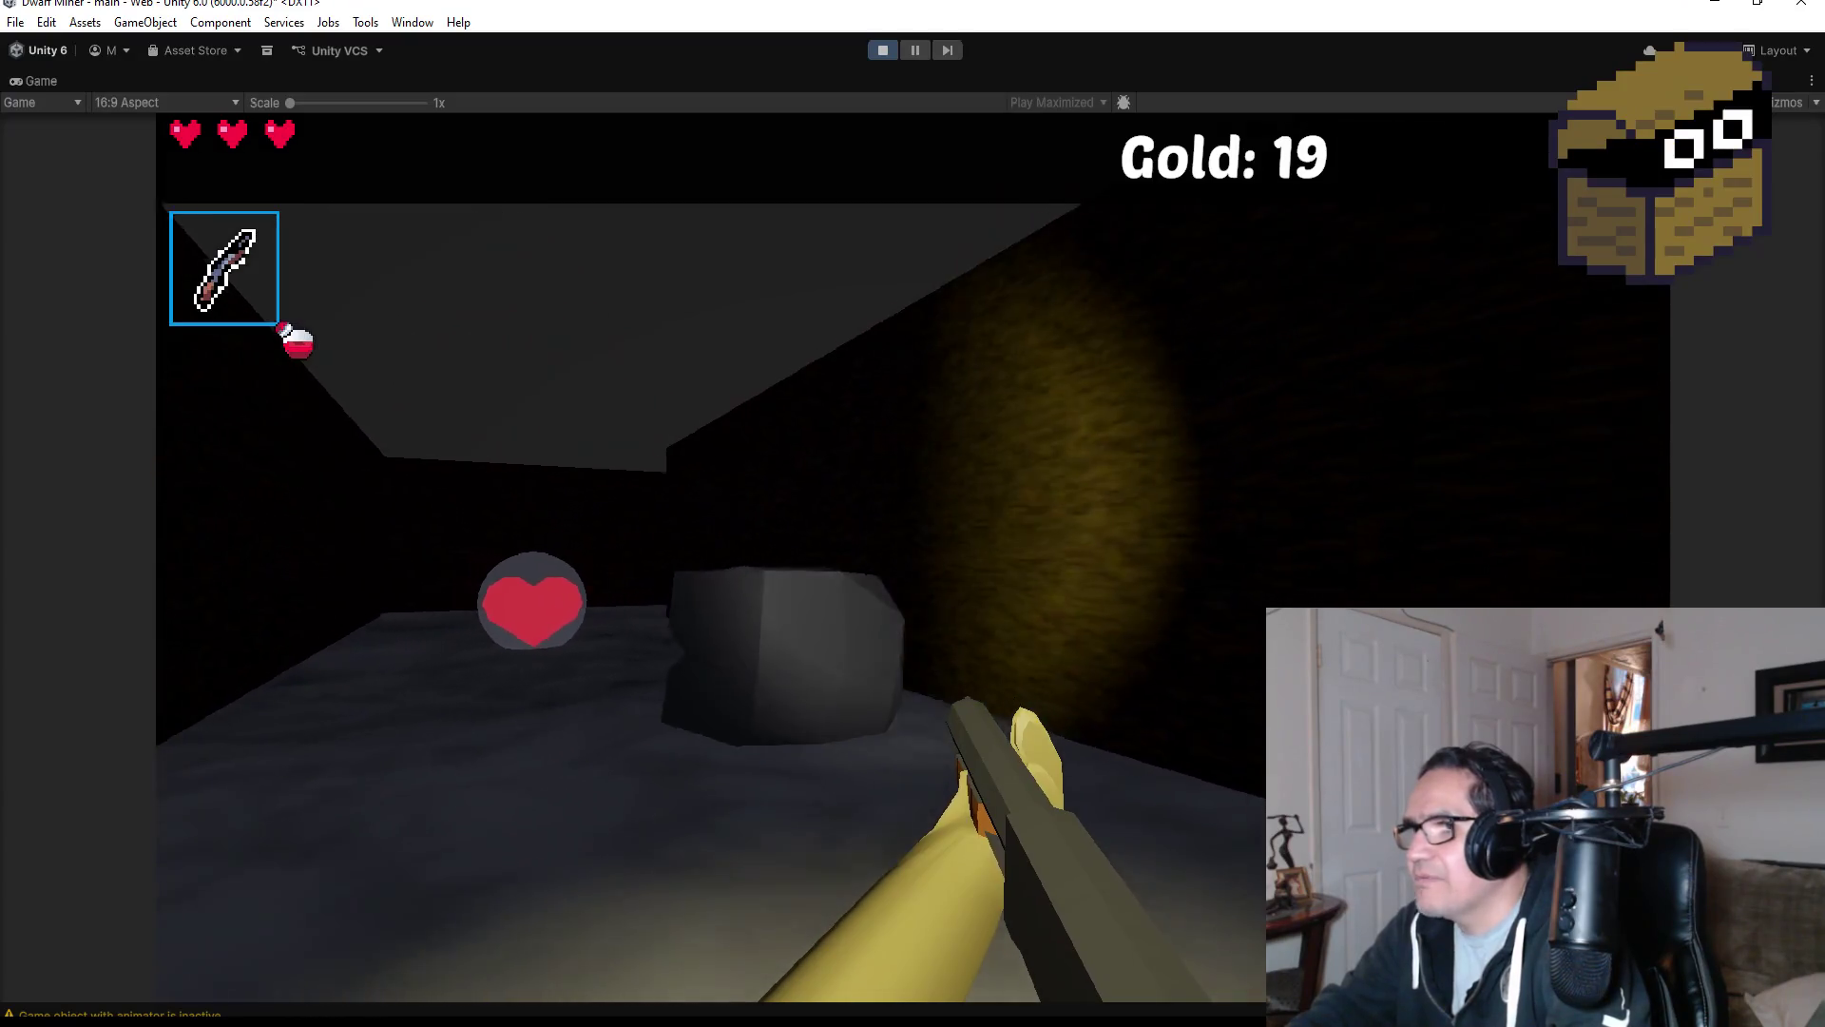
pyautogui.press('w')
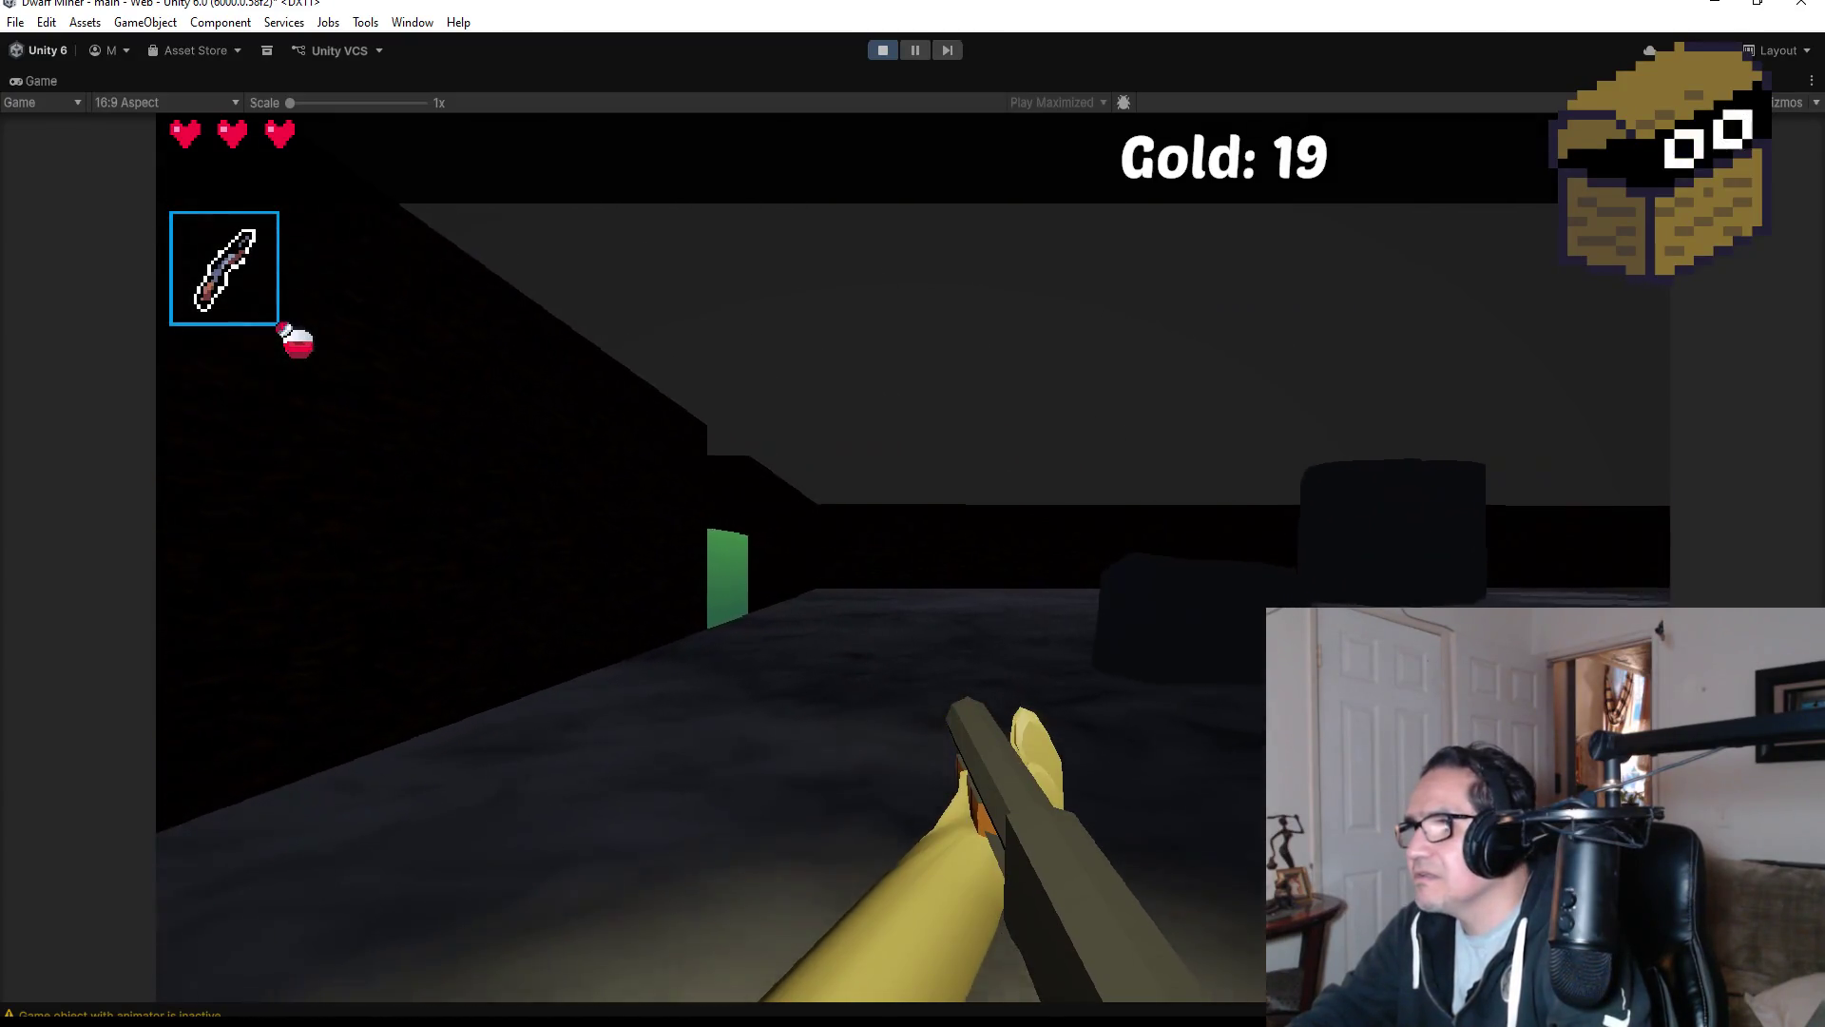
pyautogui.press('w')
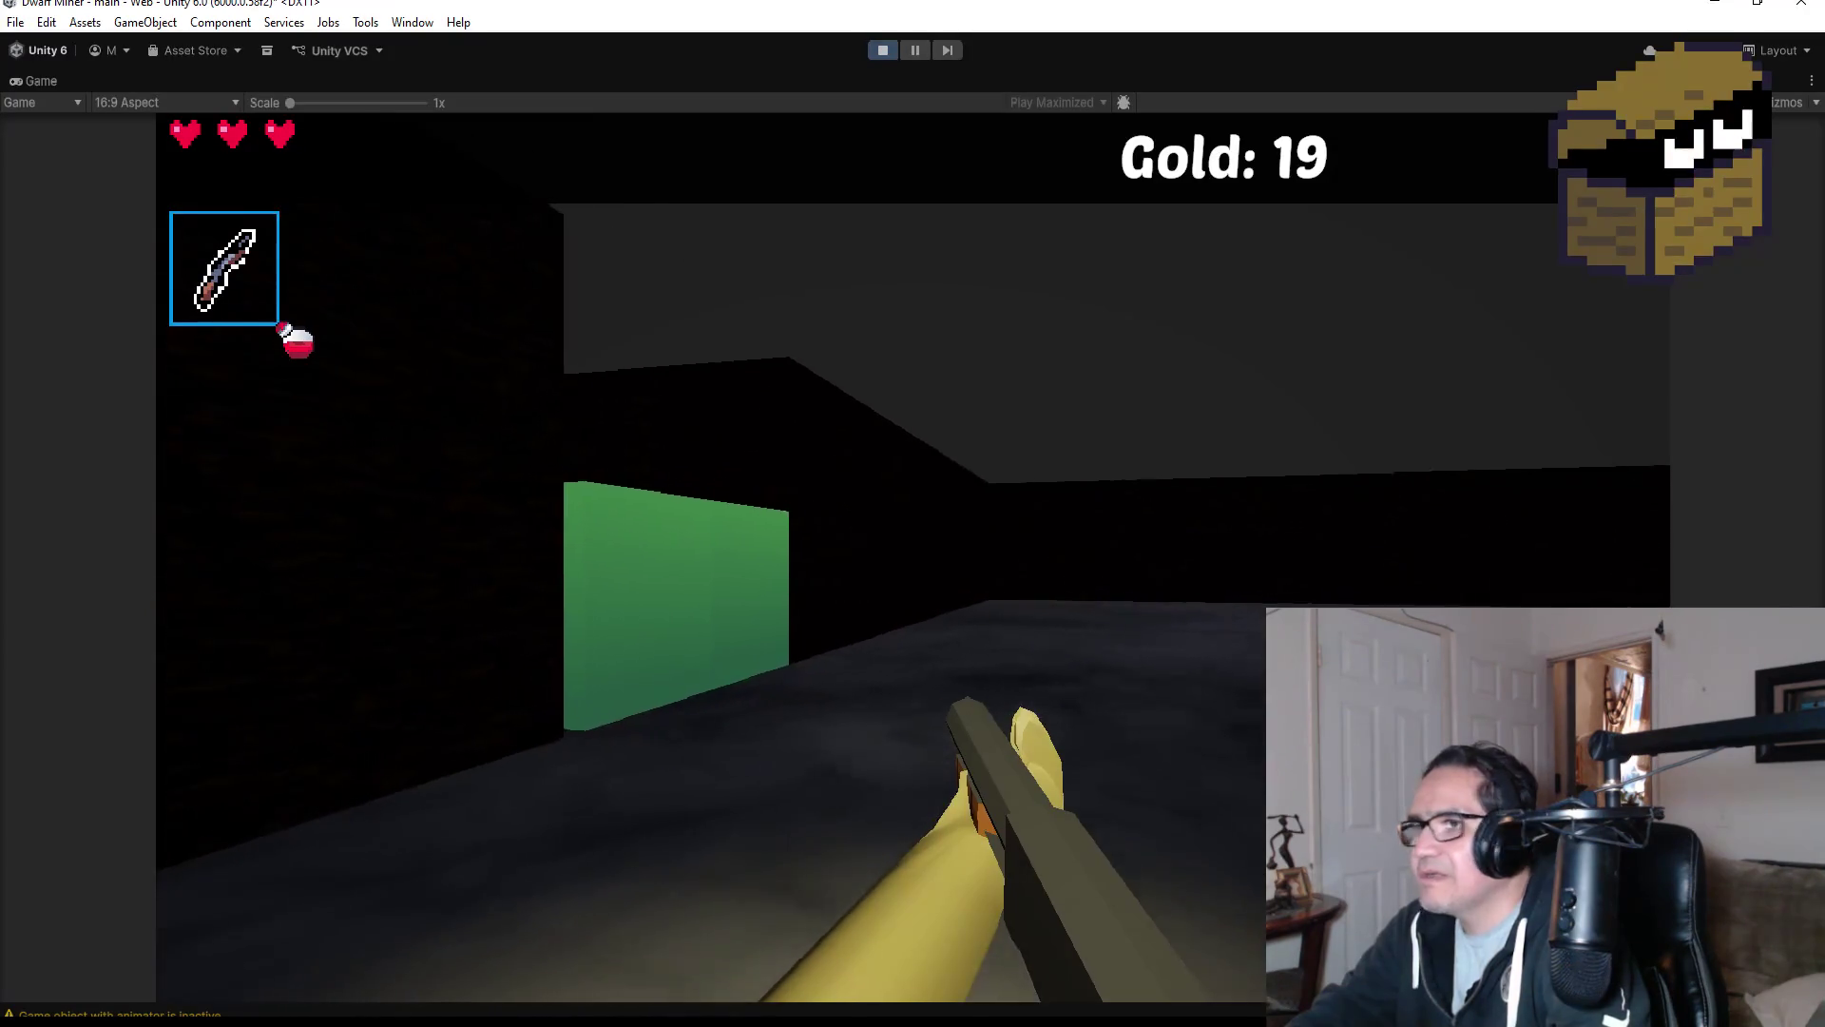
pyautogui.scroll(-1, 913, 513)
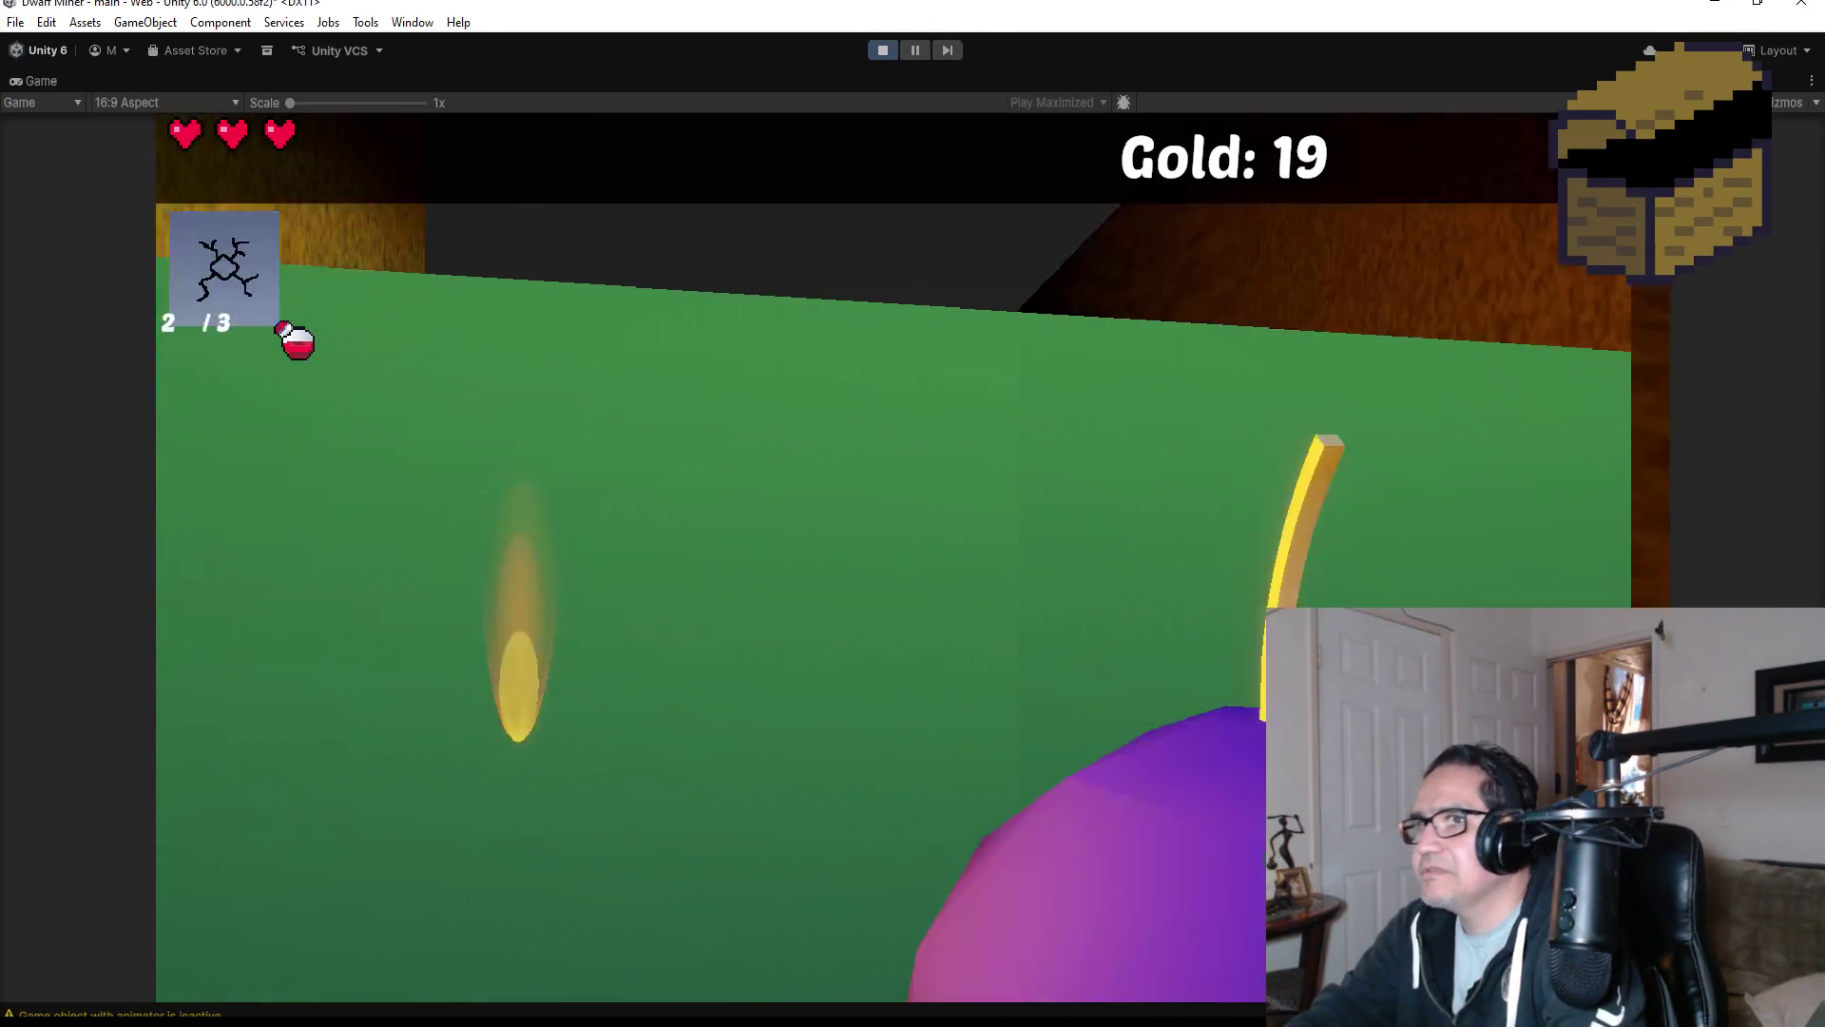
pyautogui.click(912, 513)
pyautogui.press('s')
pyautogui.scroll(-1, 913, 513)
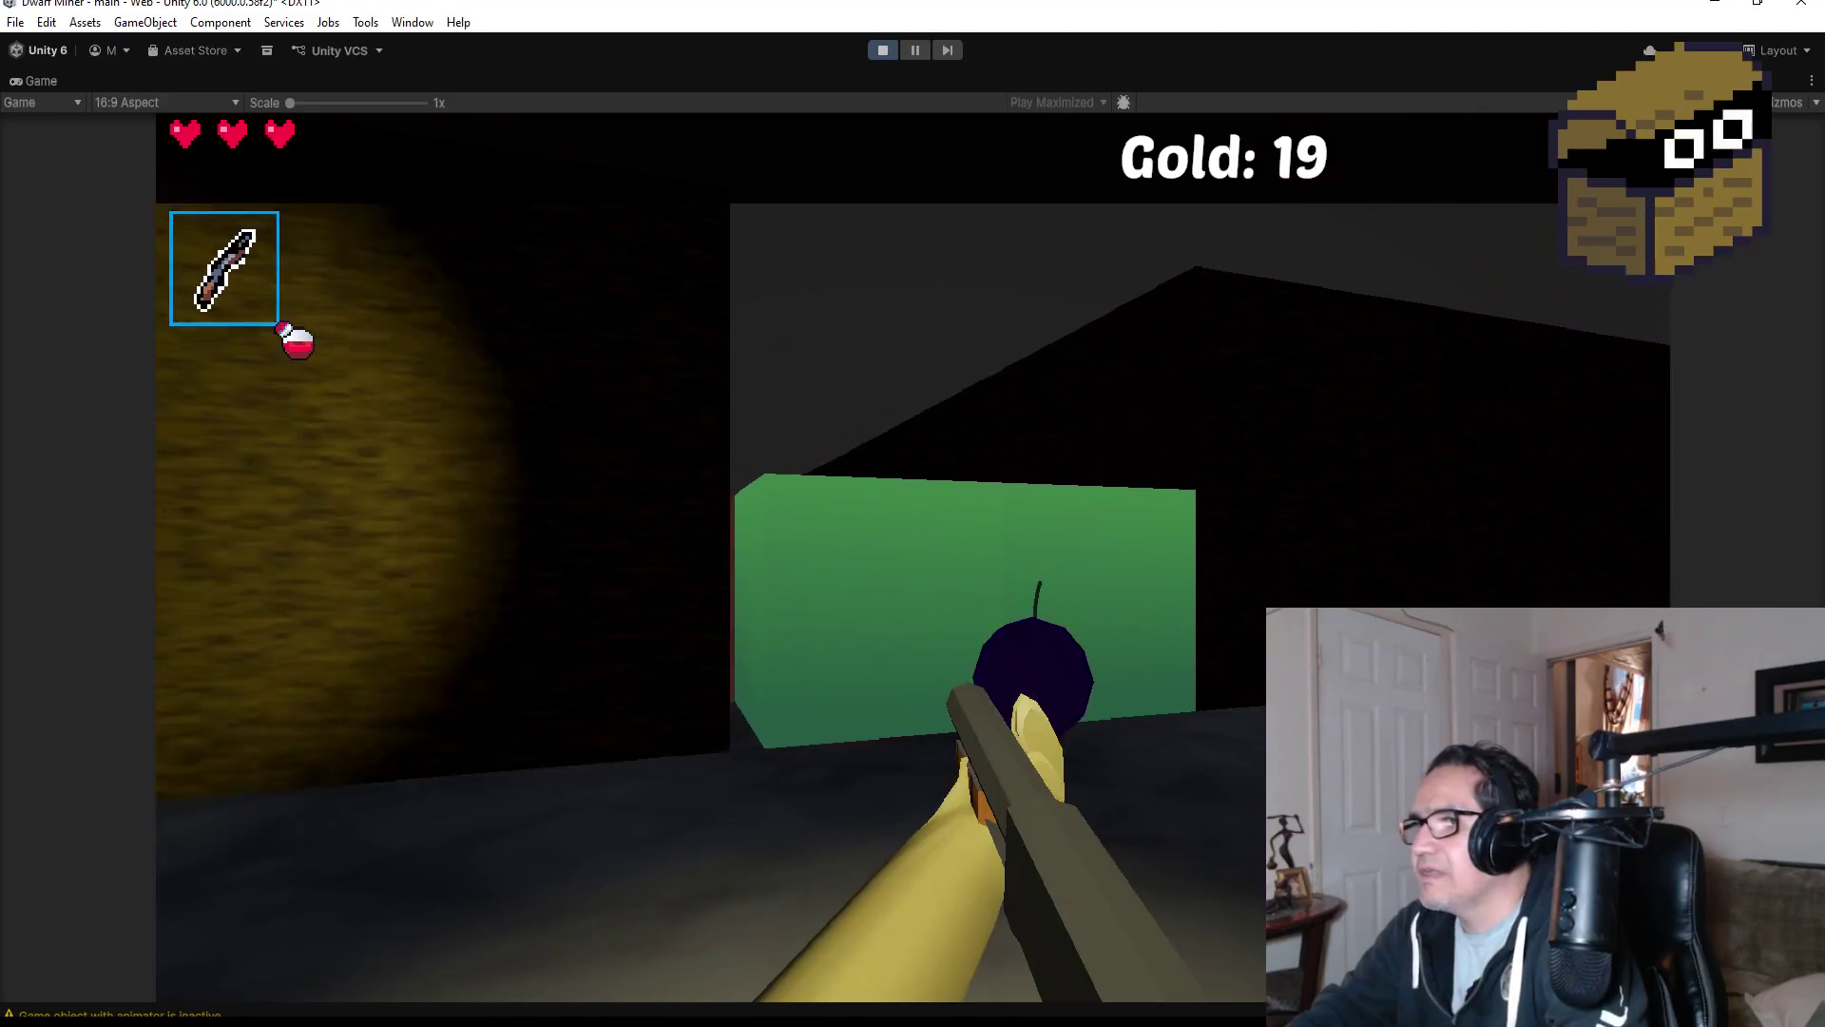
pyautogui.press('s')
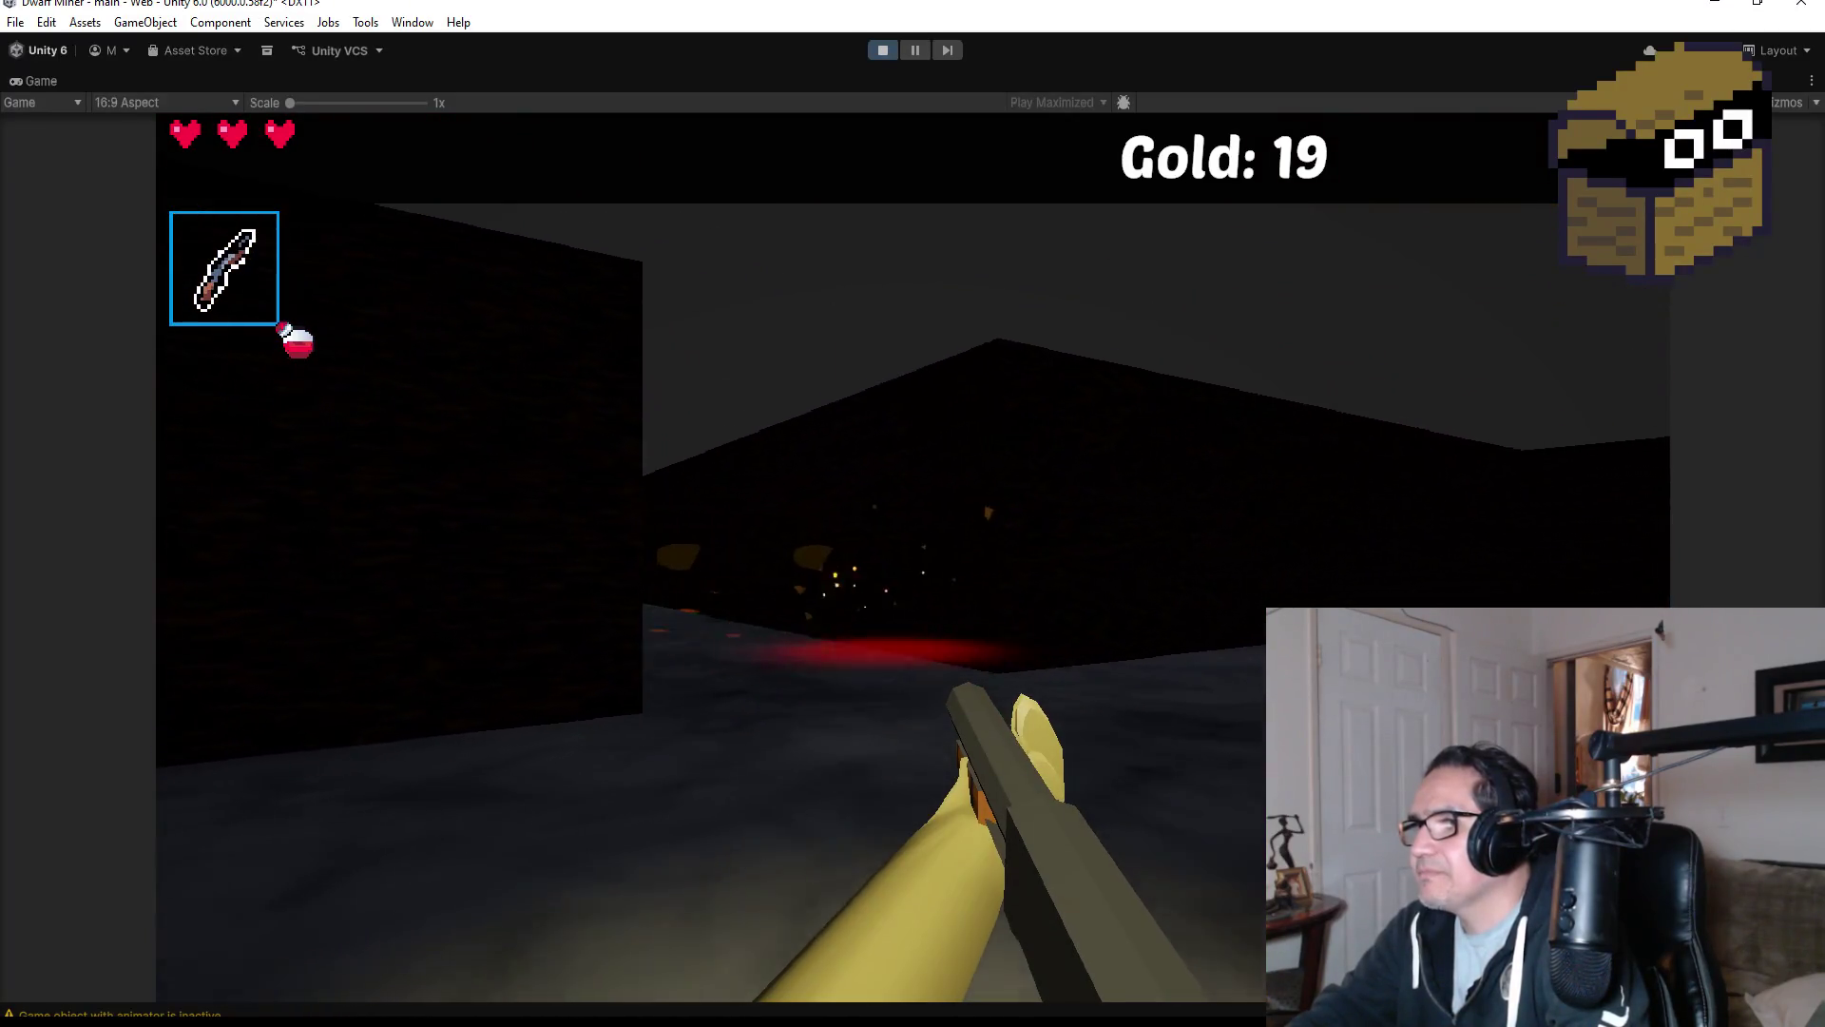
# Advance down the corridor collecting gold, defeat the skeletons and approach the cobweb corridor.
pyautogui.press('w')
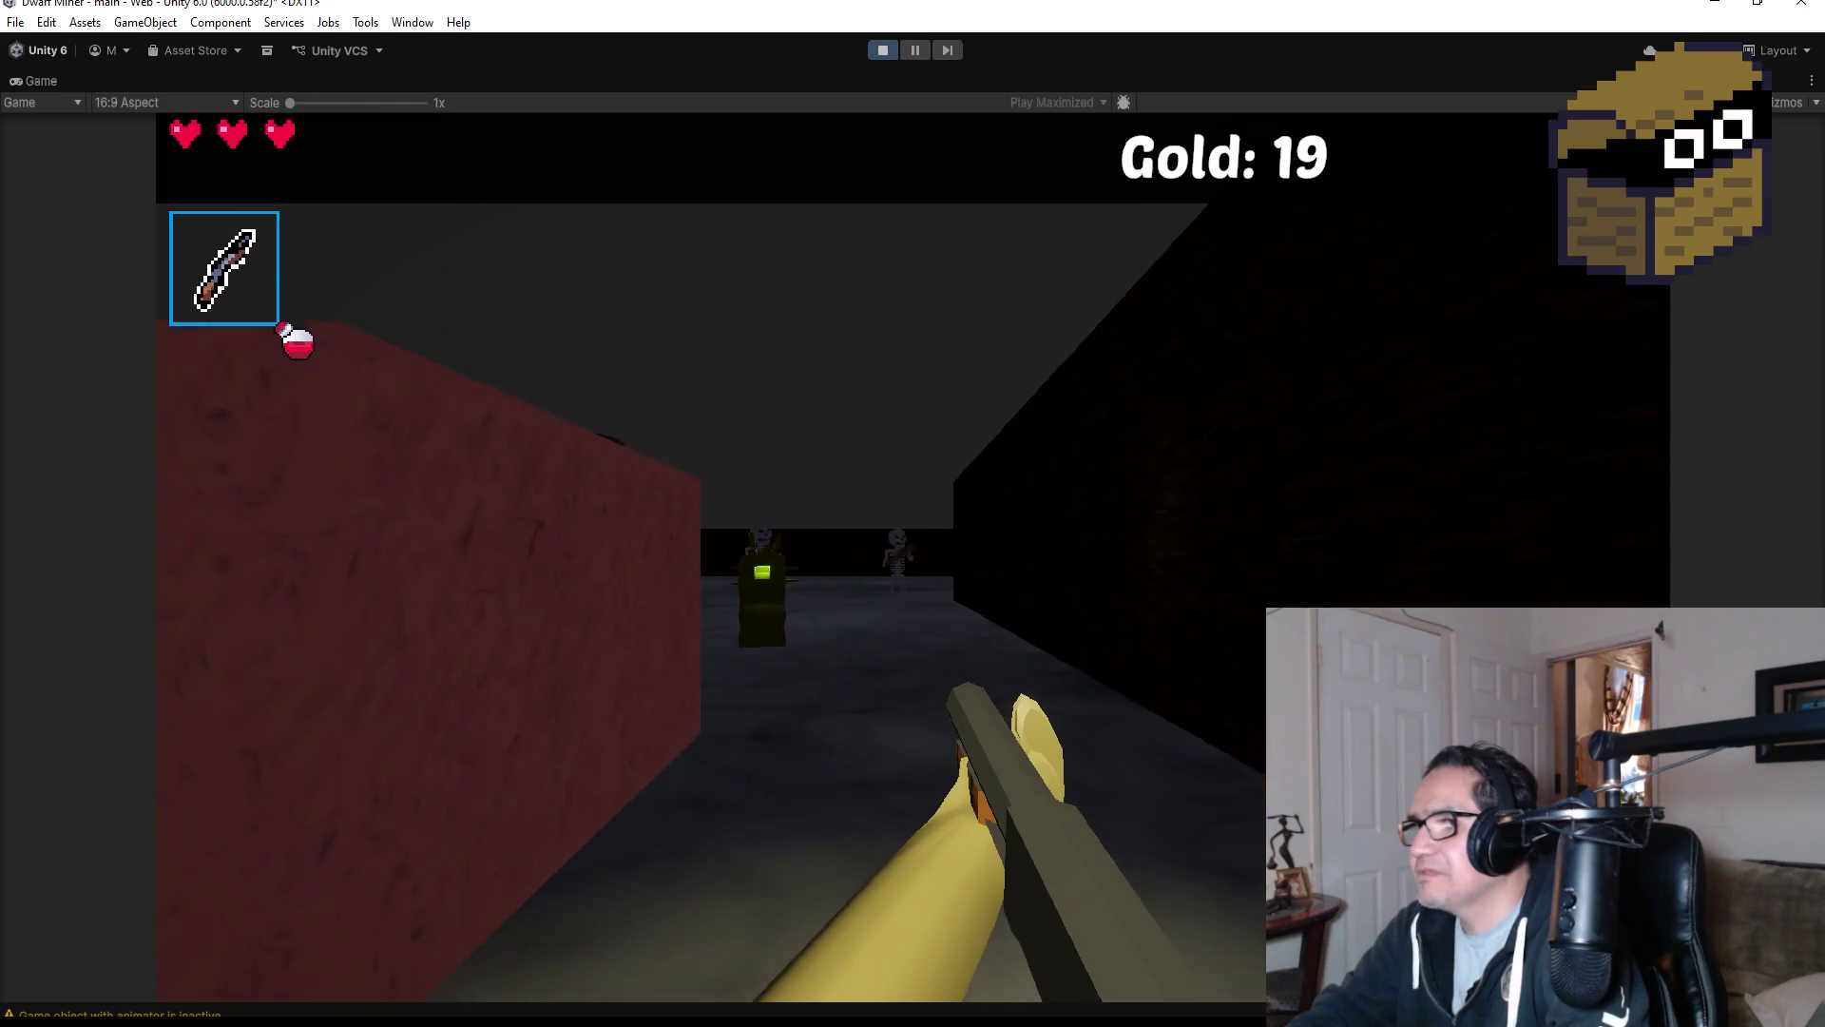
pyautogui.press('w')
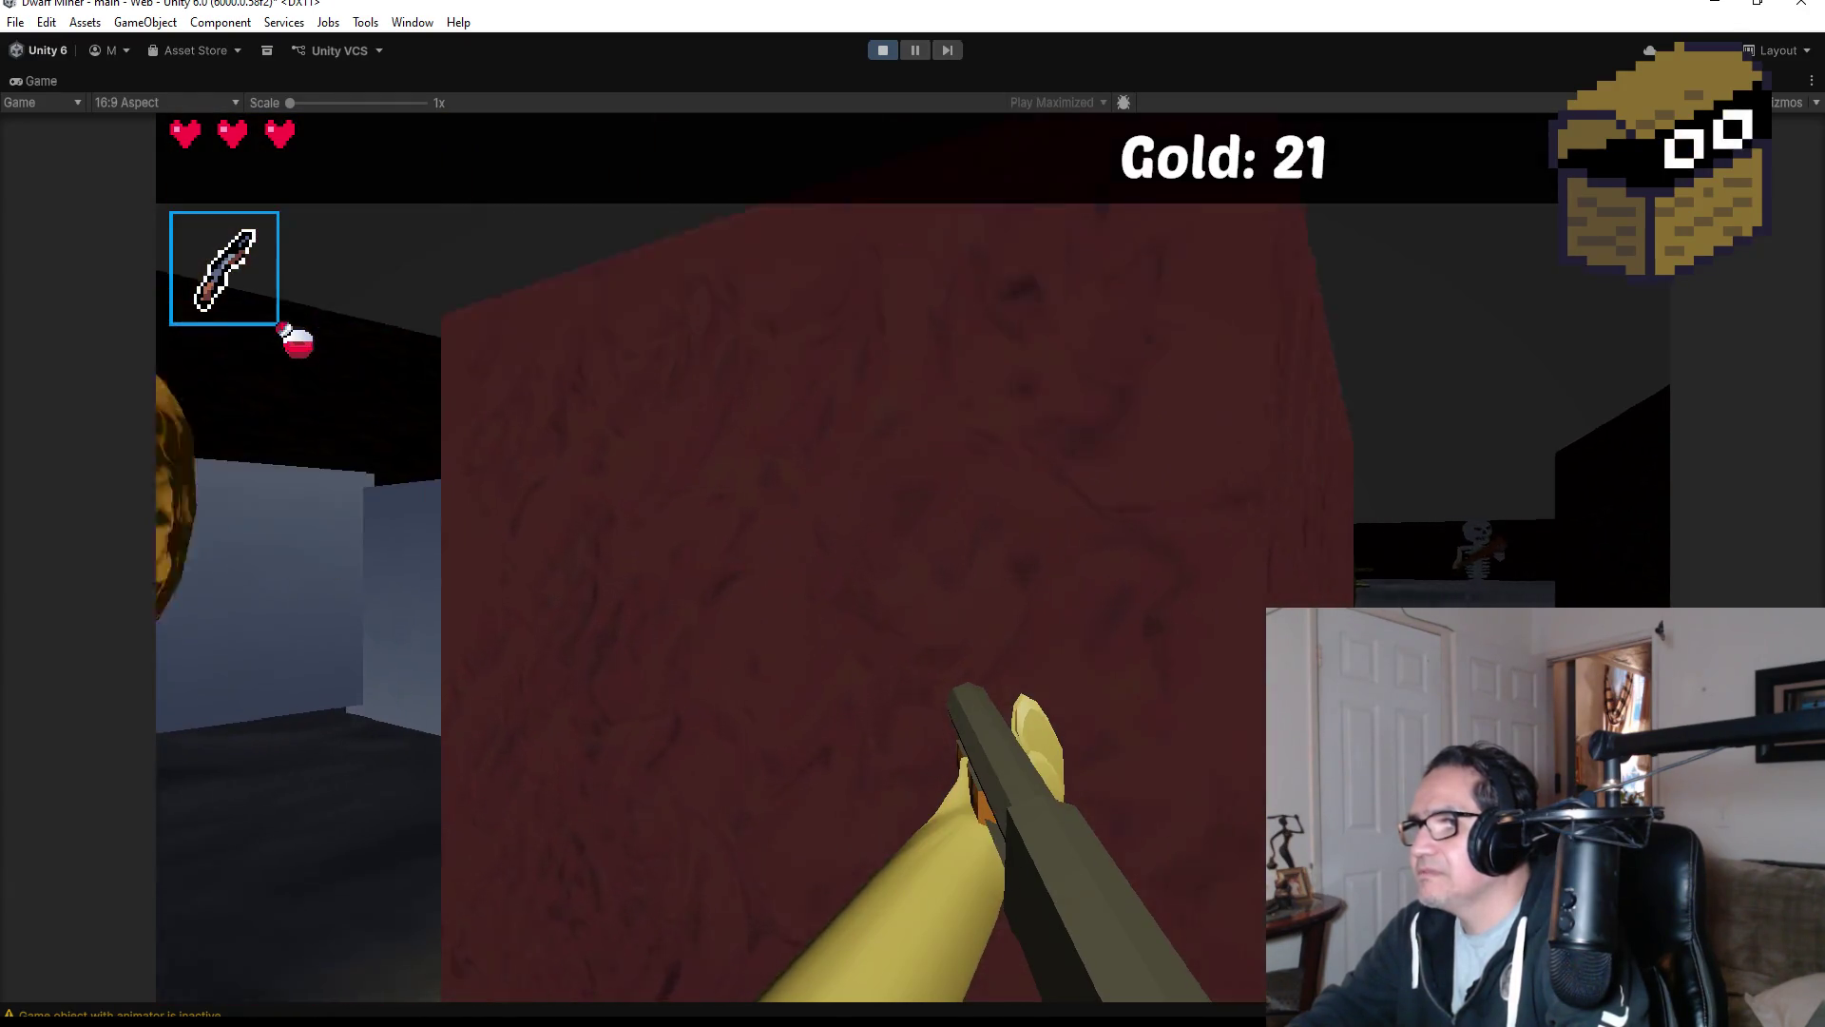
pyautogui.press('w')
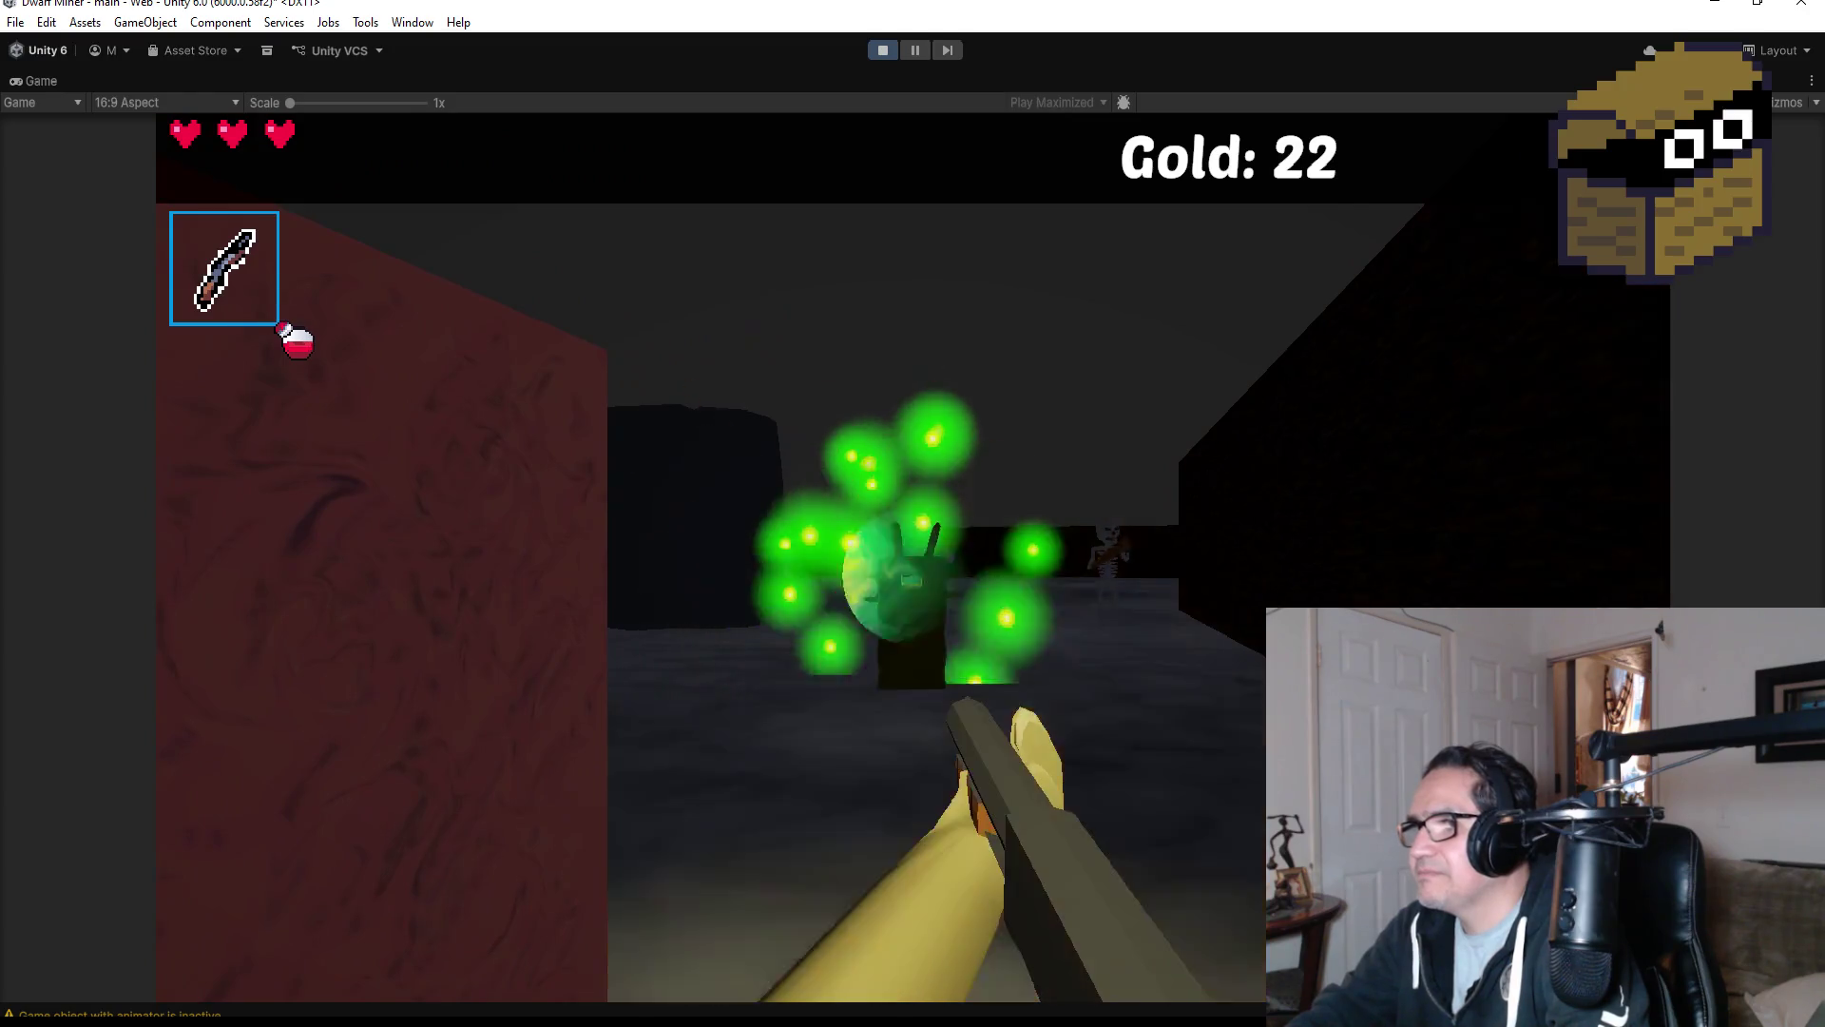
pyautogui.press('w')
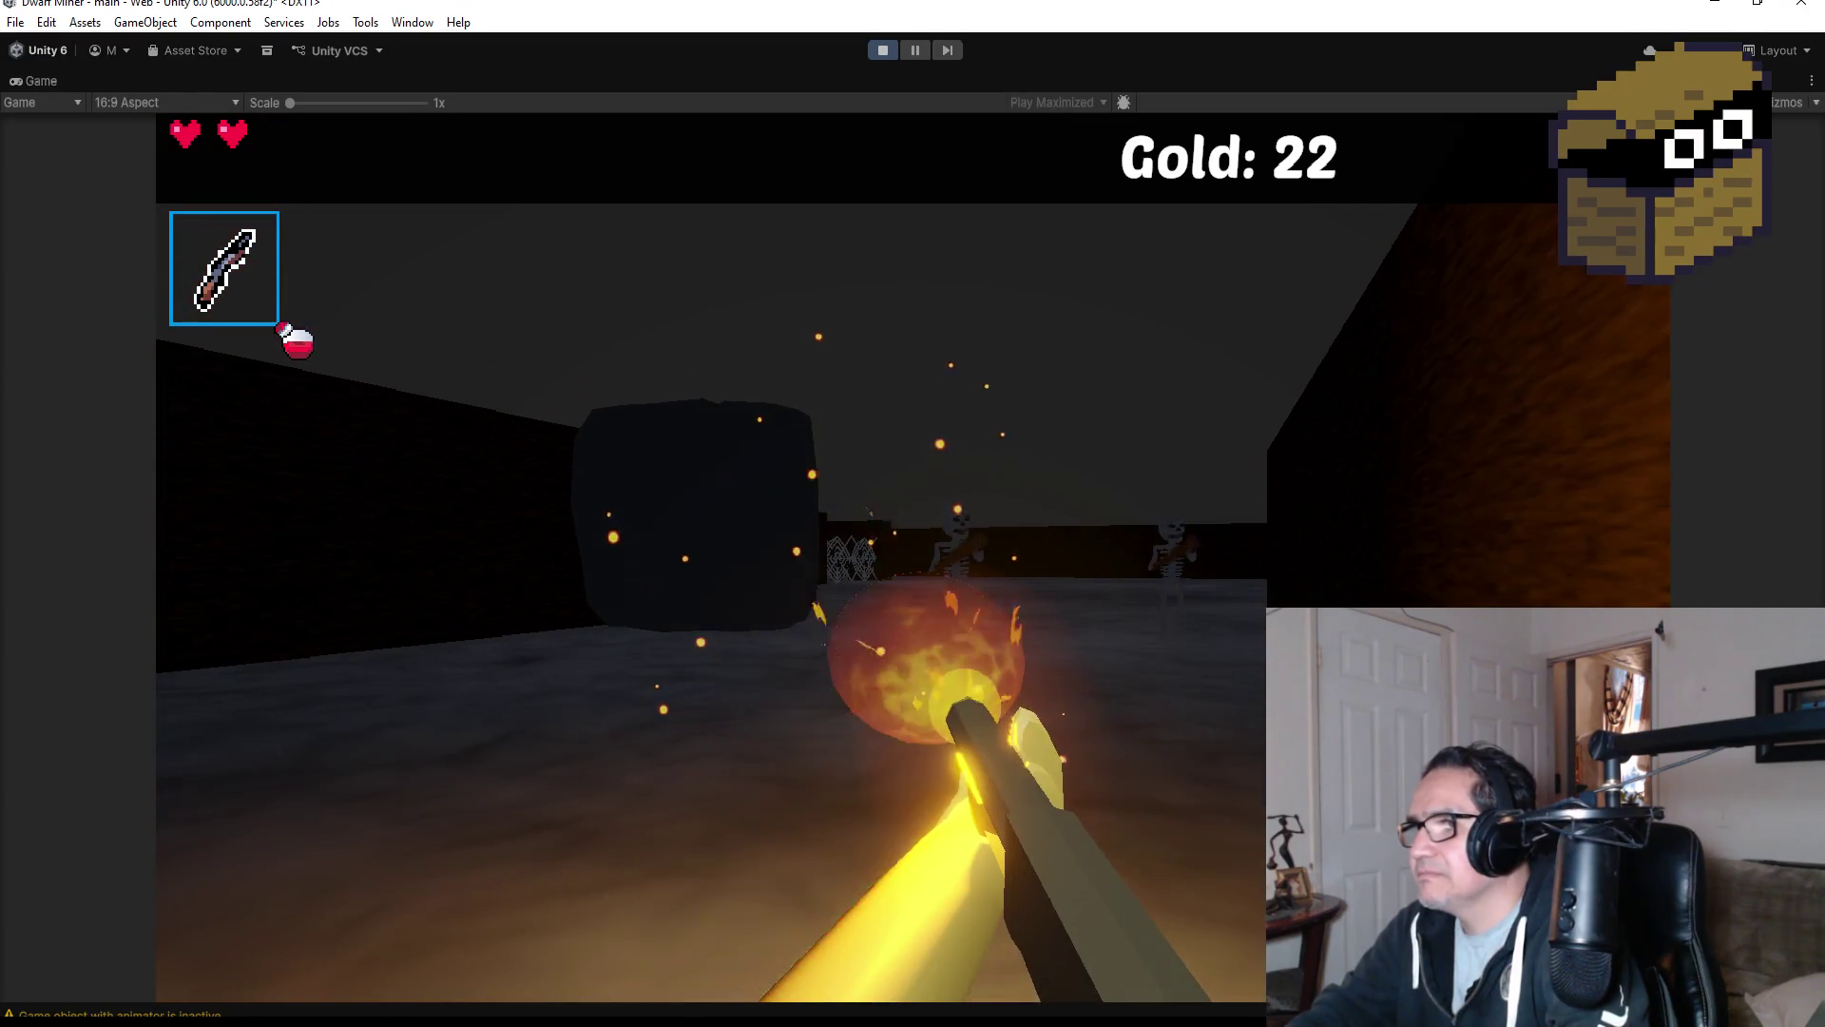
pyautogui.press('w')
pyautogui.press('w')
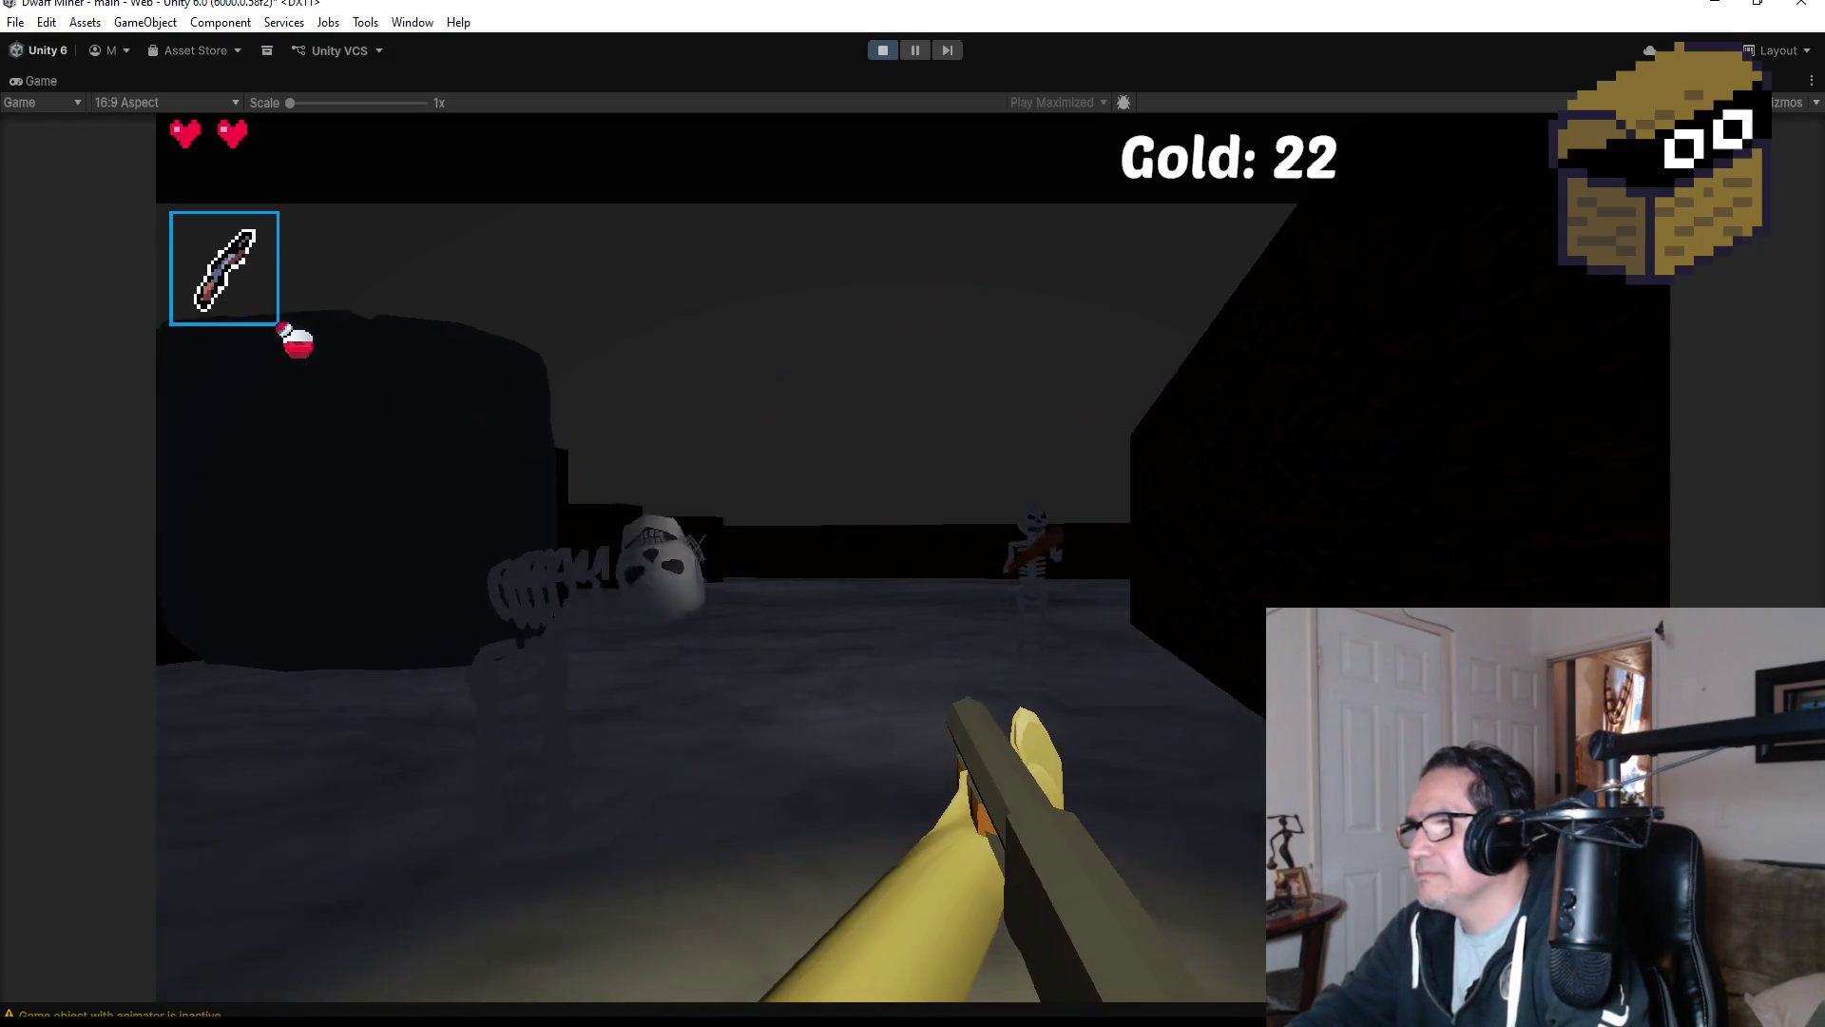
pyautogui.press('w')
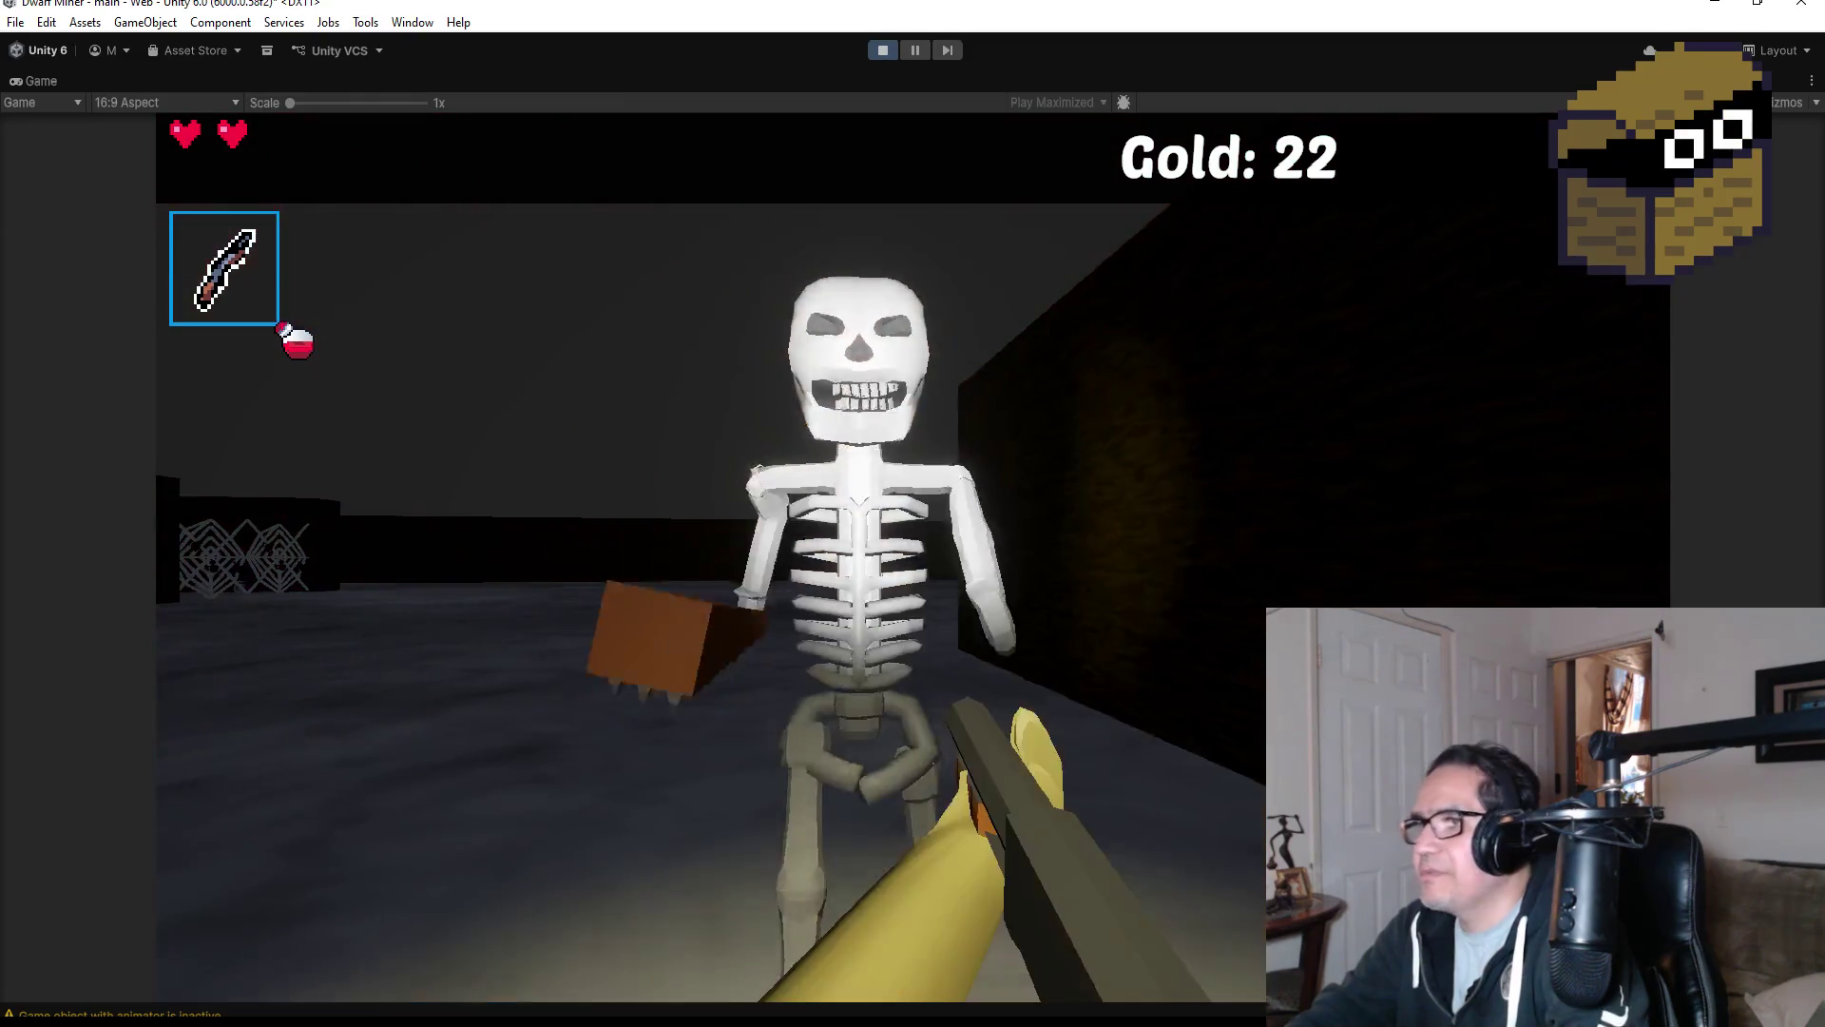
pyautogui.press('s')
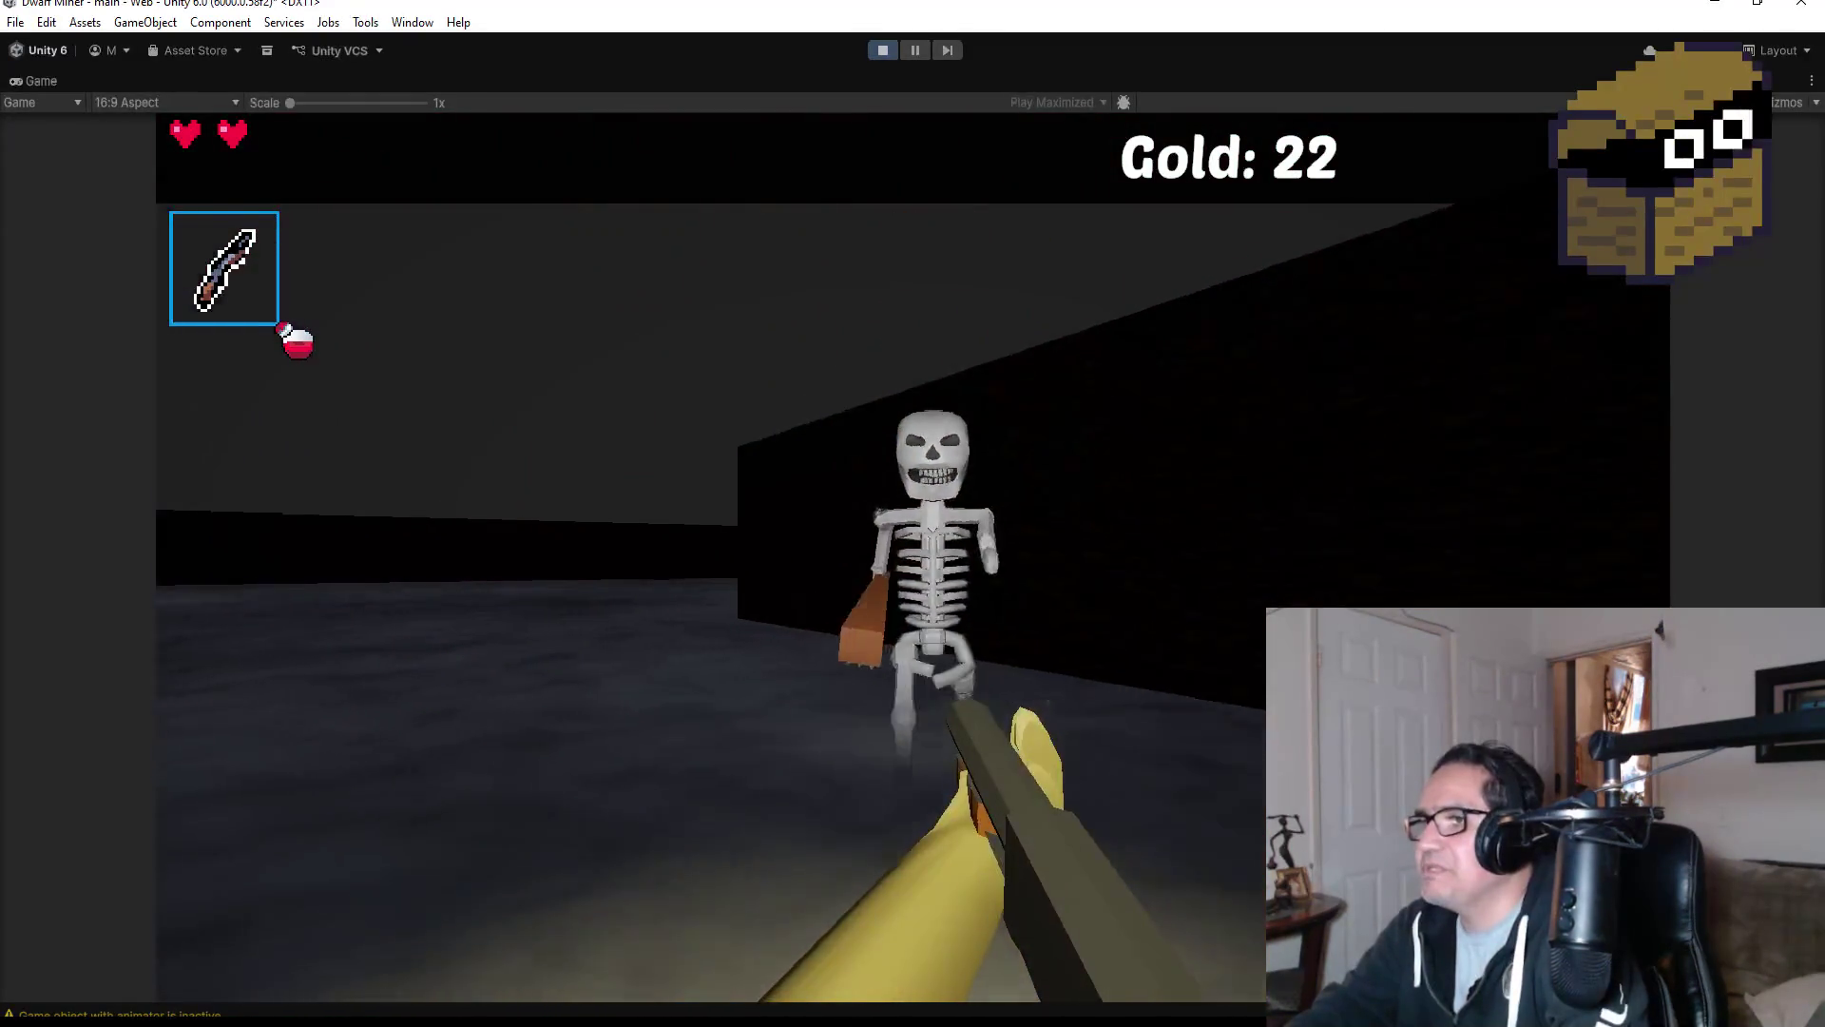
pyautogui.press('w')
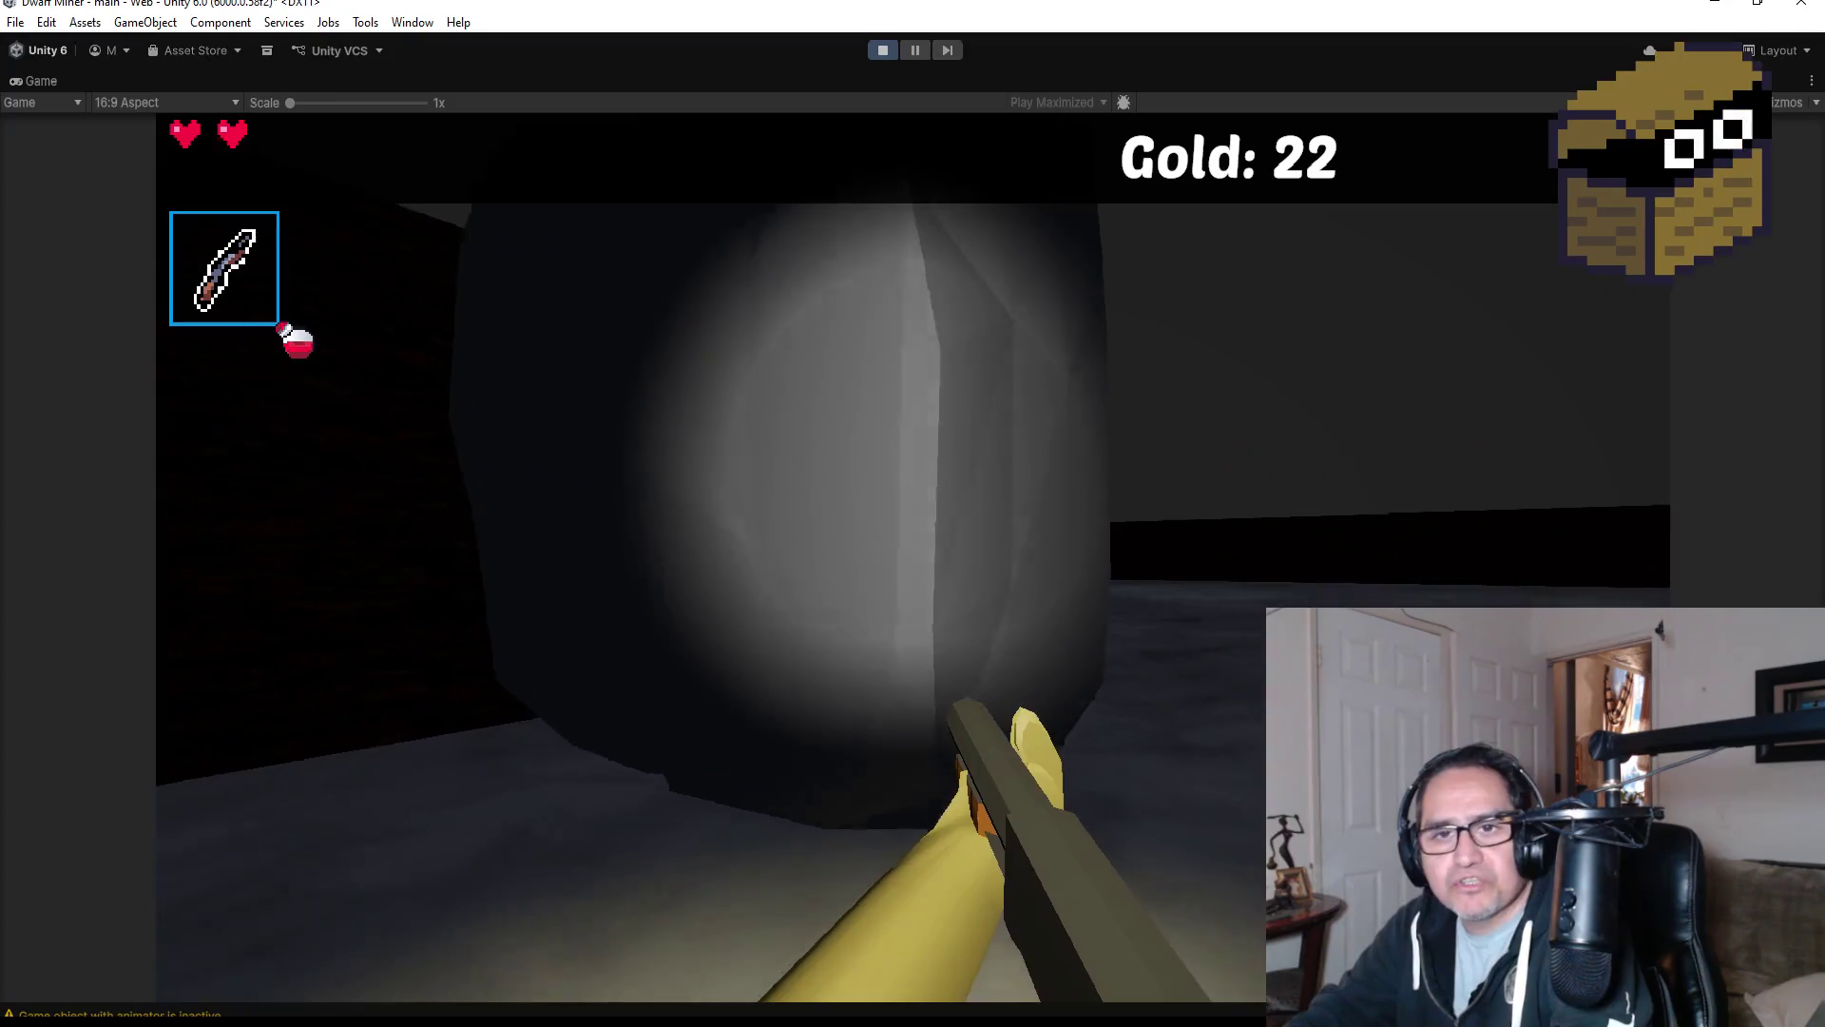
pyautogui.press('d')
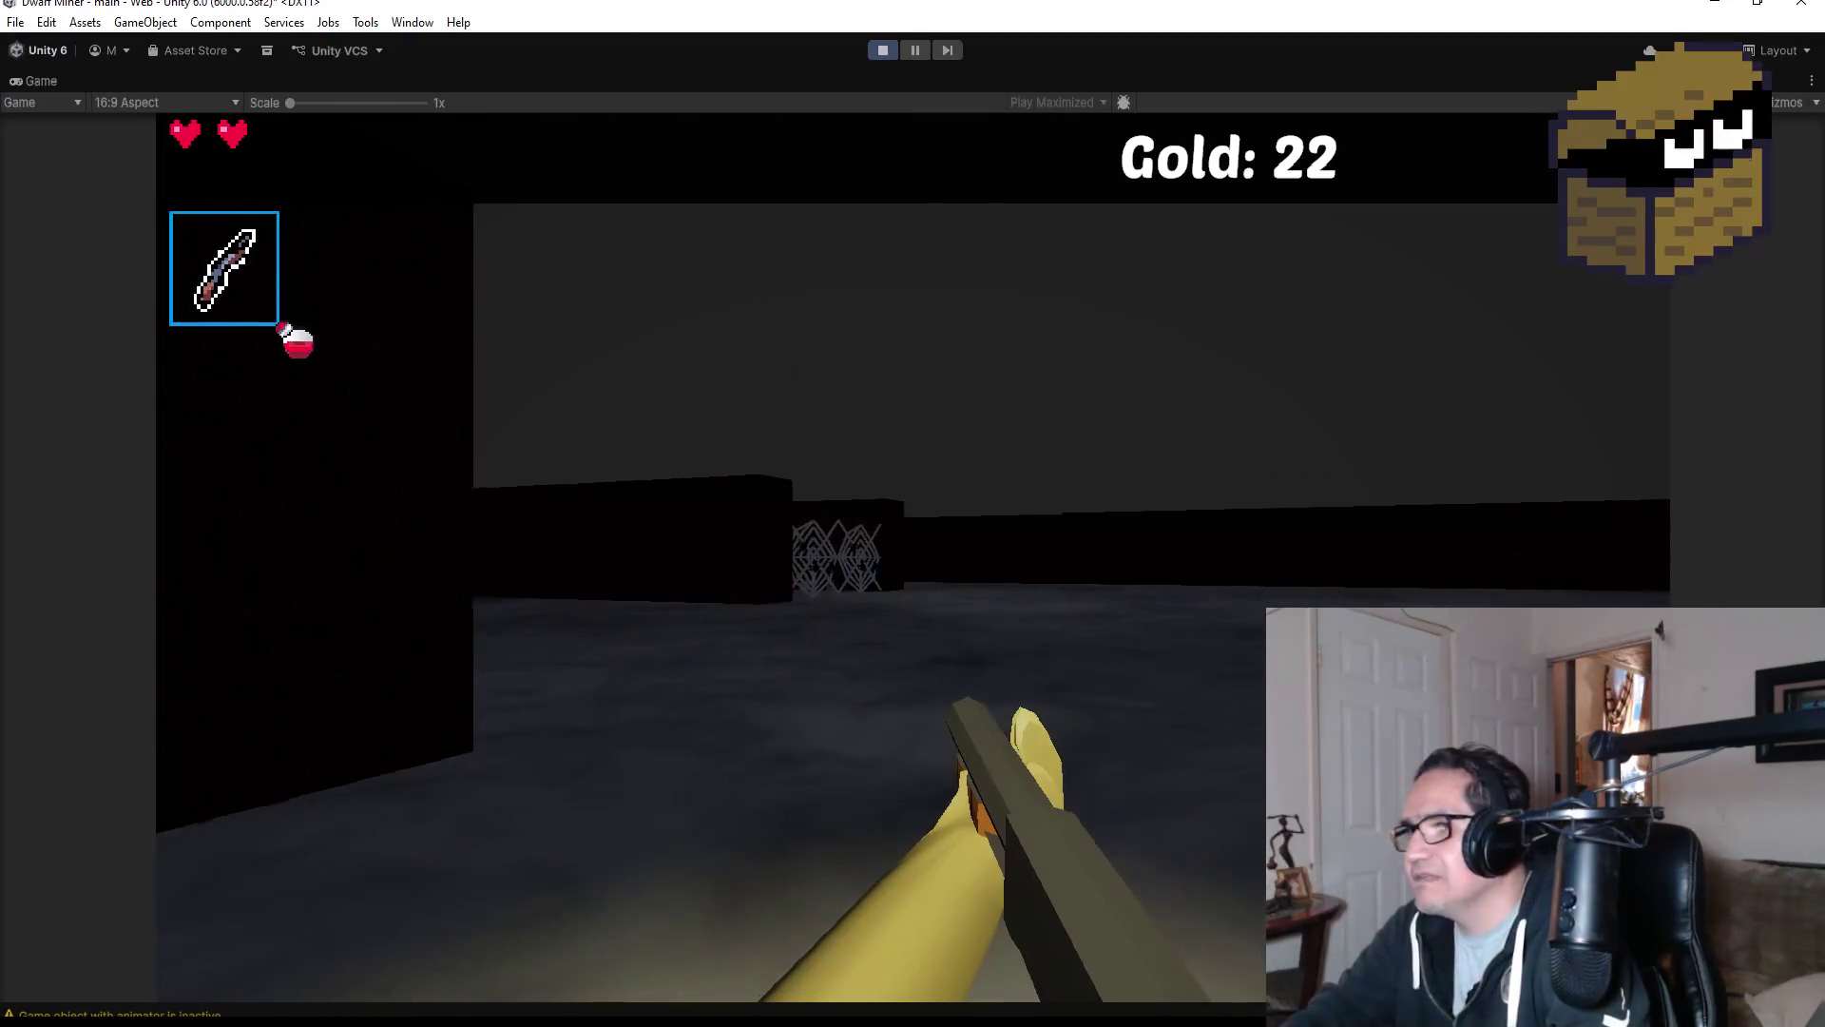
pyautogui.press('a')
pyautogui.press('w')
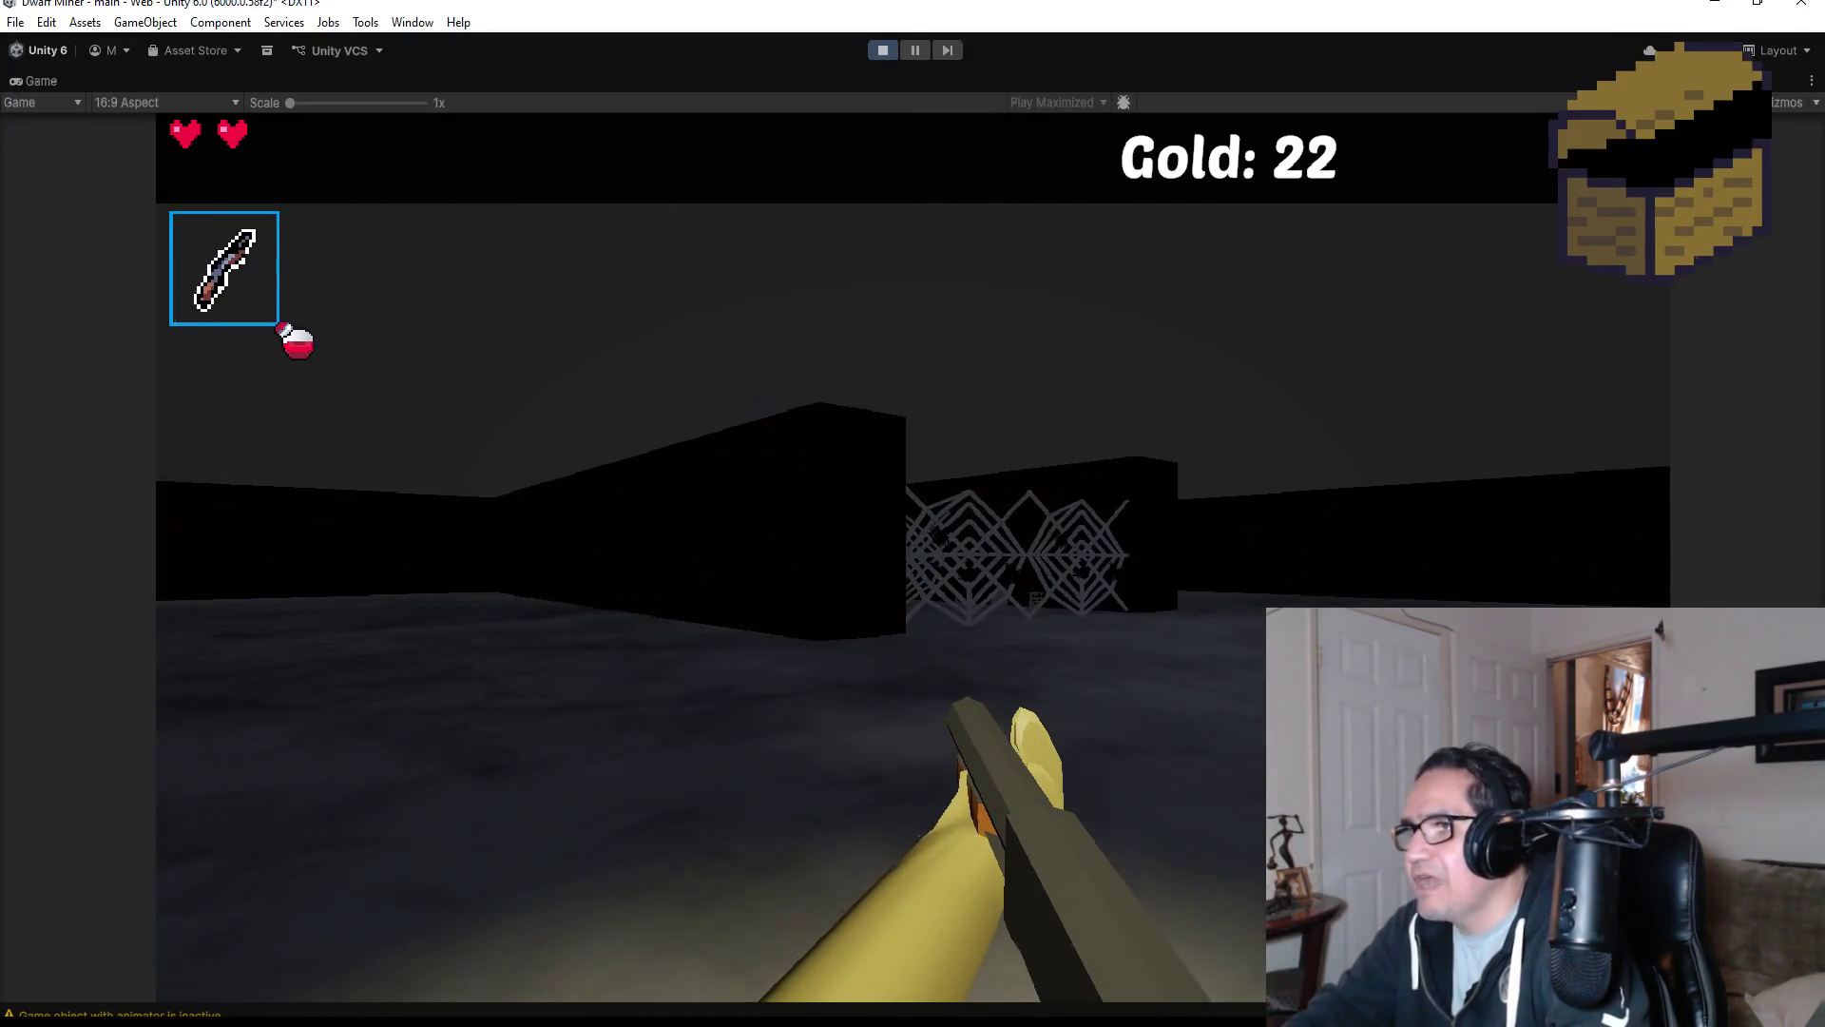
pyautogui.press('w')
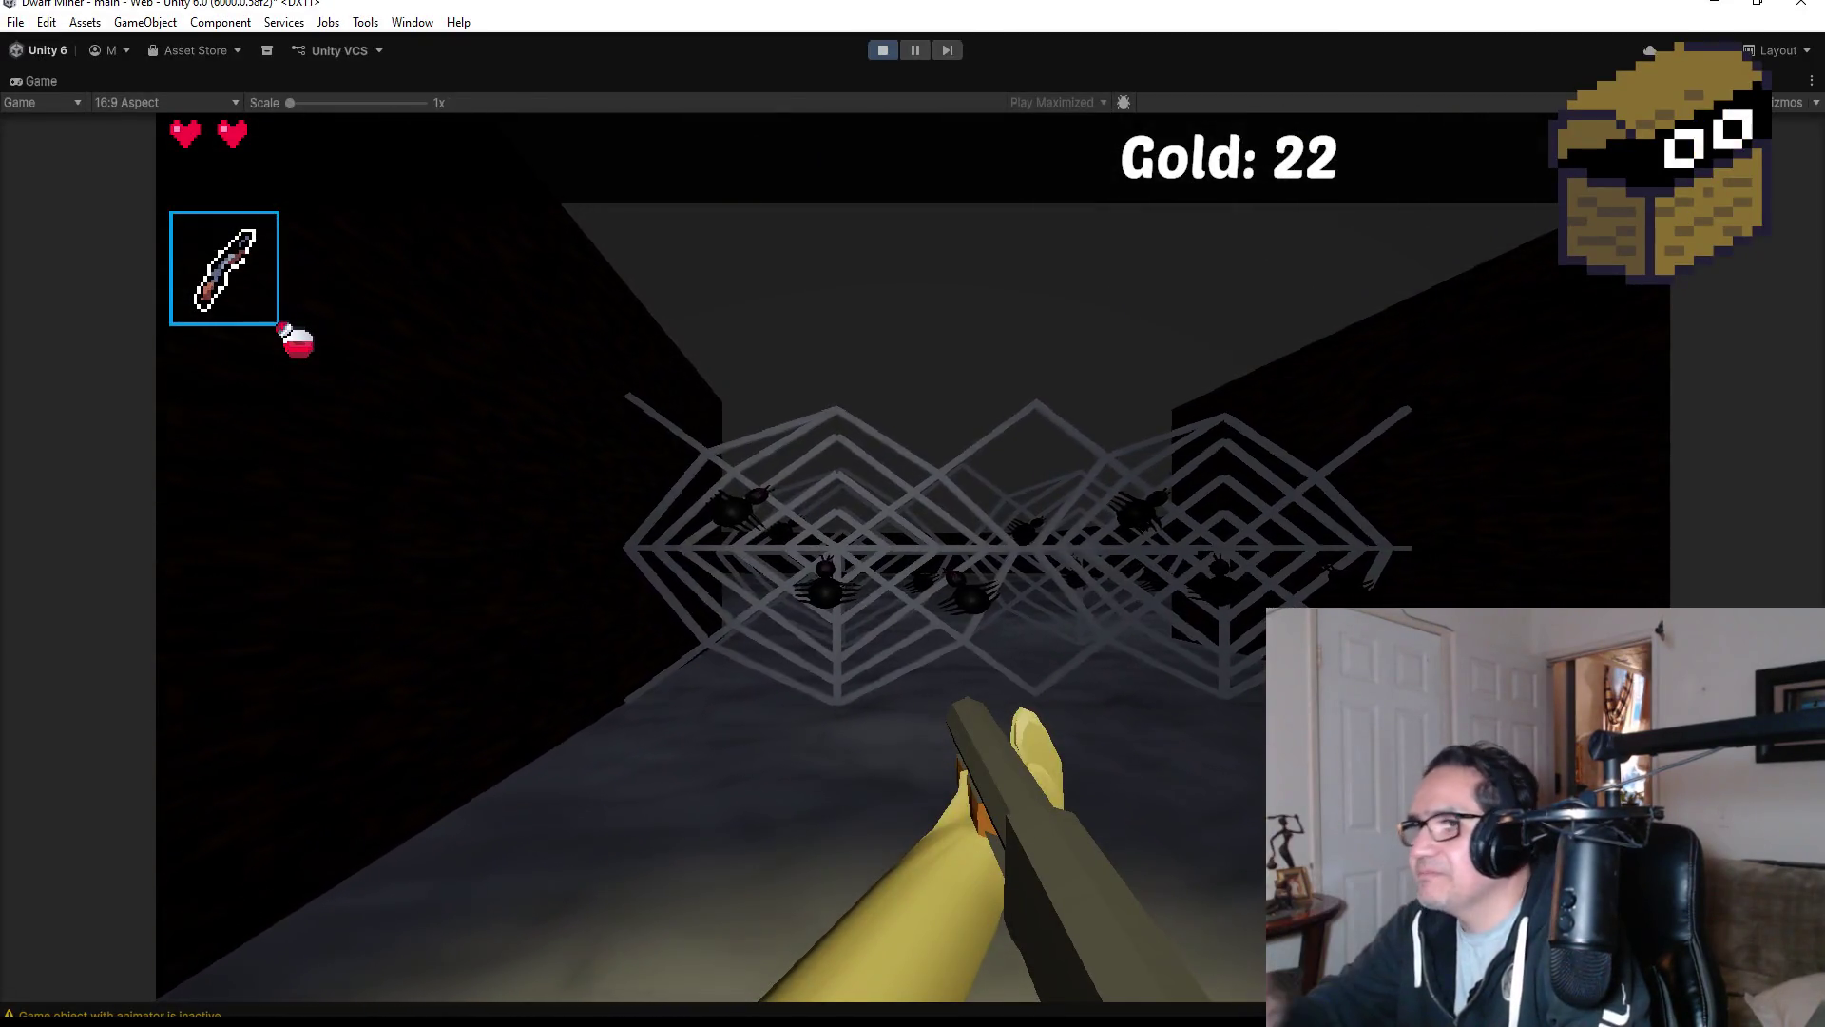
# Walk through the spider web toward the red-eyed boss spider and open fire on it.
pyautogui.press('w')
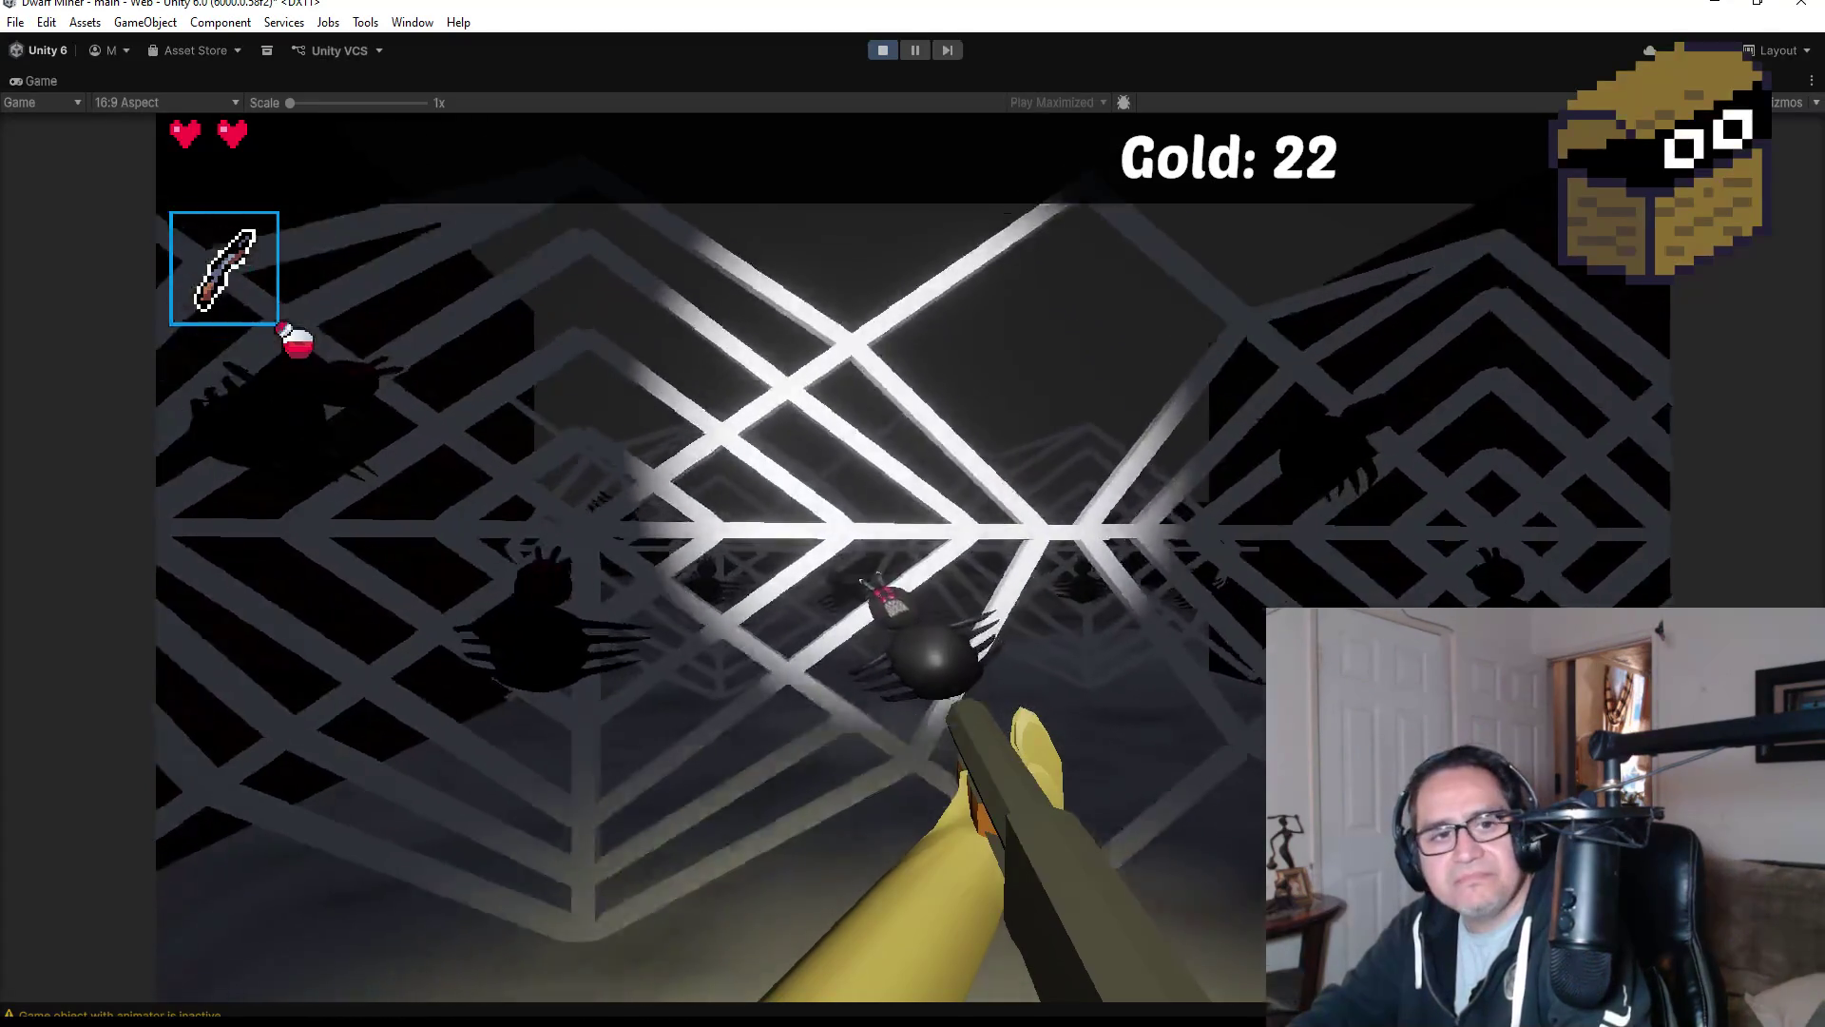
pyautogui.press('w')
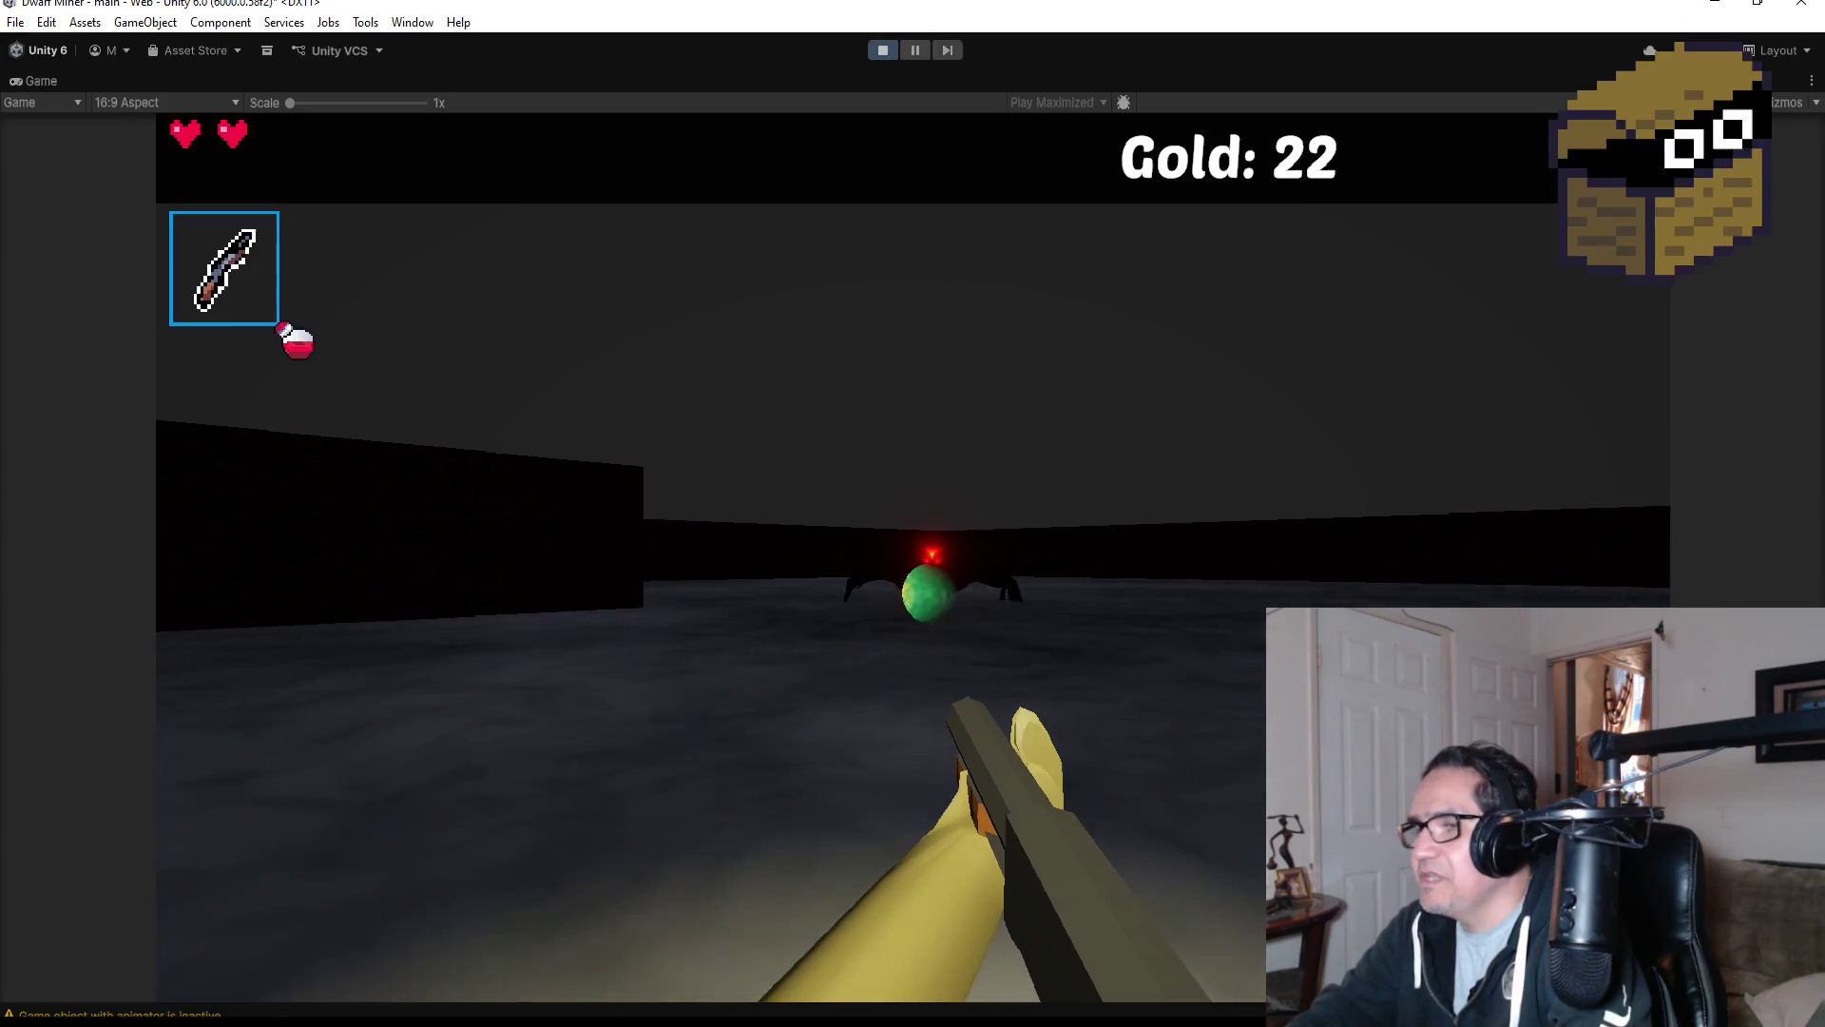
pyautogui.press('w')
pyautogui.click(913, 556)
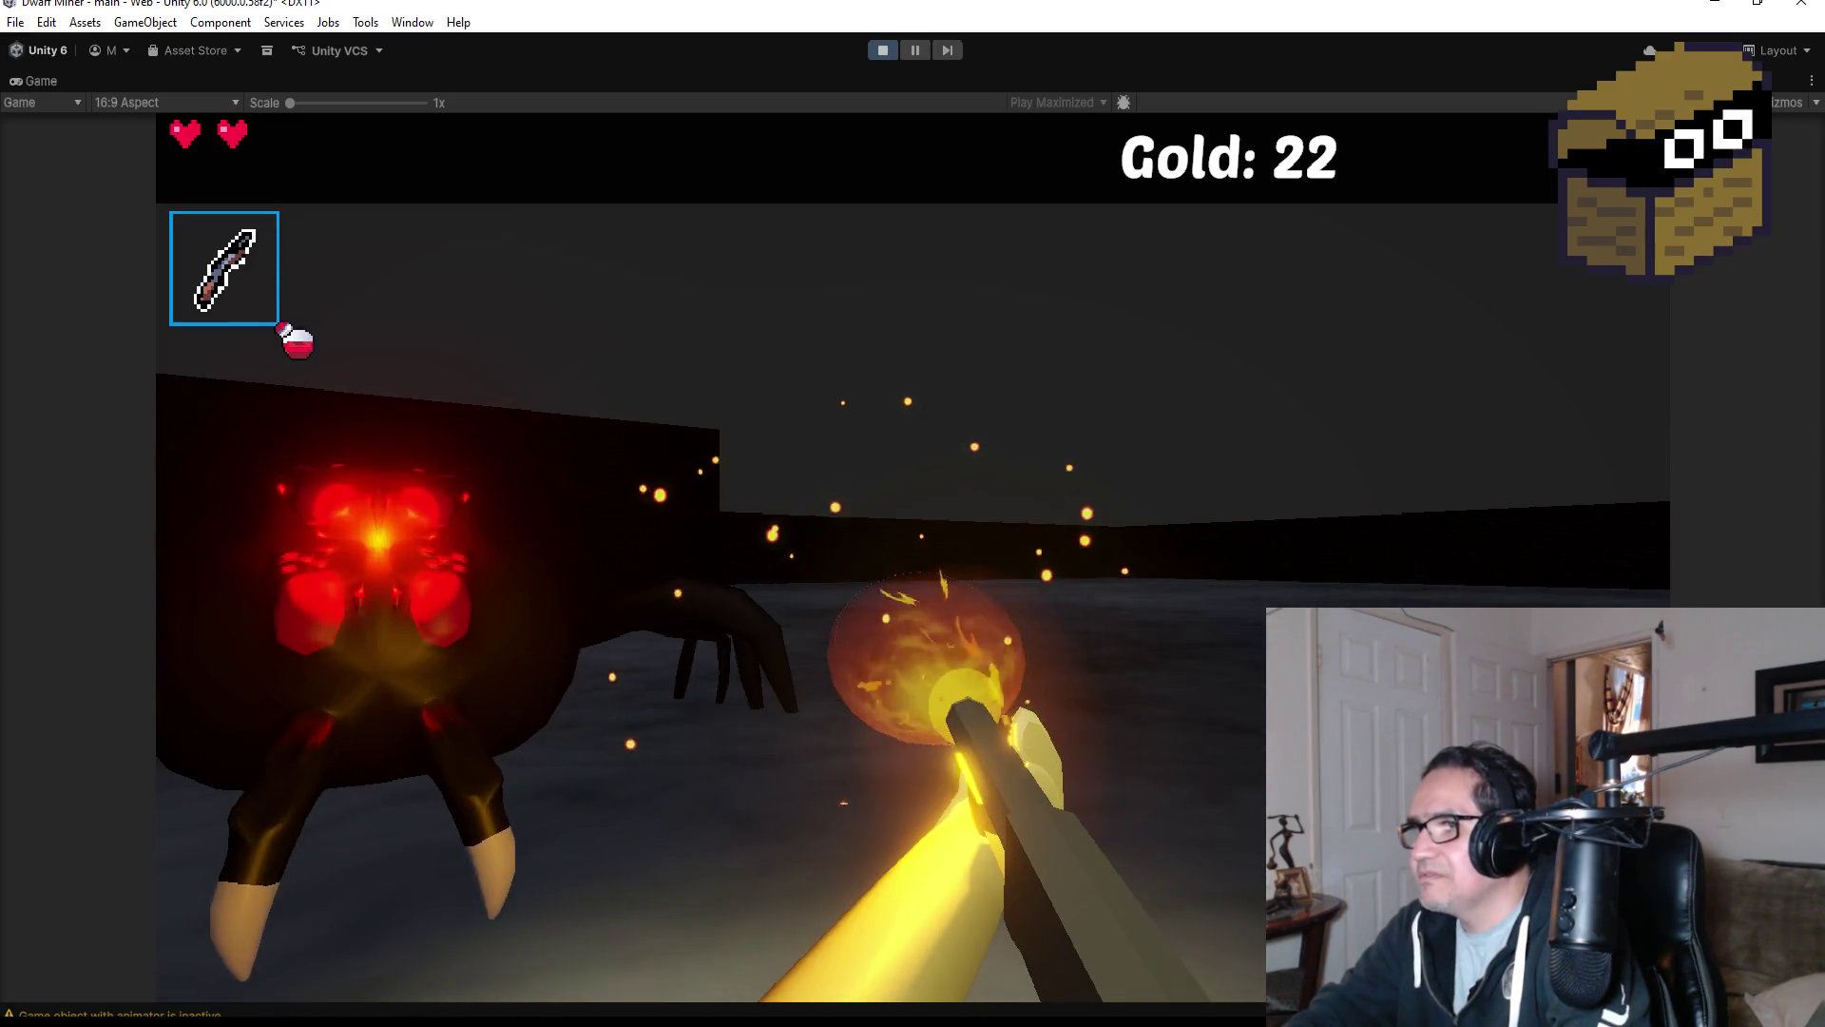
pyautogui.click(912, 556)
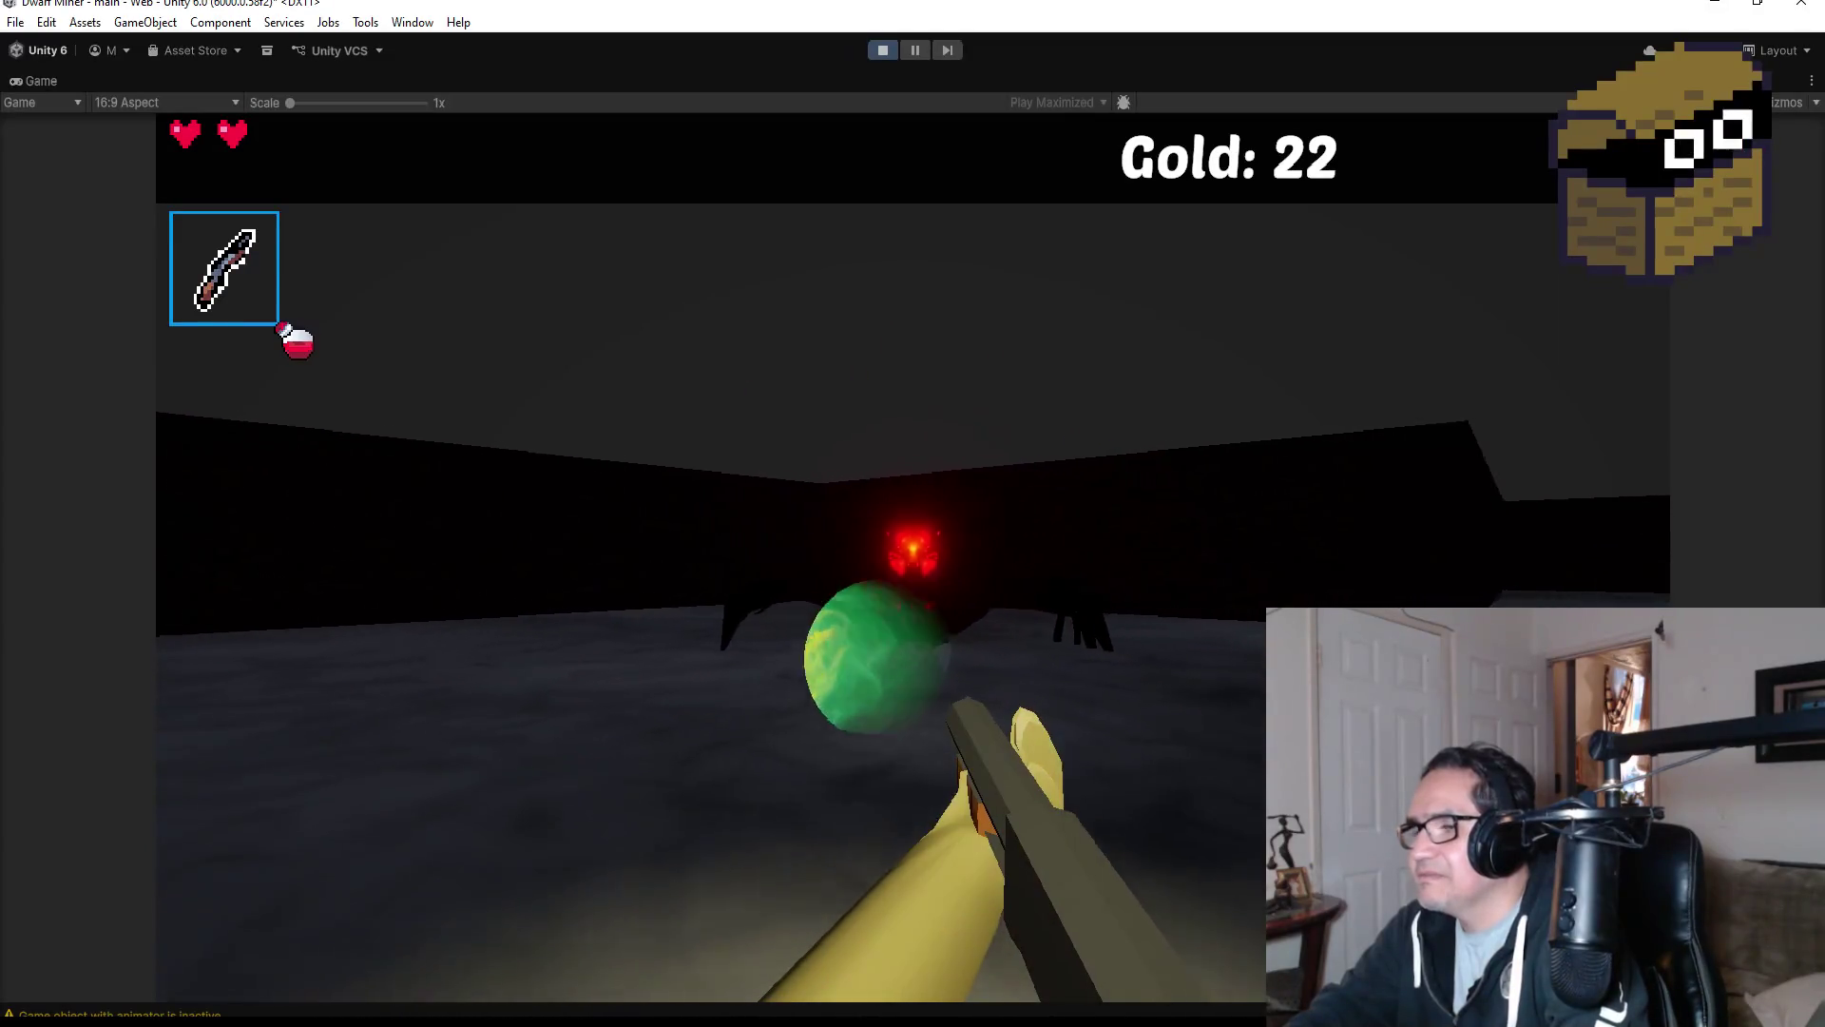
pyautogui.click(913, 556)
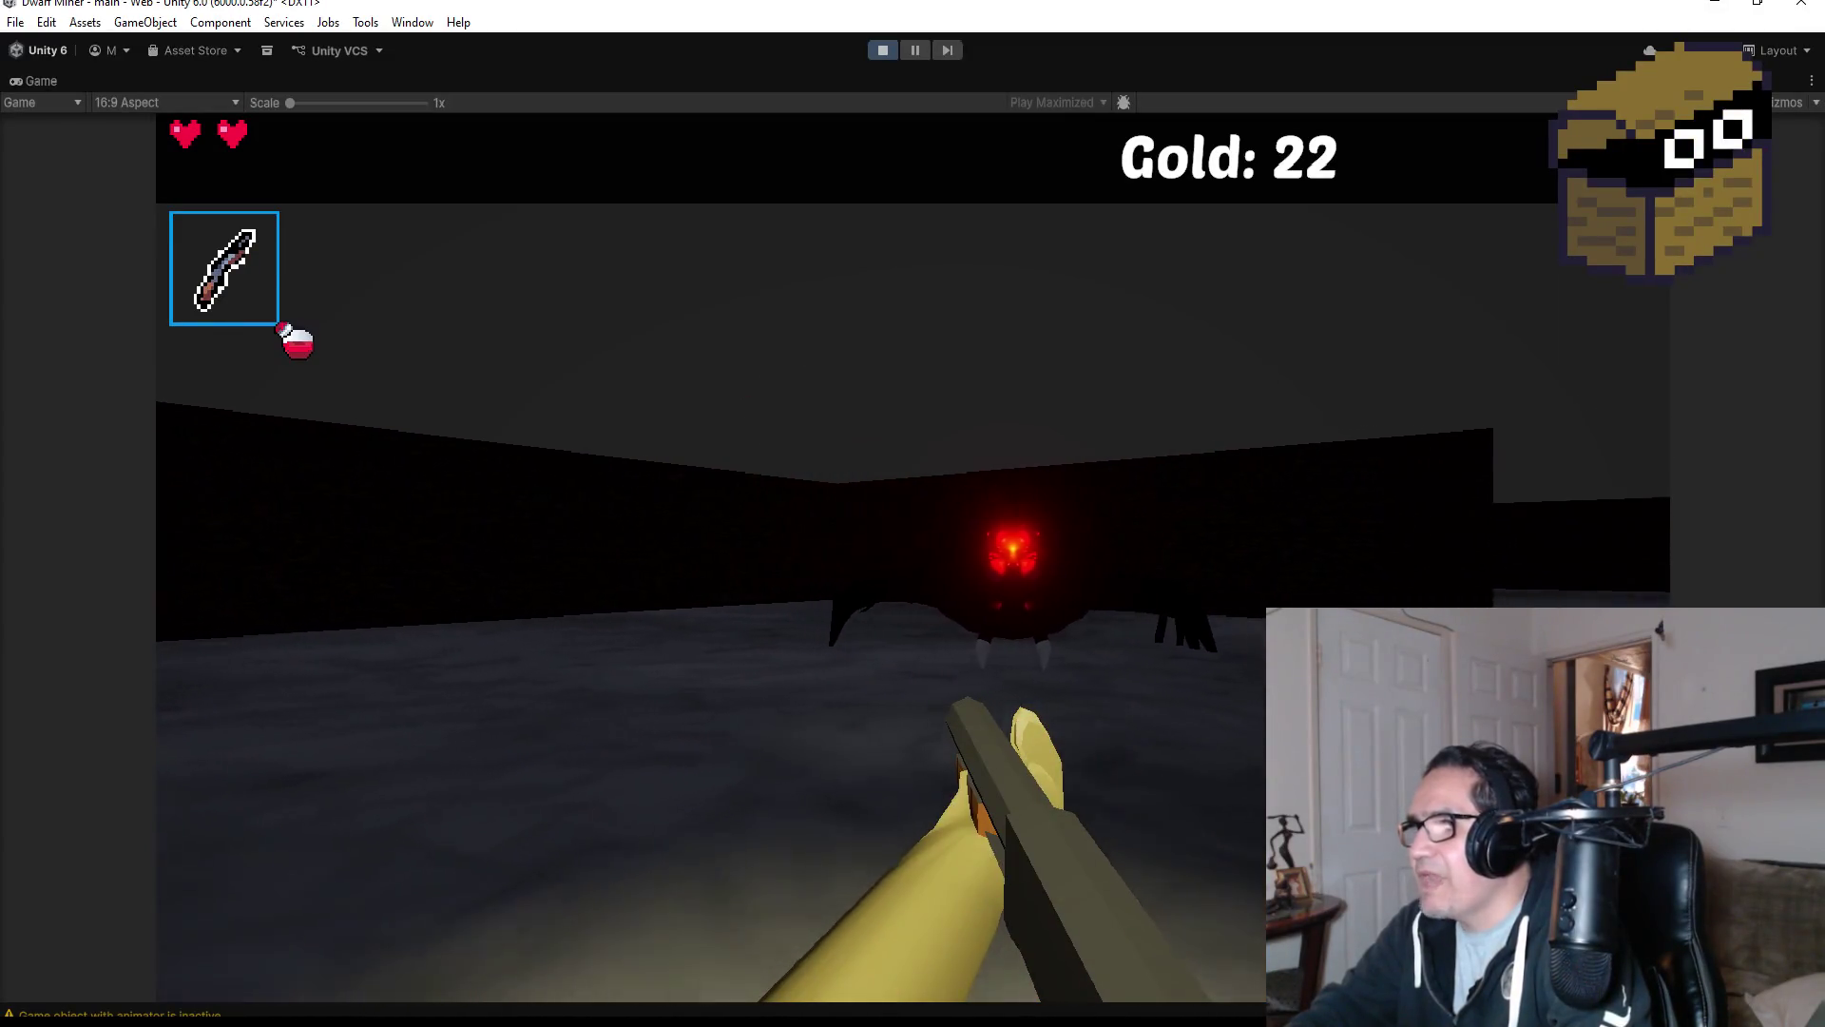
pyautogui.click(912, 556)
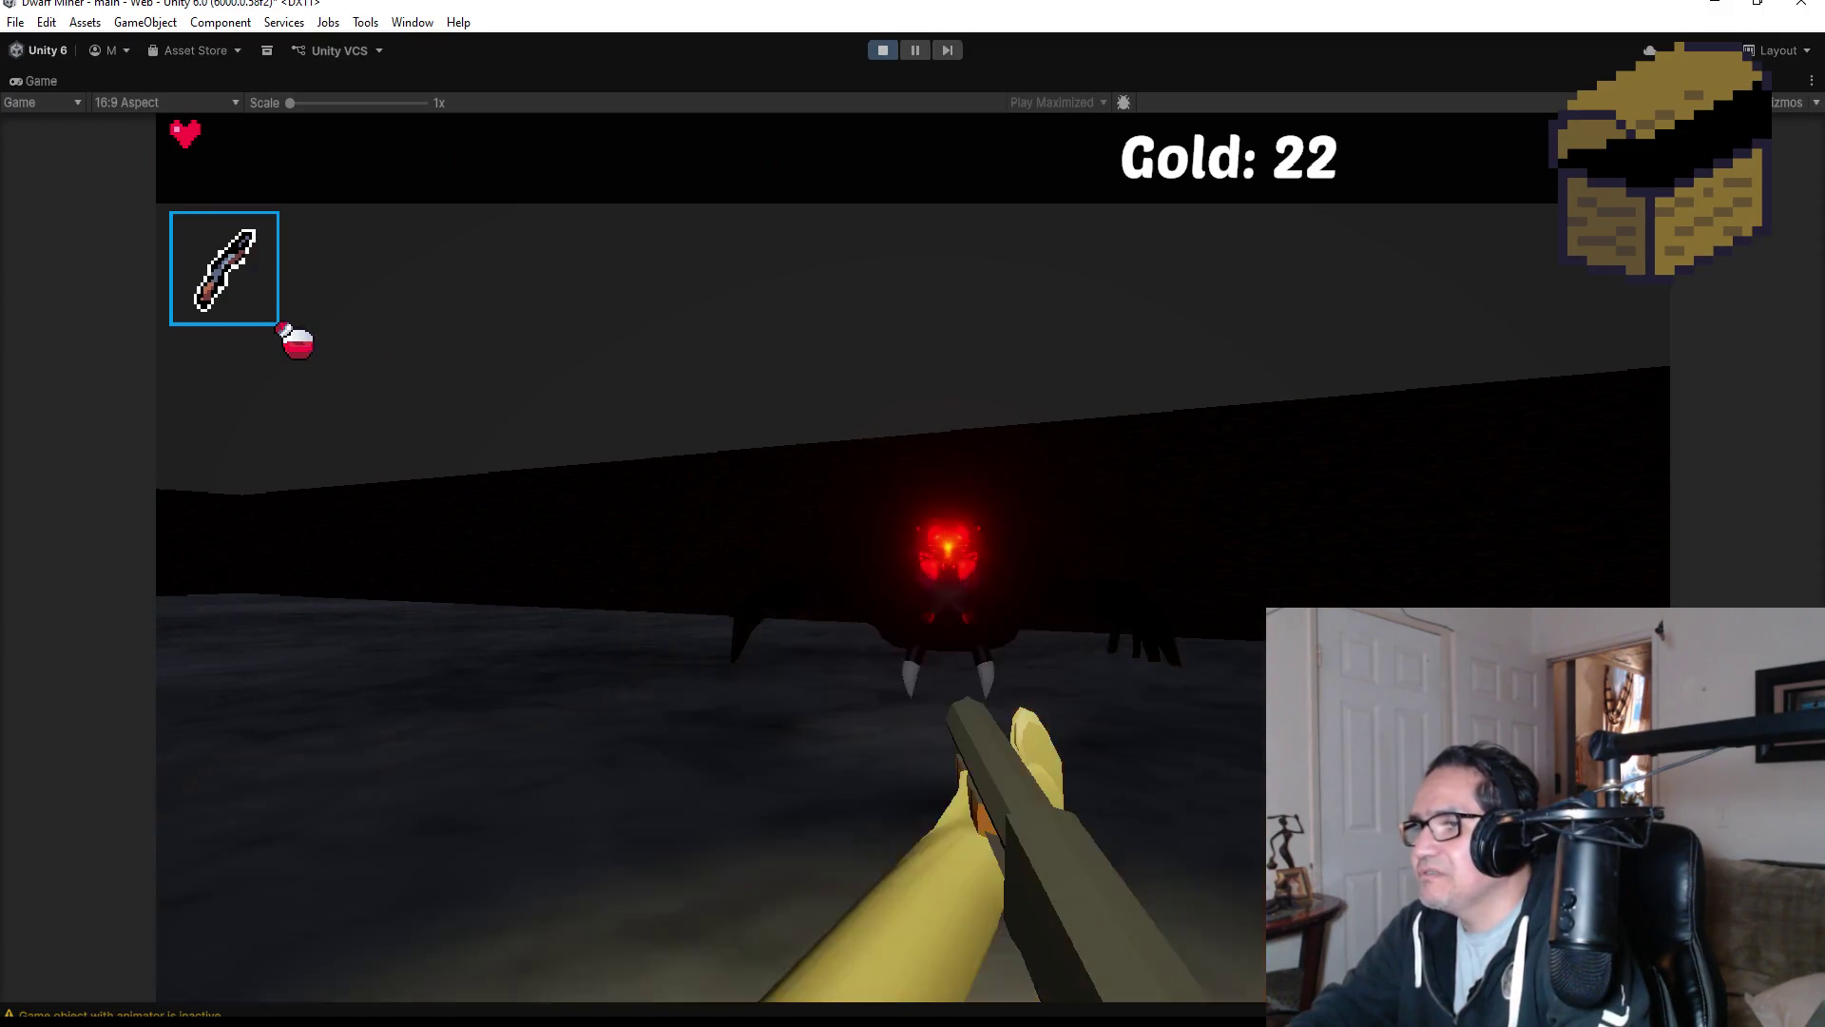
# Keep shooting the boss spider, then pause the game and stop the playtest.
pyautogui.click(913, 556)
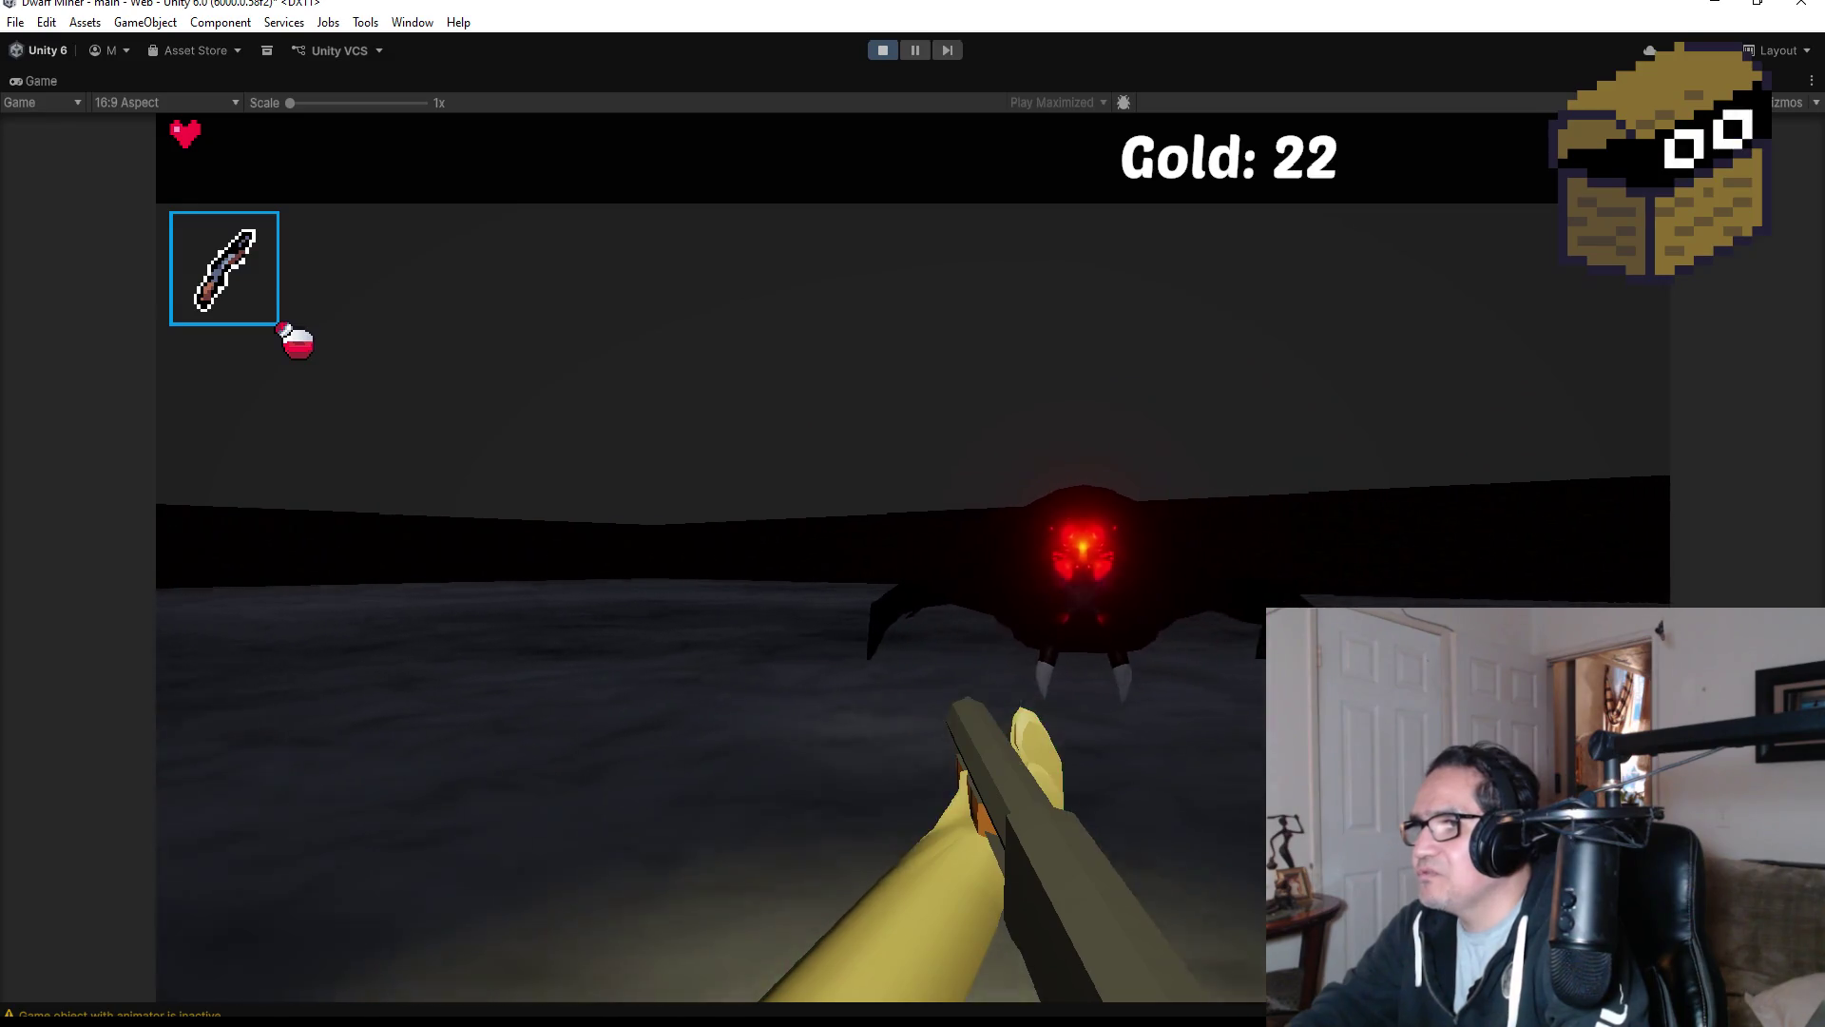
pyautogui.click(912, 556)
pyautogui.click(912, 556)
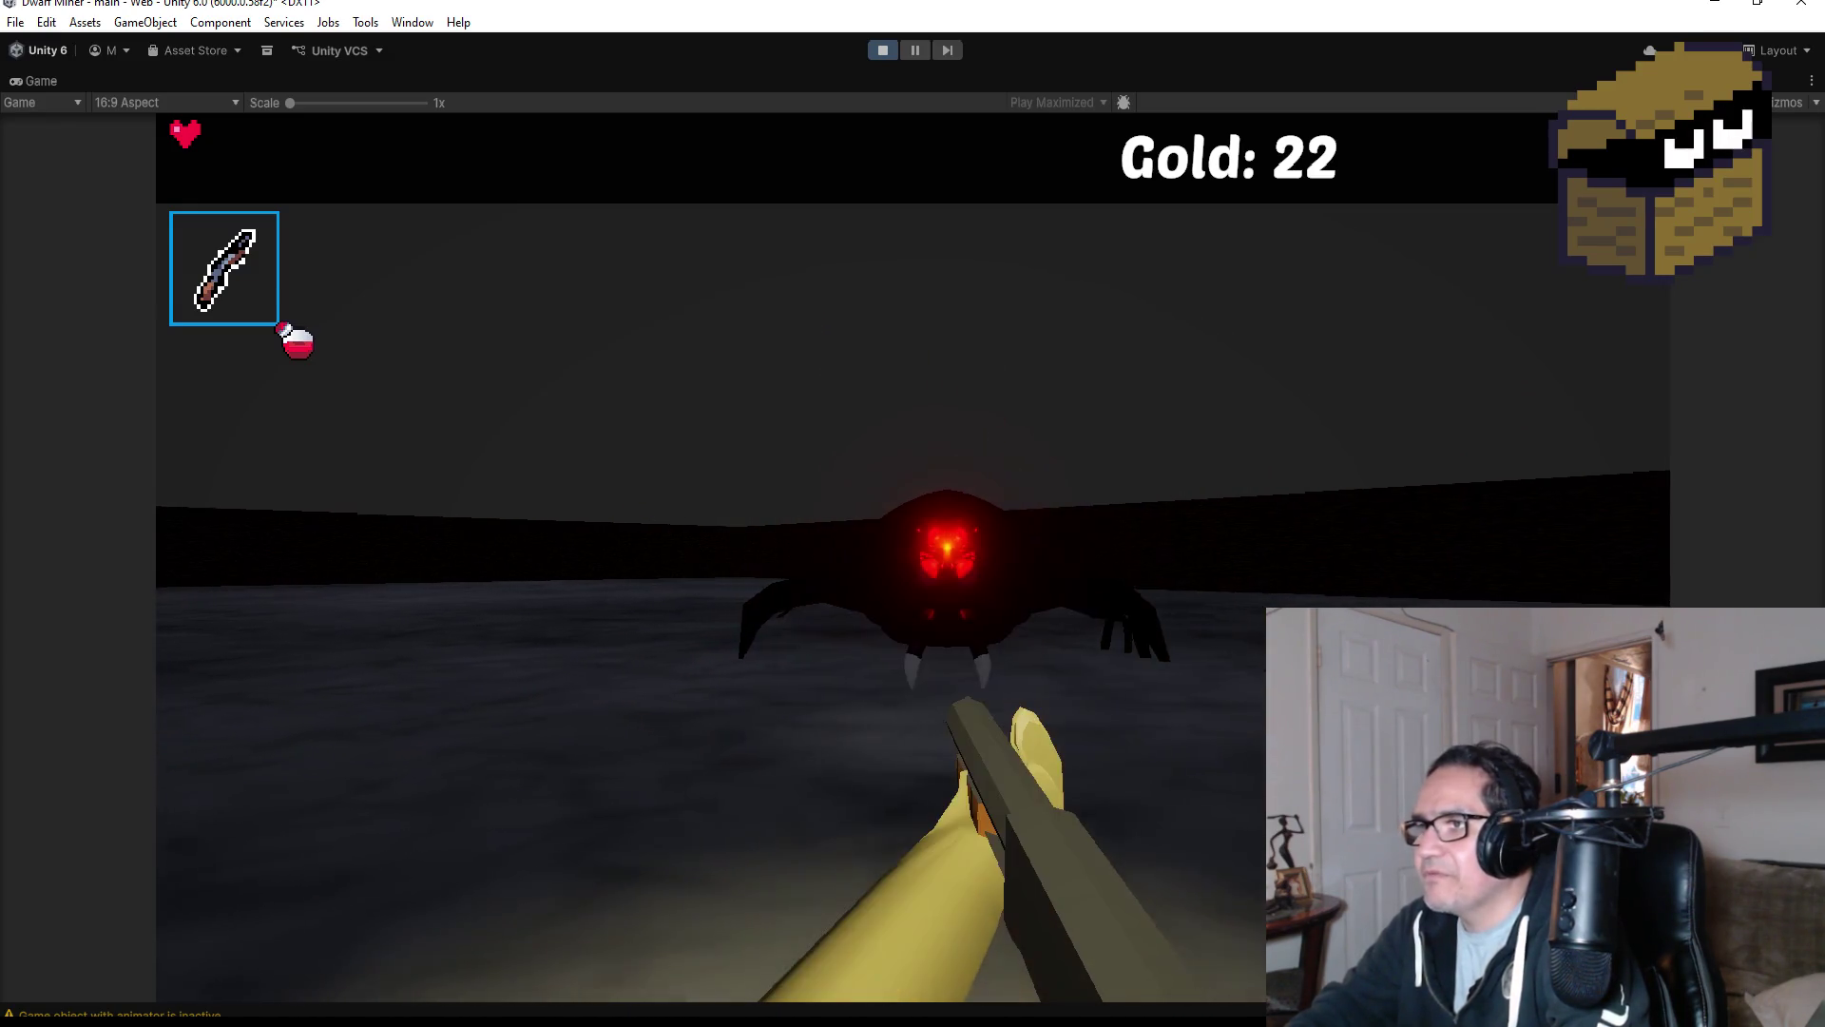
pyautogui.click(912, 513)
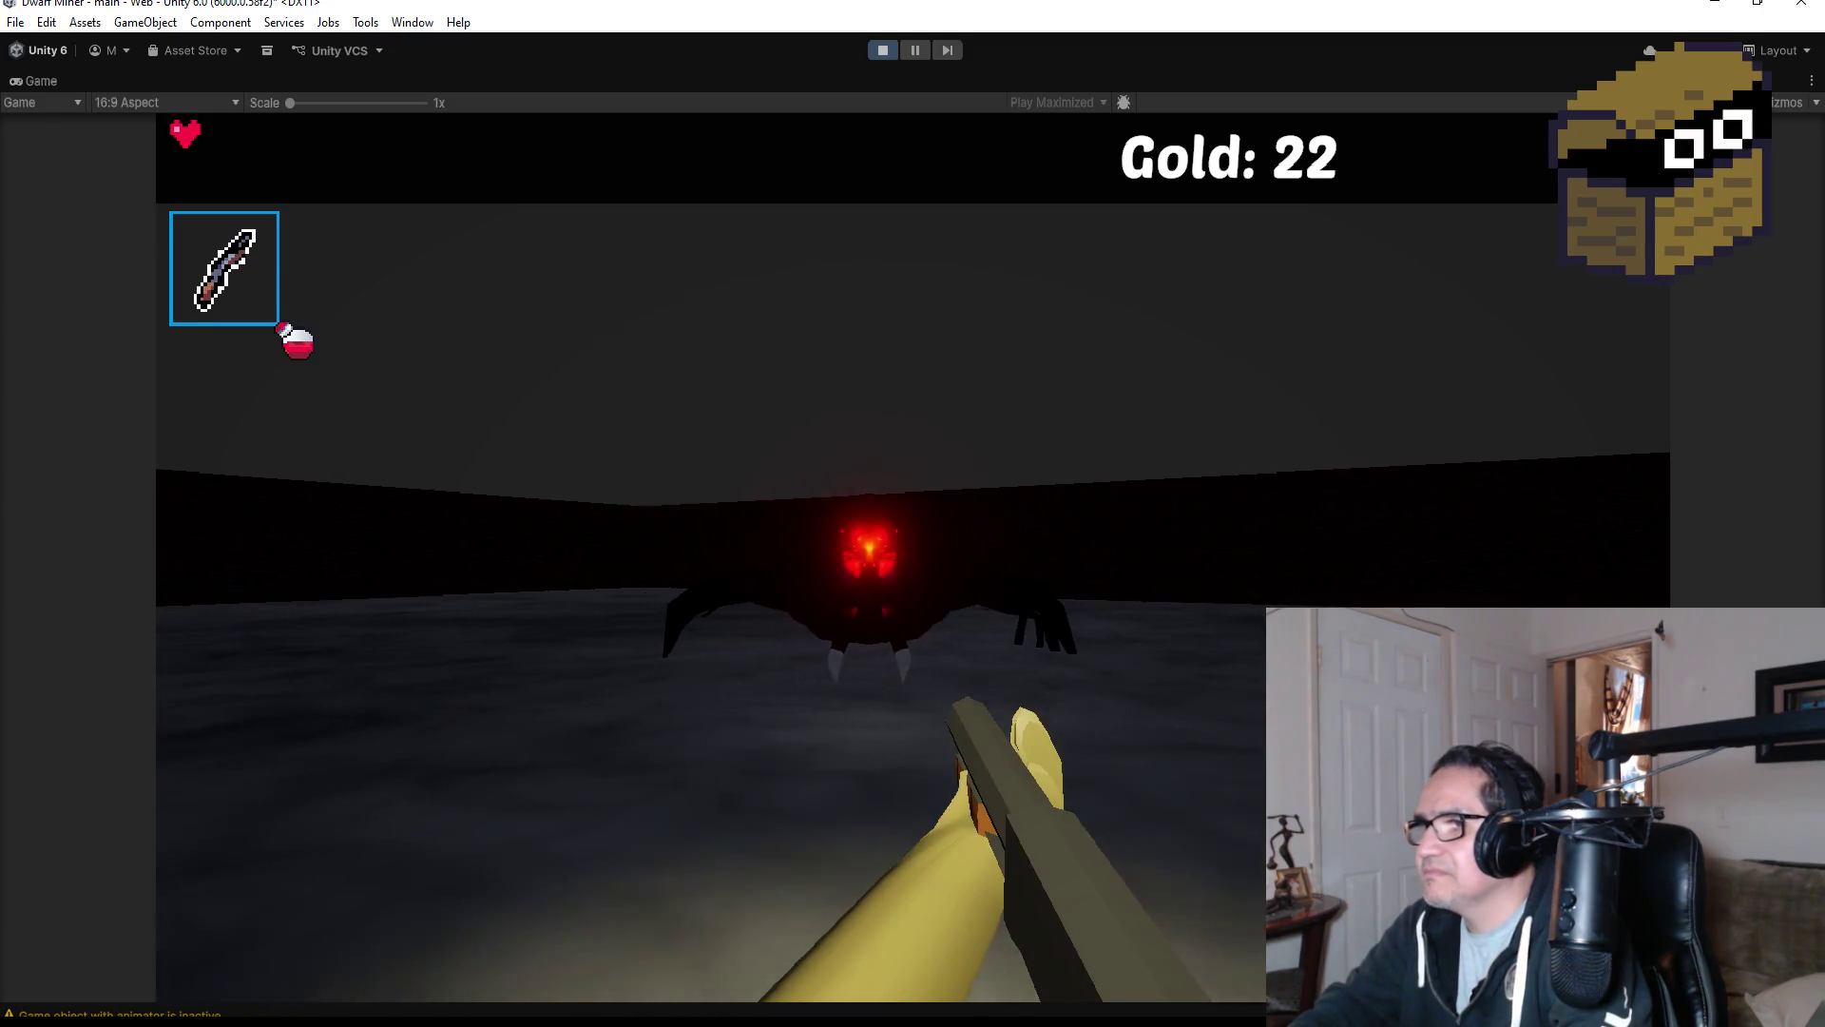
pyautogui.click(913, 556)
pyautogui.click(912, 556)
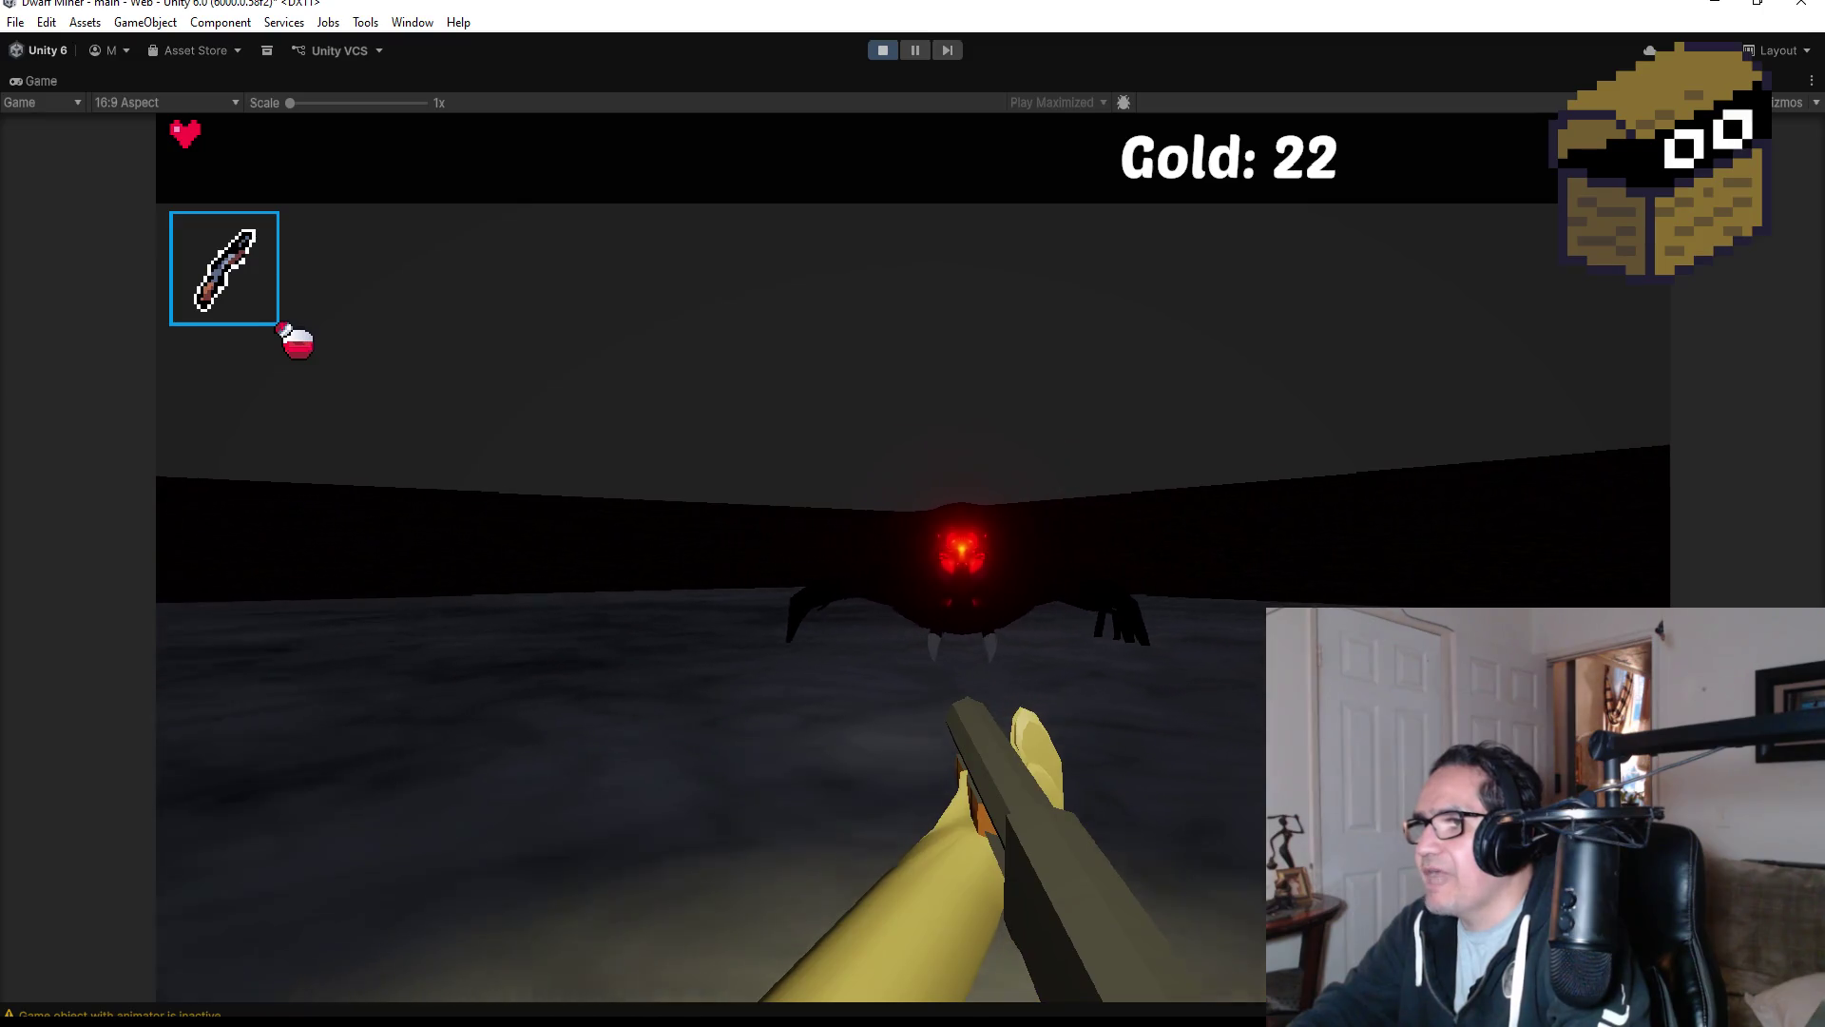
pyautogui.click(912, 557)
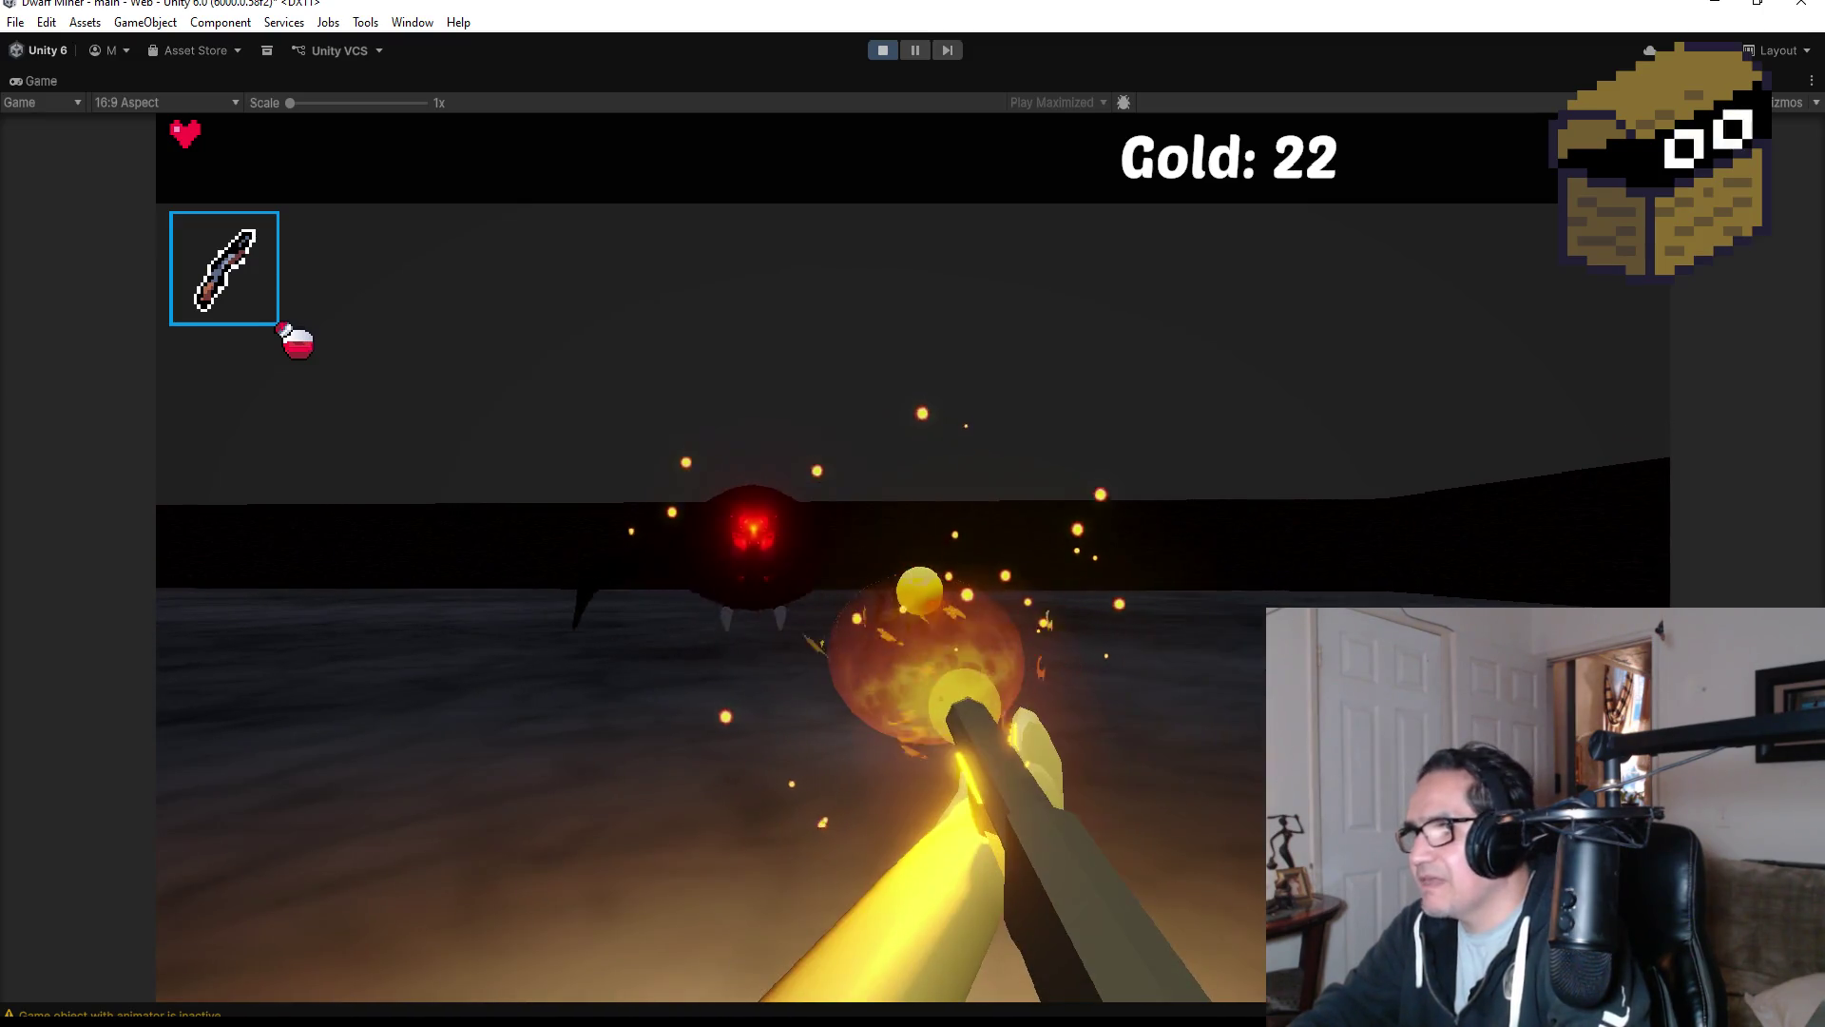
pyautogui.press('Escape')
pyautogui.click(881, 54)
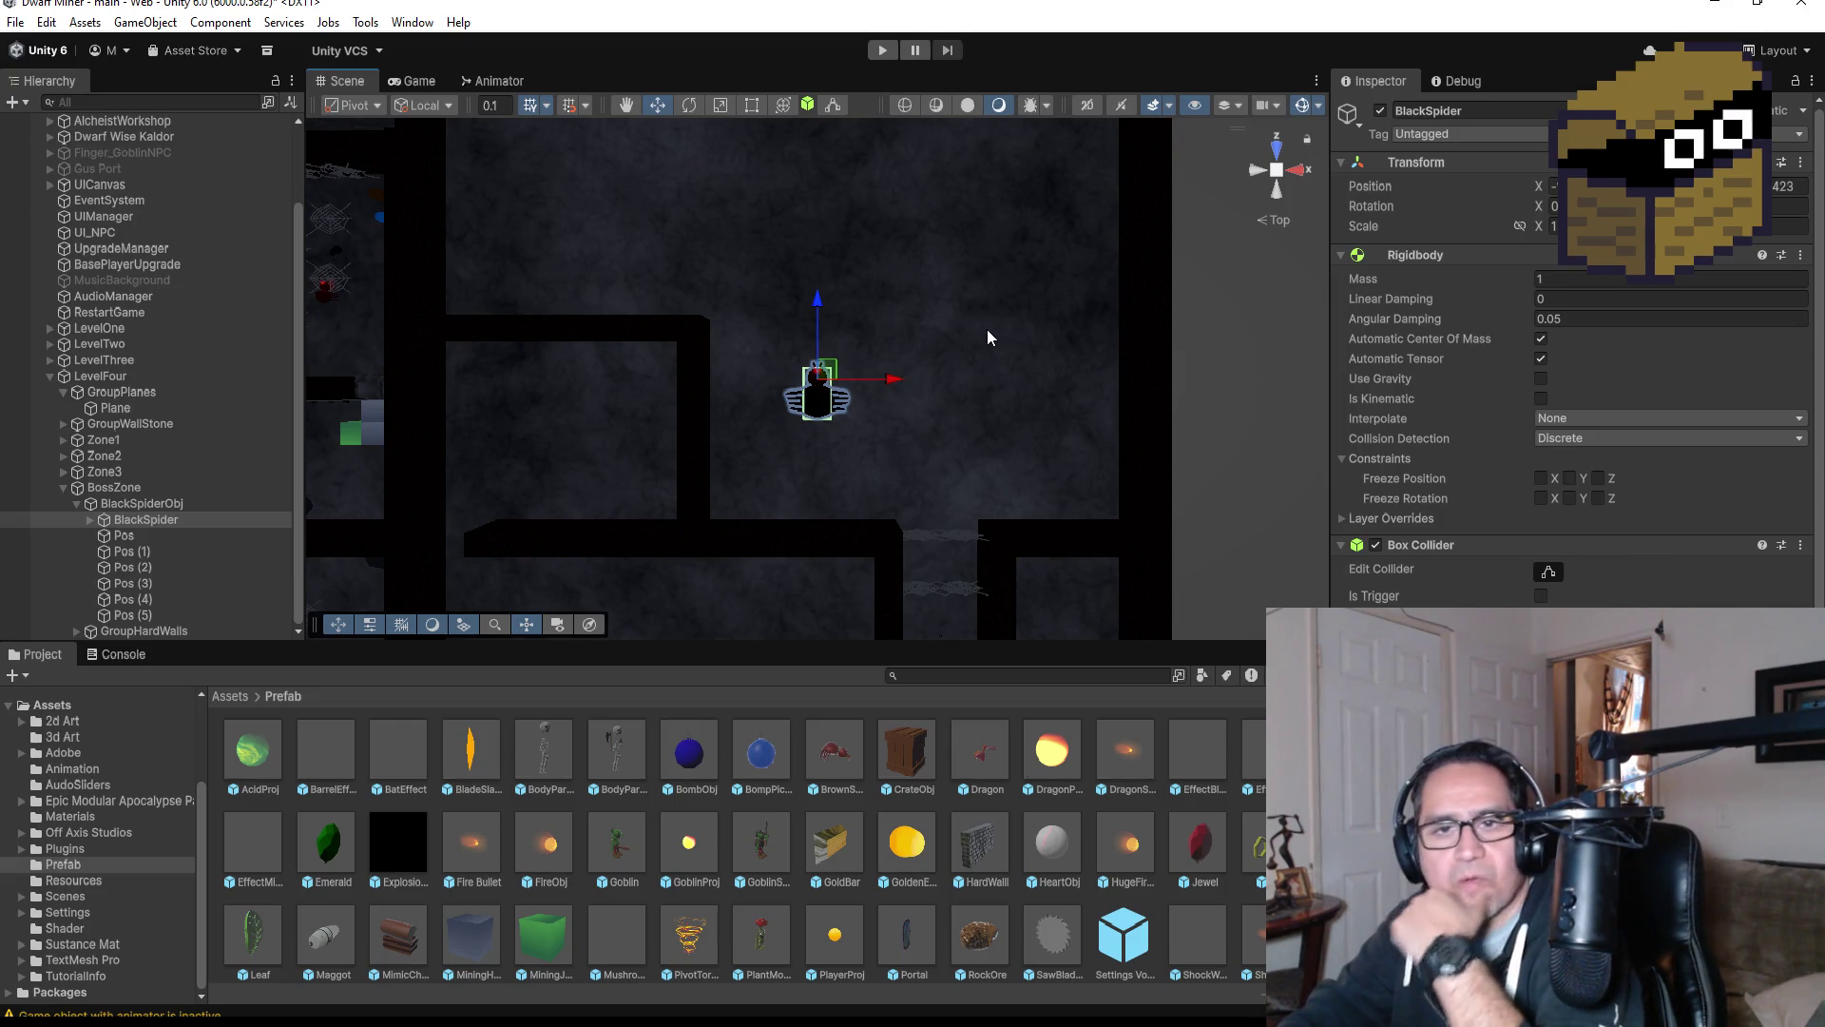
# Box-select and delete the two SpiderWeb objects in the narrow level-four corridor.
pyautogui.scroll(-5, 1046, 480)
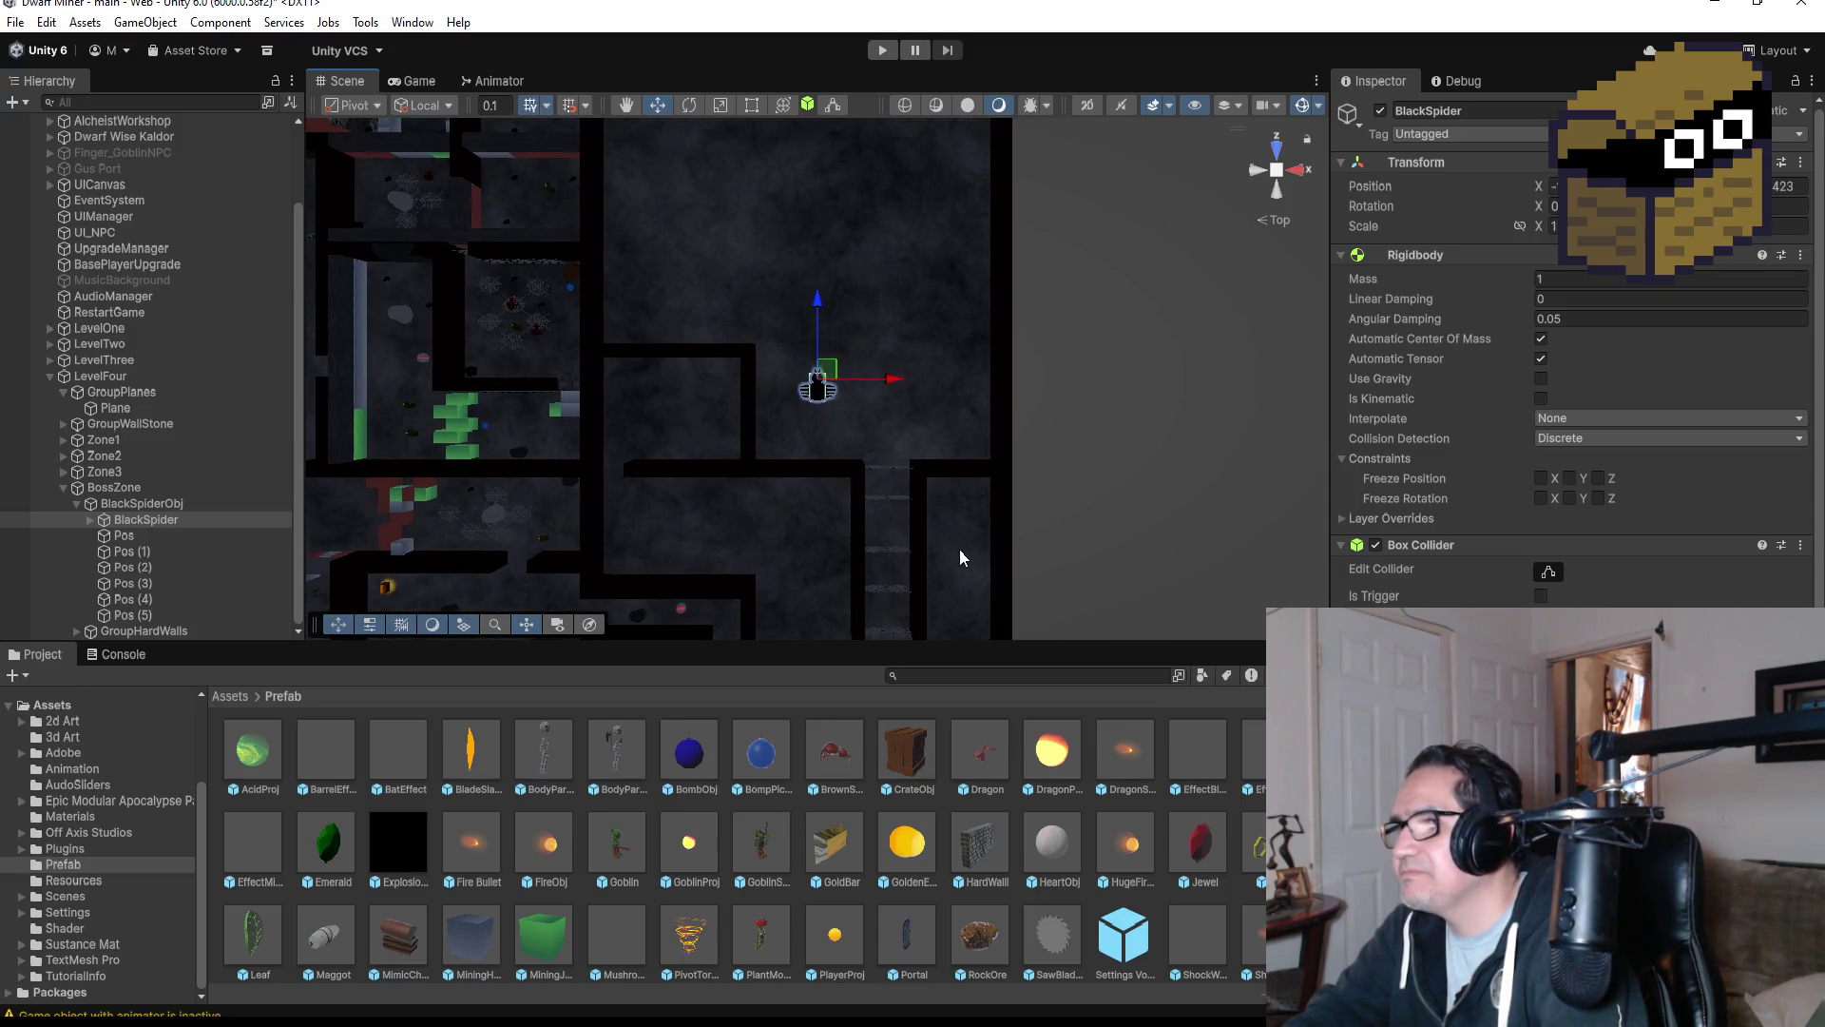
pyautogui.scroll(2, 960, 551)
pyautogui.moveTo(945, 513)
pyautogui.mouseDown()
pyautogui.moveTo(909, 440)
pyautogui.moveTo(923, 507)
pyautogui.mouseUp()
pyautogui.scroll(3, 744, 432)
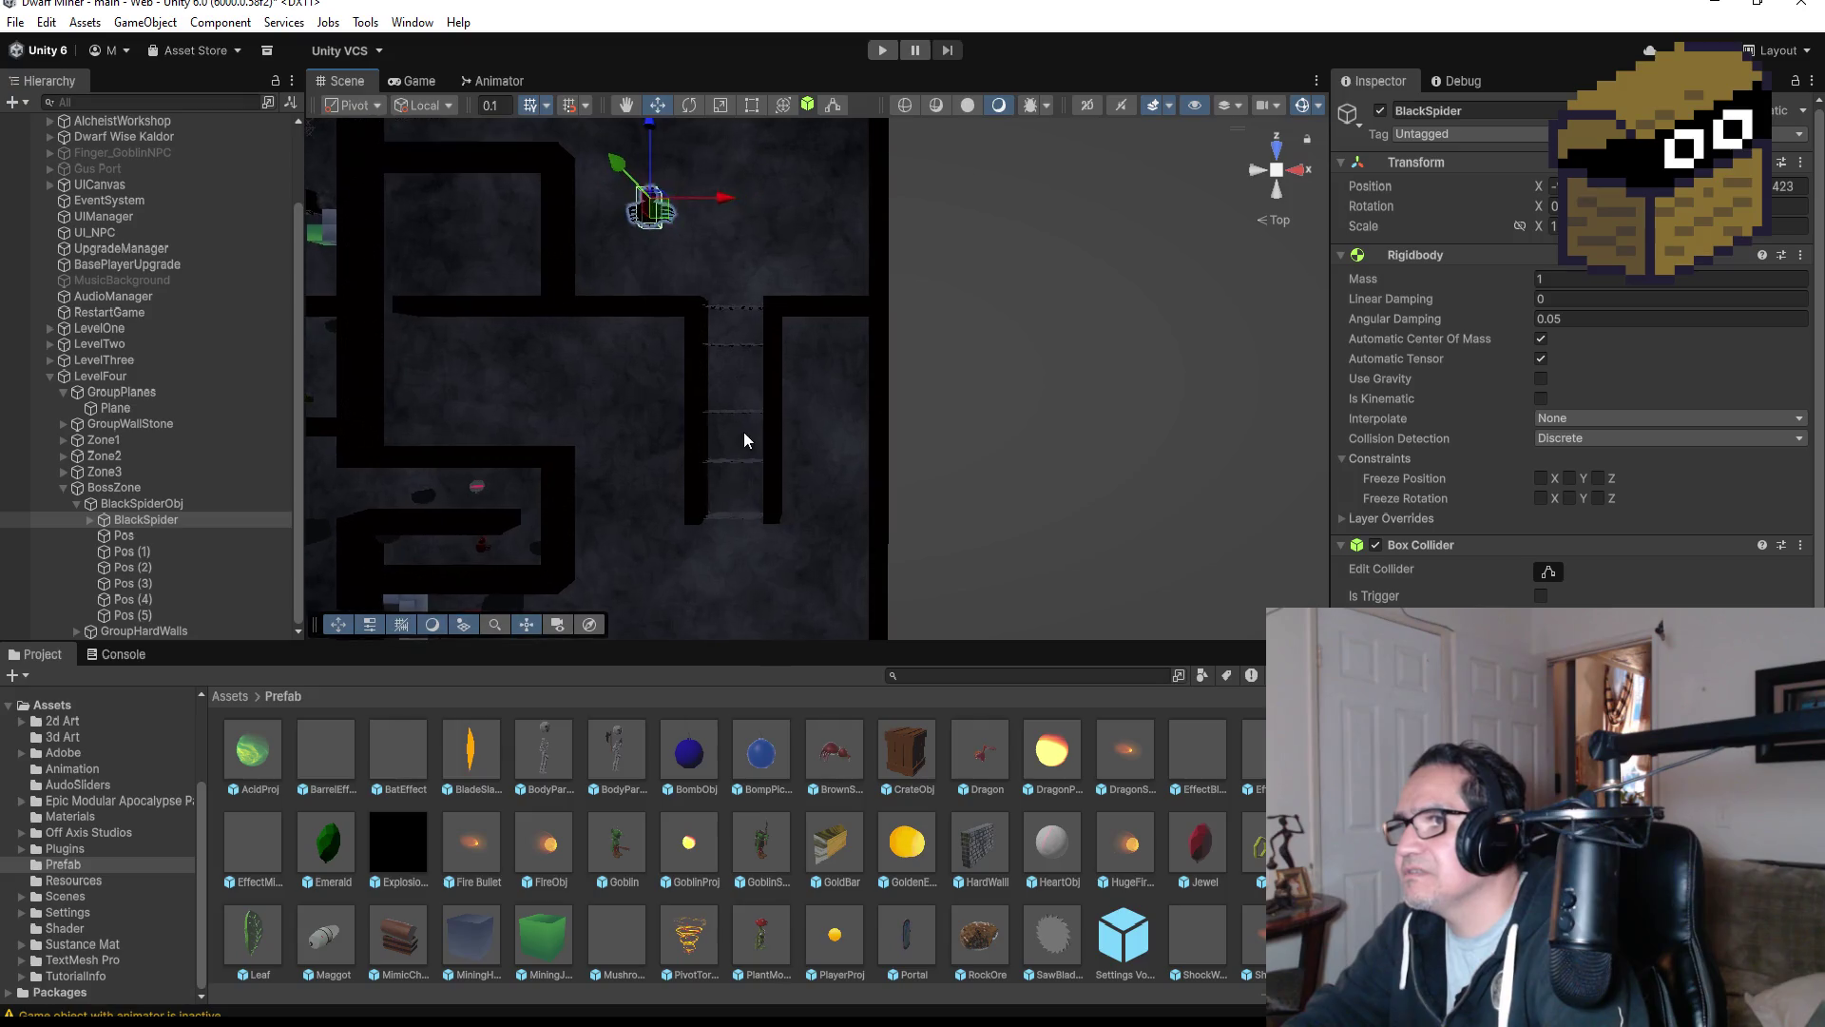
pyautogui.moveTo(780, 431); pyautogui.dragTo(813, 416)
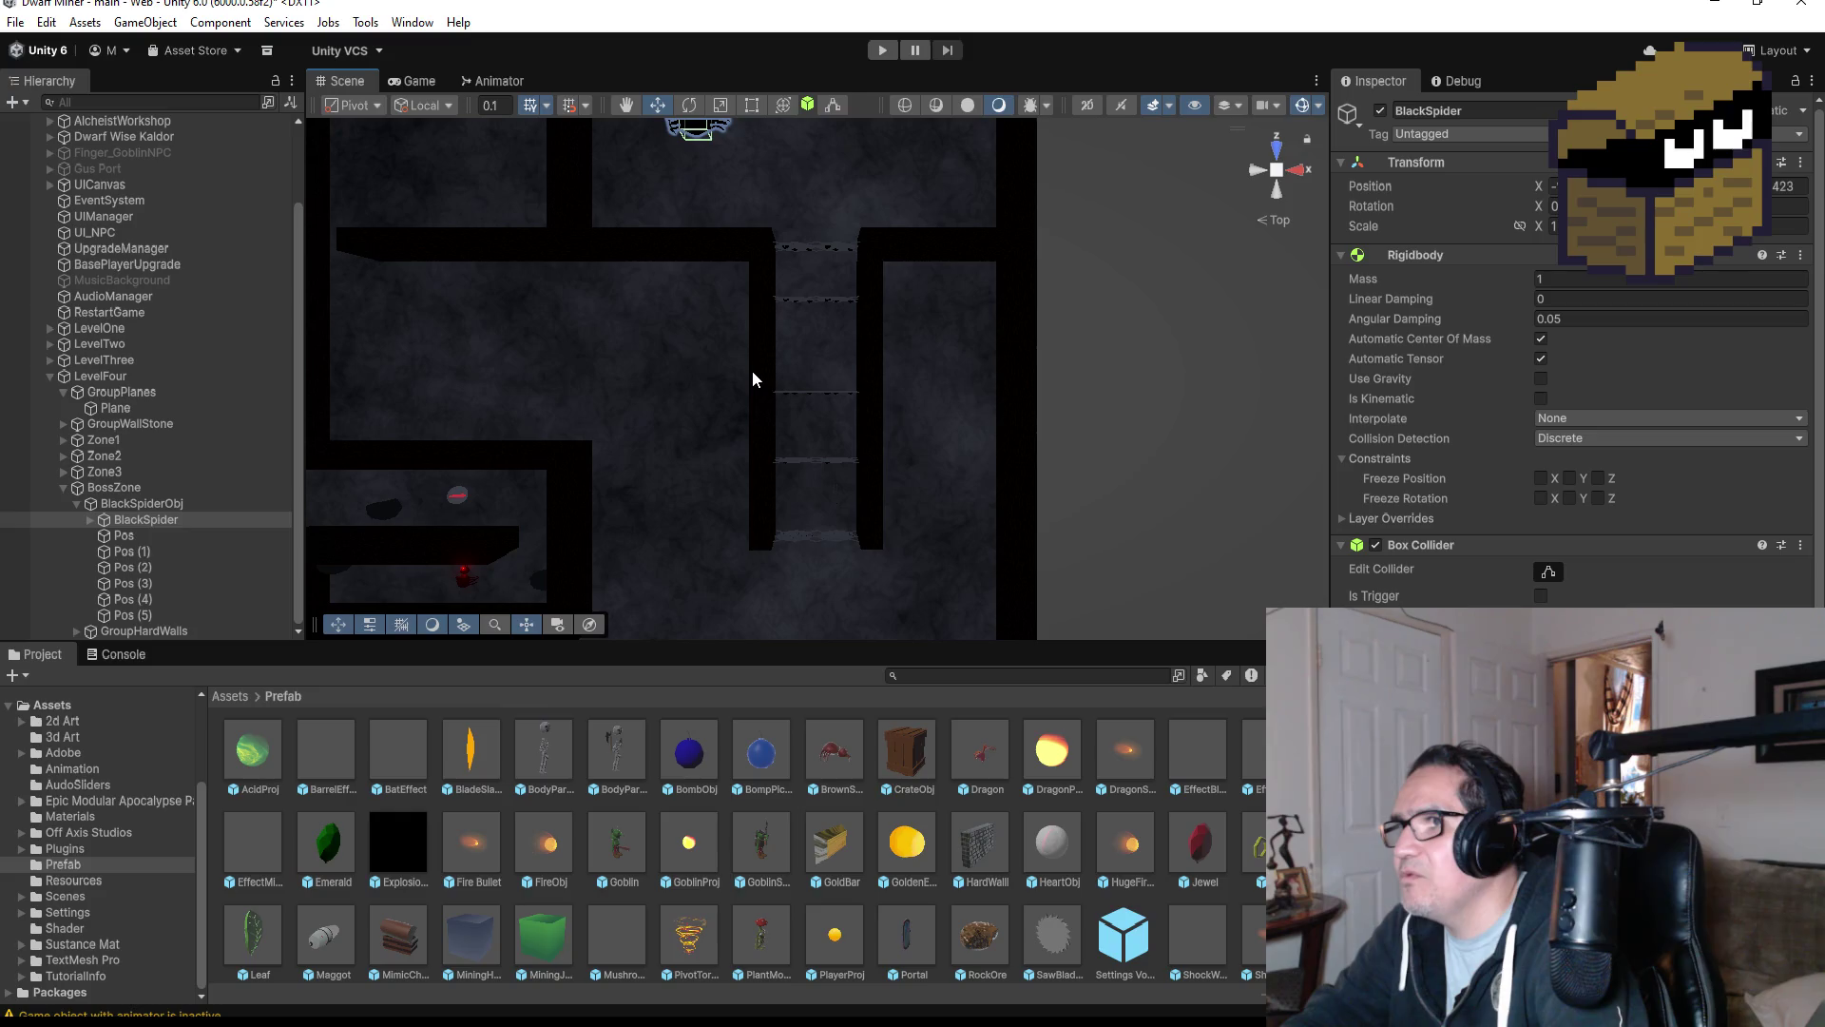
pyautogui.moveTo(759, 377); pyautogui.dragTo(878, 479)
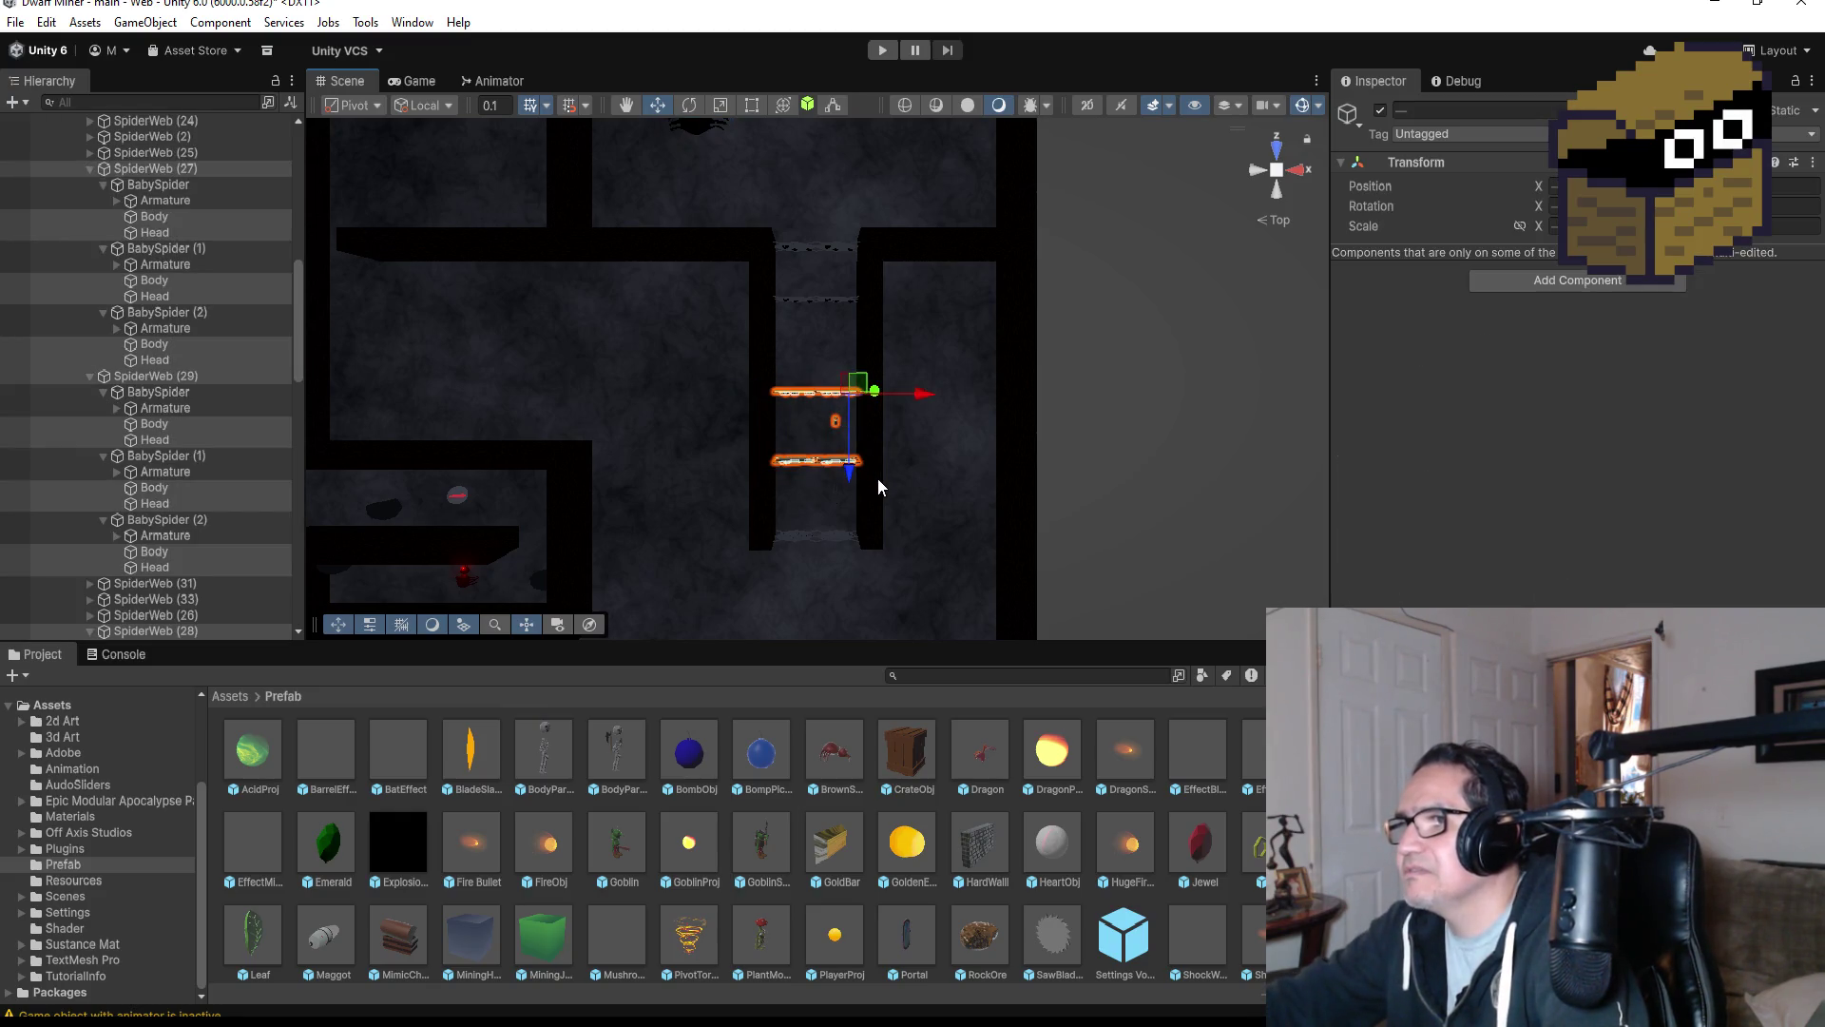
pyautogui.press('Delete')
pyautogui.scroll(1, 877, 350)
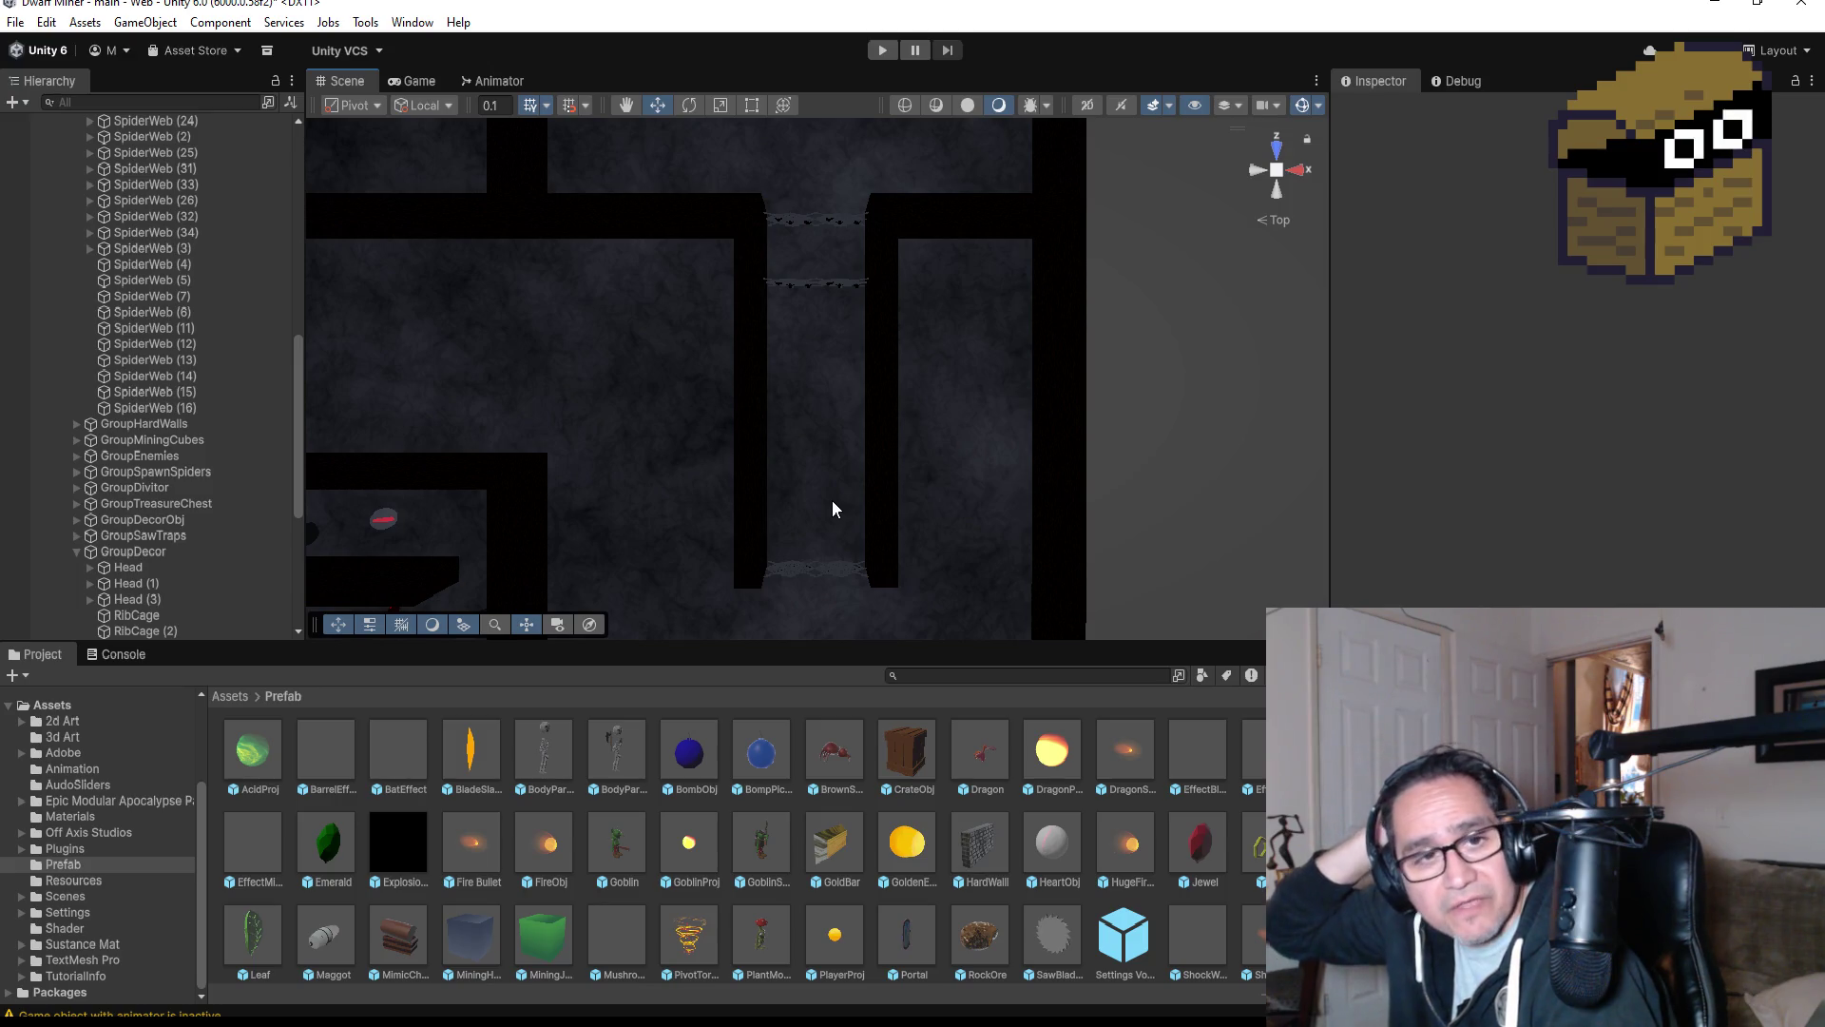
# Create an empty child under BossZone named GroupHearts.
pyautogui.scroll(3, 865, 453)
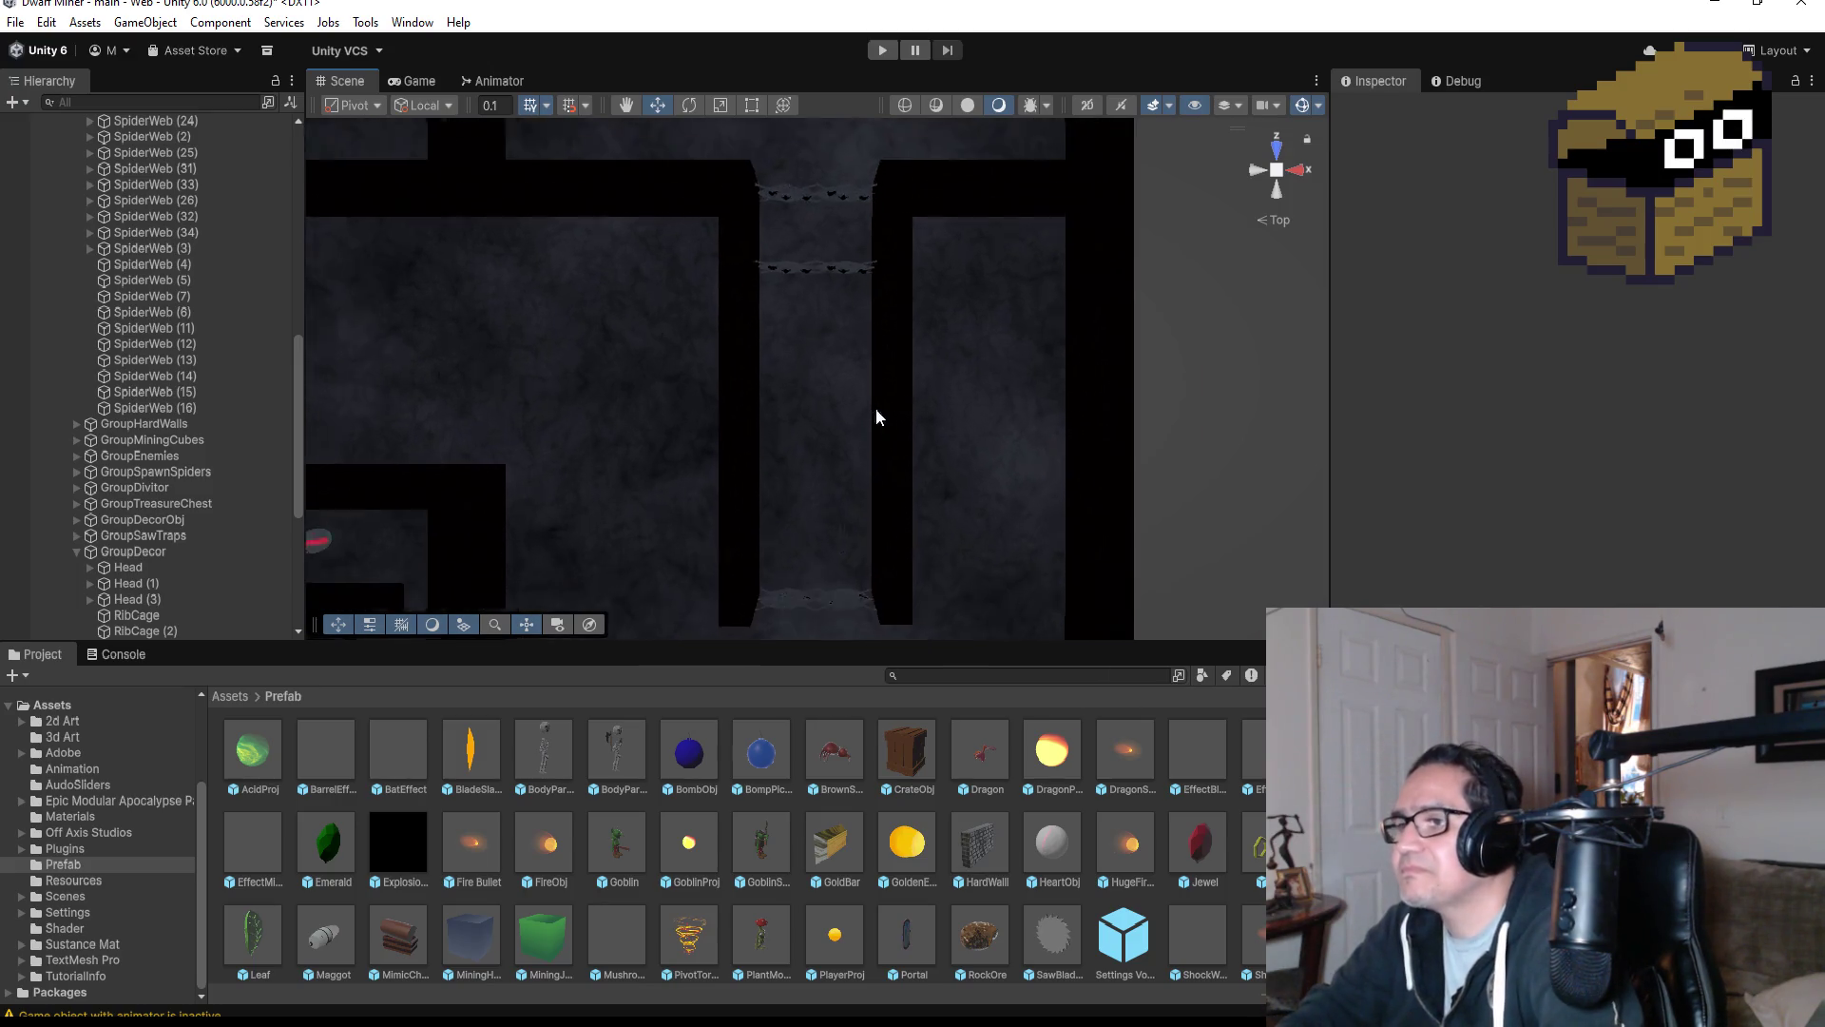
pyautogui.scroll(-3, 875, 415)
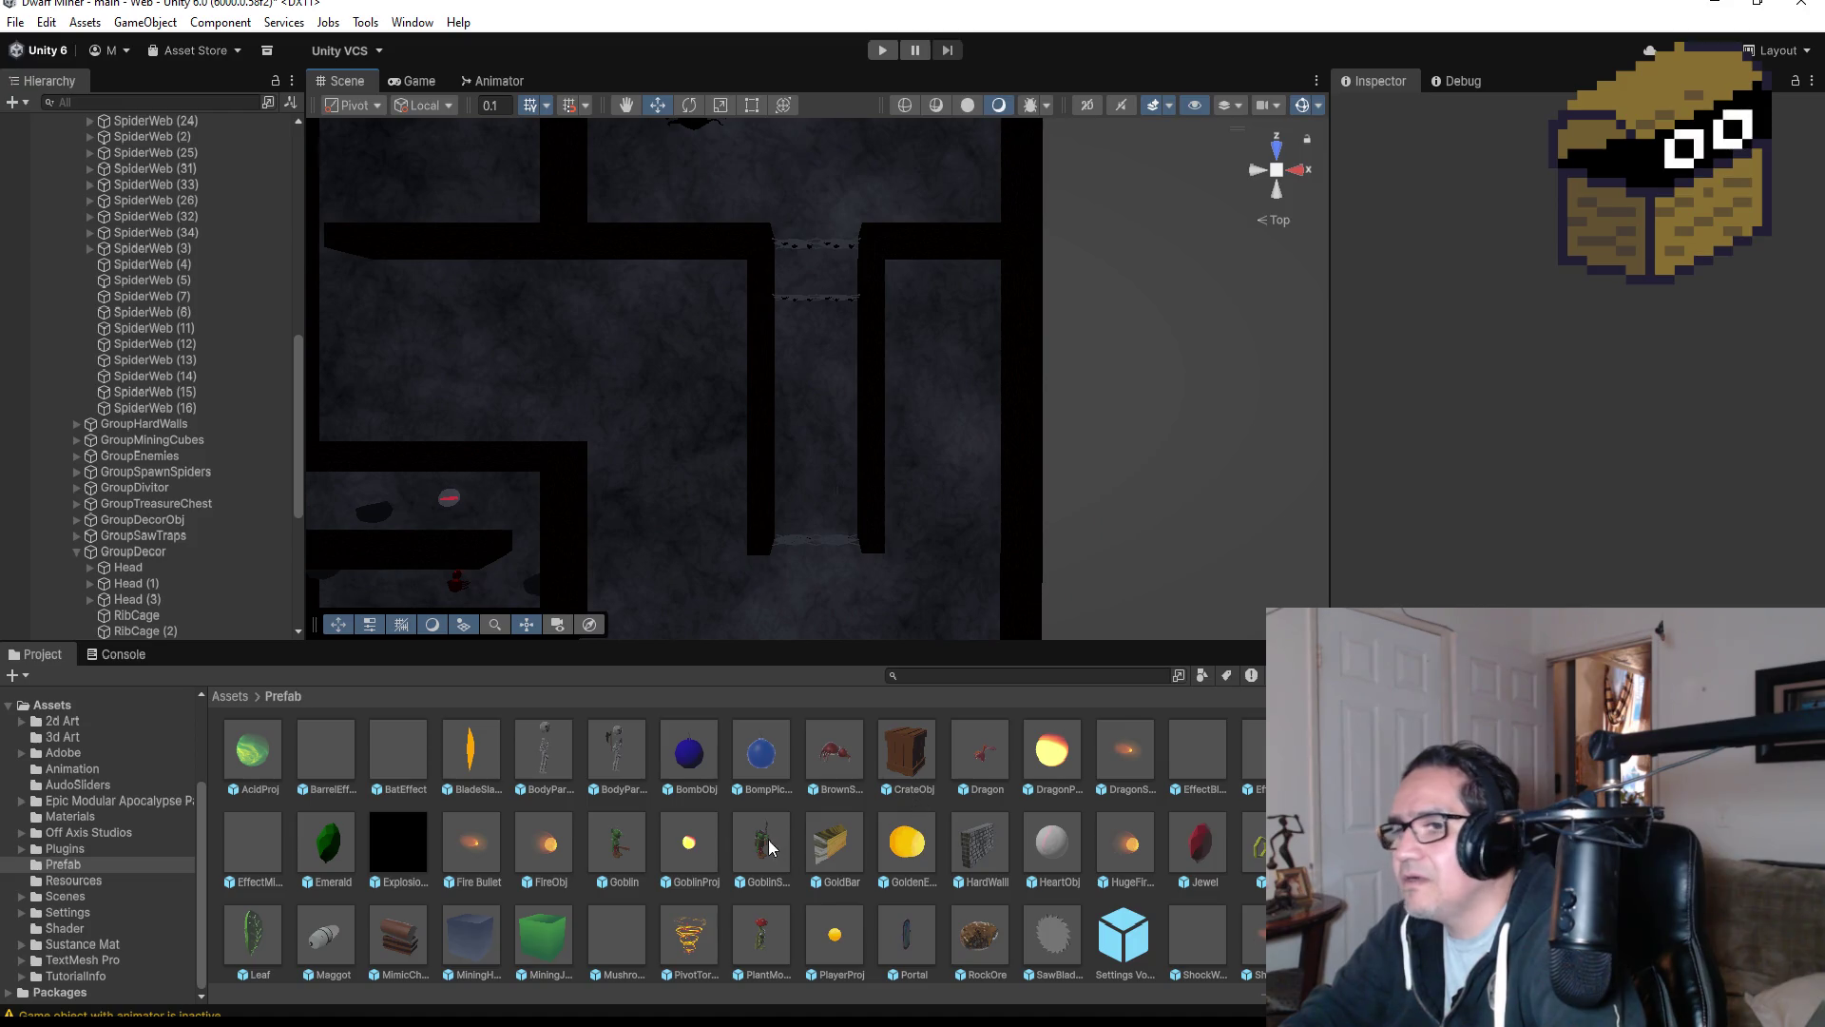
pyautogui.scroll(-1, 771, 846)
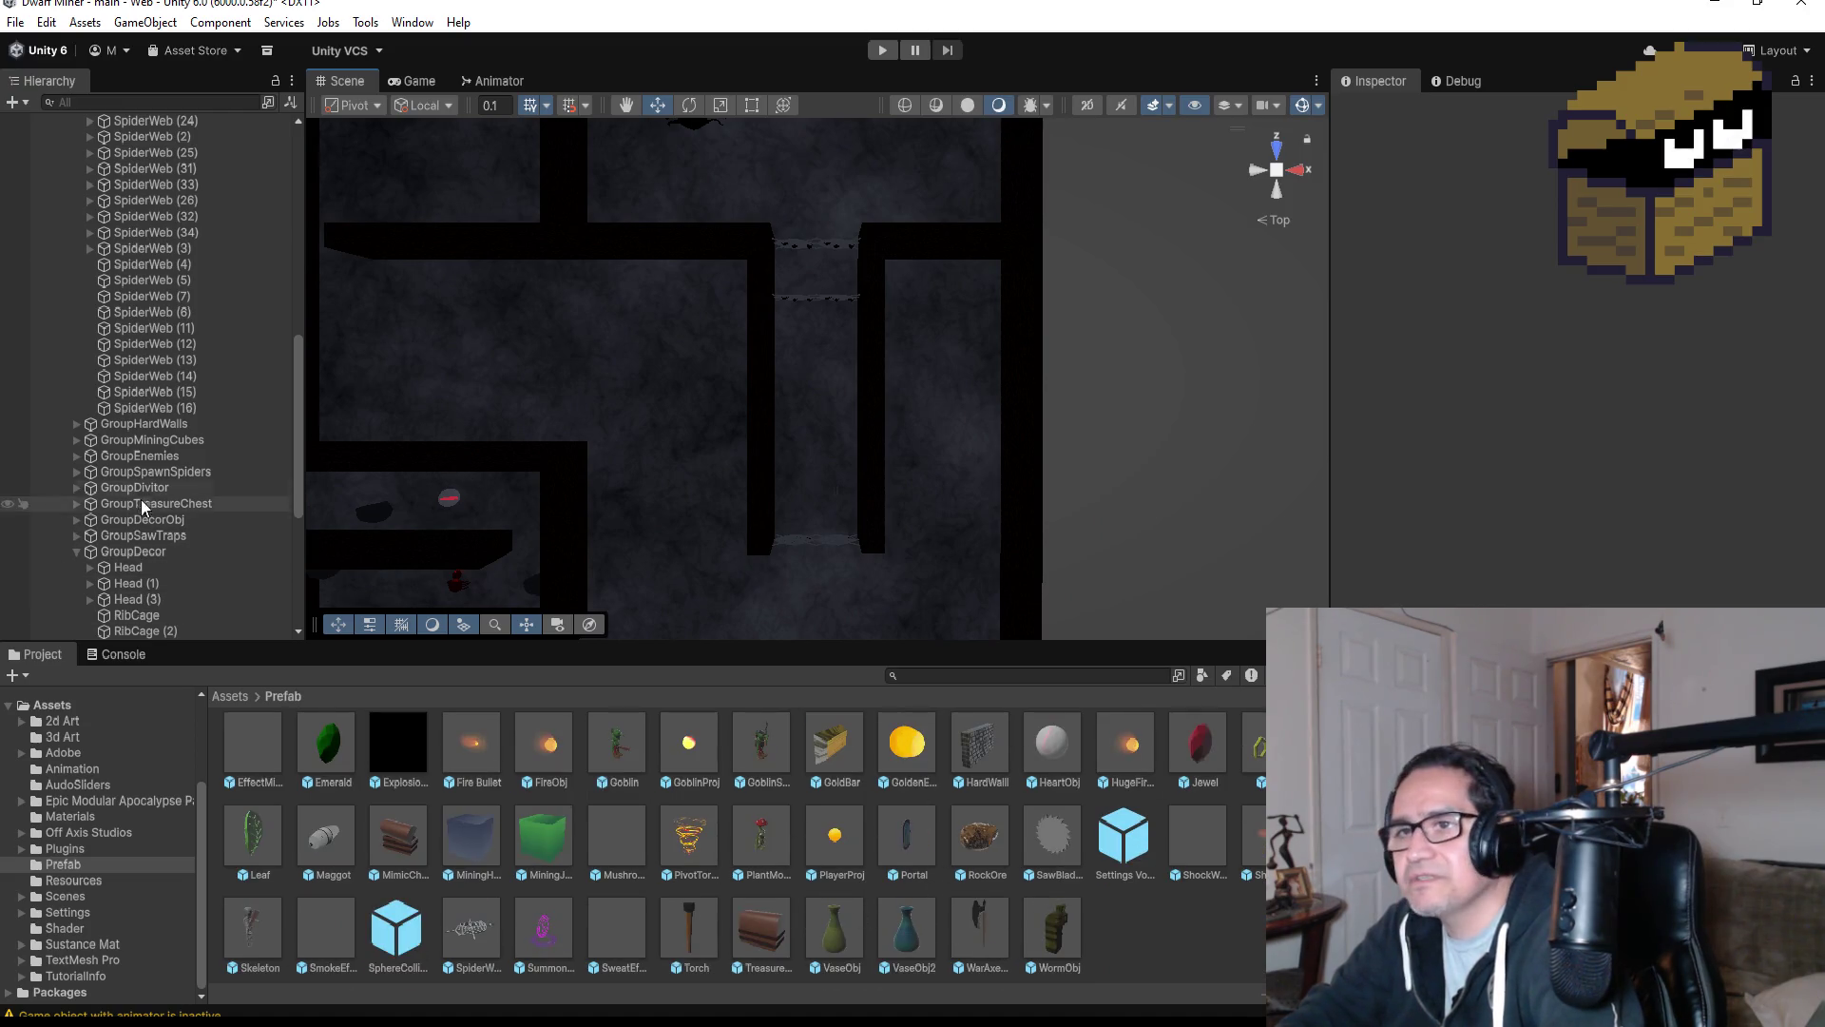
pyautogui.scroll(7, 159, 465)
pyautogui.scroll(4, 163, 470)
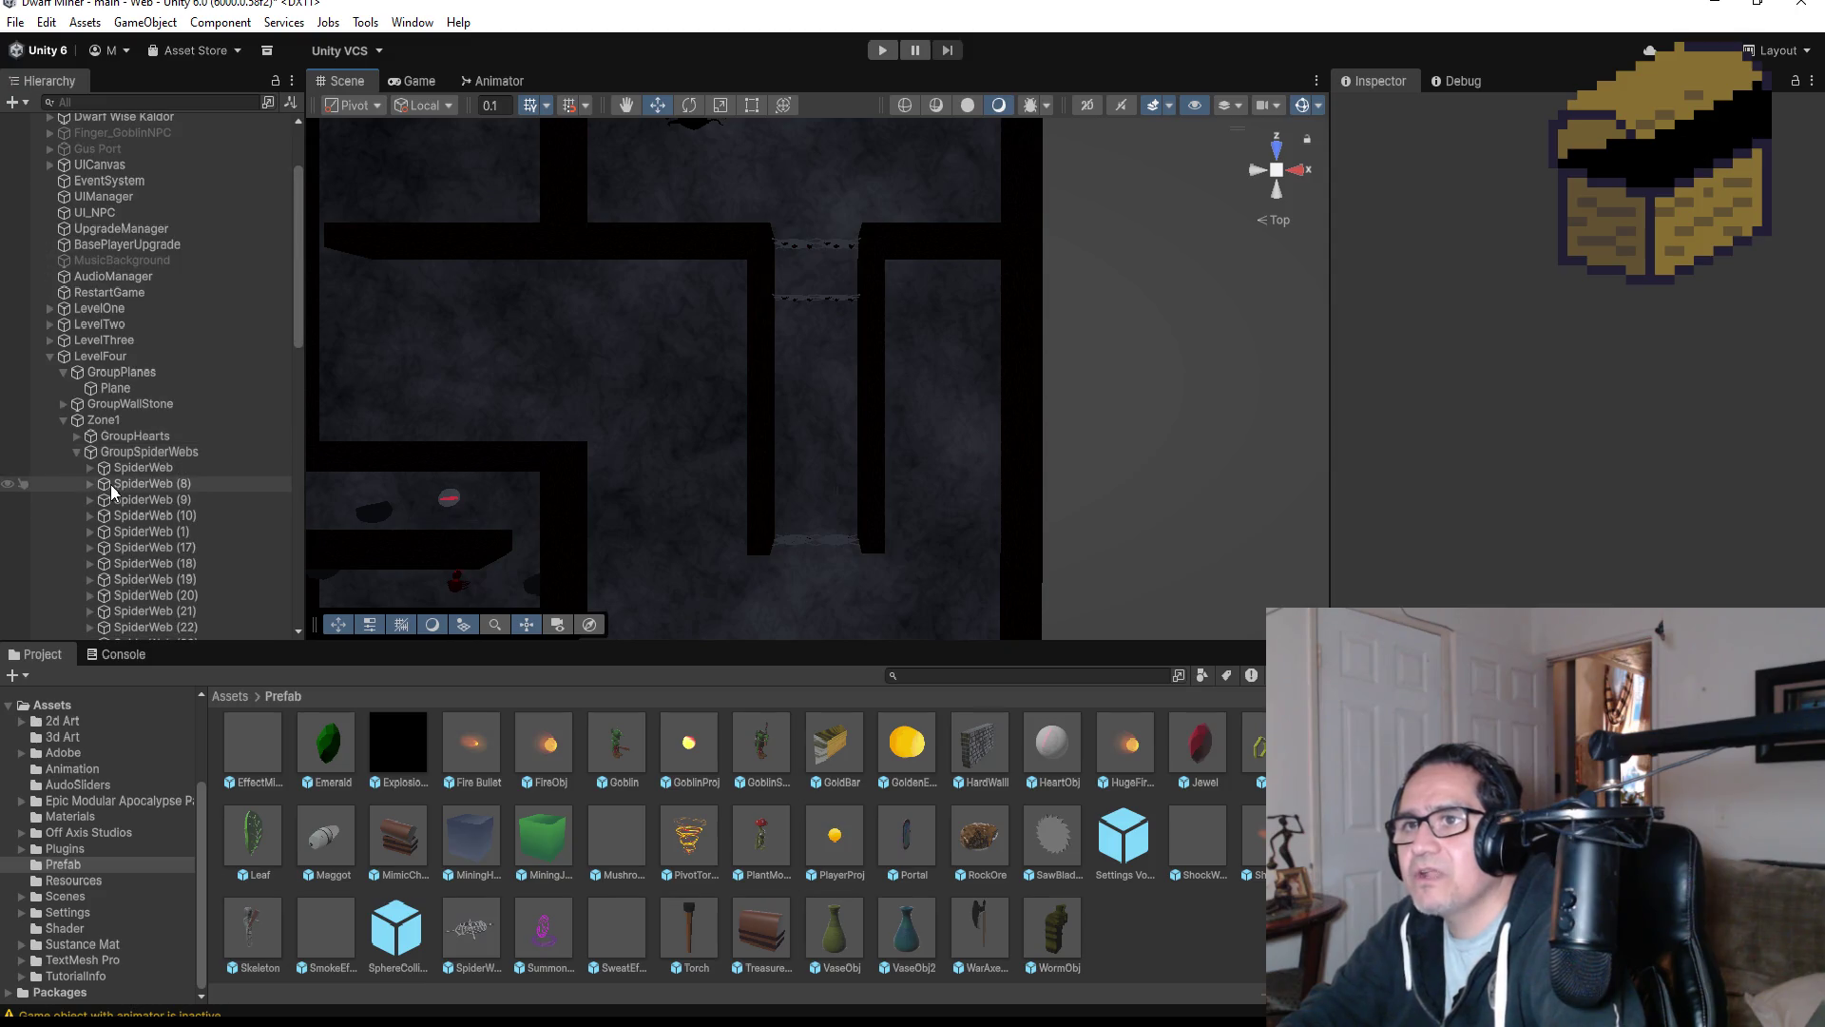
pyautogui.click(76, 451)
pyautogui.scroll(-8, 105, 513)
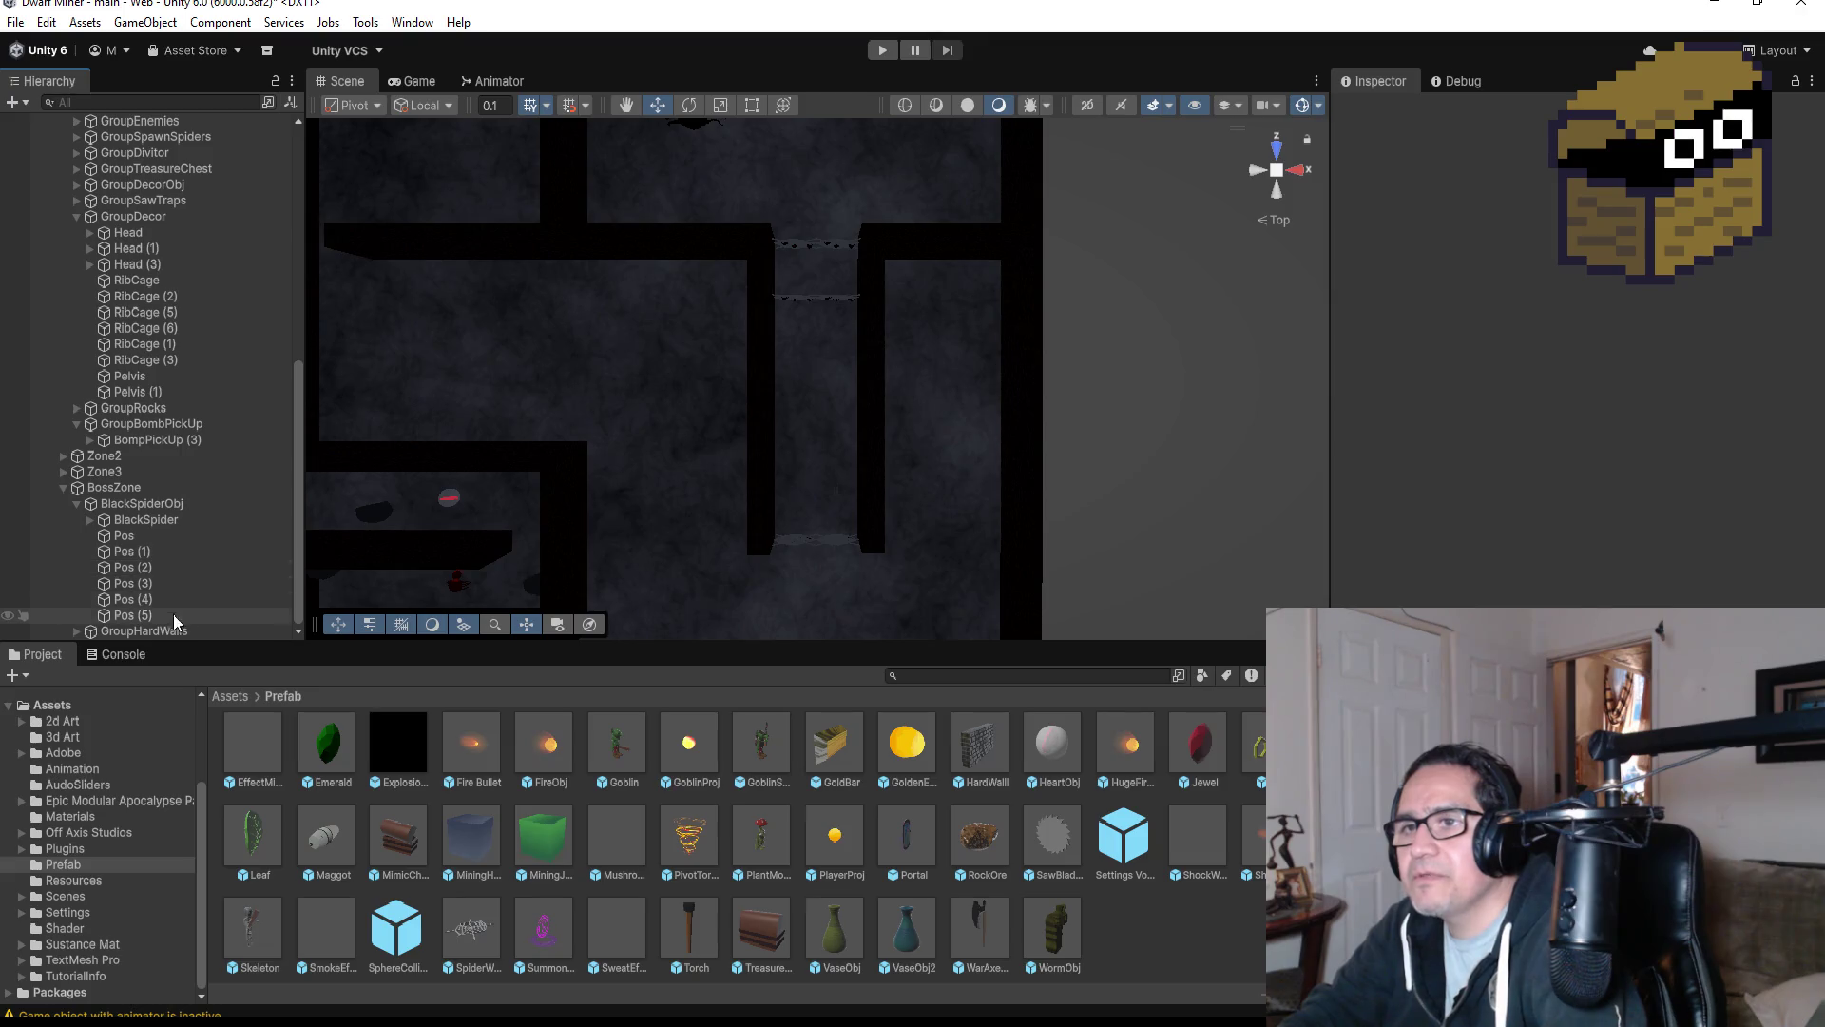
pyautogui.click(77, 504)
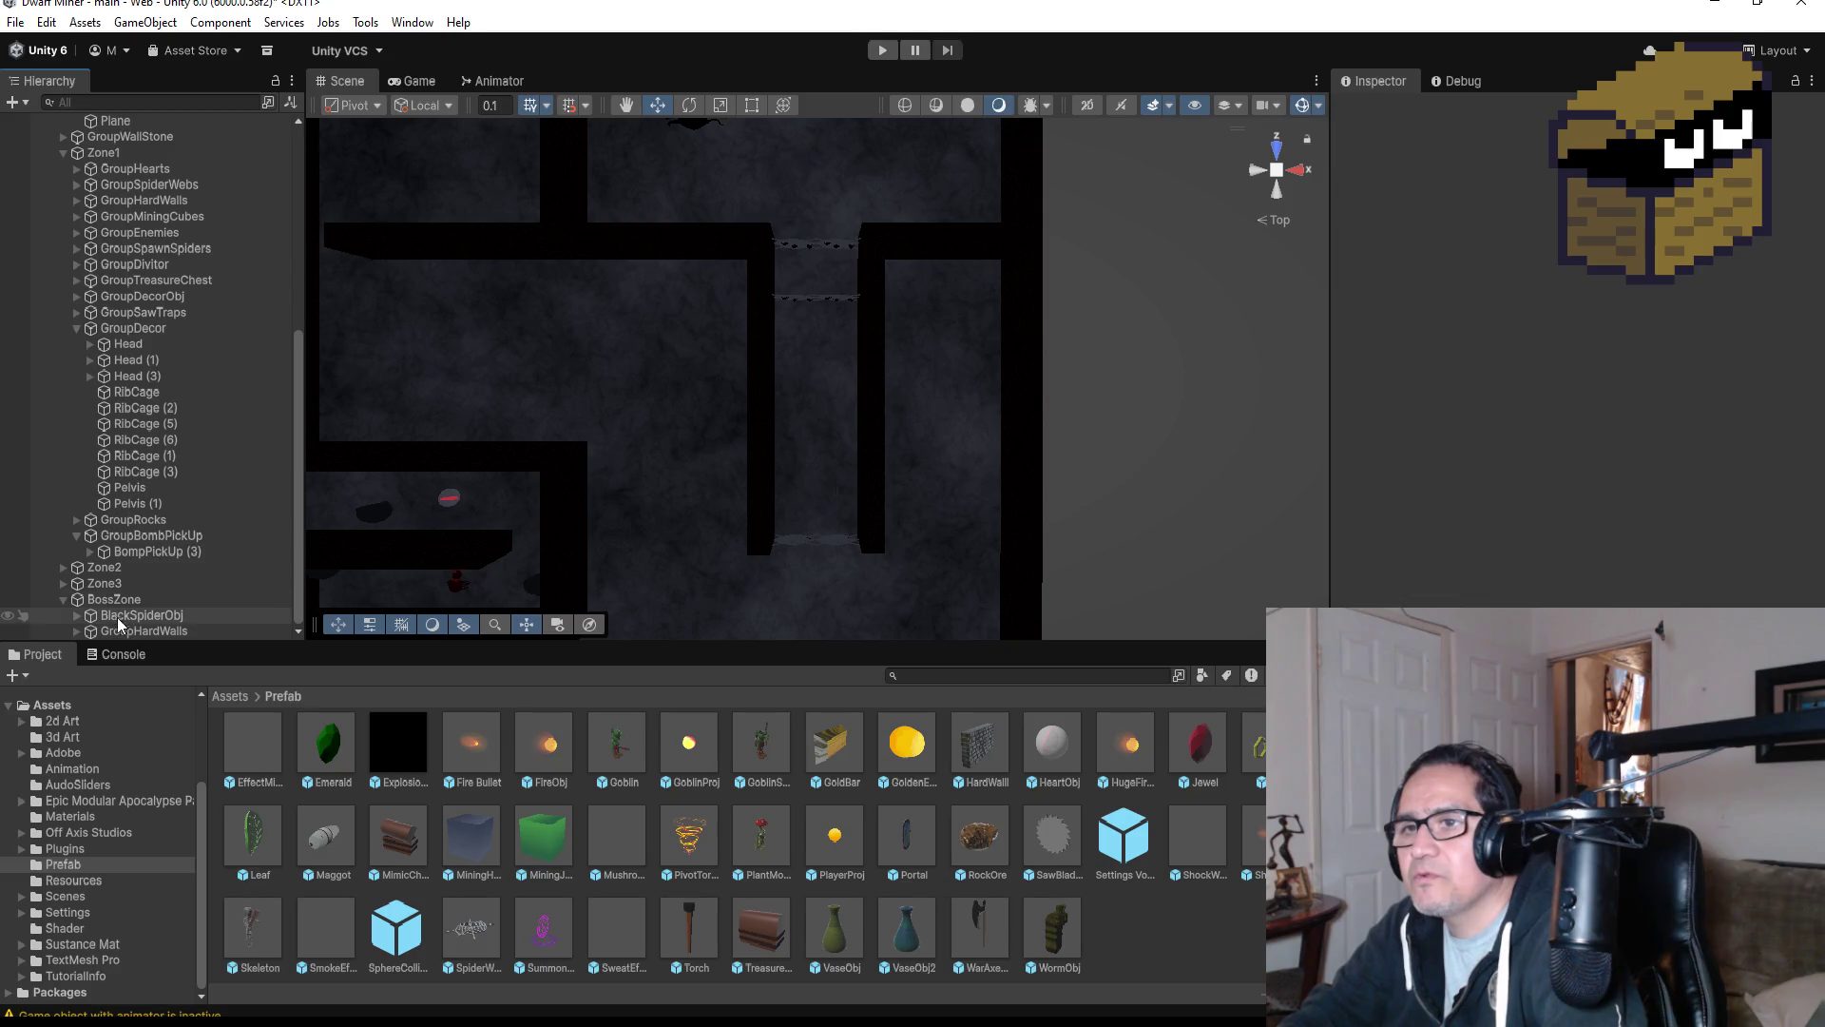
pyautogui.click(112, 598)
pyautogui.rightClick(114, 601)
pyautogui.click(195, 544)
pyautogui.write('Group')
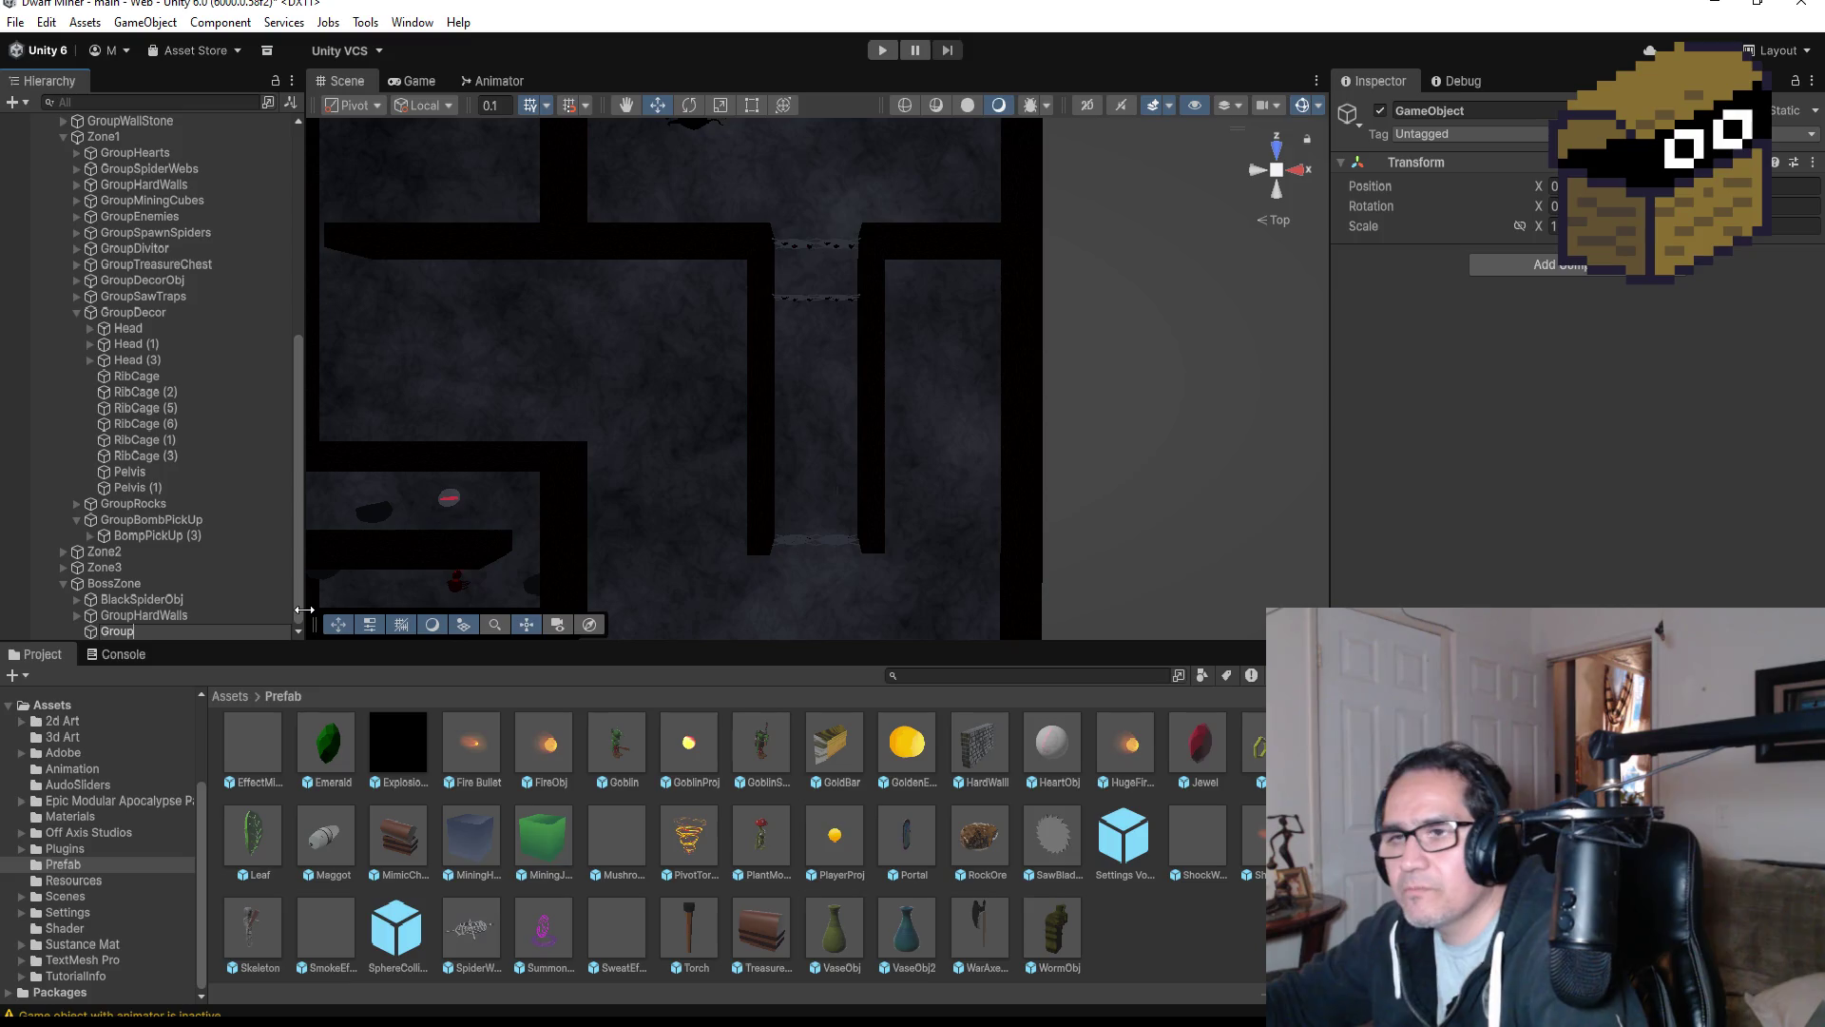
pyautogui.write('Hearts')
pyautogui.press('Return')
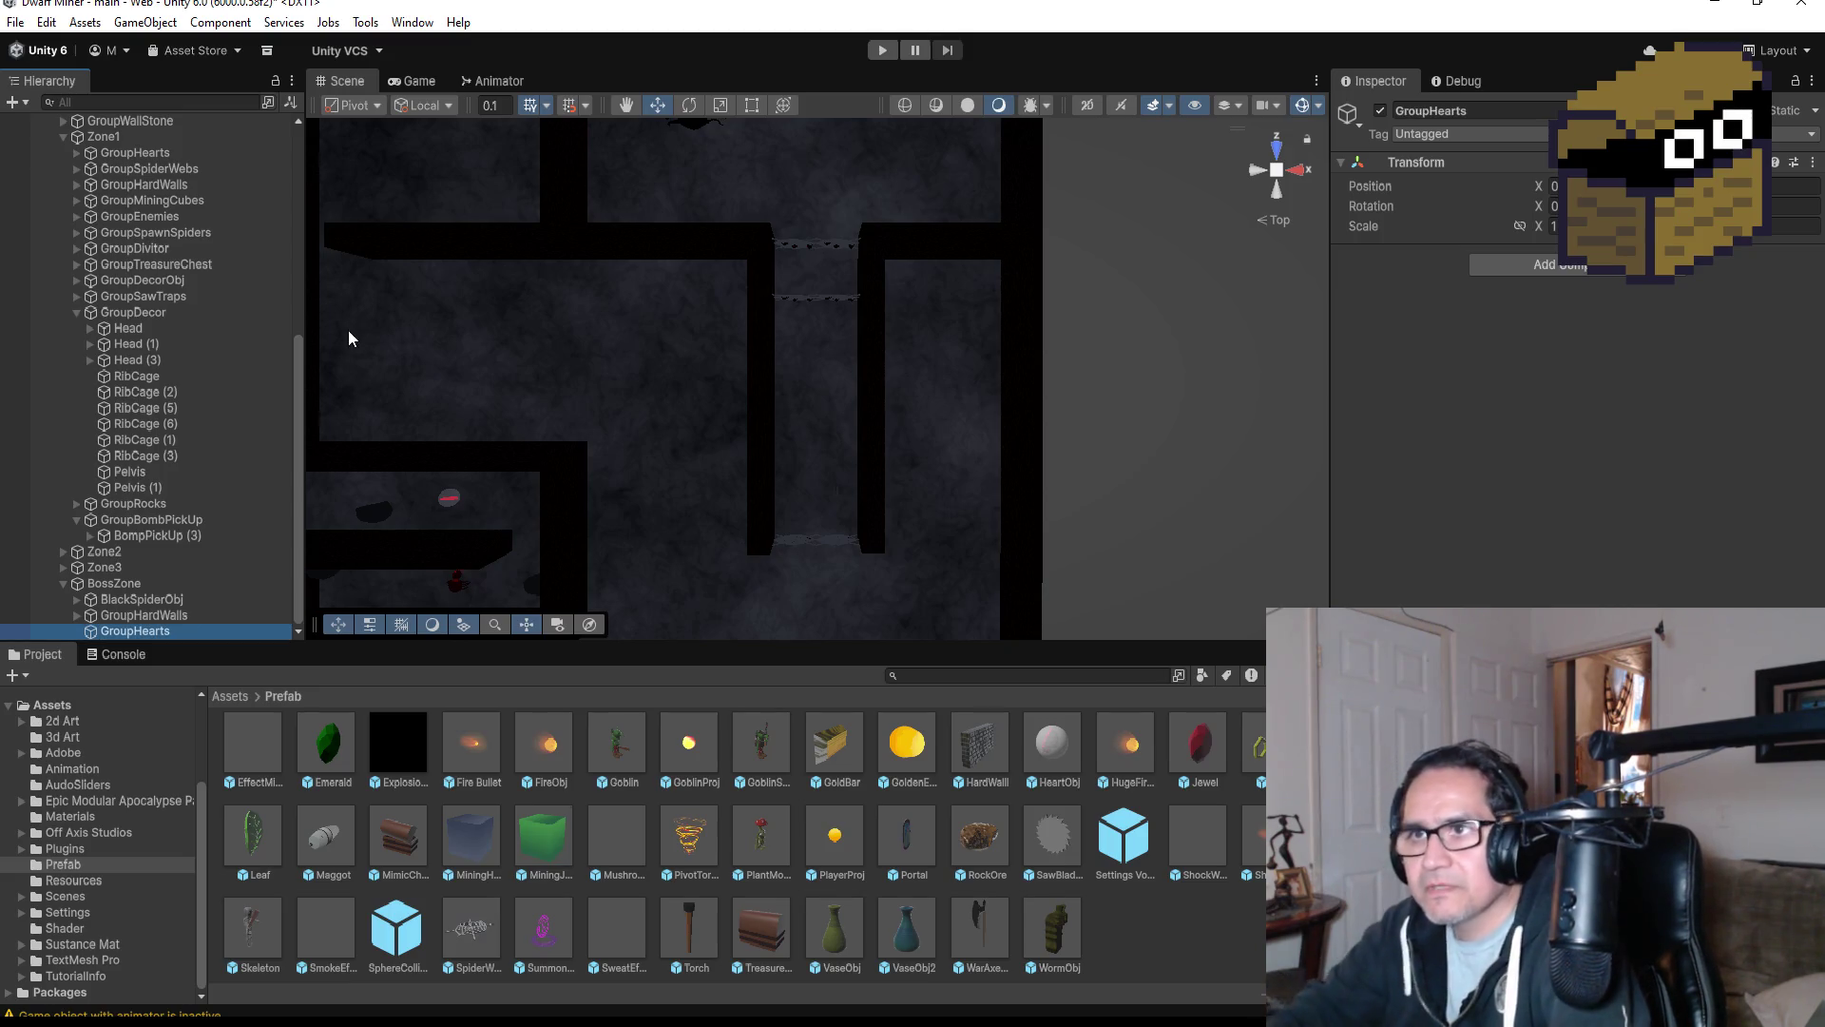
# Duplicate Zone1's HeartObj (6) and move the HeartObj (7) copy into BossZone/GroupHearts.
pyautogui.click(75, 312)
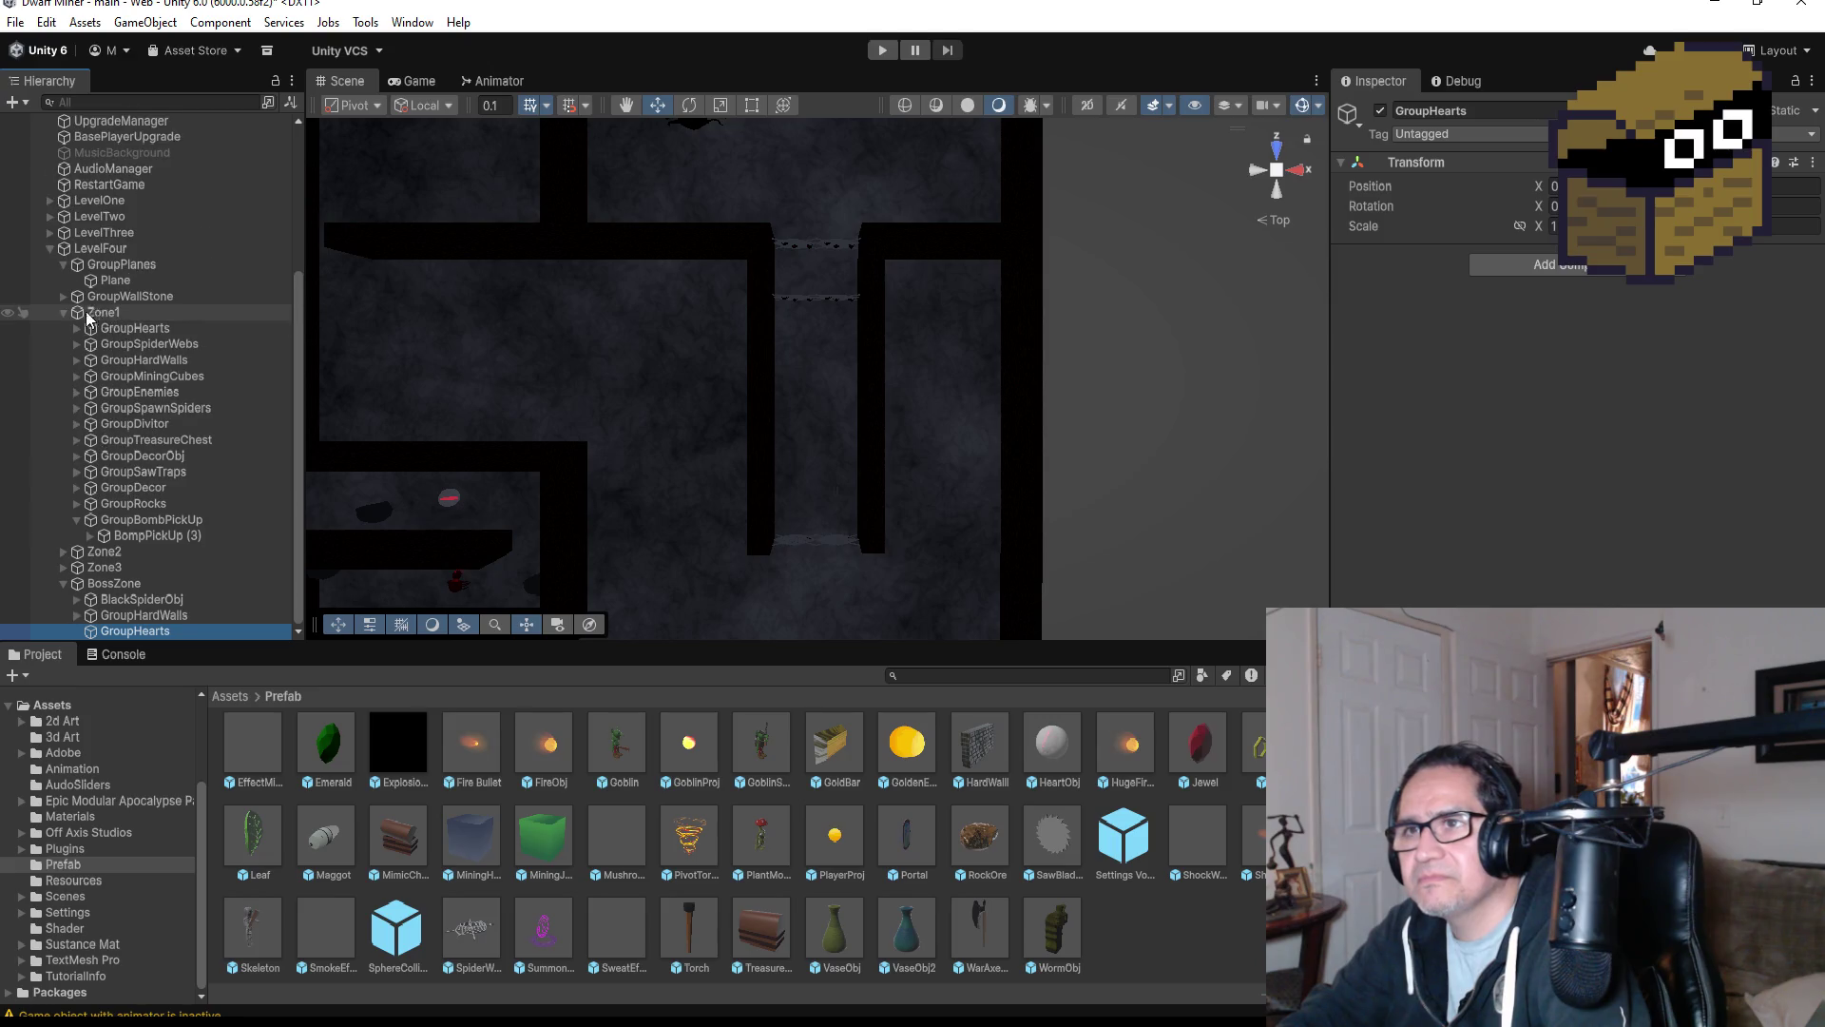
pyautogui.click(75, 519)
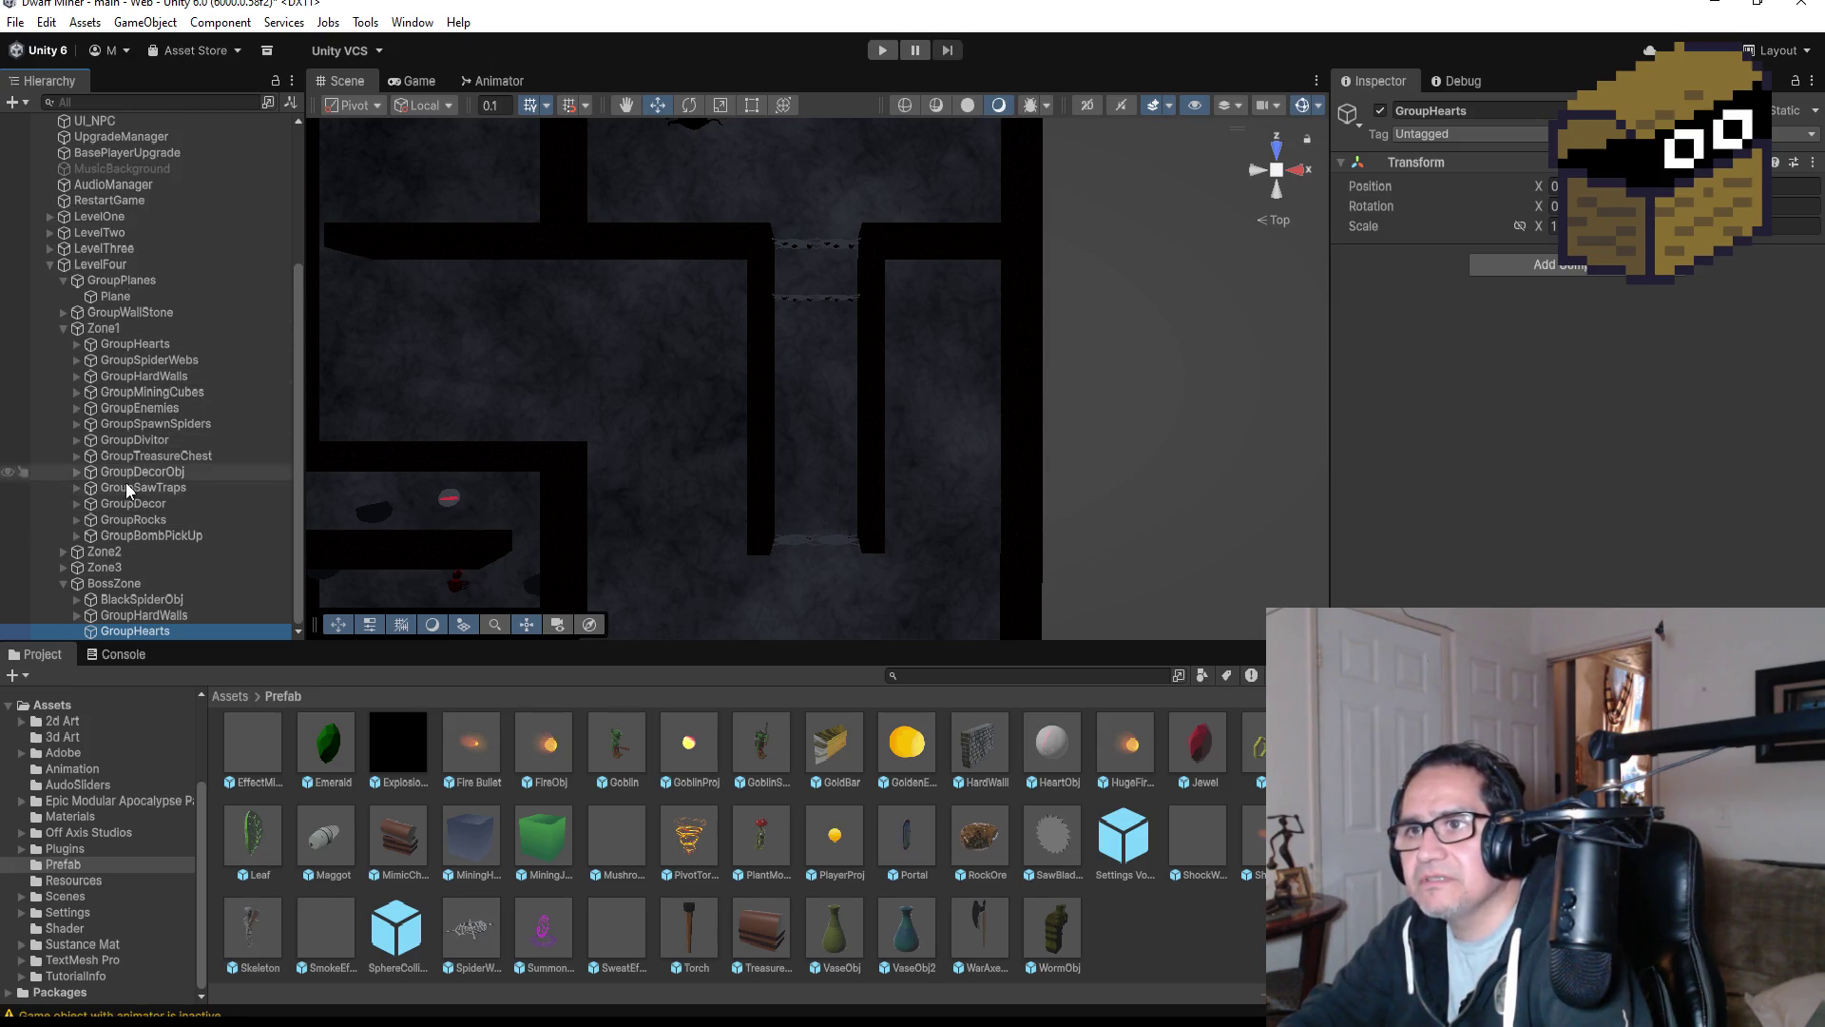
pyautogui.click(76, 344)
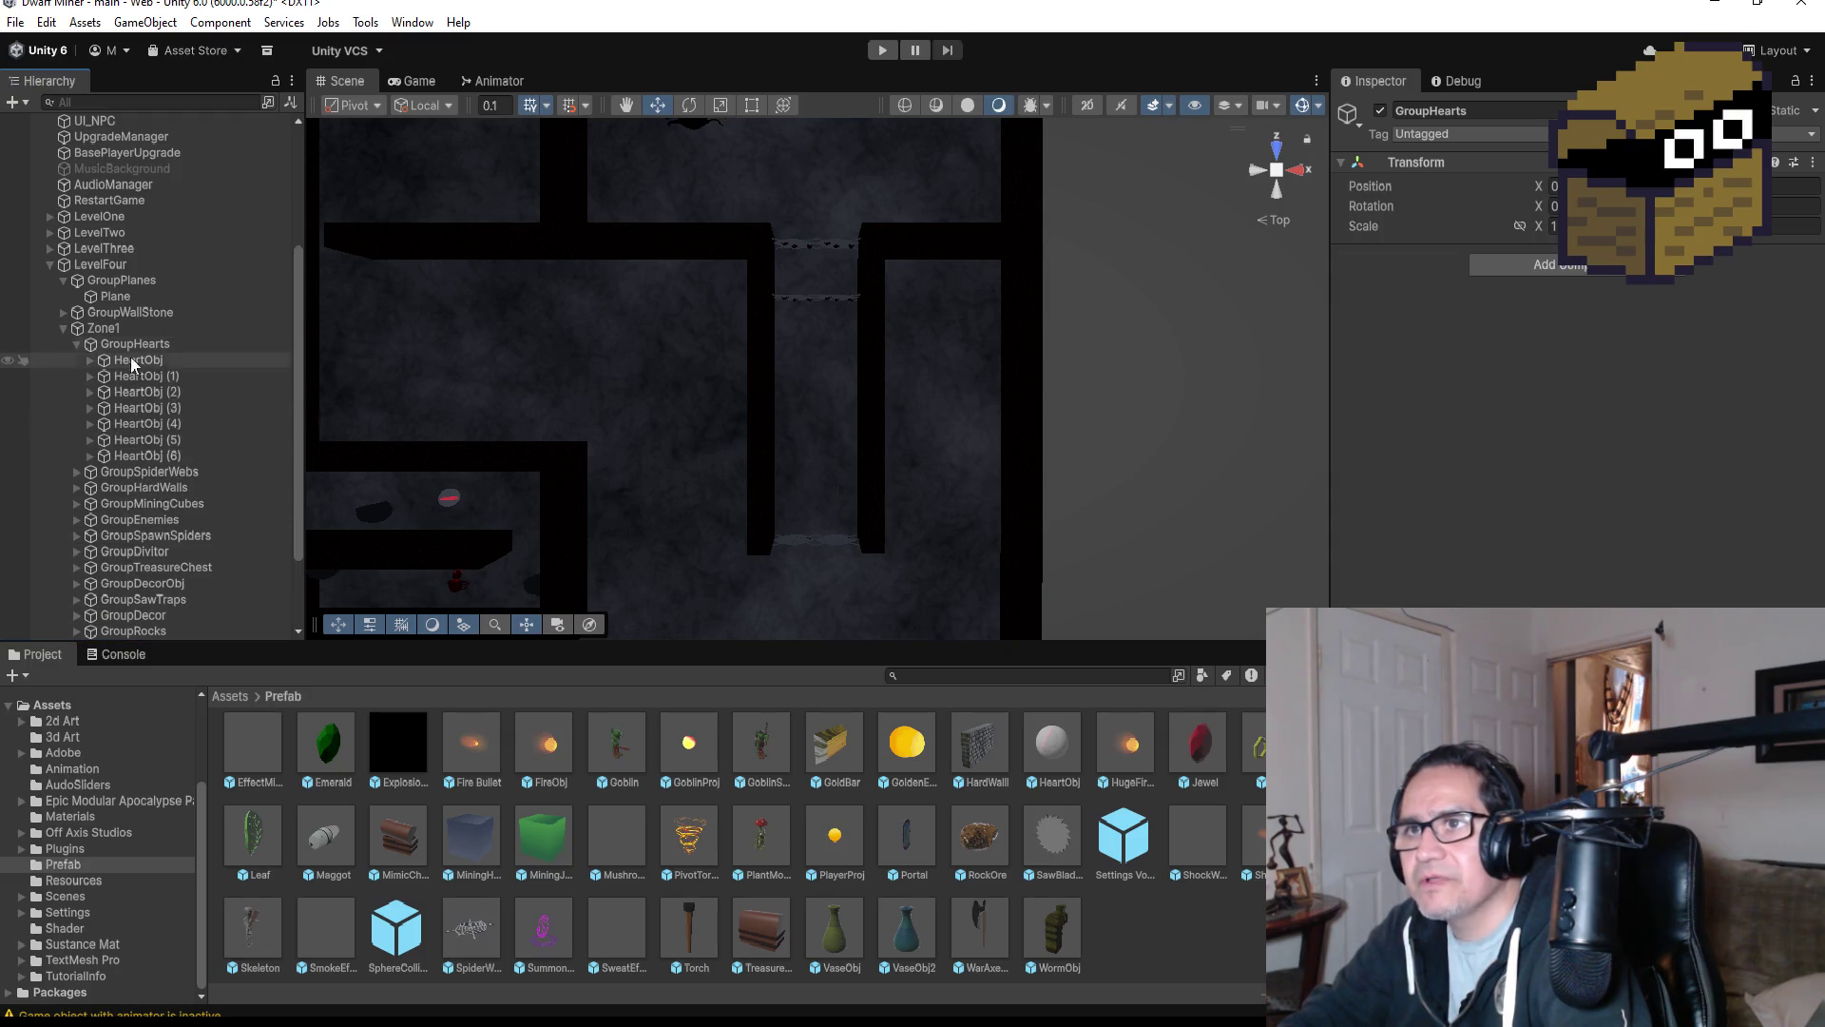
pyautogui.scroll(-1, 111, 350)
pyautogui.click(158, 398)
pyautogui.scroll(-1, 158, 400)
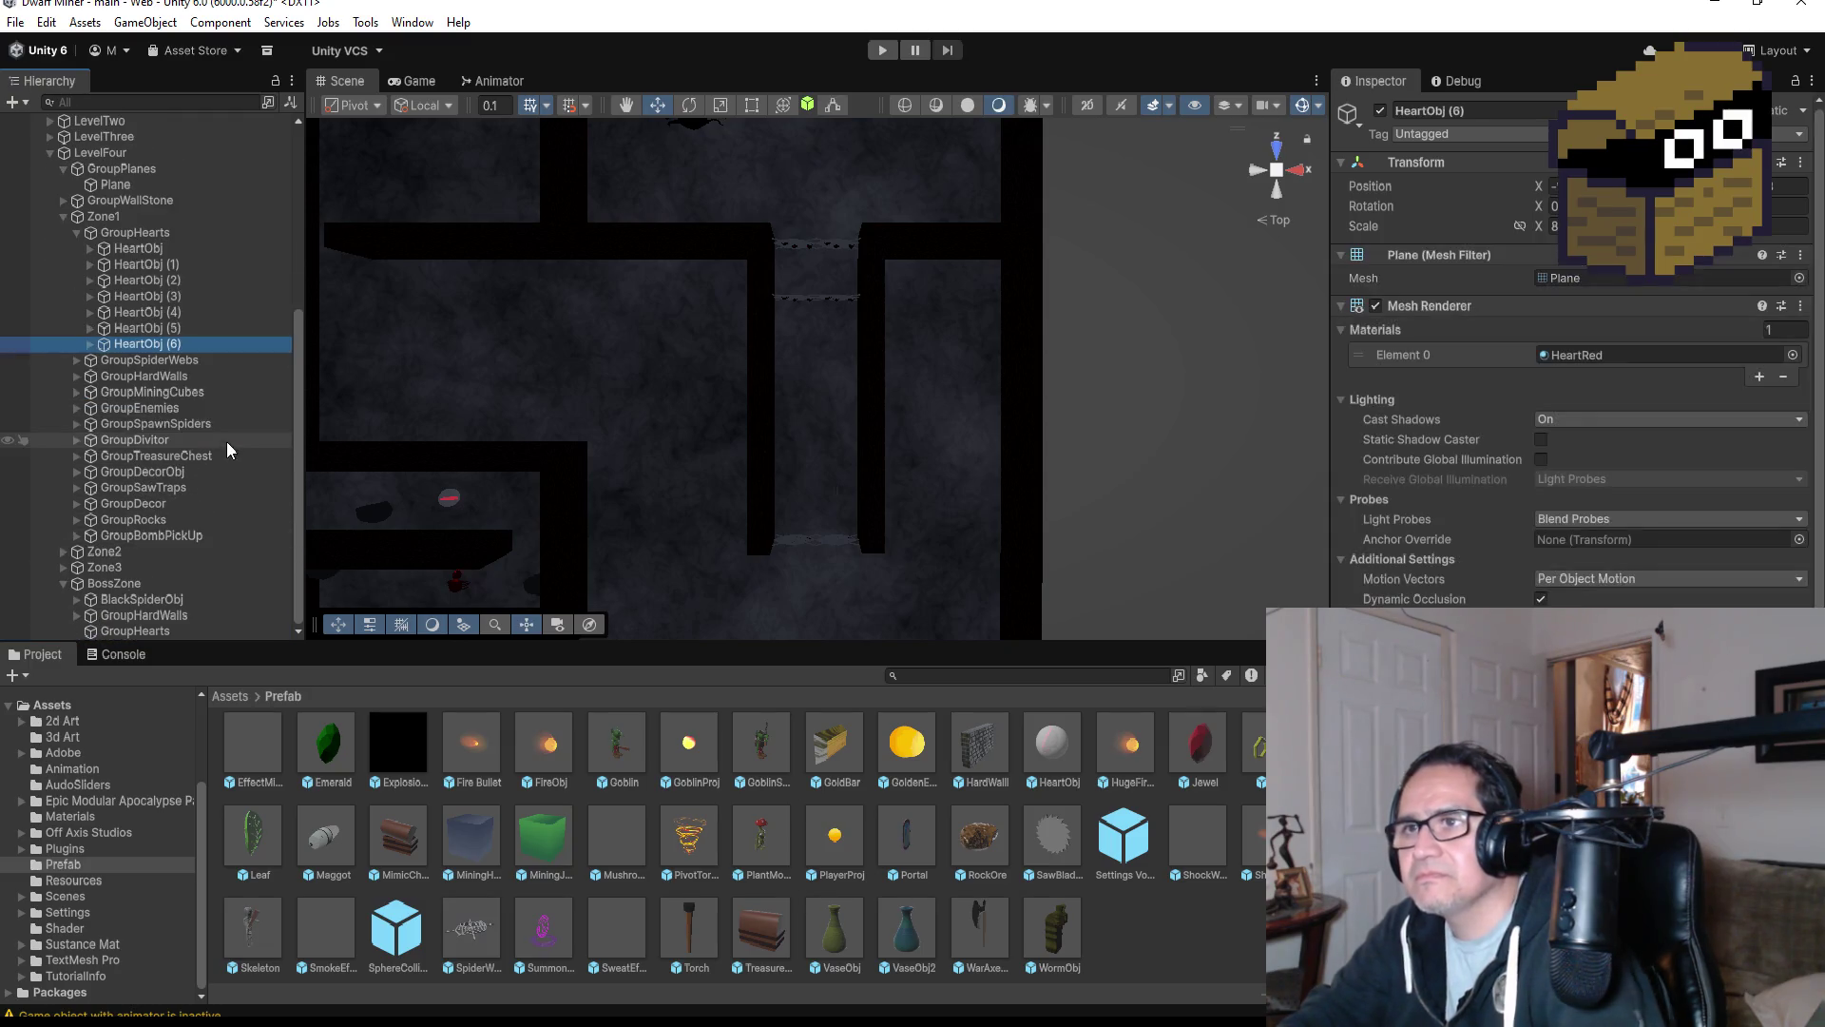
pyautogui.hotkey('ctrl', 'd')
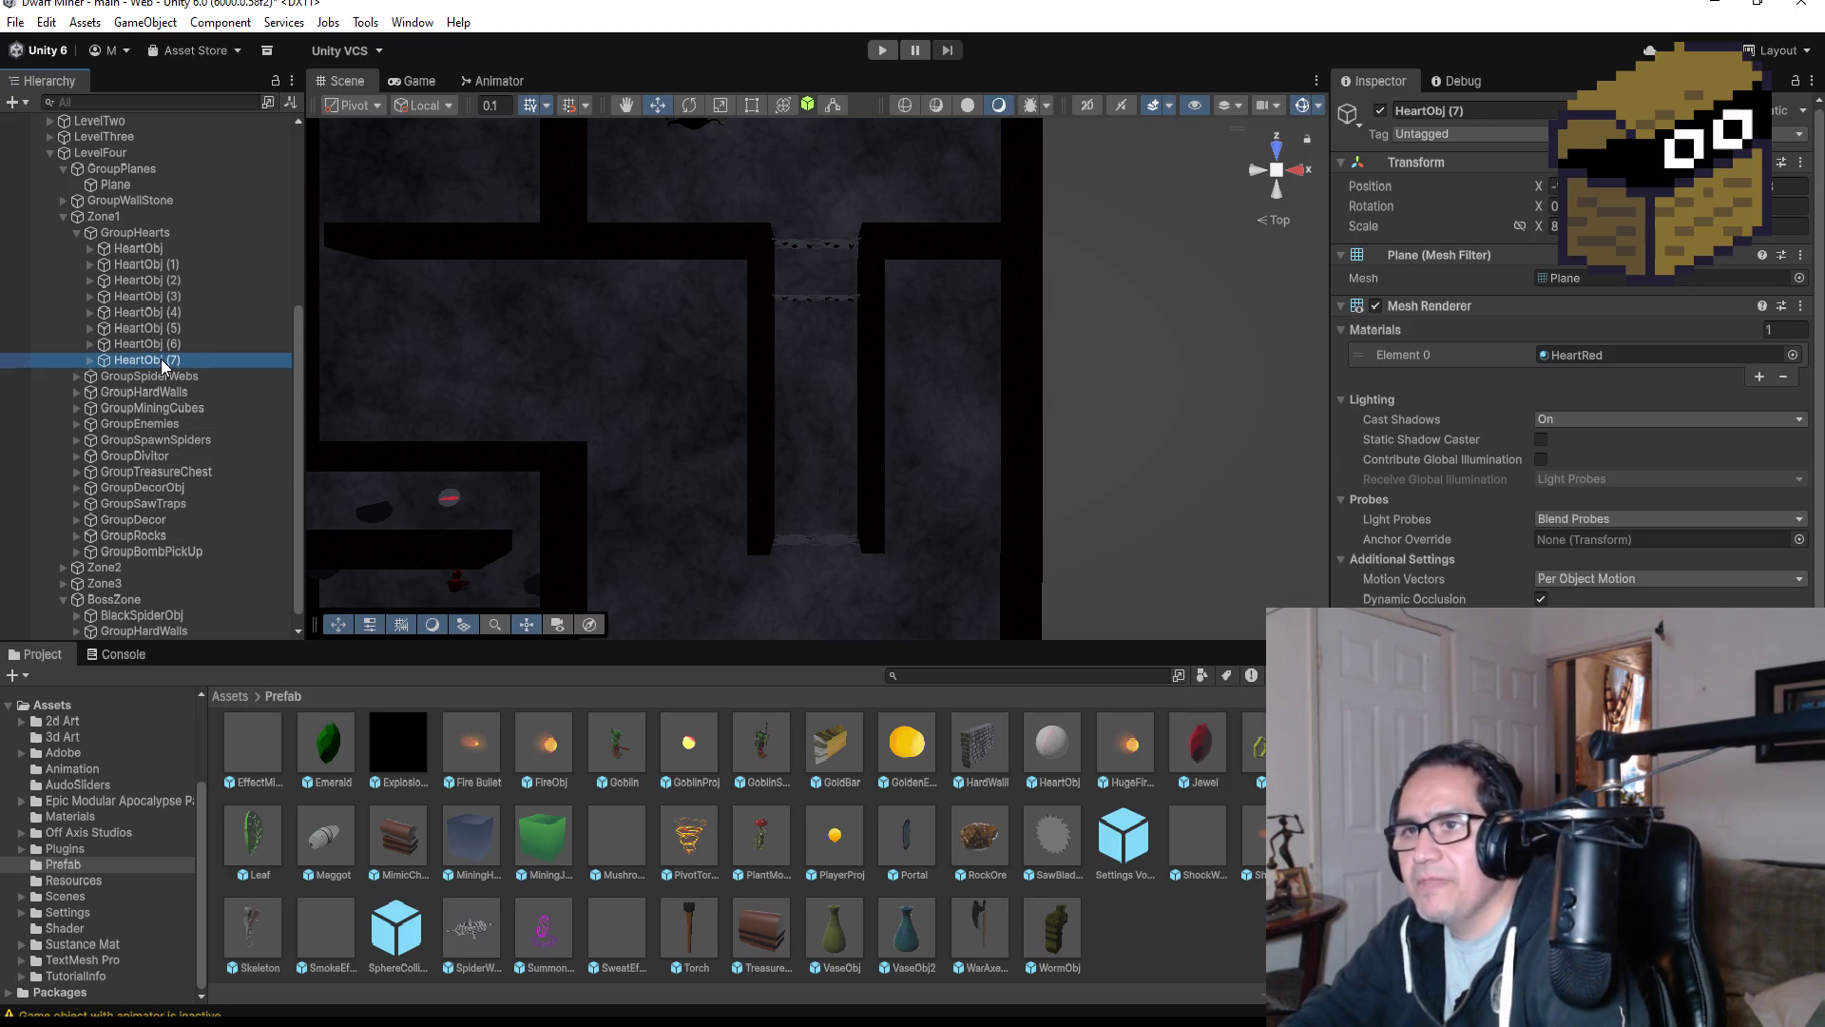
pyautogui.moveTo(161, 359)
pyautogui.mouseDown()
pyautogui.moveTo(181, 639)
pyautogui.moveTo(147, 631)
pyautogui.mouseUp()
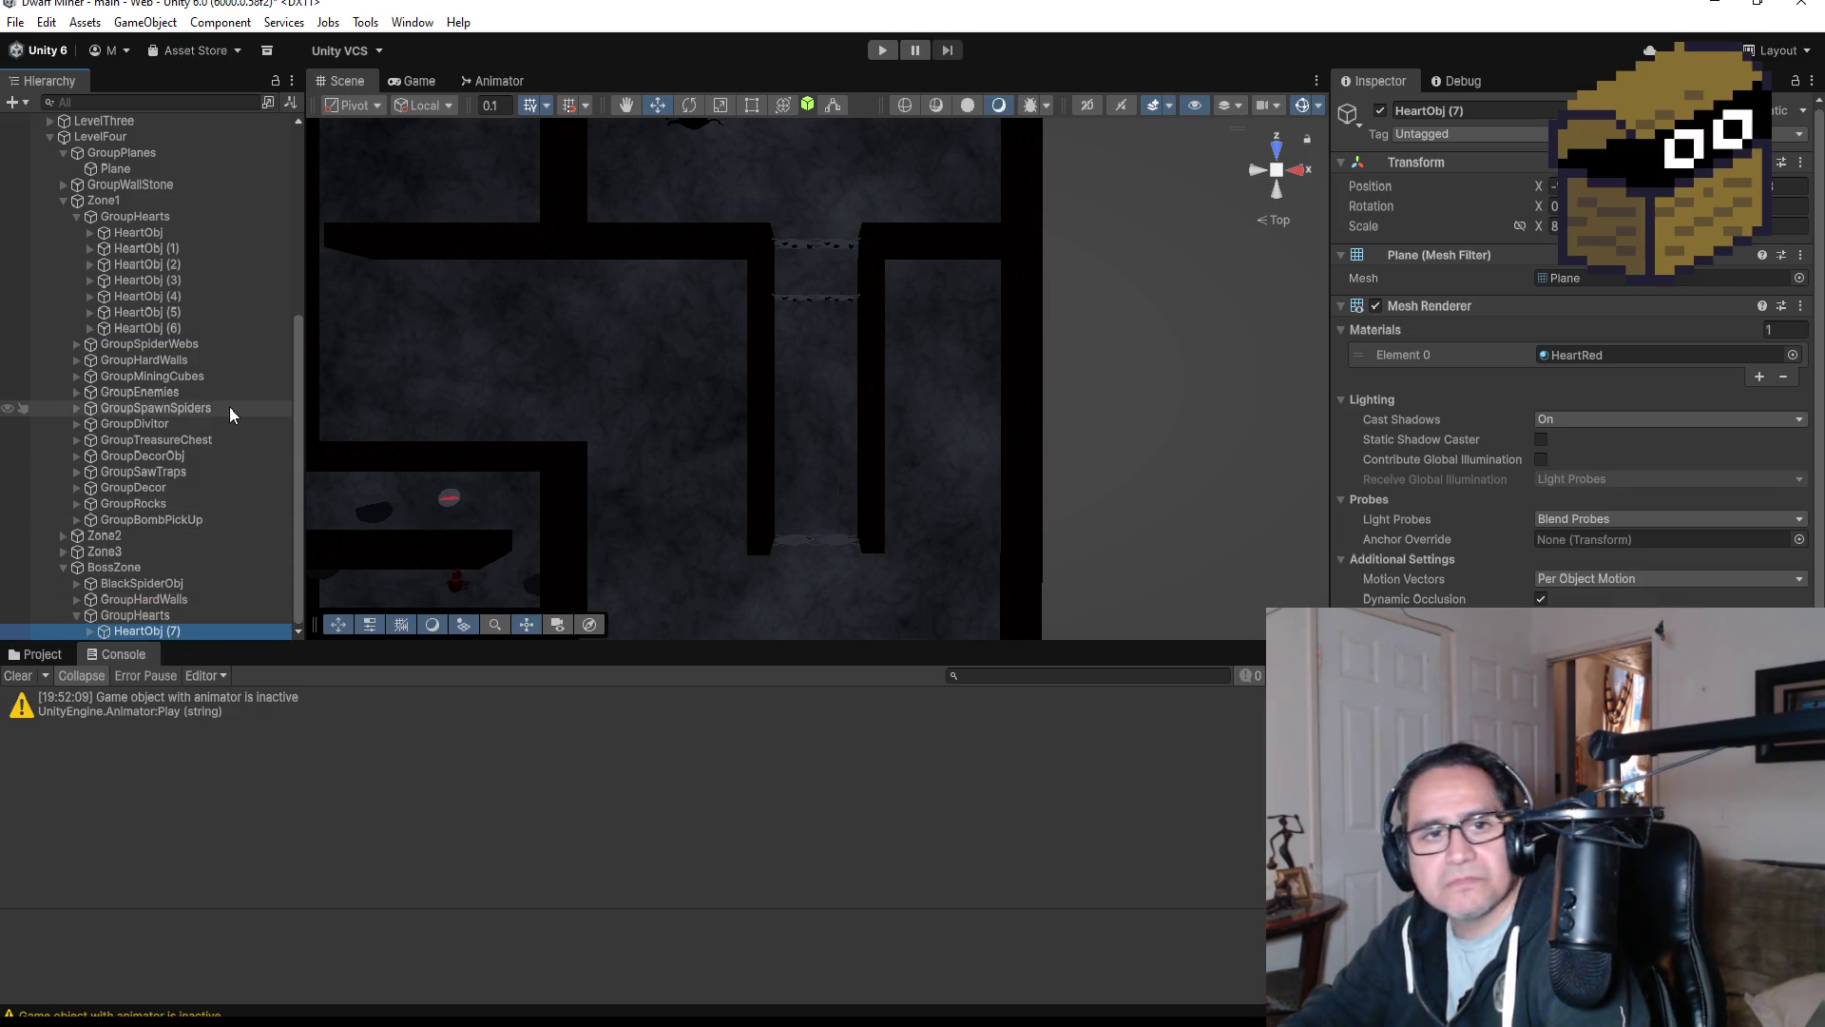
# Move HeartObj (7) along X and Z into the boss corridor just below the spider webs.
pyautogui.scroll(-2, 620, 421)
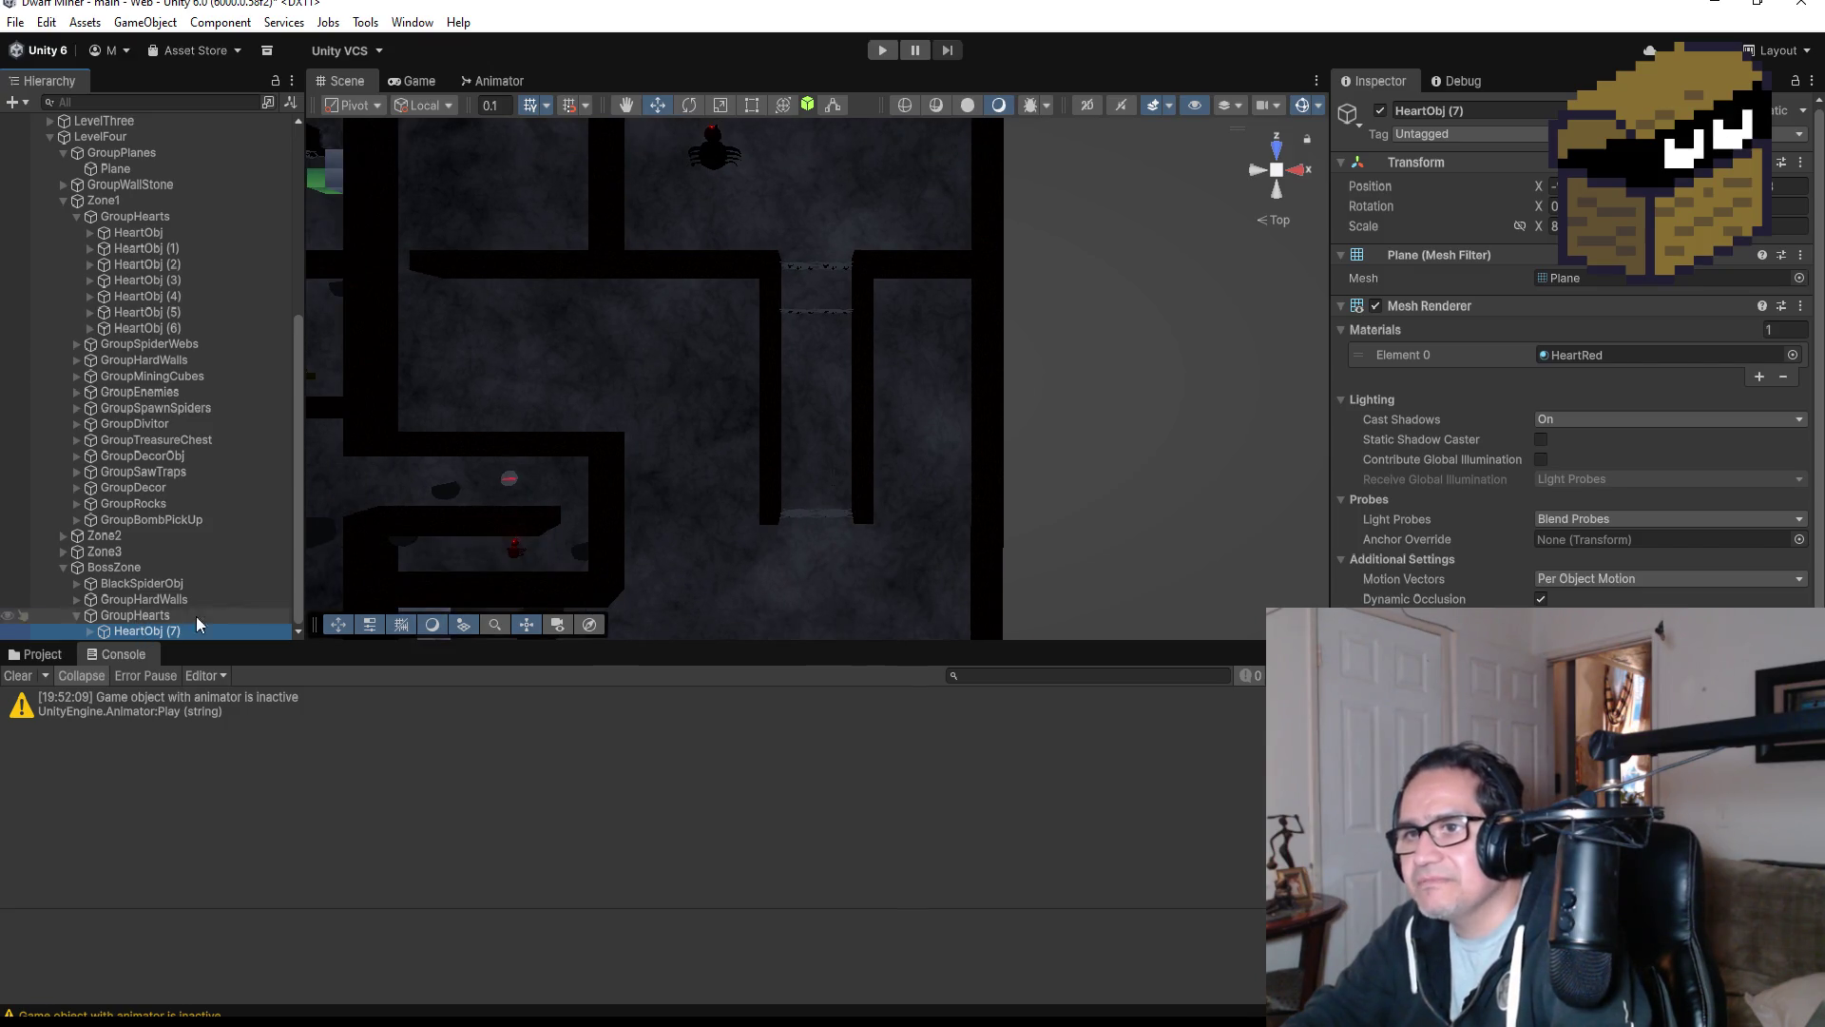
pyautogui.scroll(-1, 629, 472)
pyautogui.scroll(-3, 629, 472)
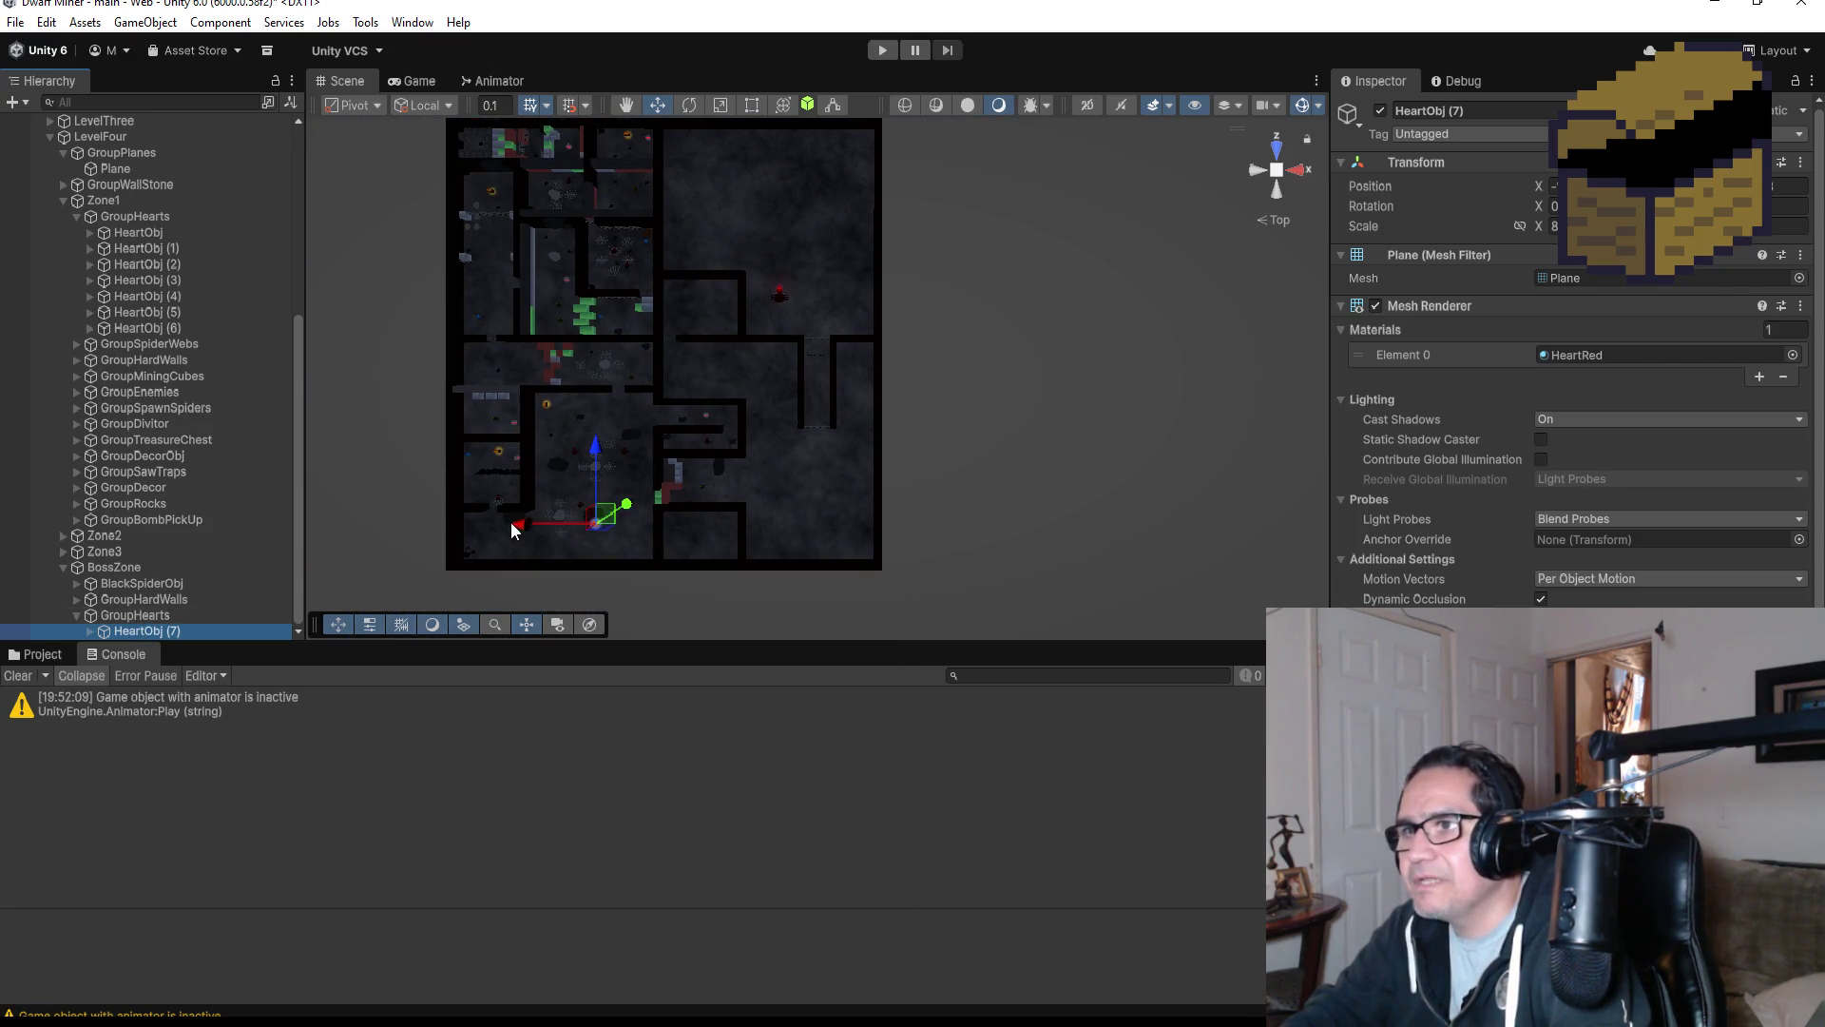
pyautogui.moveTo(519, 525); pyautogui.dragTo(685, 510)
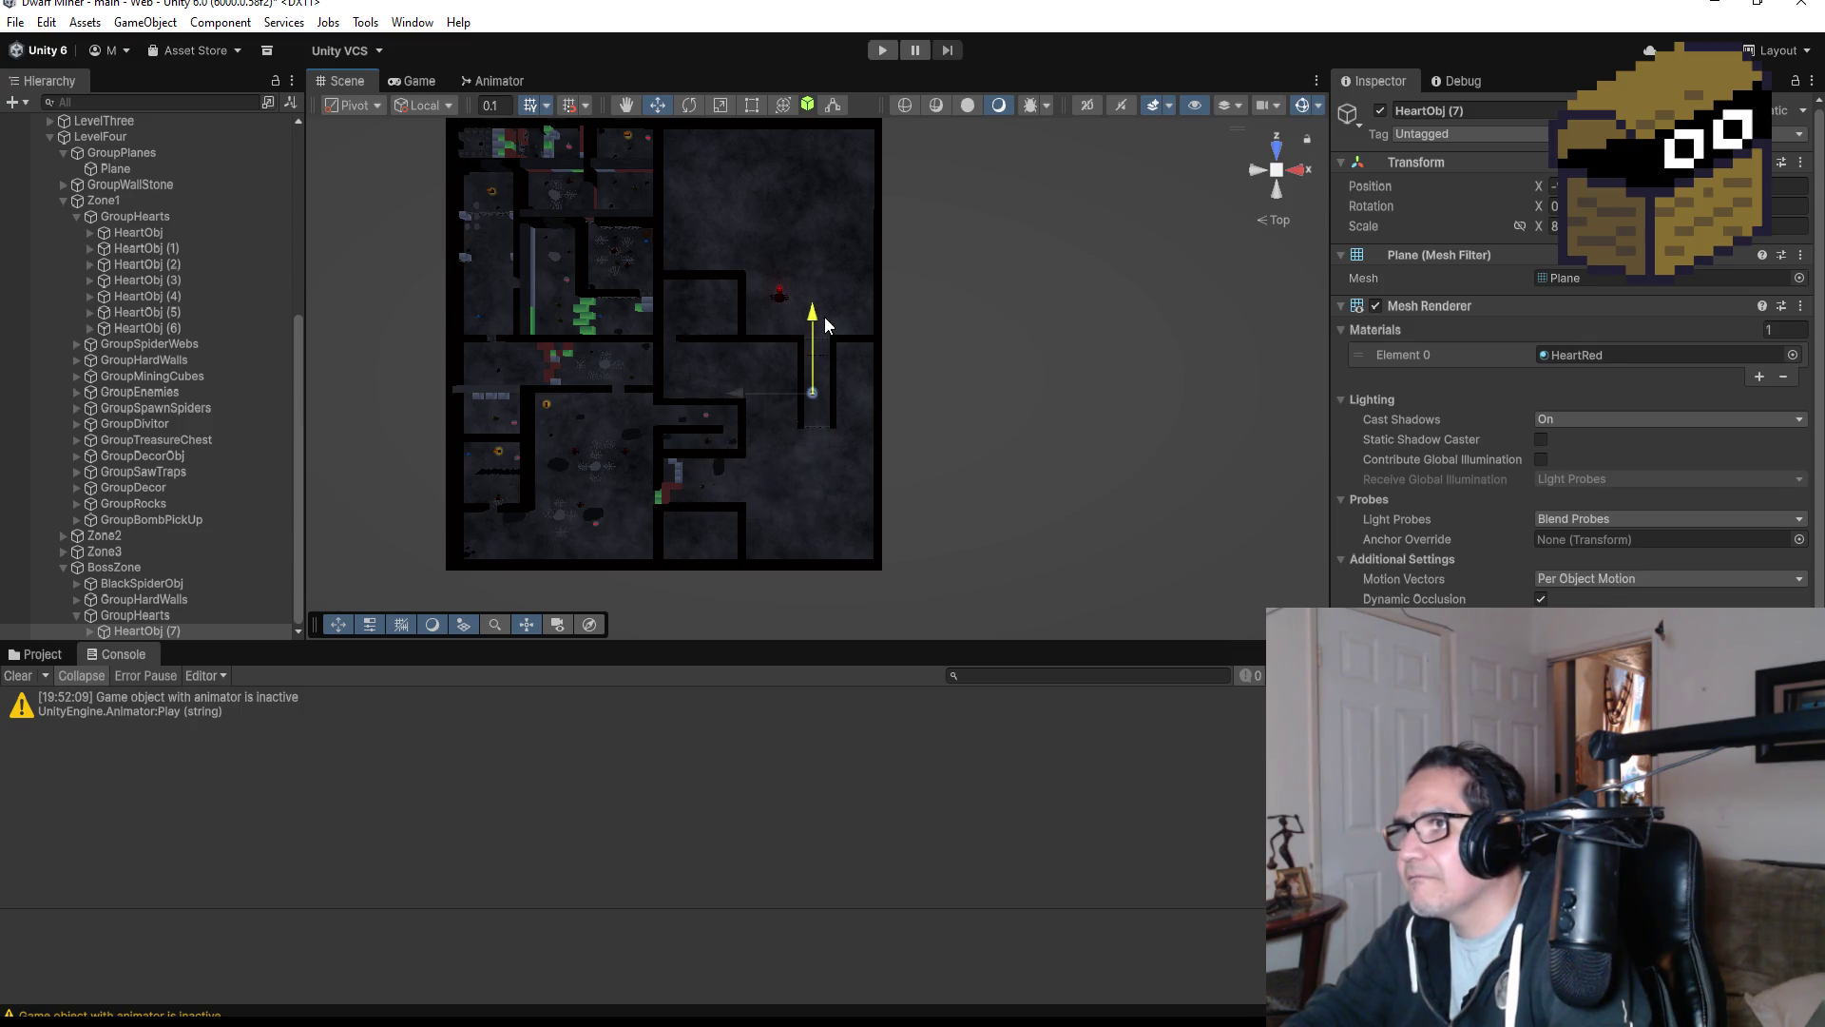
pyautogui.press('f')
pyautogui.scroll(-5, 913, 319)
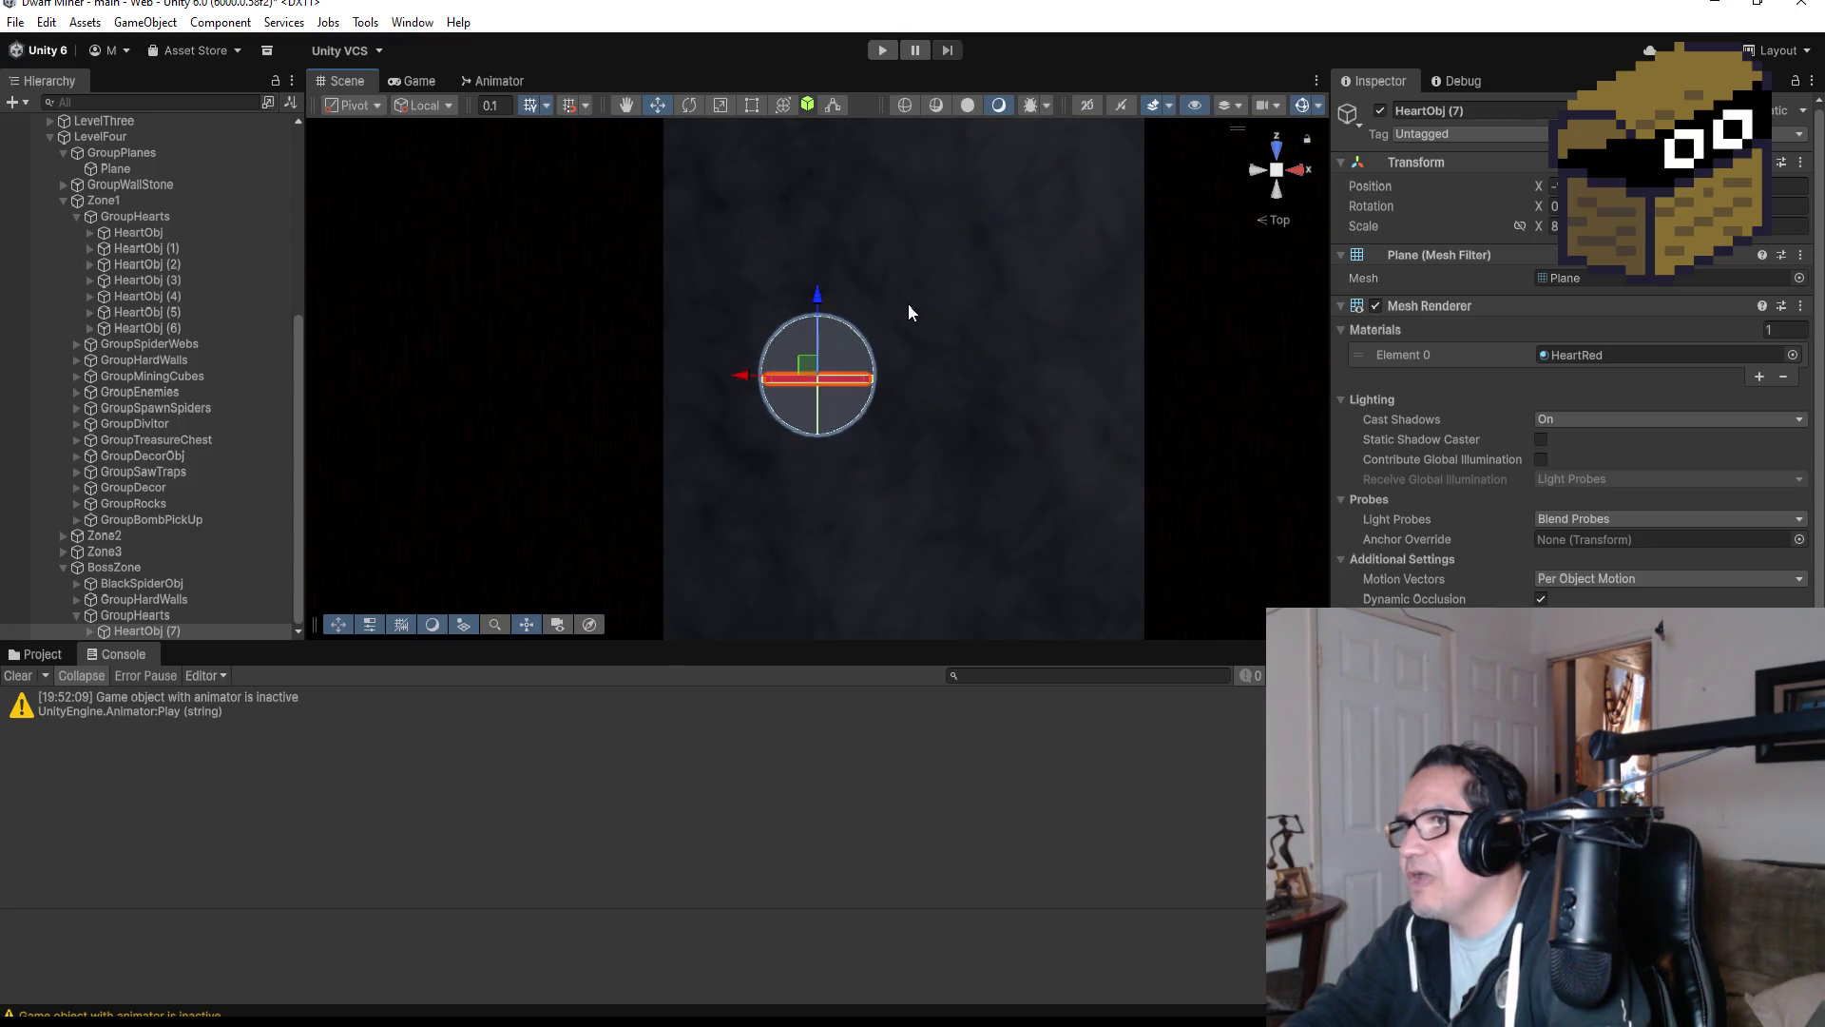
pyautogui.moveTo(739, 383)
pyautogui.mouseDown()
pyautogui.moveTo(853, 383)
pyautogui.moveTo(833, 383)
pyautogui.mouseUp()
pyautogui.moveTo(907, 302); pyautogui.dragTo(907, 161)
pyautogui.scroll(-3, 903, 245)
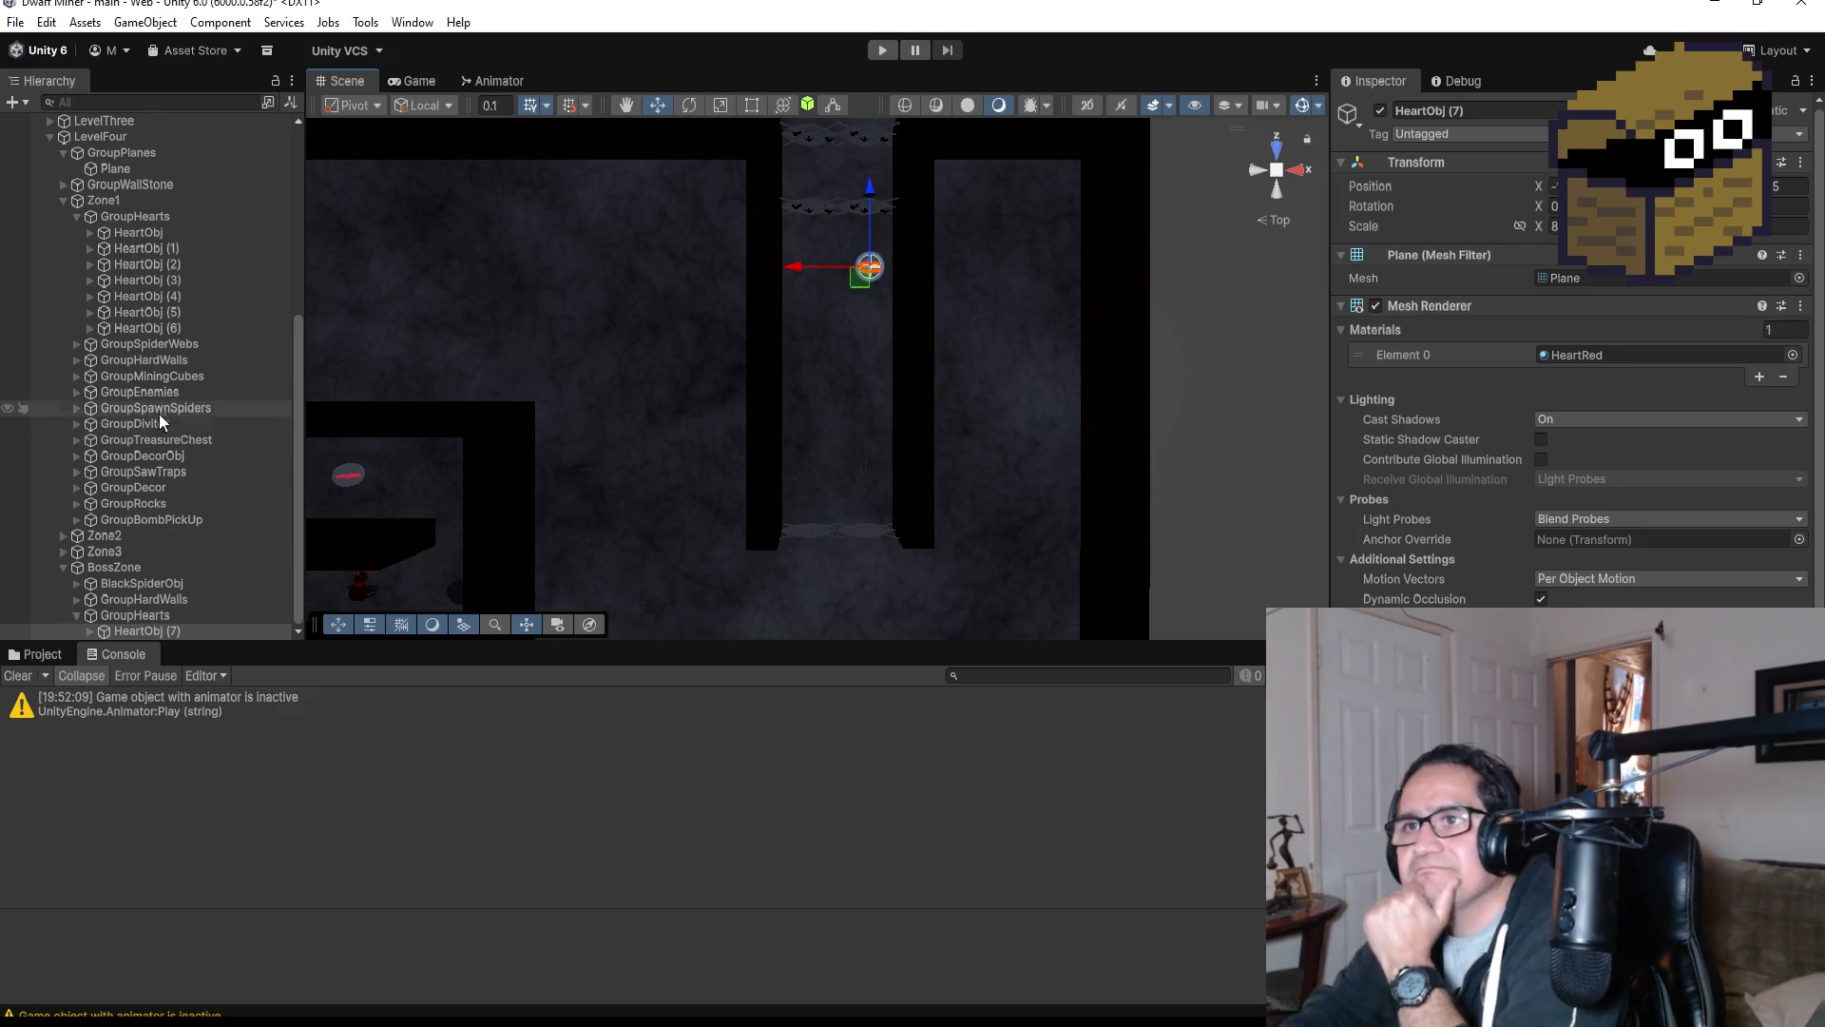
pyautogui.click(77, 215)
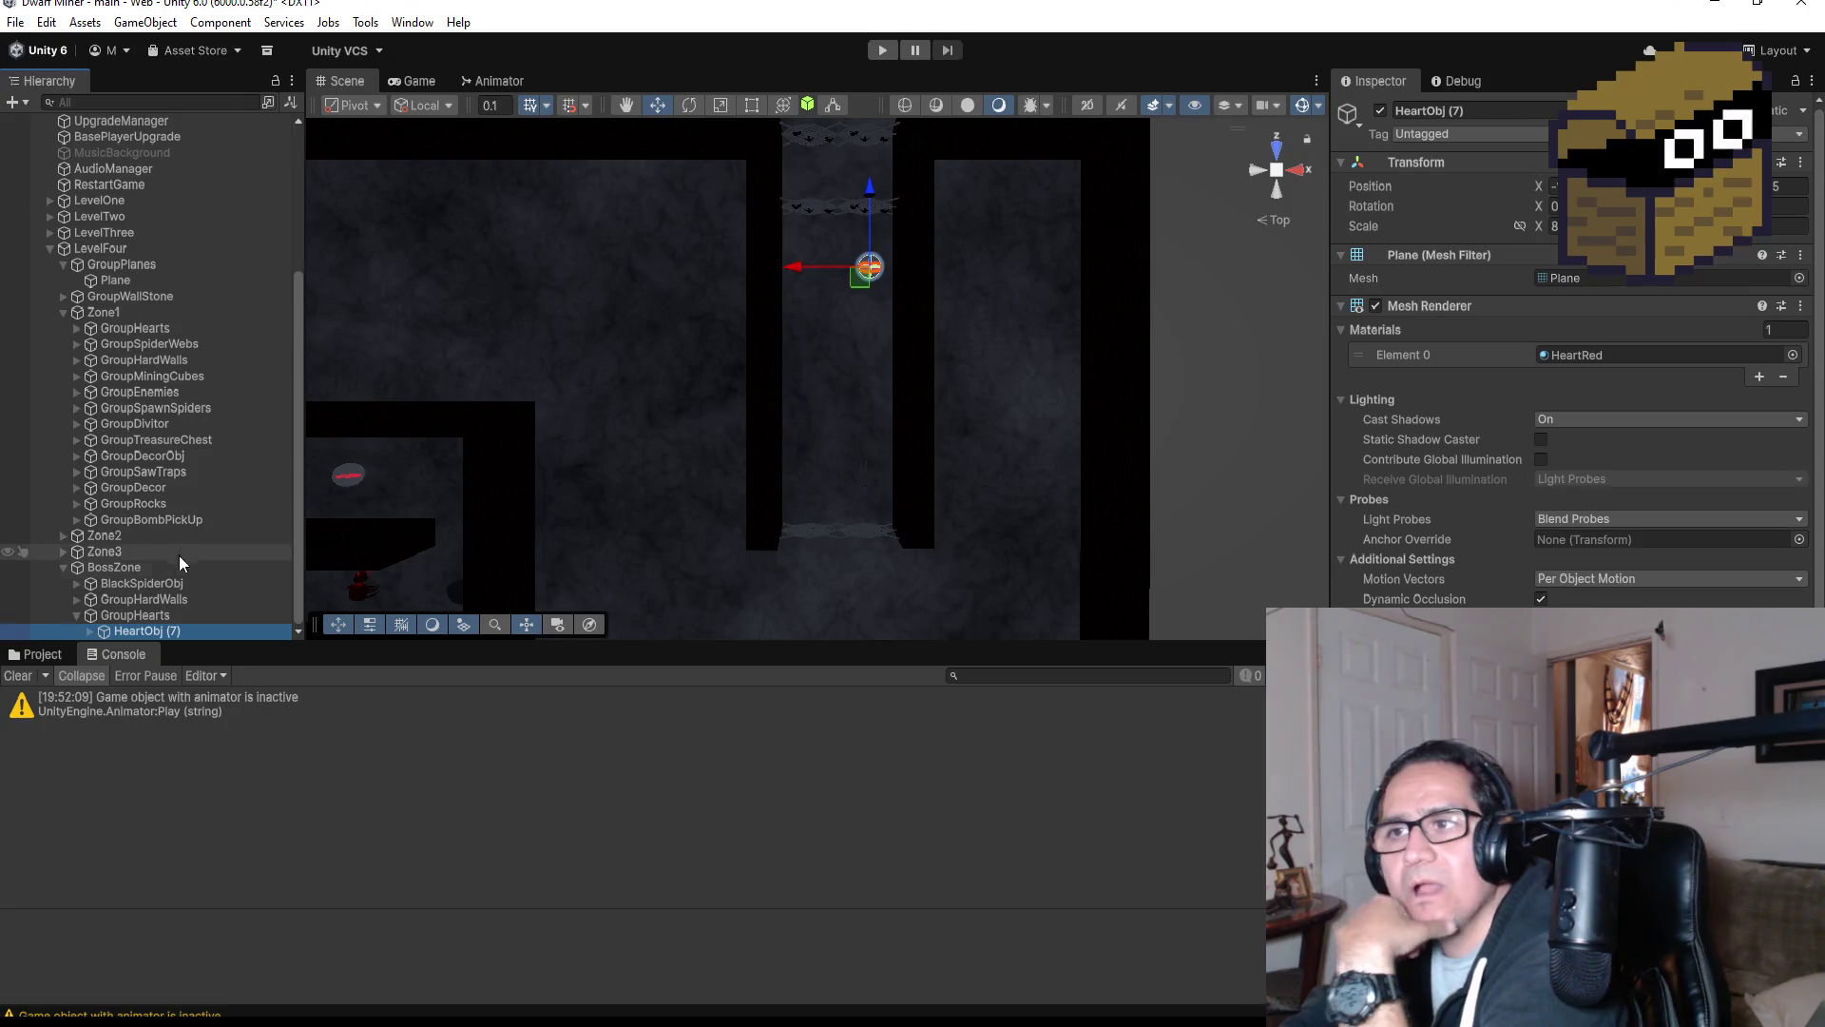
pyautogui.click(95, 520)
# Create an empty under BossZone and name it GroupBombPickUp.
pyautogui.click(77, 519)
pyautogui.scroll(-1, 214, 551)
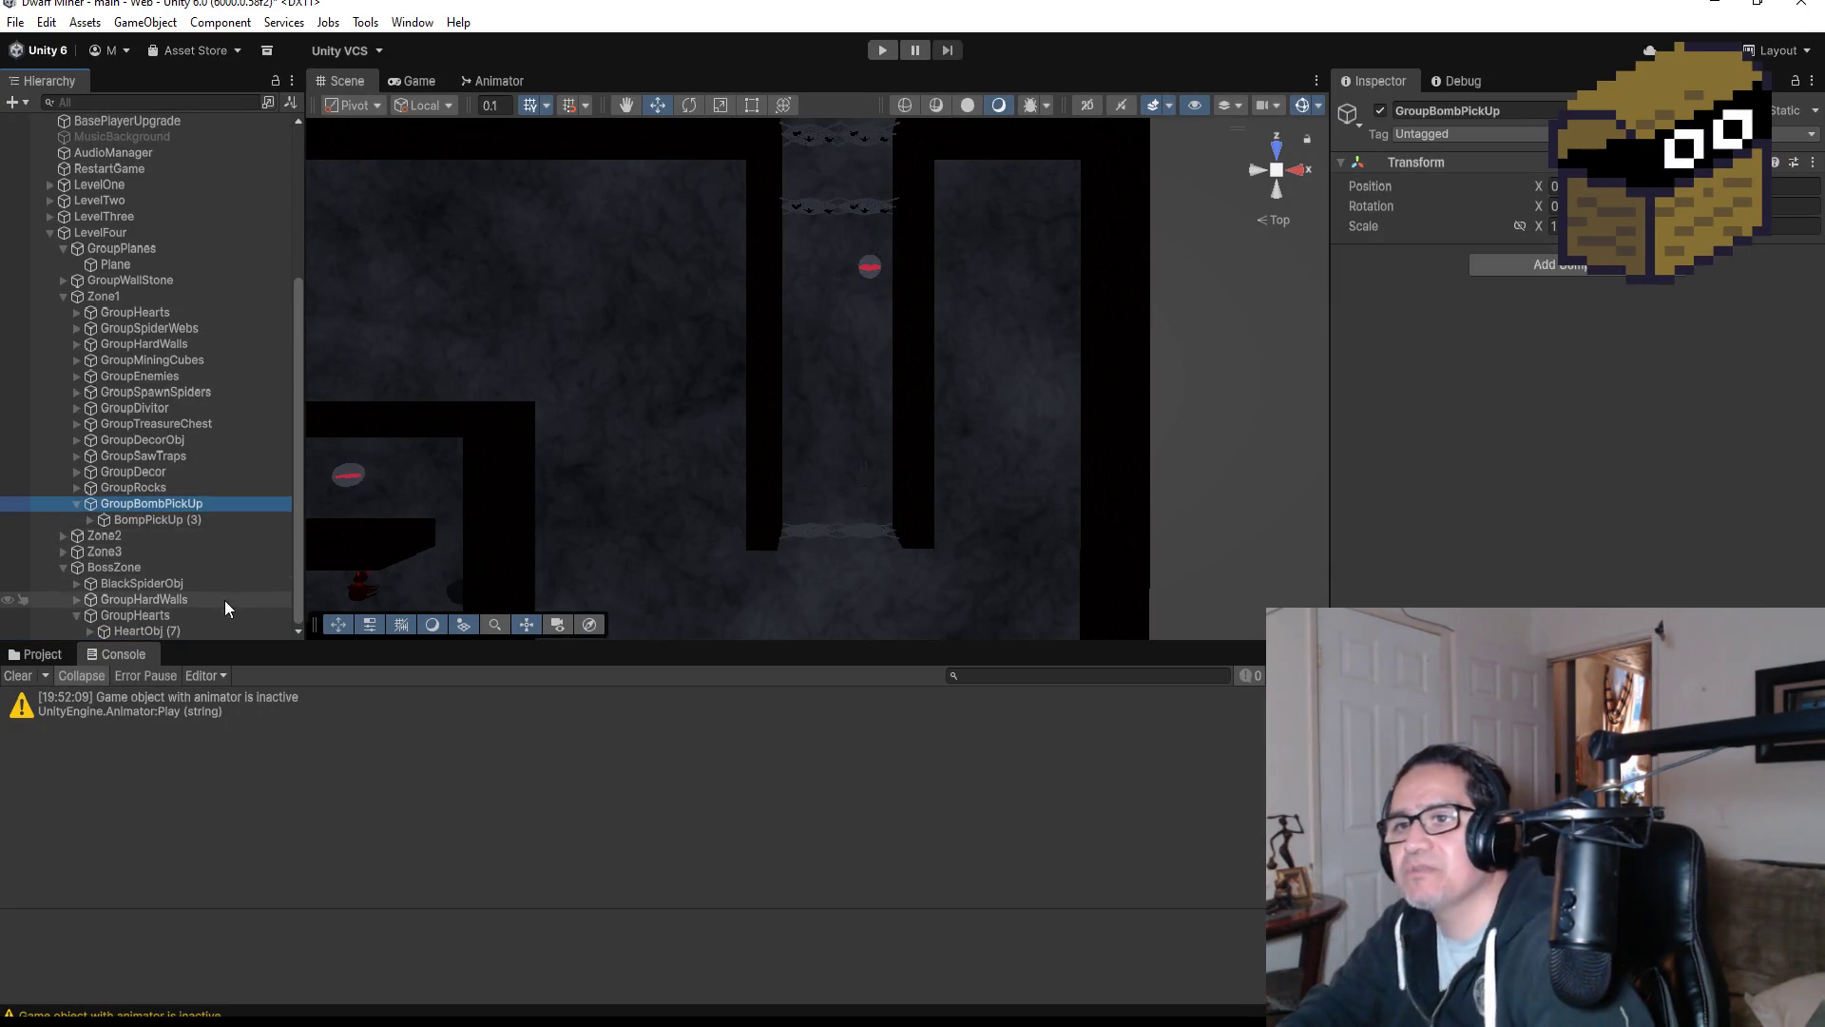
pyautogui.click(123, 568)
pyautogui.rightClick(128, 573)
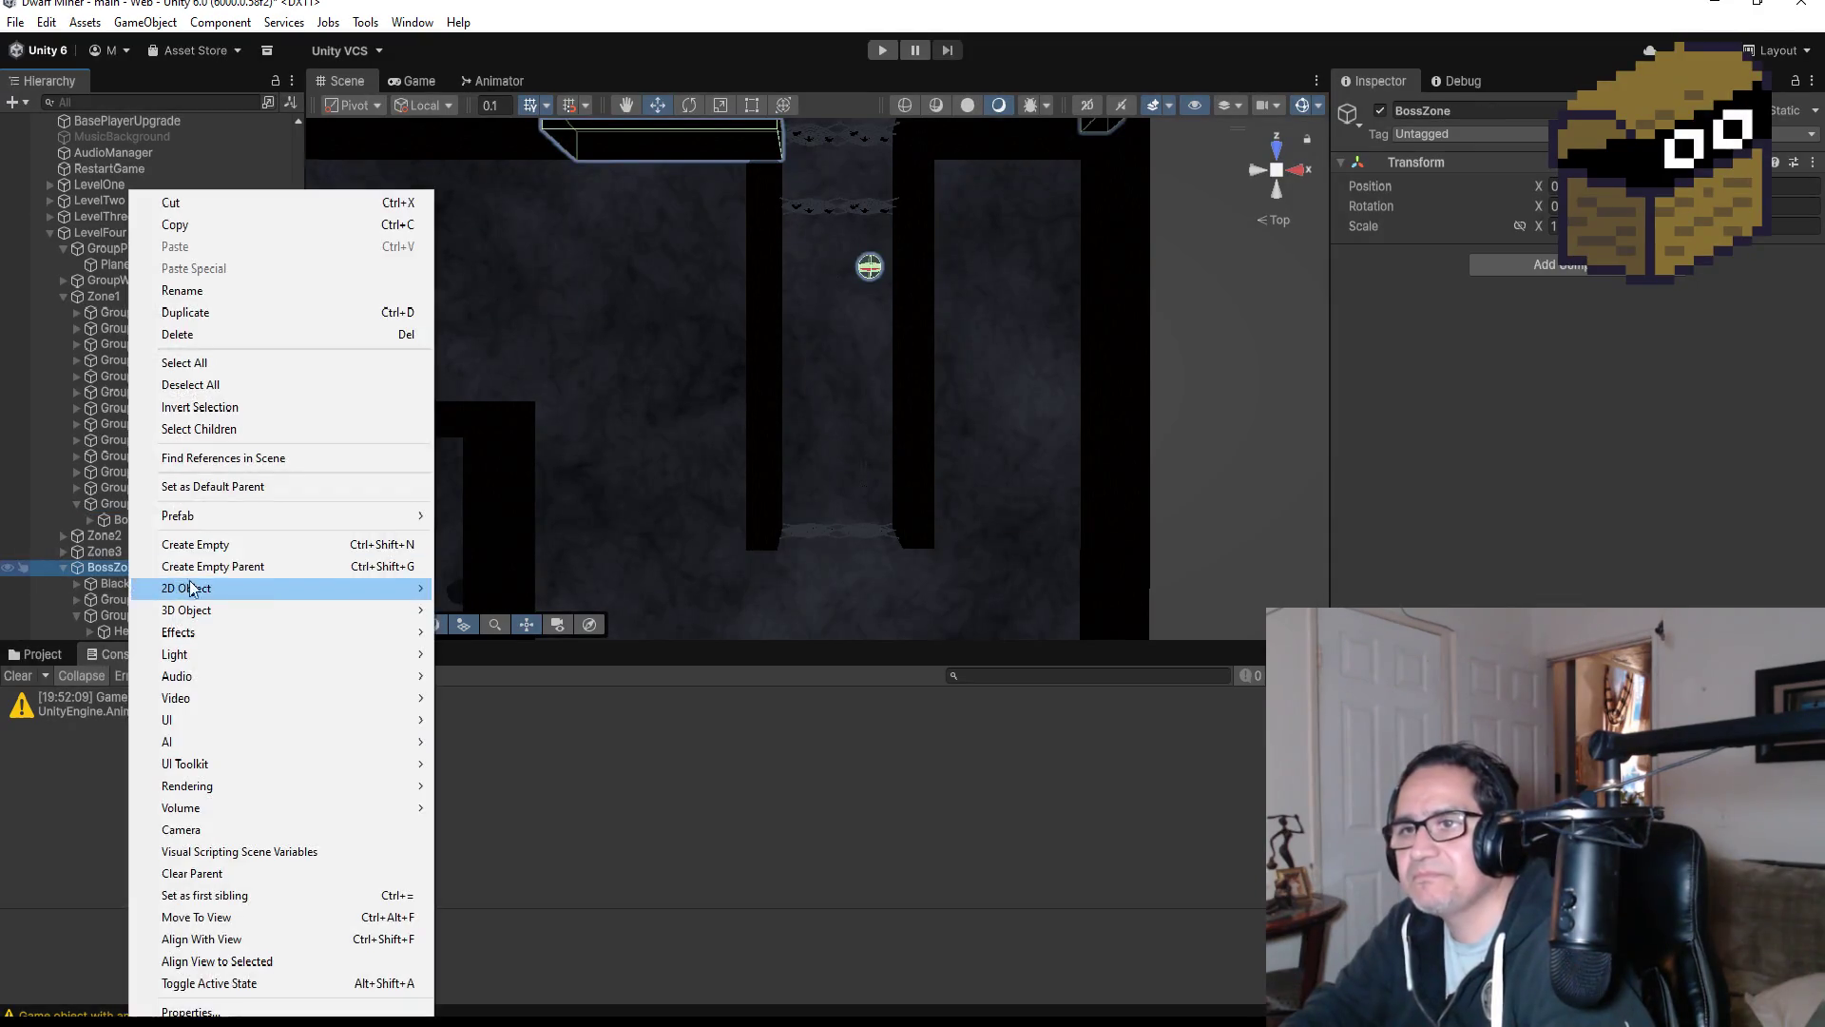
pyautogui.click(239, 553)
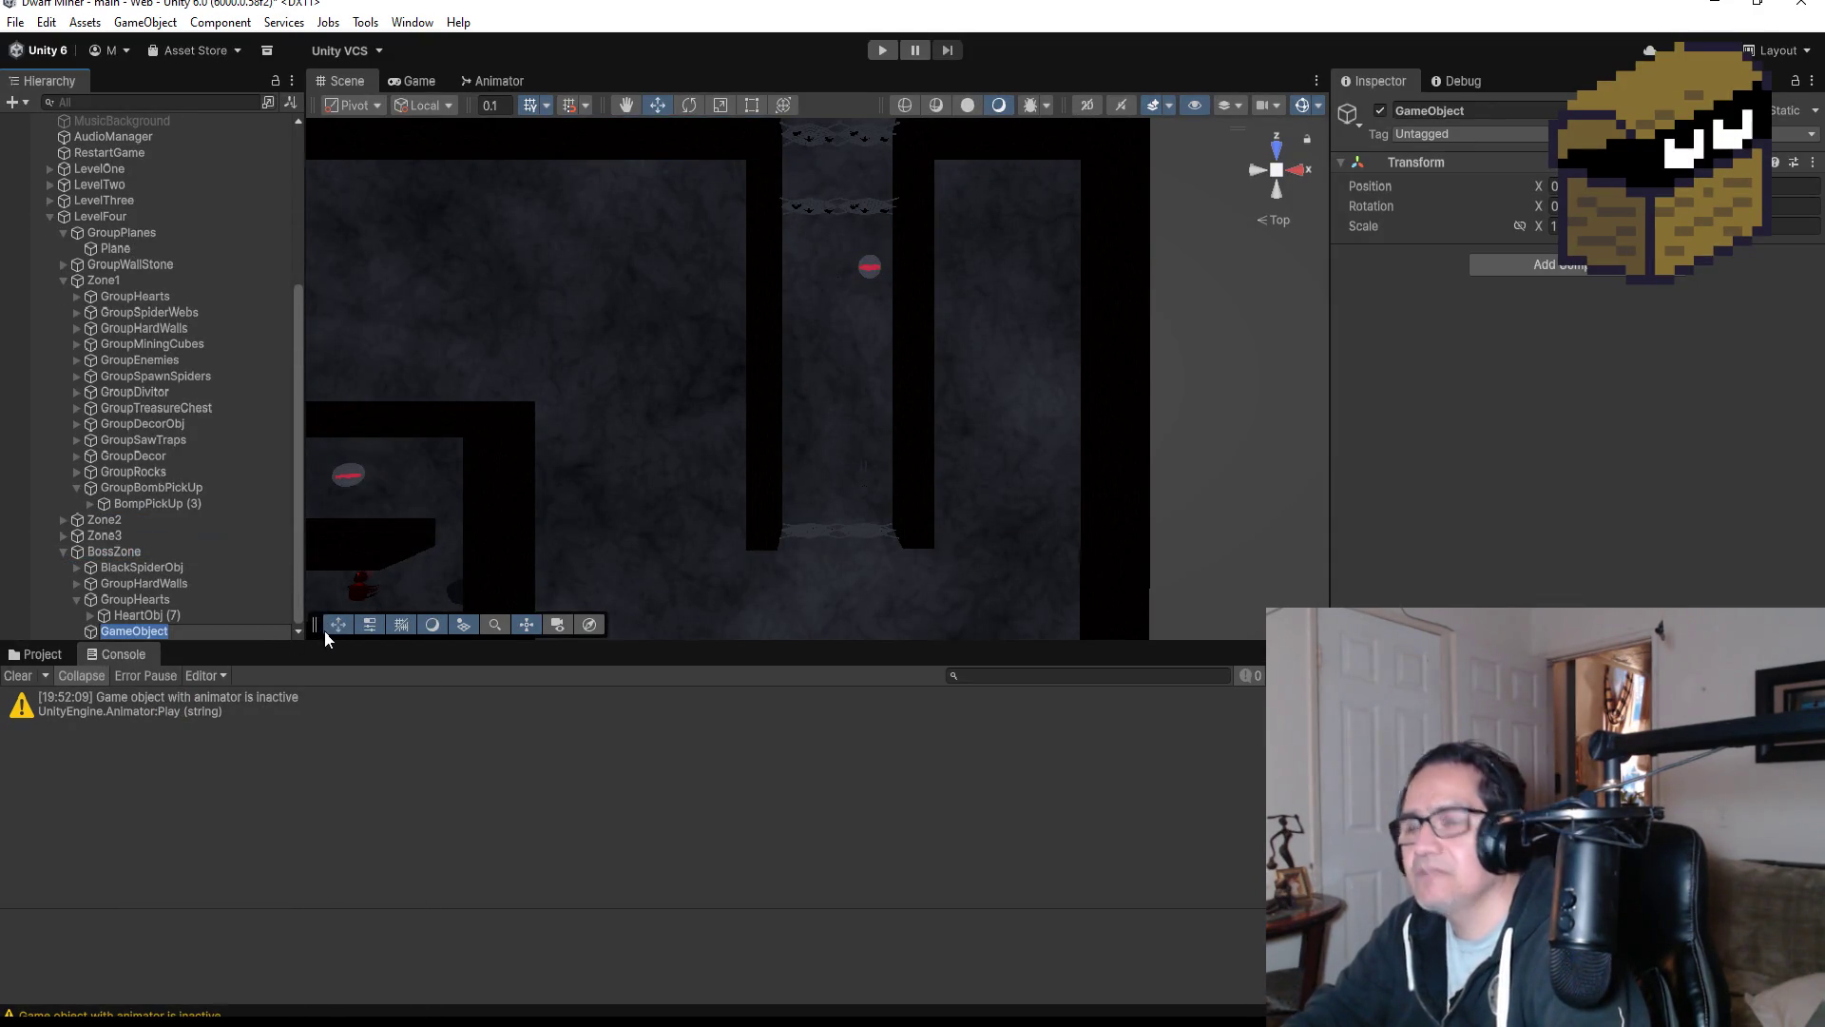
pyautogui.write('Group')
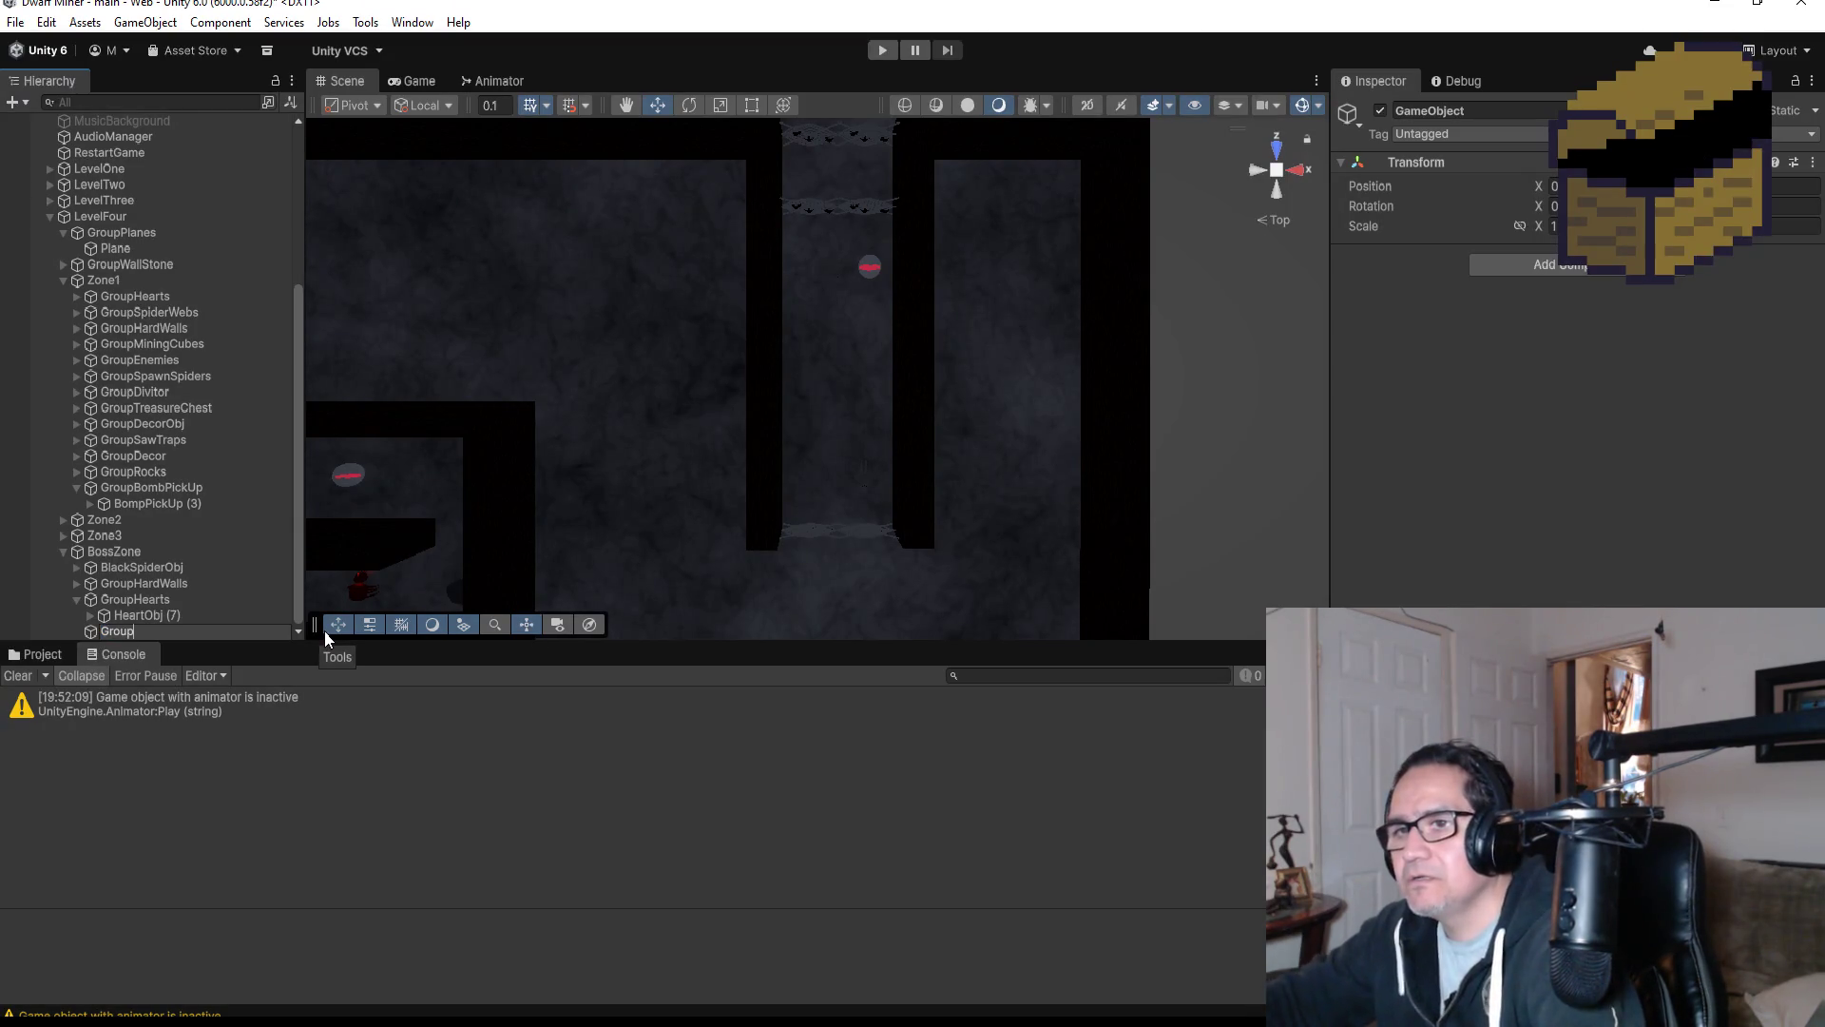
pyautogui.write('P')
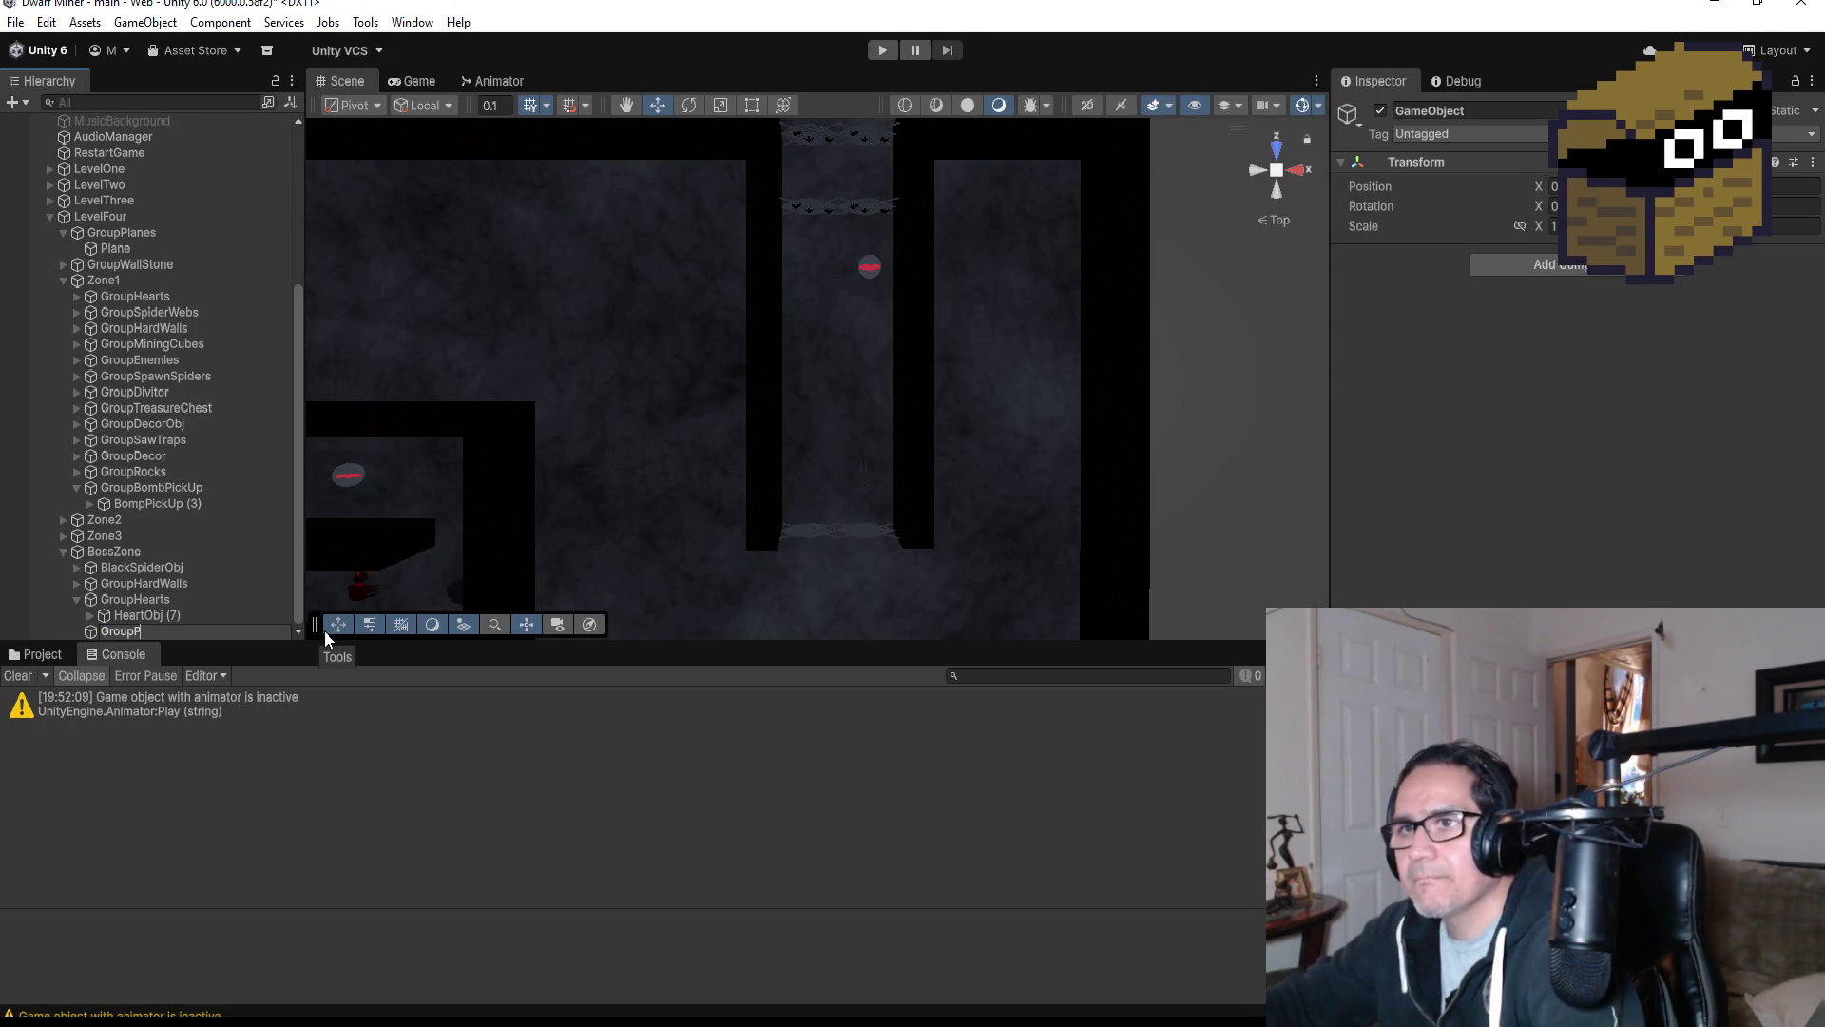
pyautogui.press('BackSpace')
pyautogui.write('BombpK')
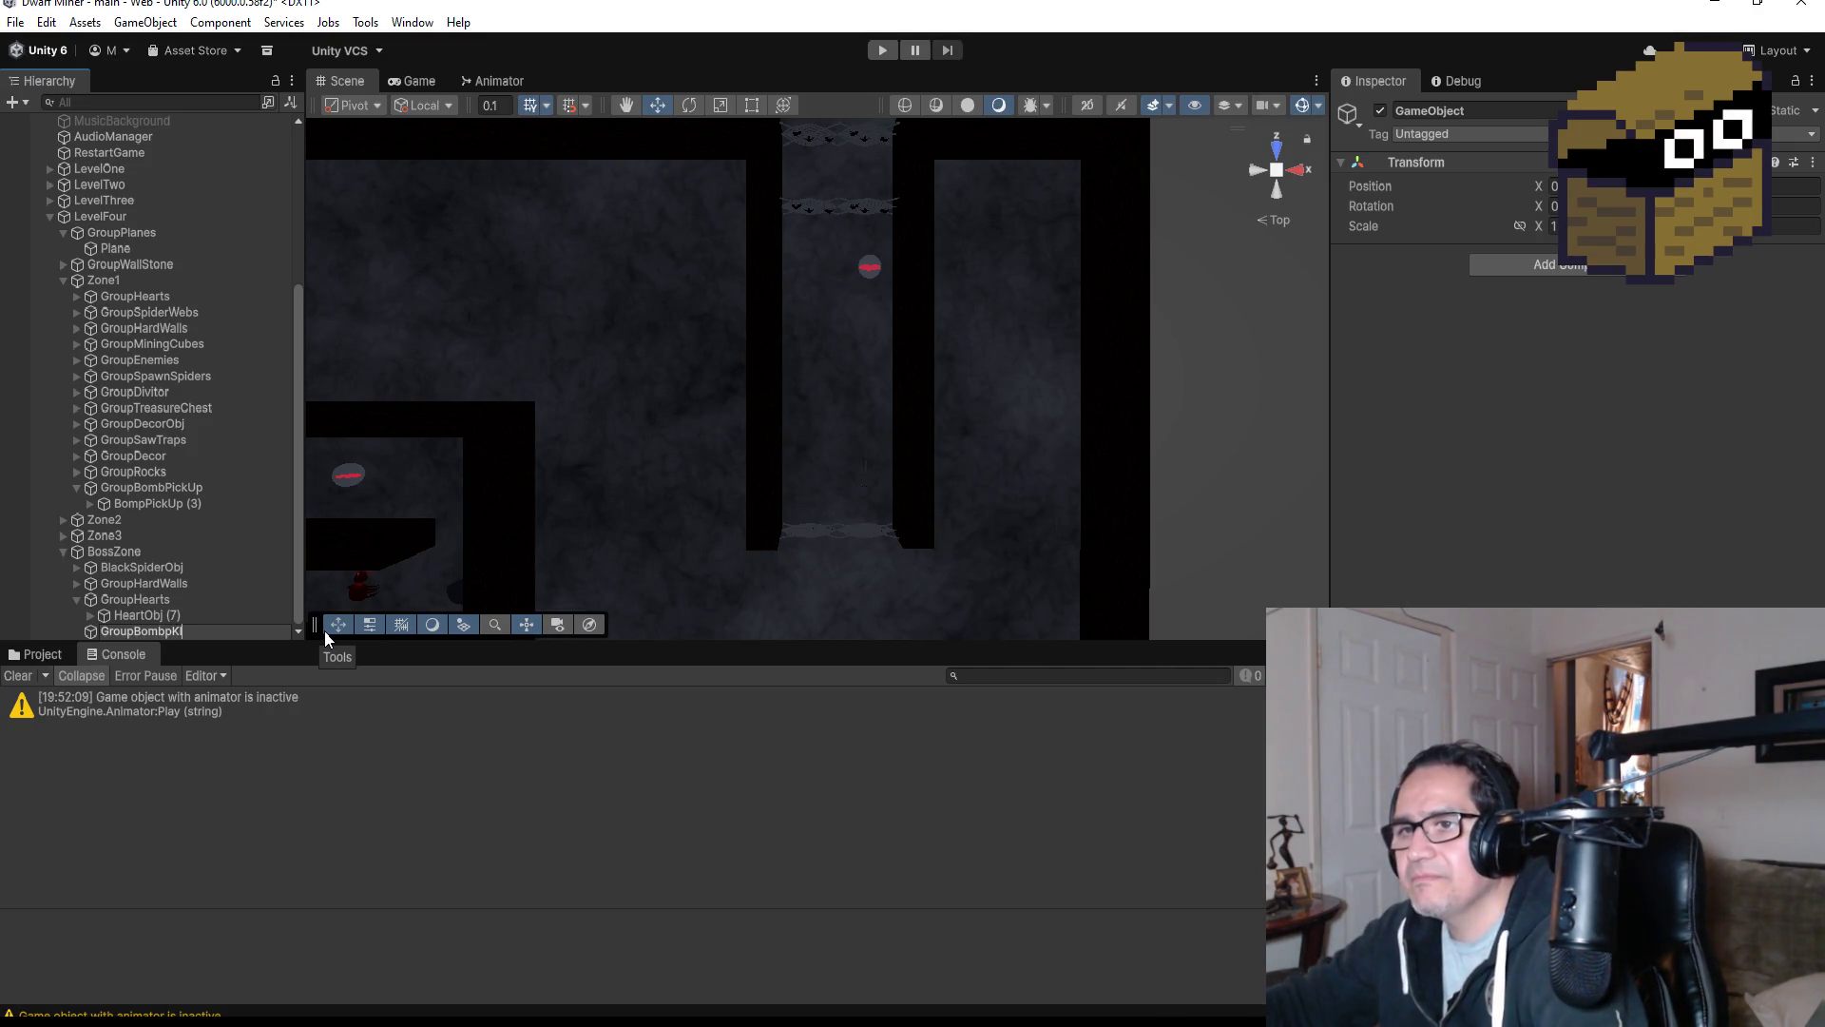
pyautogui.press('BackSpace')
pyautogui.write('PickUp')
pyautogui.press('Return')
pyautogui.click(147, 504)
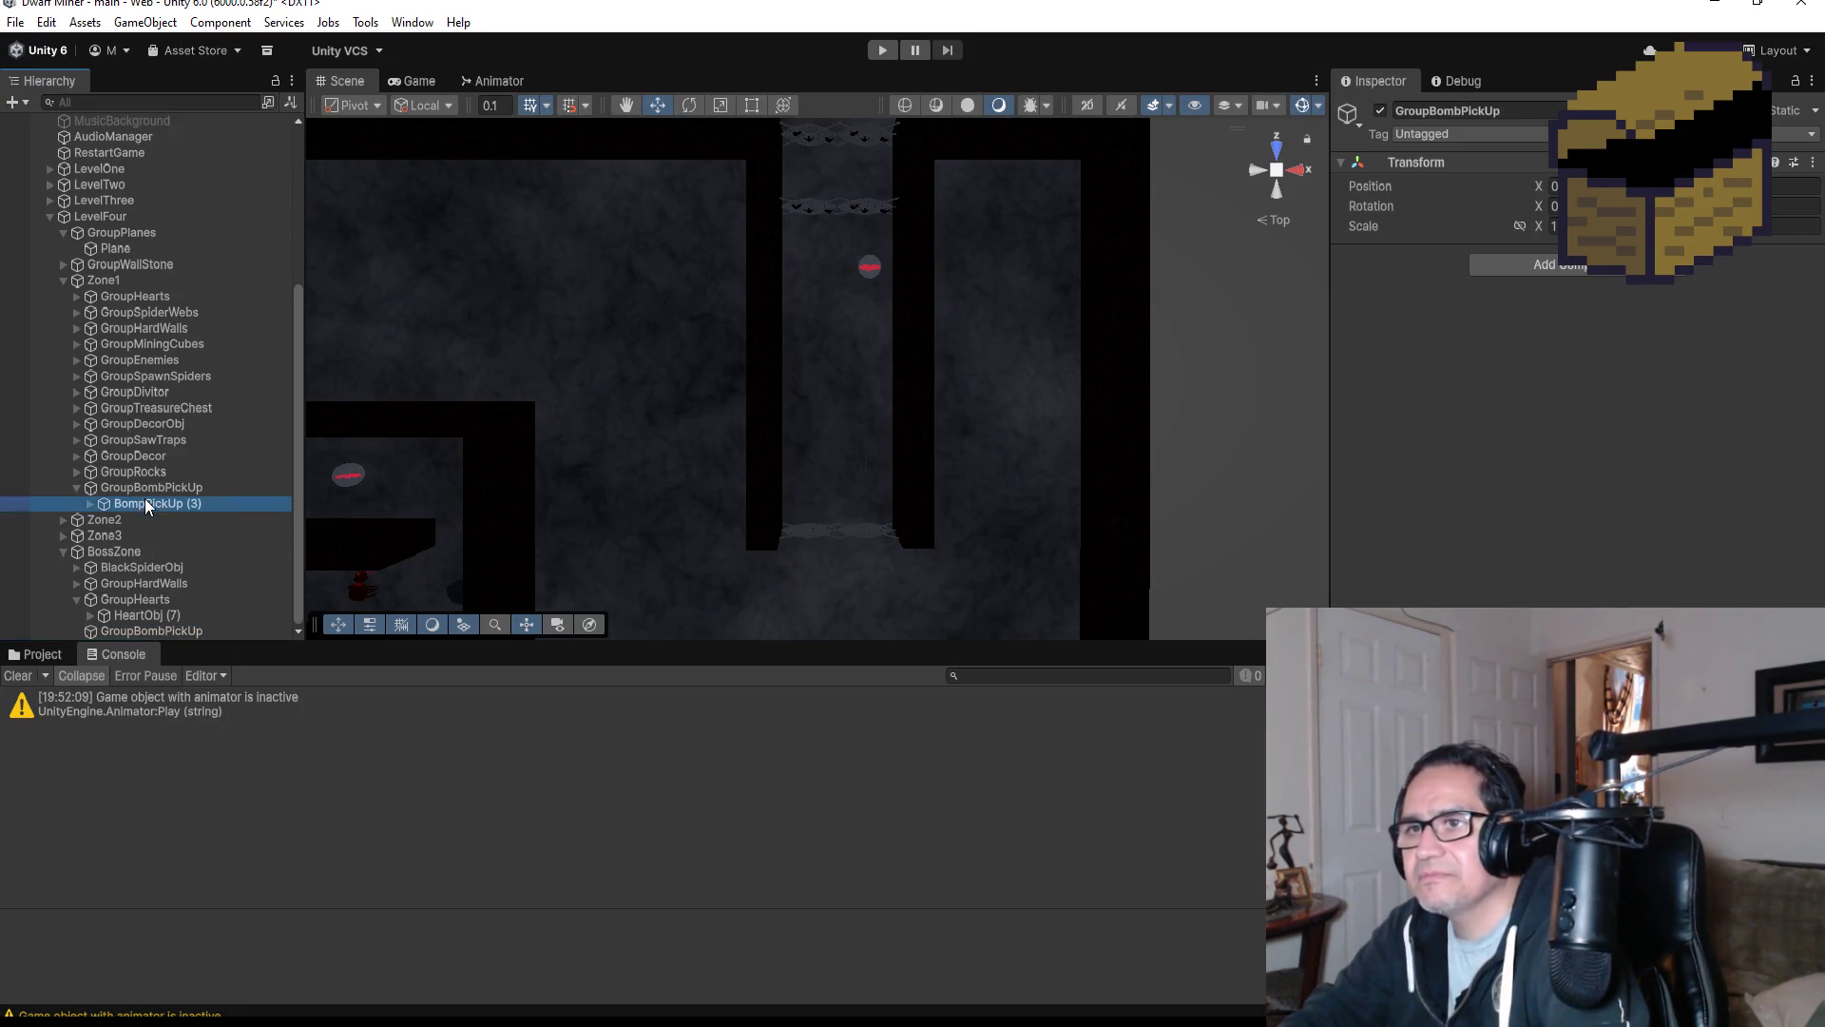
# Duplicate BompPickUp (3) into BossZone's GroupBombPickUp as BompPickUp (4).
pyautogui.scroll(-10, 856, 480)
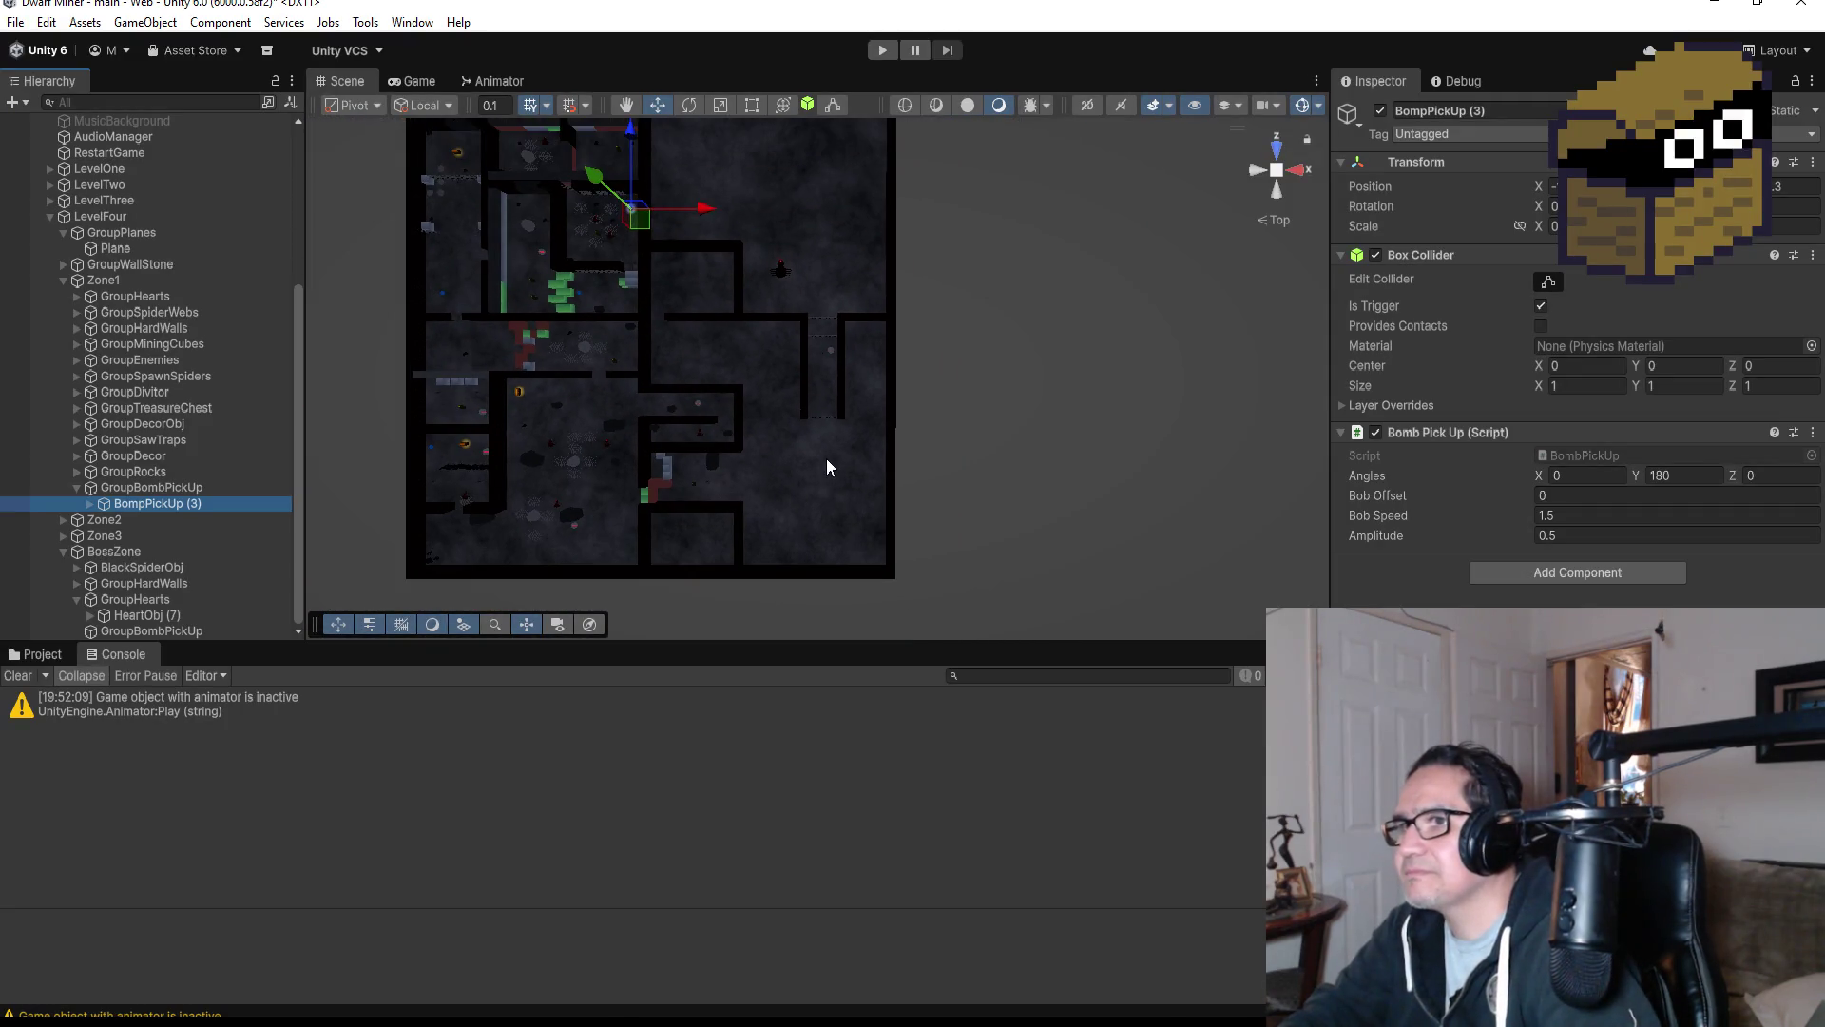
pyautogui.hotkey('ctrl', 'd')
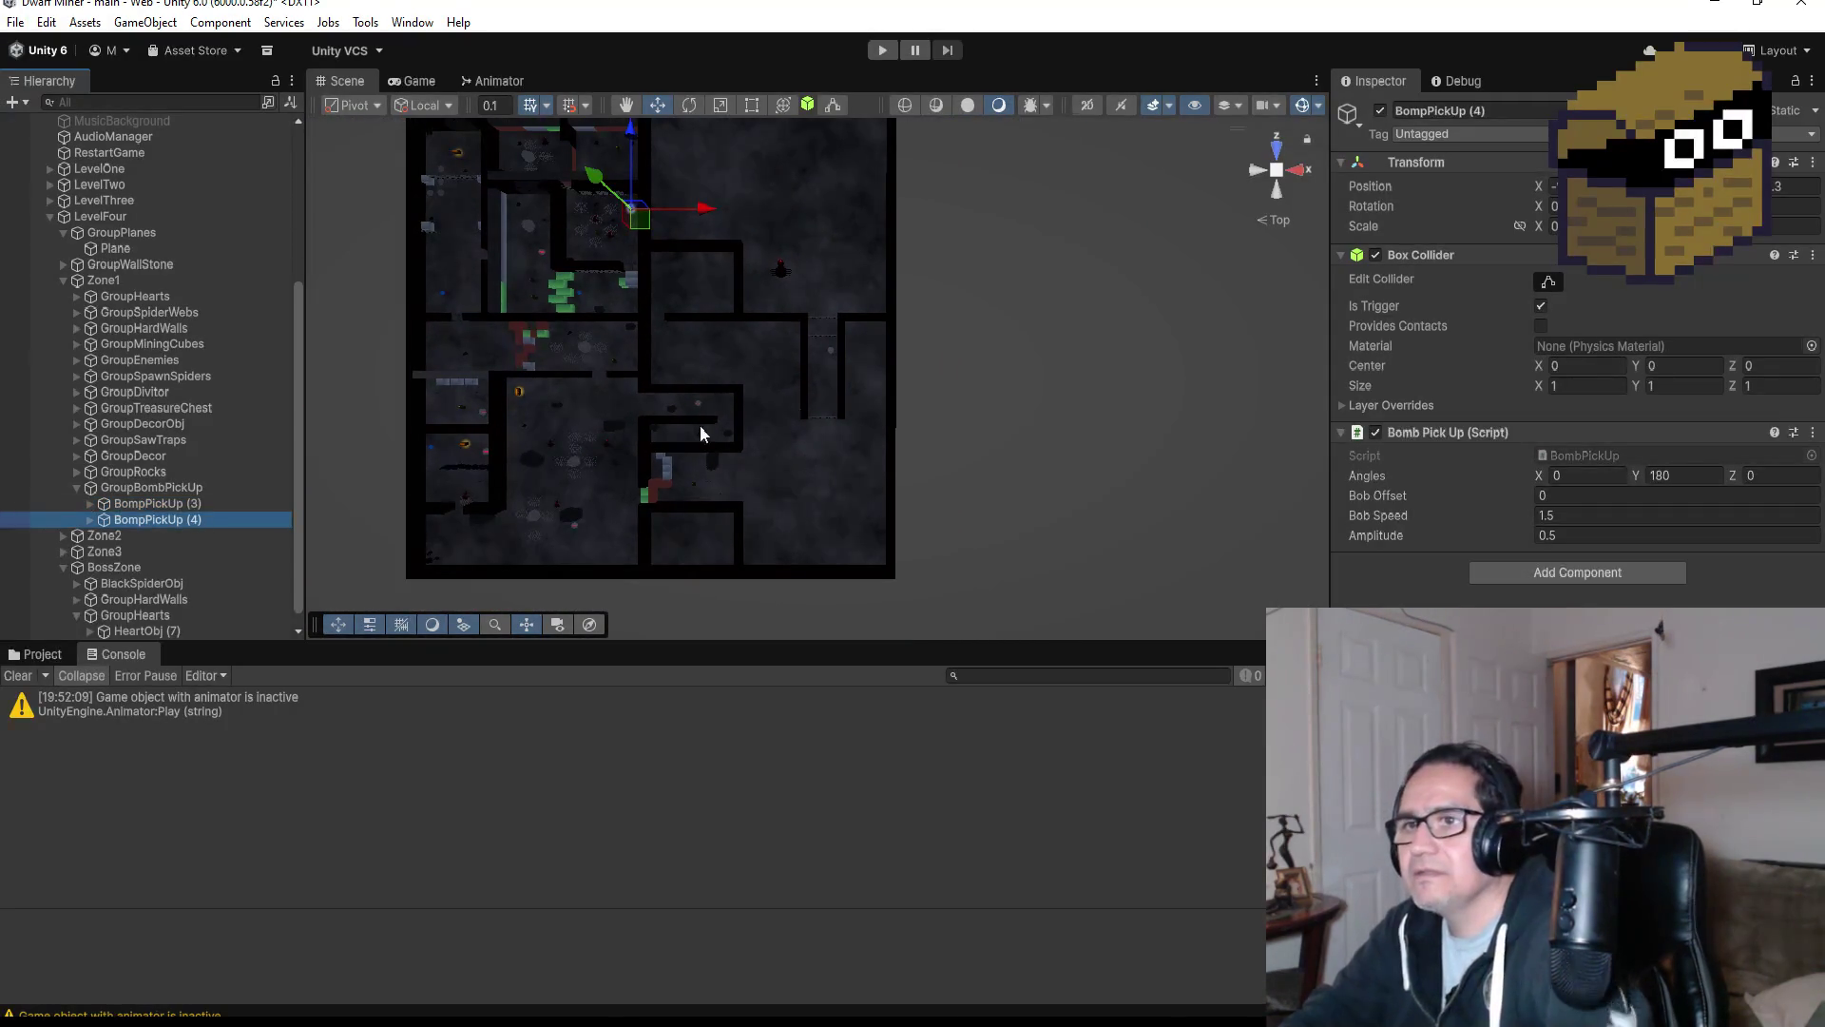
pyautogui.moveTo(192, 522); pyautogui.dragTo(211, 635)
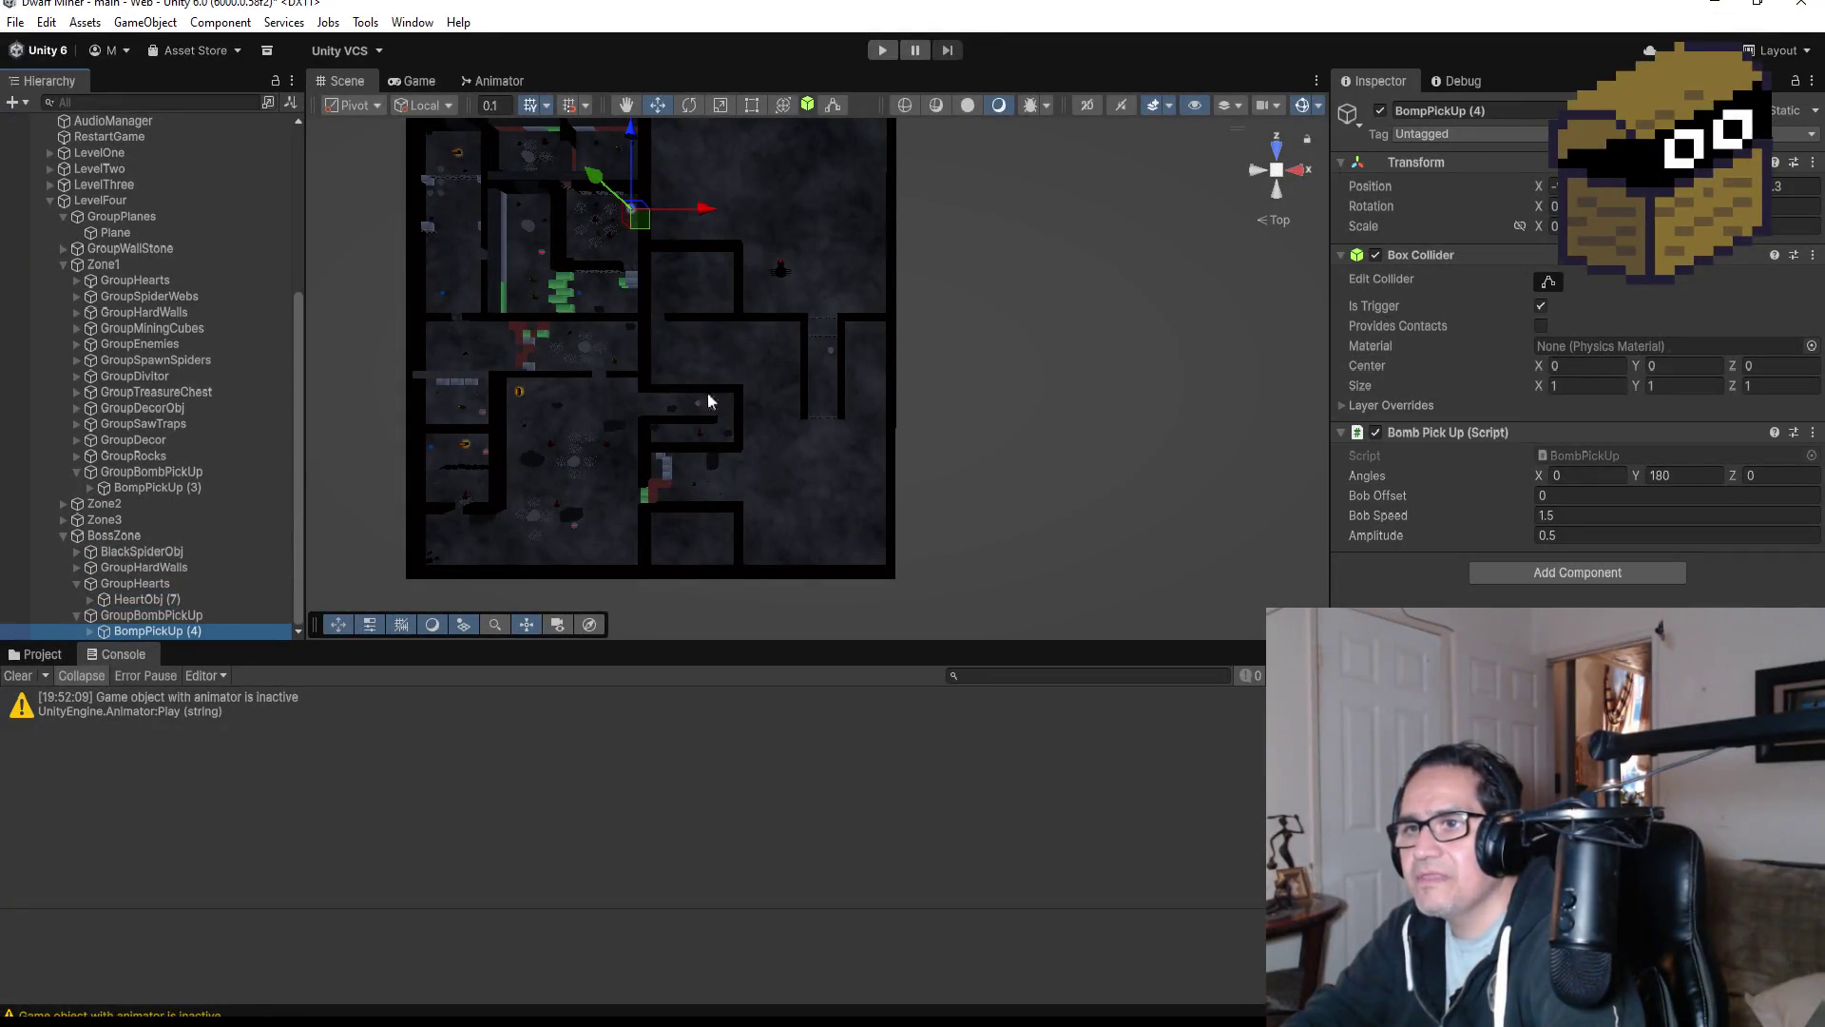
pyautogui.scroll(-1, 734, 232)
pyautogui.moveTo(733, 246)
pyautogui.mouseDown()
pyautogui.moveTo(830, 253)
pyautogui.moveTo(813, 271)
pyautogui.mouseUp()
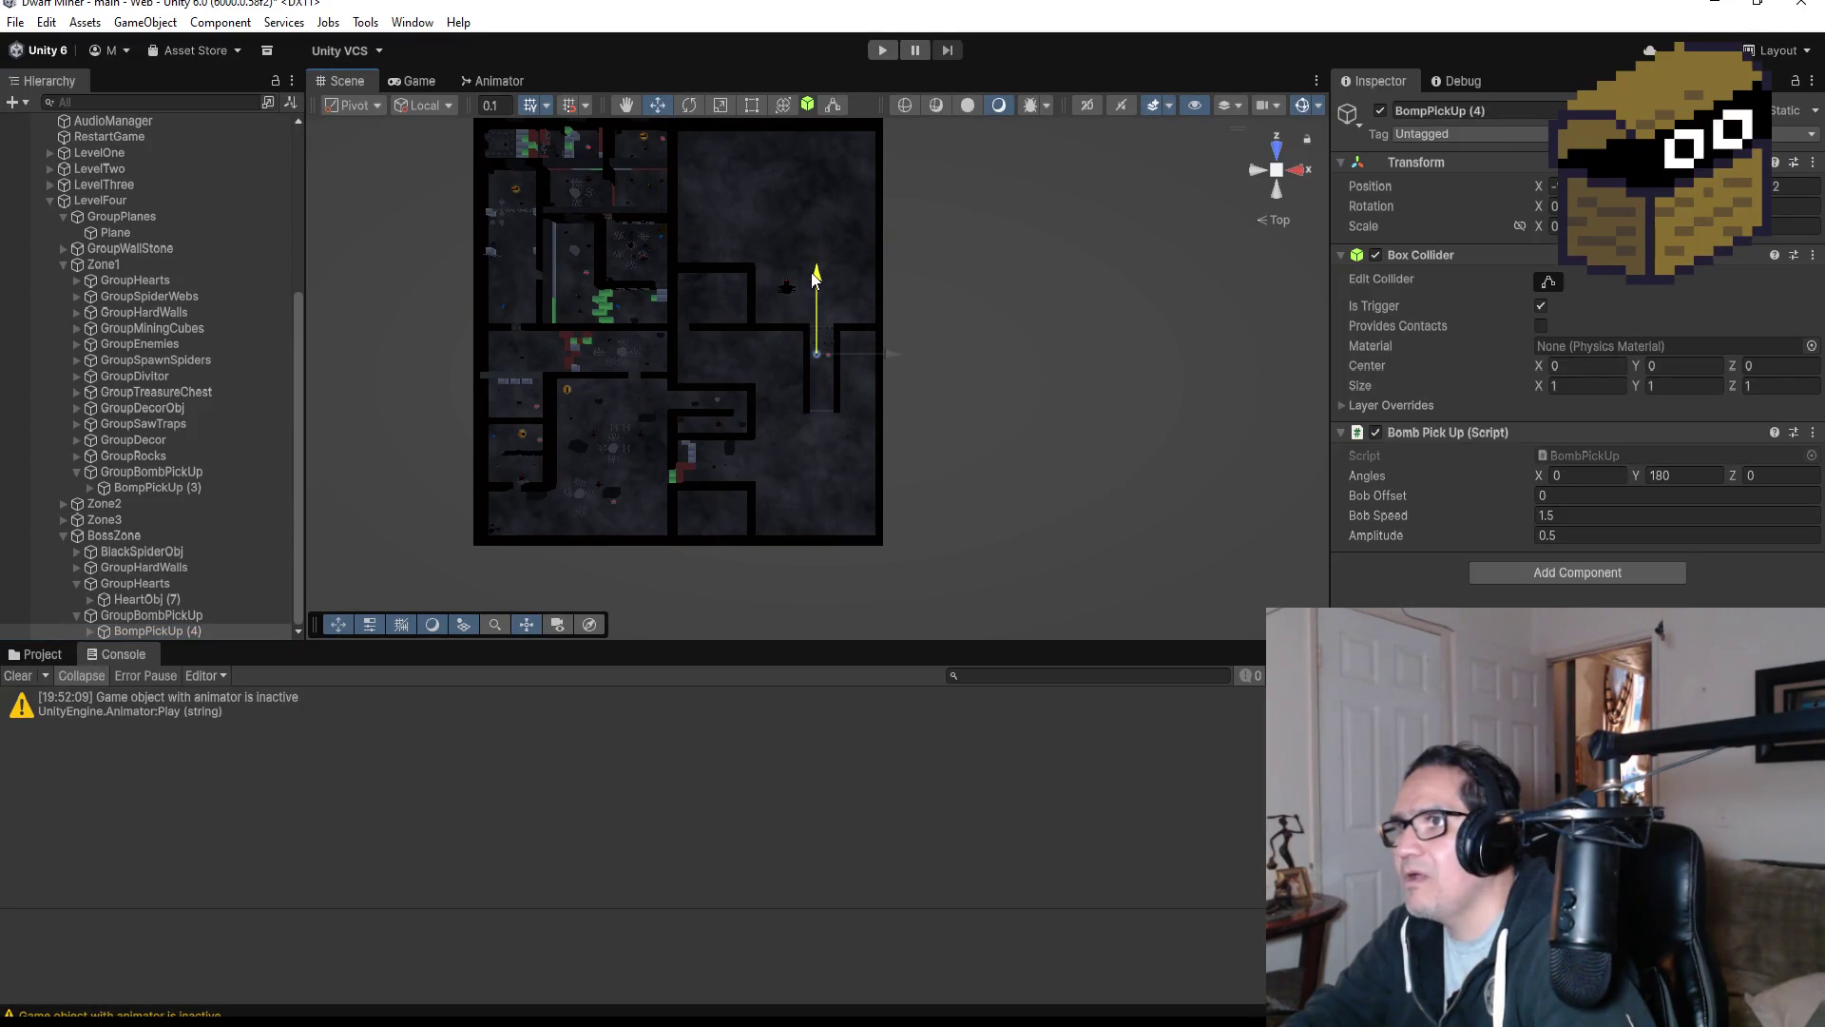
pyautogui.press('f')
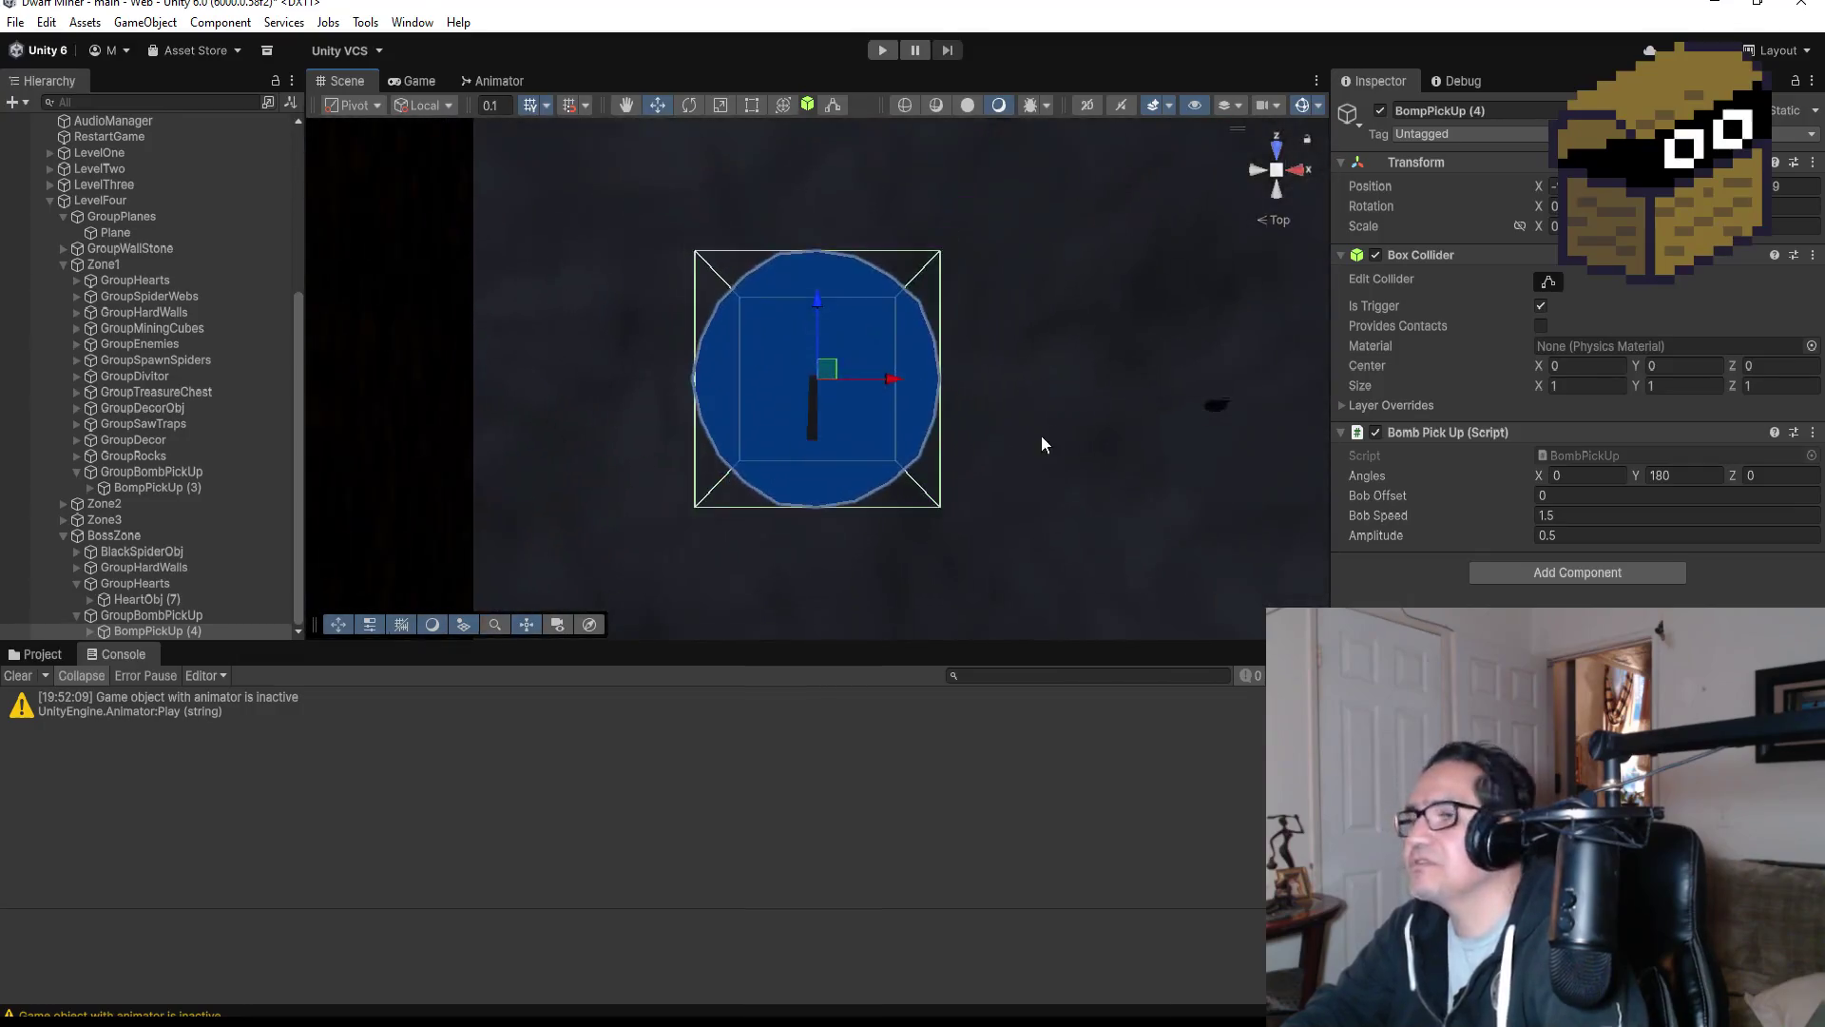
# Position BompPickUp (4) up the boss corridor beside the heart and check it from top view.
pyautogui.scroll(-3, 1006, 399)
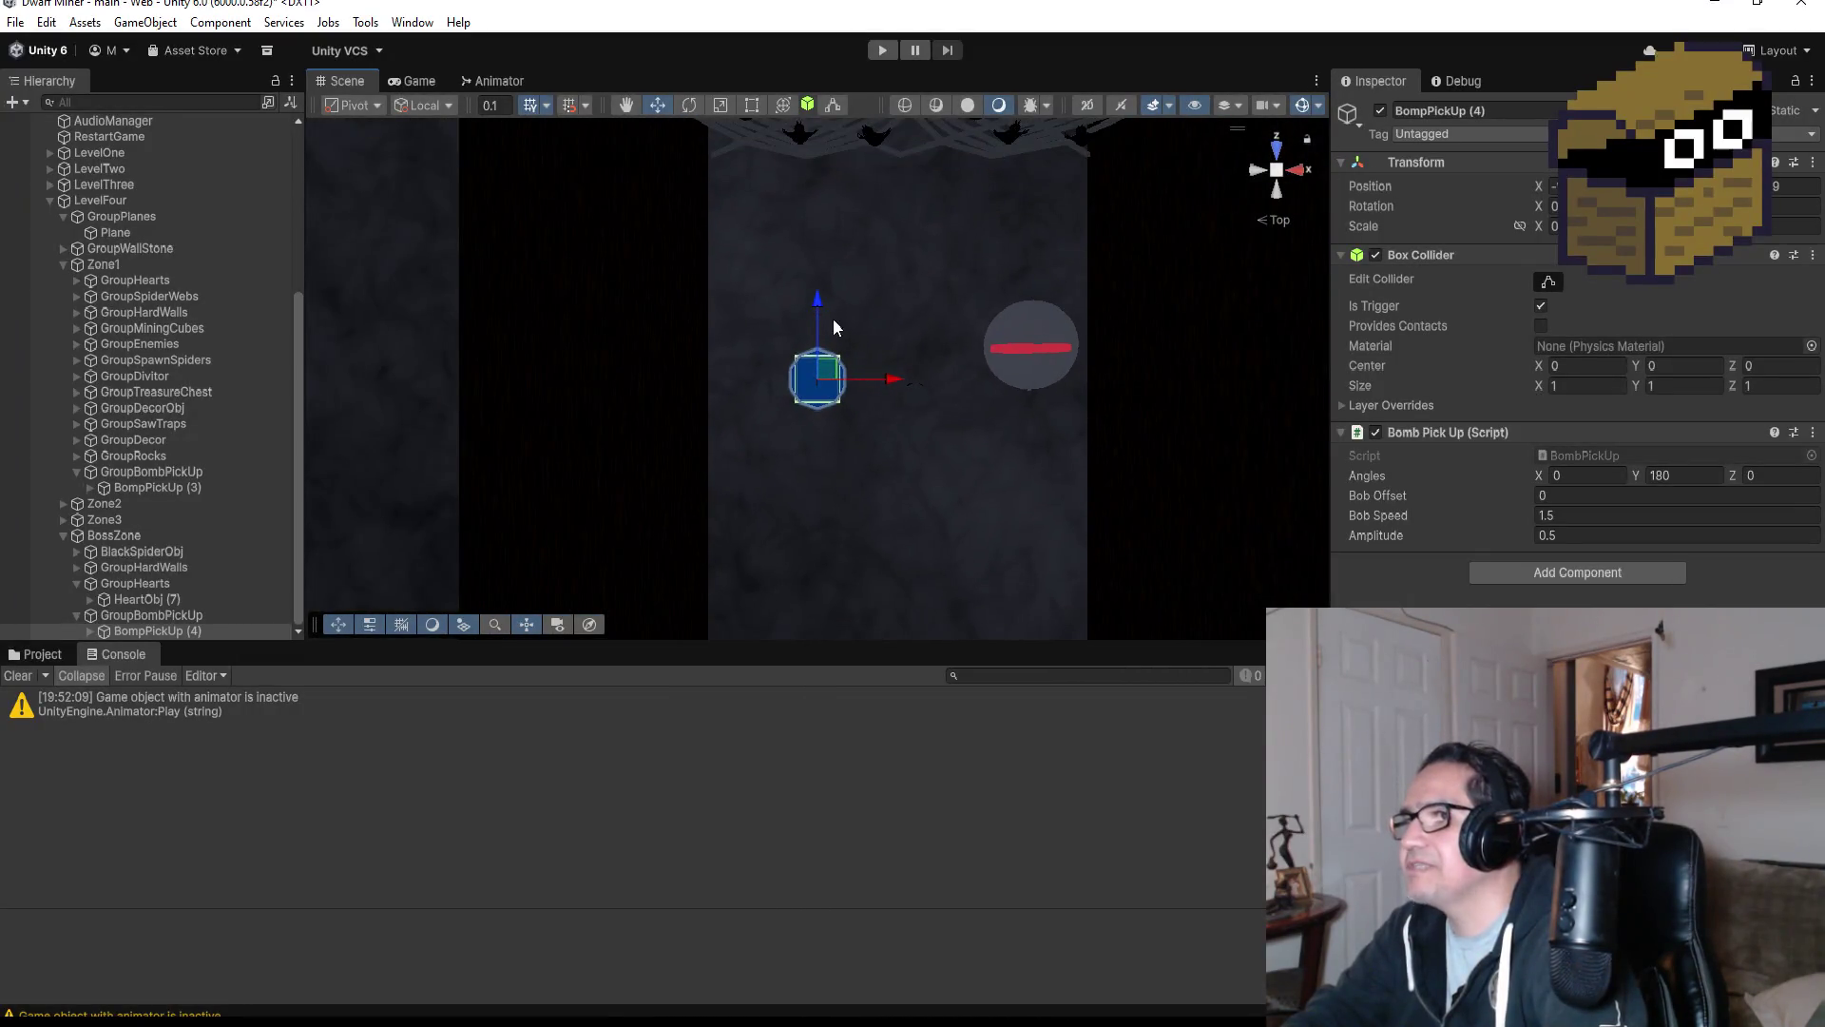
pyautogui.moveTo(821, 305)
pyautogui.mouseDown()
pyautogui.moveTo(821, 265)
pyautogui.moveTo(963, 410)
pyautogui.moveTo(960, 375)
pyautogui.moveTo(941, 362)
pyautogui.moveTo(928, 591)
pyautogui.mouseUp()
pyautogui.moveTo(835, 272)
pyautogui.mouseDown()
pyautogui.moveTo(978, 305)
pyautogui.moveTo(1161, 183)
pyautogui.mouseUp()
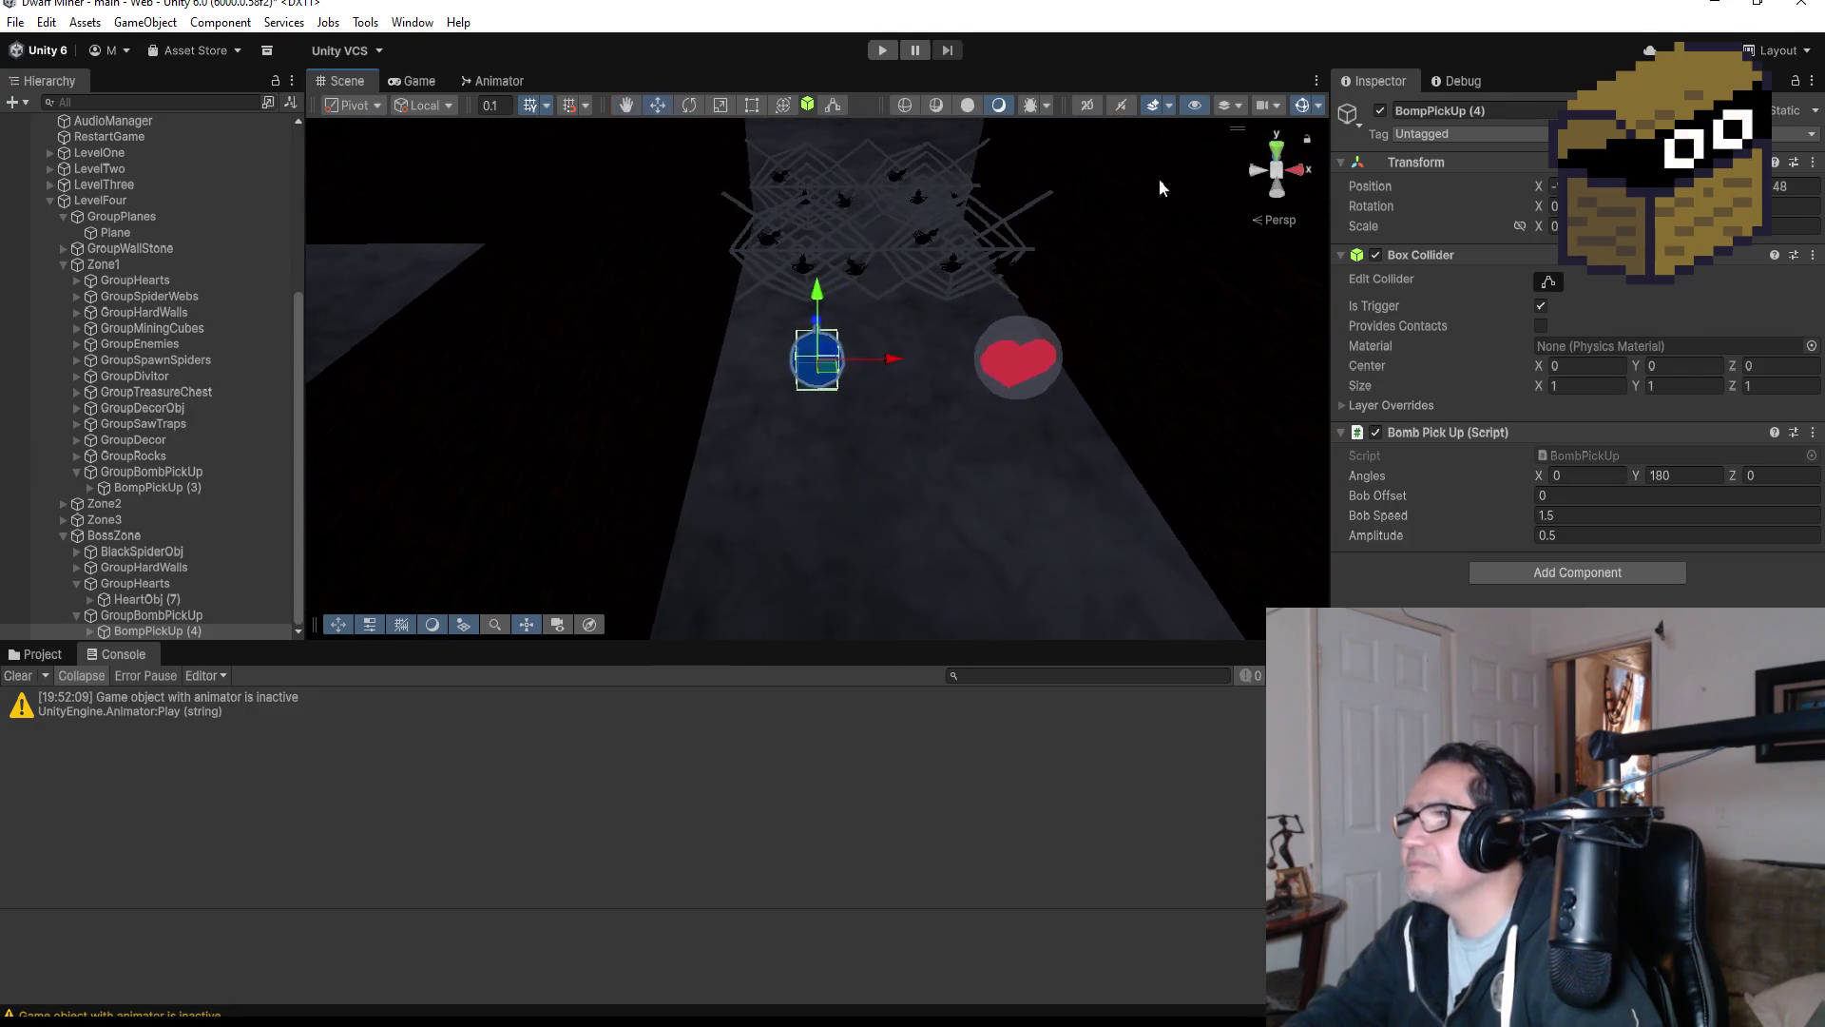
pyautogui.click(1281, 145)
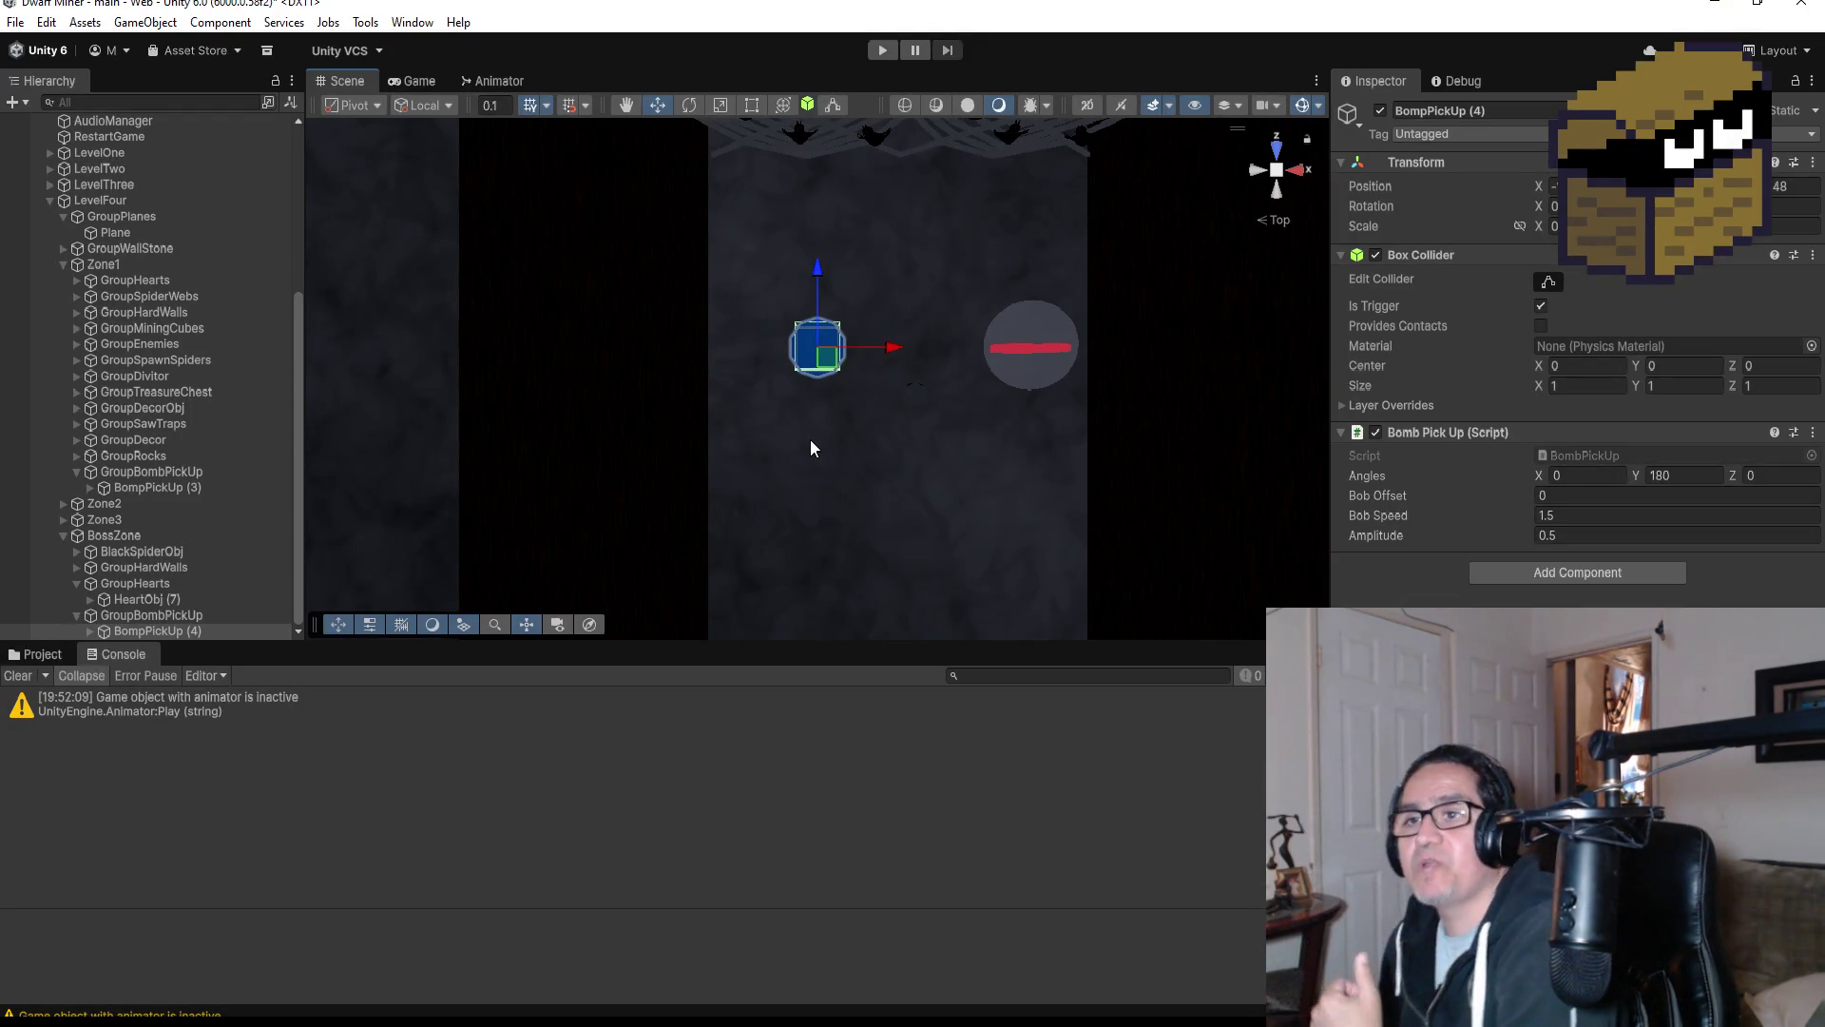
pyautogui.scroll(-5, 961, 464)
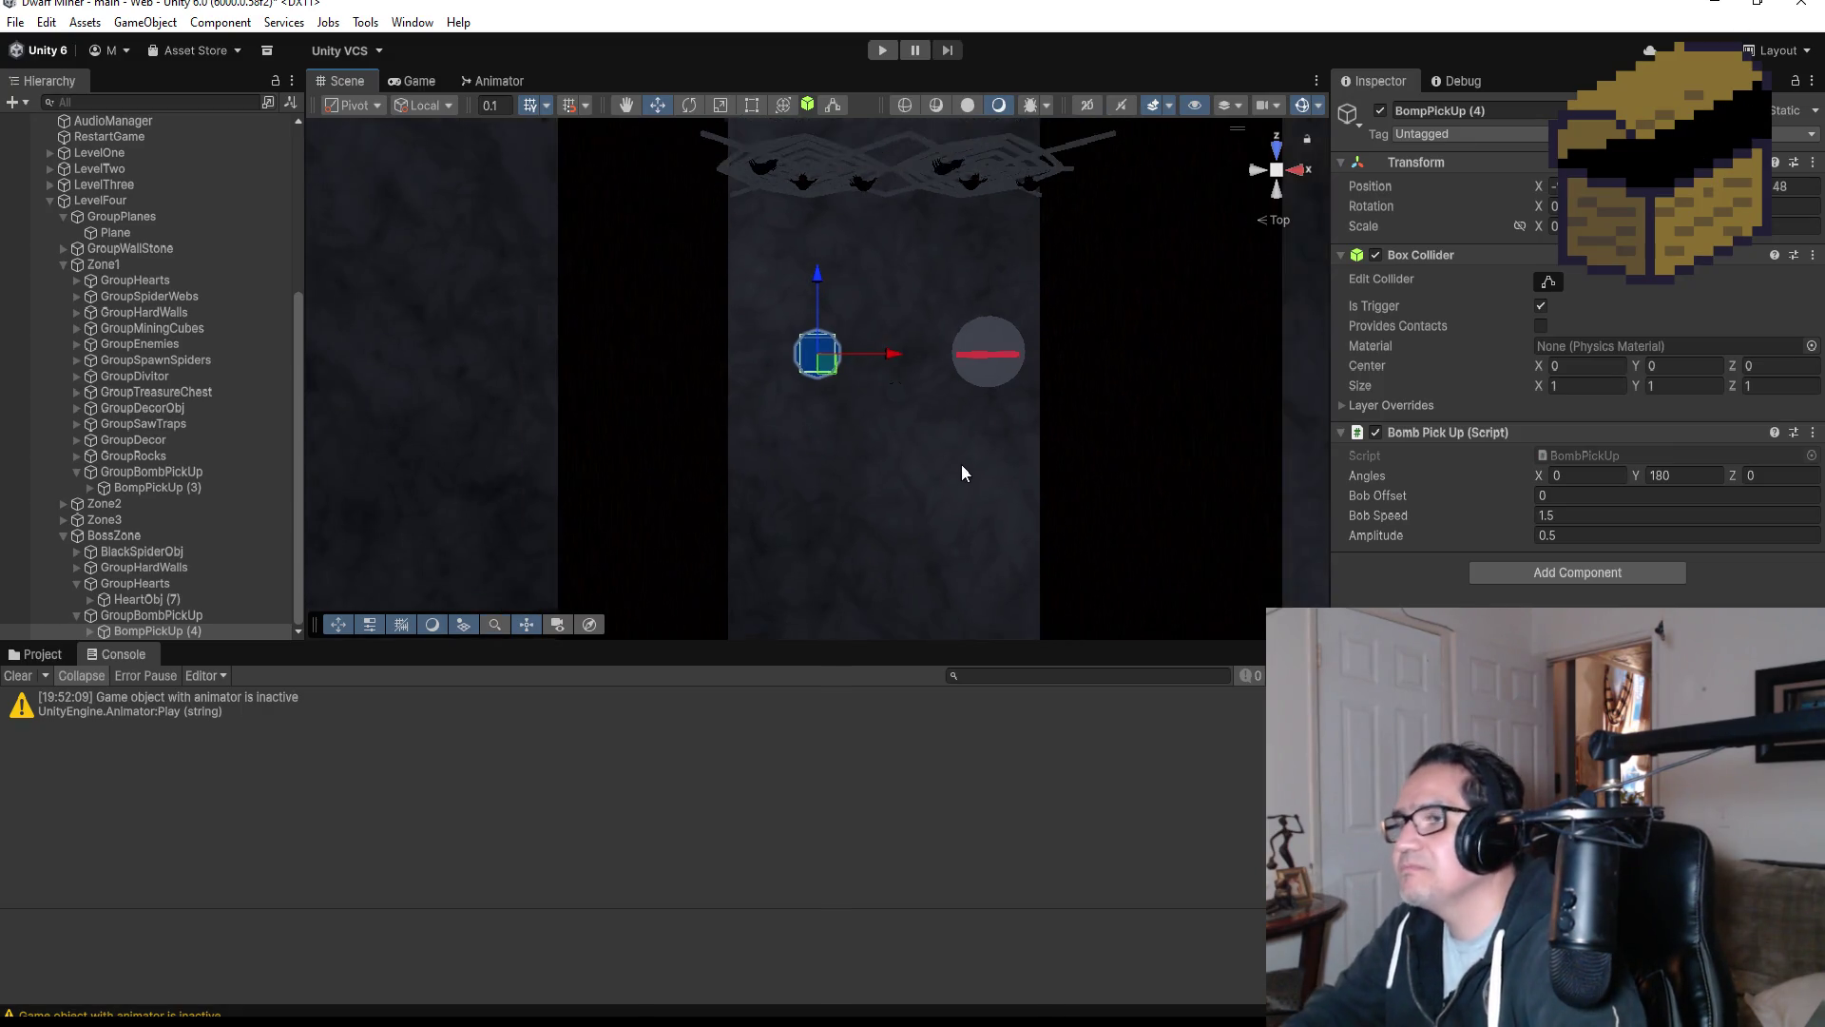
pyautogui.scroll(-5, 984, 440)
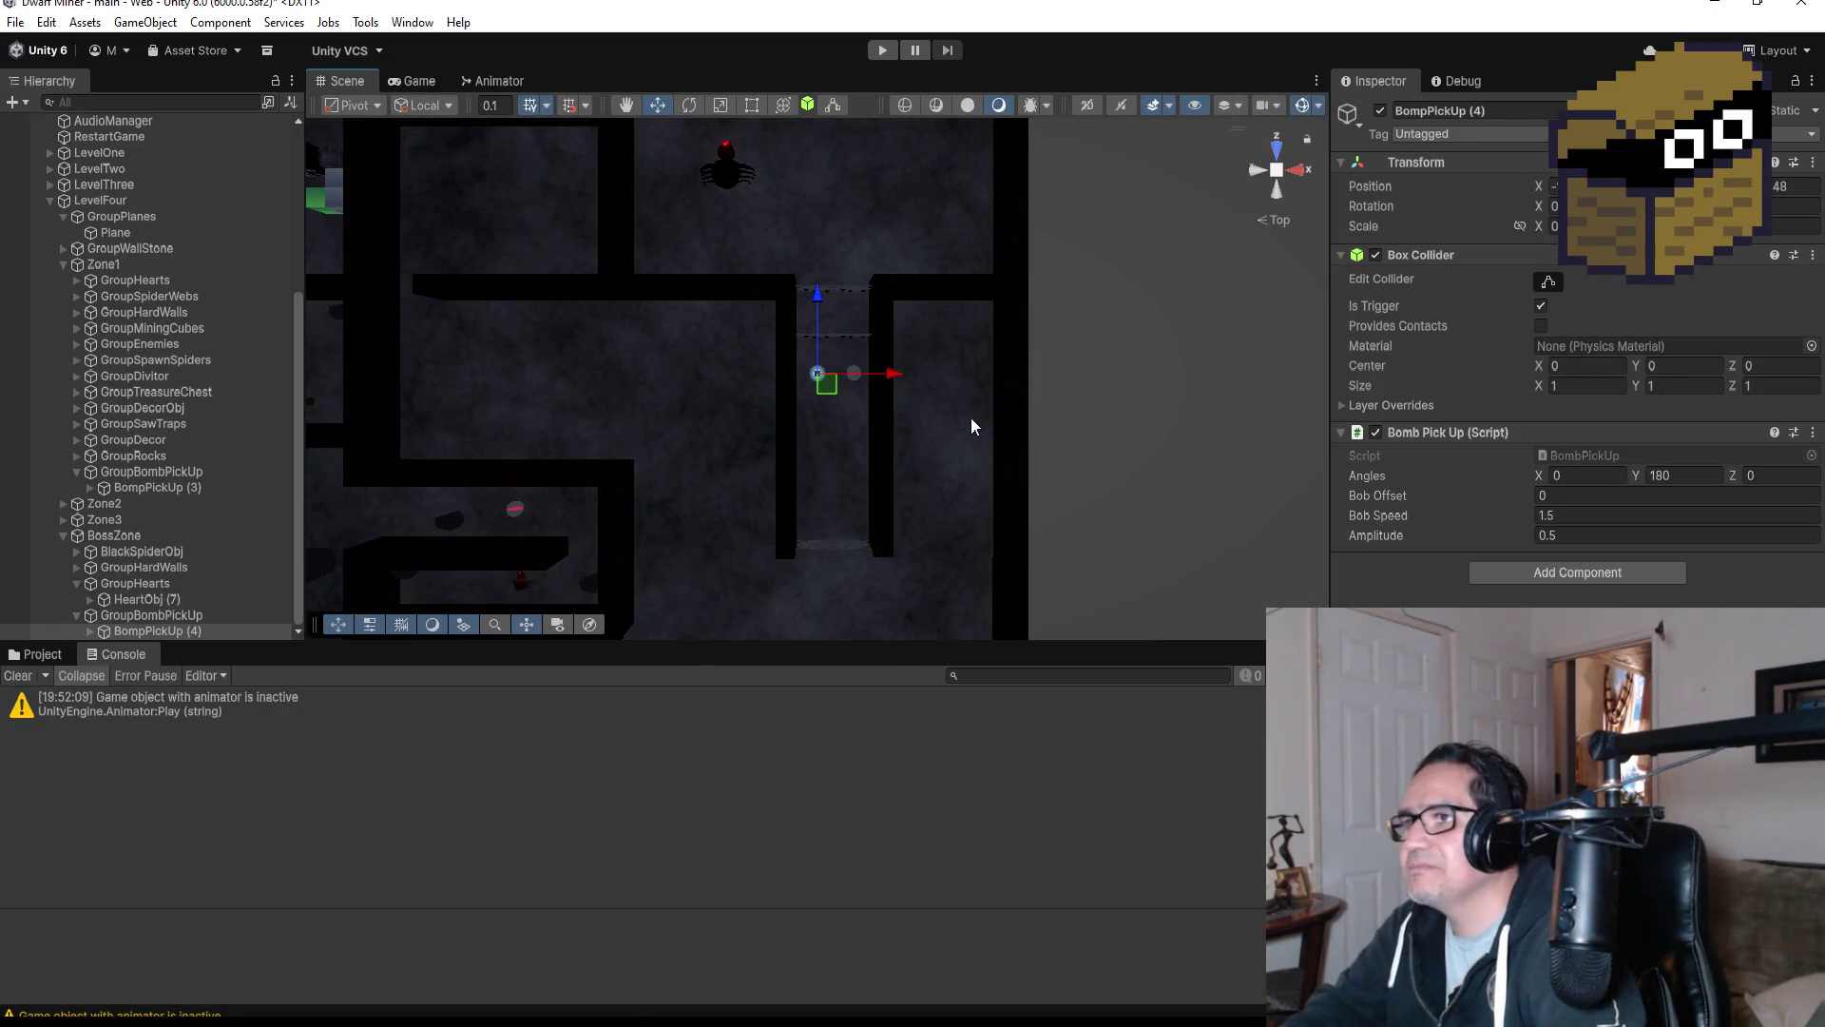
pyautogui.scroll(-3, 799, 485)
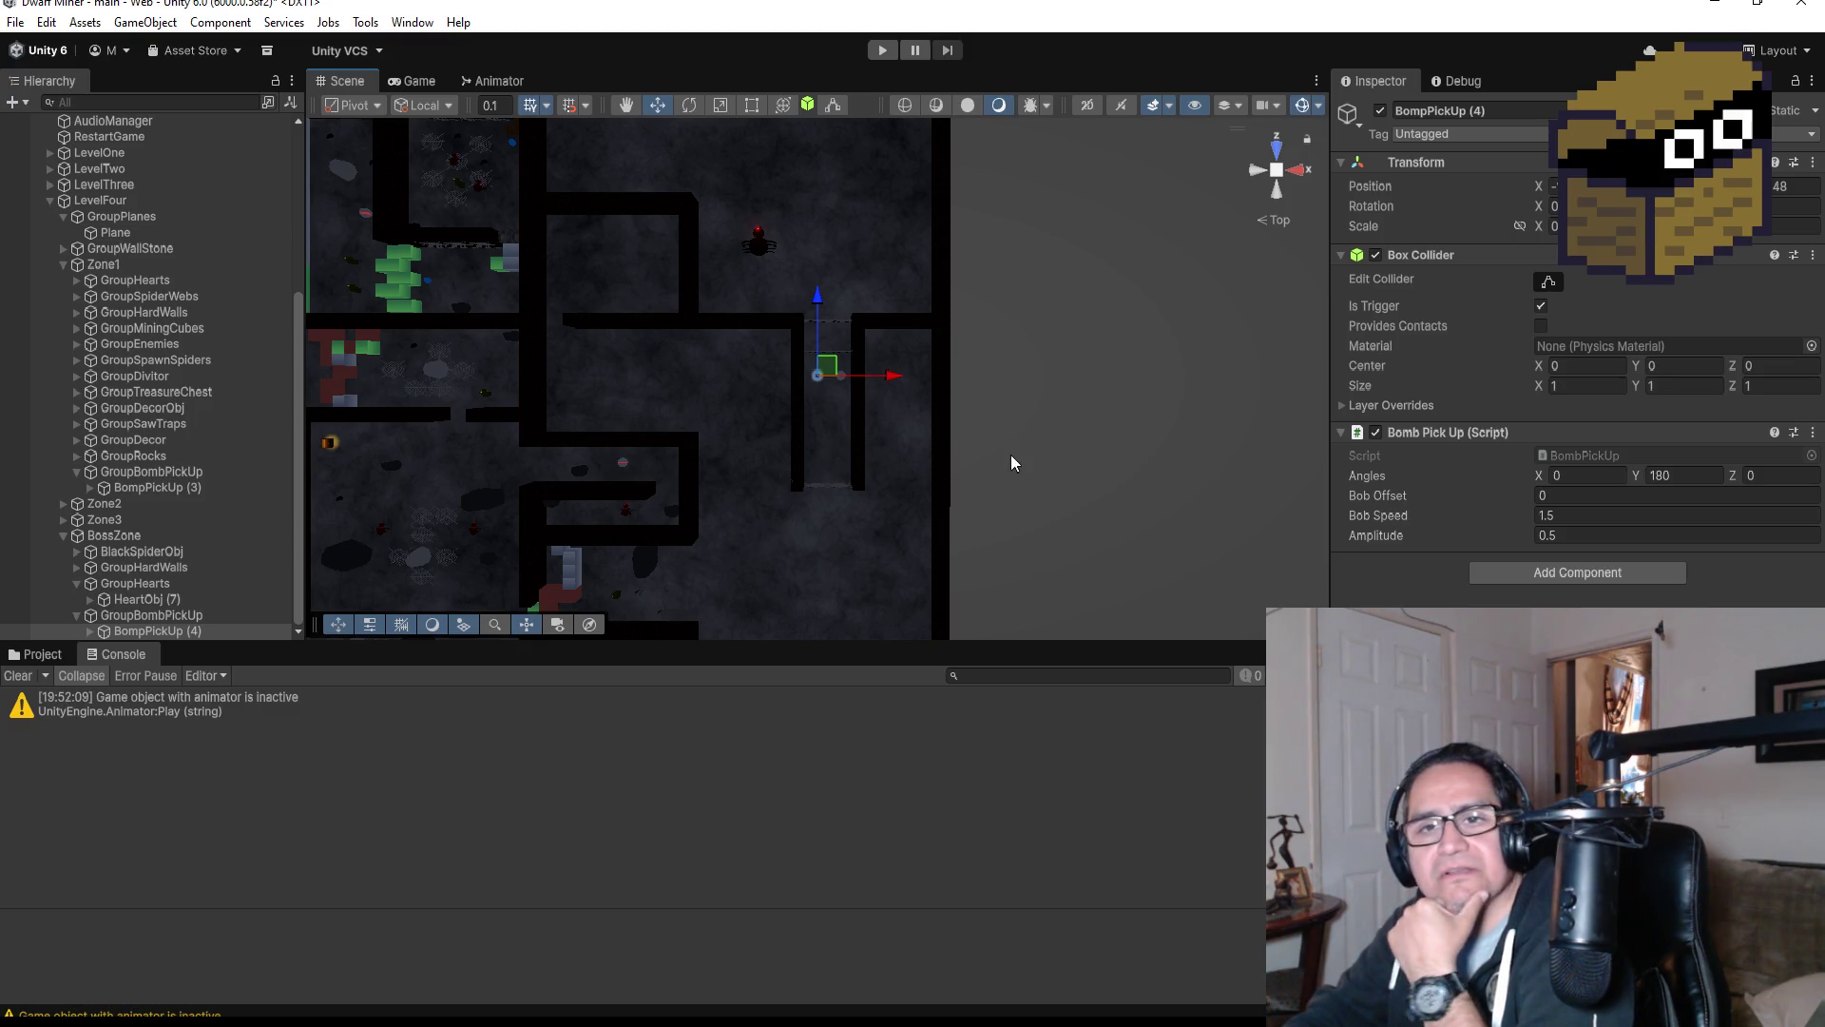
pyautogui.scroll(-3, 623, 521)
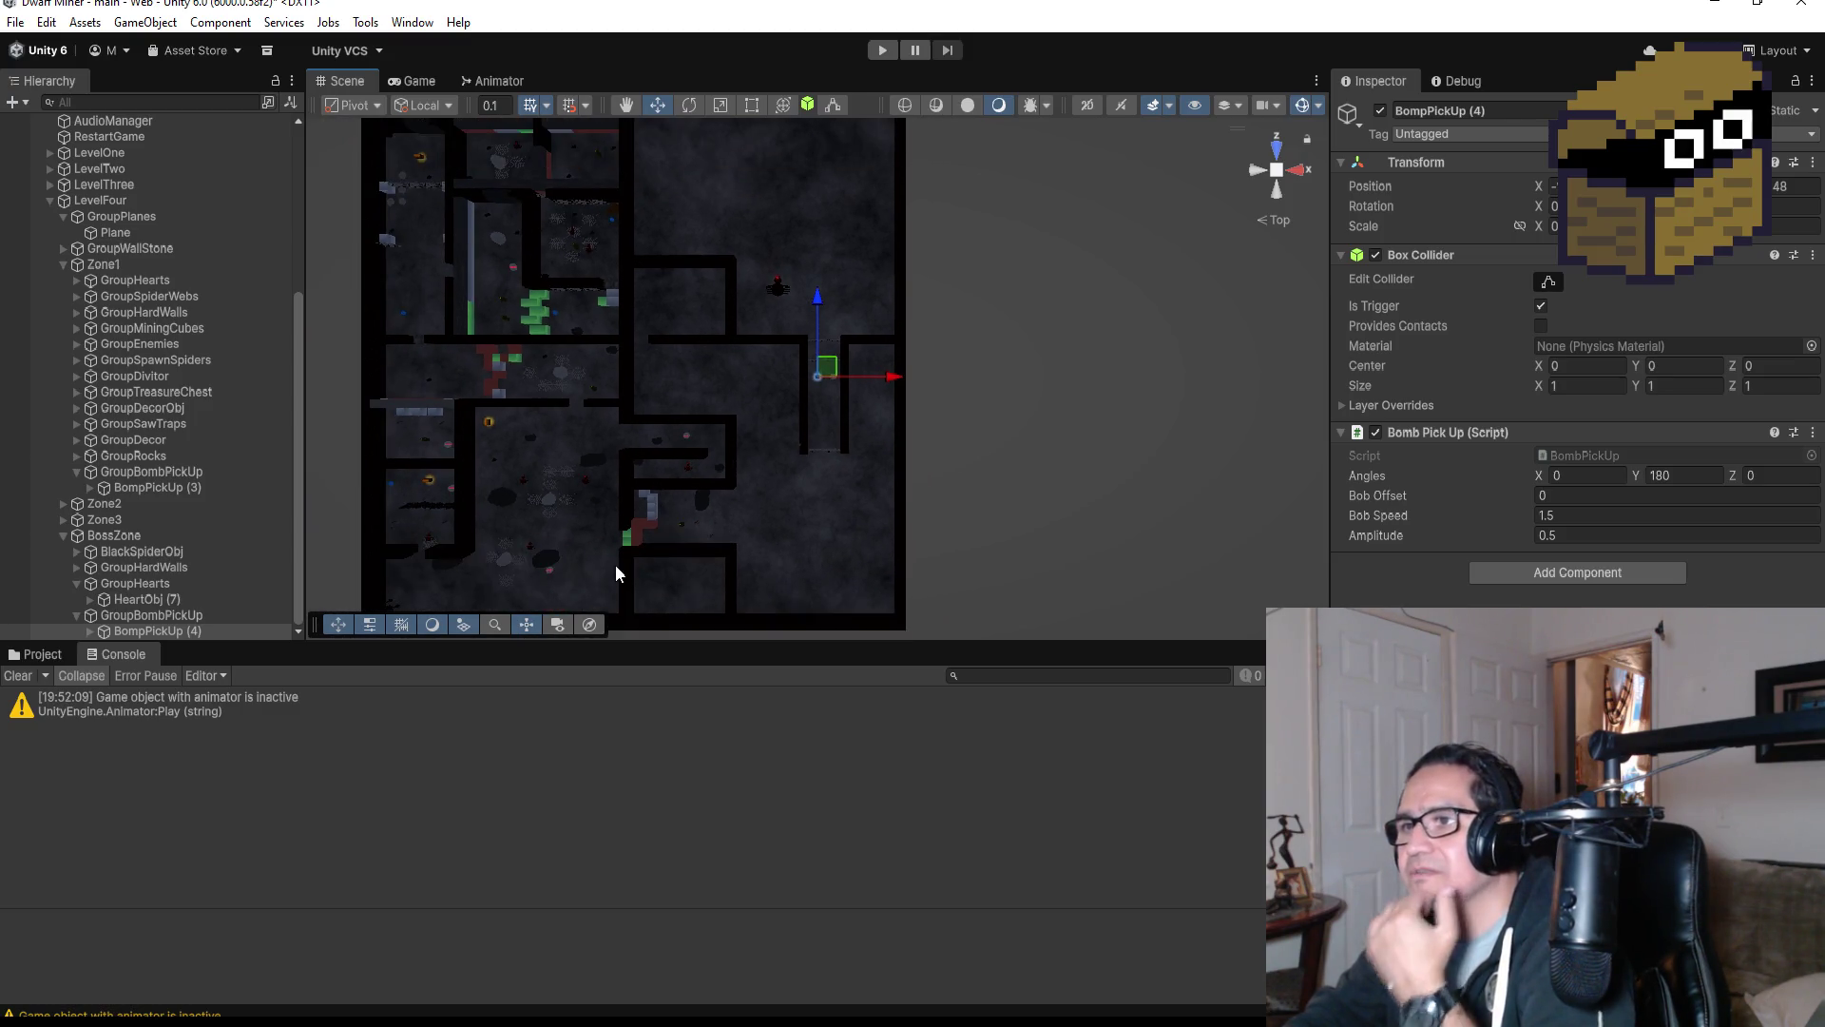
pyautogui.scroll(2, 614, 559)
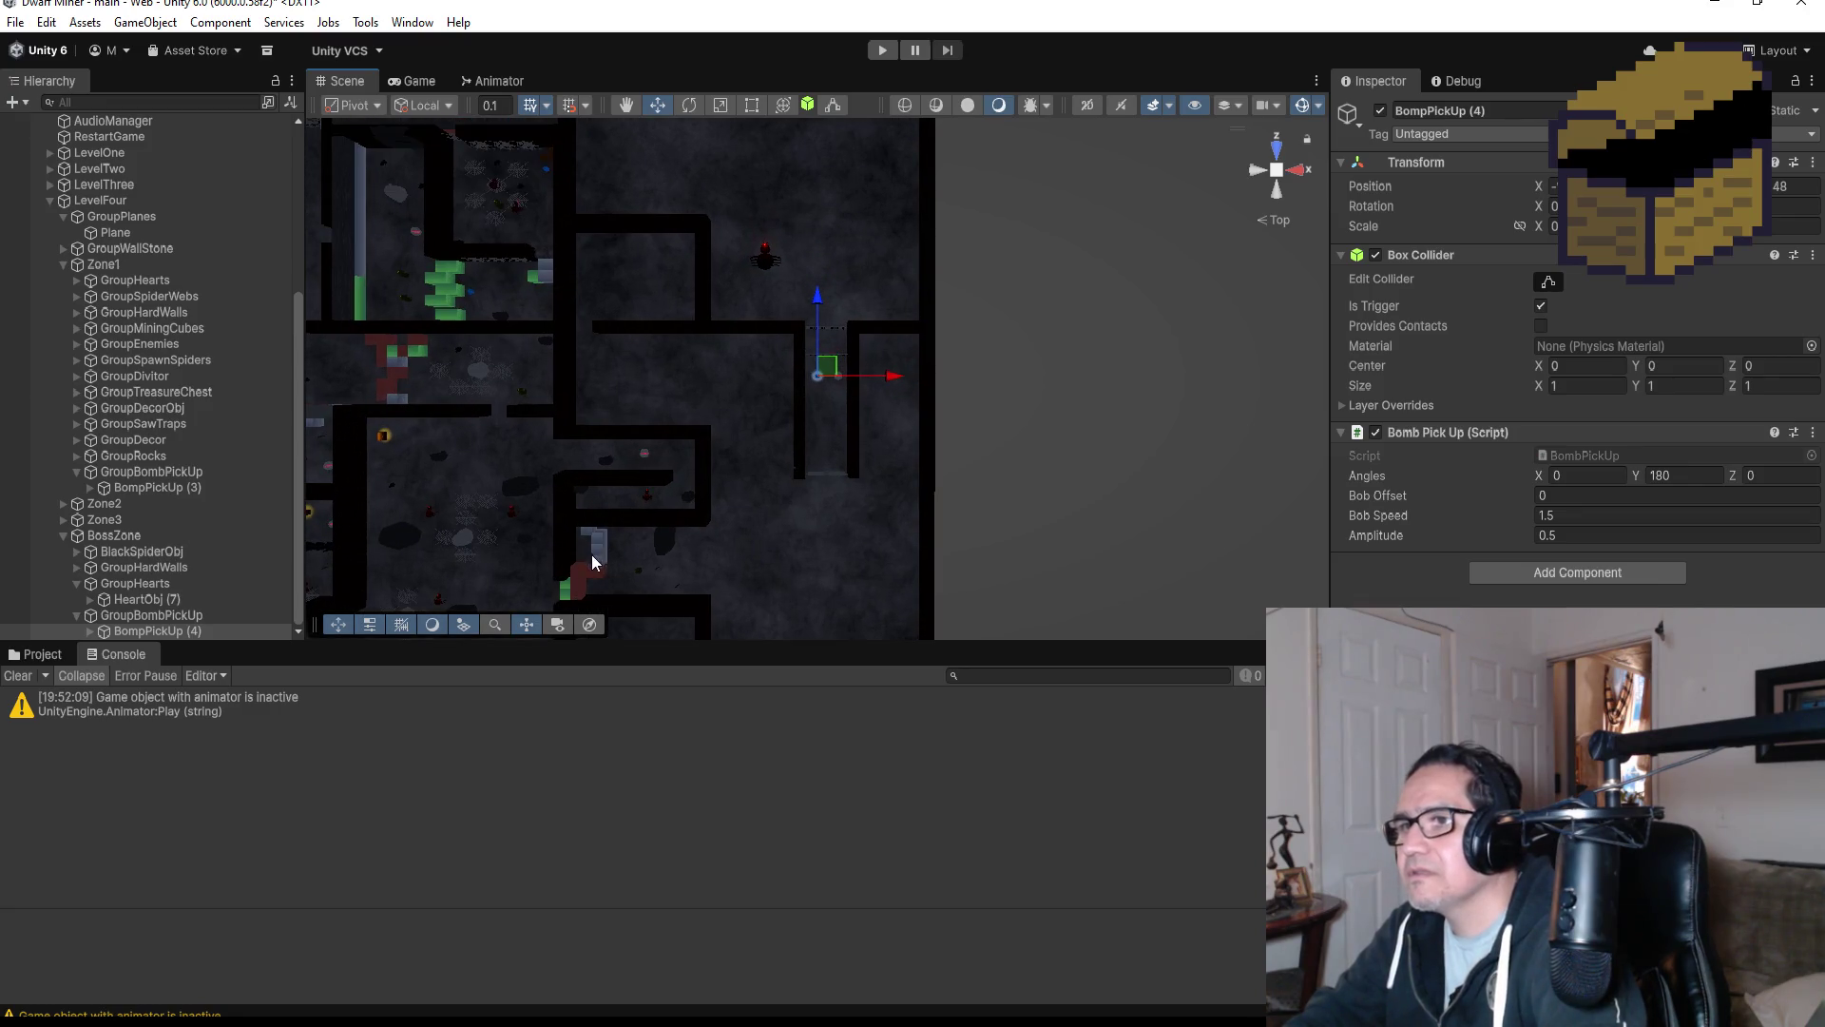
# Move Bigrock (1) further down the corridor and rotate it 90° on Y.
pyautogui.click(517, 487)
pyautogui.press('f')
pyautogui.scroll(-4, 1076, 540)
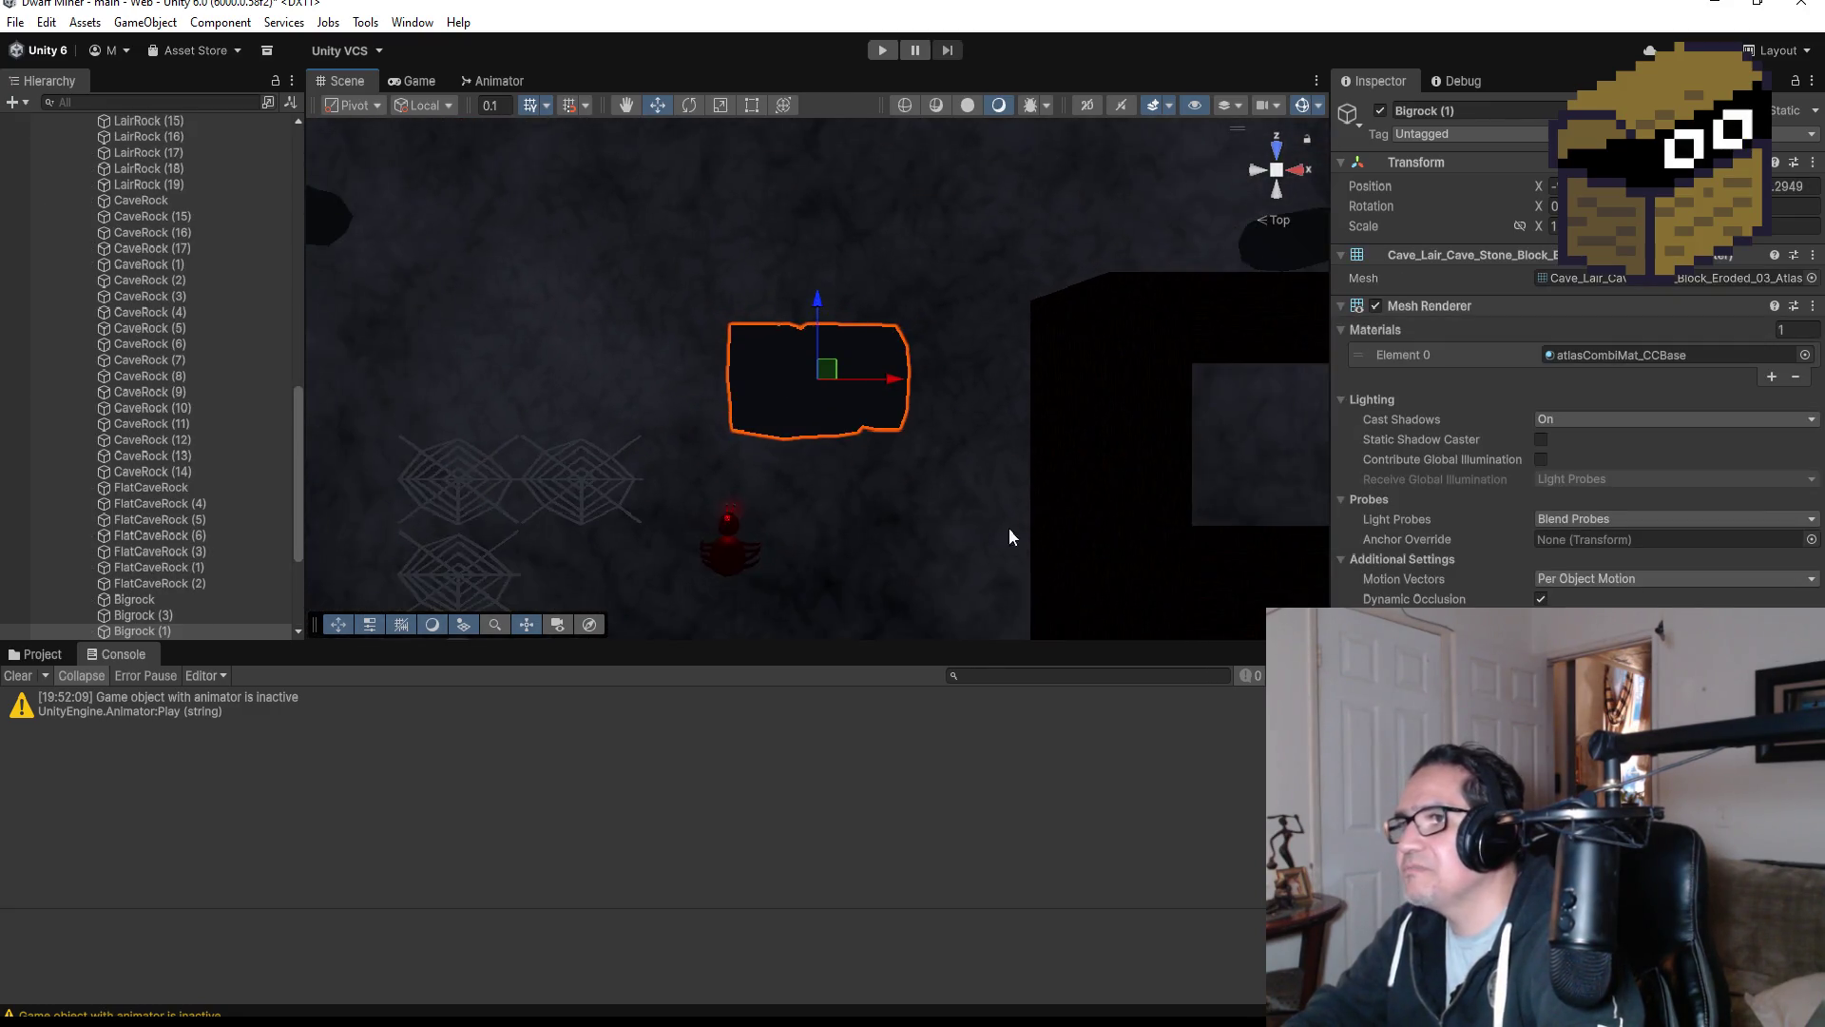
pyautogui.scroll(-4, 977, 475)
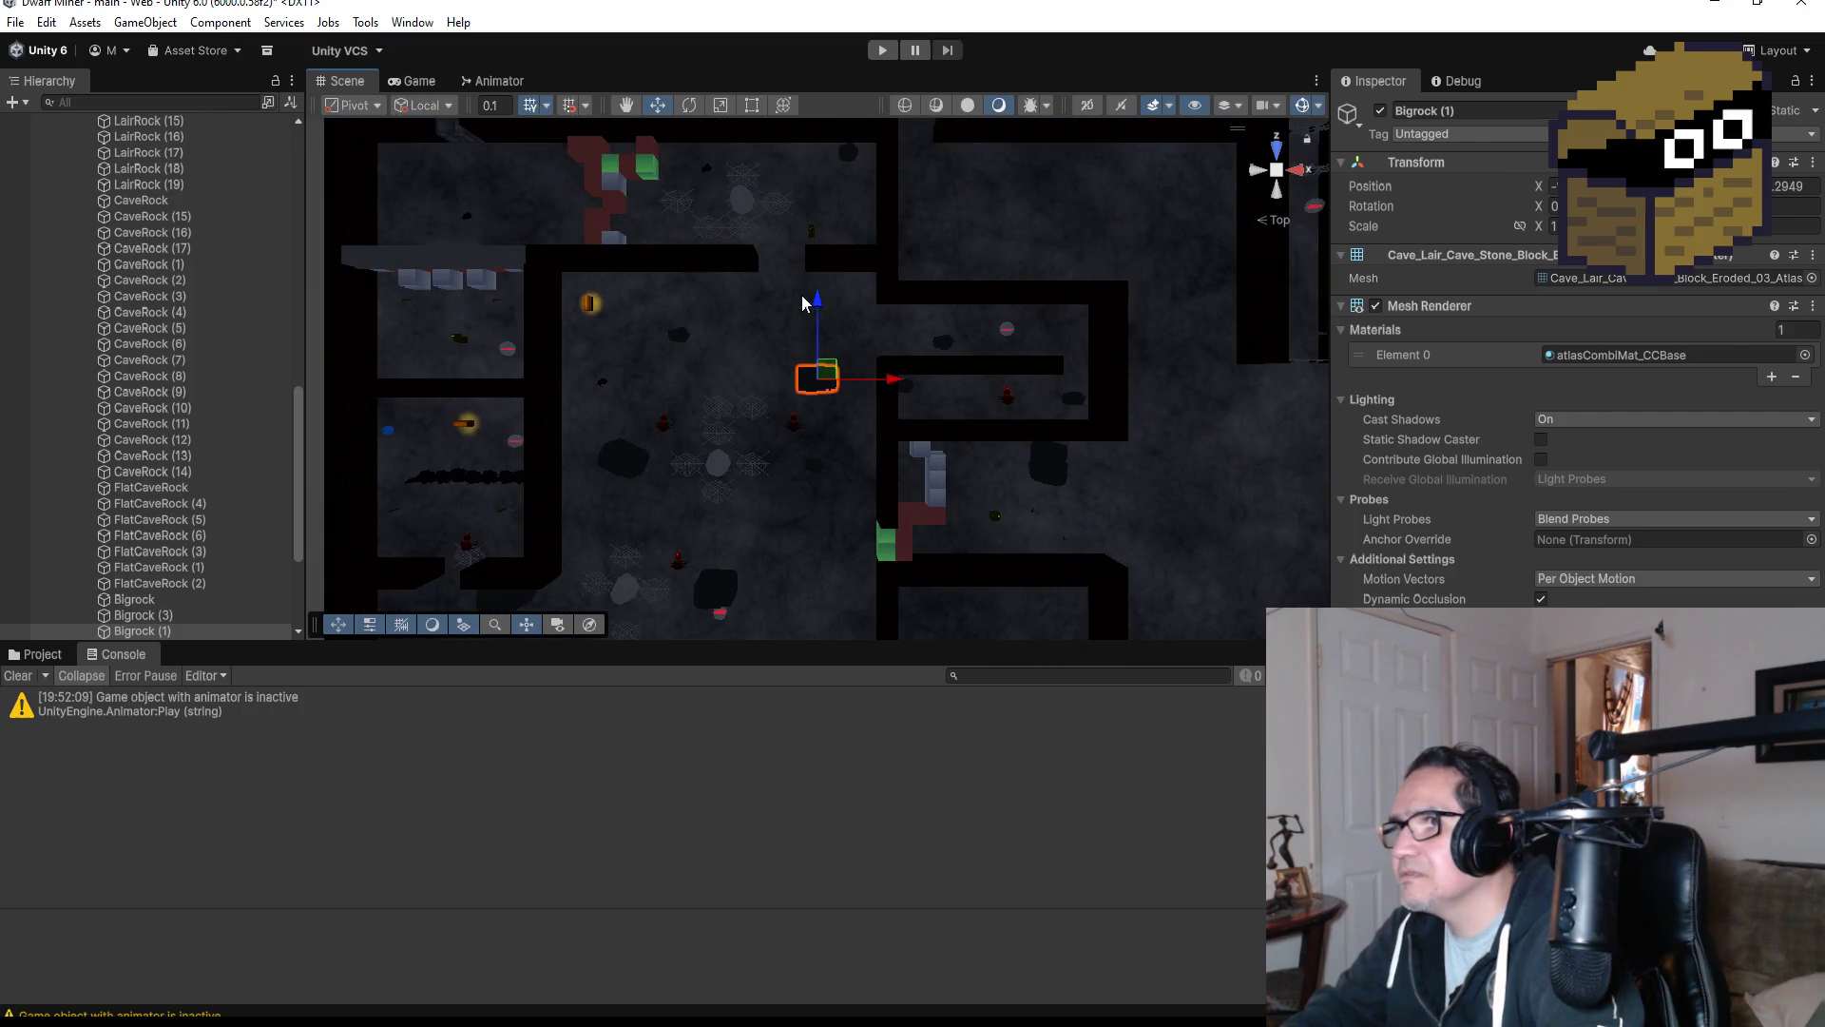
pyautogui.moveTo(822, 304); pyautogui.dragTo(822, 470)
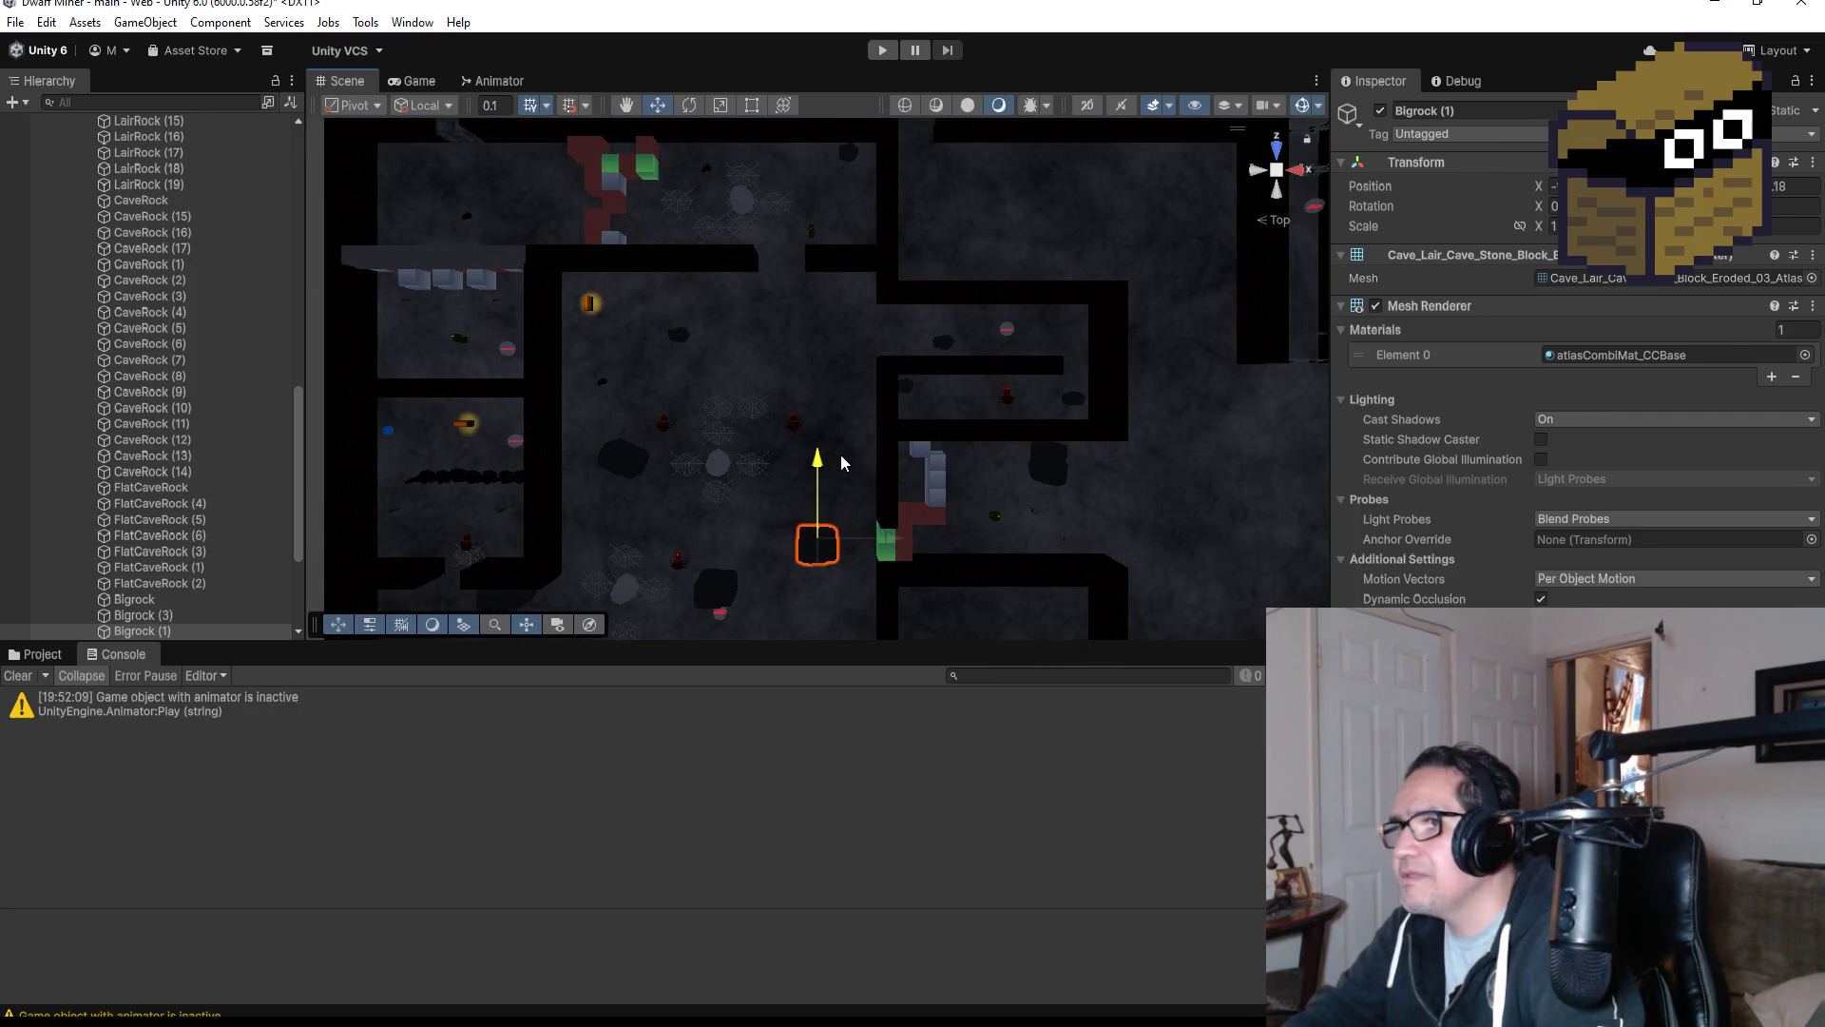
pyautogui.moveTo(894, 538); pyautogui.dragTo(899, 538)
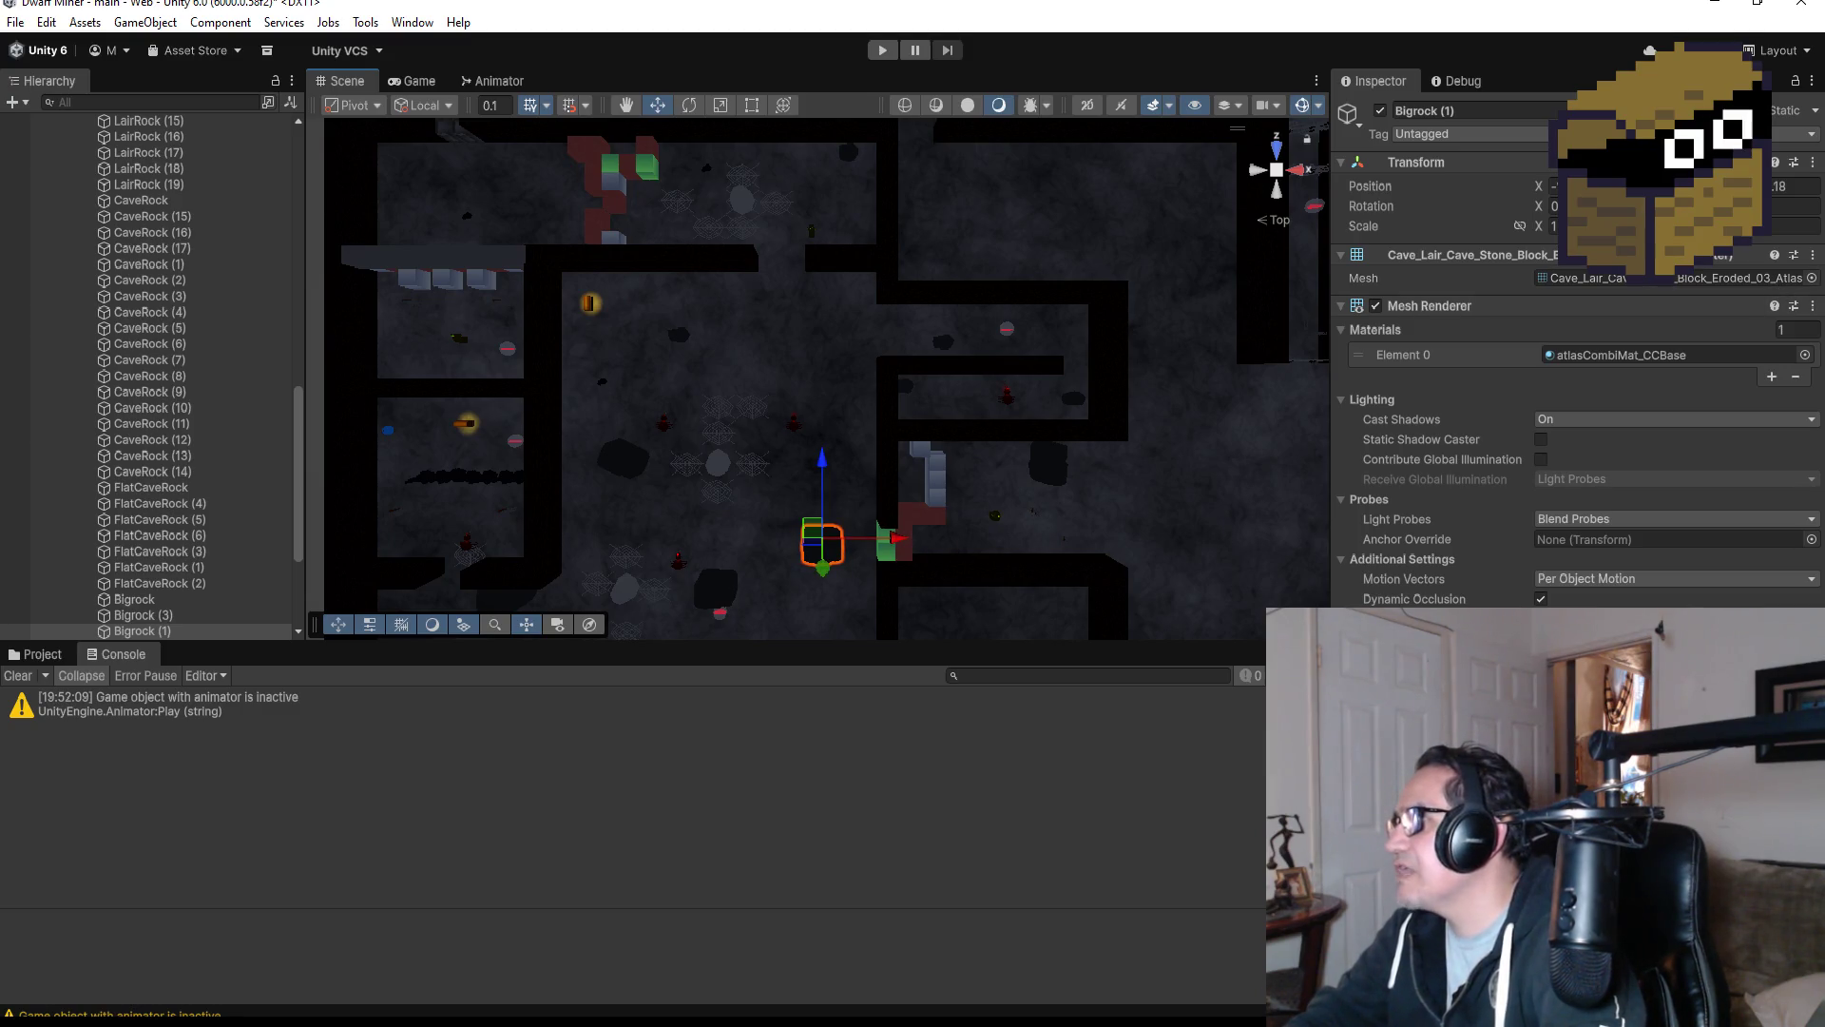
pyautogui.press('Return')
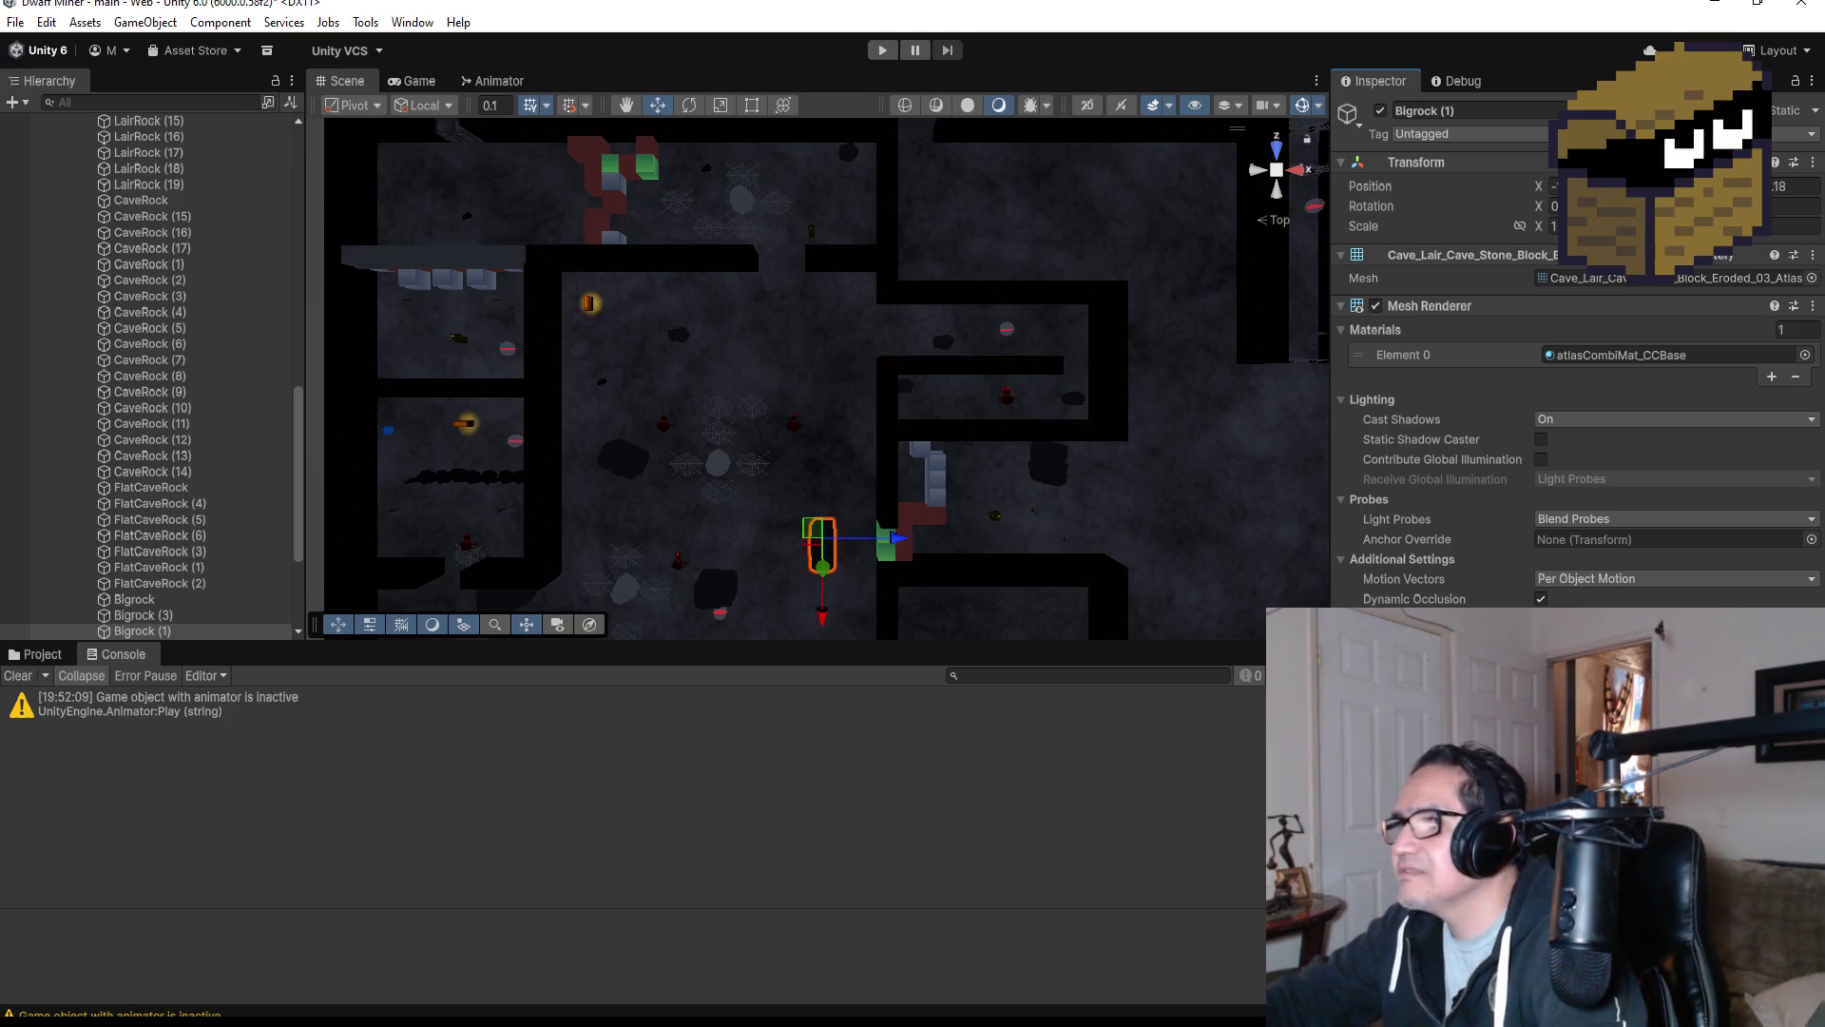
# Orbit to check the rock, then shift it left and slightly up below the green block.
pyautogui.moveTo(855, 397)
pyautogui.keyDown('alt'); pyautogui.mouseDown()
pyautogui.moveTo(929, 448)
pyautogui.moveTo(996, 317)
pyautogui.mouseUp(); pyautogui.keyUp('alt')
pyautogui.scroll(4, 972, 346)
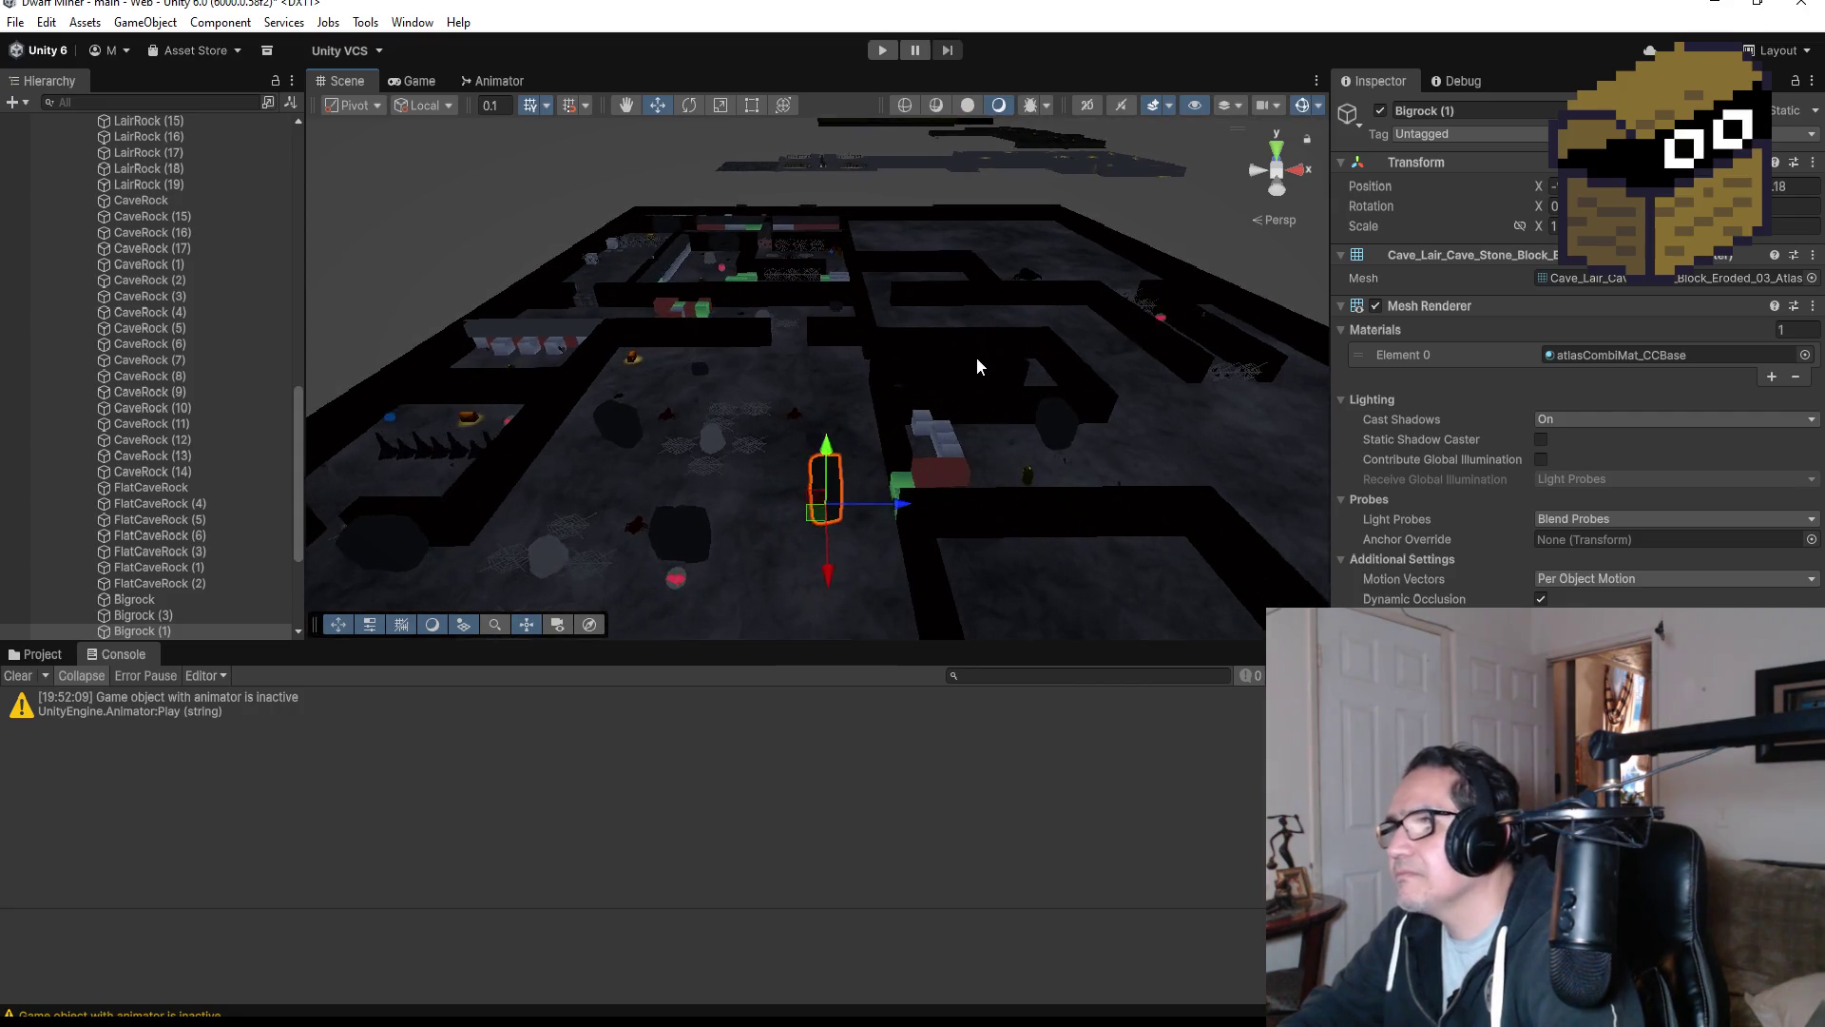
pyautogui.moveTo(1004, 401)
pyautogui.keyDown('alt'); pyautogui.mouseDown()
pyautogui.moveTo(954, 378)
pyautogui.moveTo(1059, 390)
pyautogui.moveTo(1153, 446)
pyautogui.moveTo(1136, 439)
pyautogui.mouseUp(); pyautogui.keyUp('alt')
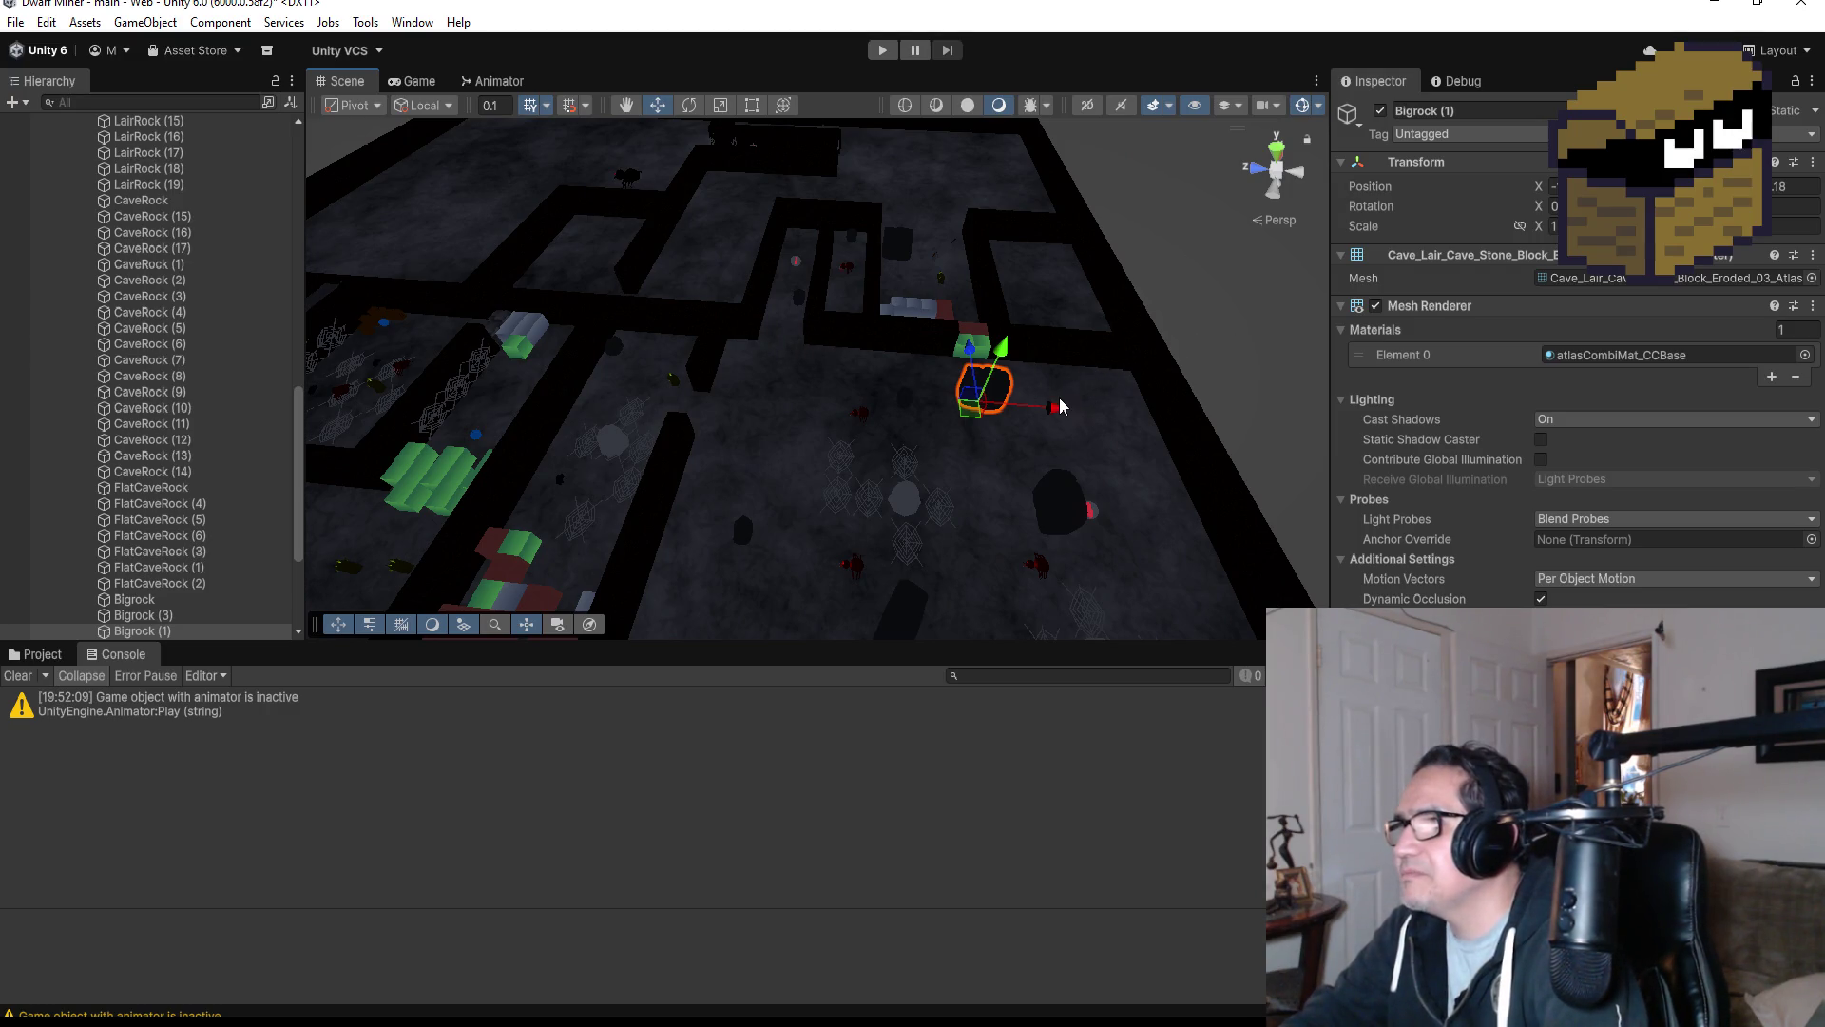
pyautogui.moveTo(1058, 412); pyautogui.dragTo(966, 411)
pyautogui.moveTo(886, 350)
pyautogui.mouseDown()
pyautogui.moveTo(998, 410)
pyautogui.moveTo(1009, 352)
pyautogui.moveTo(1058, 321)
pyautogui.mouseUp()
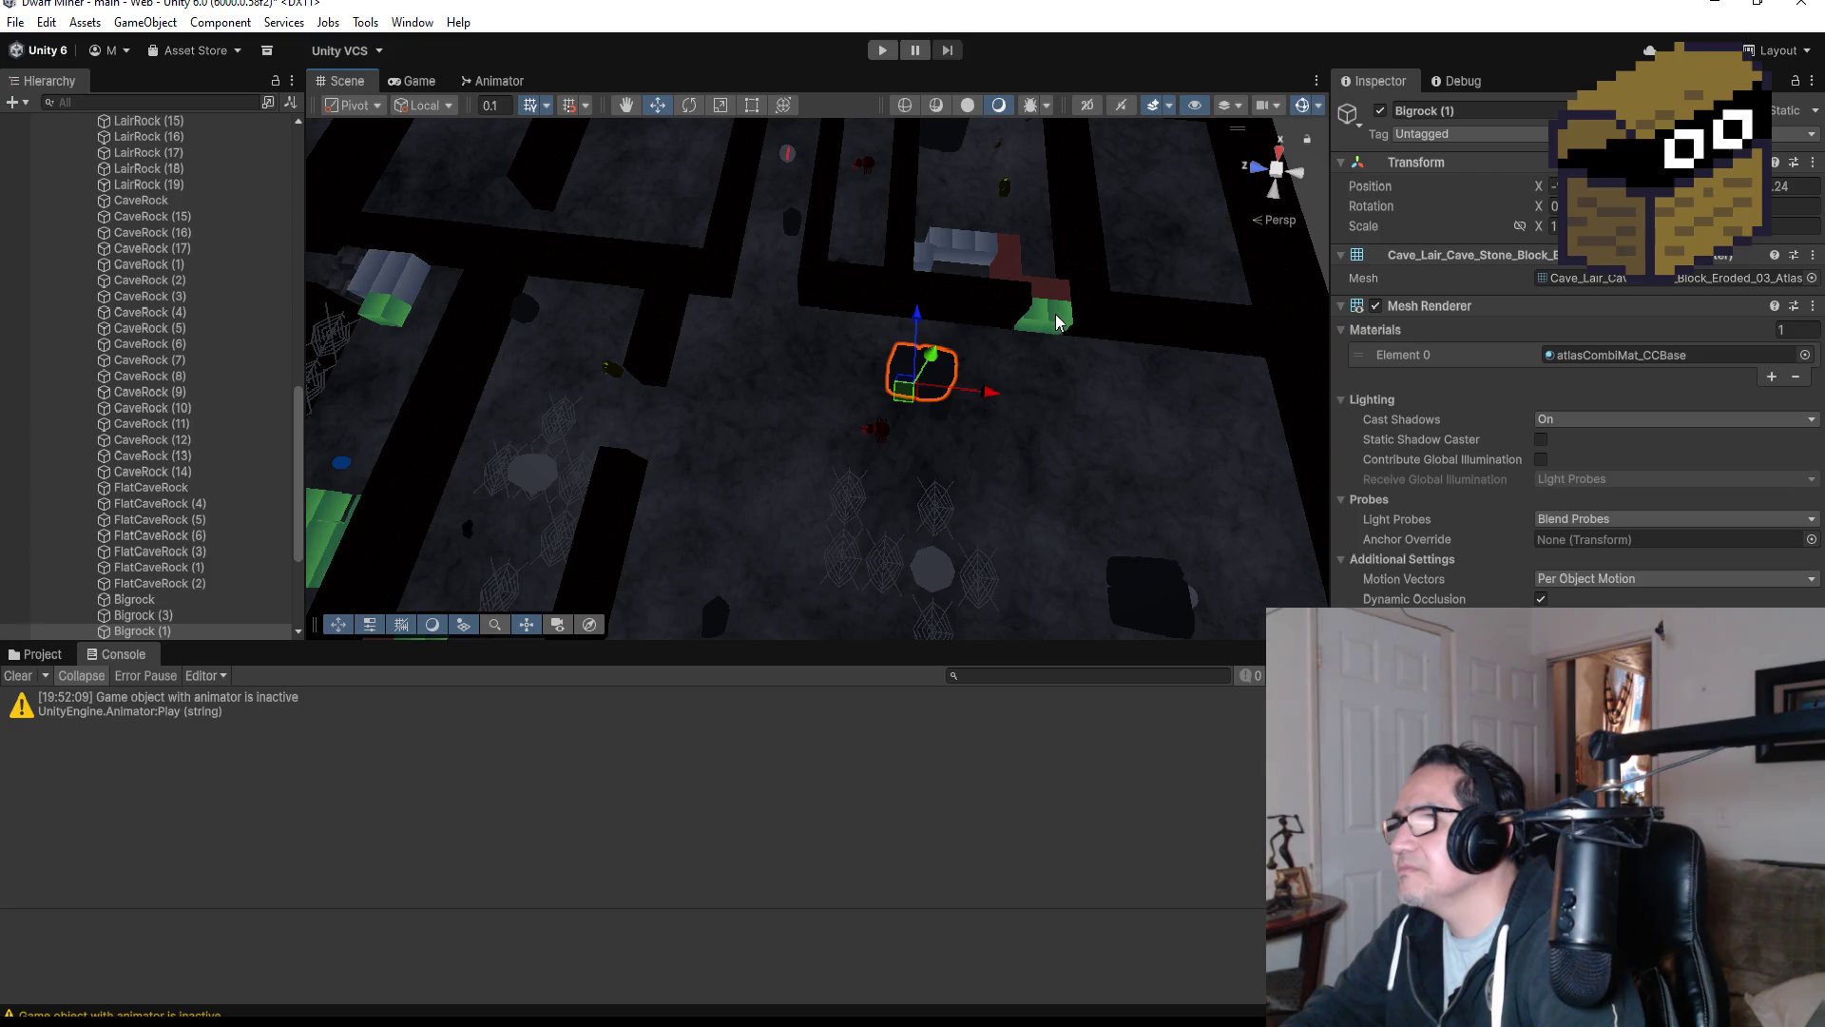
pyautogui.click(1042, 324)
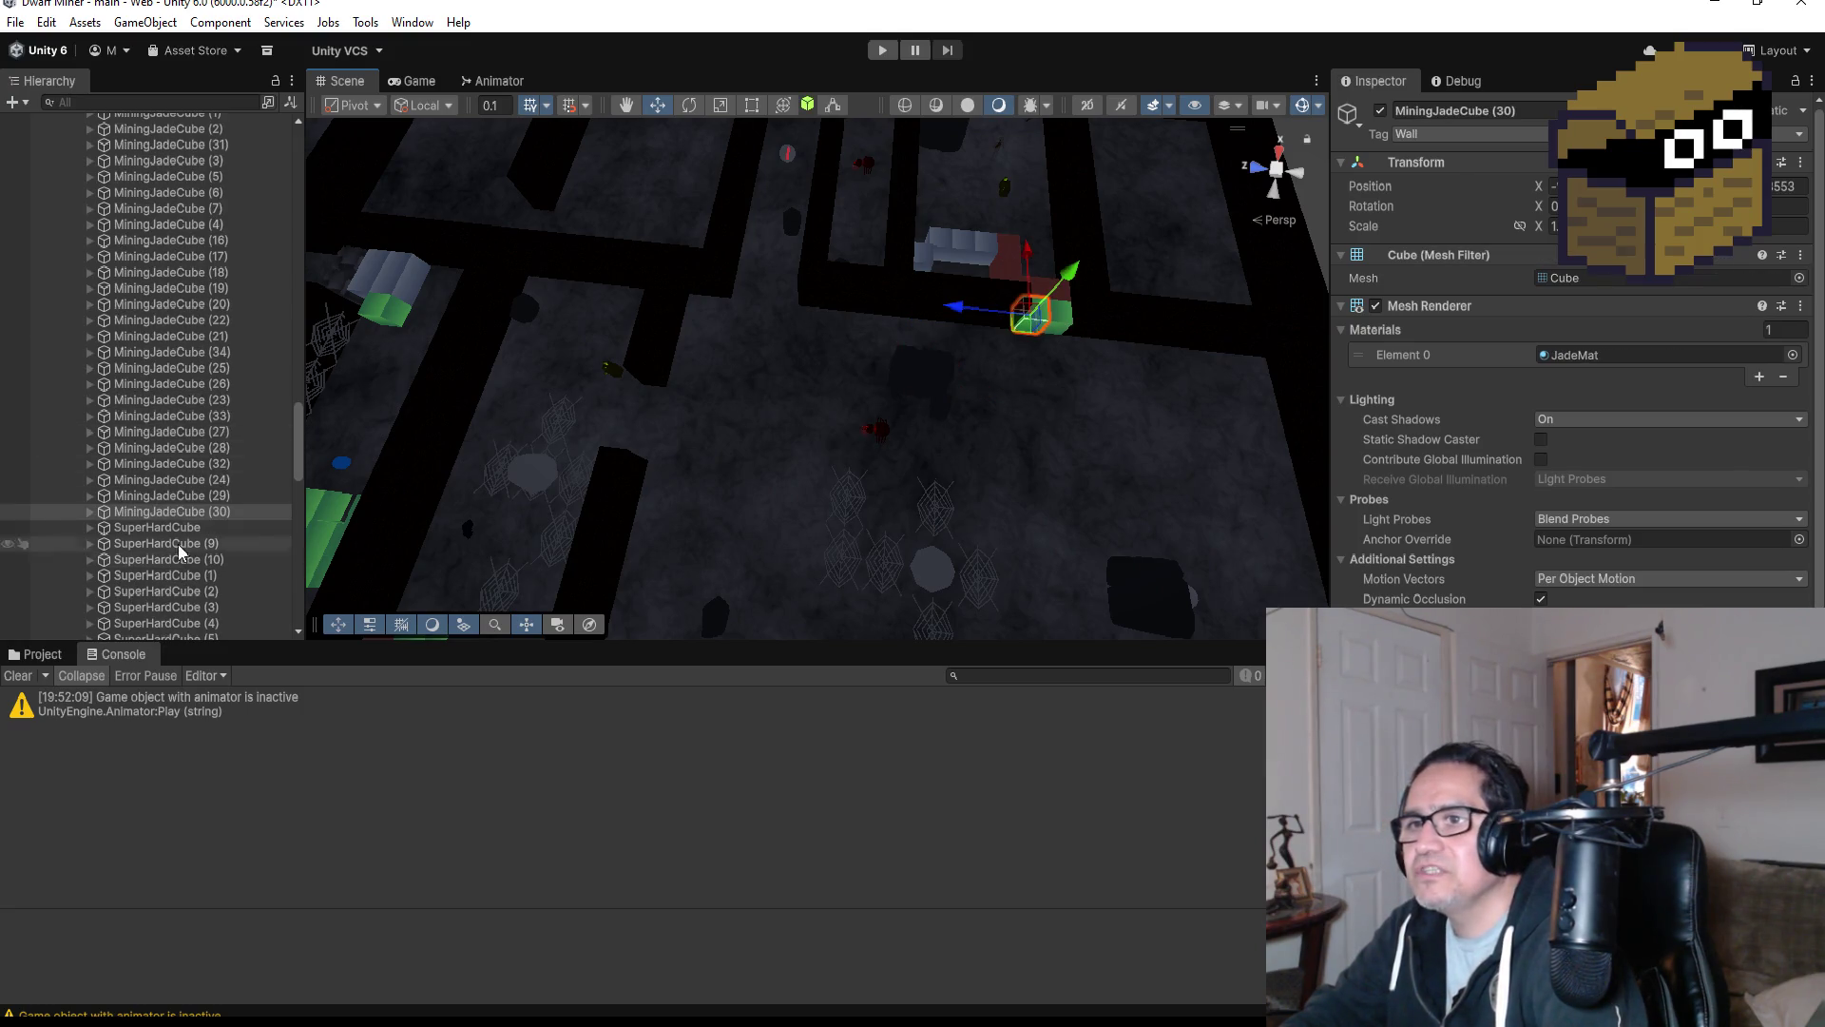
# Duplicate MiningJadeCube (30) and slide the copy left along the corridor.
pyautogui.click(168, 511)
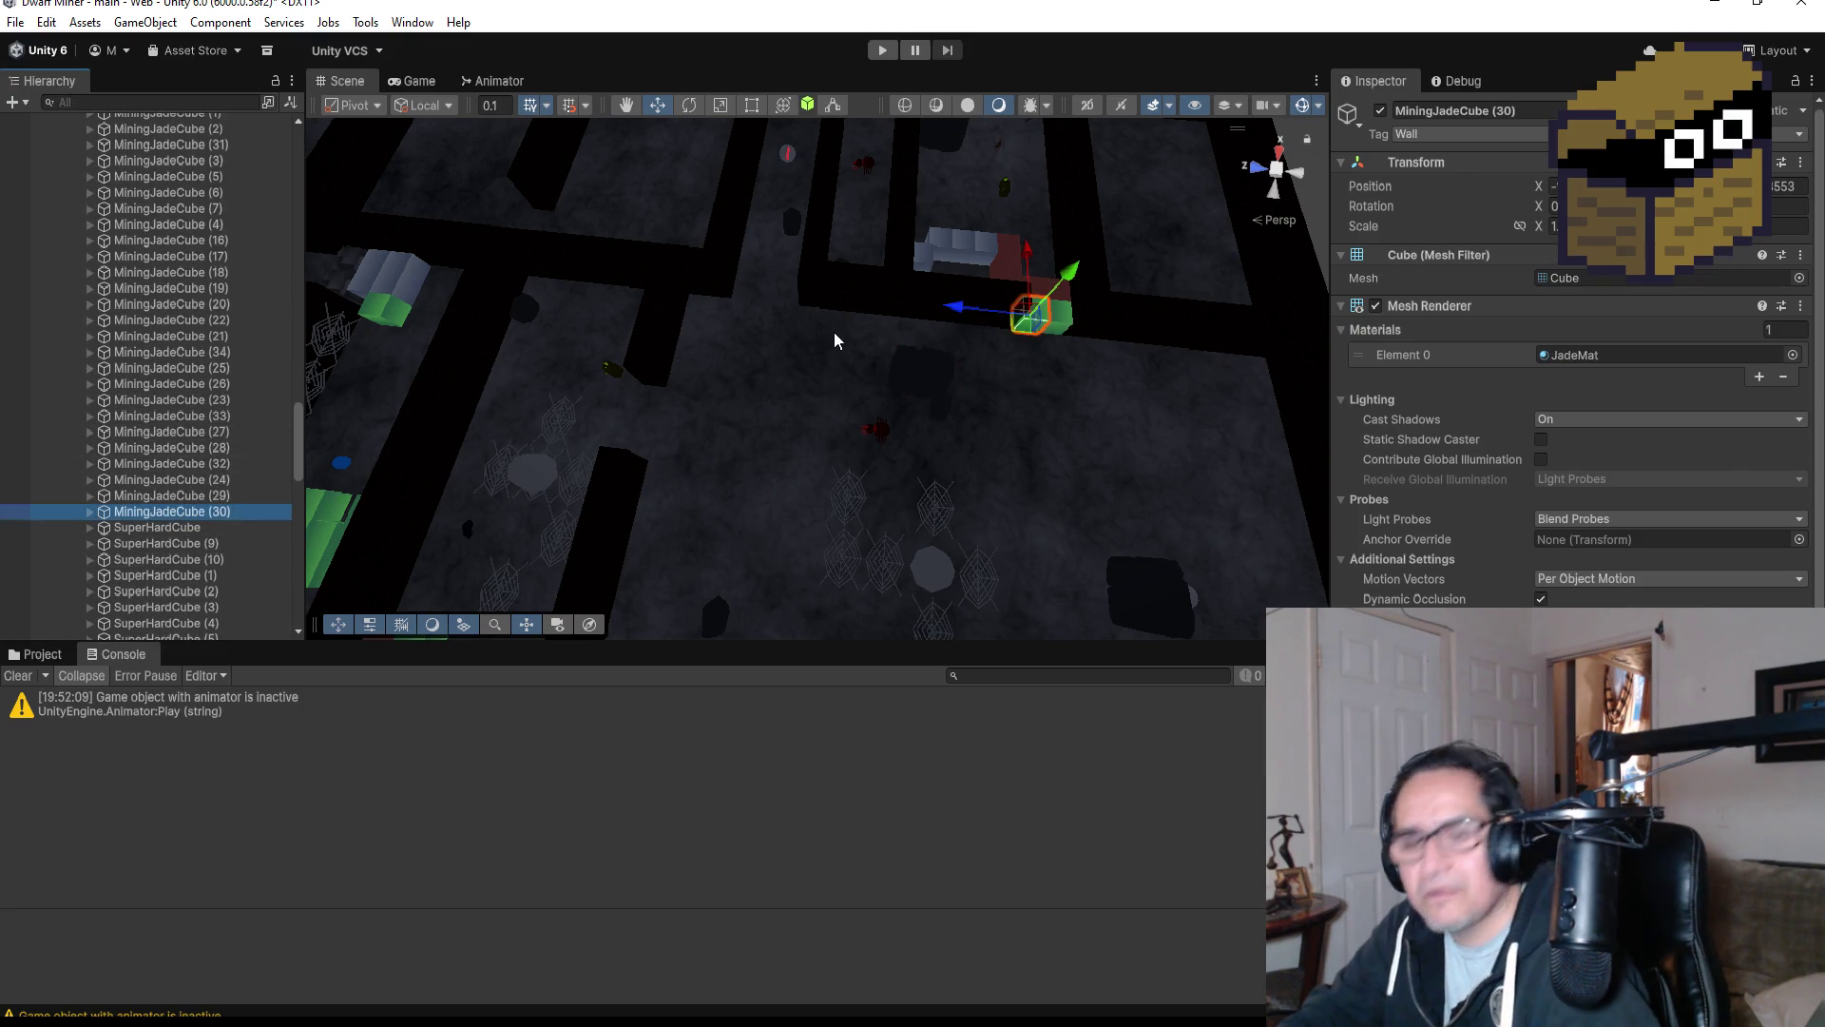
pyautogui.hotkey('ctrl', 'd')
pyautogui.moveTo(944, 315); pyautogui.dragTo(714, 284)
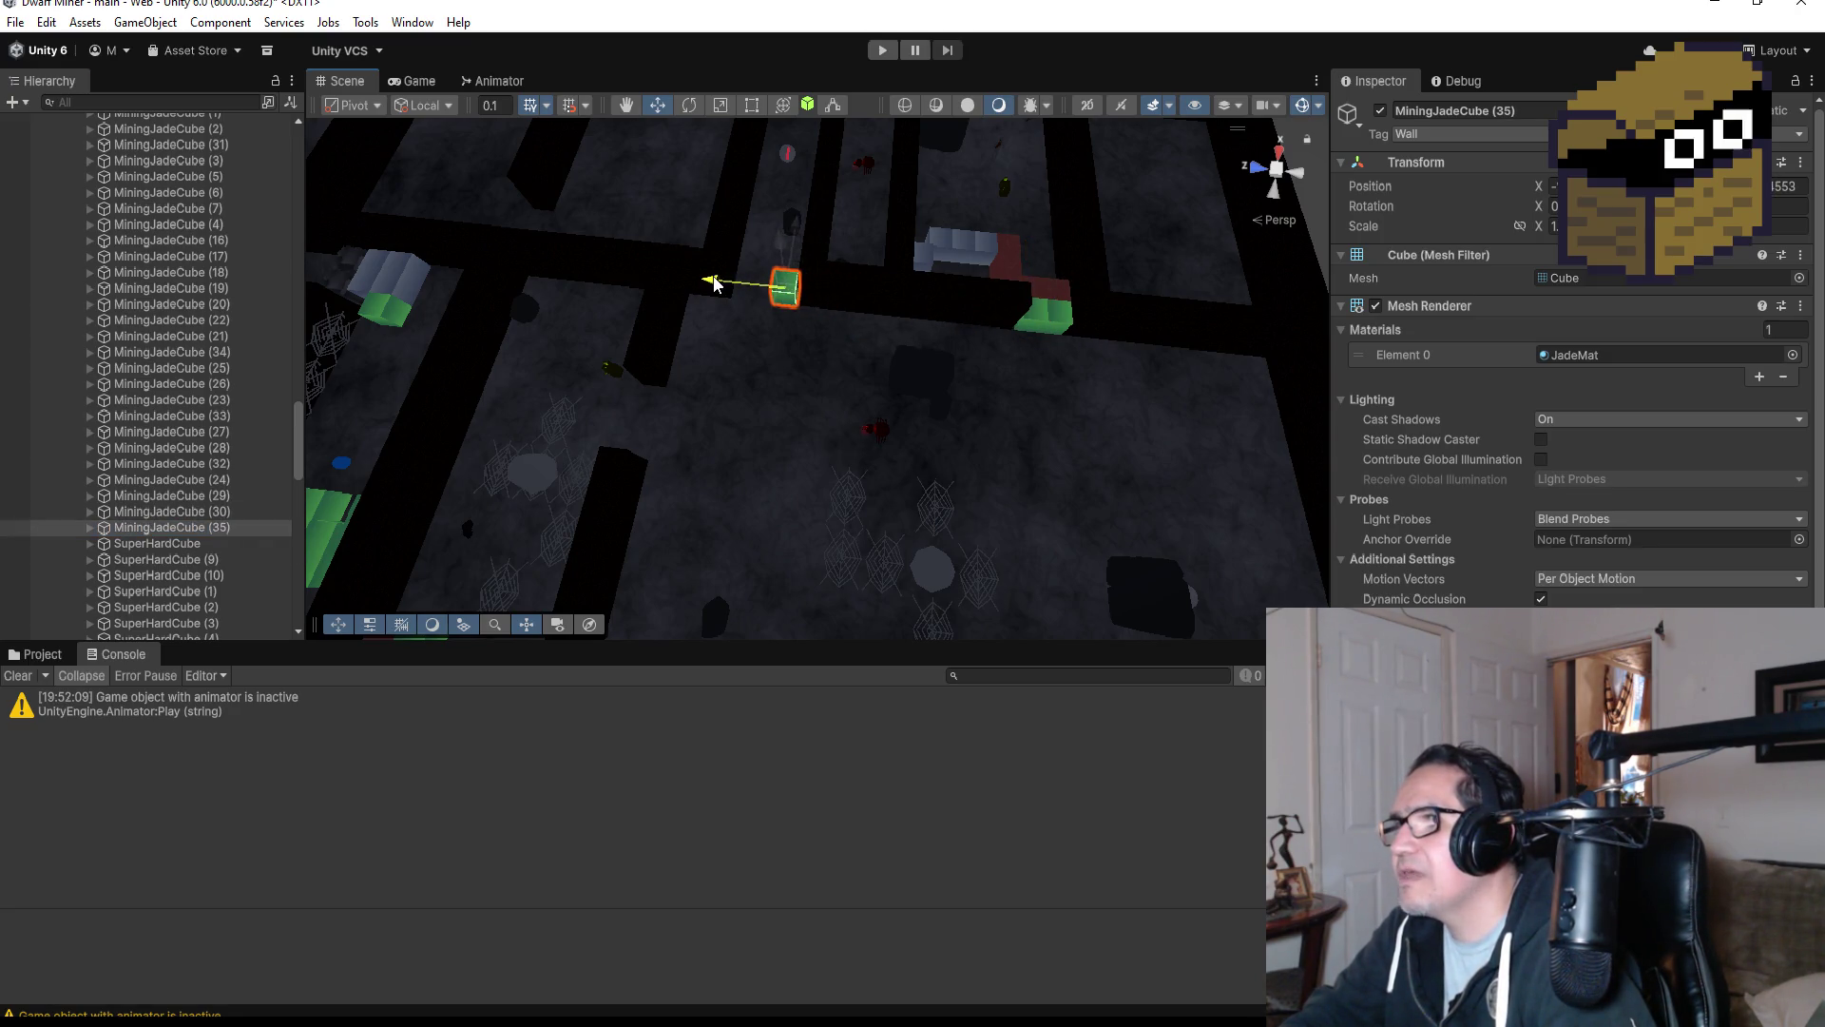
pyautogui.press('f')
pyautogui.moveTo(1063, 422)
pyautogui.mouseDown()
pyautogui.moveTo(1080, 265)
pyautogui.moveTo(1112, 183)
pyautogui.moveTo(1053, 368)
pyautogui.mouseUp()
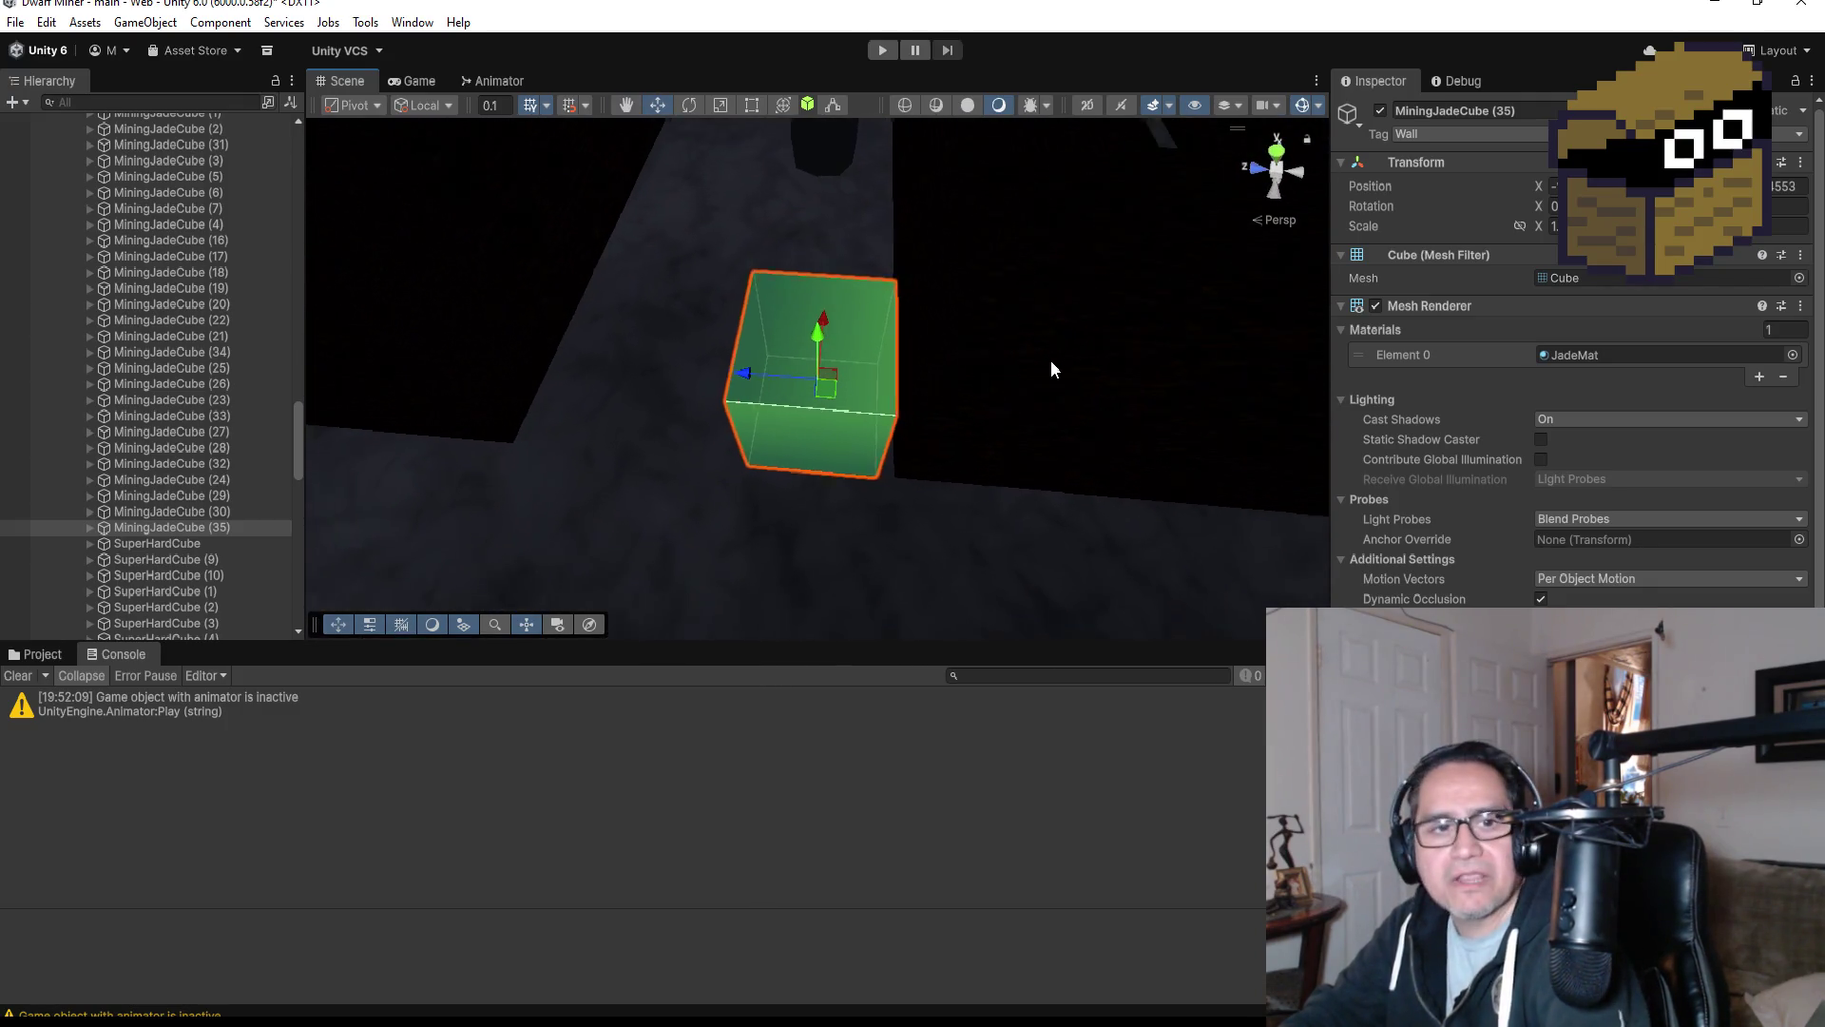
pyautogui.scroll(-5, 1052, 368)
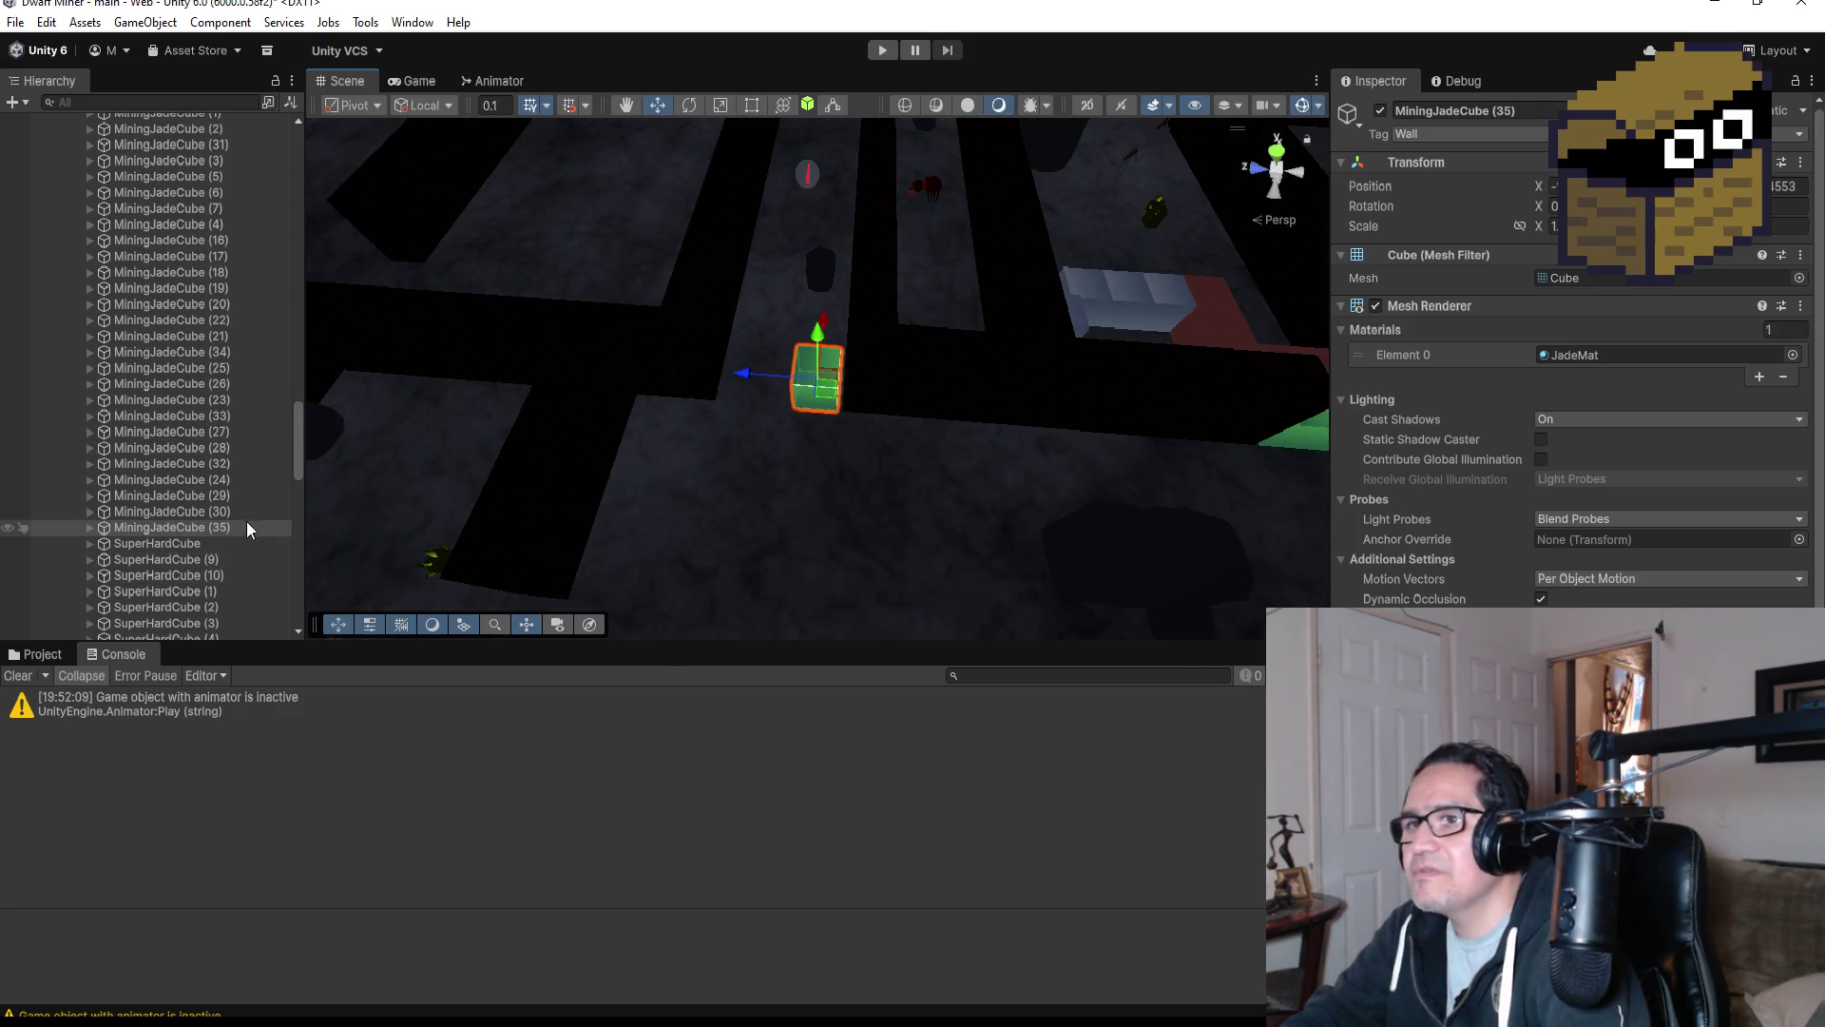
pyautogui.click(259, 528)
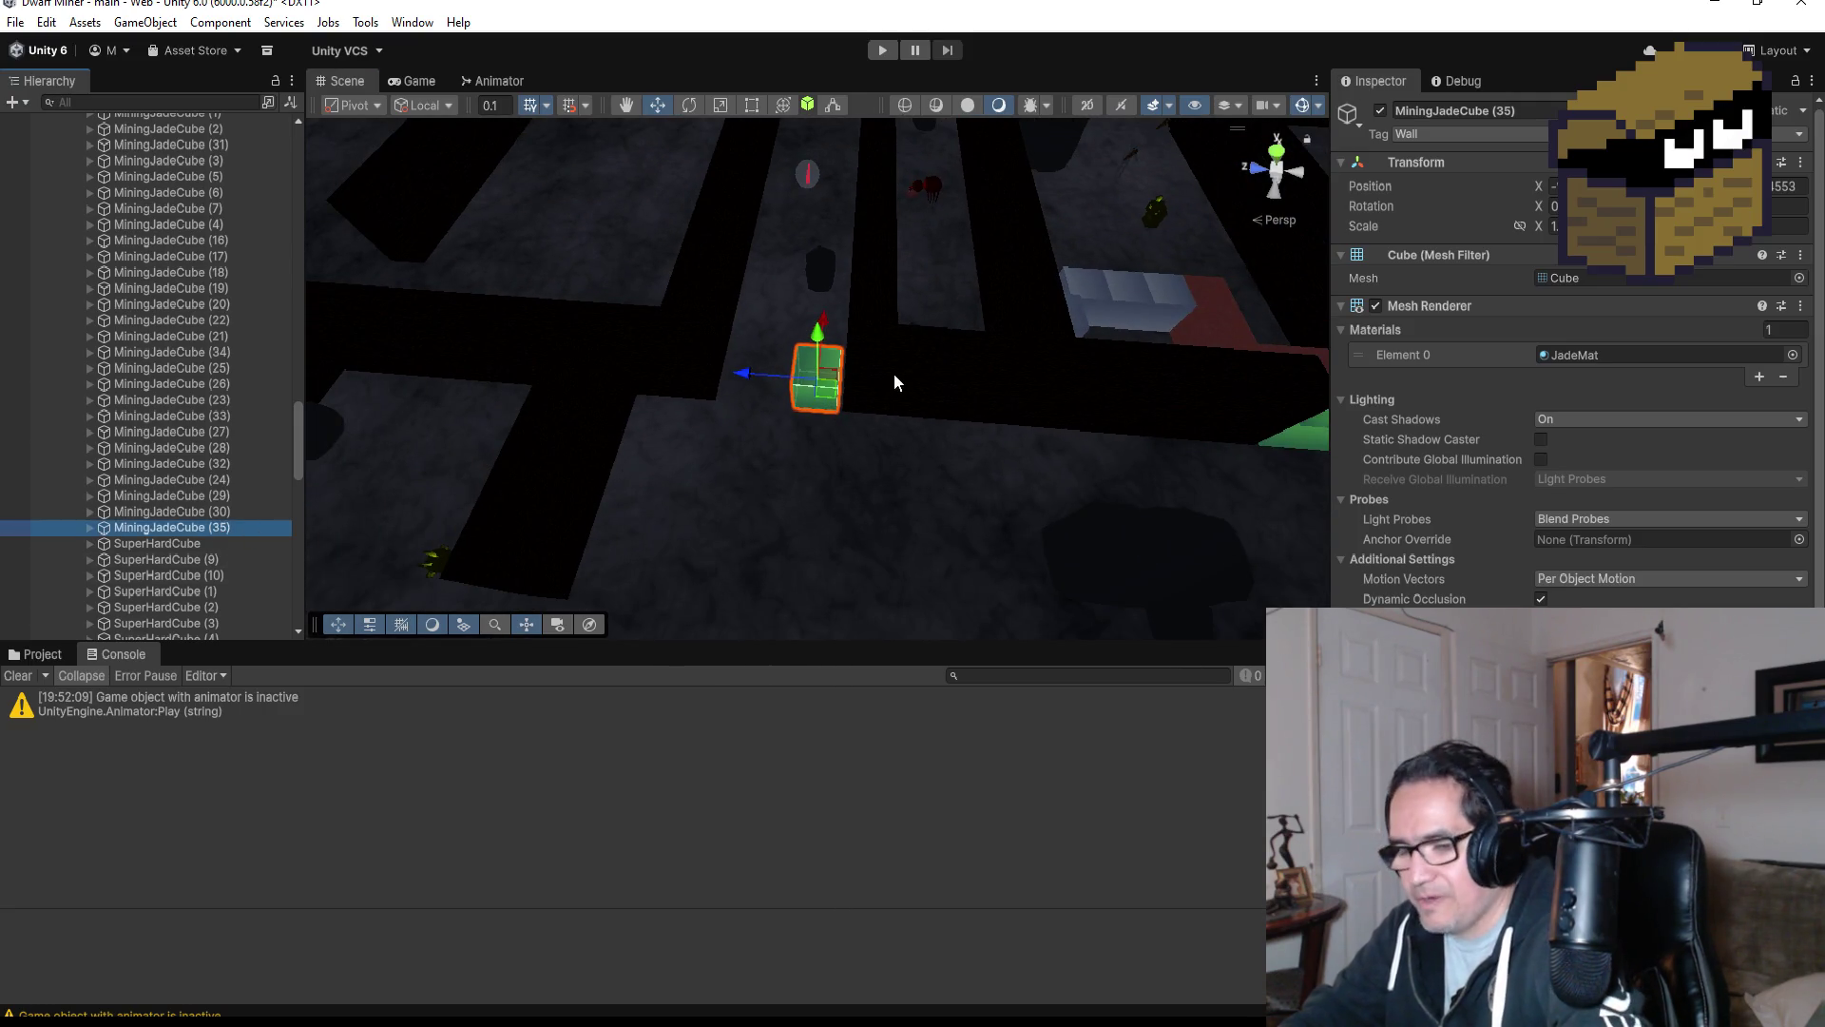
# Duplicate the hard mining cube and vertex-snap MiningHardCube (59) flush against the green jade cube.
pyautogui.scroll(-3, 979, 470)
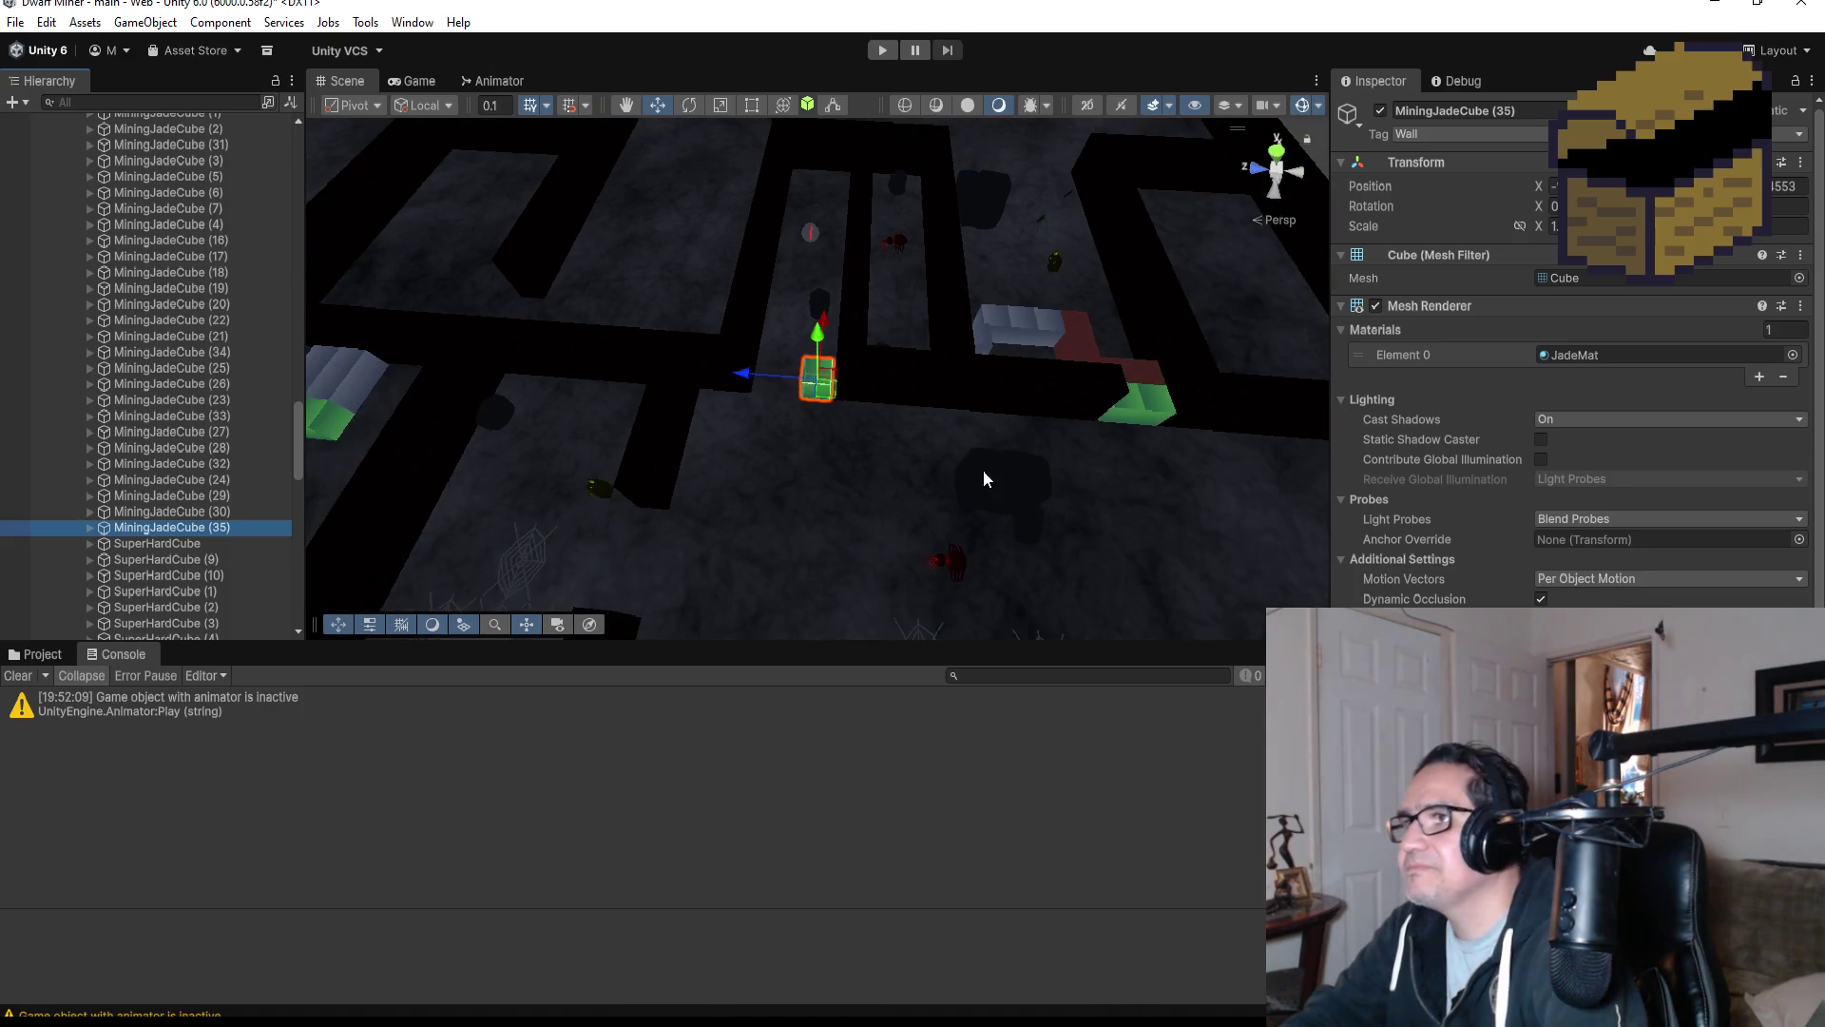
pyautogui.click(1004, 311)
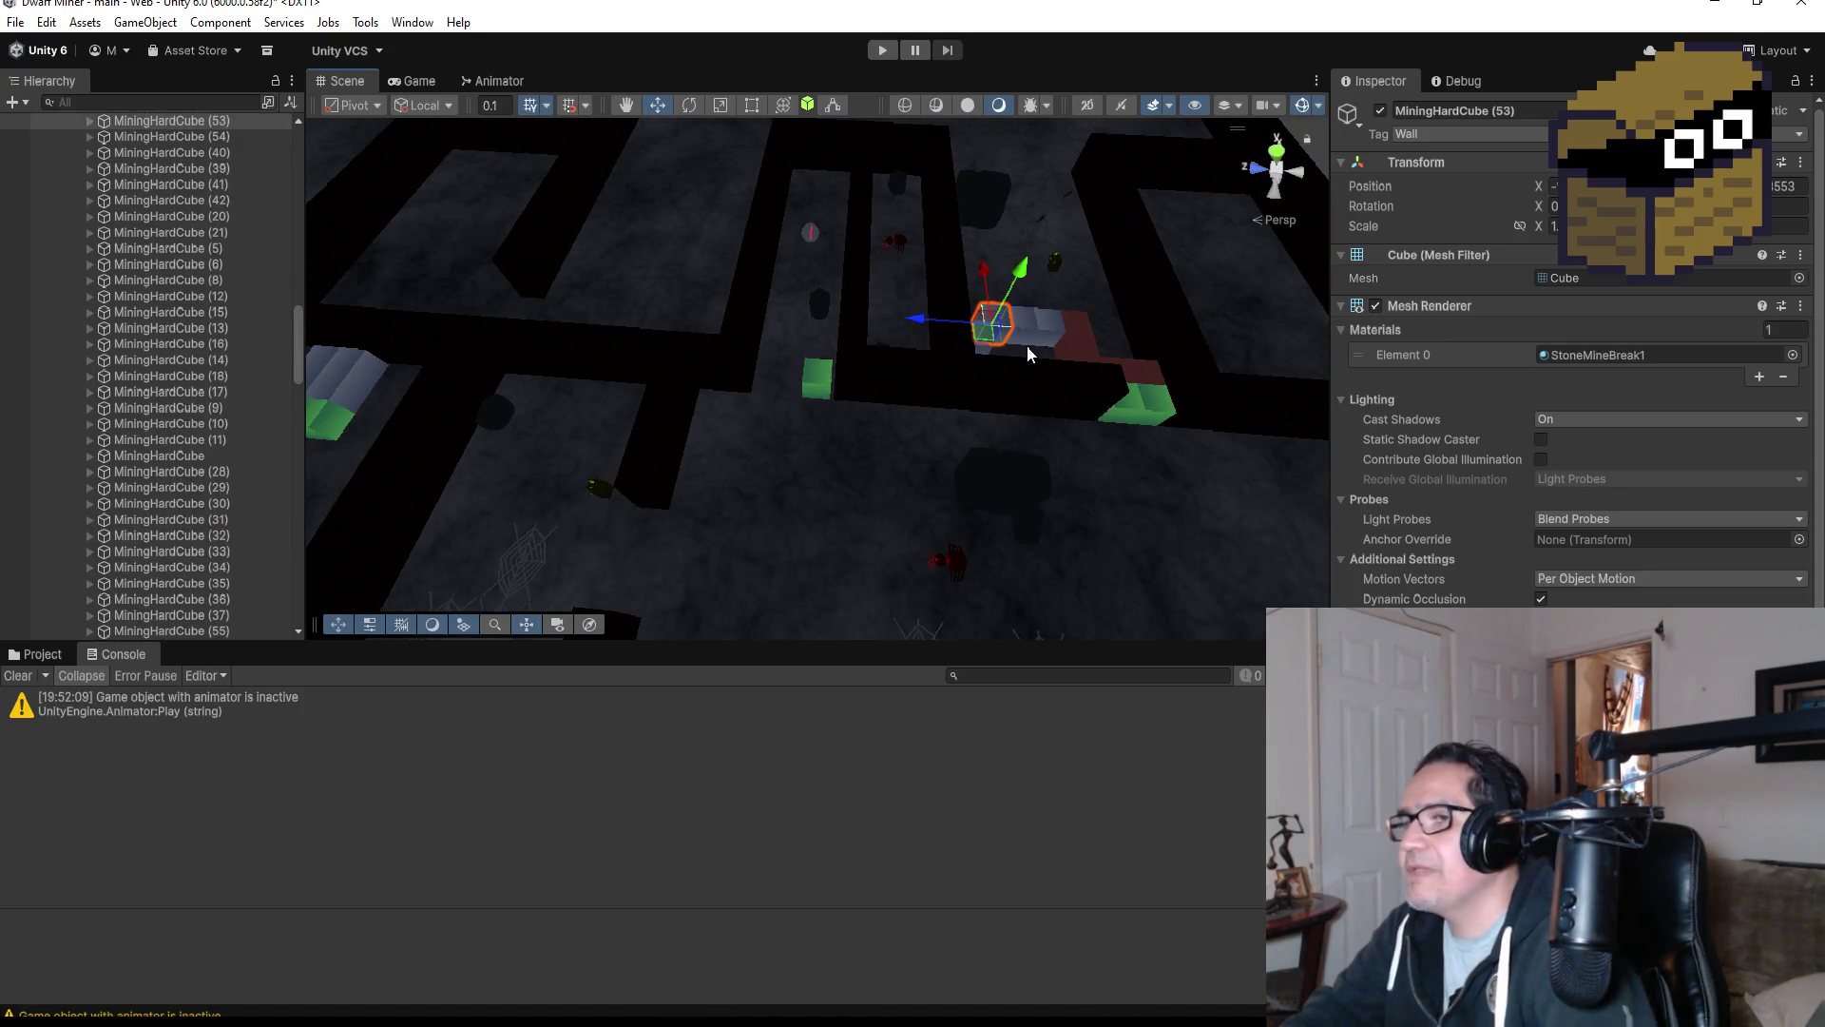
pyautogui.hotkey('ctrl', 'd')
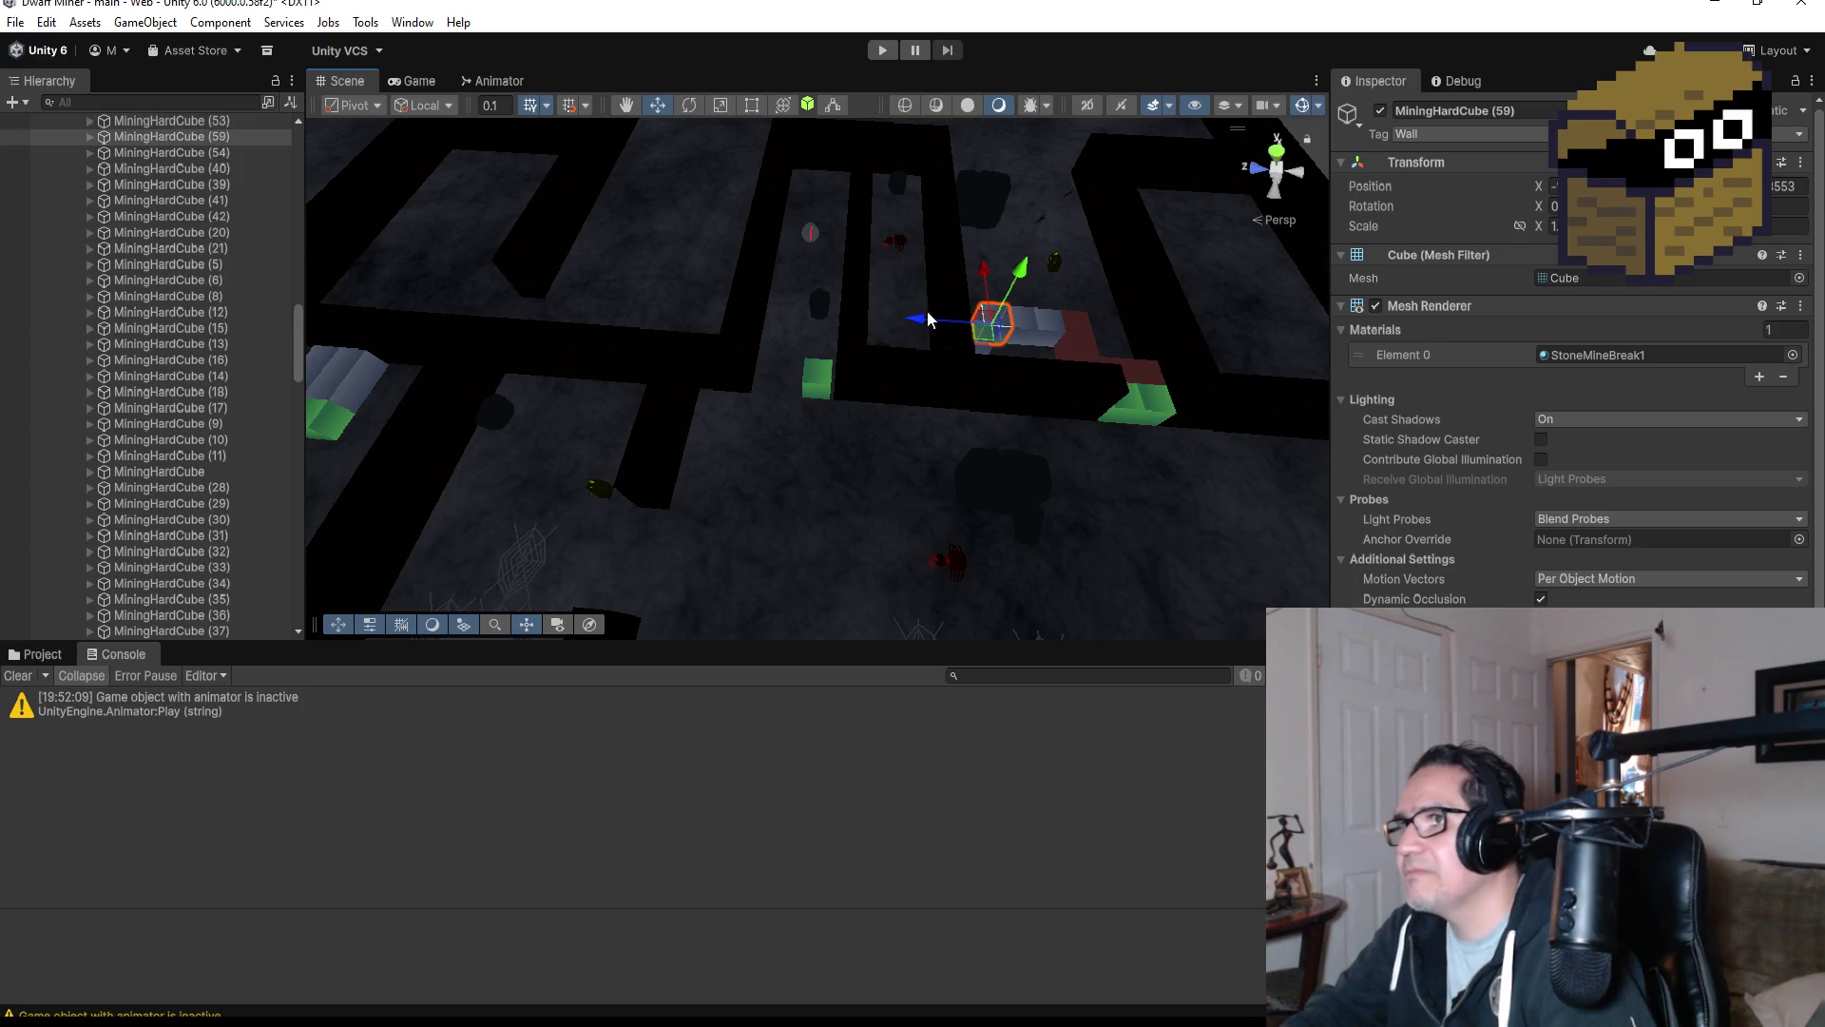
pyautogui.moveTo(923, 328); pyautogui.dragTo(745, 324)
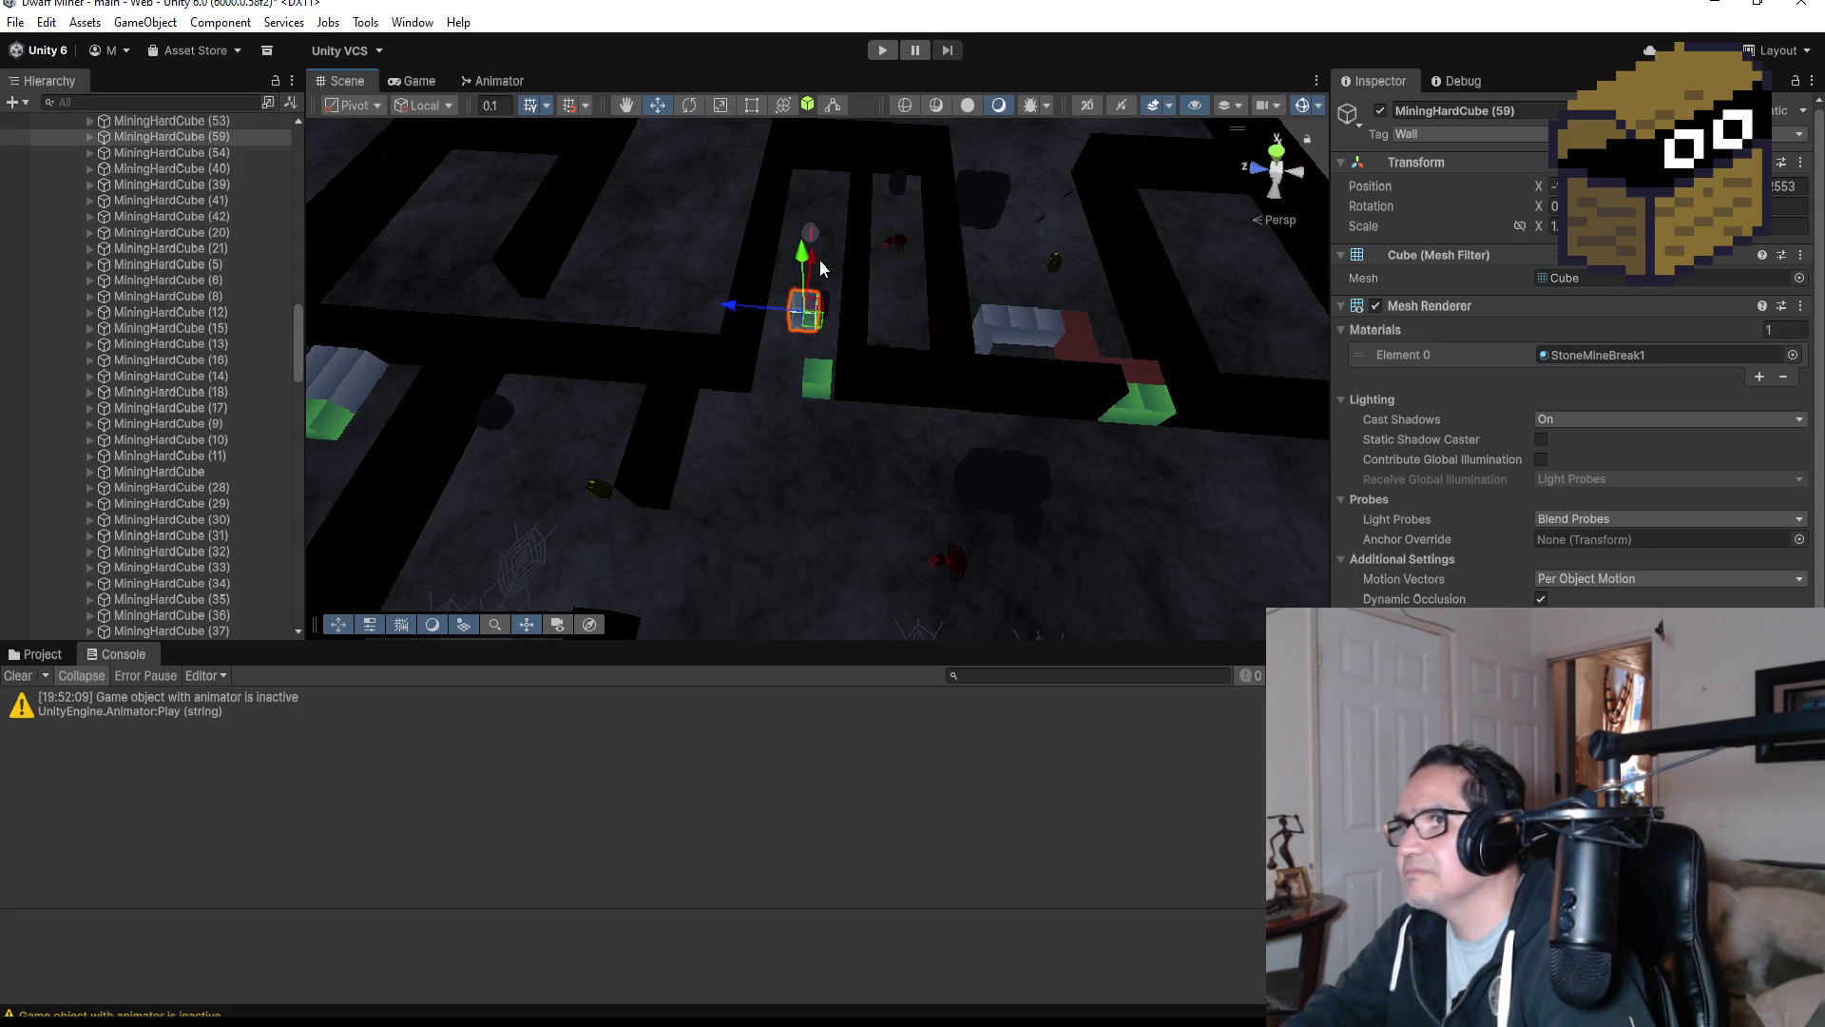
pyautogui.moveTo(818, 261); pyautogui.dragTo(797, 306)
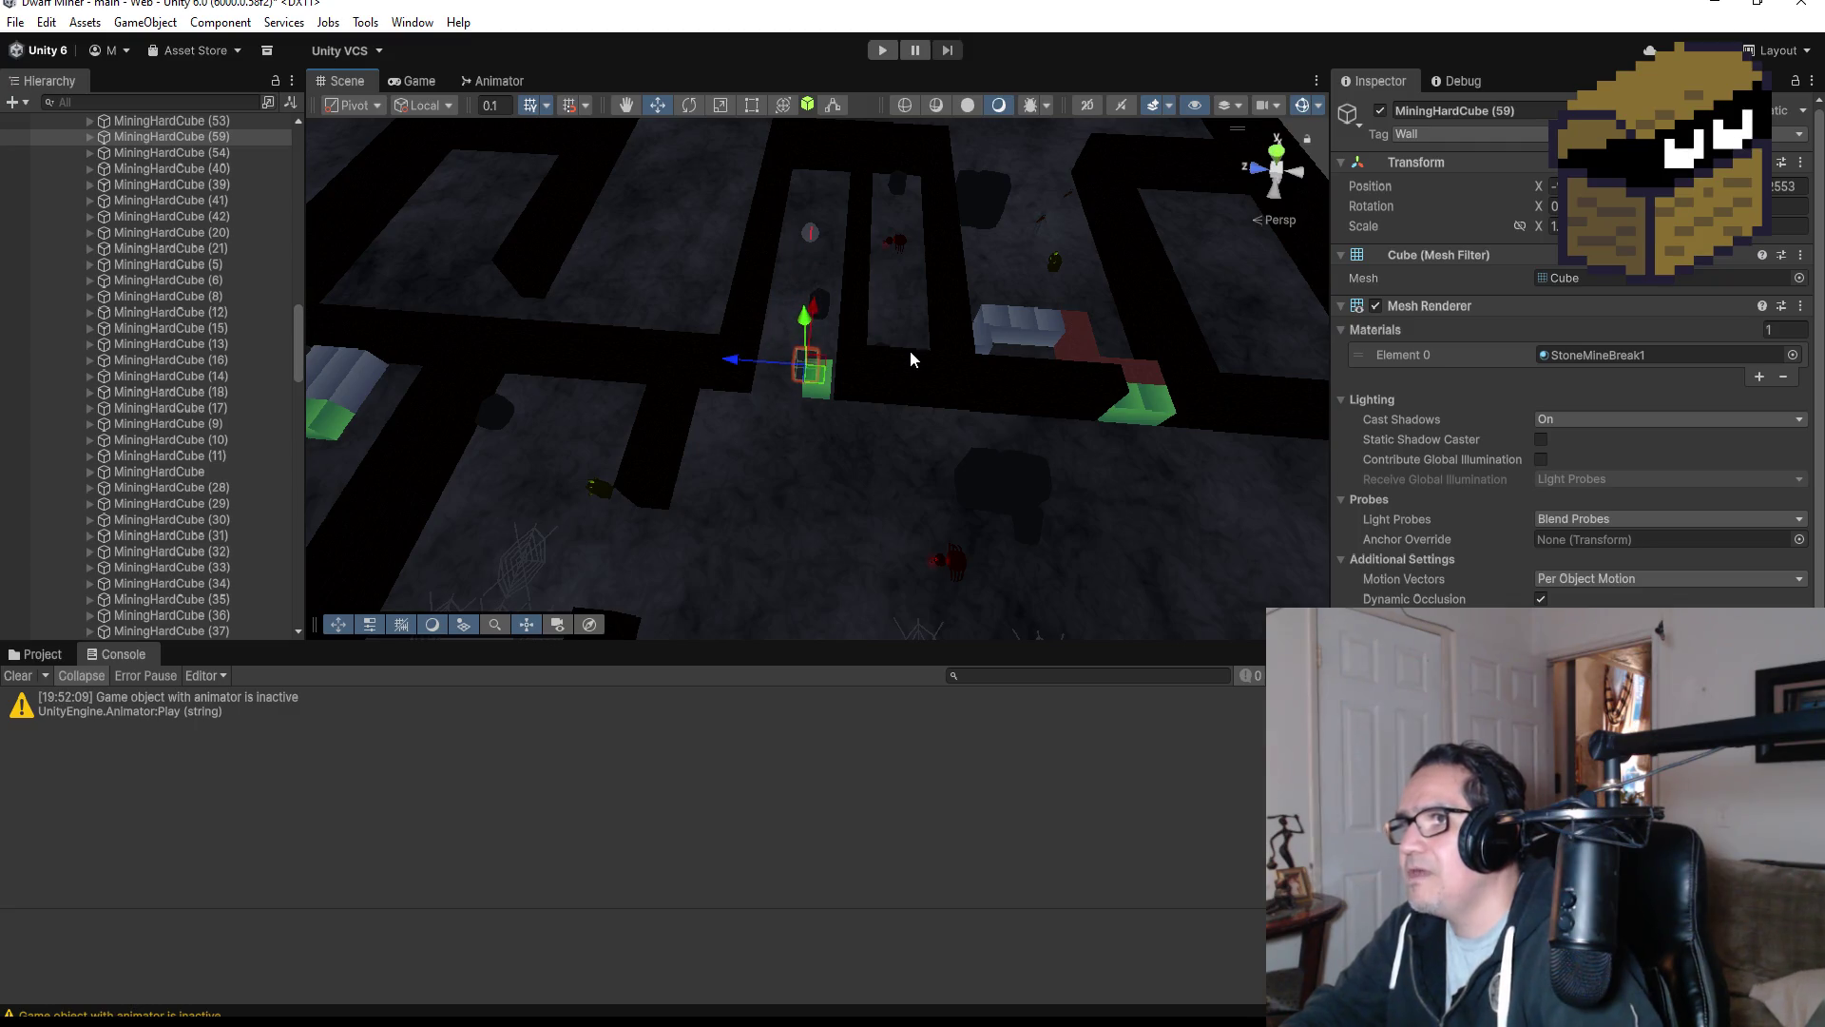
pyautogui.hotkey('ctrl', 'z')
pyautogui.click(1275, 154)
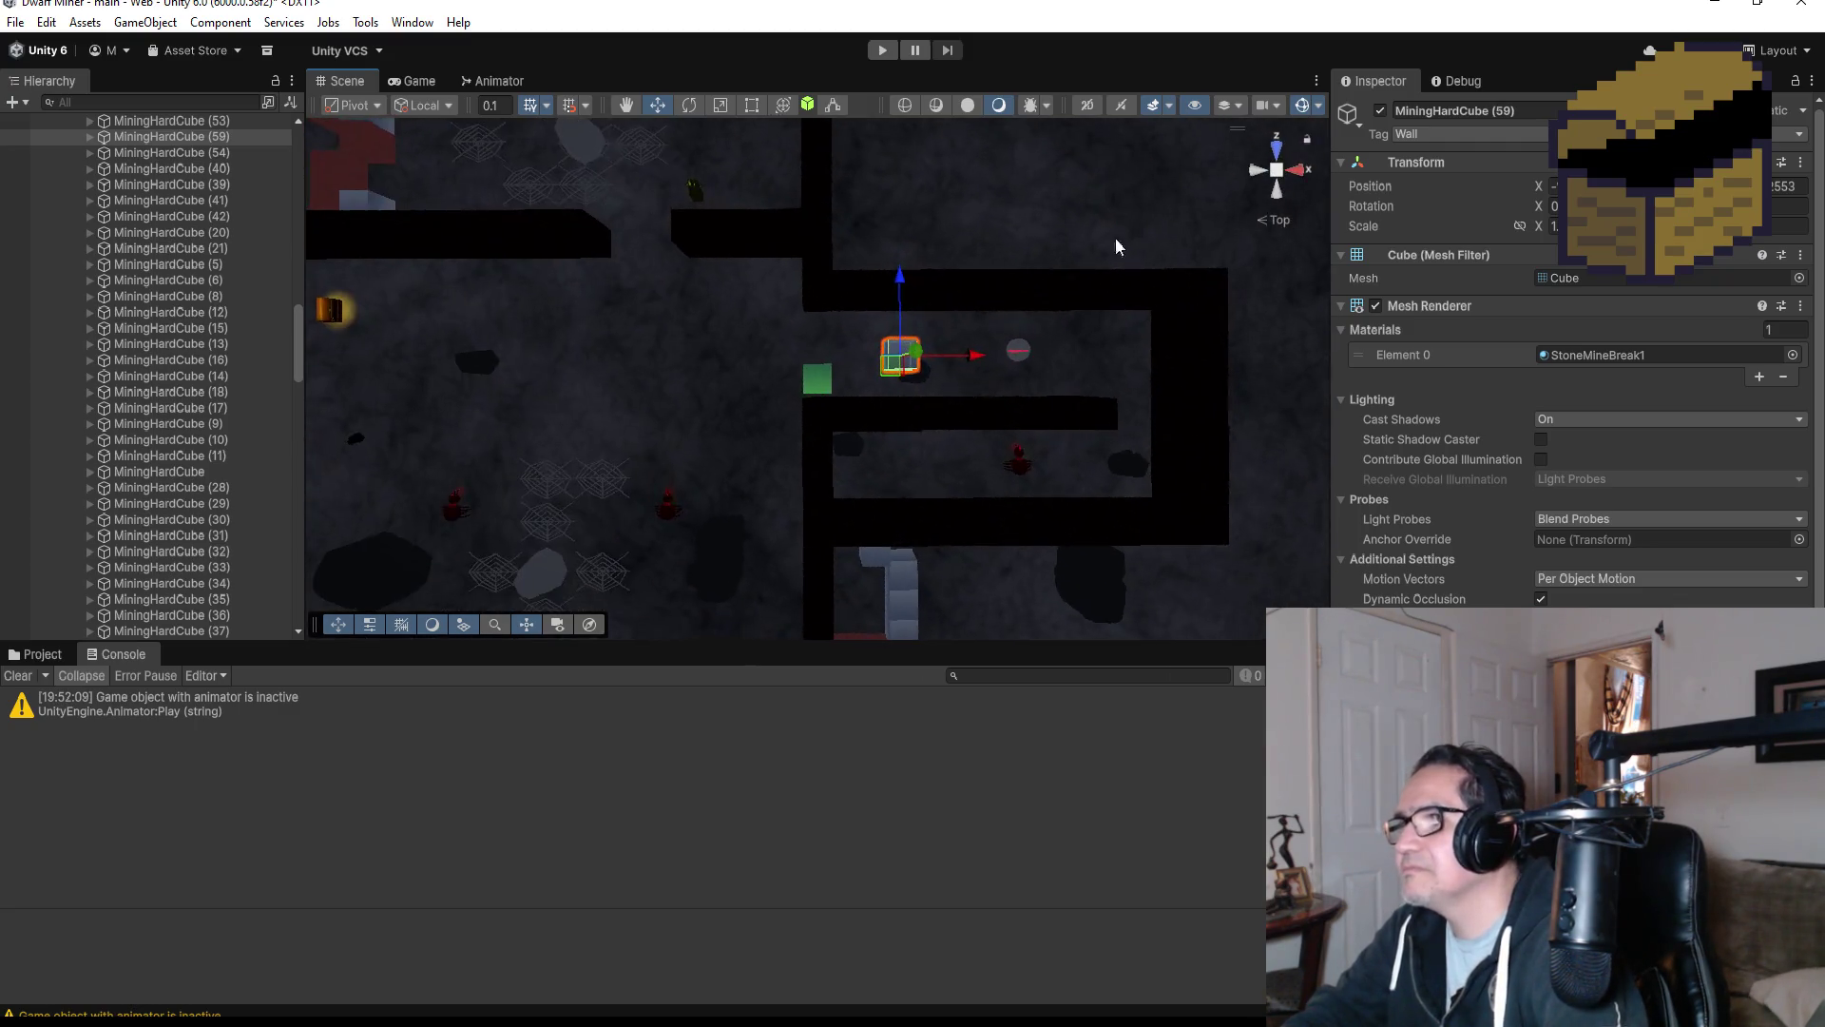
pyautogui.moveTo(955, 356); pyautogui.dragTo(865, 358)
pyautogui.moveTo(818, 289); pyautogui.dragTo(818, 276)
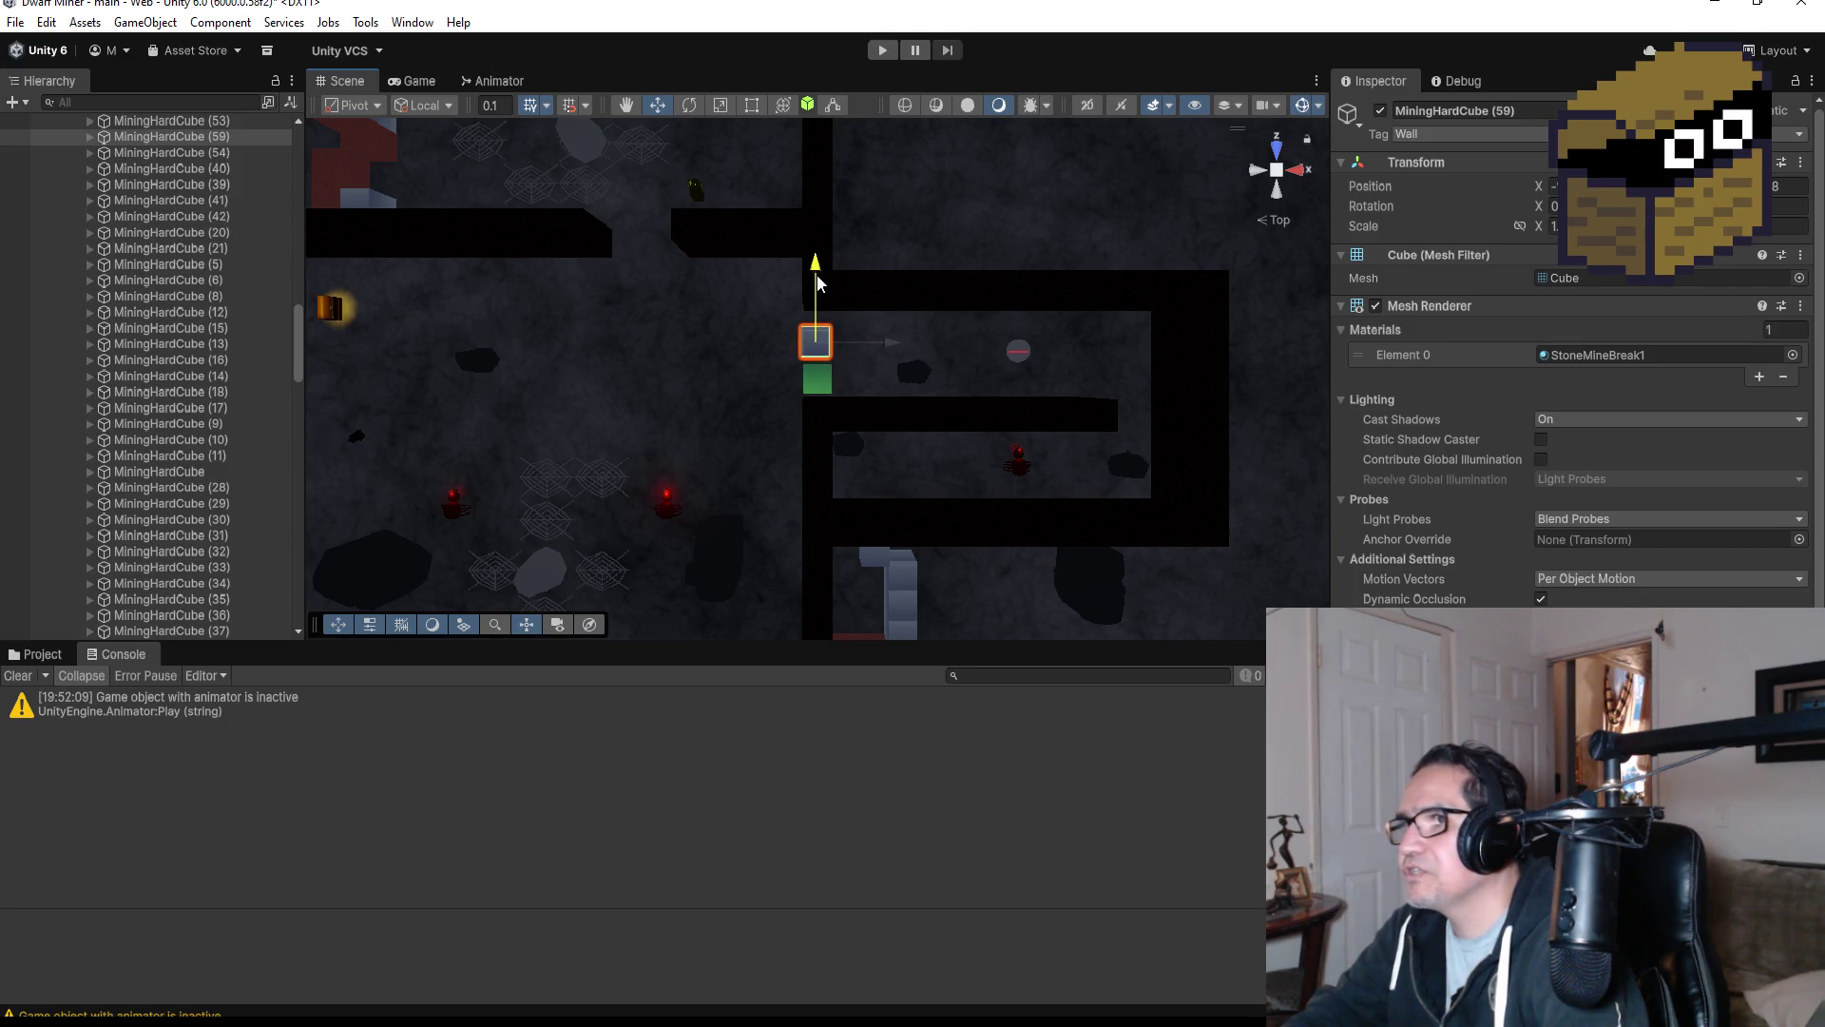
pyautogui.press('f')
pyautogui.moveTo(904, 558)
pyautogui.mouseDown()
pyautogui.moveTo(956, 487)
pyautogui.moveTo(1082, 390)
pyautogui.moveTo(1050, 399)
pyautogui.moveTo(996, 472)
pyautogui.mouseUp()
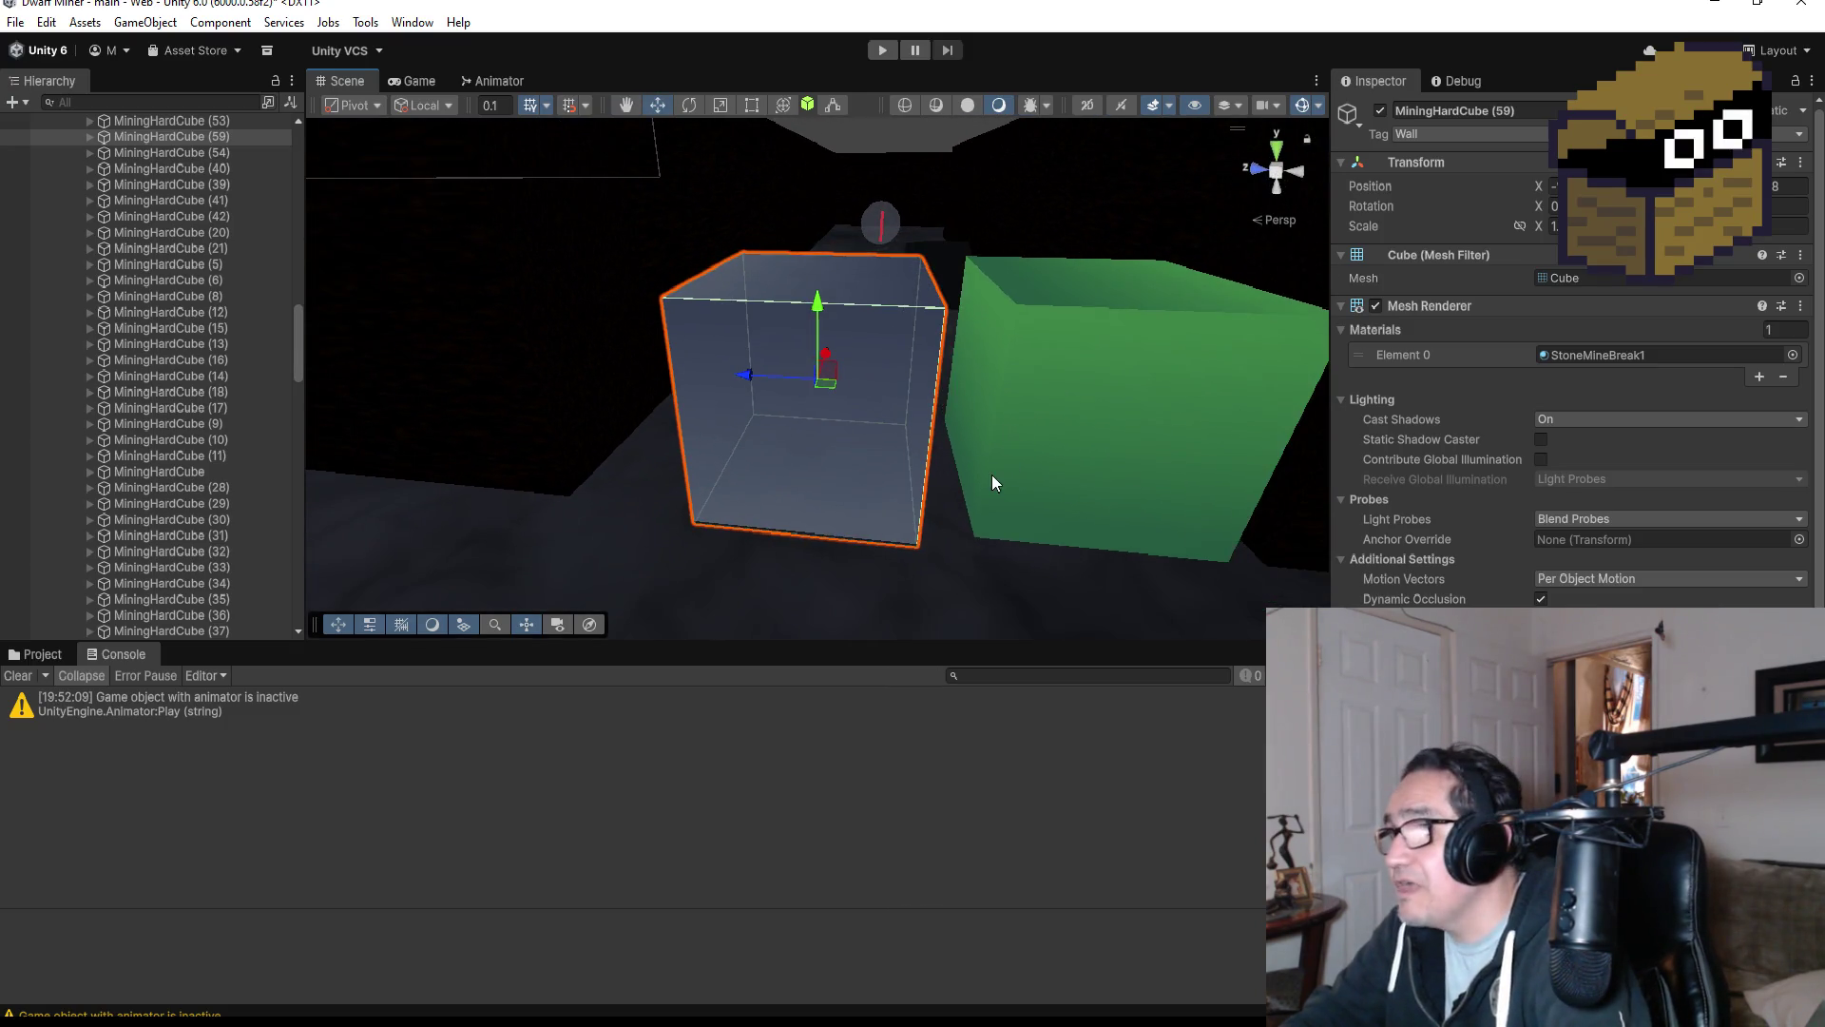
pyautogui.press('v')
pyautogui.moveTo(901, 548); pyautogui.dragTo(975, 540)
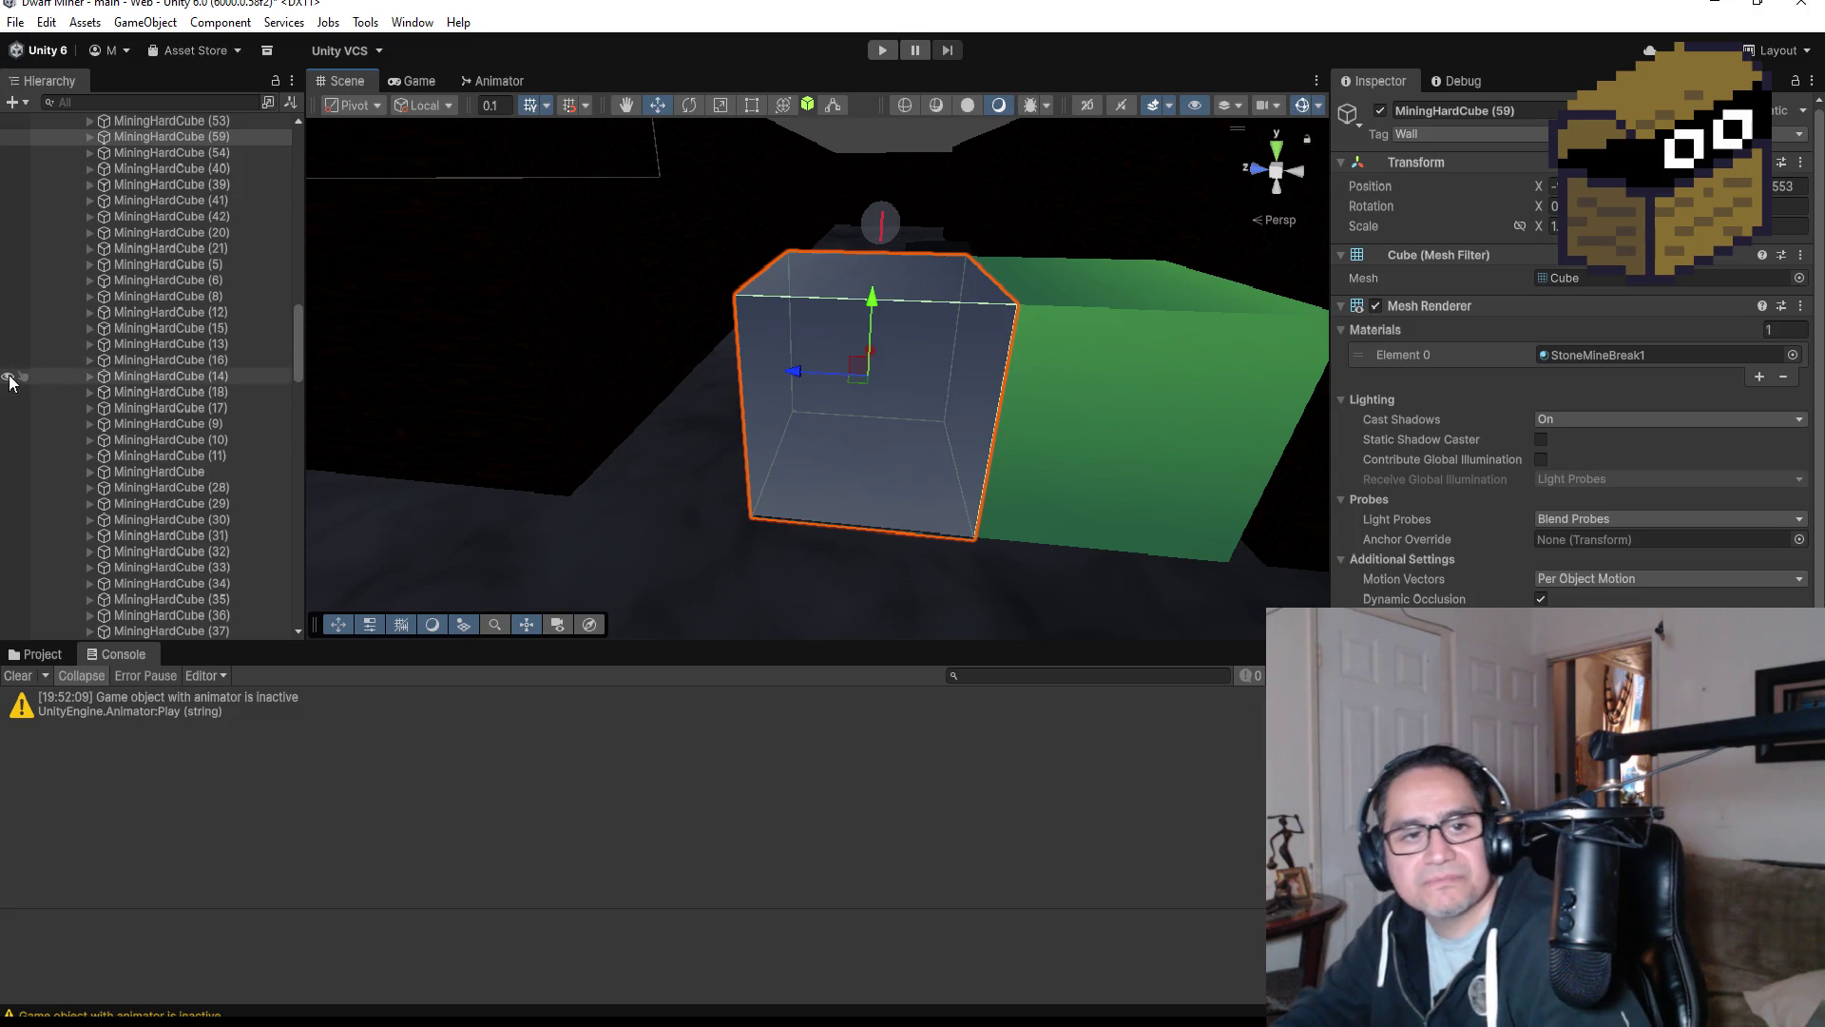
# Duplicate the jade cube into MiningJadeCube (36) and place it above the grey hard cube.
pyautogui.scroll(-5, 995, 361)
pyautogui.moveTo(989, 282); pyautogui.dragTo(1011, 476)
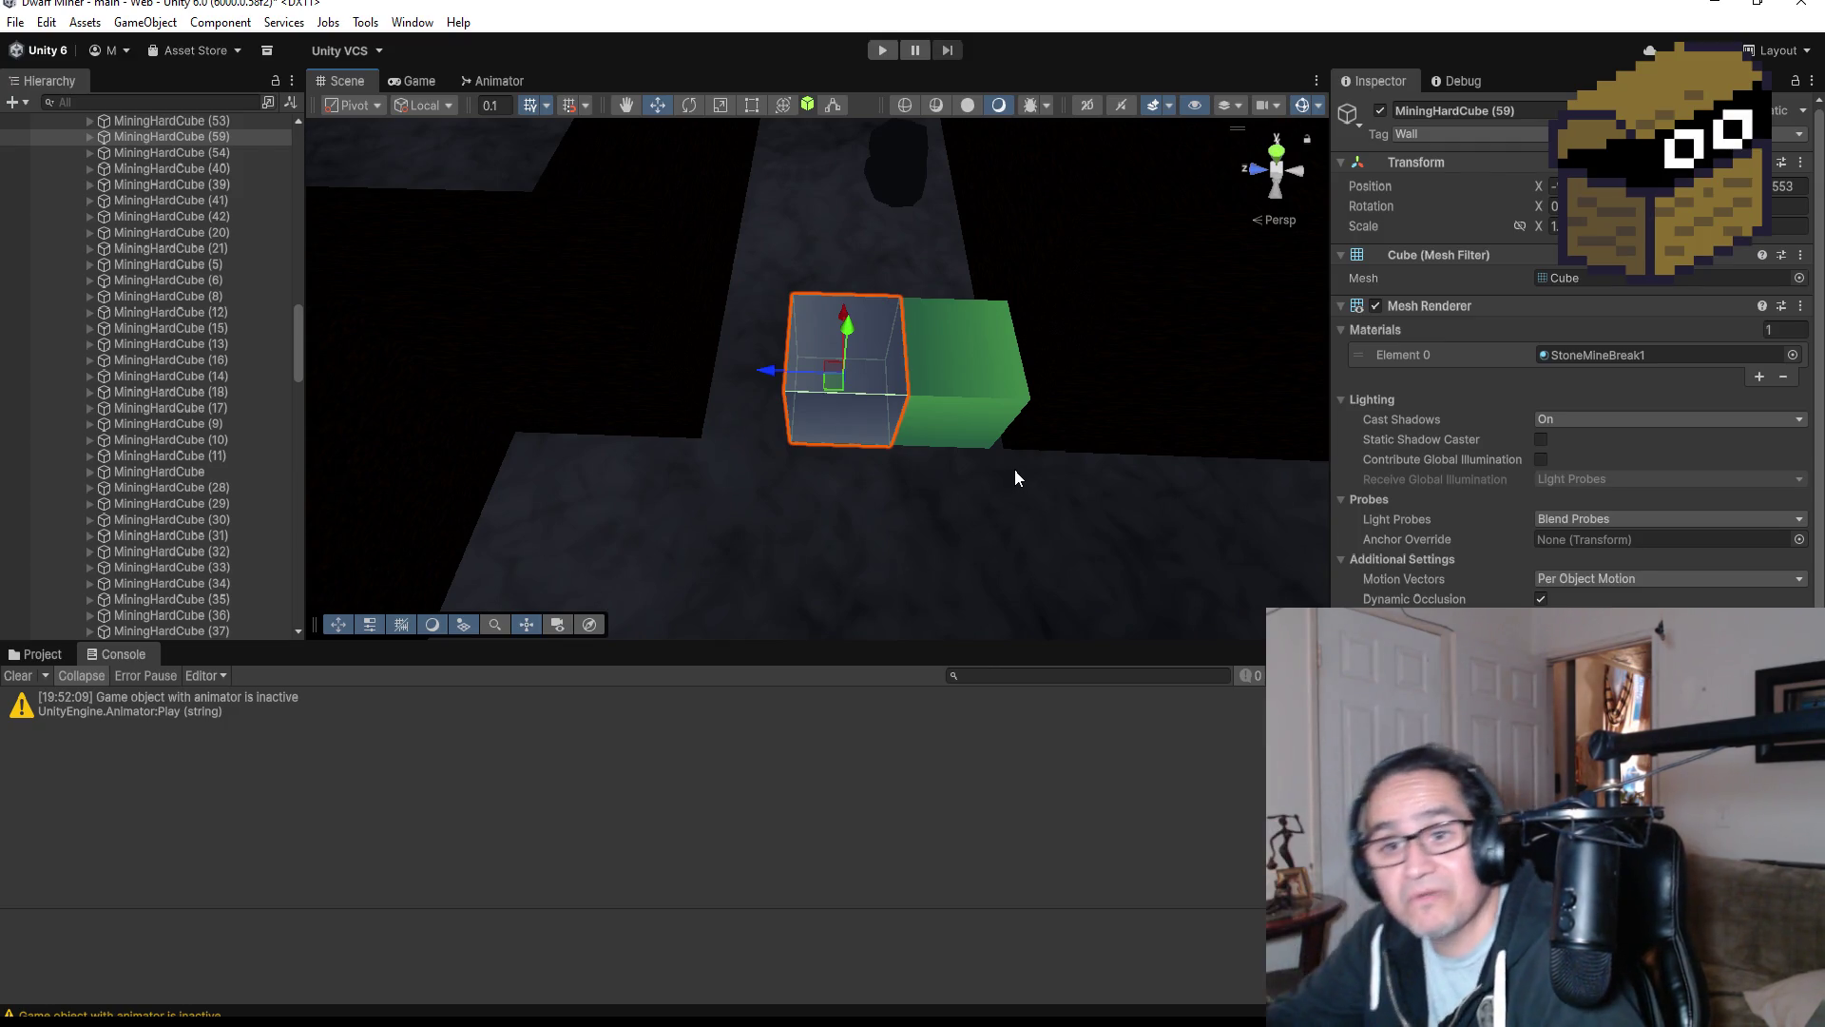
pyautogui.click(1281, 155)
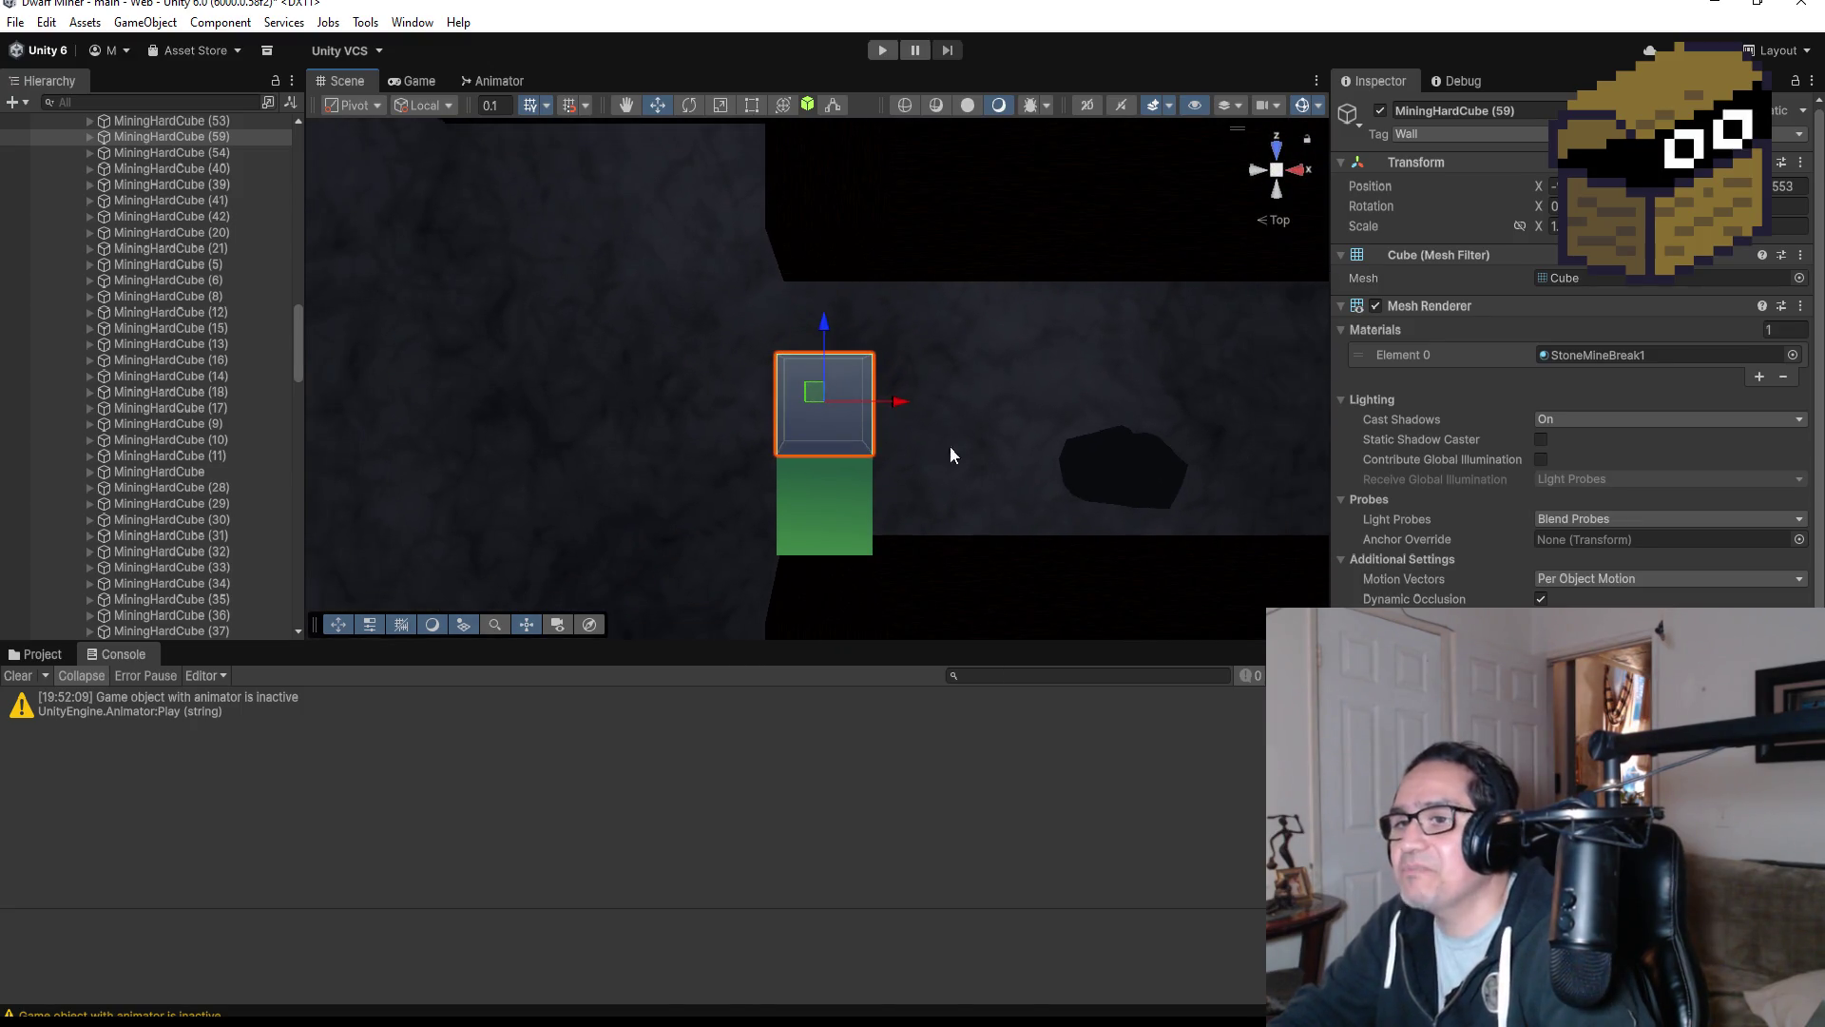
pyautogui.scroll(-10, 257, 285)
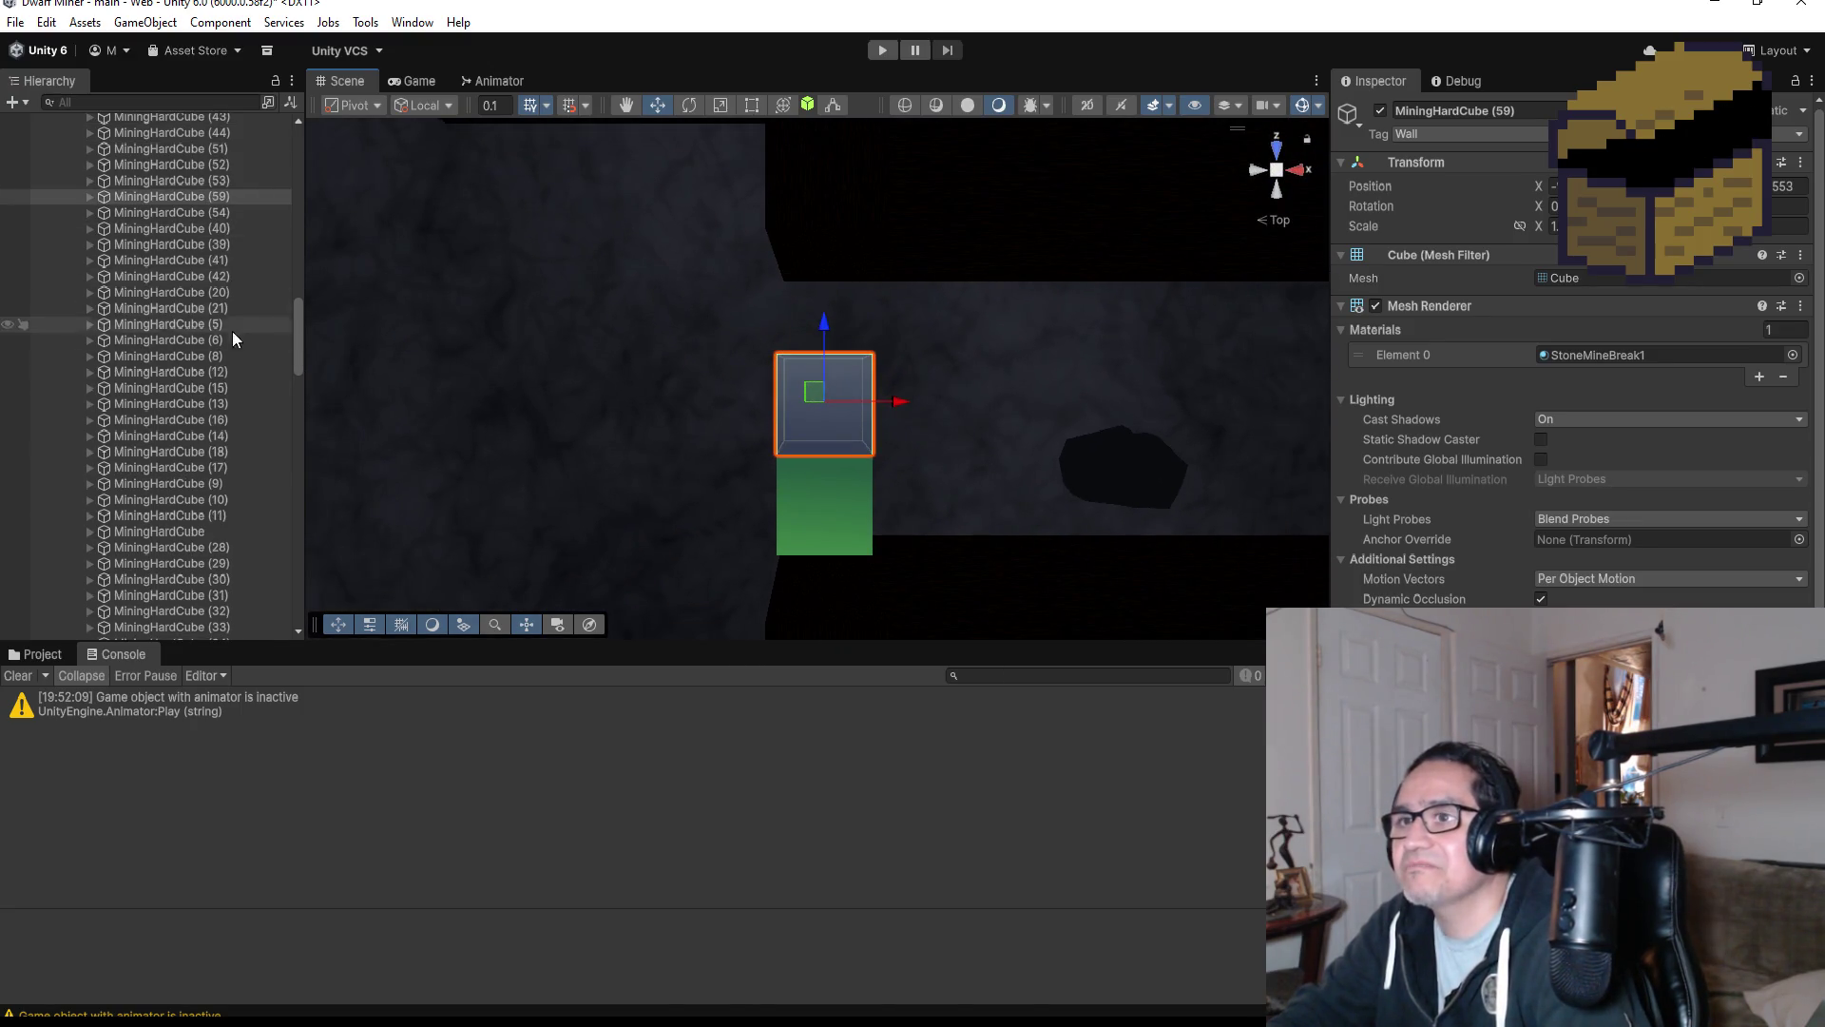
pyautogui.click(823, 493)
pyautogui.hotkey('ctrl', 'd')
pyautogui.moveTo(833, 420); pyautogui.dragTo(827, 253)
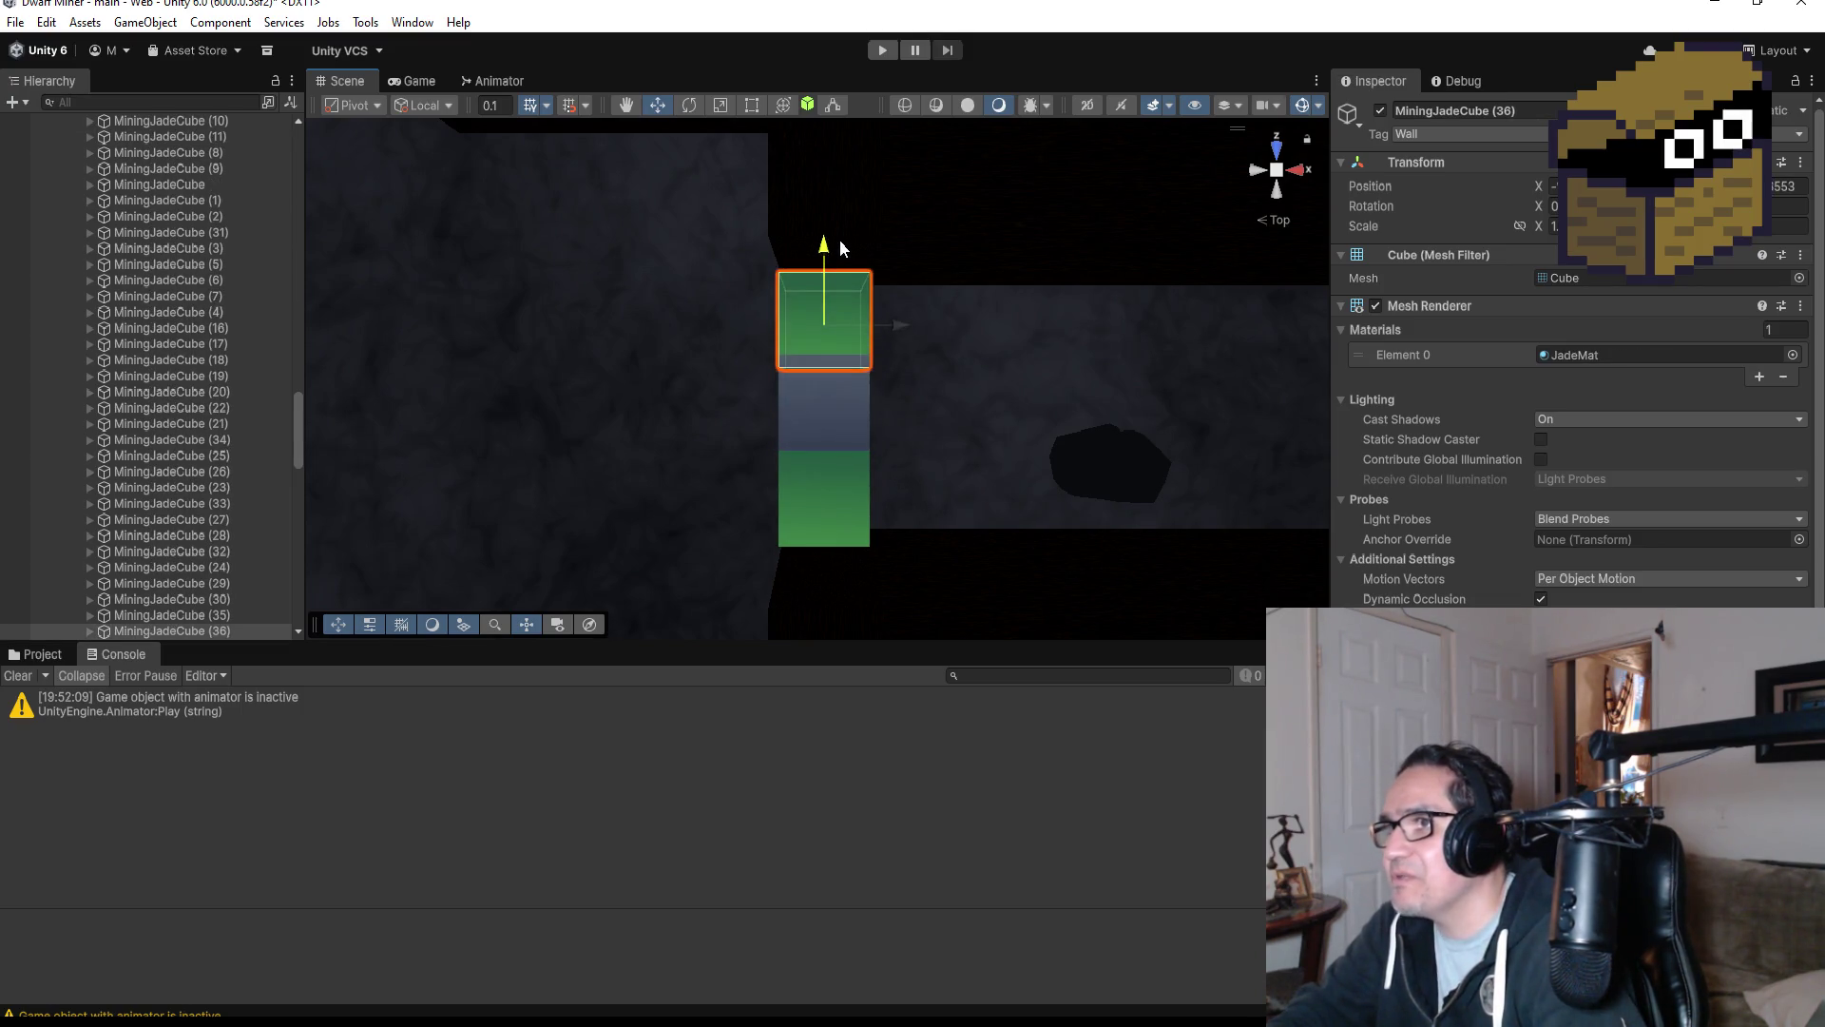
pyautogui.moveTo(902, 334)
pyautogui.mouseDown()
pyautogui.moveTo(998, 333)
pyautogui.moveTo(808, 326)
pyautogui.moveTo(1210, 232)
pyautogui.moveTo(932, 412)
pyautogui.moveTo(975, 247)
pyautogui.moveTo(956, 325)
pyautogui.mouseUp()
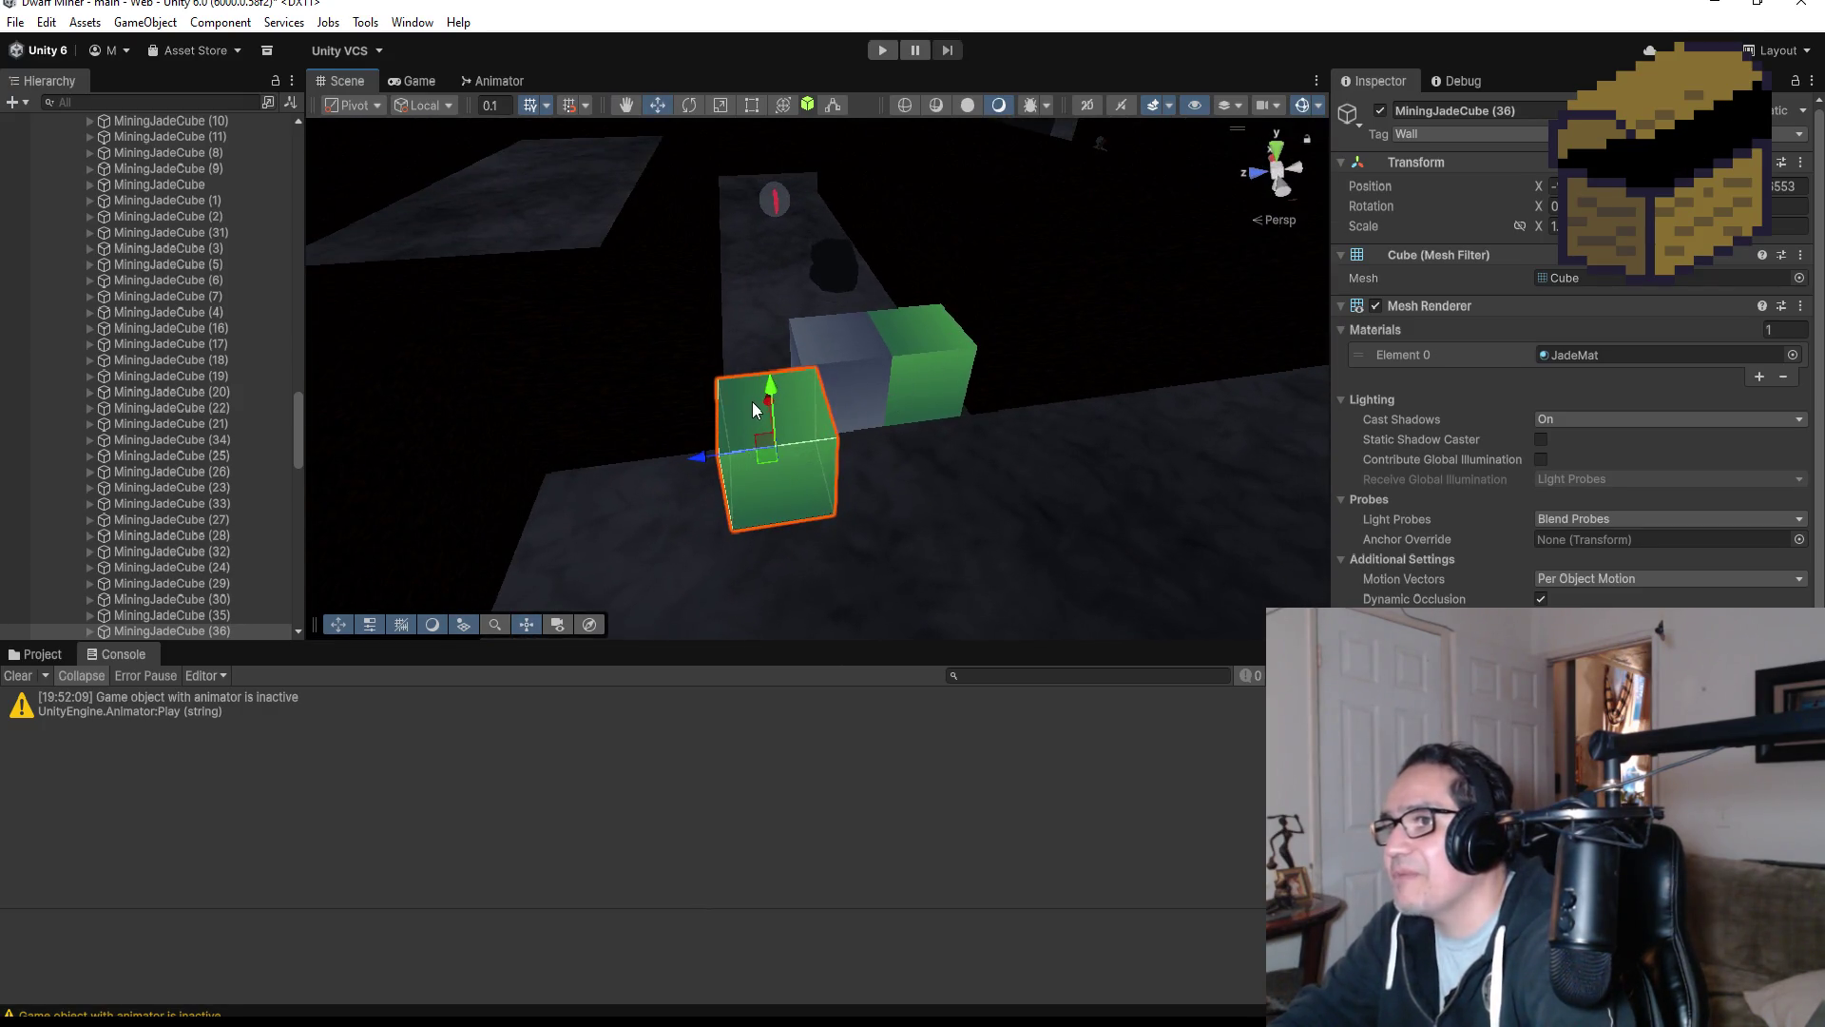
# Orbit around the cubes to check MiningJadeCube (36)'s placement against the wall.
pyautogui.moveTo(763, 400)
pyautogui.keyDown('alt'); pyautogui.mouseDown()
pyautogui.moveTo(1011, 369)
pyautogui.moveTo(950, 542)
pyautogui.moveTo(1031, 574)
pyautogui.mouseUp(); pyautogui.keyUp('alt')
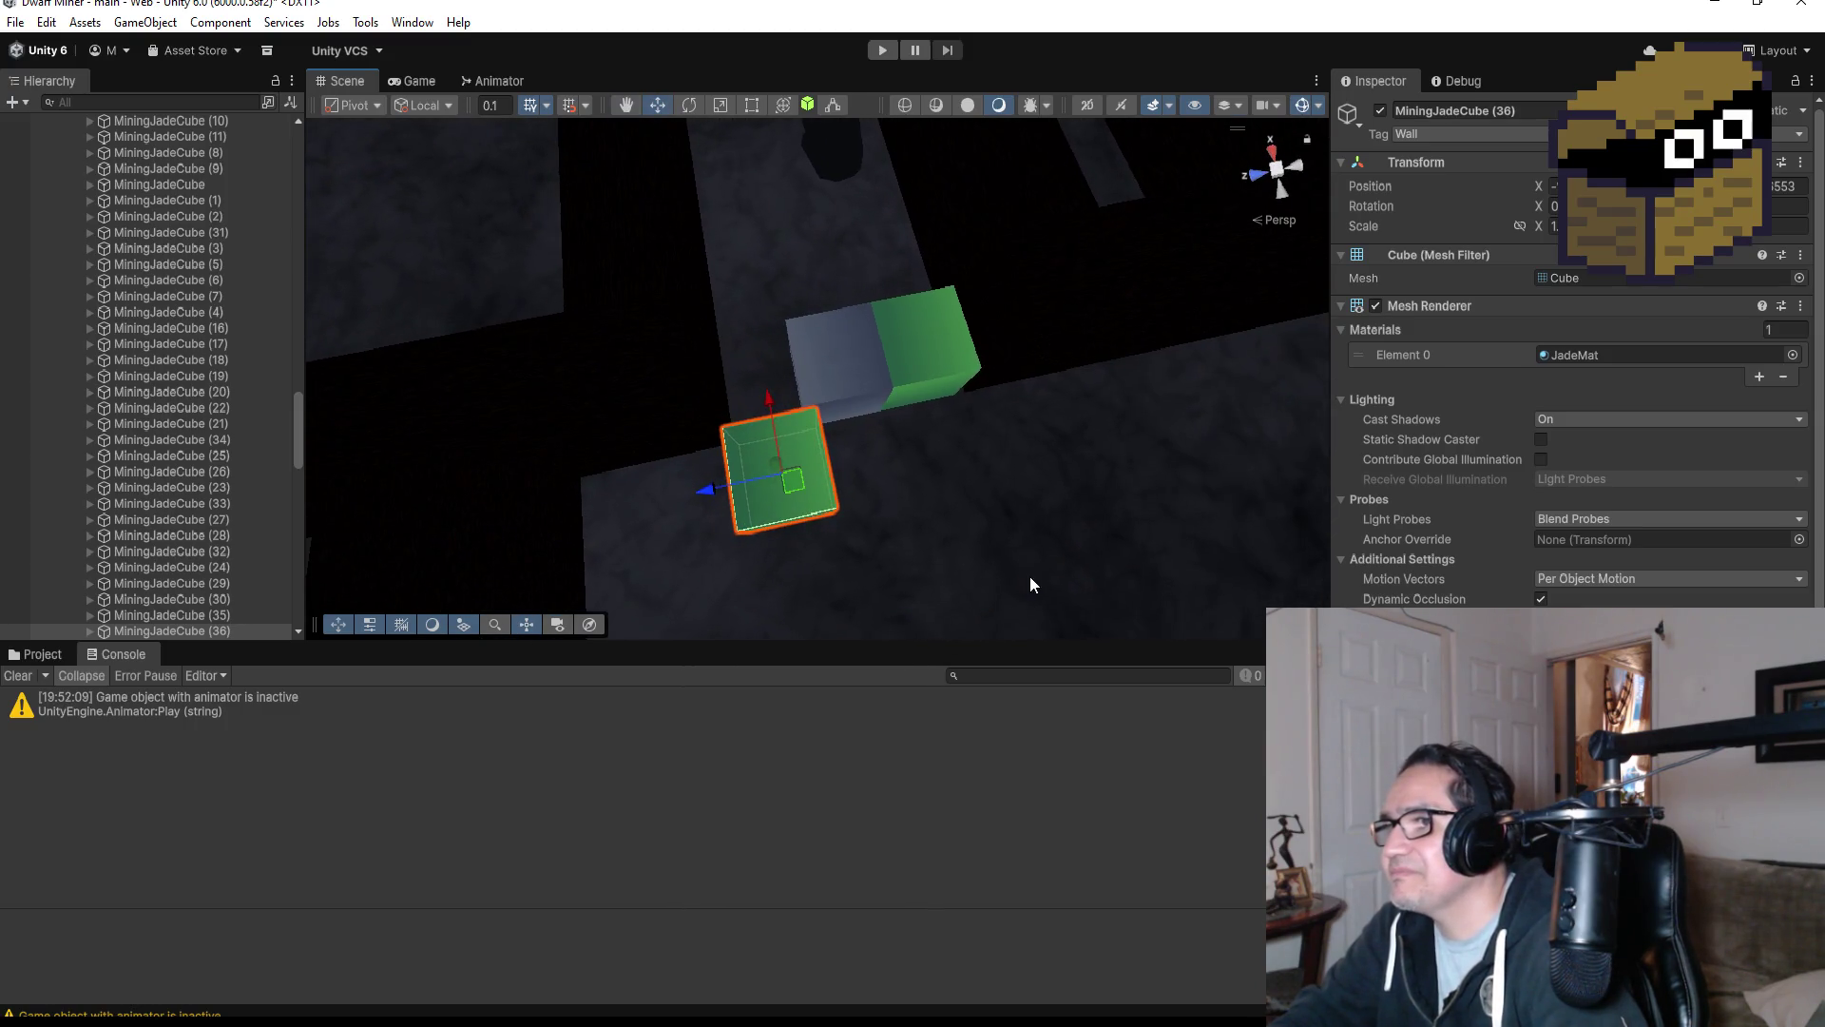
pyautogui.moveTo(892, 351)
pyautogui.keyDown('alt'); pyautogui.mouseDown()
pyautogui.moveTo(933, 363)
pyautogui.moveTo(1069, 316)
pyautogui.mouseUp(); pyautogui.keyUp('alt')
pyautogui.scroll(-5, 1070, 316)
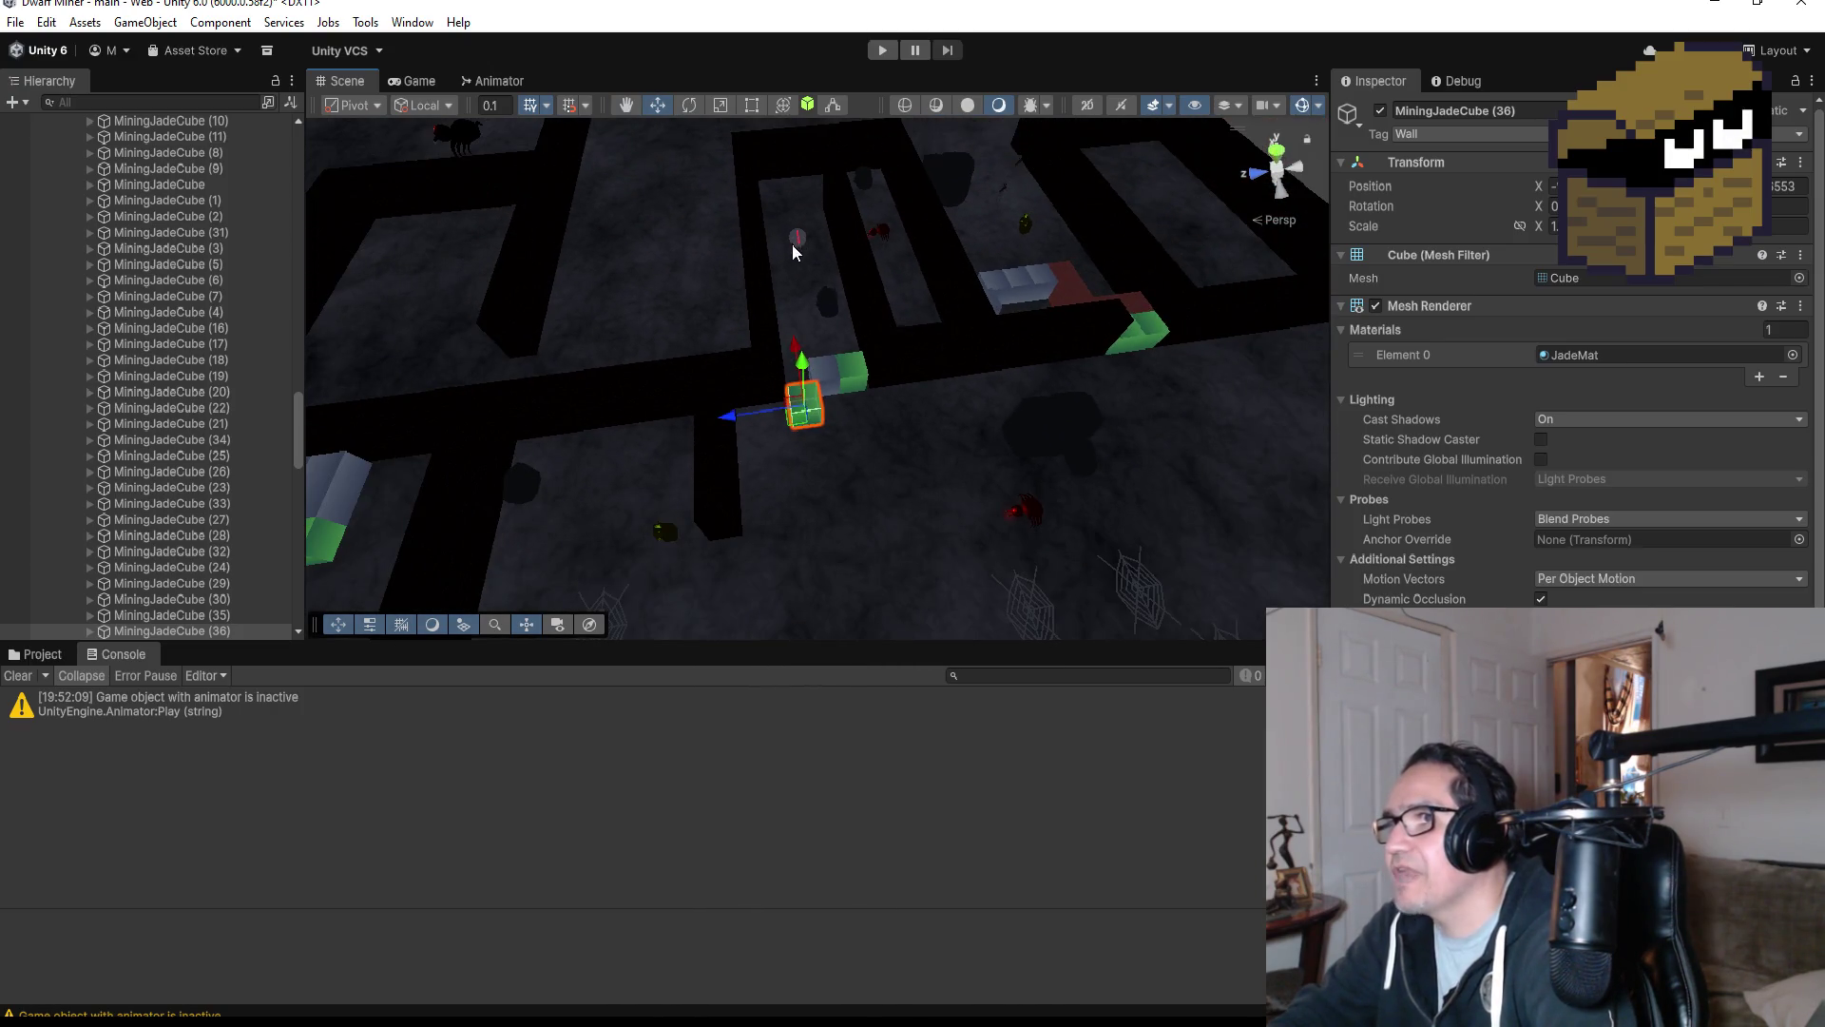
pyautogui.keyDown('alt'); pyautogui.moveTo(921, 230); pyautogui.dragTo(850, 353); pyautogui.keyUp('alt')
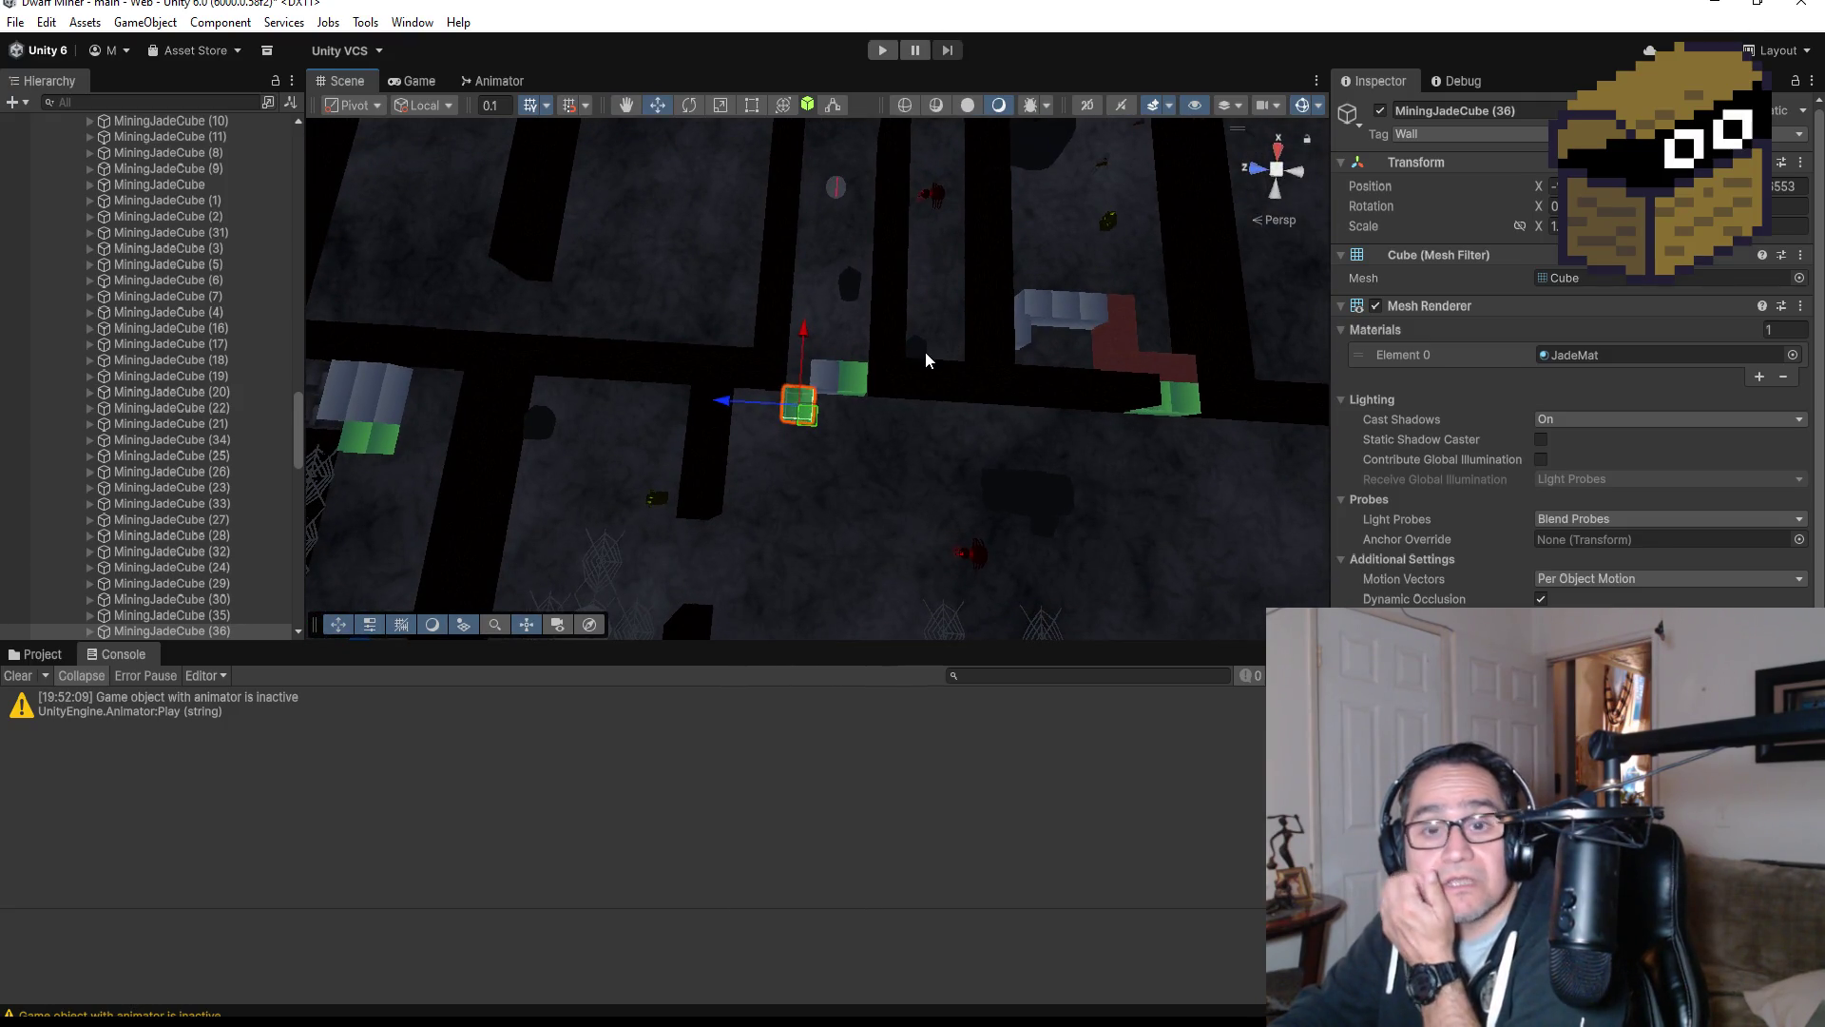
pyautogui.scroll(10, 217, 327)
pyautogui.scroll(-1, 205, 342)
pyautogui.scroll(12, 189, 372)
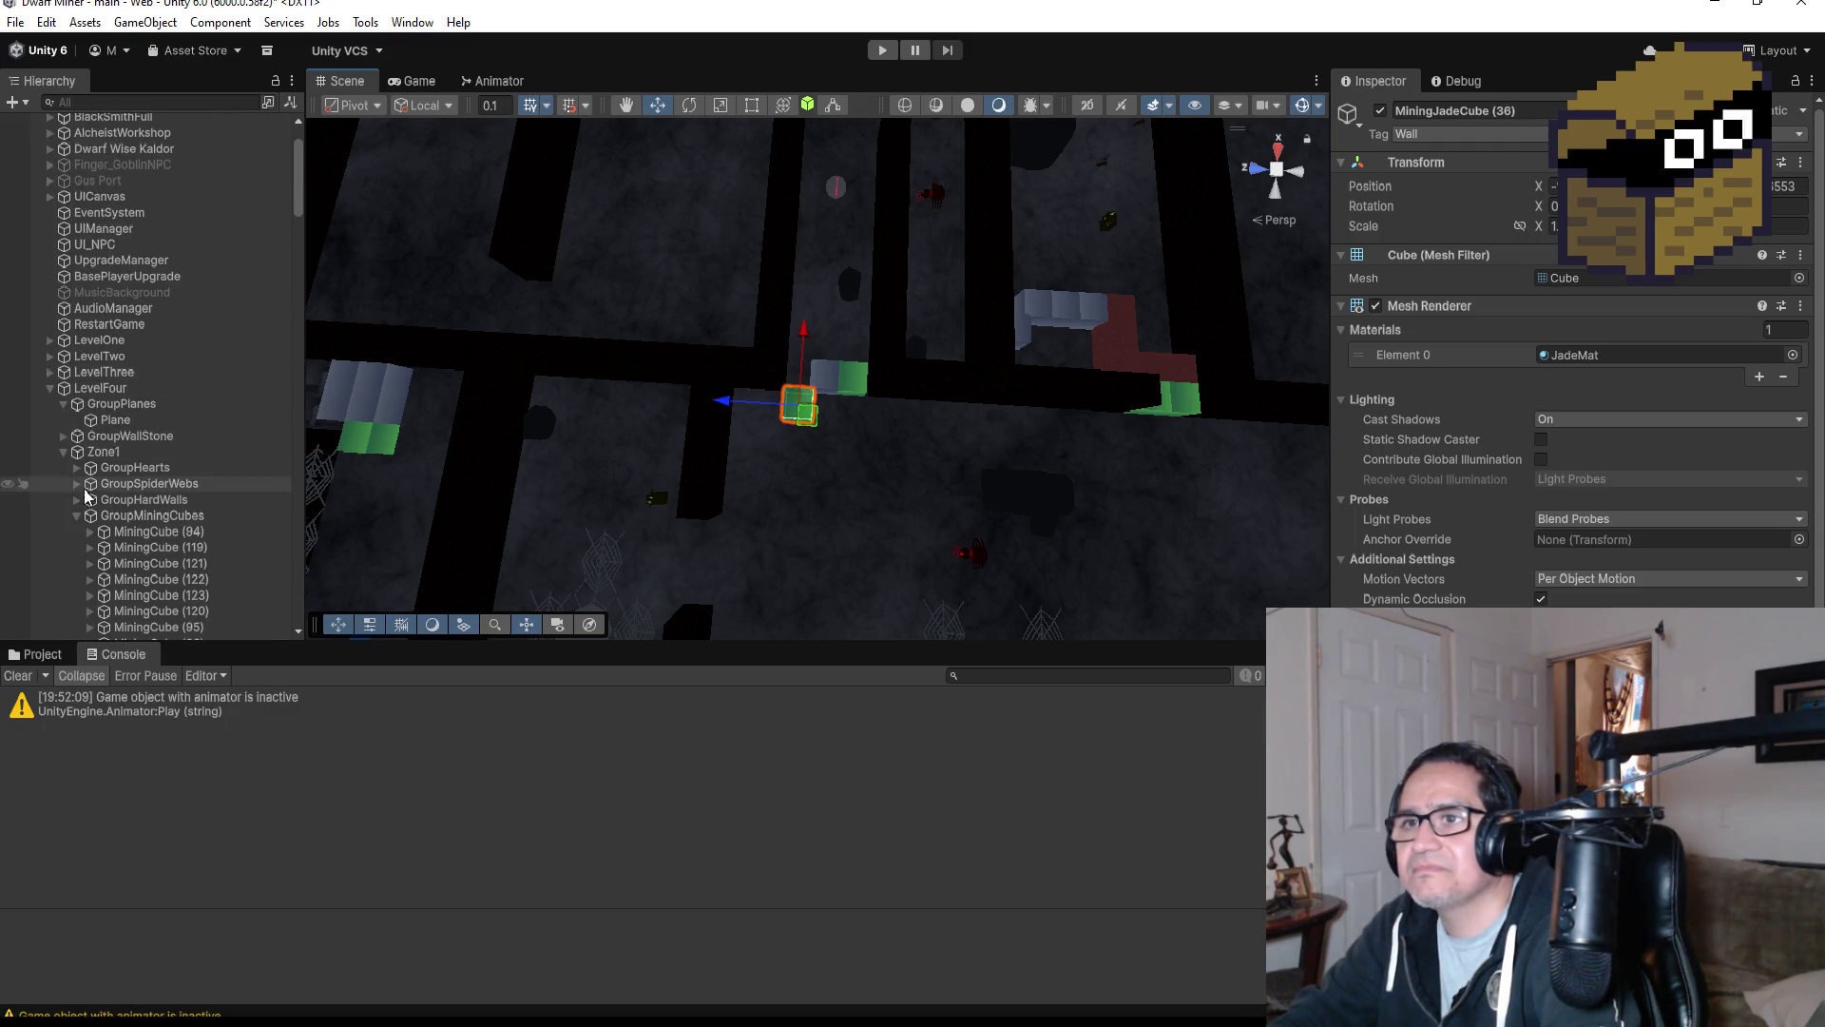
# Collapse the mining cube, hearts and bomb pickup groups, and look over Zone3's and Zone2's contents.
pyautogui.click(70, 515)
pyautogui.click(64, 450)
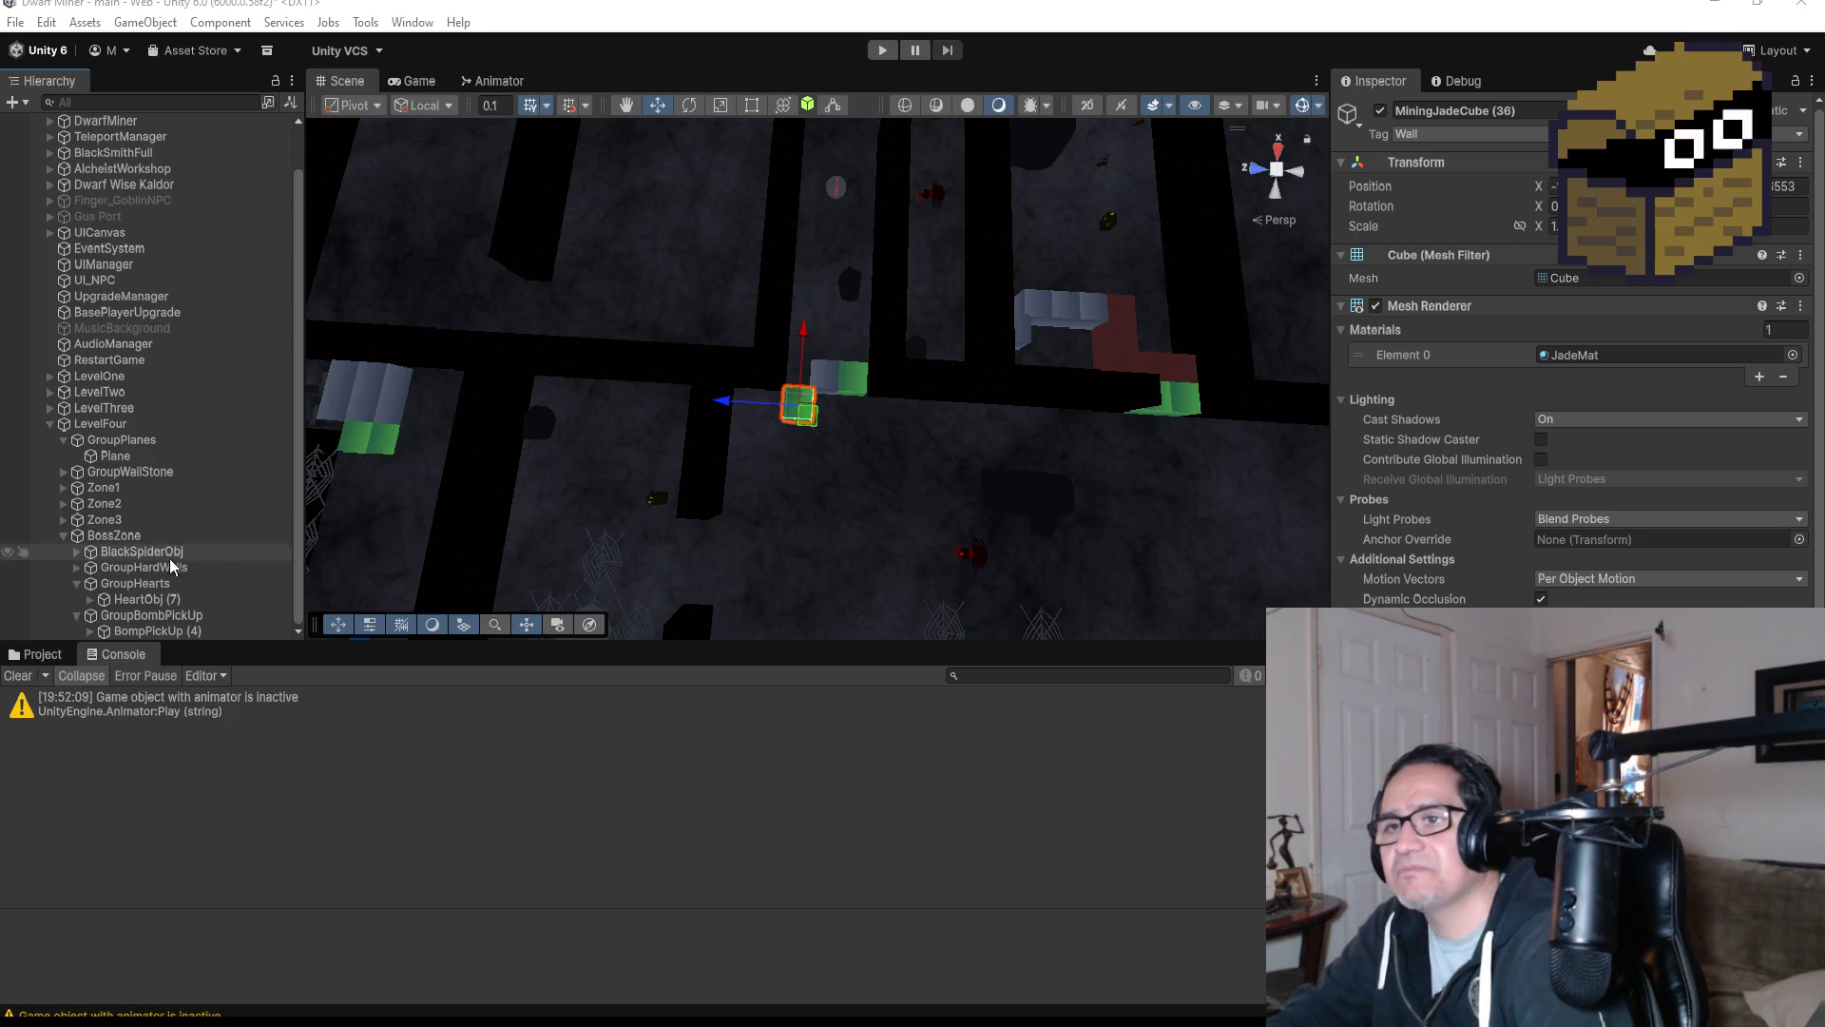
pyautogui.click(76, 582)
pyautogui.click(78, 614)
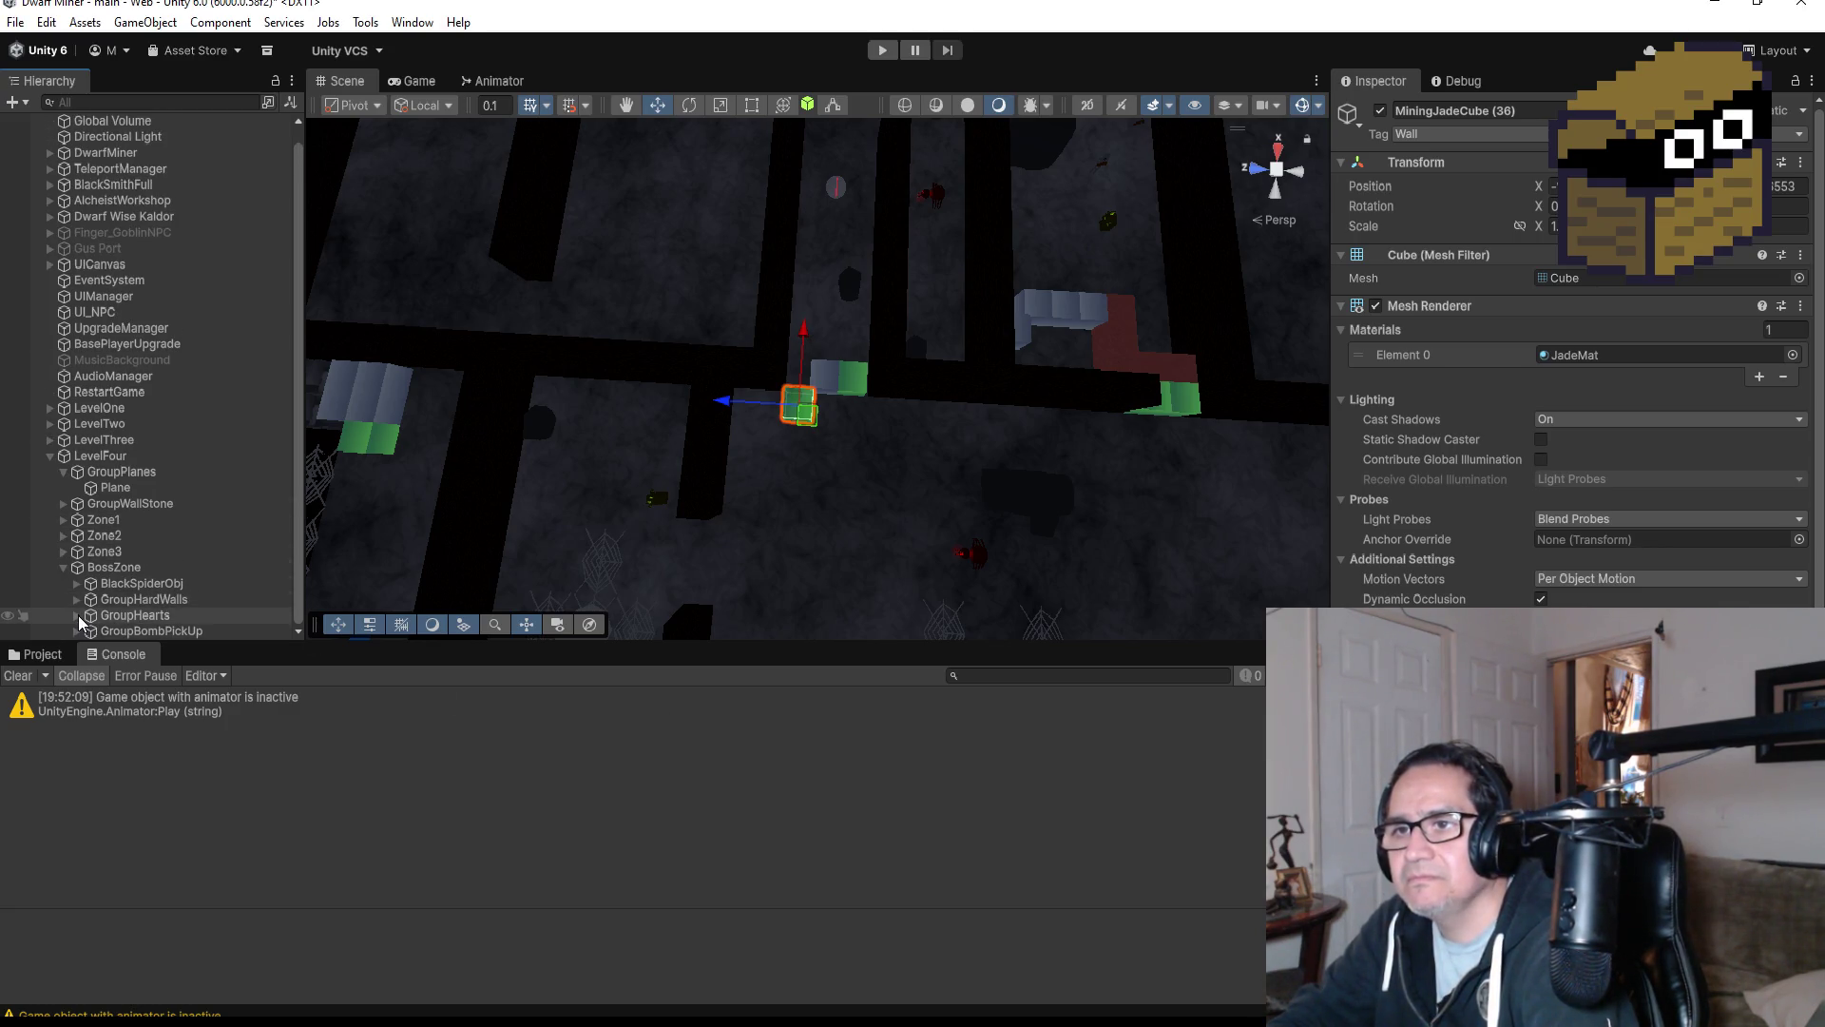
pyautogui.click(63, 551)
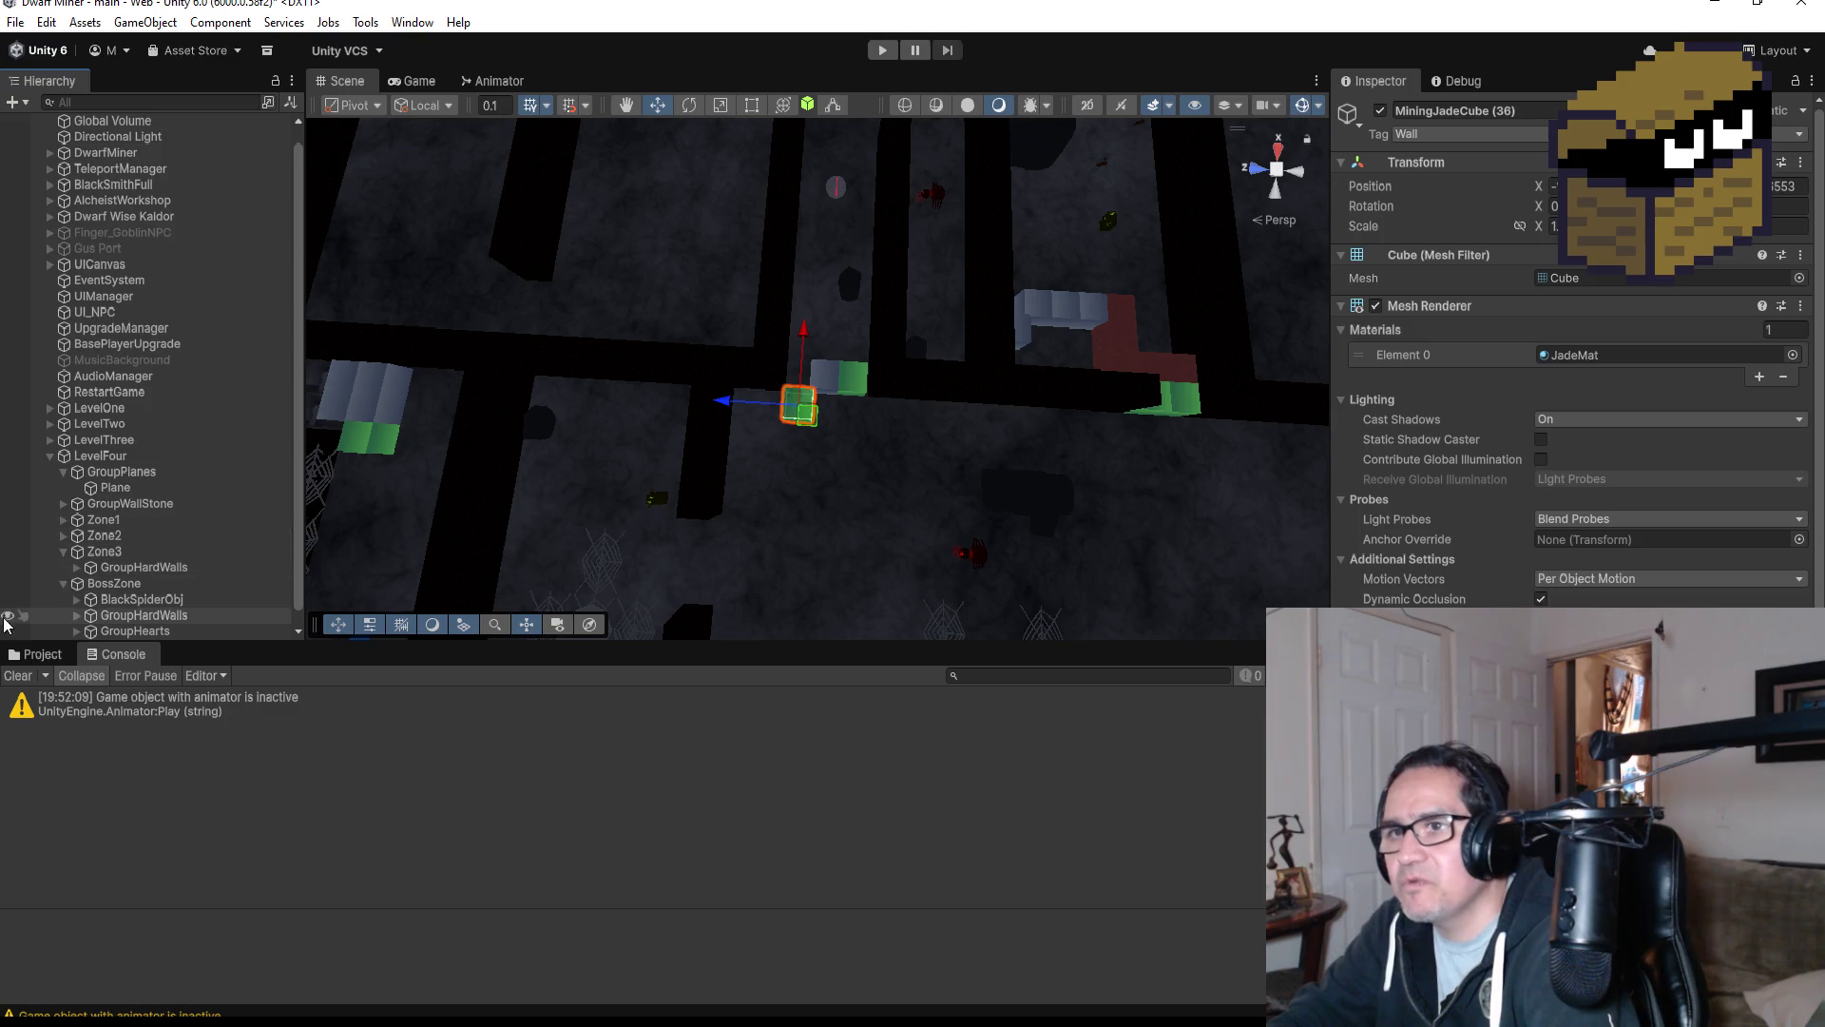
pyautogui.click(100, 551)
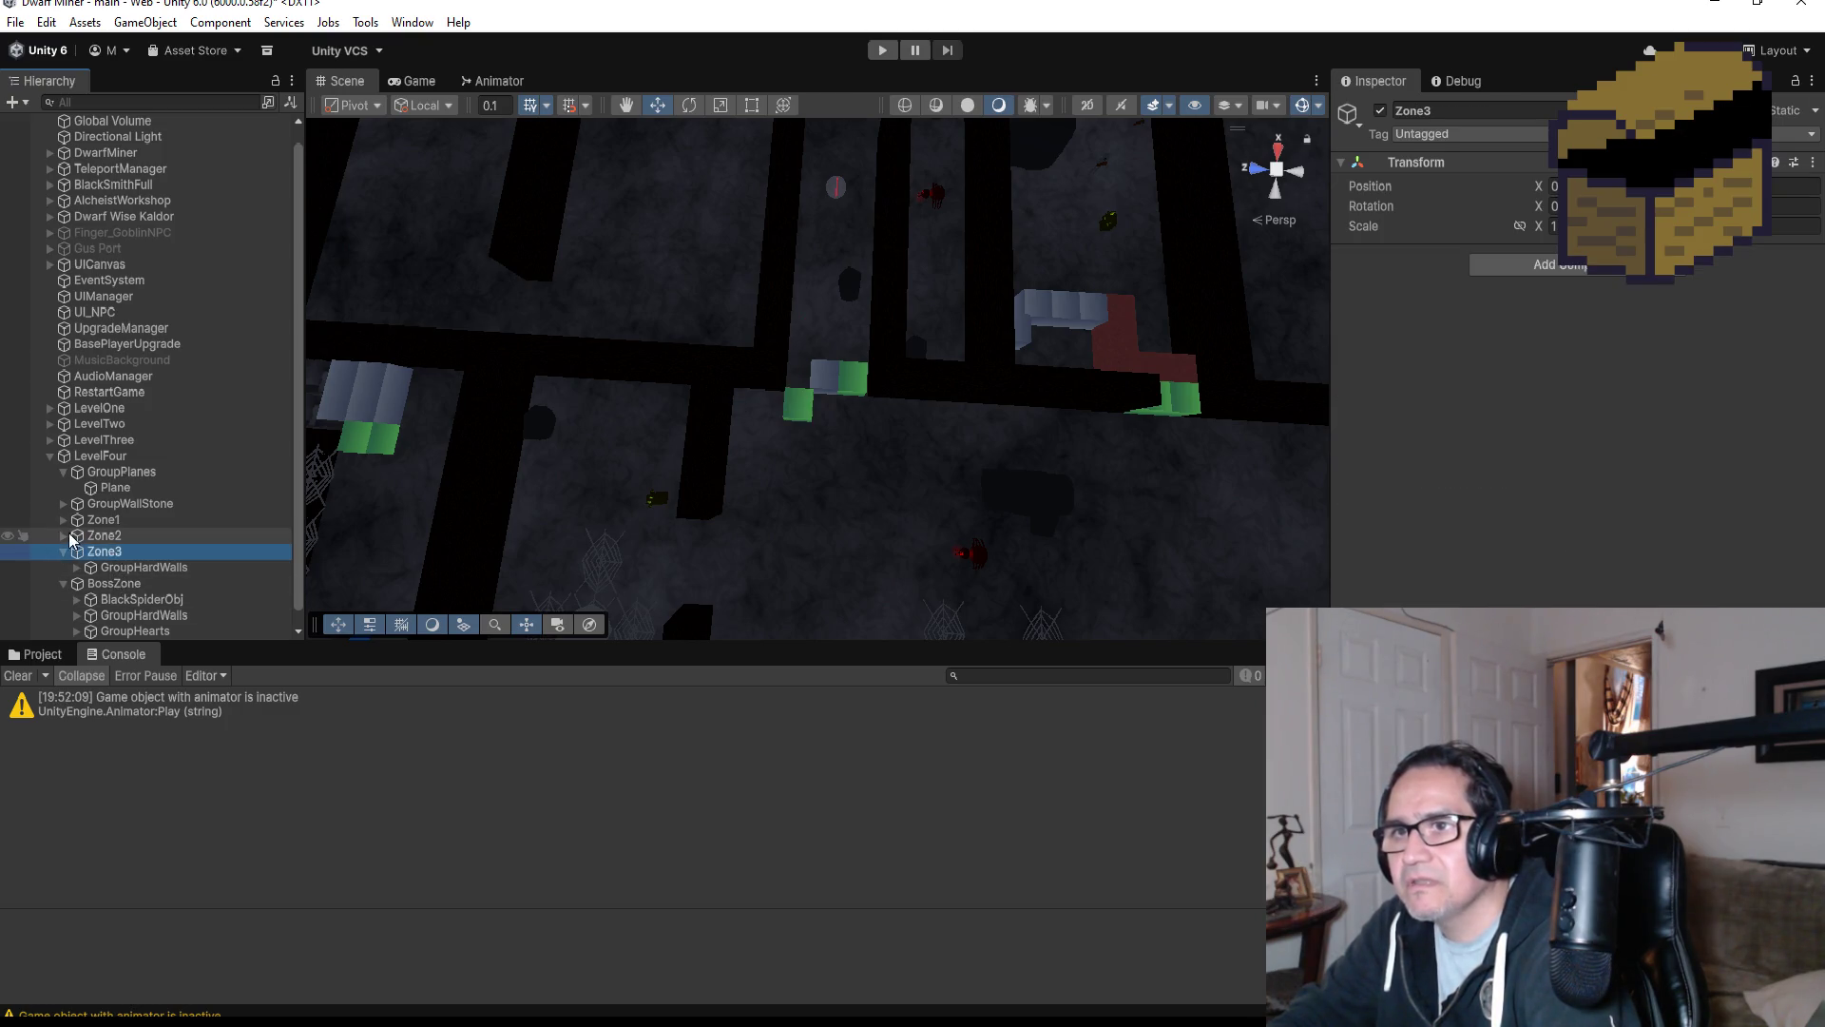
pyautogui.click(63, 536)
pyautogui.scroll(-3, 156, 572)
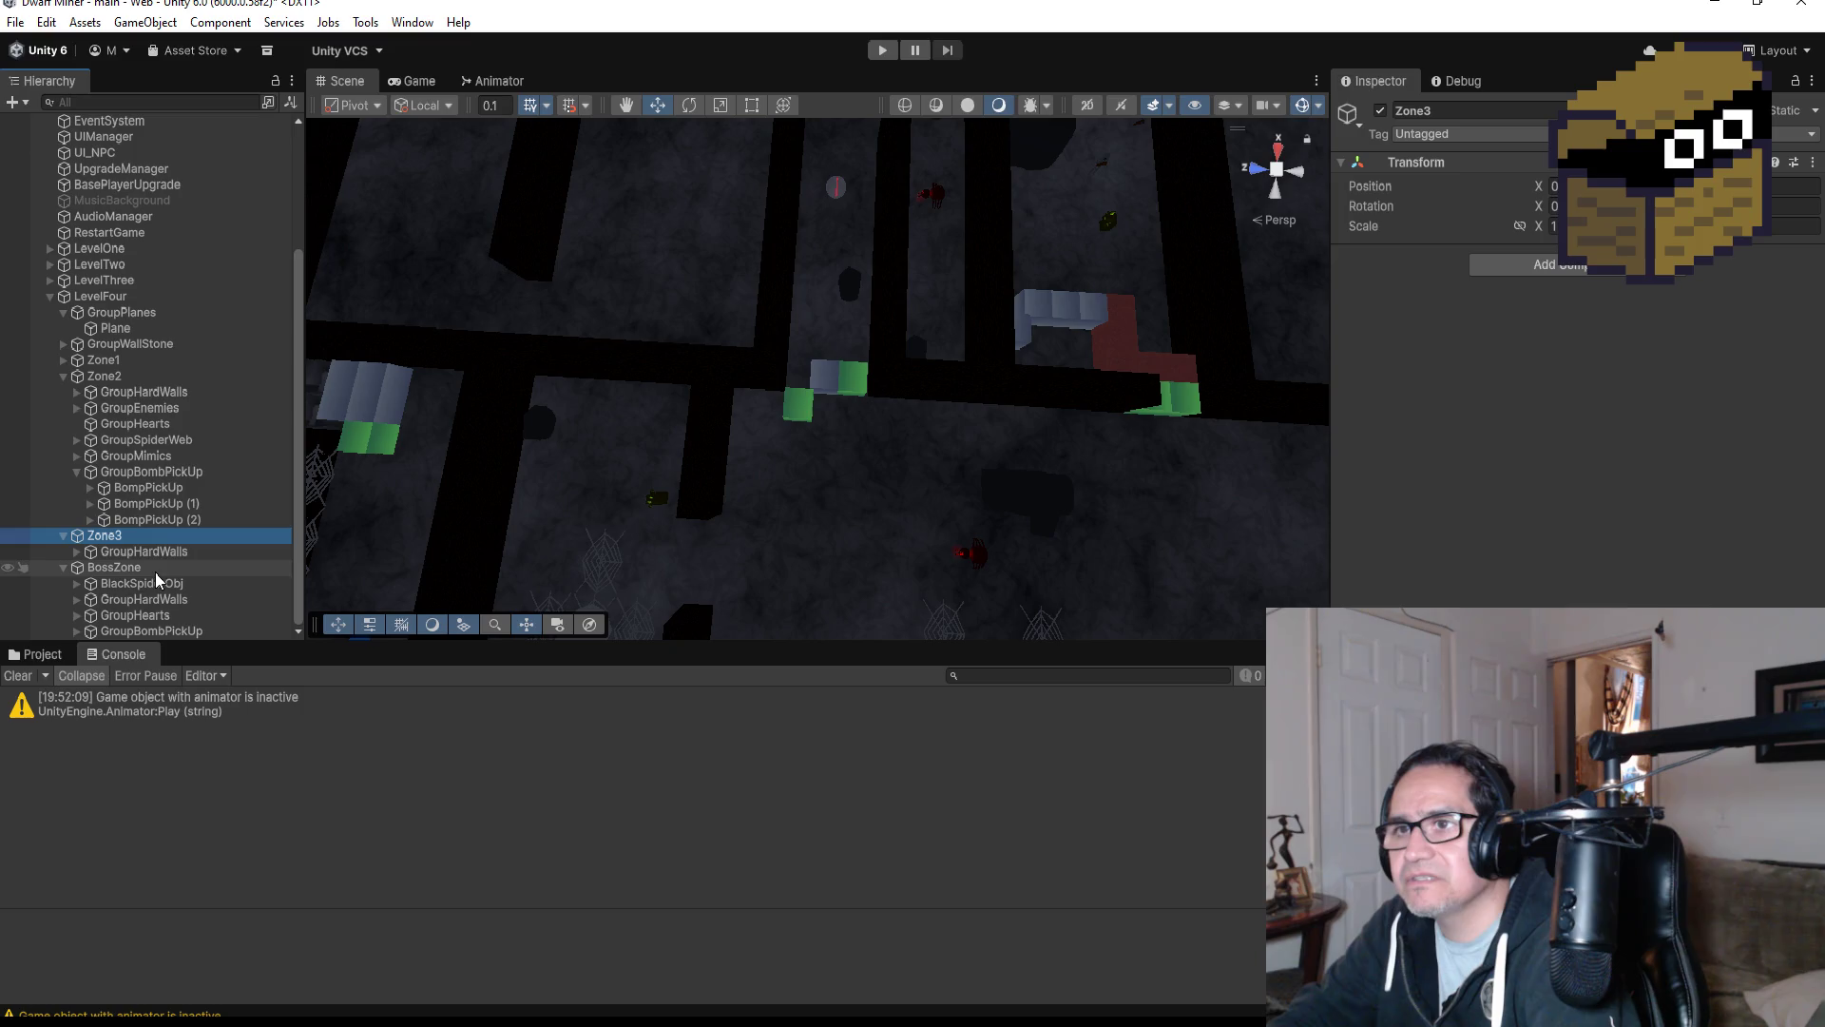
pyautogui.click(76, 473)
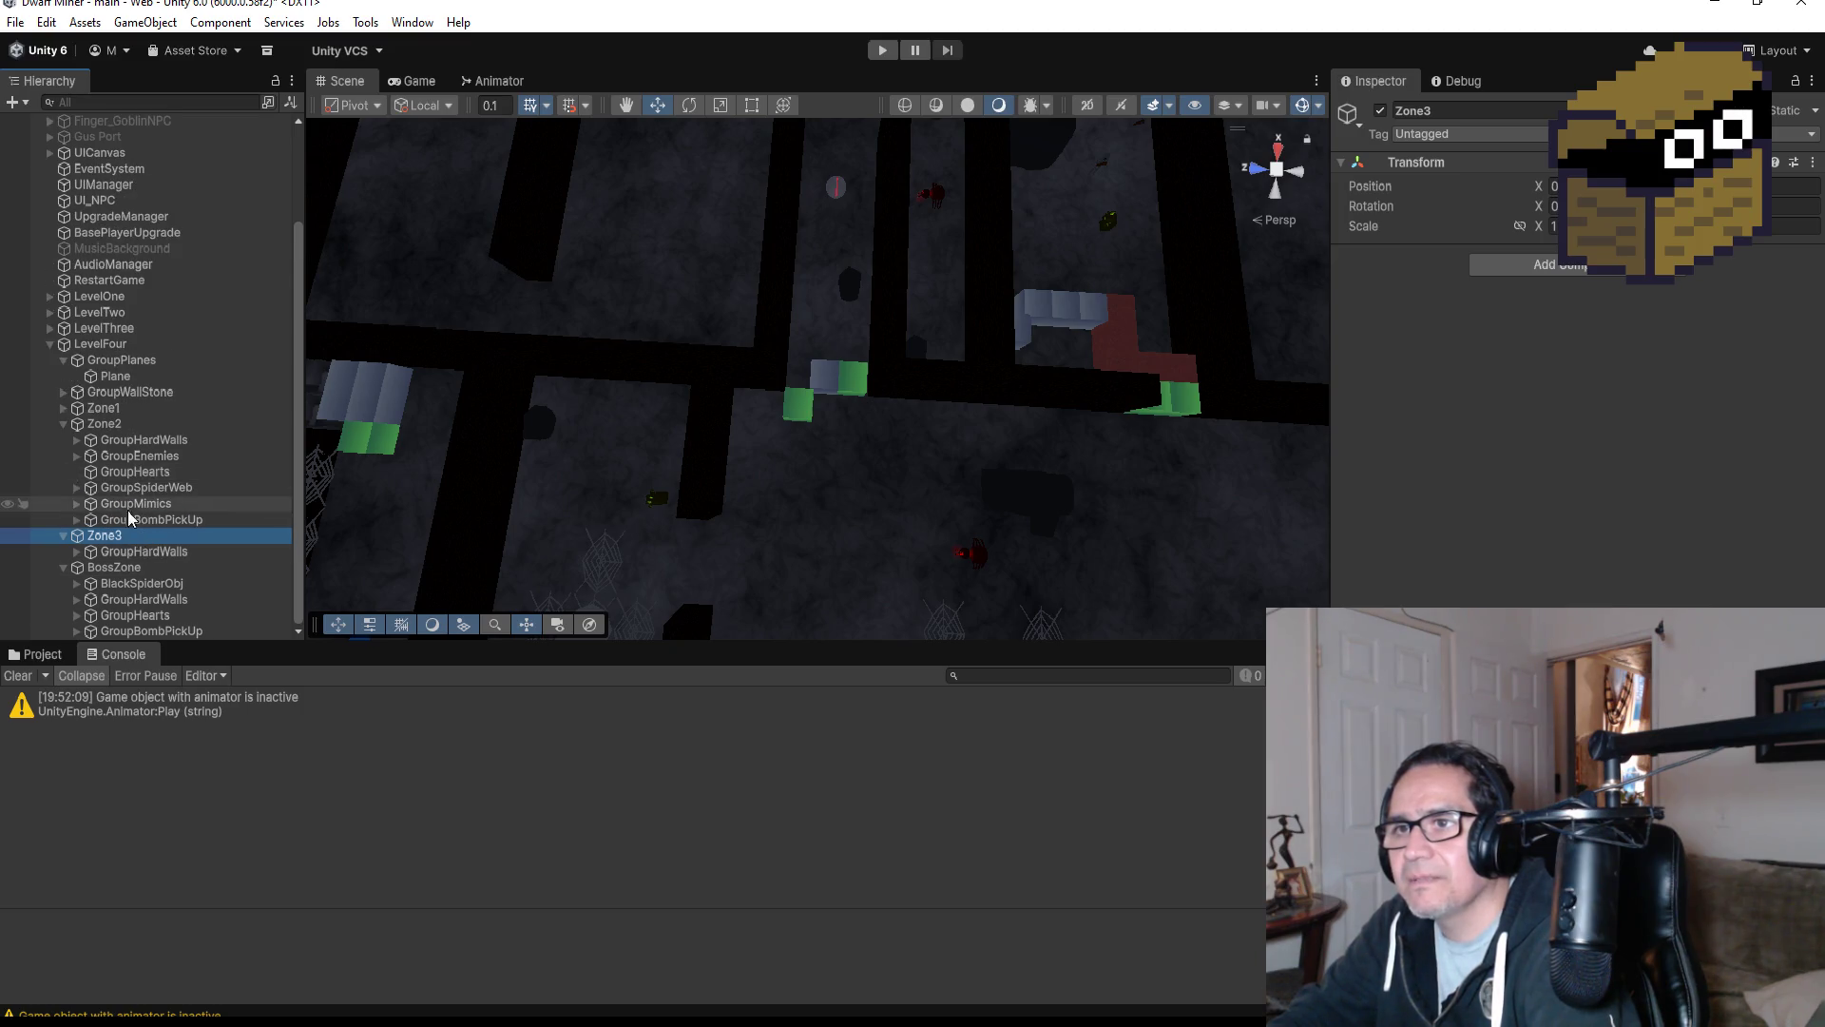
pyautogui.click(127, 503)
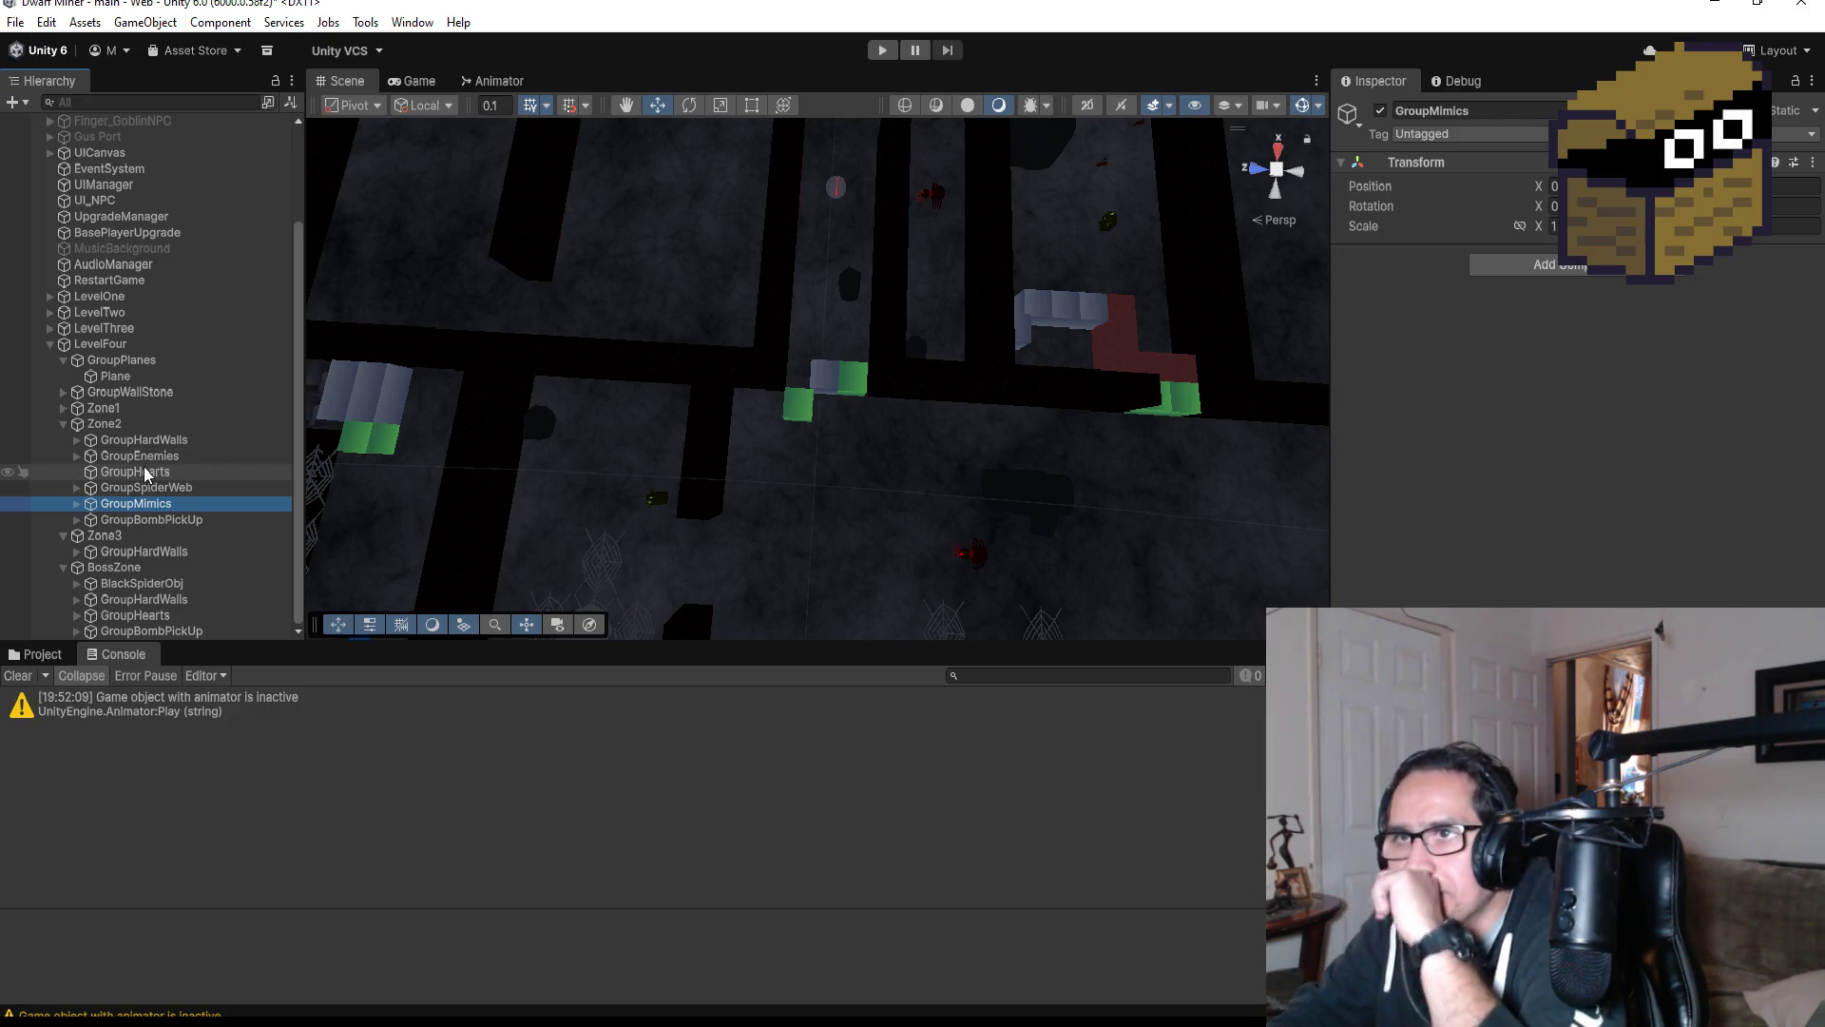
# Expand Zone1, fold its rocks and bomb pickups, and select TreasureChest (2) in GroupTreasureChest.
pyautogui.click(64, 408)
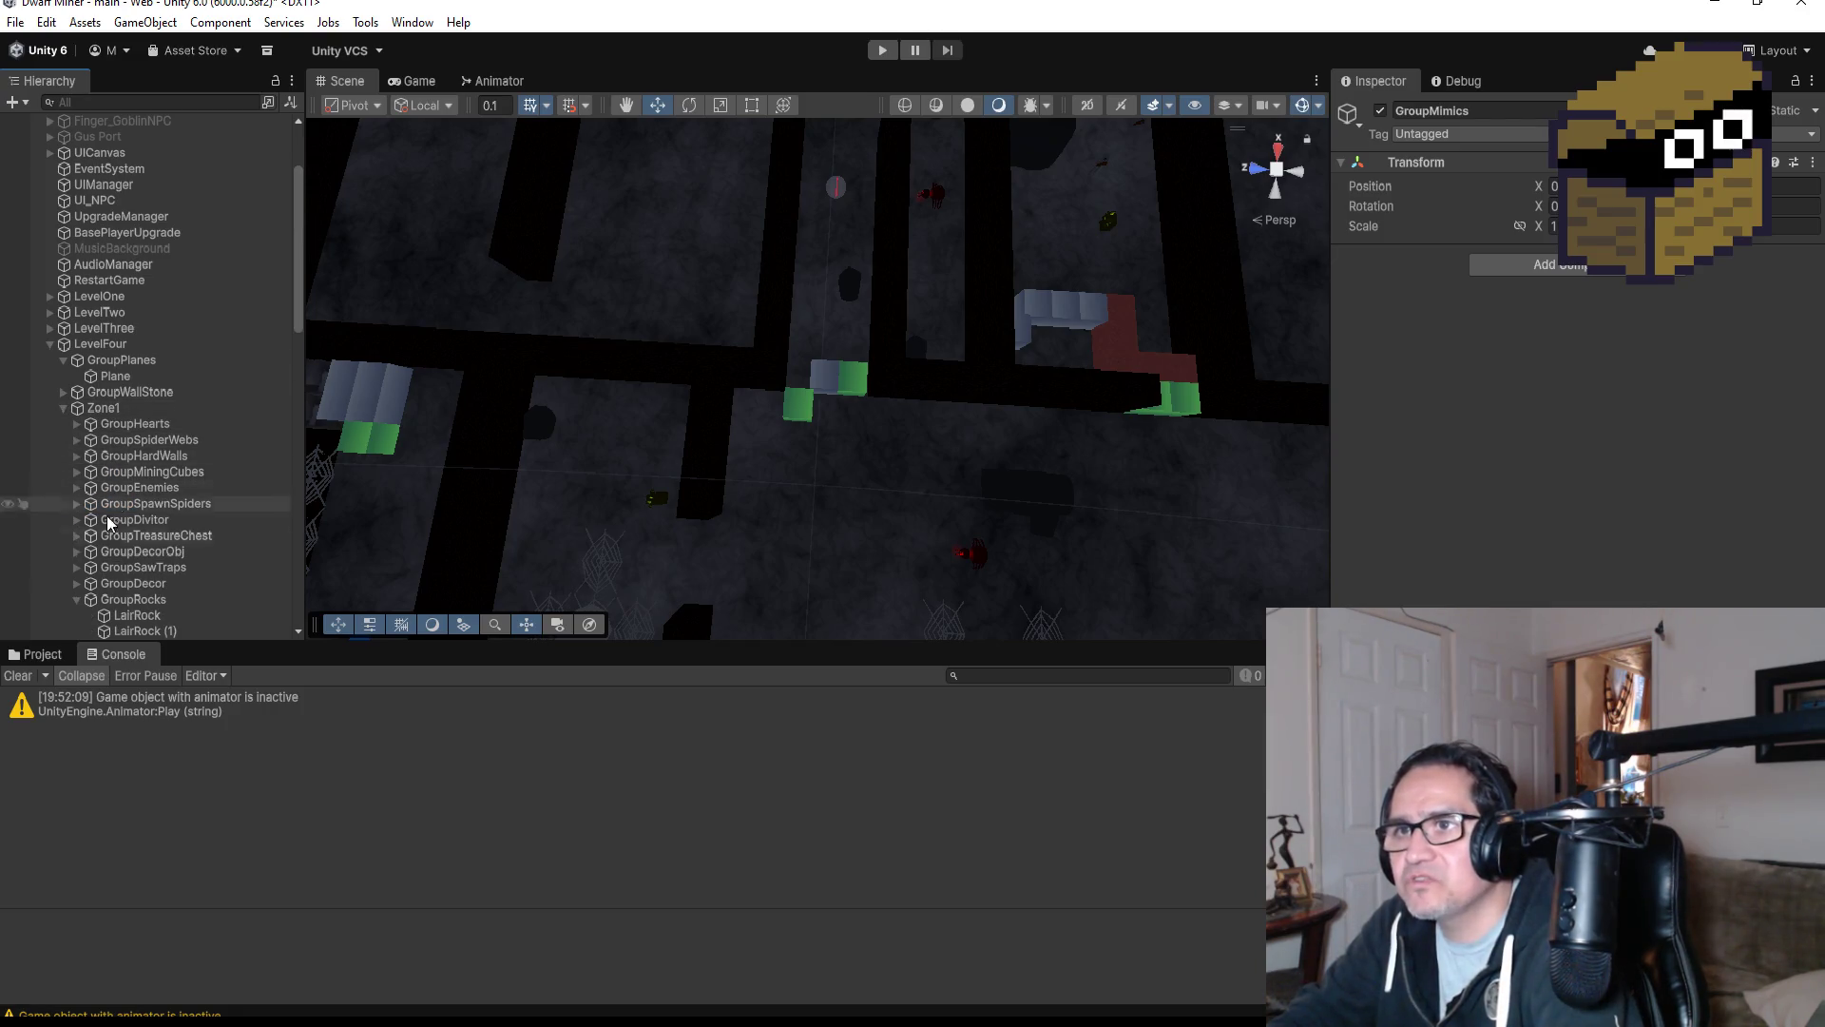
pyautogui.click(76, 599)
pyautogui.scroll(-3, 134, 544)
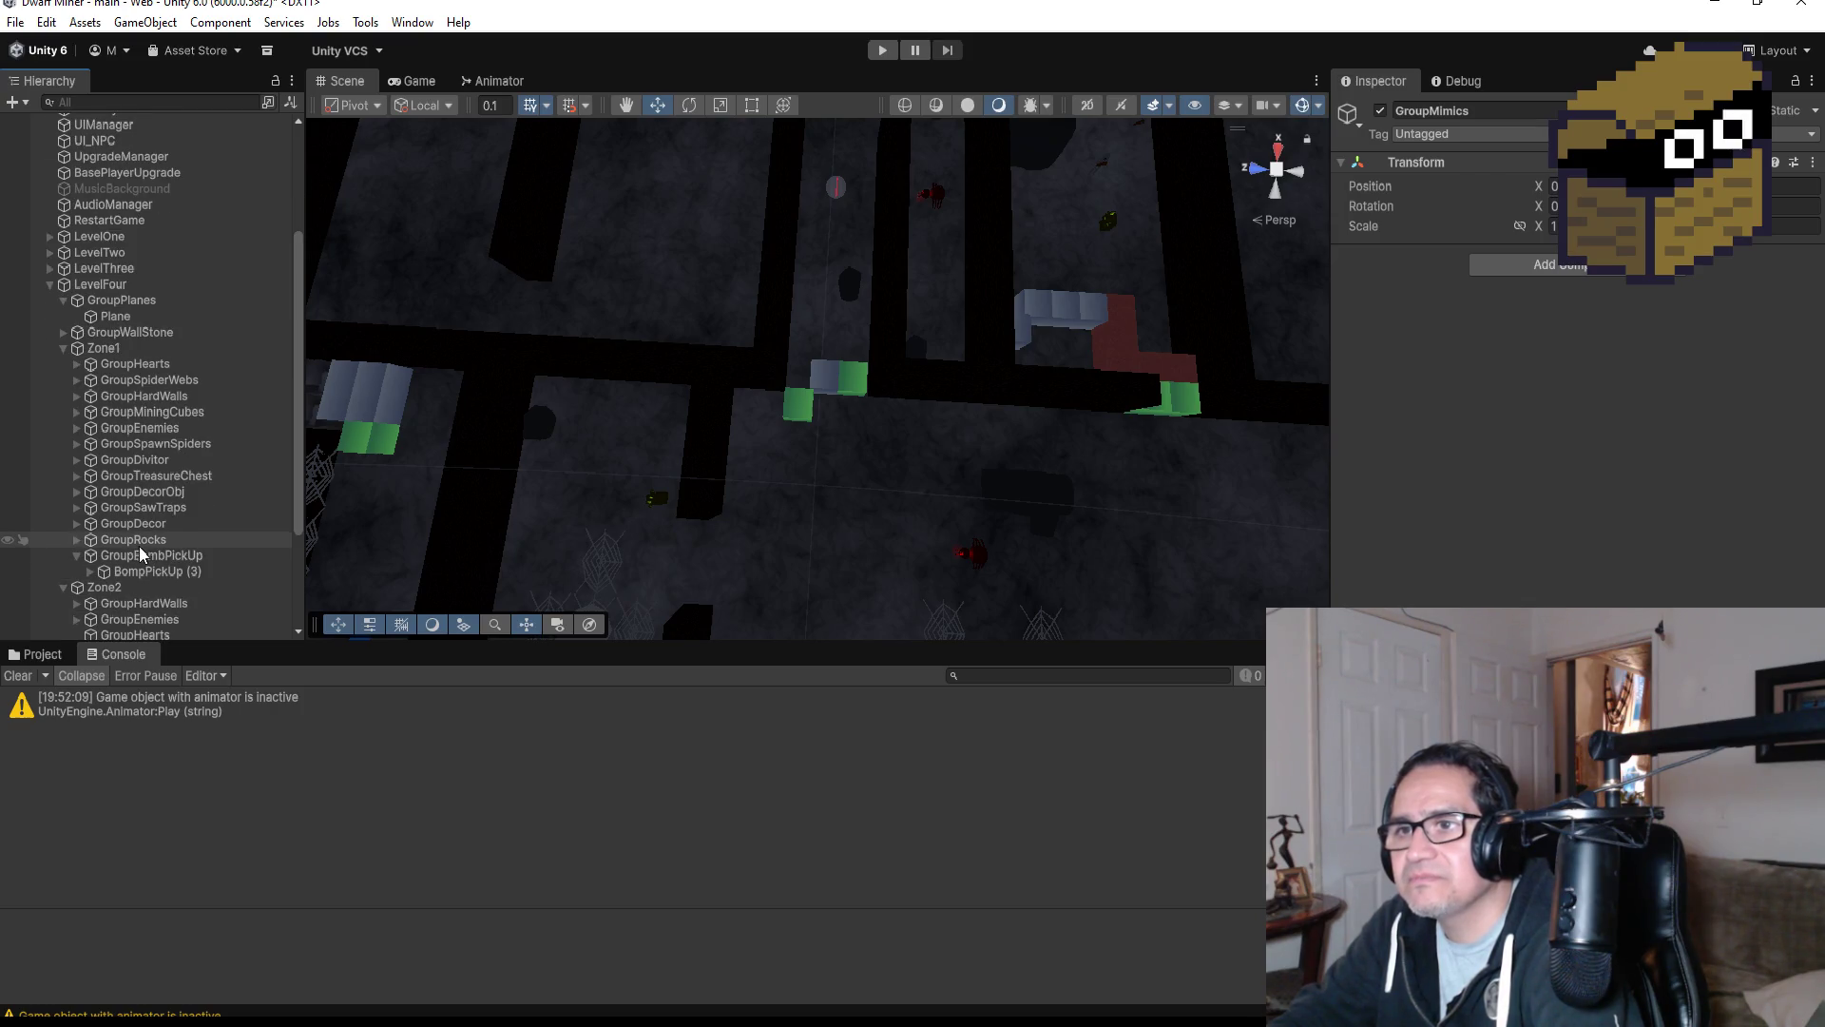
pyautogui.scroll(-3, 139, 546)
pyautogui.click(76, 495)
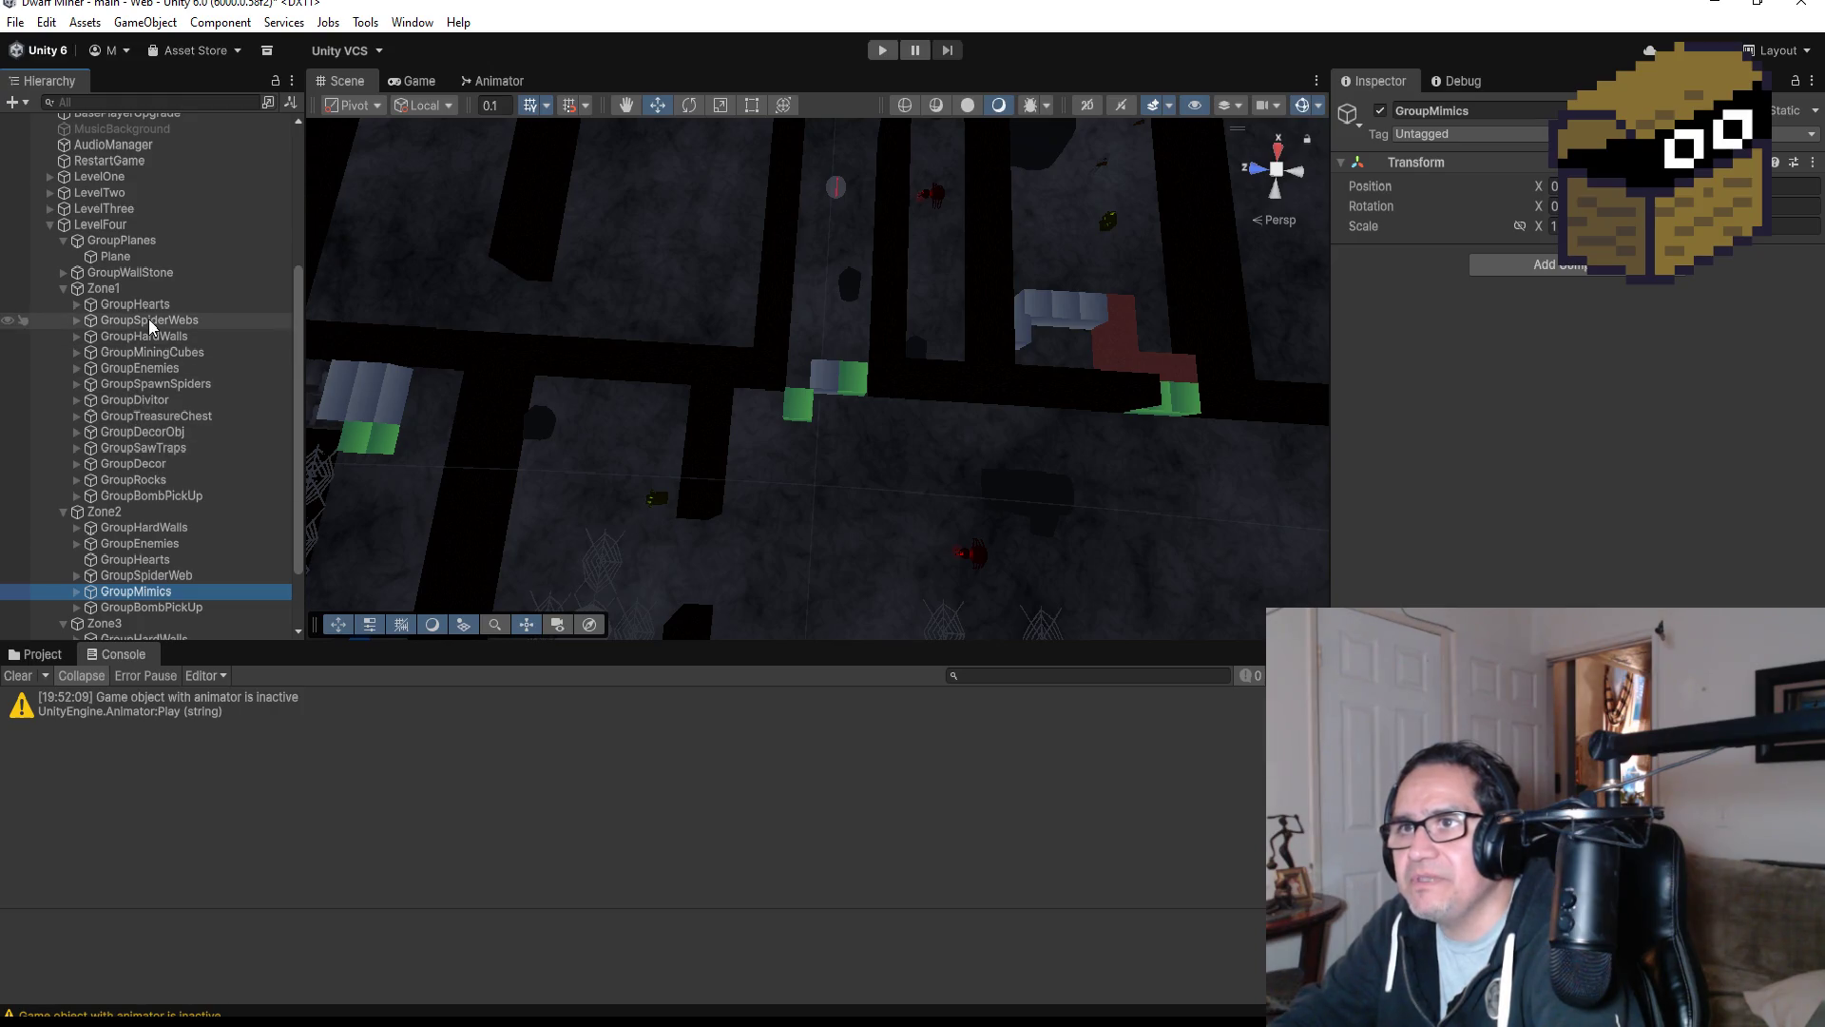
pyautogui.click(144, 385)
pyautogui.click(133, 415)
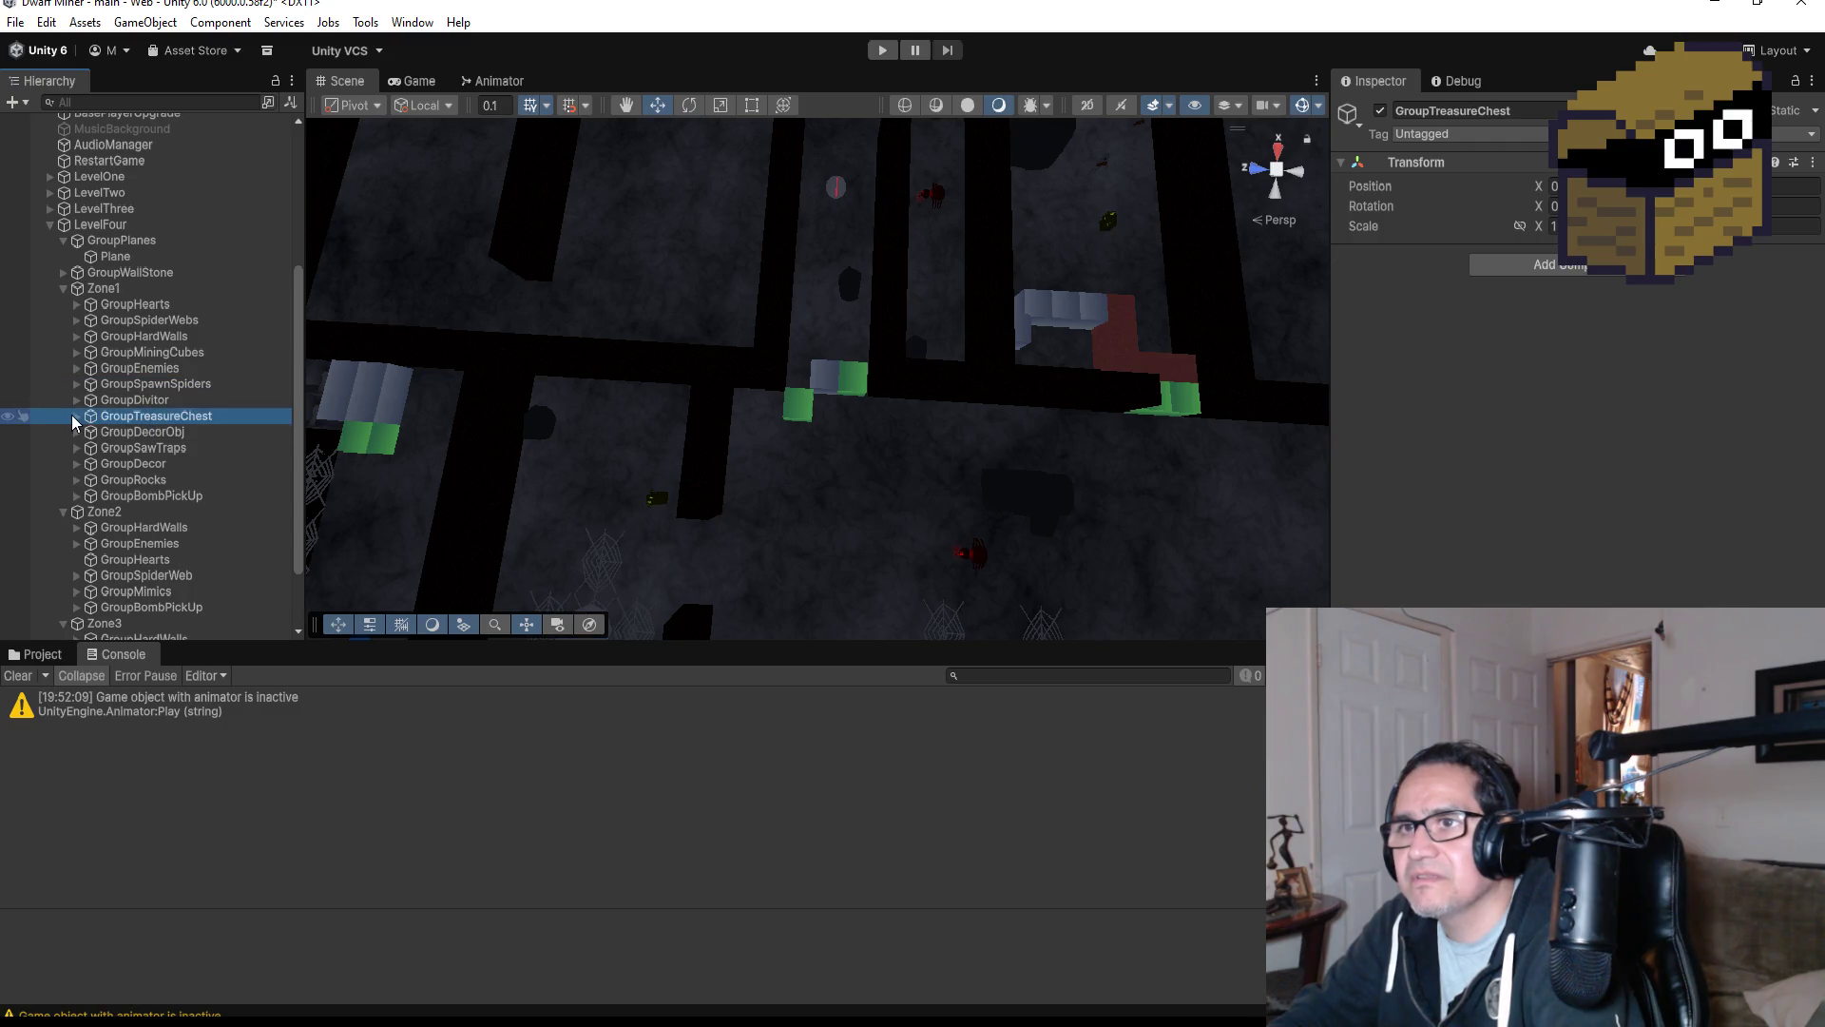
pyautogui.click(76, 416)
pyautogui.click(176, 464)
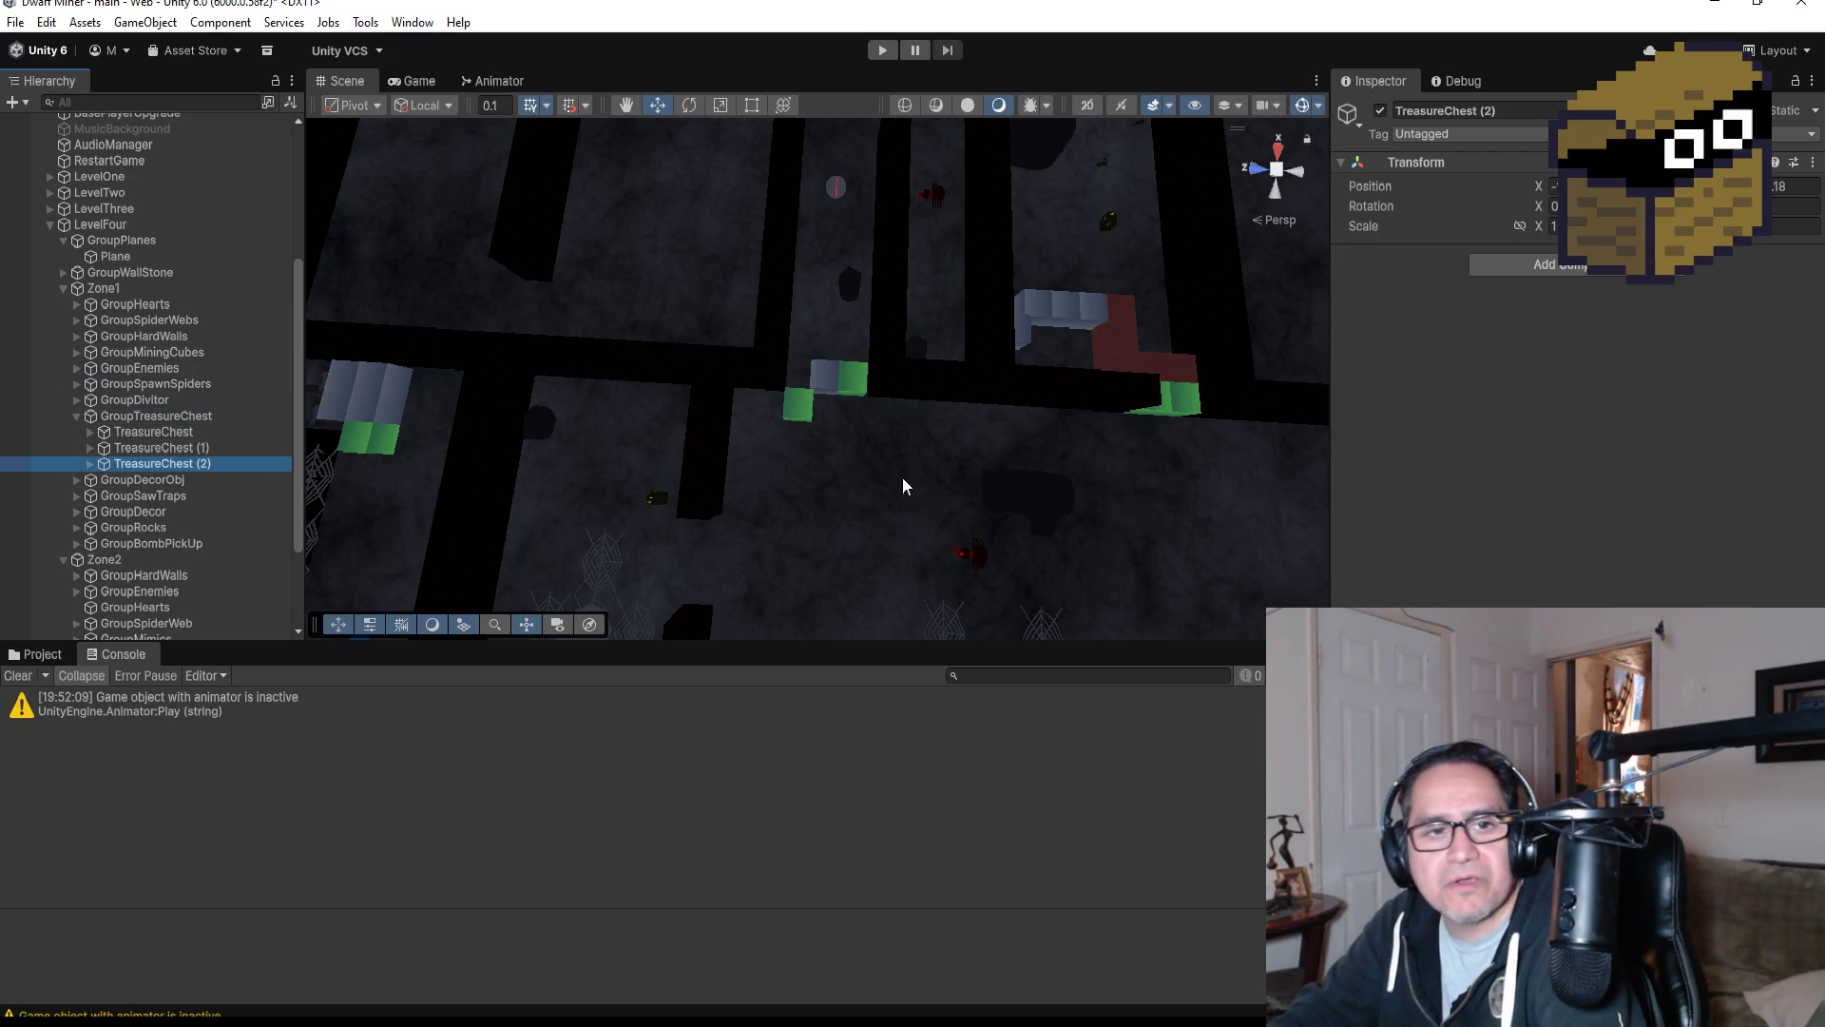
pyautogui.scroll(-5, 903, 485)
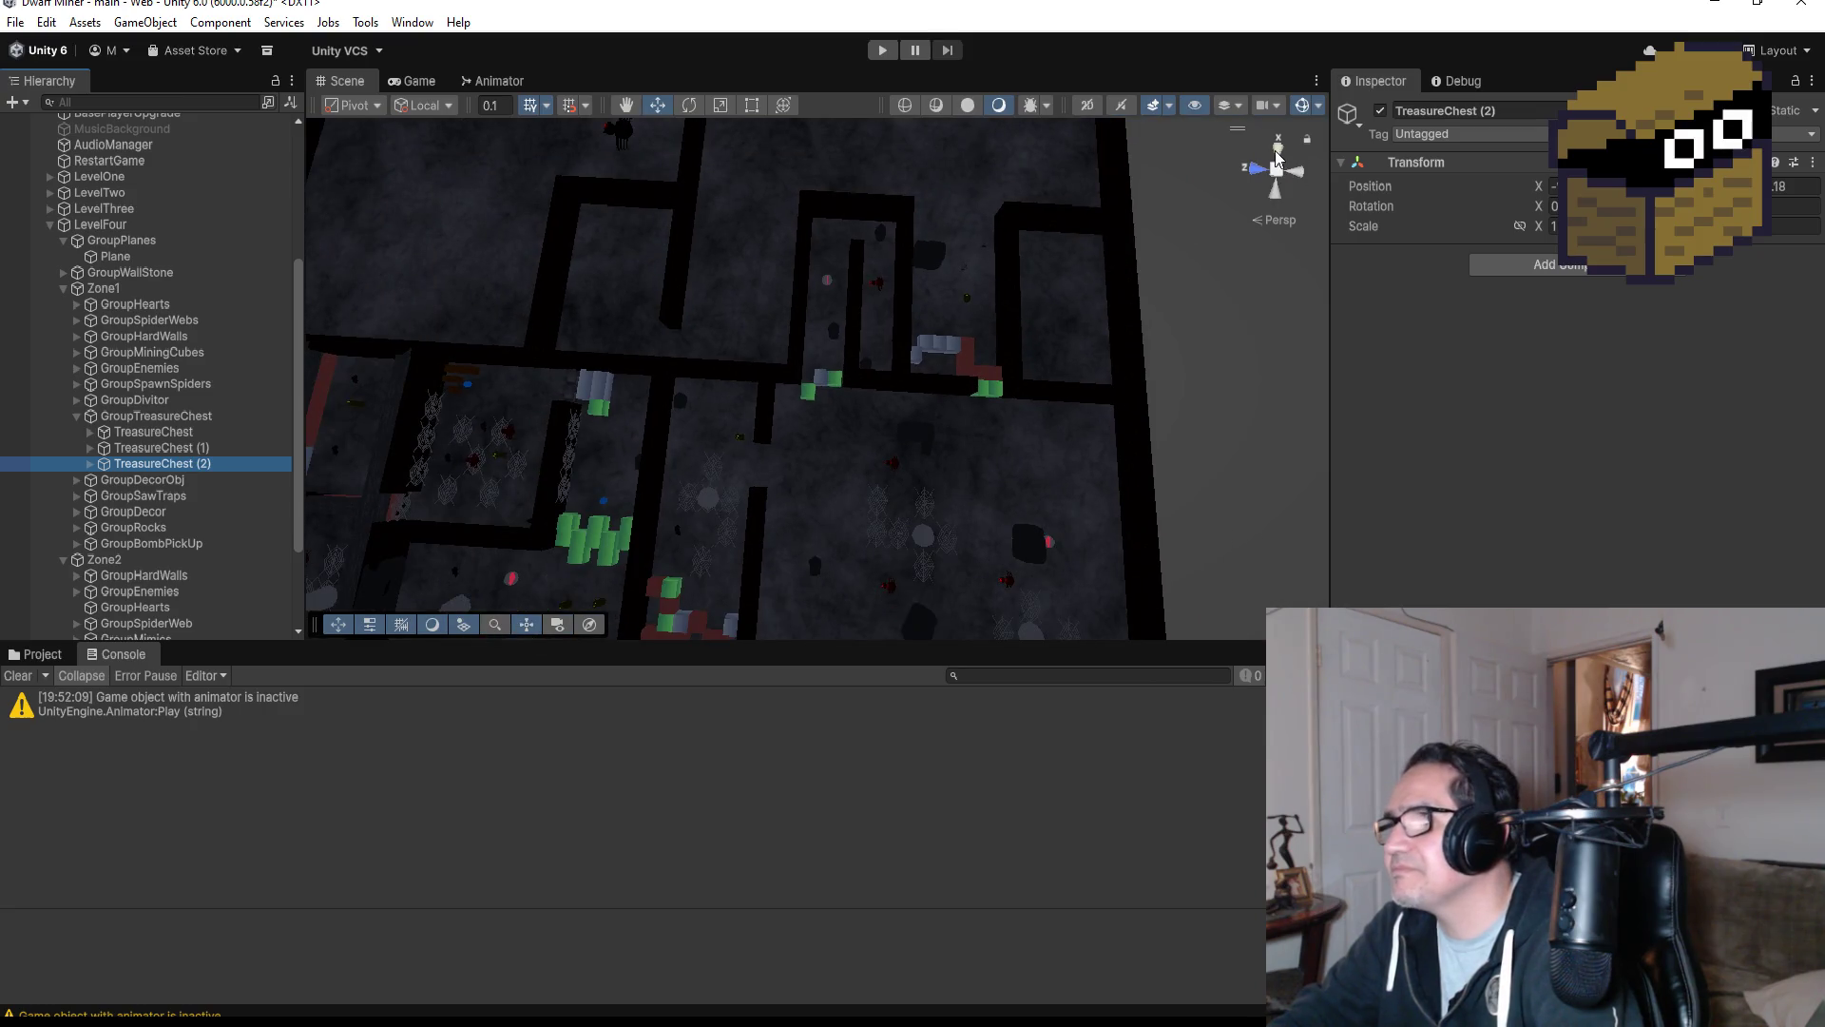
# From Top view, duplicate TreasureChest (2) and move the copy across into the corridor.
pyautogui.click(1276, 150)
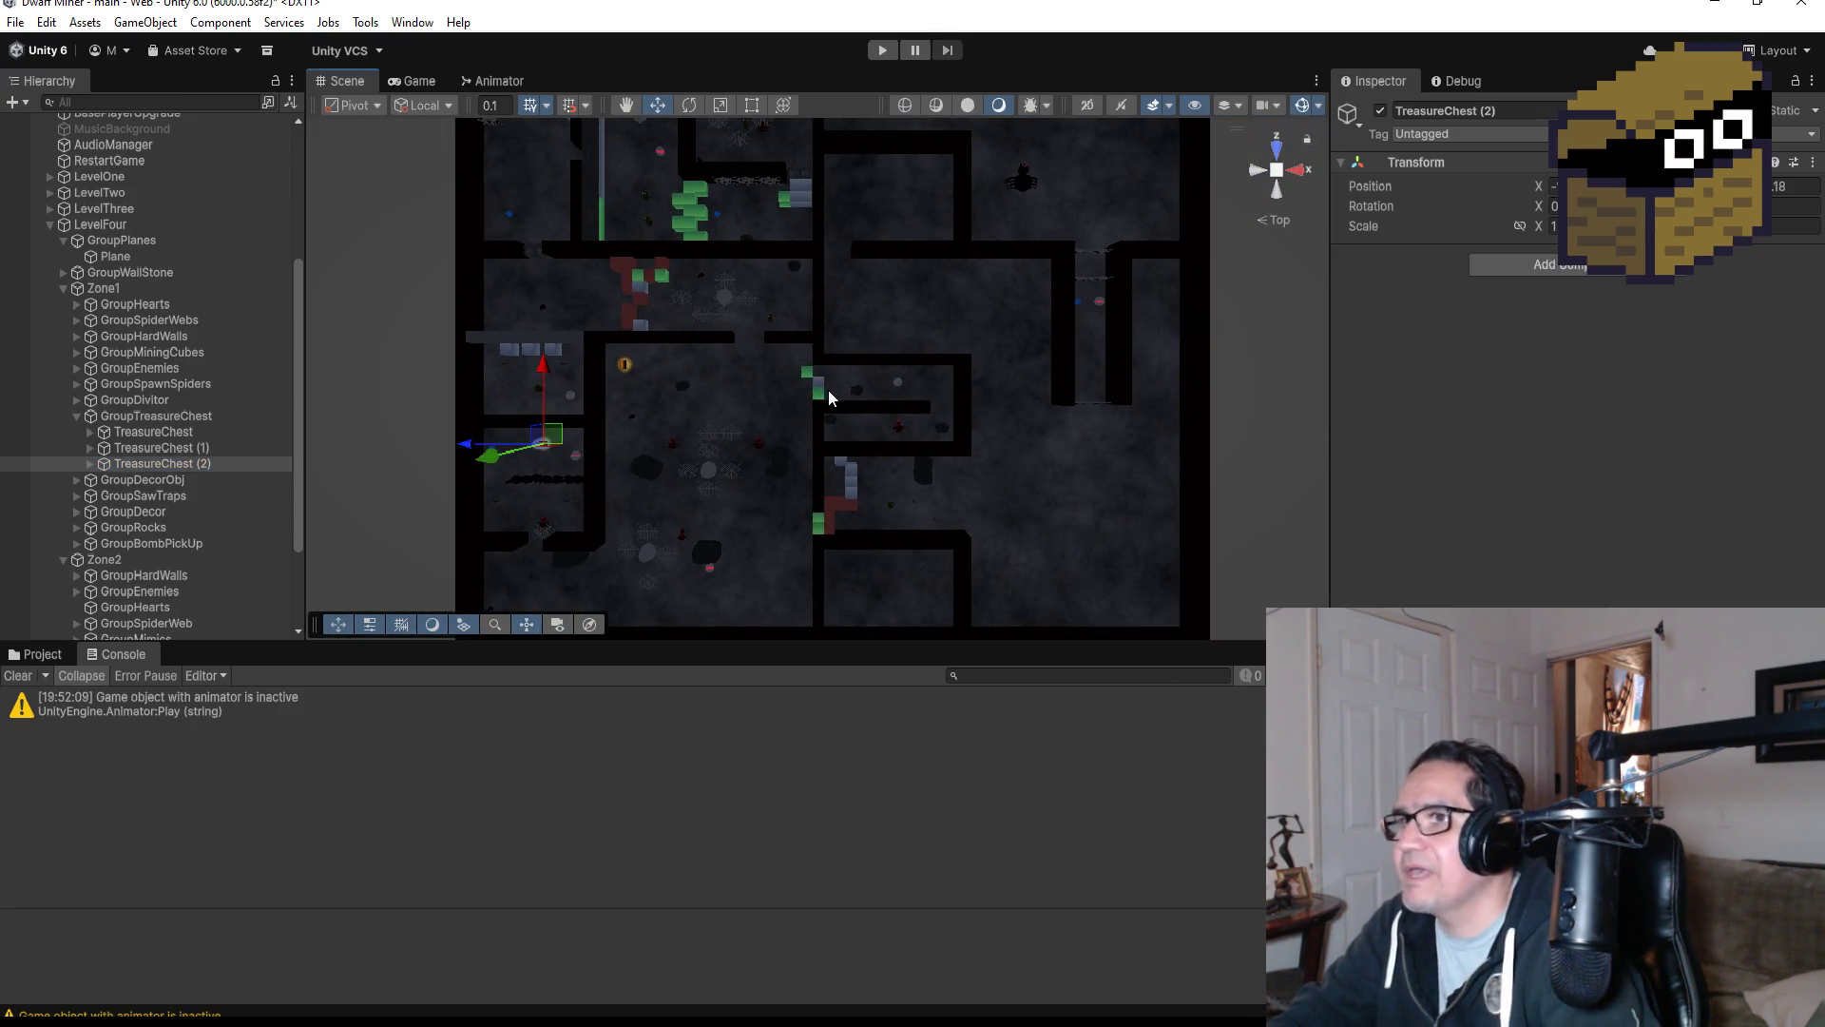
pyautogui.hotkey('ctrl', 'd')
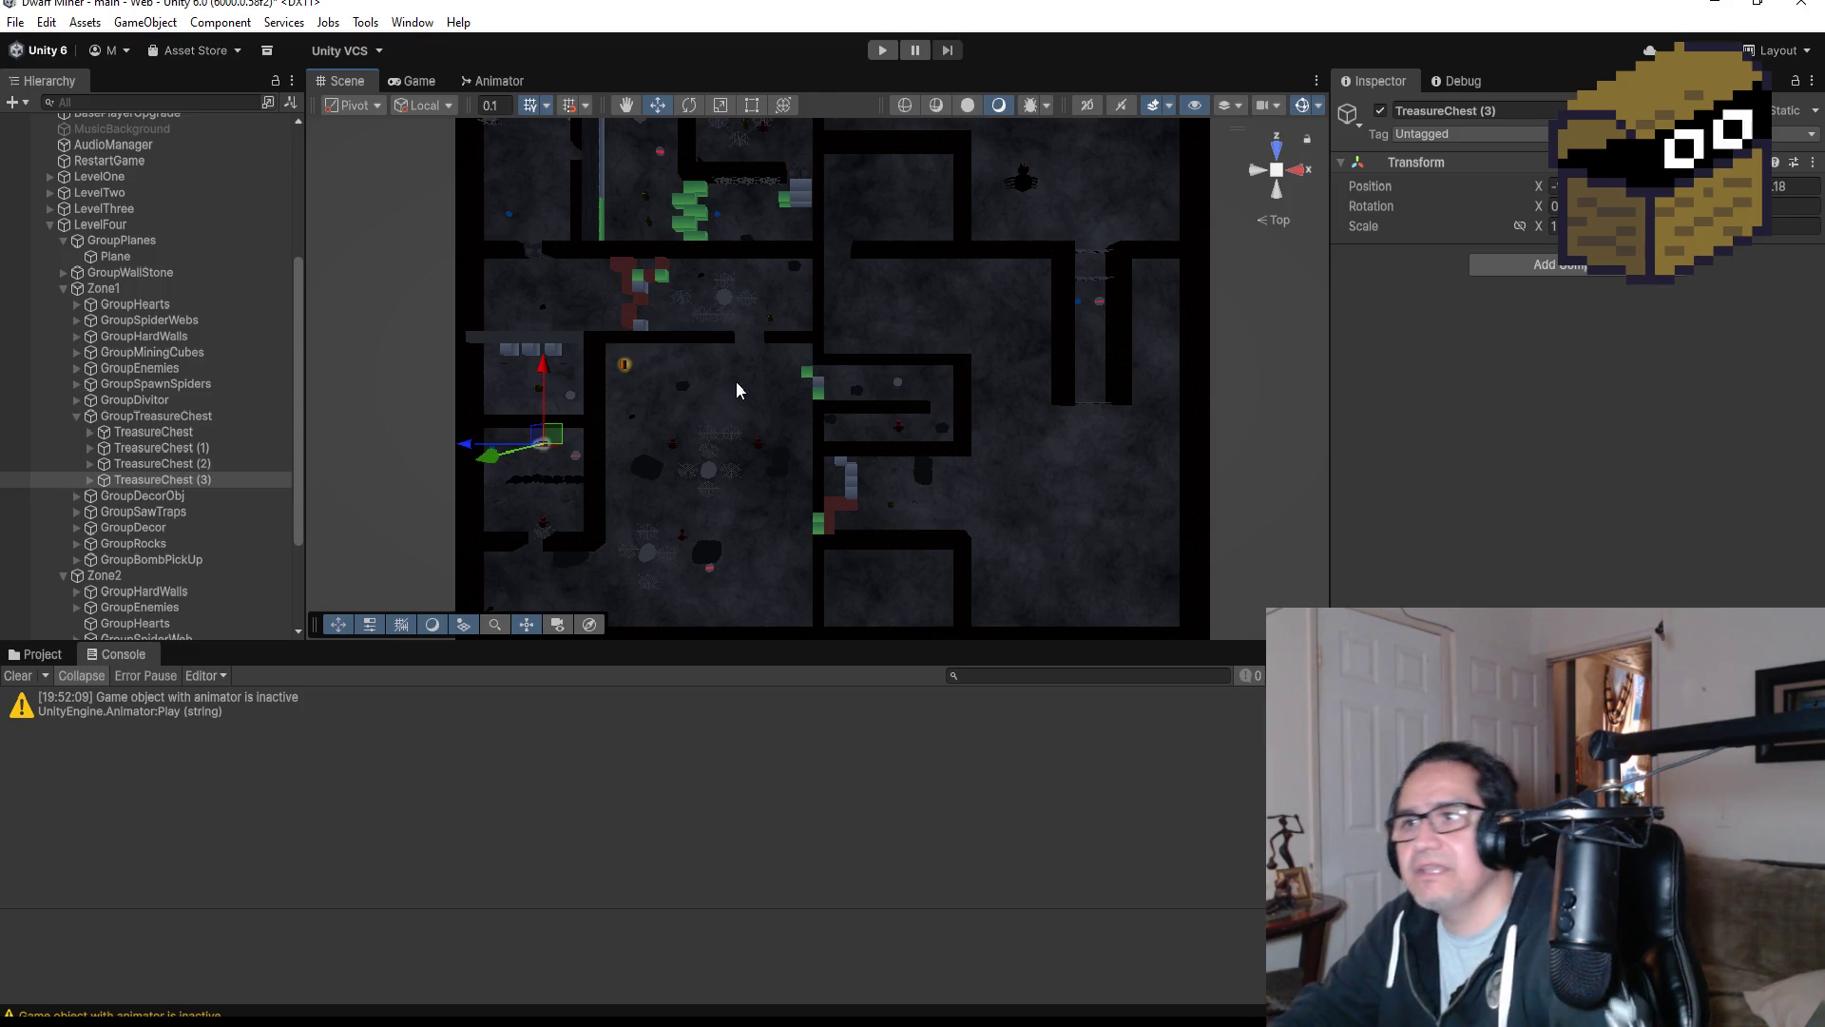
pyautogui.moveTo(464, 443); pyautogui.dragTo(829, 443)
pyautogui.moveTo(907, 374); pyautogui.dragTo(907, 354)
pyautogui.moveTo(824, 430); pyautogui.dragTo(770, 430)
# Settle TreasureChest (3) in the dead end beside the spider and rotate it 90° twice.
pyautogui.scroll(1, 1017, 473)
pyautogui.scroll(8, 1017, 472)
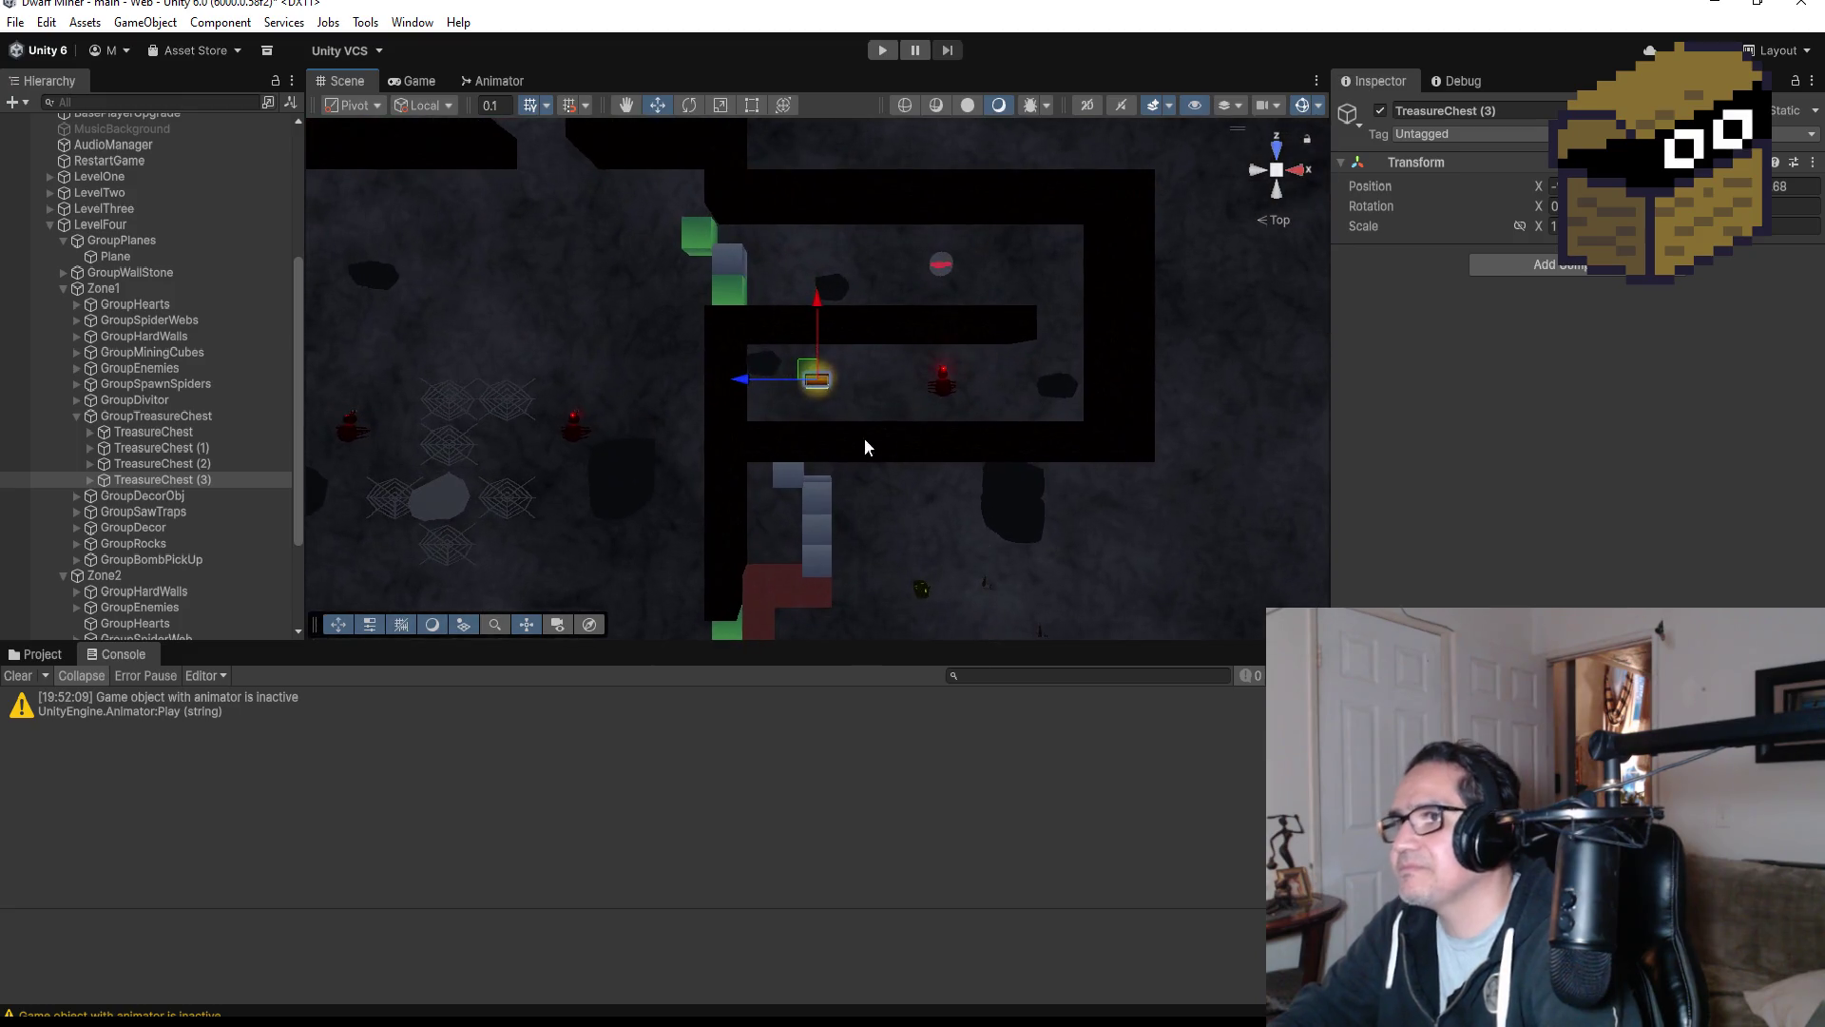
pyautogui.scroll(3, 854, 409)
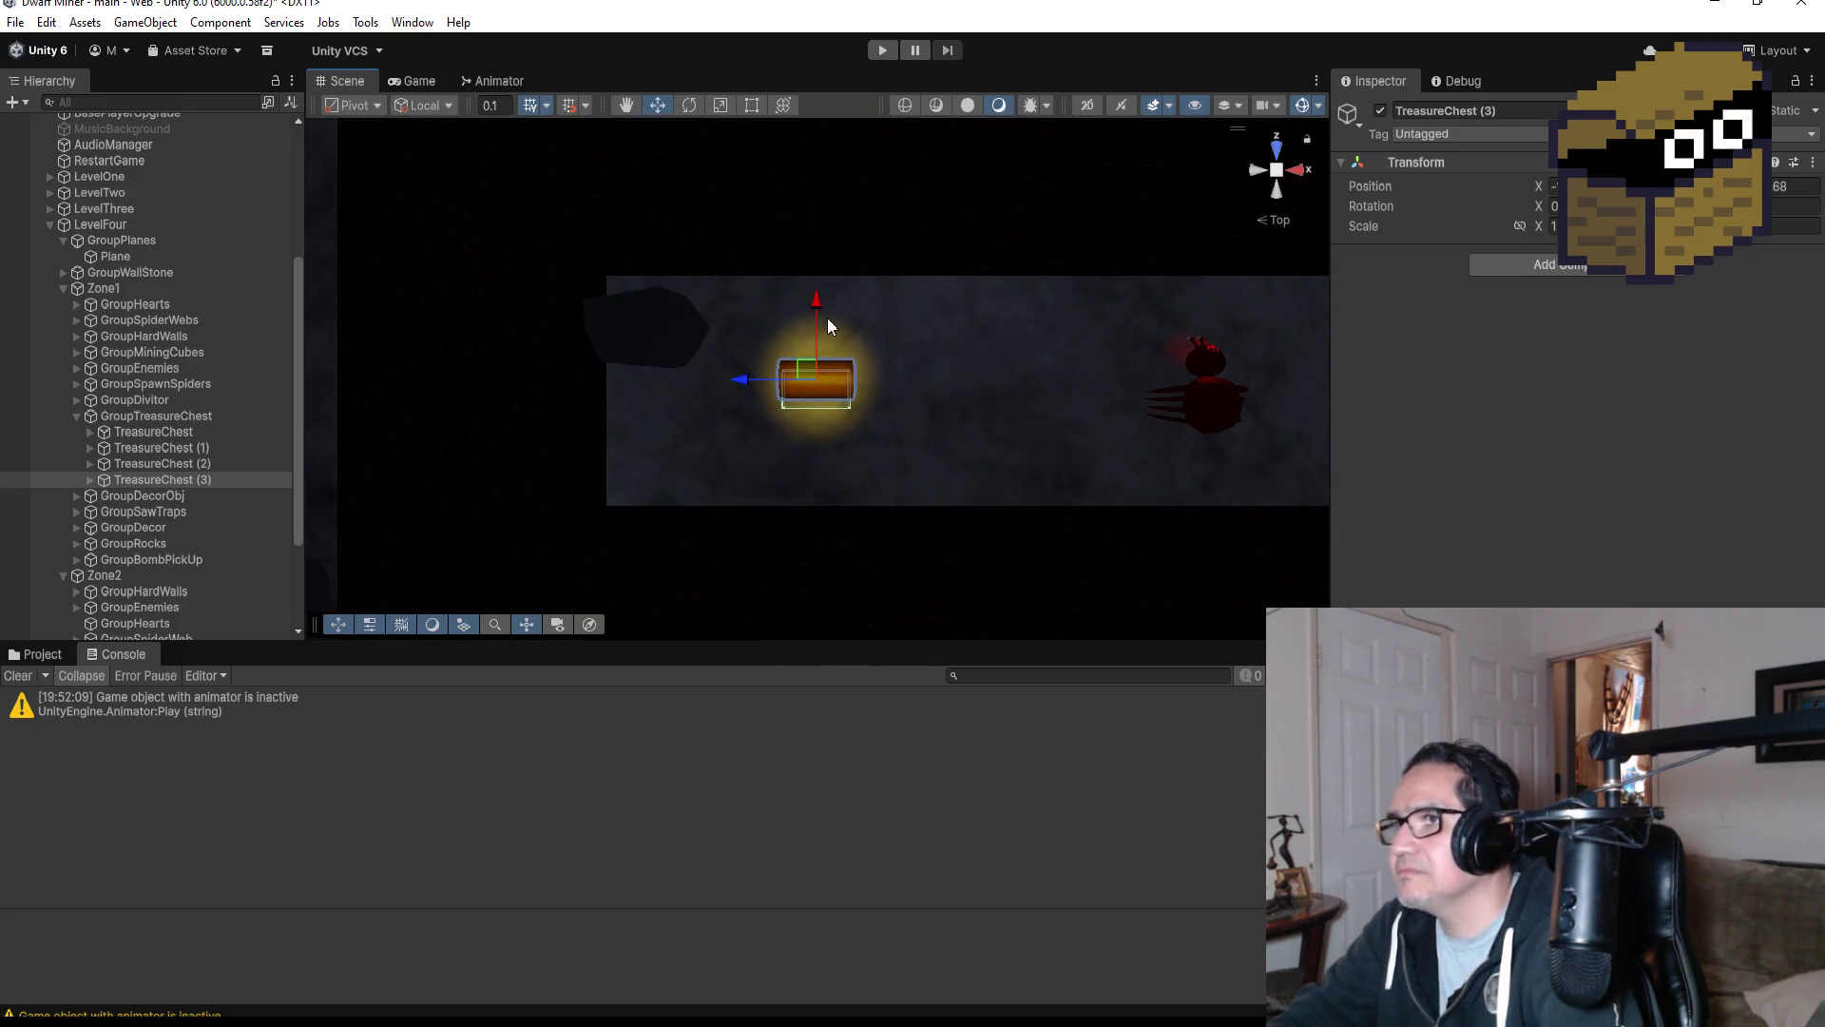
pyautogui.moveTo(819, 295); pyautogui.dragTo(821, 302)
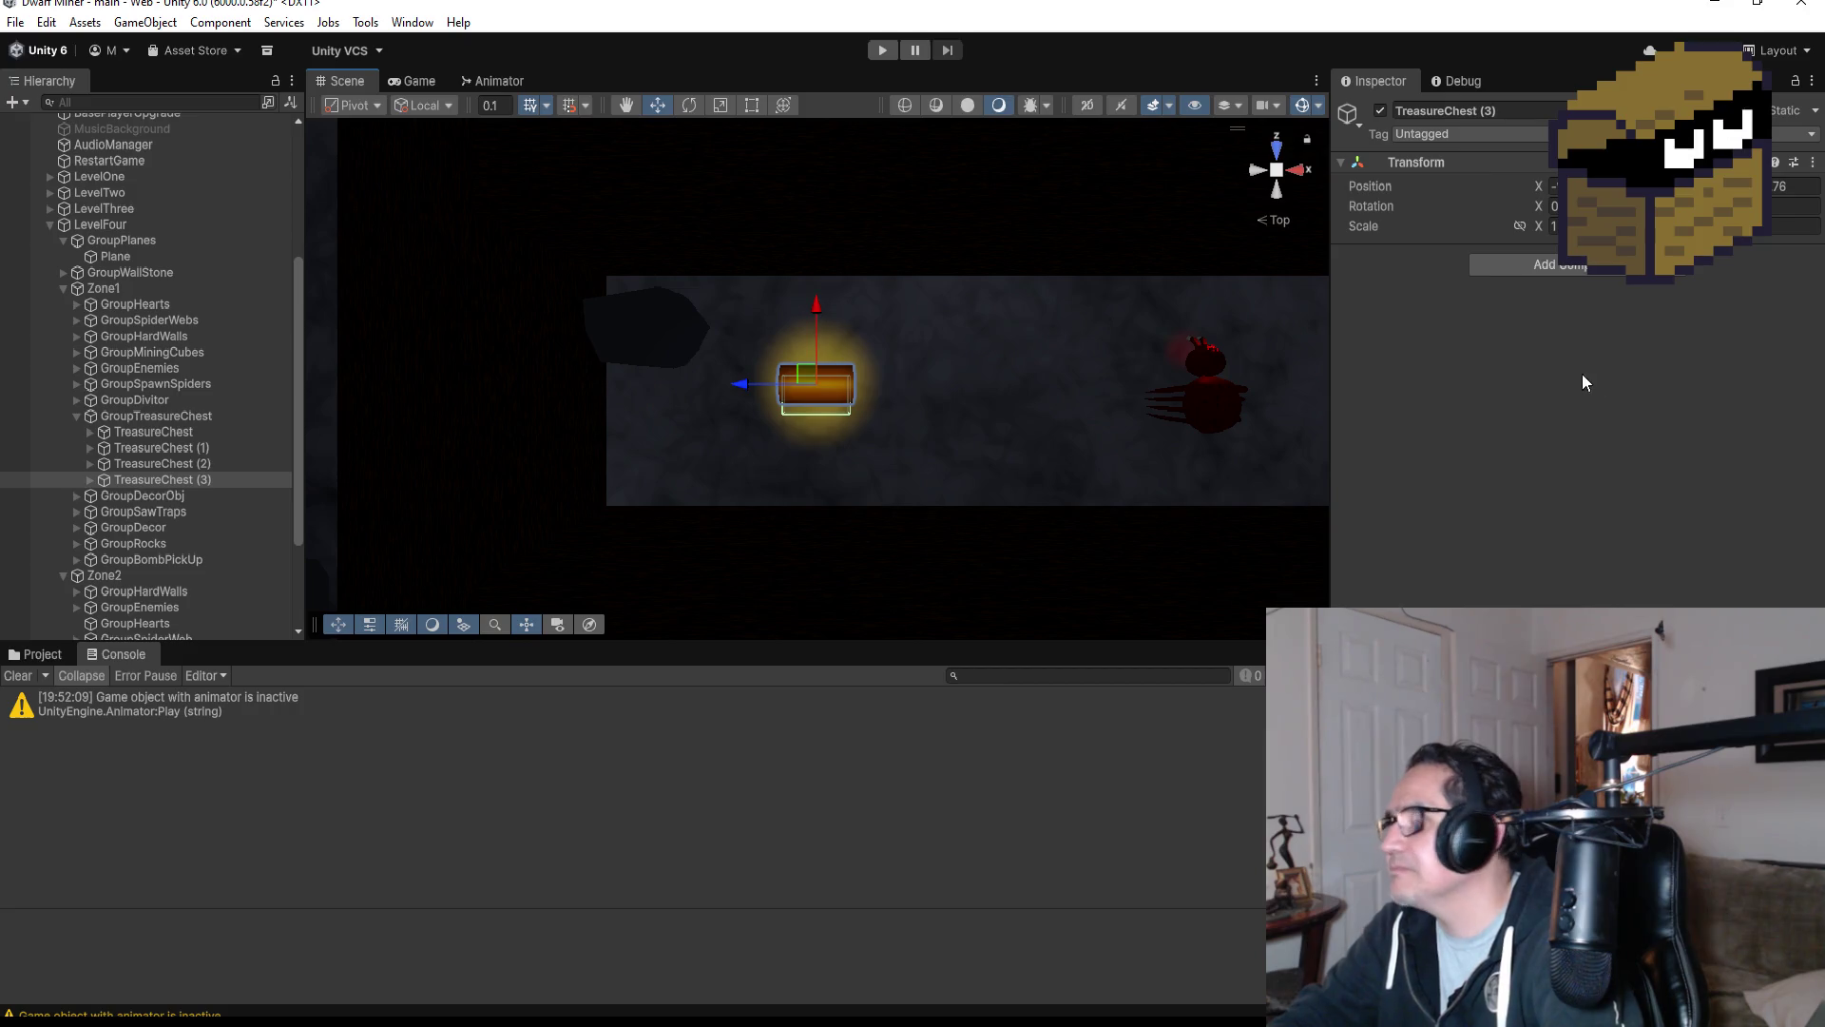
pyautogui.press('Return')
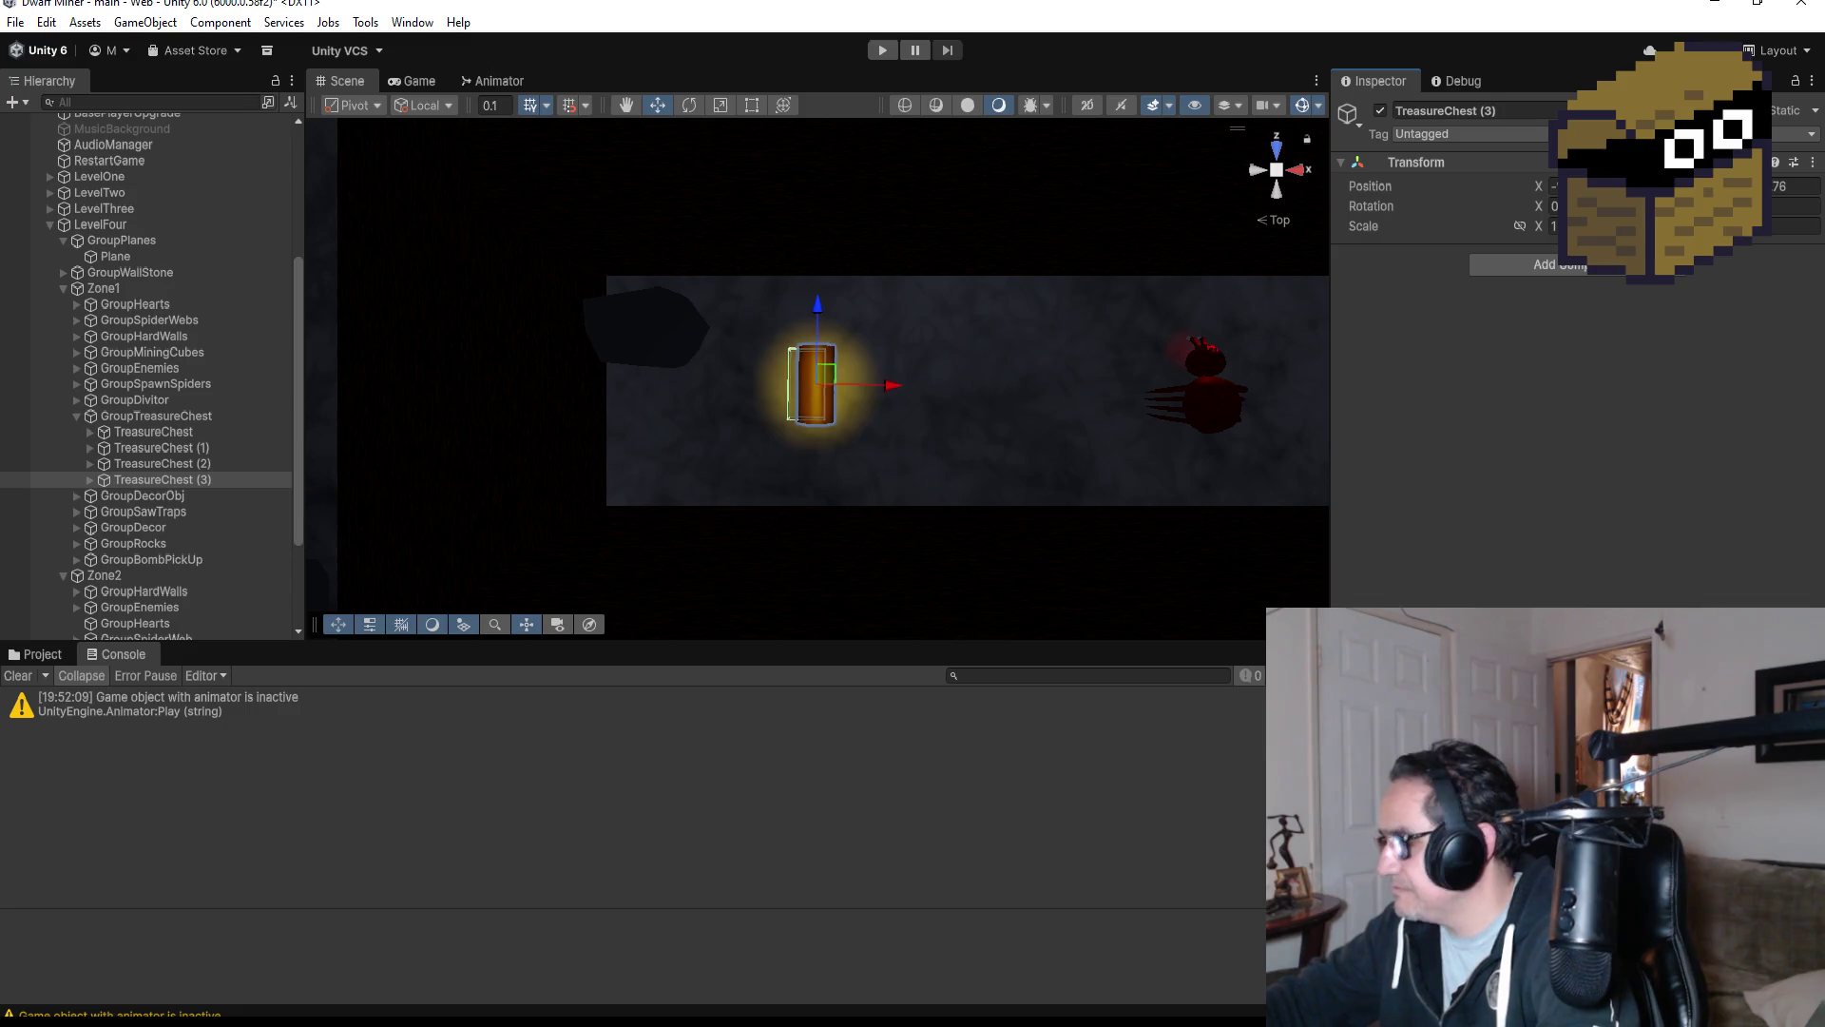
pyautogui.press('Return')
pyautogui.moveTo(1071, 402)
pyautogui.mouseDown()
pyautogui.moveTo(1050, 346)
pyautogui.moveTo(1125, 370)
pyautogui.moveTo(1013, 362)
pyautogui.moveTo(926, 392)
pyautogui.mouseUp()
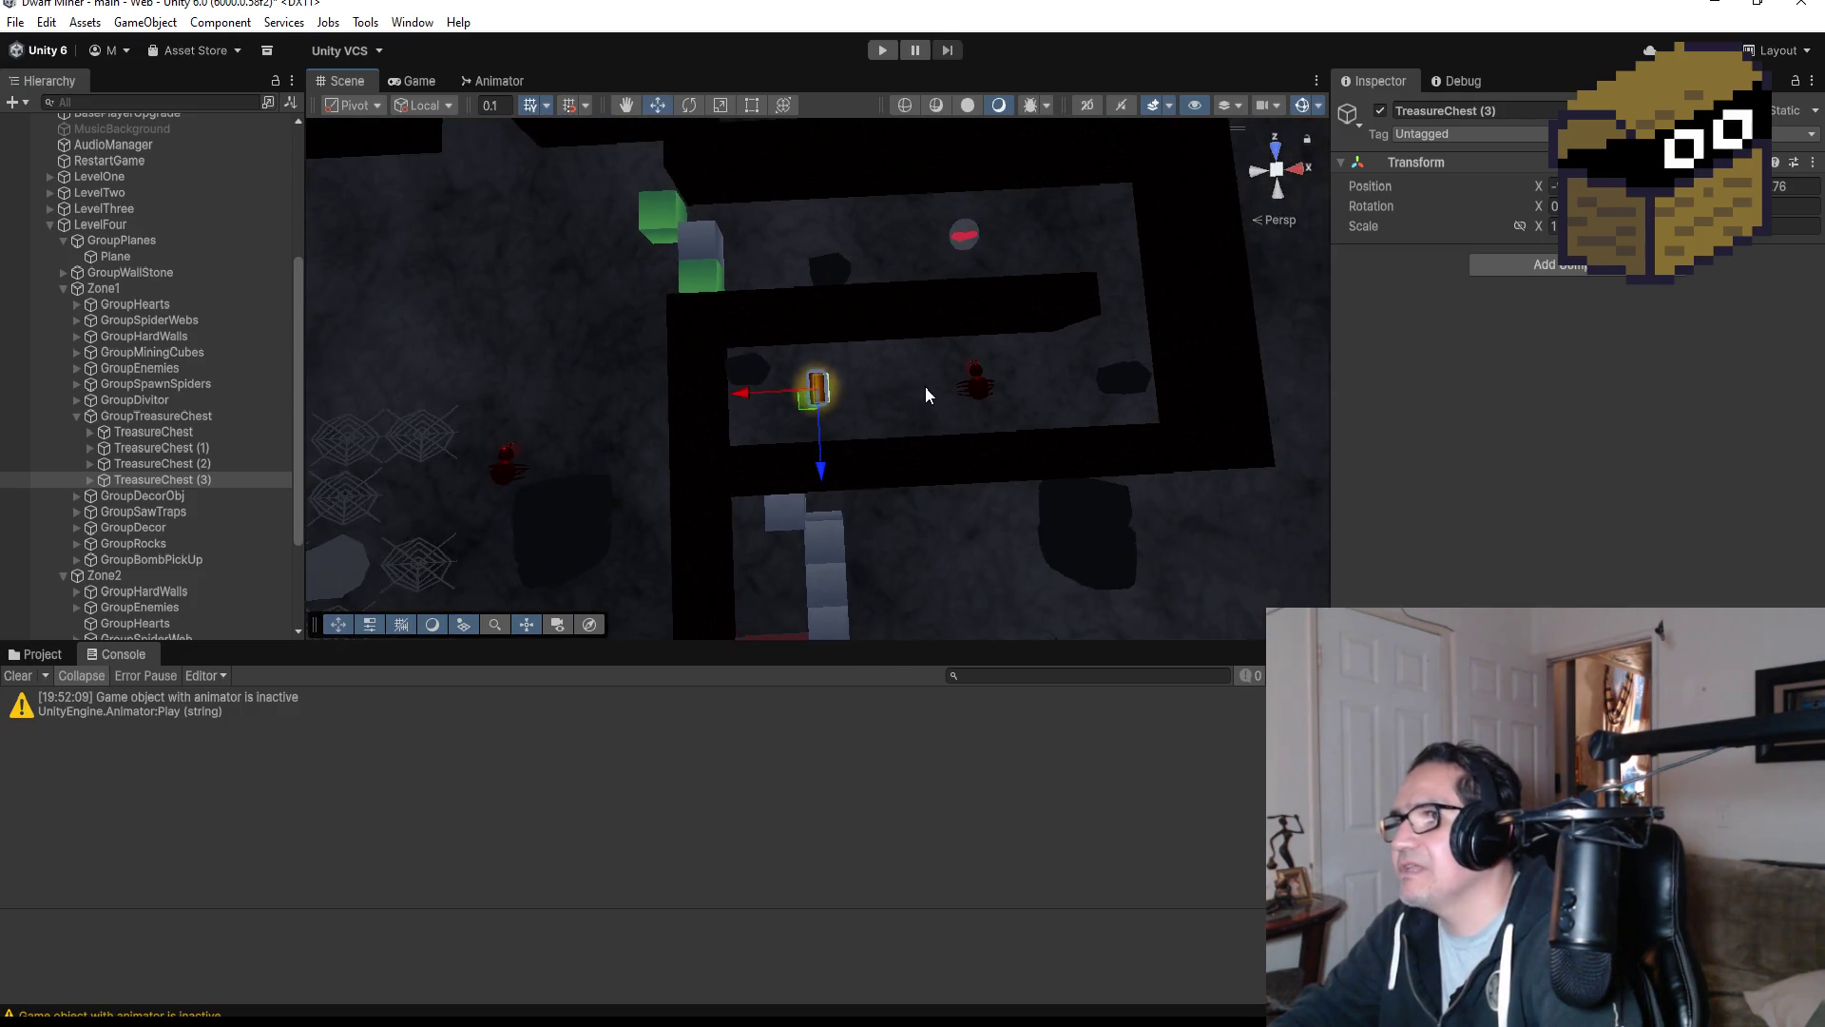
pyautogui.scroll(-6, 926, 391)
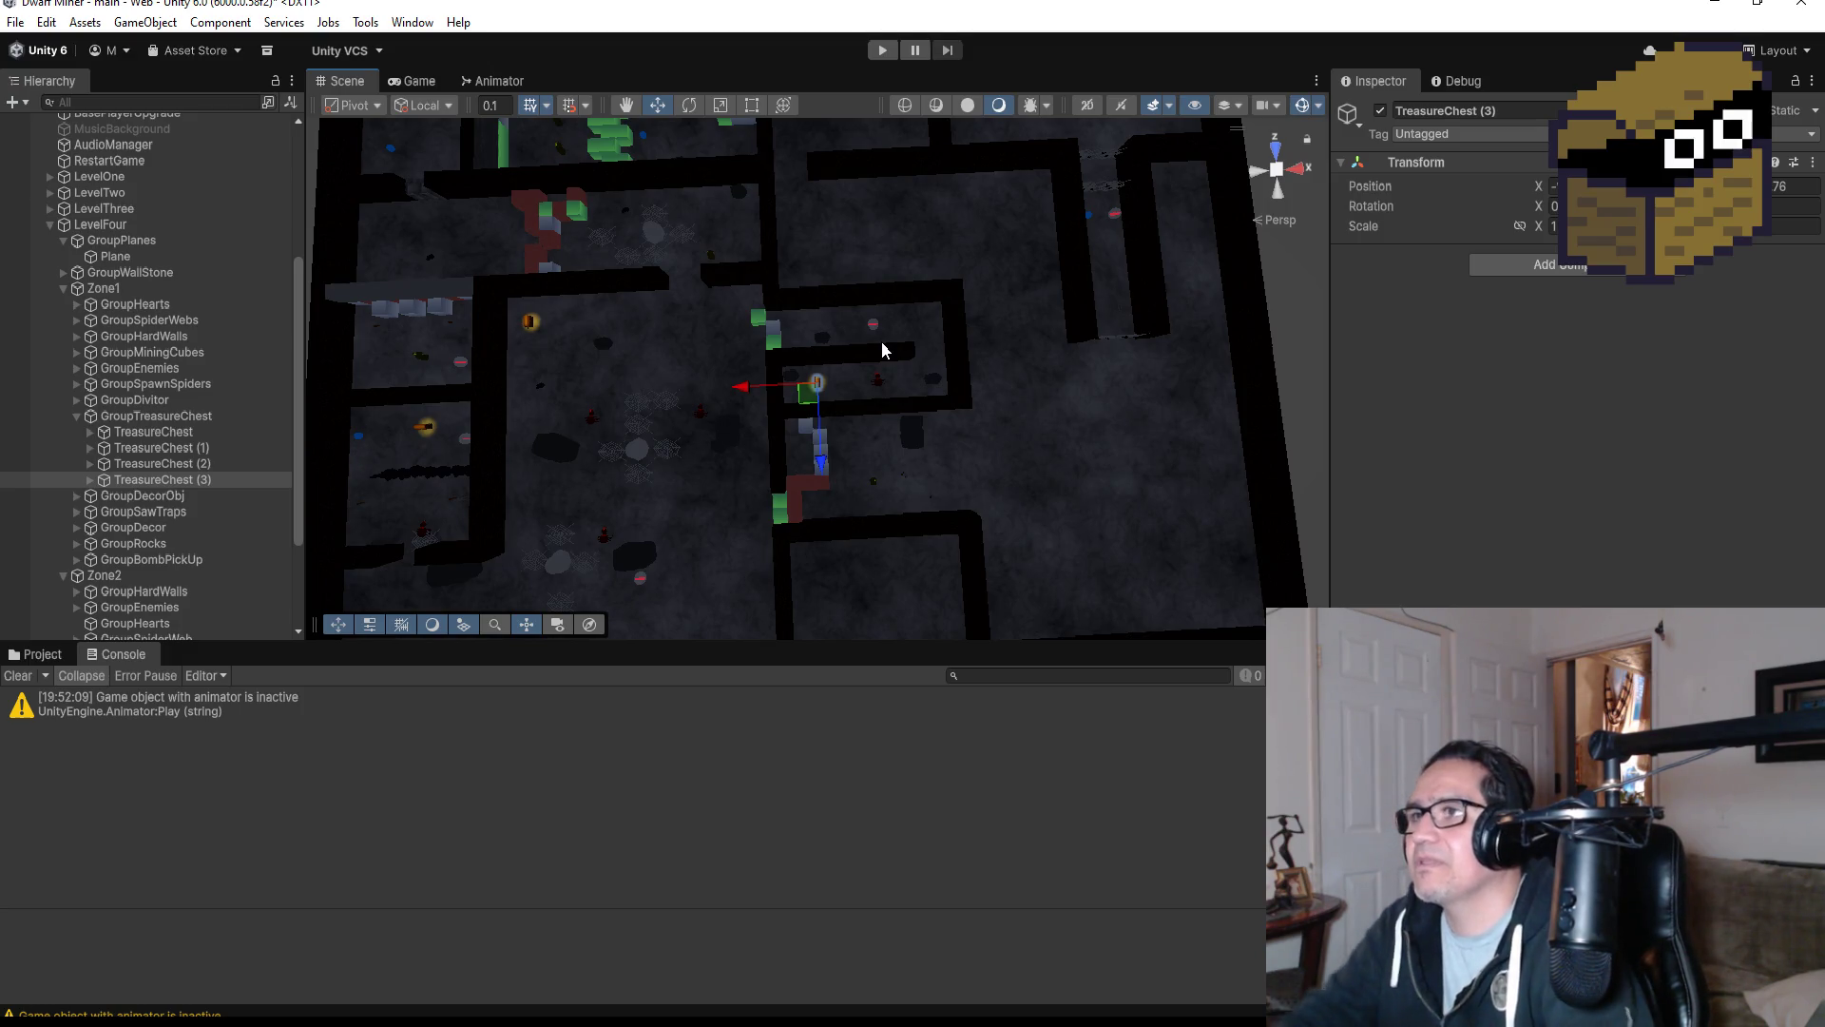
pyautogui.scroll(-3, 1041, 311)
pyautogui.scroll(-2, 866, 298)
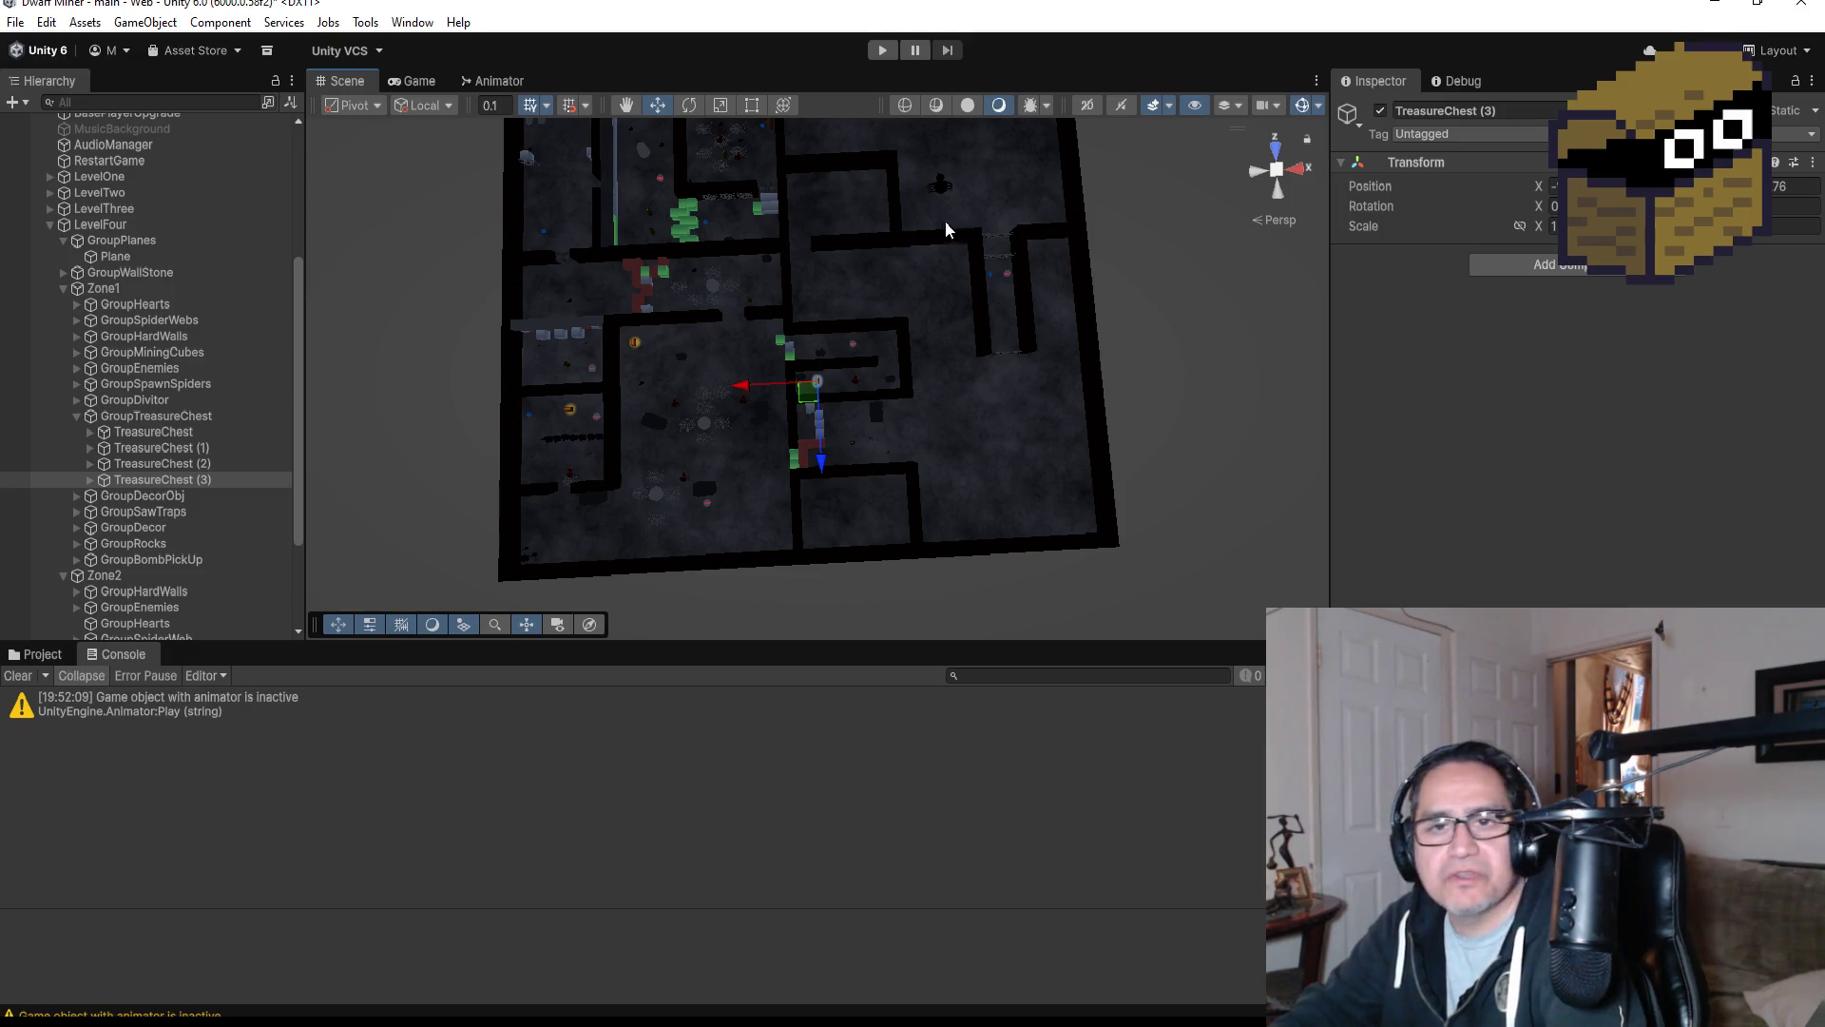
pyautogui.scroll(3, 1026, 371)
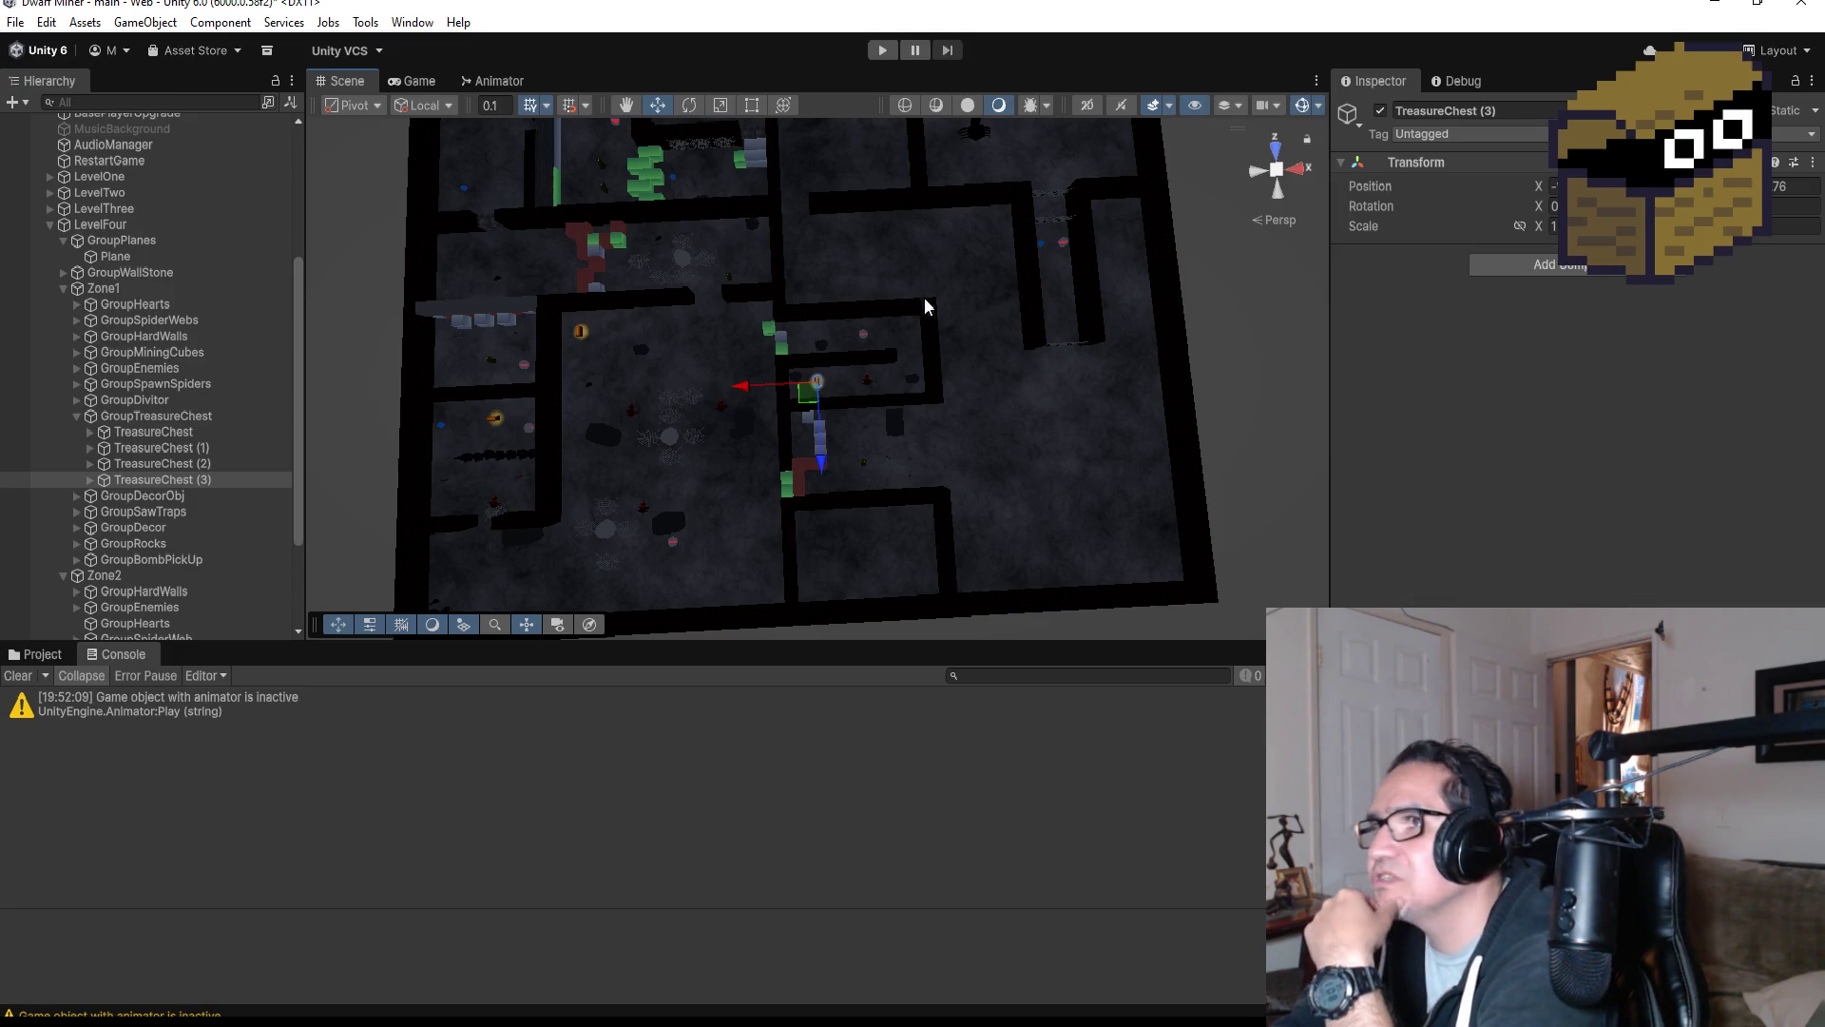
pyautogui.click(823, 201)
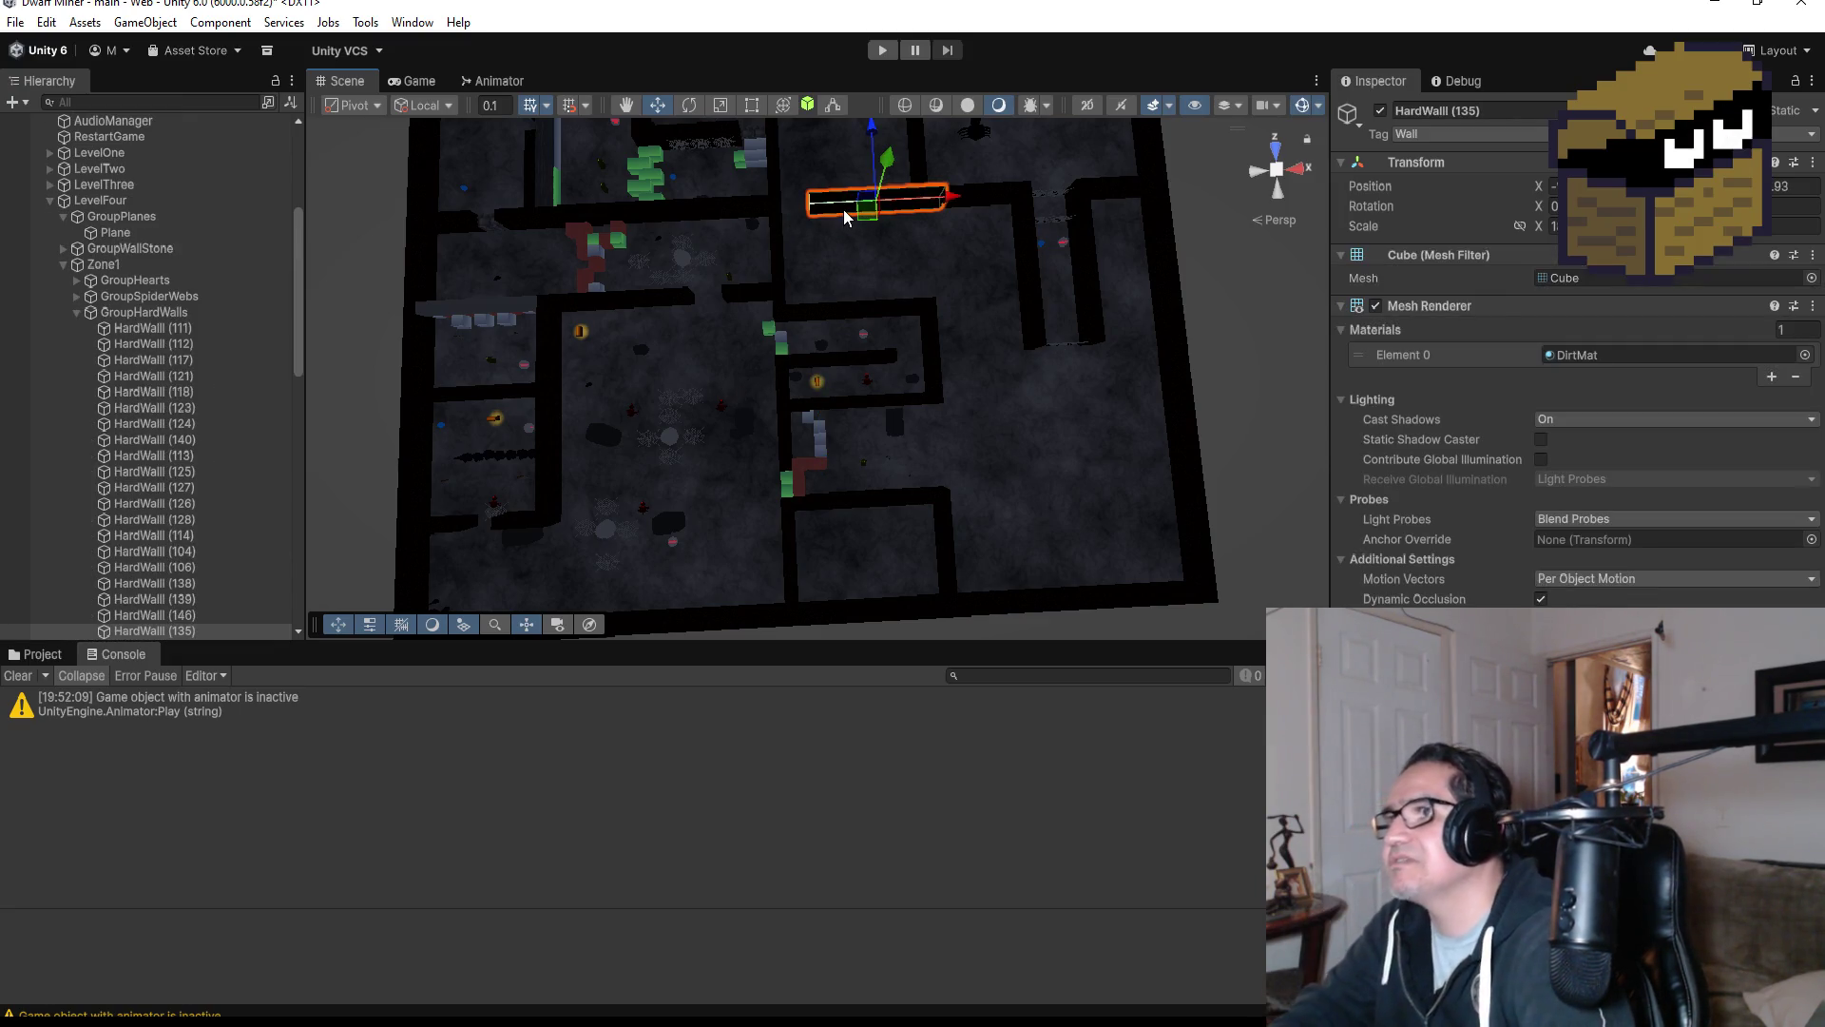
pyautogui.press('f')
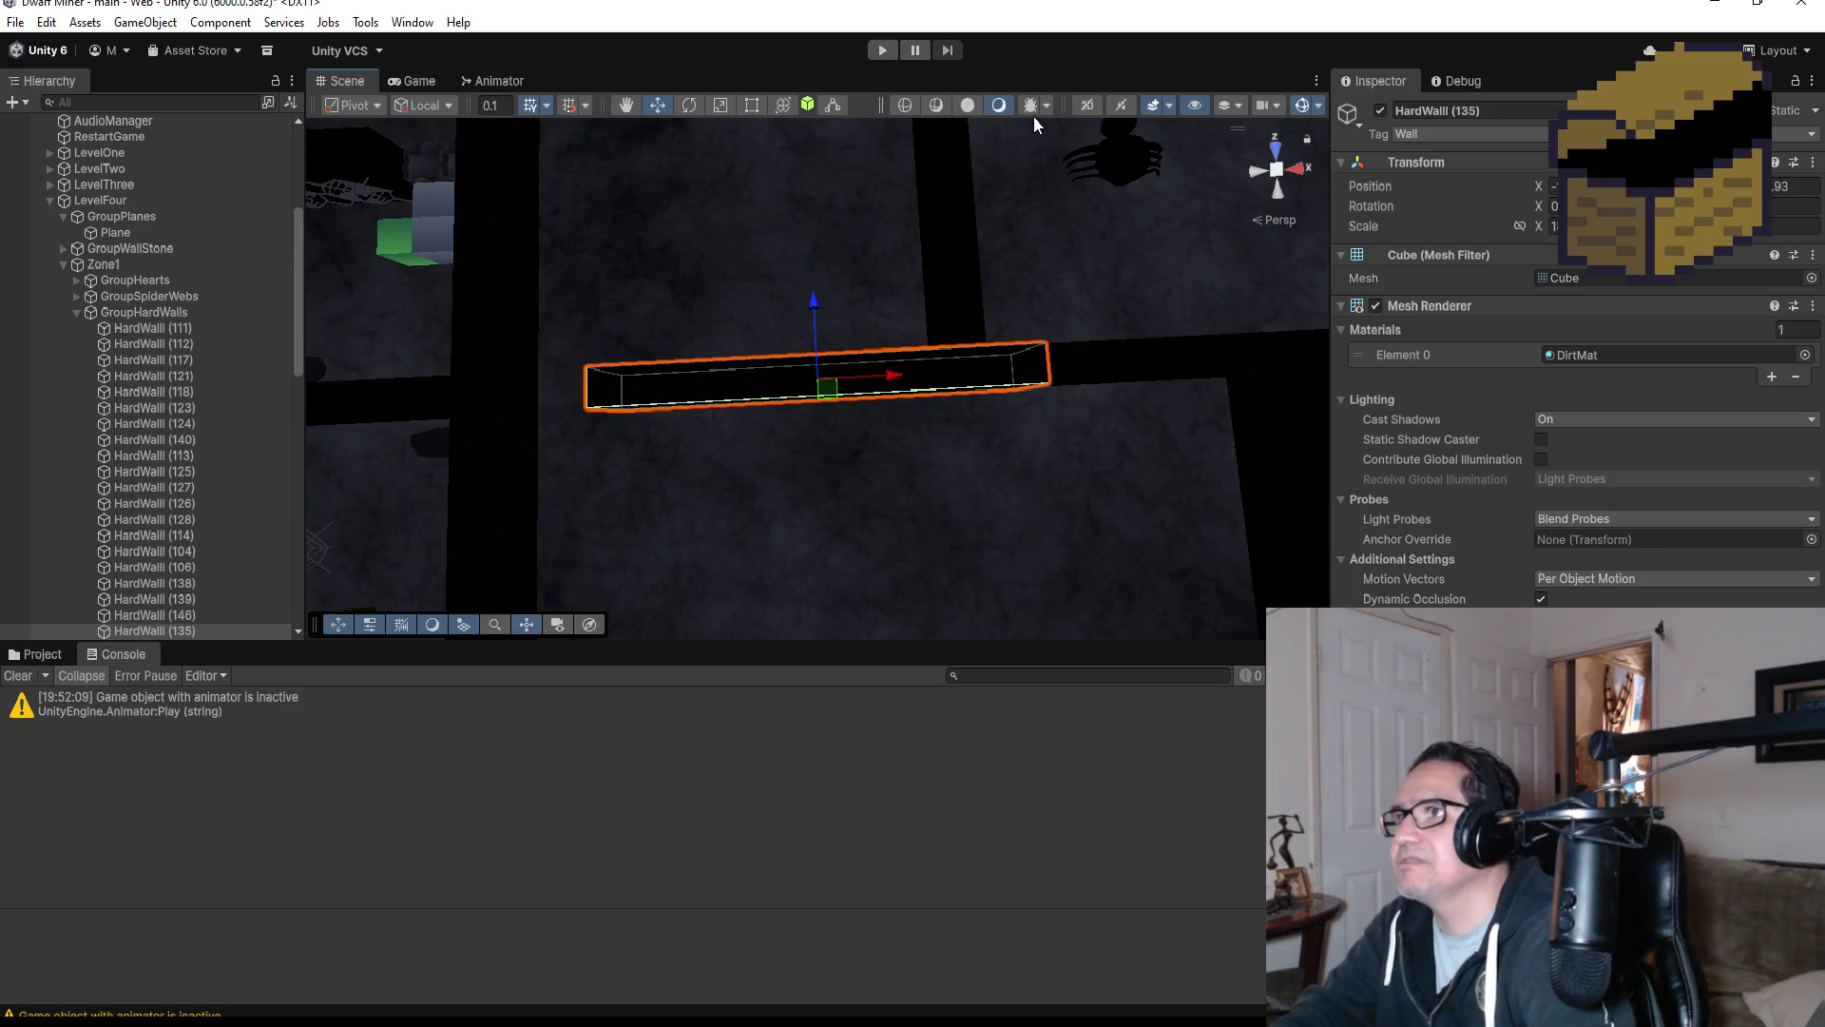
pyautogui.click(751, 106)
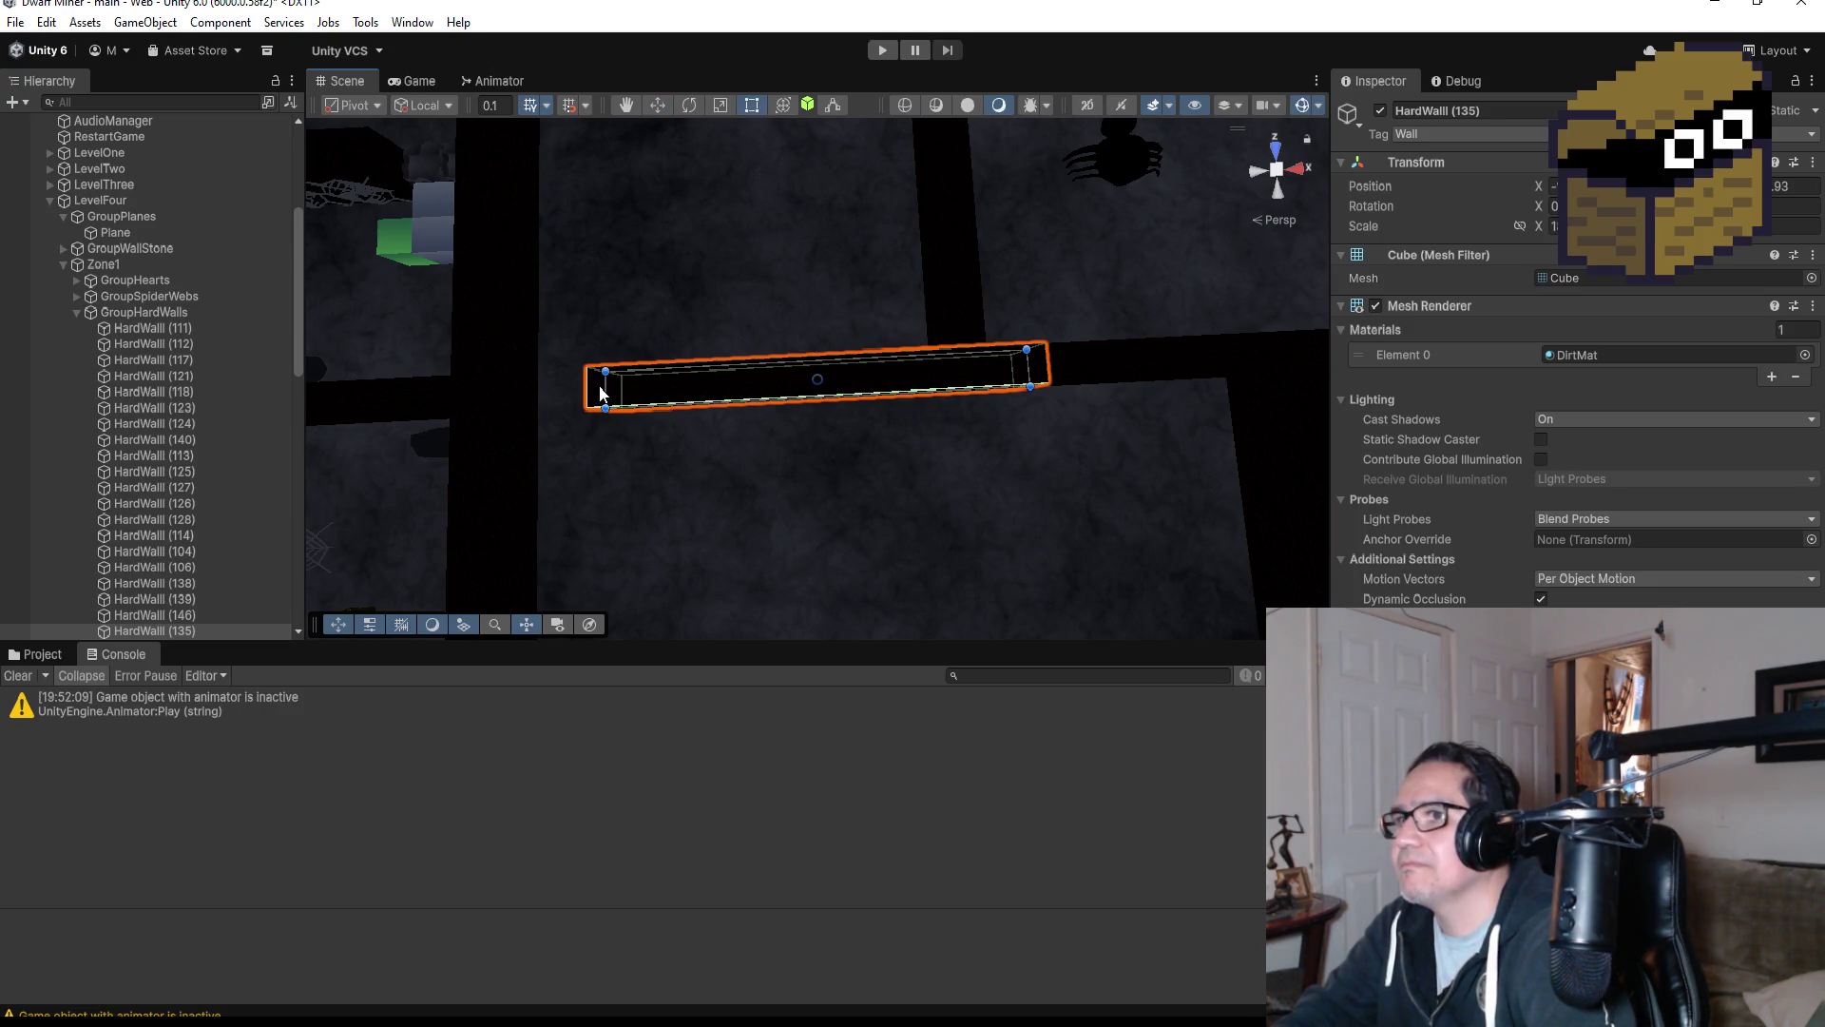
pyautogui.moveTo(603, 380); pyautogui.dragTo(516, 385)
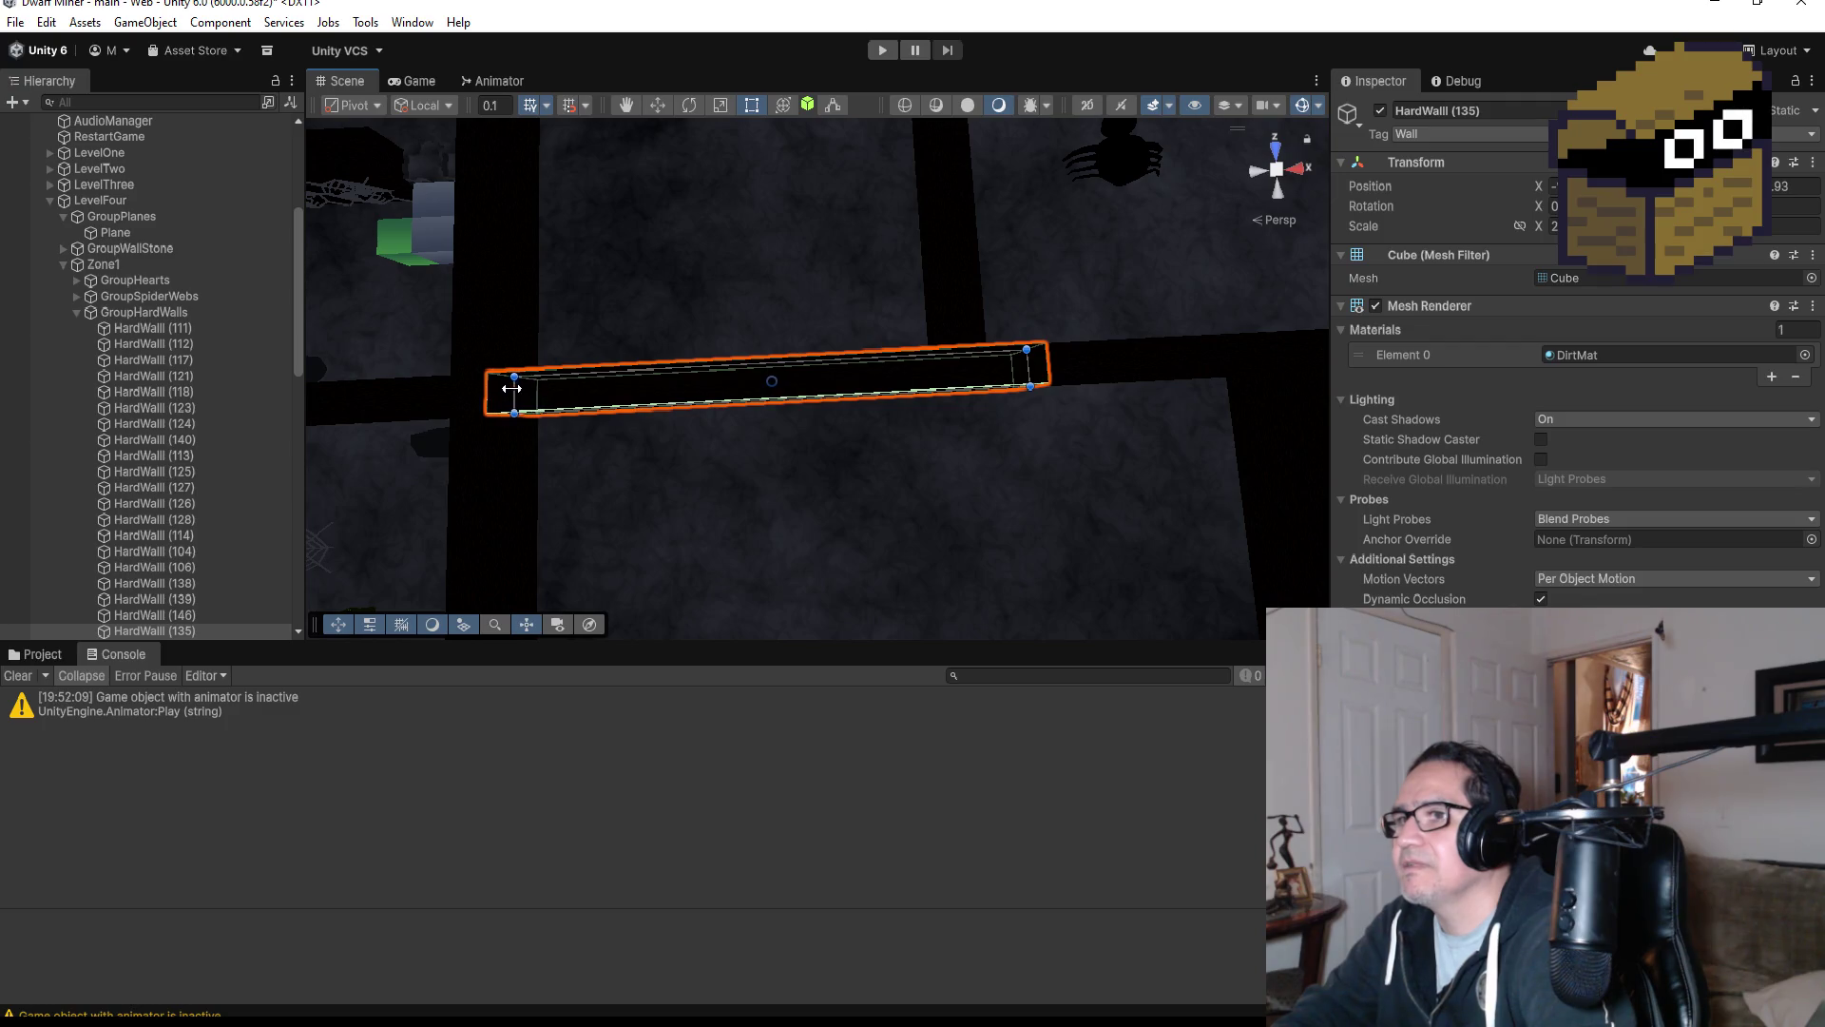
pyautogui.scroll(-5, 603, 432)
pyautogui.moveTo(733, 460)
pyautogui.mouseDown()
pyautogui.moveTo(836, 212)
pyautogui.moveTo(1000, 263)
pyautogui.mouseUp()
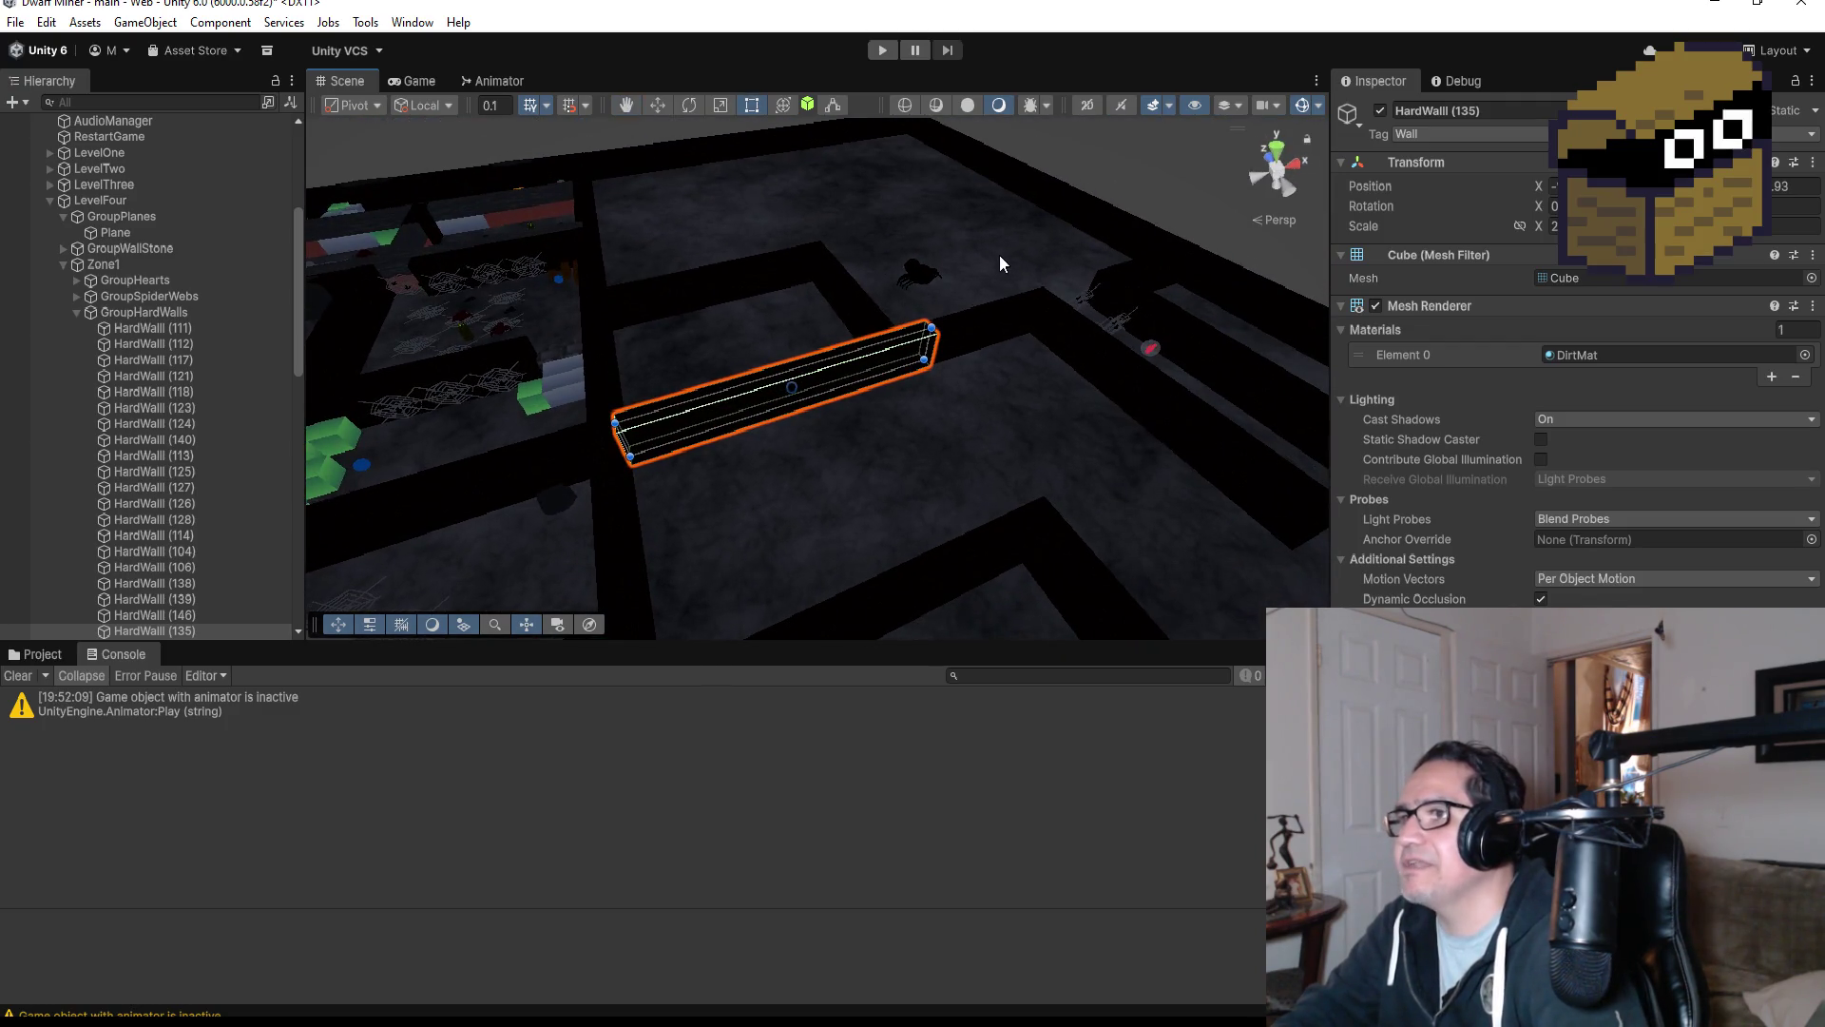
pyautogui.click(1002, 276)
pyautogui.click(753, 413)
pyautogui.scroll(-5, 1000, 378)
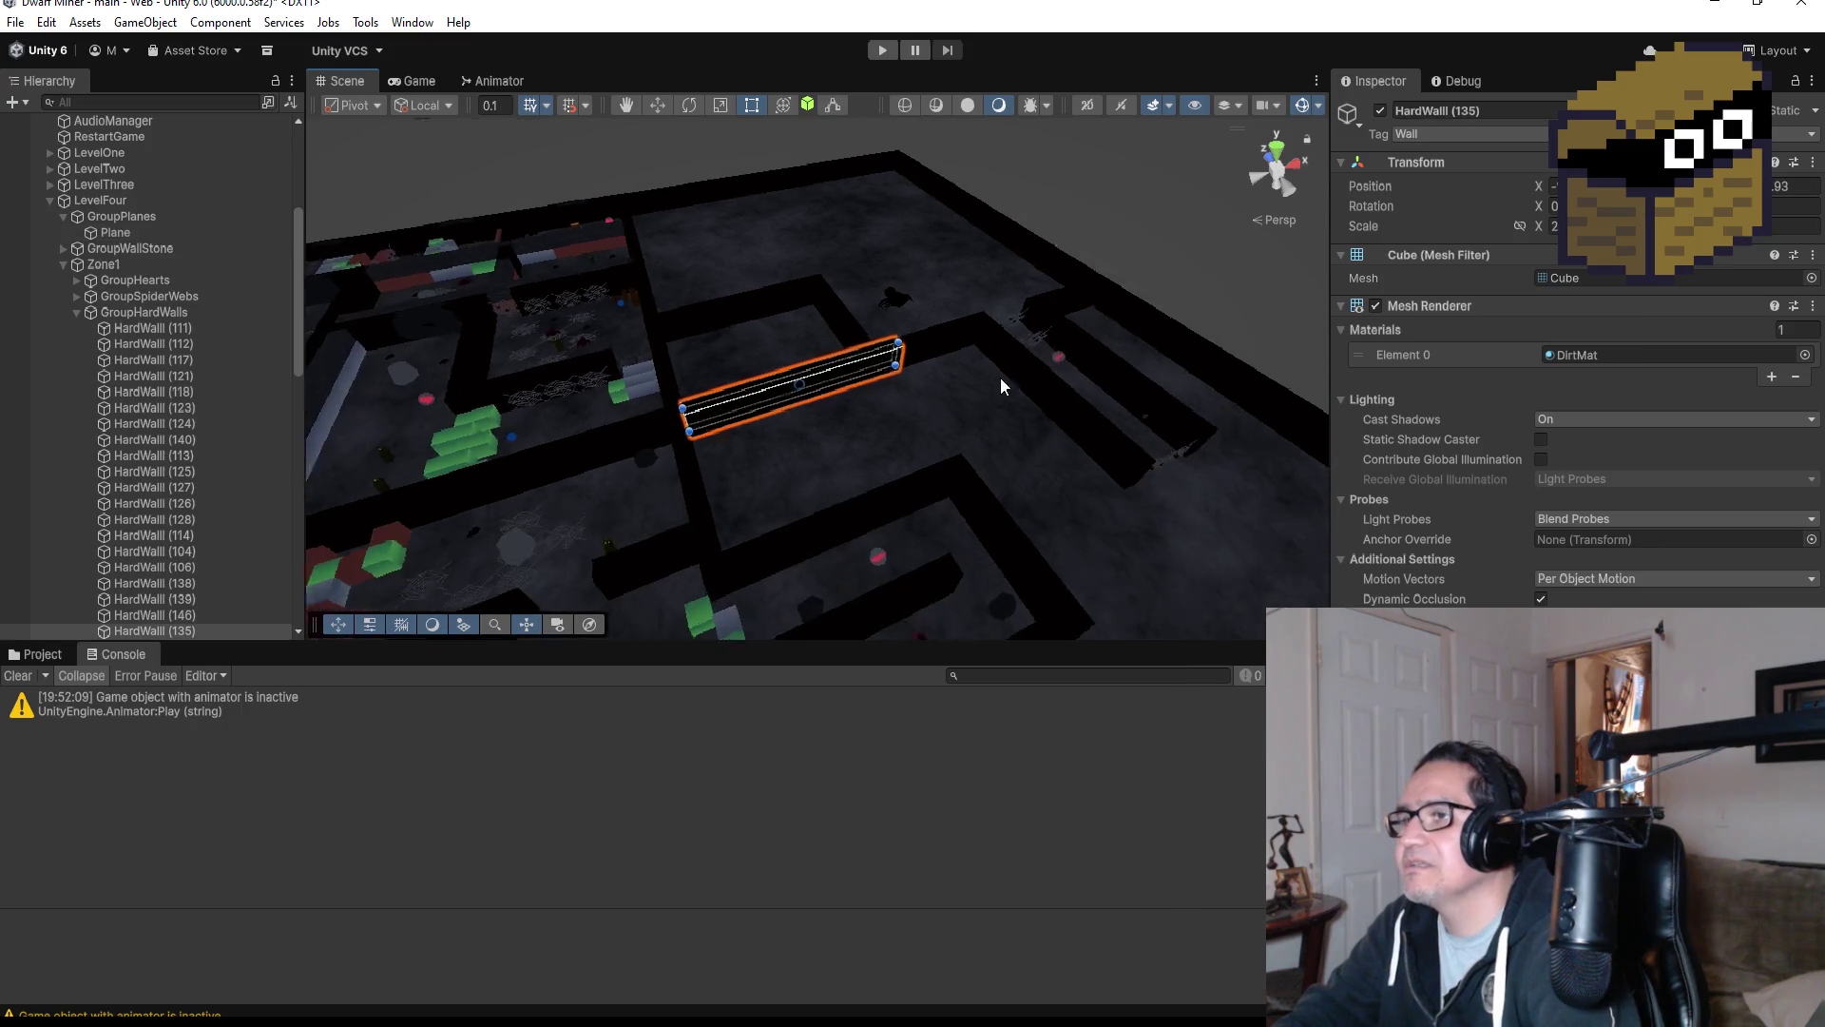
pyautogui.moveTo(1018, 374); pyautogui.dragTo(862, 483)
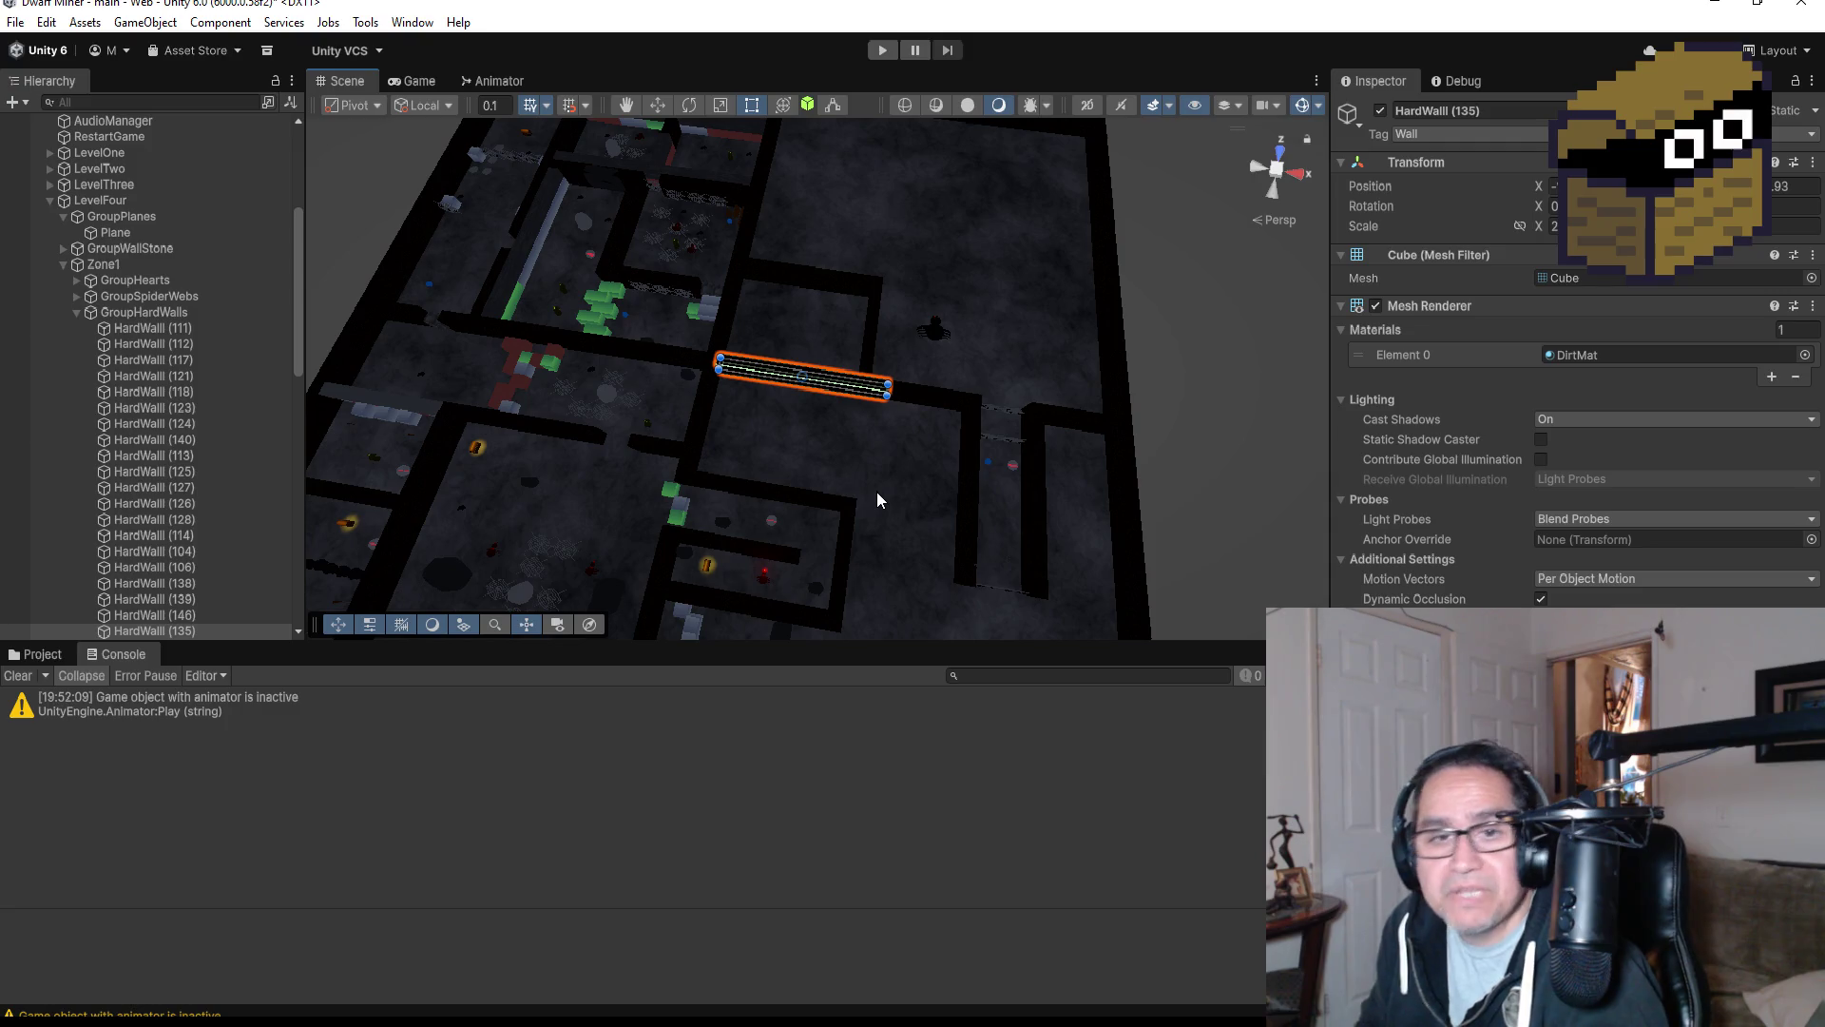
pyautogui.scroll(-3, 928, 458)
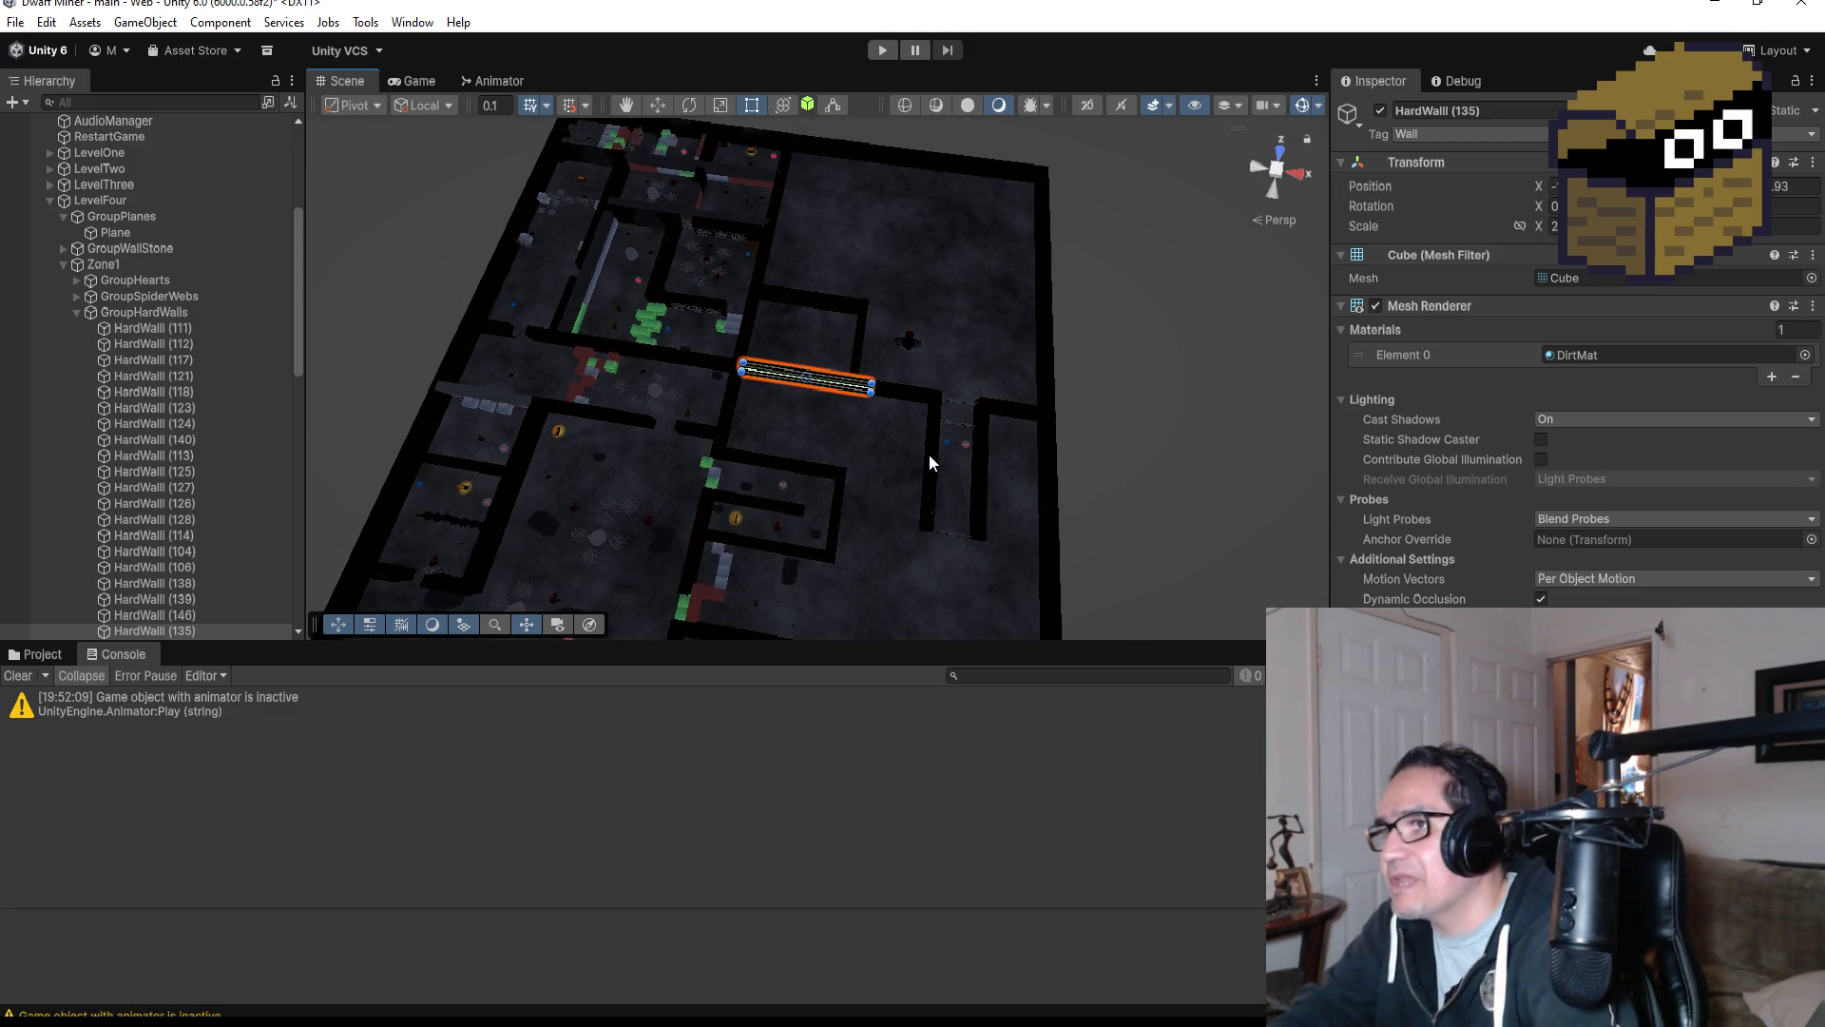
pyautogui.moveTo(899, 562)
pyautogui.mouseDown()
pyautogui.moveTo(989, 346)
pyautogui.moveTo(961, 367)
pyautogui.moveTo(966, 440)
pyautogui.mouseUp()
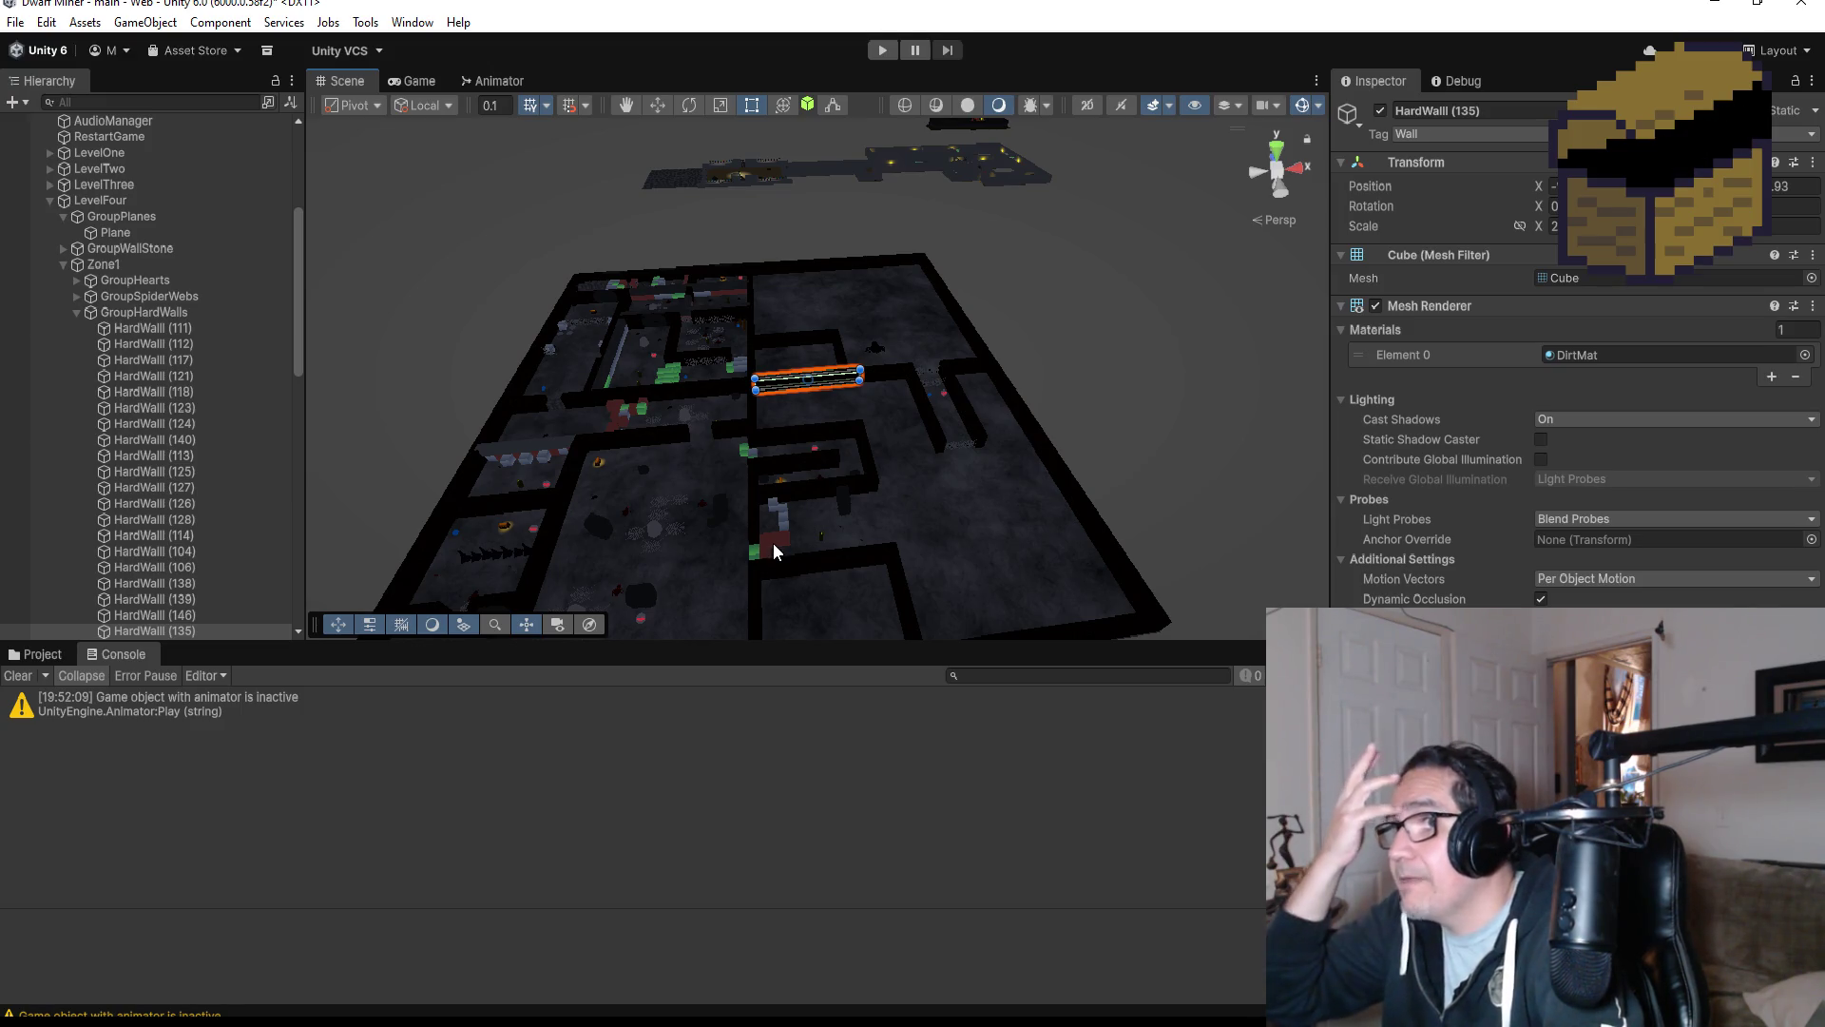
pyautogui.scroll(5, 700, 334)
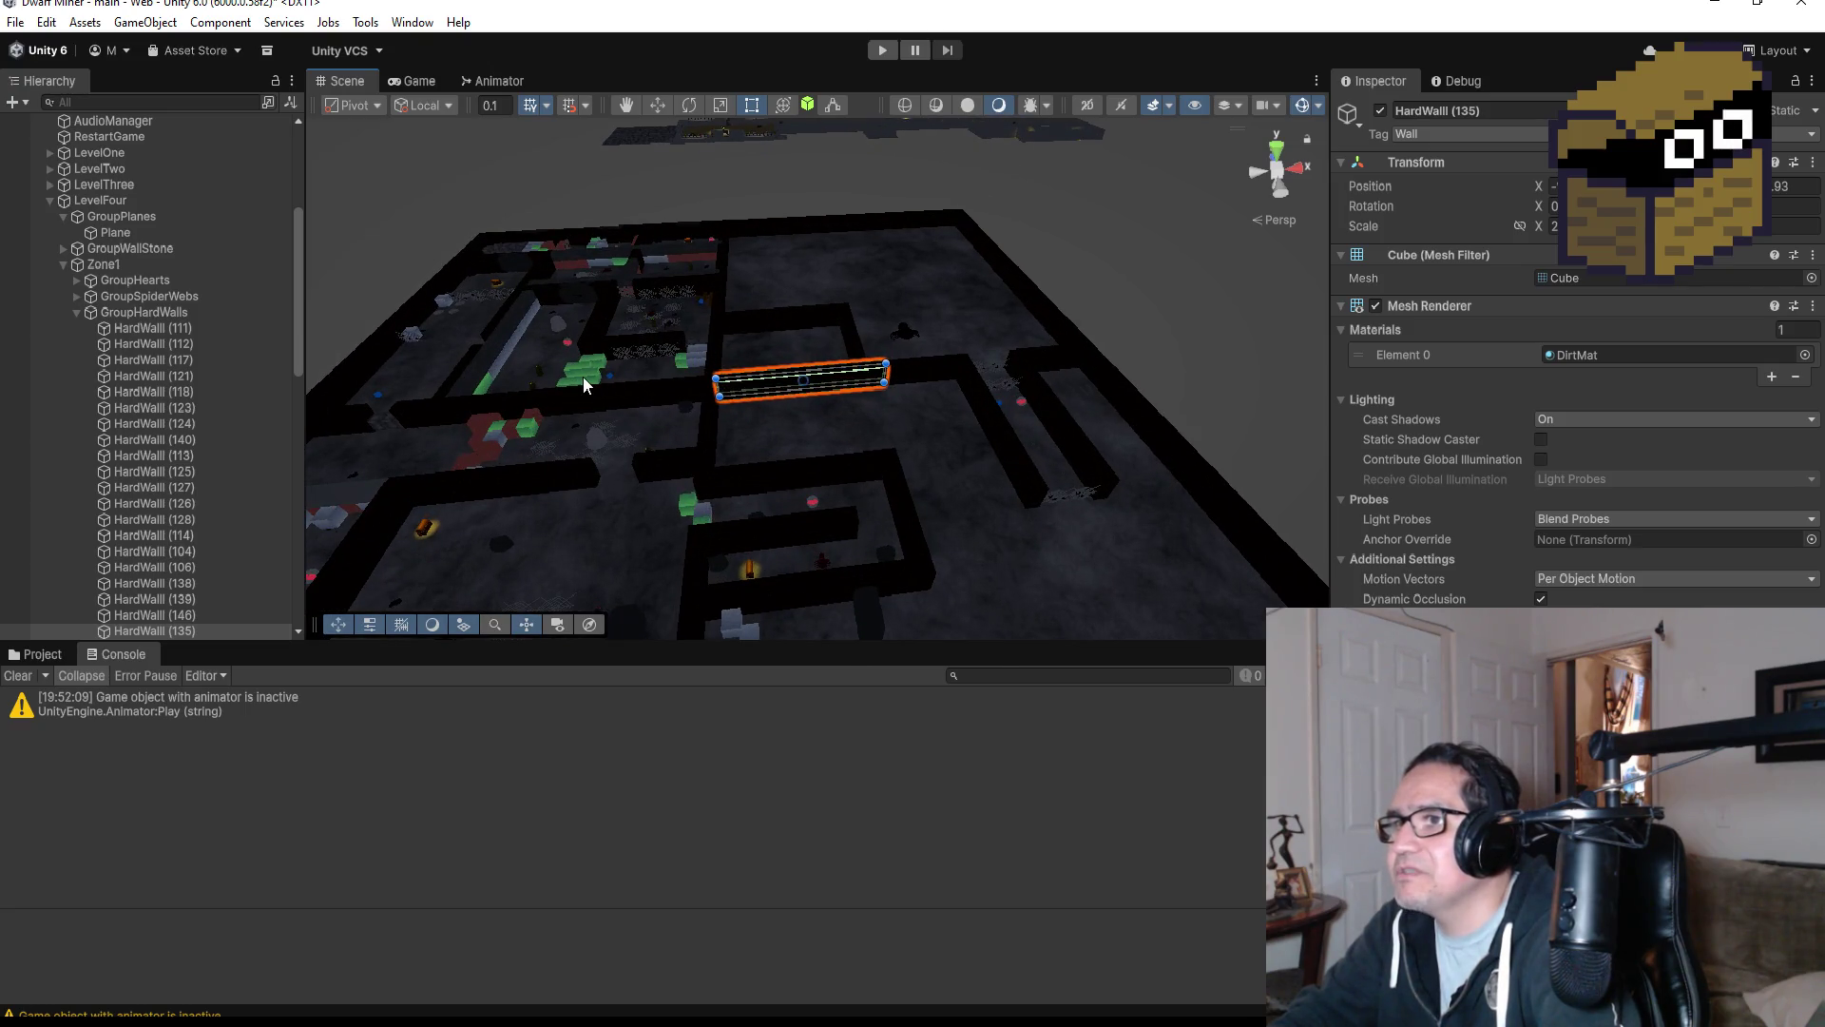
pyautogui.click(584, 369)
pyautogui.scroll(-2, 523, 334)
pyautogui.moveTo(561, 344)
pyautogui.mouseDown()
pyautogui.moveTo(835, 277)
pyautogui.moveTo(1028, 153)
pyautogui.moveTo(775, 542)
pyautogui.mouseUp()
pyautogui.scroll(-2, 698, 579)
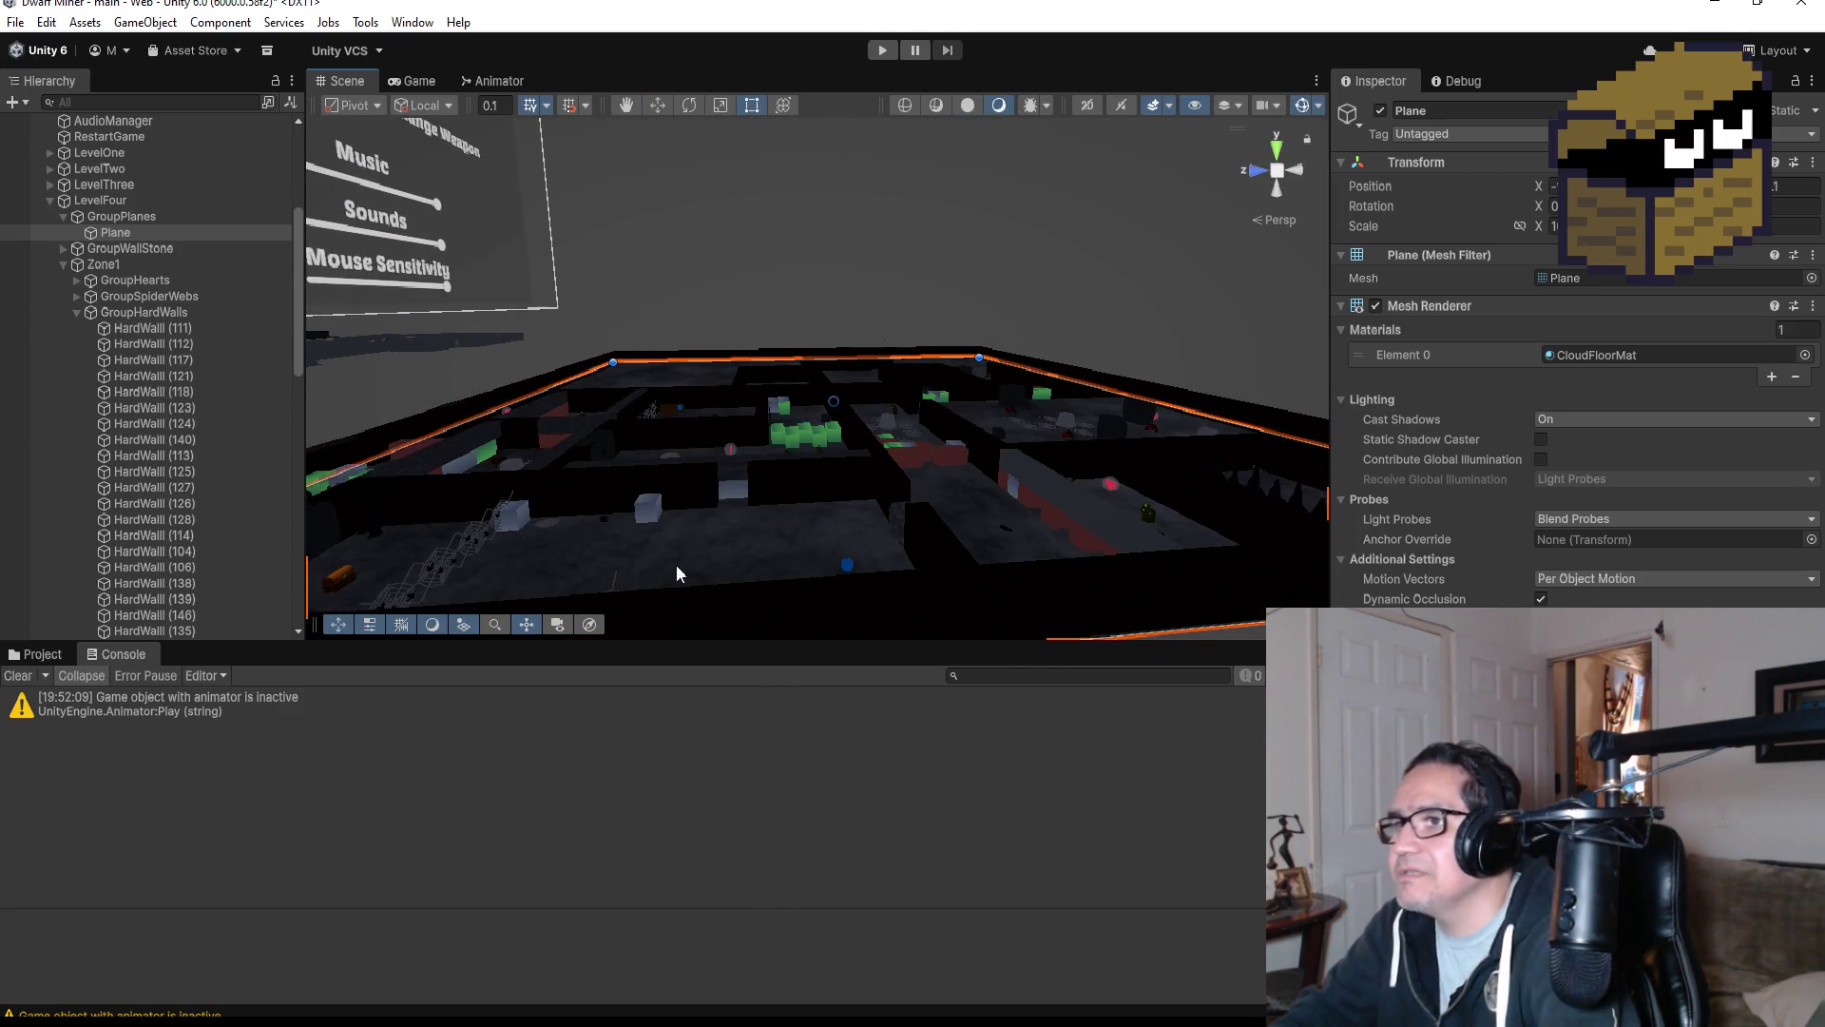
pyautogui.click(728, 474)
# Replace HardWall (125)'s granite Element 0 material with DirtMat, found by searching 'dir'.
pyautogui.scroll(4, 694, 483)
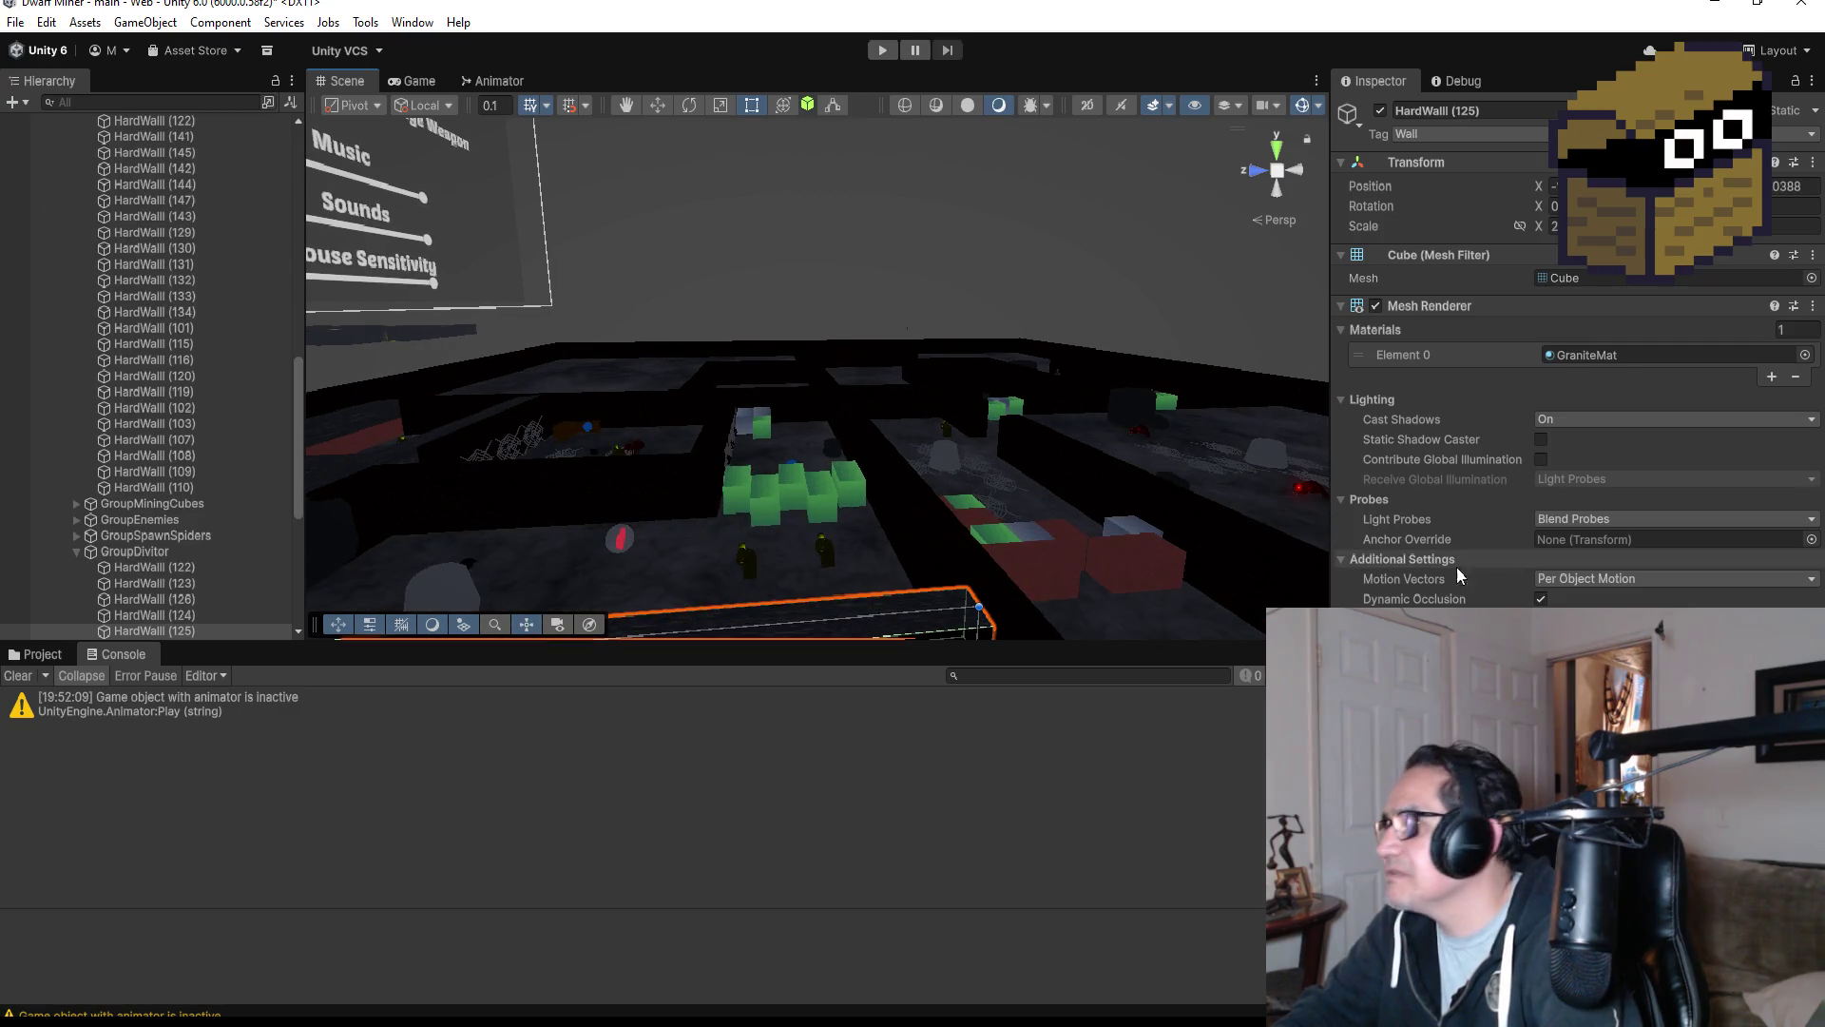
pyautogui.click(1805, 355)
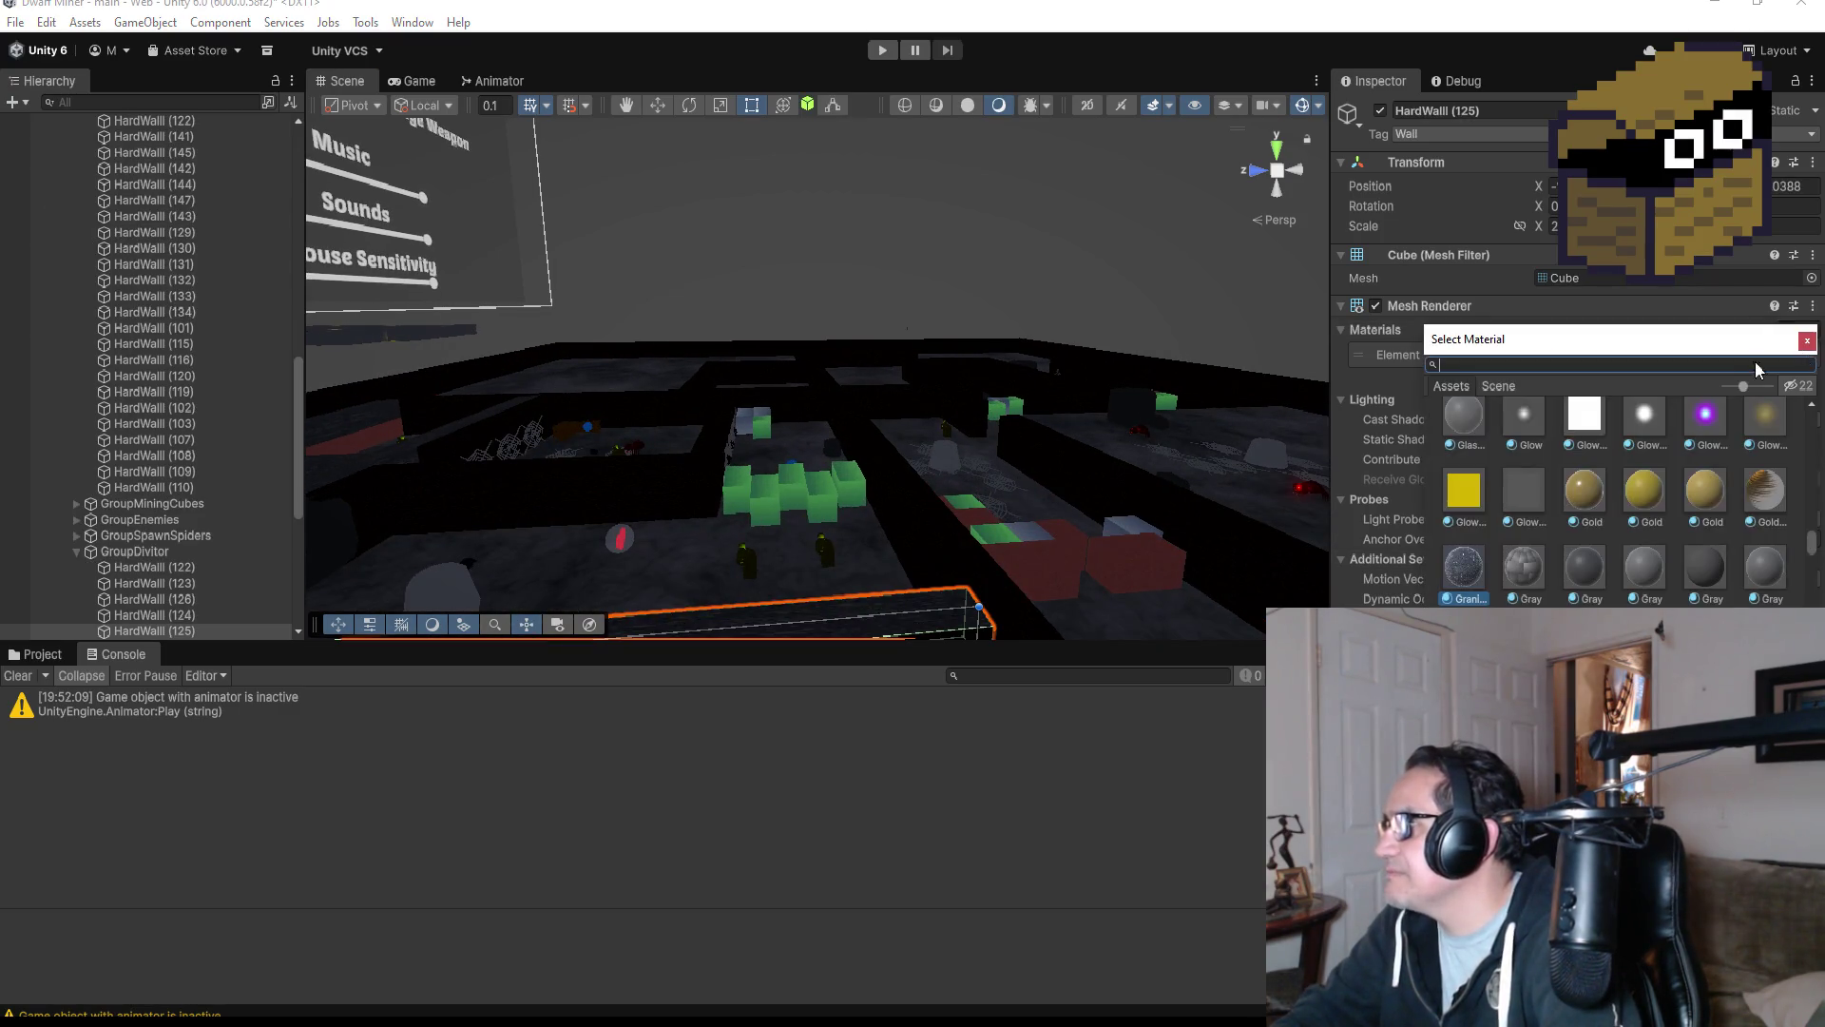
pyautogui.write('dir')
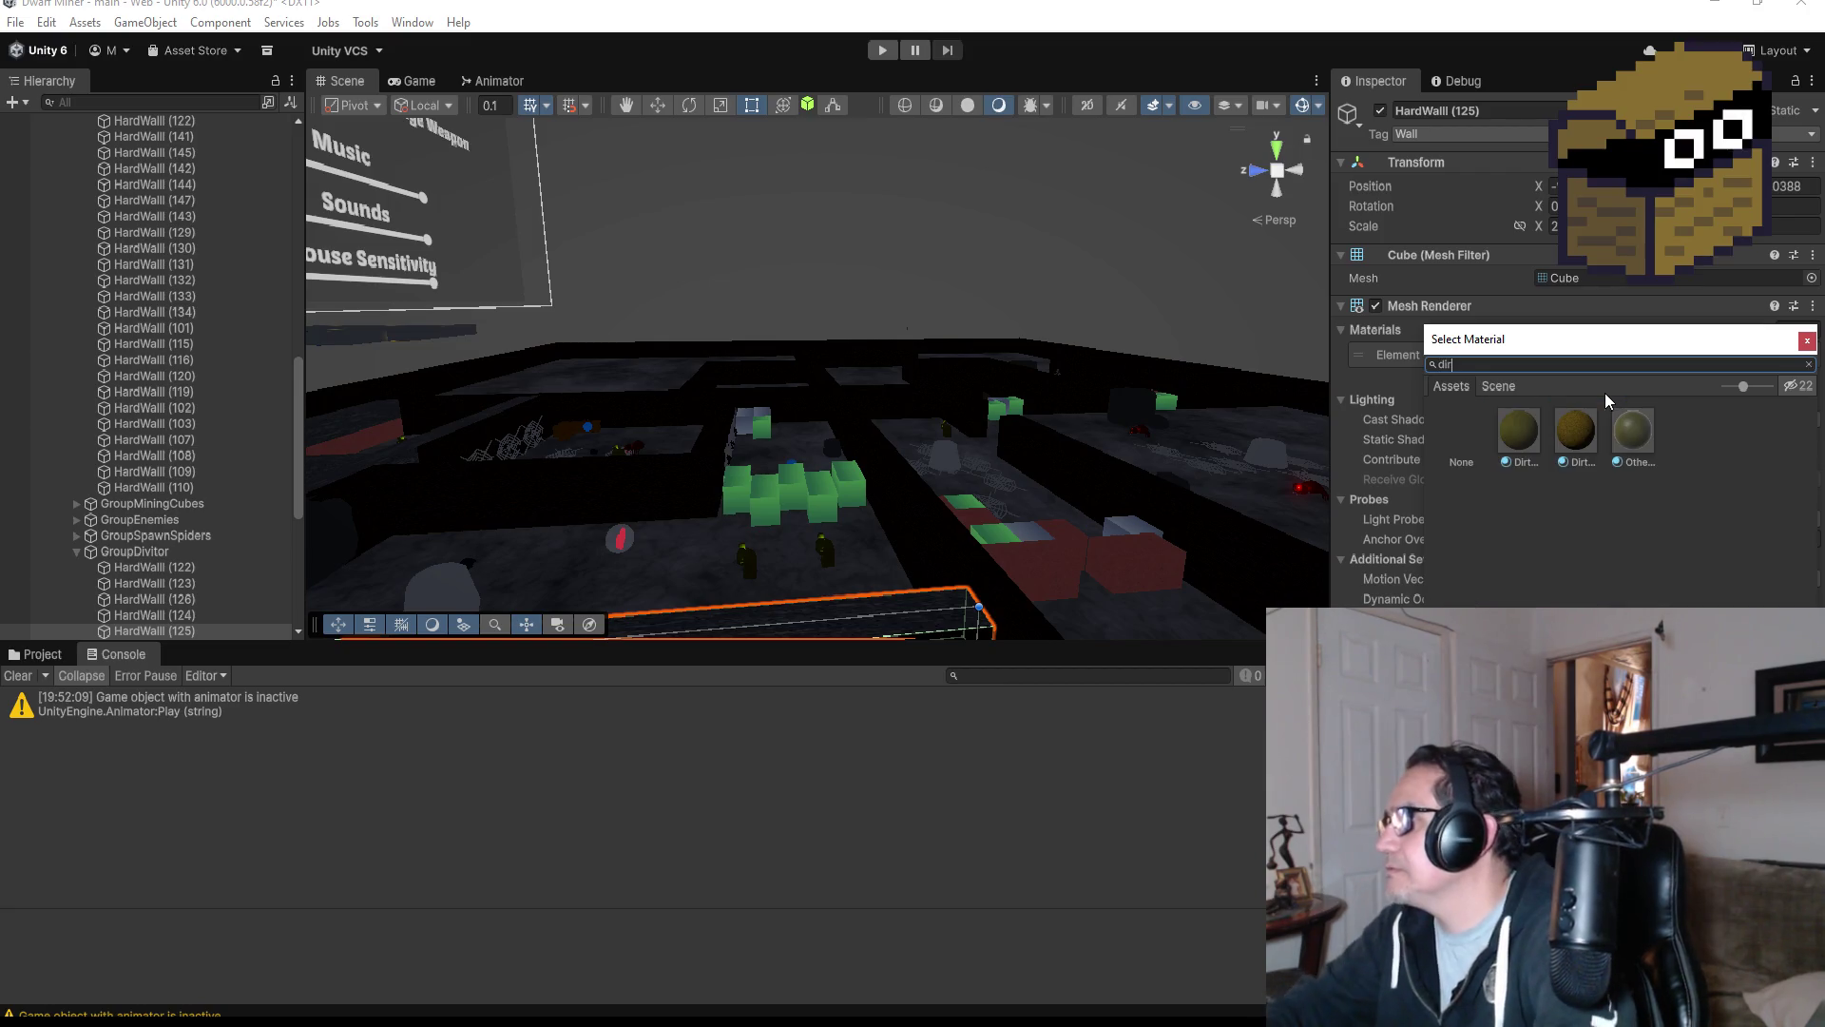
pyautogui.doubleClick(1585, 426)
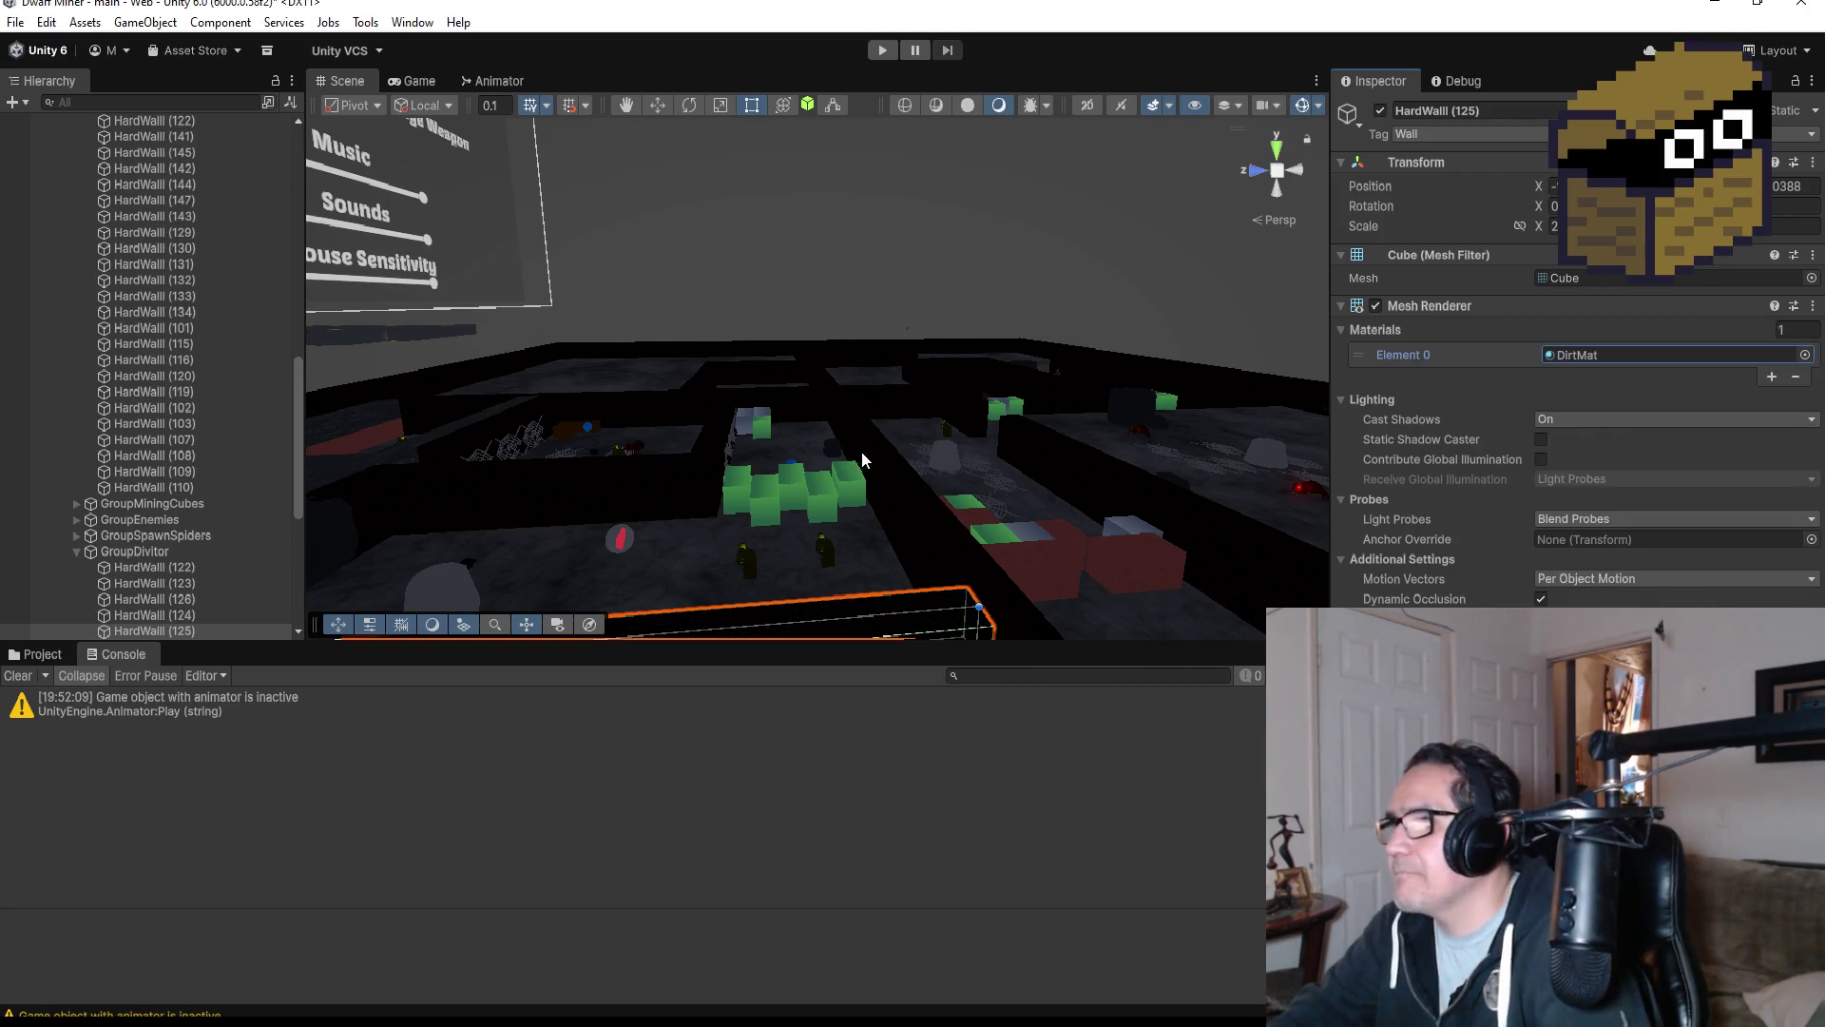
# Select and frame HardWall (110), checking it from Top view and orbited perspective angles.
pyautogui.scroll(-5, 882, 476)
pyautogui.moveTo(794, 418); pyautogui.dragTo(998, 428)
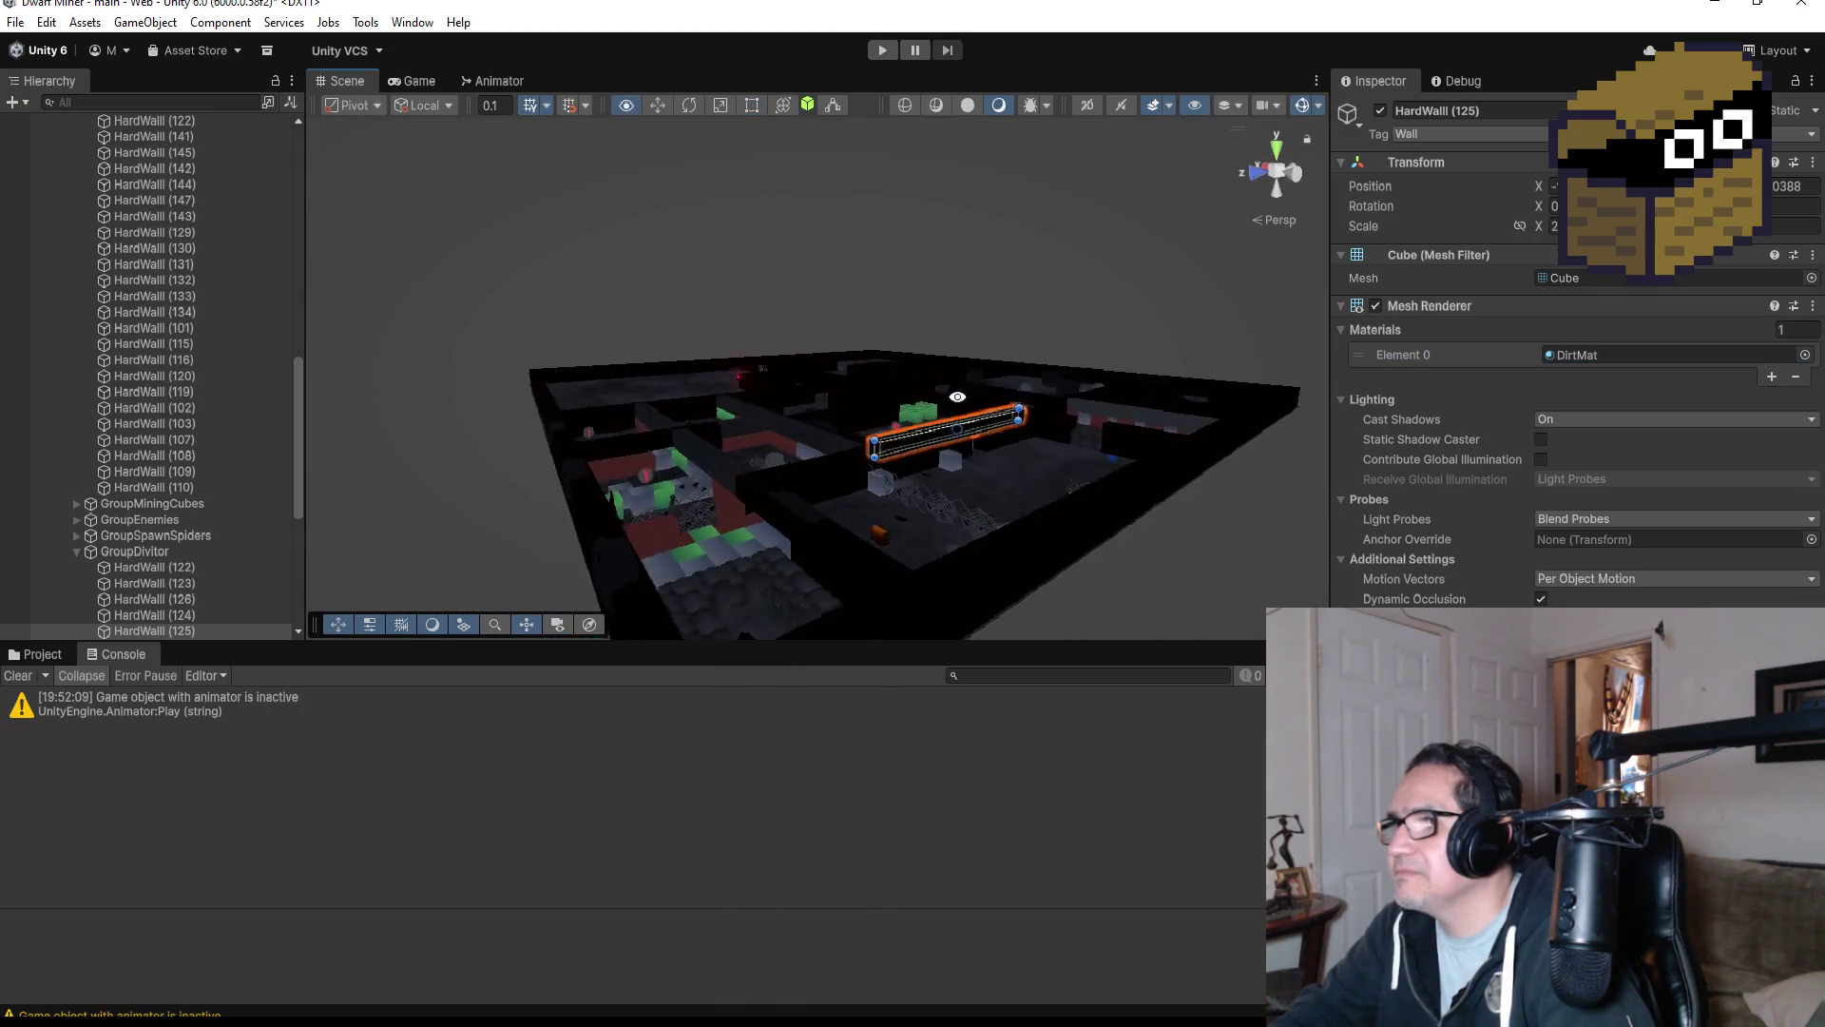
pyautogui.scroll(10, 1078, 434)
pyautogui.scroll(-5, 1144, 450)
pyautogui.moveTo(1144, 451)
pyautogui.mouseDown()
pyautogui.moveTo(984, 531)
pyautogui.moveTo(1093, 407)
pyautogui.mouseUp()
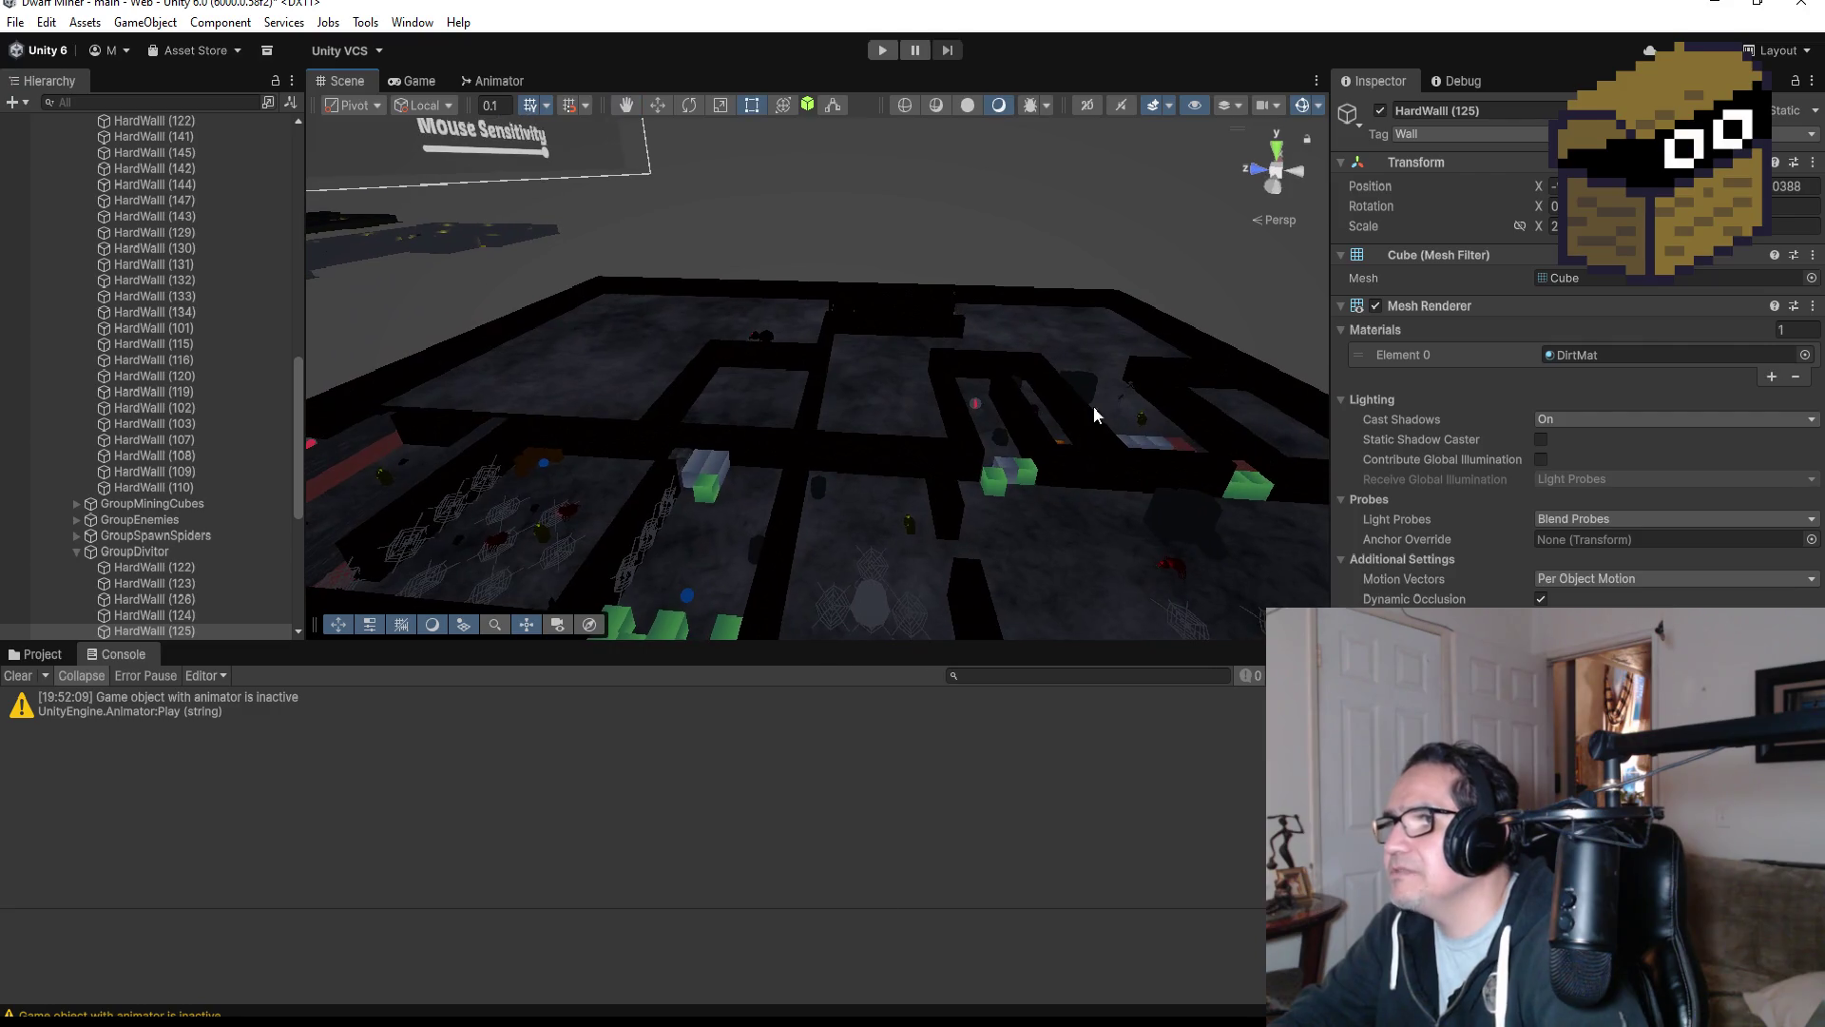
pyautogui.click(771, 447)
pyautogui.press('f')
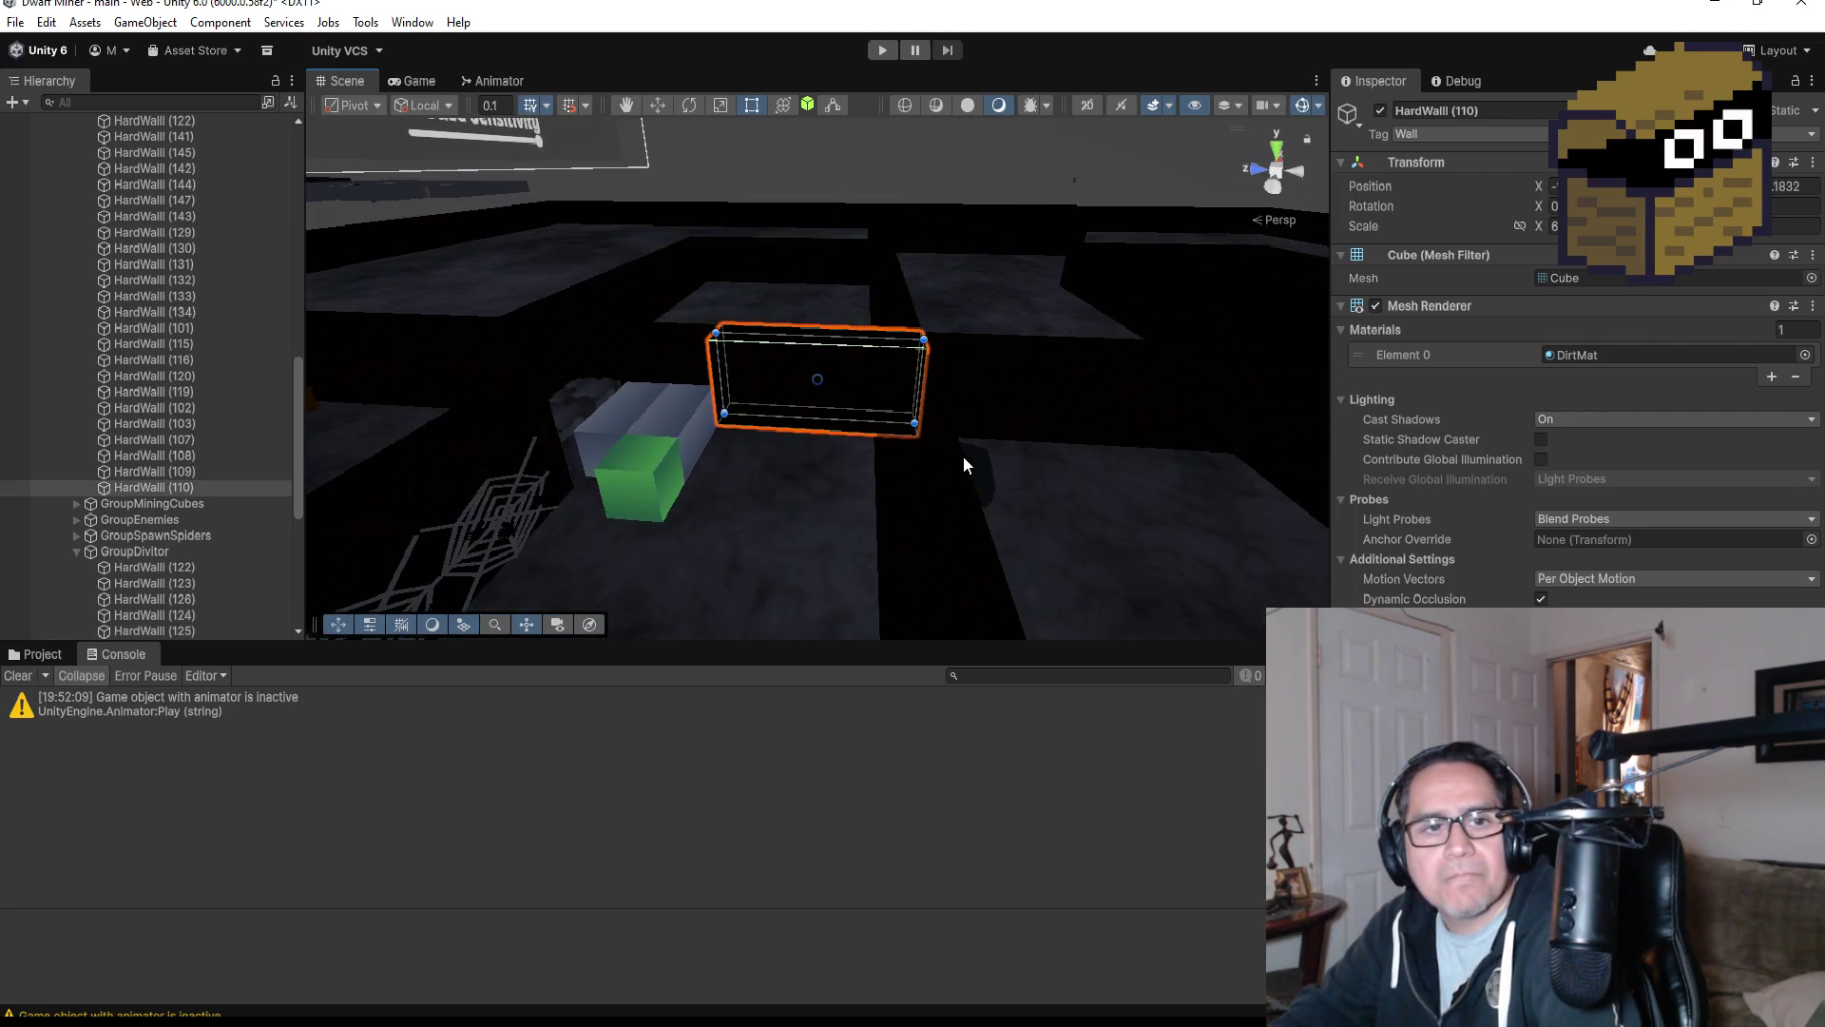
pyautogui.scroll(-10, 962, 464)
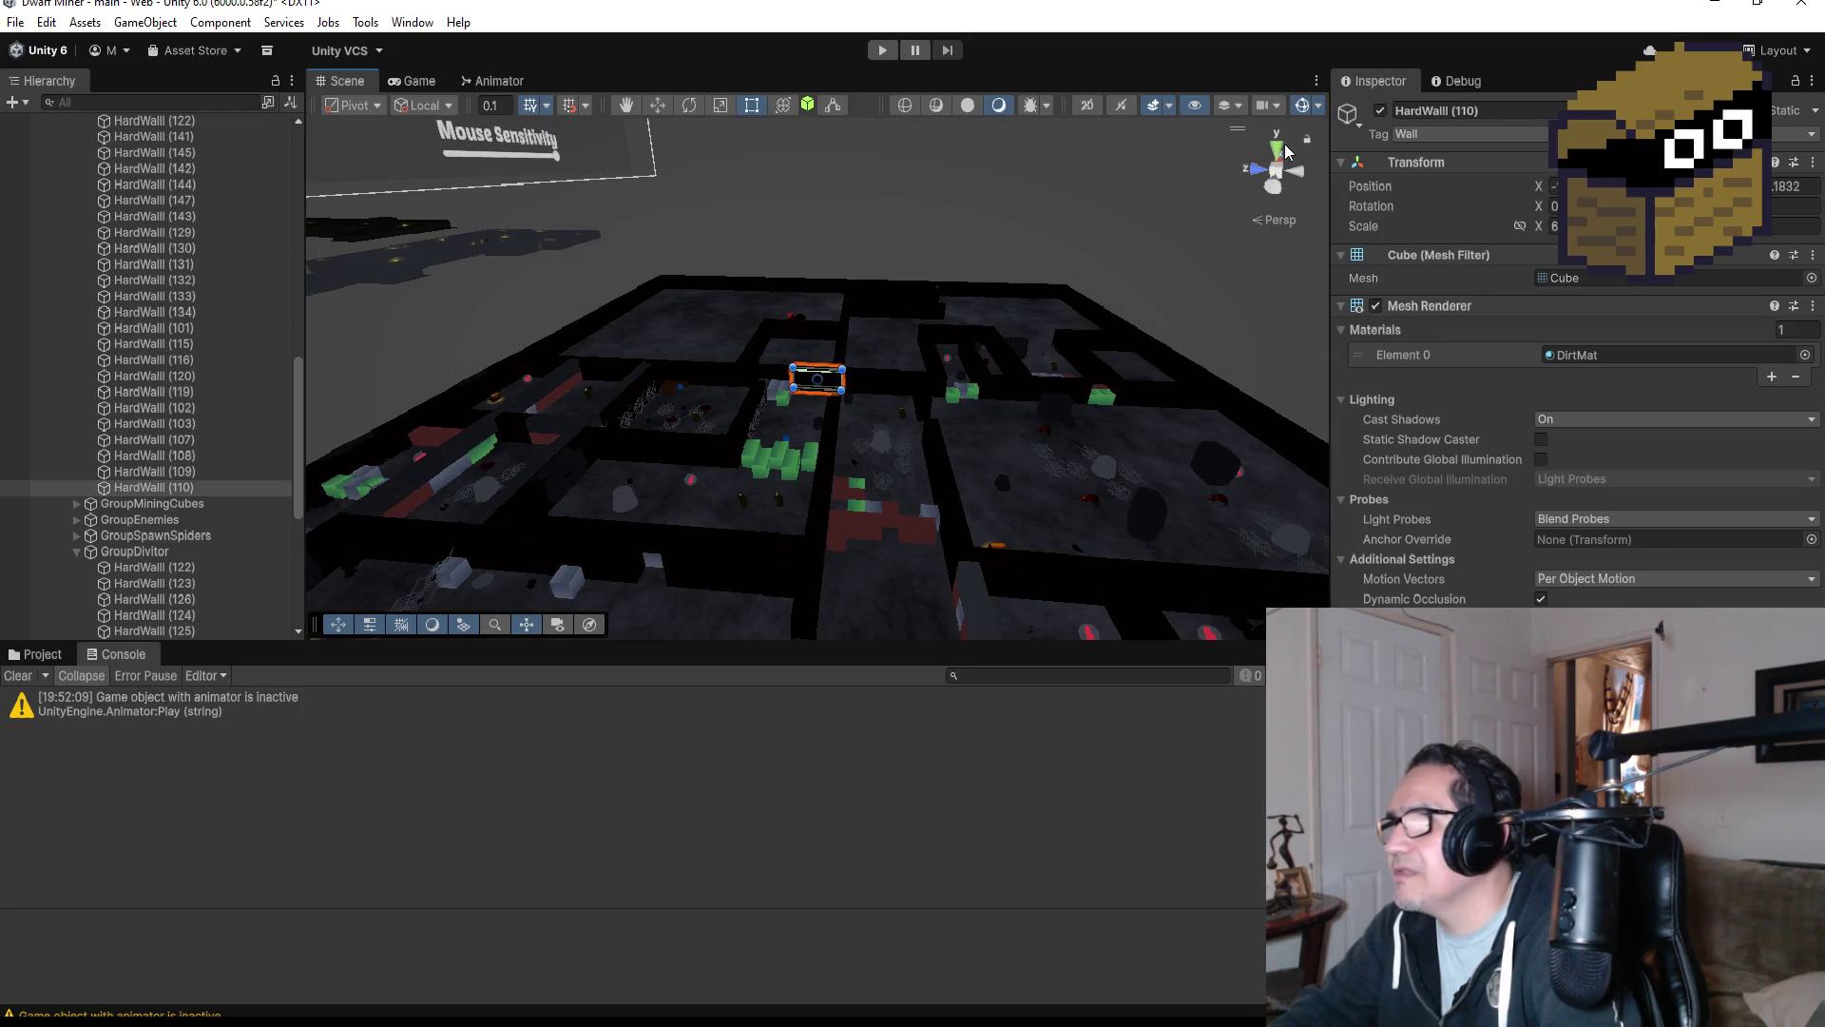
pyautogui.click(1277, 152)
pyautogui.scroll(5, 785, 279)
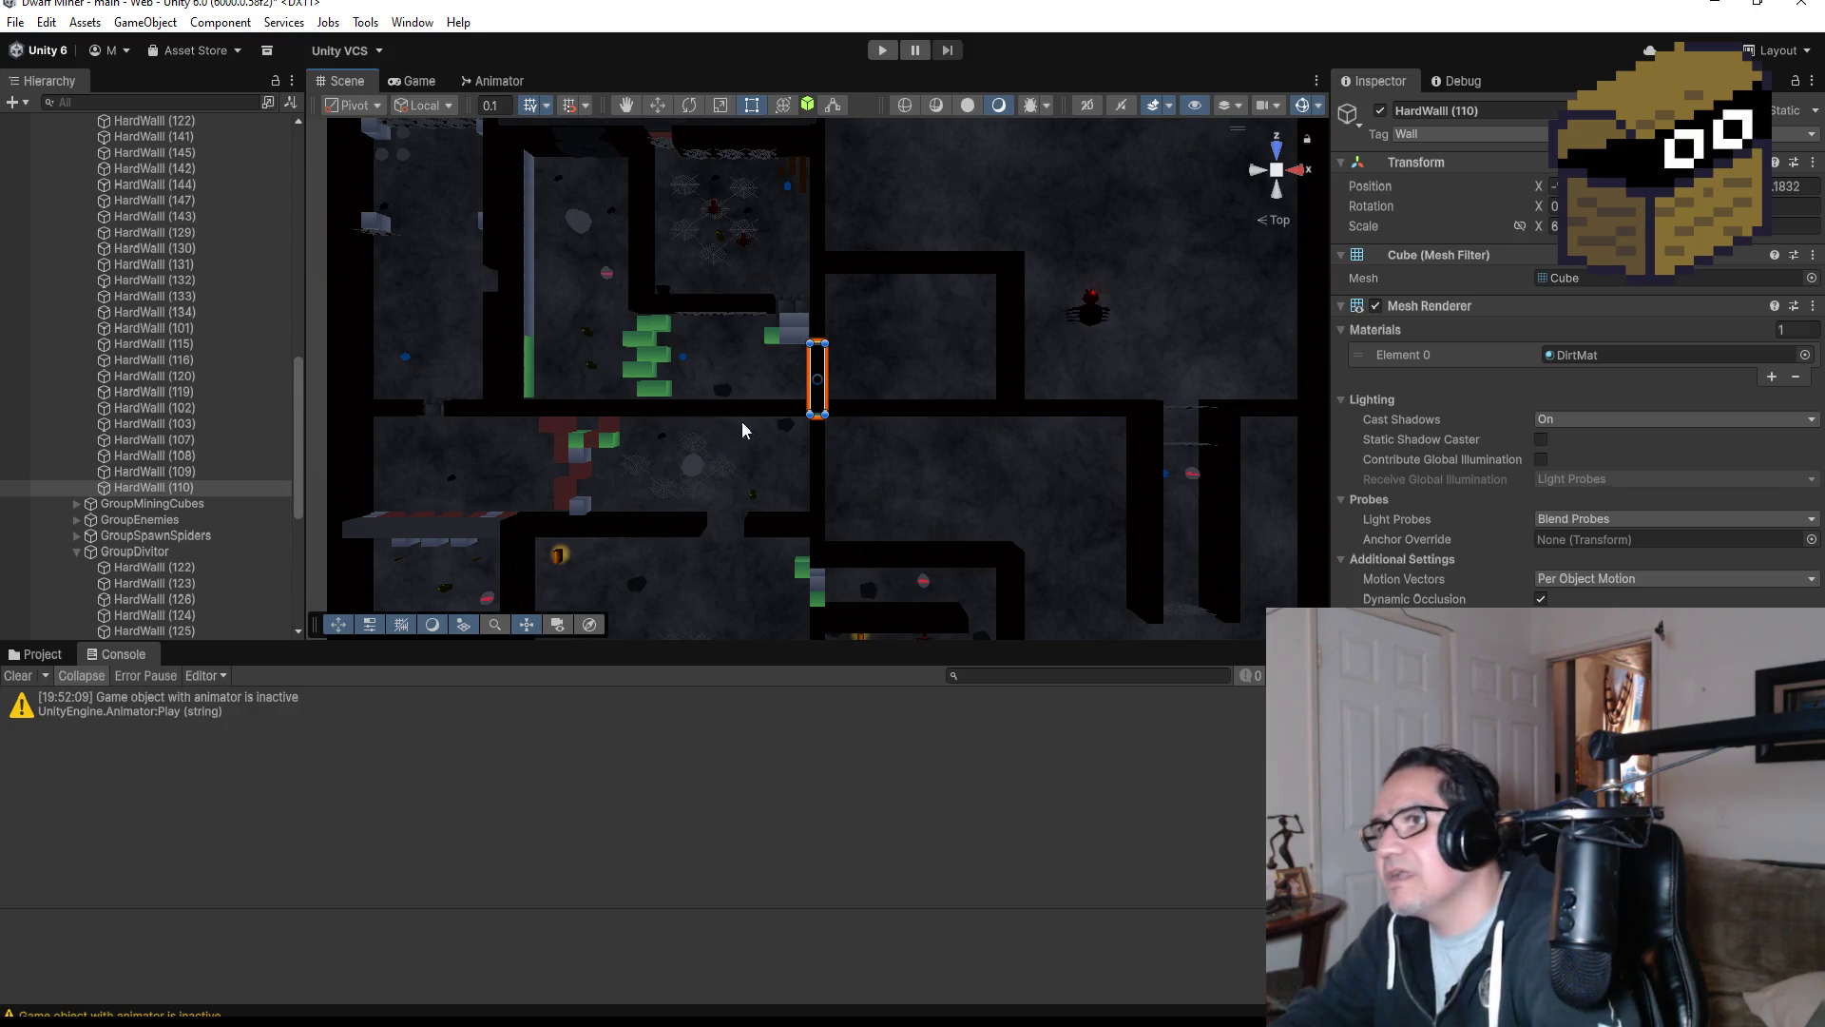
pyautogui.scroll(-5, 836, 422)
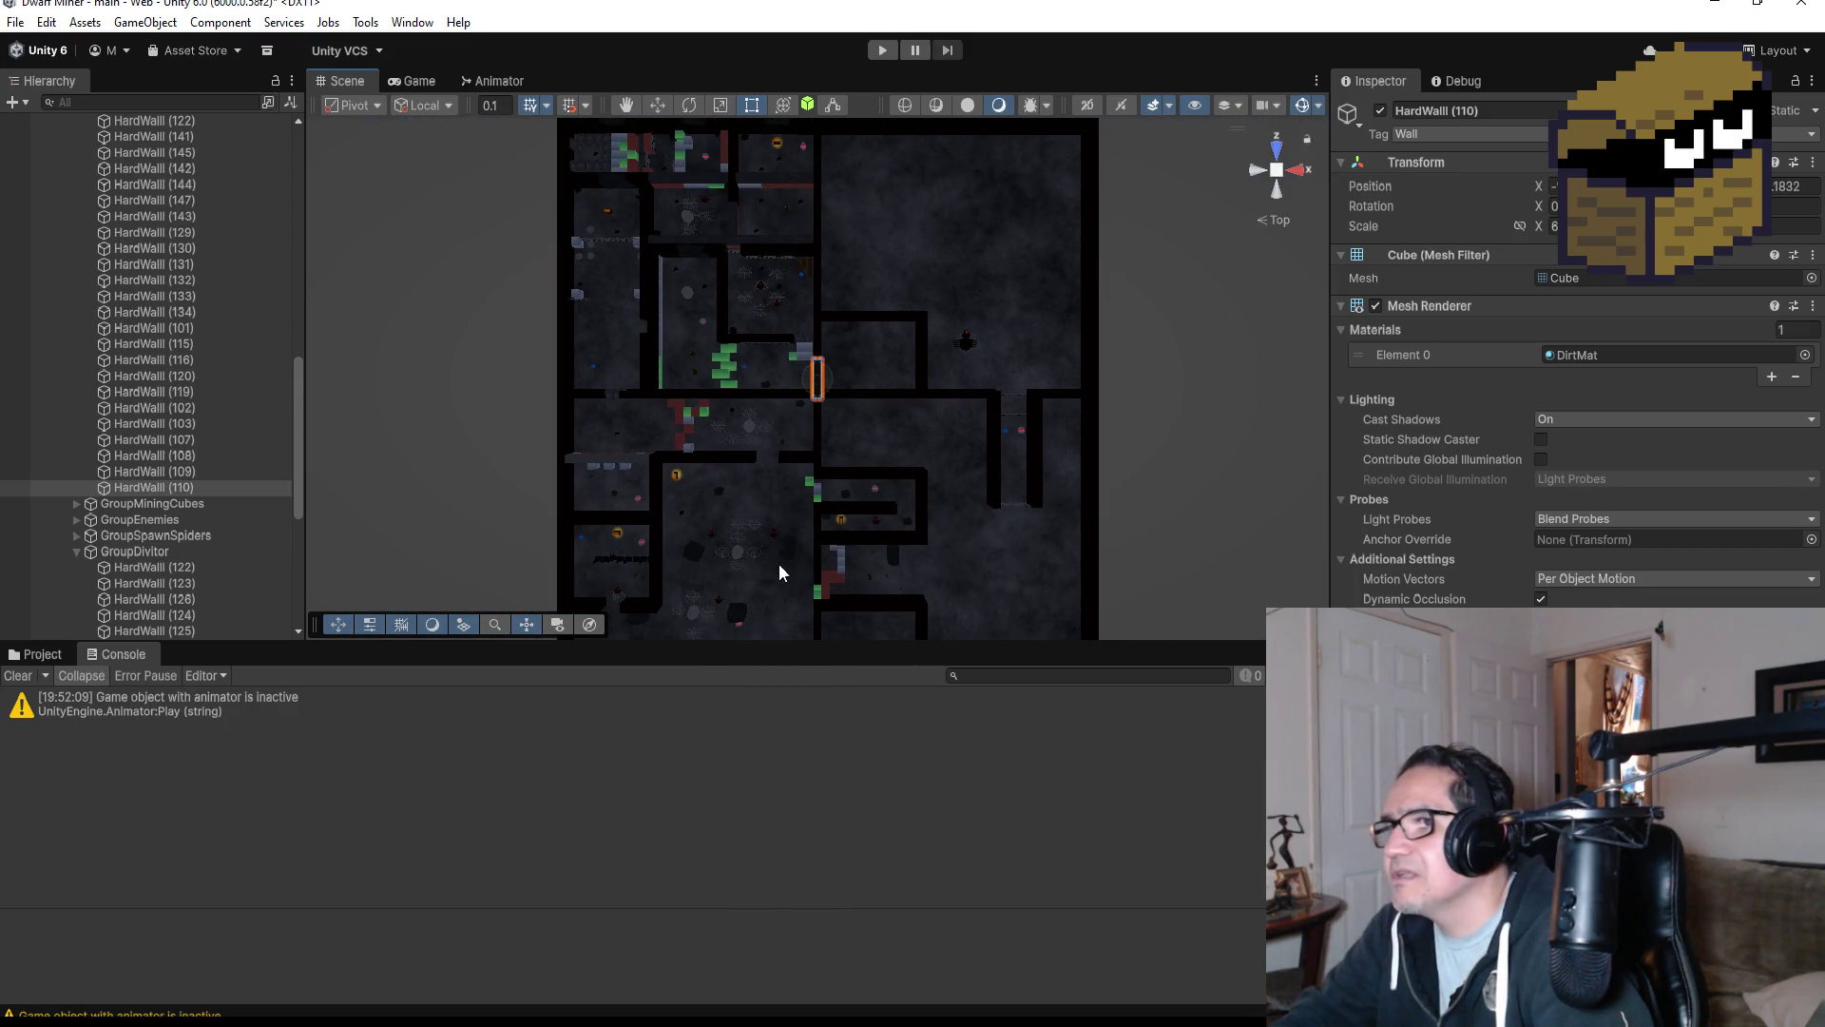
pyautogui.scroll(5, 776, 555)
pyautogui.keyDown('alt'); pyautogui.moveTo(762, 568); pyautogui.dragTo(829, 257); pyautogui.keyUp('alt')
pyautogui.scroll(-4, 761, 408)
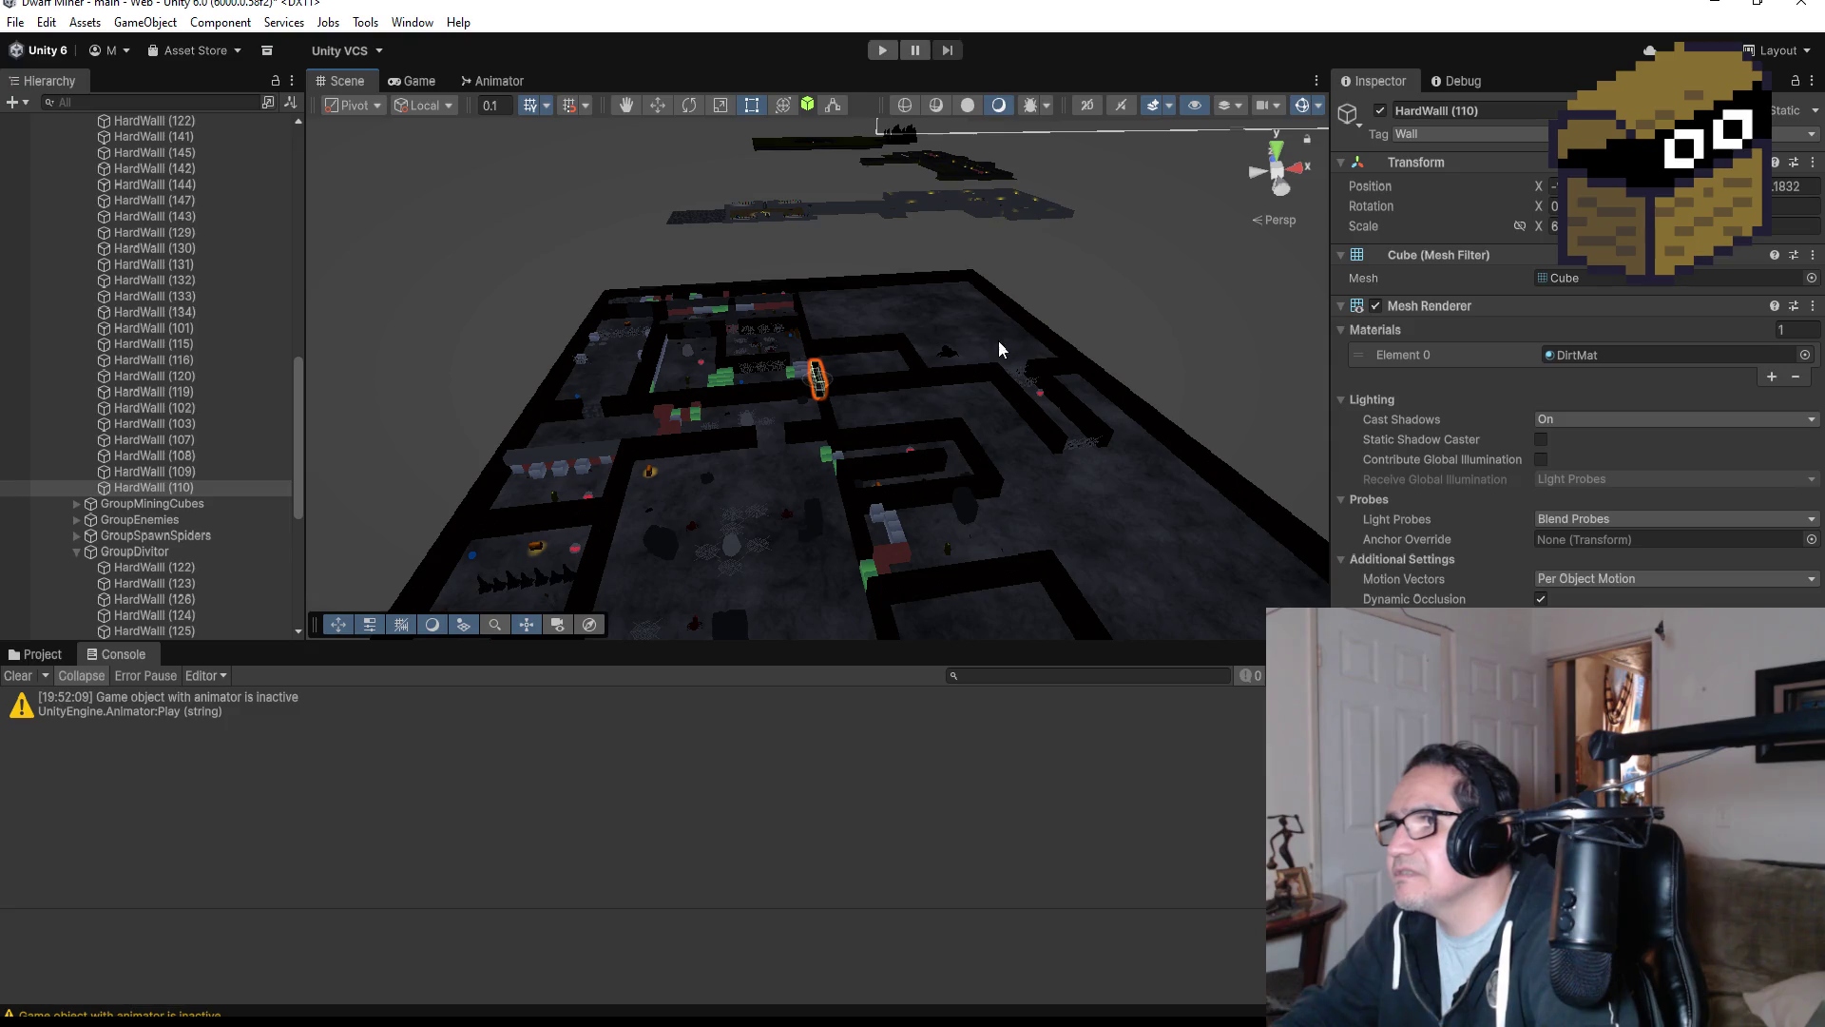
pyautogui.moveTo(1035, 332)
pyautogui.keyDown('alt'); pyautogui.mouseDown()
pyautogui.moveTo(966, 324)
pyautogui.moveTo(1024, 540)
pyautogui.moveTo(954, 567)
pyautogui.mouseUp(); pyautogui.keyUp('alt')
pyautogui.scroll(10, 185, 385)
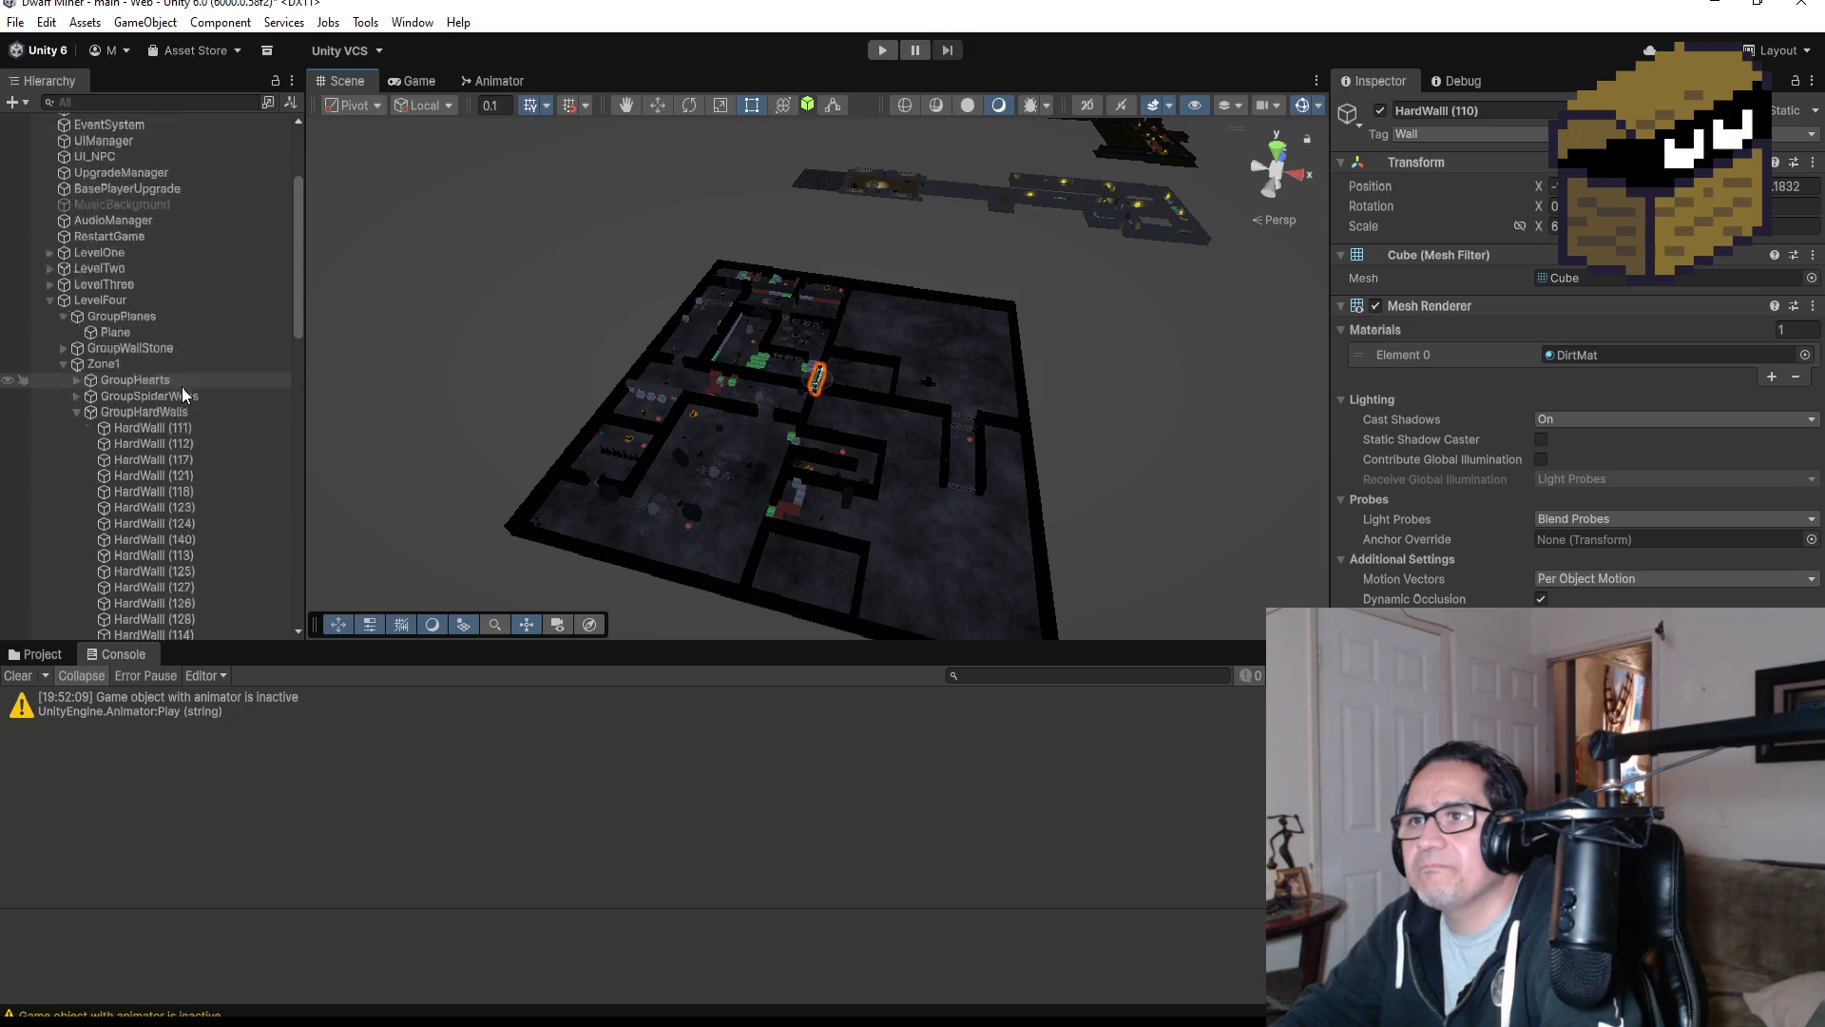
# Select Zone1's GroupHardWalls, then fold away Zone1, Zone2 and LevelFour.
pyautogui.click(84, 475)
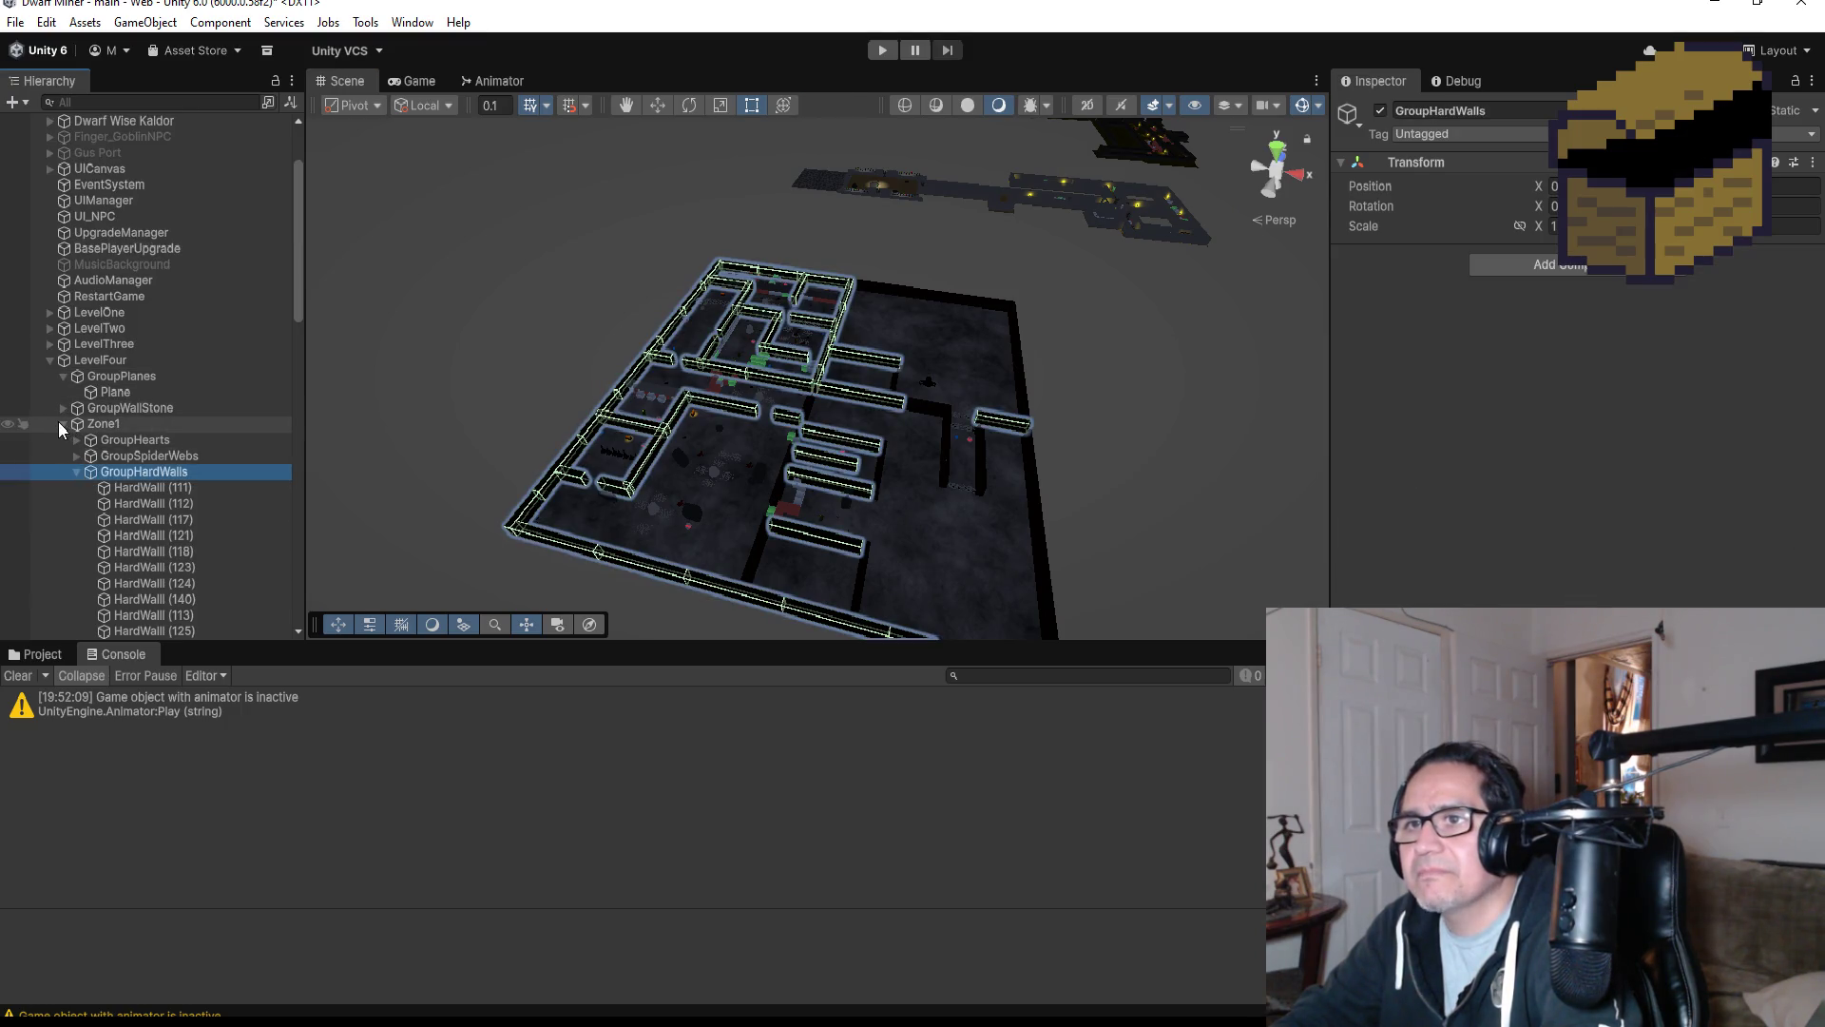
pyautogui.click(61, 422)
pyautogui.click(64, 440)
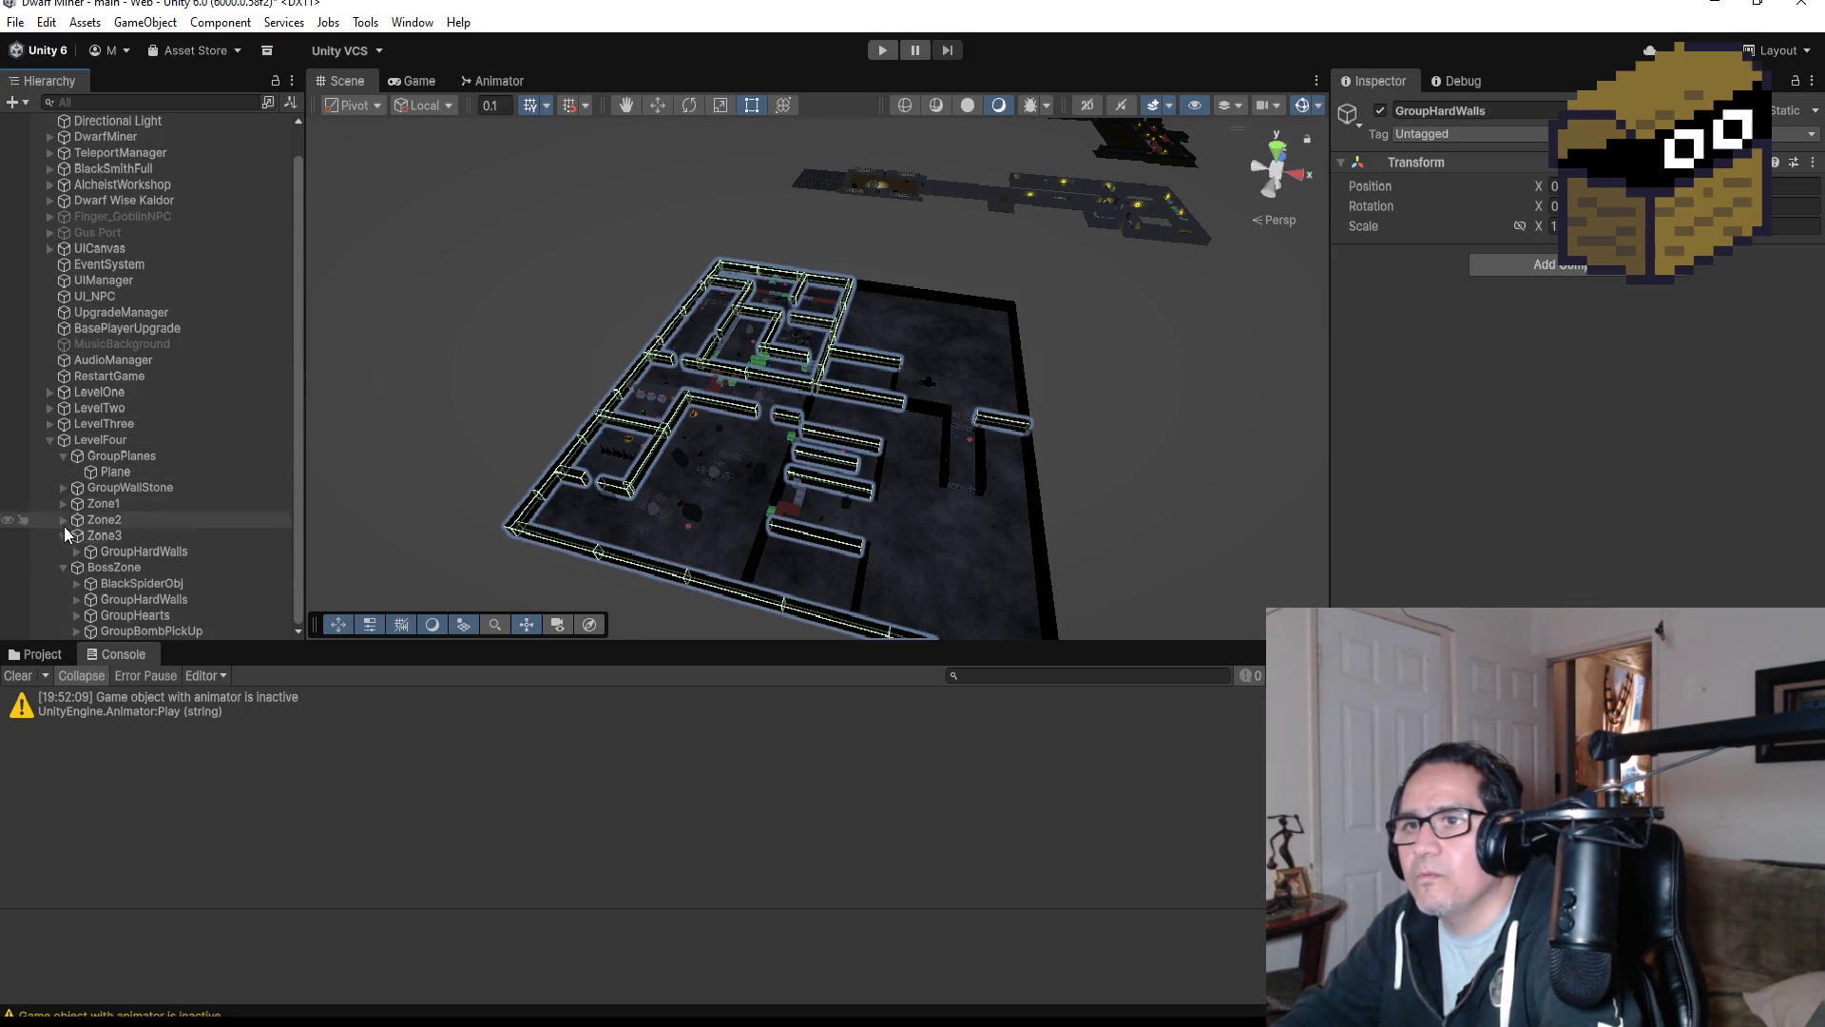
pyautogui.click(63, 471)
pyautogui.click(64, 487)
pyautogui.click(52, 456)
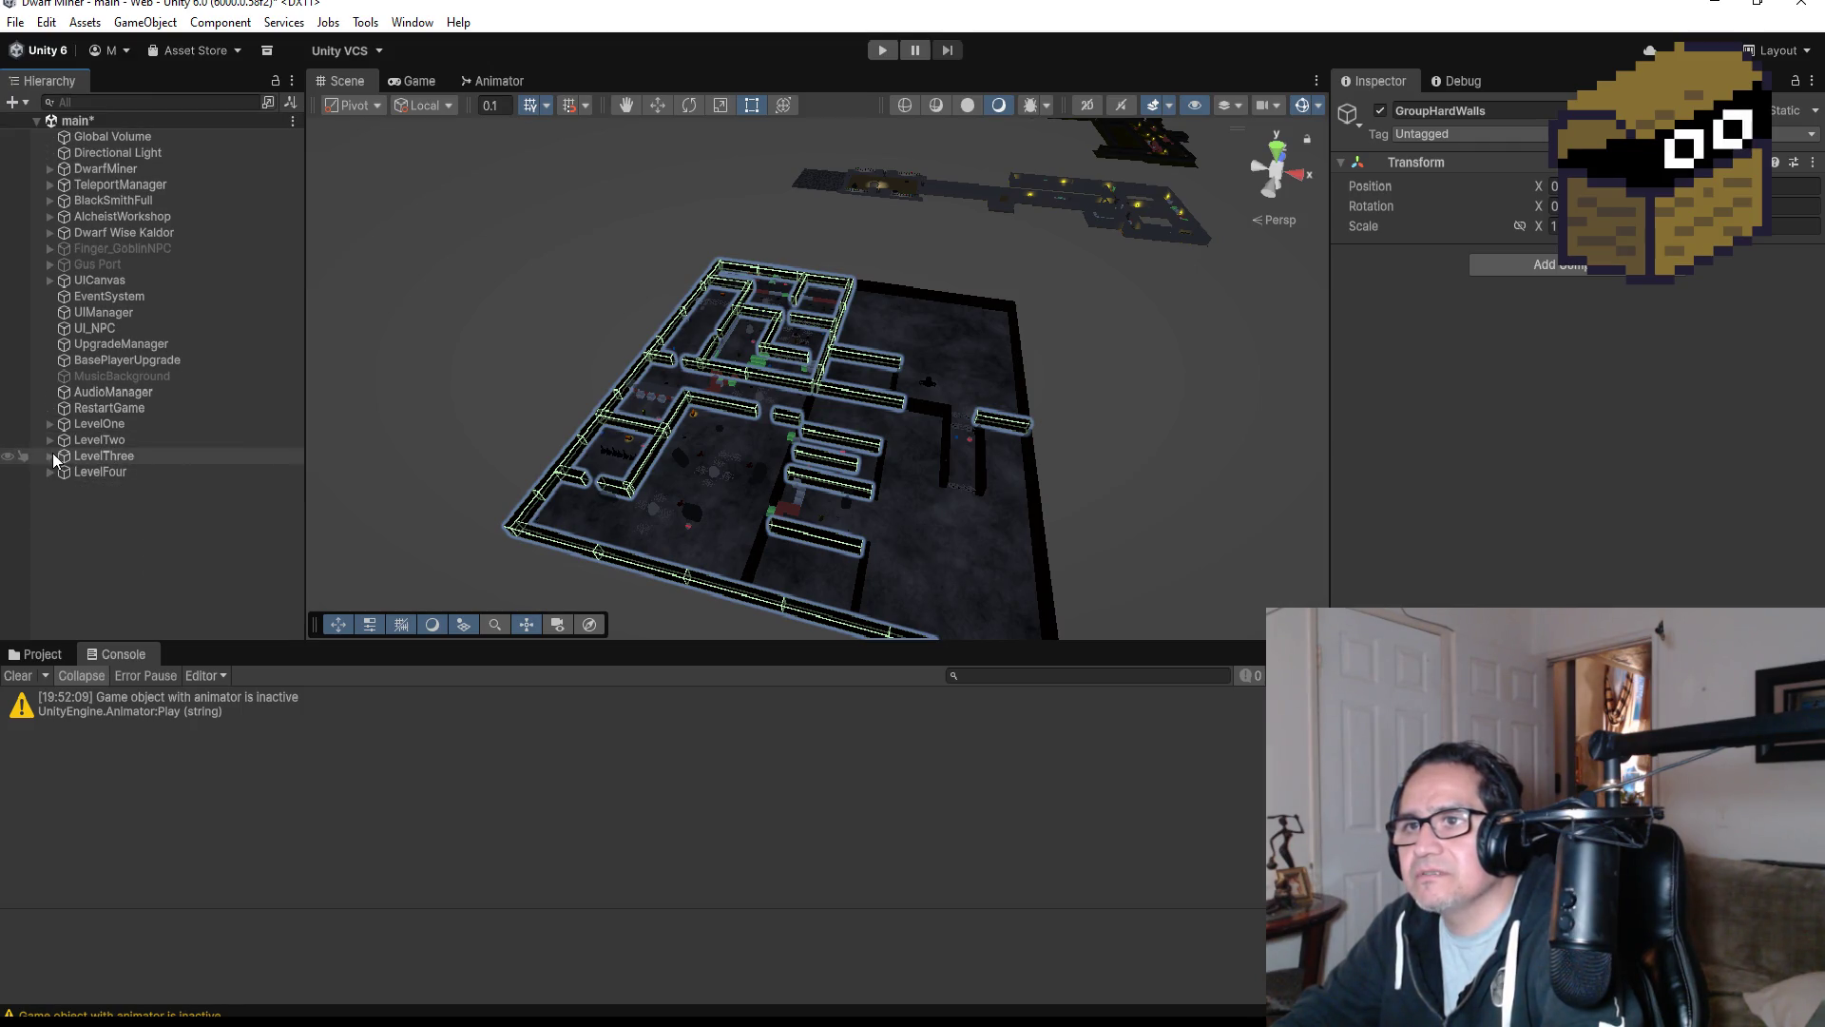
# Expand LevelThree and LevelFour, open and close LevelThree's BossArea, then select HardWall (103).
pyautogui.click(50, 456)
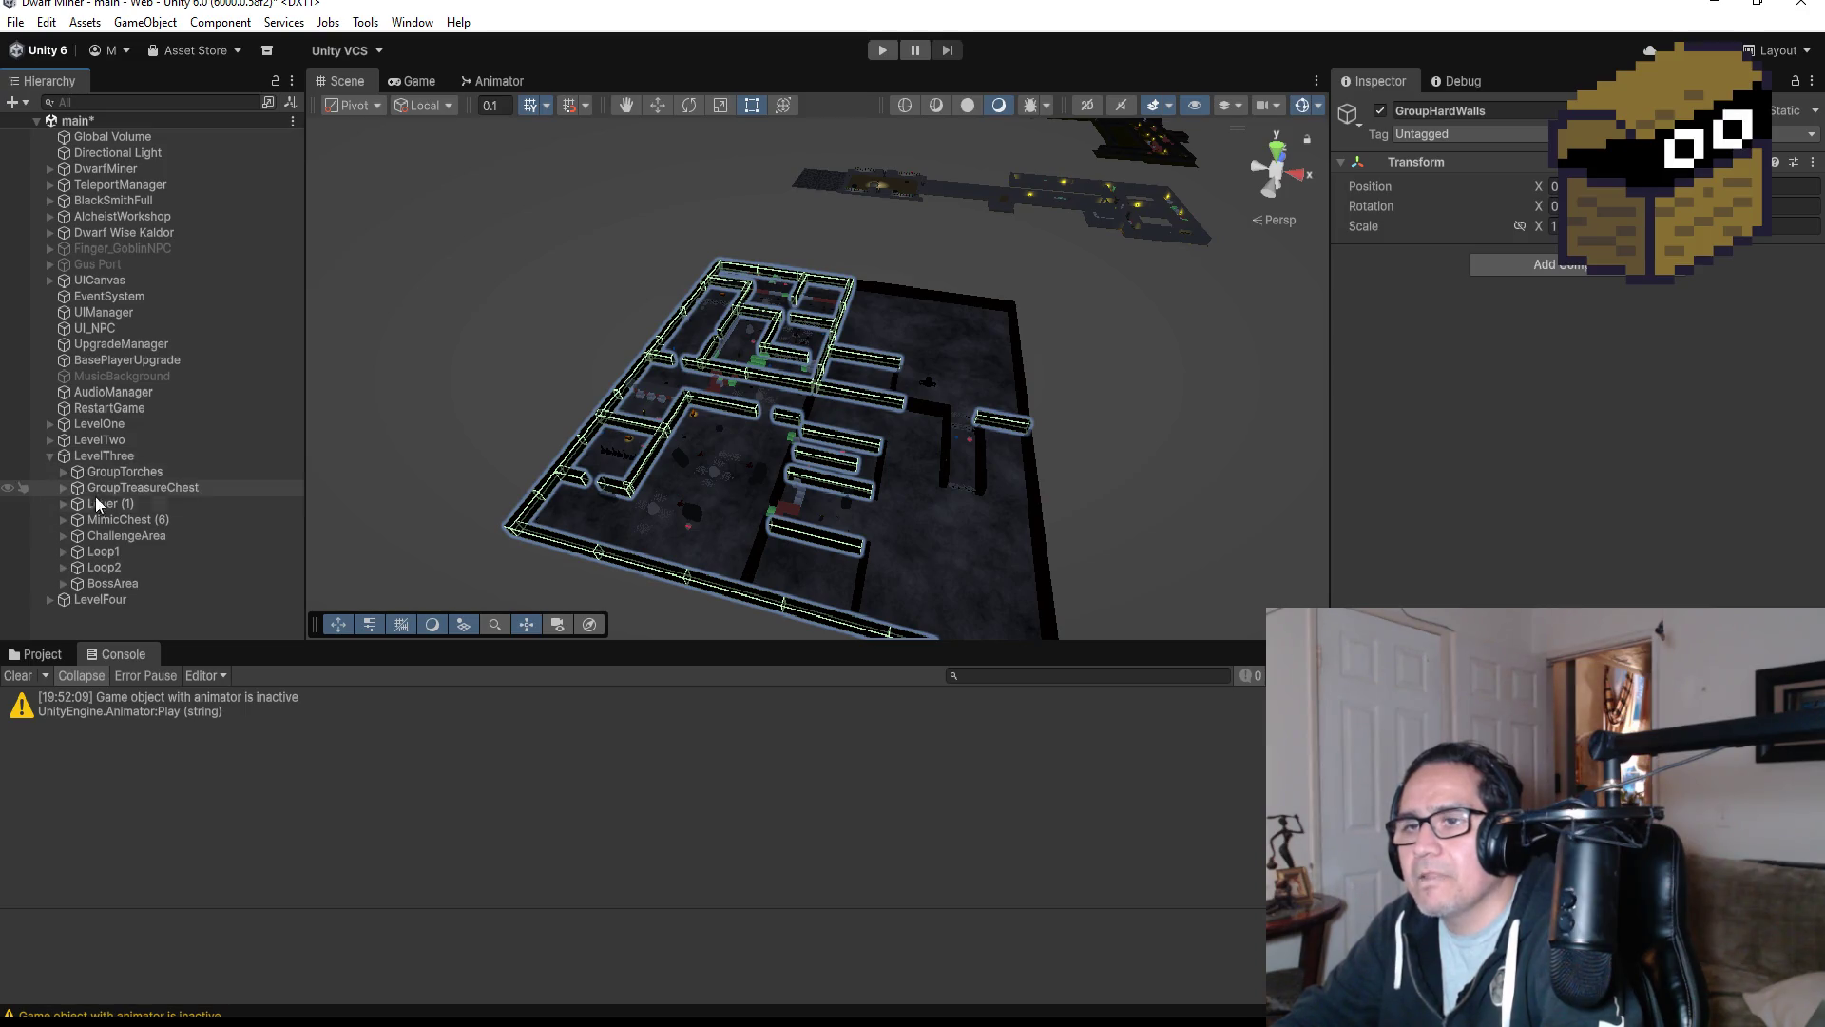
pyautogui.click(50, 599)
pyautogui.scroll(-3, 84, 595)
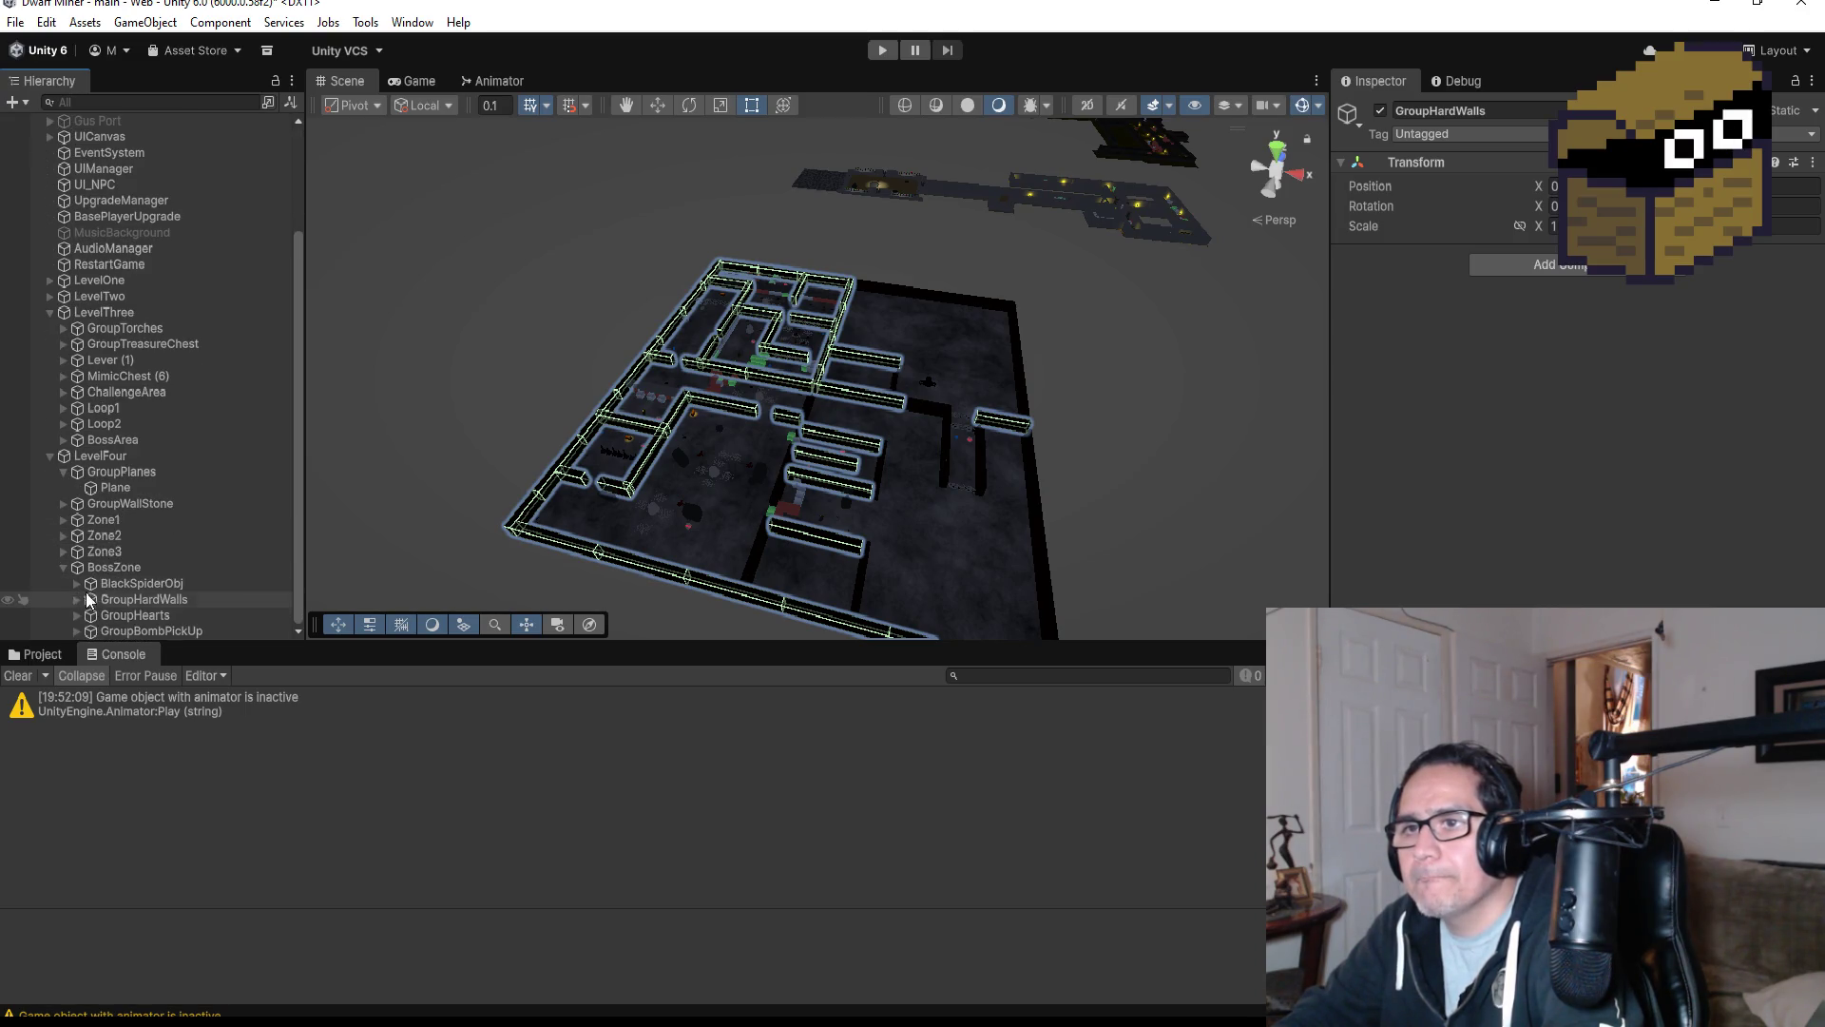
pyautogui.click(64, 439)
pyautogui.scroll(-4, 134, 463)
pyautogui.scroll(3, 133, 480)
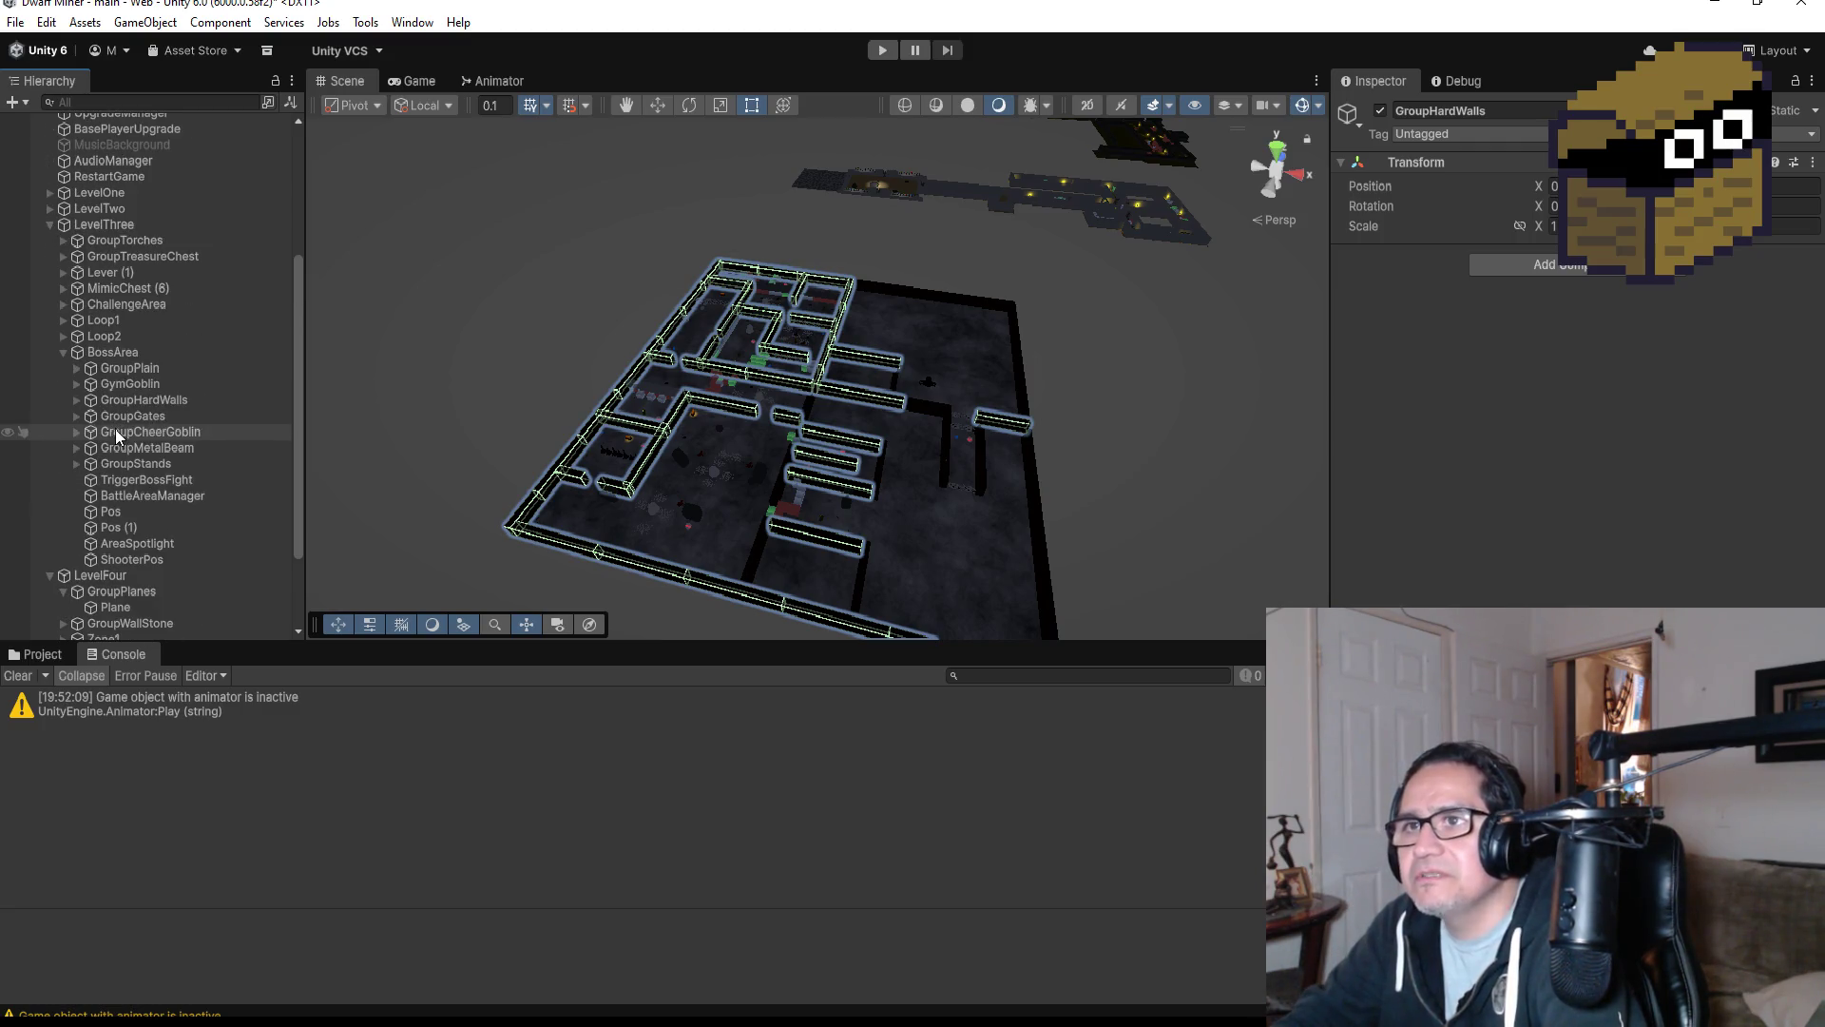
pyautogui.click(63, 352)
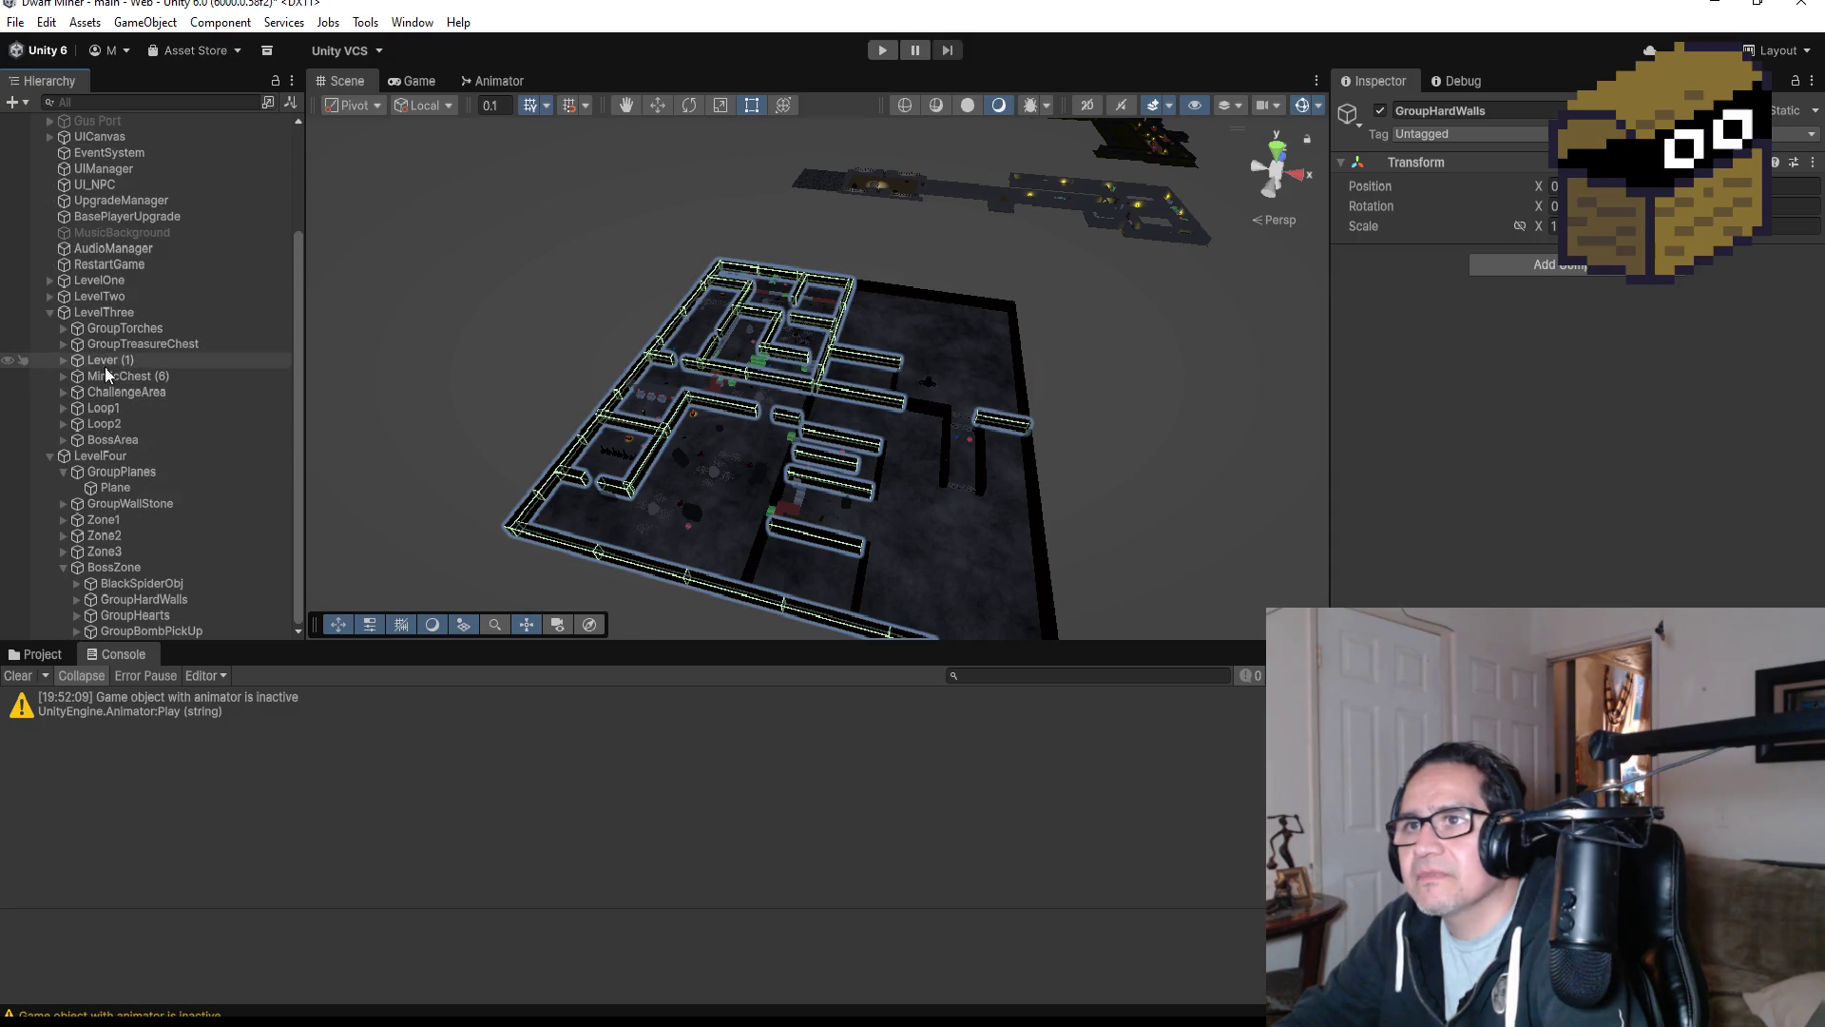
pyautogui.scroll(-5, 910, 340)
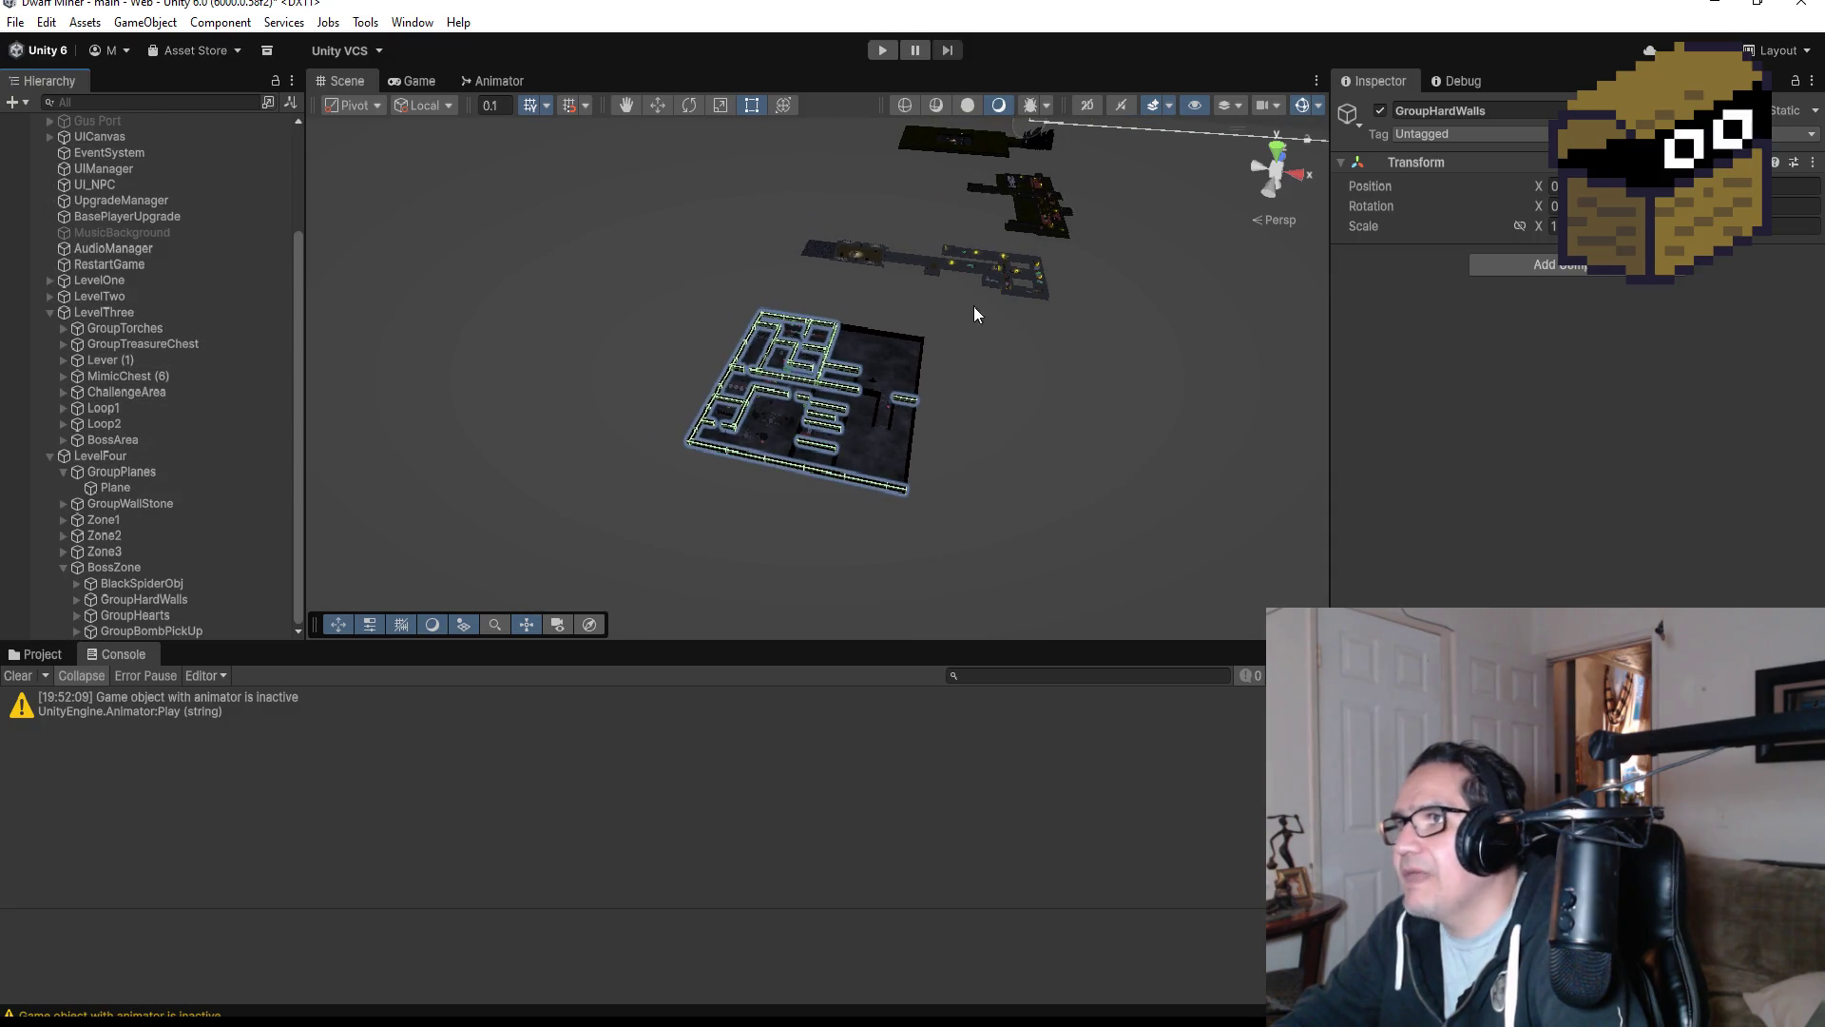
pyautogui.click(956, 261)
pyautogui.press('f')
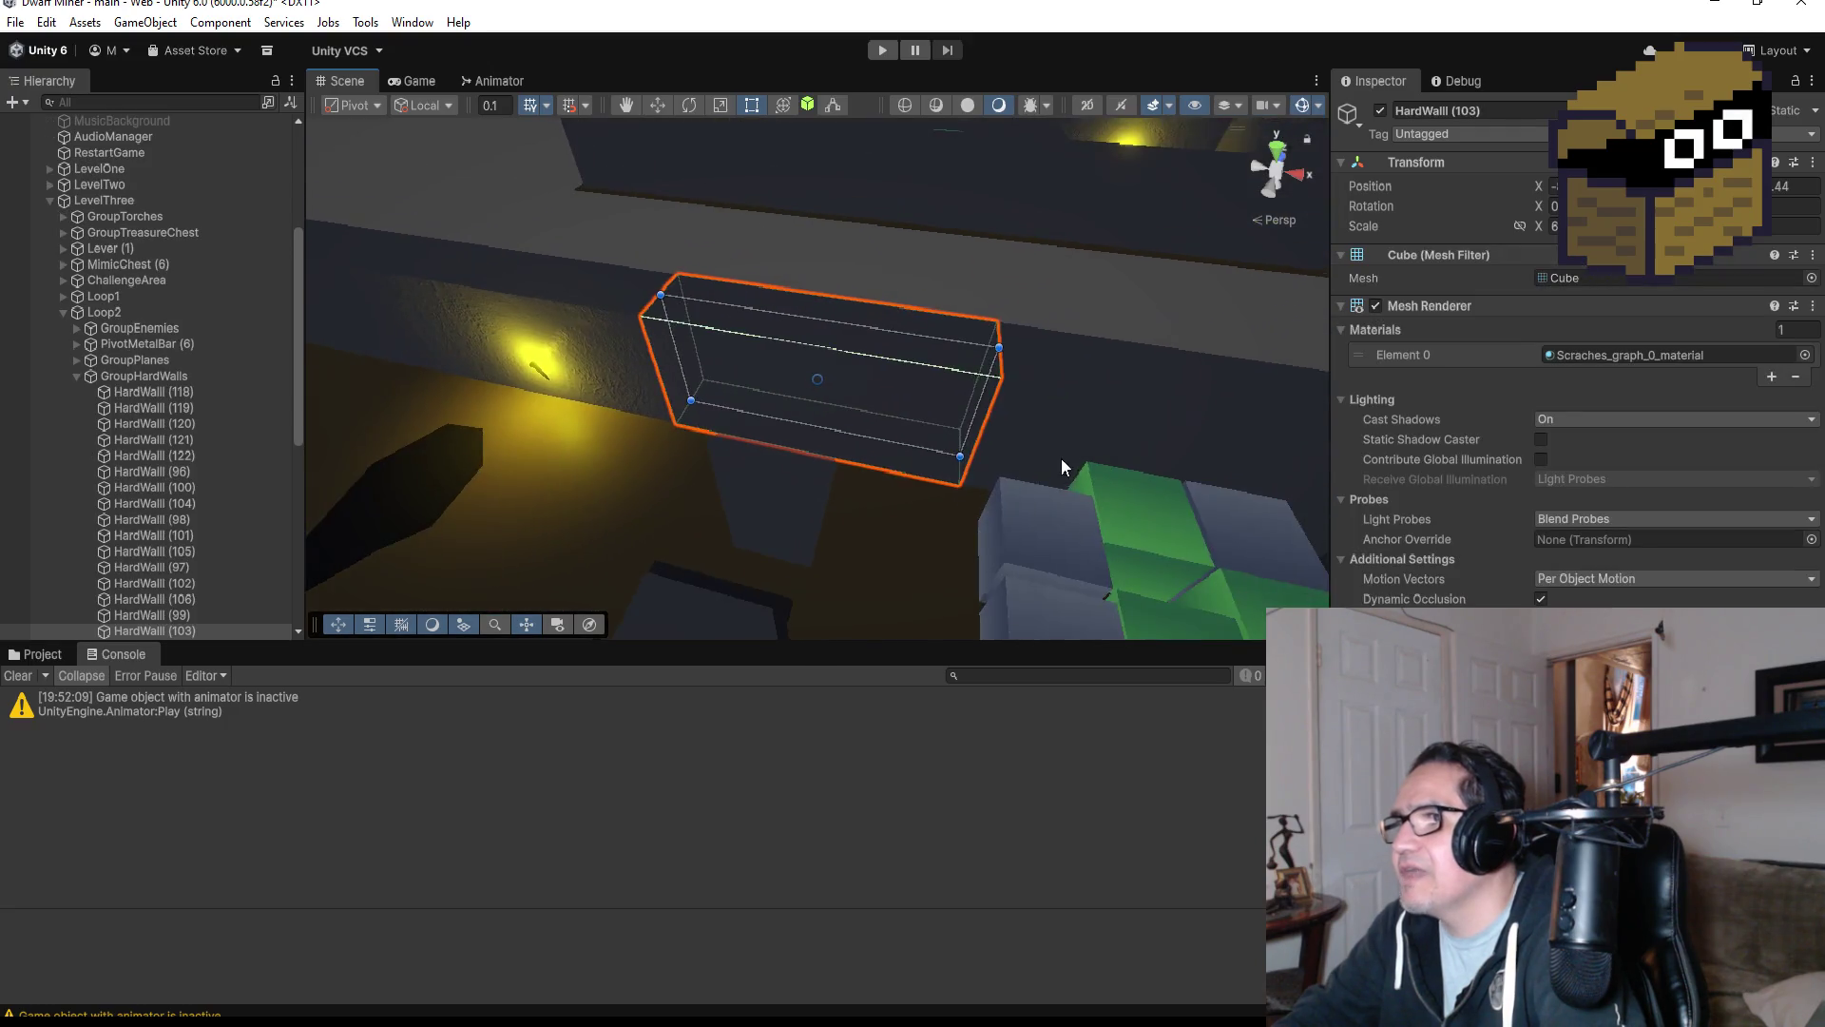
pyautogui.scroll(-10, 1070, 441)
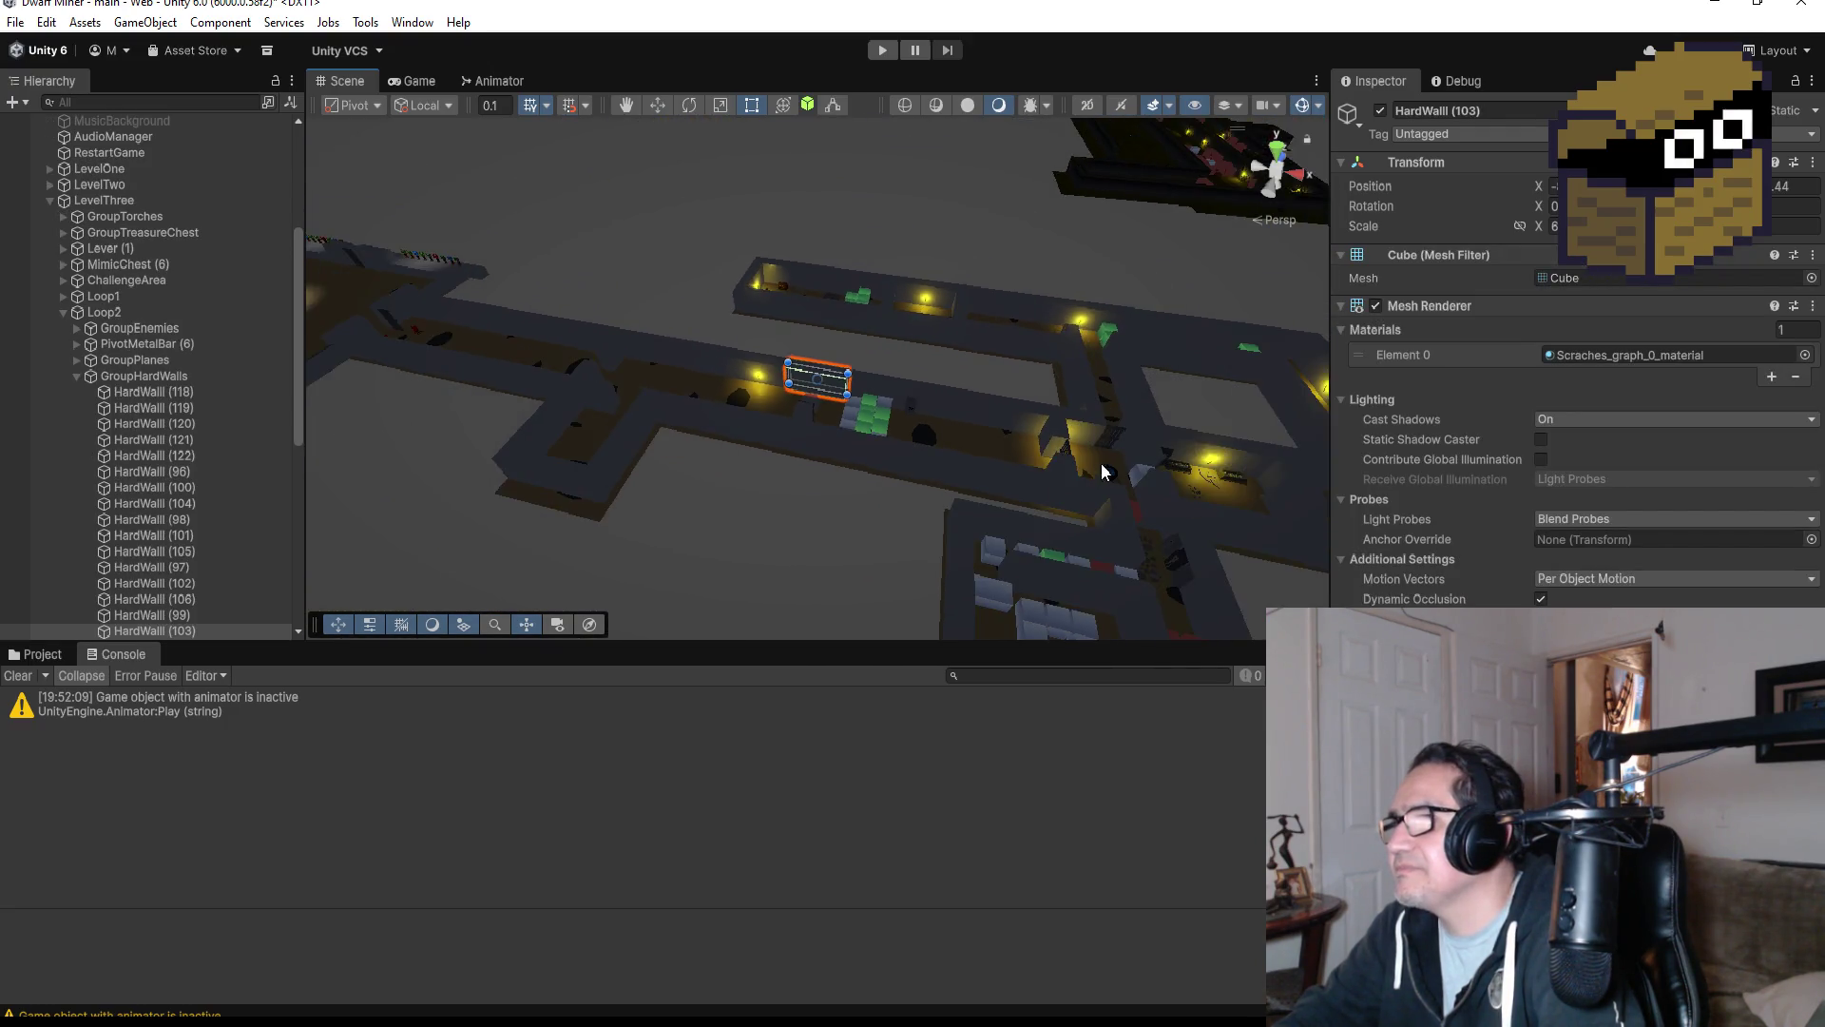
pyautogui.click(1046, 455)
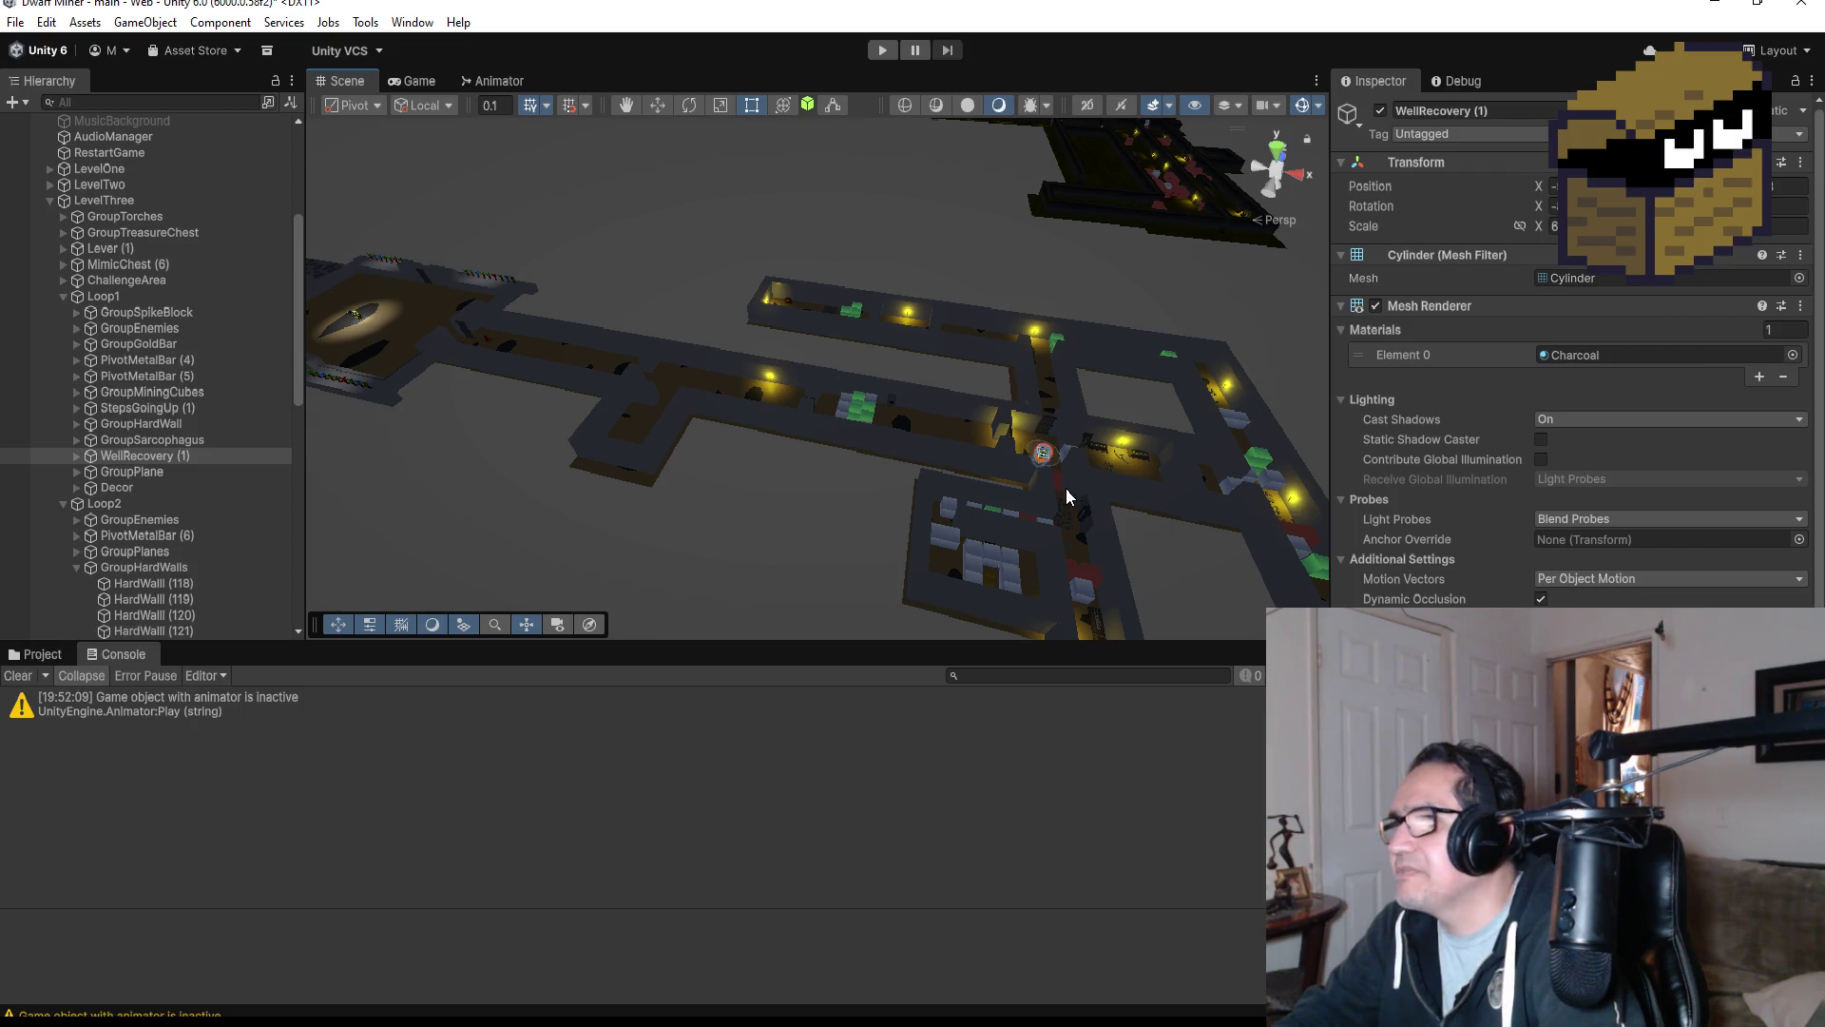
pyautogui.press('f')
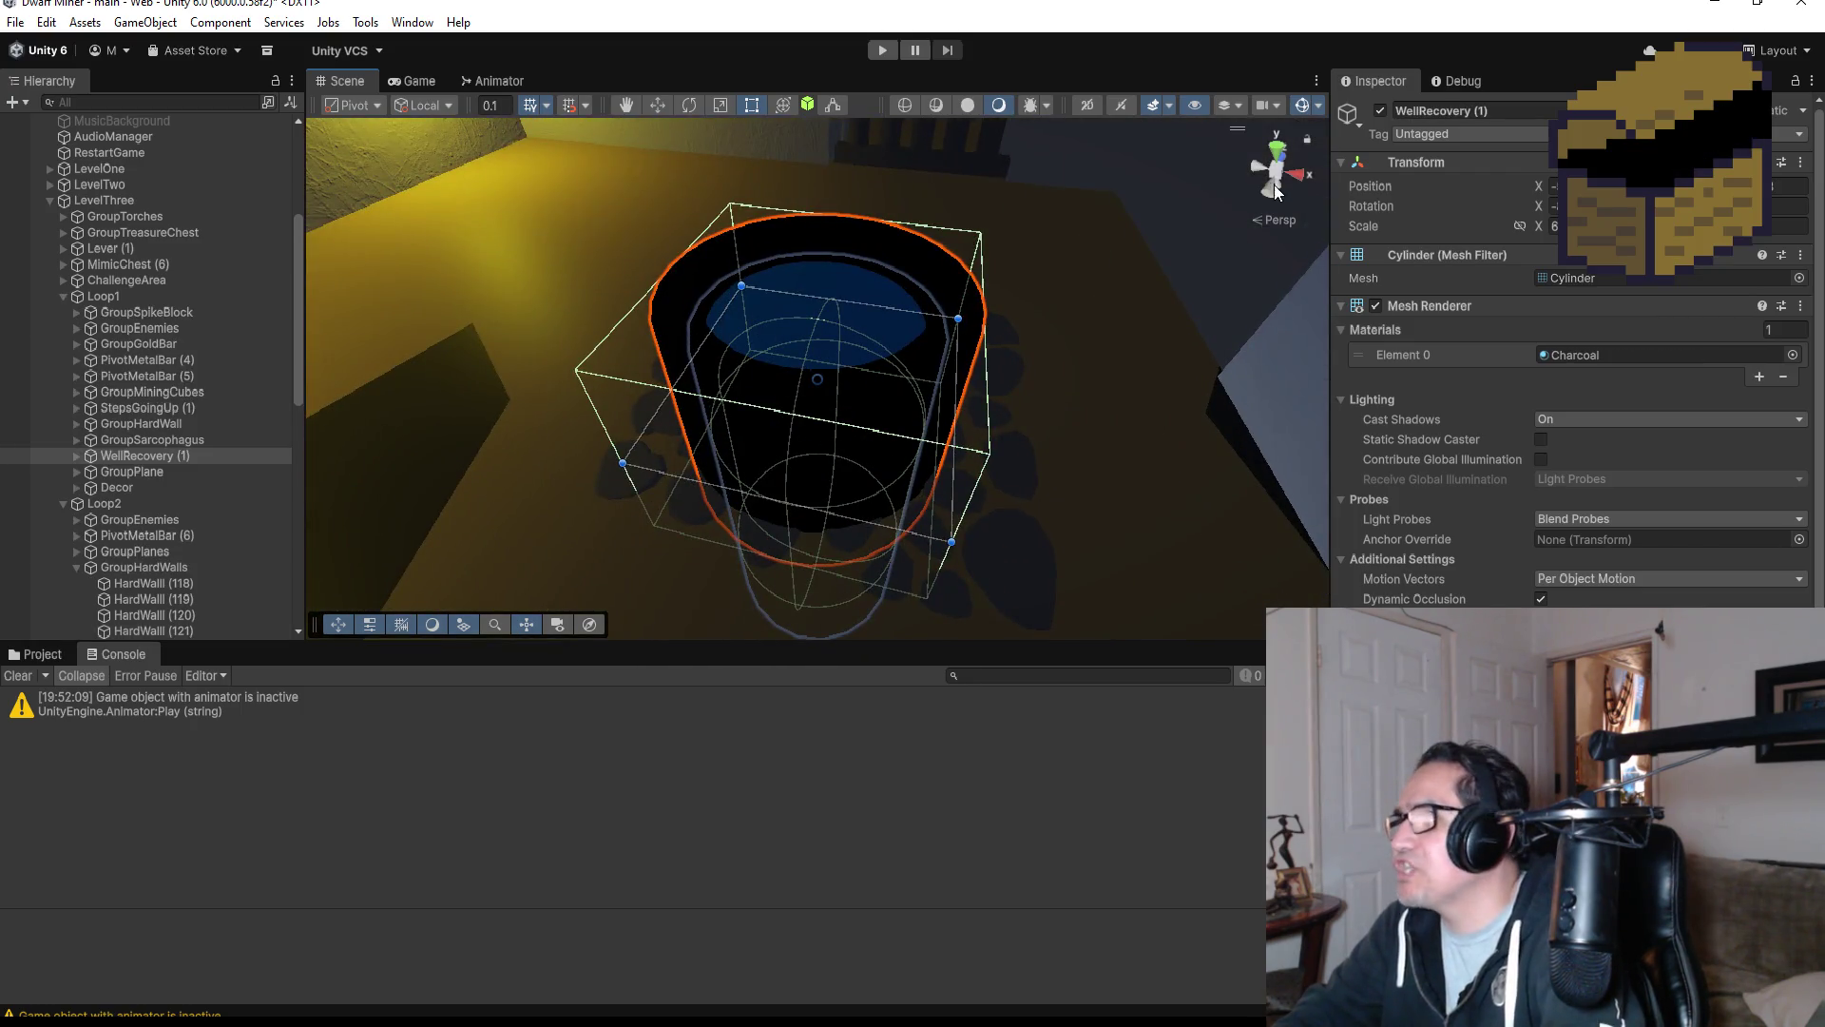
pyautogui.click(1279, 152)
pyautogui.scroll(-8, 1021, 368)
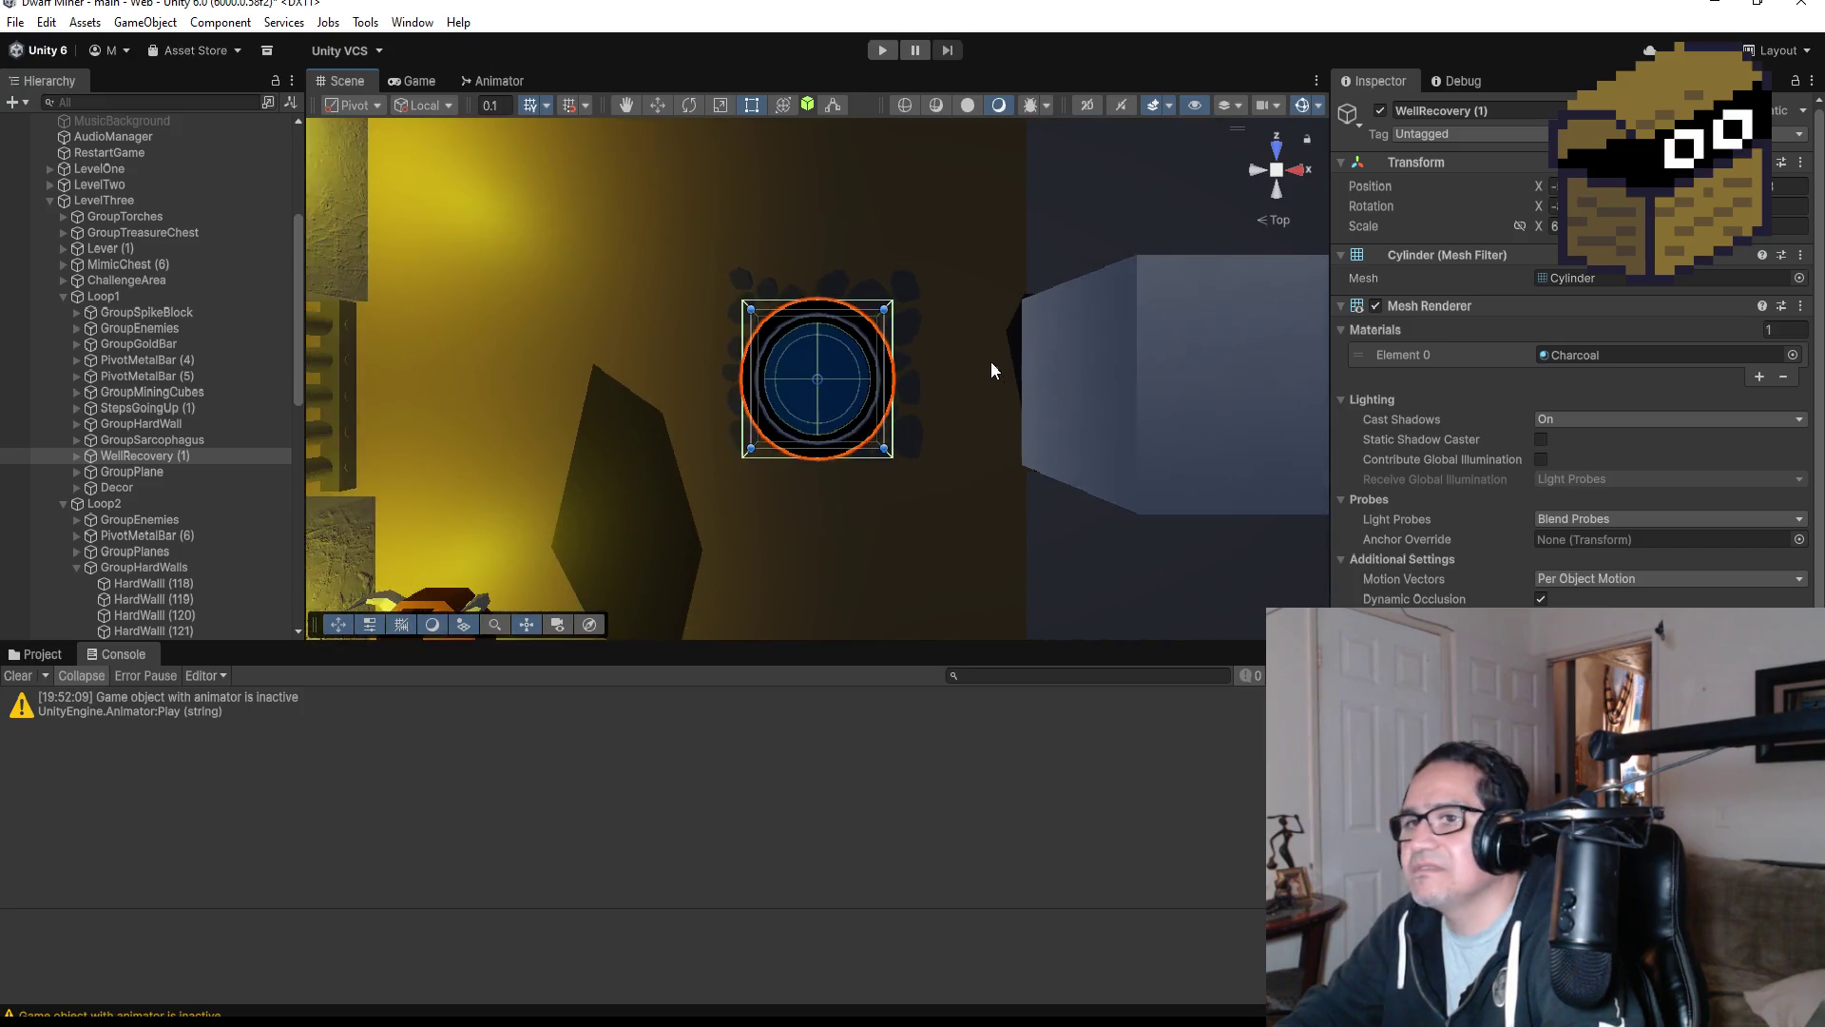
pyautogui.scroll(-5, 951, 395)
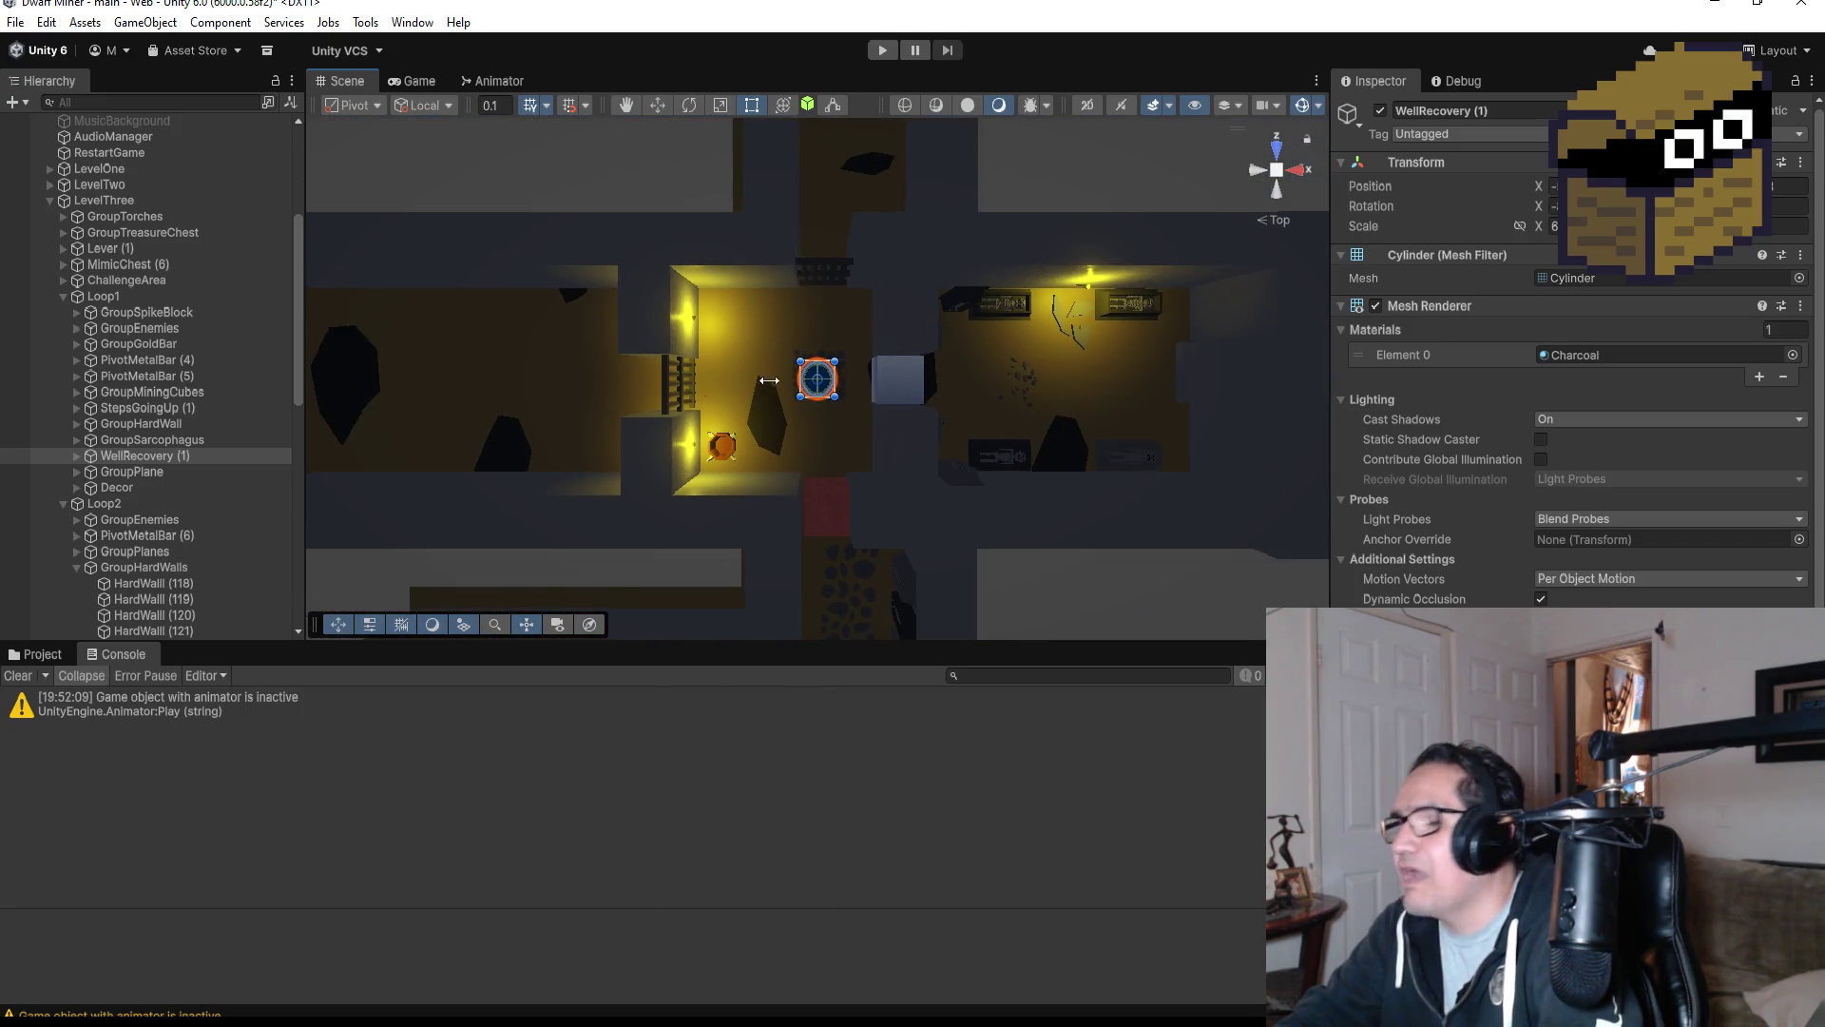
pyautogui.scroll(-3, 128, 465)
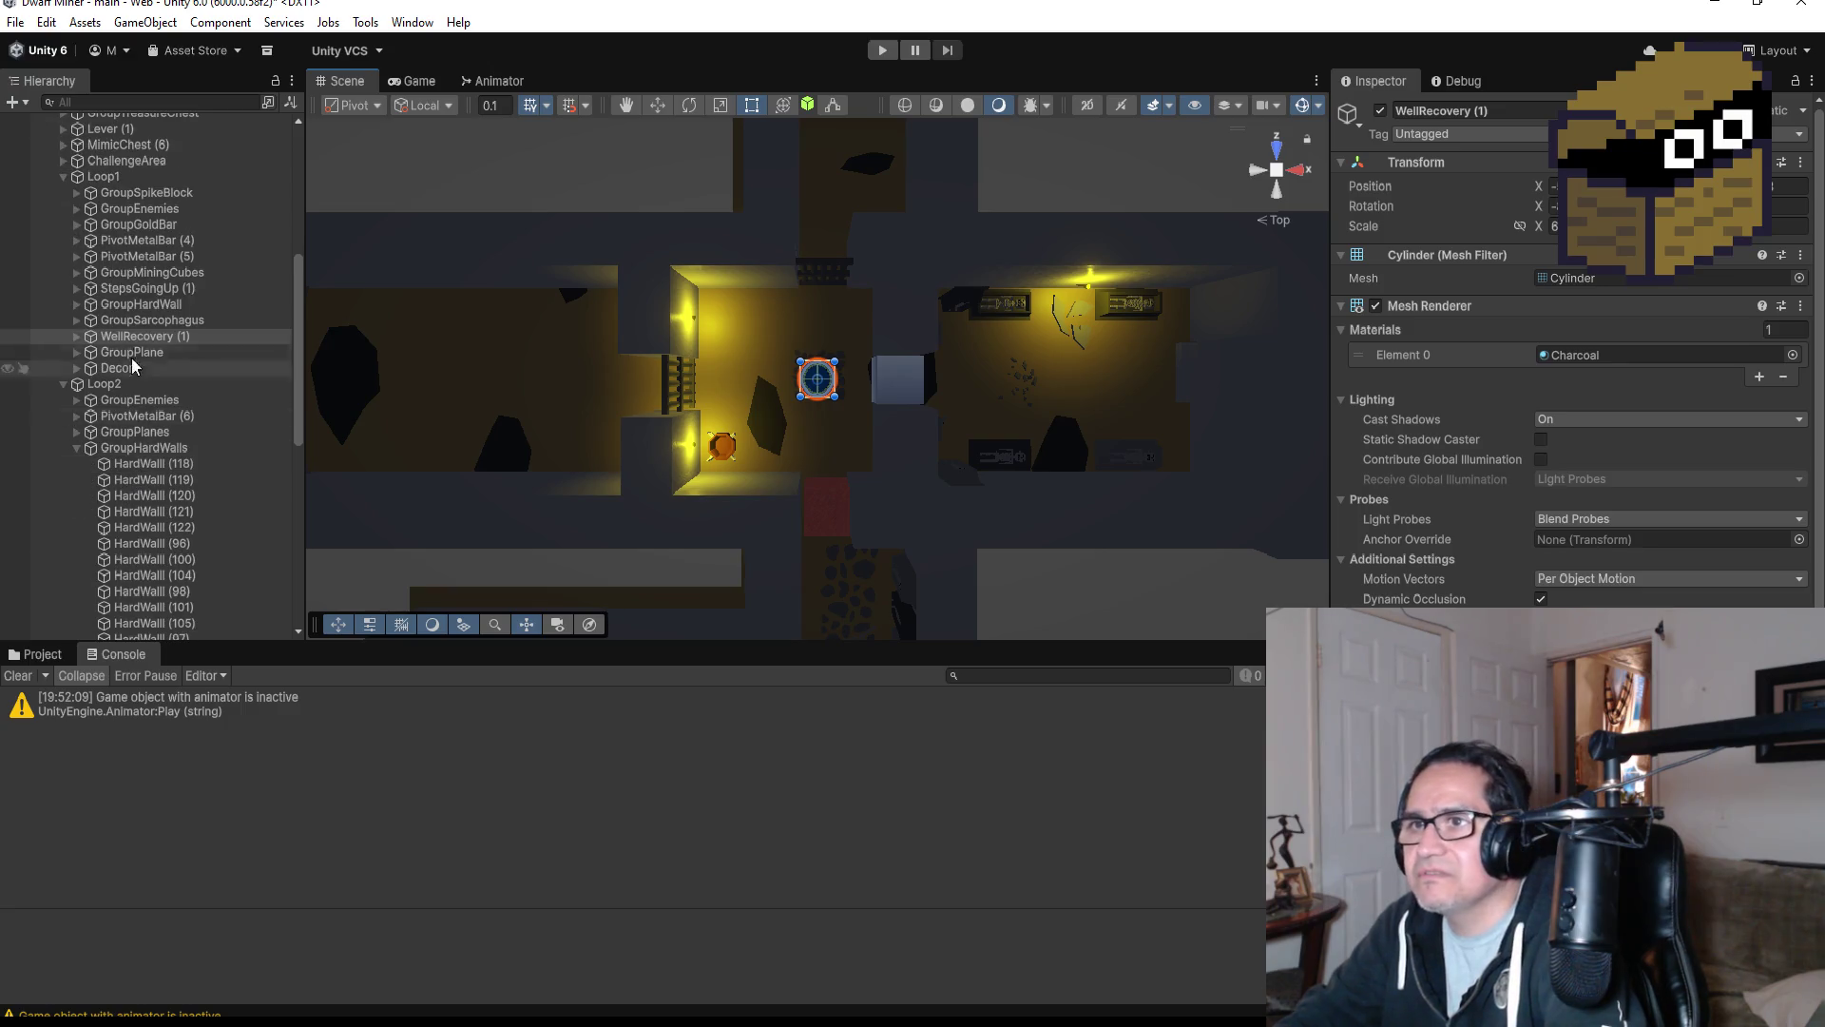
pyautogui.click(151, 337)
# Duplicate WellRecovery (1), drag WellRecovery (2) under BossZone, collapse LevelThree and switch to Move.
pyautogui.hotkey('ctrl', 'd')
pyautogui.scroll(-3, 186, 382)
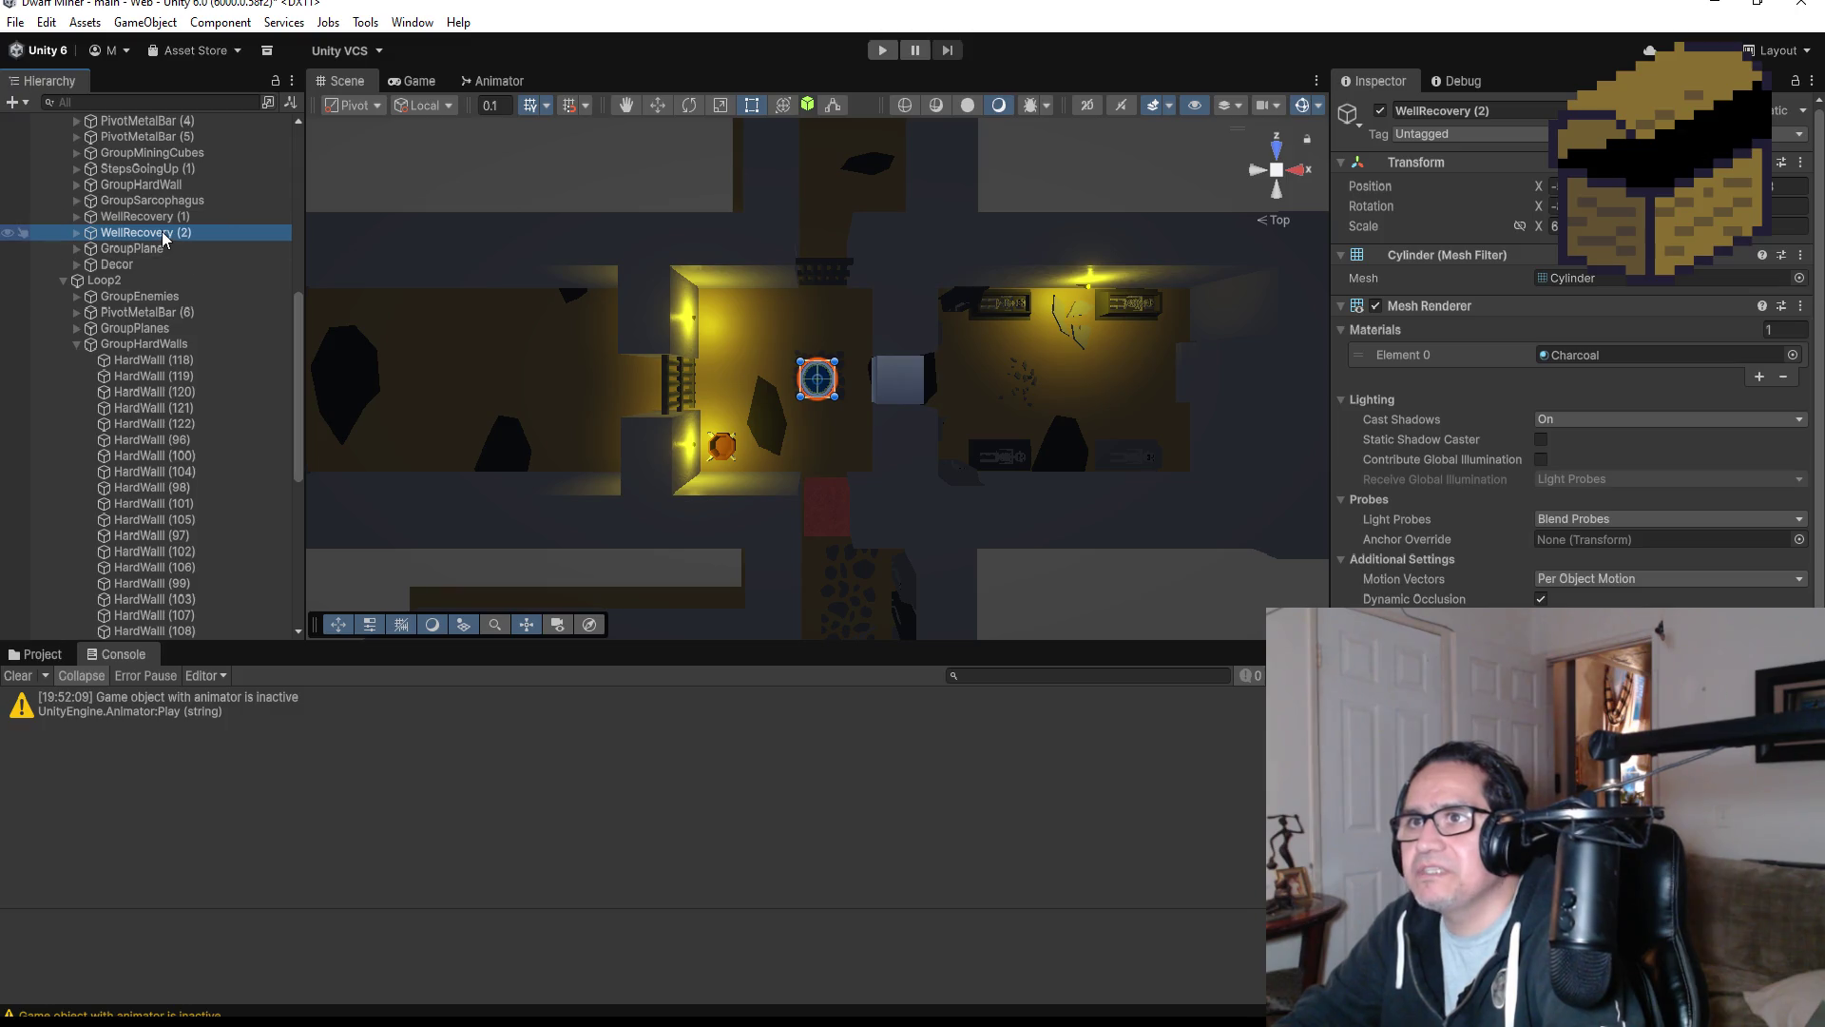
pyautogui.moveTo(152, 567)
pyautogui.mouseDown()
pyautogui.moveTo(152, 642)
pyautogui.moveTo(169, 574)
pyautogui.mouseUp()
pyautogui.scroll(10, 152, 369)
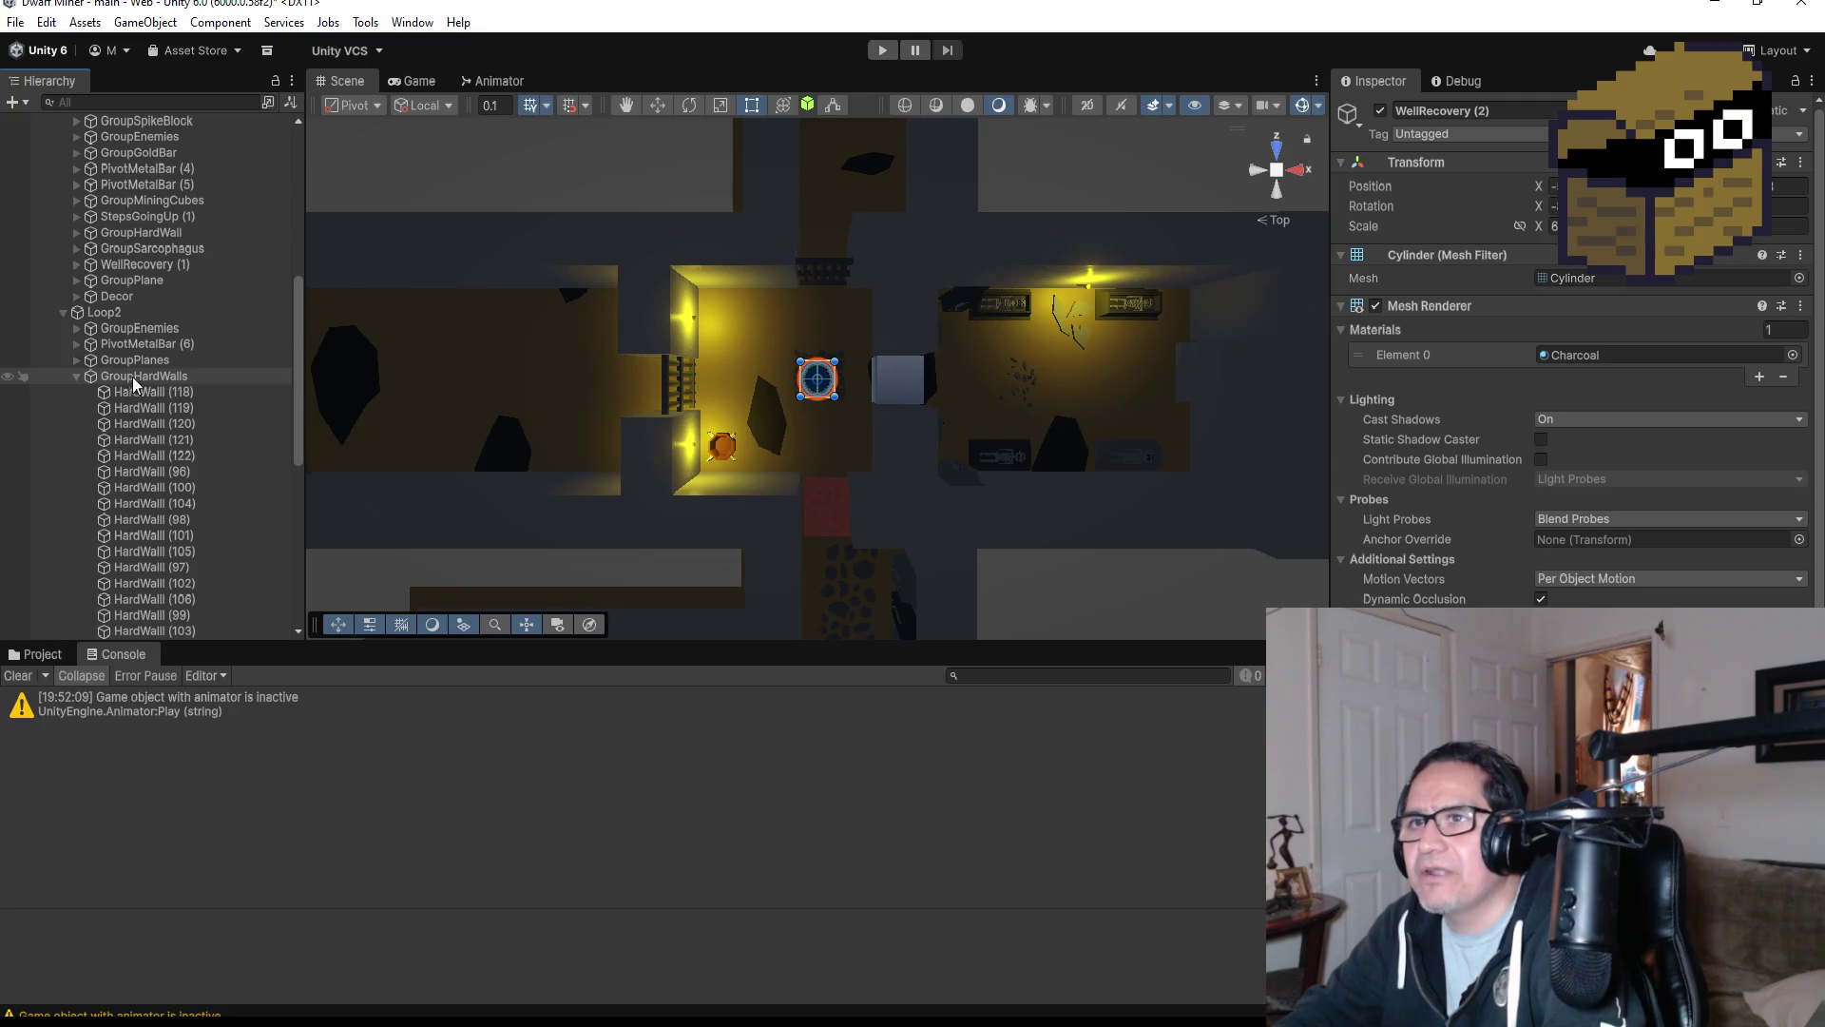
pyautogui.scroll(8, 119, 356)
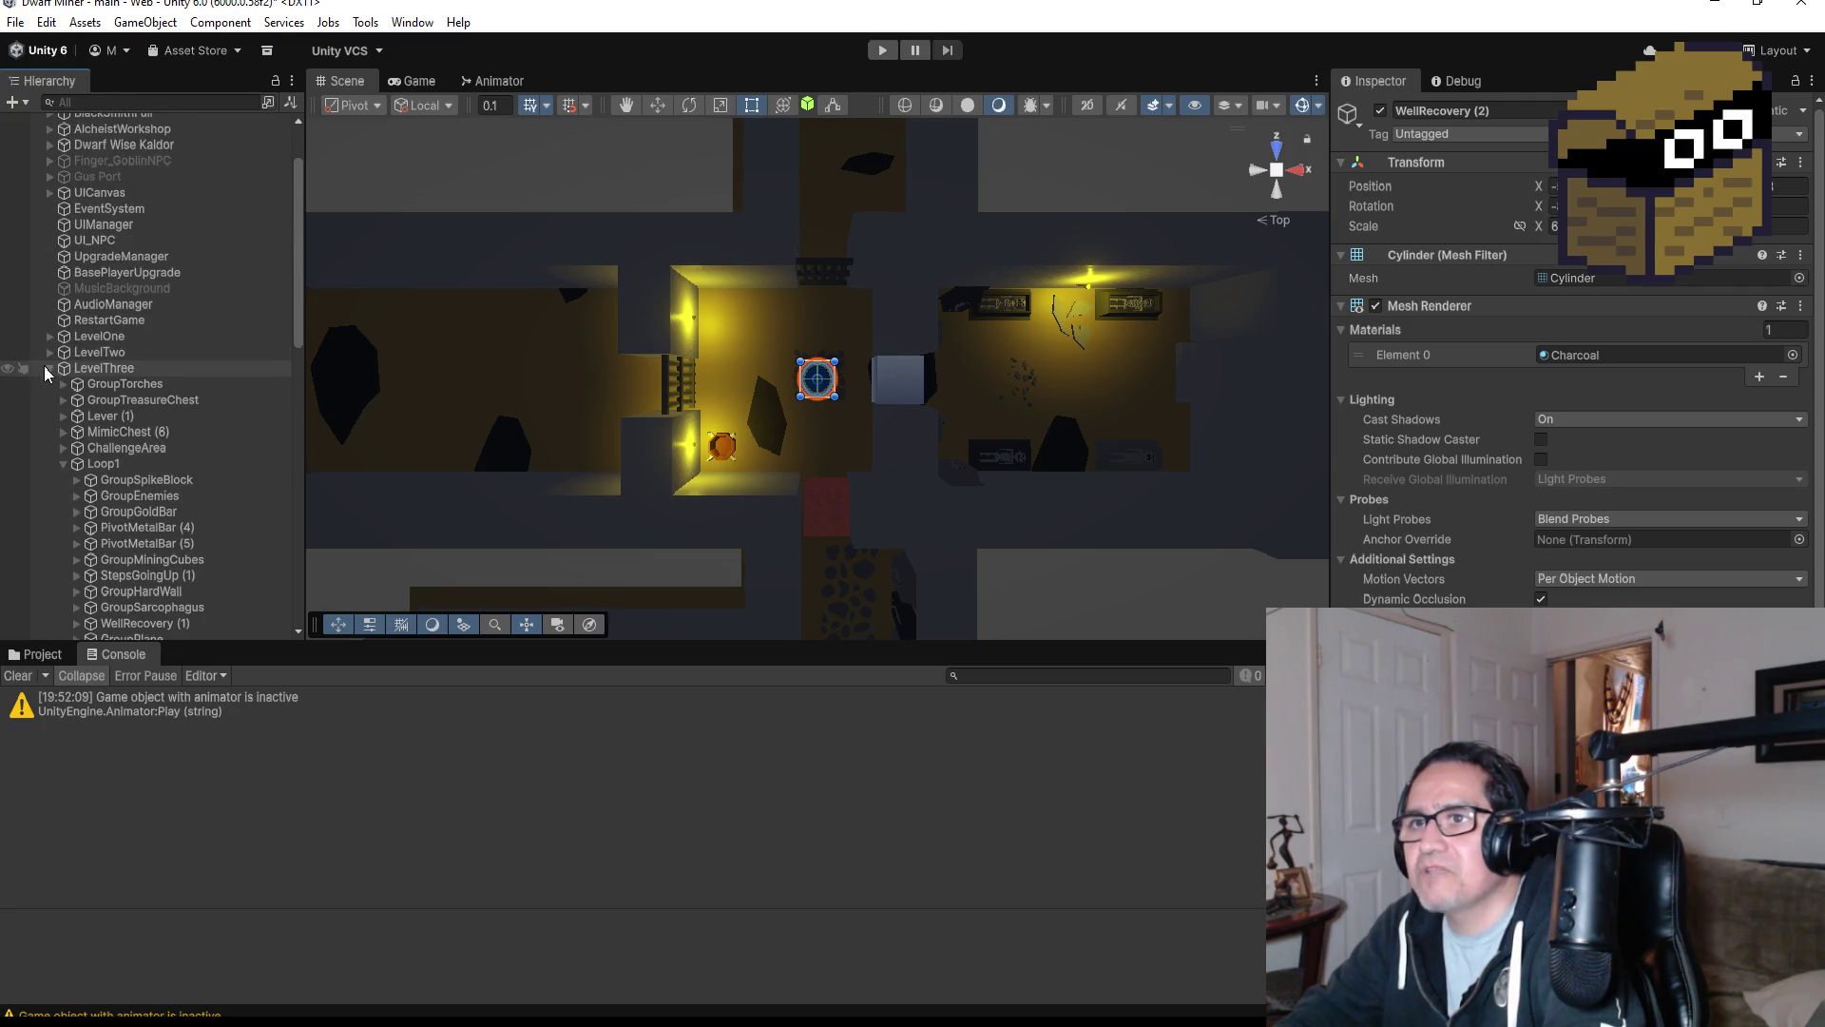
pyautogui.click(46, 367)
pyautogui.scroll(-5, 734, 443)
pyautogui.press('w')
pyautogui.scroll(-10, 839, 460)
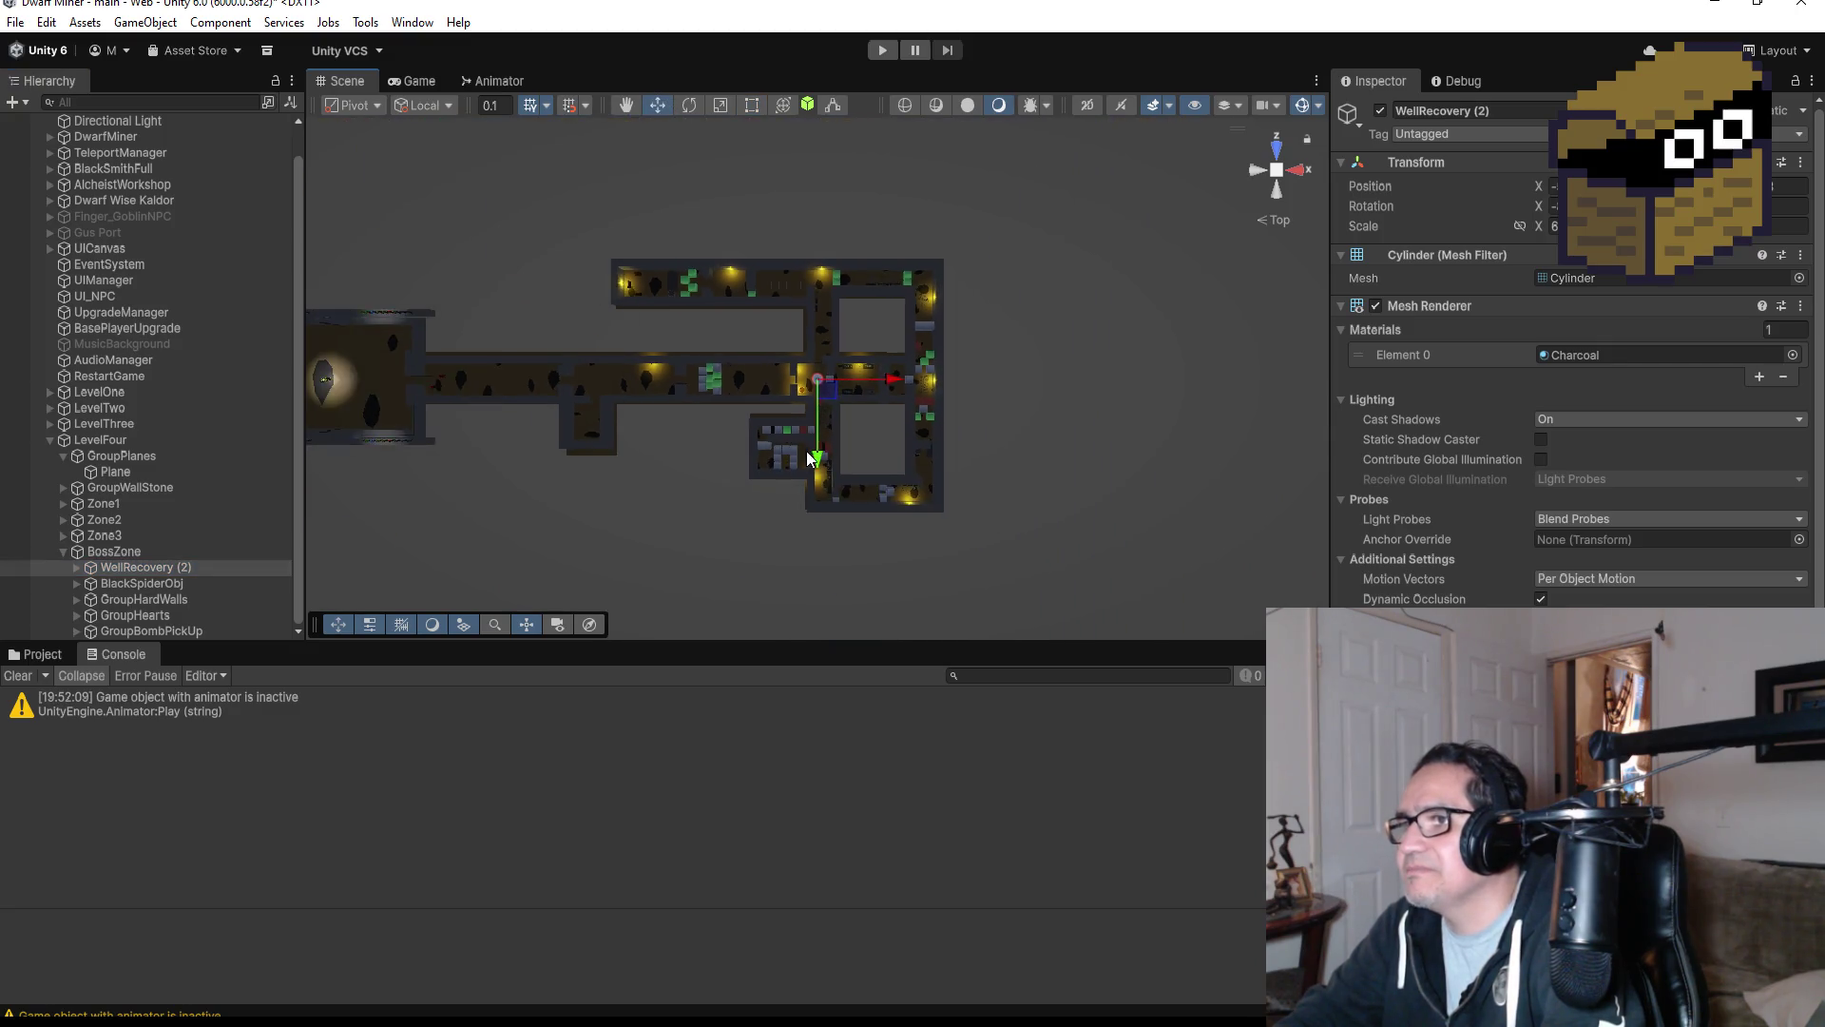
# Drag WellRecovery (2) down and left into the boss area and frame it.
pyautogui.scroll(-5, 823, 460)
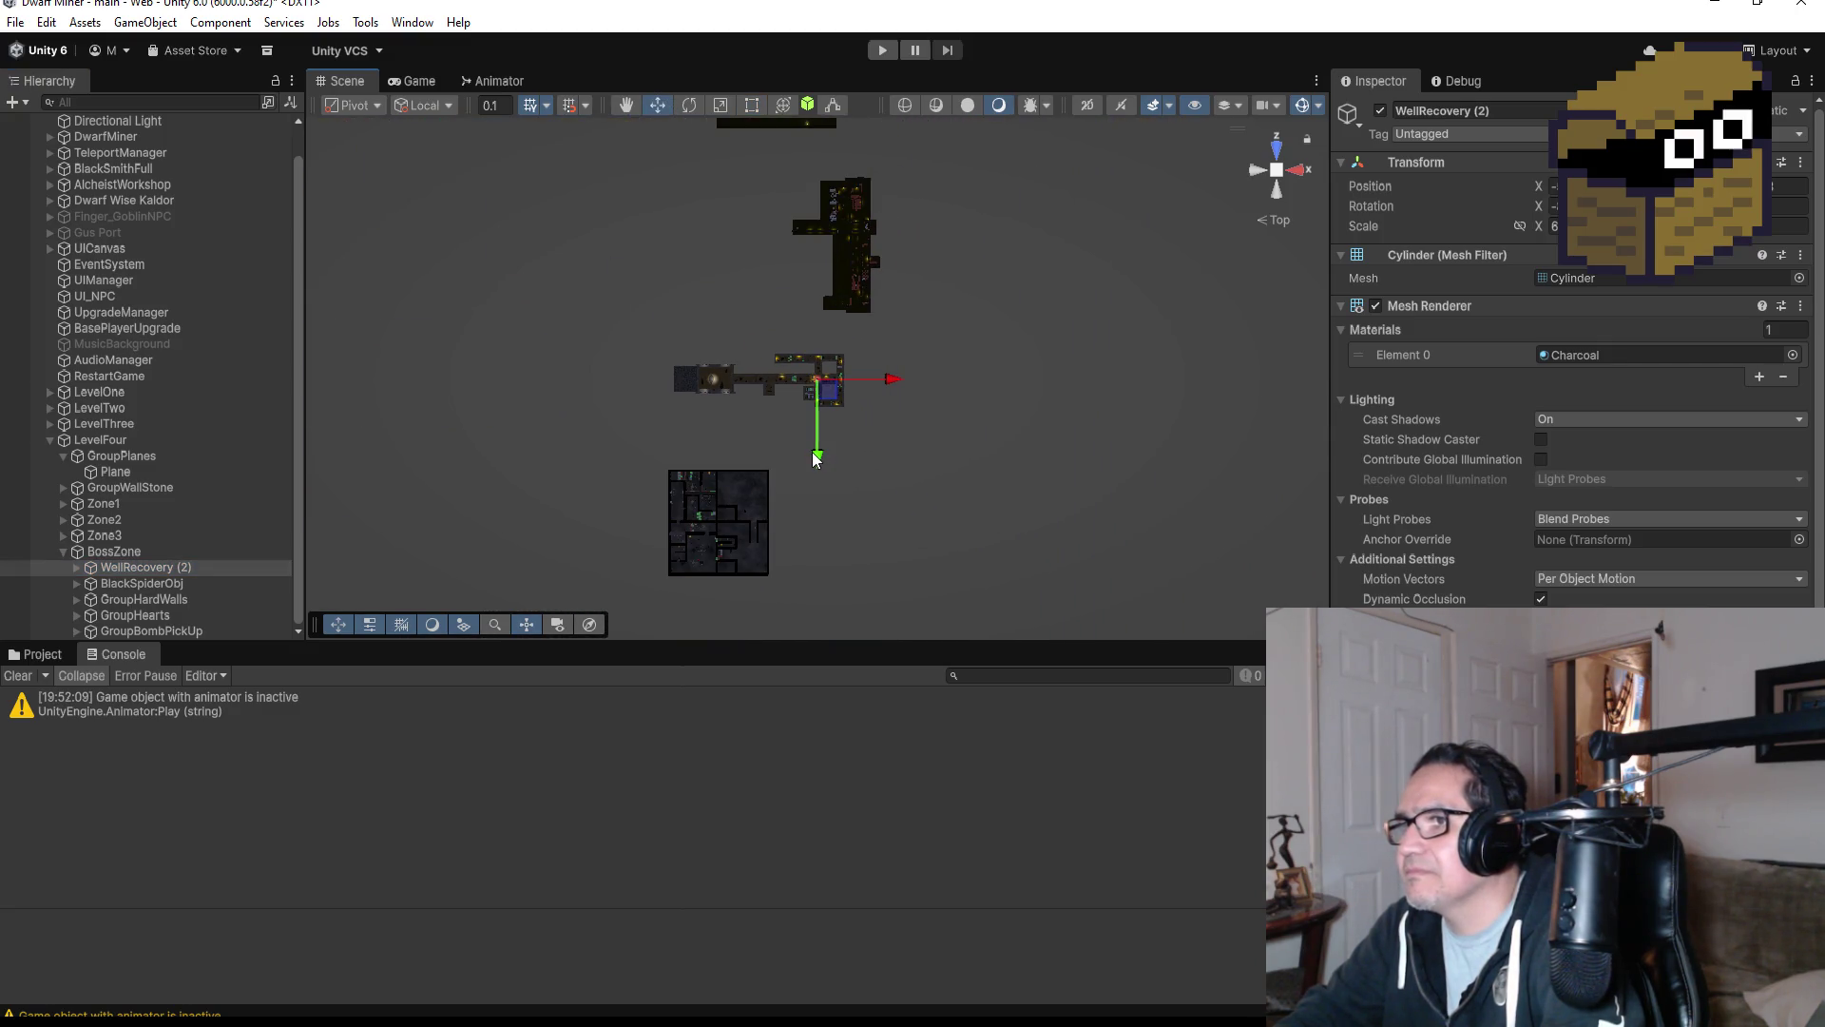
pyautogui.moveTo(817, 594); pyautogui.dragTo(820, 623)
pyautogui.moveTo(899, 549); pyautogui.dragTo(837, 555)
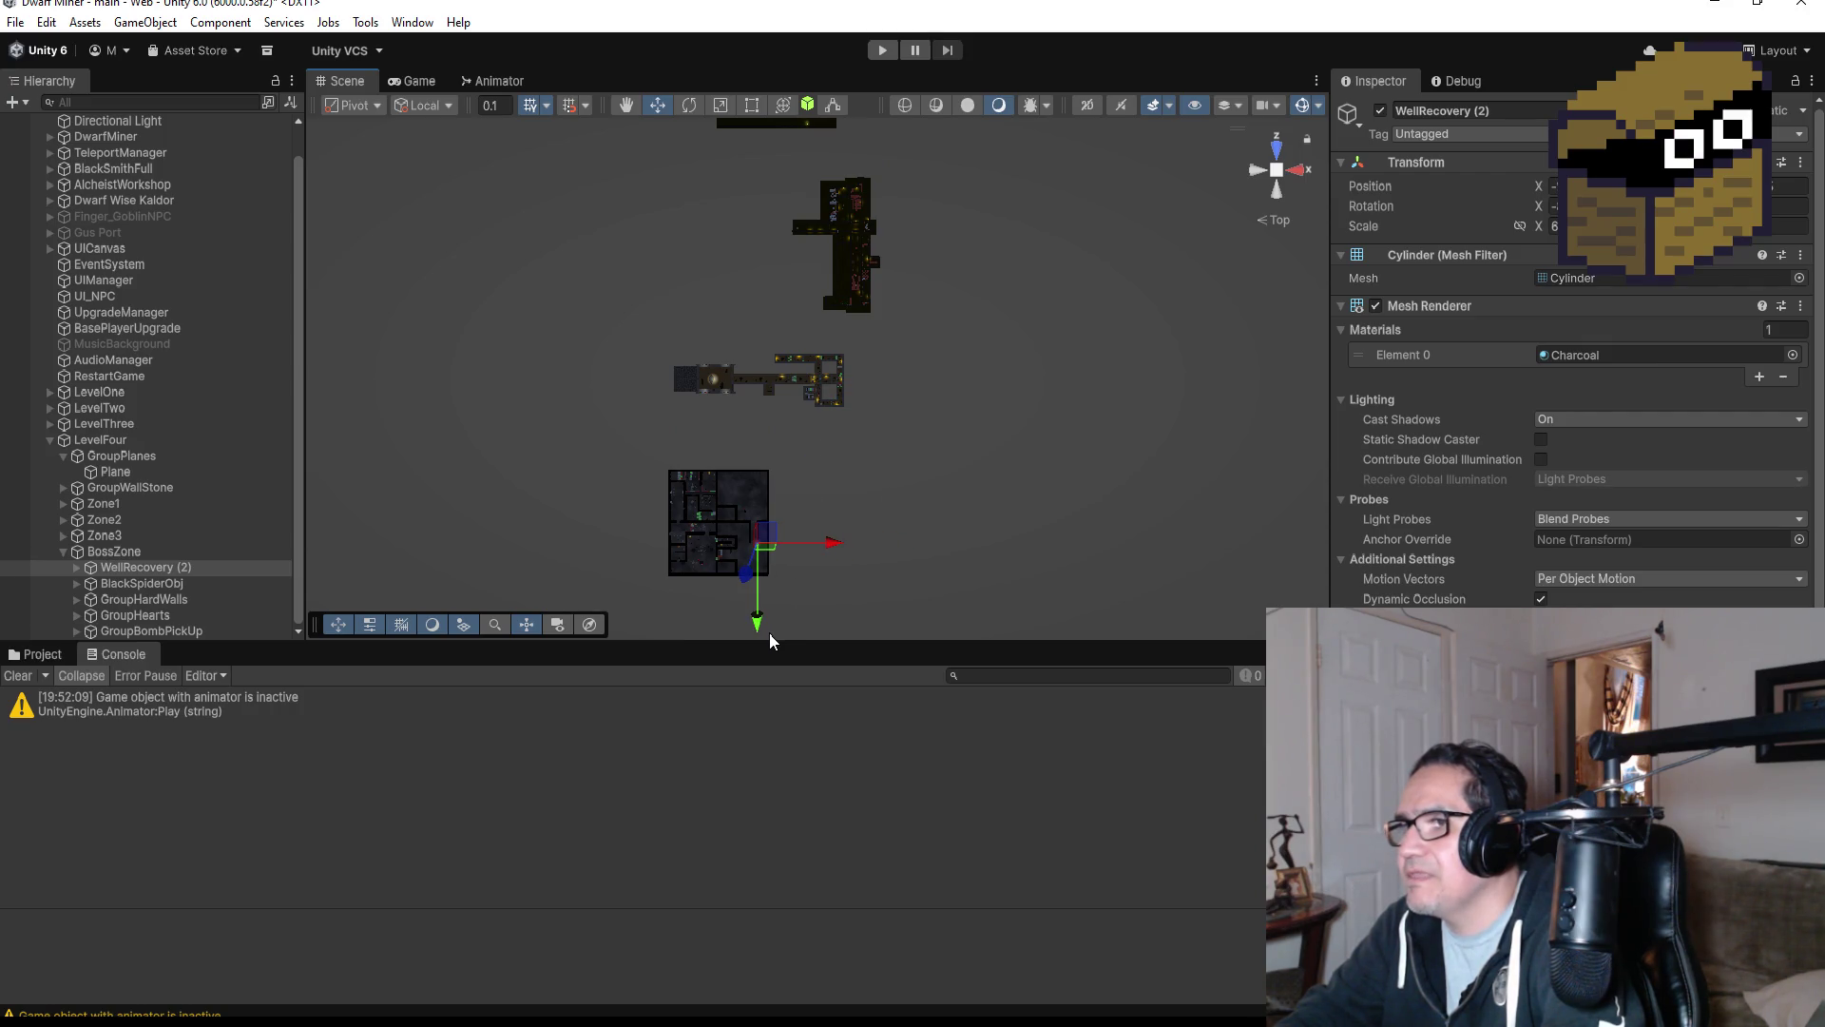
pyautogui.moveTo(768, 629)
pyautogui.mouseDown()
pyautogui.moveTo(763, 646)
pyautogui.moveTo(777, 637)
pyautogui.mouseUp()
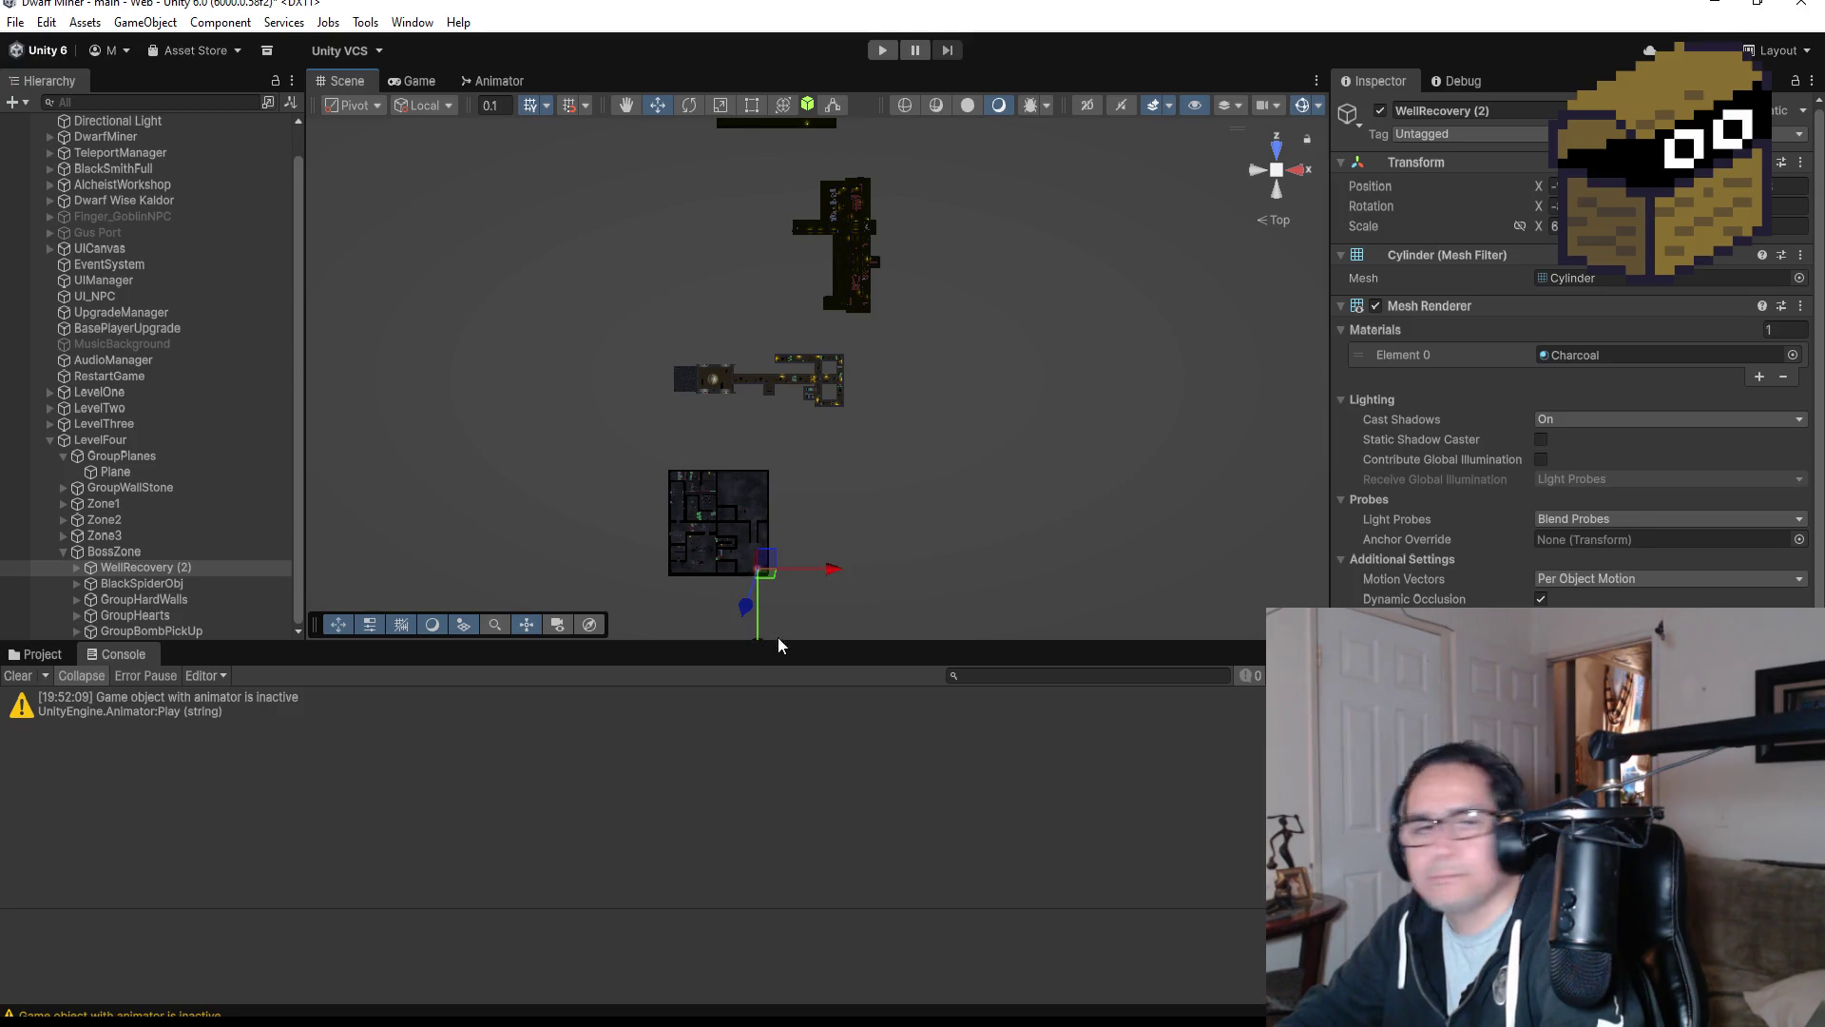
pyautogui.press('f')
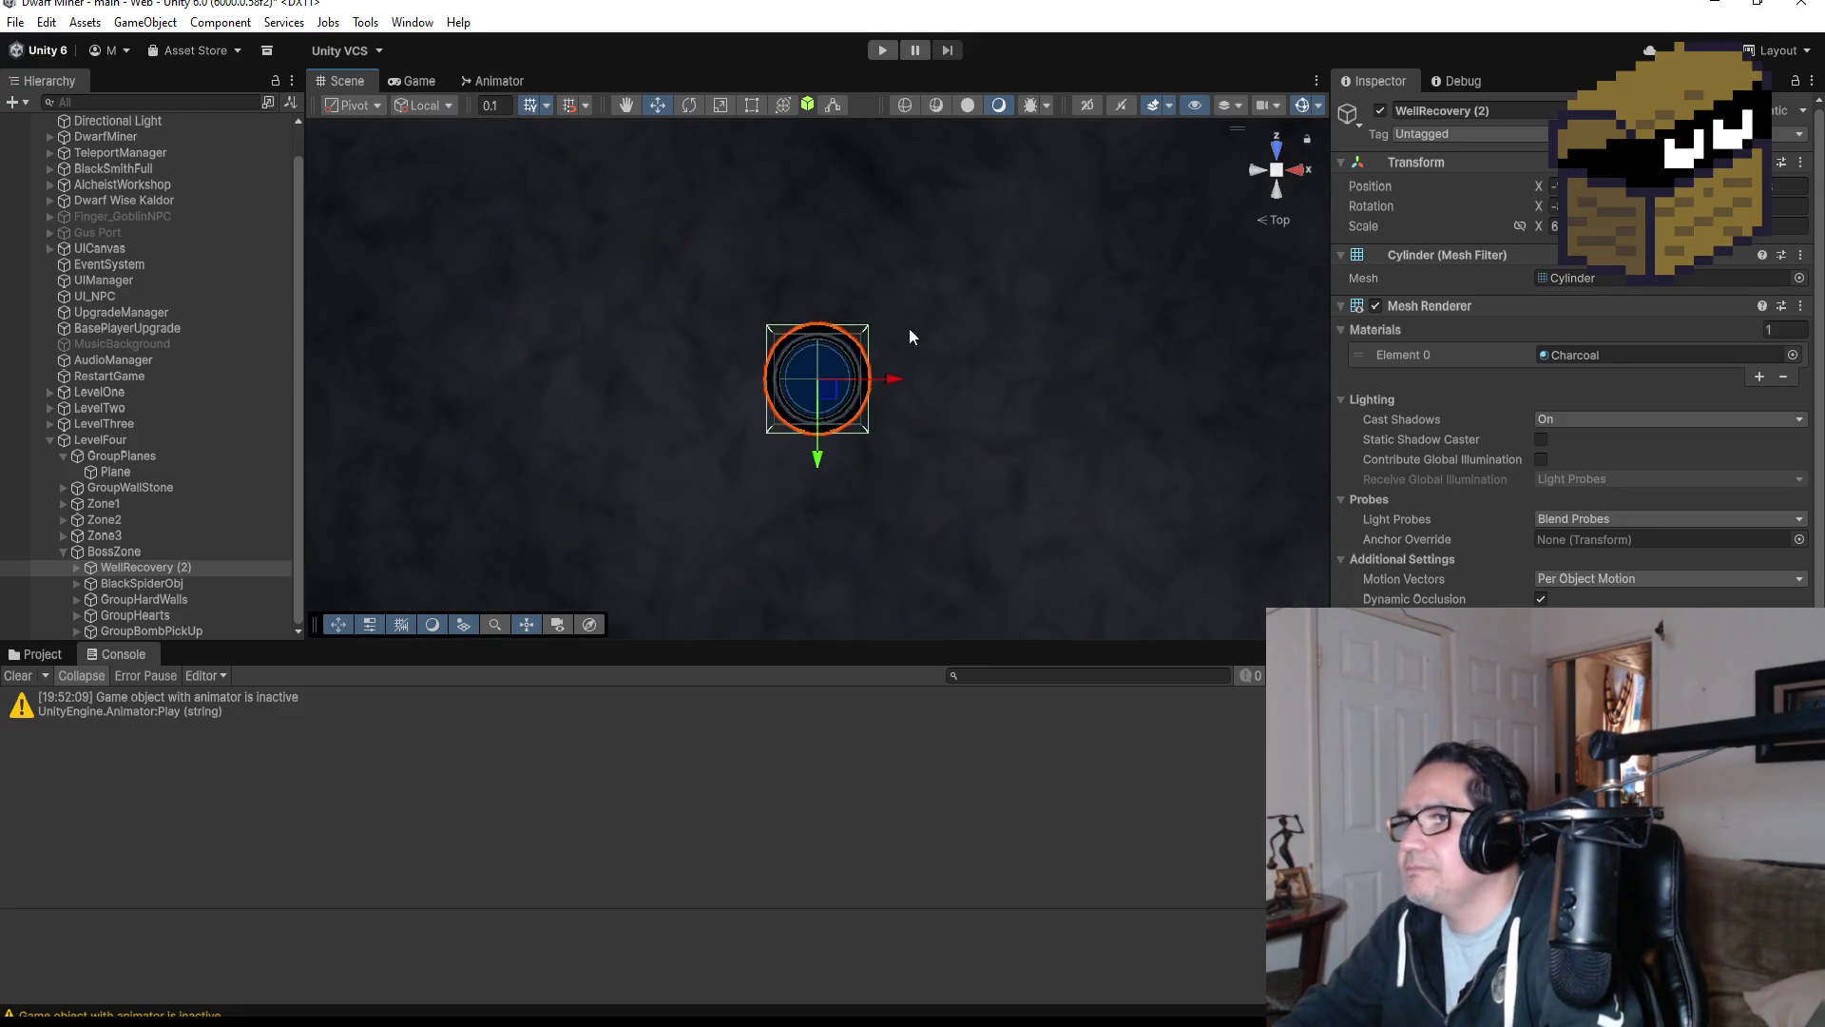
pyautogui.scroll(-5, 915, 328)
pyautogui.scroll(-5, 862, 334)
# Nudge the well up and slightly left so it sits by the boss room's right-hand wall.
pyautogui.moveTo(822, 466)
pyautogui.mouseDown()
pyautogui.moveTo(815, 407)
pyautogui.moveTo(811, 435)
pyautogui.mouseUp()
pyautogui.moveTo(893, 353); pyautogui.dragTo(871, 362)
pyautogui.moveTo(794, 435); pyautogui.dragTo(791, 425)
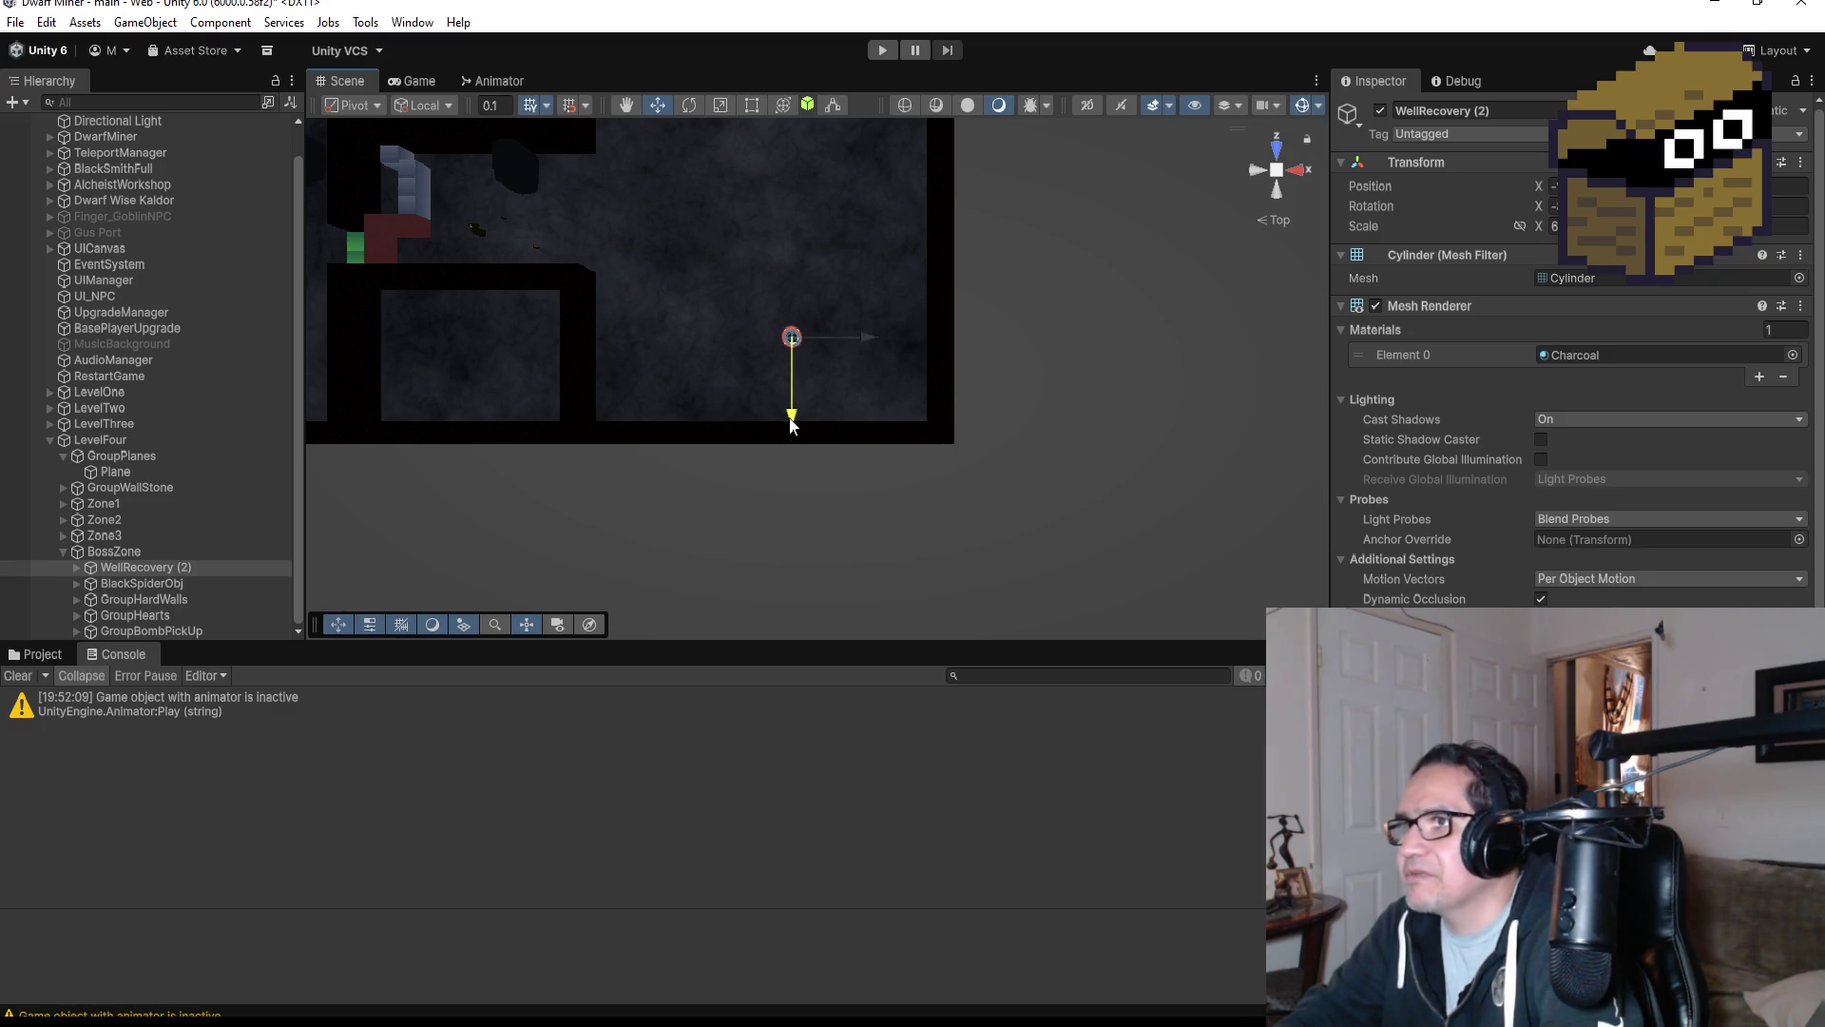
pyautogui.scroll(-3, 751, 306)
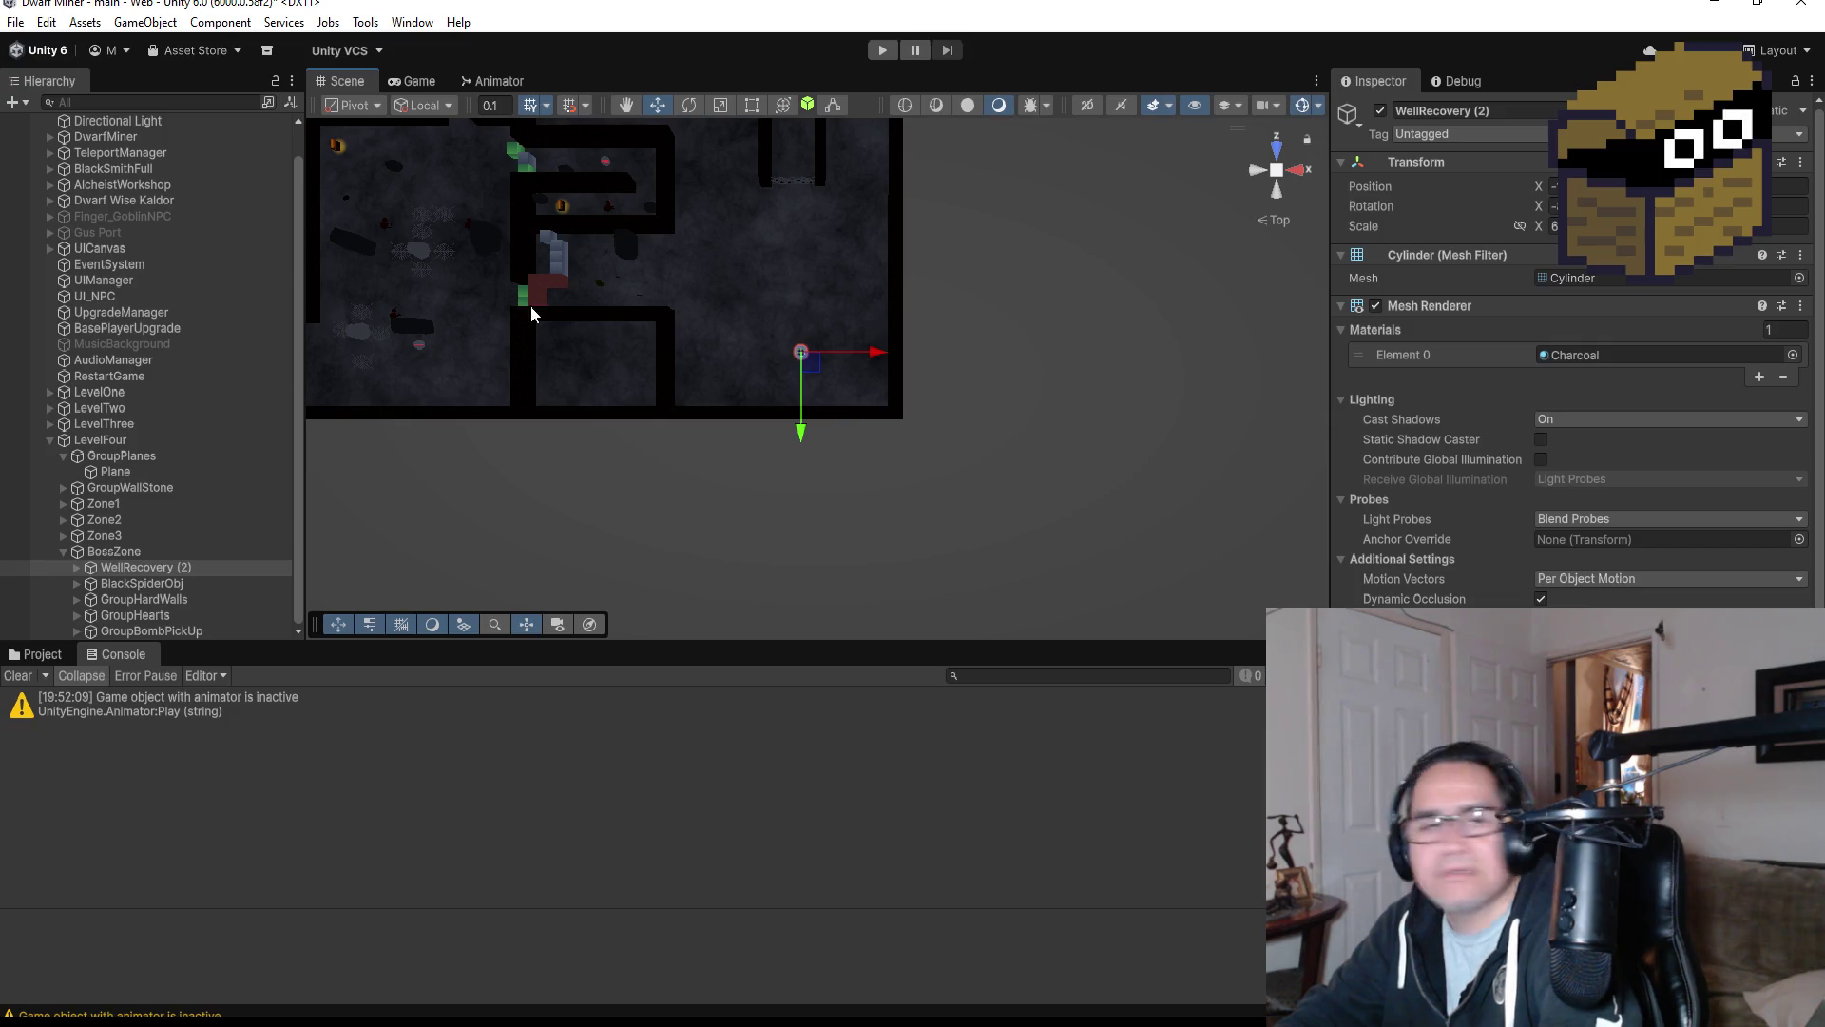
pyautogui.scroll(3, 608, 295)
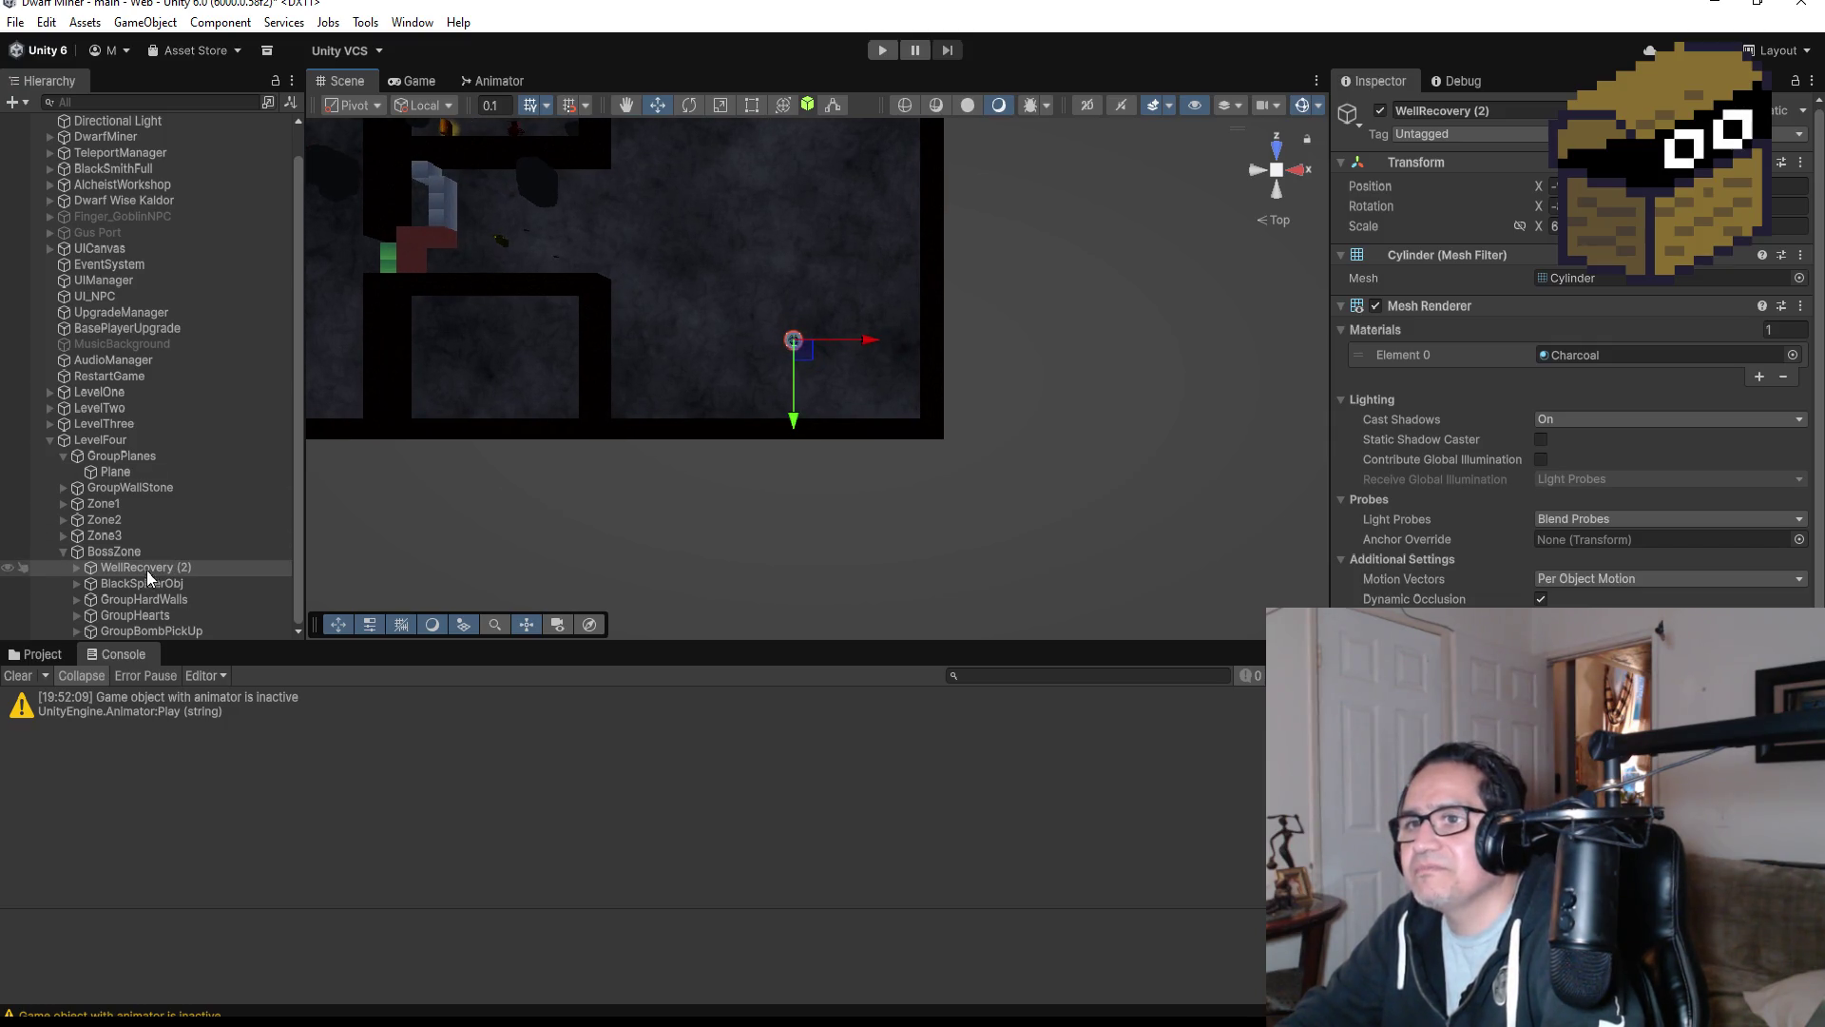
pyautogui.click(64, 534)
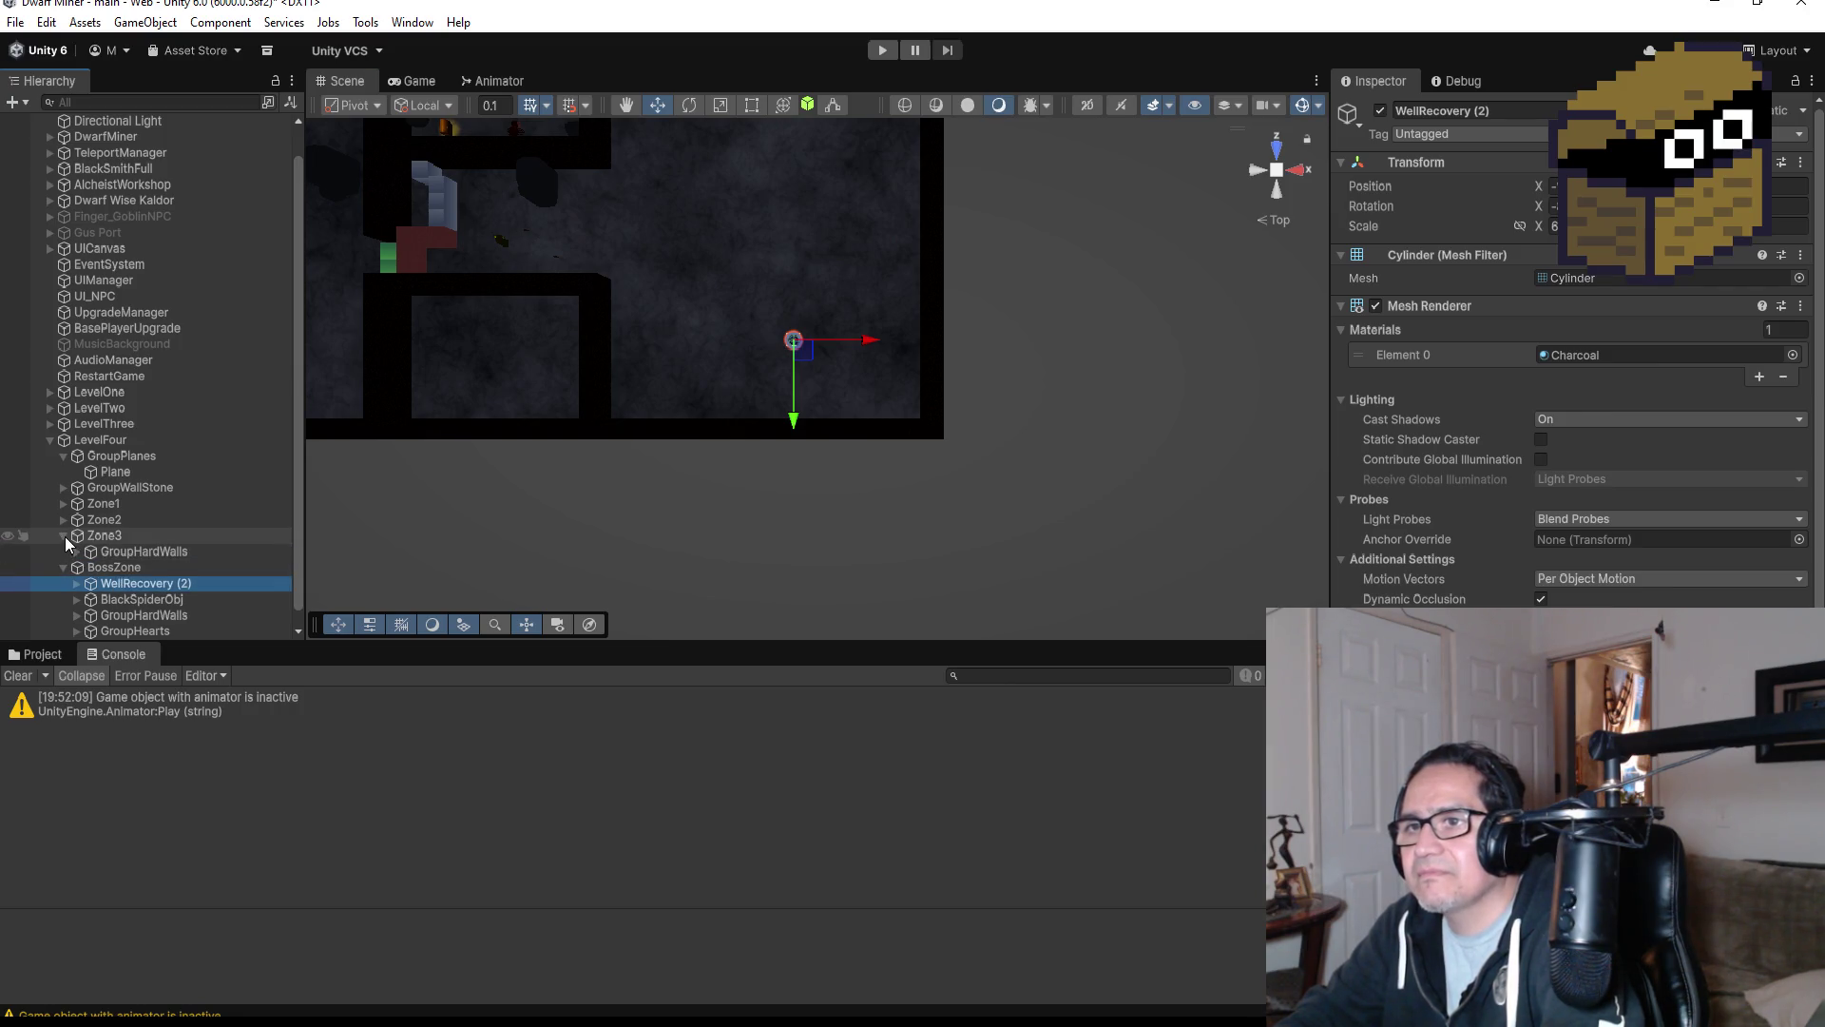
# Look at Zone2's GroupEnemies for reference, collapsing Zone3 and Zone2 around it.
pyautogui.click(64, 535)
pyautogui.click(62, 518)
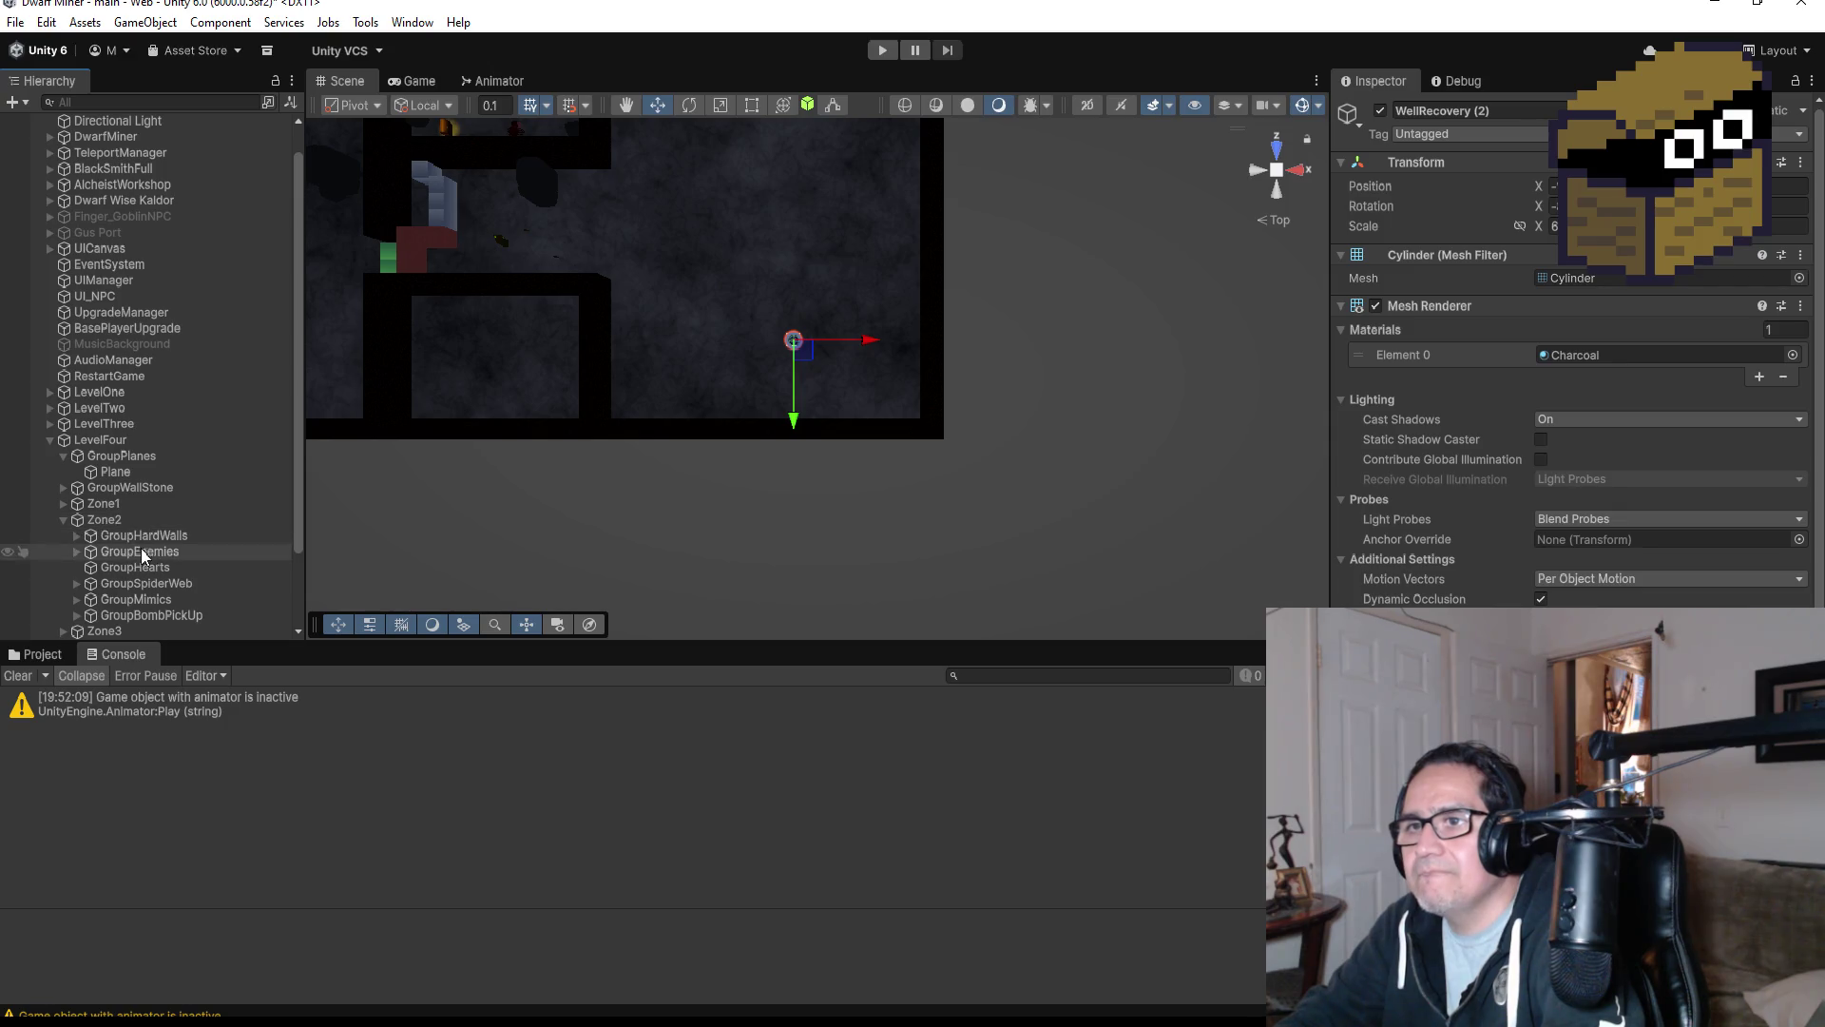
pyautogui.click(140, 553)
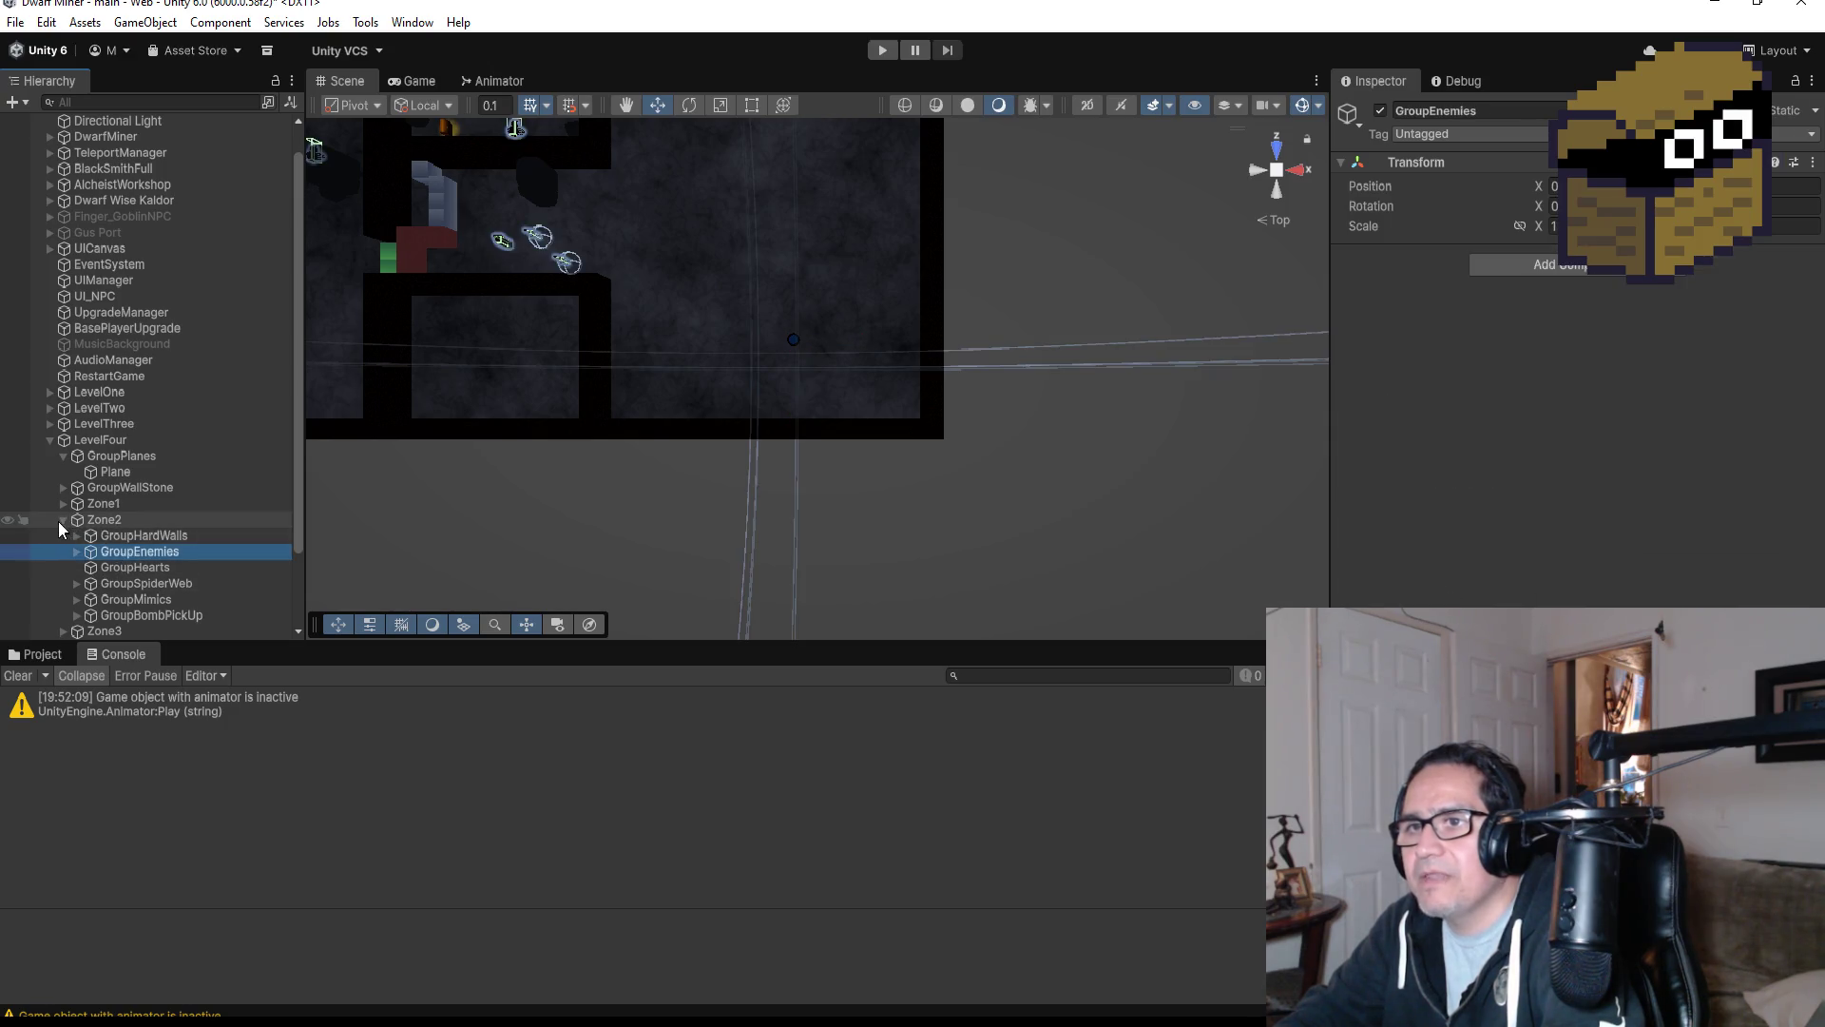
pyautogui.click(63, 521)
# Create an empty child object under BossZone named GroupEnemies.
pyautogui.click(107, 556)
pyautogui.rightClick(116, 555)
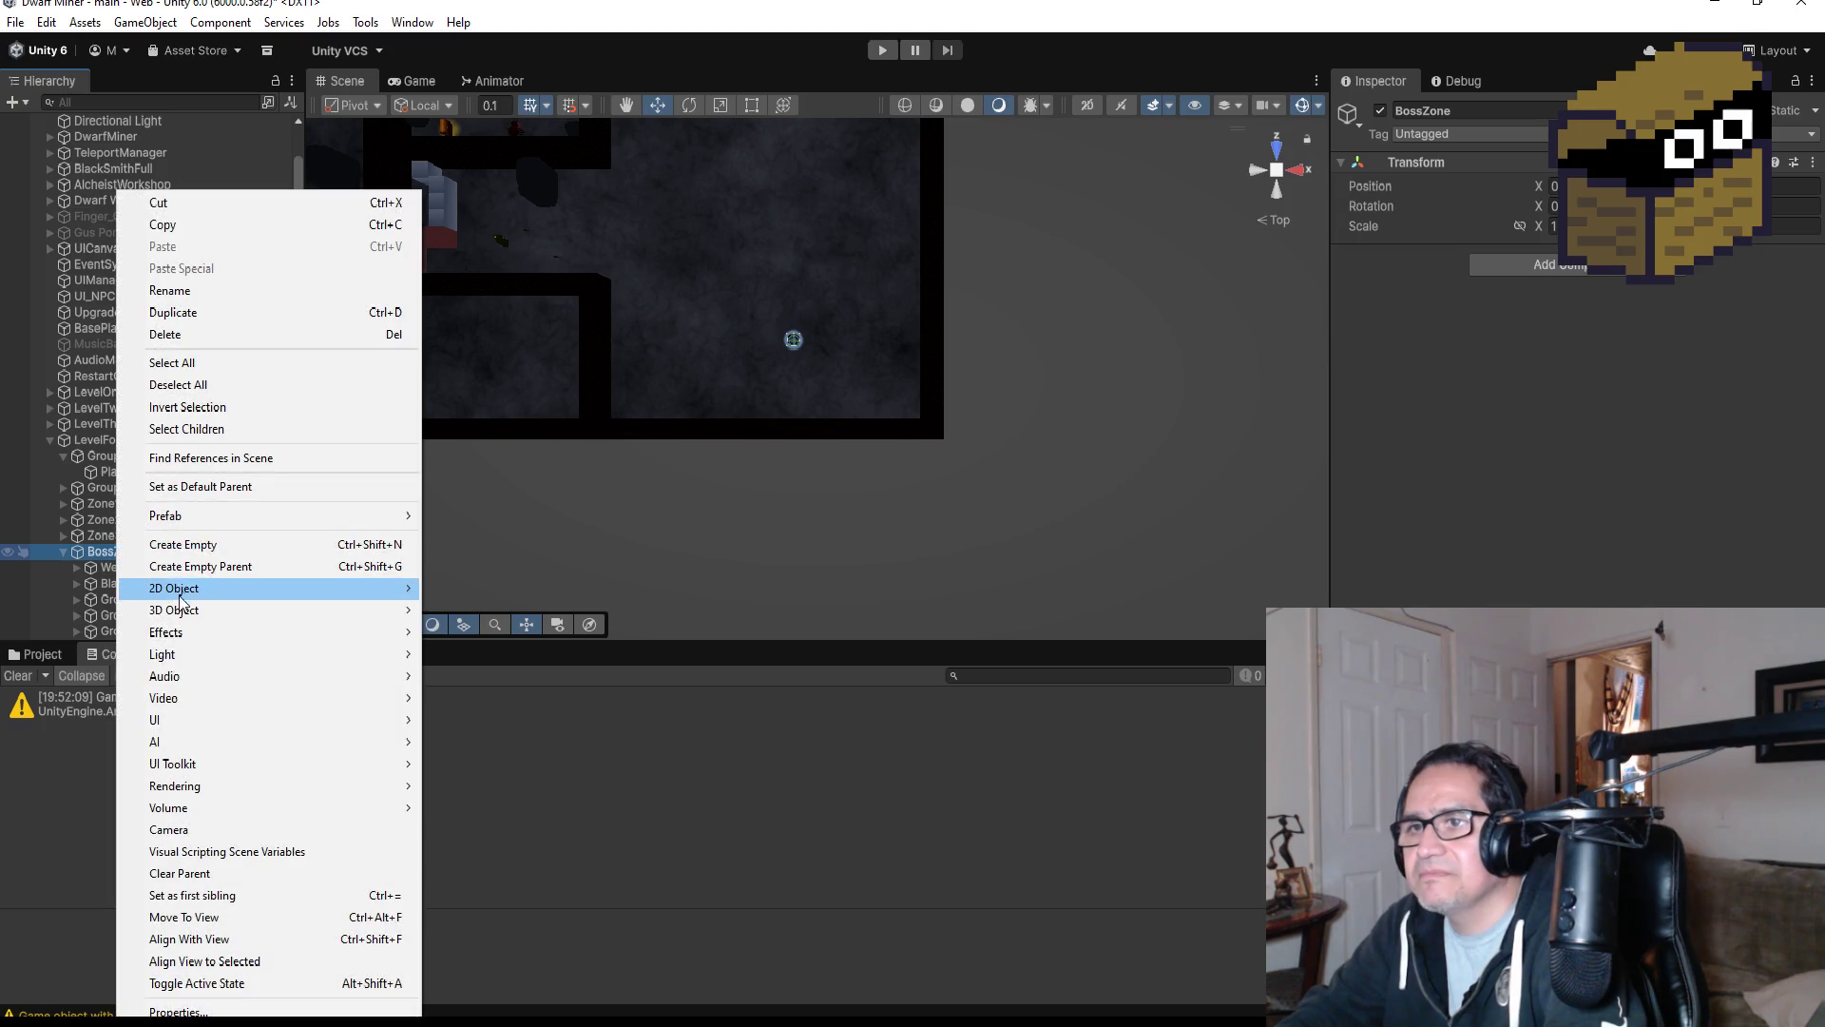
pyautogui.click(182, 544)
pyautogui.write('Group')
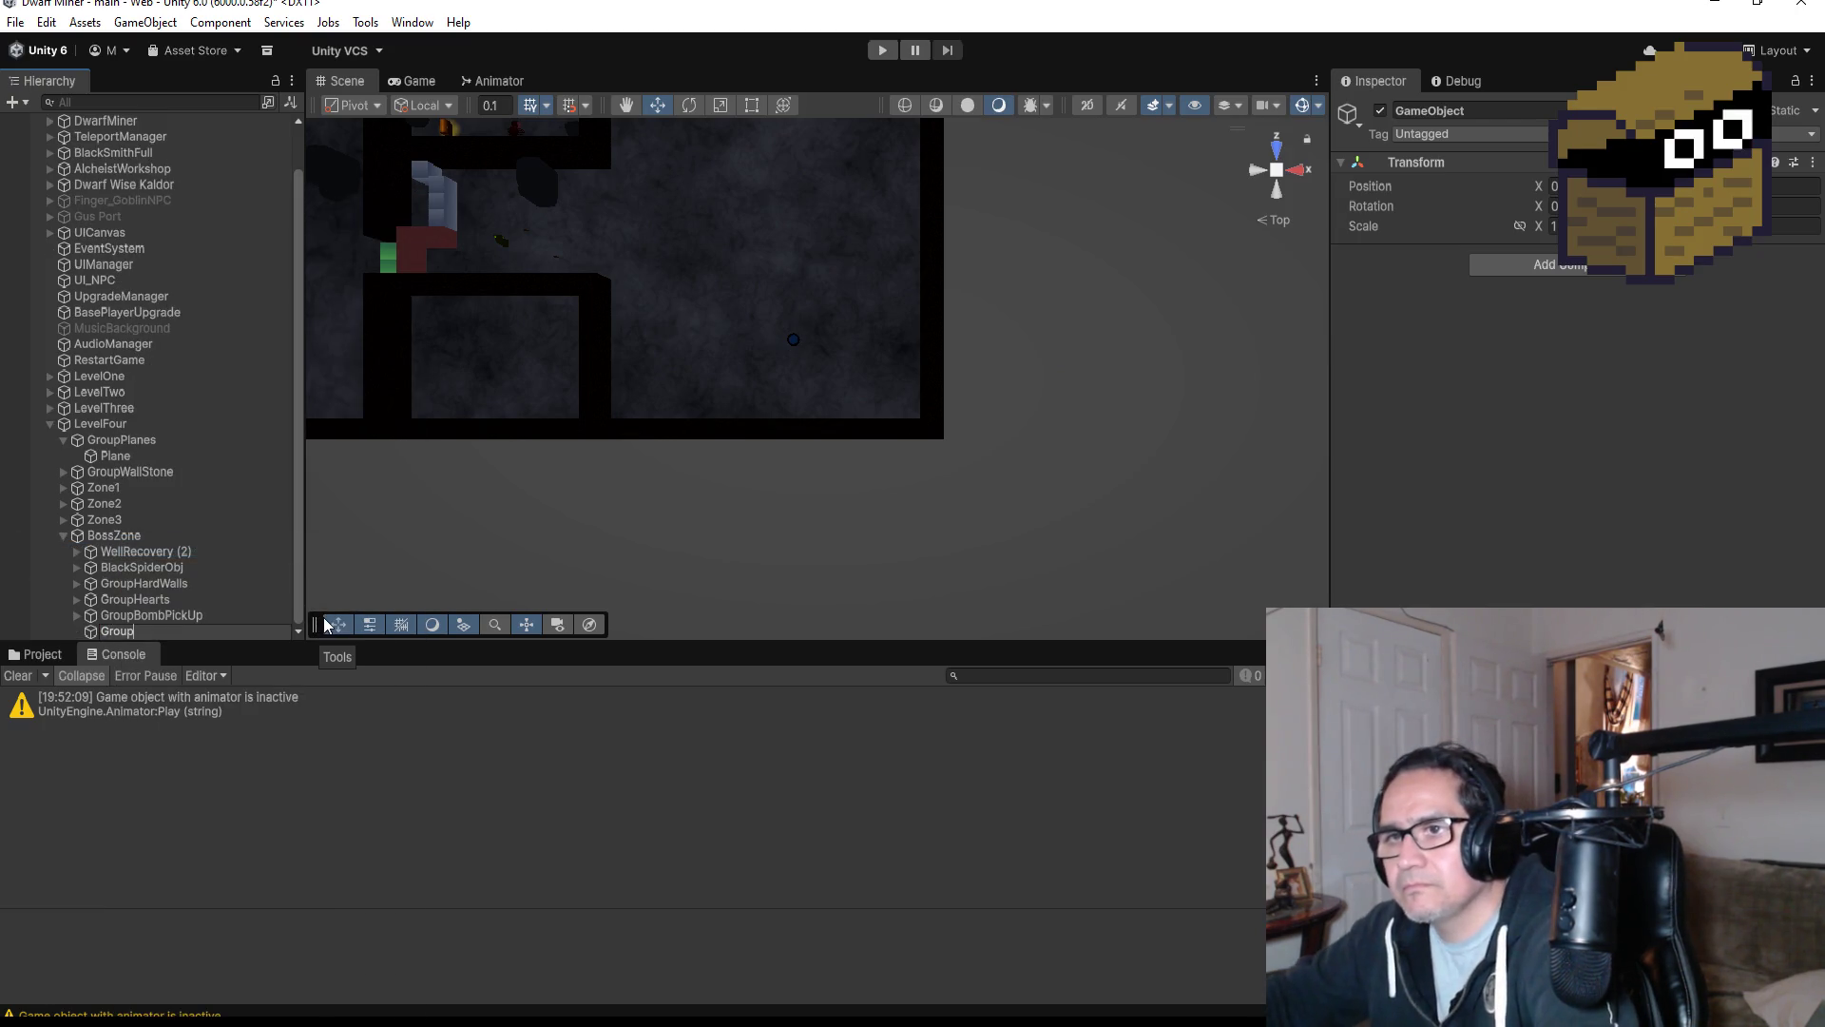
pyautogui.write('Enemies')
pyautogui.press('Return')
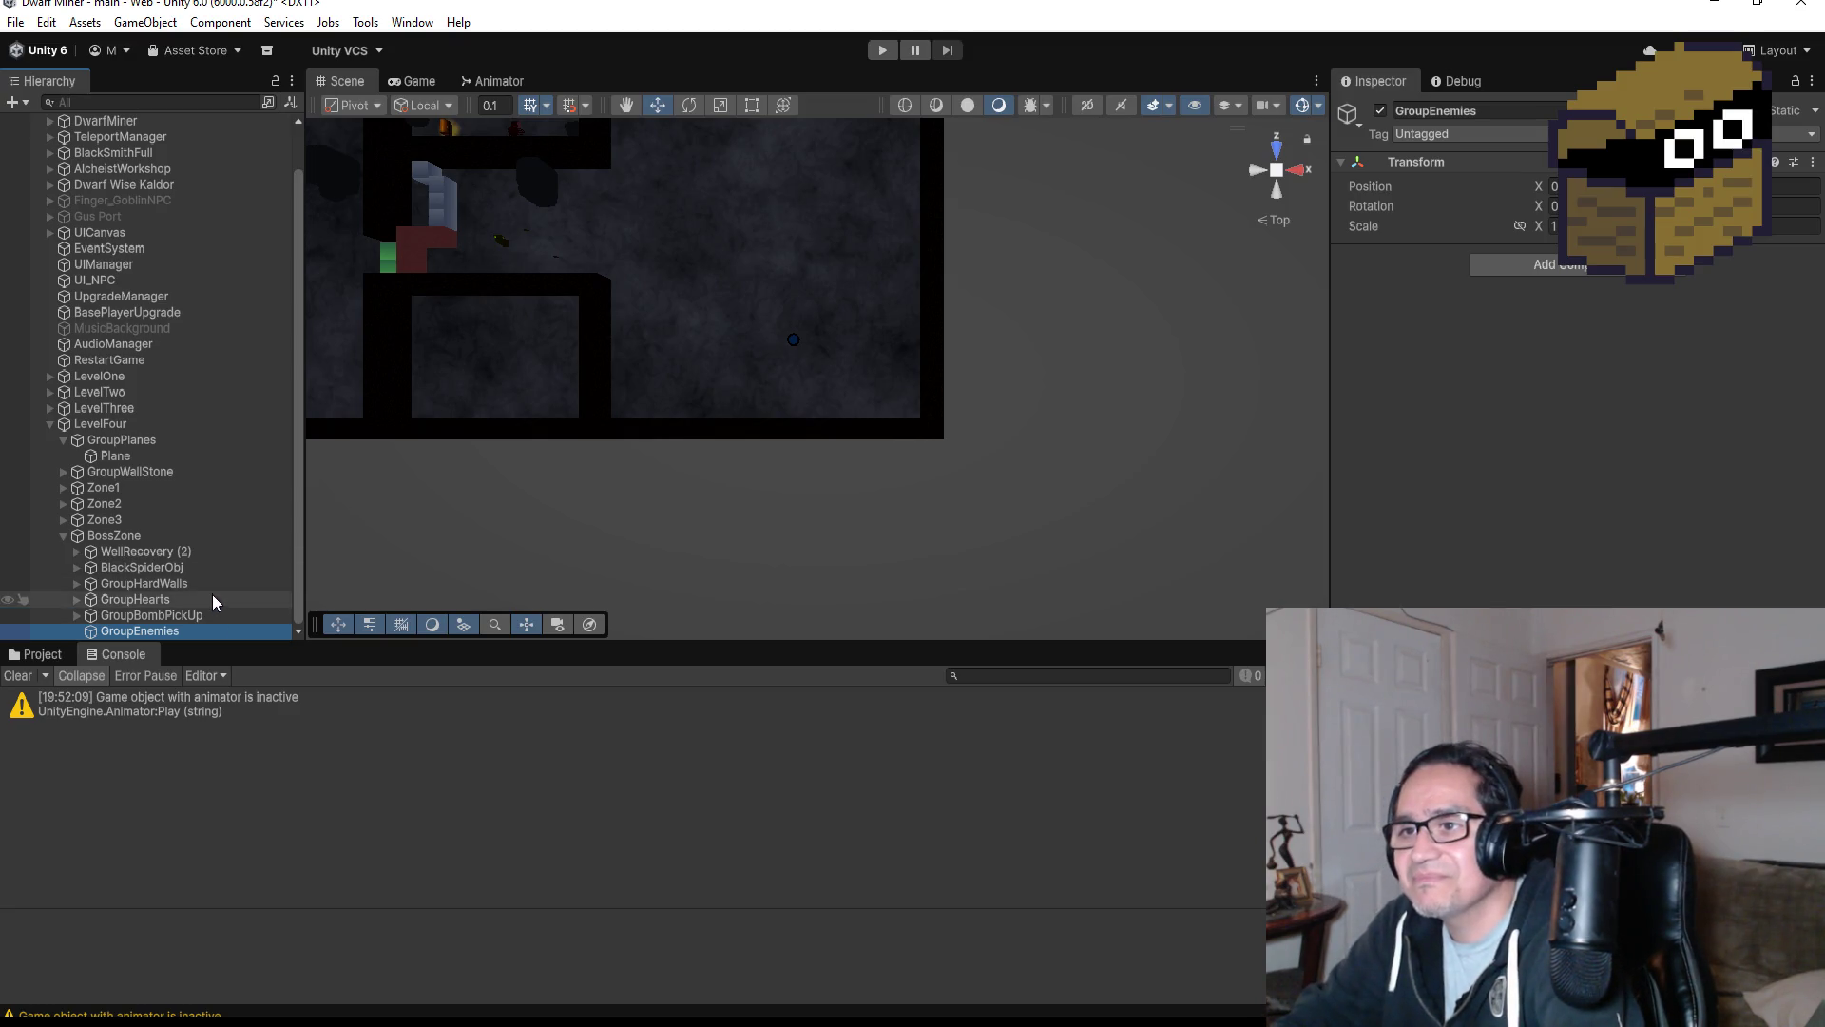
pyautogui.scroll(-1, 802, 332)
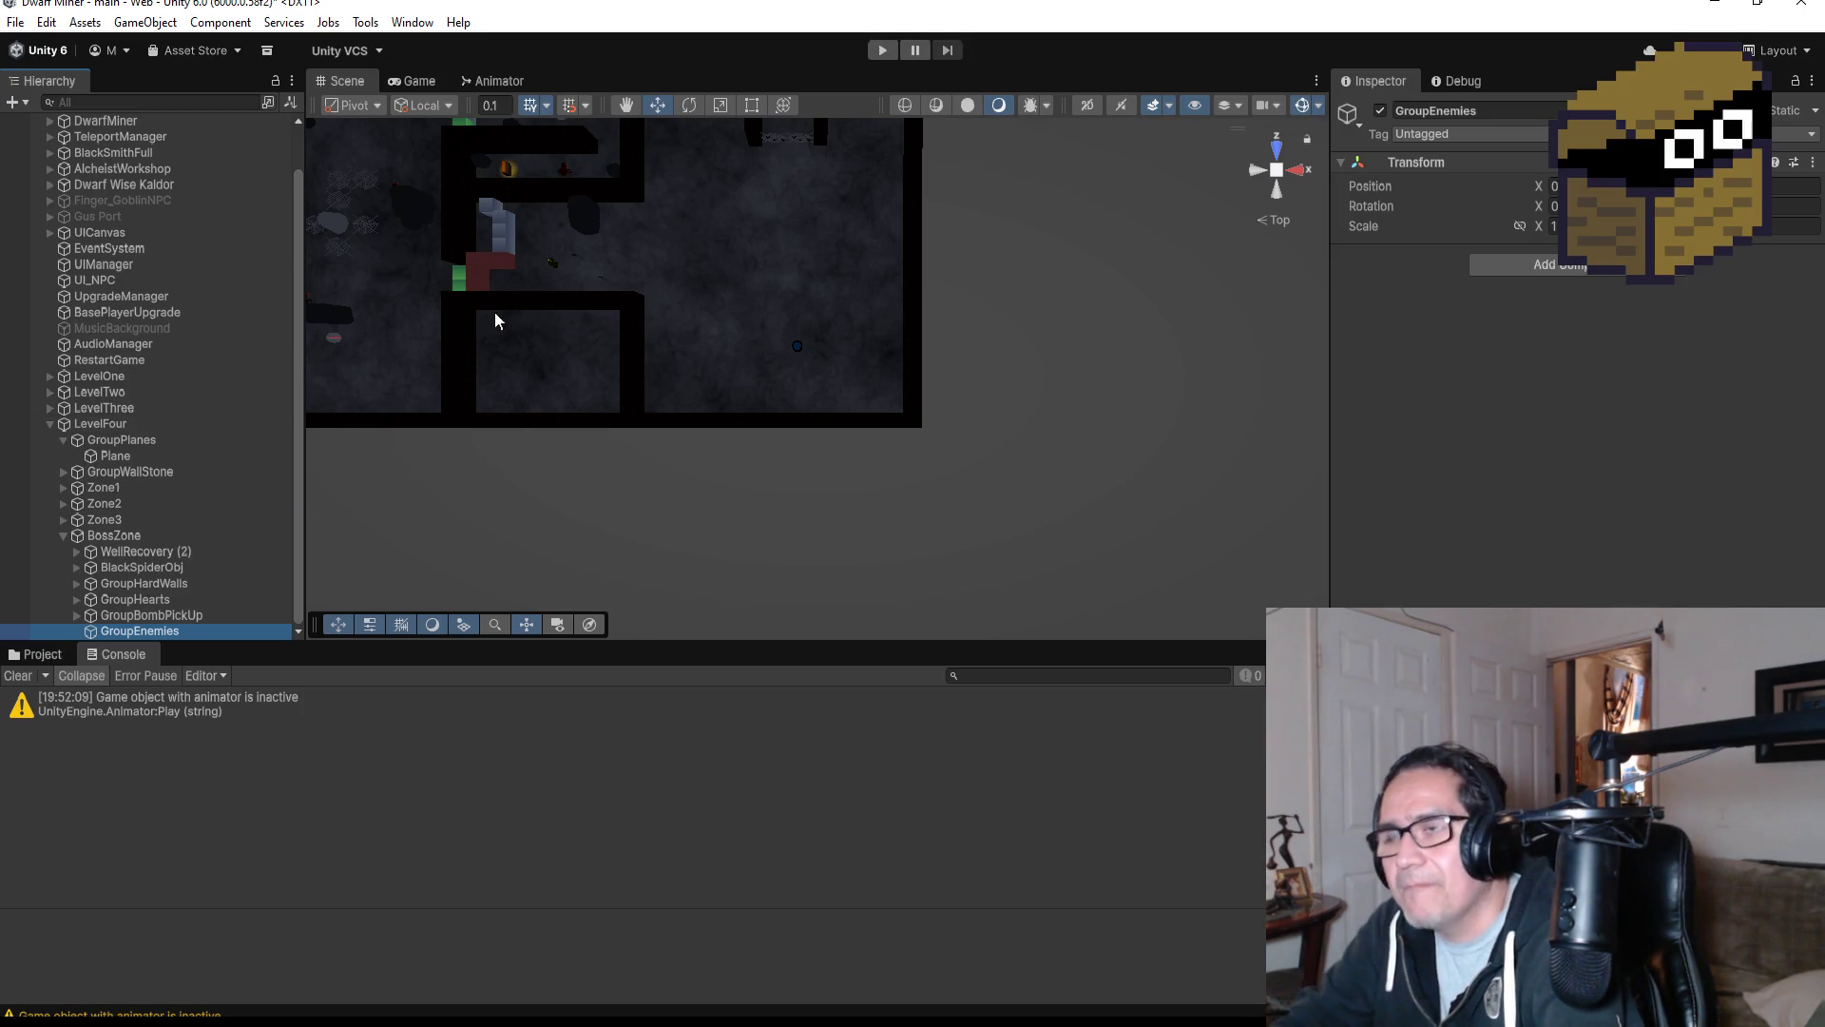
pyautogui.scroll(-1, 640, 317)
pyautogui.scroll(-1, 806, 265)
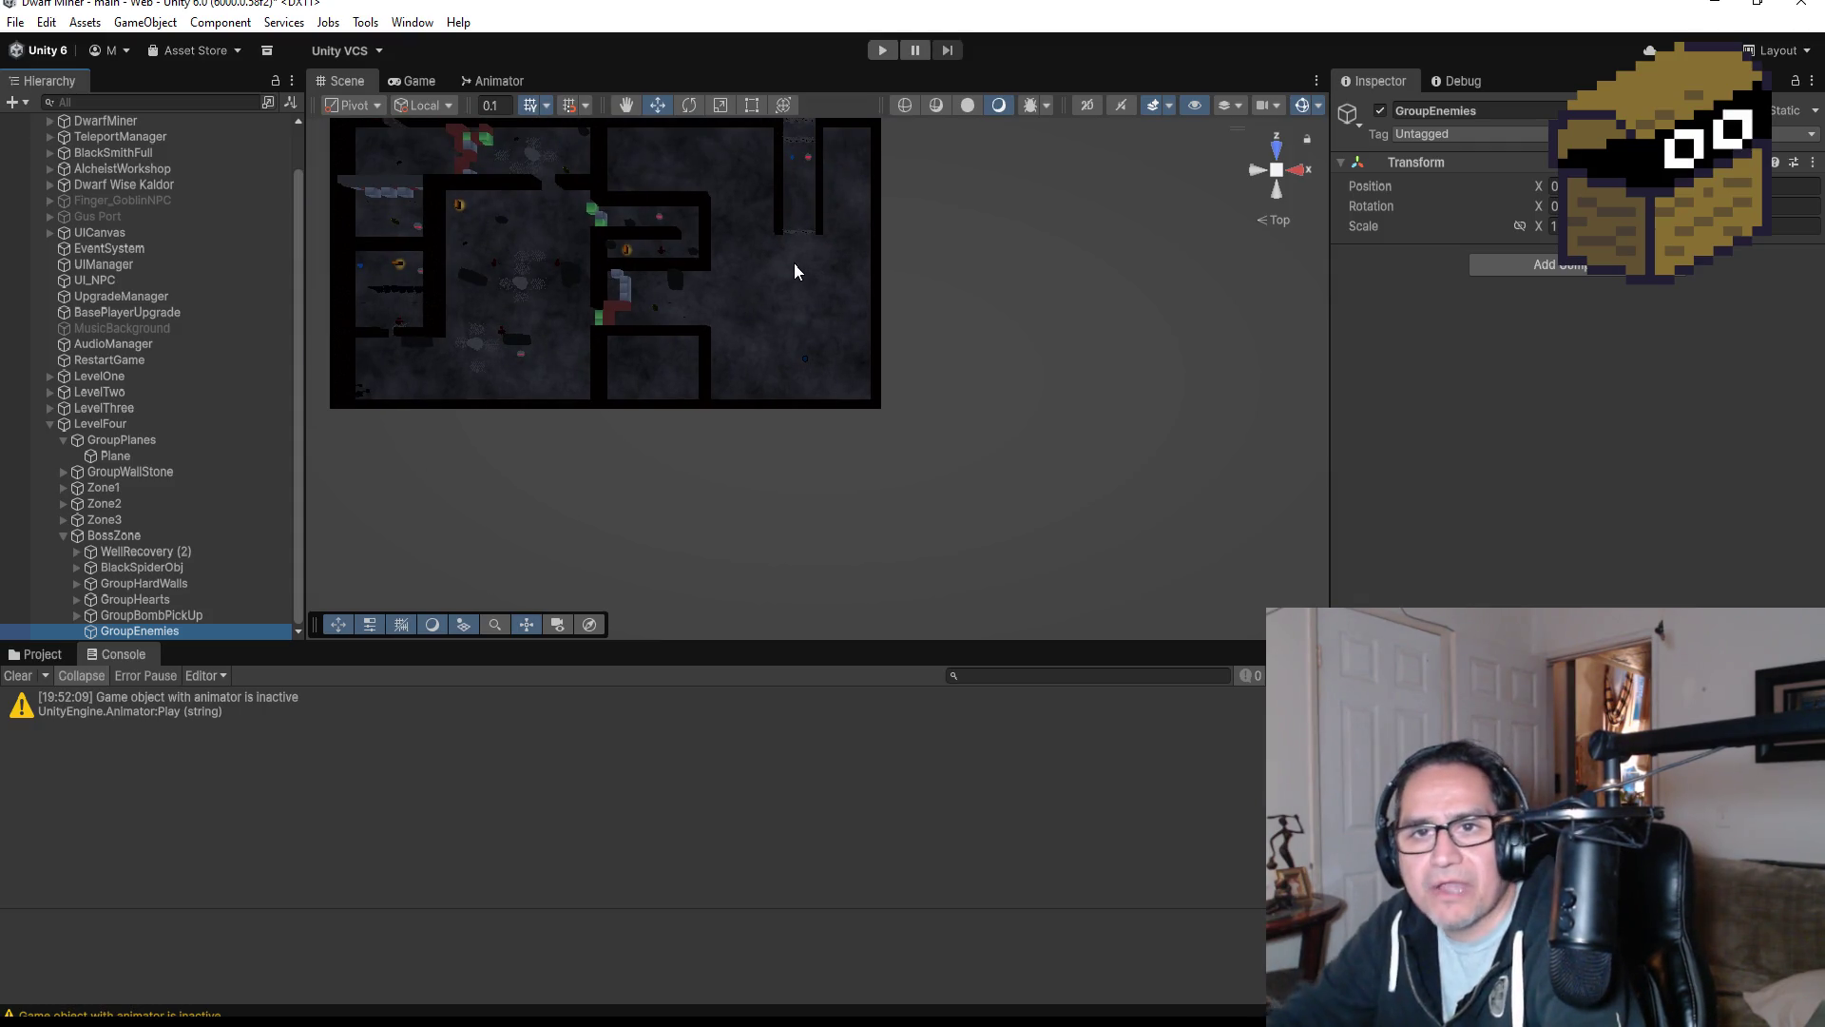
pyautogui.scroll(2, 516, 296)
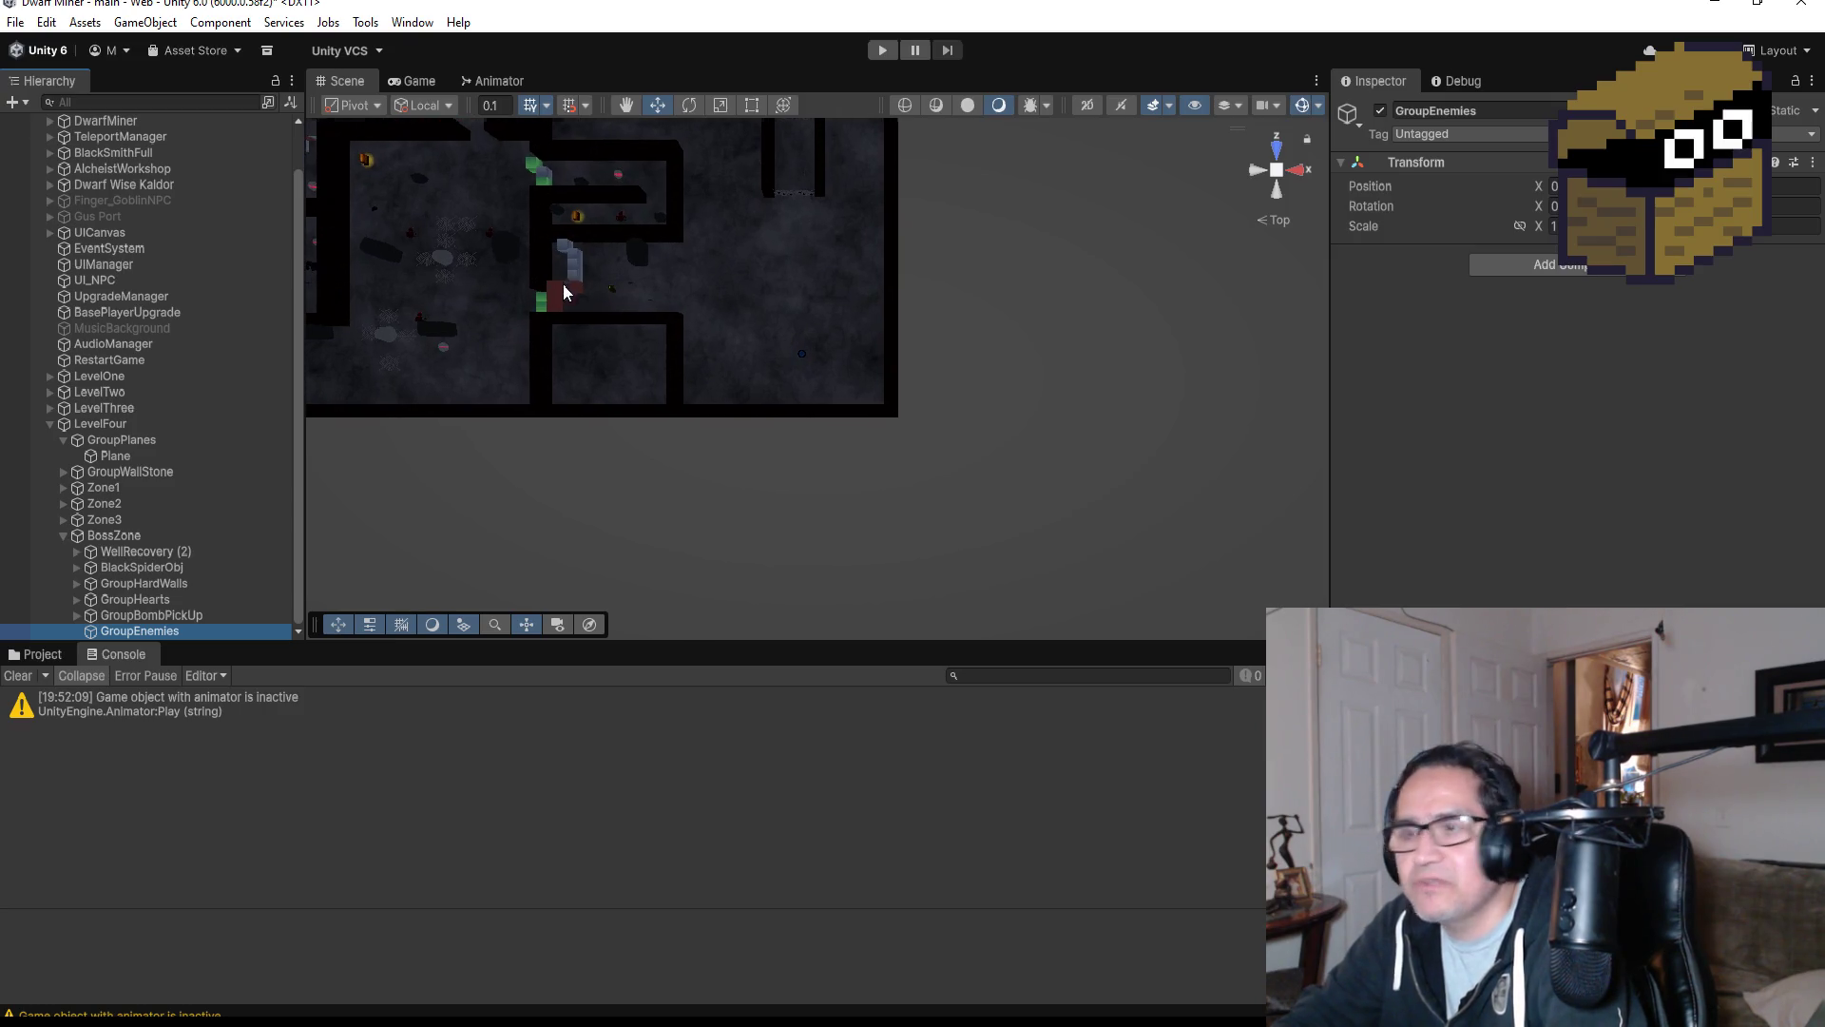
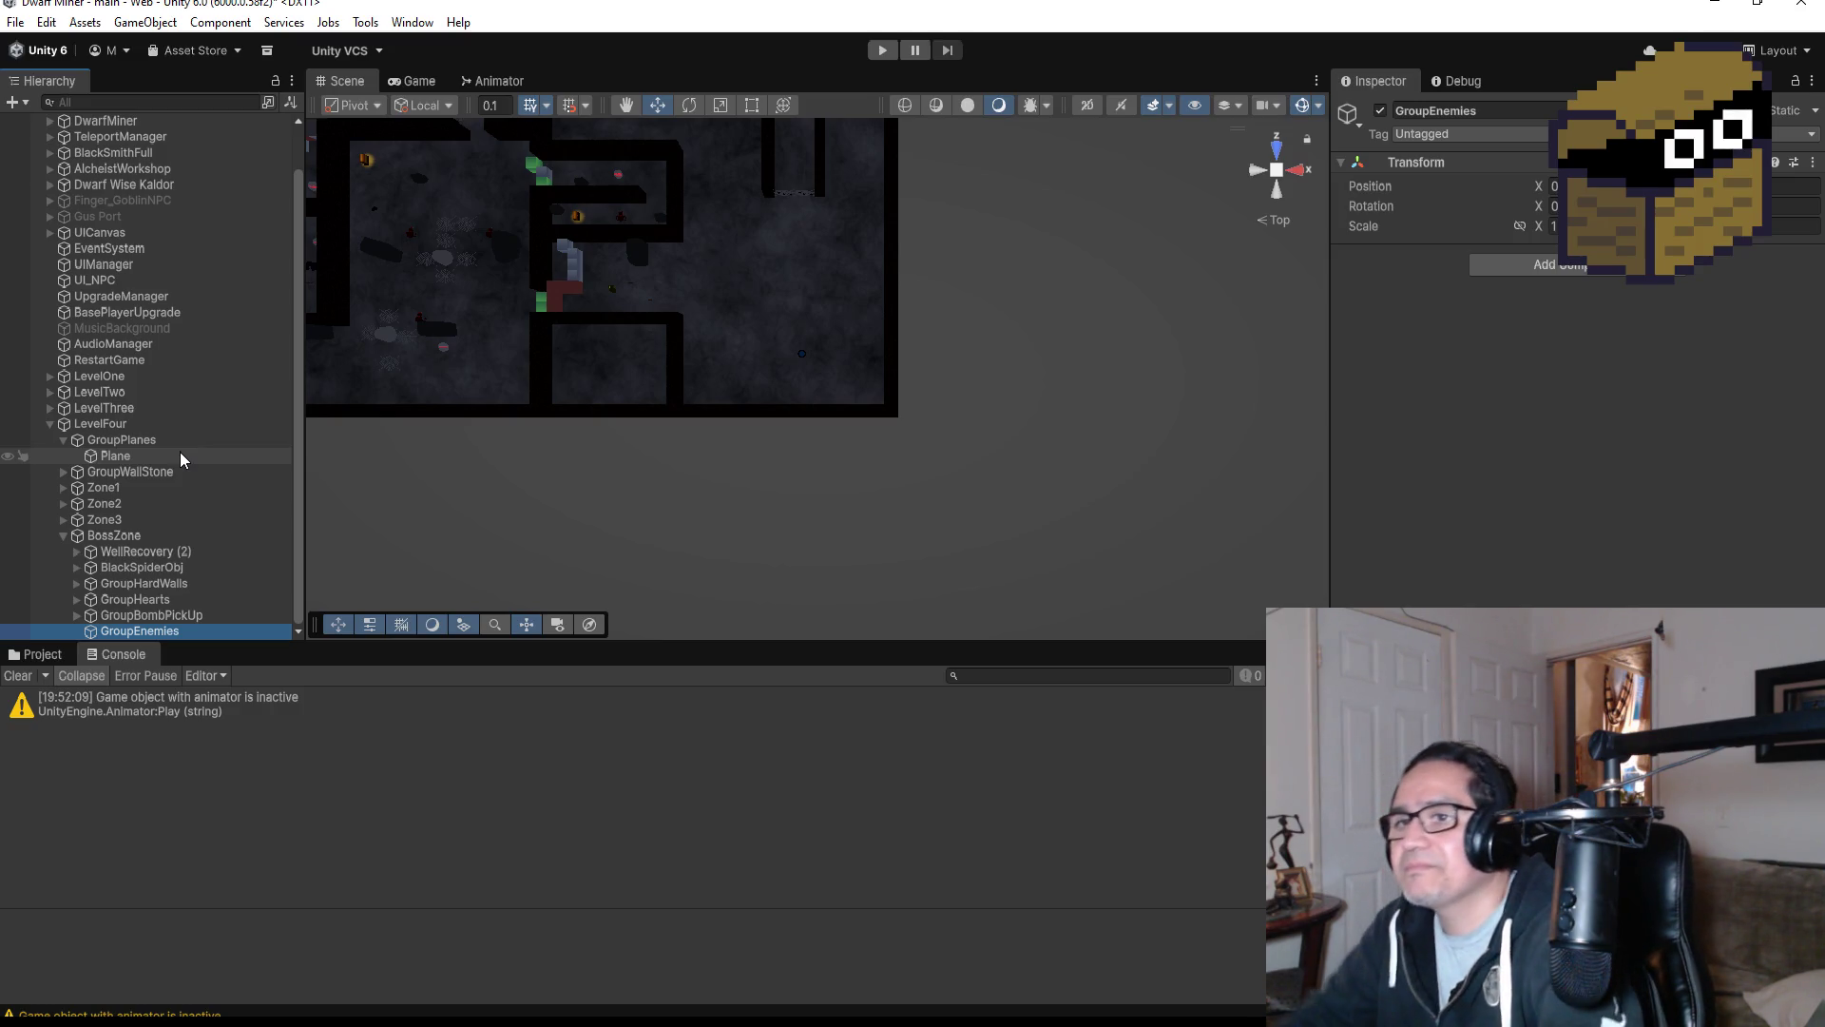
# Collapse GroupPlanes, then expand and collapse Zone3 to check its contents in the Hierarchy.
pyautogui.scroll(3, 690, 326)
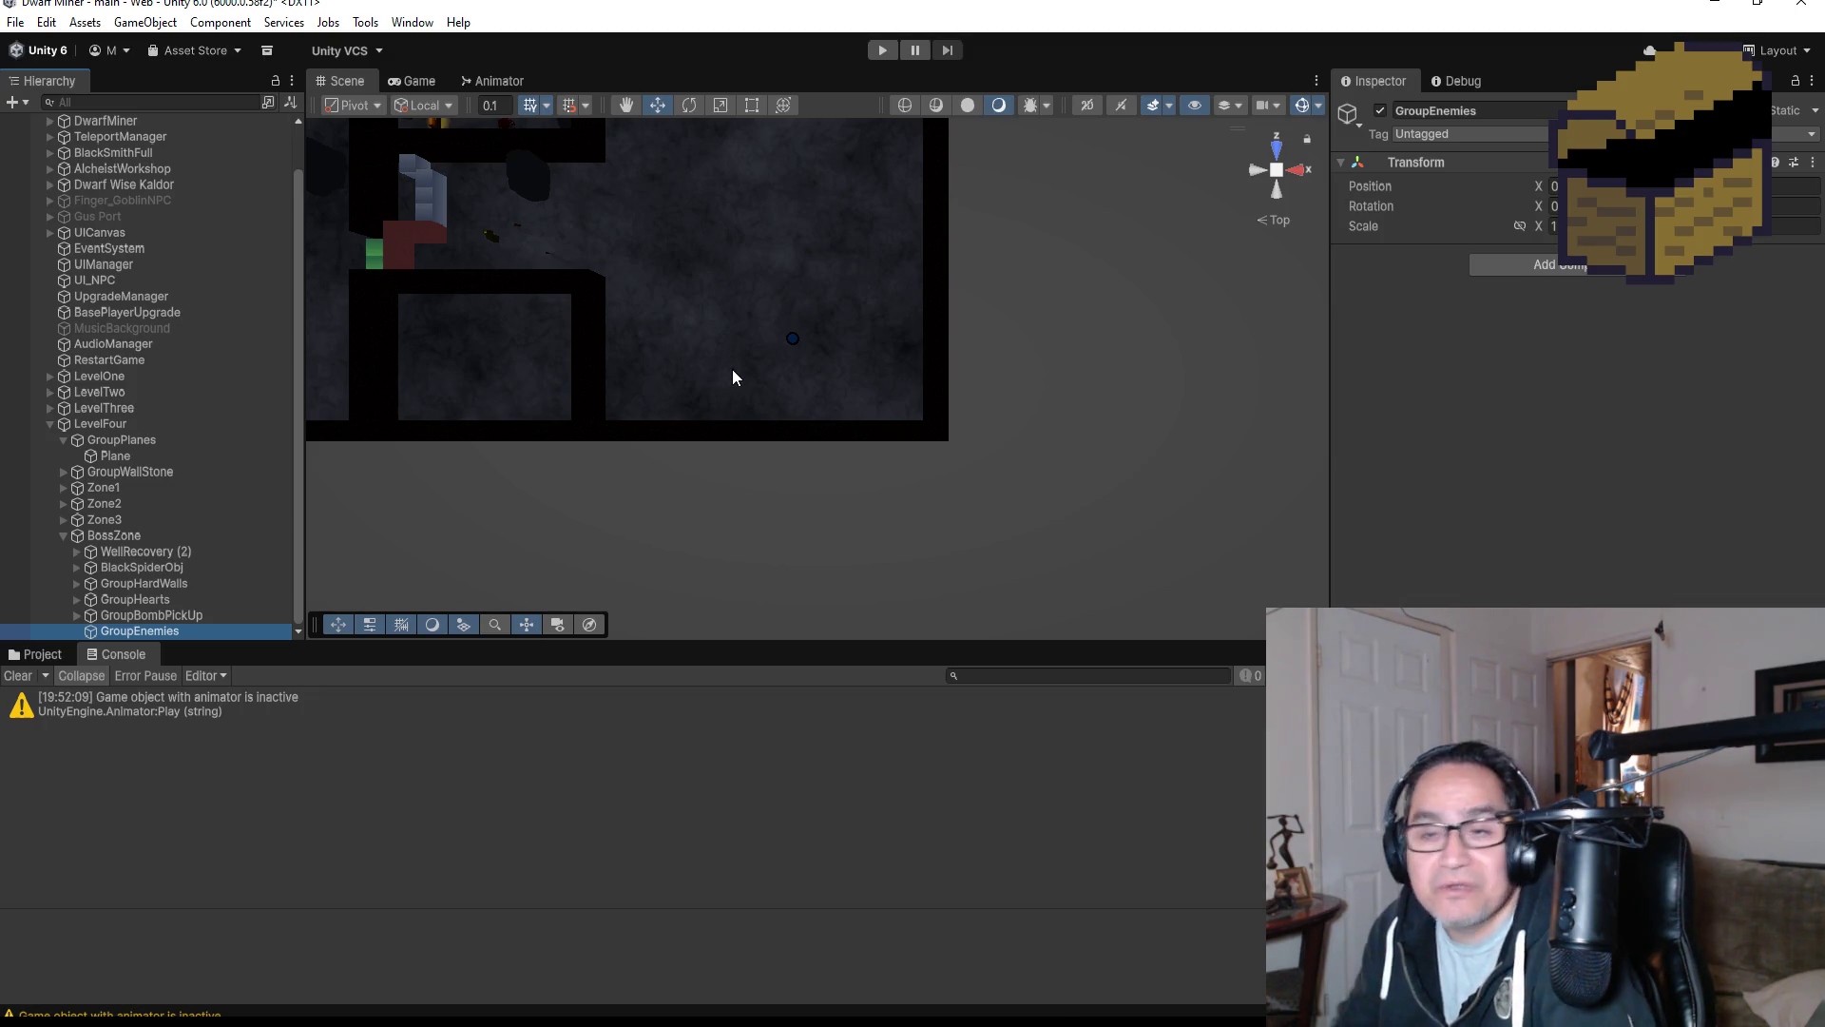
pyautogui.scroll(2, 679, 333)
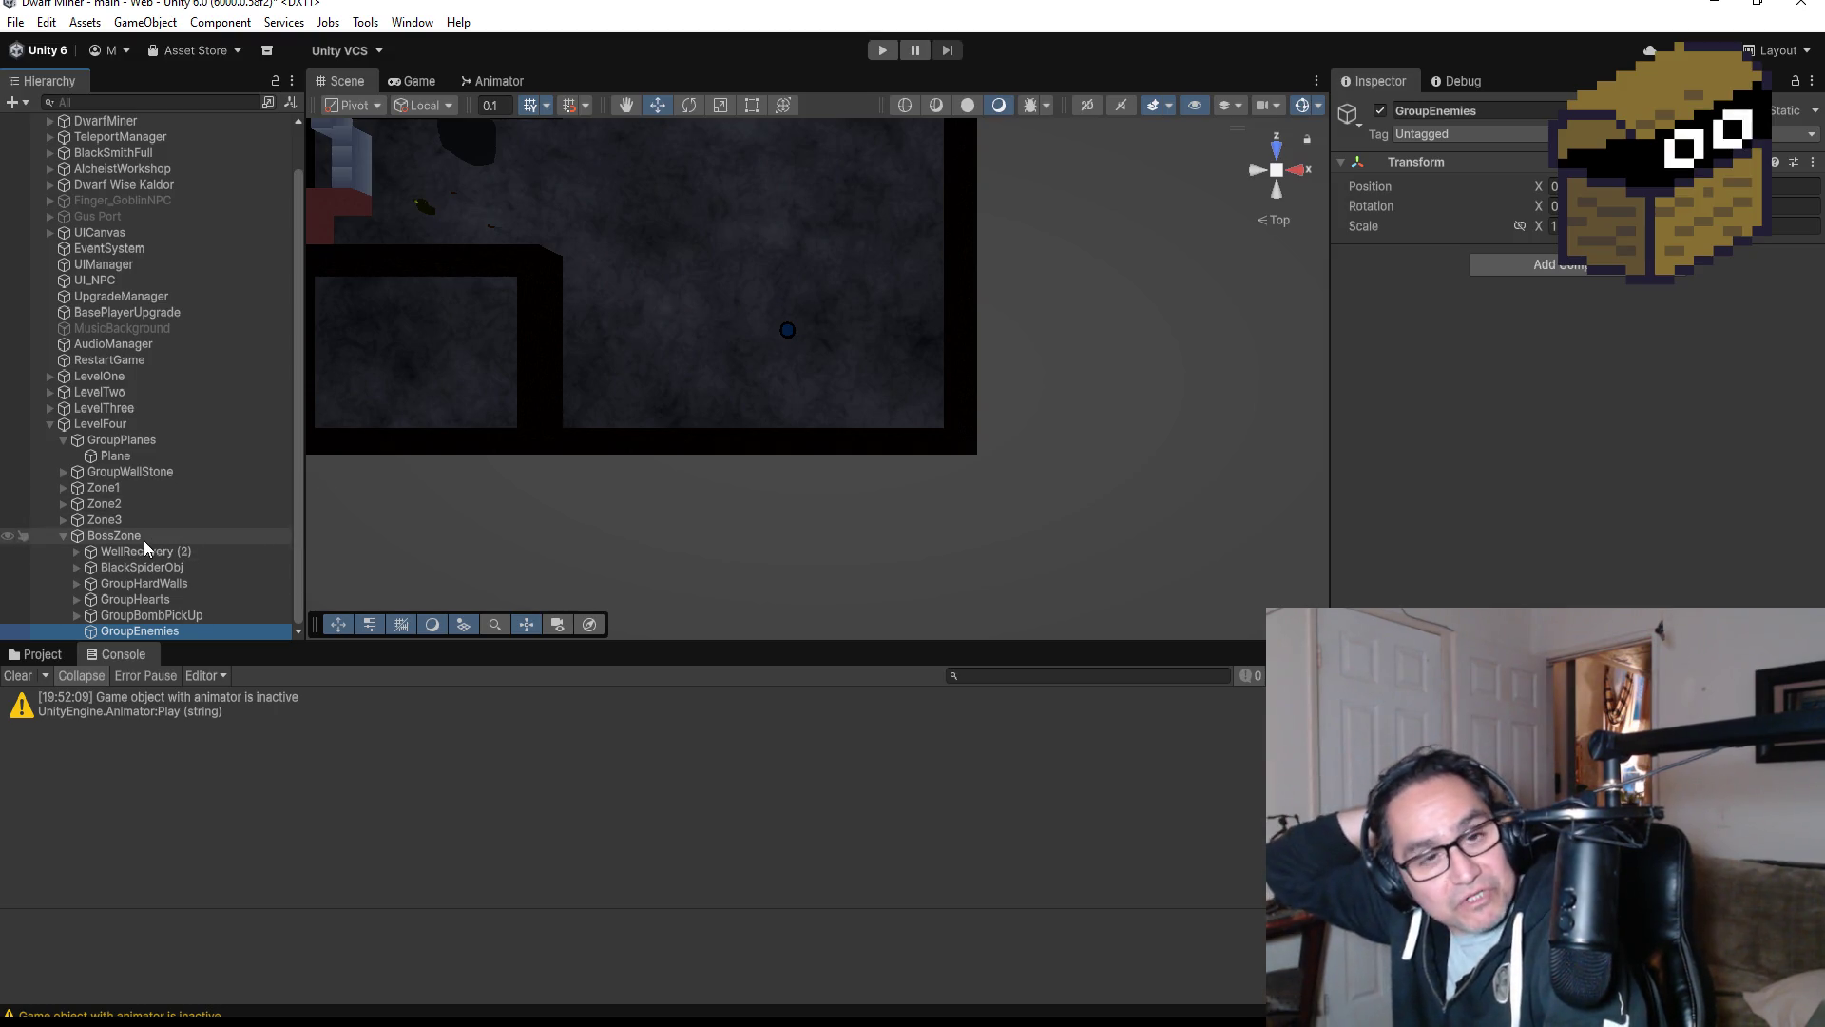
pyautogui.click(62, 440)
pyautogui.click(63, 519)
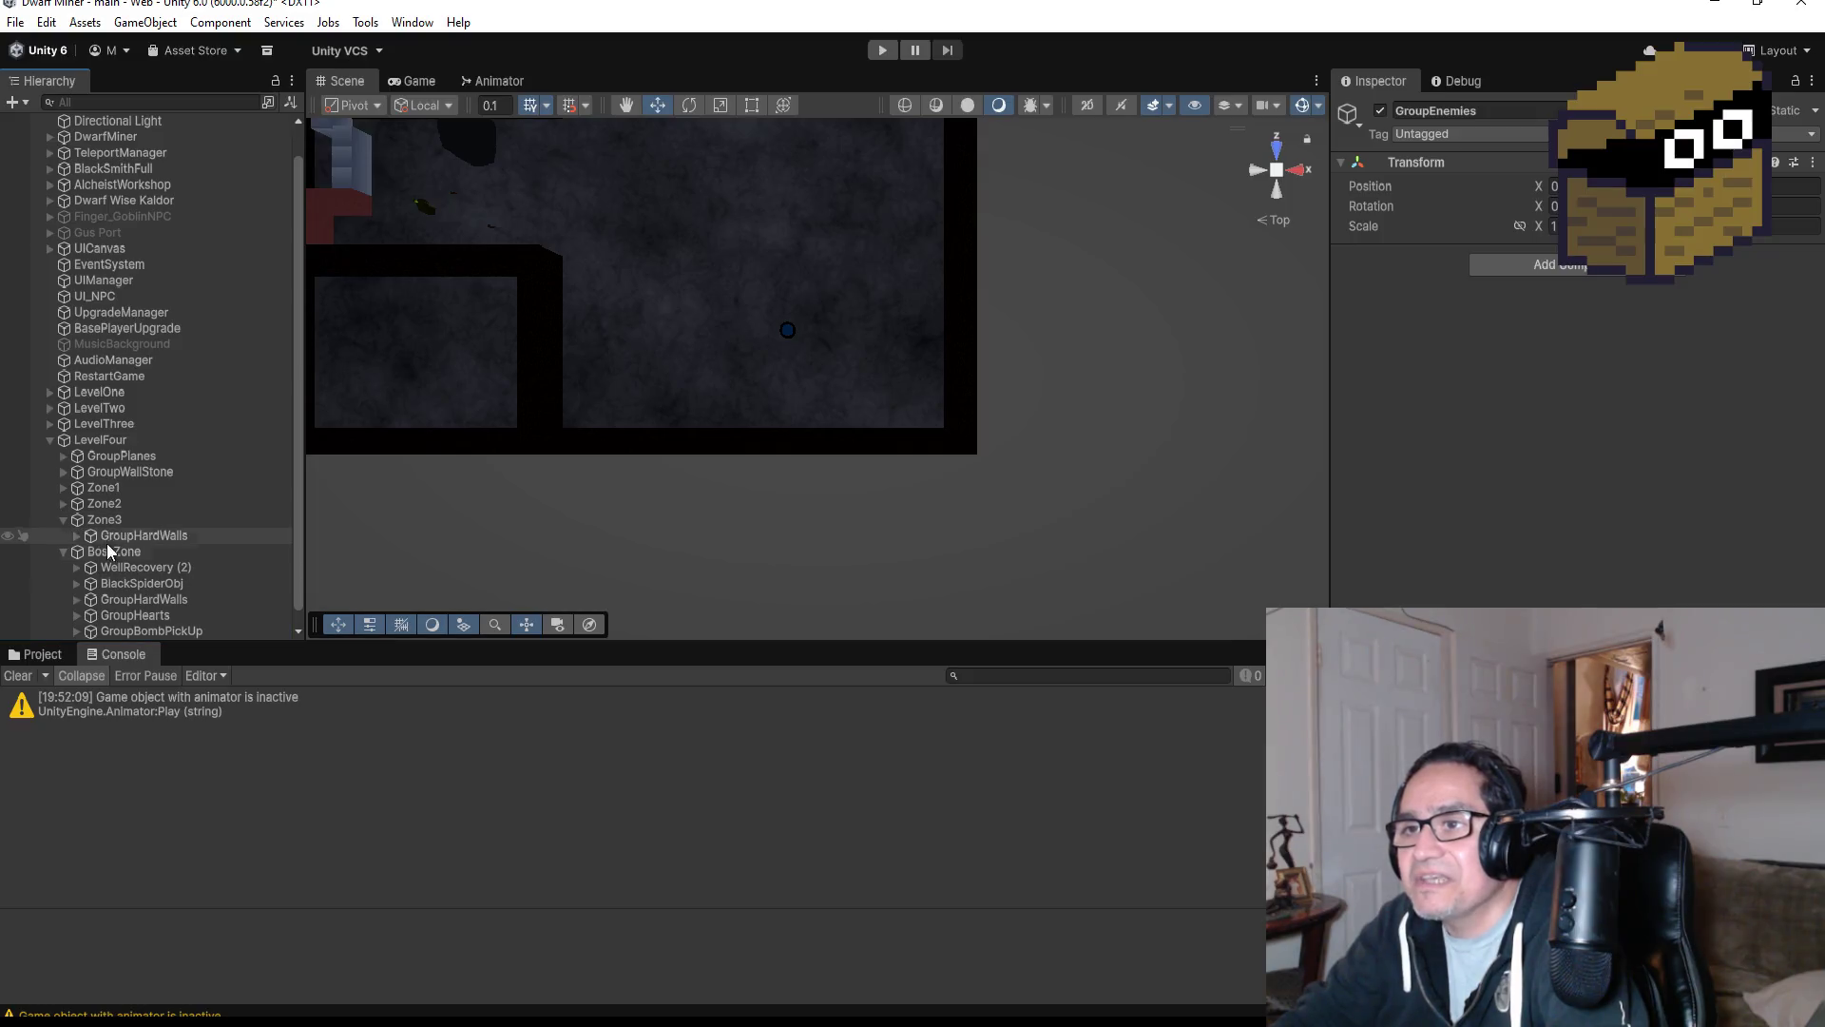
pyautogui.scroll(-1, 105, 549)
pyautogui.click(60, 501)
# Inspect the enemies in Zone2's GroupEnemies, collapse them, and enter Play mode to test Level Four.
pyautogui.click(63, 503)
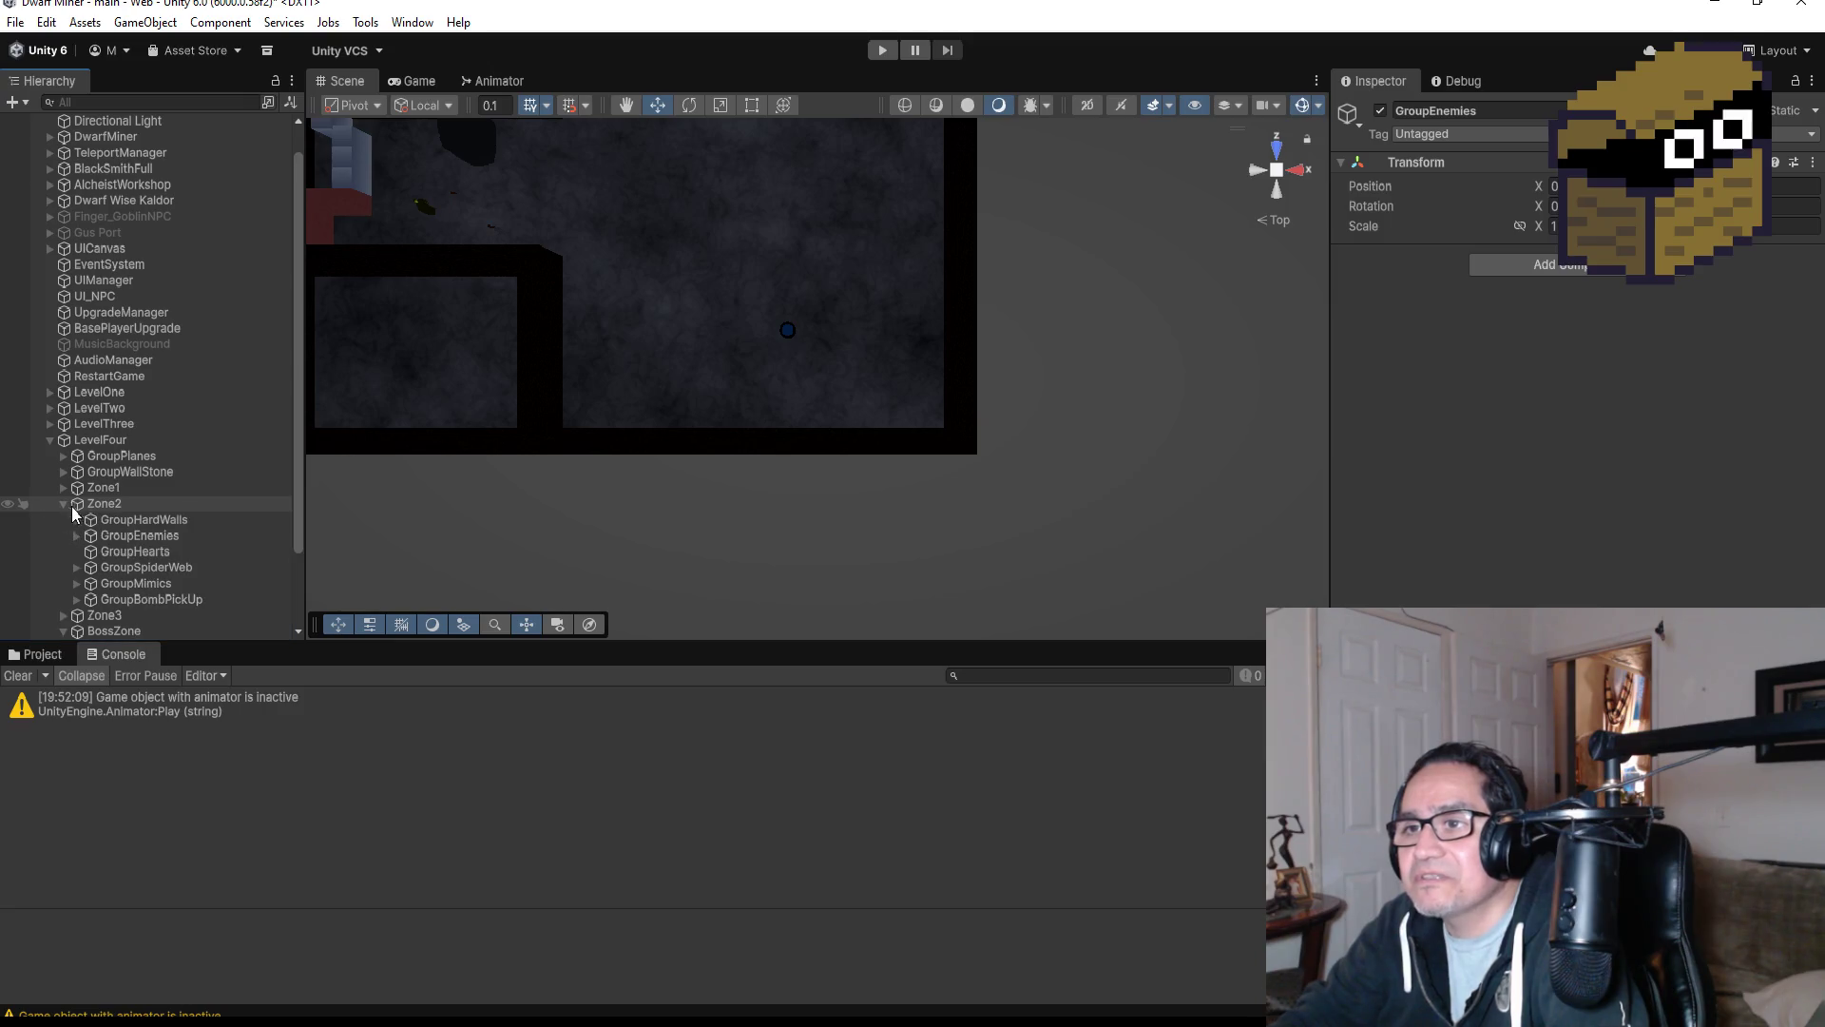
pyautogui.click(76, 535)
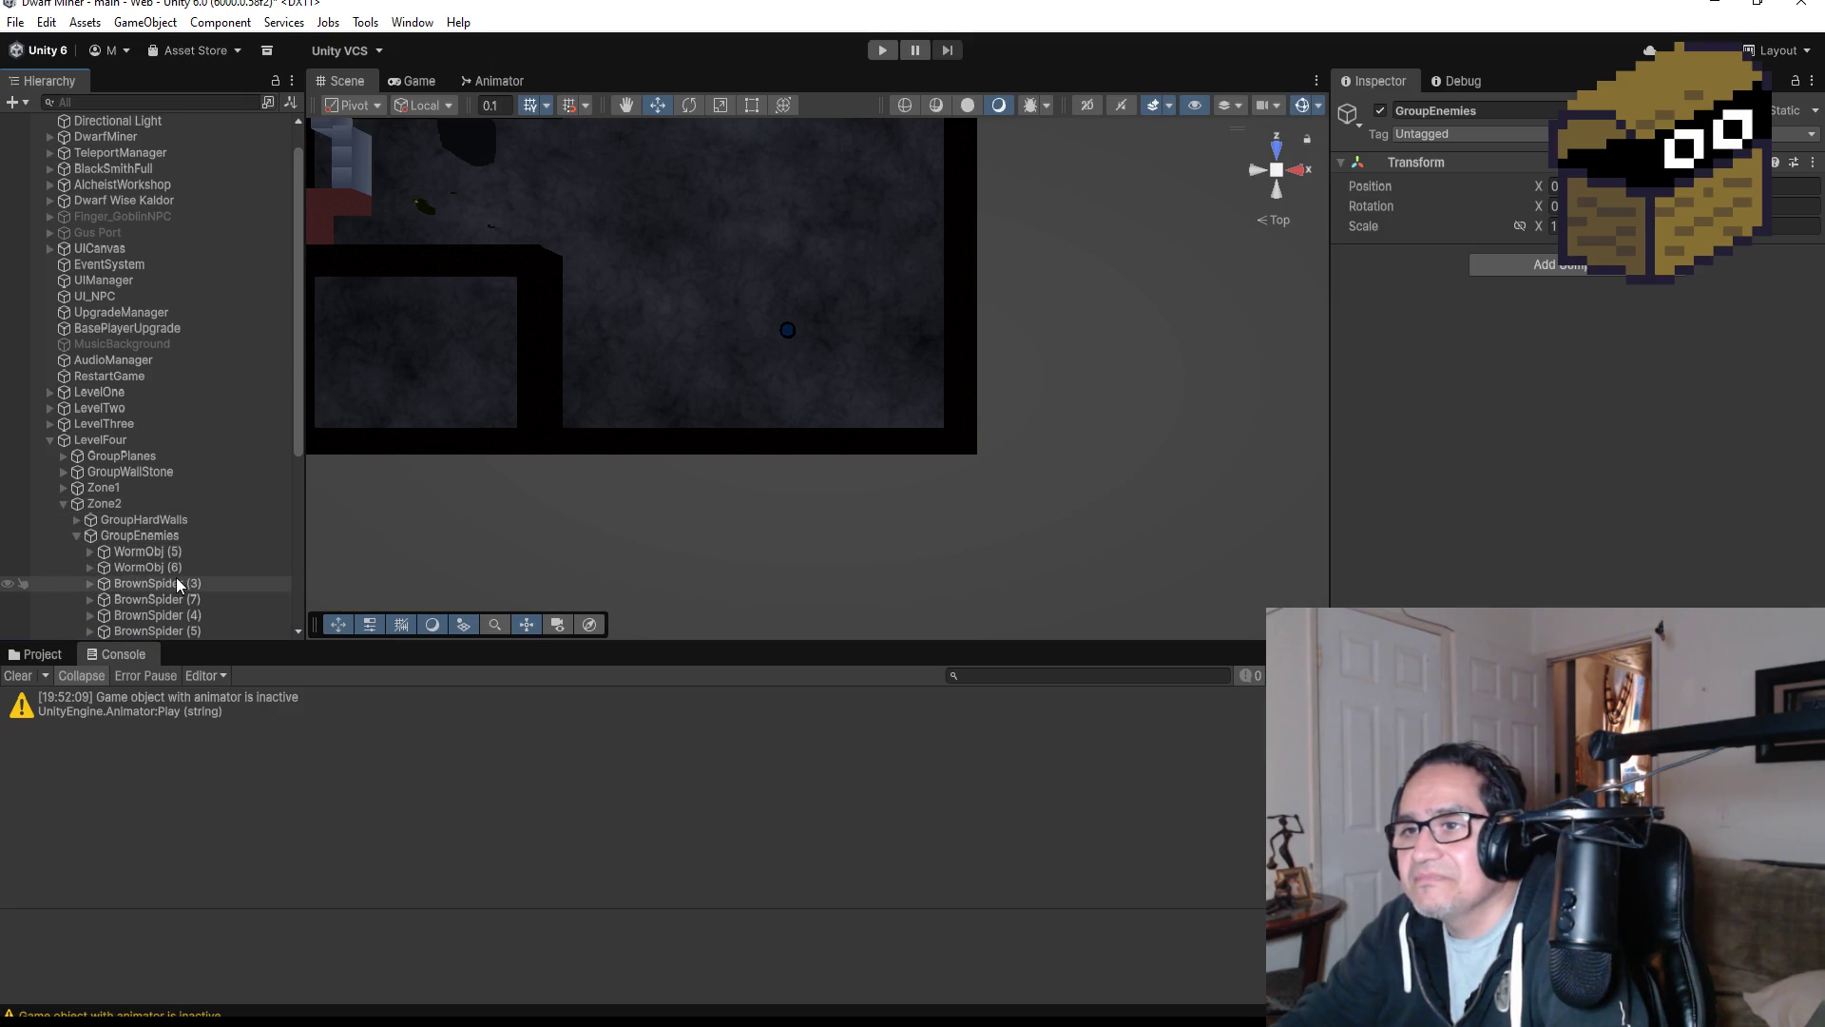
pyautogui.scroll(-5, 177, 585)
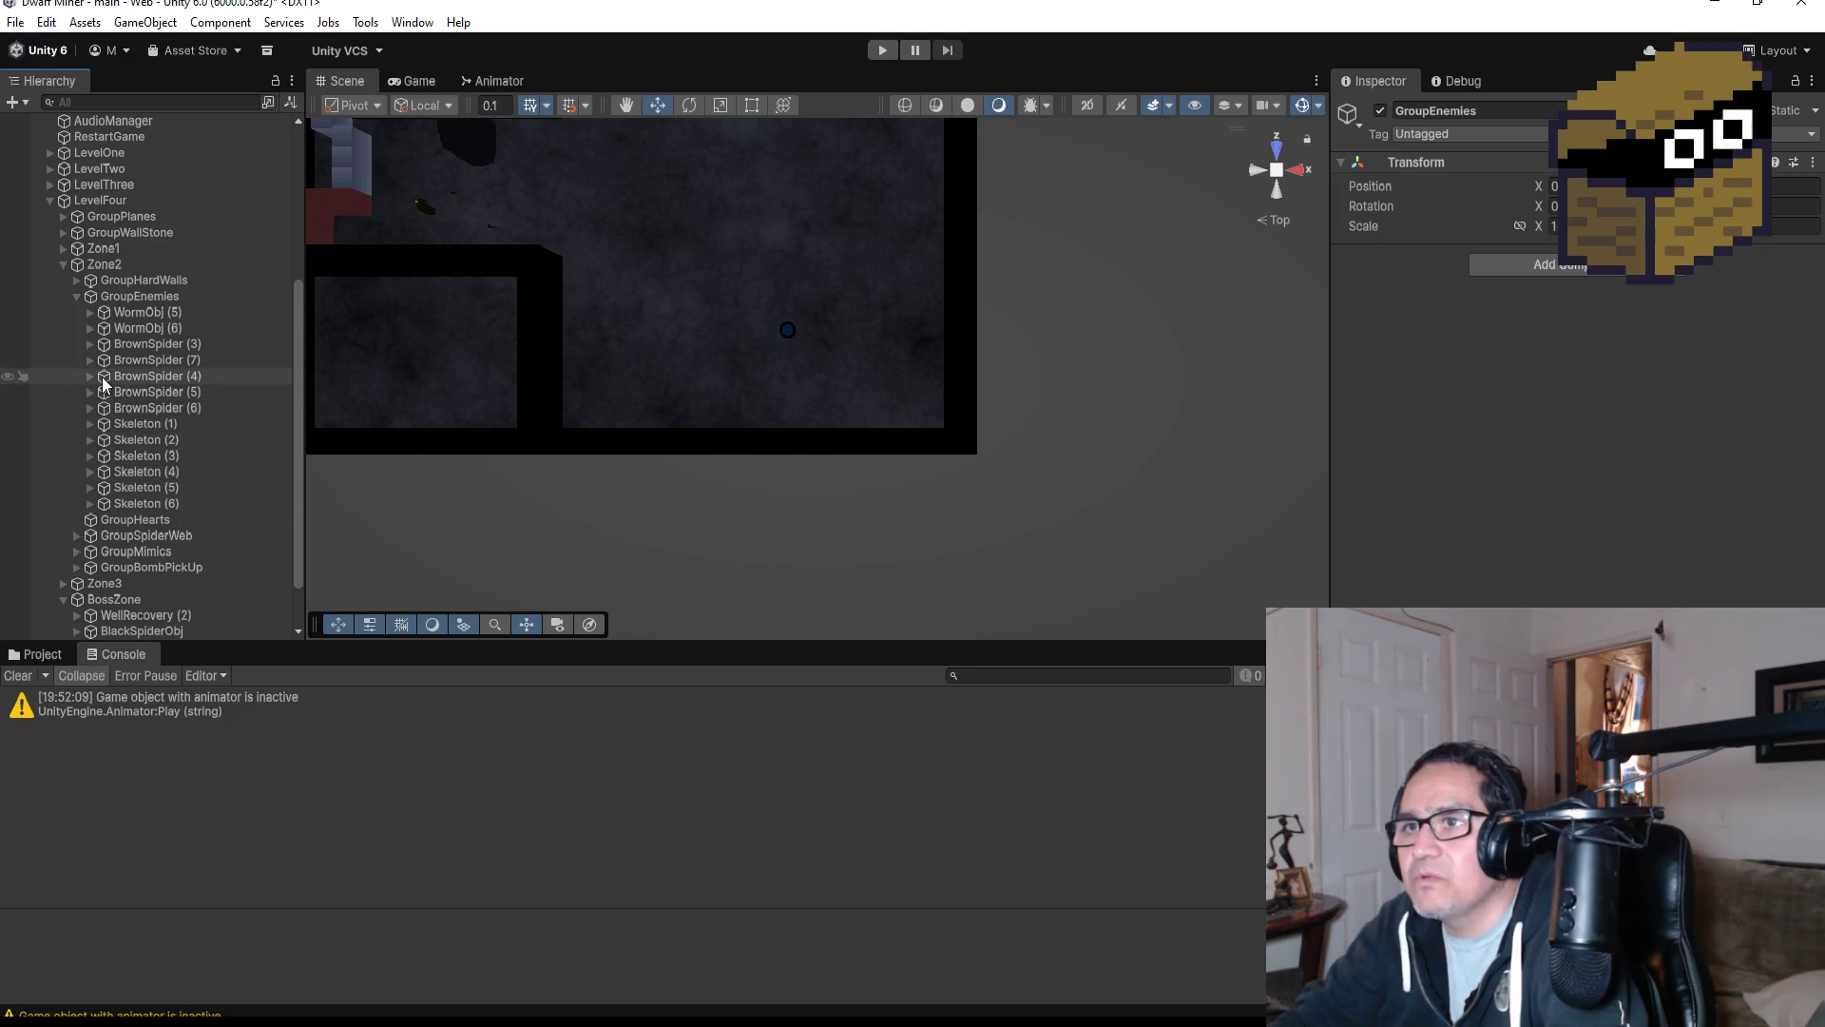
pyautogui.click(76, 294)
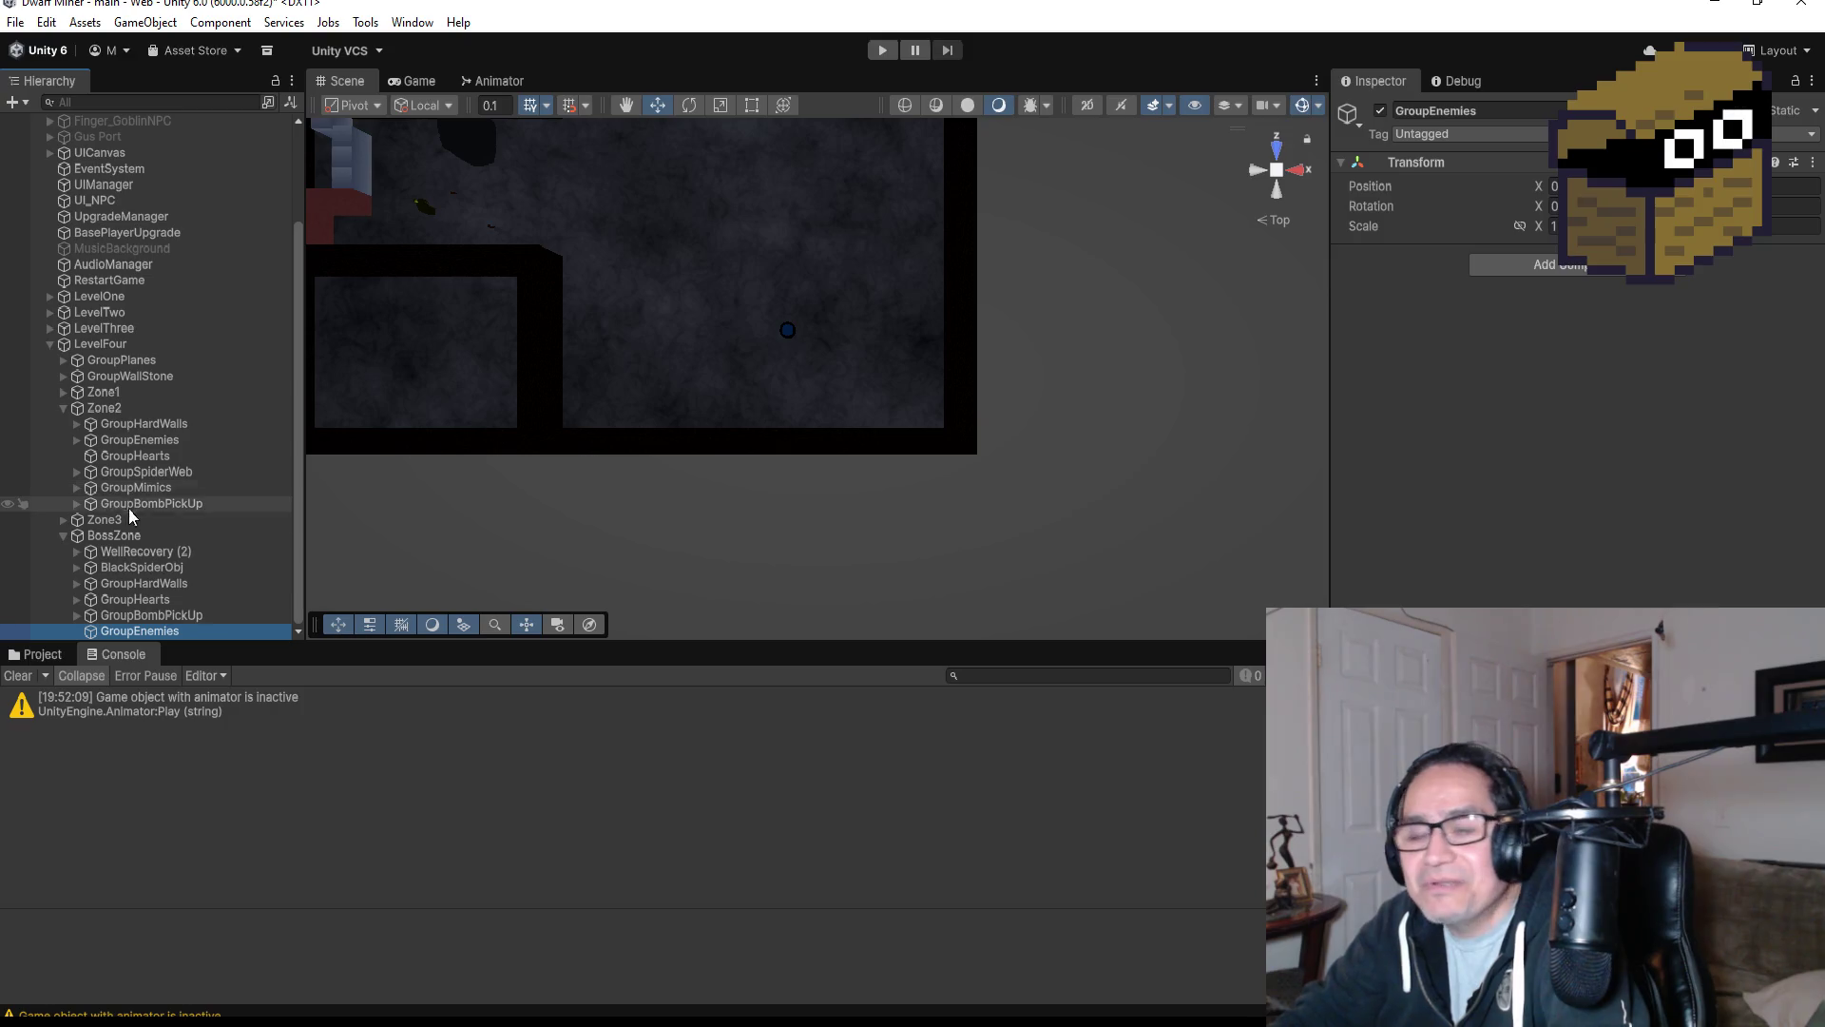
pyautogui.scroll(-3, 801, 262)
pyautogui.click(883, 51)
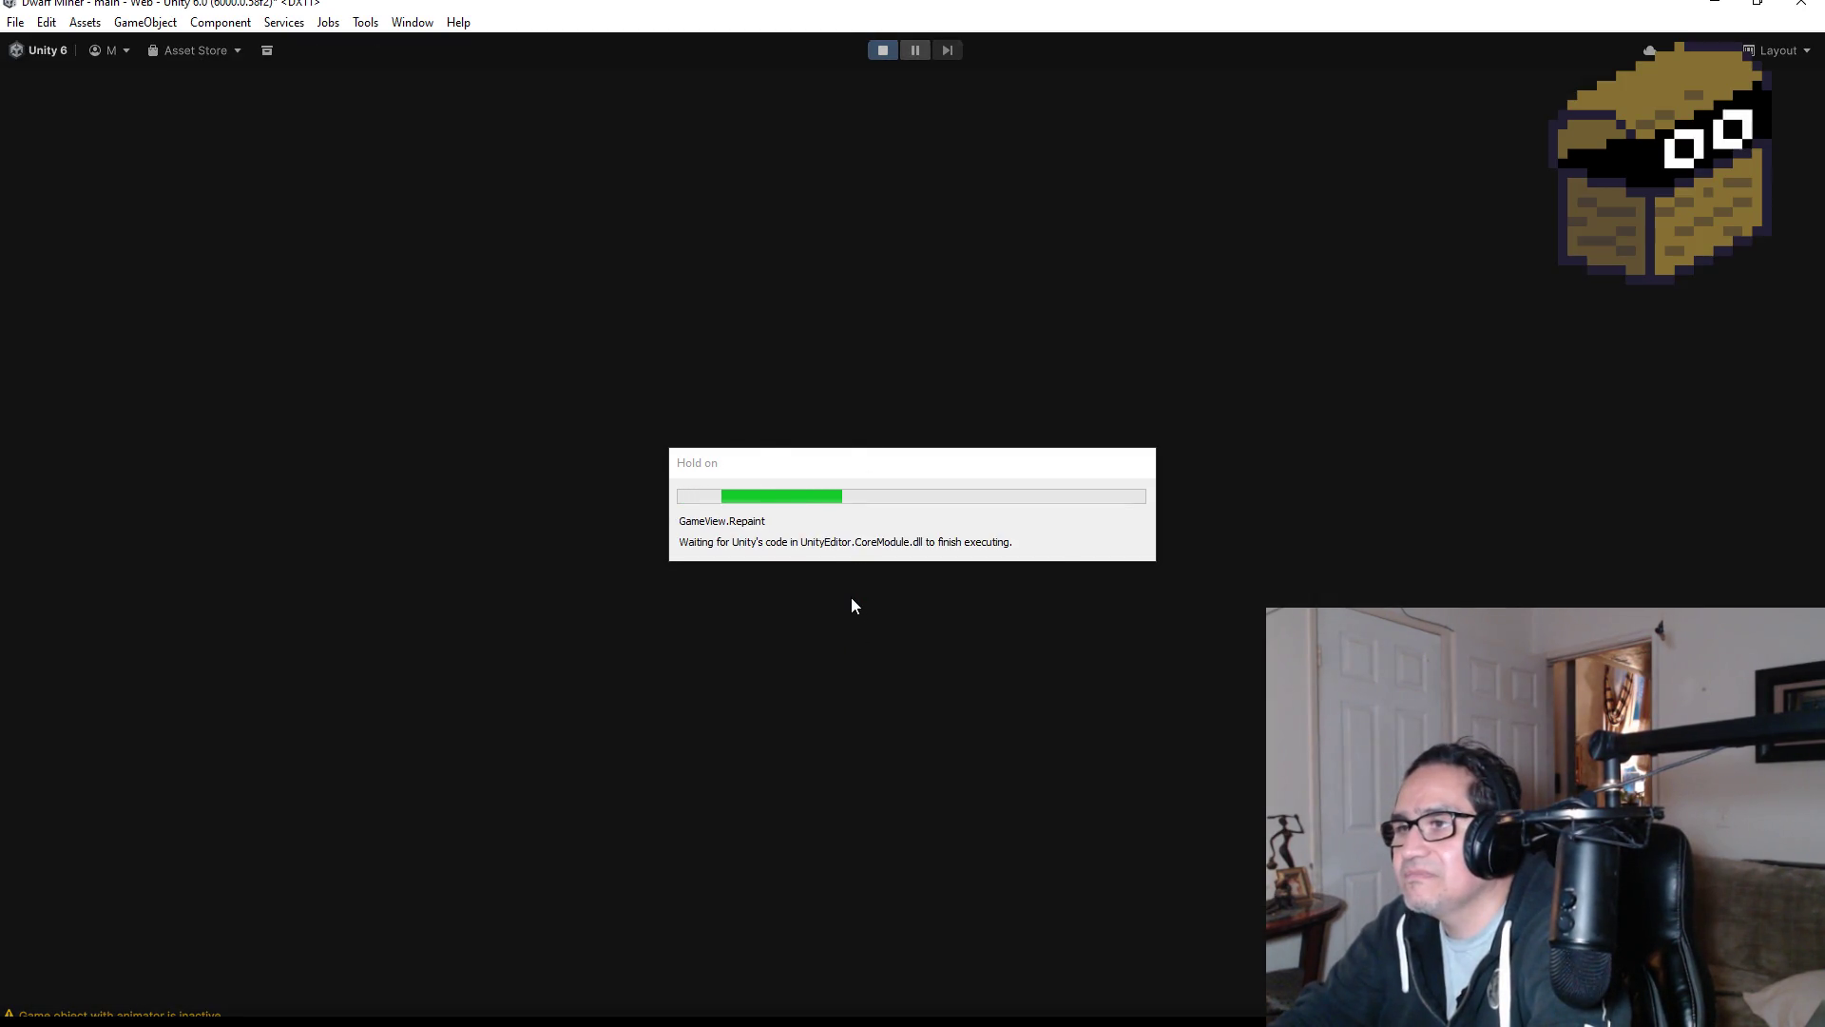
# Dismiss the start overlay, switch to the bomb and throw one ahead.
pyautogui.press('Escape')
pyautogui.scroll(-1, 913, 515)
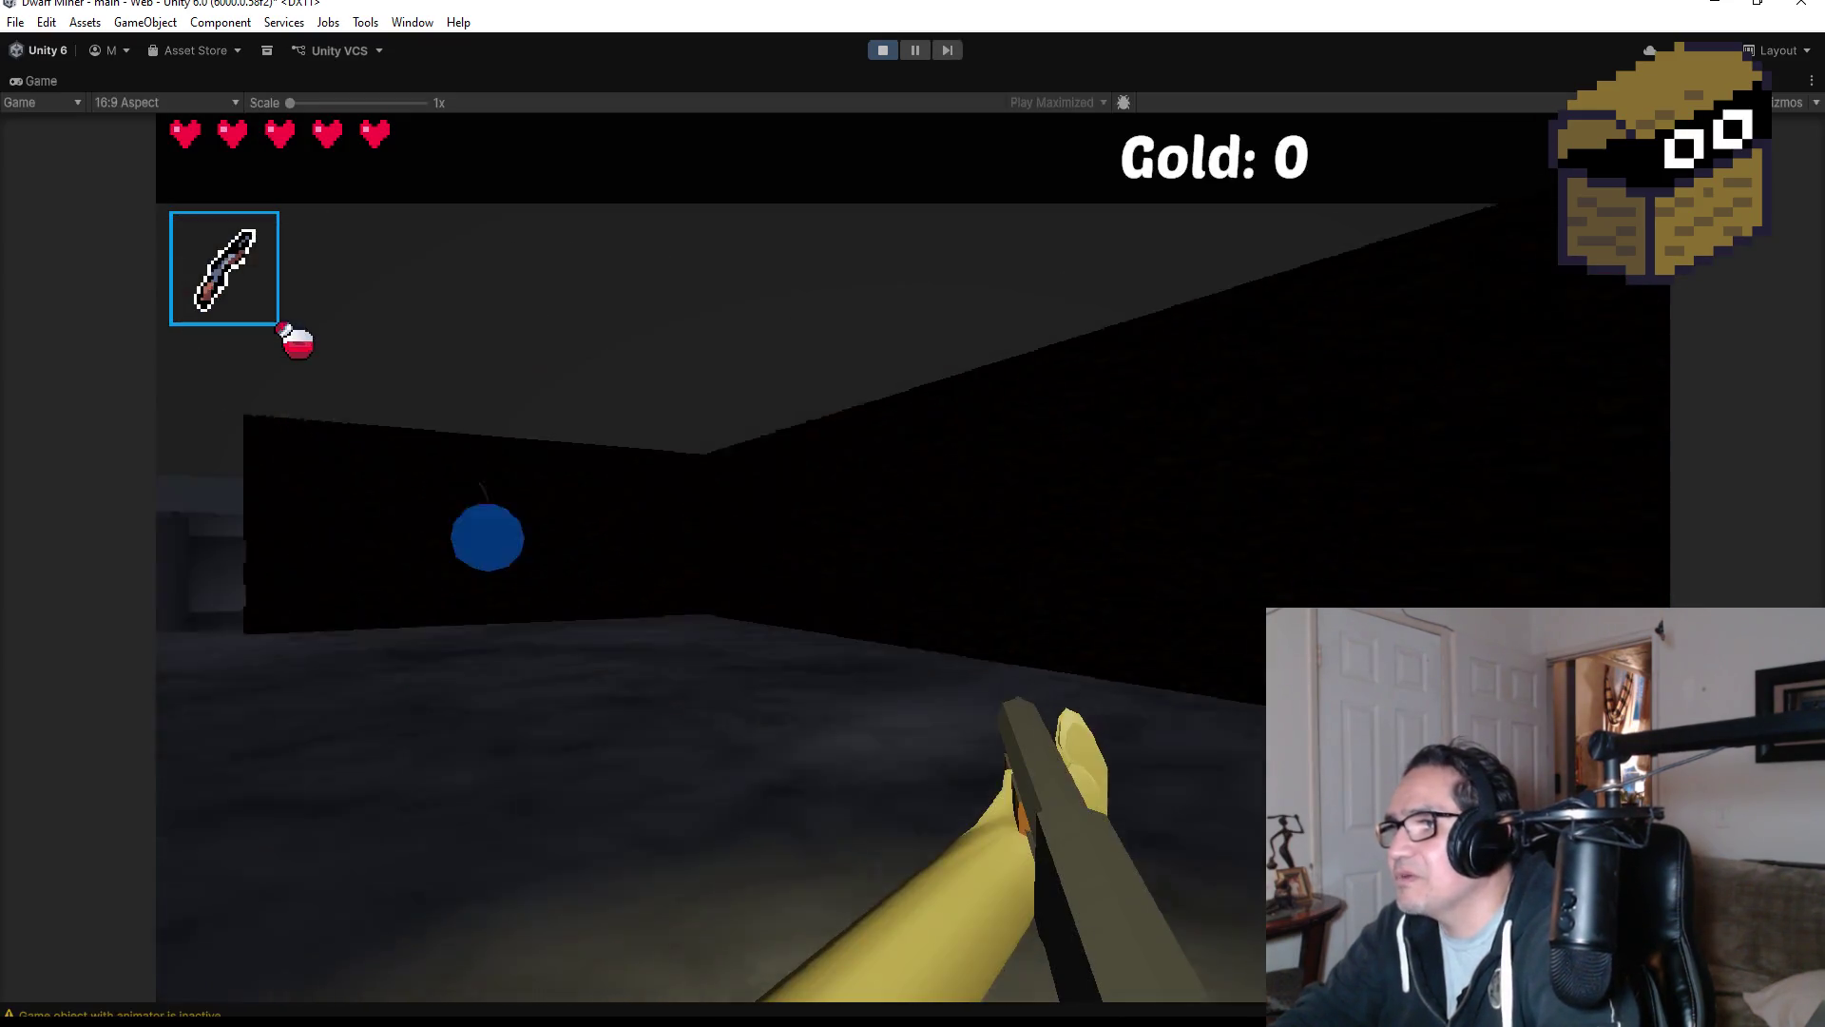
pyautogui.scroll(-1, 912, 514)
pyautogui.press('w')
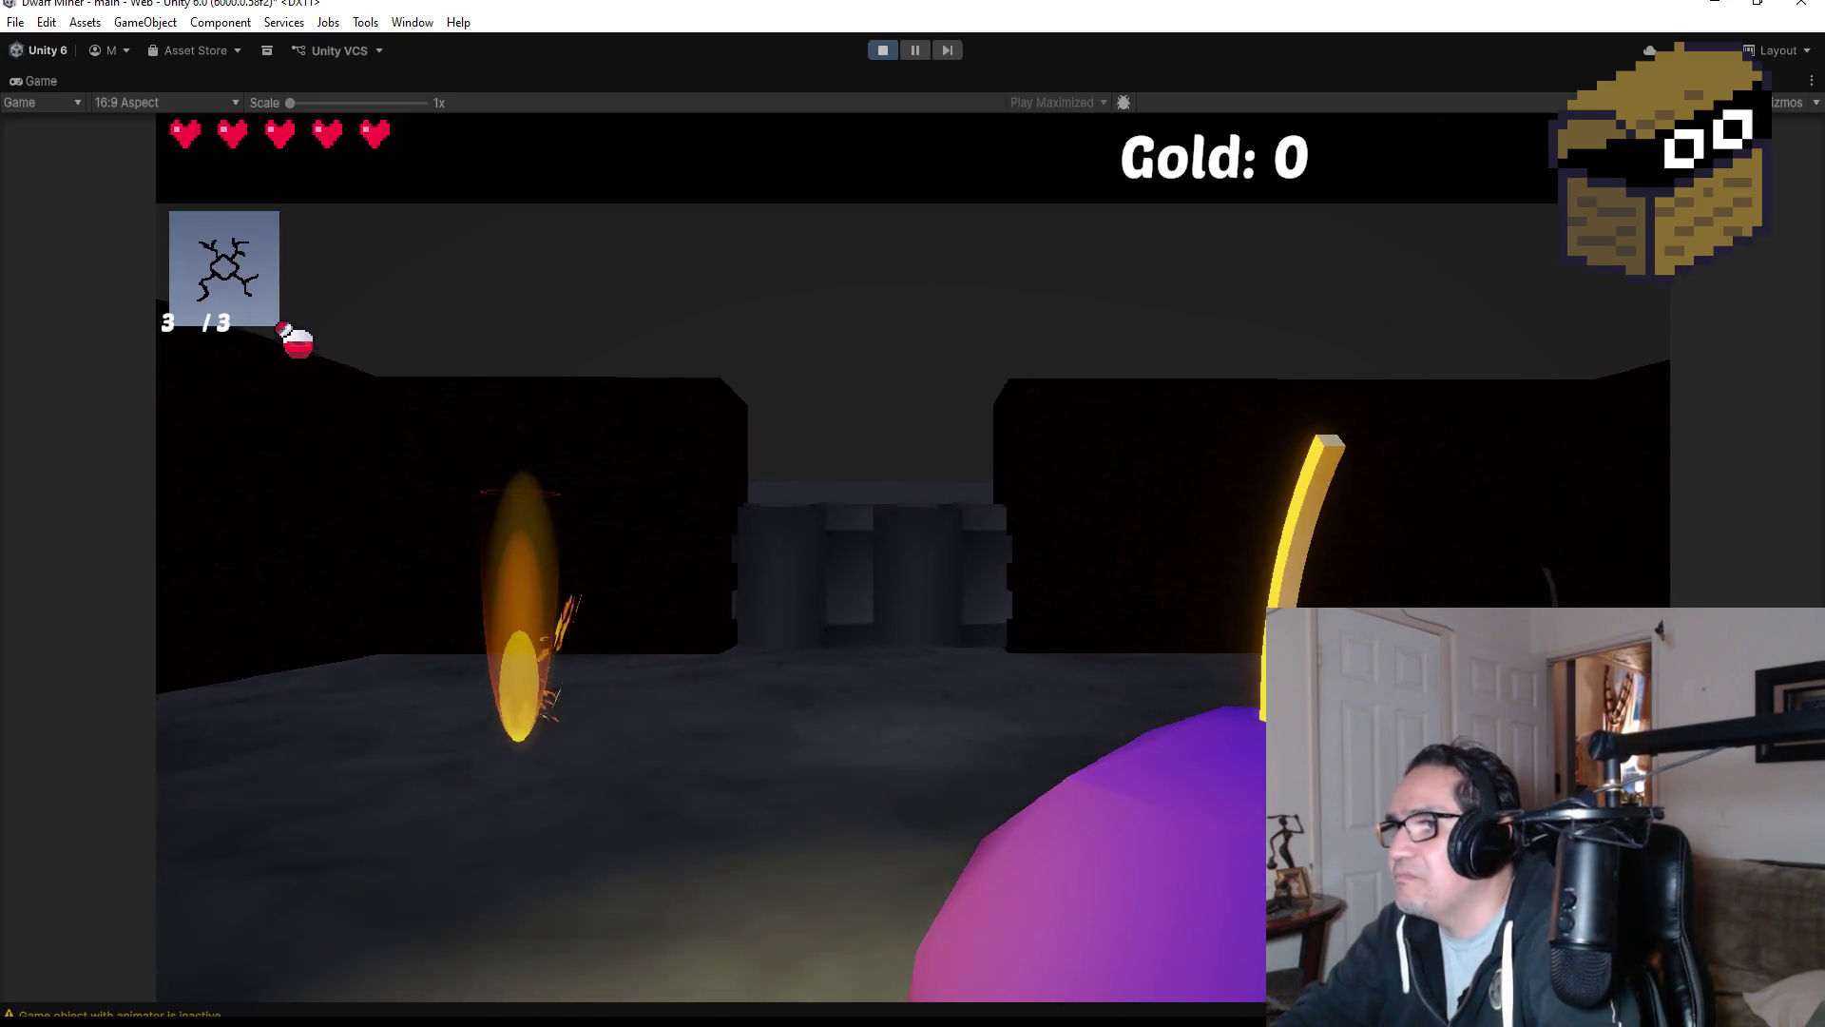
pyautogui.click(913, 515)
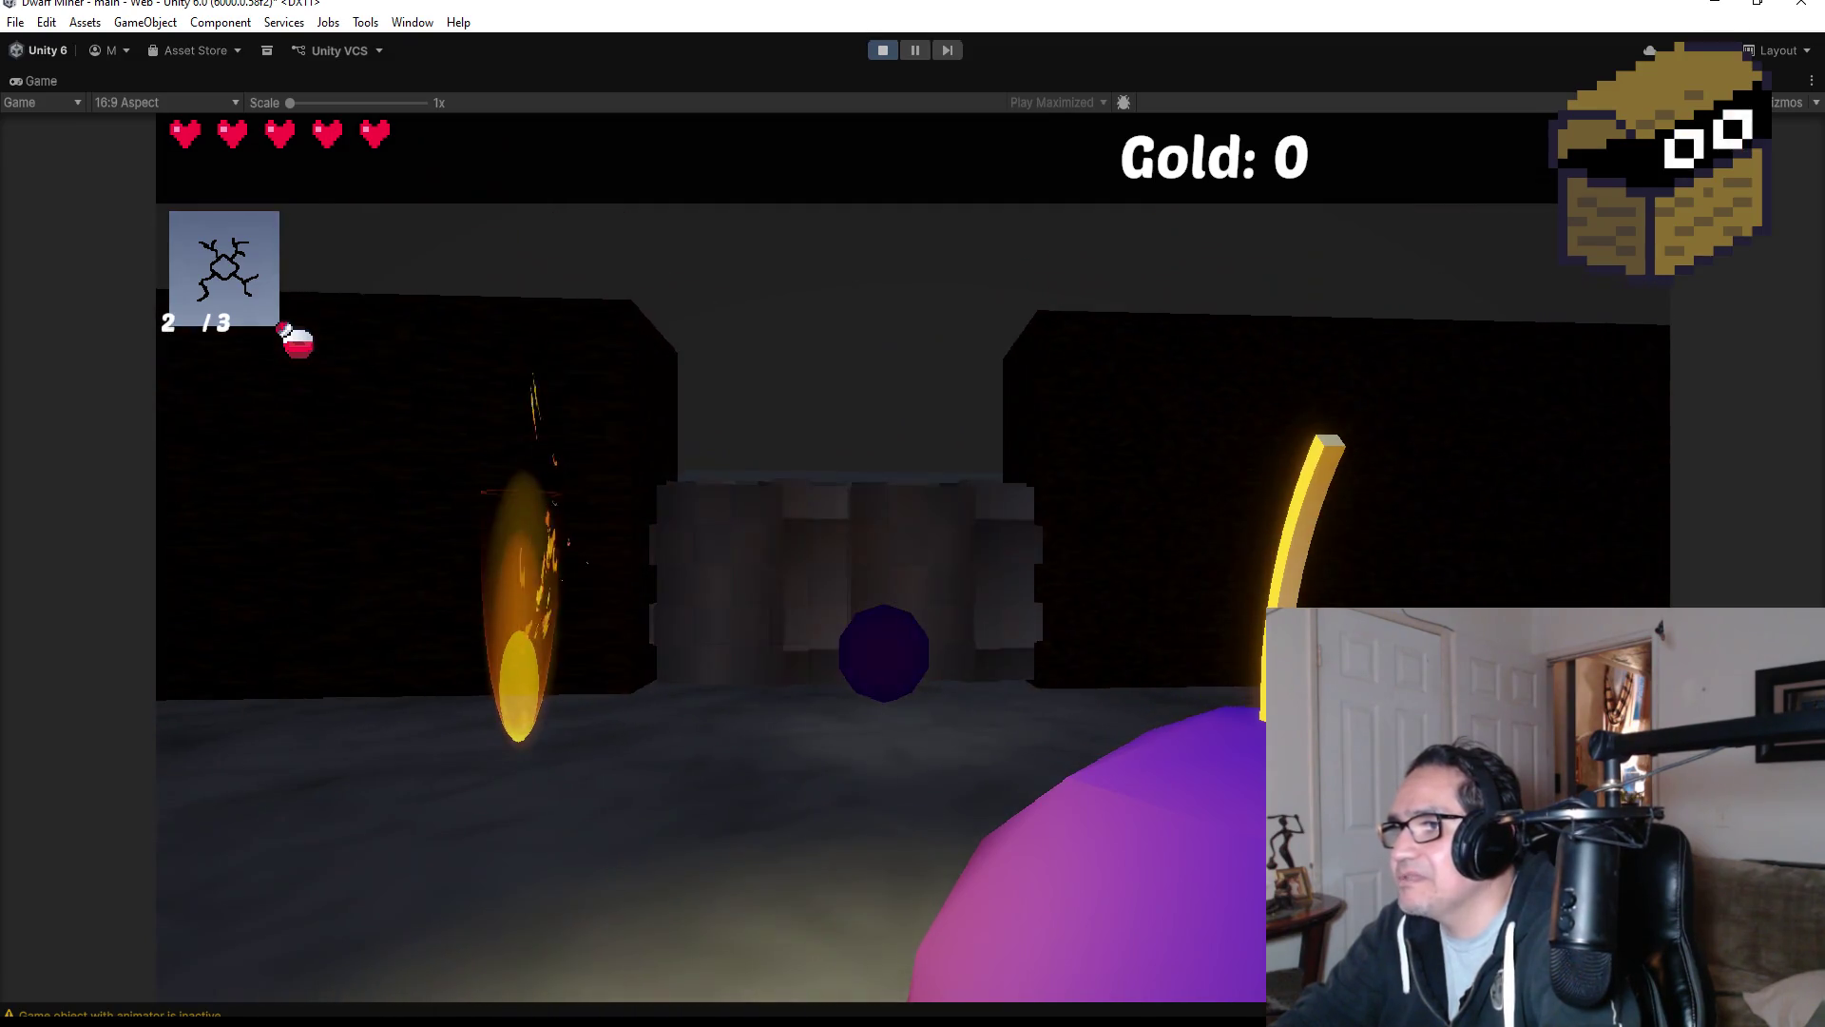
pyautogui.scroll(-1, 913, 514)
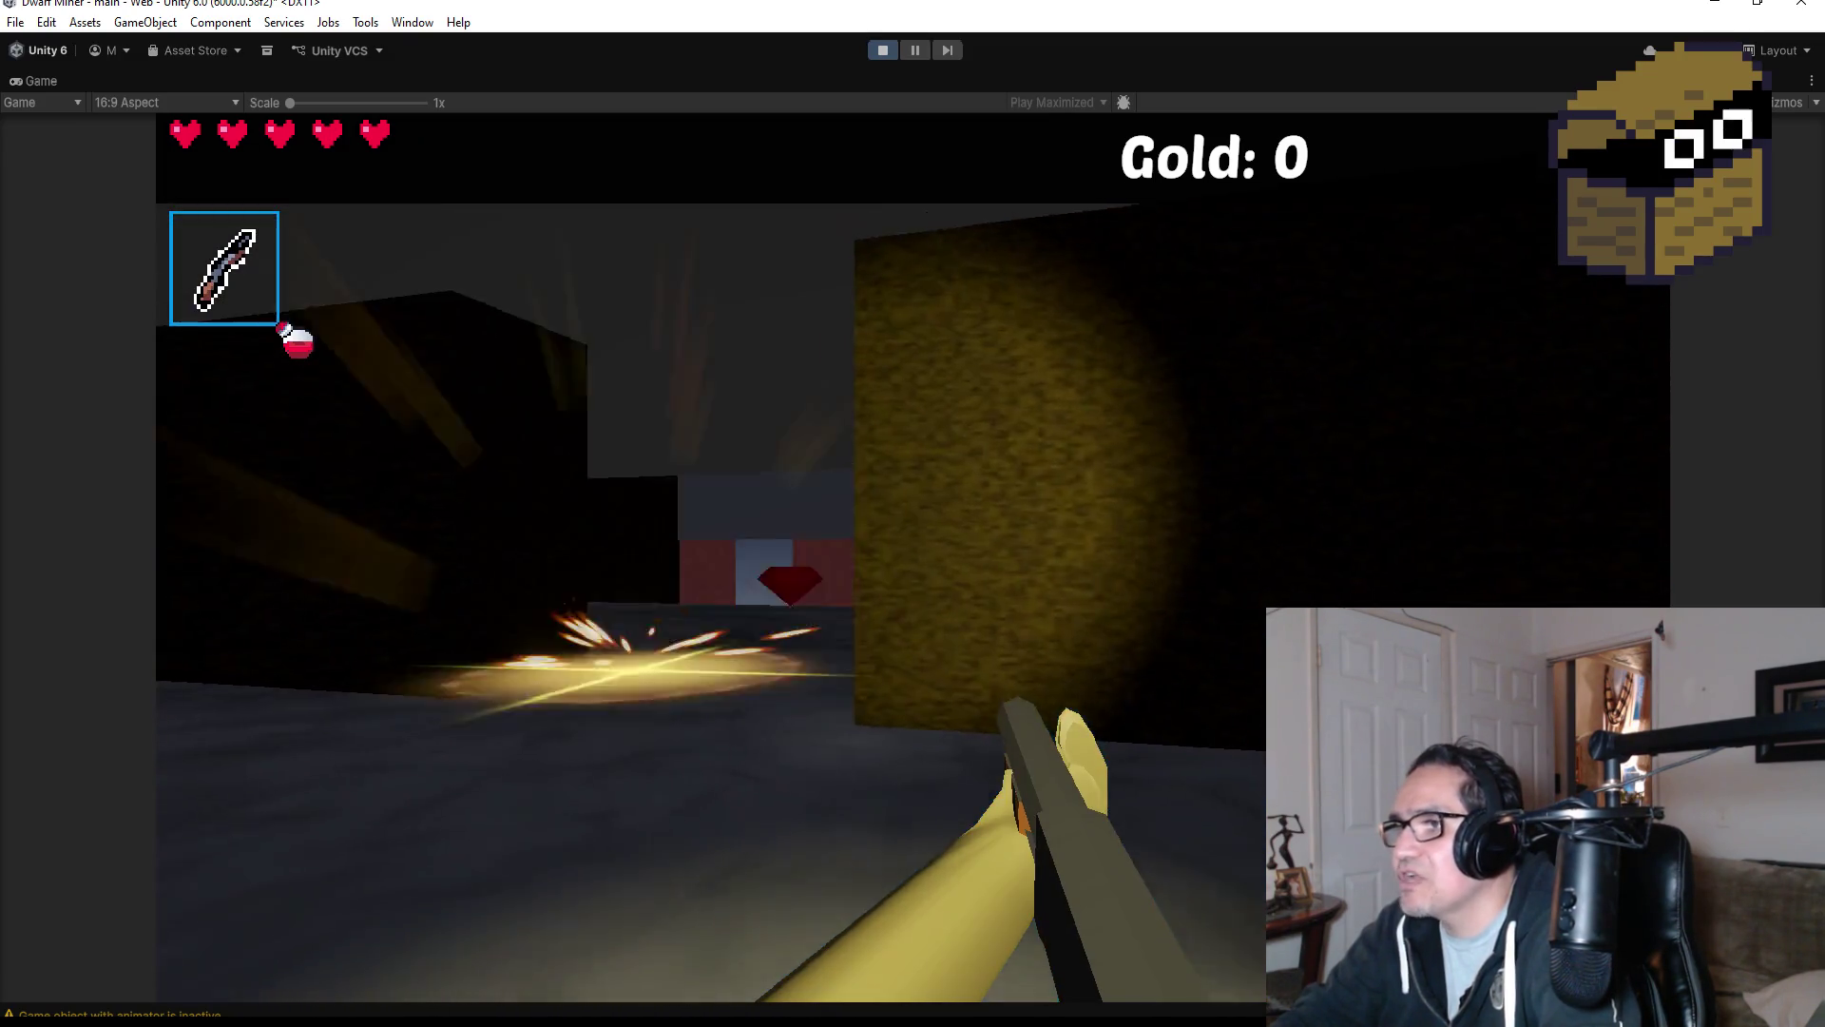
pyautogui.scroll(-1, 913, 514)
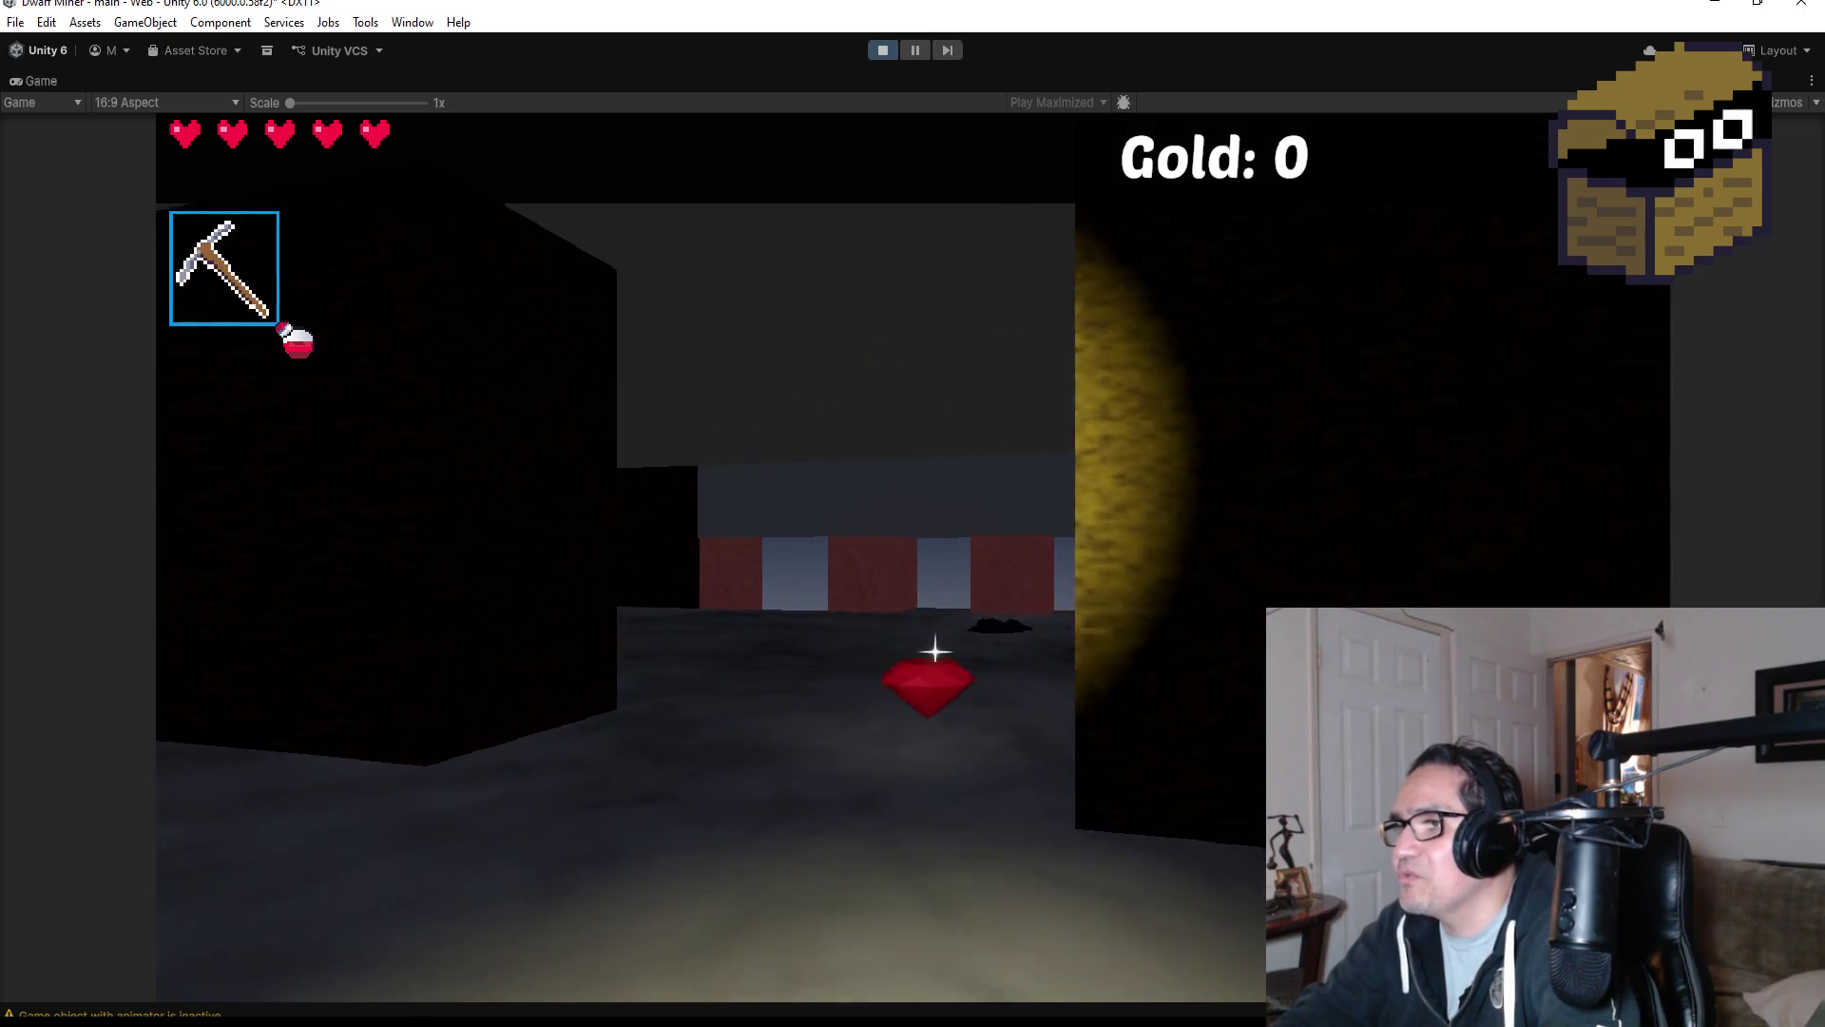
# Throw two bombs down the corridor at the wall and retreat from the blast.
pyautogui.press('w')
pyautogui.press('w')
pyautogui.scroll(-1, 913, 515)
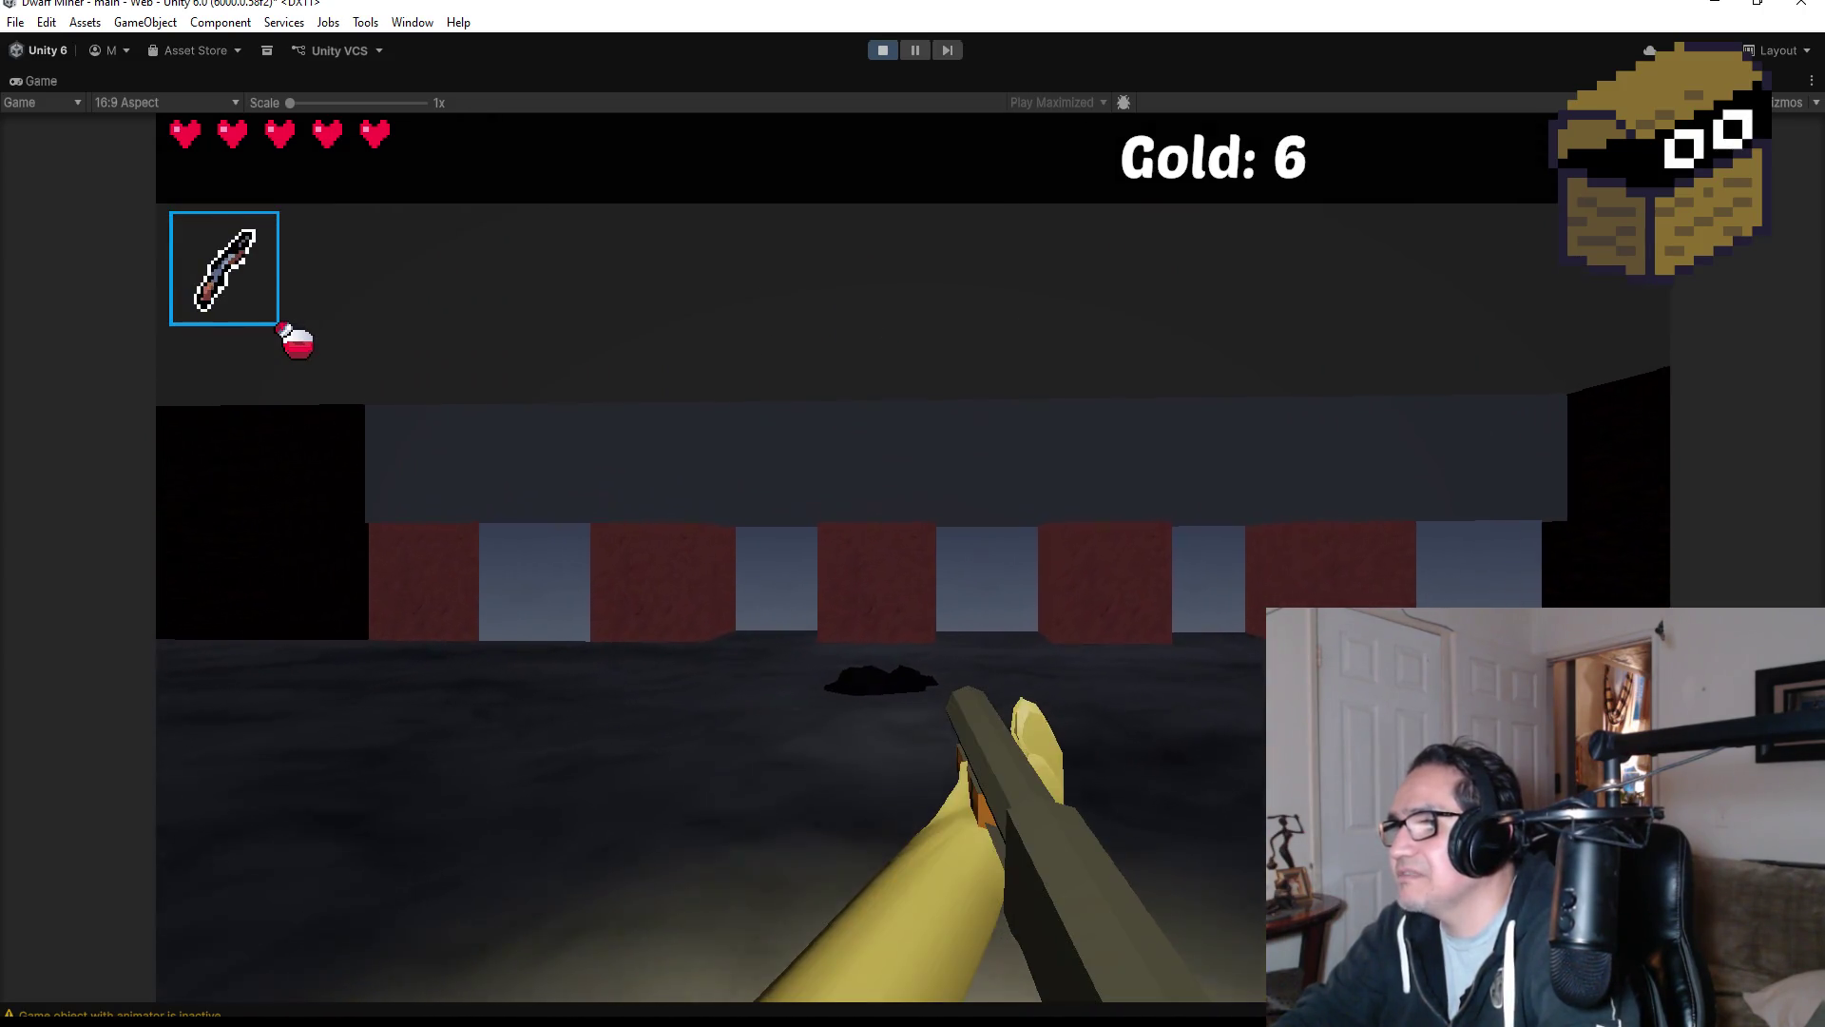
pyautogui.scroll(-1, 913, 513)
pyautogui.click(913, 514)
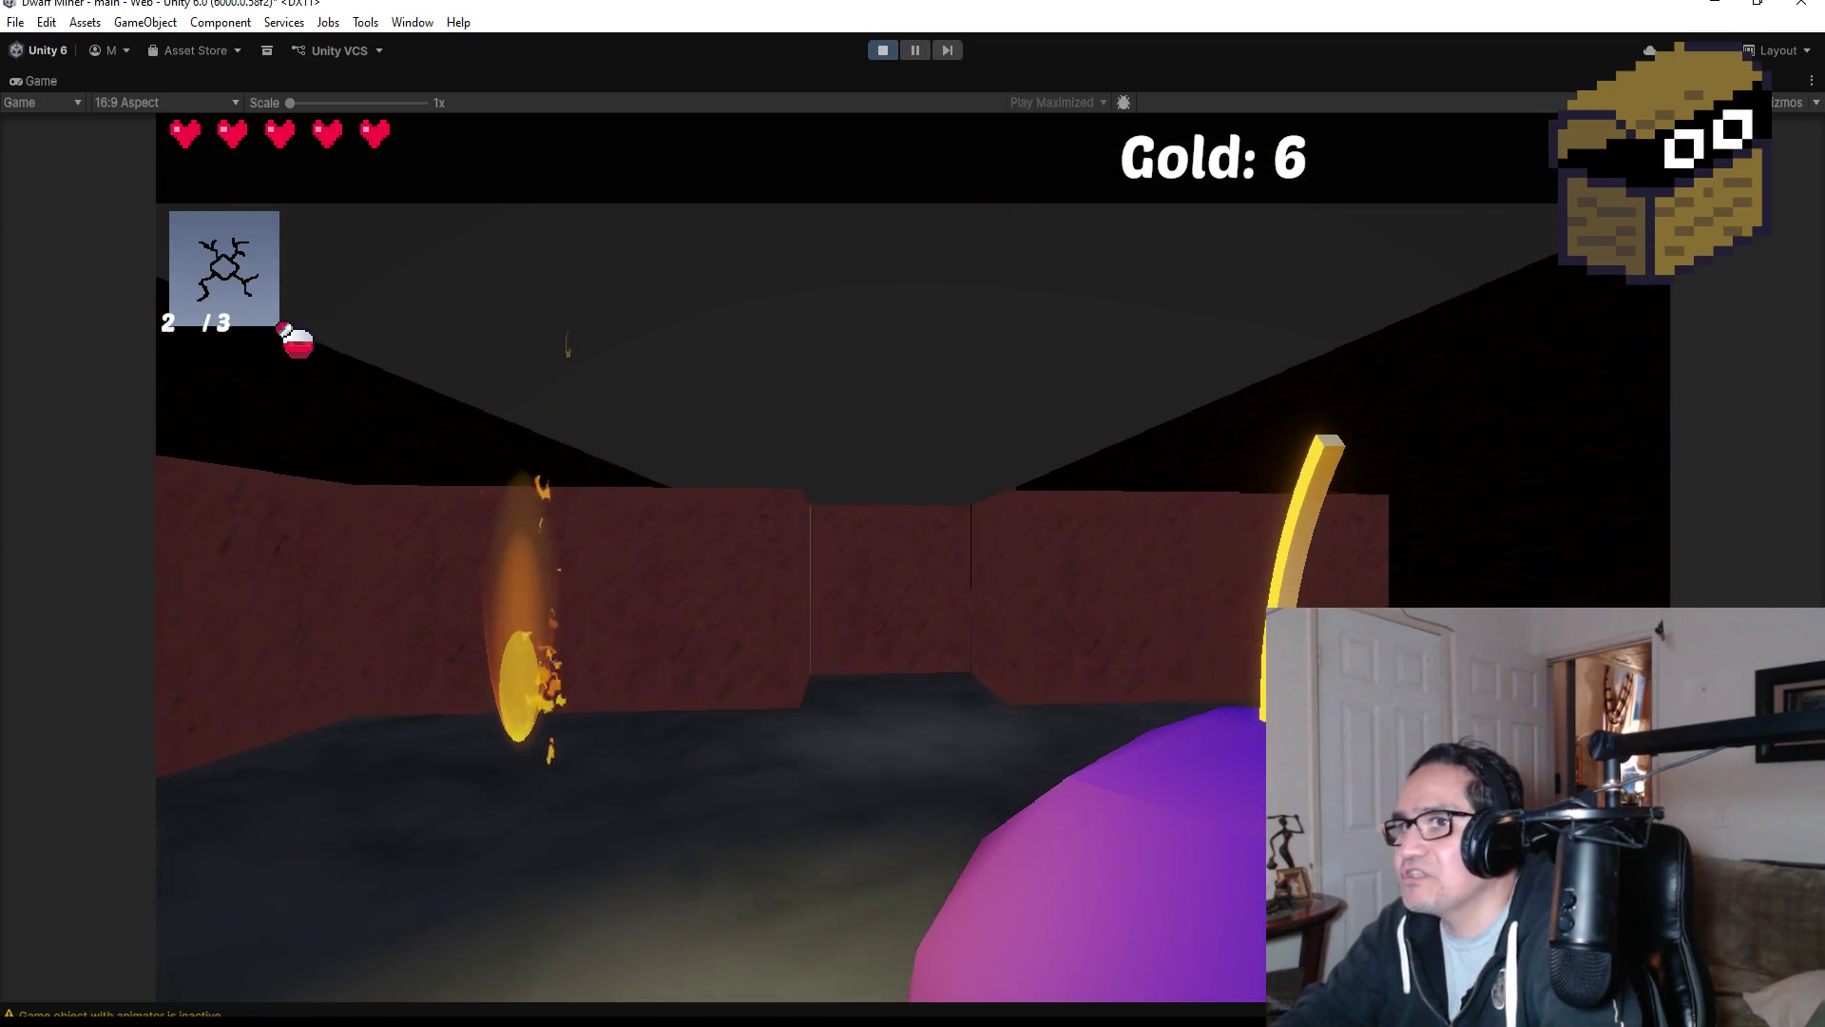
pyautogui.click(913, 514)
pyautogui.press('s')
pyautogui.scroll(-1, 912, 513)
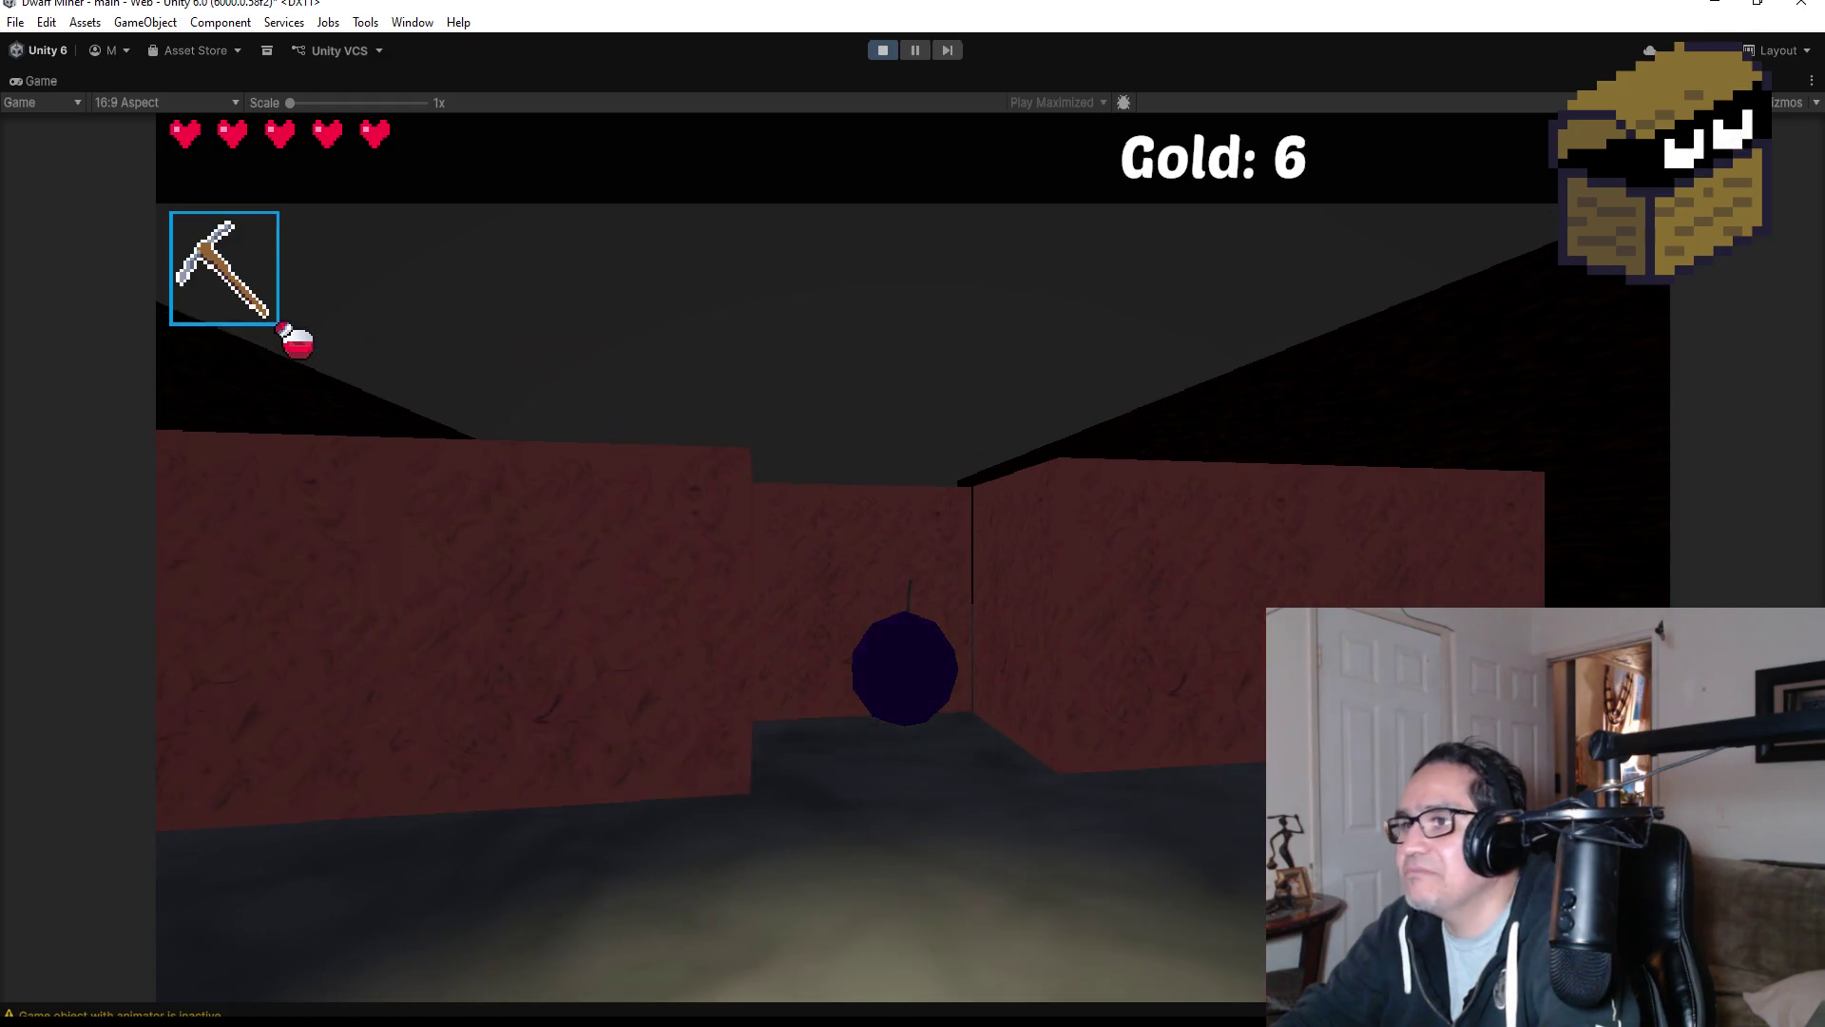
pyautogui.scroll(-1, 914, 514)
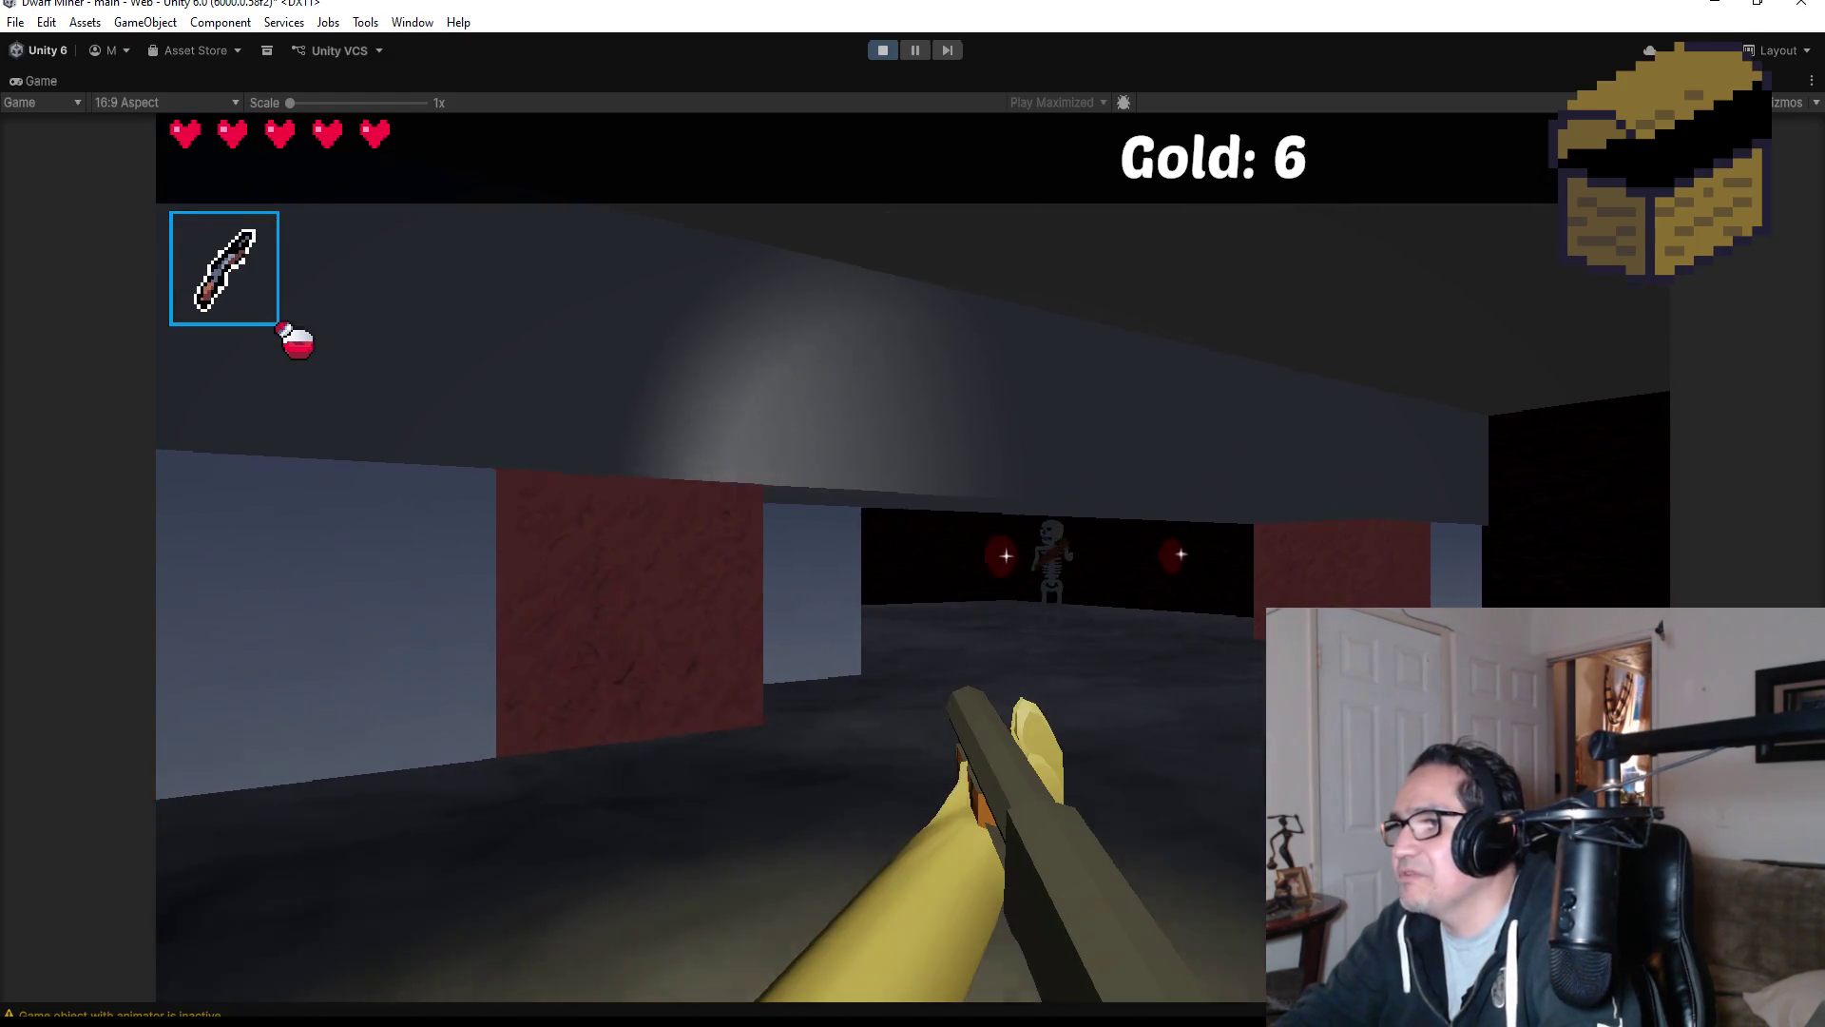
# Destroy the skeleton and fire repeated spell bursts at the next enemy.
pyautogui.press('w')
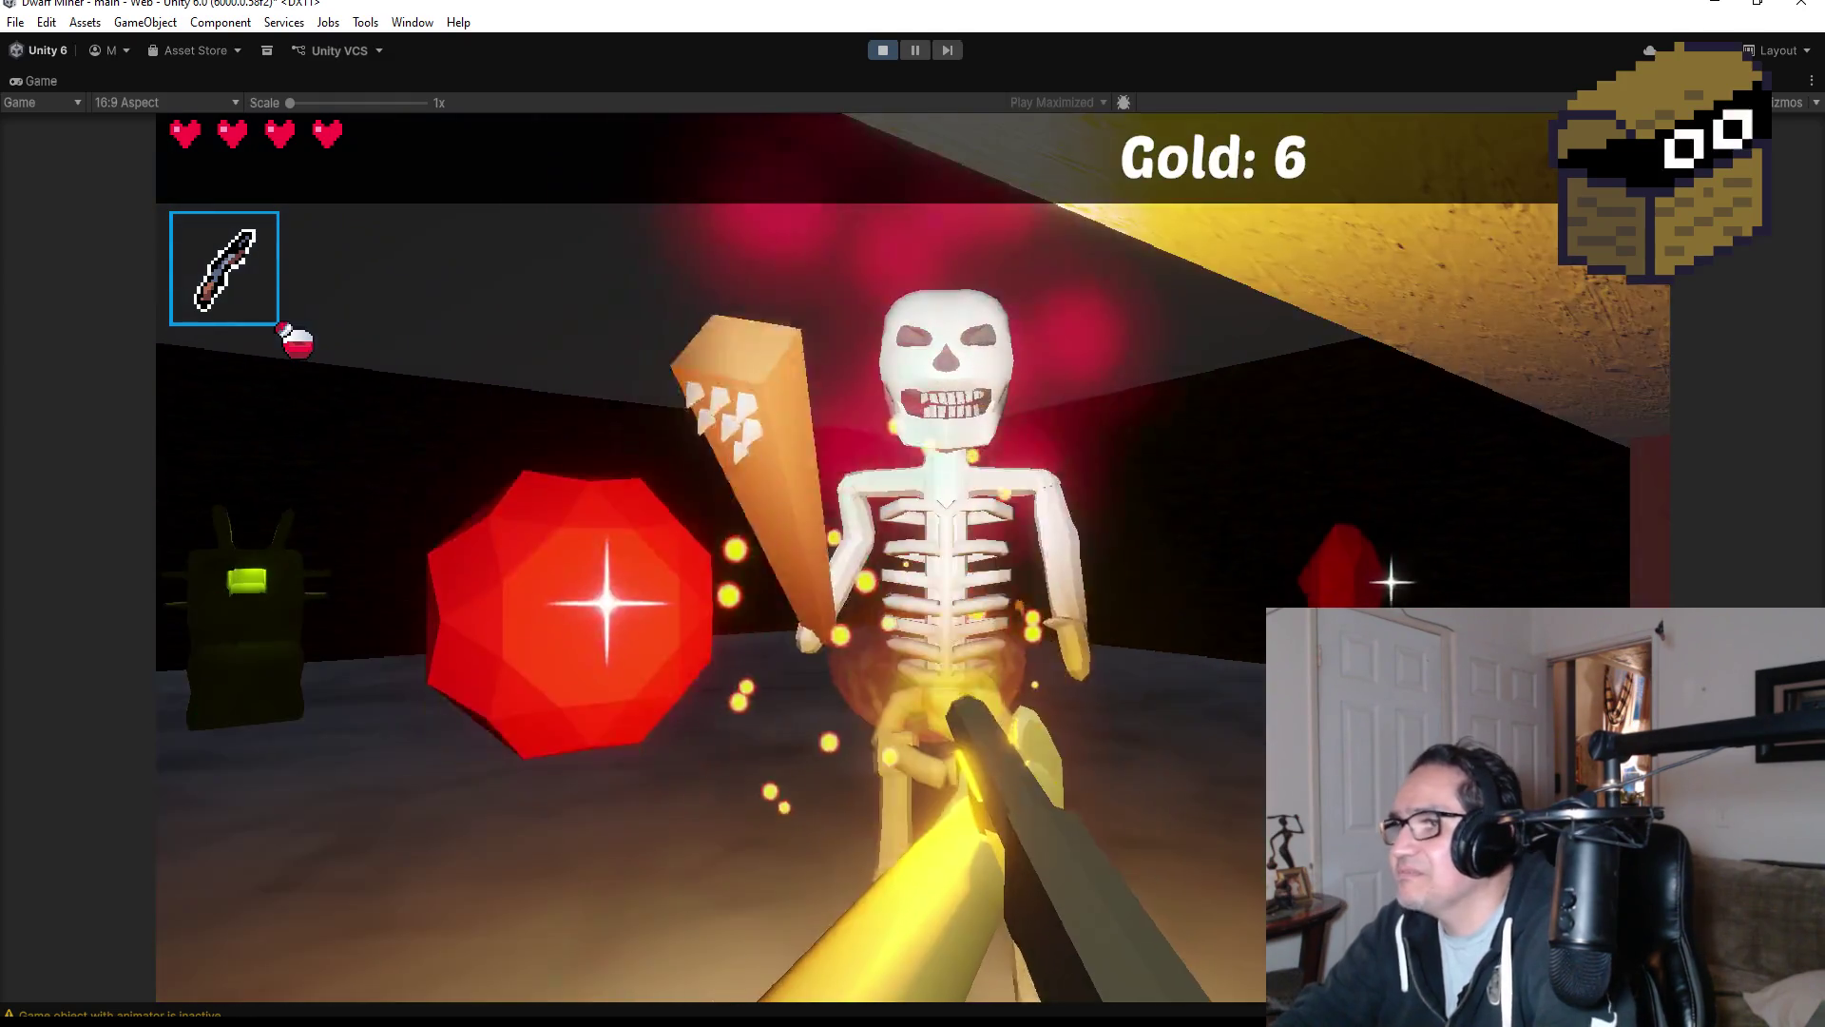
pyautogui.click(913, 513)
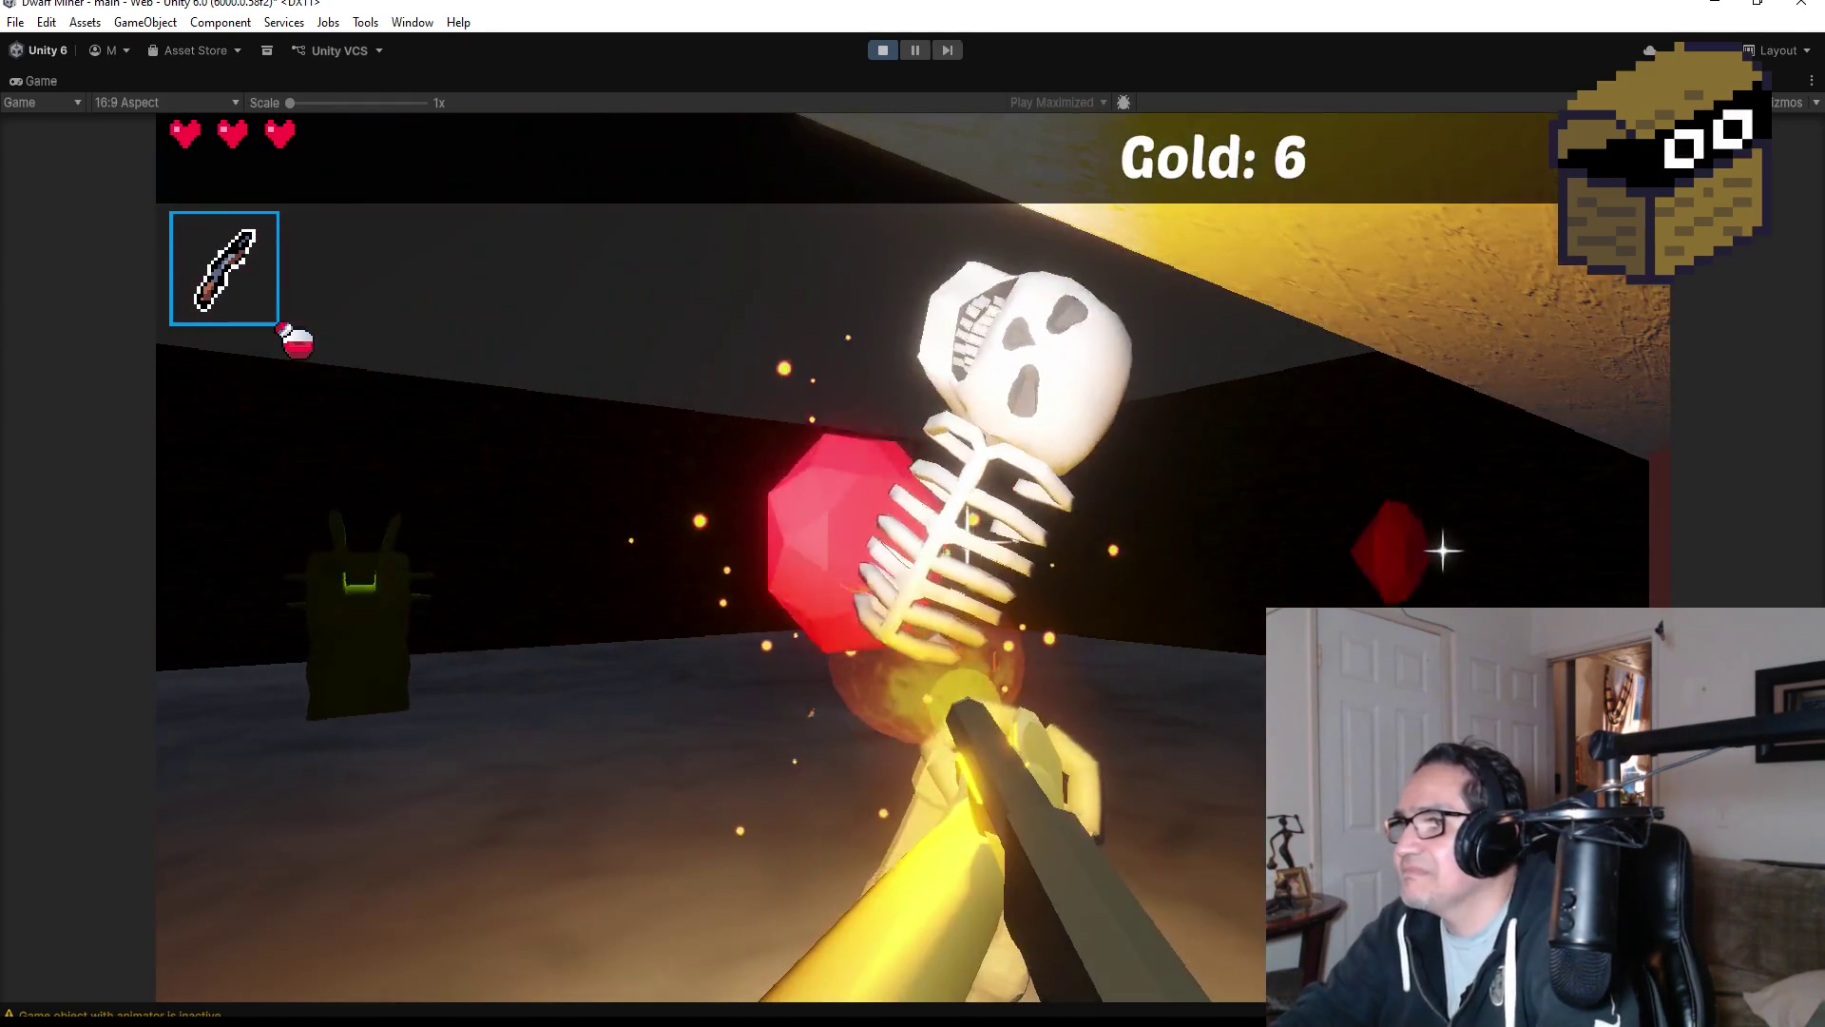
pyautogui.press('w')
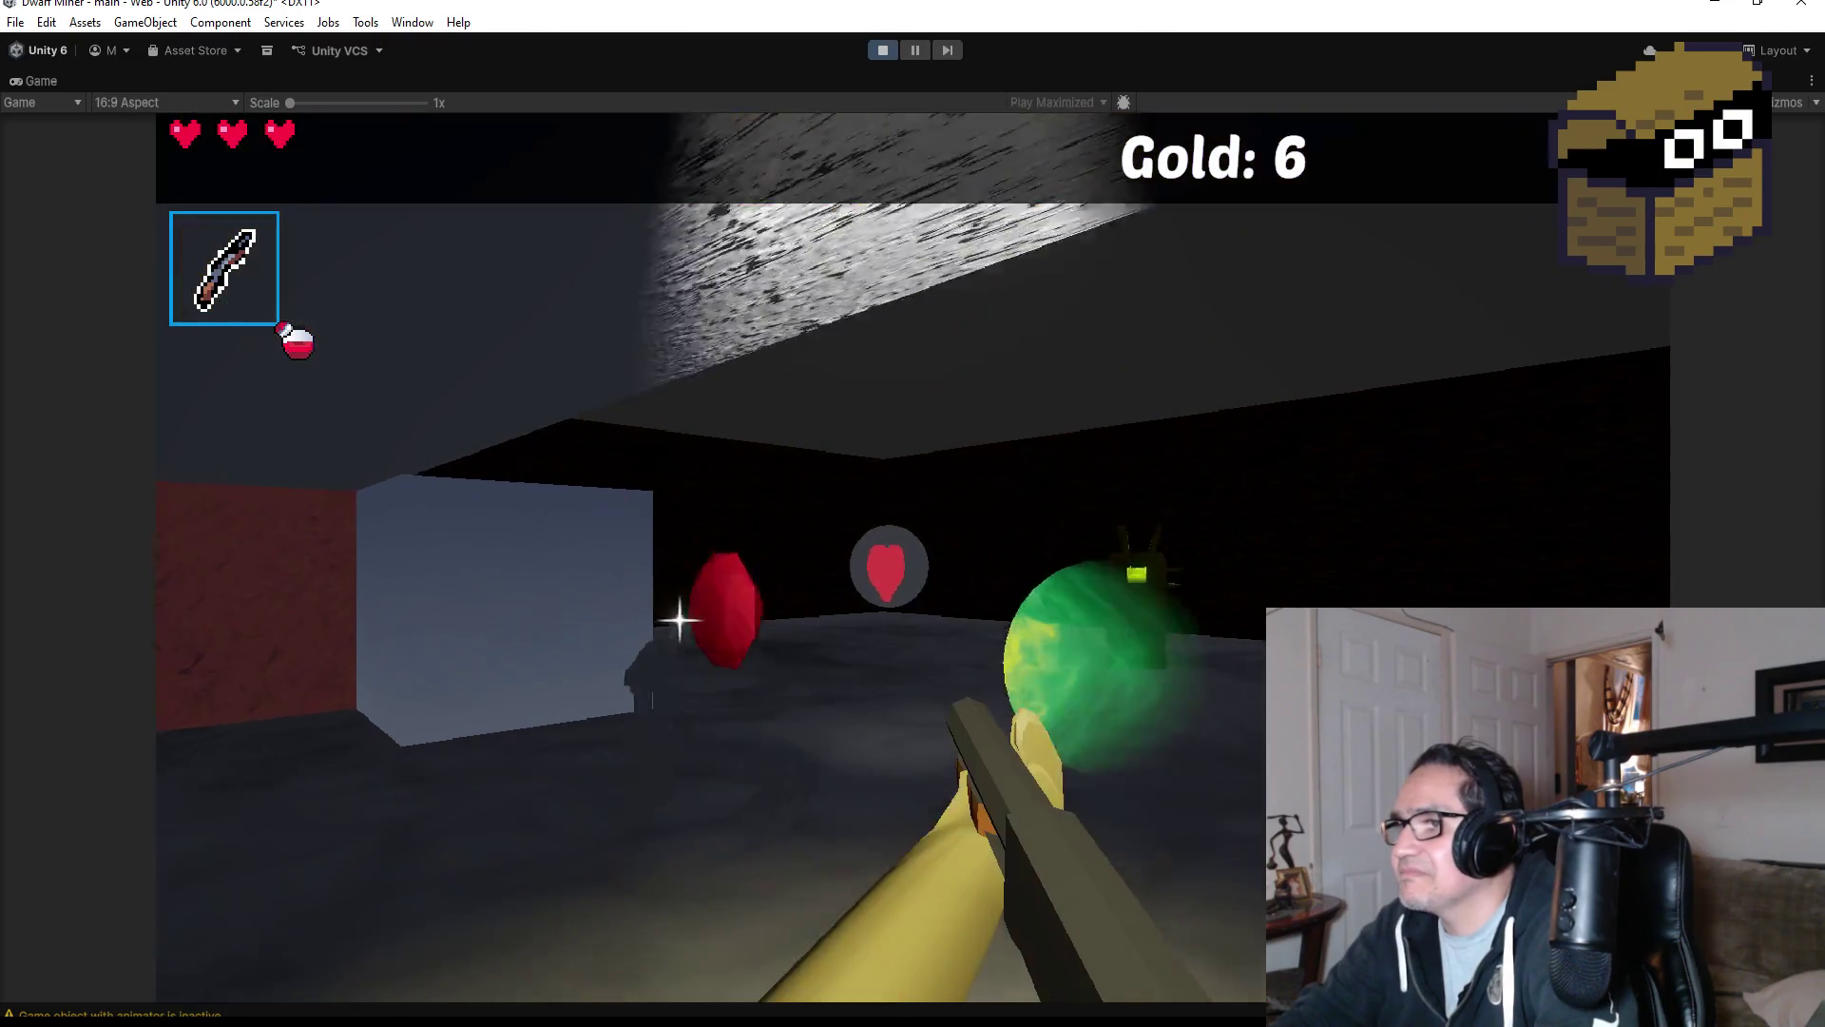
pyautogui.click(914, 513)
pyautogui.click(914, 513)
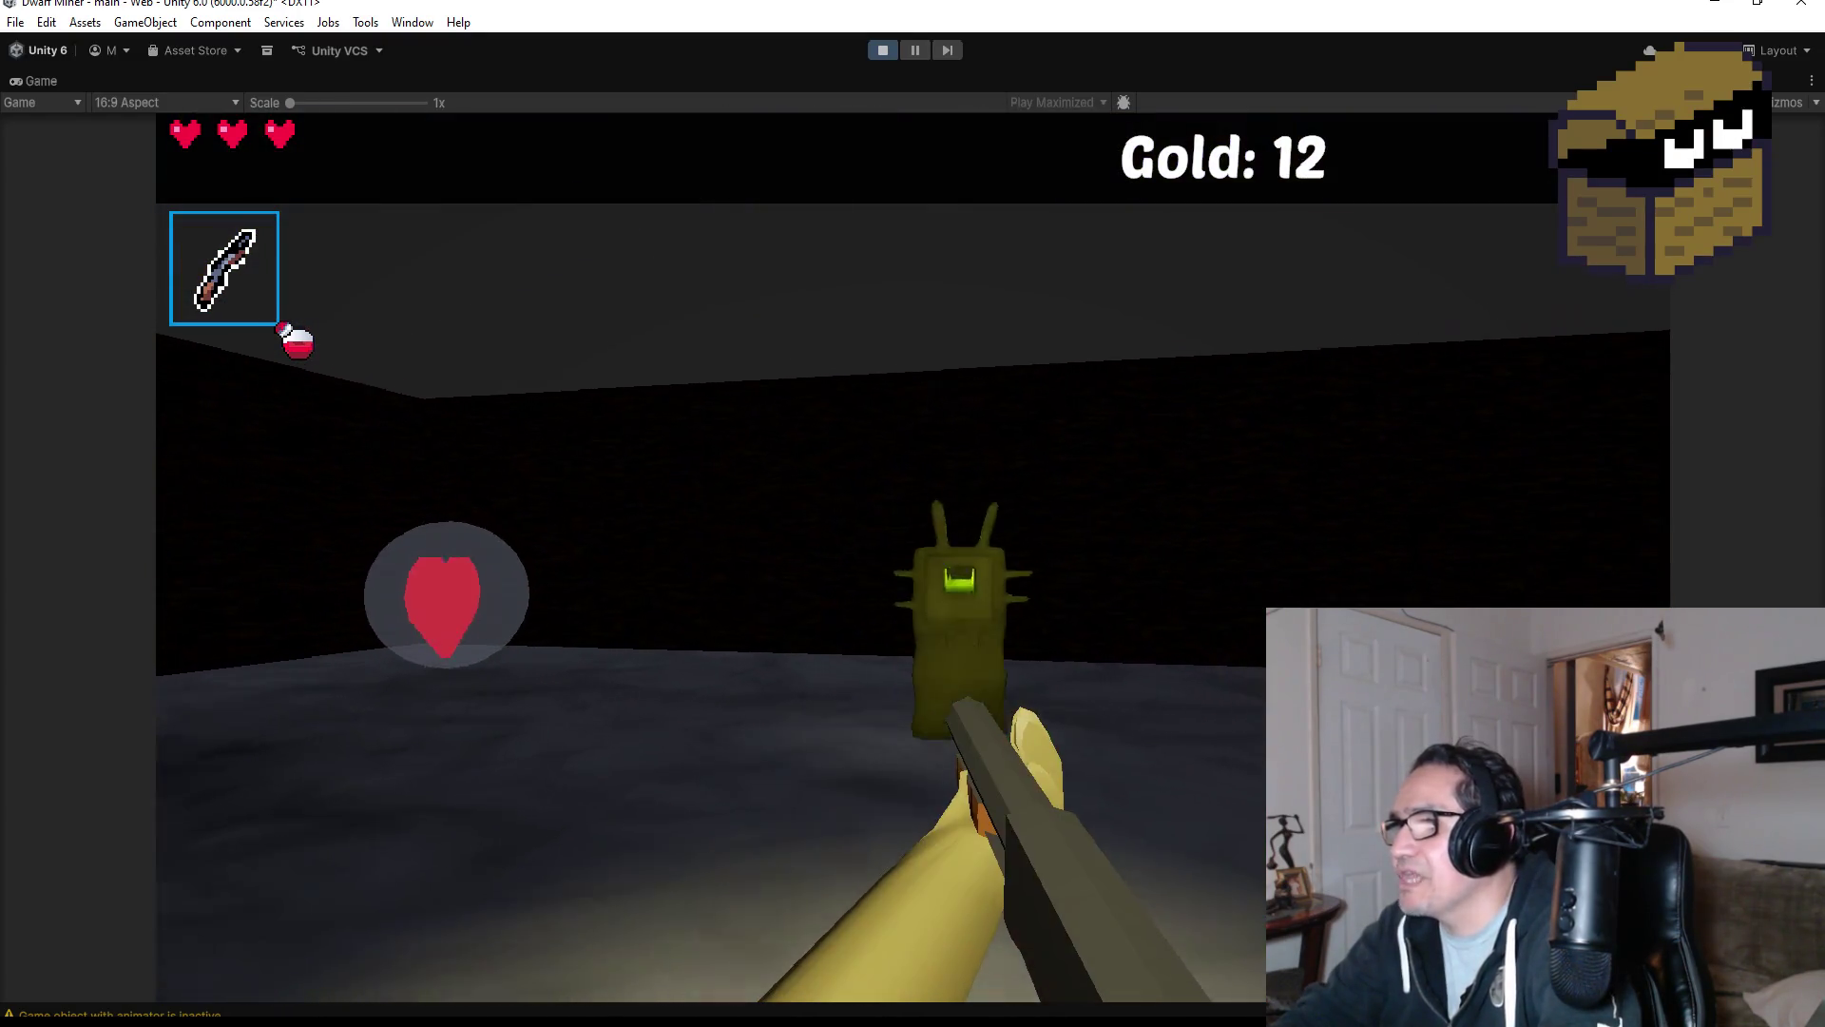
pyautogui.click(913, 514)
pyautogui.click(913, 513)
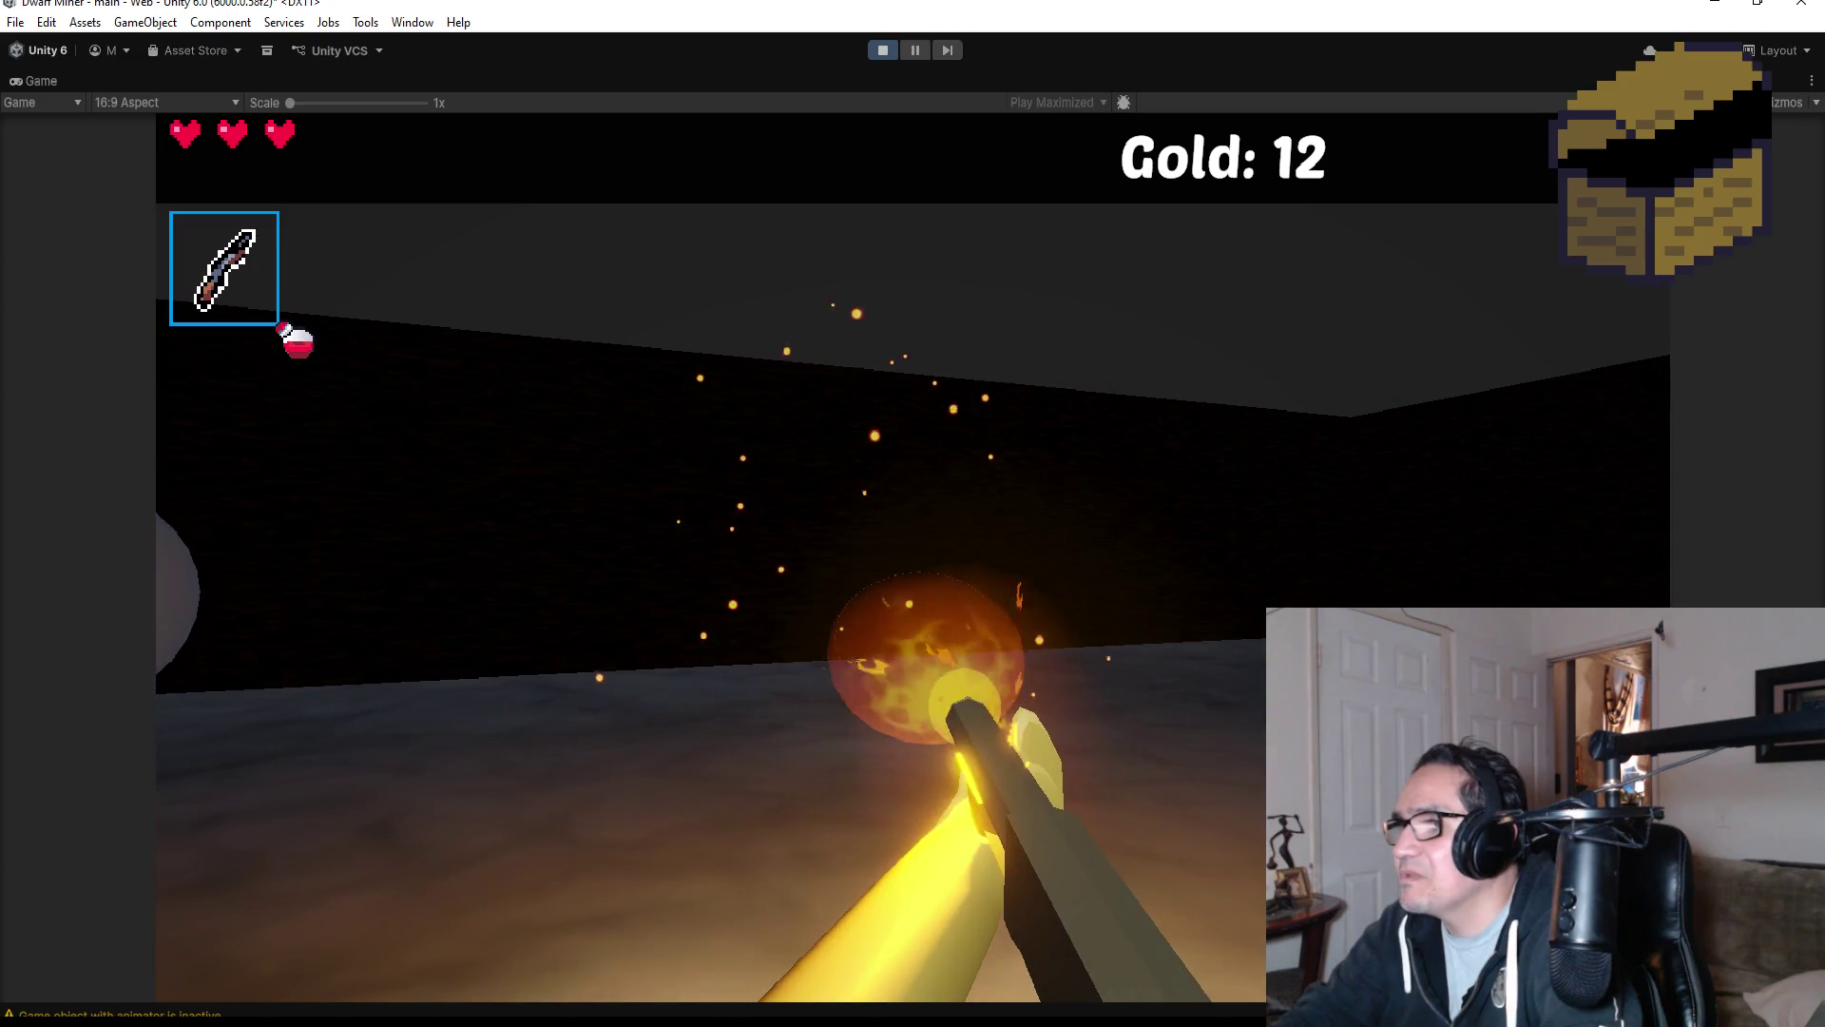
# Pick up the heart orb, the red gem, and the gems from the broken gold rock.
pyautogui.press('w')
pyautogui.press('w')
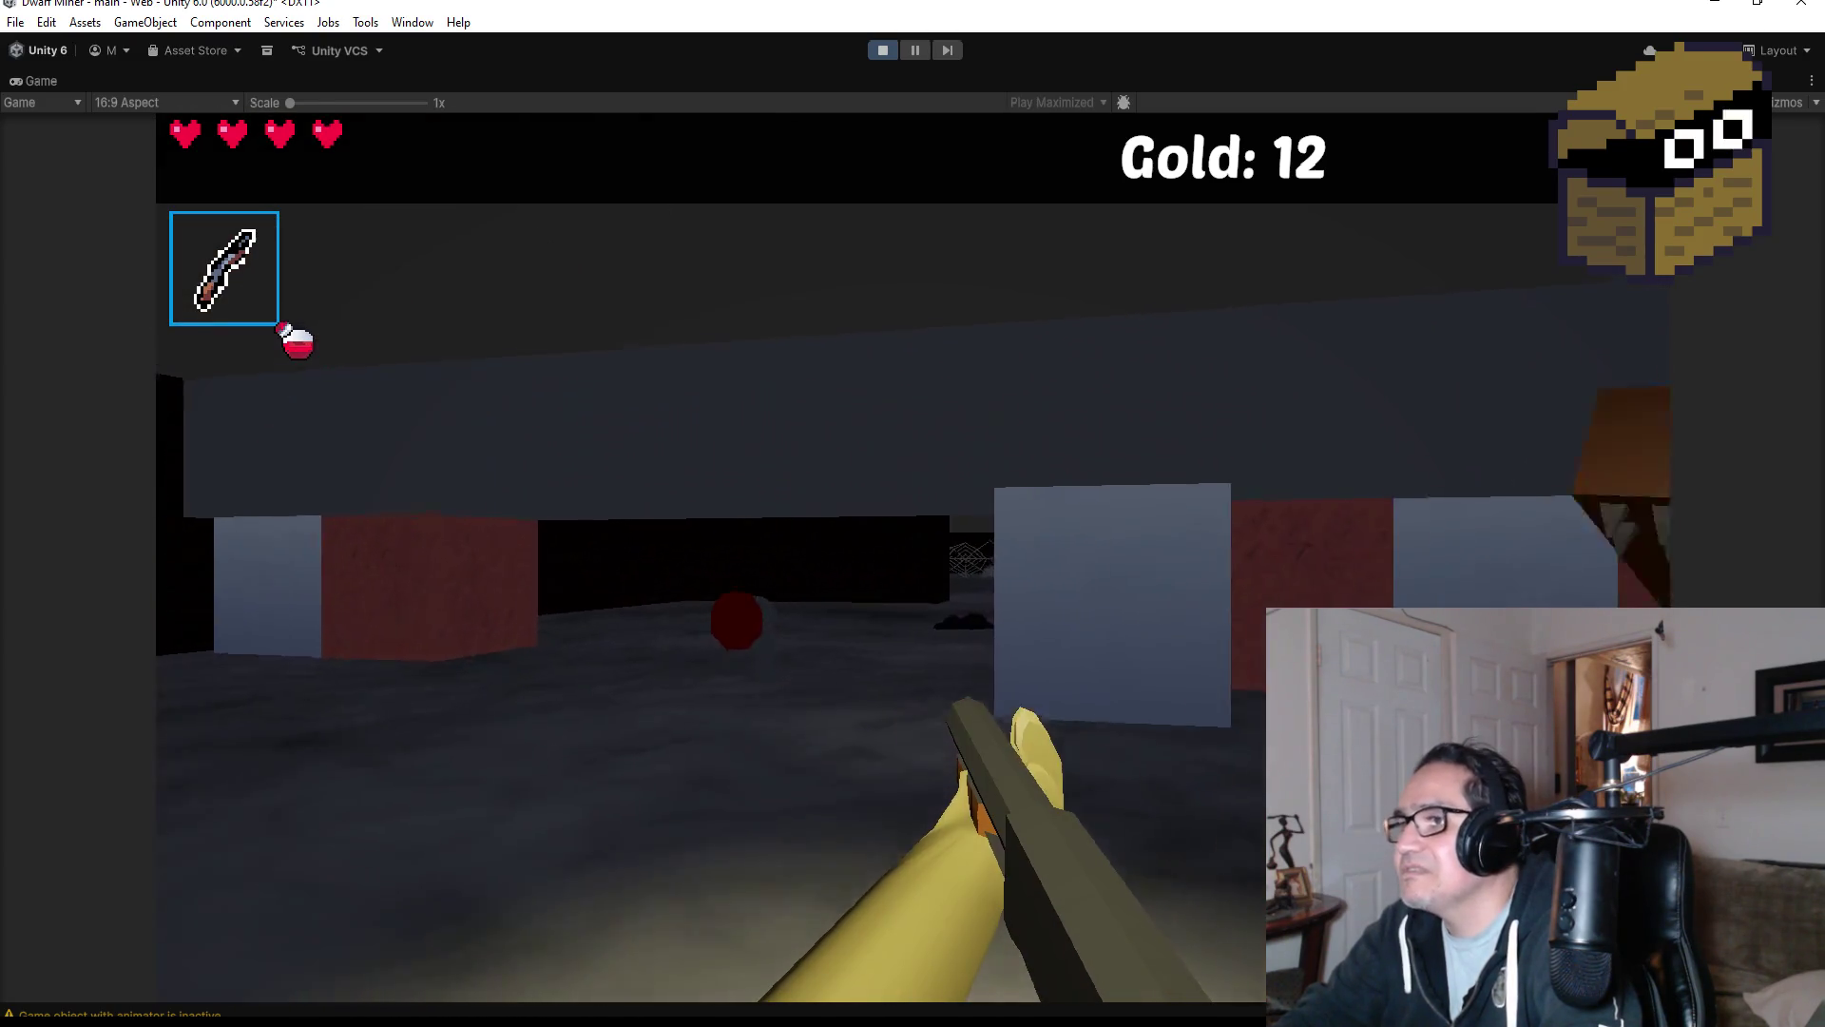
pyautogui.press('w')
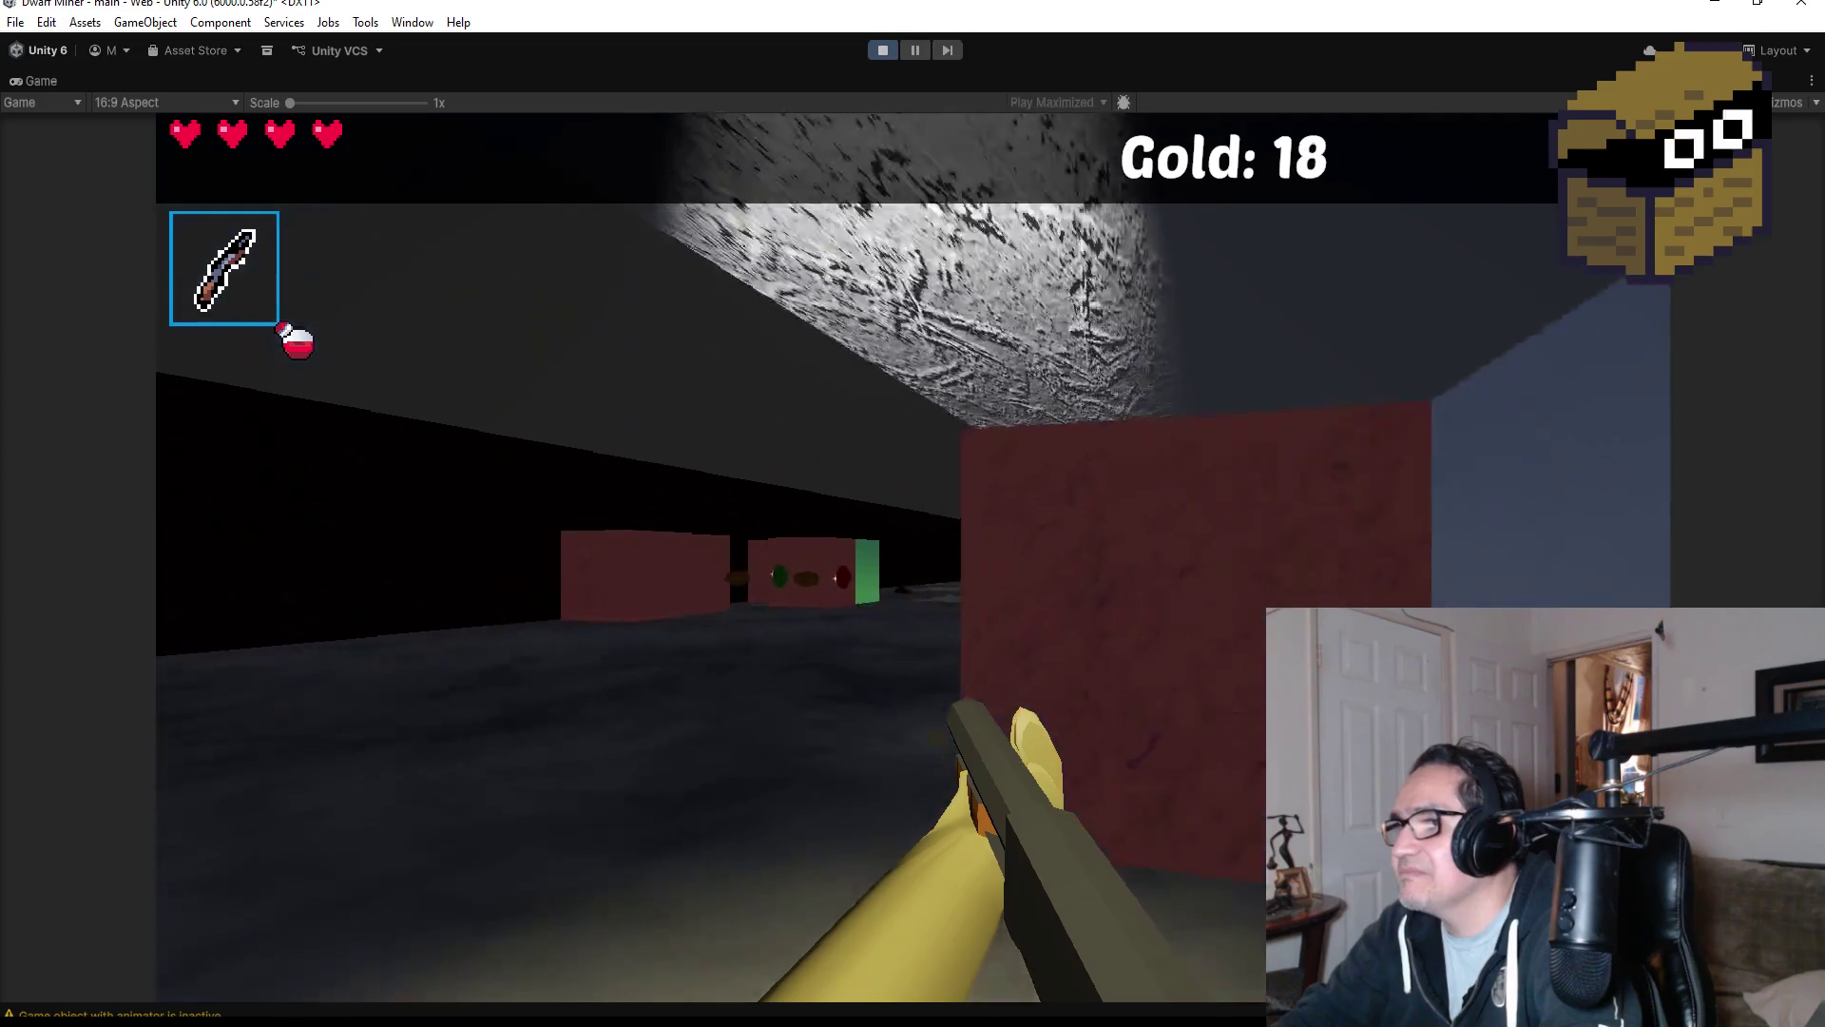
pyautogui.press('w')
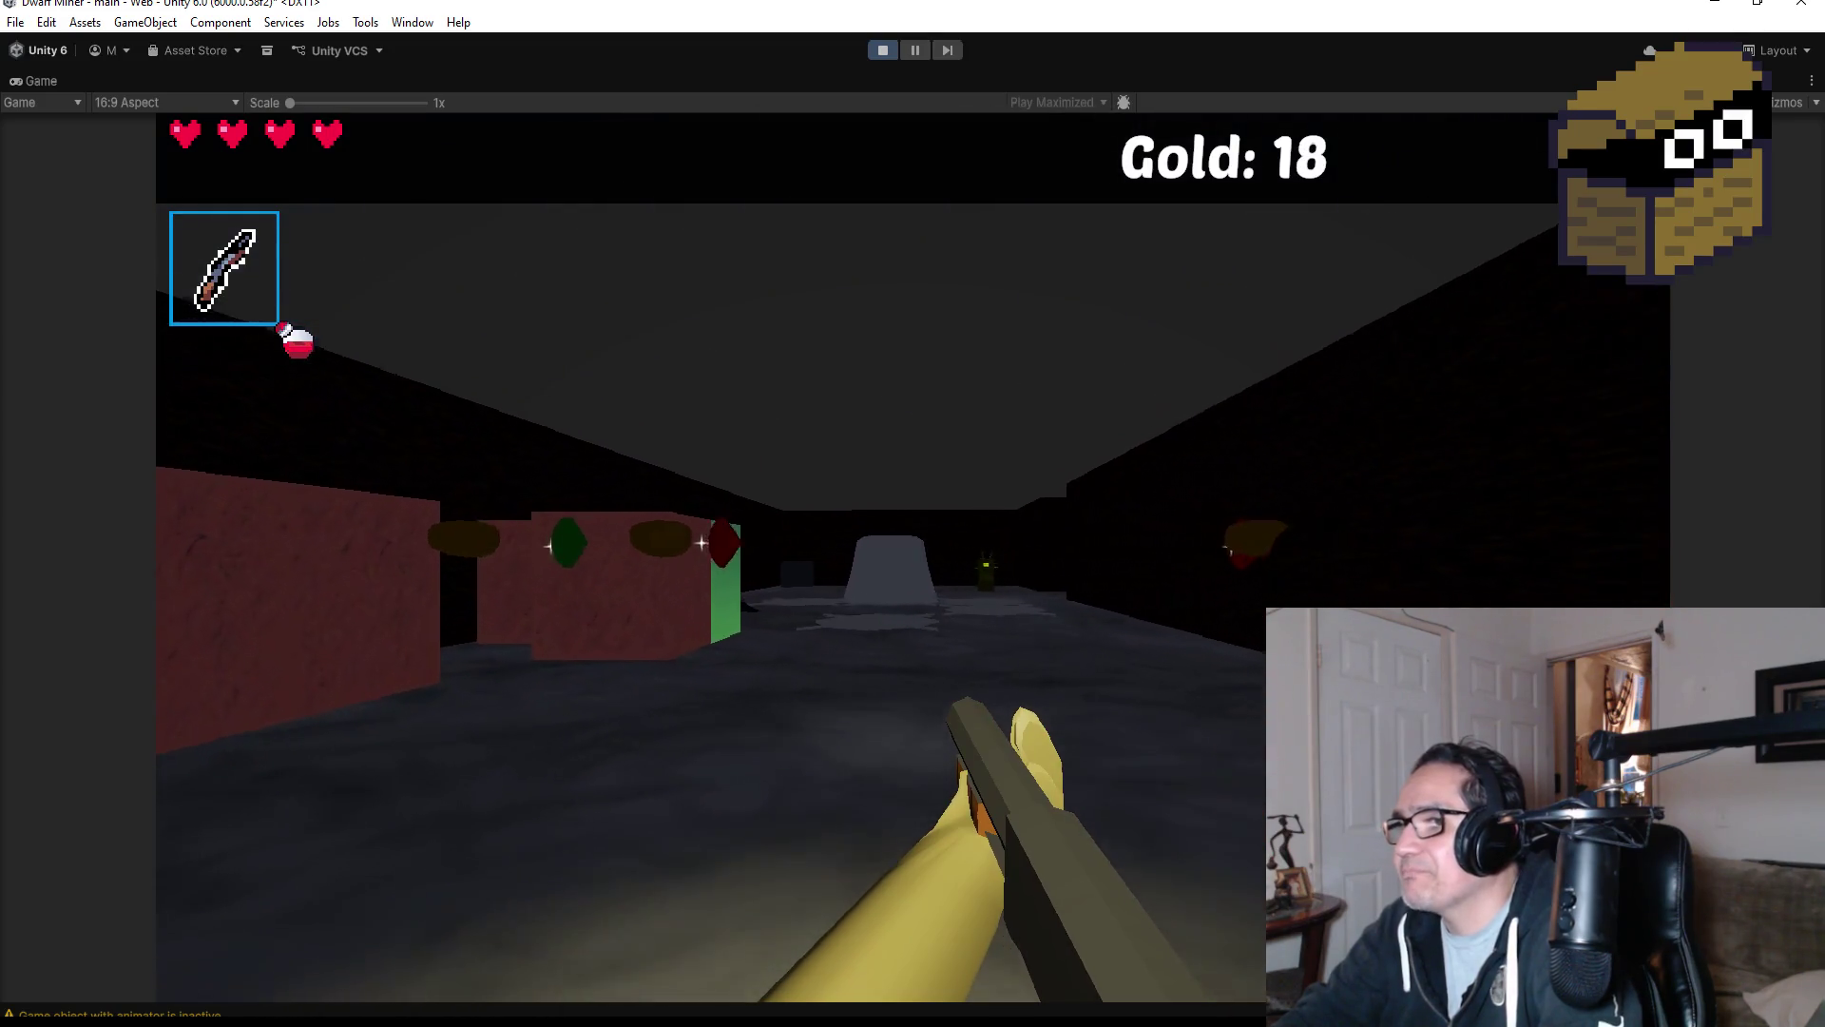
pyautogui.press('w')
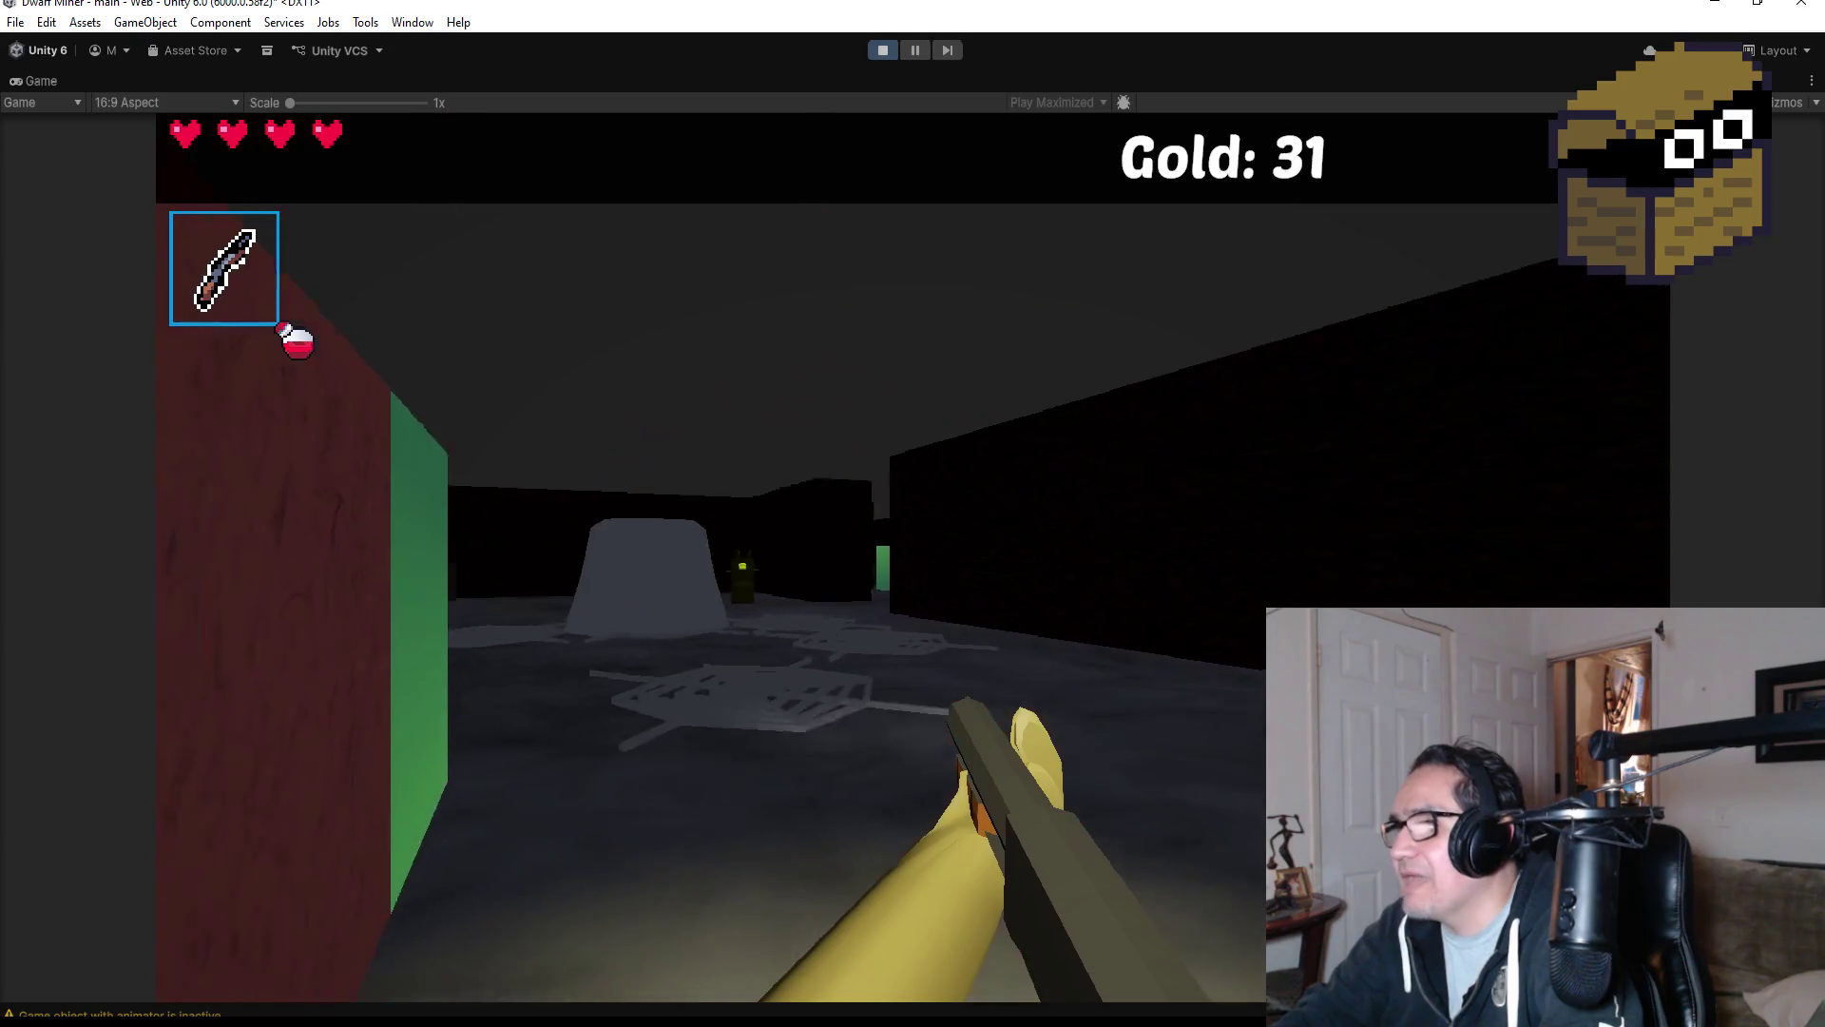
pyautogui.press('w')
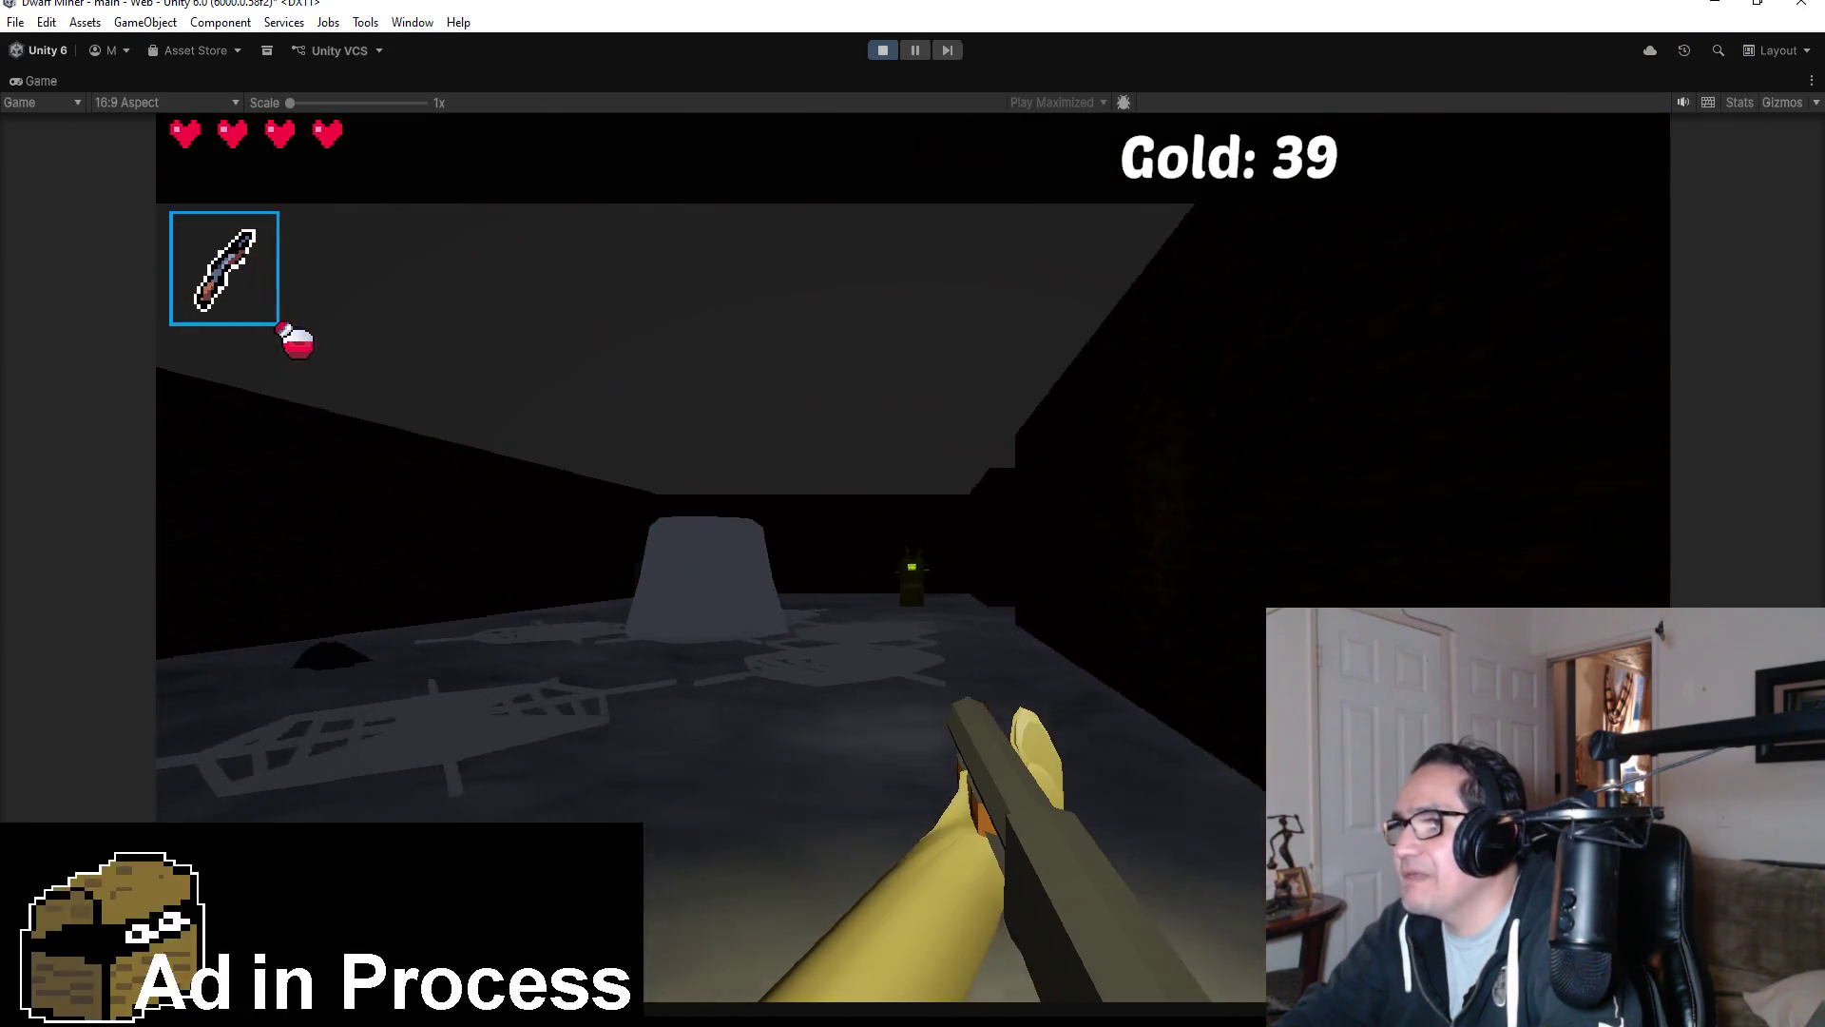
# Shoot the approaching spider dead, walk up to the red wall blocks, and pause the game.
pyautogui.click(913, 513)
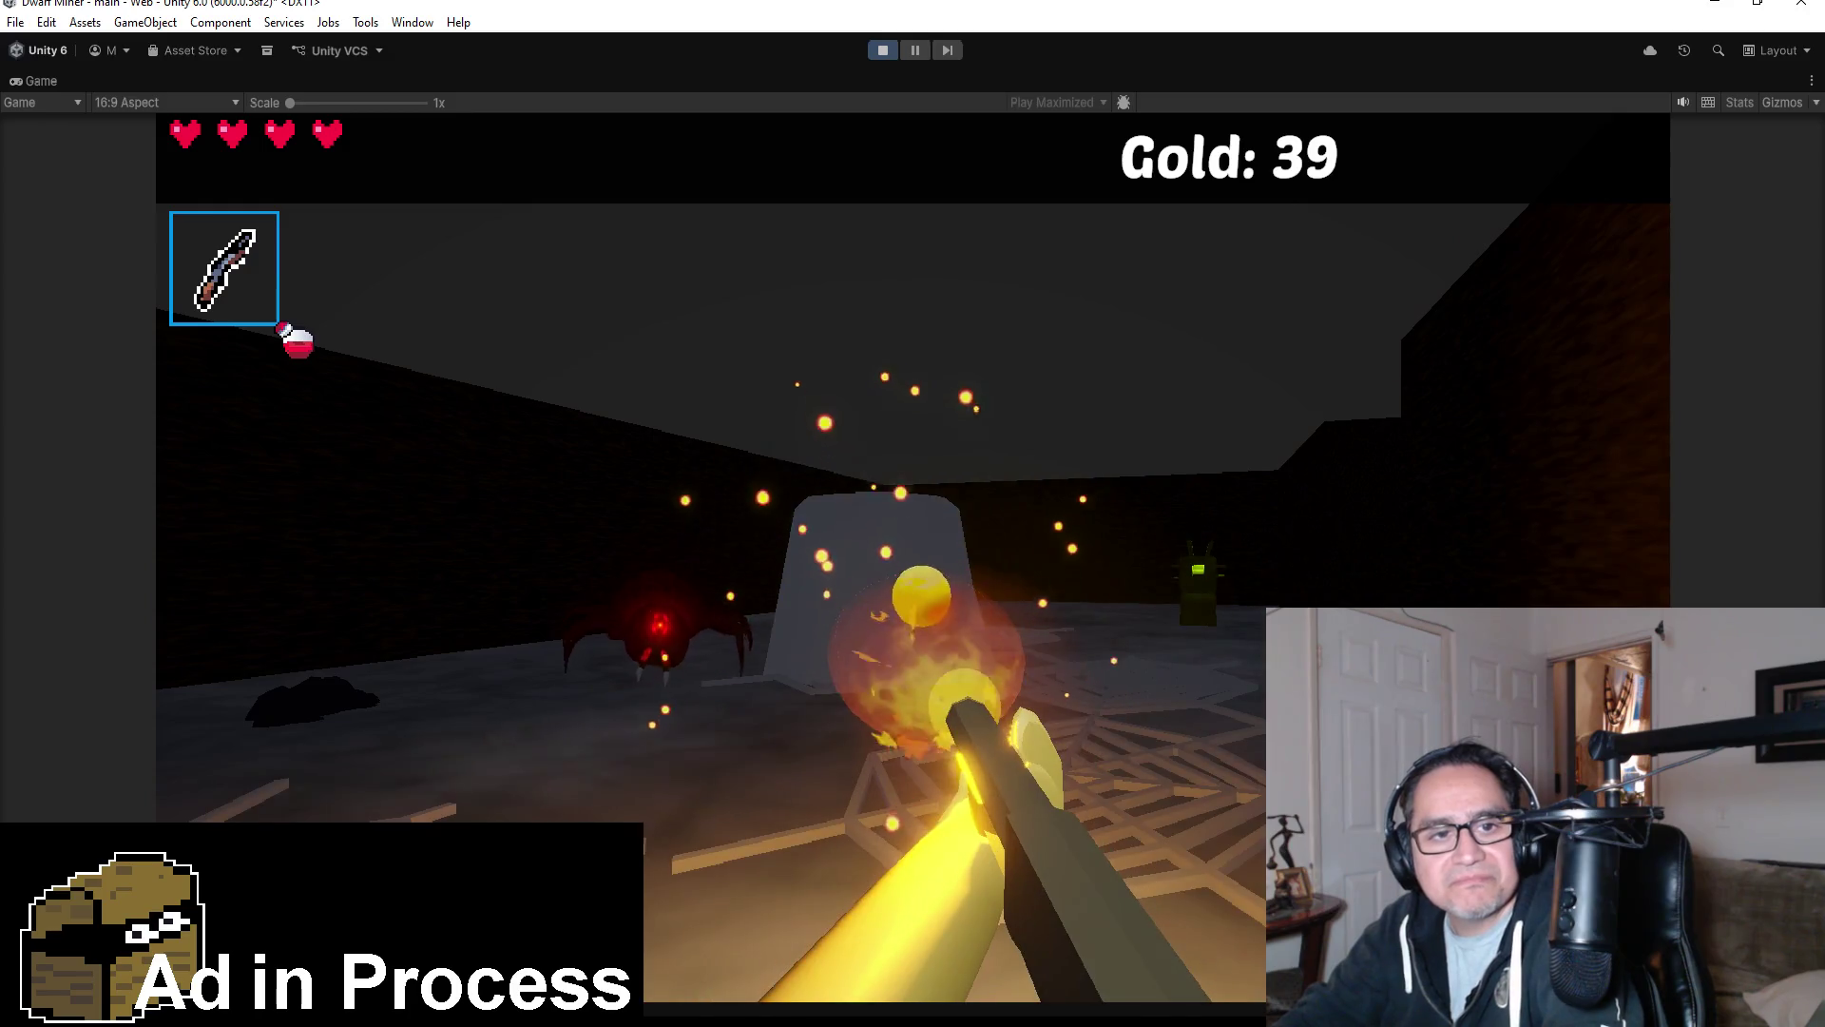
pyautogui.click(913, 513)
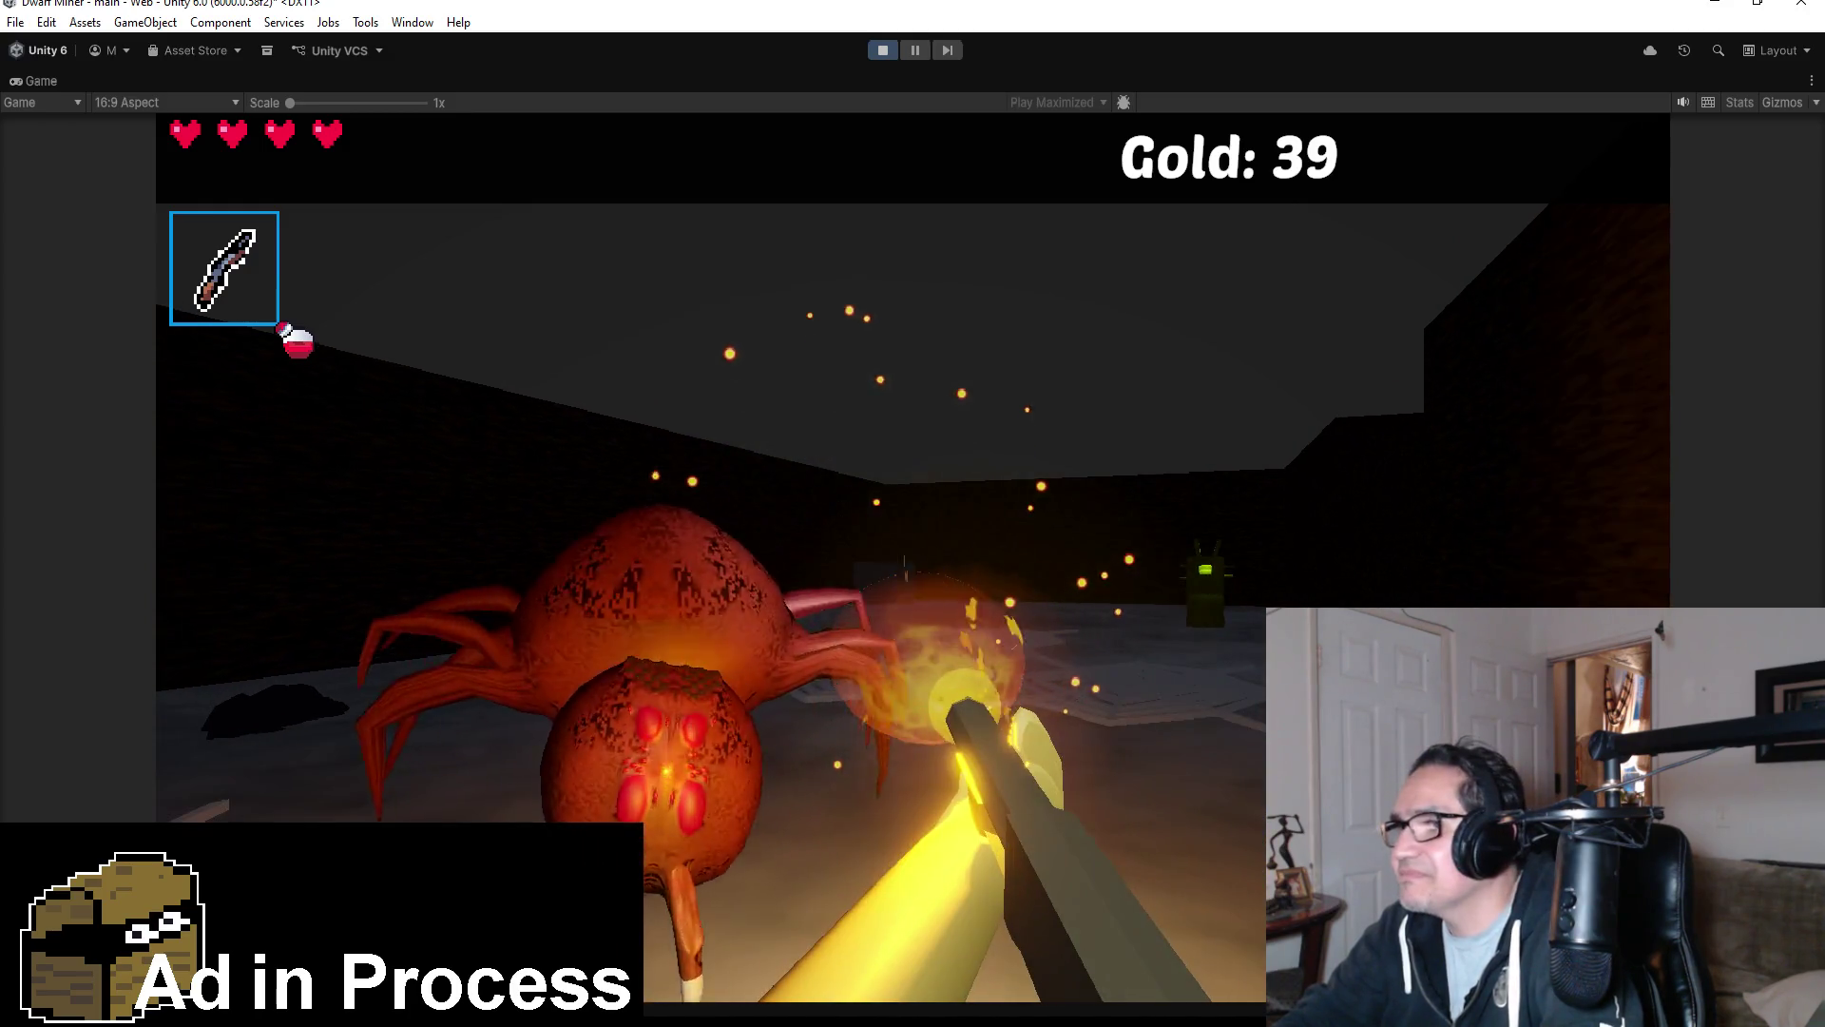
pyautogui.click(912, 514)
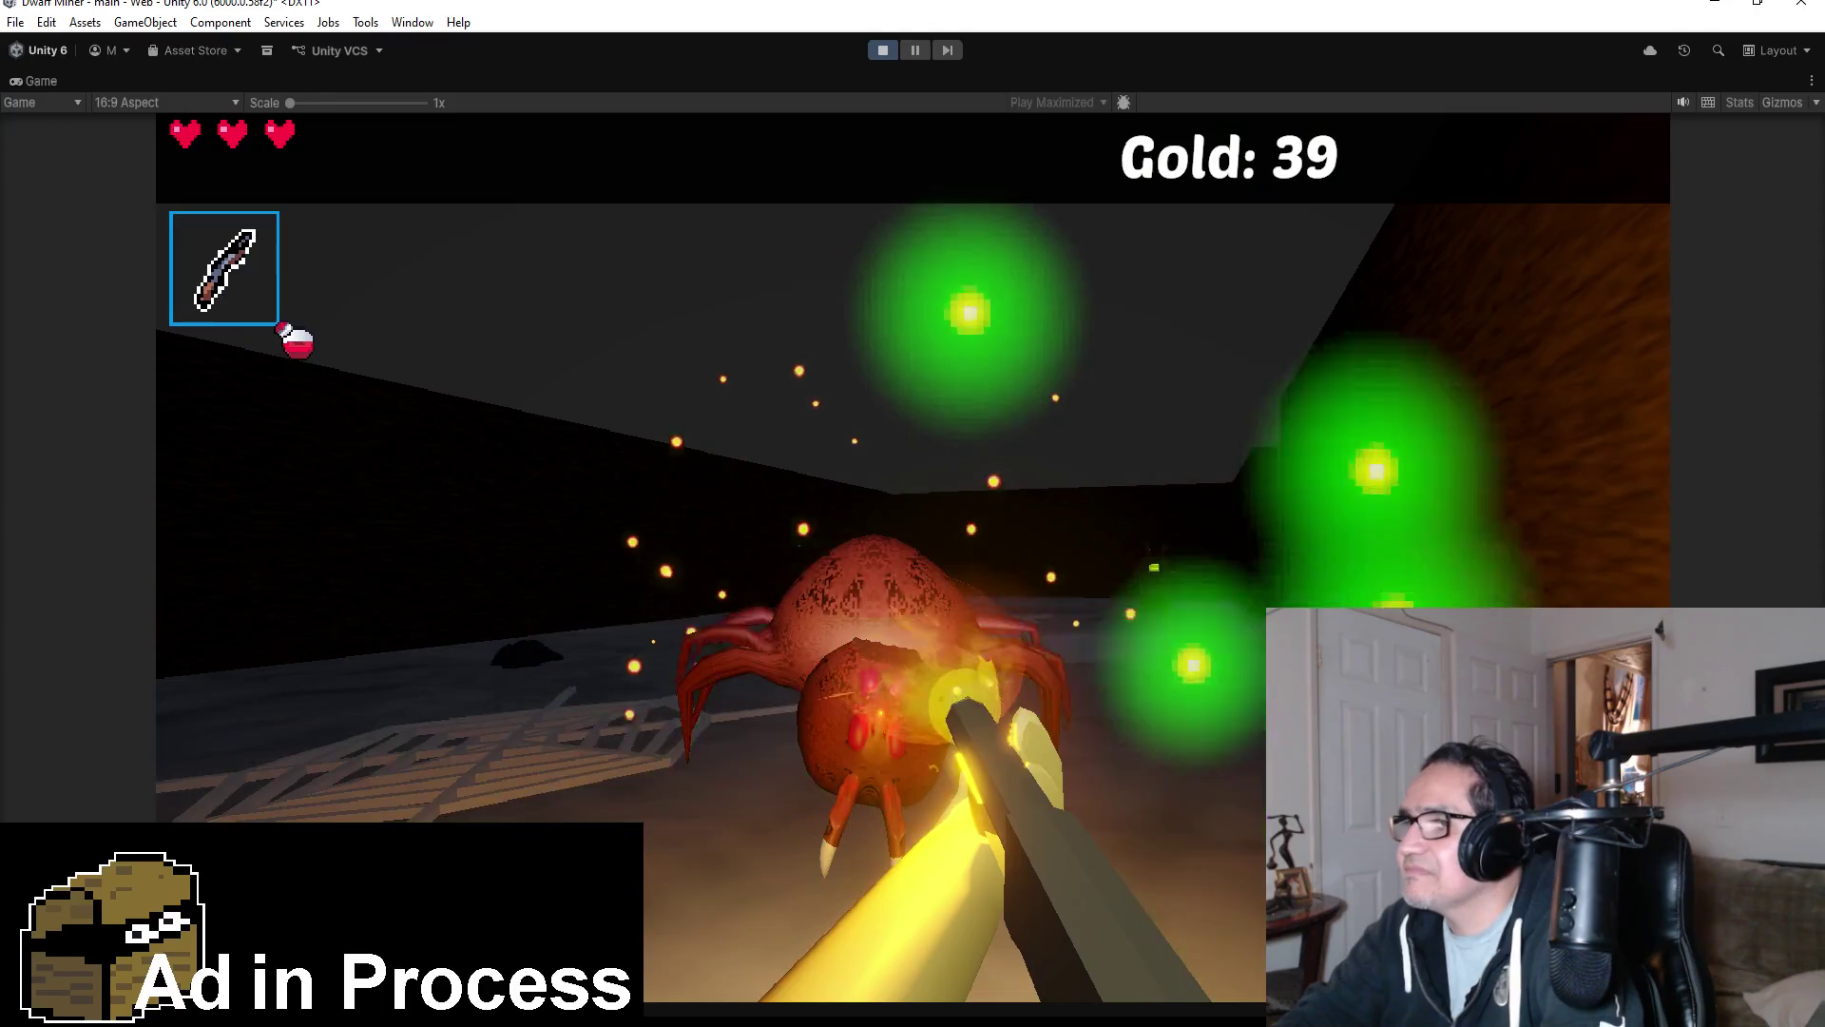
pyautogui.click(914, 514)
pyautogui.press('w')
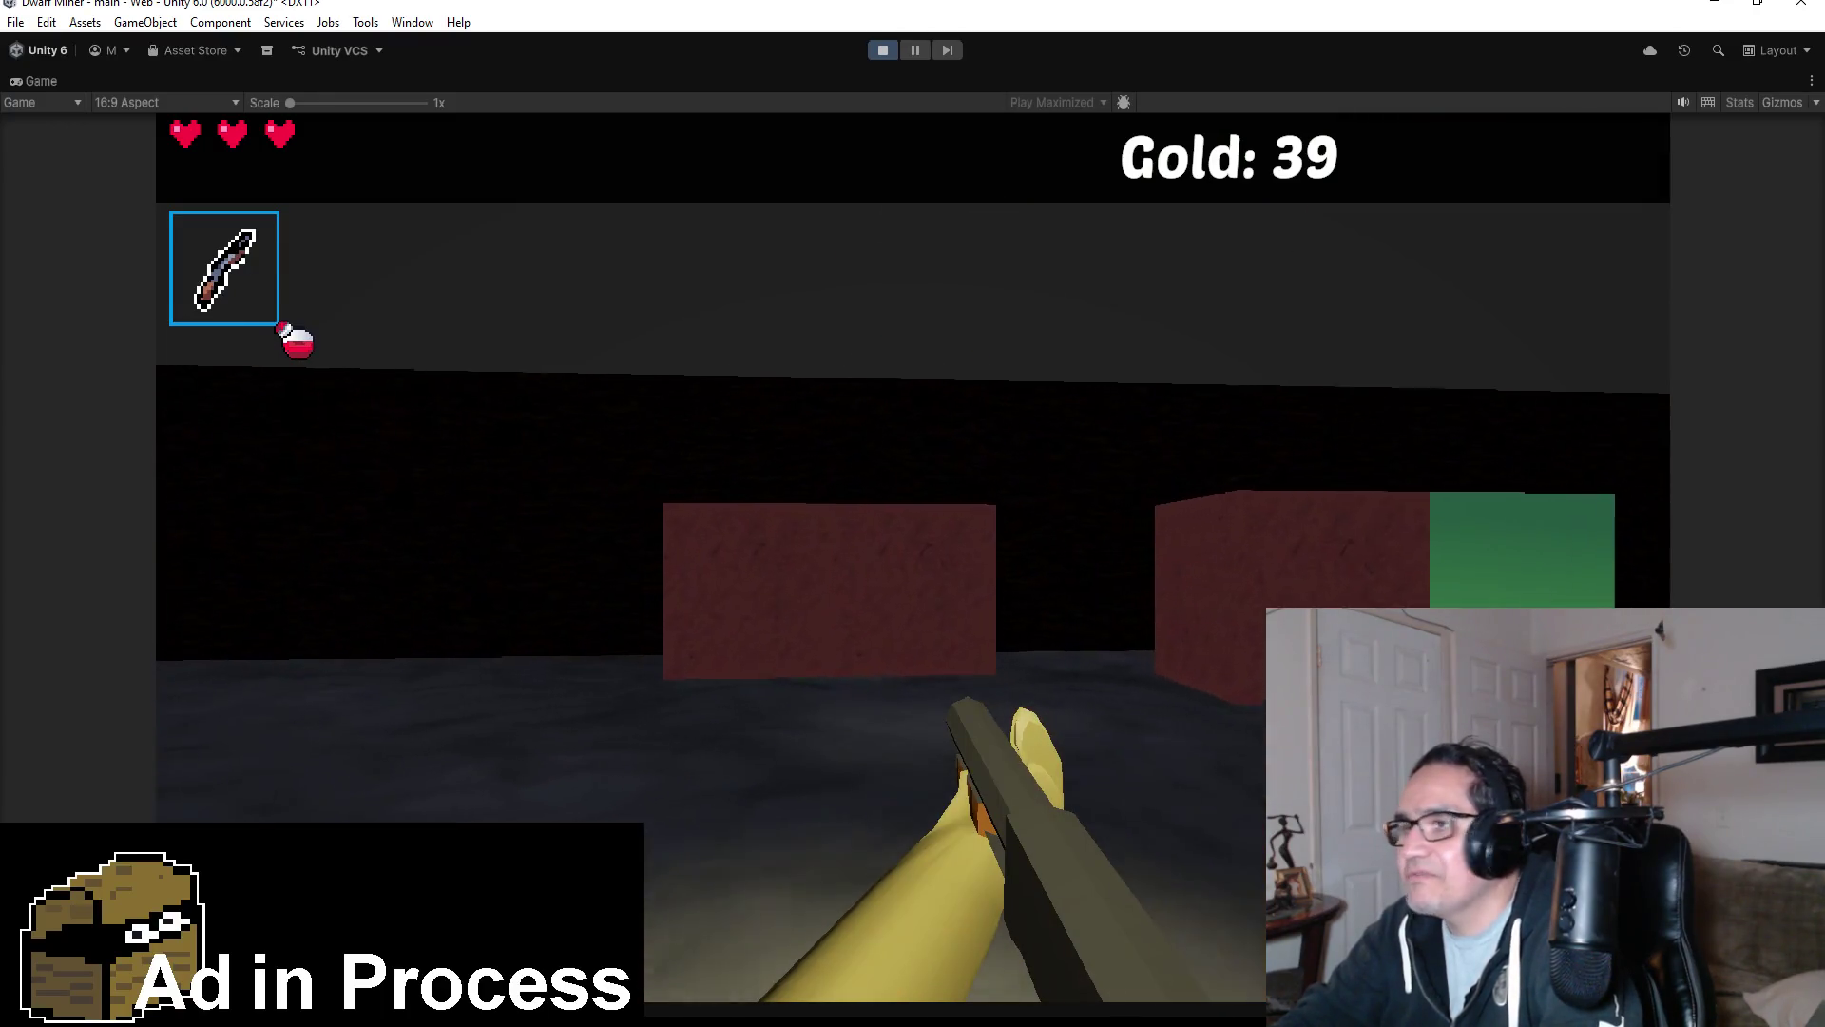
pyautogui.press('w')
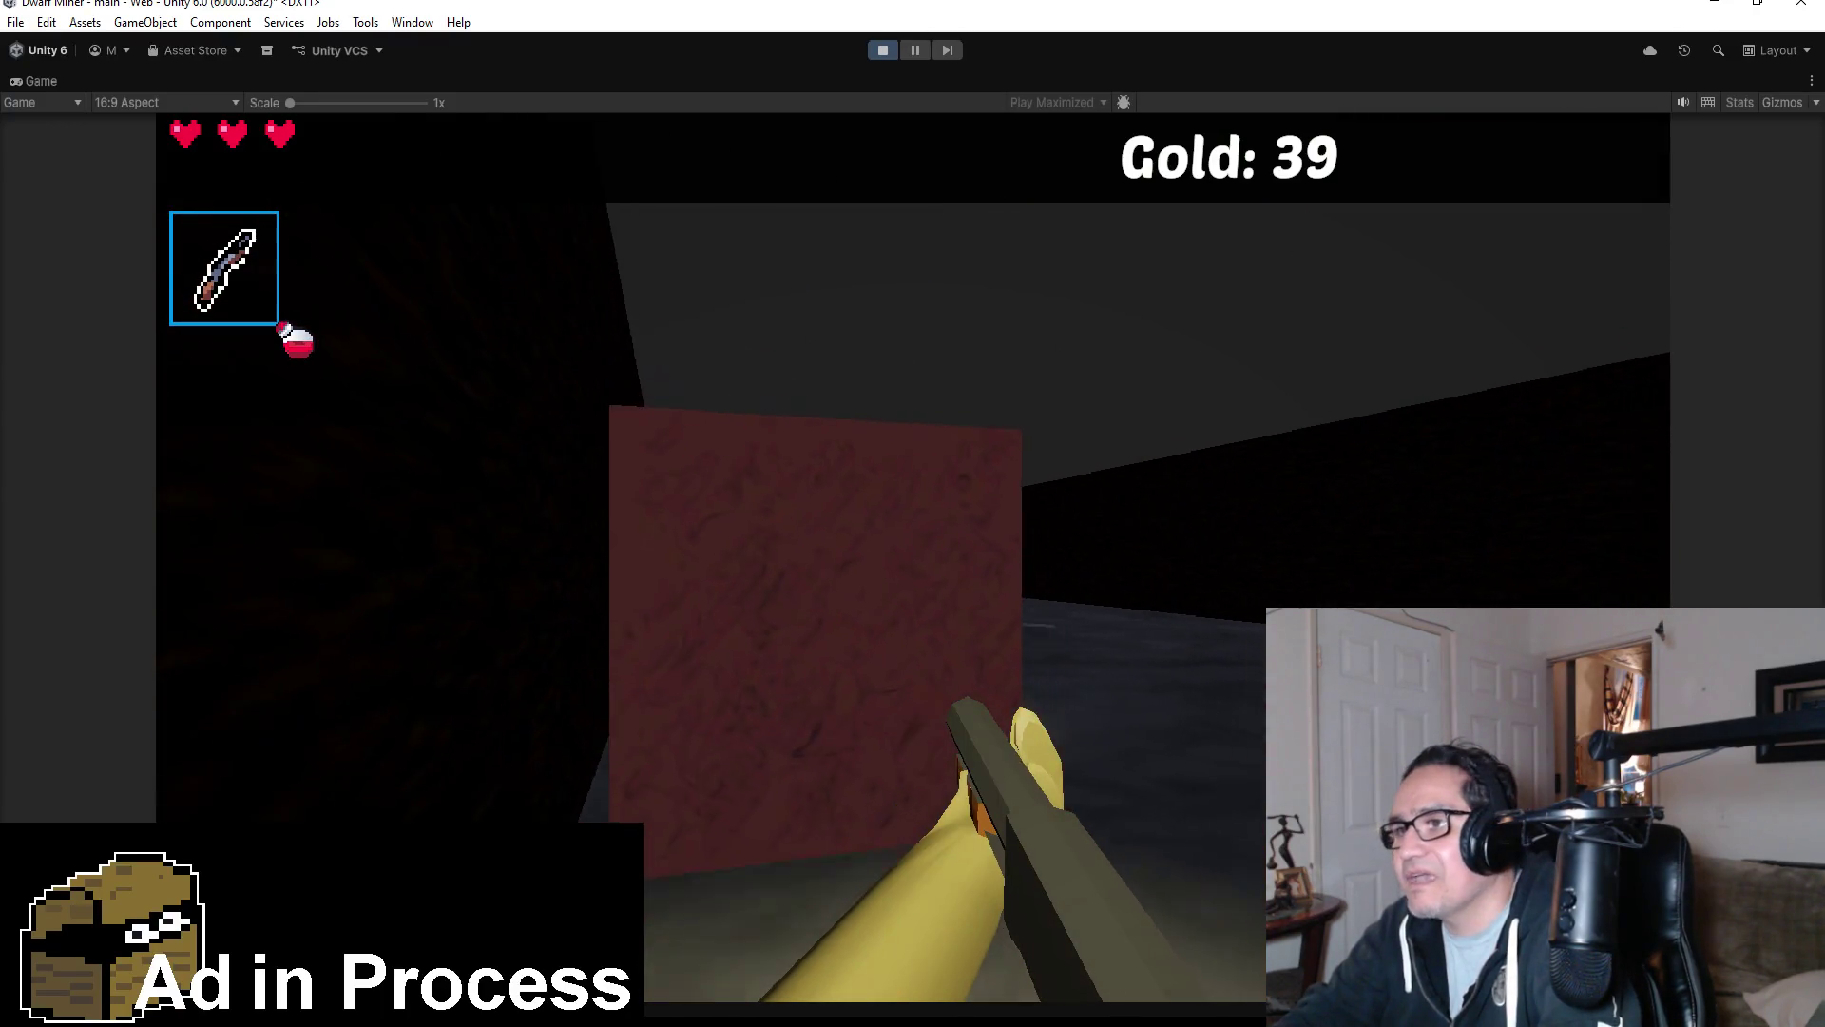
pyautogui.press('Escape')
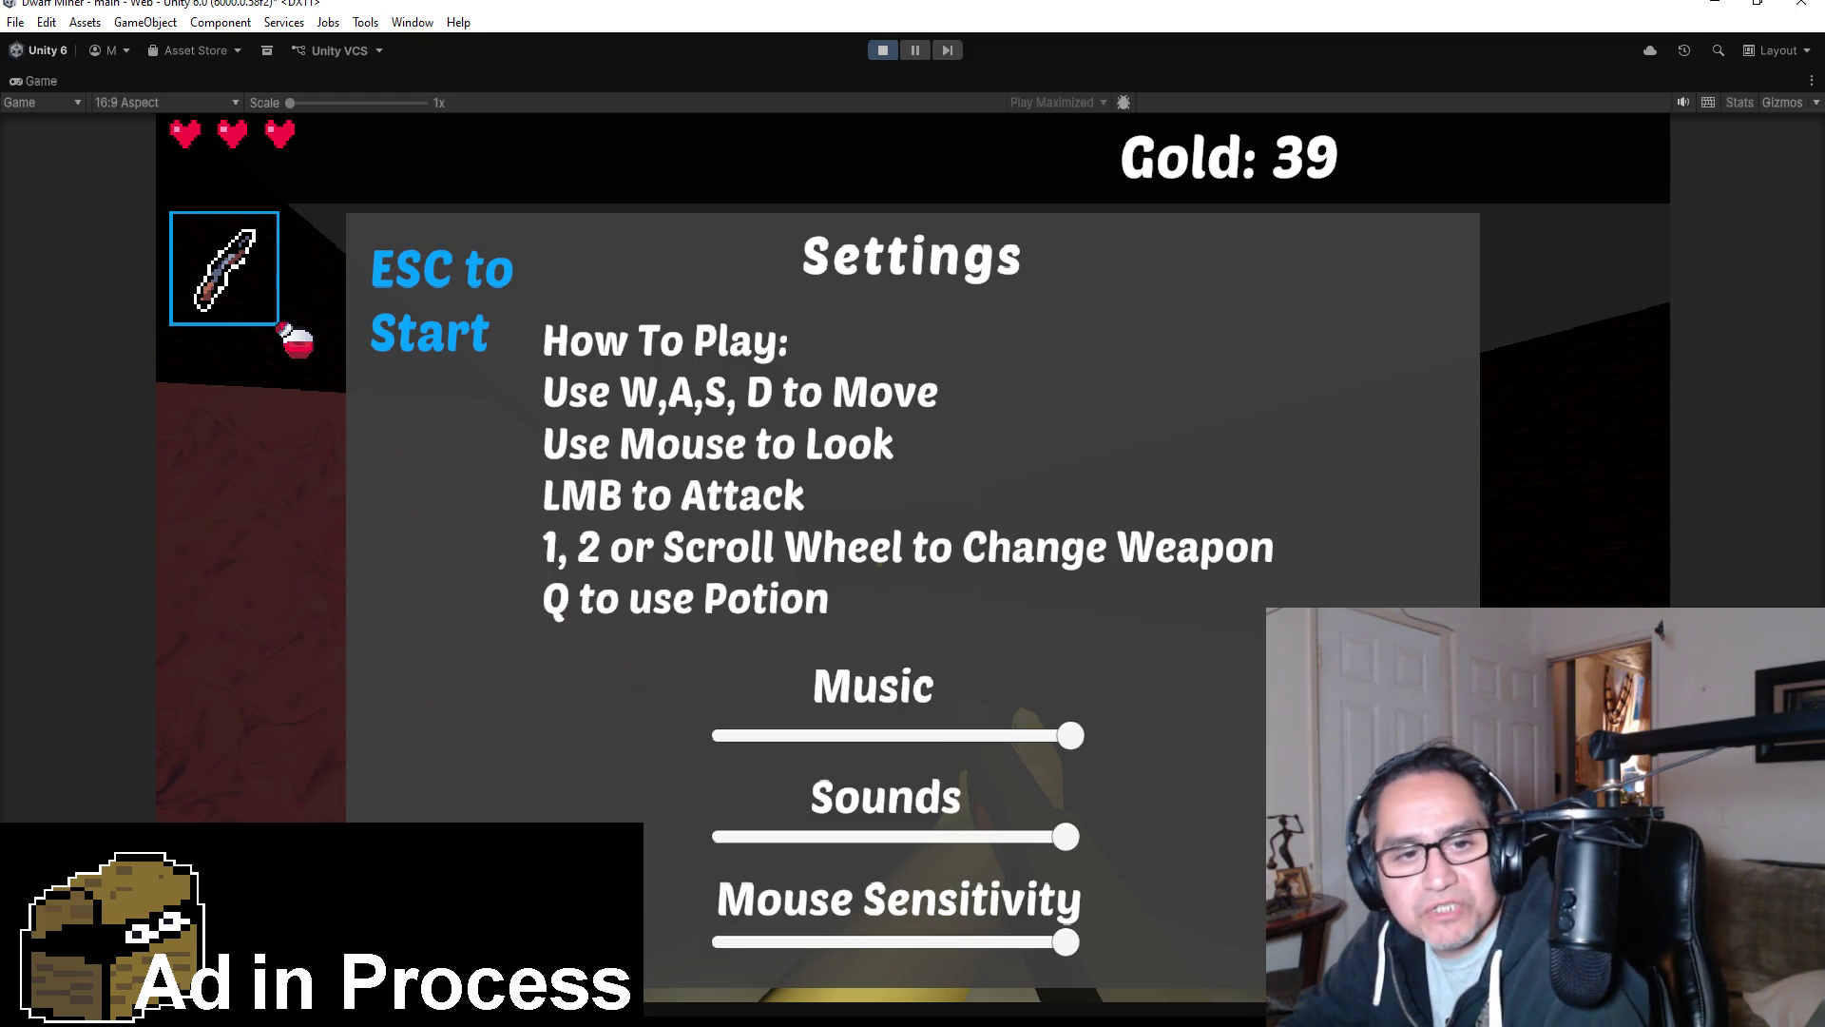
# Switch to the bomb in slot 2 while on the Settings screen, then close Settings to resume play.
pyautogui.press('2')
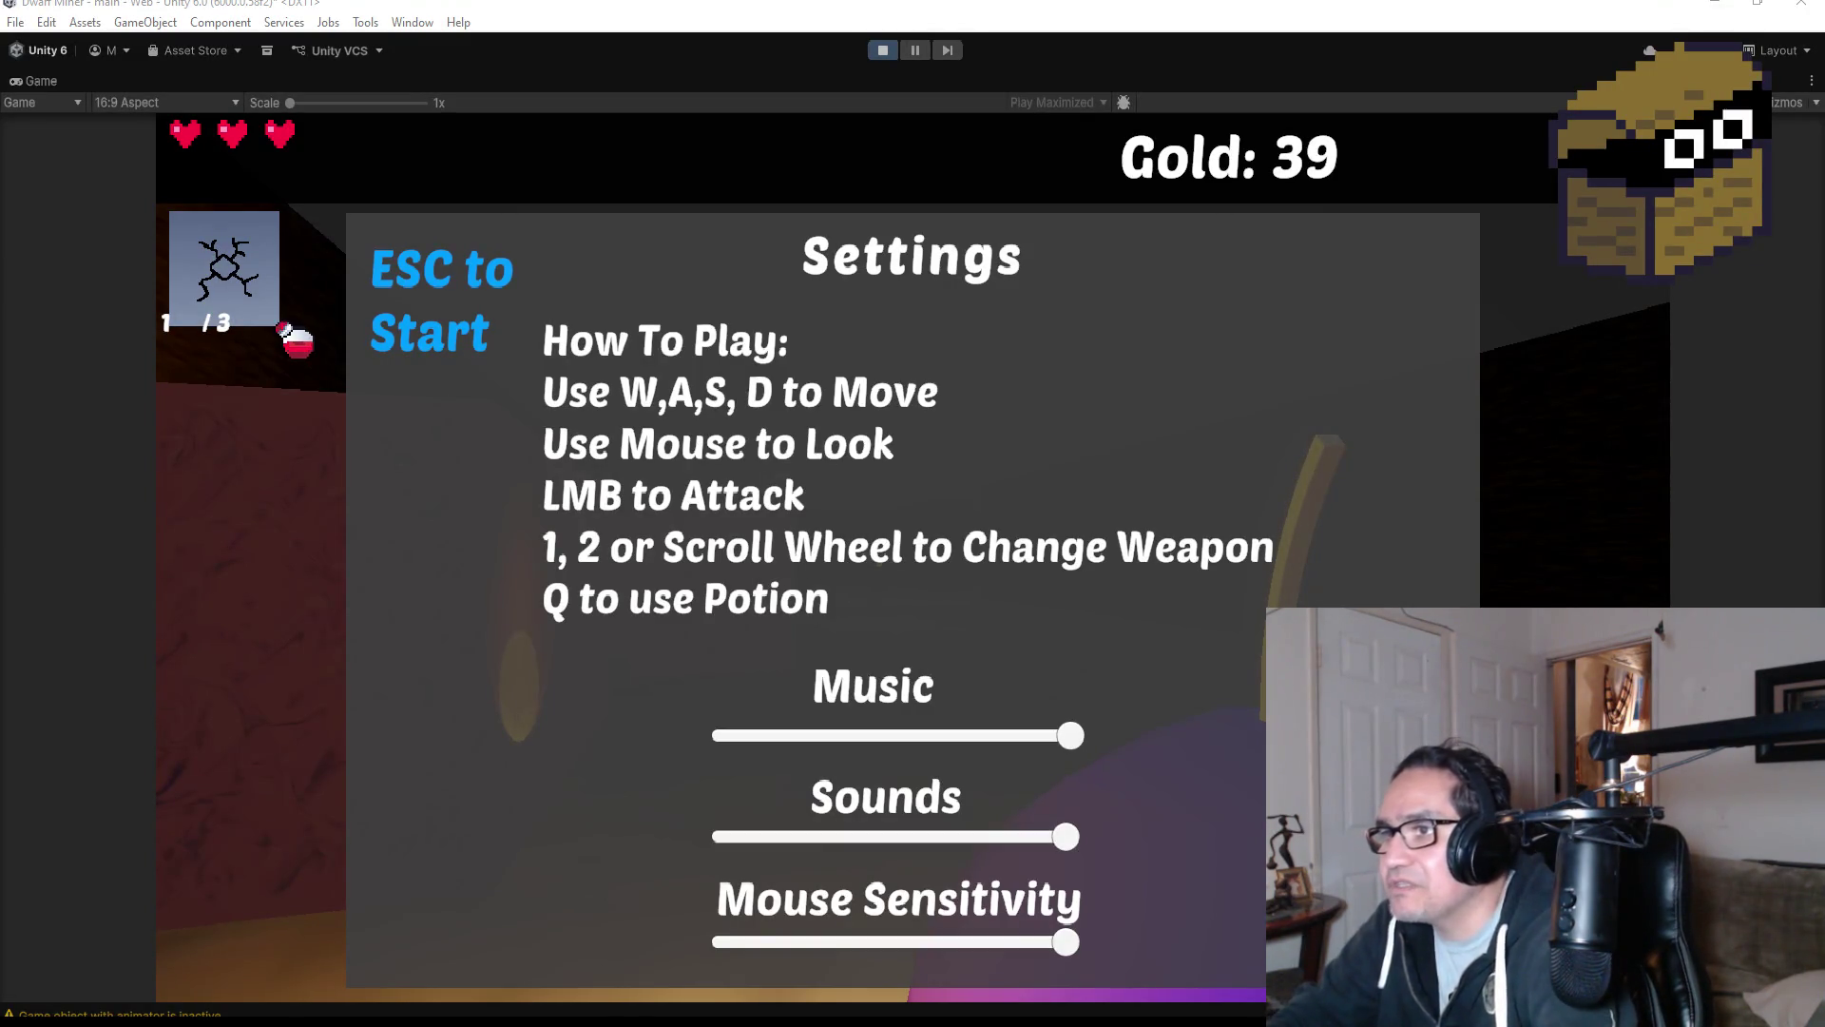
pyautogui.press('Escape')
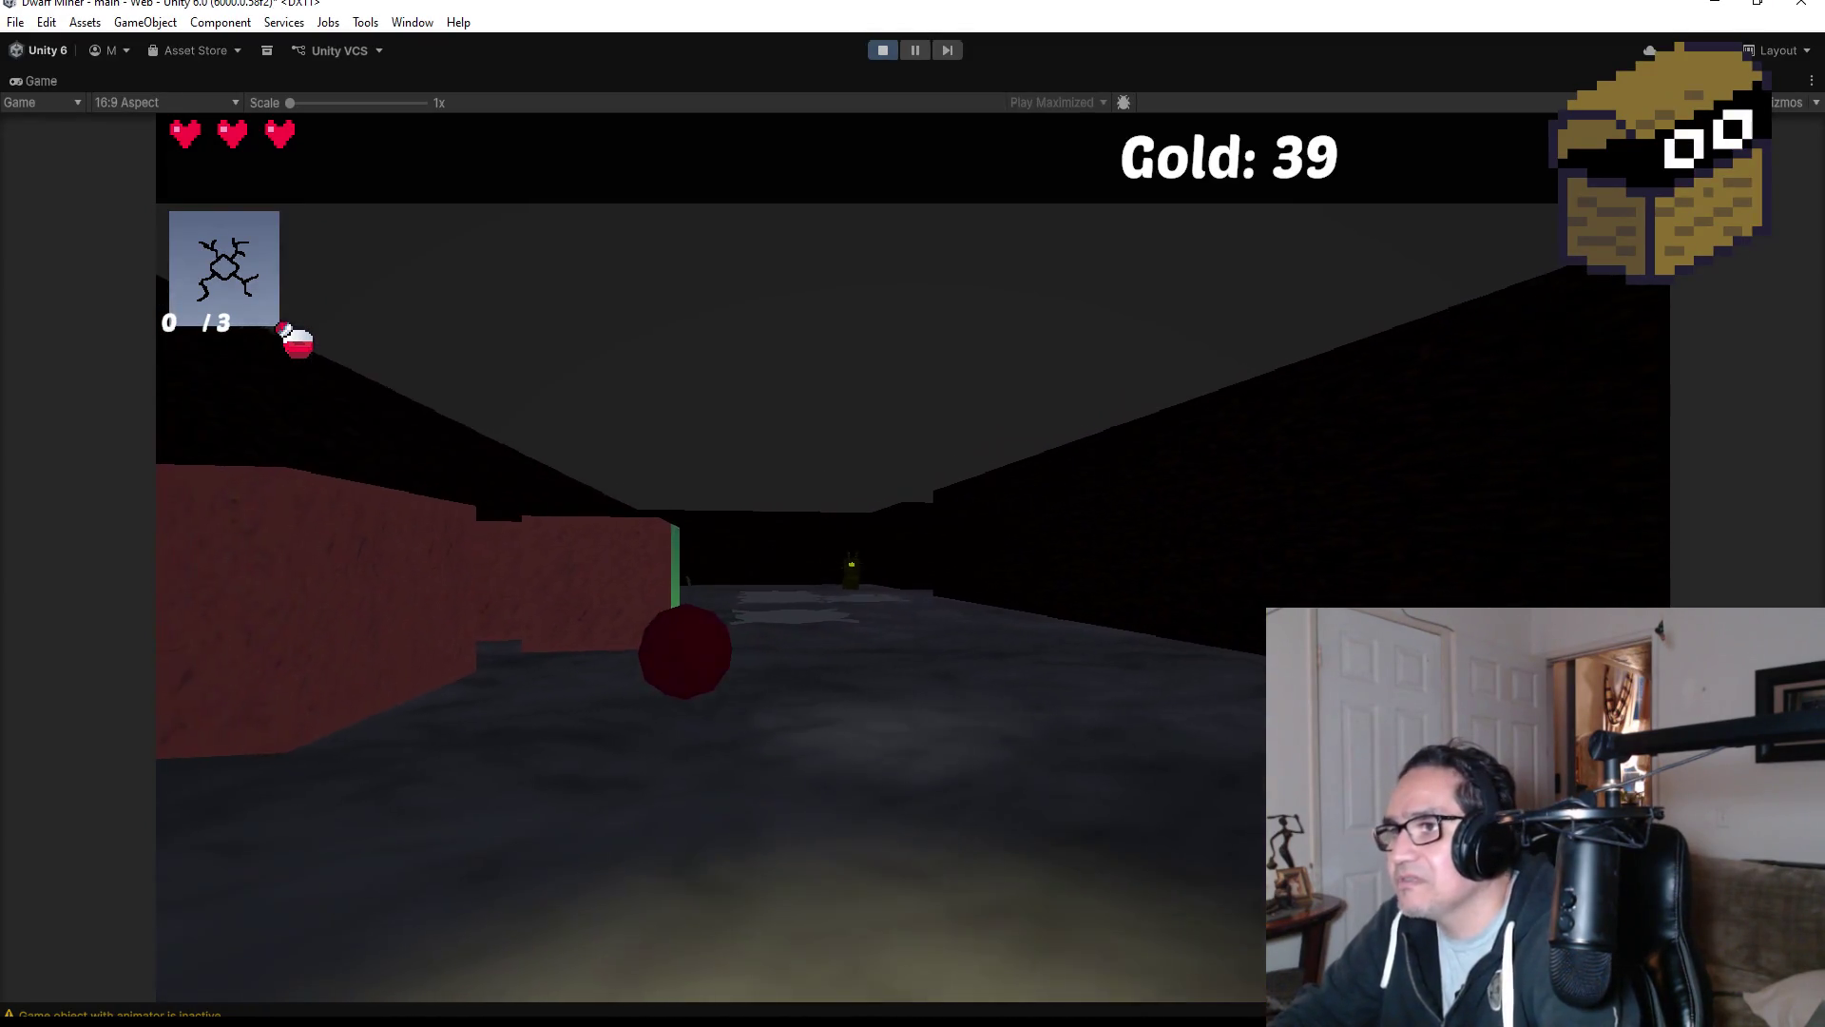
# Switch back to the weapon in slot 1 and attack the lantern creature down the corridor.
pyautogui.press('1')
pyautogui.press('w')
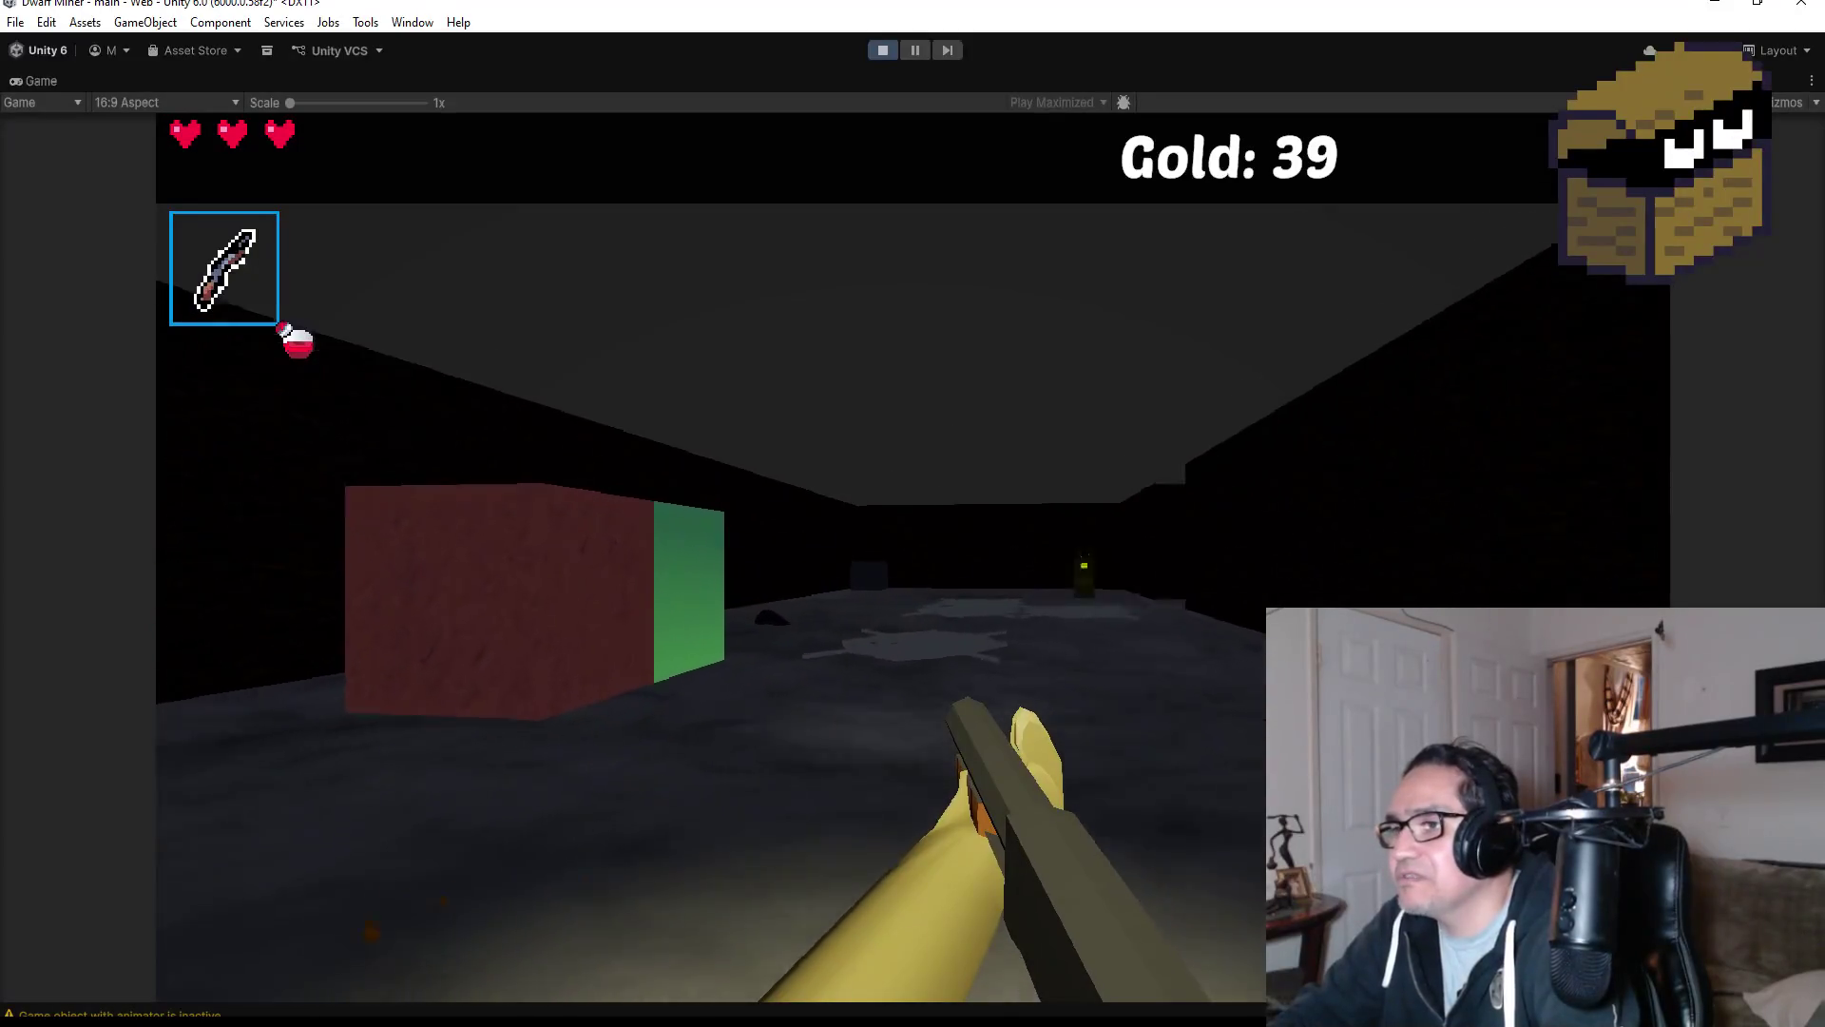
pyautogui.press('w')
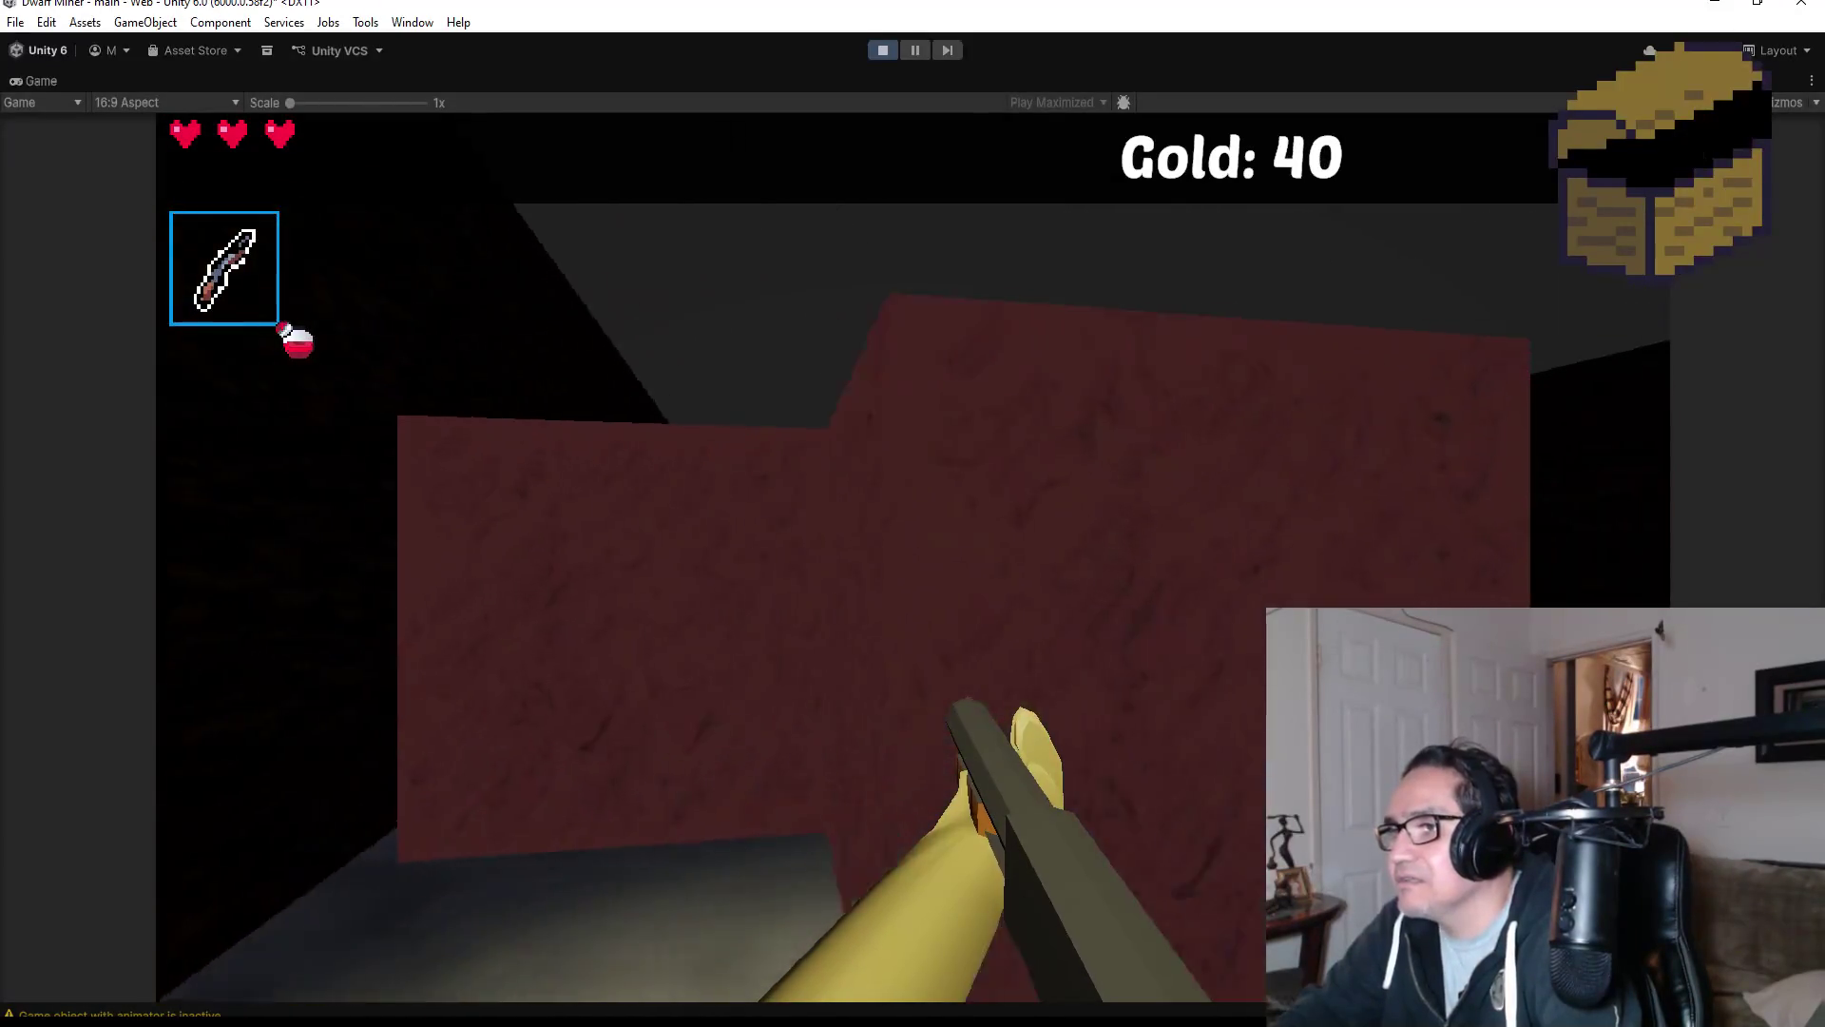
pyautogui.press('w')
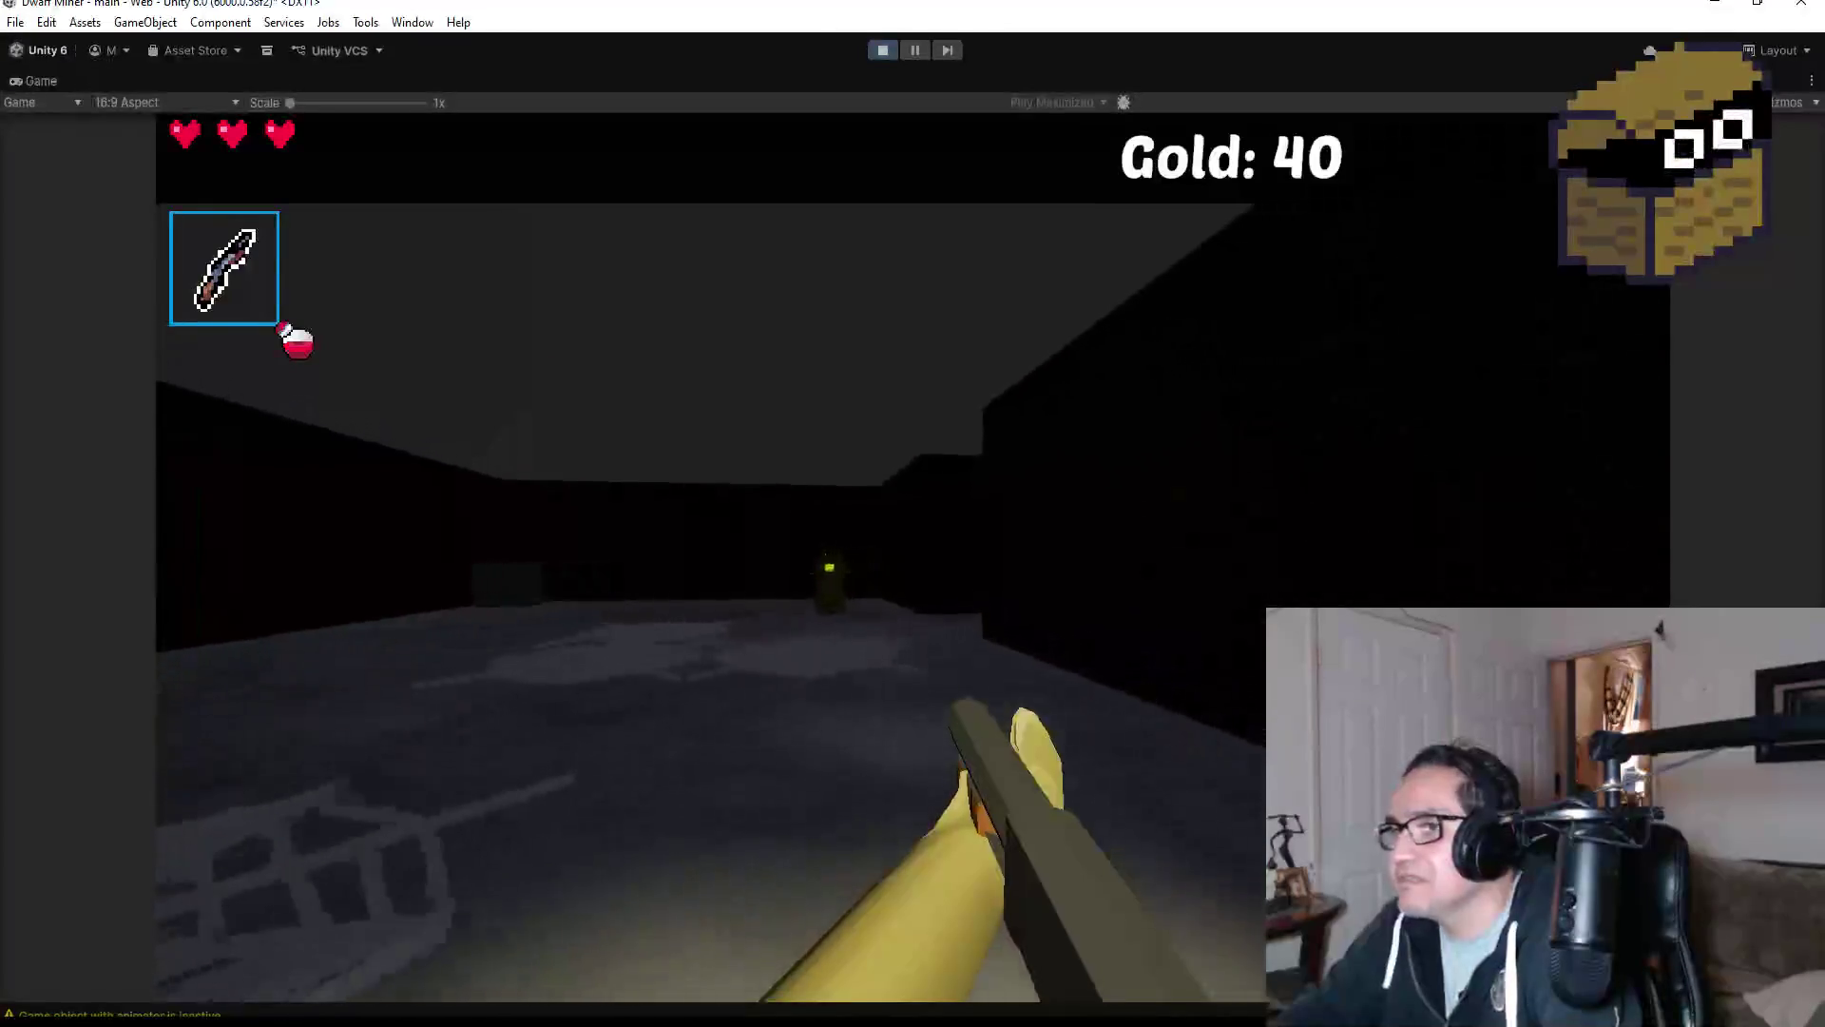
pyautogui.press('w')
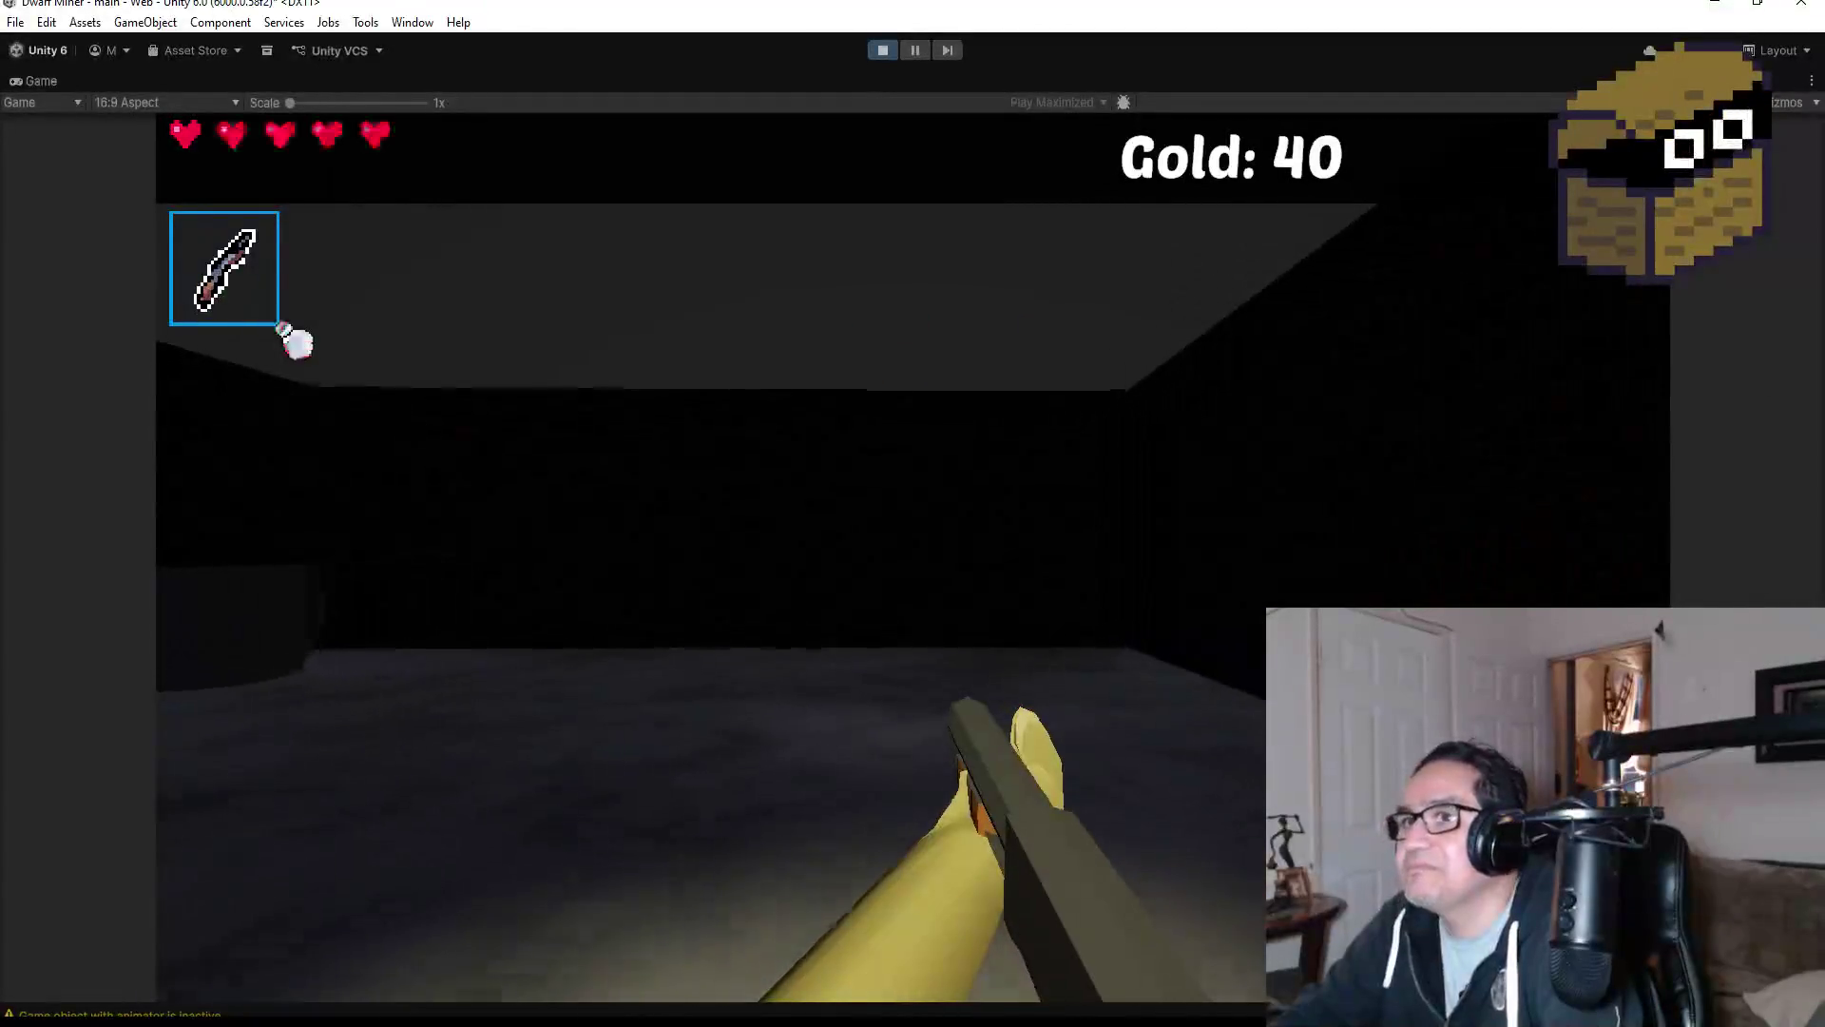
# Drink a potion with Q to refill health and finish off the approaching spider.
pyautogui.press('q')
pyautogui.press('d')
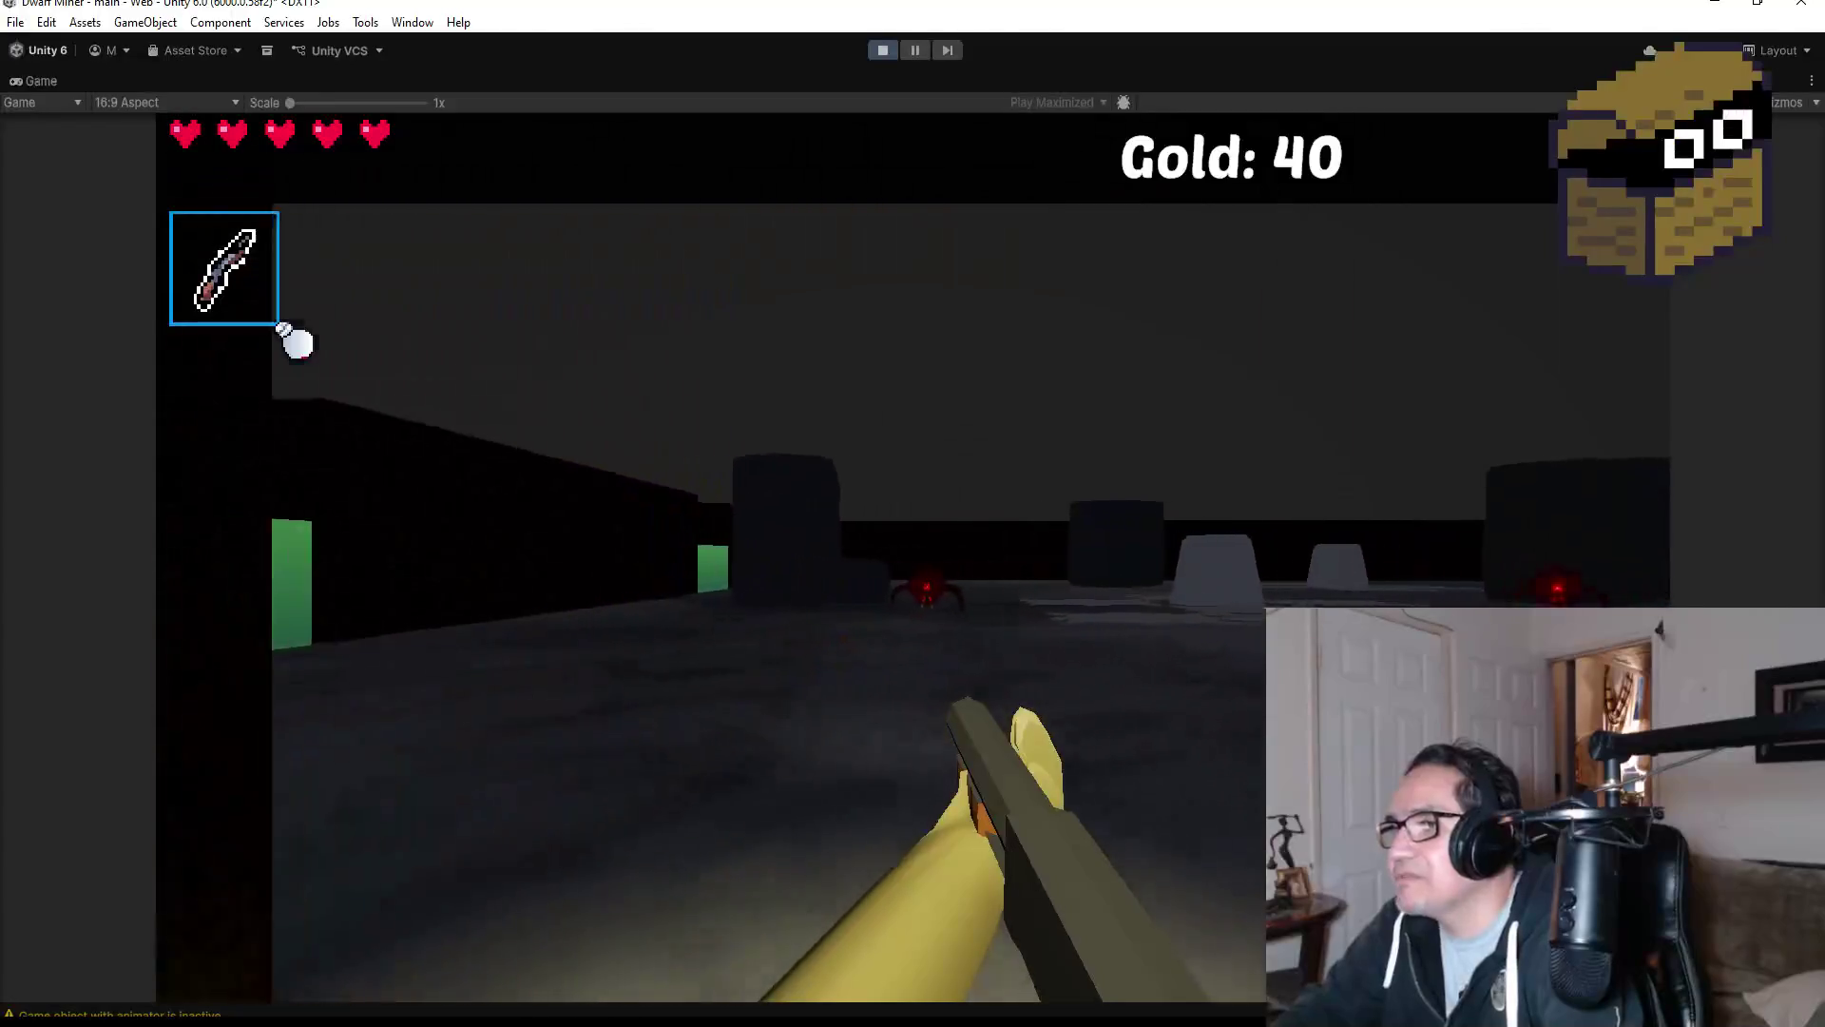
pyautogui.press('a')
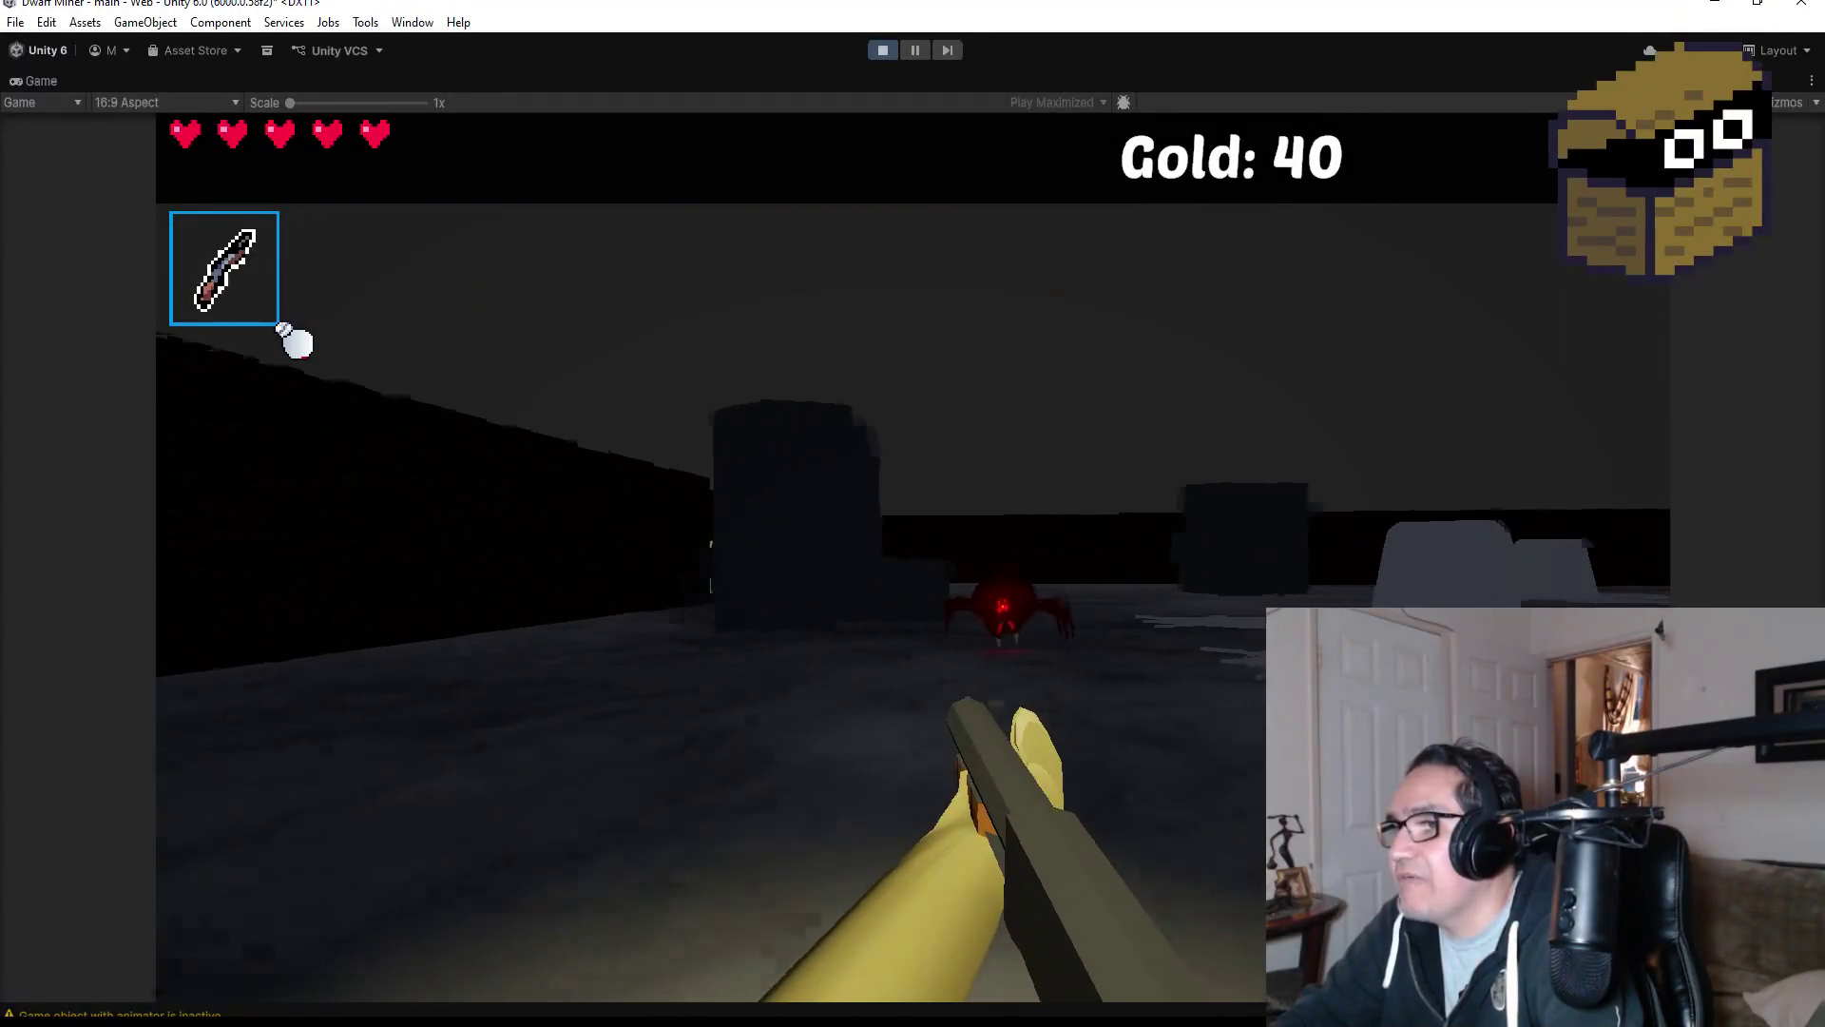
pyautogui.press('d')
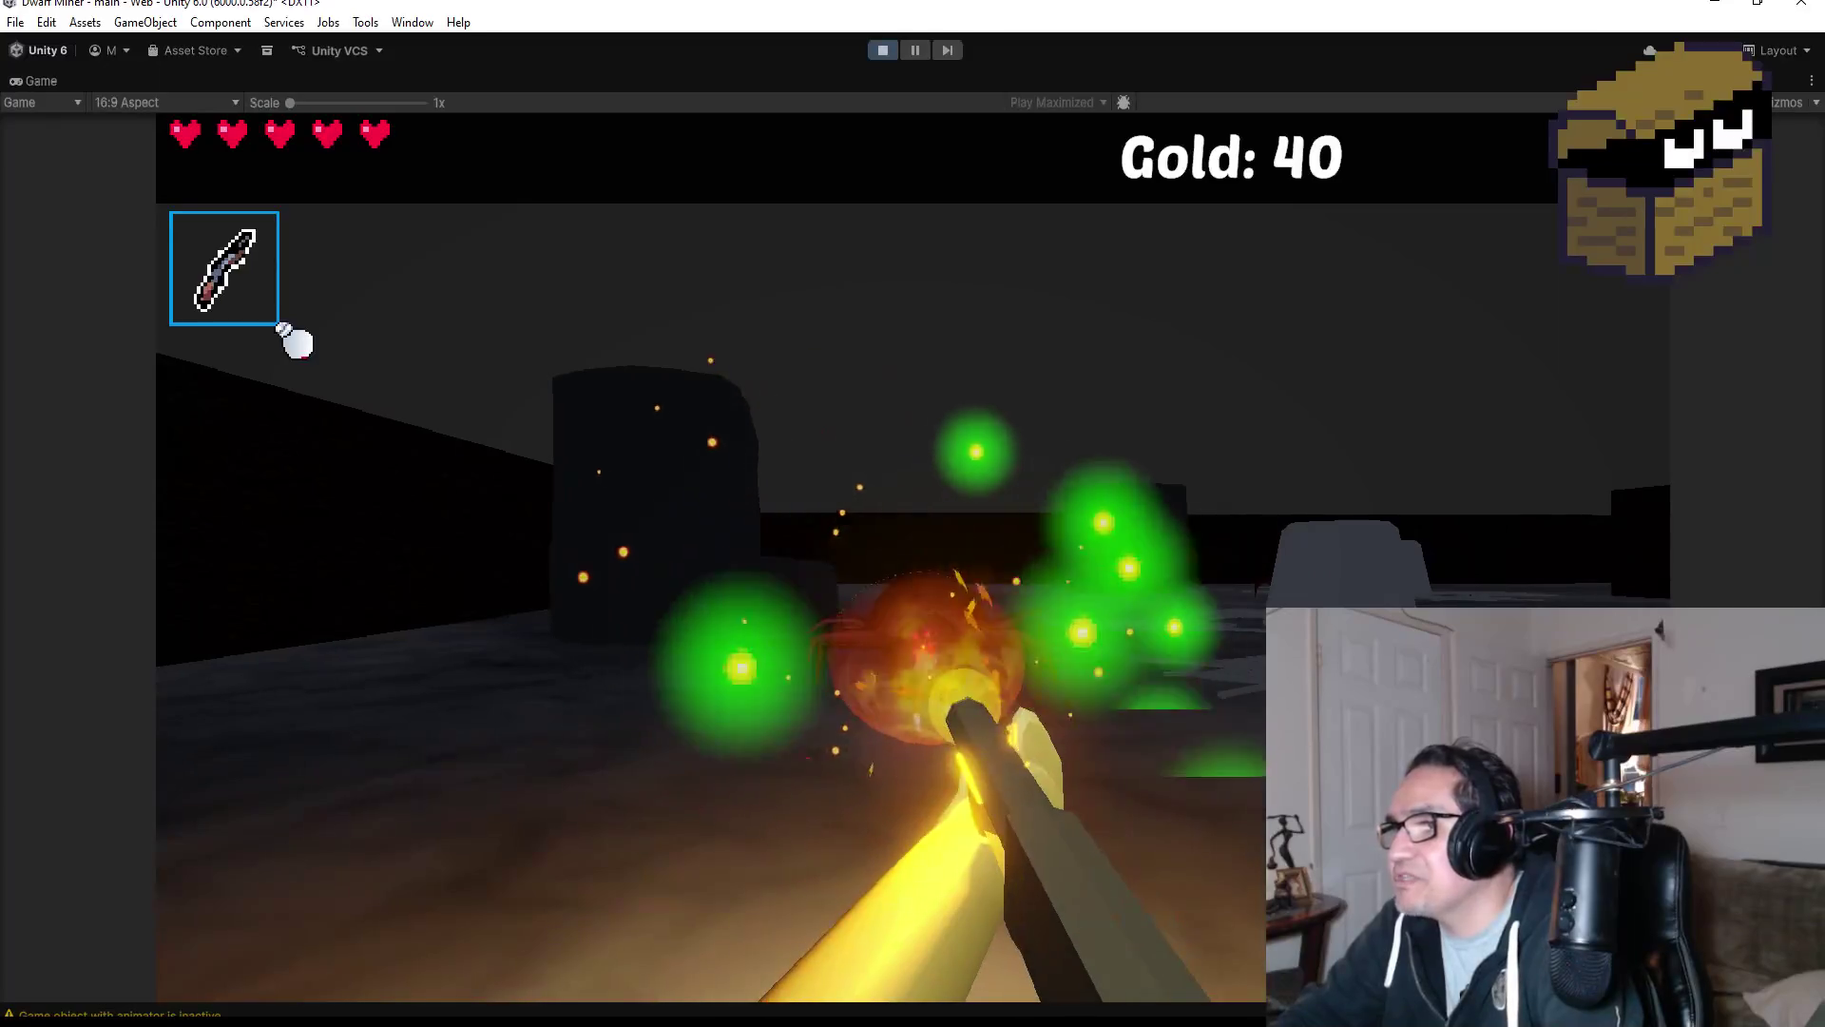
# Equip the pickaxe in slot 2 and mine away the green wall.
pyautogui.press('a')
pyautogui.press('2')
pyautogui.press('w')
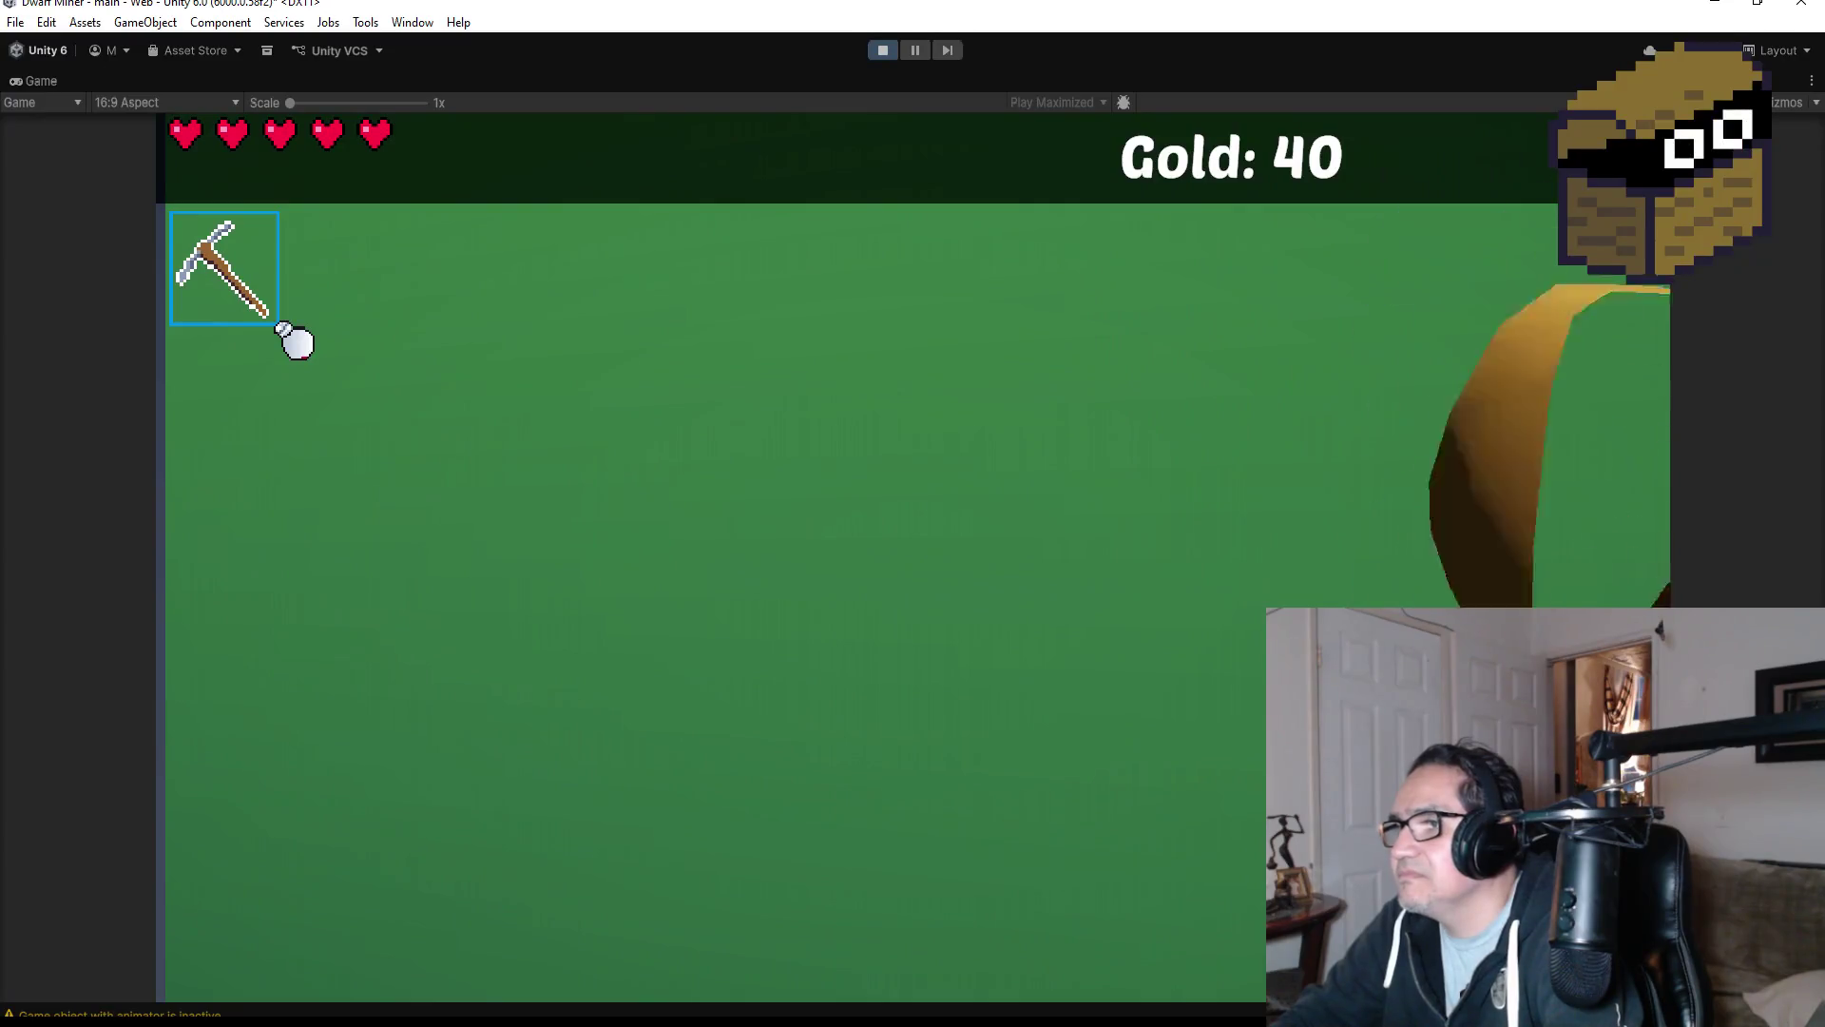
pyautogui.click(296, 340)
pyautogui.click(296, 341)
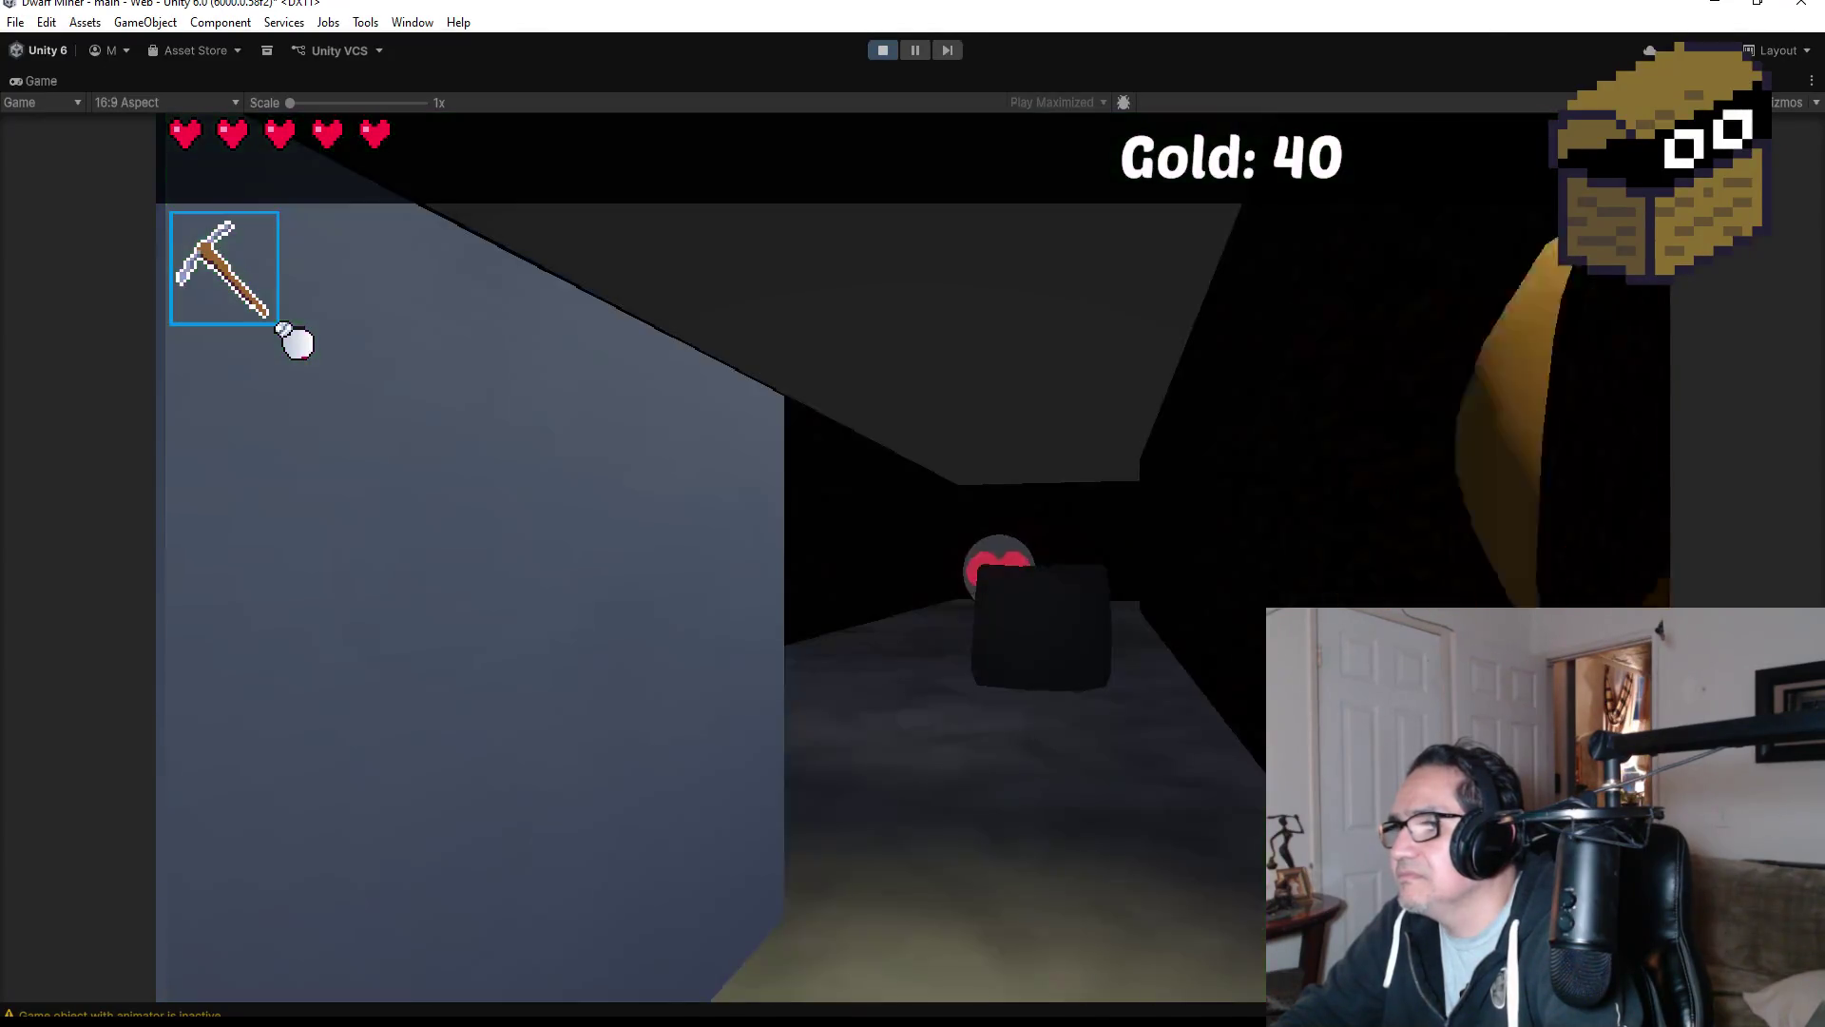
# Switch back to the staff, enter the opened corridor, and shoot the spider until it dies.
pyautogui.press('1')
pyautogui.press('w')
pyautogui.press('w')
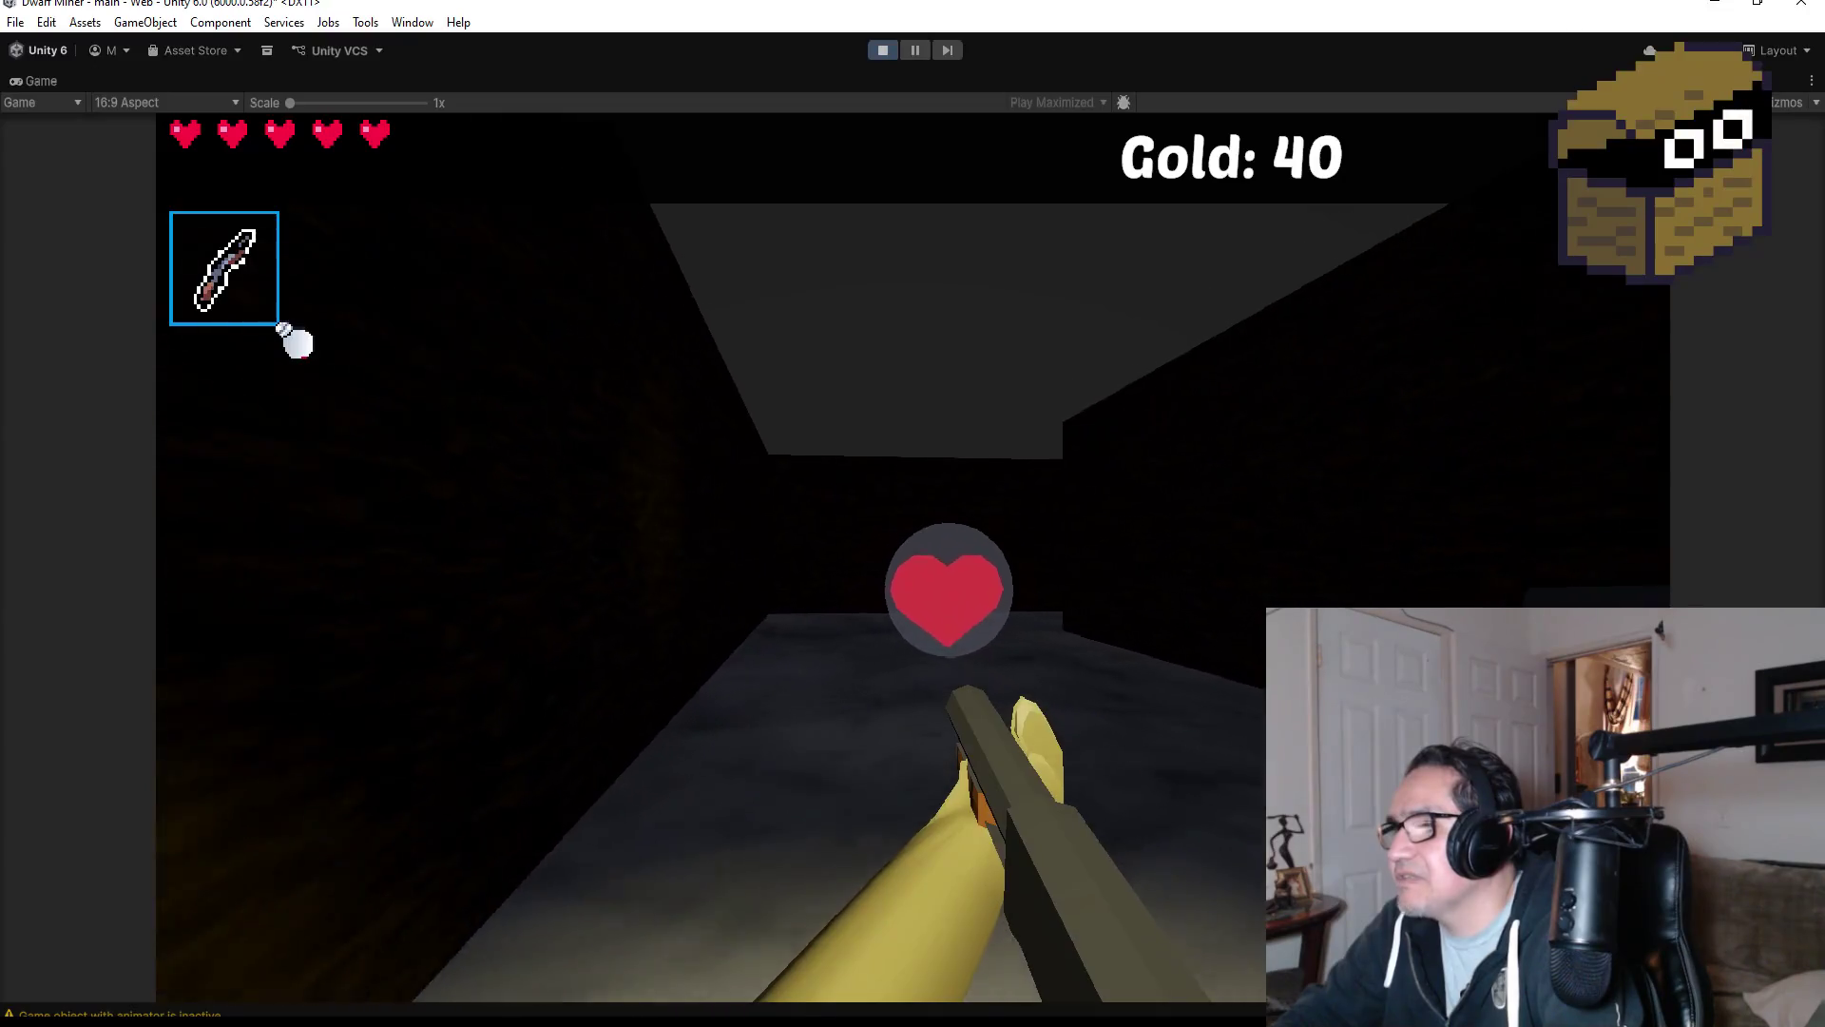
pyautogui.press('w')
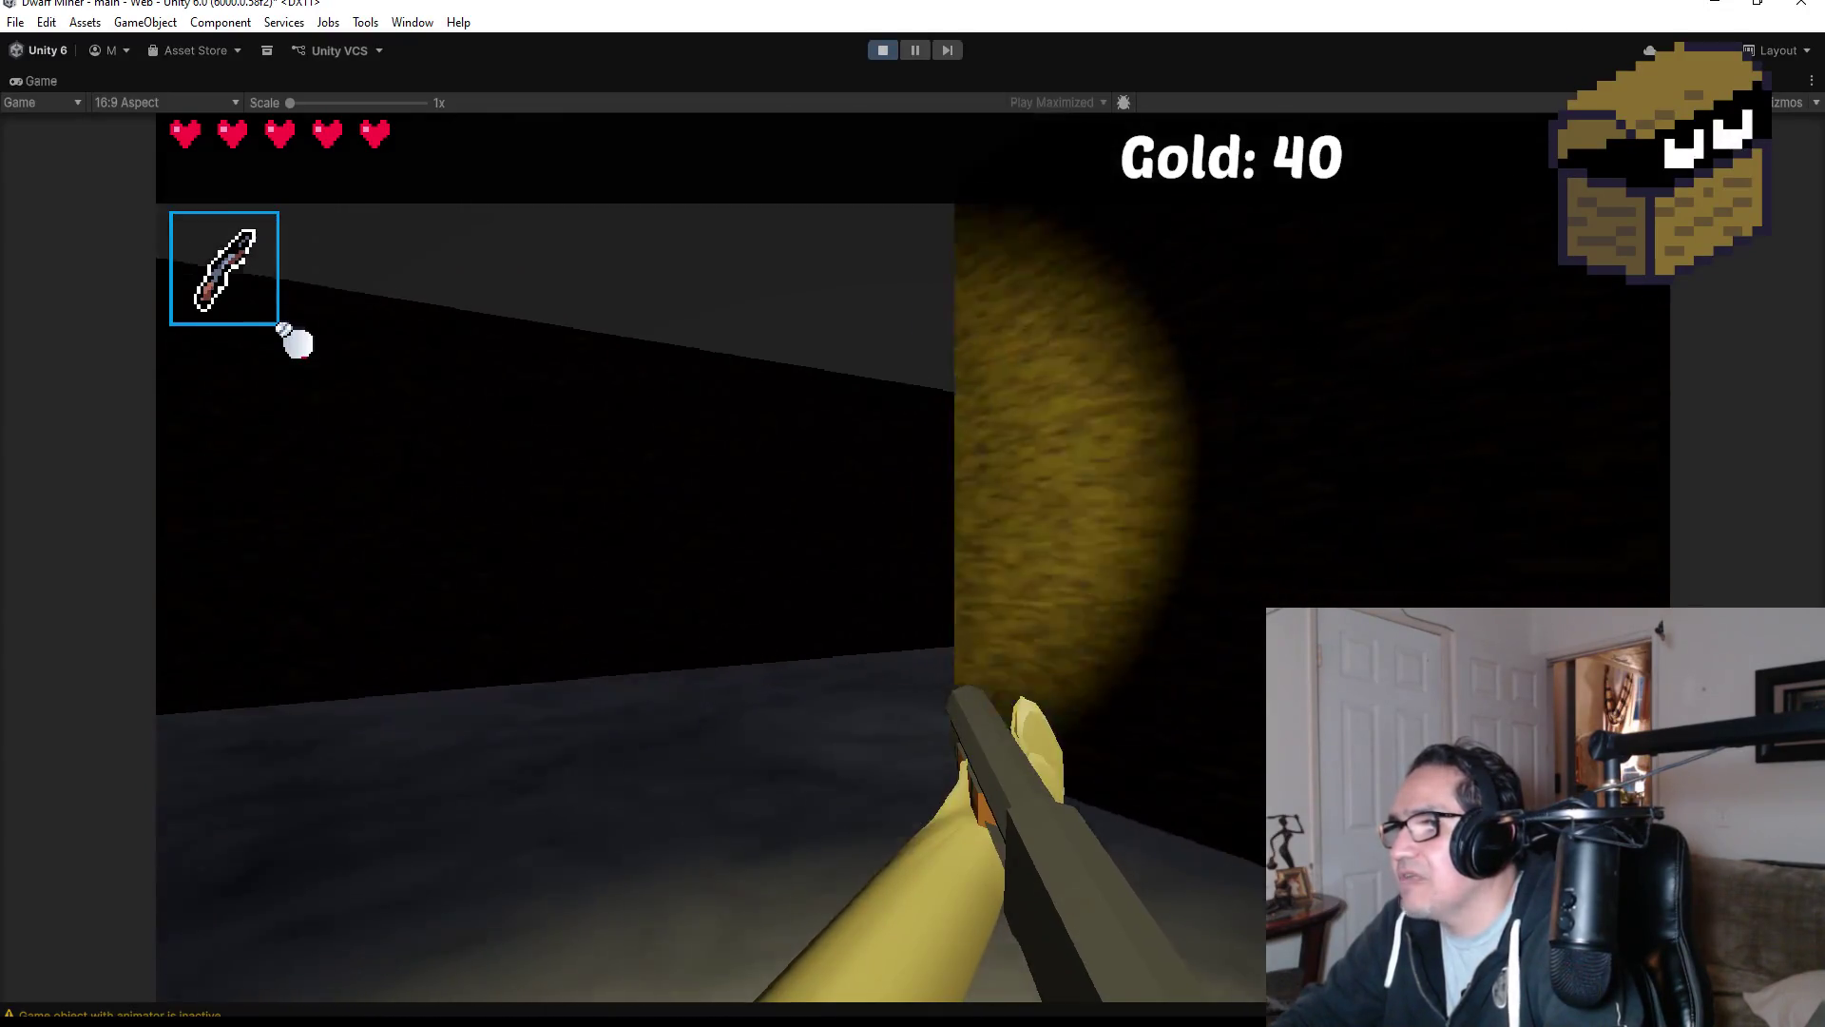
pyautogui.click(295, 340)
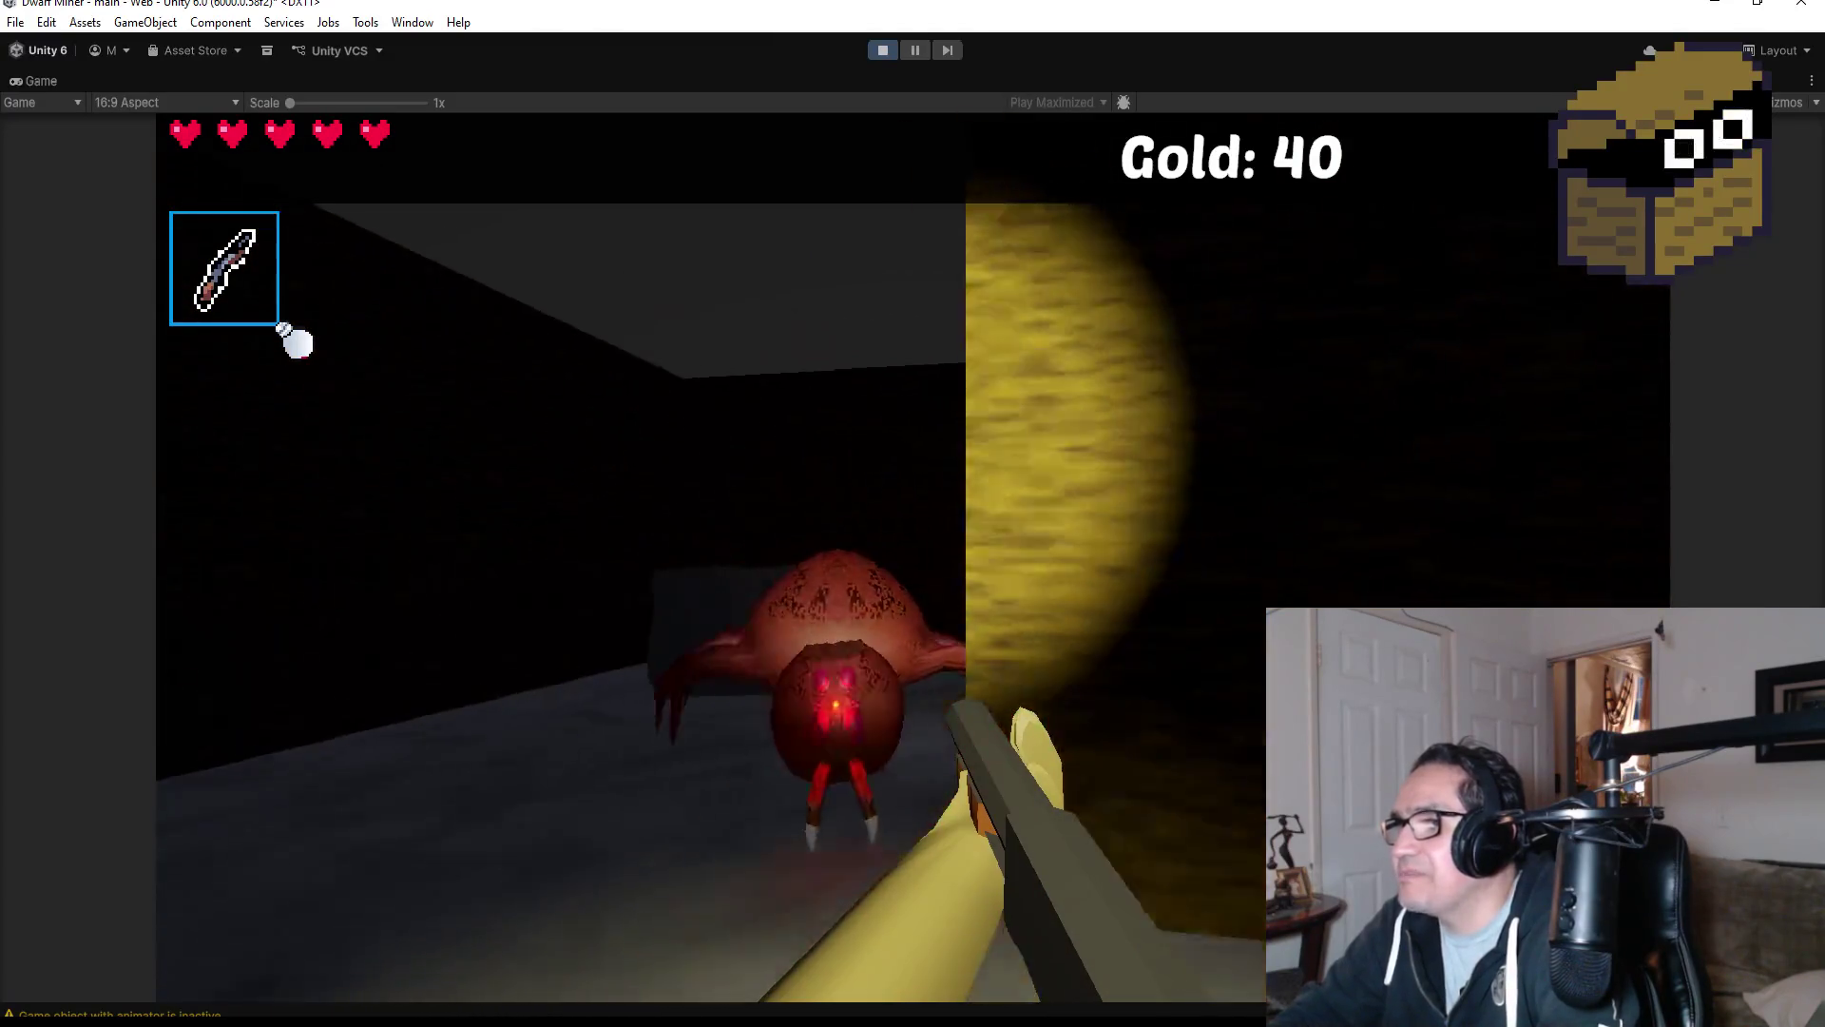
pyautogui.click(295, 341)
pyautogui.click(294, 340)
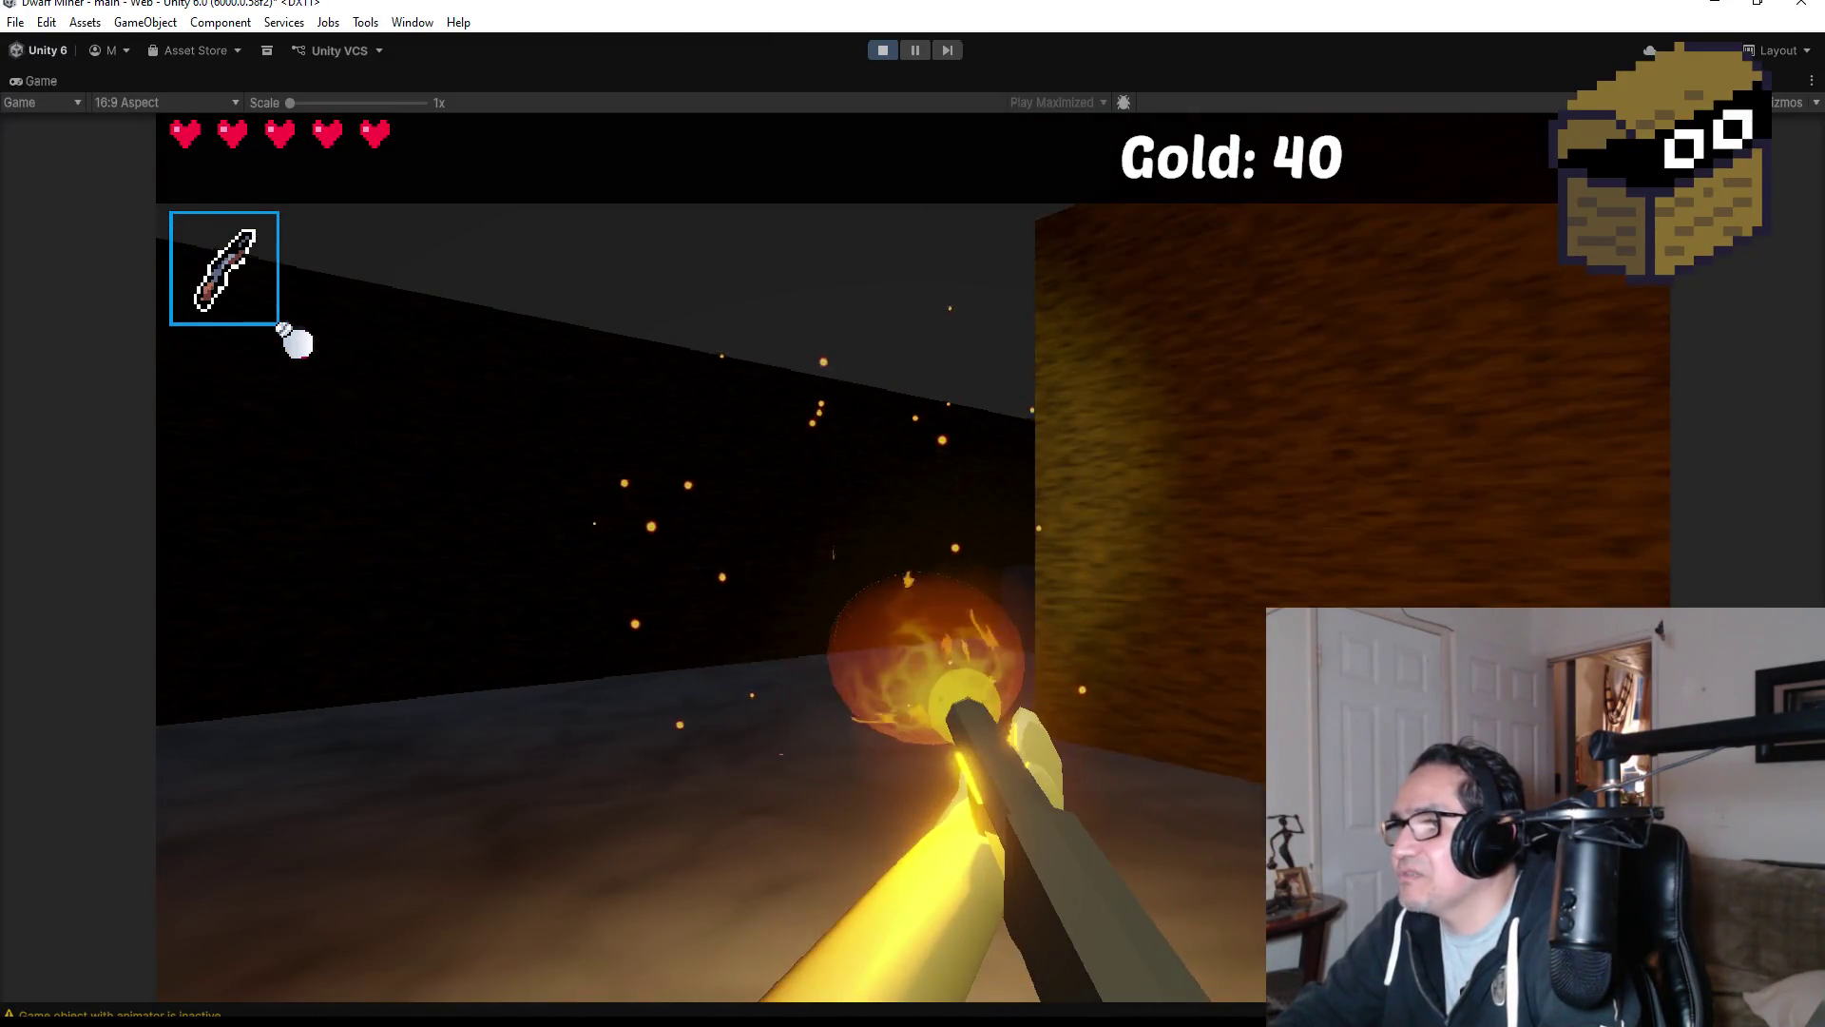
# Open the chest in the corridor for gold and collect the red gem.
pyautogui.press('w')
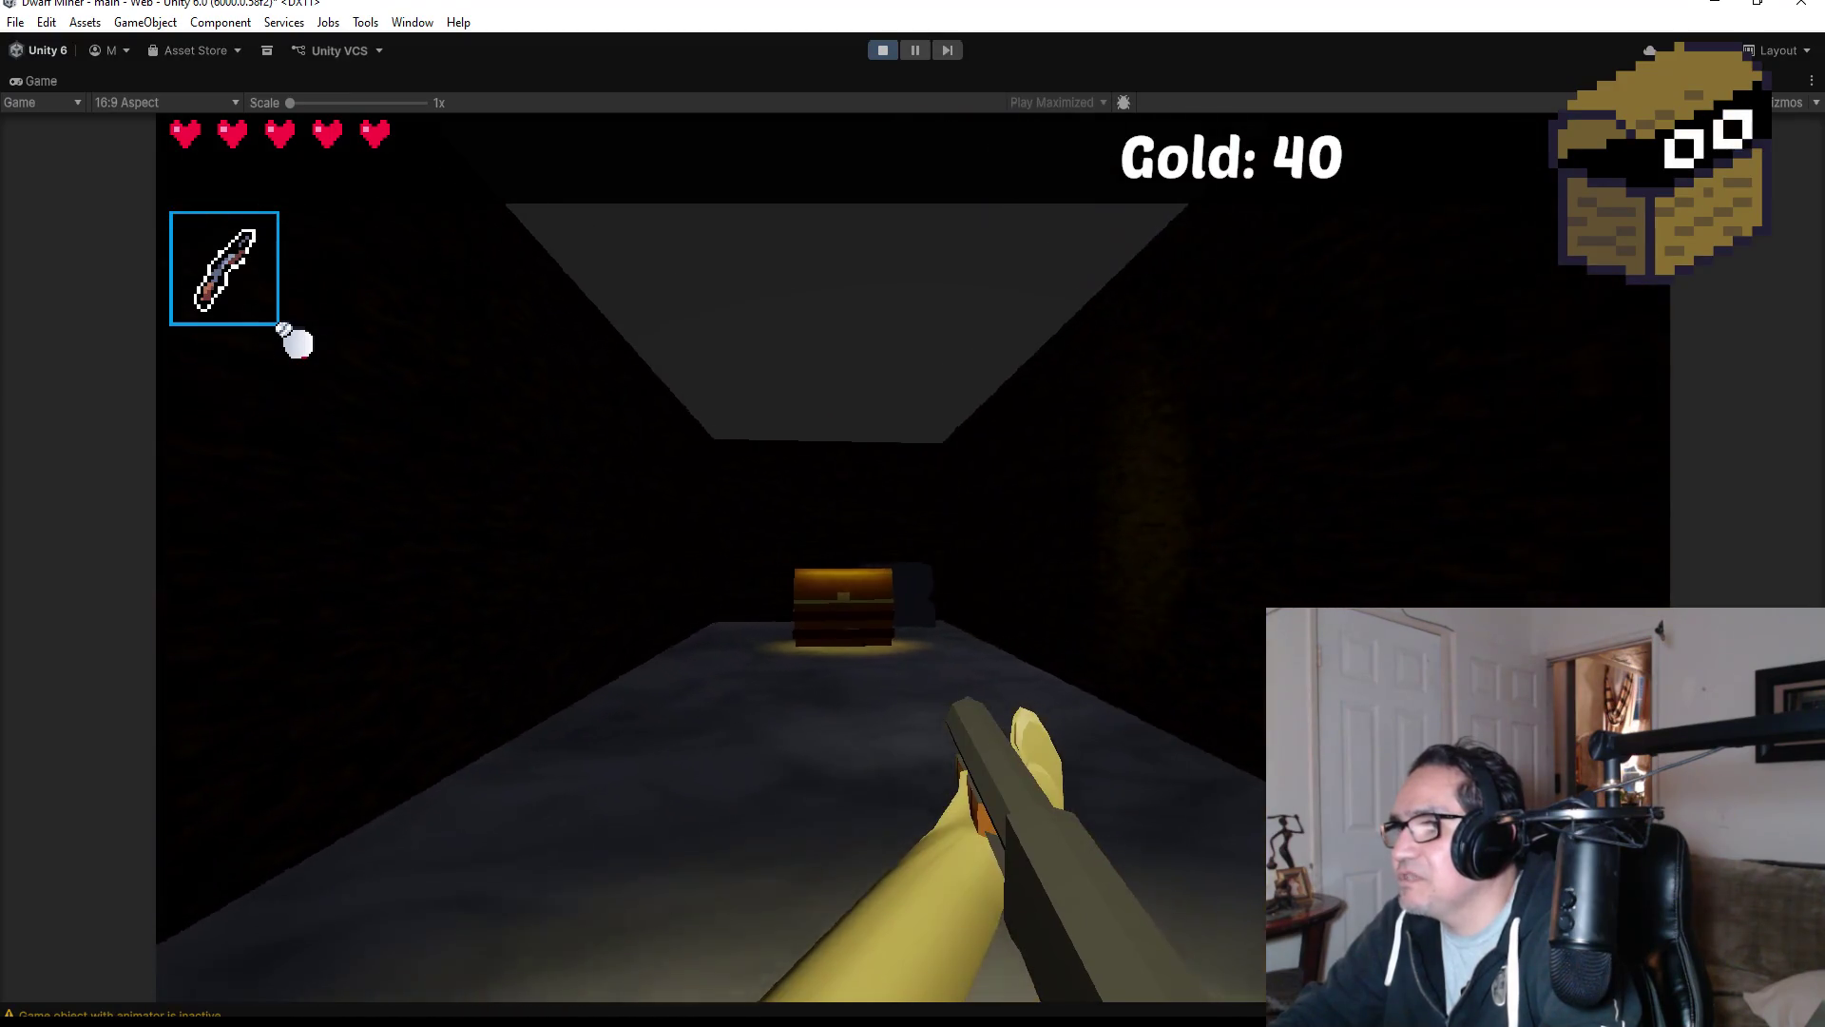
pyautogui.press('w')
pyautogui.click(295, 340)
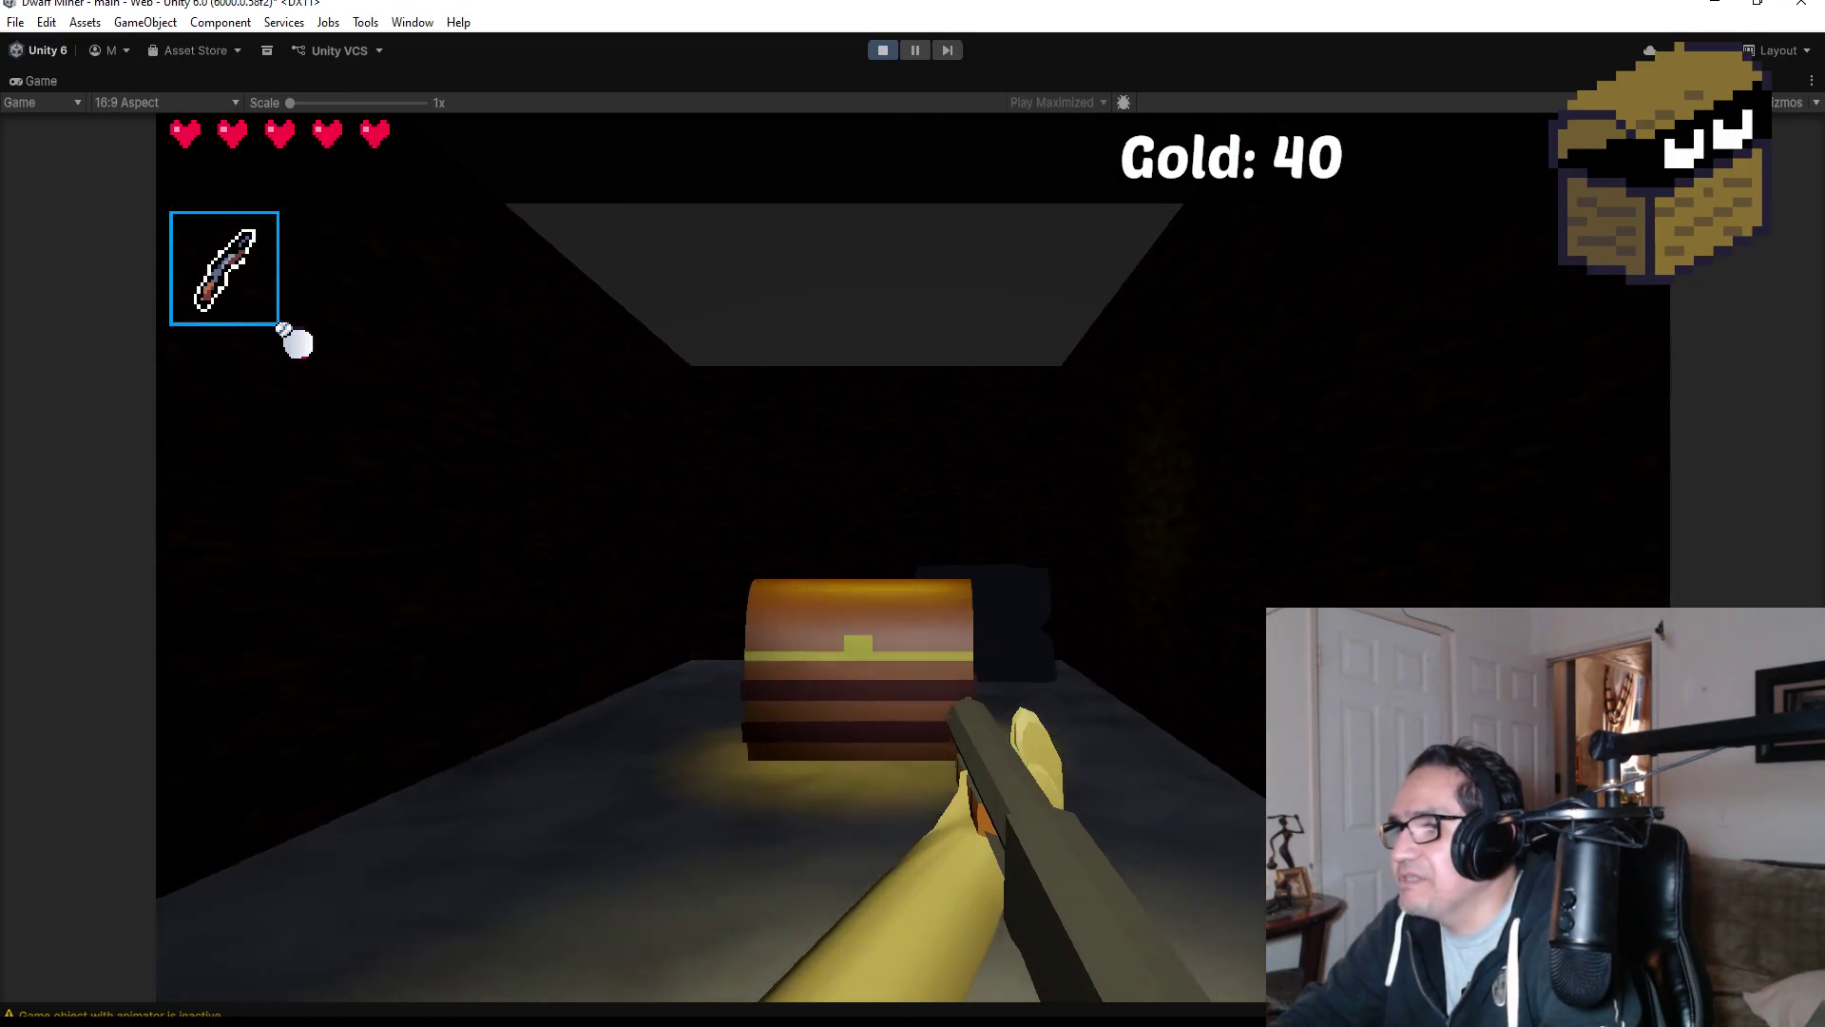
pyautogui.press('w')
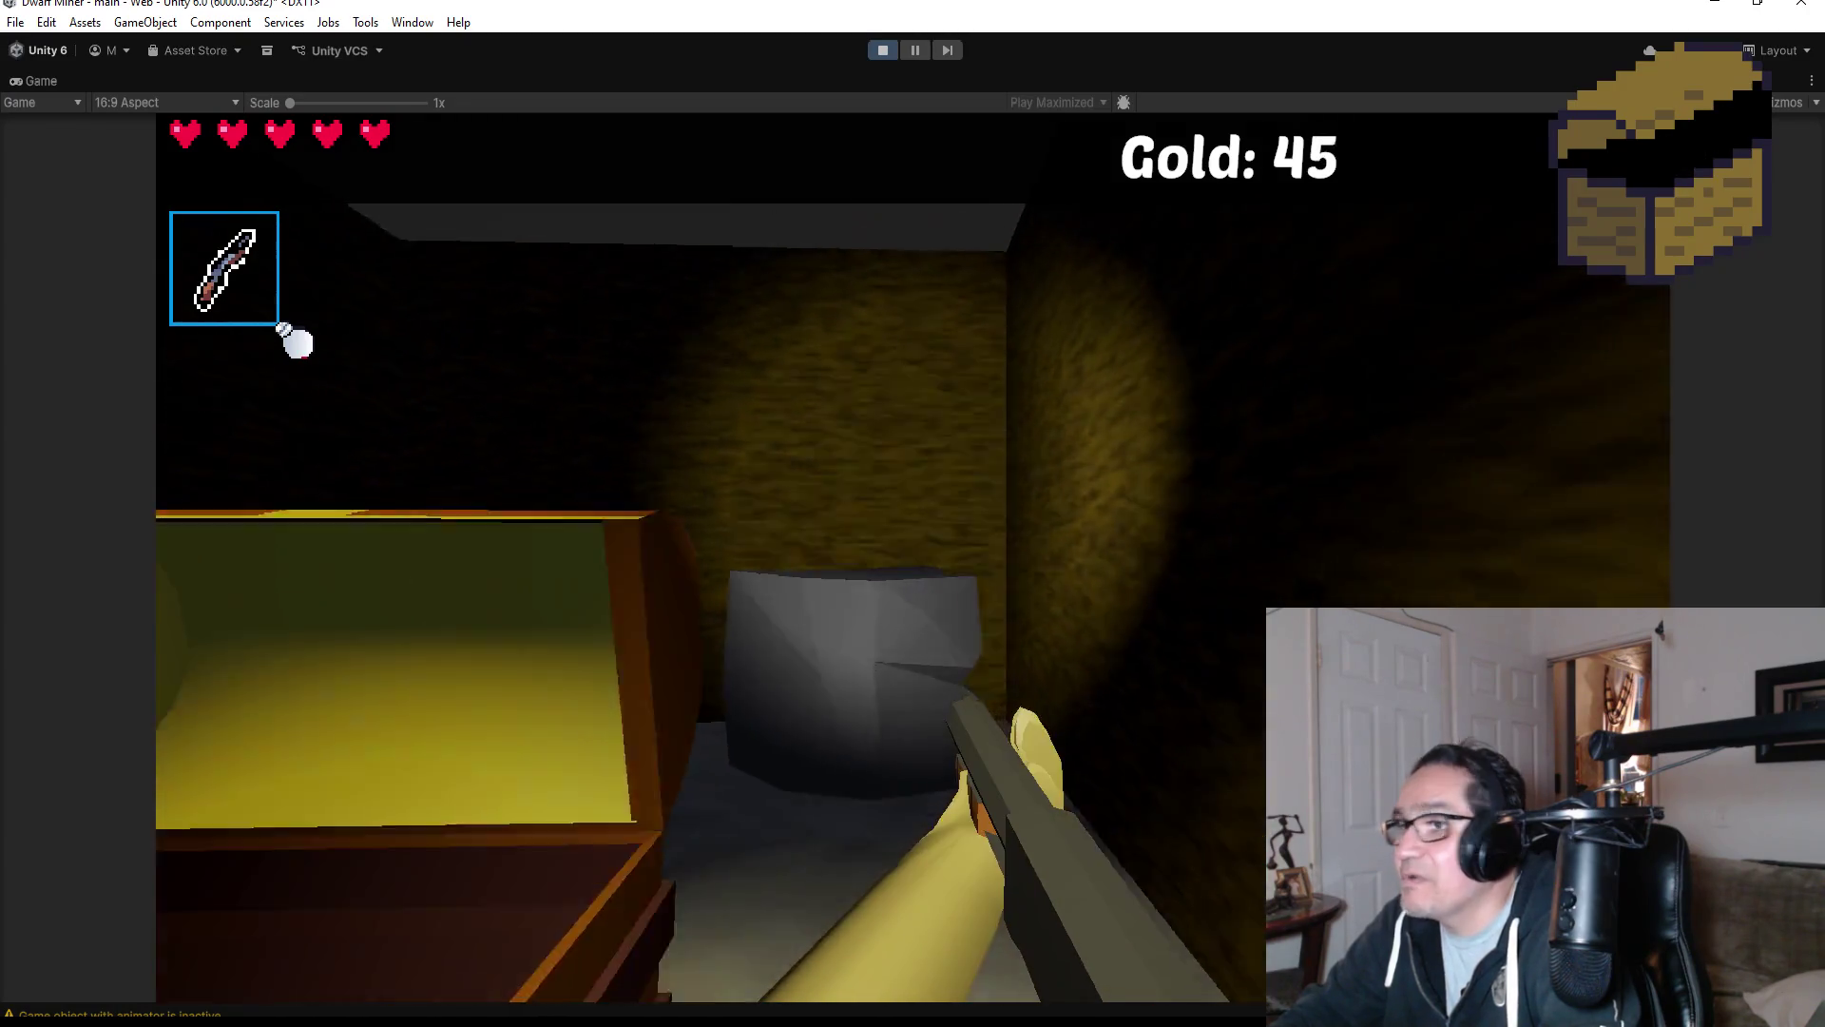
pyautogui.press('s')
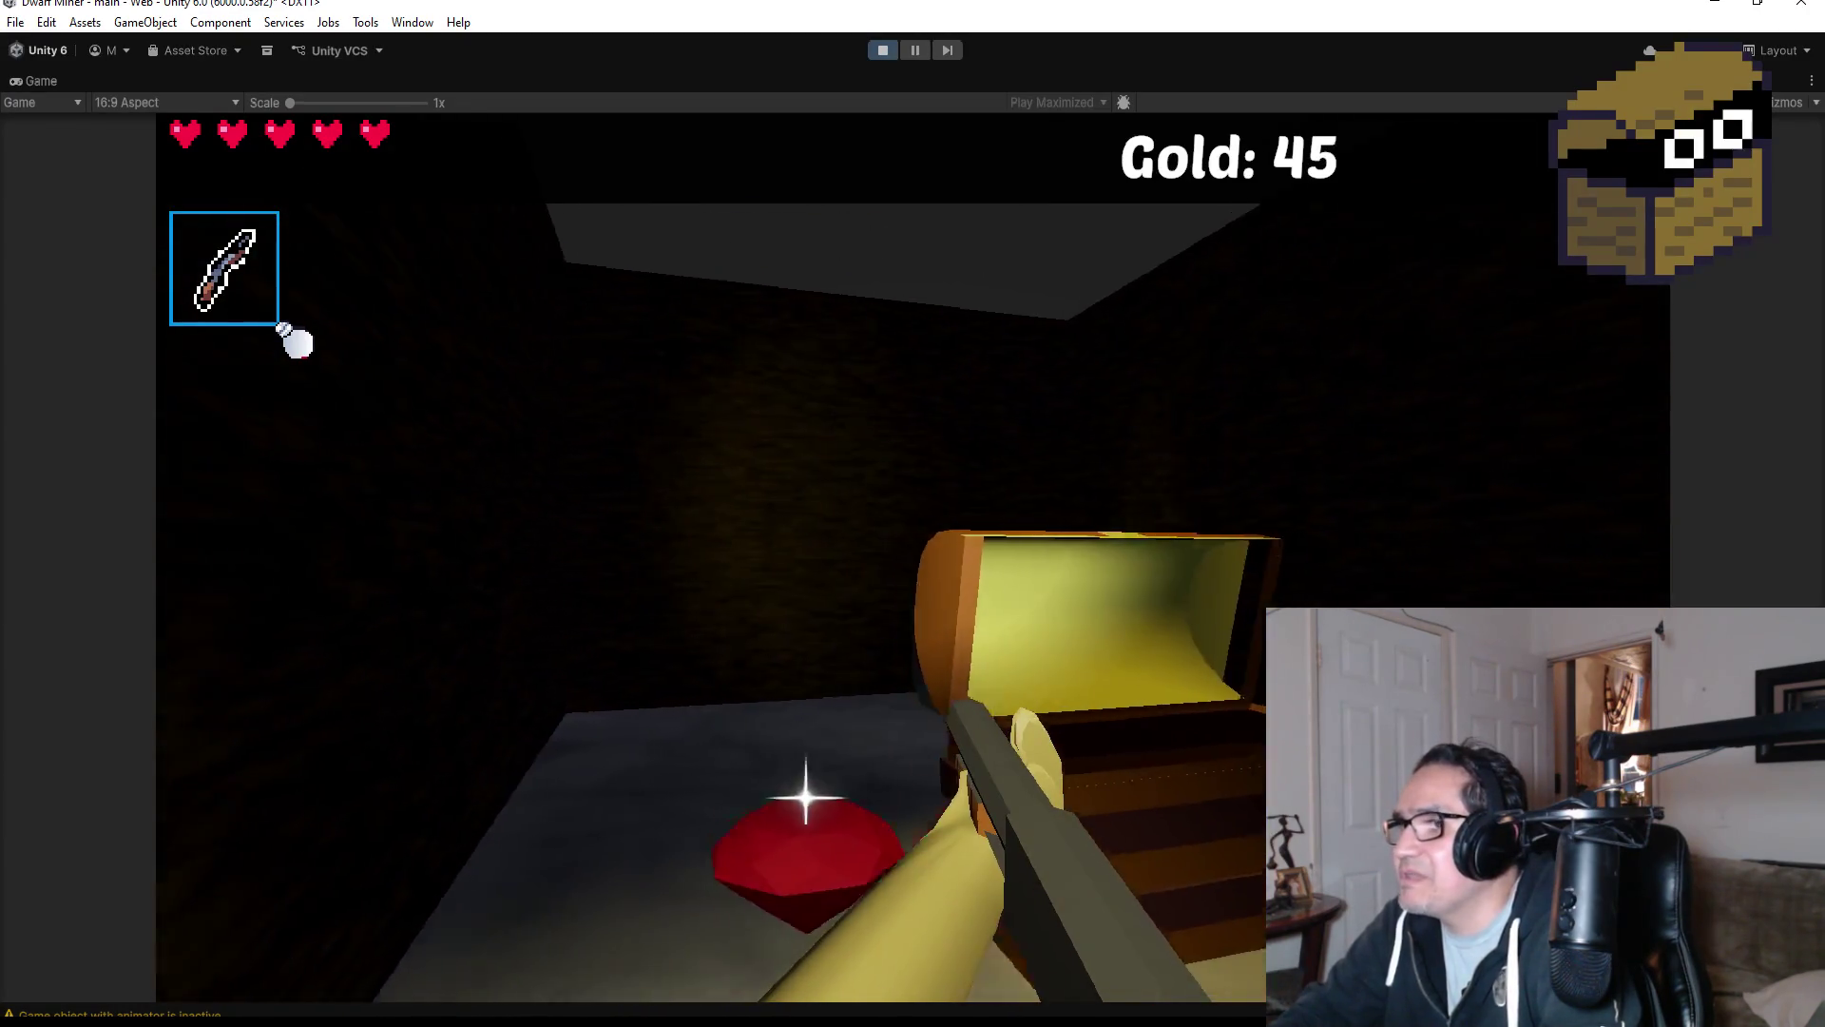
pyautogui.press('w')
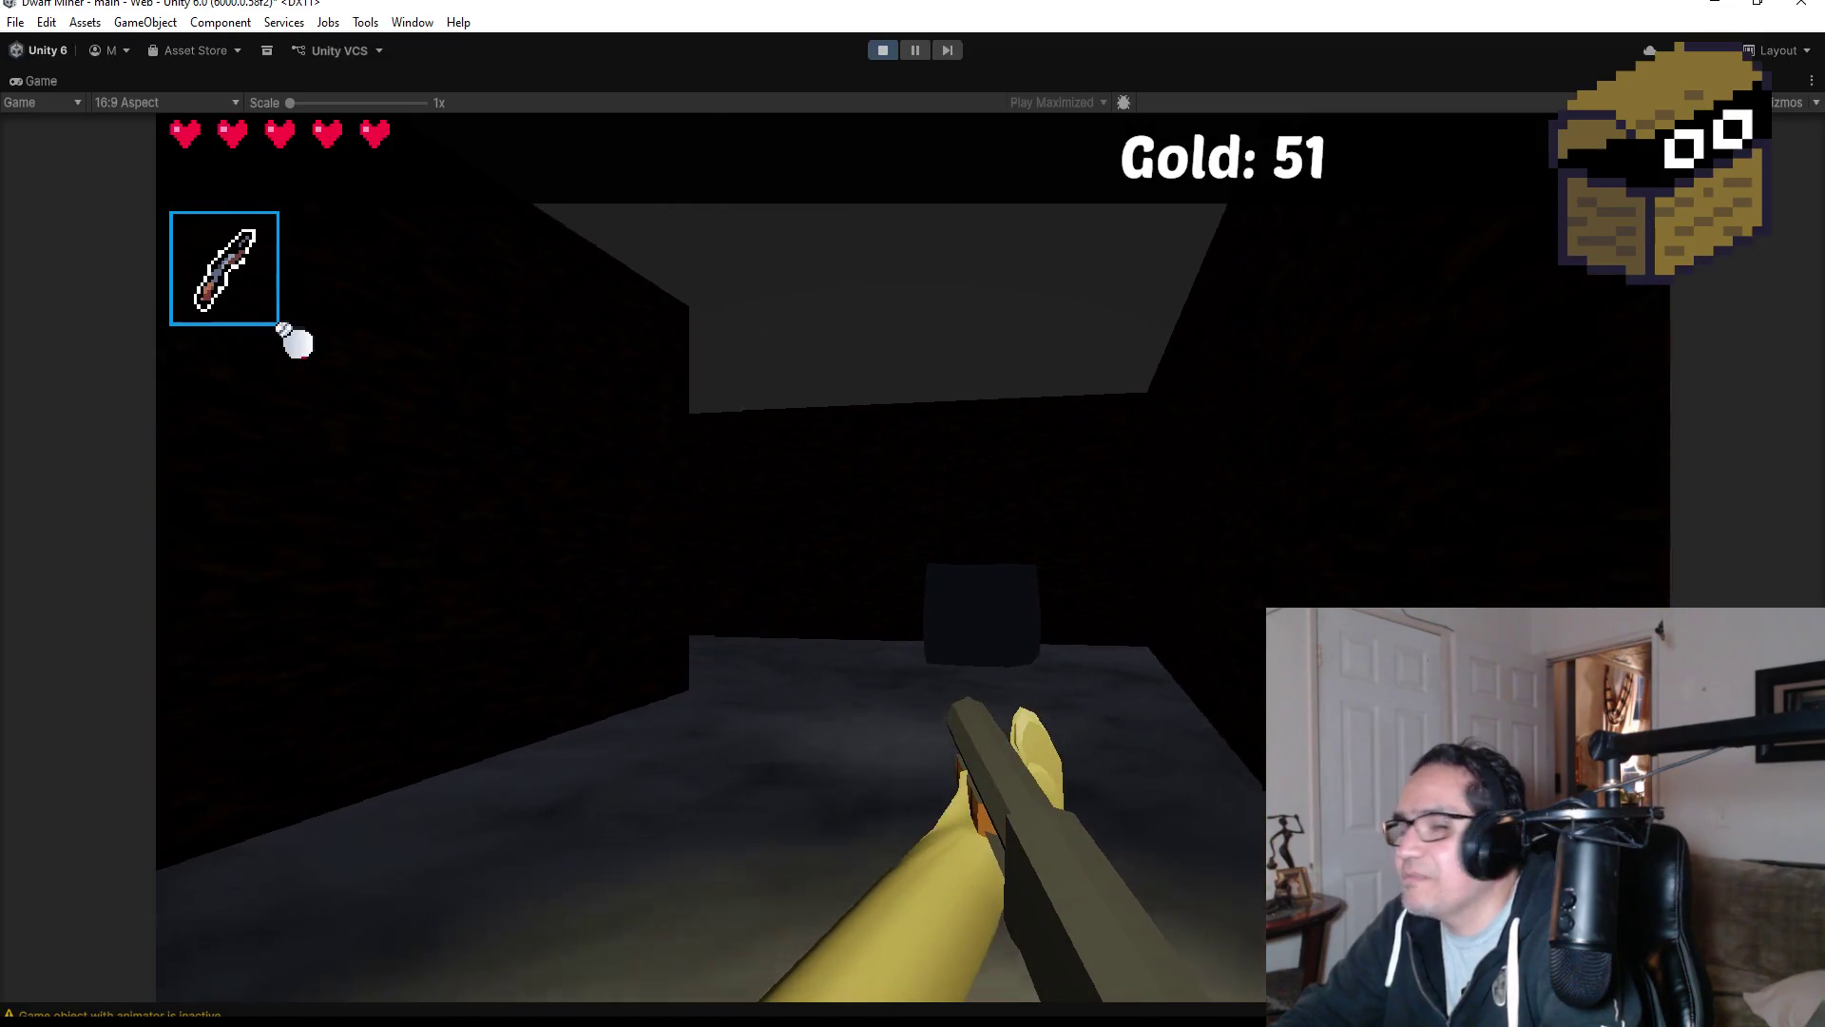
pyautogui.press('w')
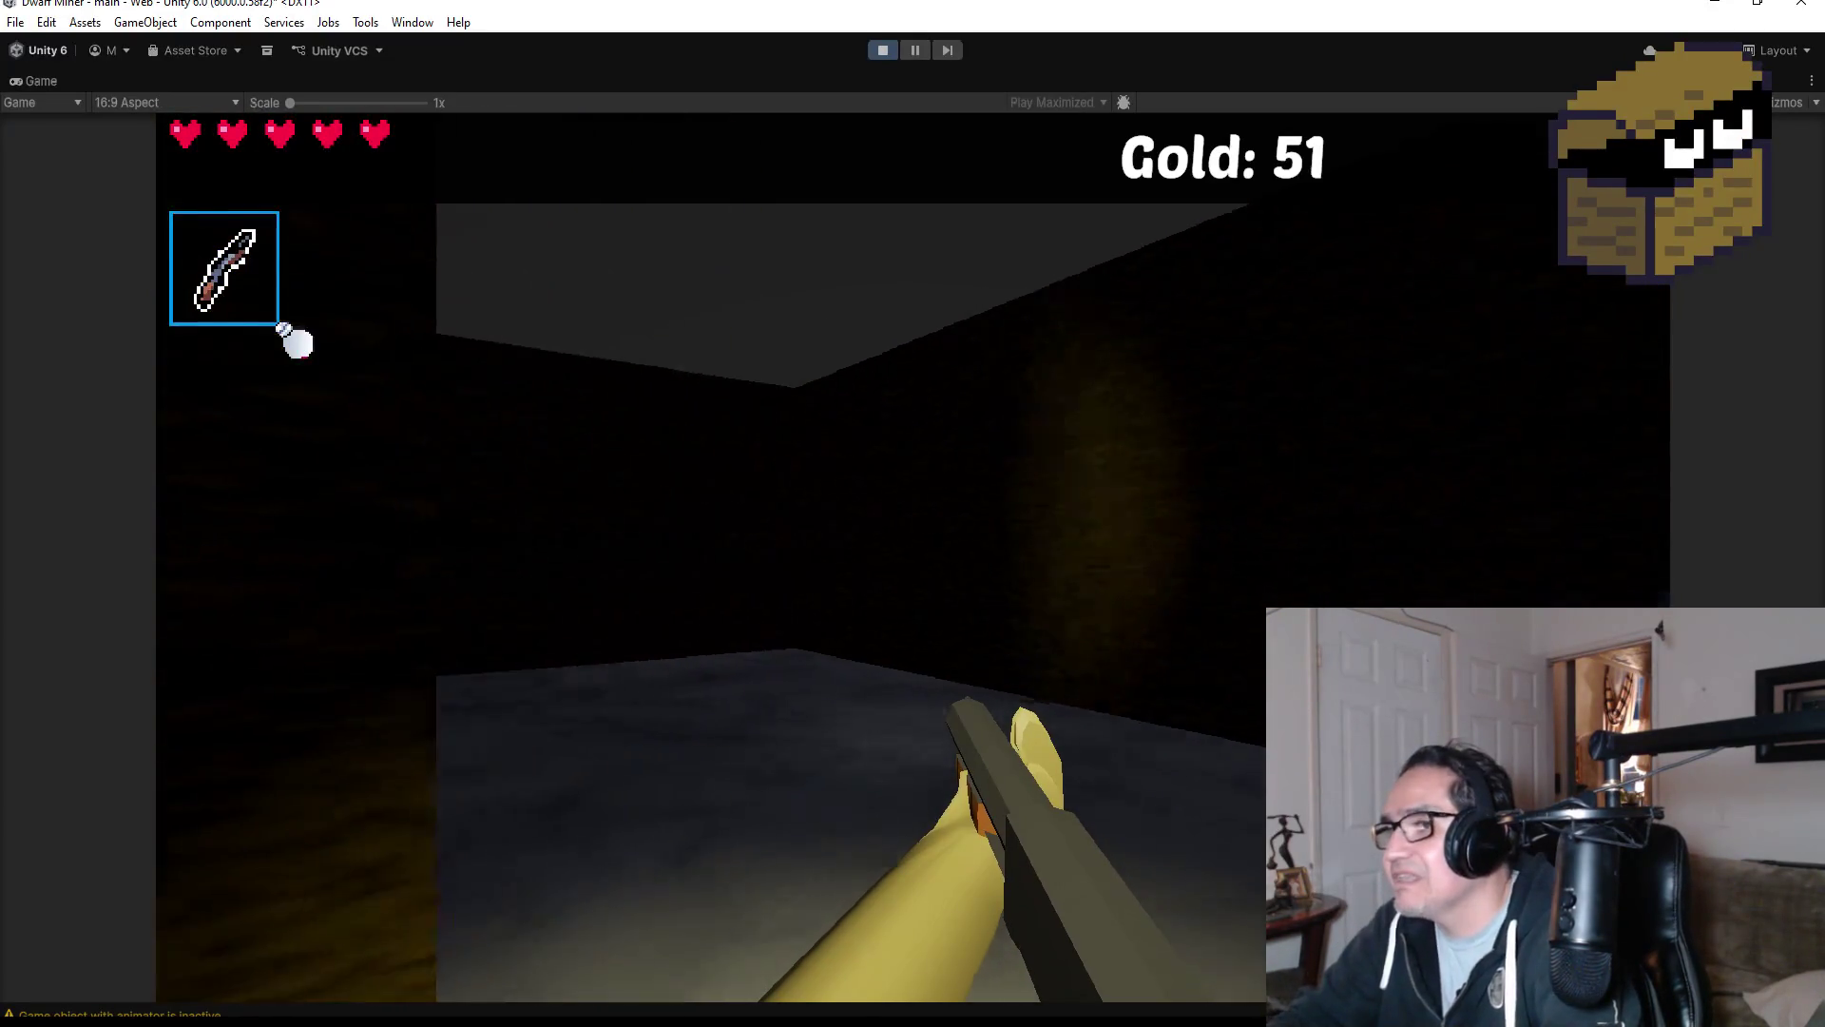
# Head back to the grey and green blocks and scroll to swap the knife for the pickaxe.
pyautogui.press('d')
pyautogui.press('d')
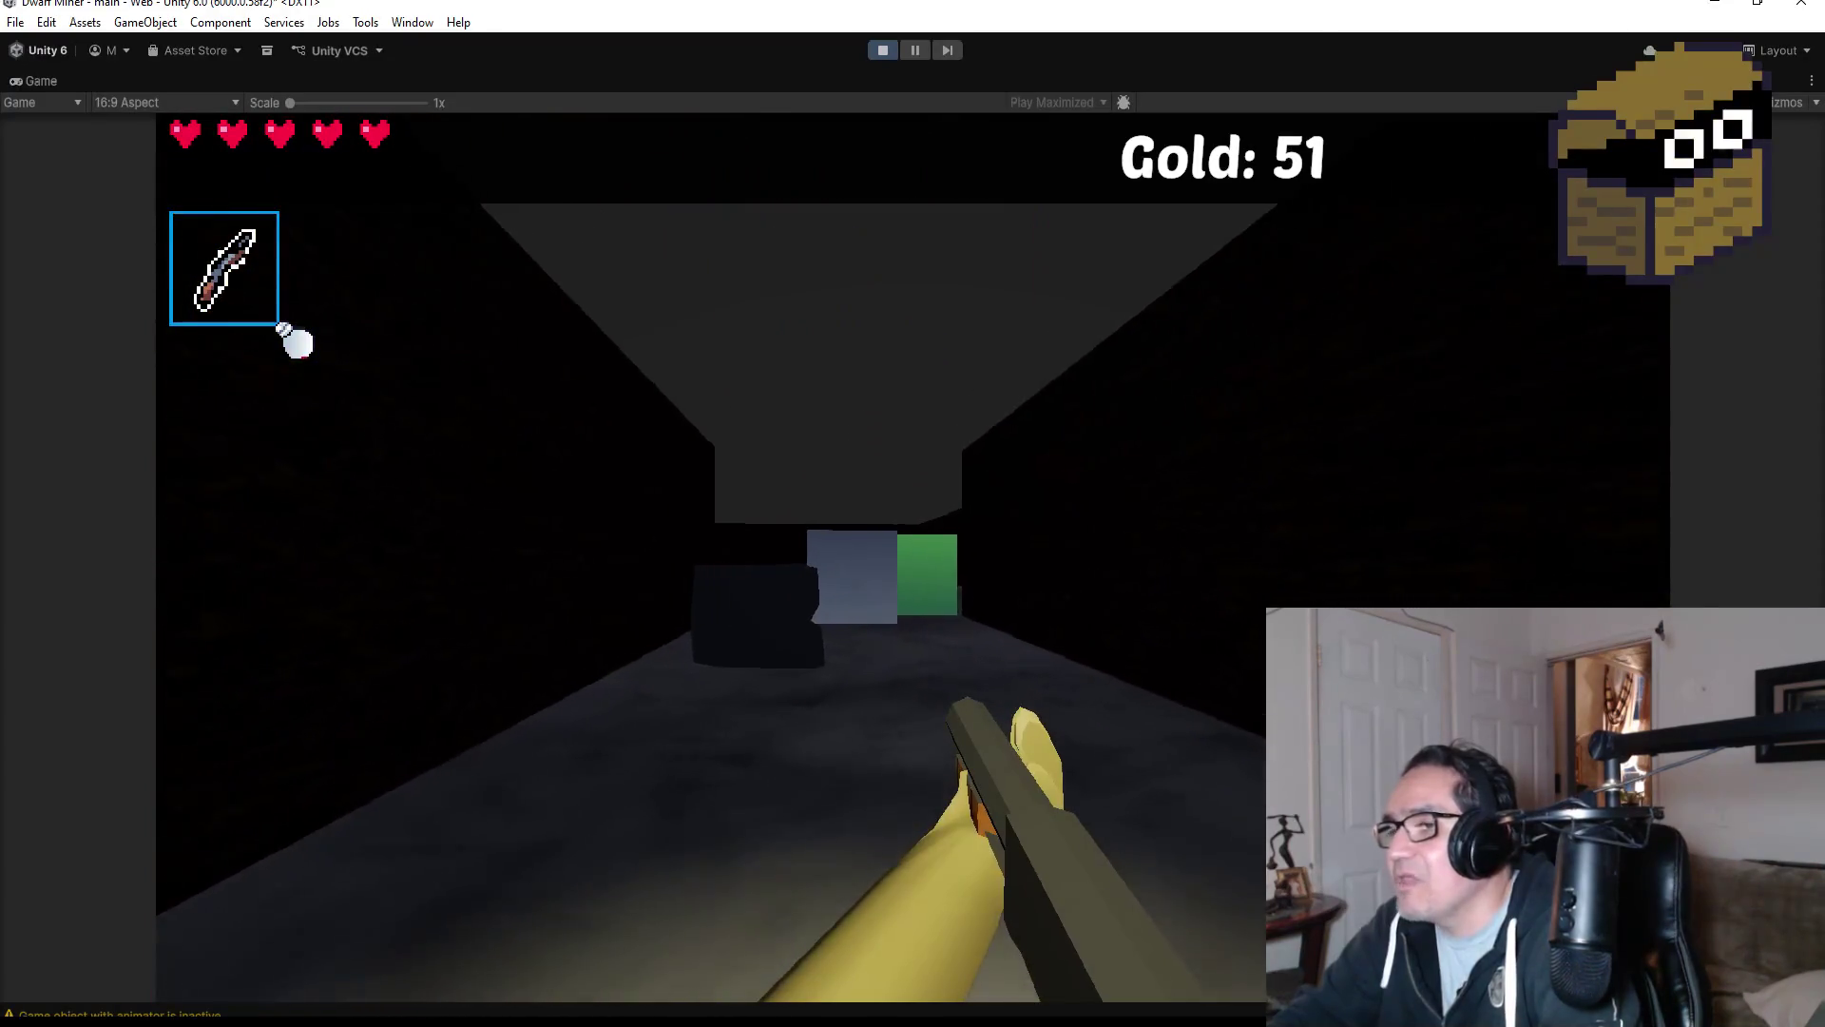
pyautogui.press('w')
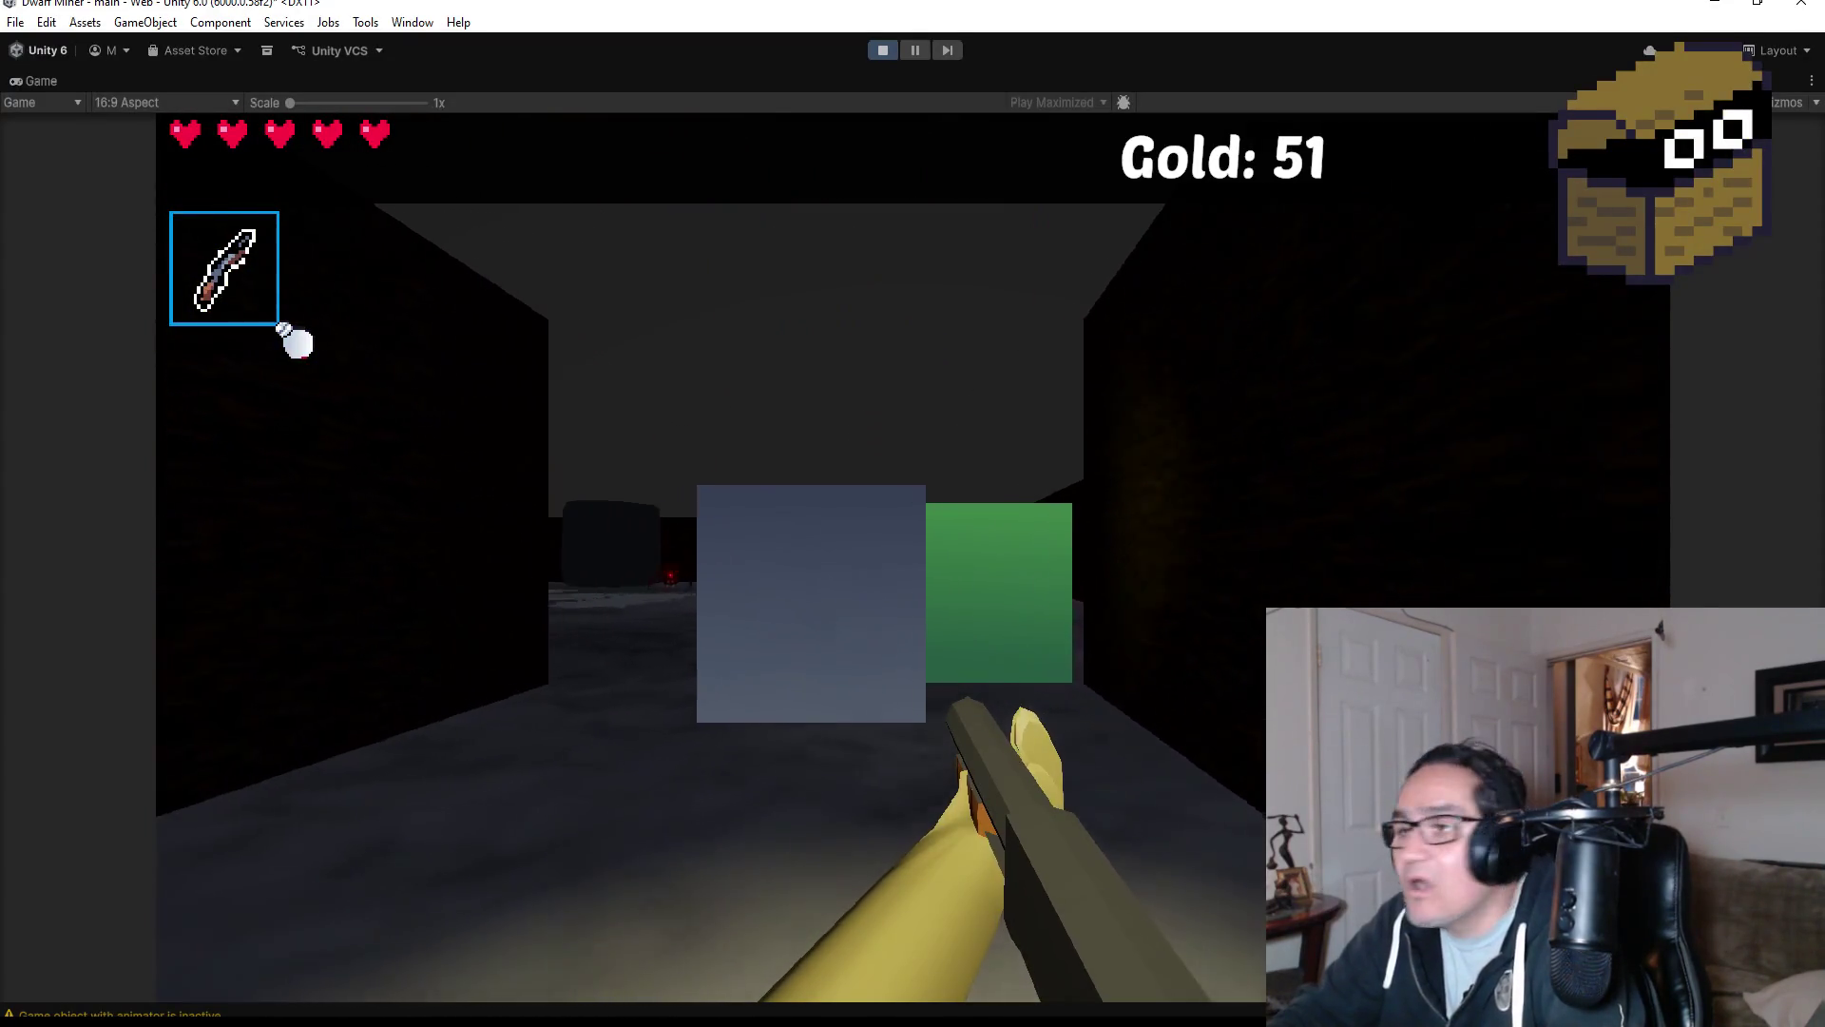
pyautogui.press('a')
pyautogui.press('d')
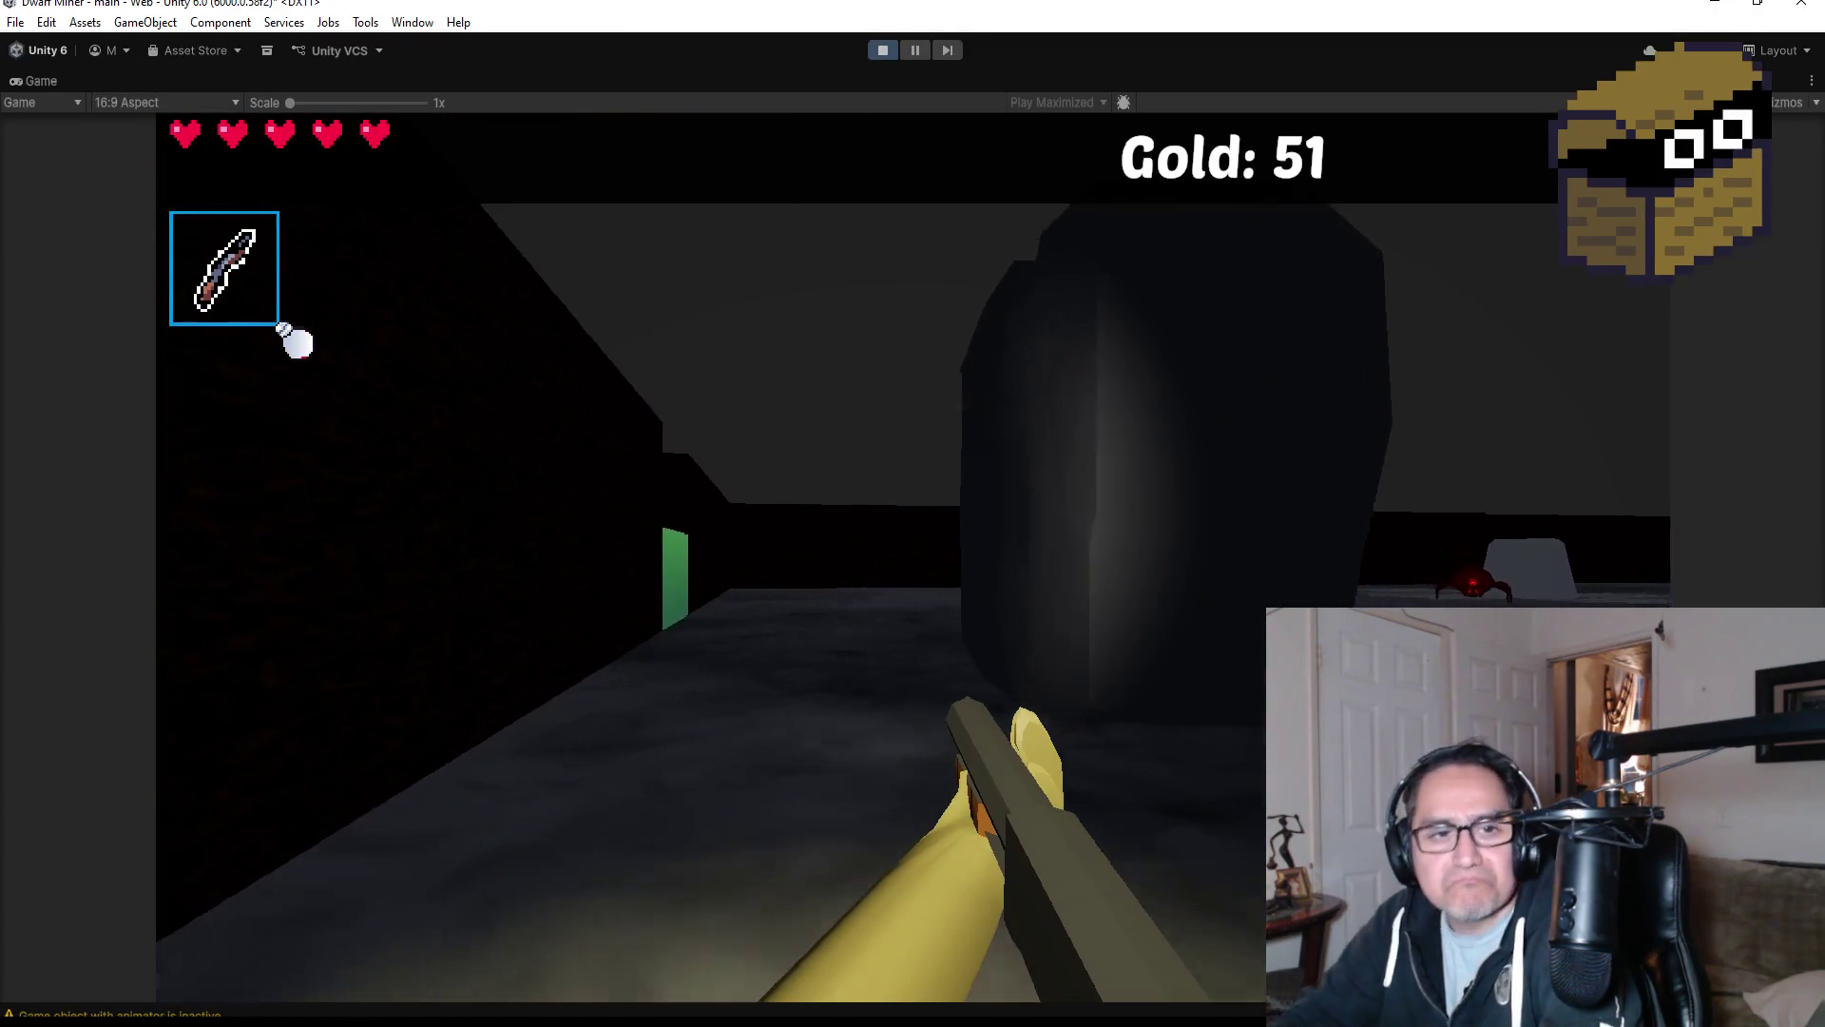
pyautogui.press('a')
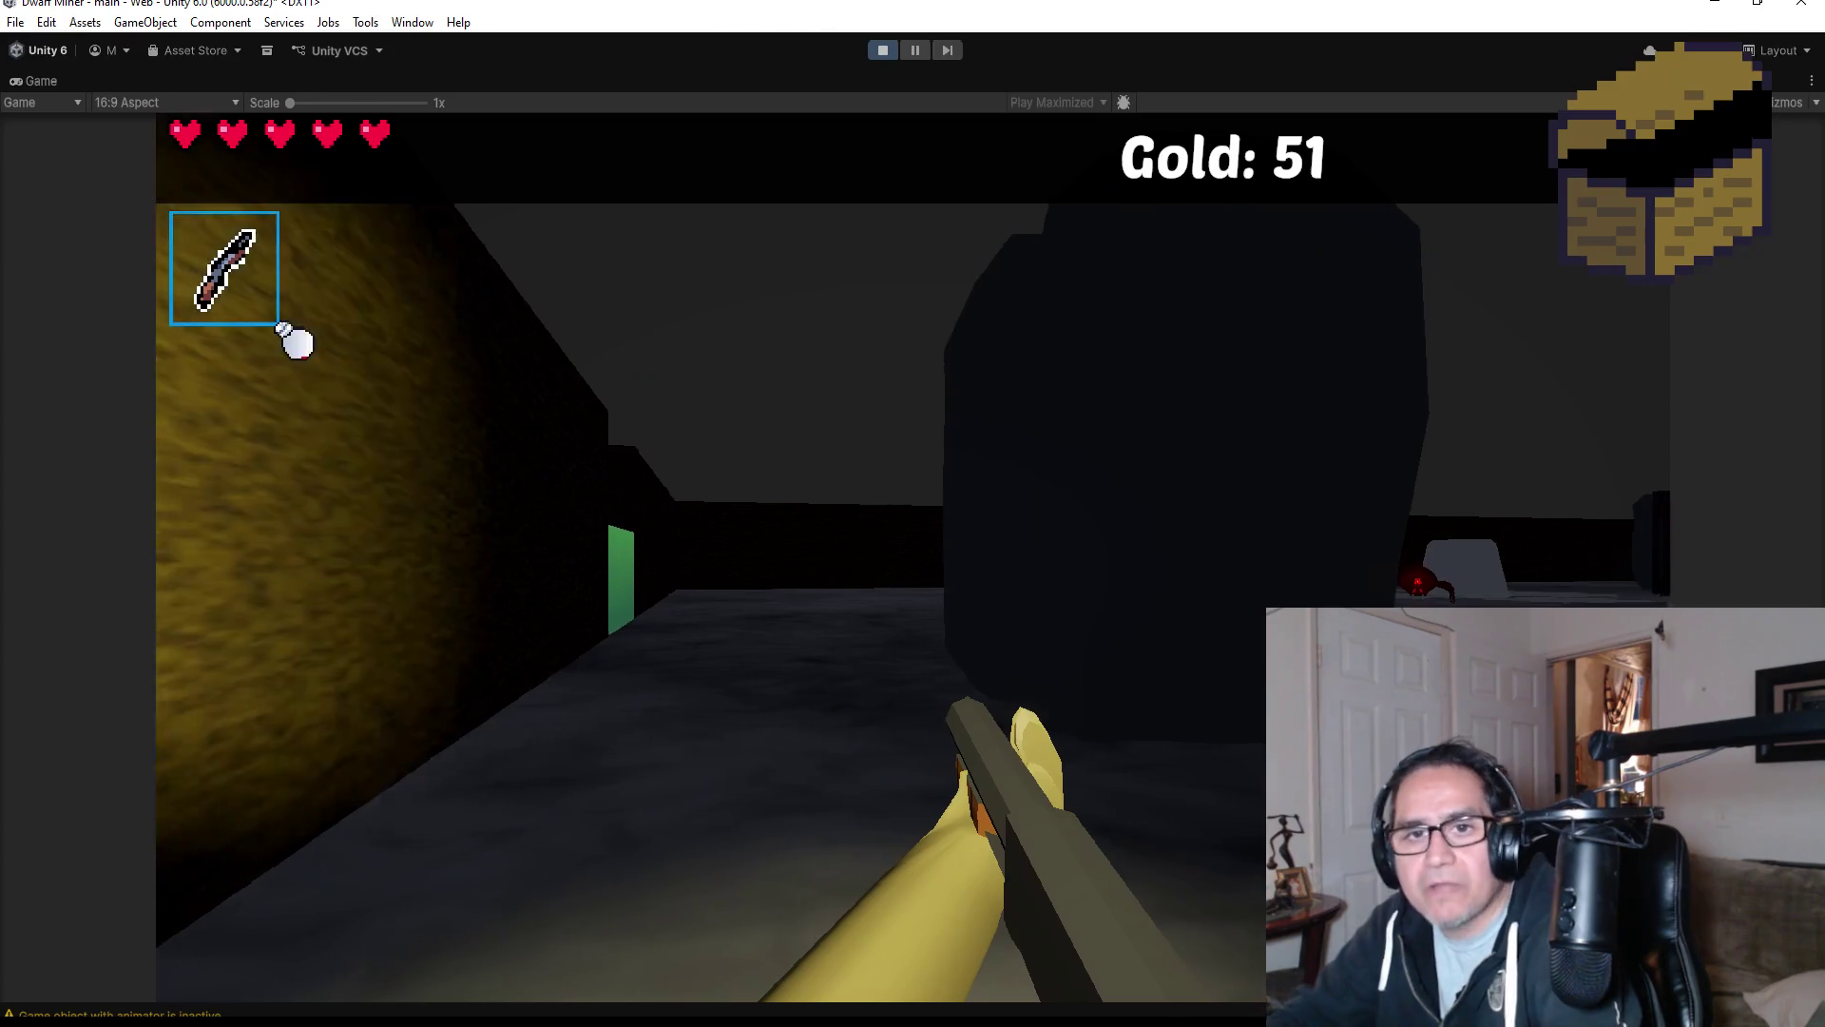
pyautogui.scroll(-1, 297, 343)
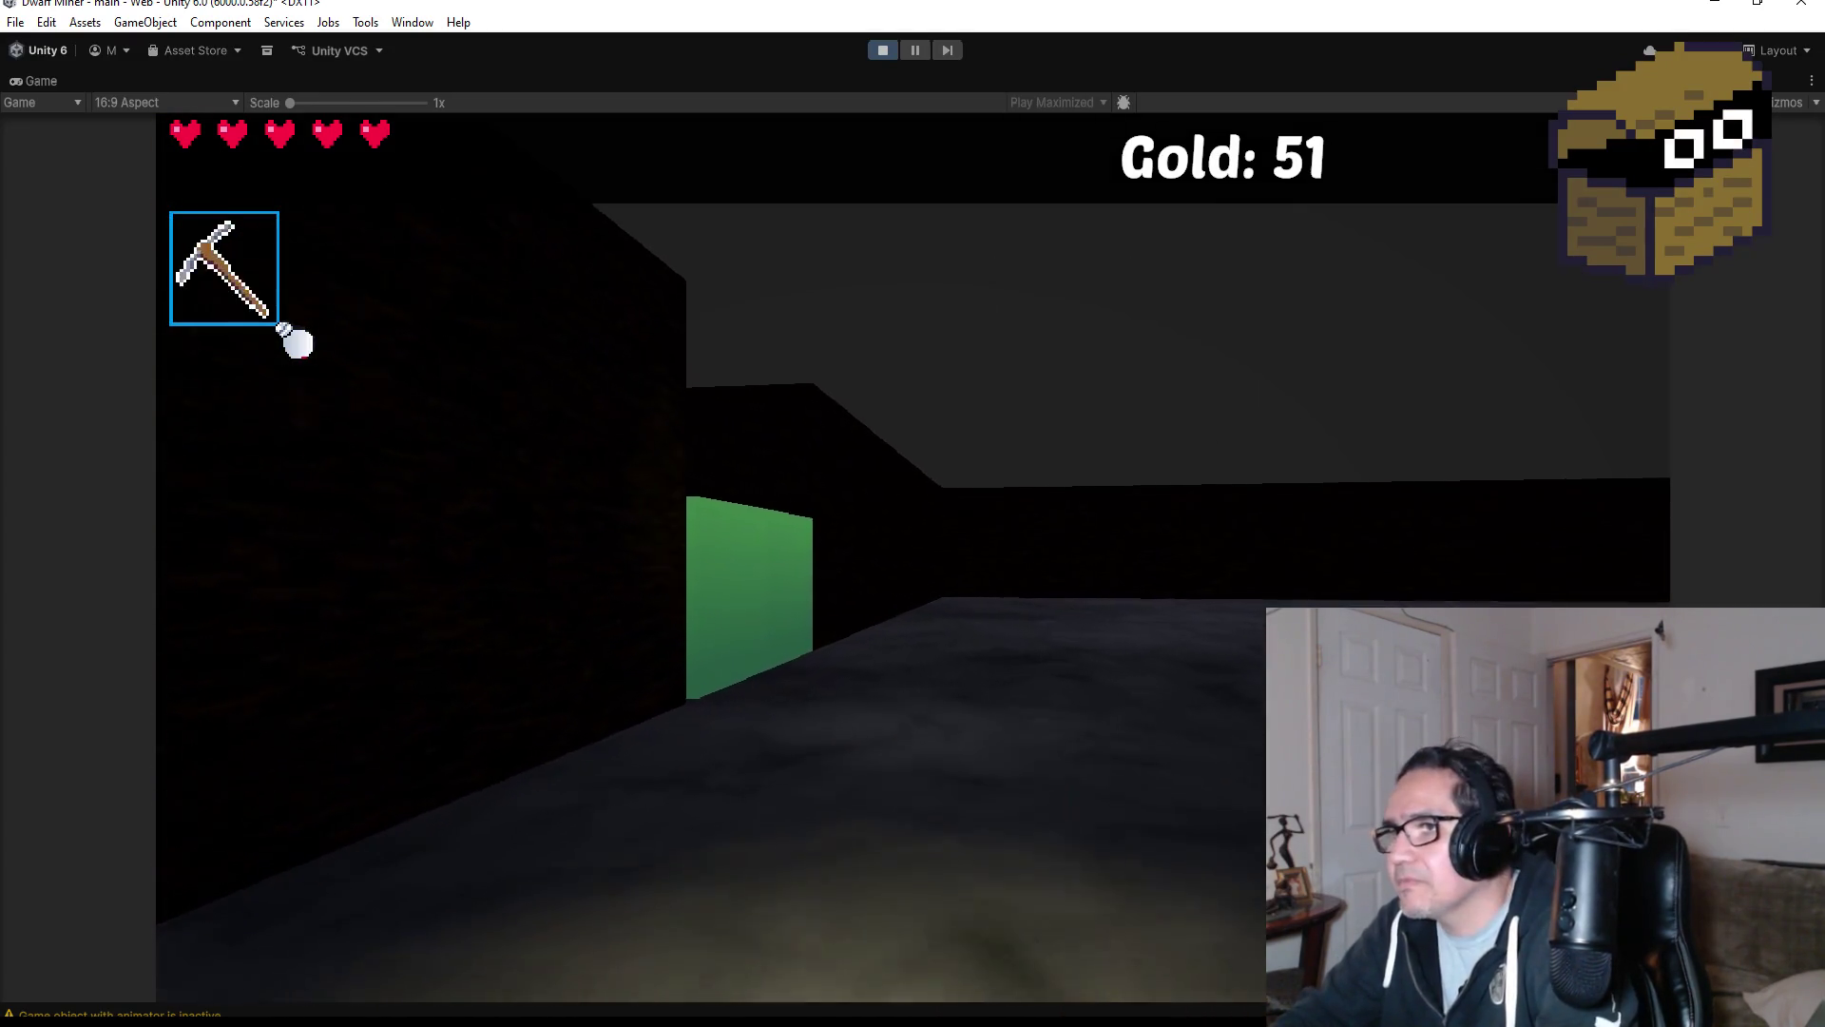
# Walk to the green block and mine it until it breaks.
pyautogui.press('w')
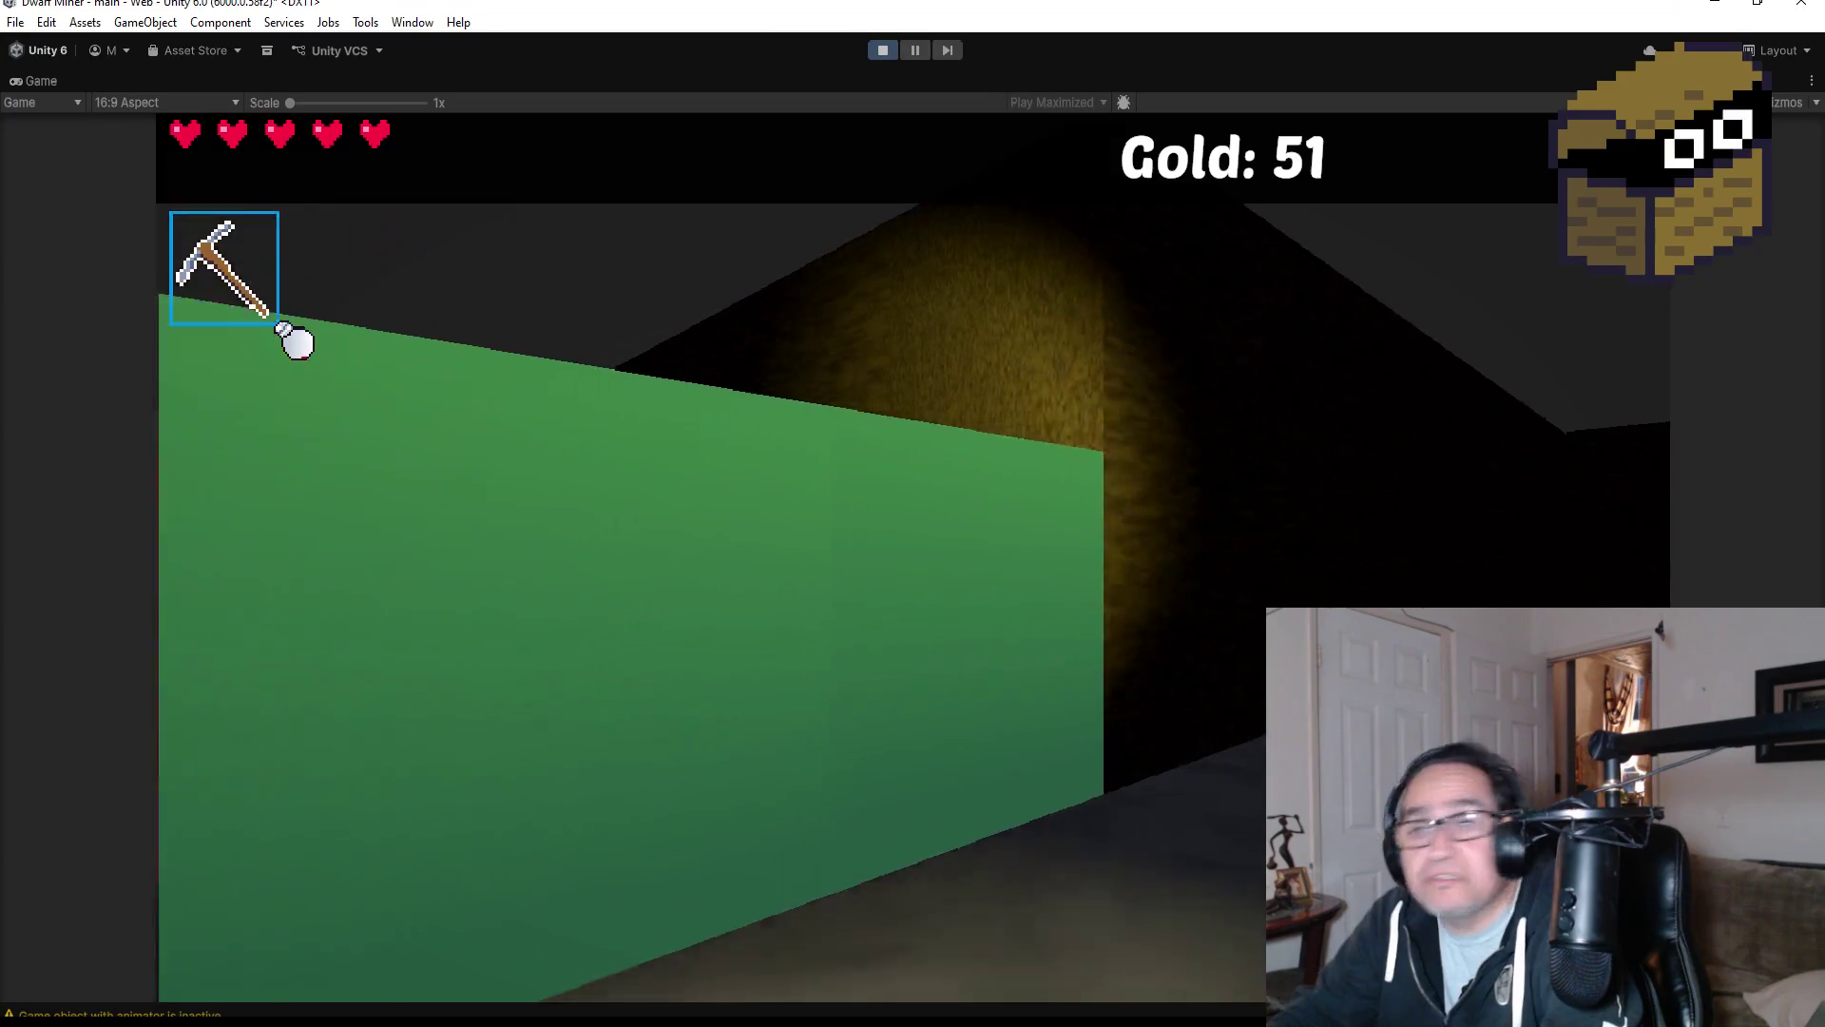
pyautogui.press('a')
pyautogui.click(296, 343)
pyautogui.click(298, 342)
# Collect the gold from the gold vein and corridor, then switch weapons.
pyautogui.press('d')
pyautogui.press('w')
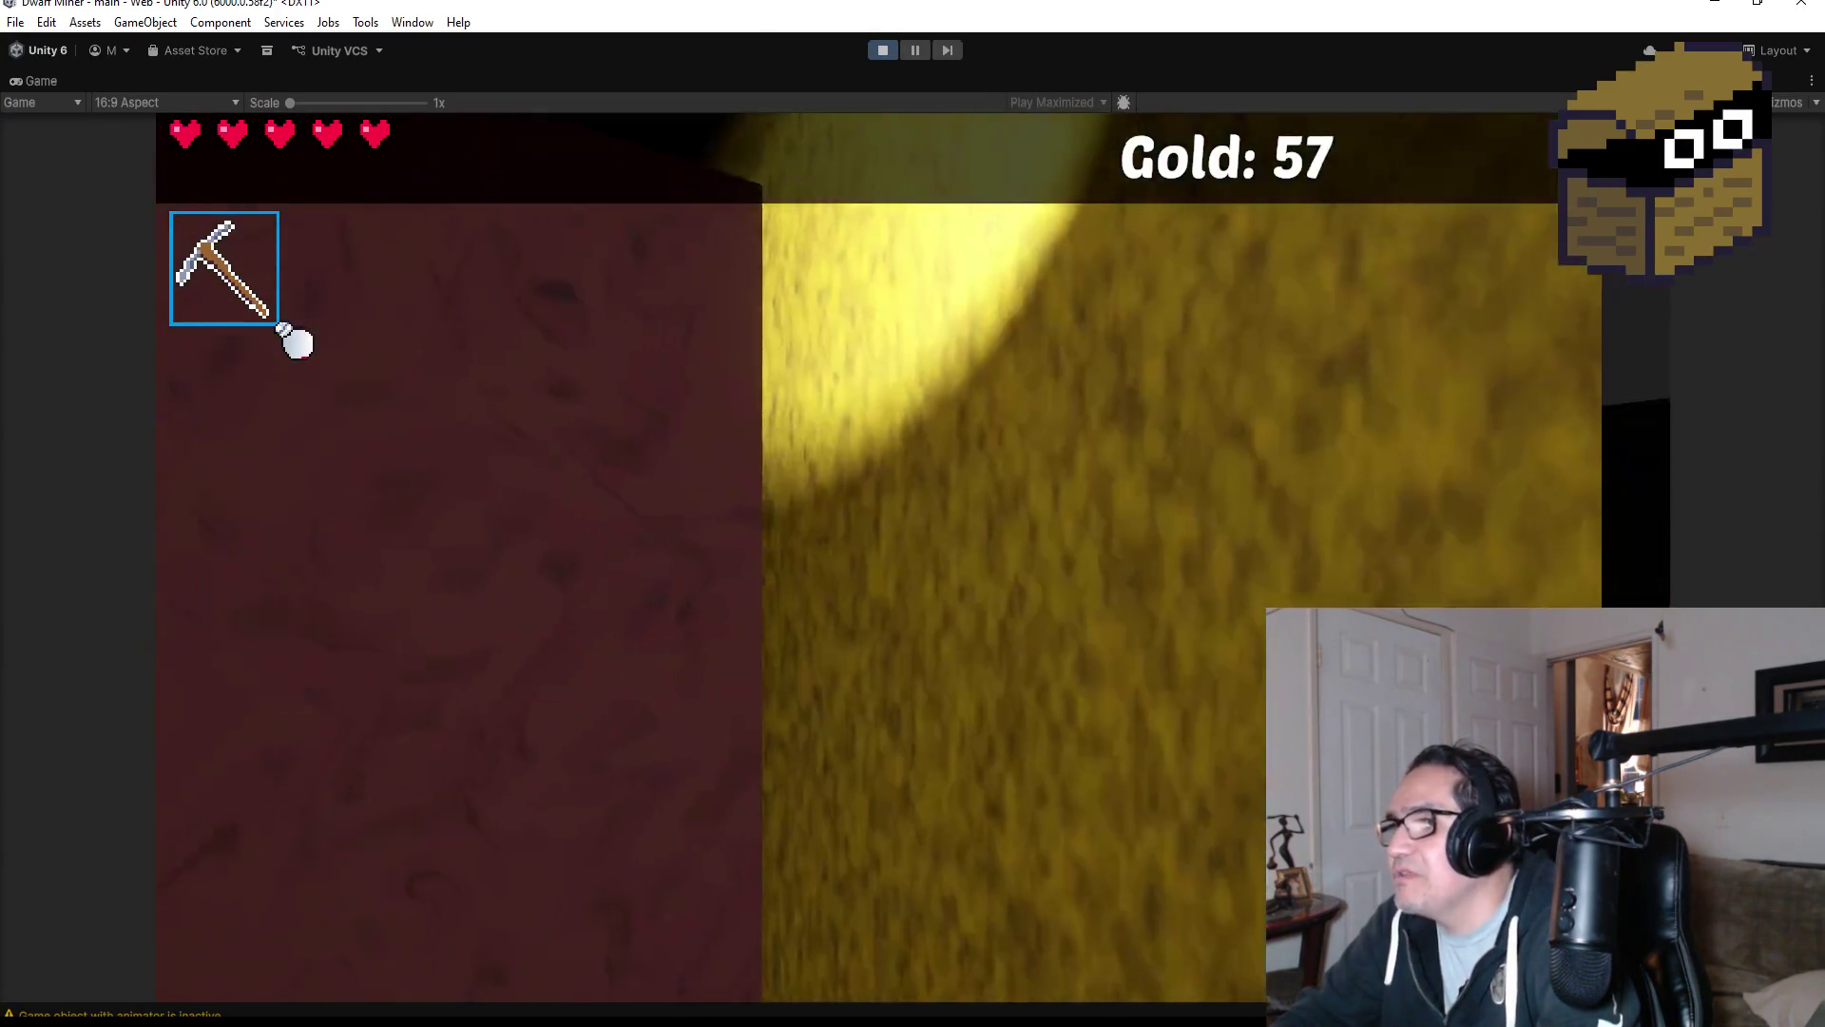
pyautogui.press('a')
pyautogui.press('w')
pyautogui.press('d')
pyautogui.press('w')
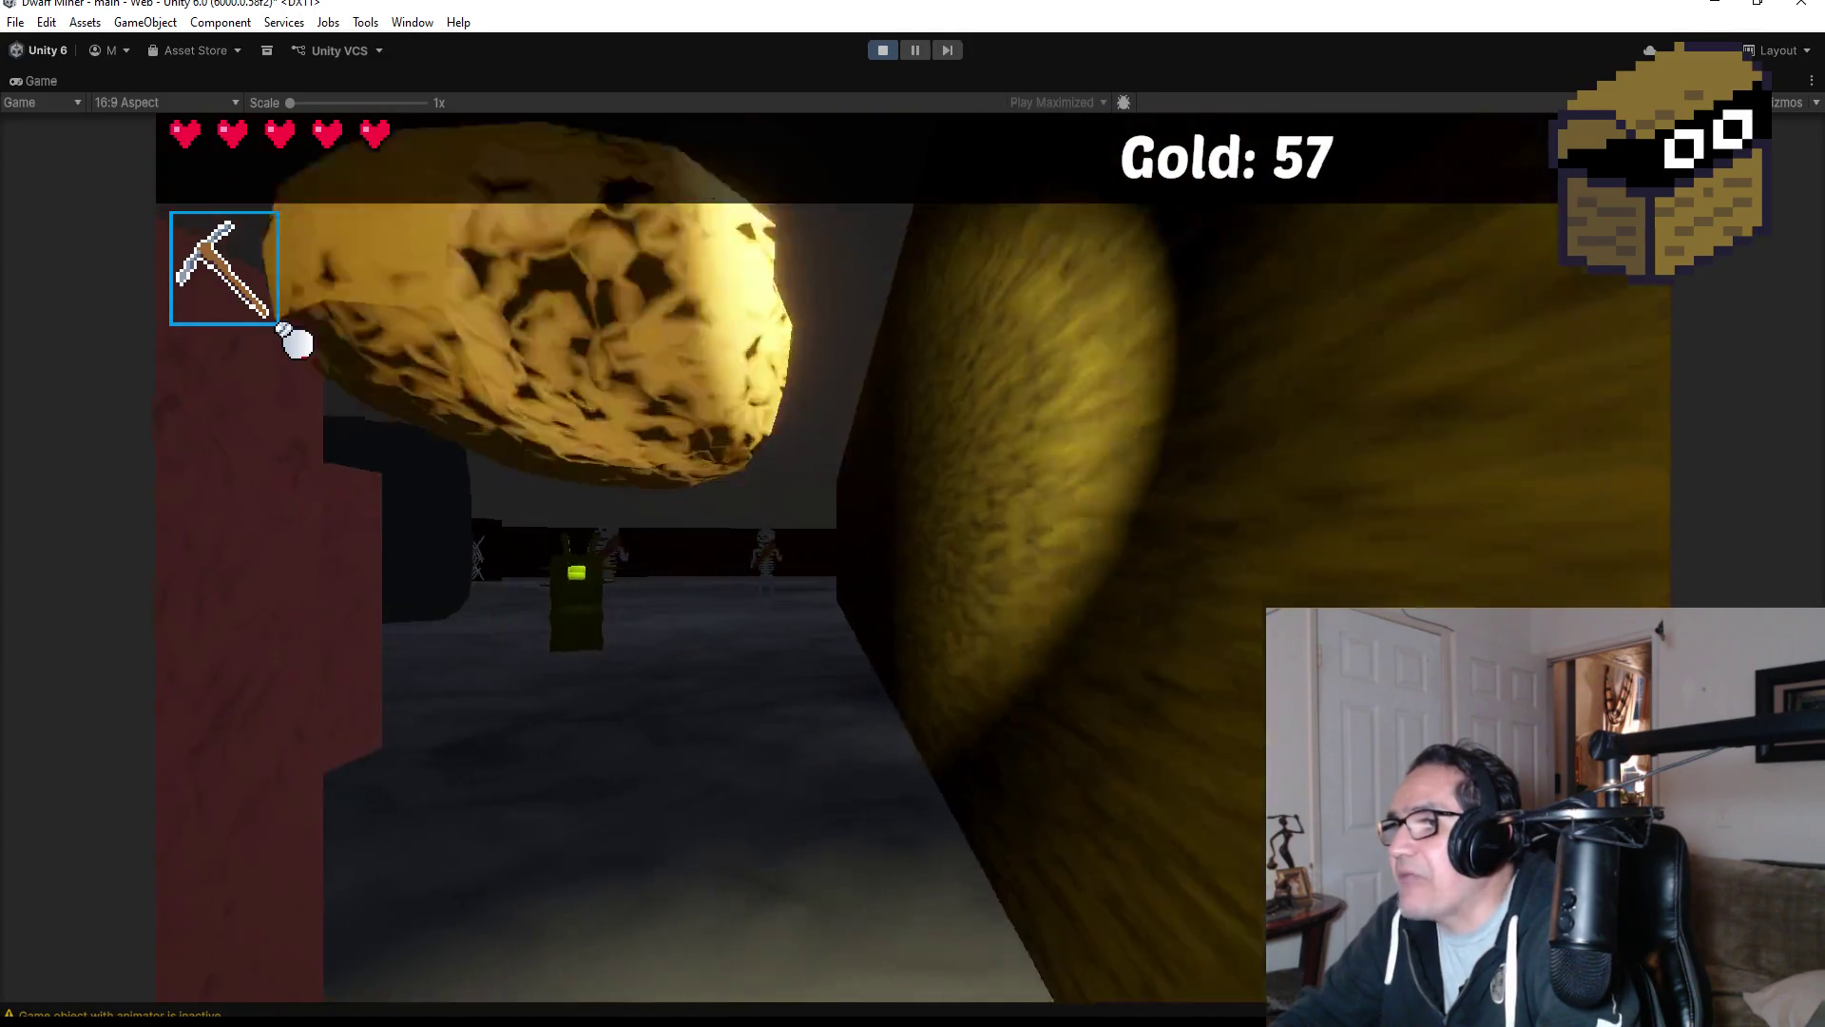
pyautogui.press('a')
pyautogui.press('a')
pyautogui.scroll(-1, 297, 343)
# Move past the heart pickup and turn to face the skeleton corridor.
pyautogui.press('d')
pyautogui.press('d')
pyautogui.press('w')
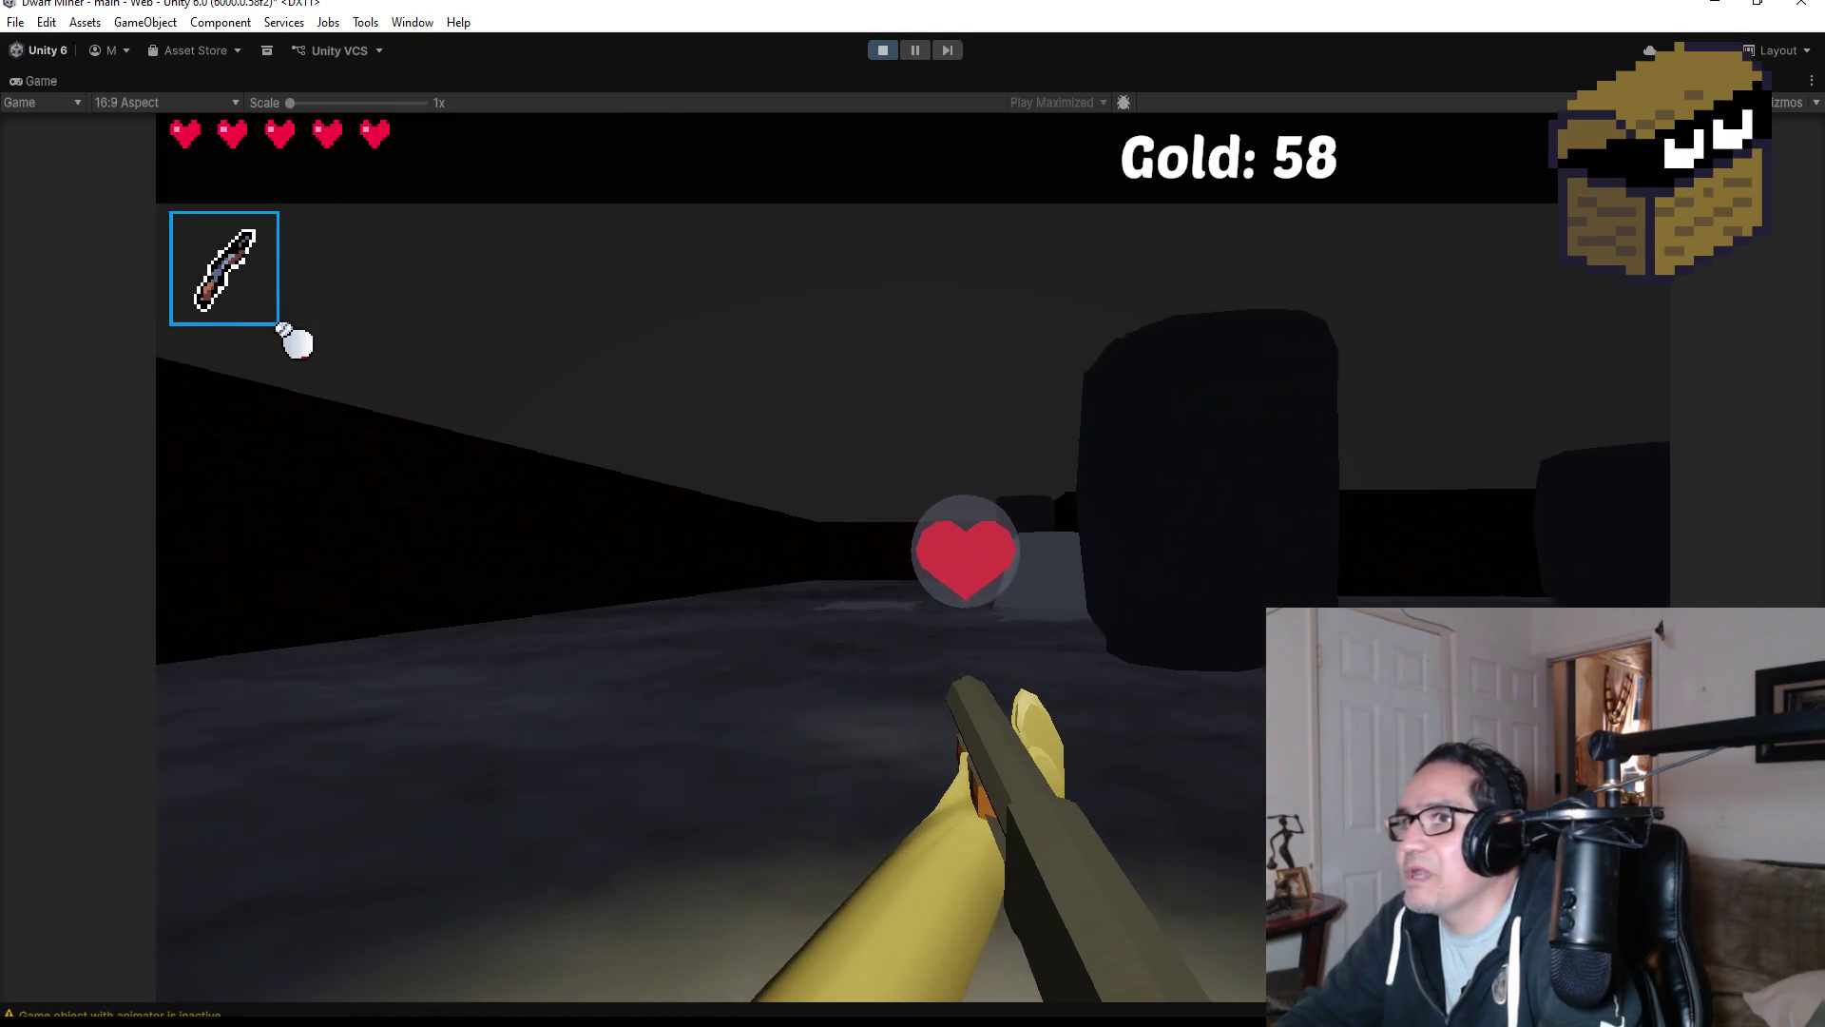
pyautogui.press('d')
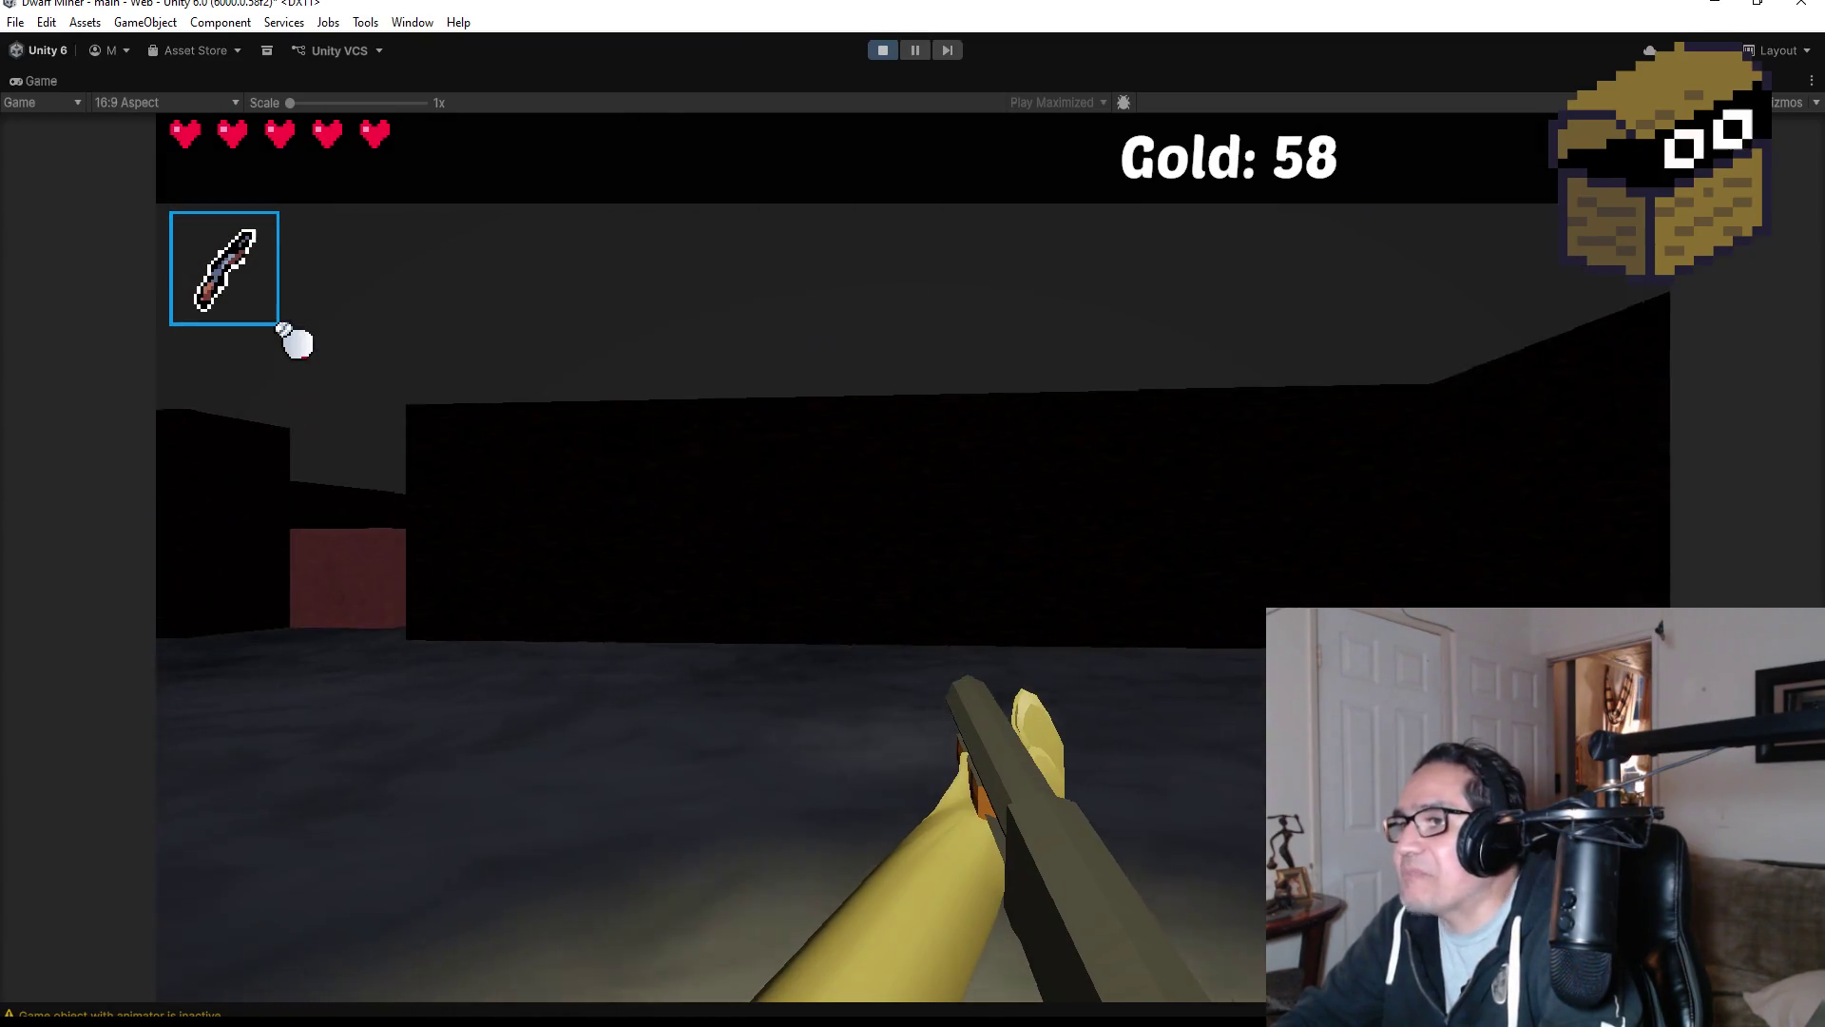
pyautogui.press('w')
pyautogui.press('w')
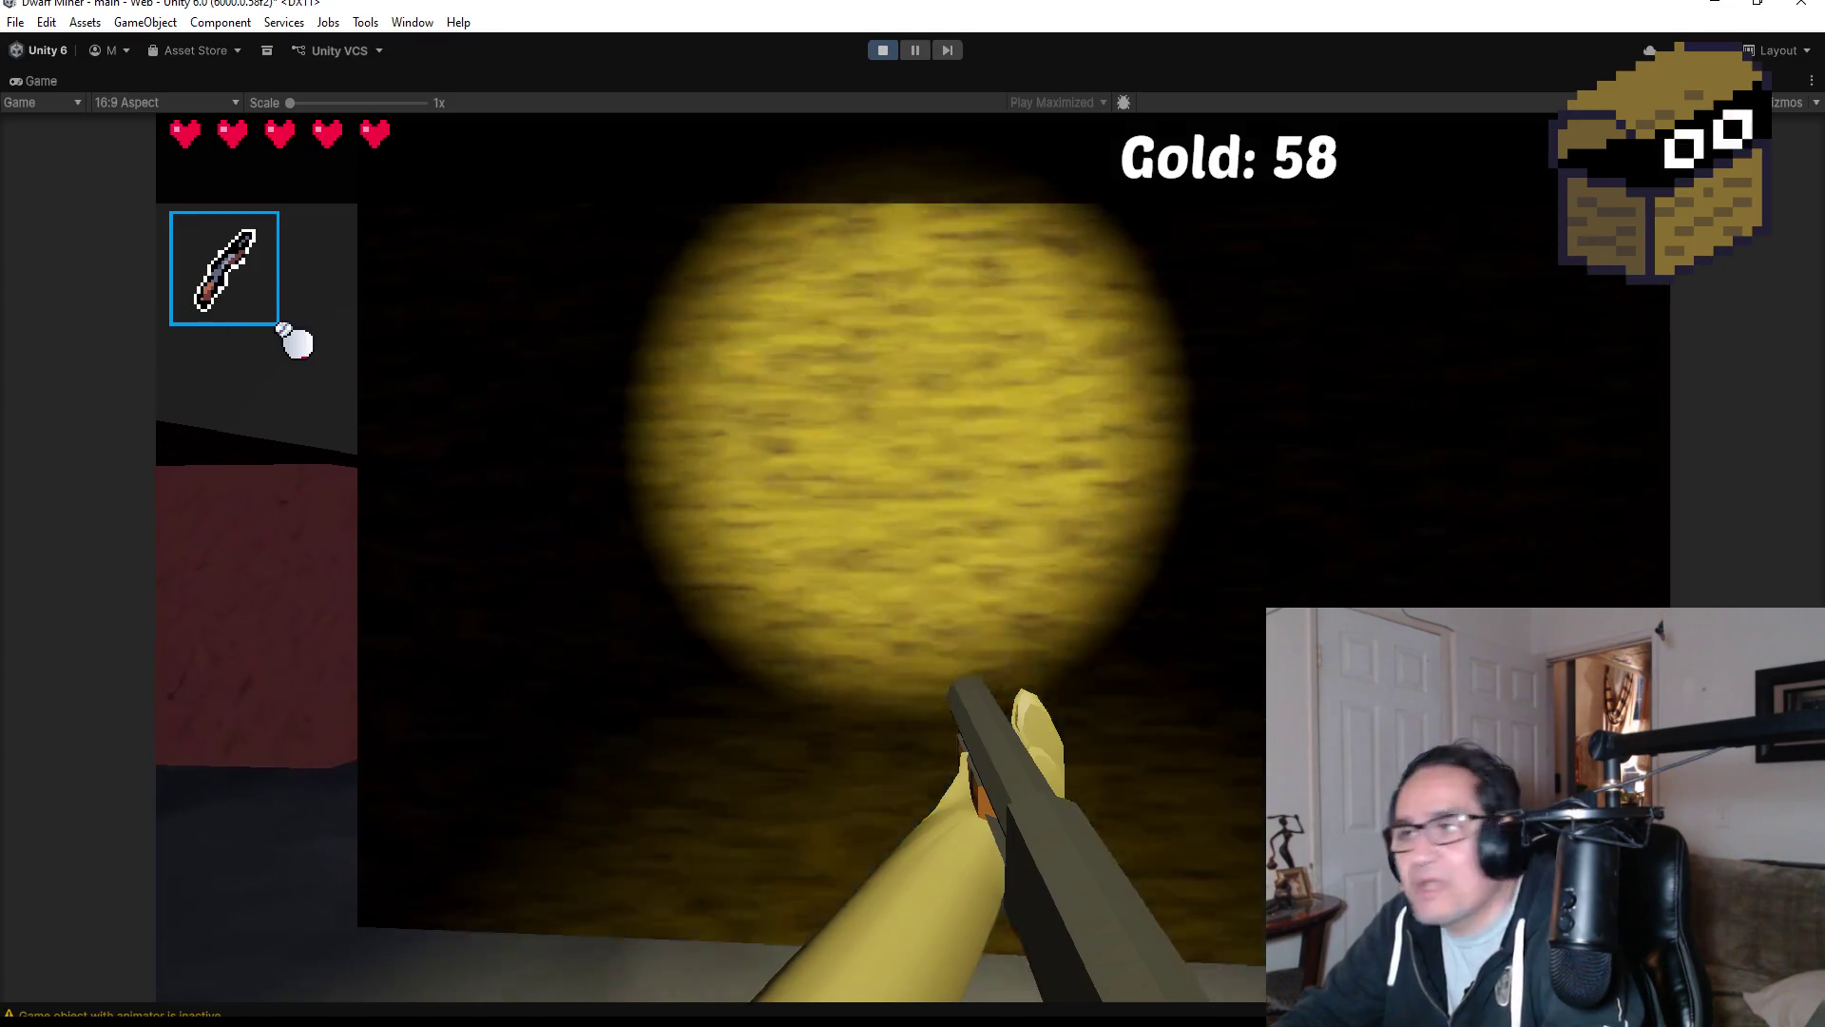
pyautogui.press('a')
pyautogui.press('w')
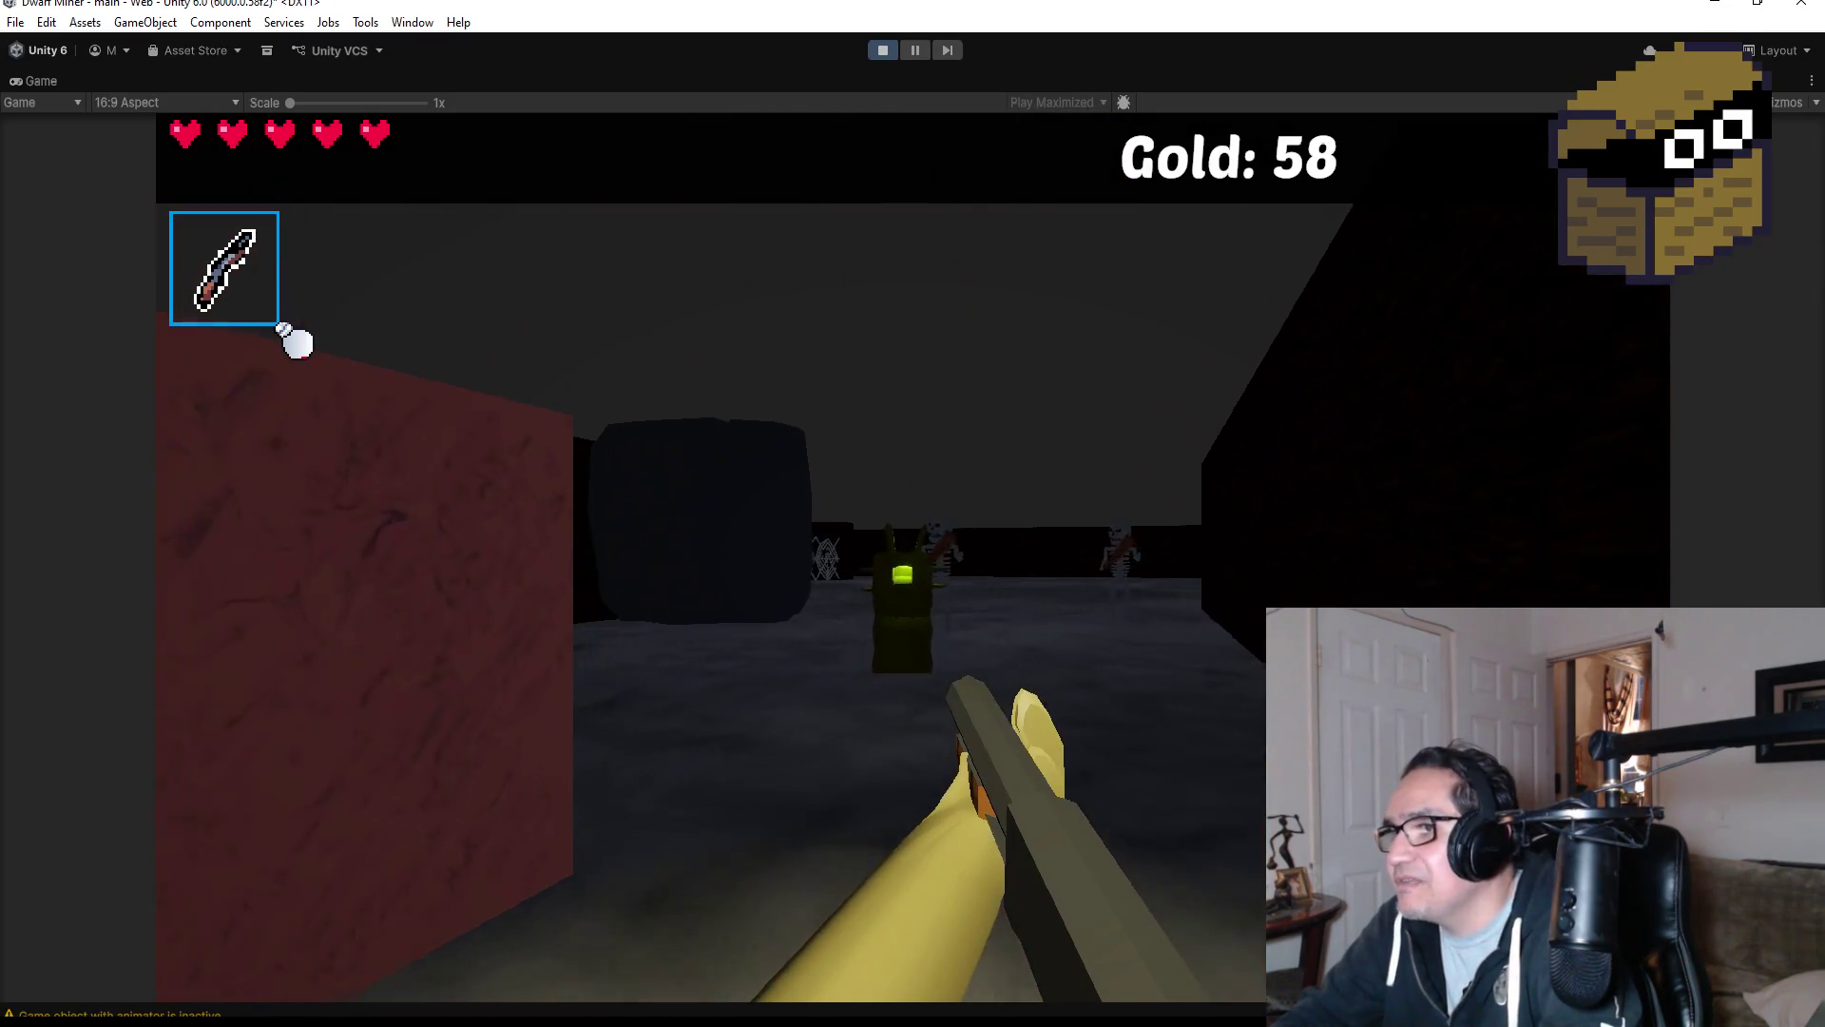
# Fight off the green slime and the club-wielding skeleton until it falls.
pyautogui.click(296, 342)
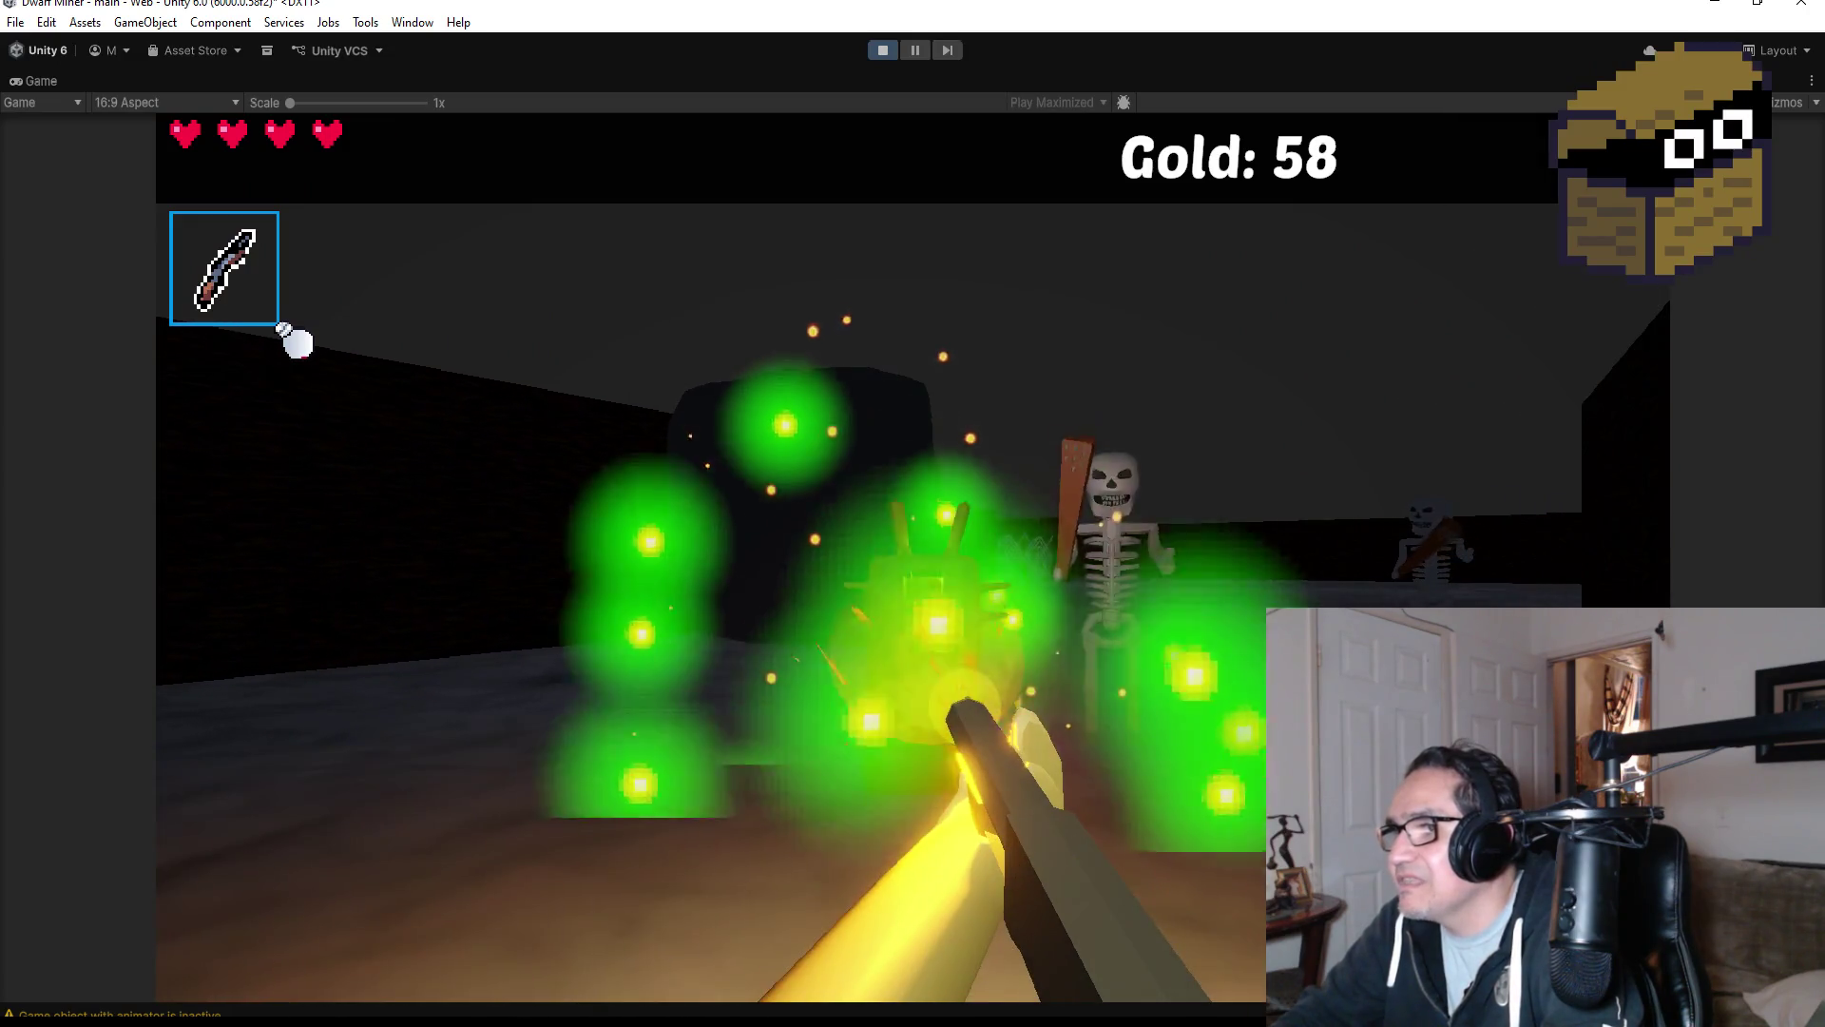
pyautogui.click(297, 343)
pyautogui.click(296, 342)
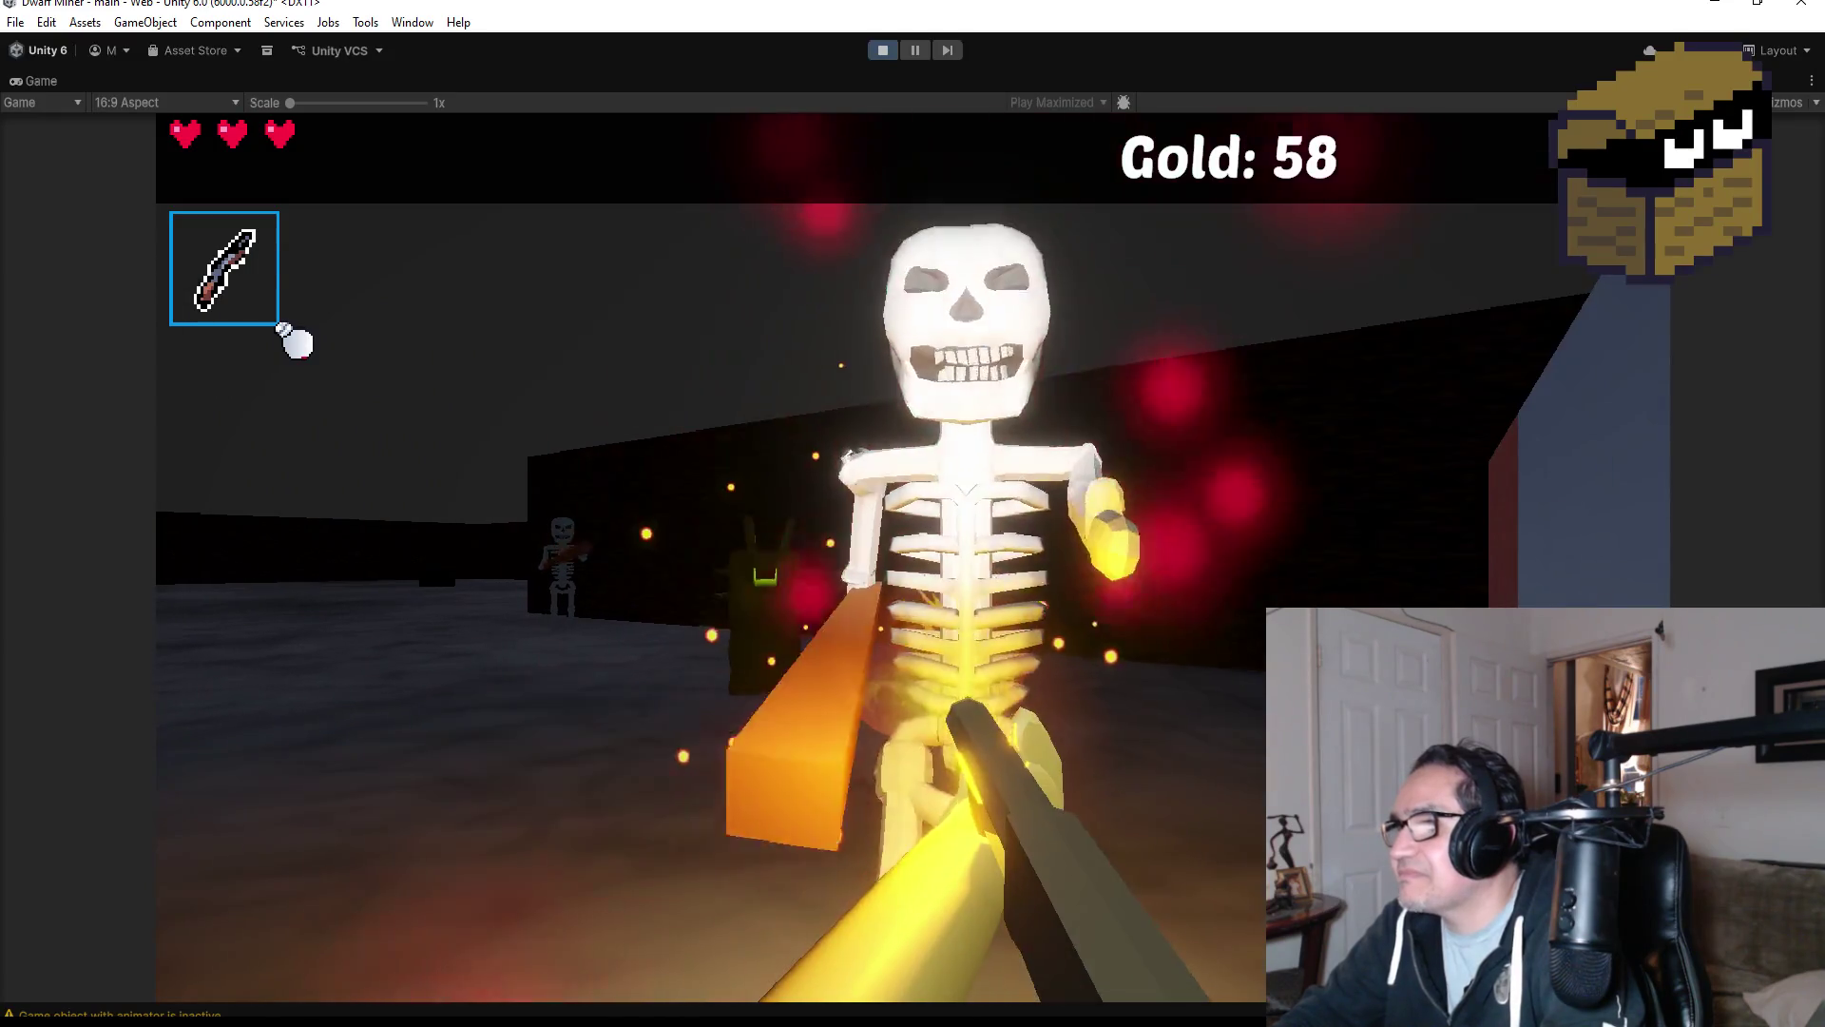
pyautogui.click(297, 344)
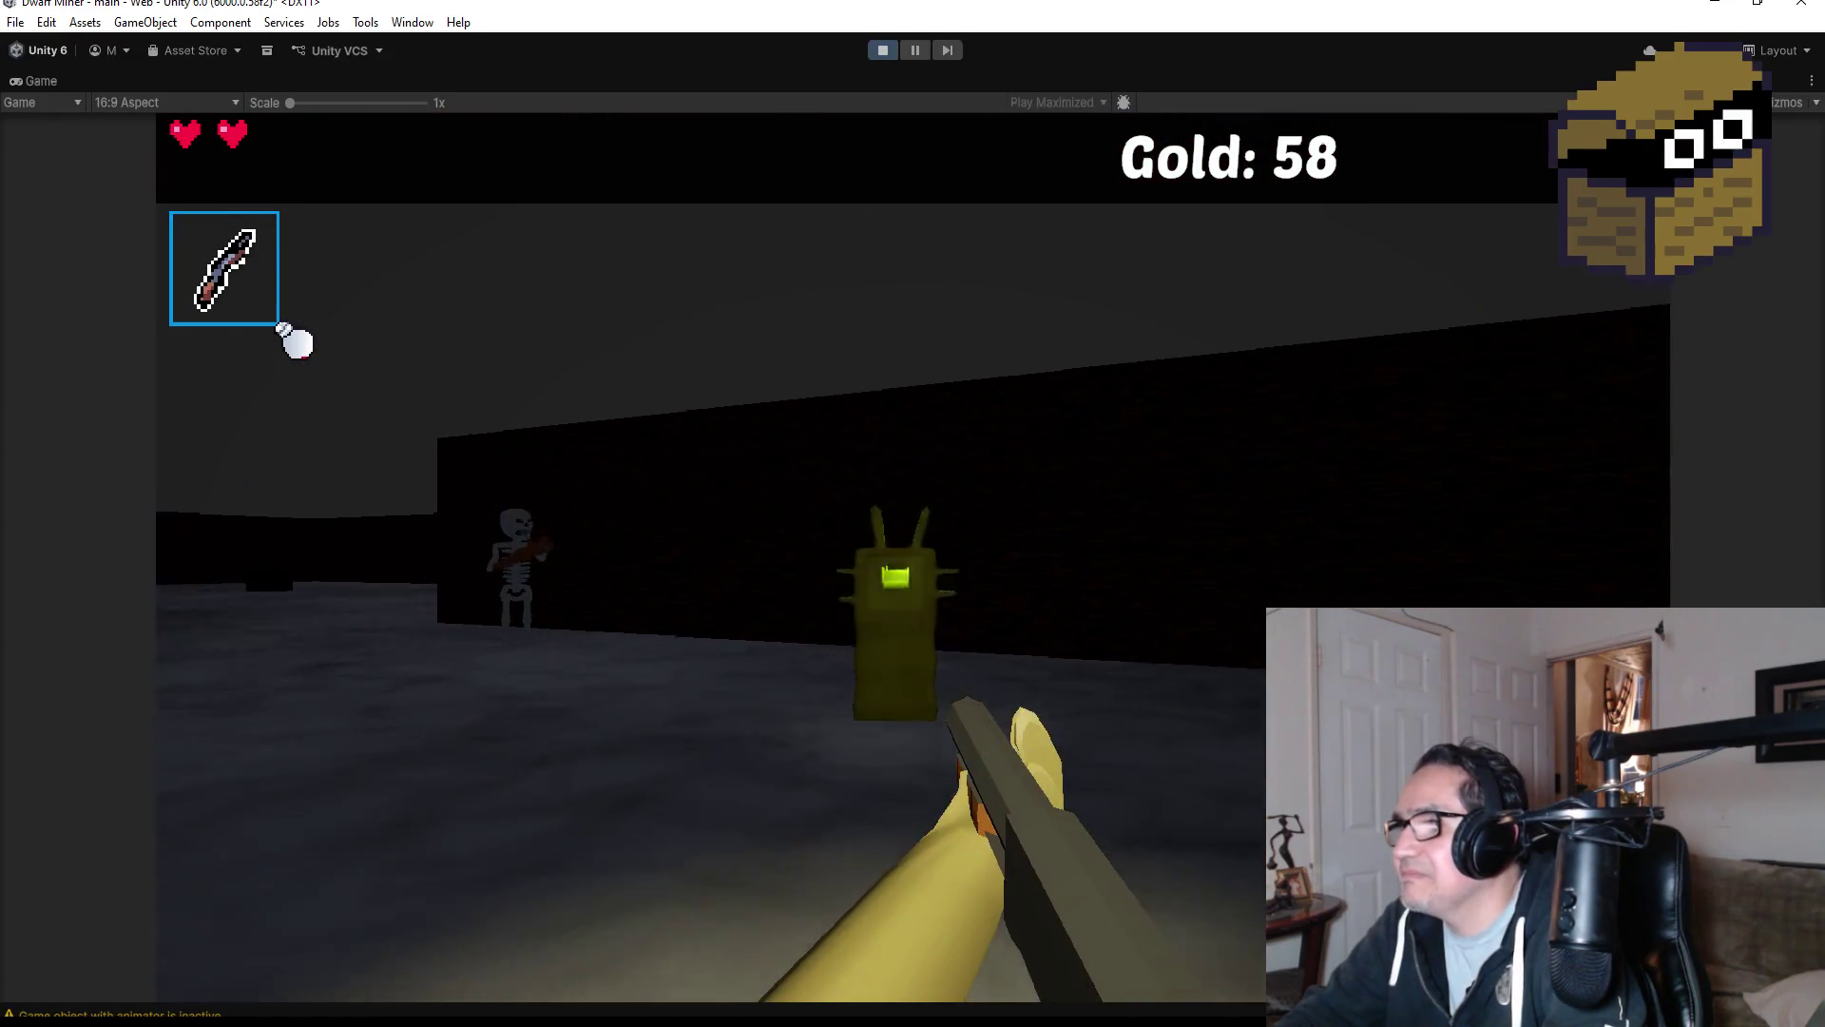
pyautogui.click(296, 342)
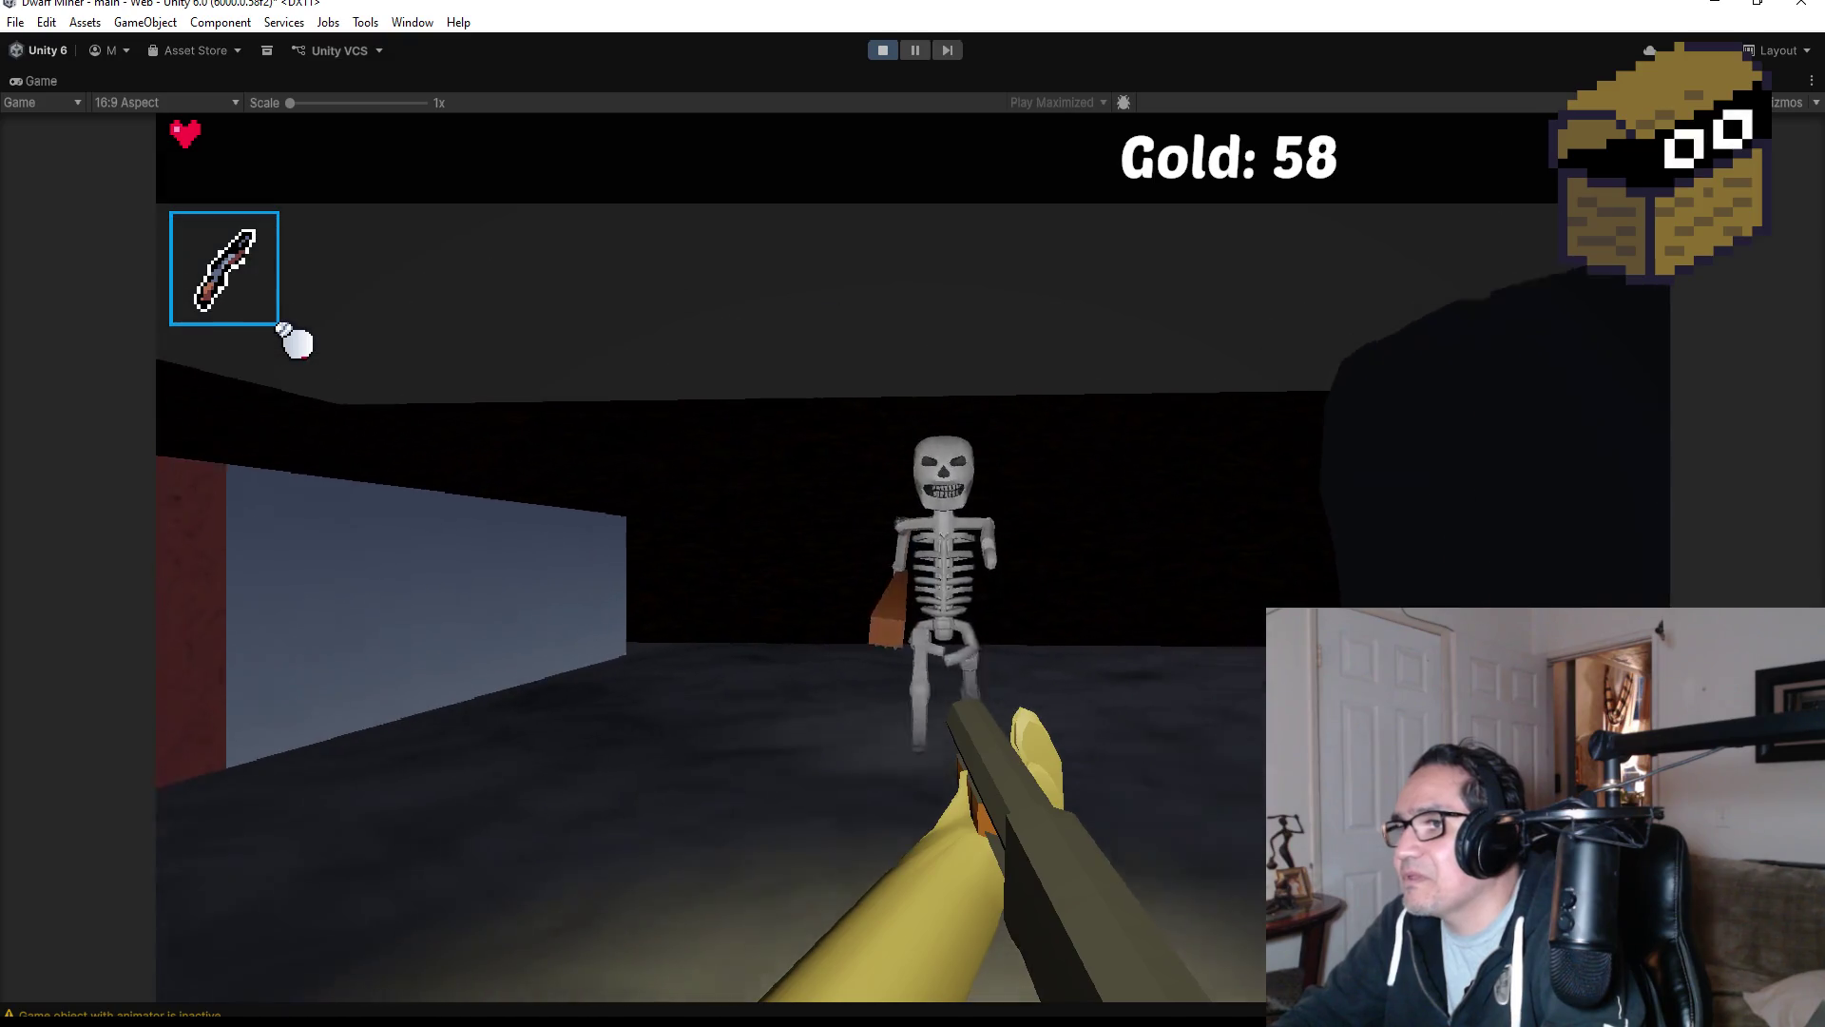
pyautogui.click(297, 343)
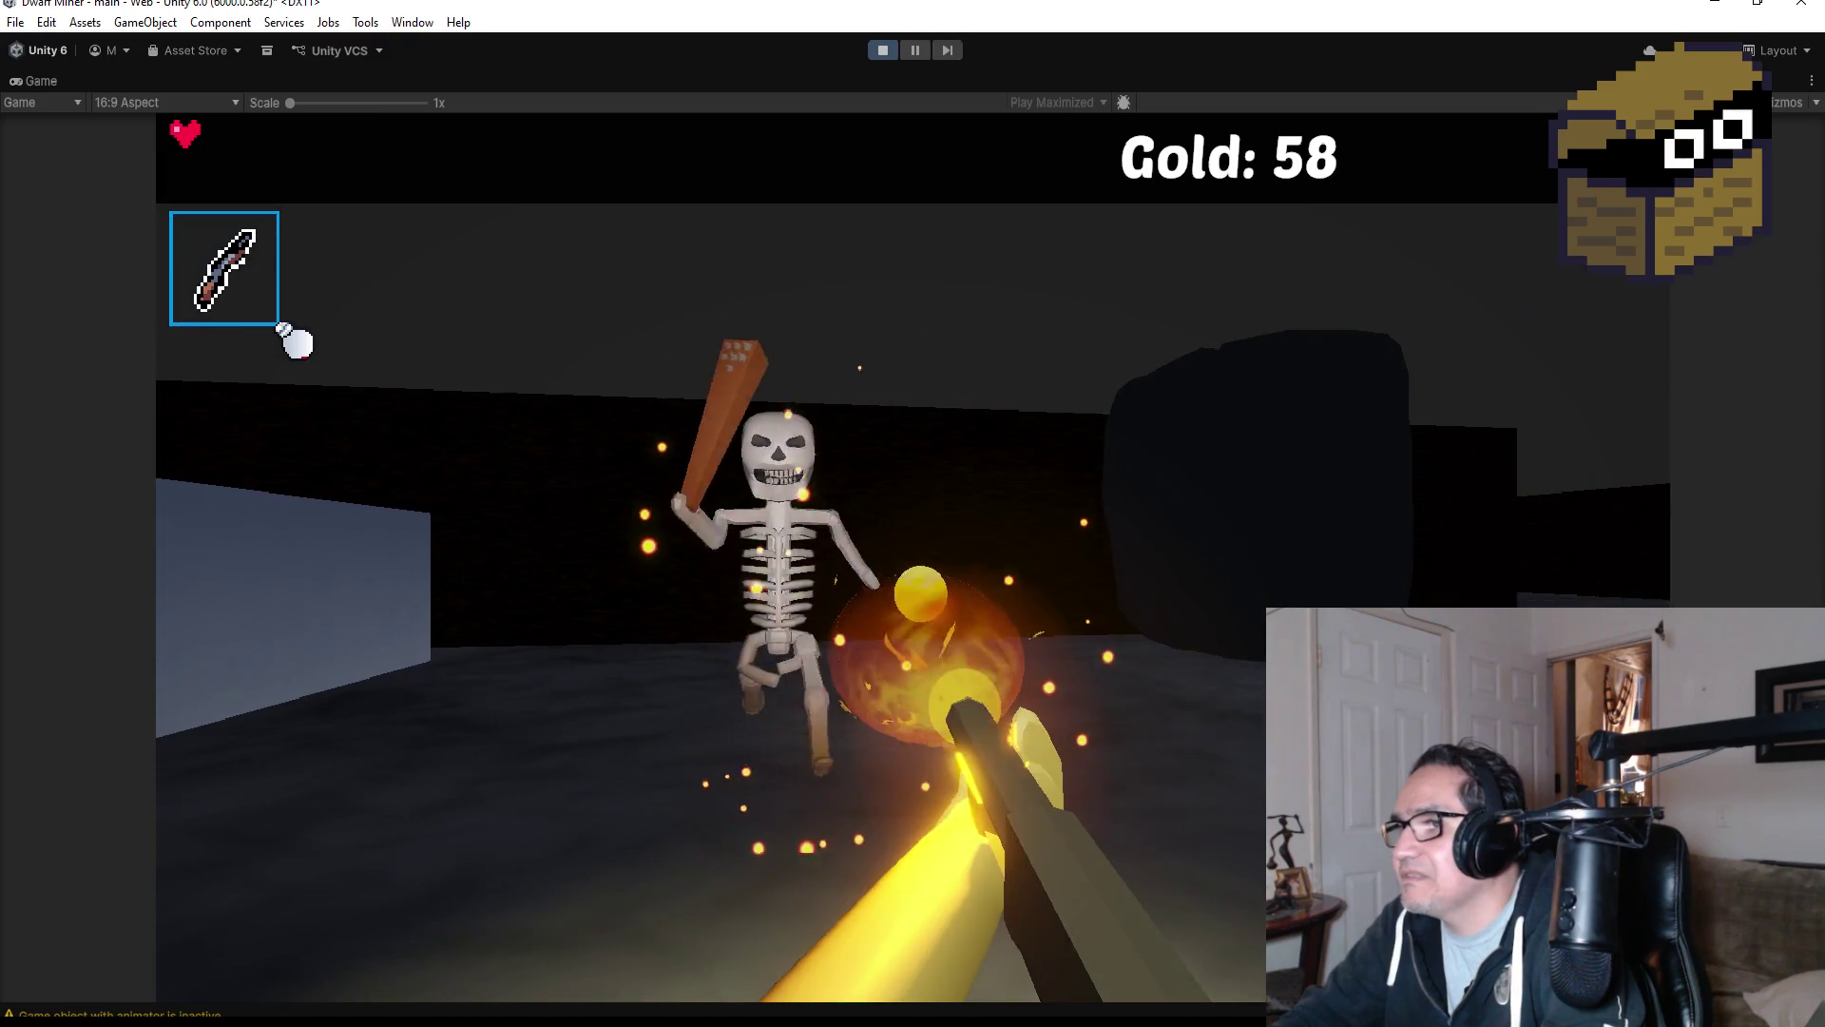
pyautogui.click(296, 343)
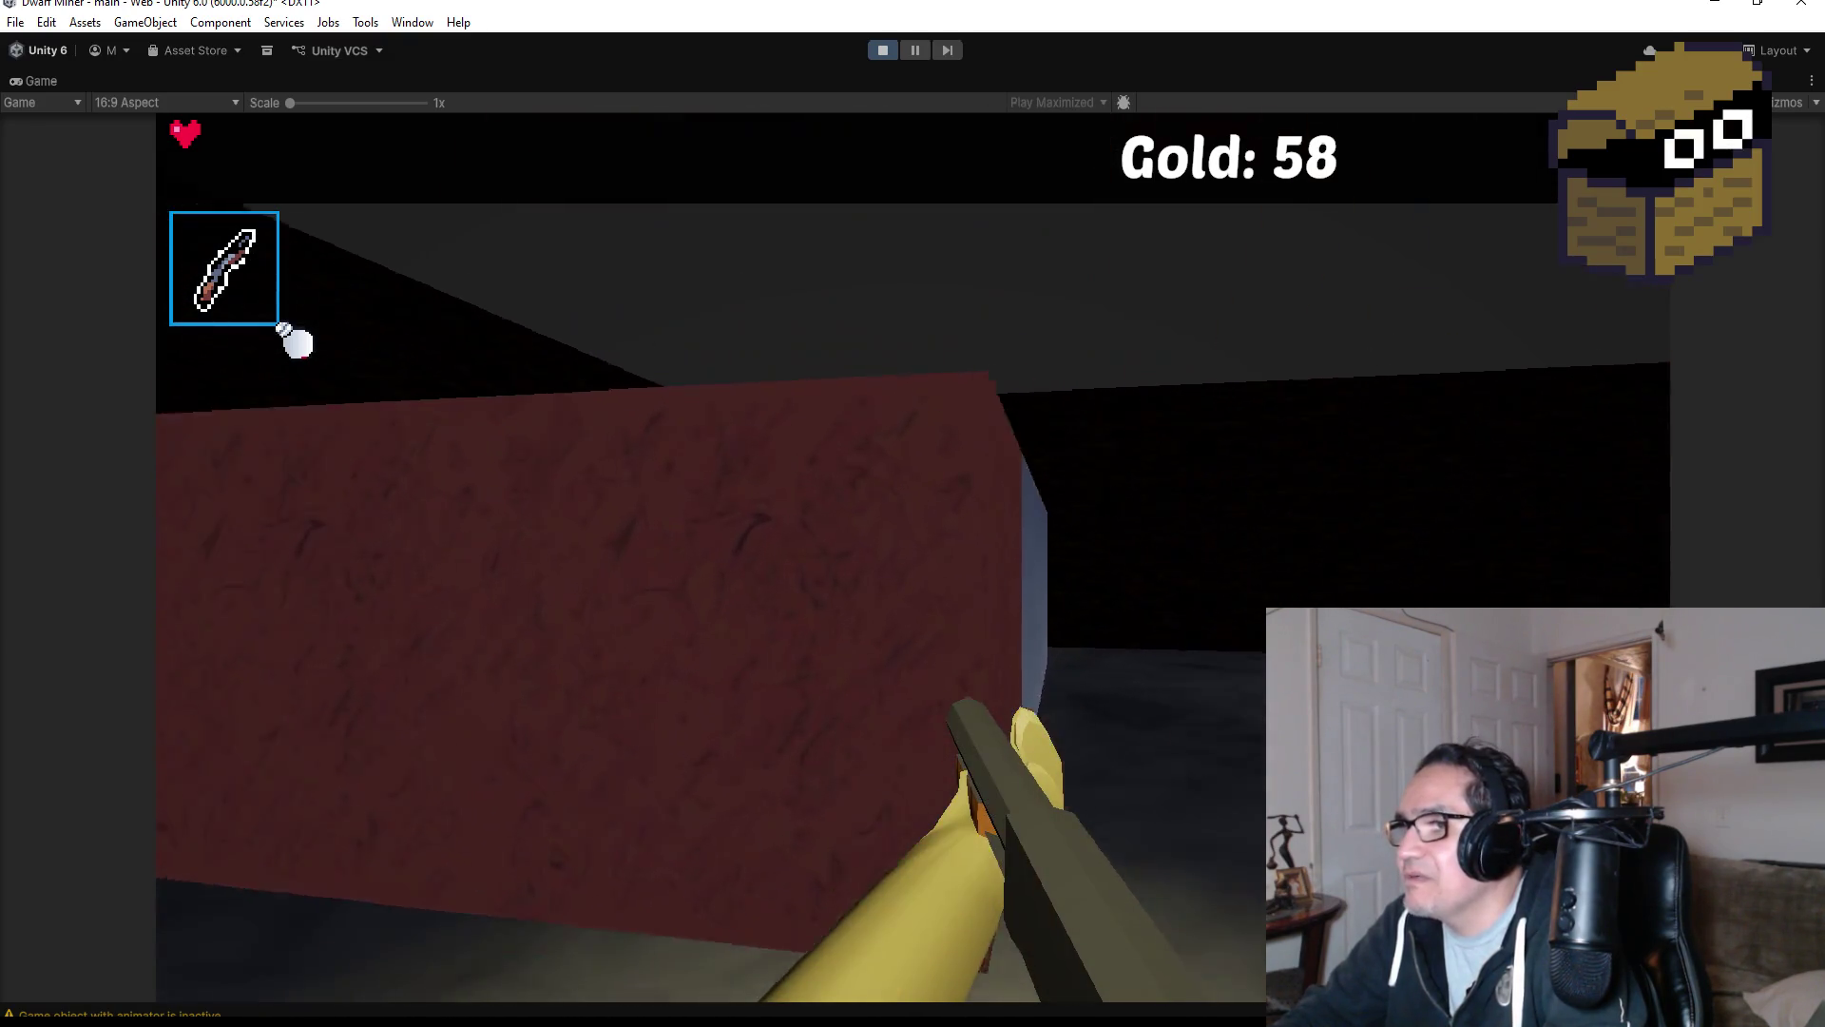
pyautogui.click(298, 343)
pyautogui.click(297, 342)
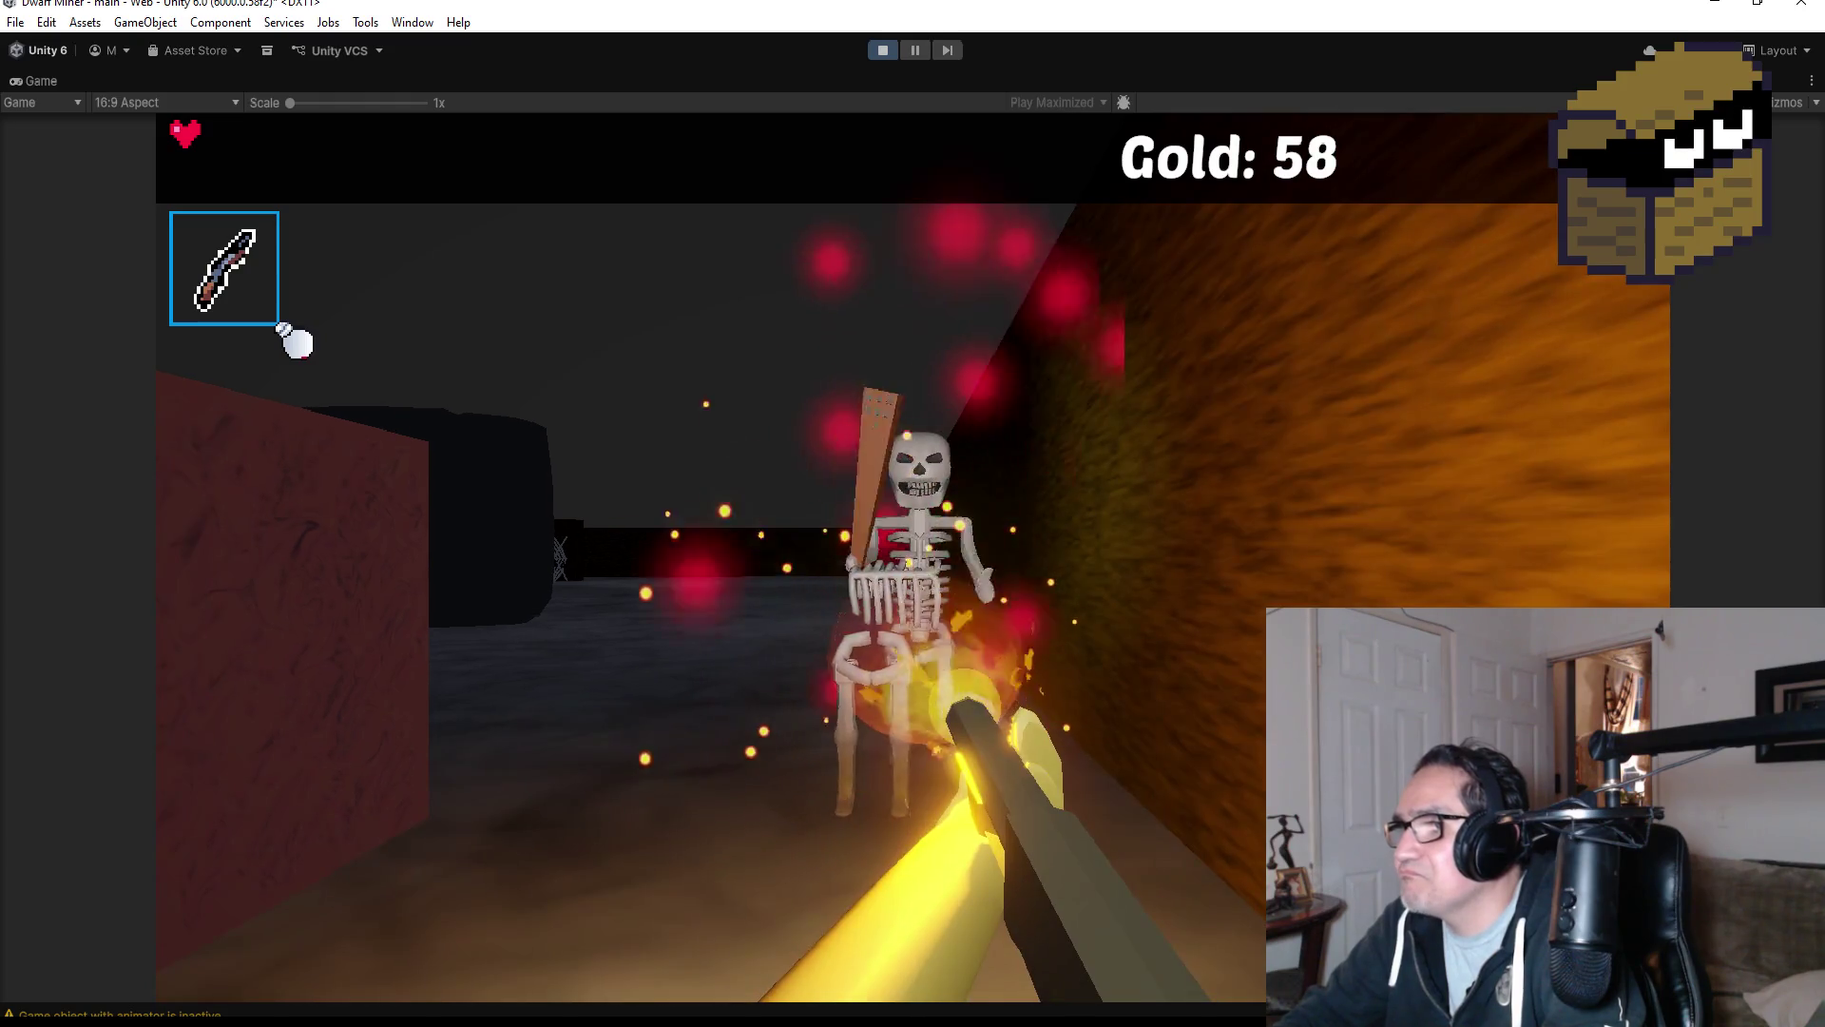
pyautogui.click(296, 342)
pyautogui.click(298, 344)
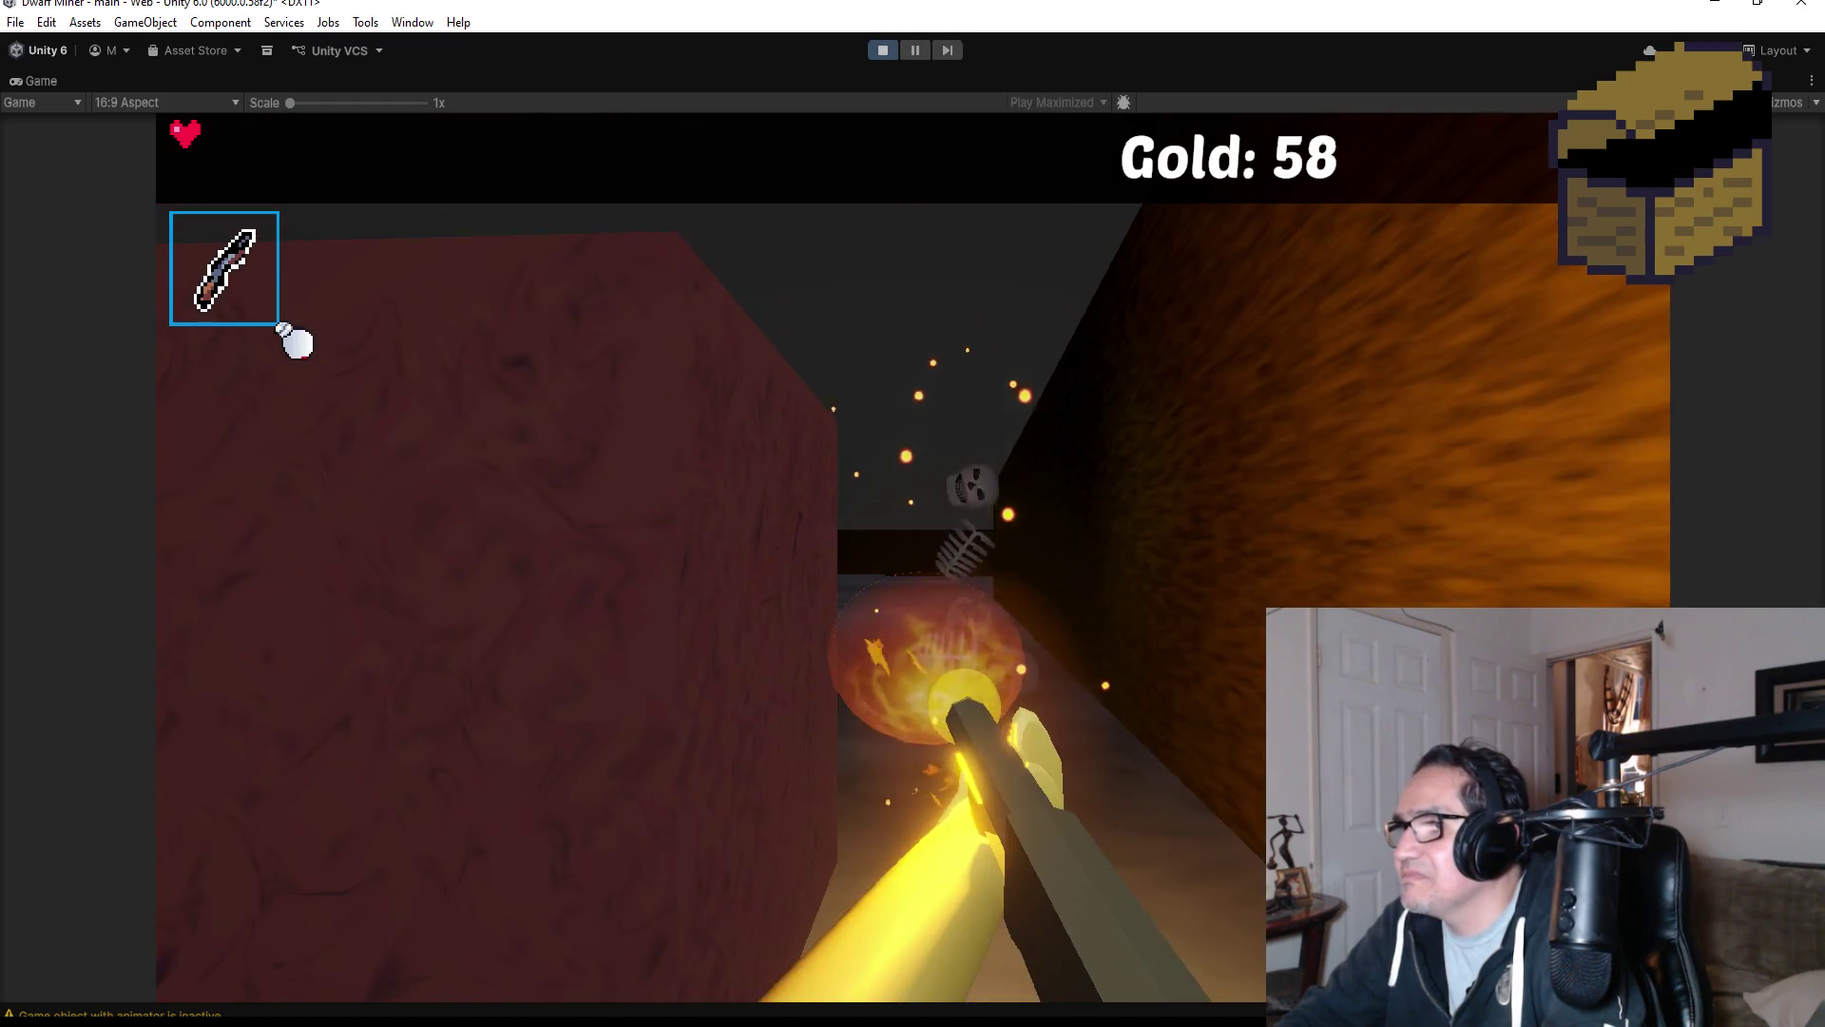
# Walk past the skeleton's bones down the dark corridor into the wider room.
pyautogui.press('w')
pyautogui.press('a')
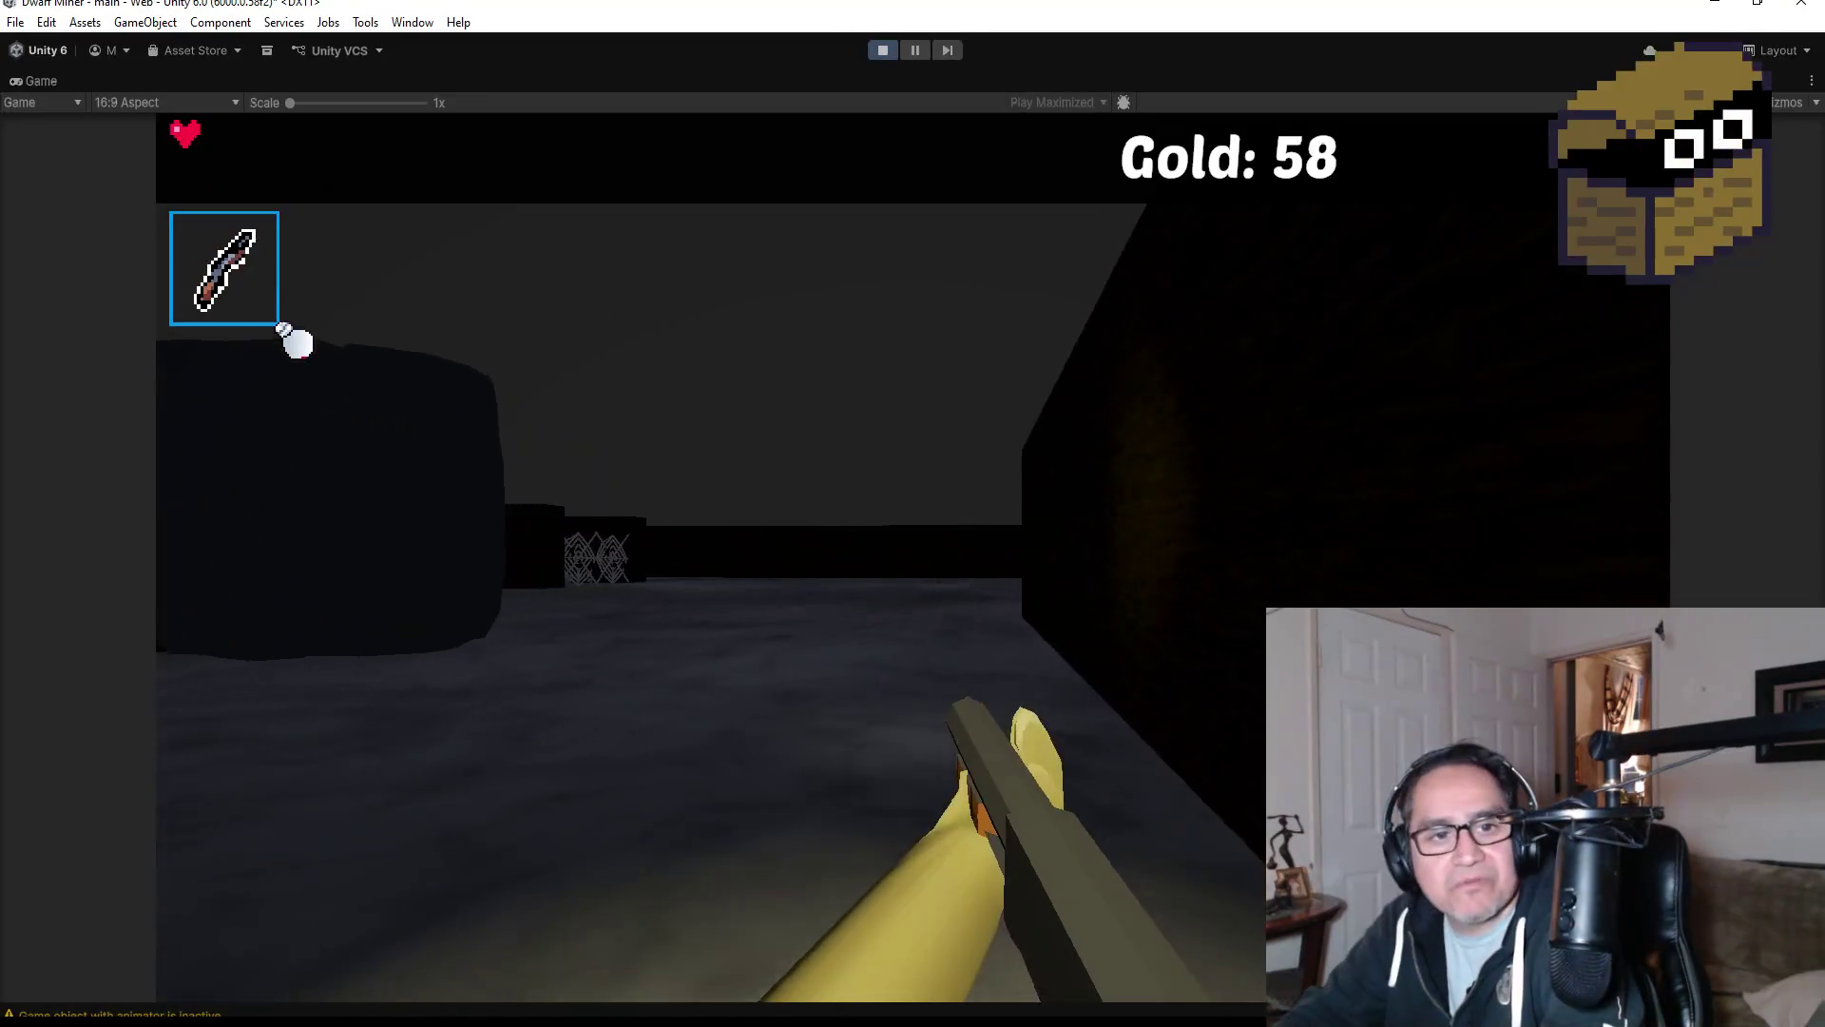
pyautogui.press('w')
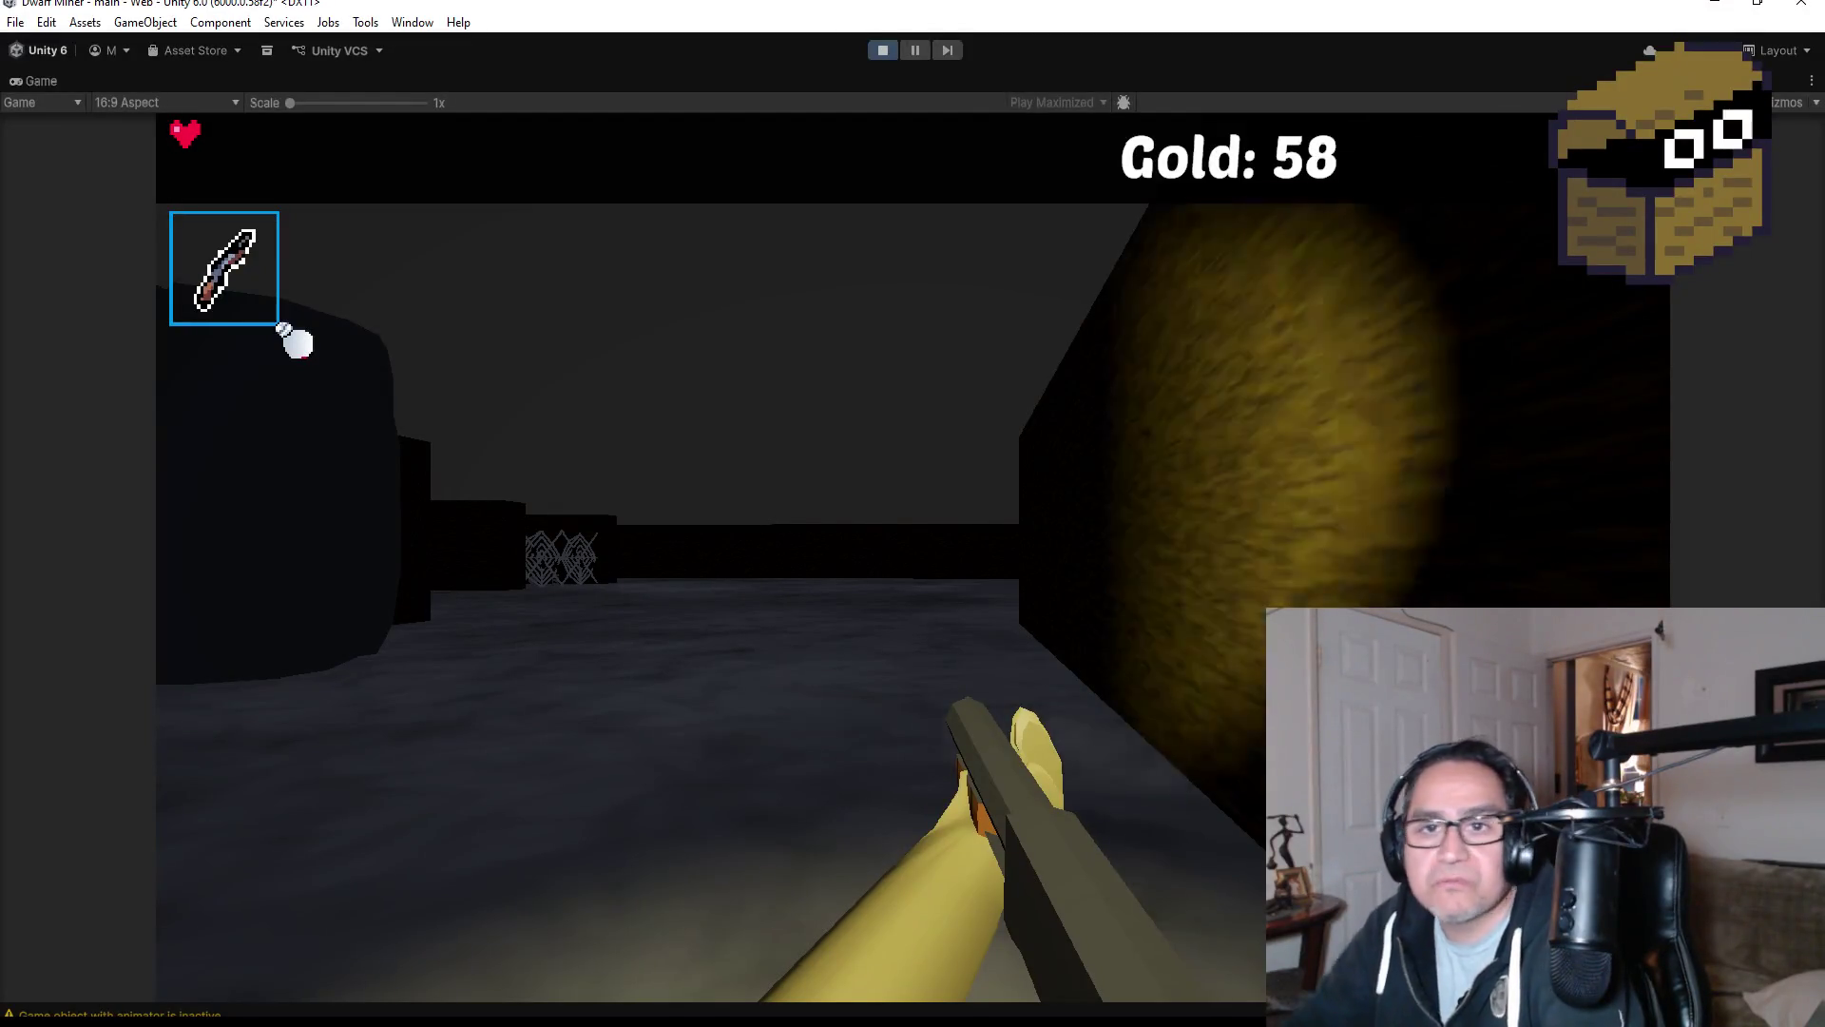
pyautogui.press('w')
pyautogui.press('w')
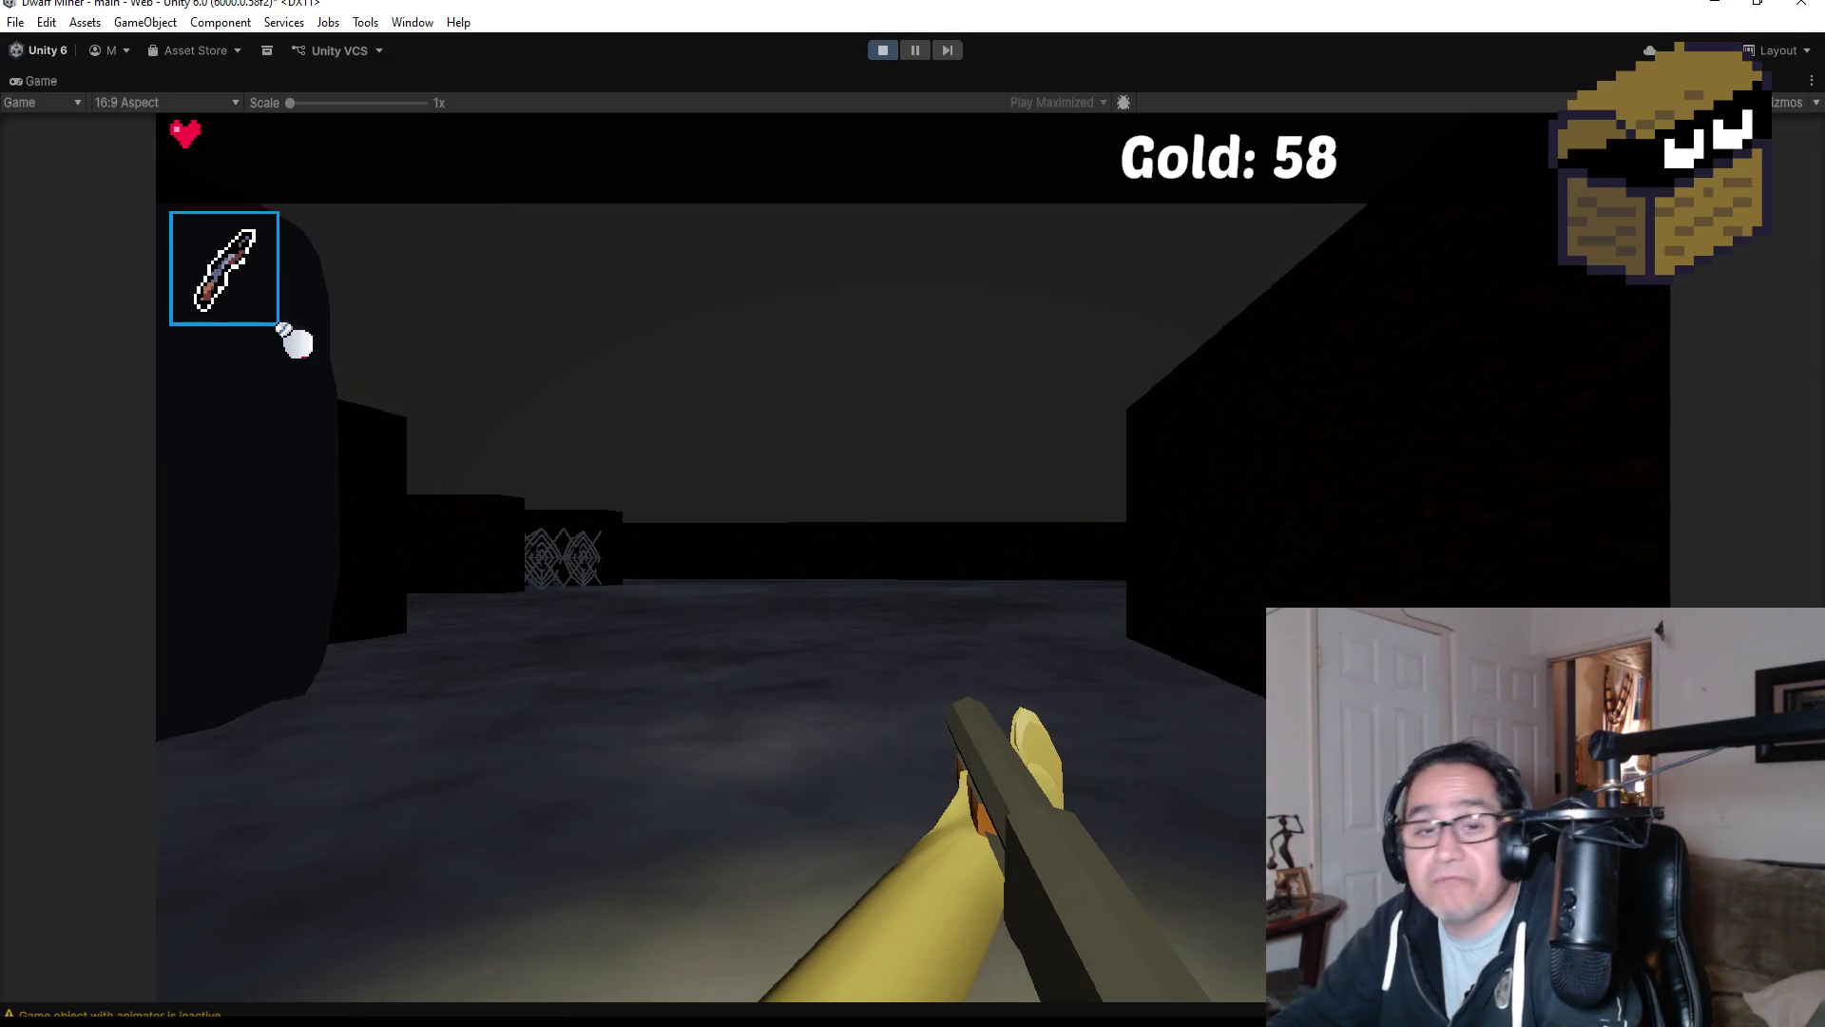
pyautogui.press('w')
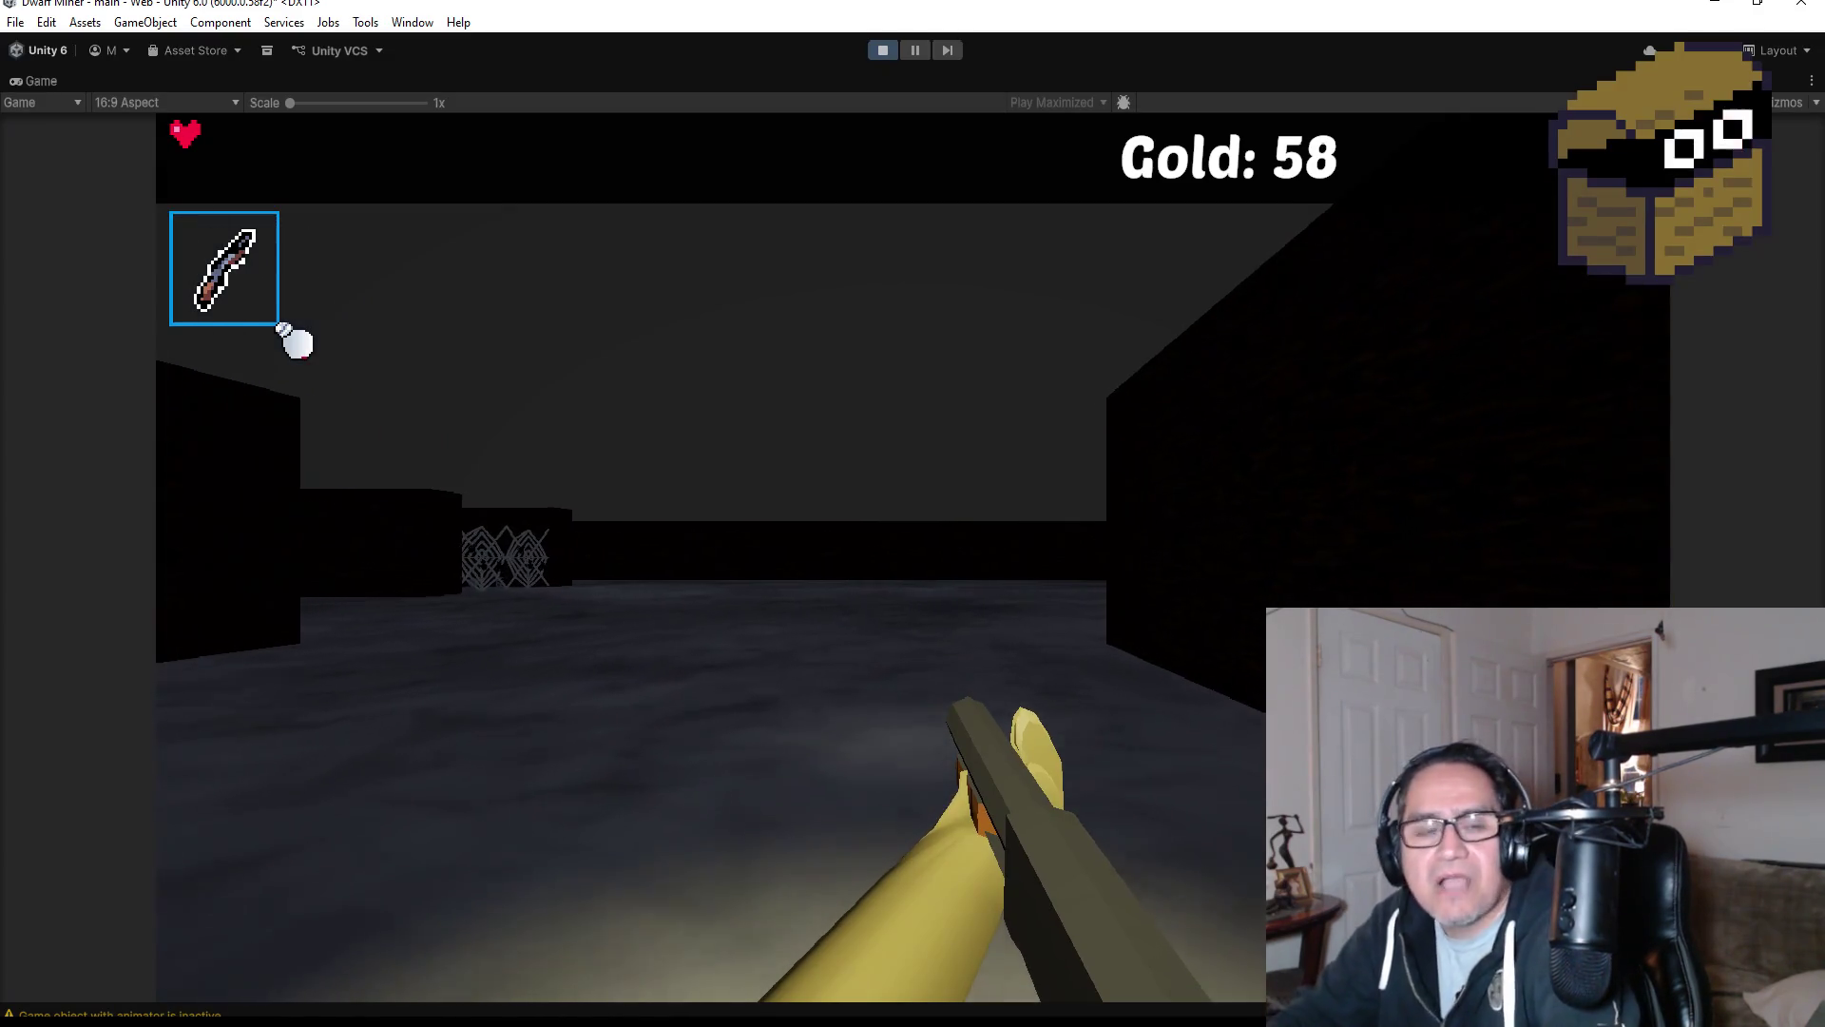
pyautogui.press('w')
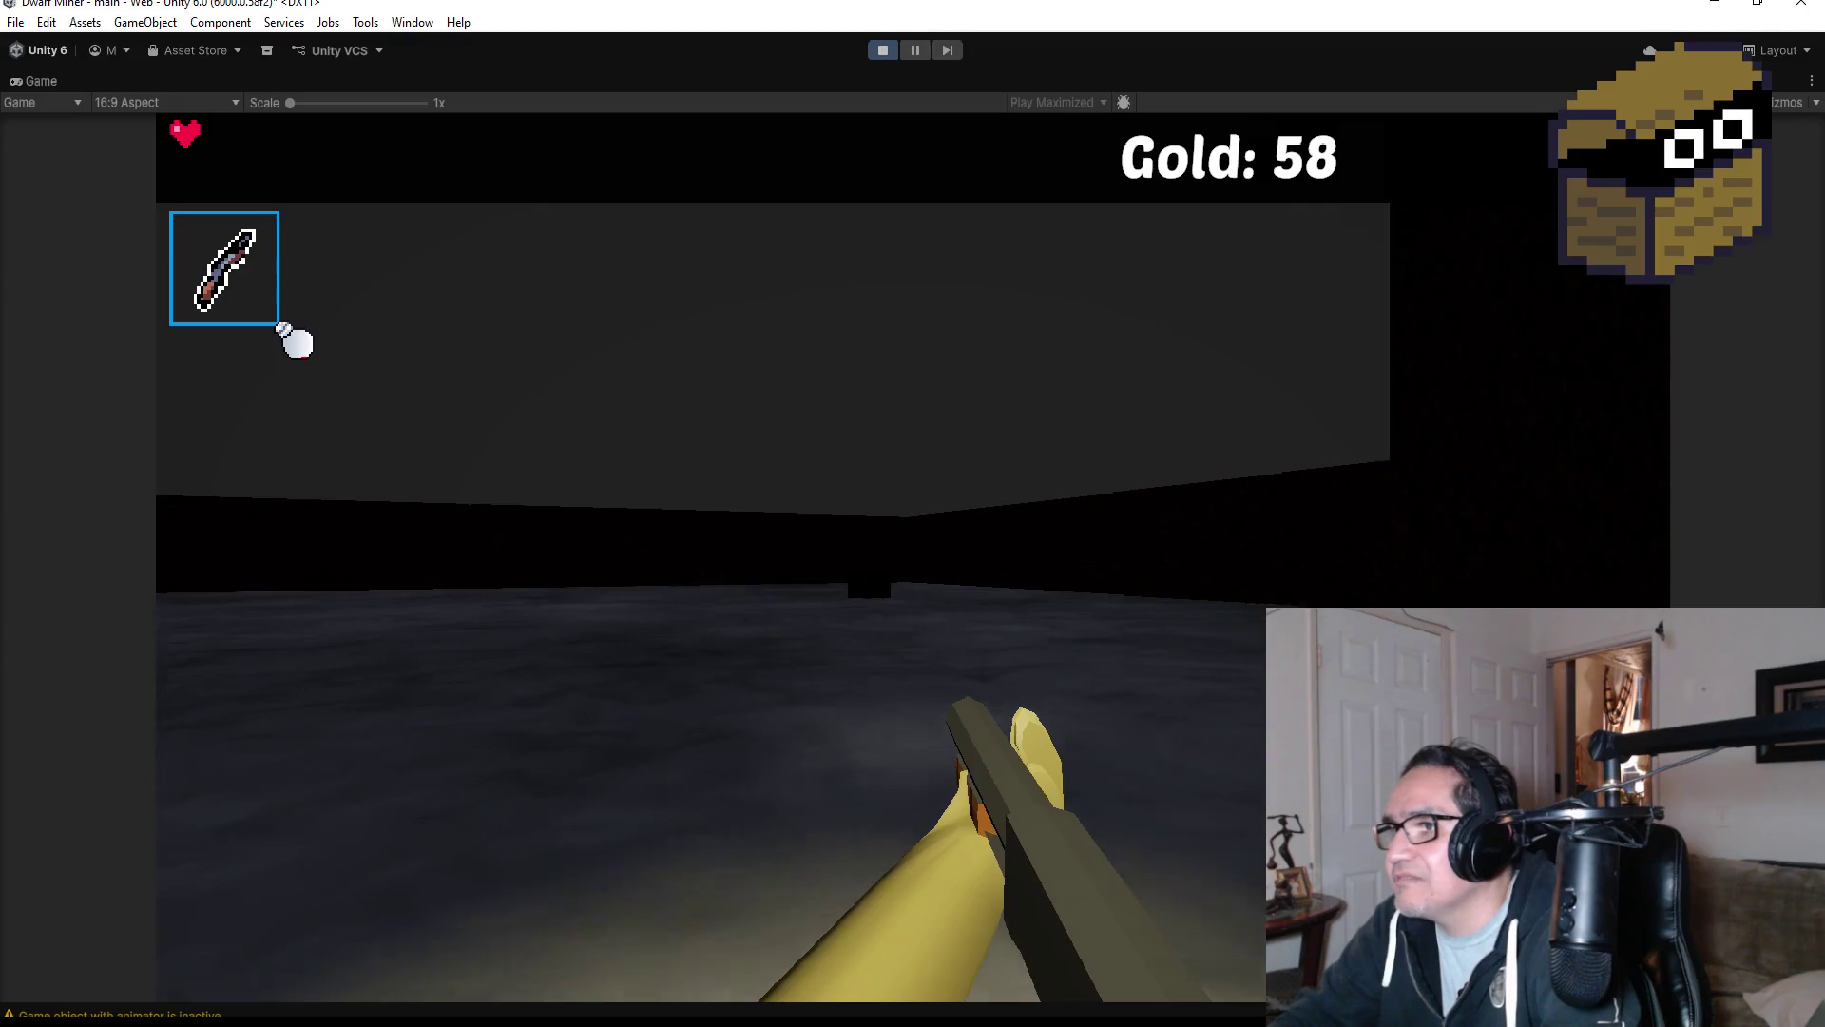
pyautogui.press('w')
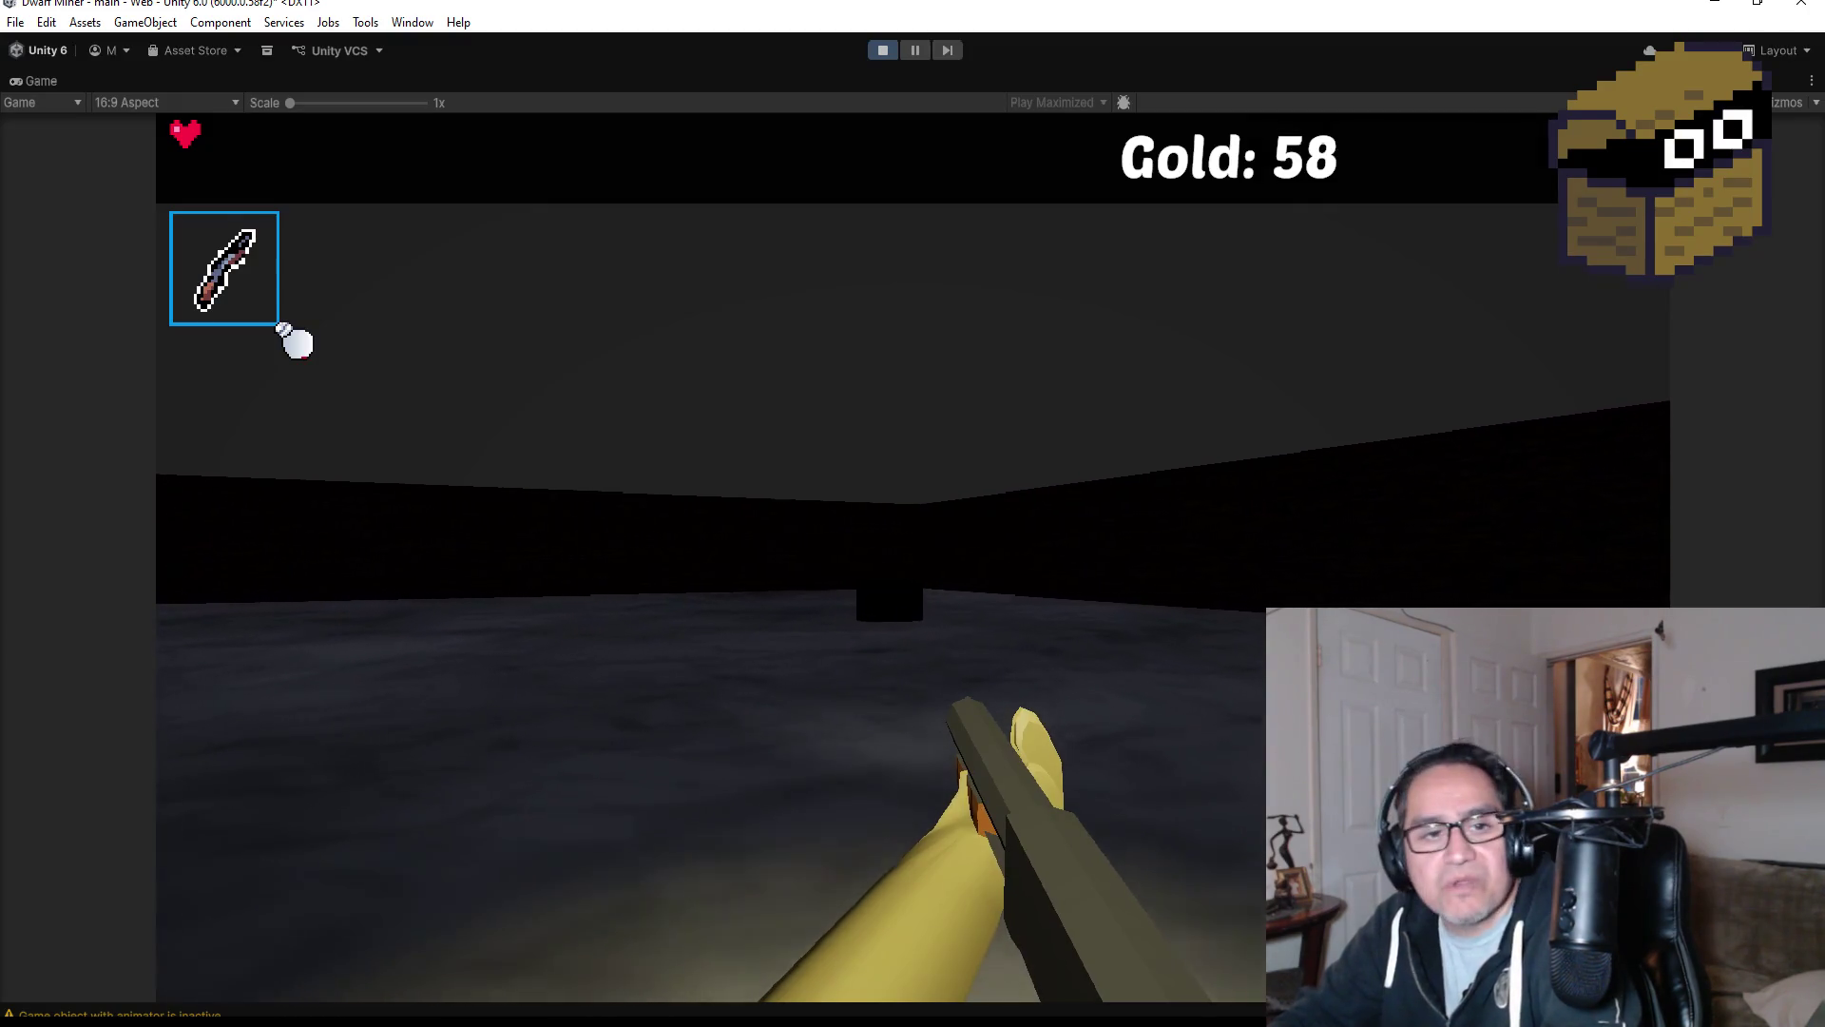
pyautogui.press('w')
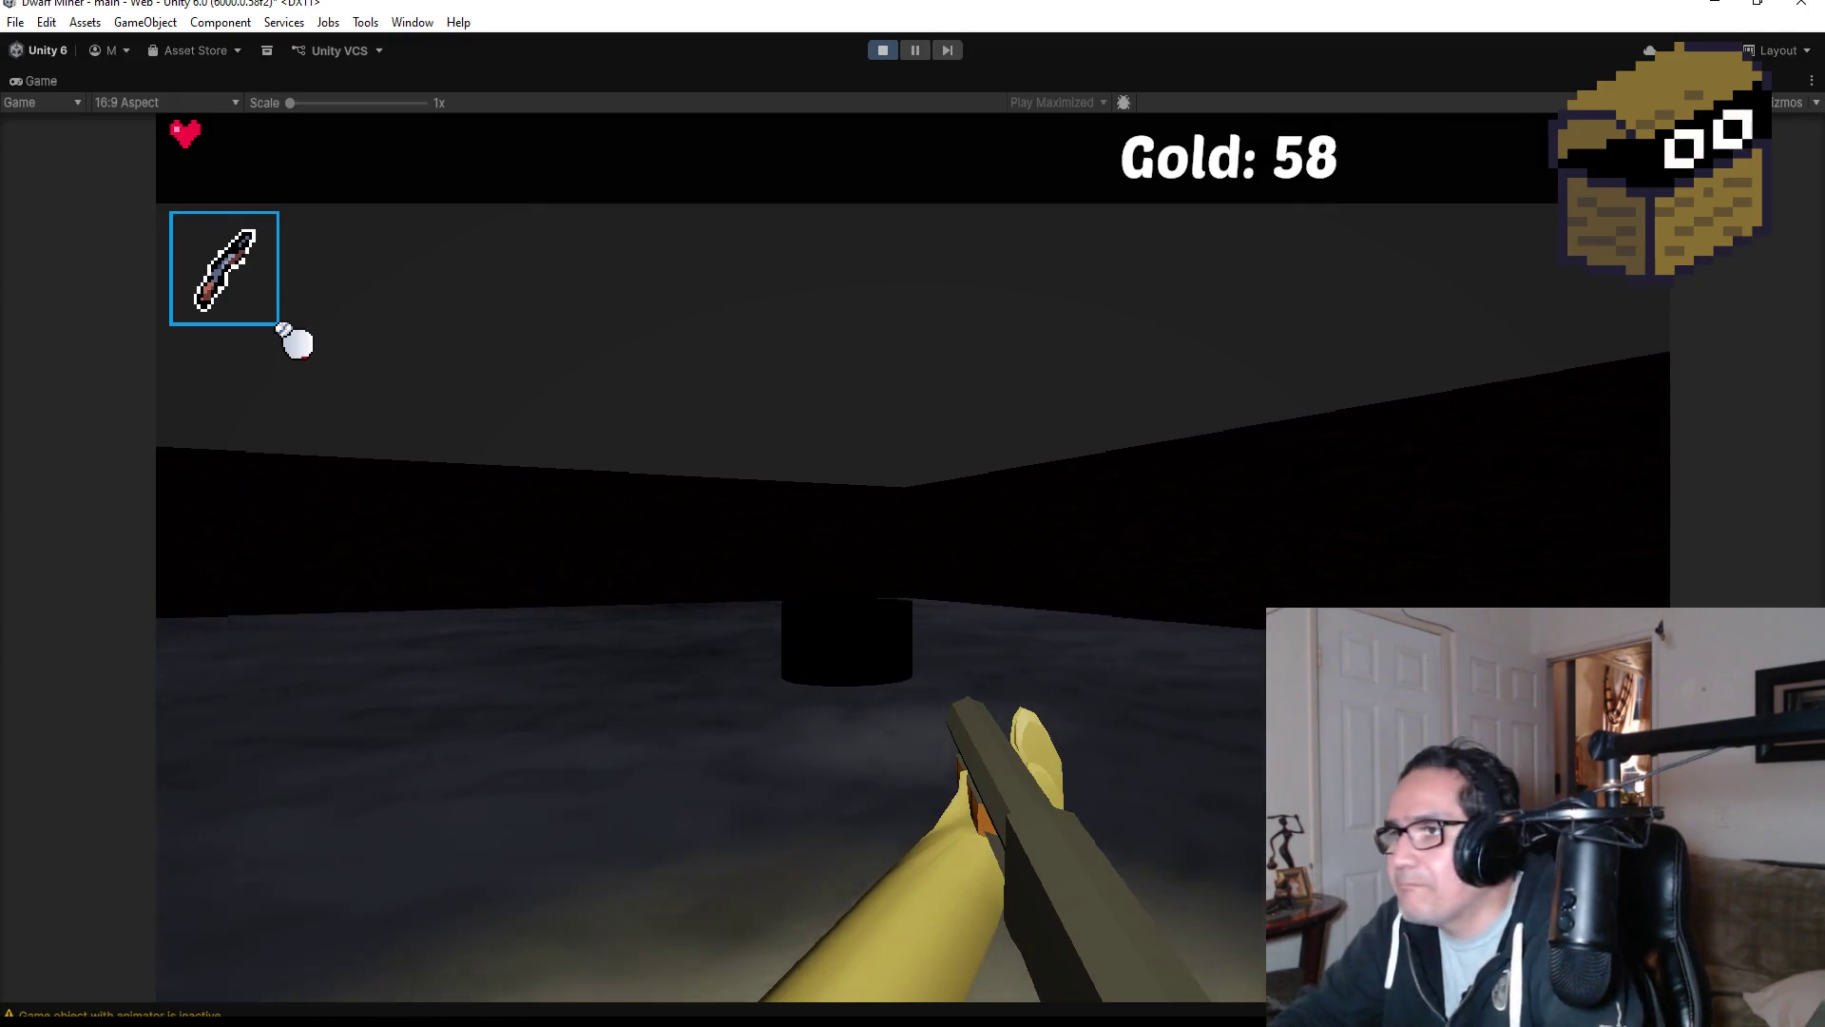
# Turn to the webbed corridor and walk into the spider webs.
pyautogui.press('a')
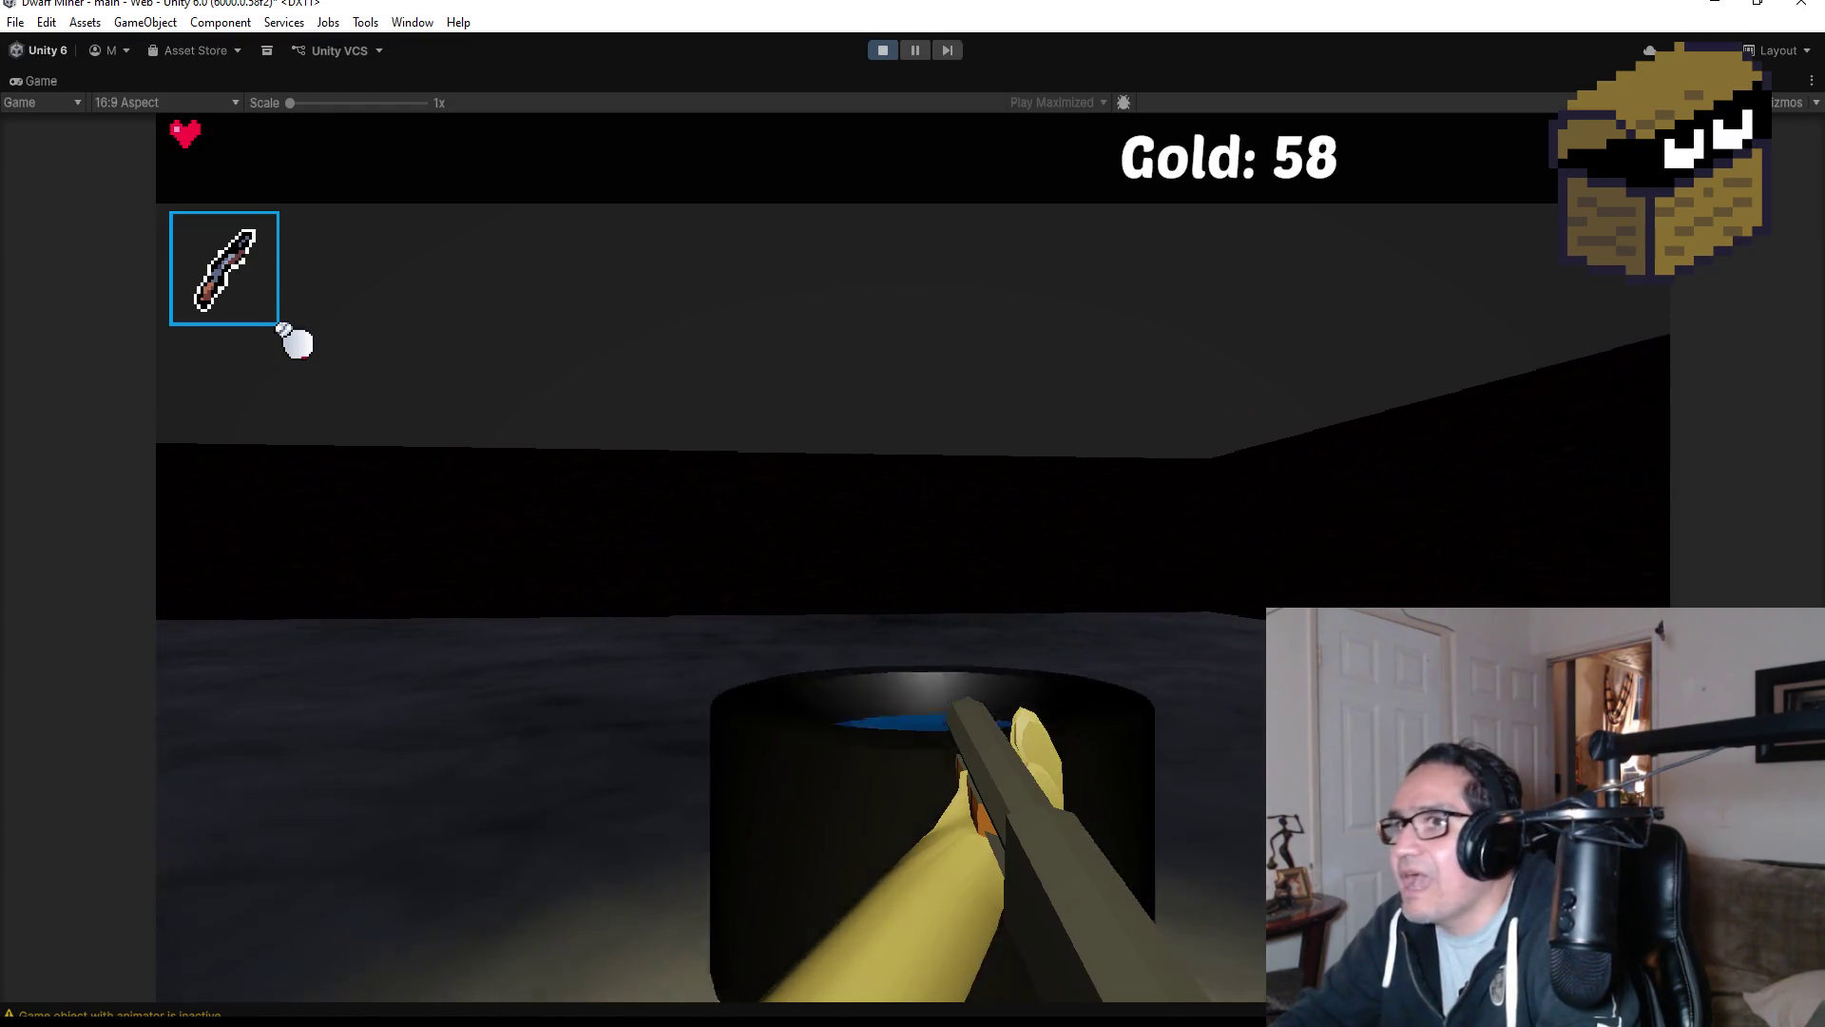
pyautogui.press('a')
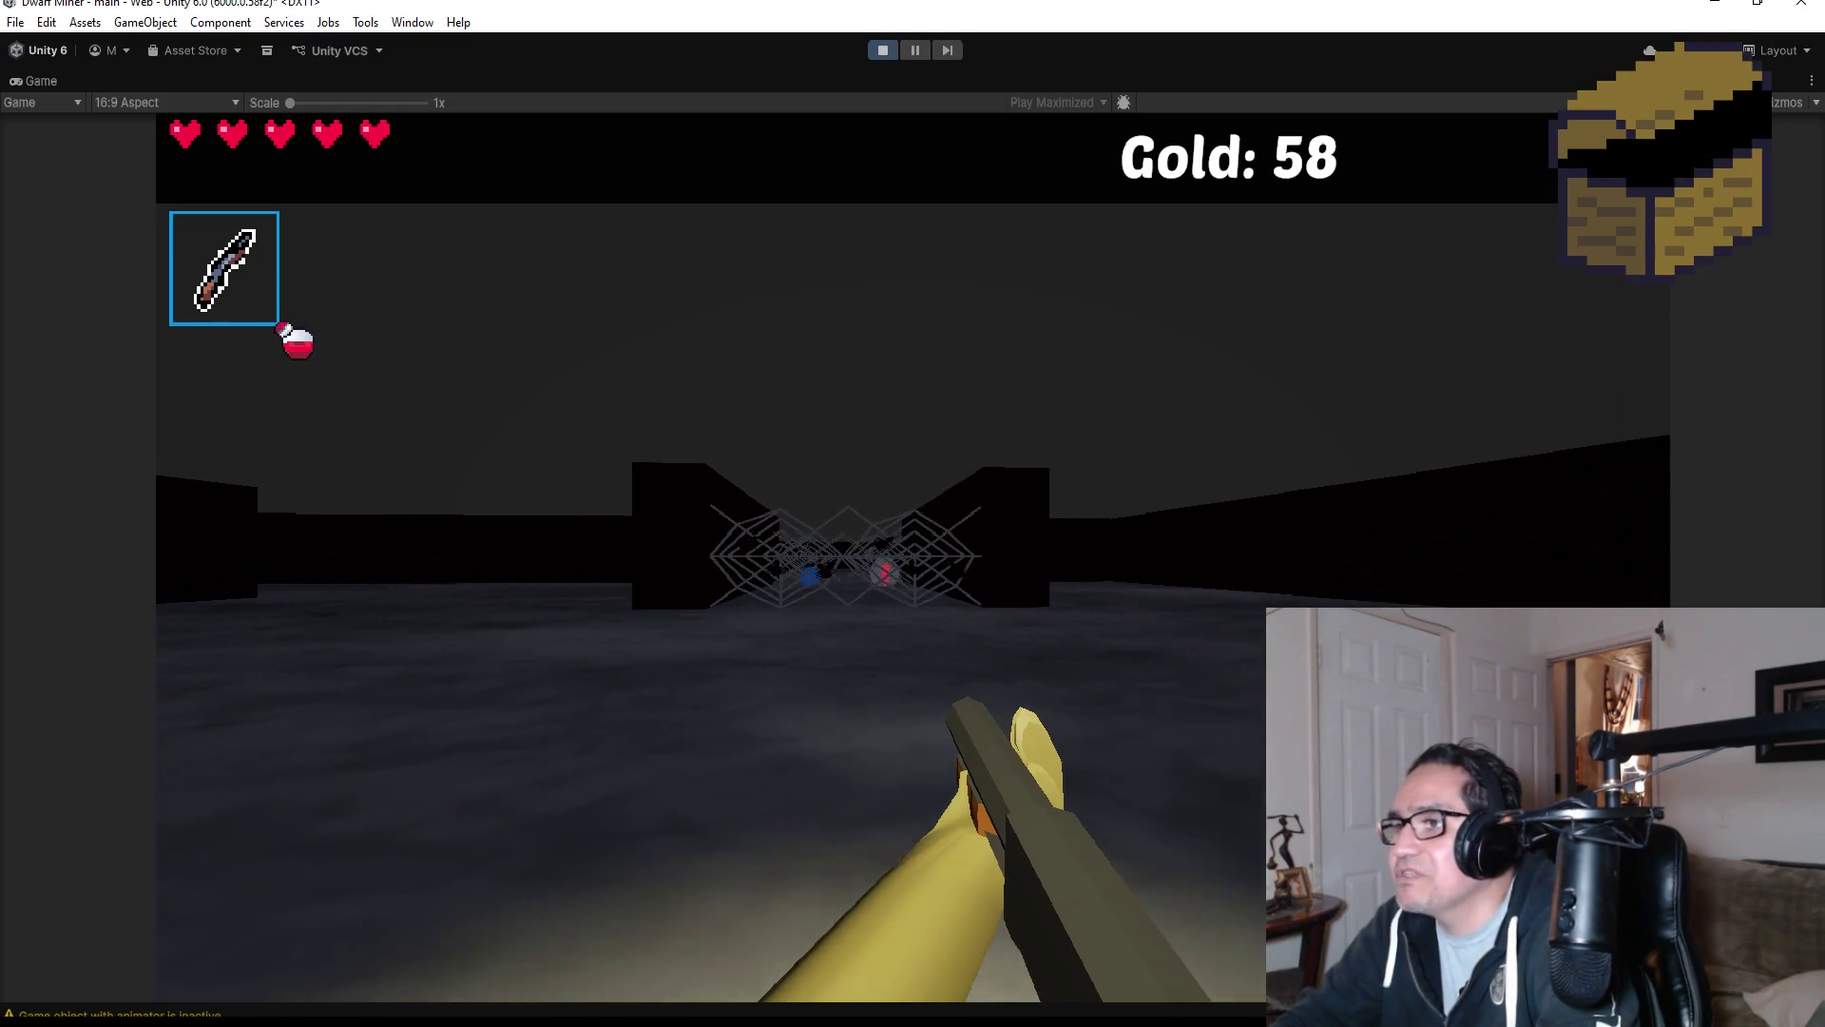
pyautogui.press('w')
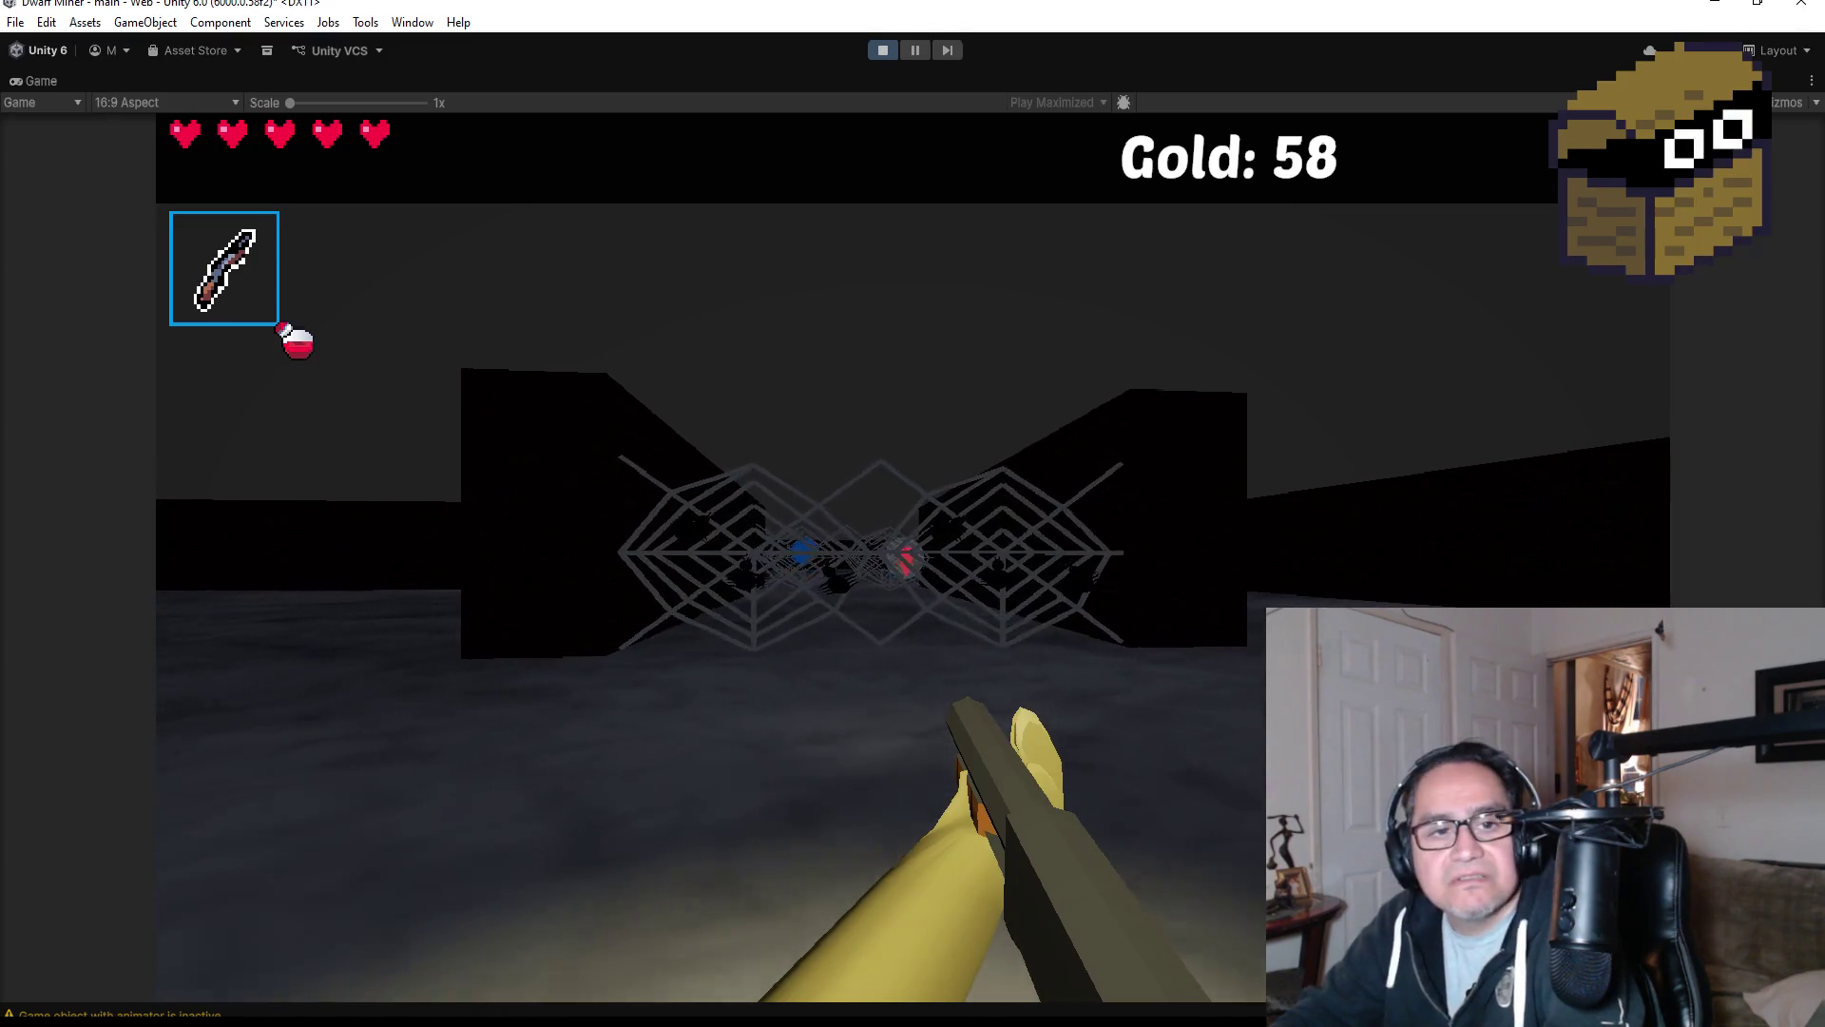
pyautogui.press('w')
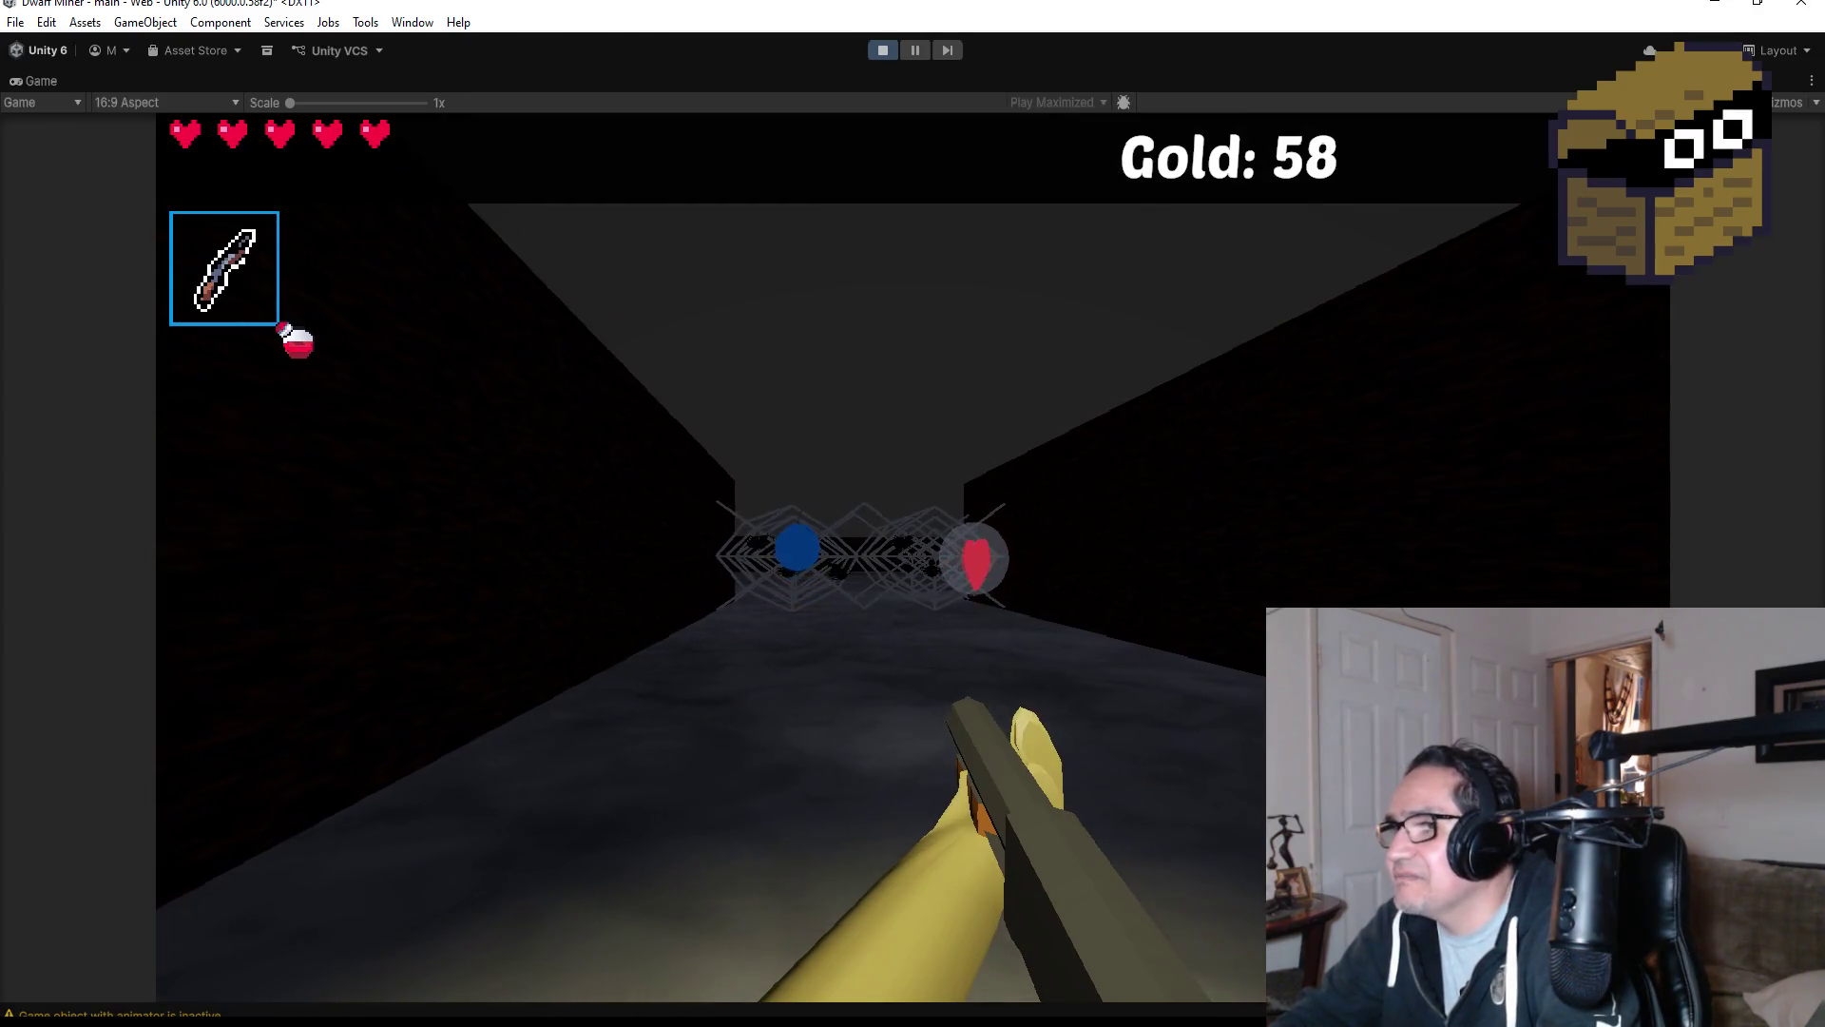
# Pass through the blue orb and webs, then strafe to face the red-eyed boss spider.
pyautogui.press('d')
pyautogui.press('a')
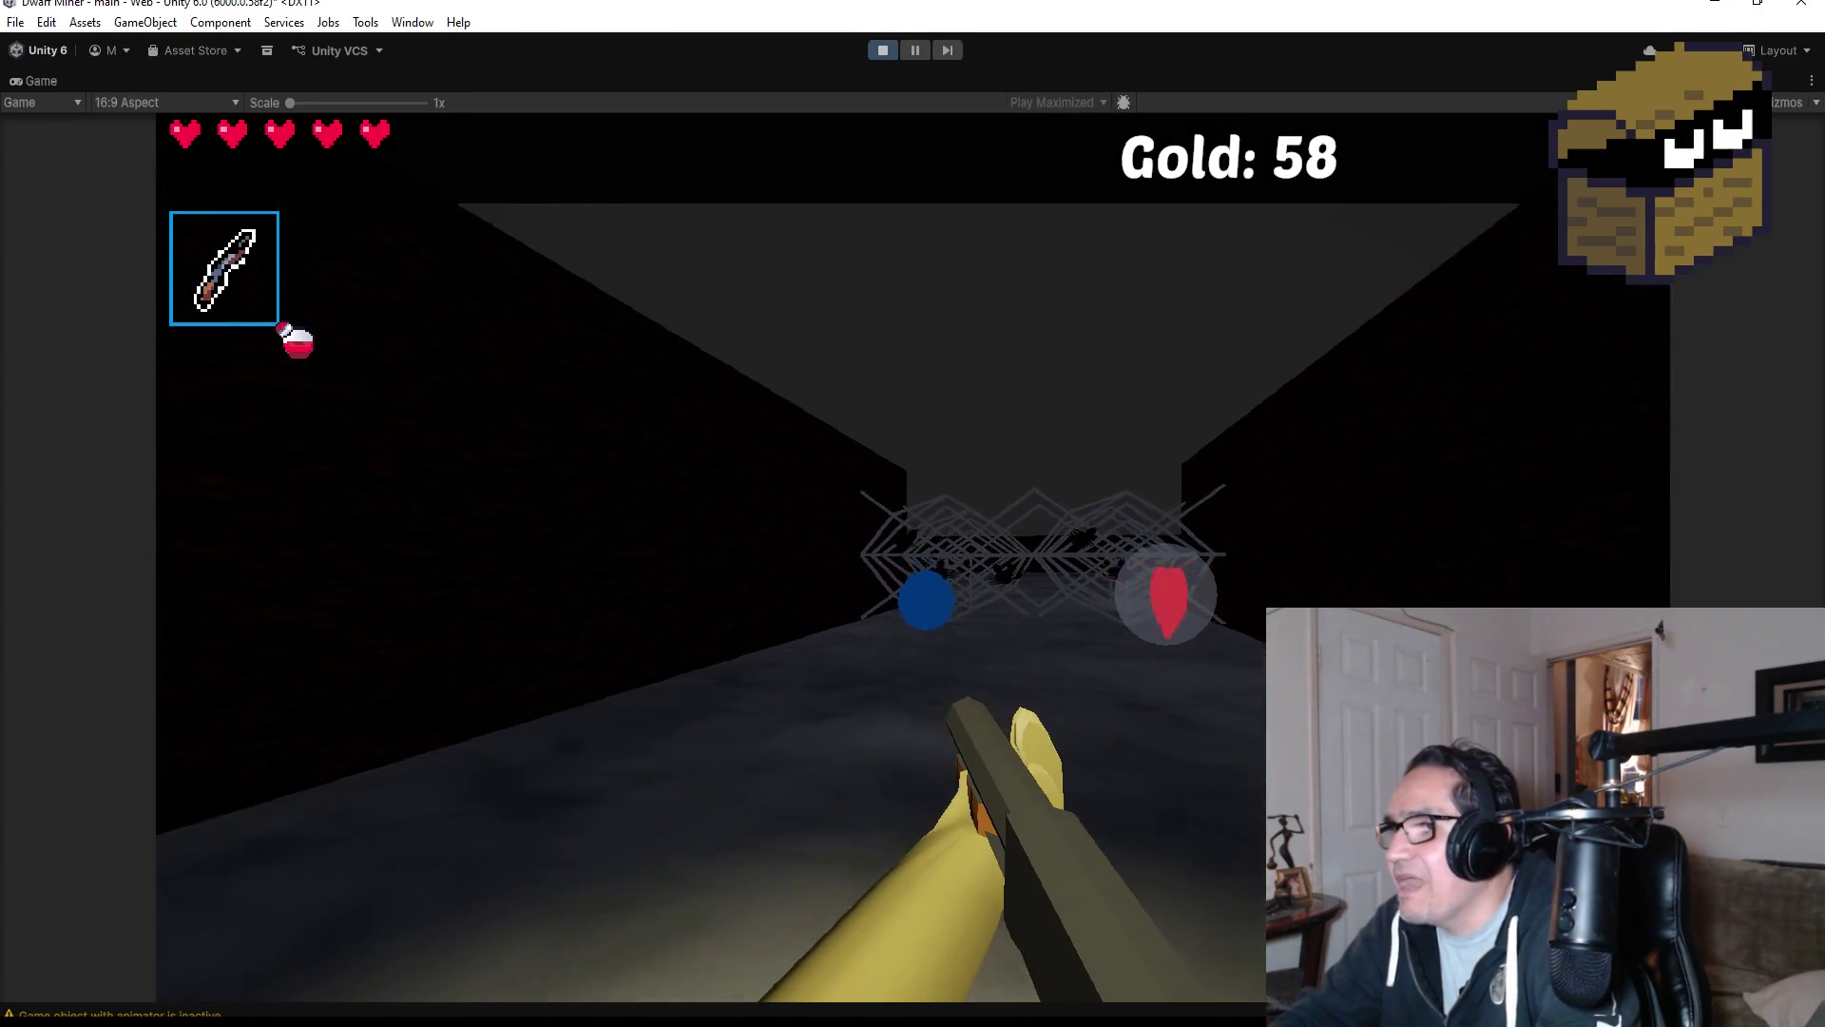
pyautogui.press('w')
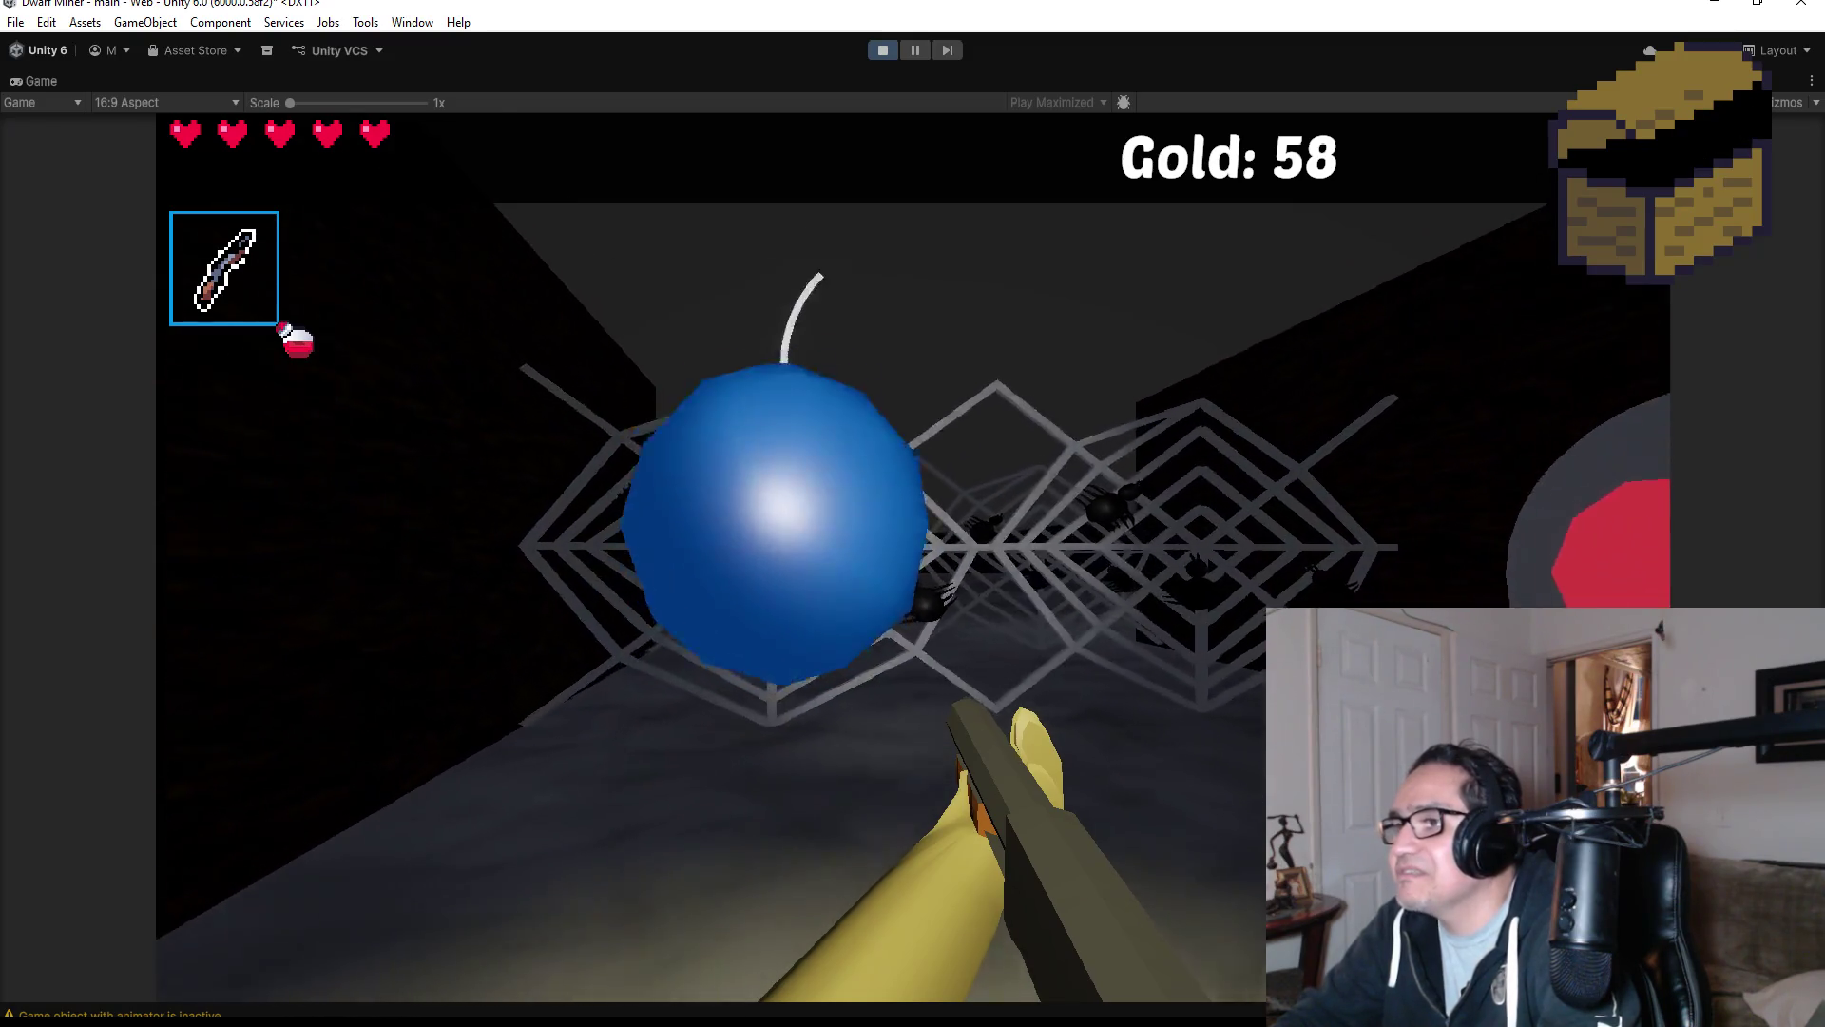
pyautogui.press('s')
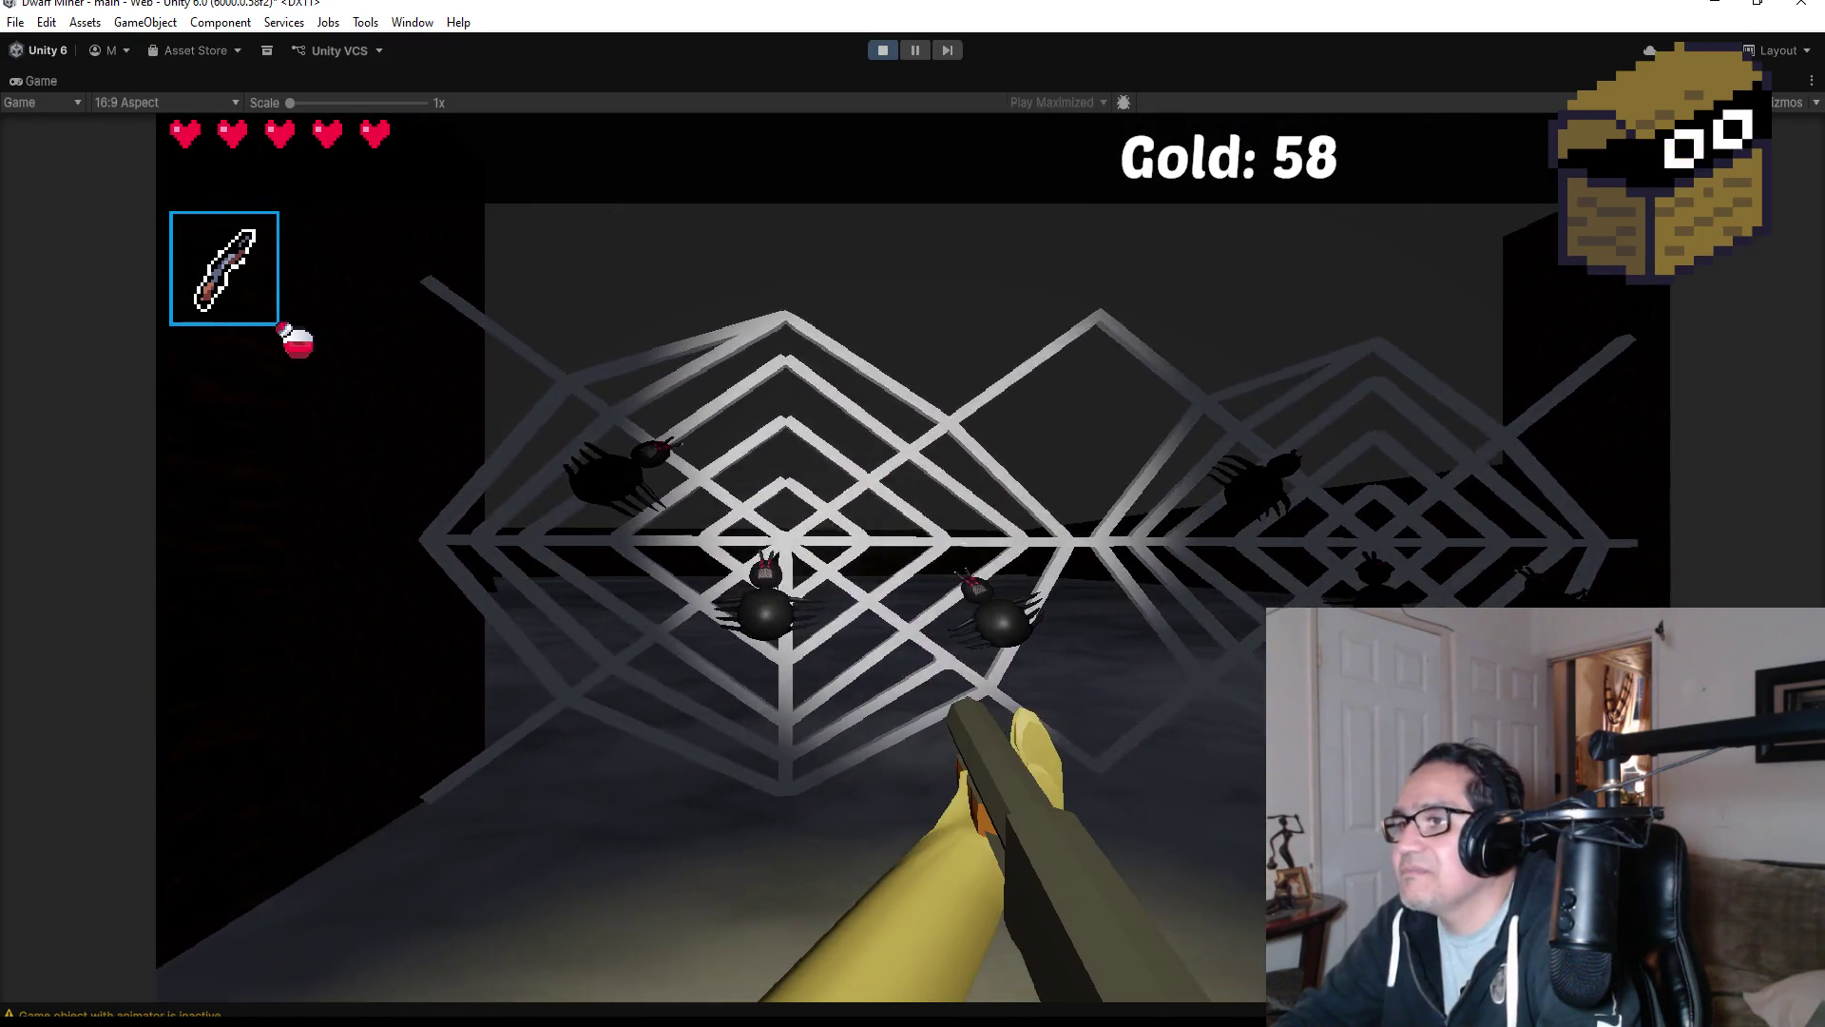
pyautogui.press('w')
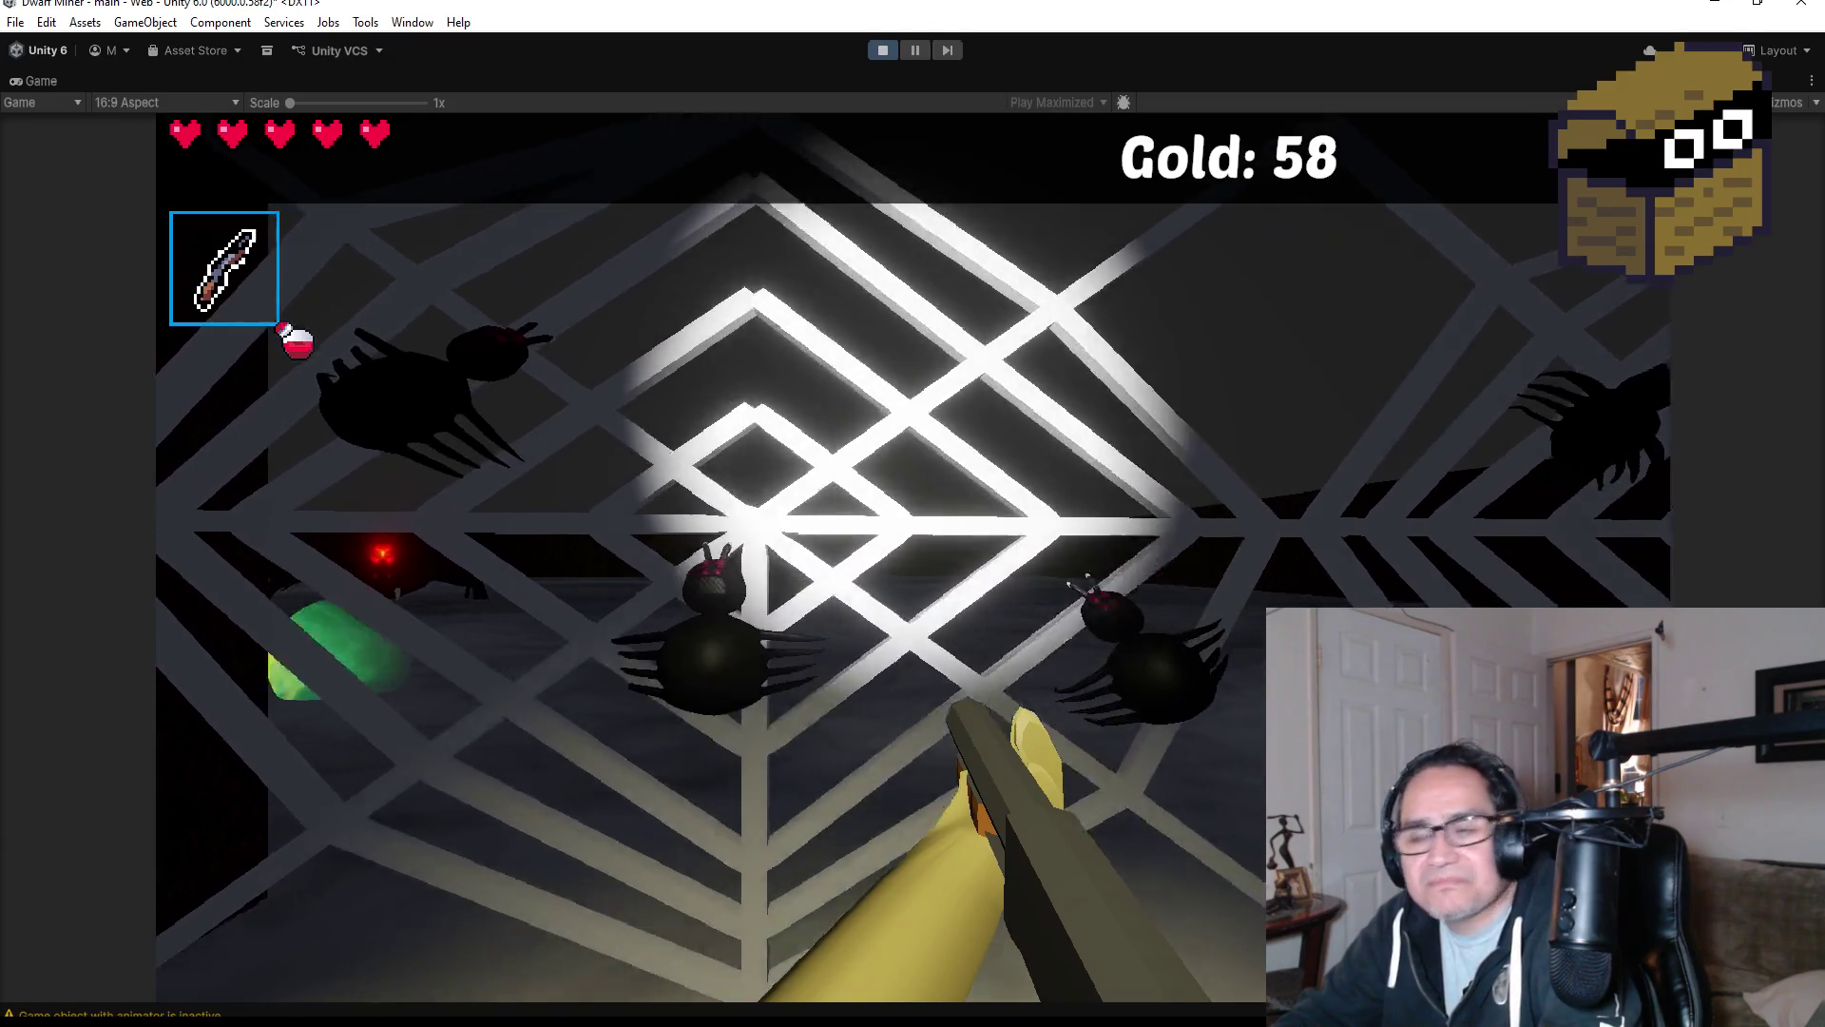
pyautogui.press('a')
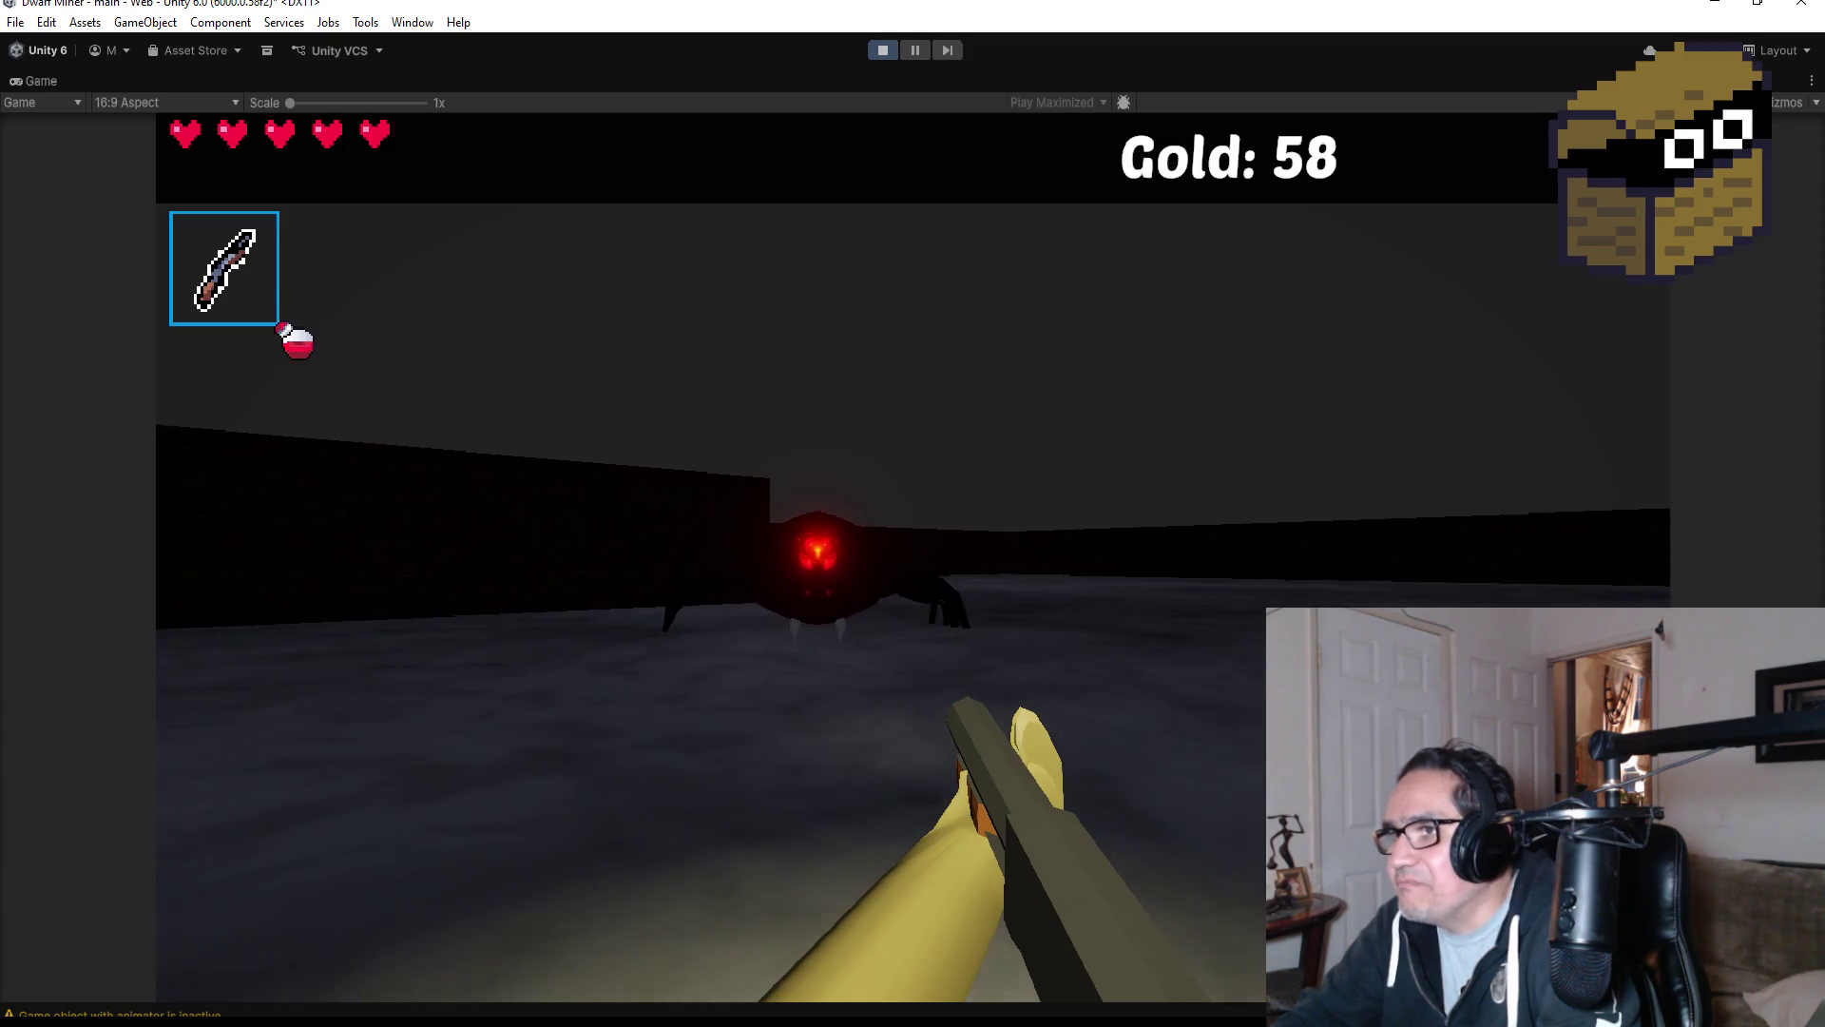
# Fire the staff repeatedly at the boss spider, shooting down its green projectiles.
pyautogui.click(913, 557)
pyautogui.click(913, 556)
pyautogui.click(912, 557)
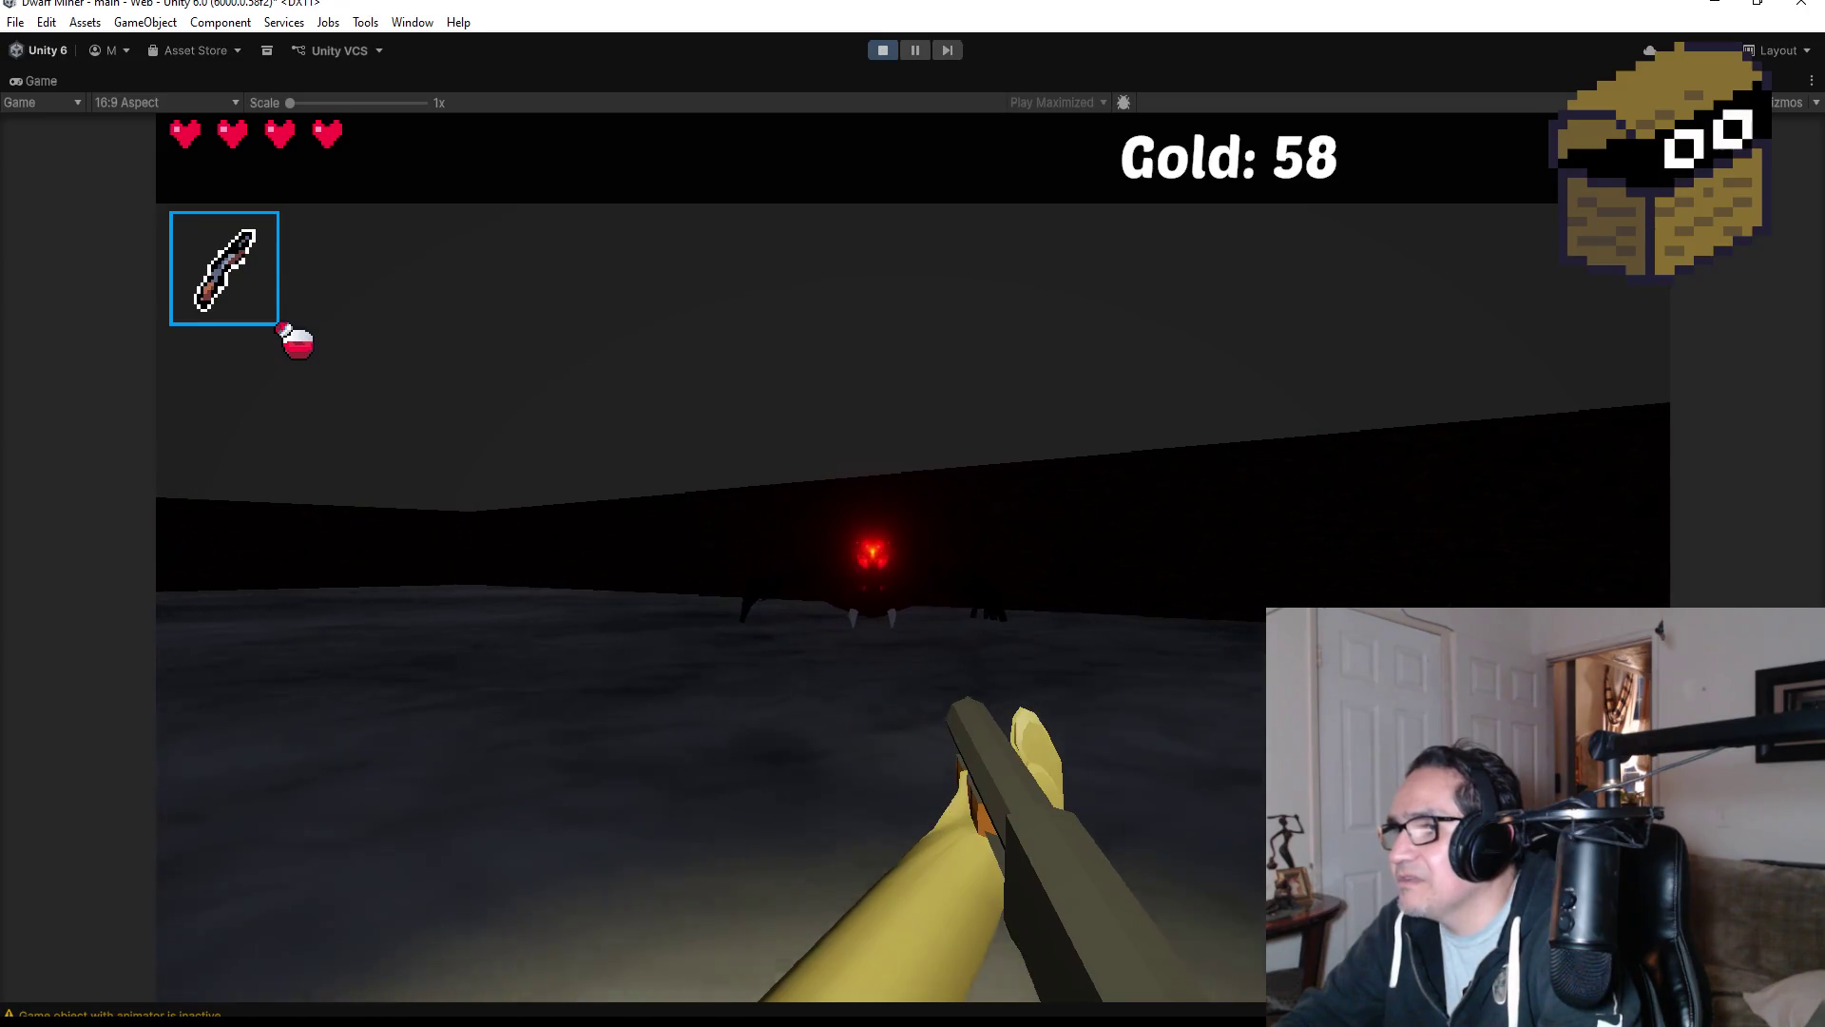
pyautogui.click(914, 556)
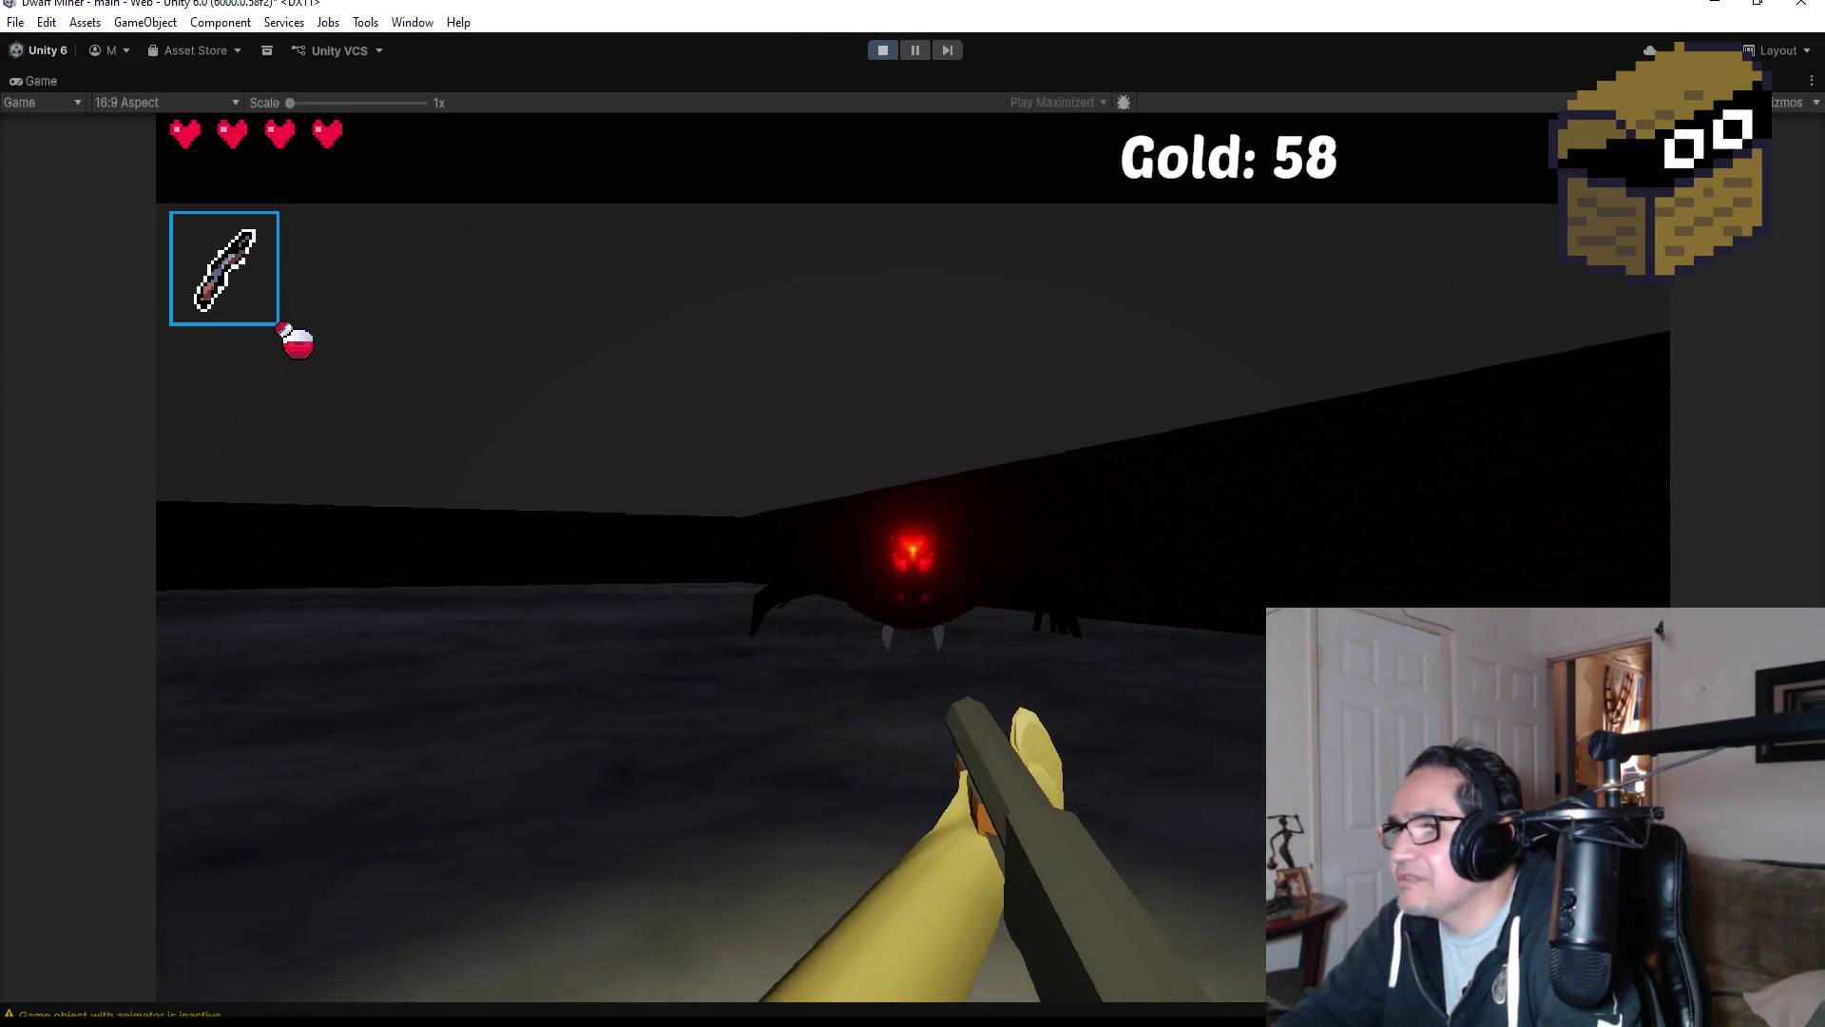
pyautogui.click(914, 556)
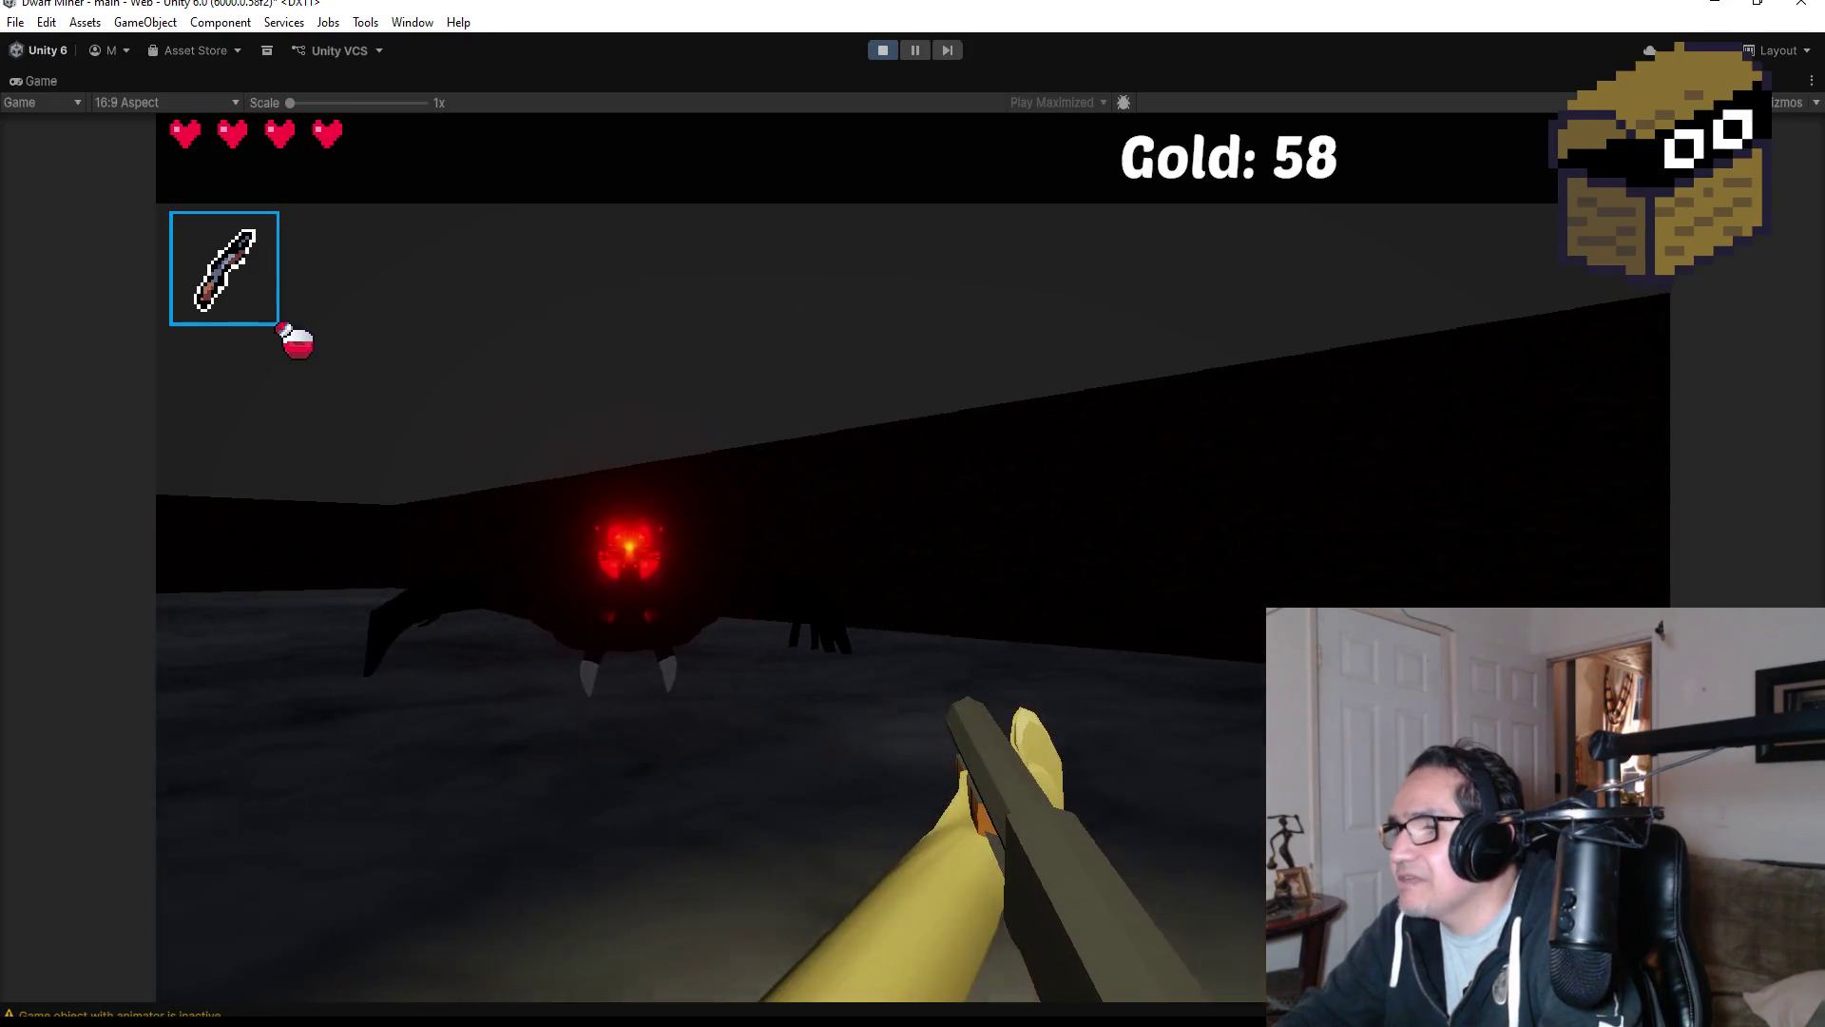
pyautogui.click(913, 556)
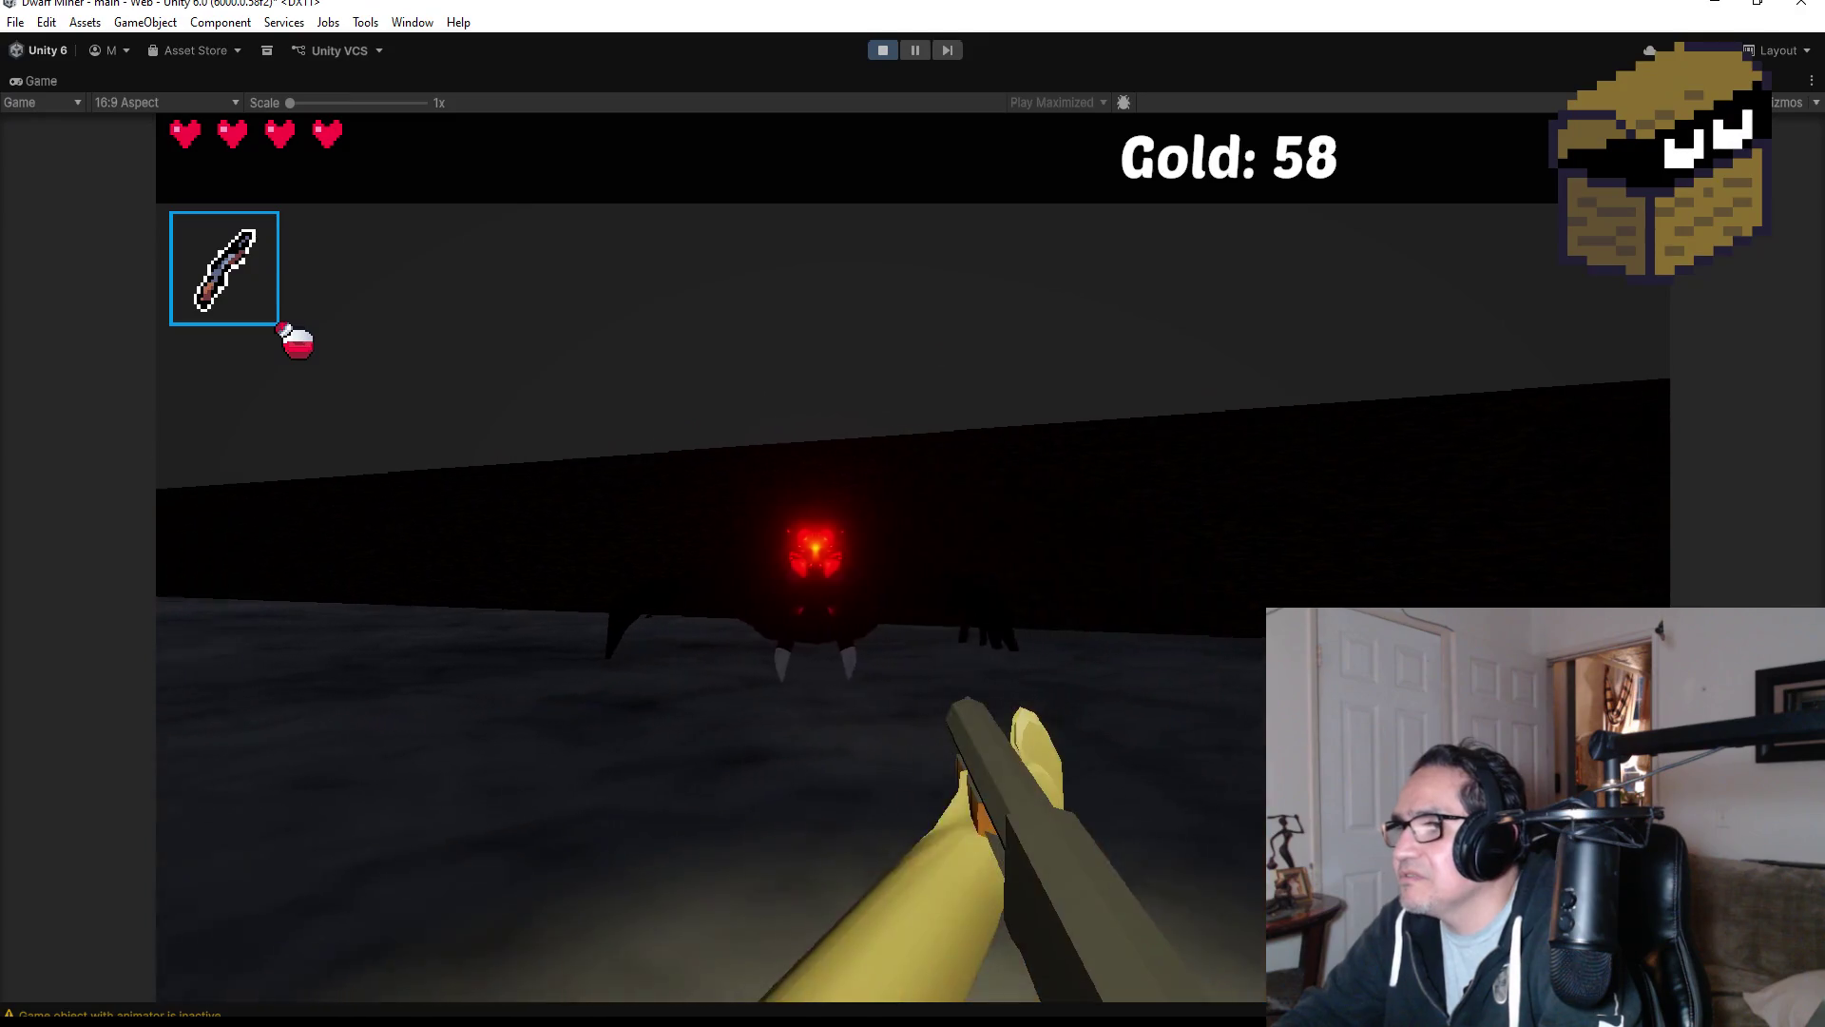
pyautogui.click(914, 556)
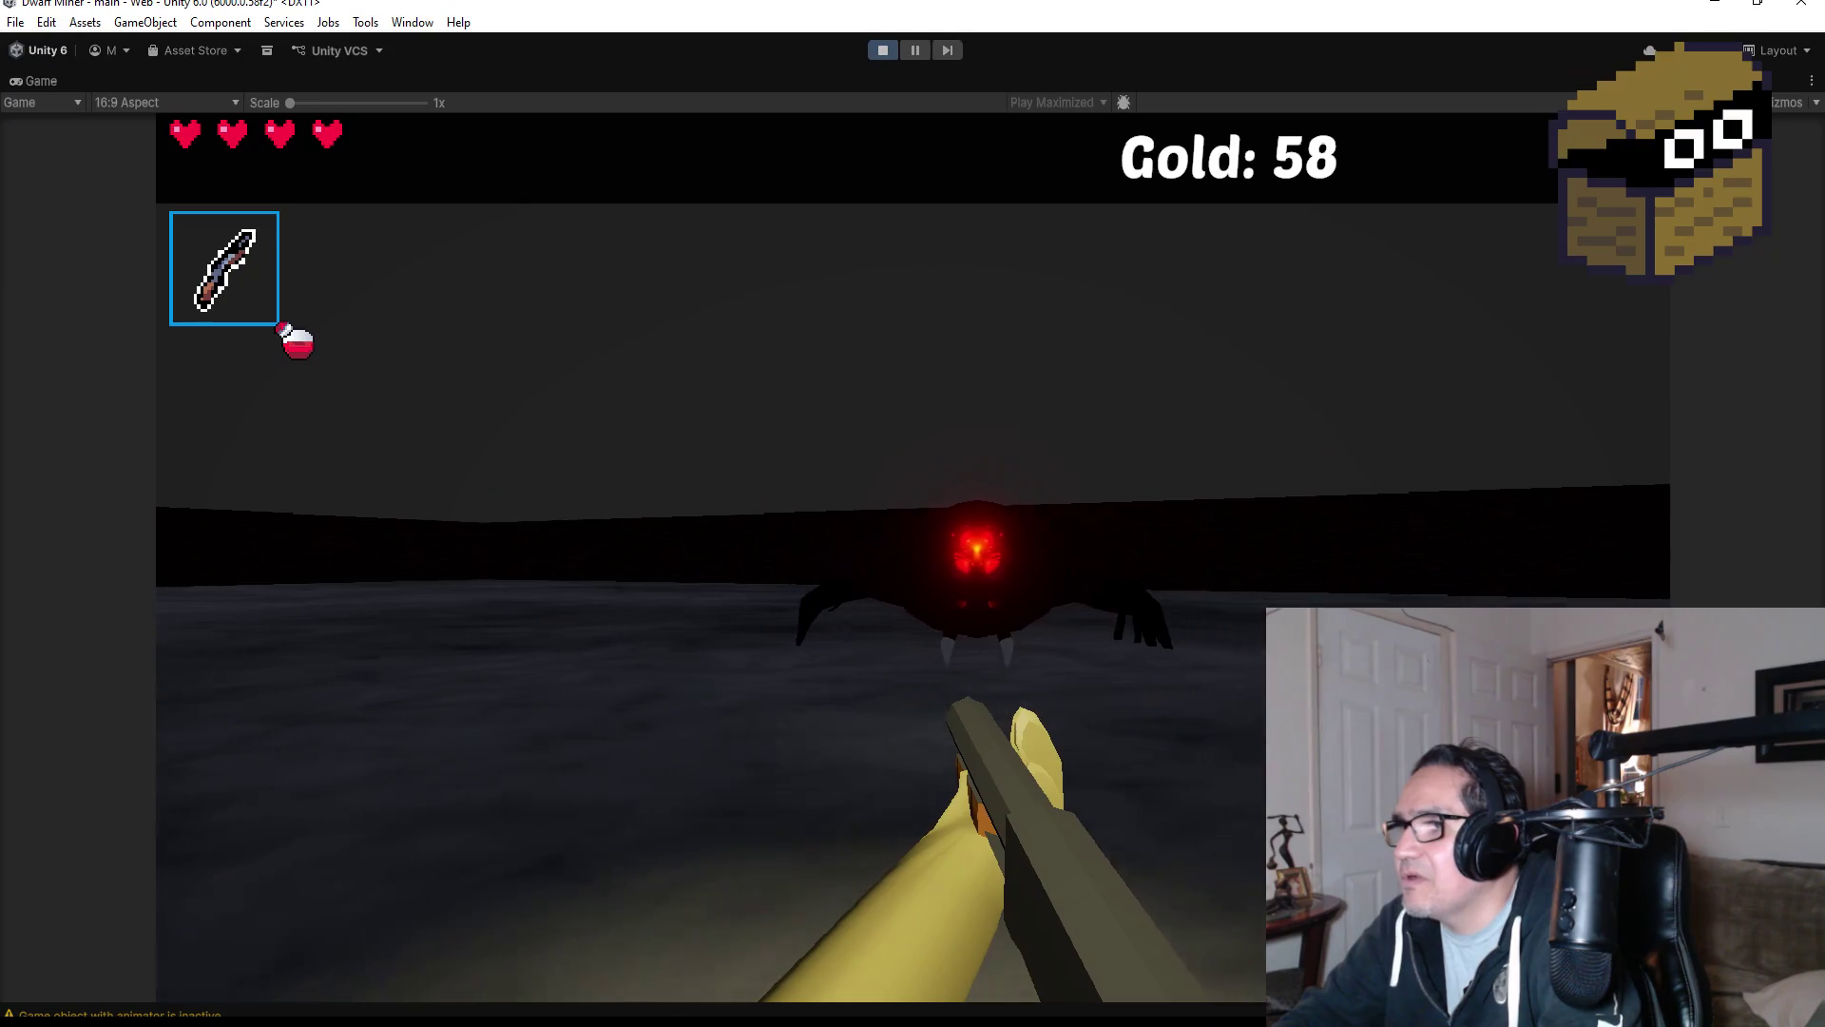
pyautogui.click(913, 556)
pyautogui.click(912, 556)
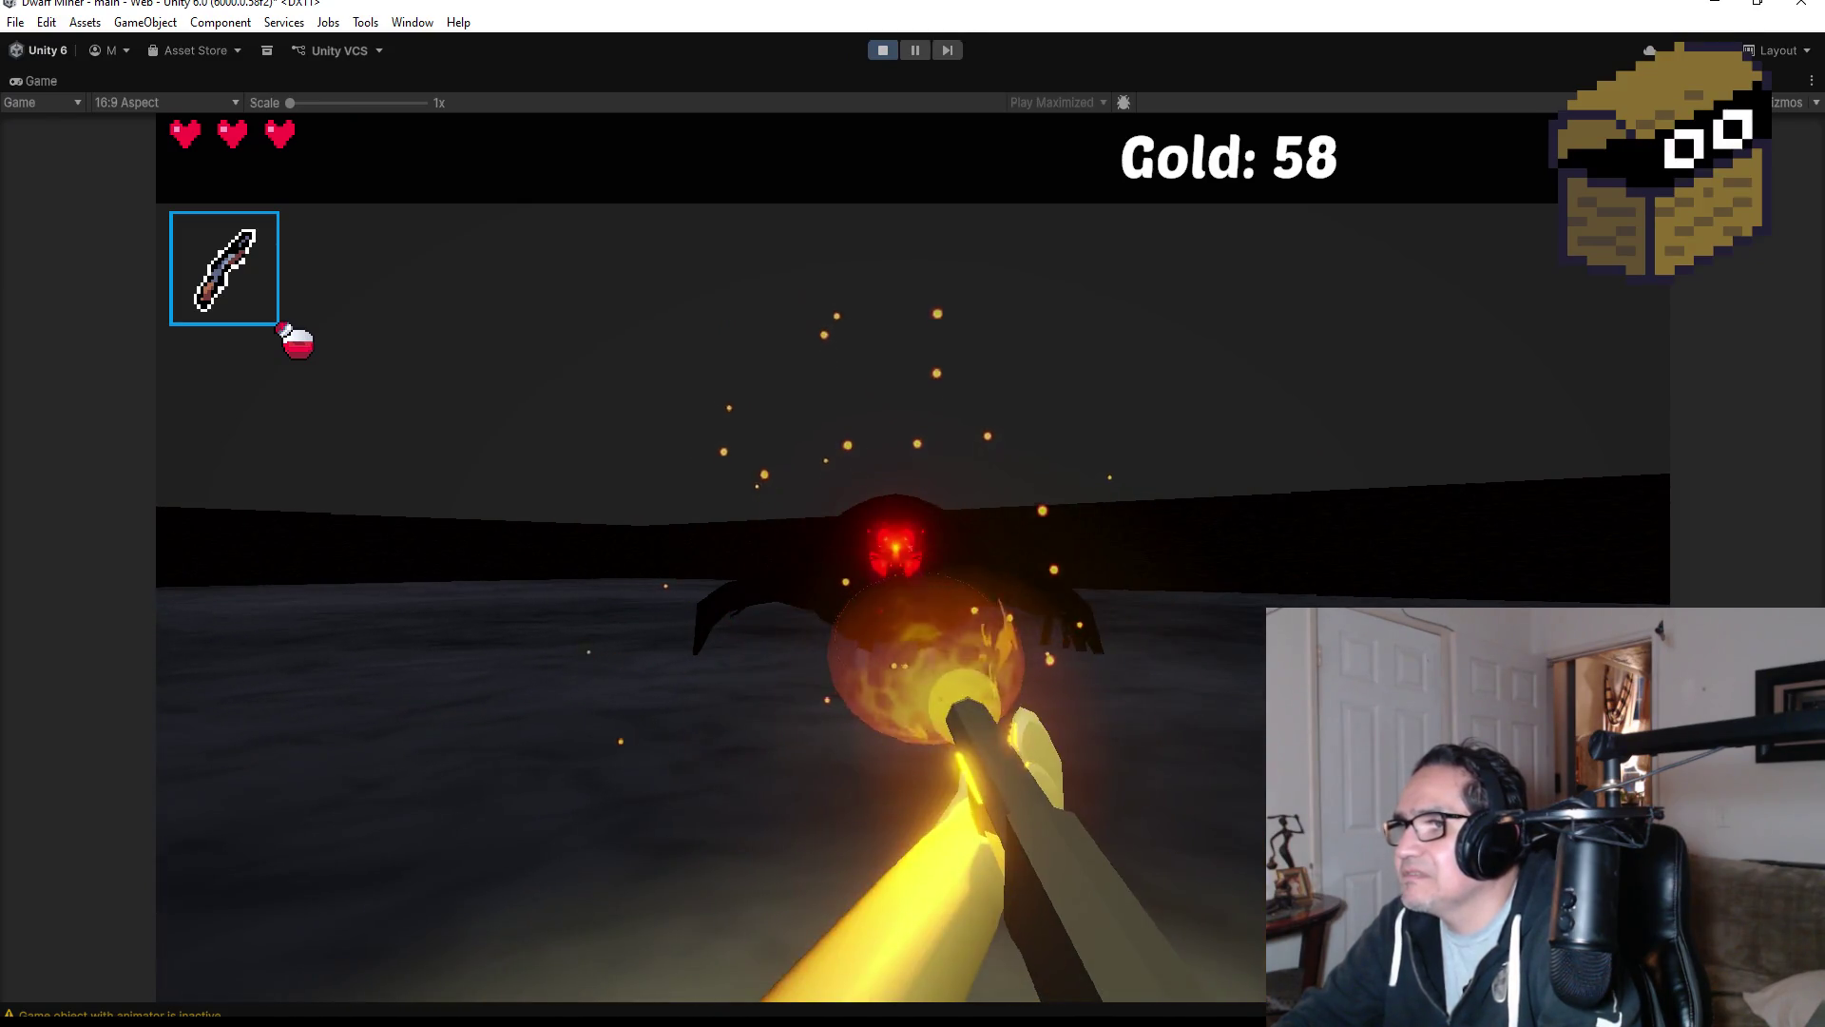
# Throw a bomb at the boss spider, resume staff fire, then pause to the Settings screen.
pyautogui.scroll(-1, 913, 556)
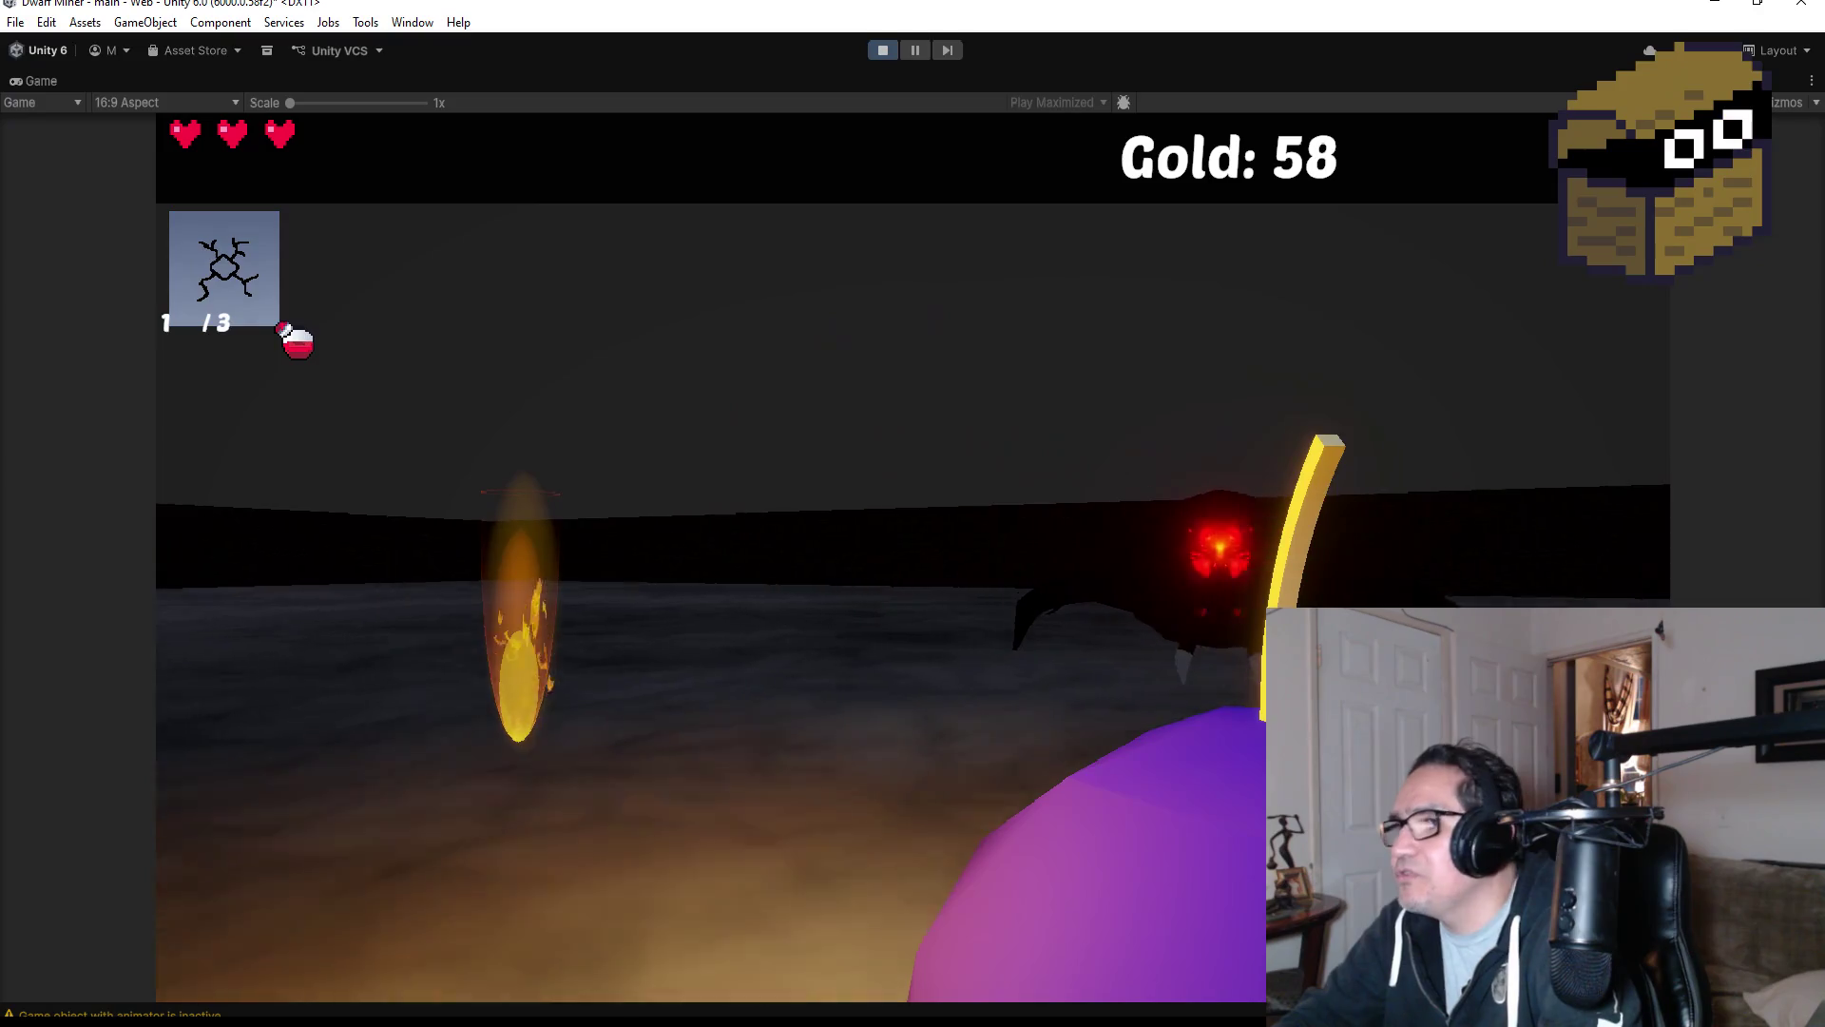
pyautogui.click(914, 556)
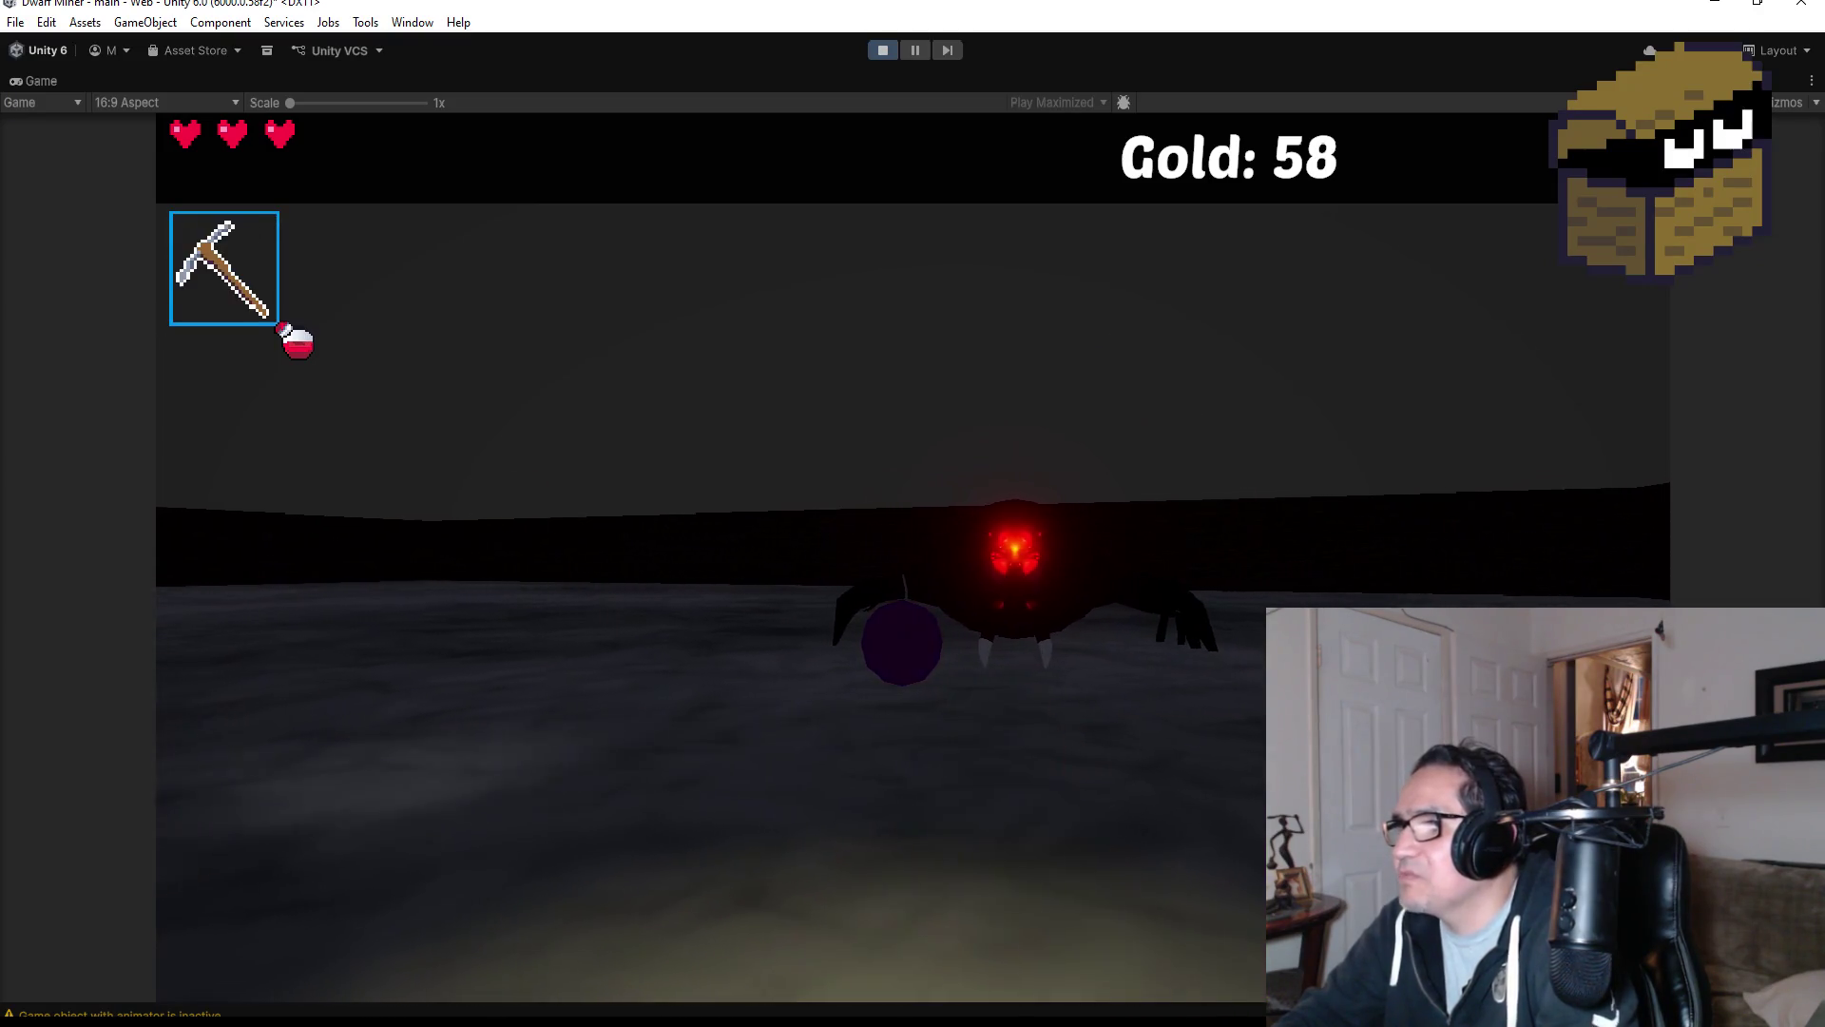
pyautogui.scroll(1, 912, 557)
pyautogui.click(914, 557)
pyautogui.click(912, 557)
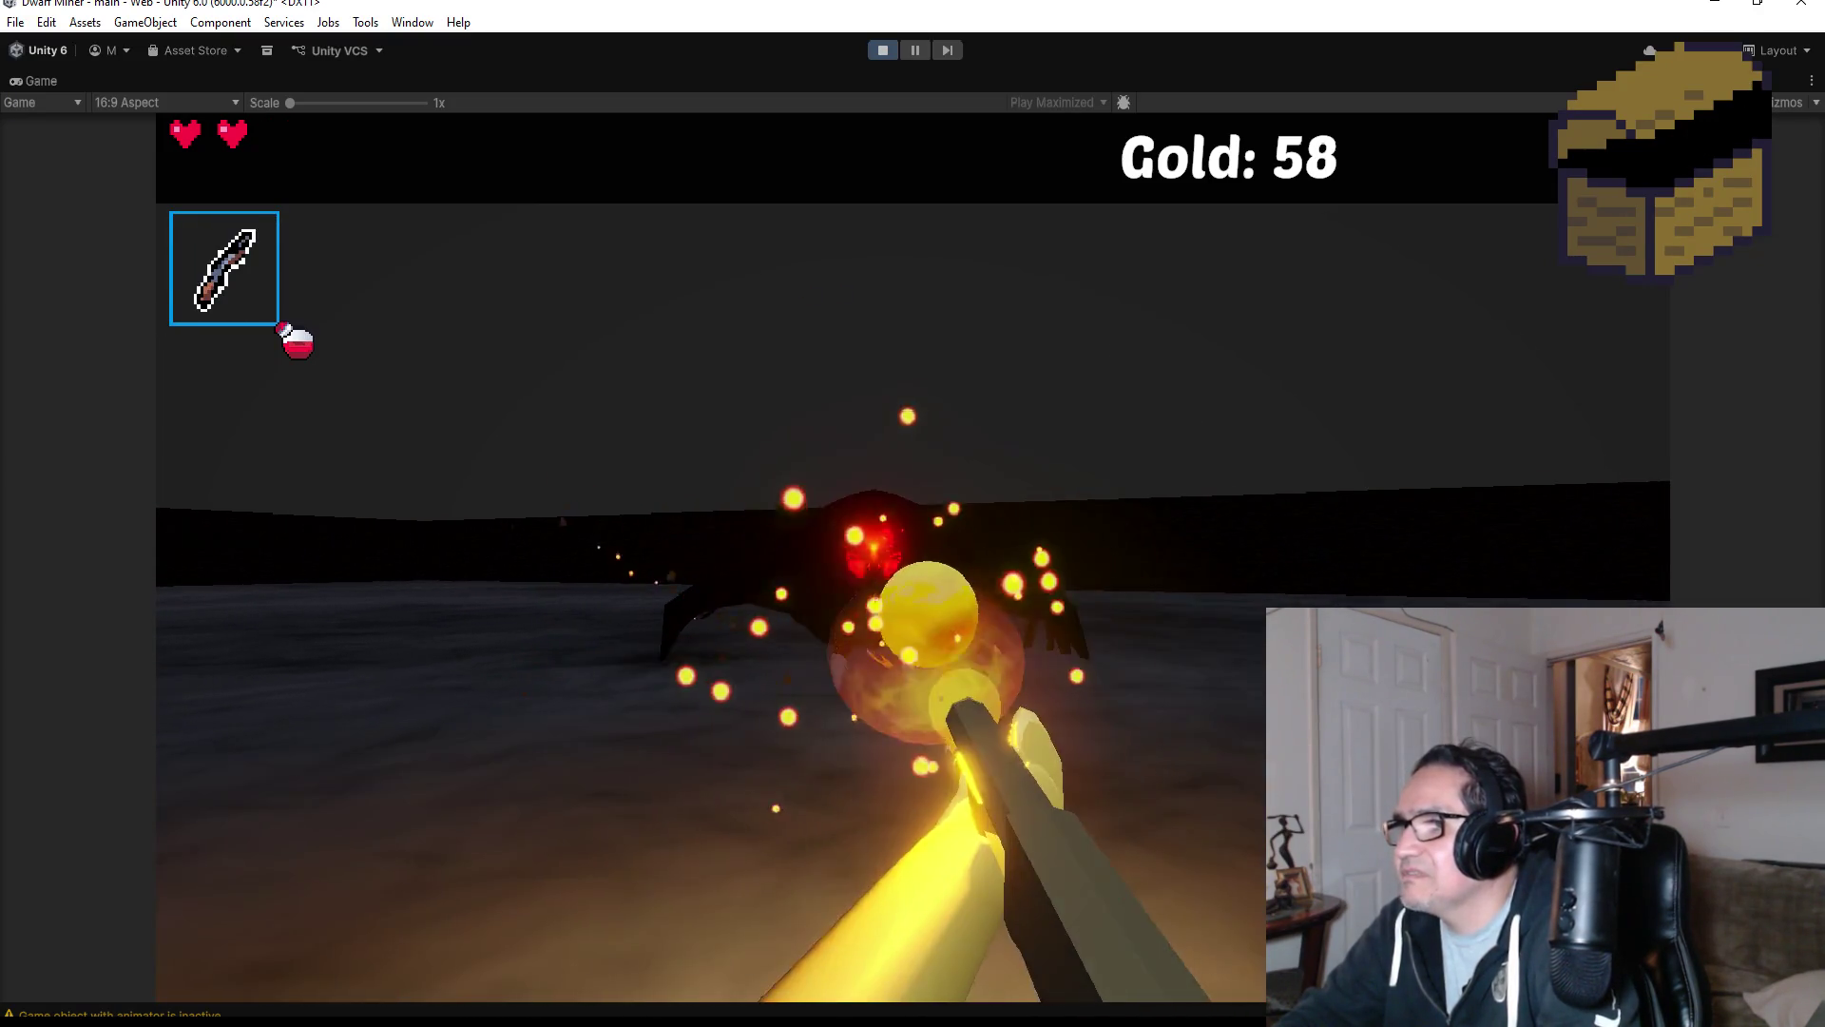
pyautogui.click(913, 556)
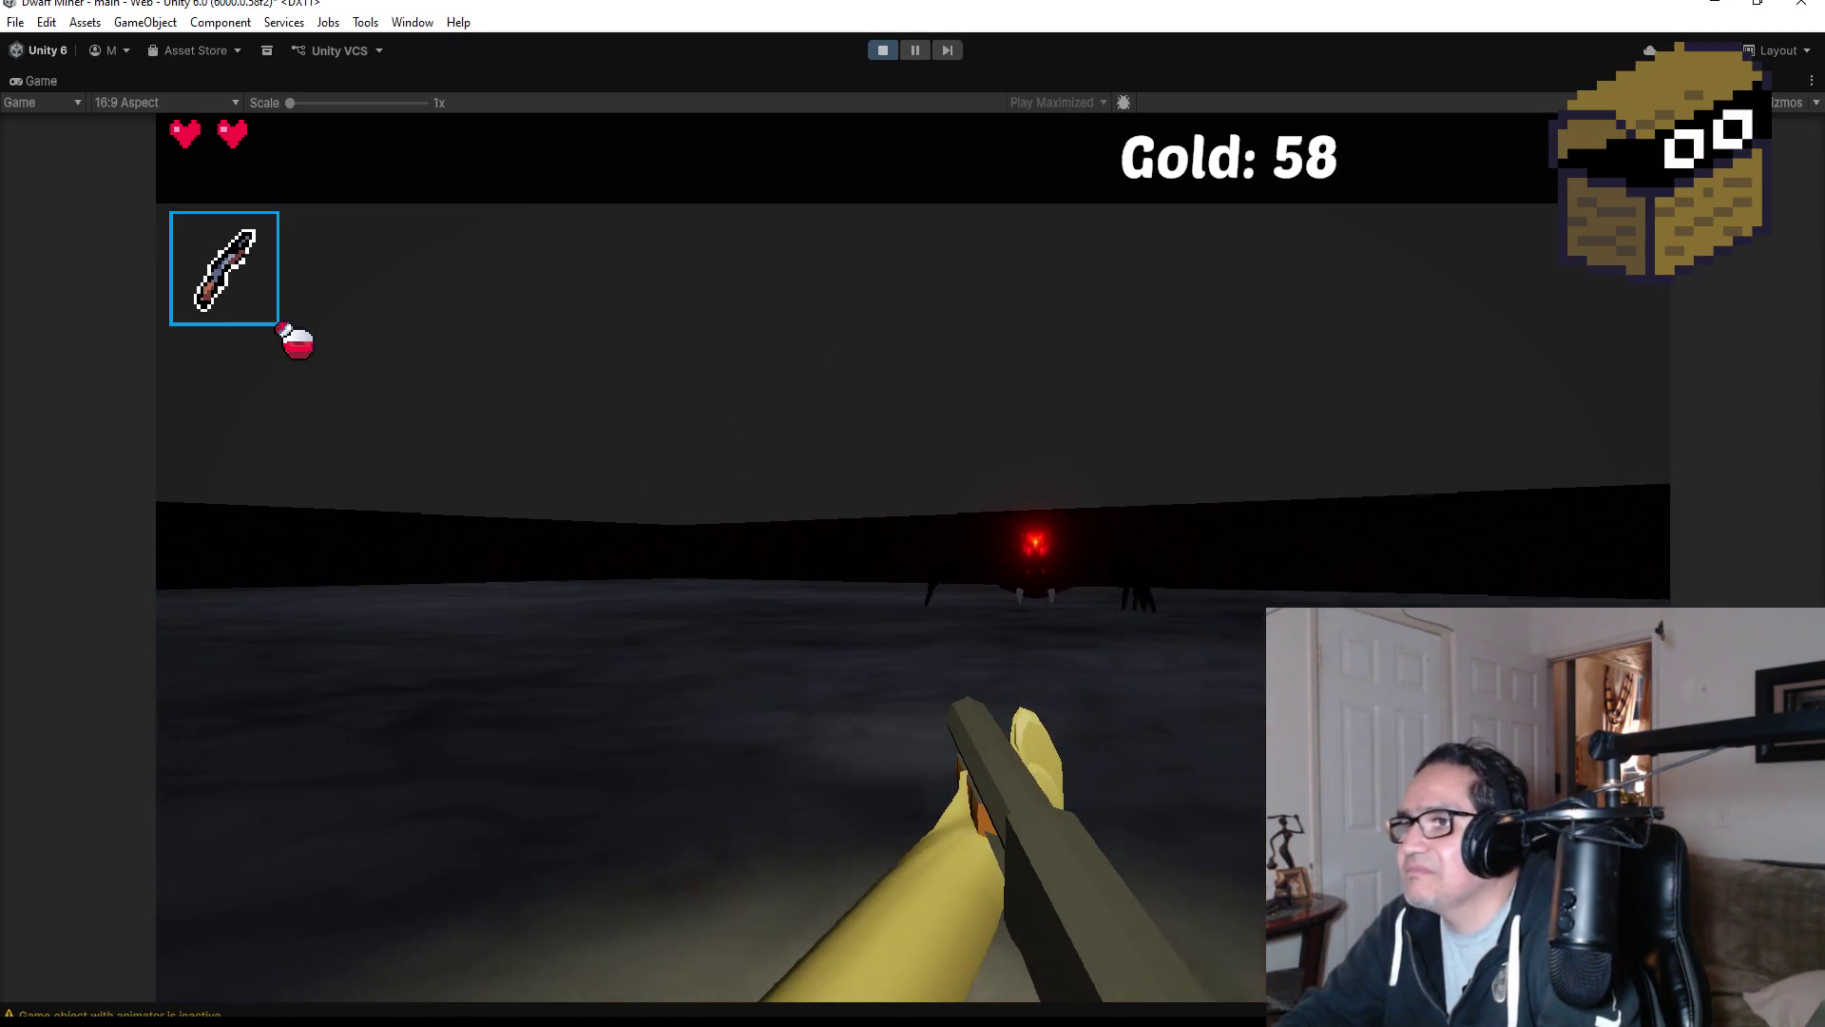
pyautogui.press('Escape')
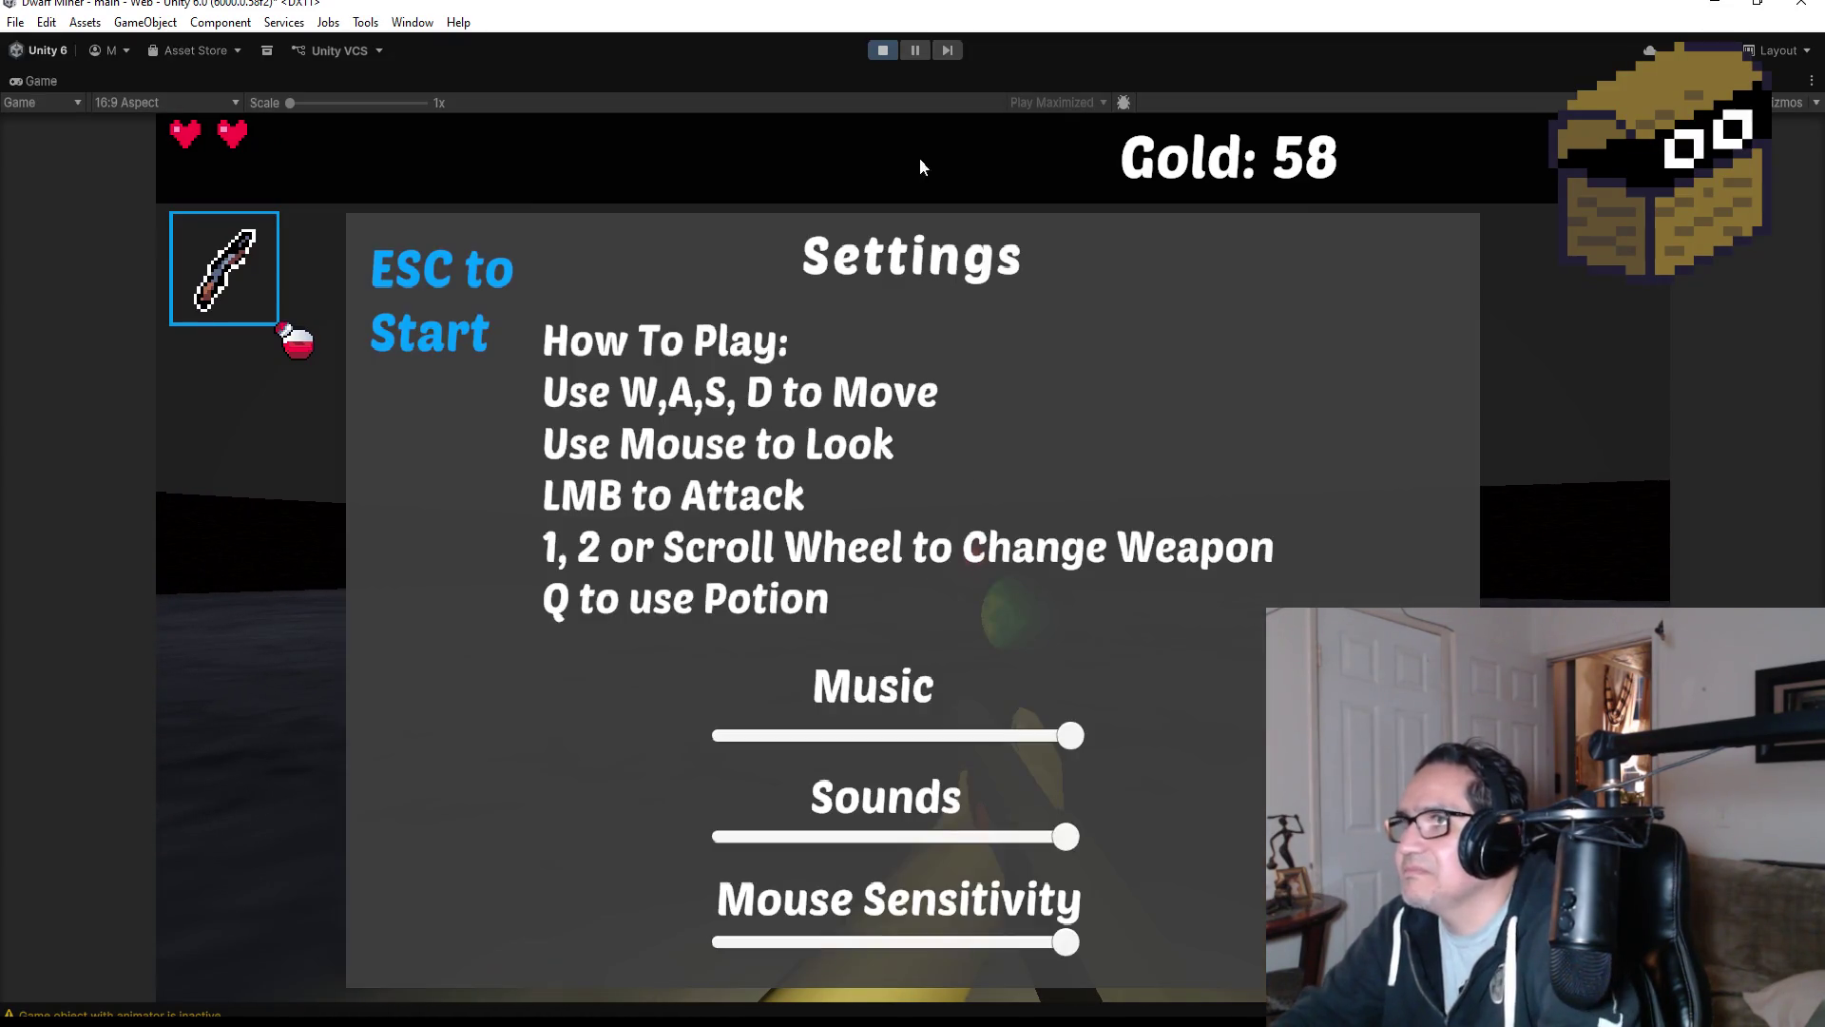
# End Play mode to get back to editing the Level Four map.
pyautogui.click(884, 50)
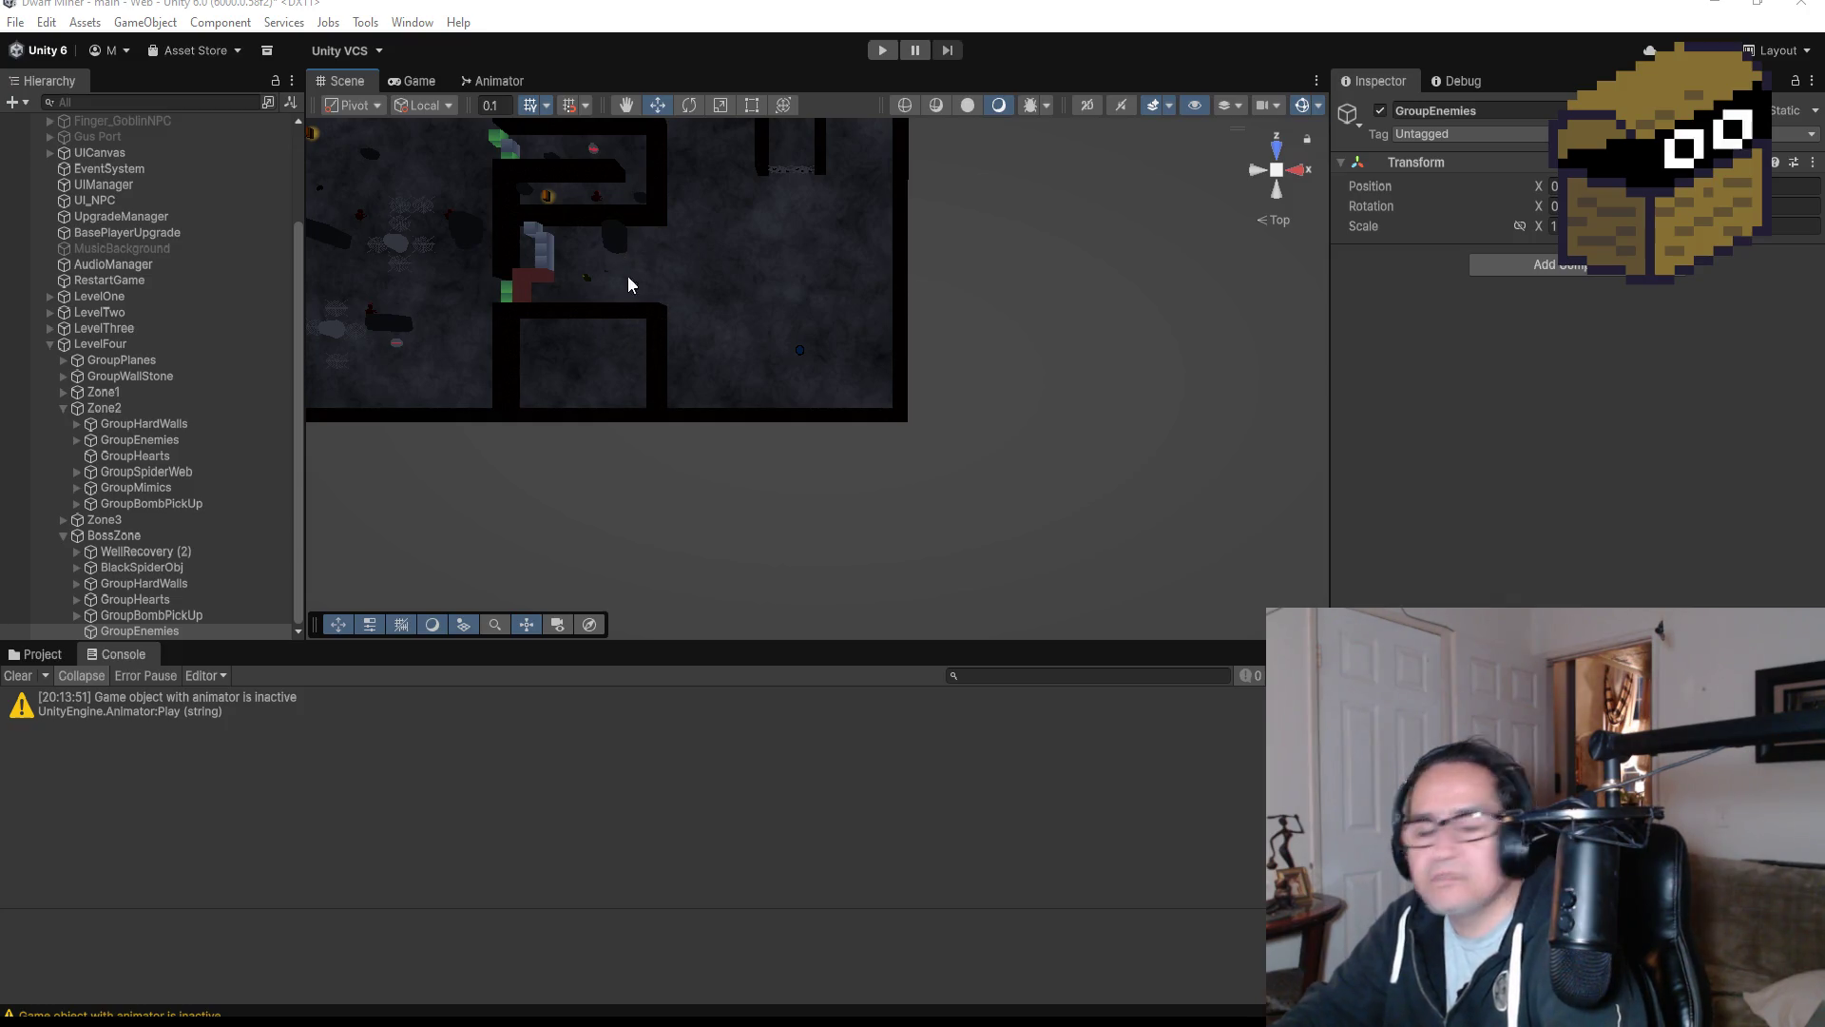
# Tilt the Scene view into perspective, then snap it back to a top-down view of Level Four.
pyautogui.scroll(3, 712, 237)
pyautogui.scroll(-2, 817, 272)
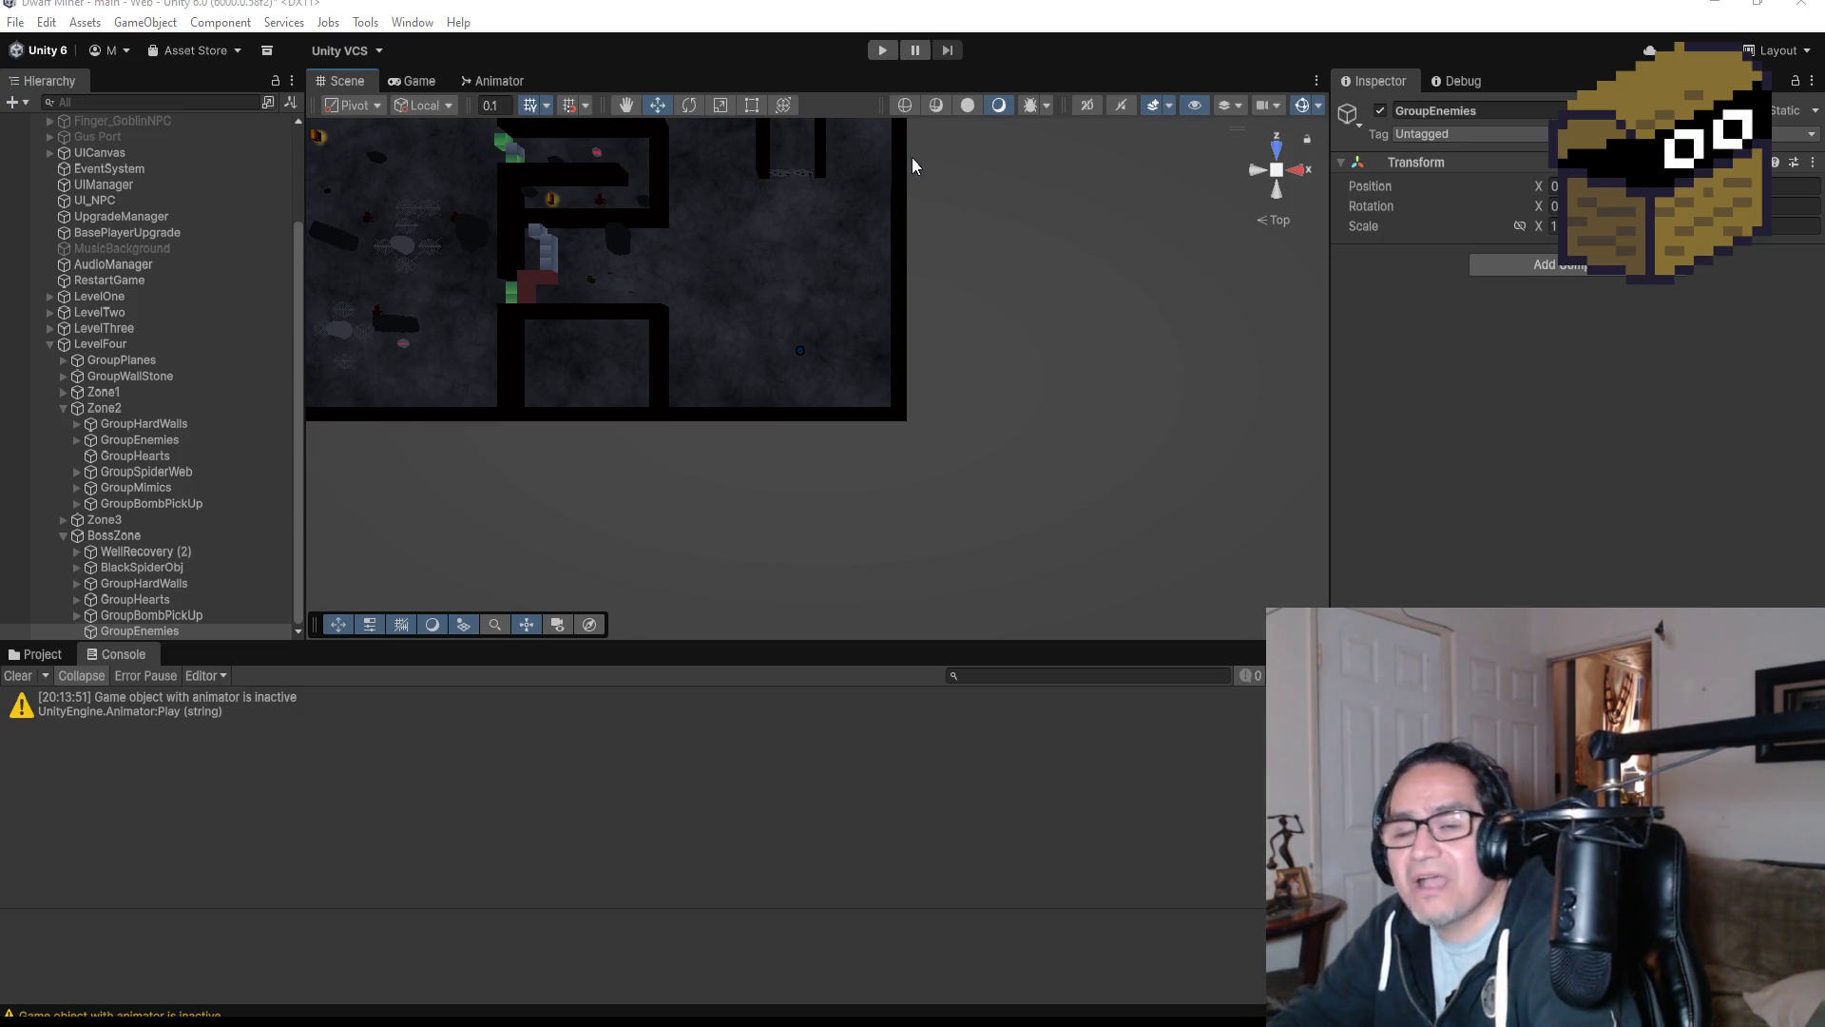
pyautogui.scroll(-2, 928, 179)
pyautogui.moveTo(866, 293)
pyautogui.mouseDown()
pyautogui.moveTo(786, 204)
pyautogui.moveTo(775, 147)
pyautogui.moveTo(726, 152)
pyautogui.moveTo(776, 166)
pyautogui.mouseUp()
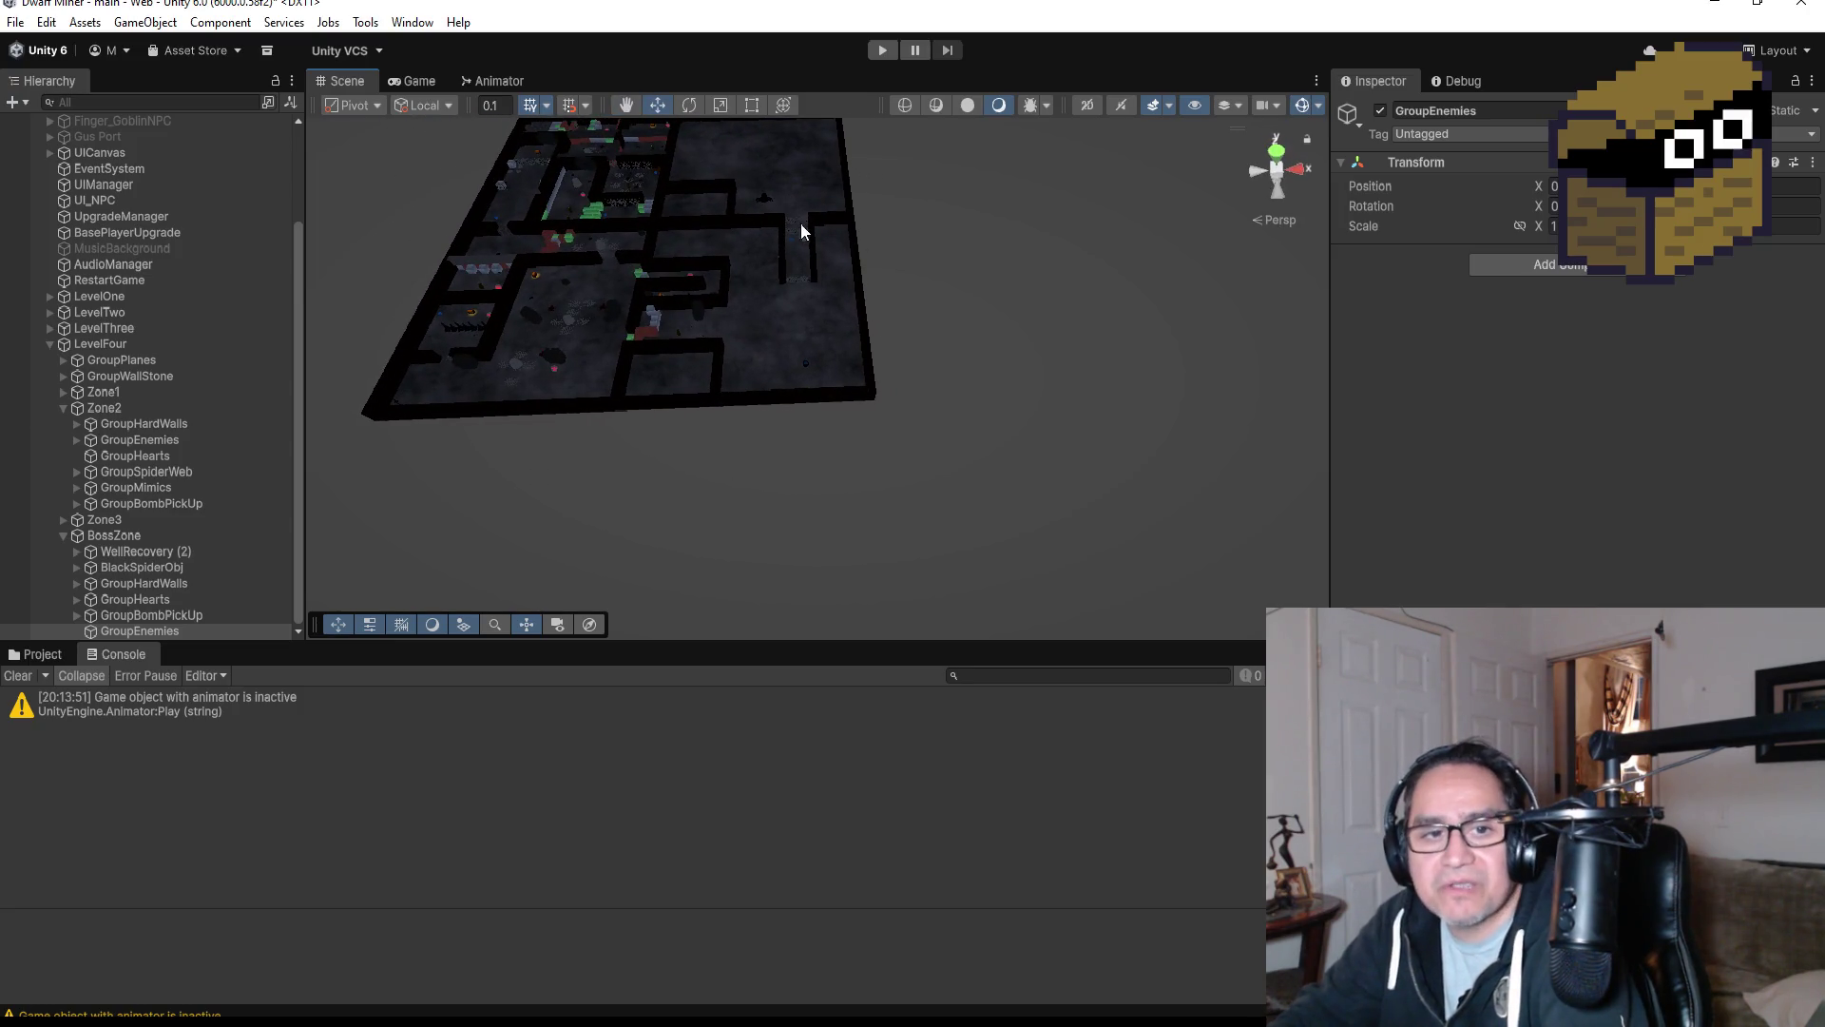
pyautogui.click(1276, 150)
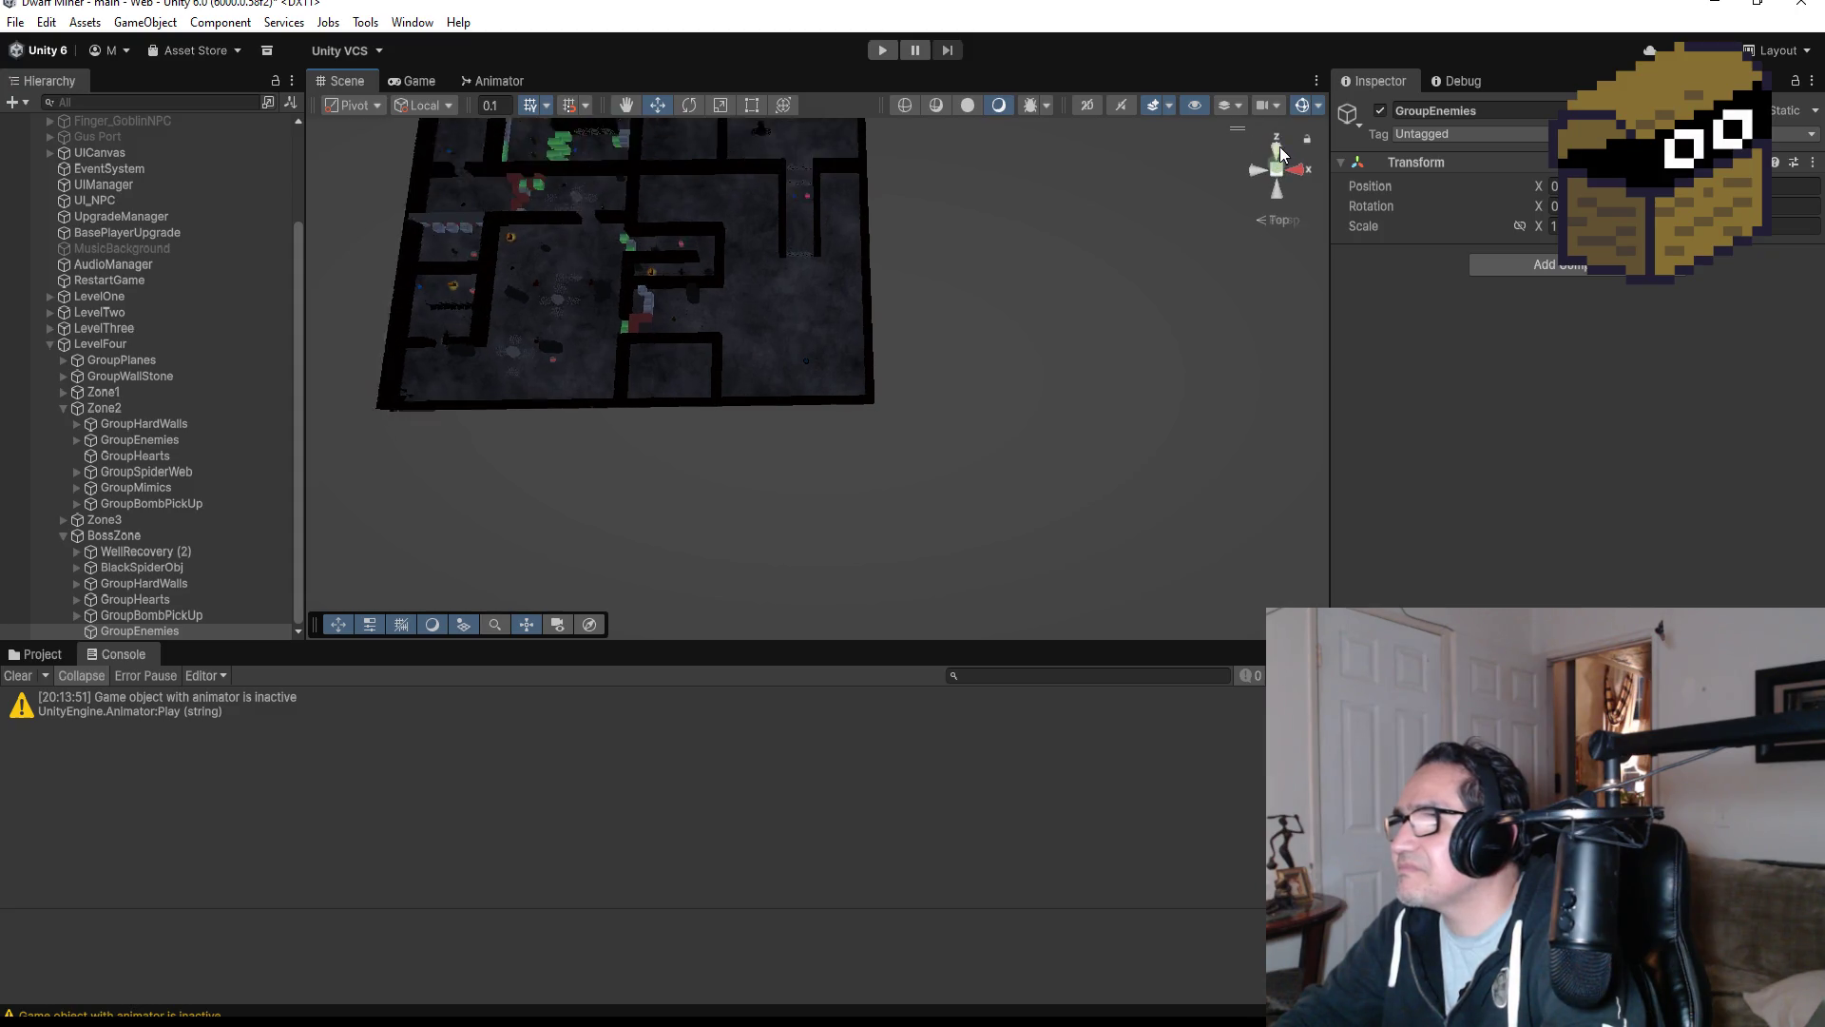
pyautogui.scroll(-1, 786, 359)
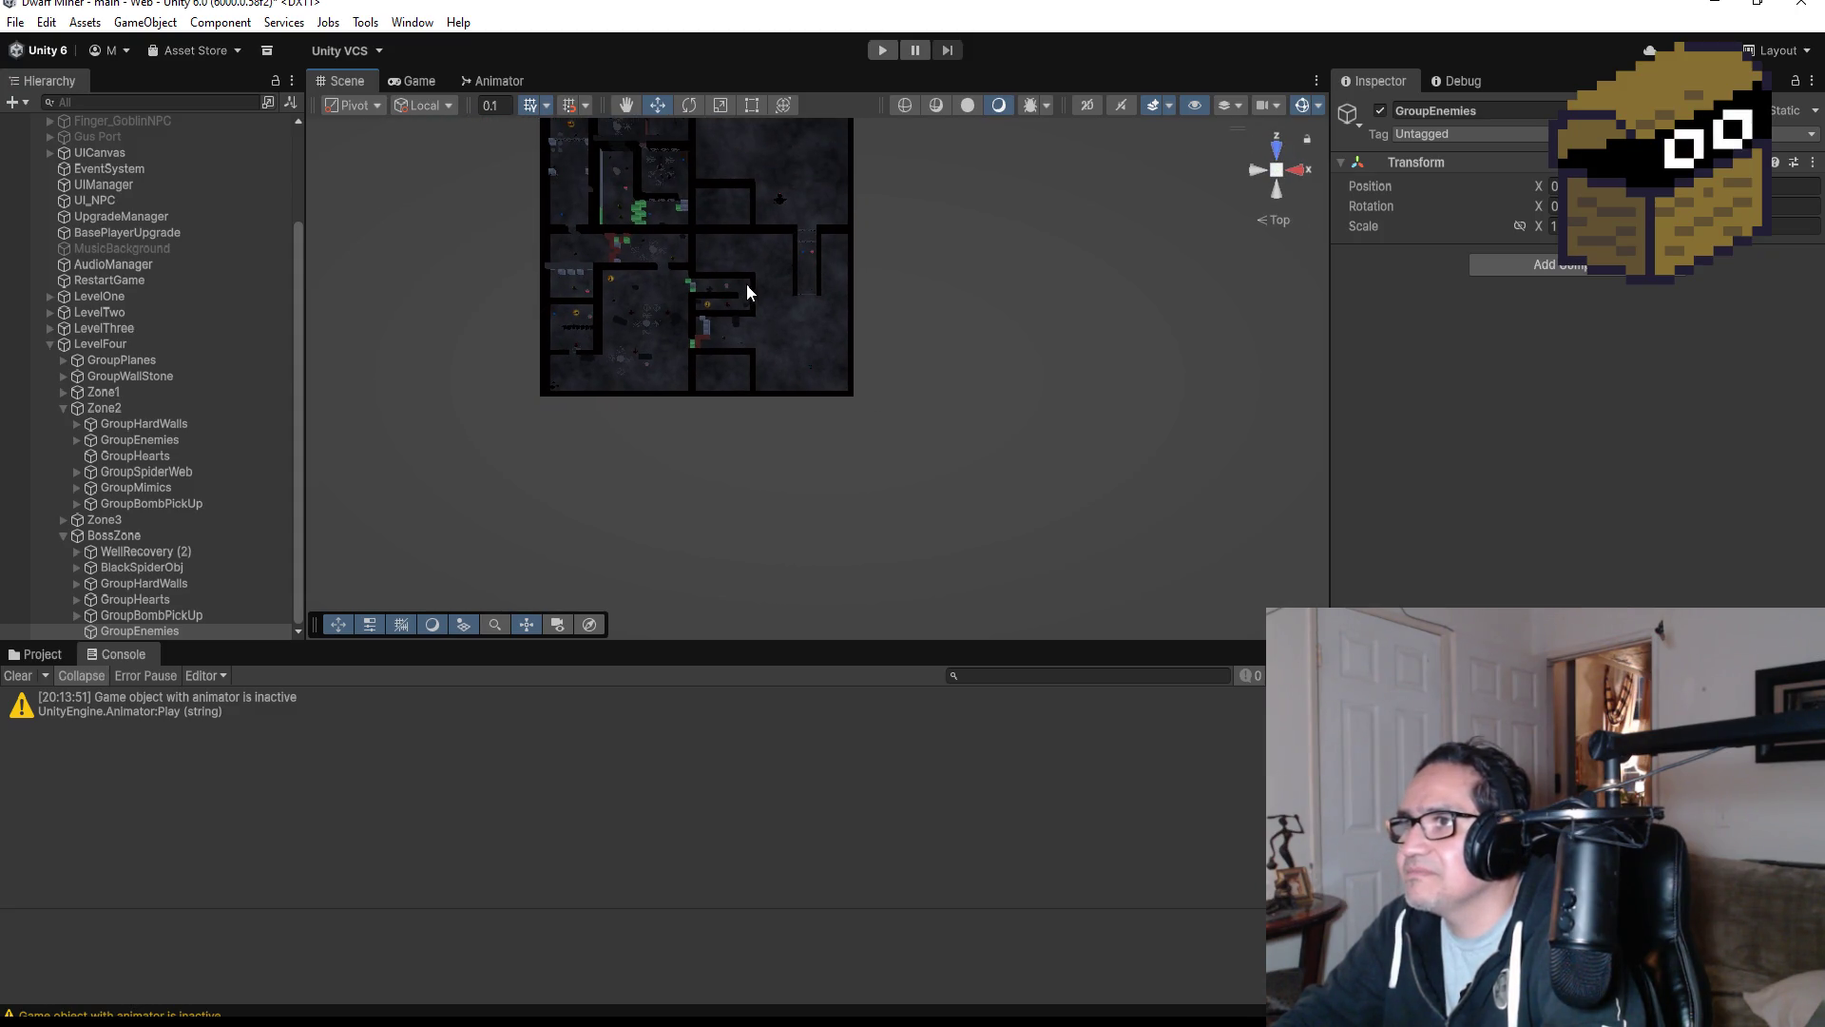
# Select the wall HardWall (135) and frame the Scene view on it.
pyautogui.click(760, 199)
pyautogui.click(754, 201)
pyautogui.press('f')
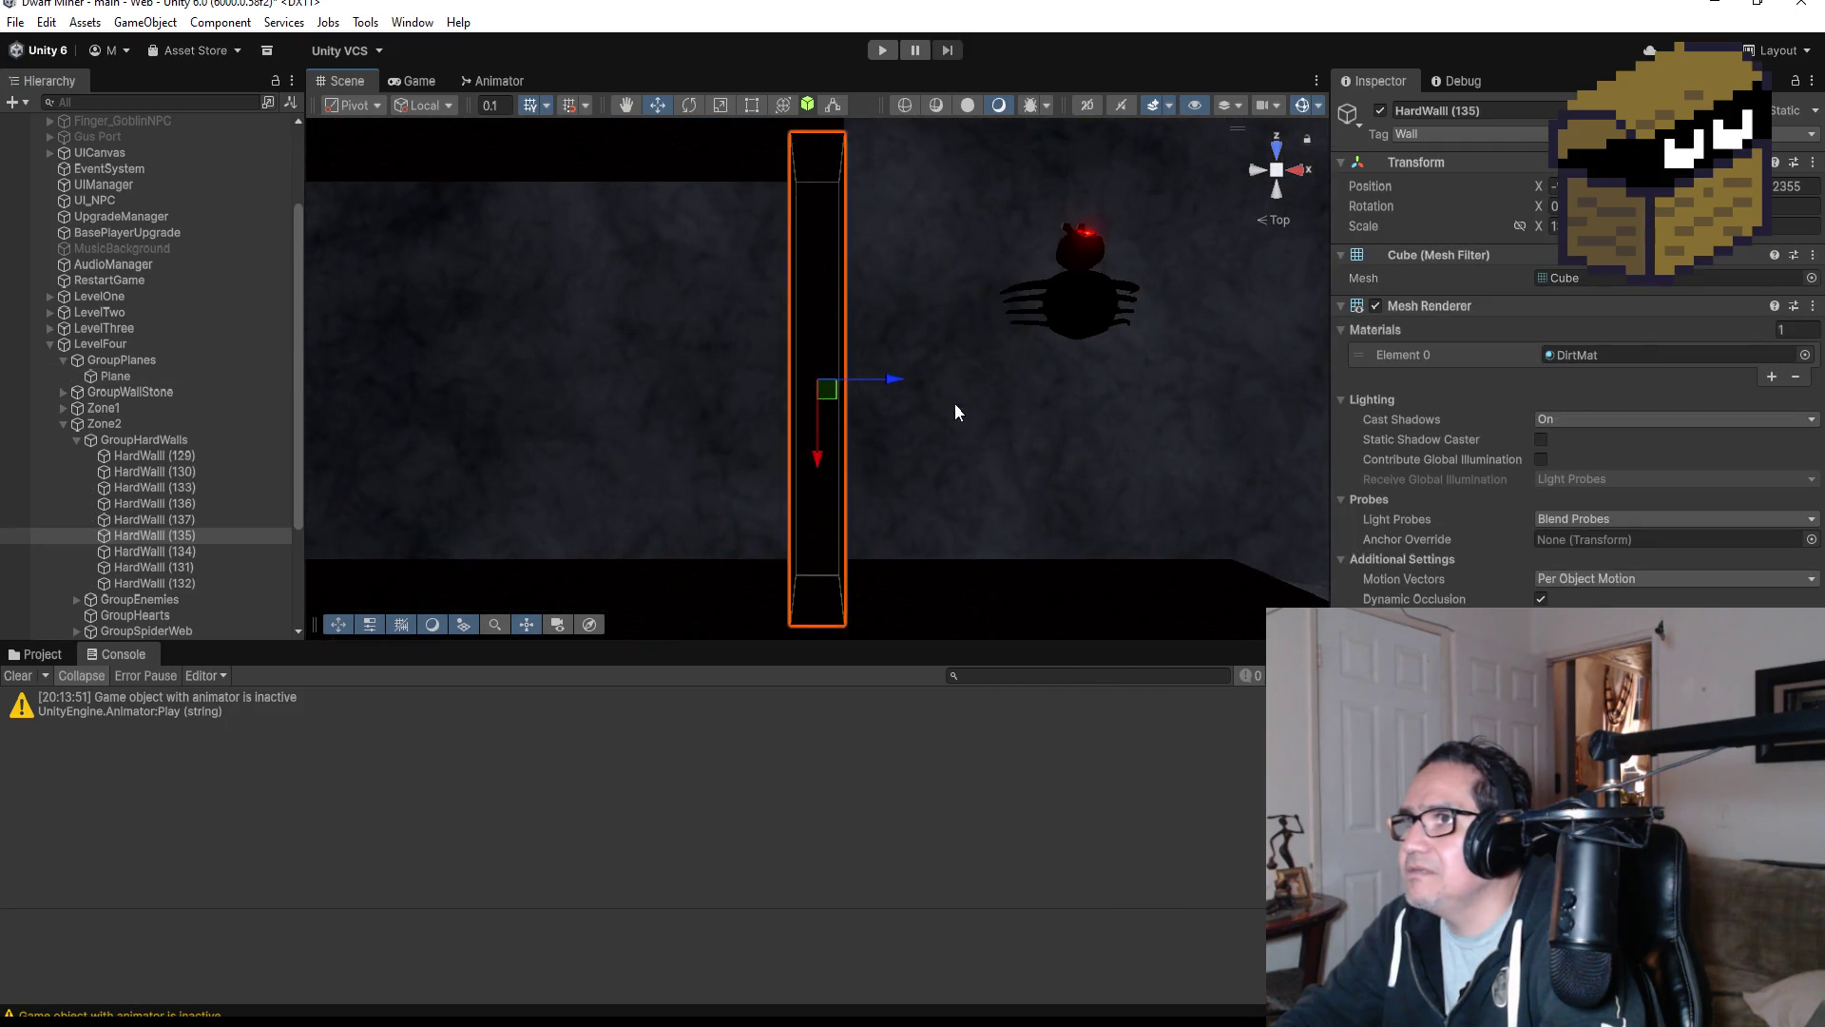
pyautogui.scroll(-8, 966, 411)
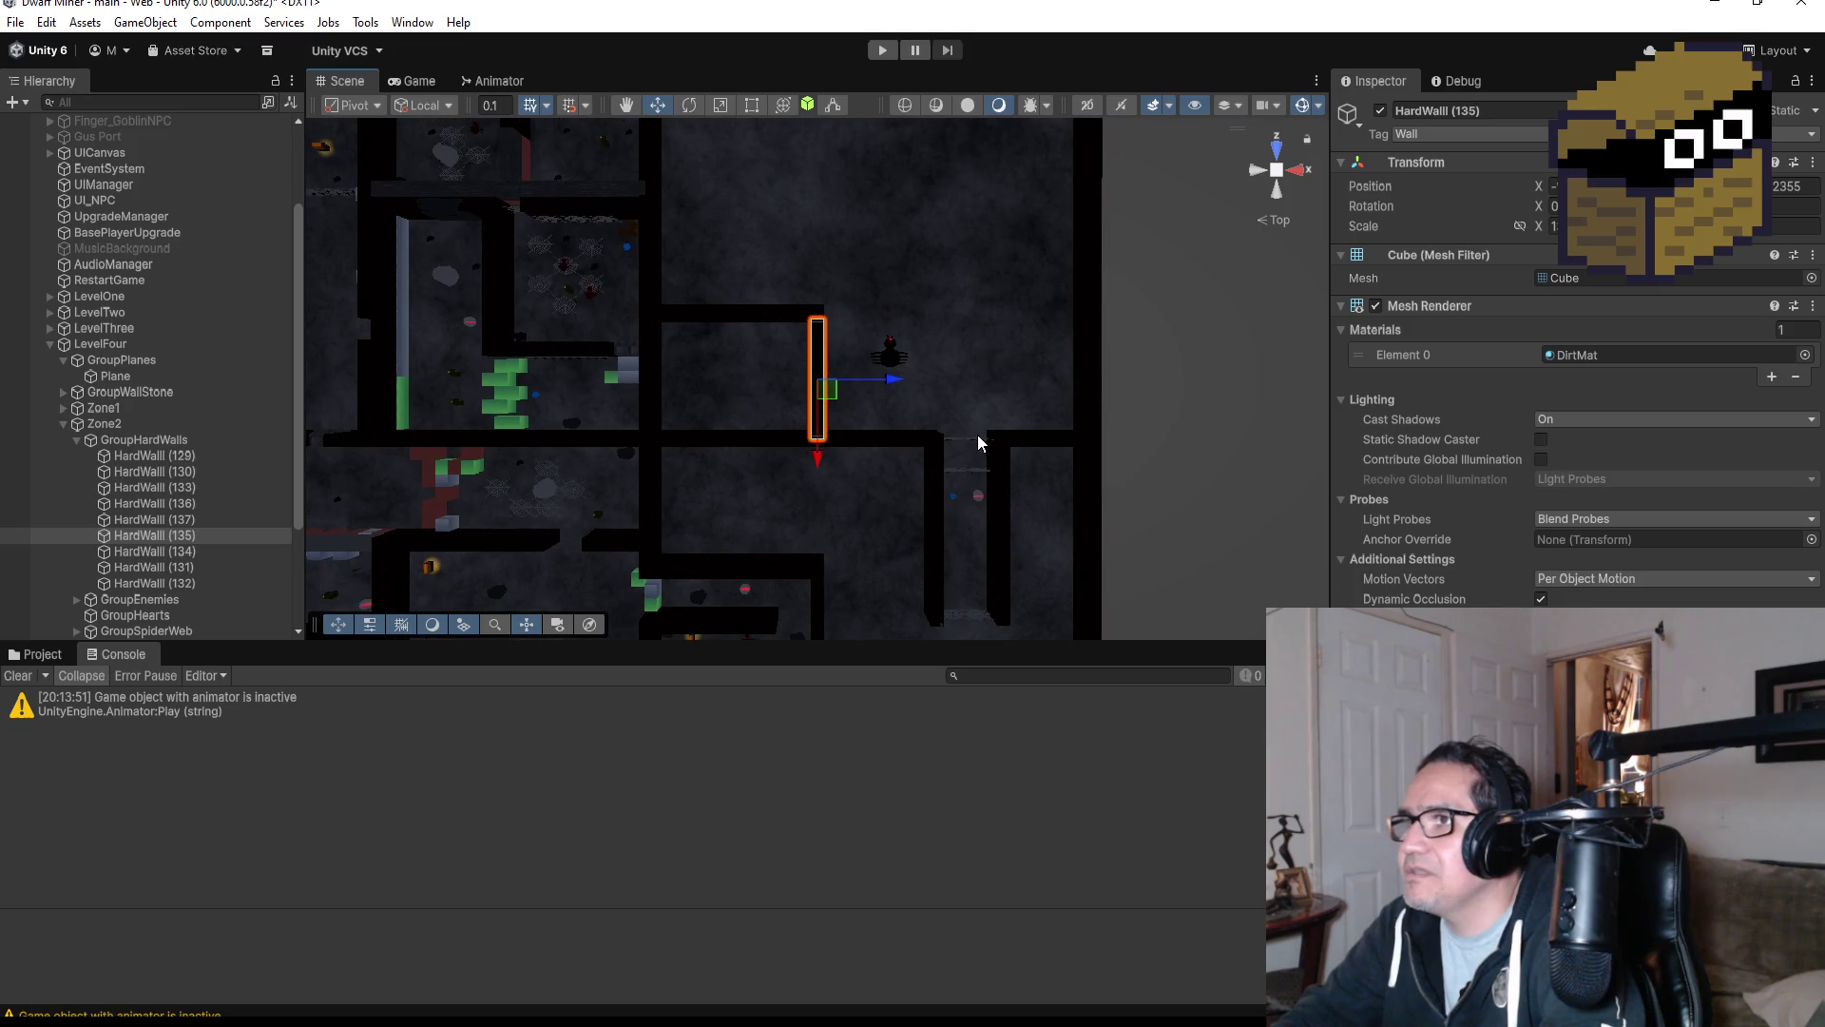
pyautogui.scroll(-3, 919, 404)
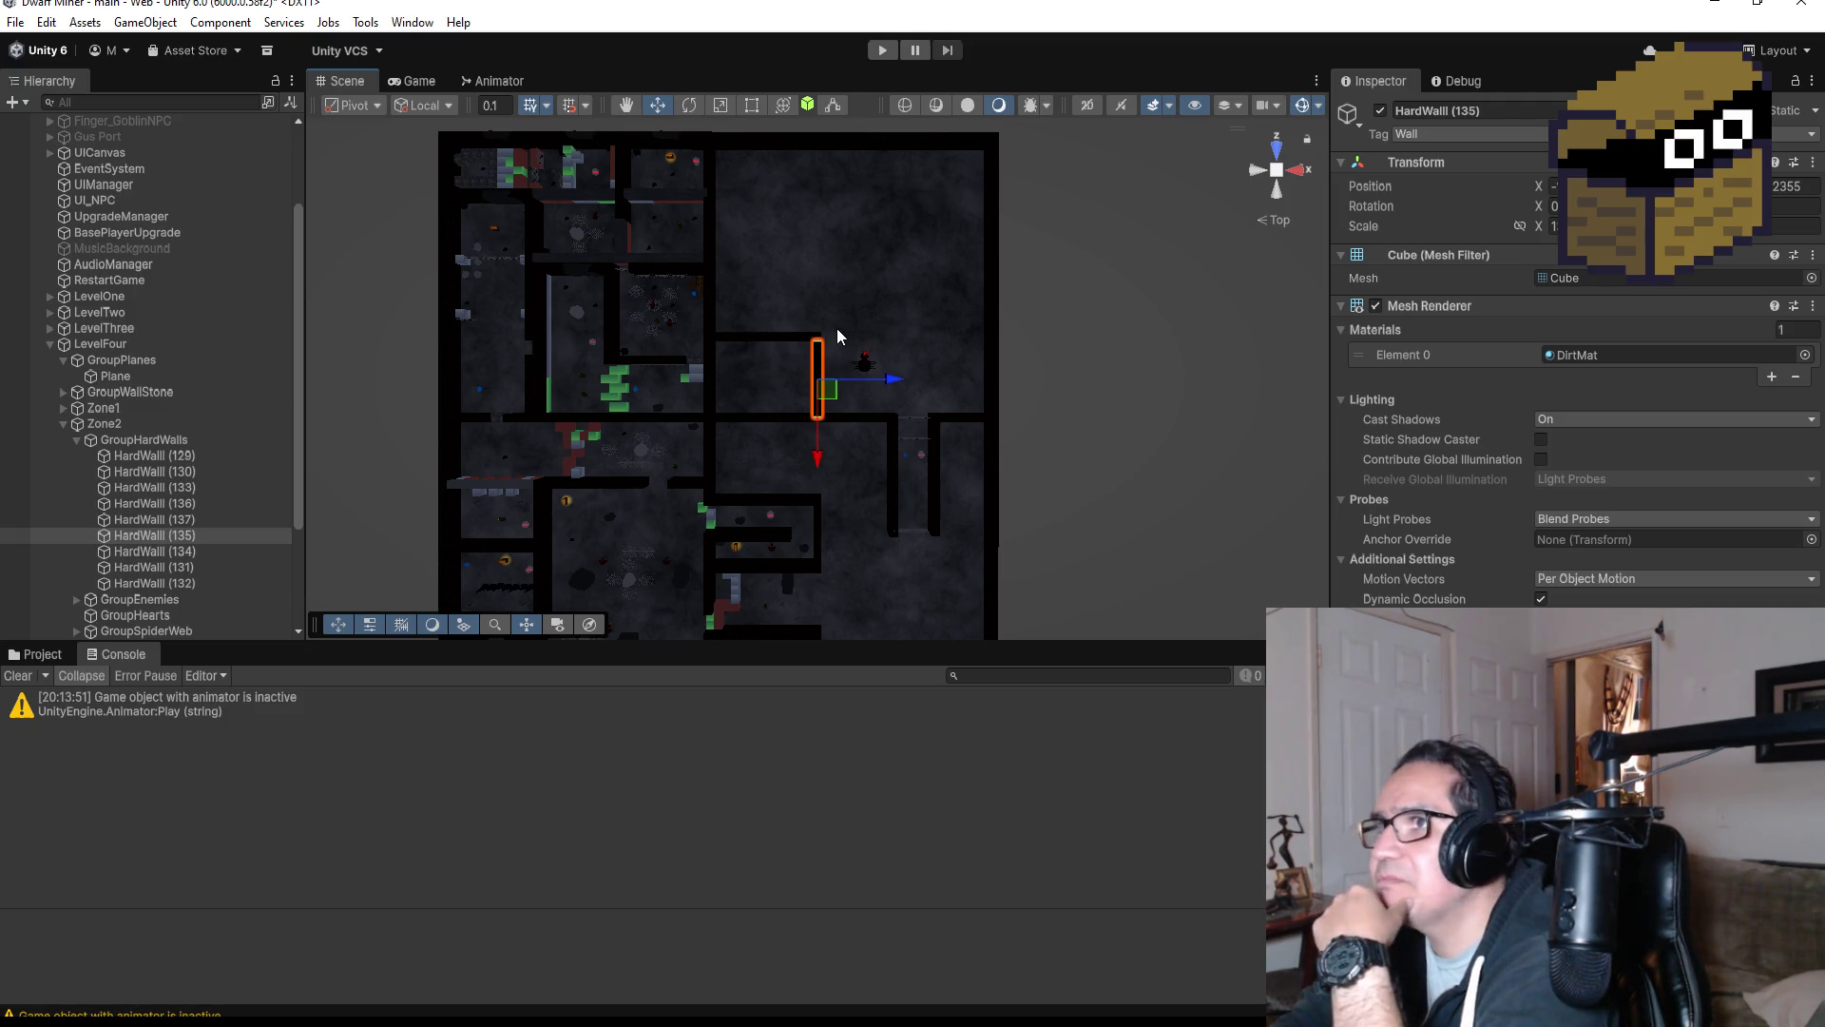
pyautogui.scroll(-2, 838, 329)
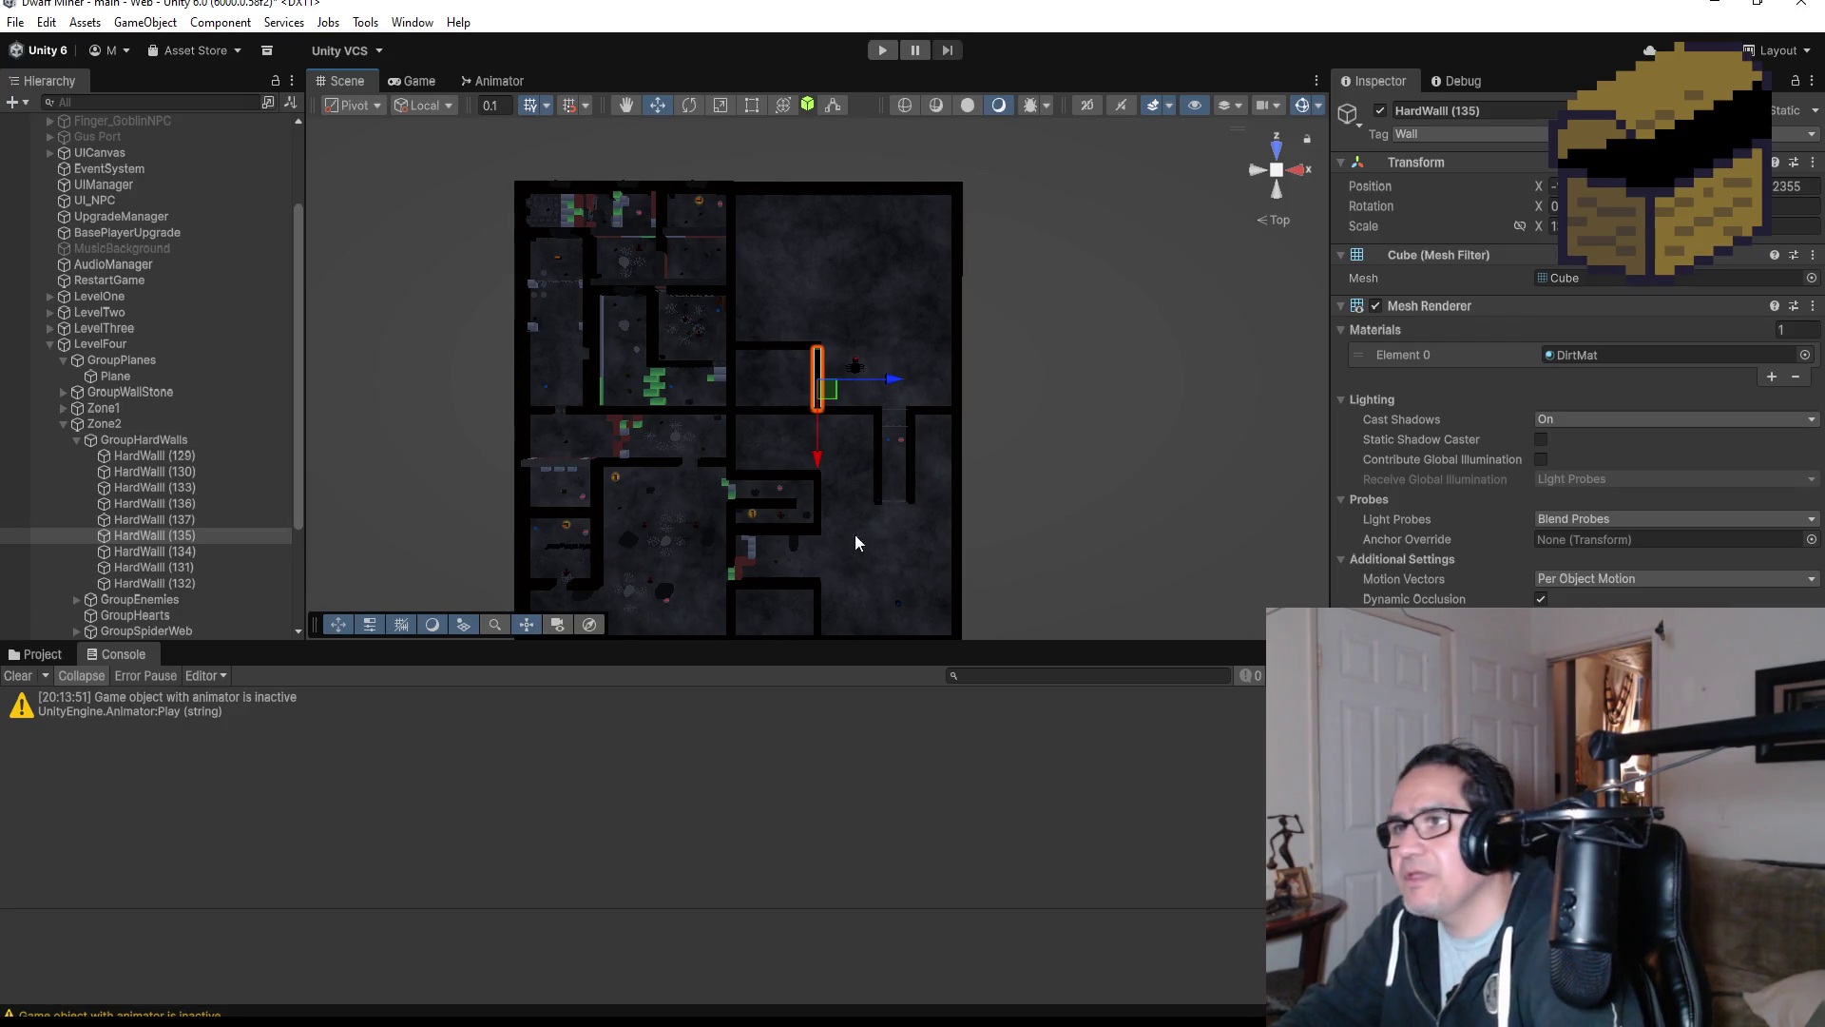
pyautogui.scroll(3, 926, 360)
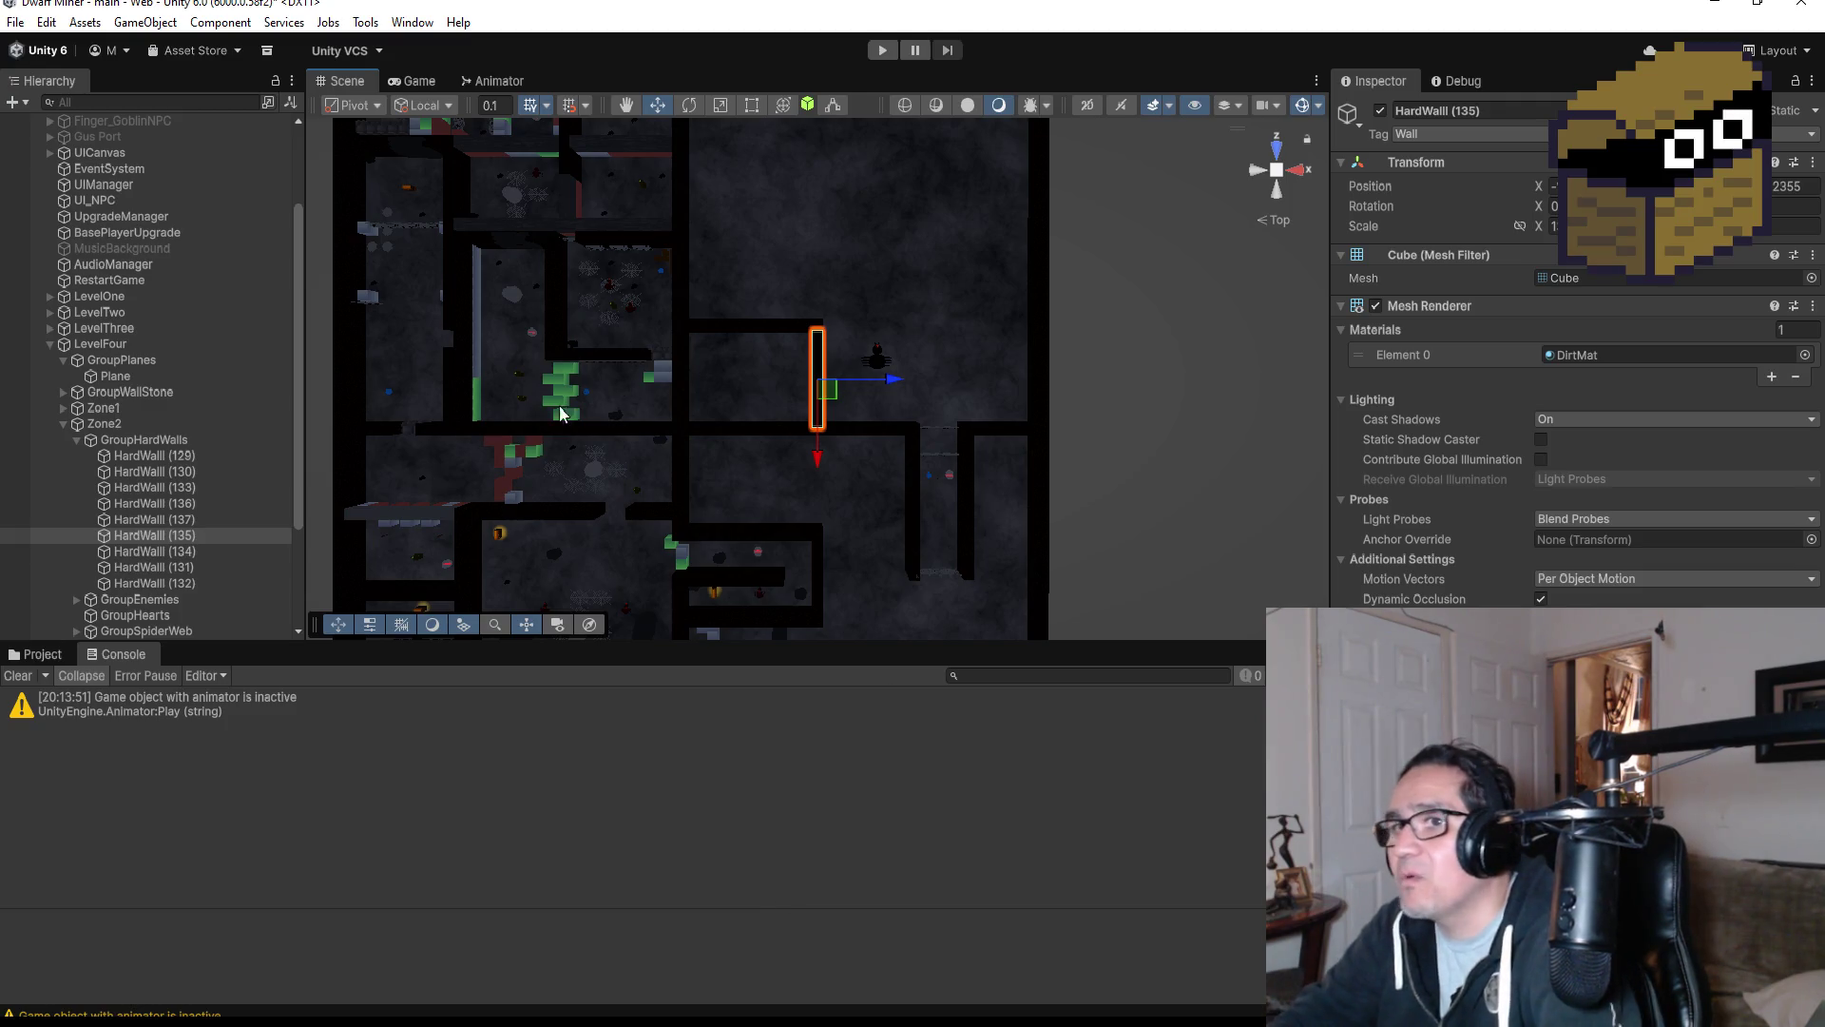
# Collapse Zone2 in the Hierarchy and bring up BossZone's context menu.
pyautogui.click(65, 424)
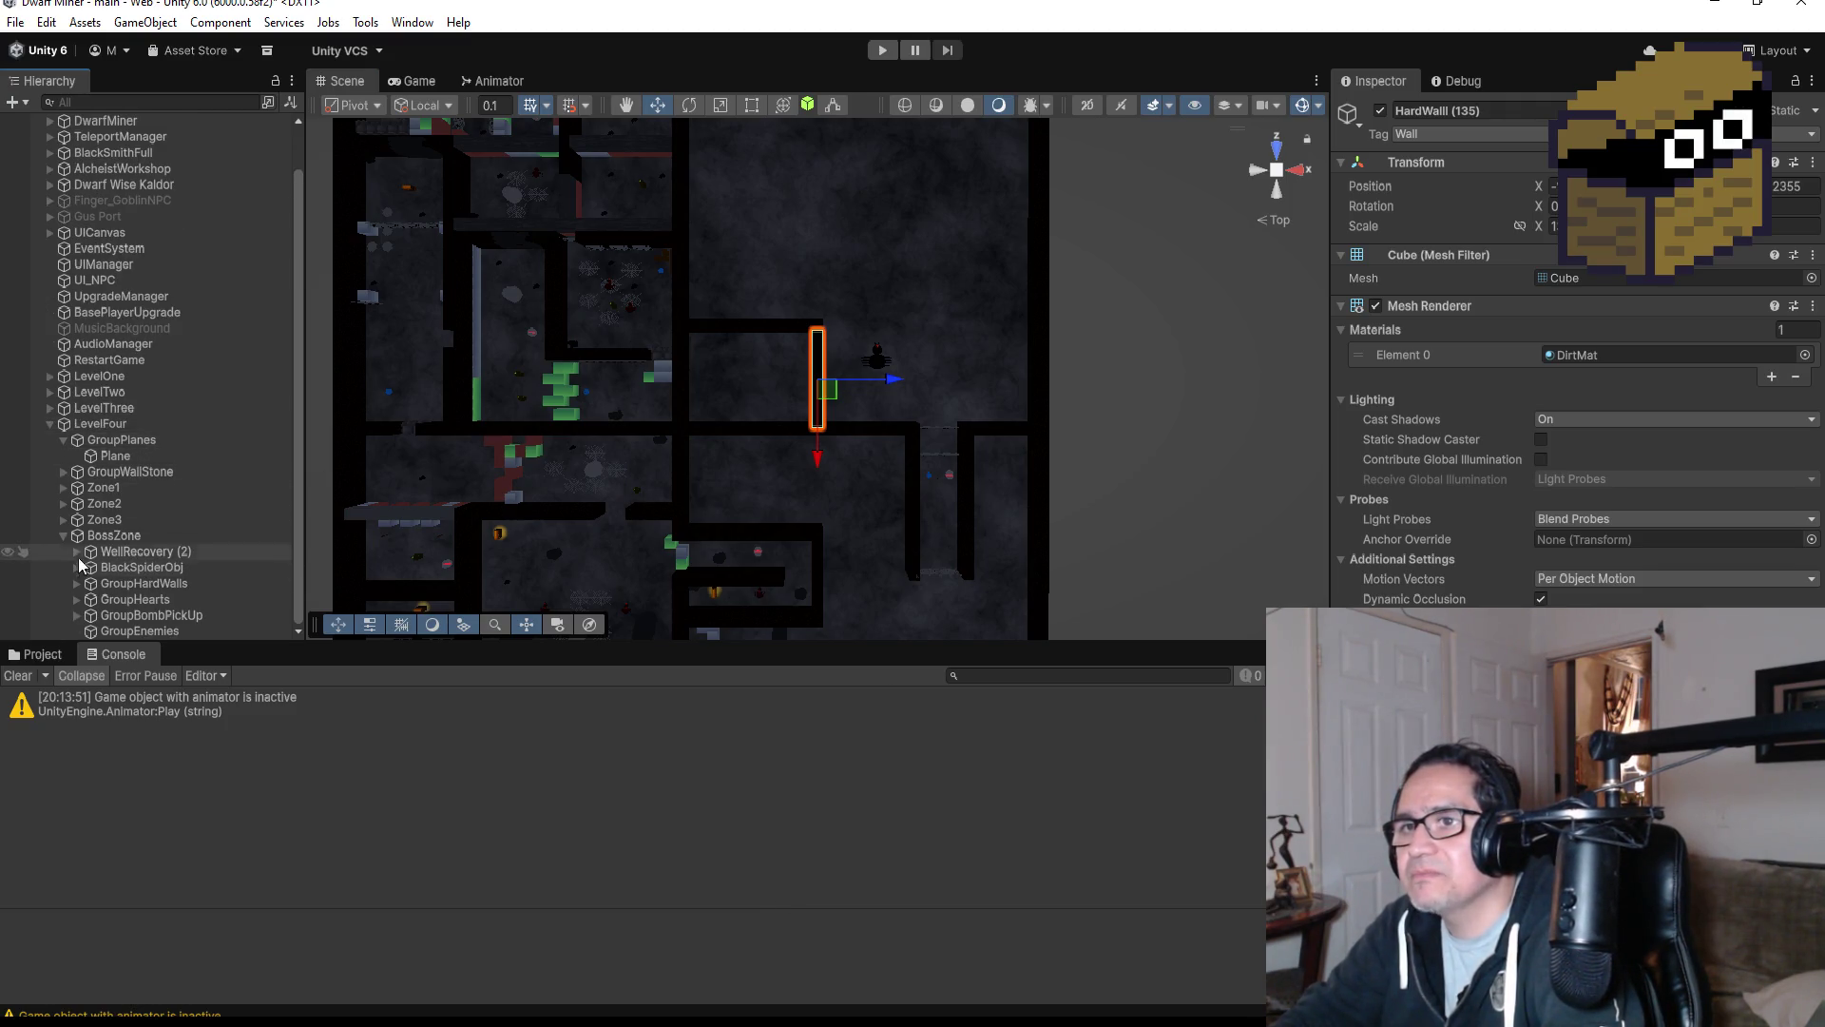
pyautogui.scroll(2, 59, 537)
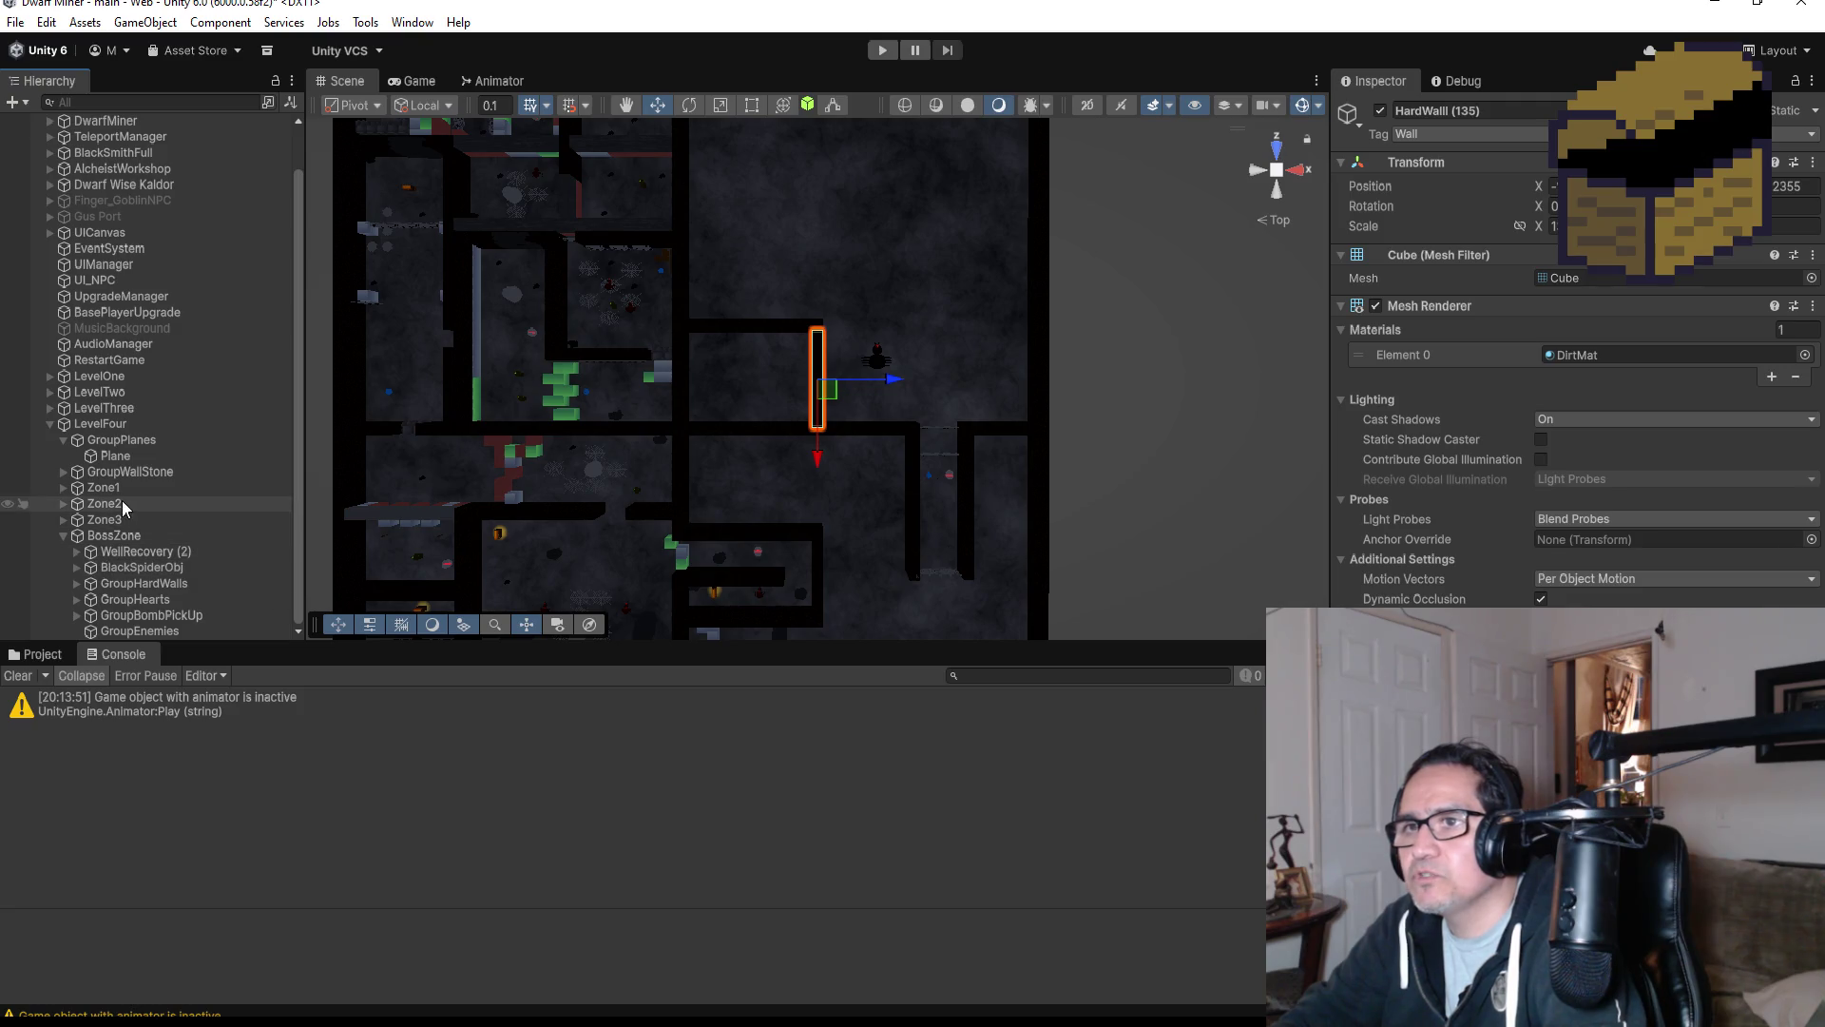
pyautogui.rightClick(106, 535)
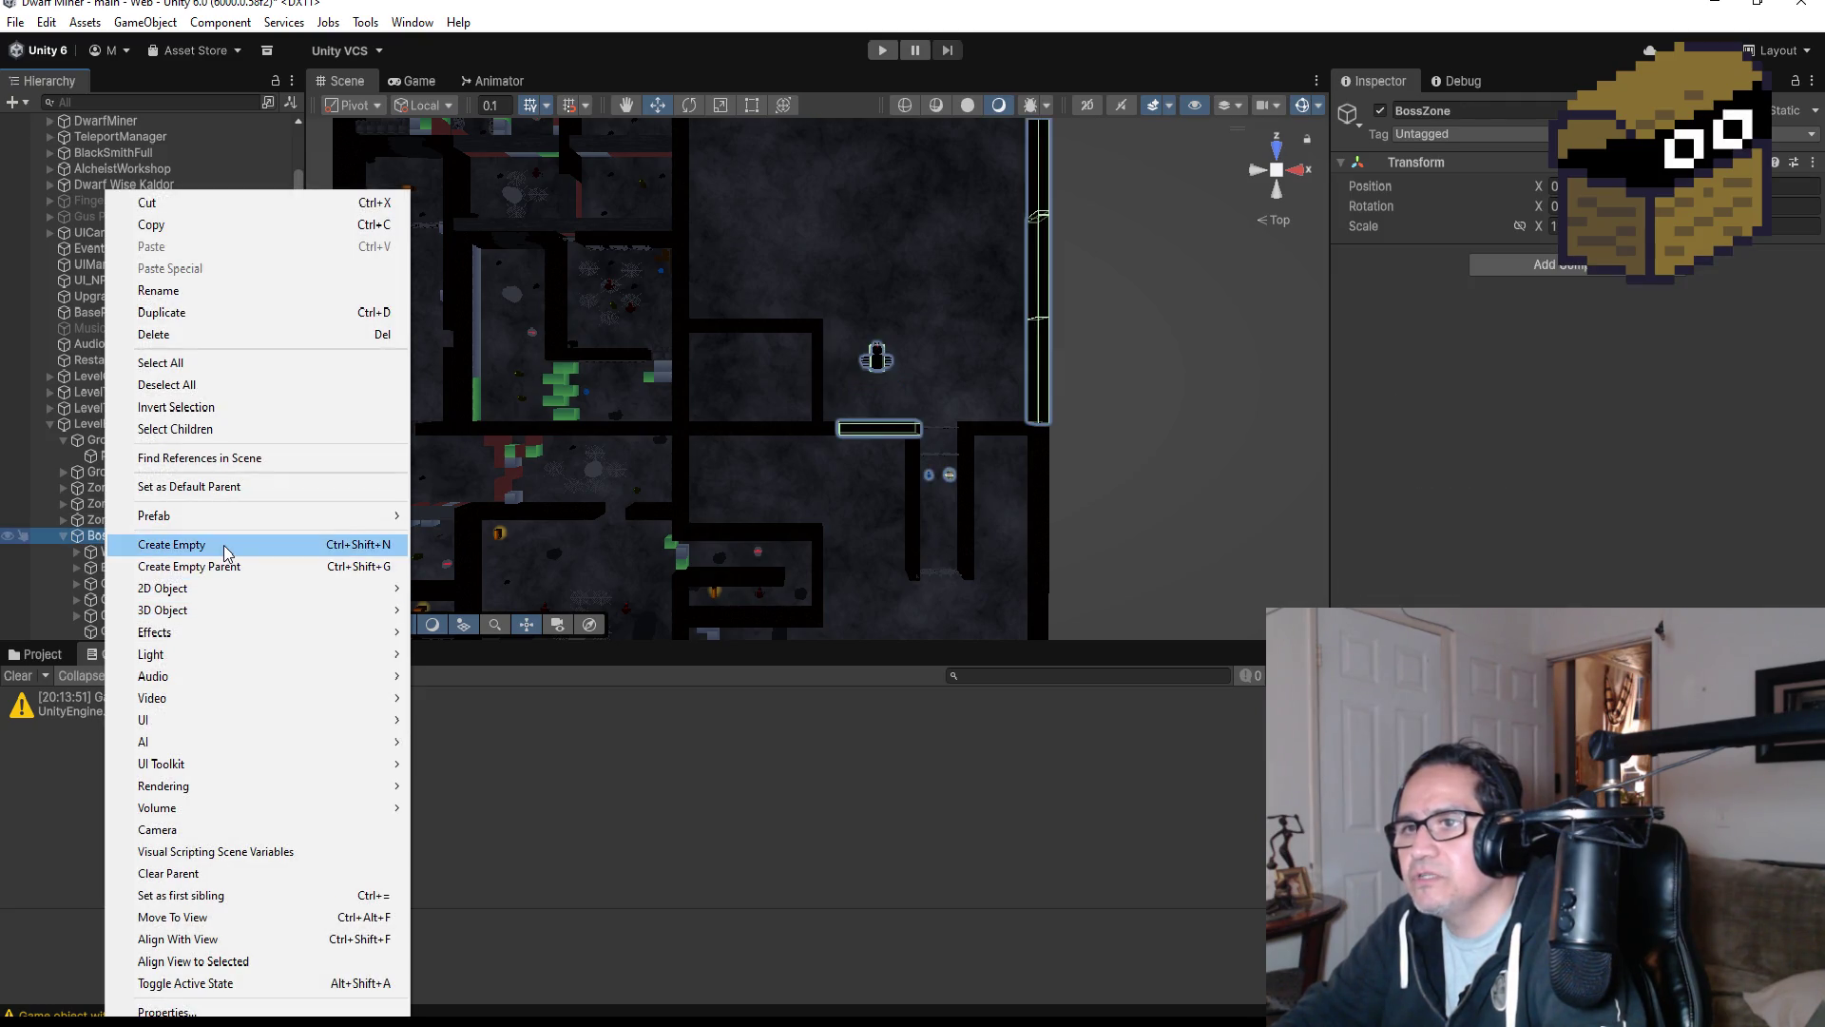
pyautogui.click(190, 544)
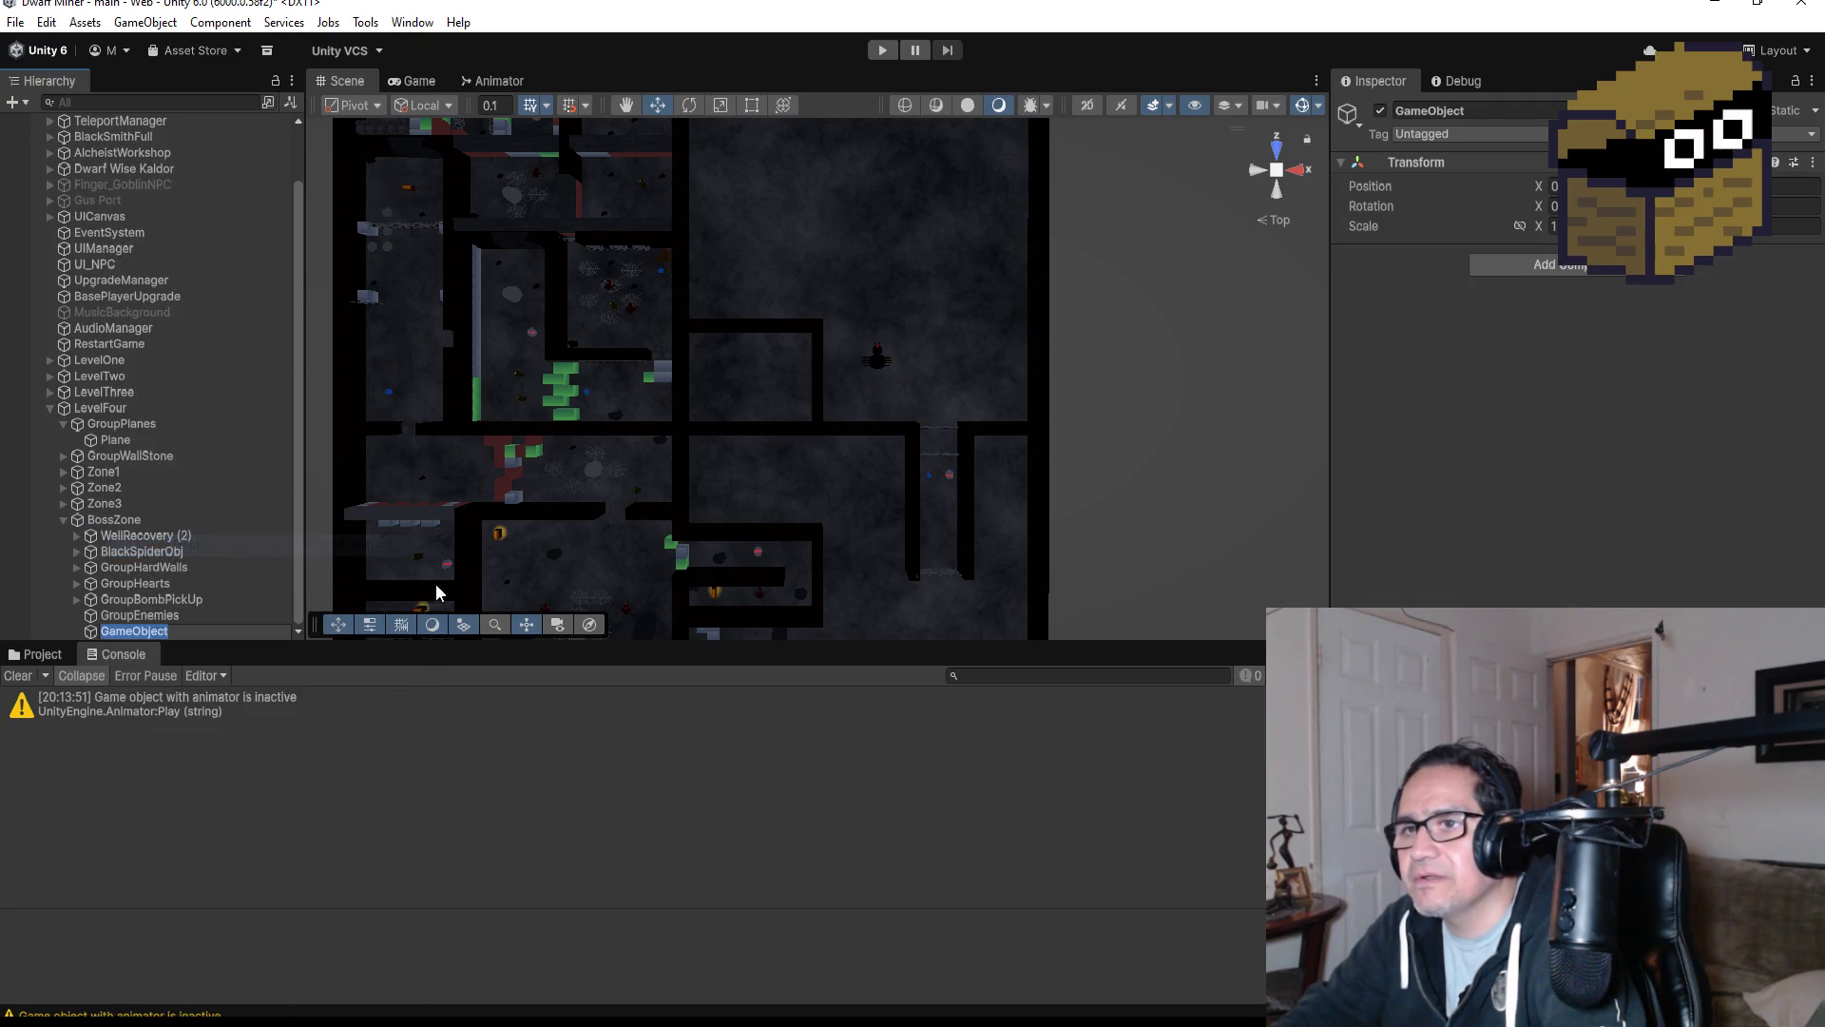
pyautogui.click(1518, 111)
pyautogui.write('GroupRocks')
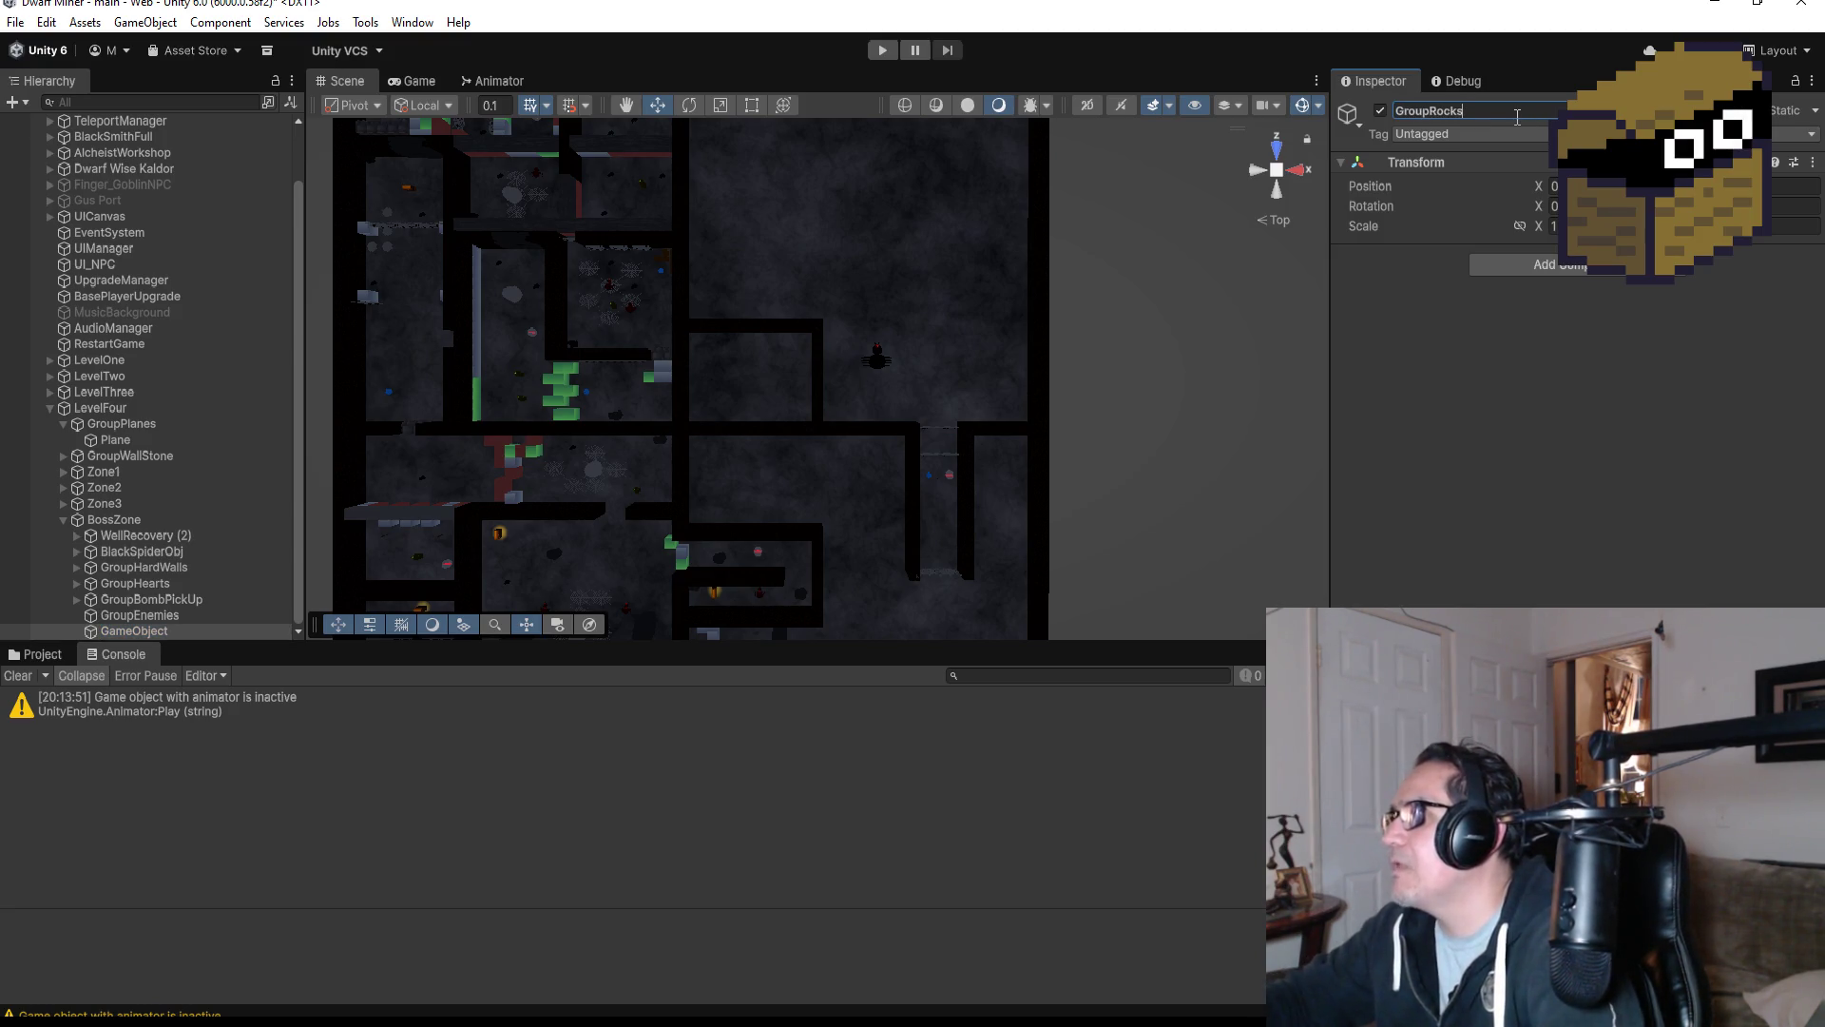
pyautogui.press('Return')
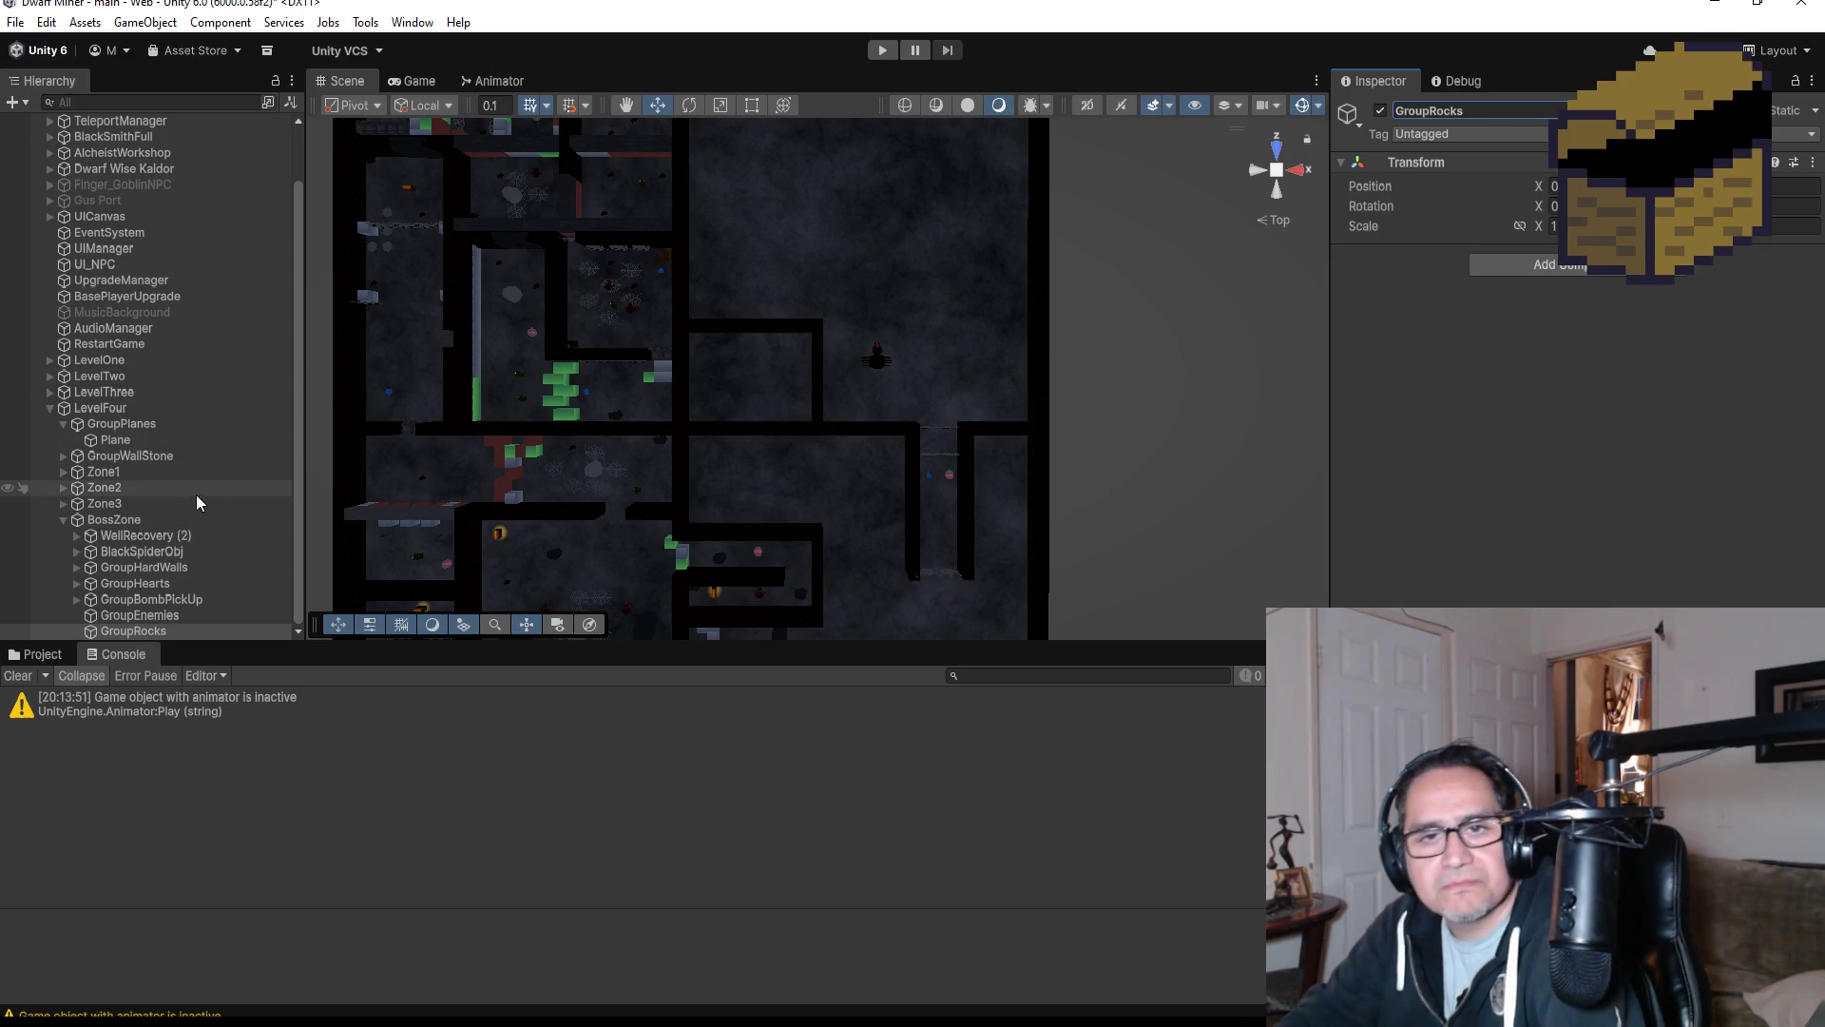
# Browse the contents of Zone3 and Zone2 in the Hierarchy, then collapse them.
pyautogui.click(64, 502)
pyautogui.click(65, 503)
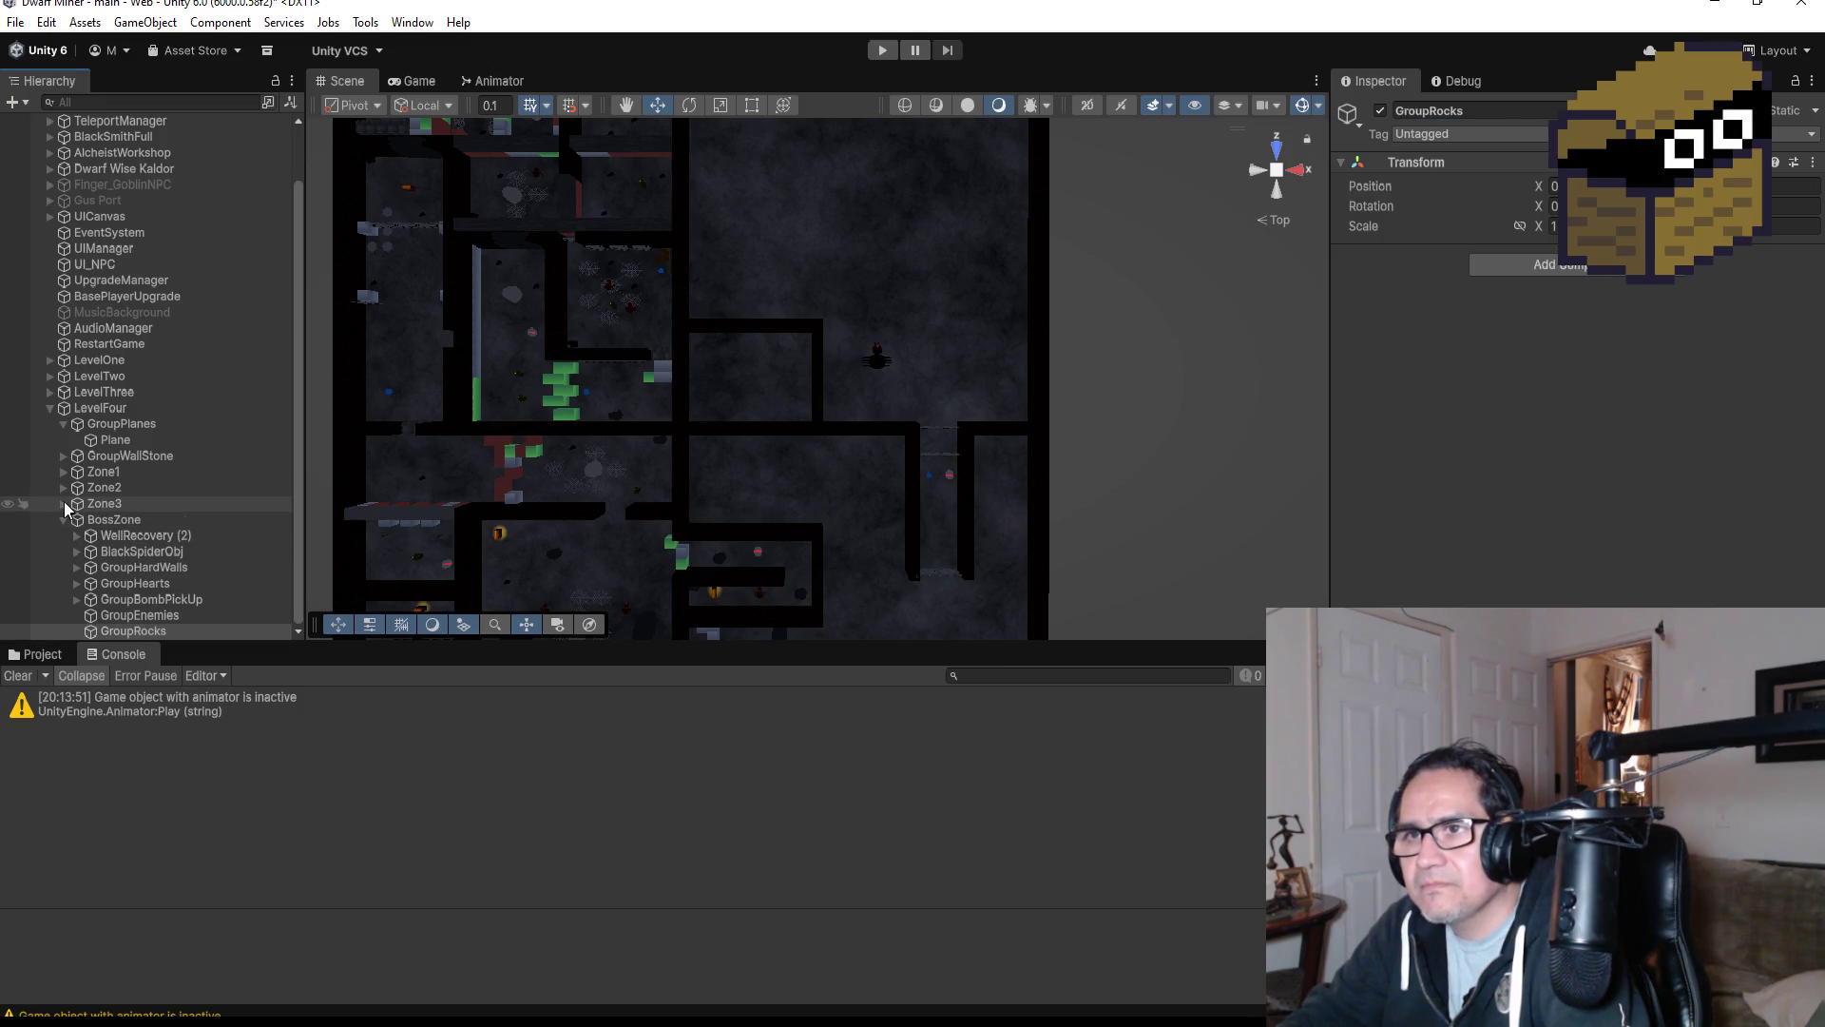
pyautogui.click(57, 486)
pyautogui.click(63, 486)
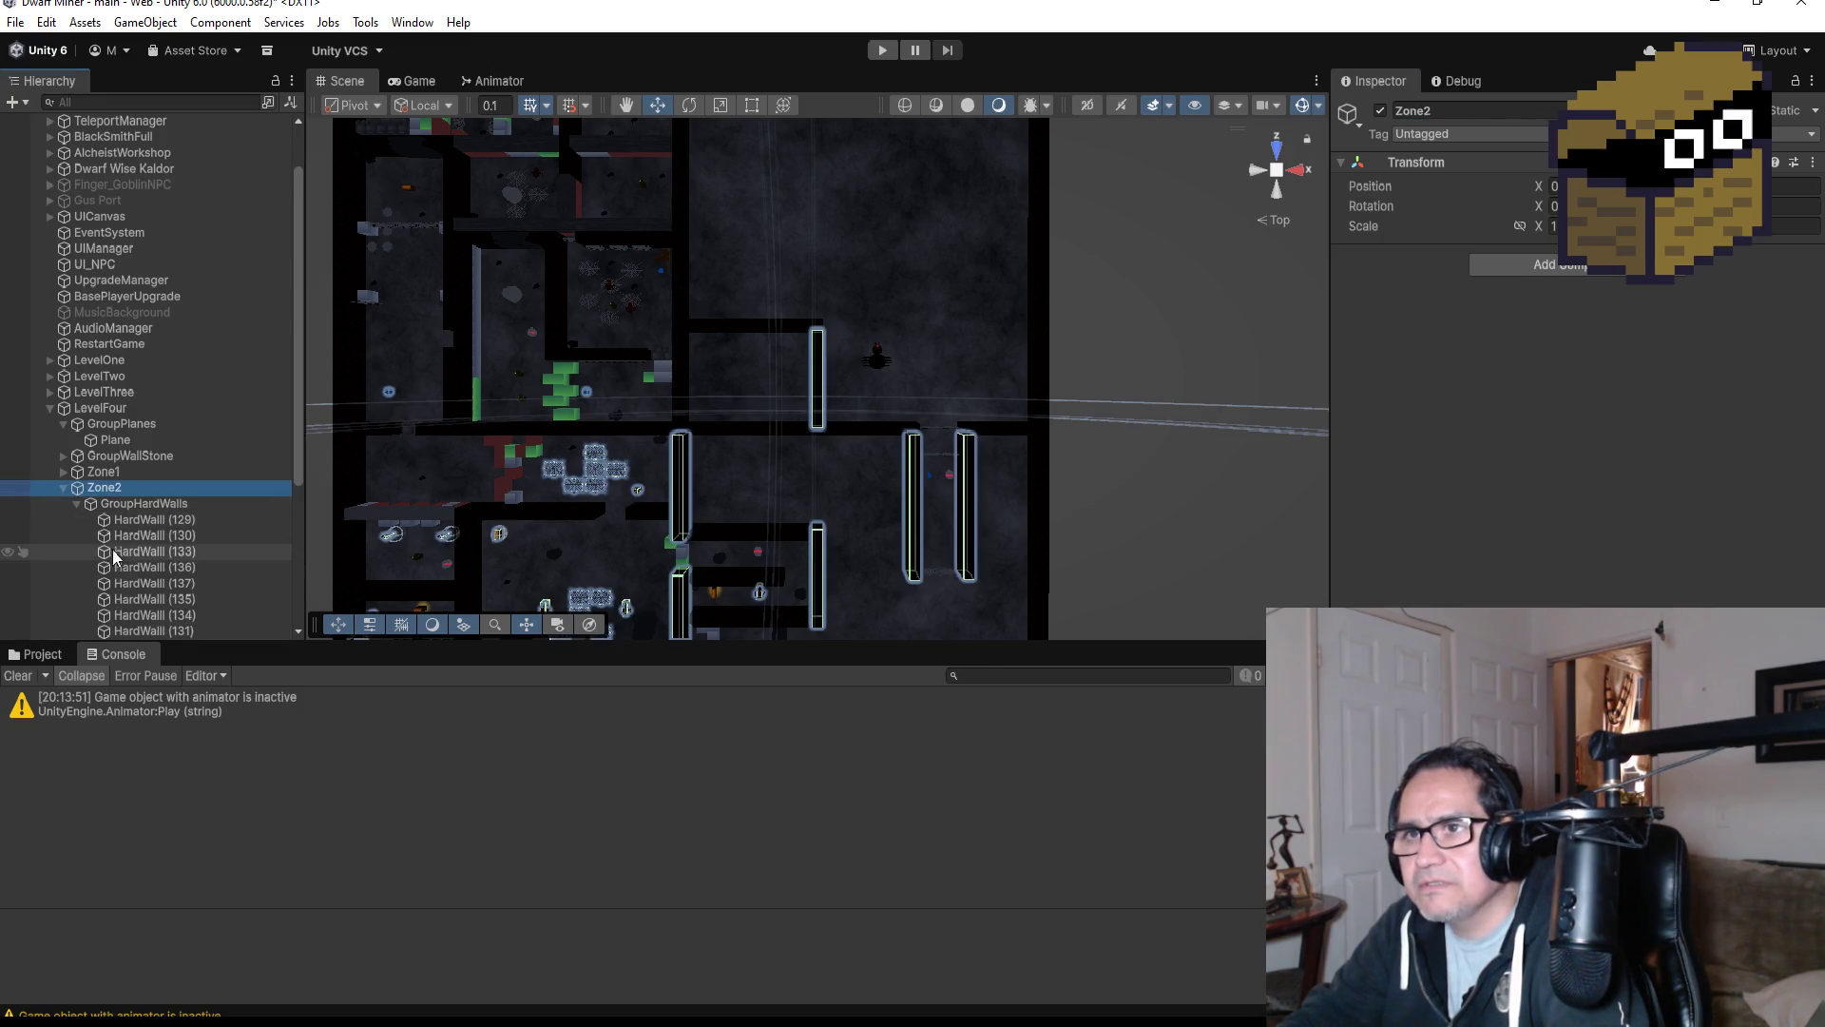
pyautogui.scroll(-3, 113, 548)
pyautogui.click(75, 325)
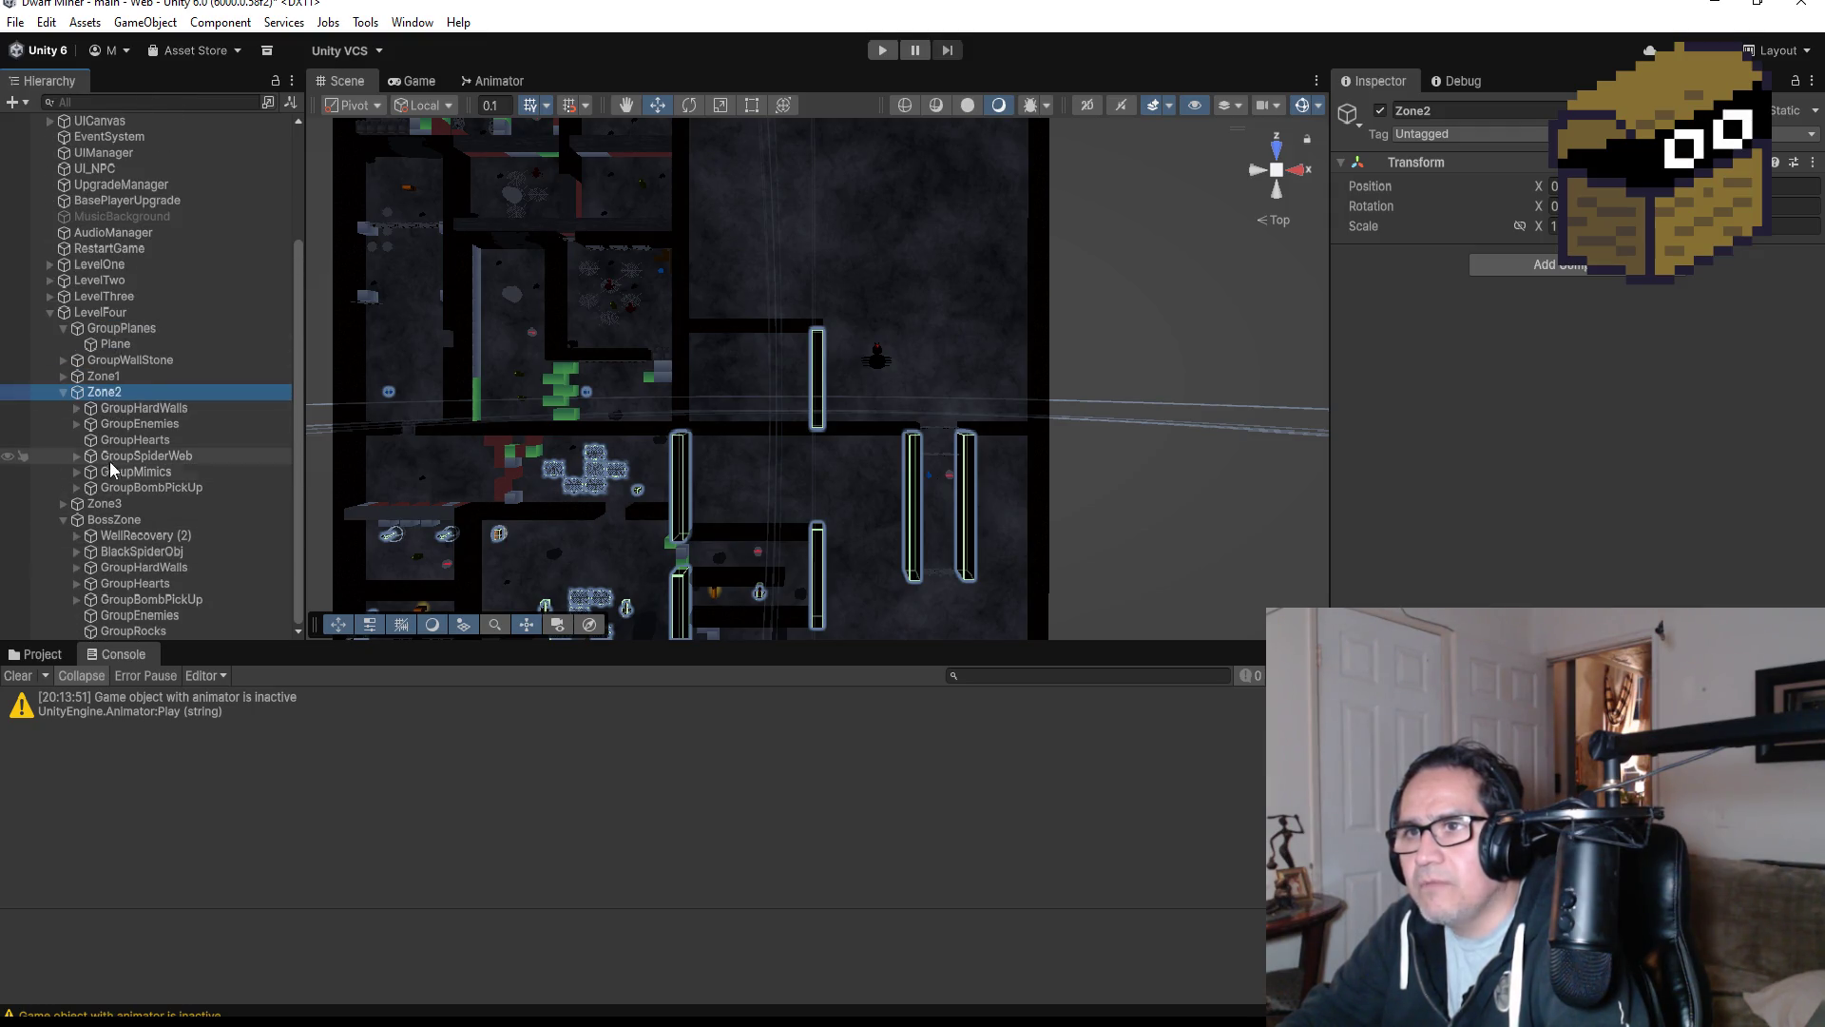
pyautogui.click(67, 393)
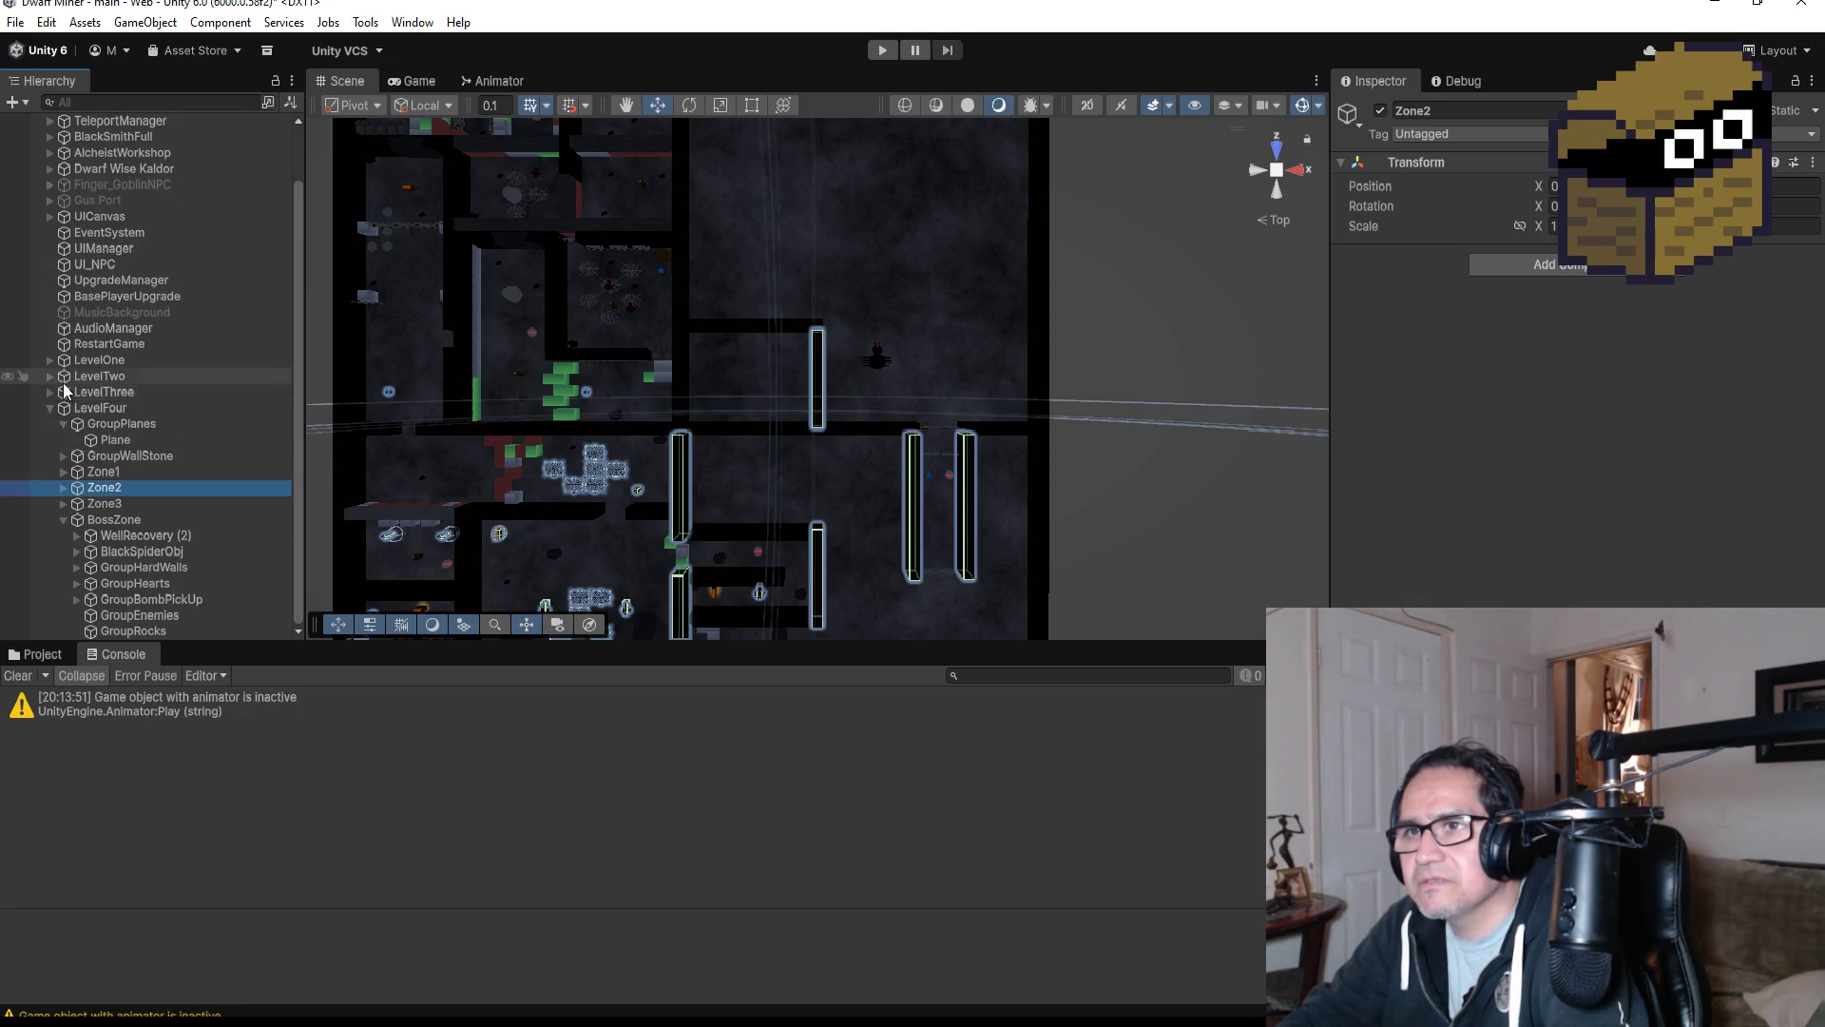
# Expand Zone1 and look through its GroupDivitor and GroupTreasureChest groups.
pyautogui.click(62, 474)
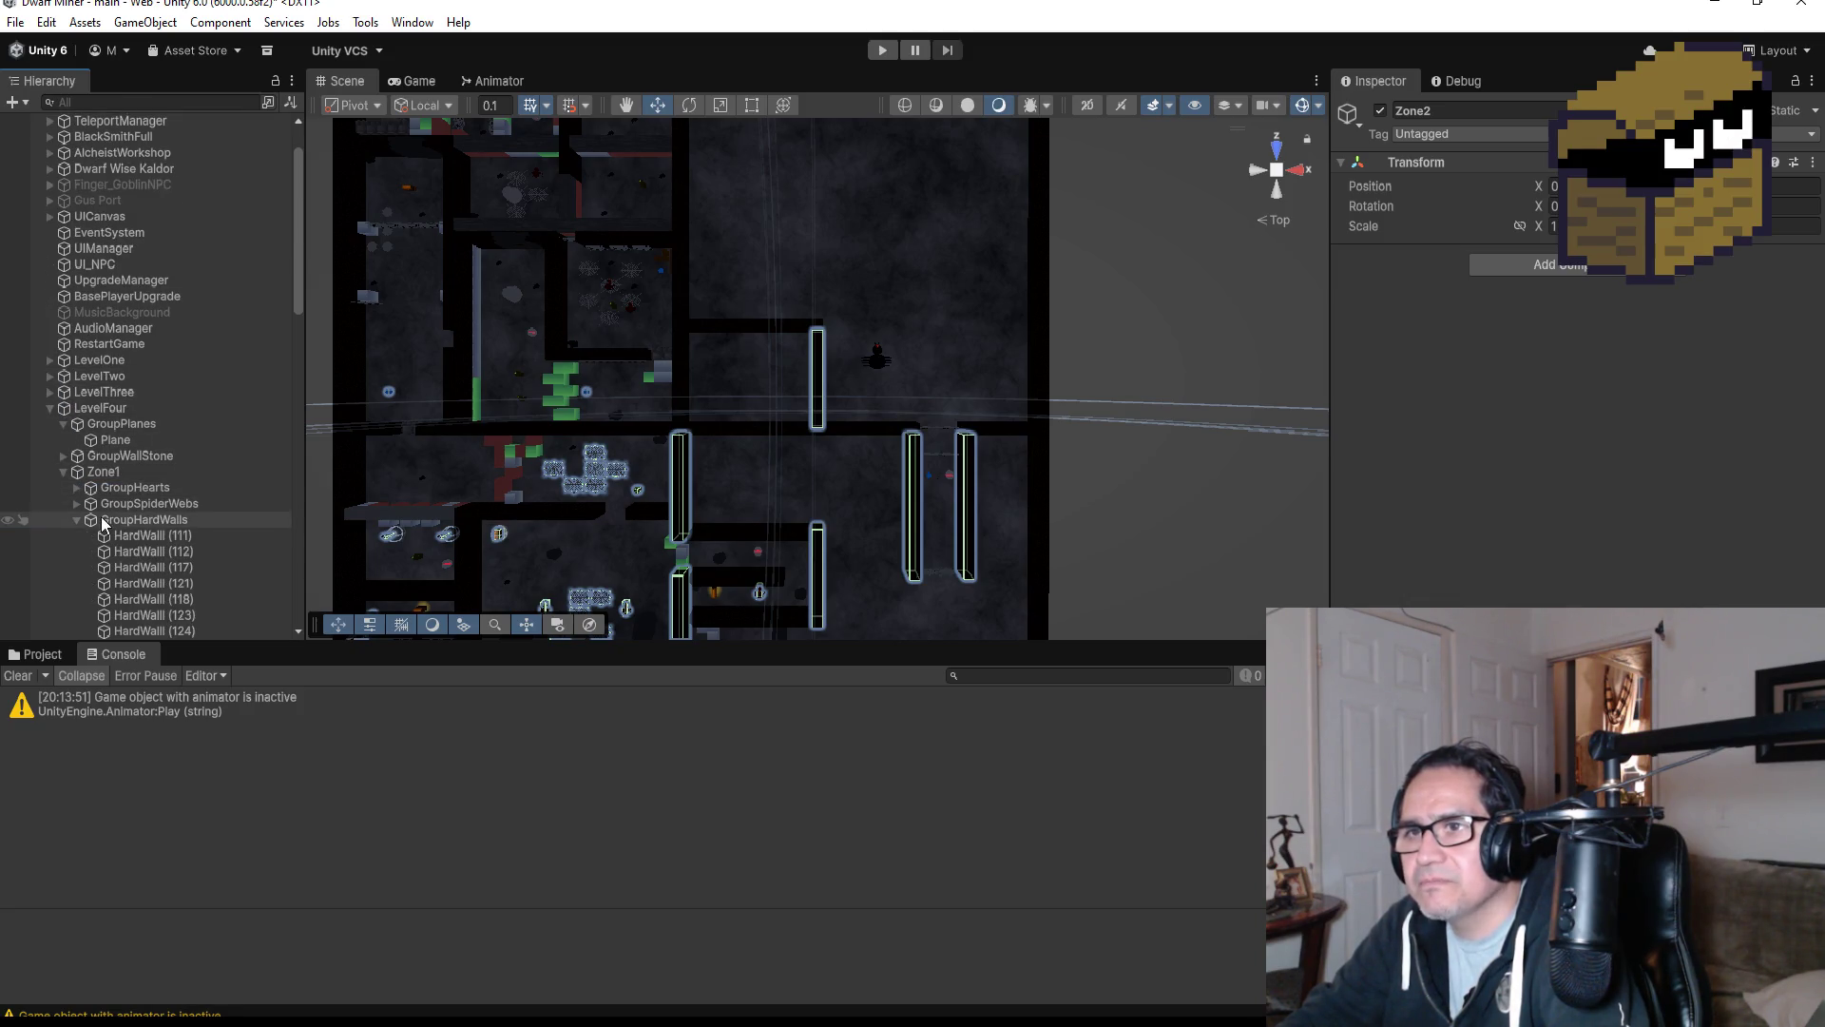
pyautogui.click(74, 521)
pyautogui.click(73, 582)
pyautogui.click(72, 582)
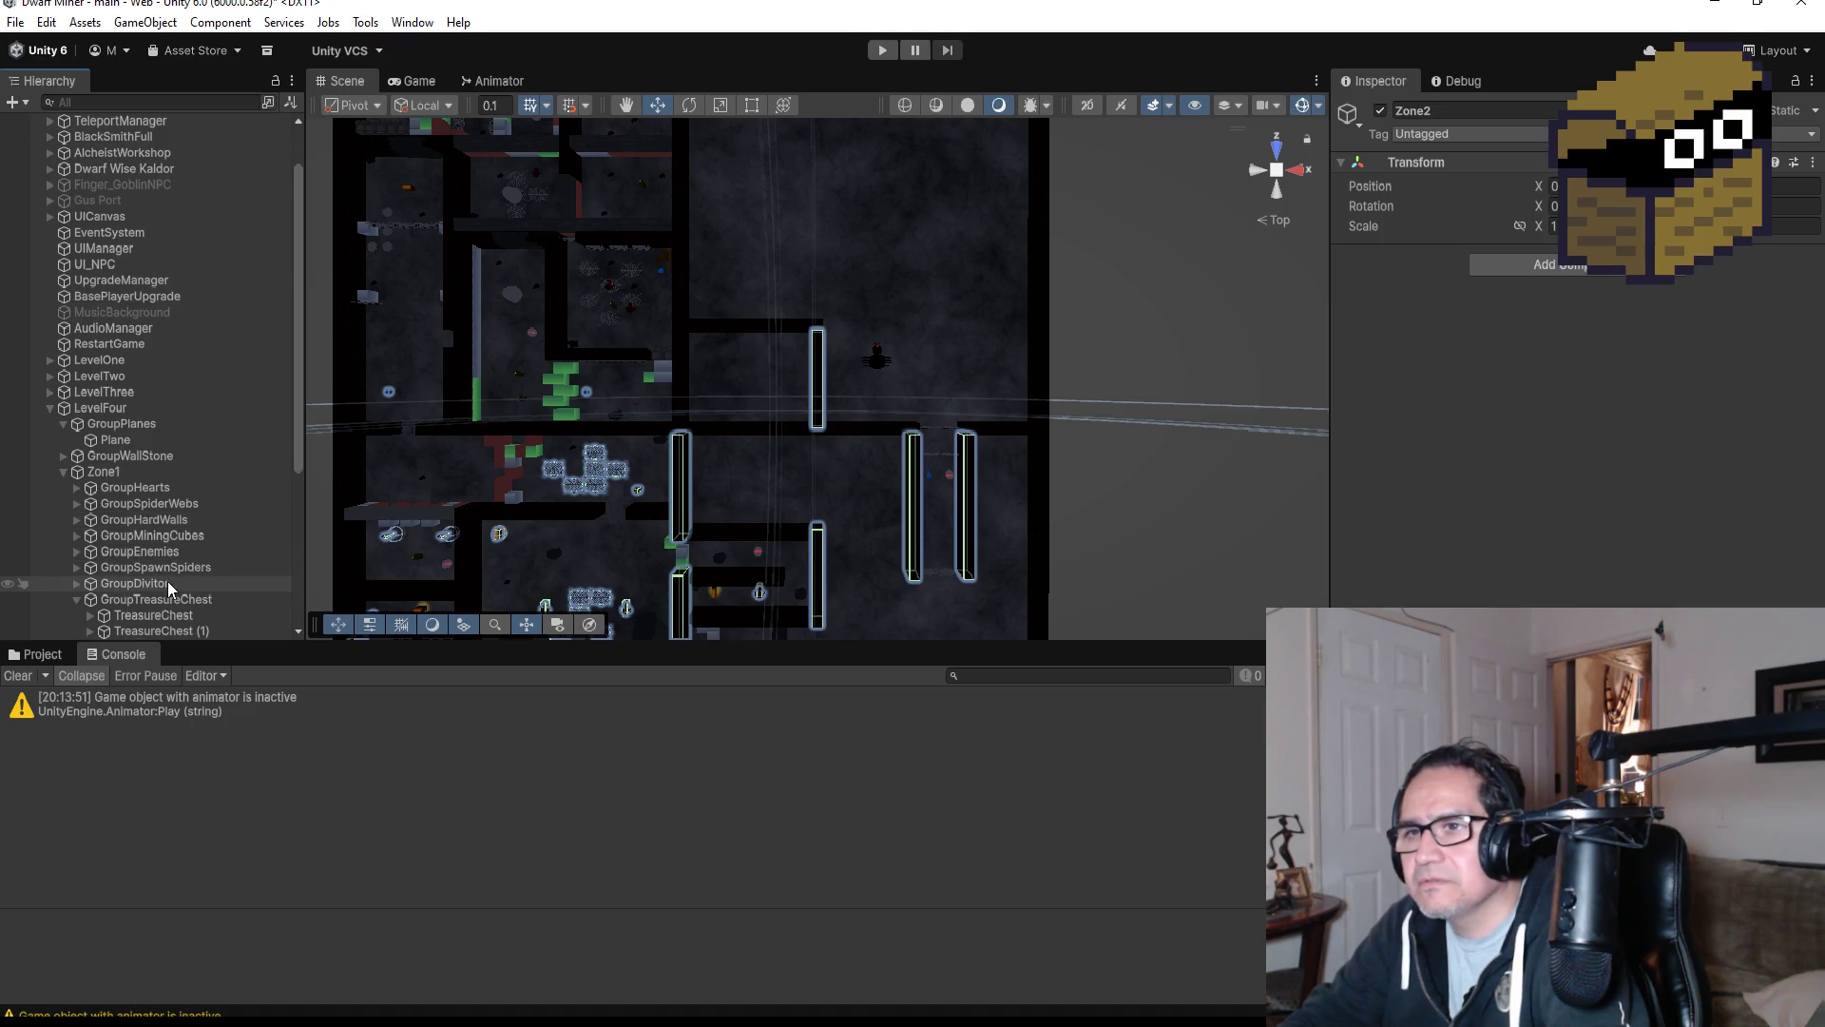
pyautogui.click(76, 599)
pyautogui.scroll(-3, 175, 575)
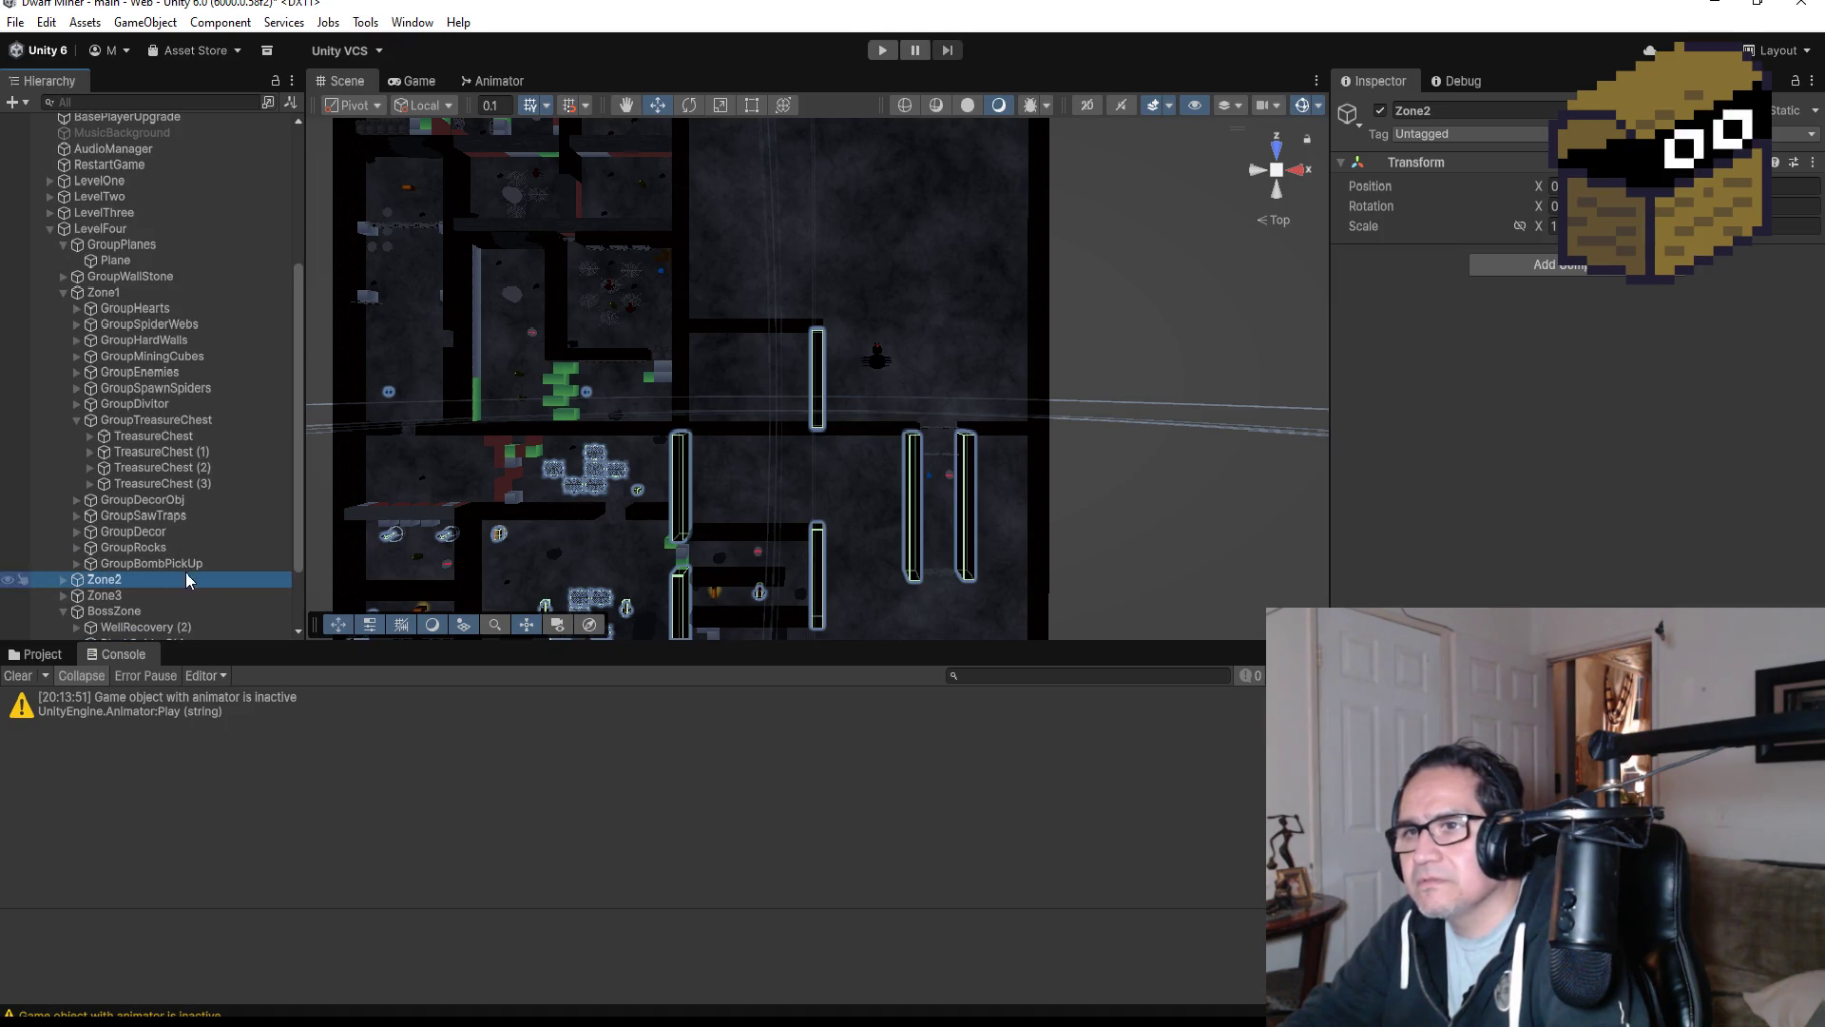
pyautogui.click(73, 419)
# Expand Zone1's GroupRocks and select the Bigrock (2) rock.
pyautogui.click(147, 497)
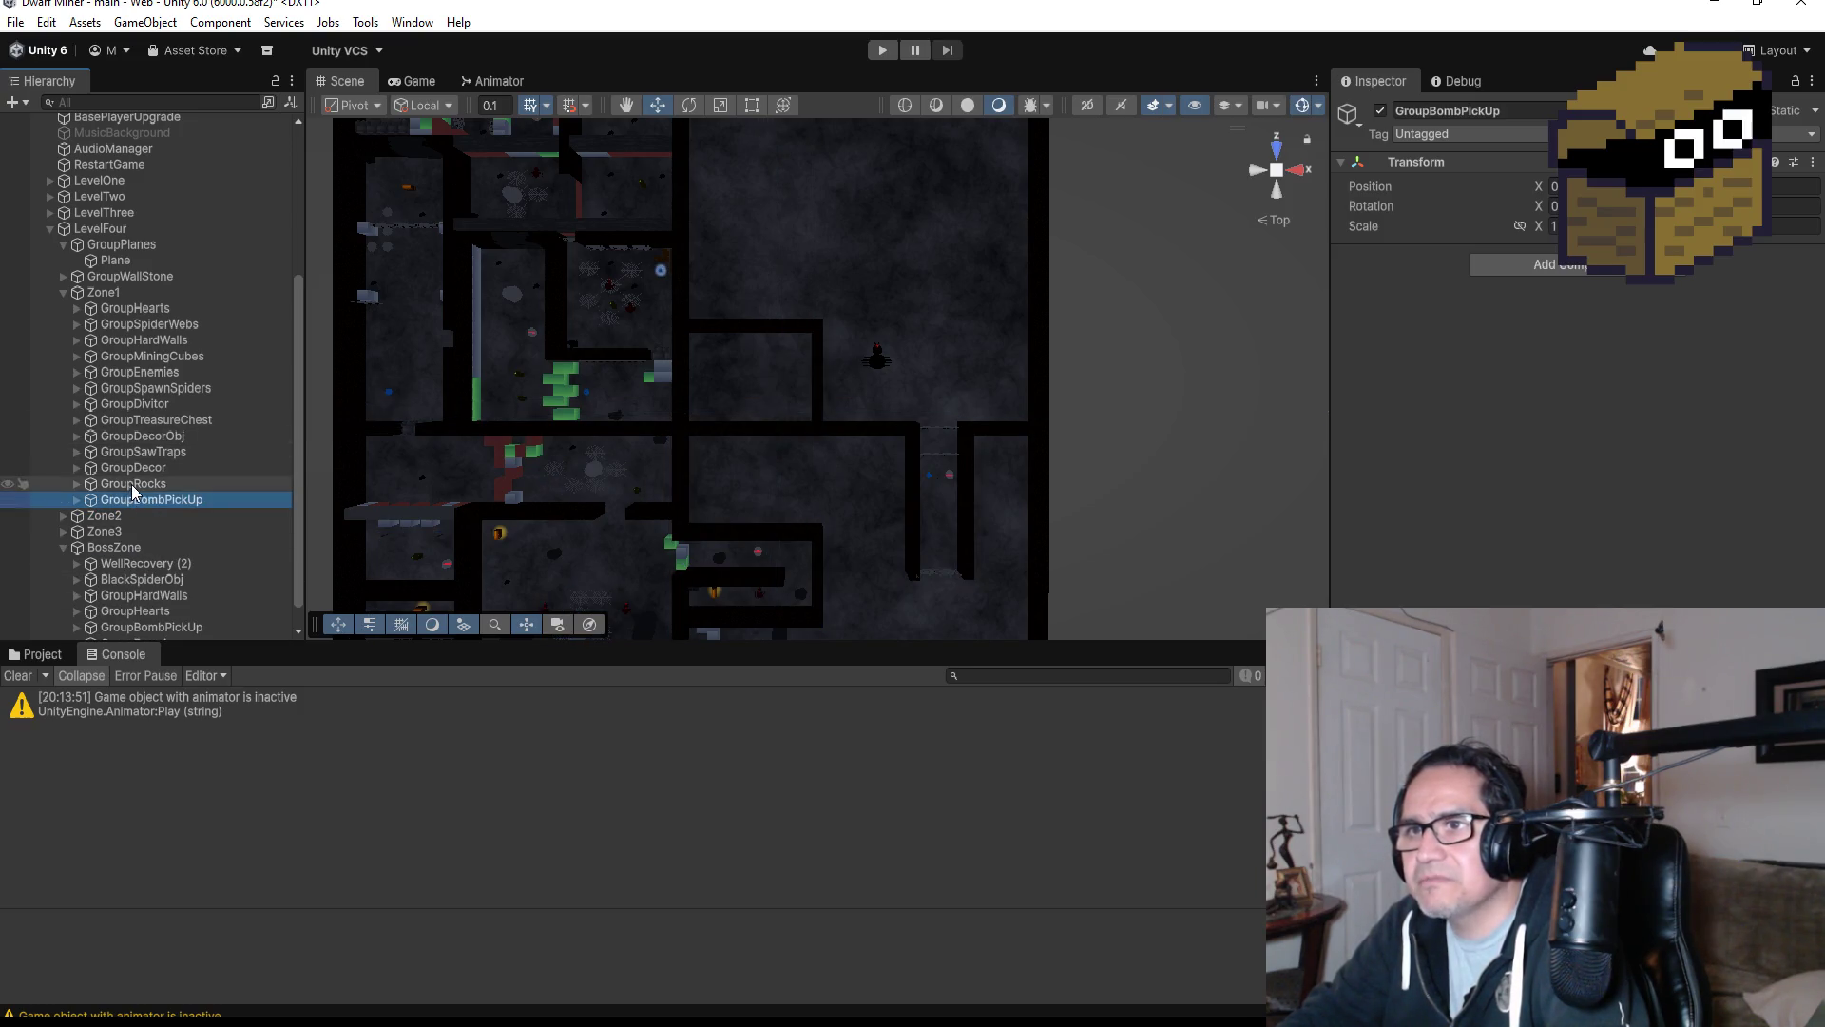
pyautogui.click(131, 484)
pyautogui.click(72, 484)
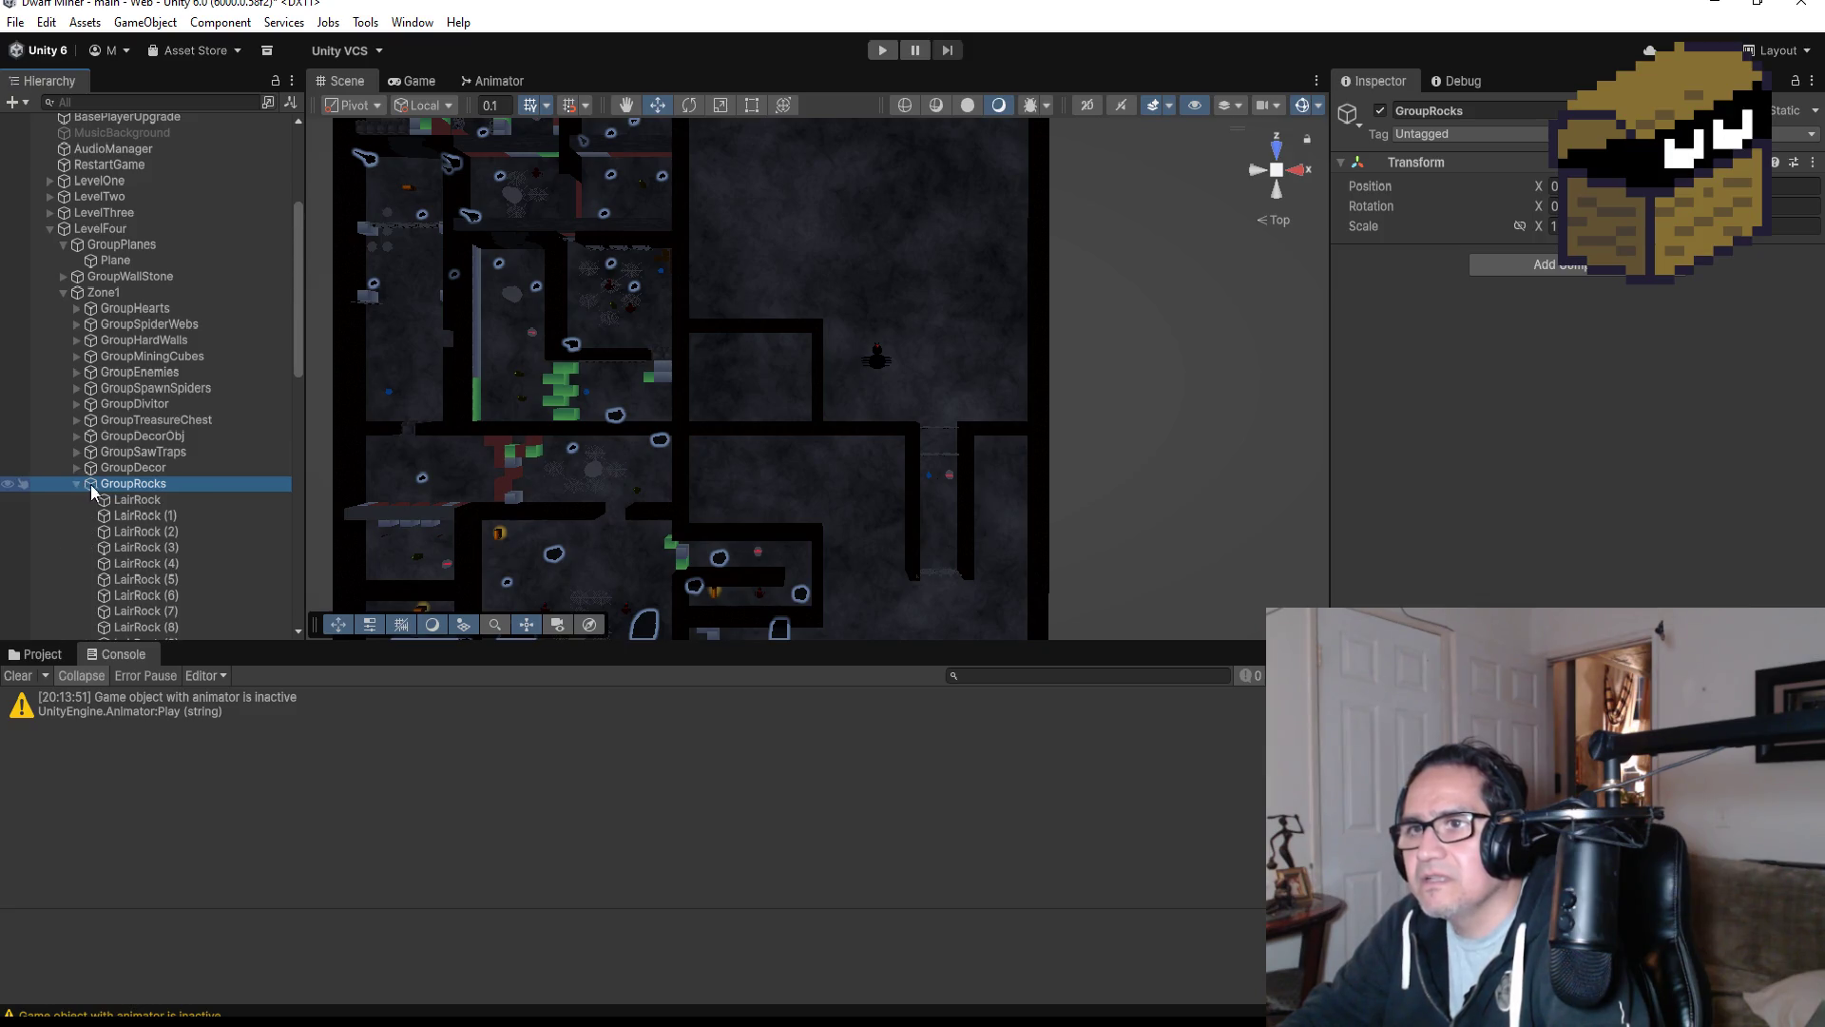
pyautogui.scroll(-6, 167, 507)
pyautogui.scroll(-7, 187, 507)
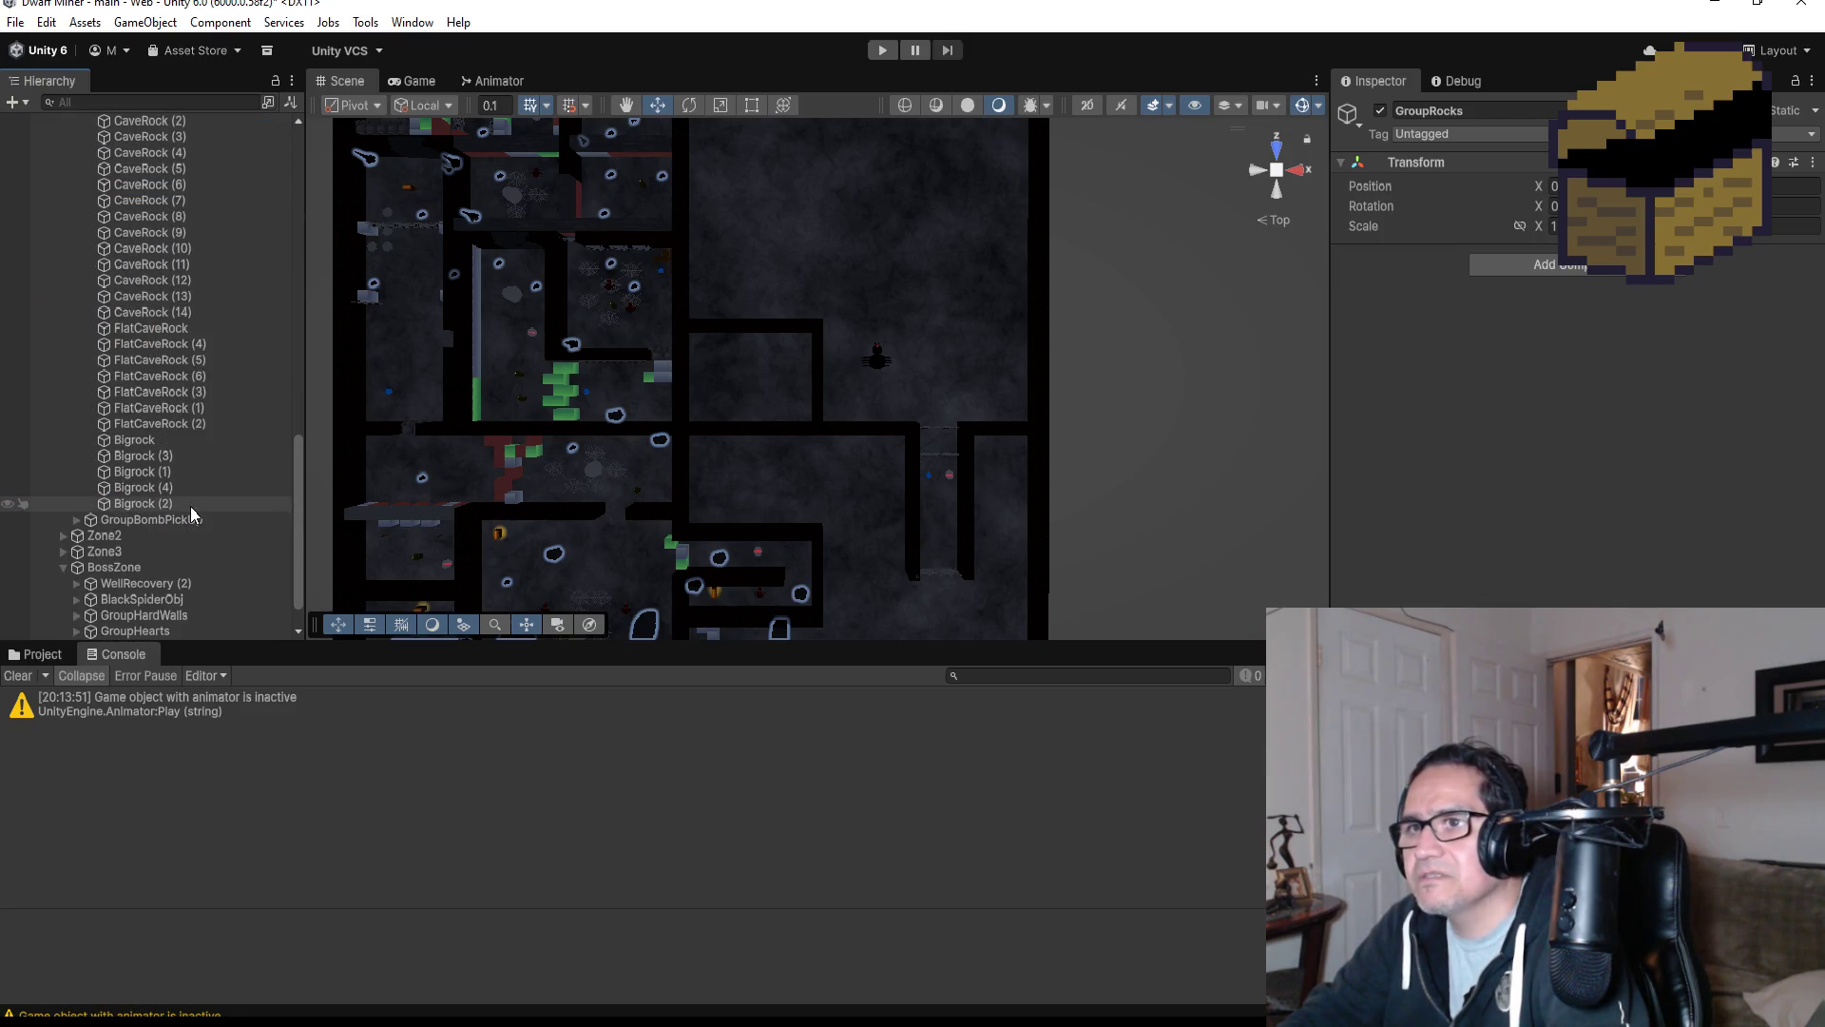
pyautogui.click(181, 503)
pyautogui.scroll(-3, 866, 472)
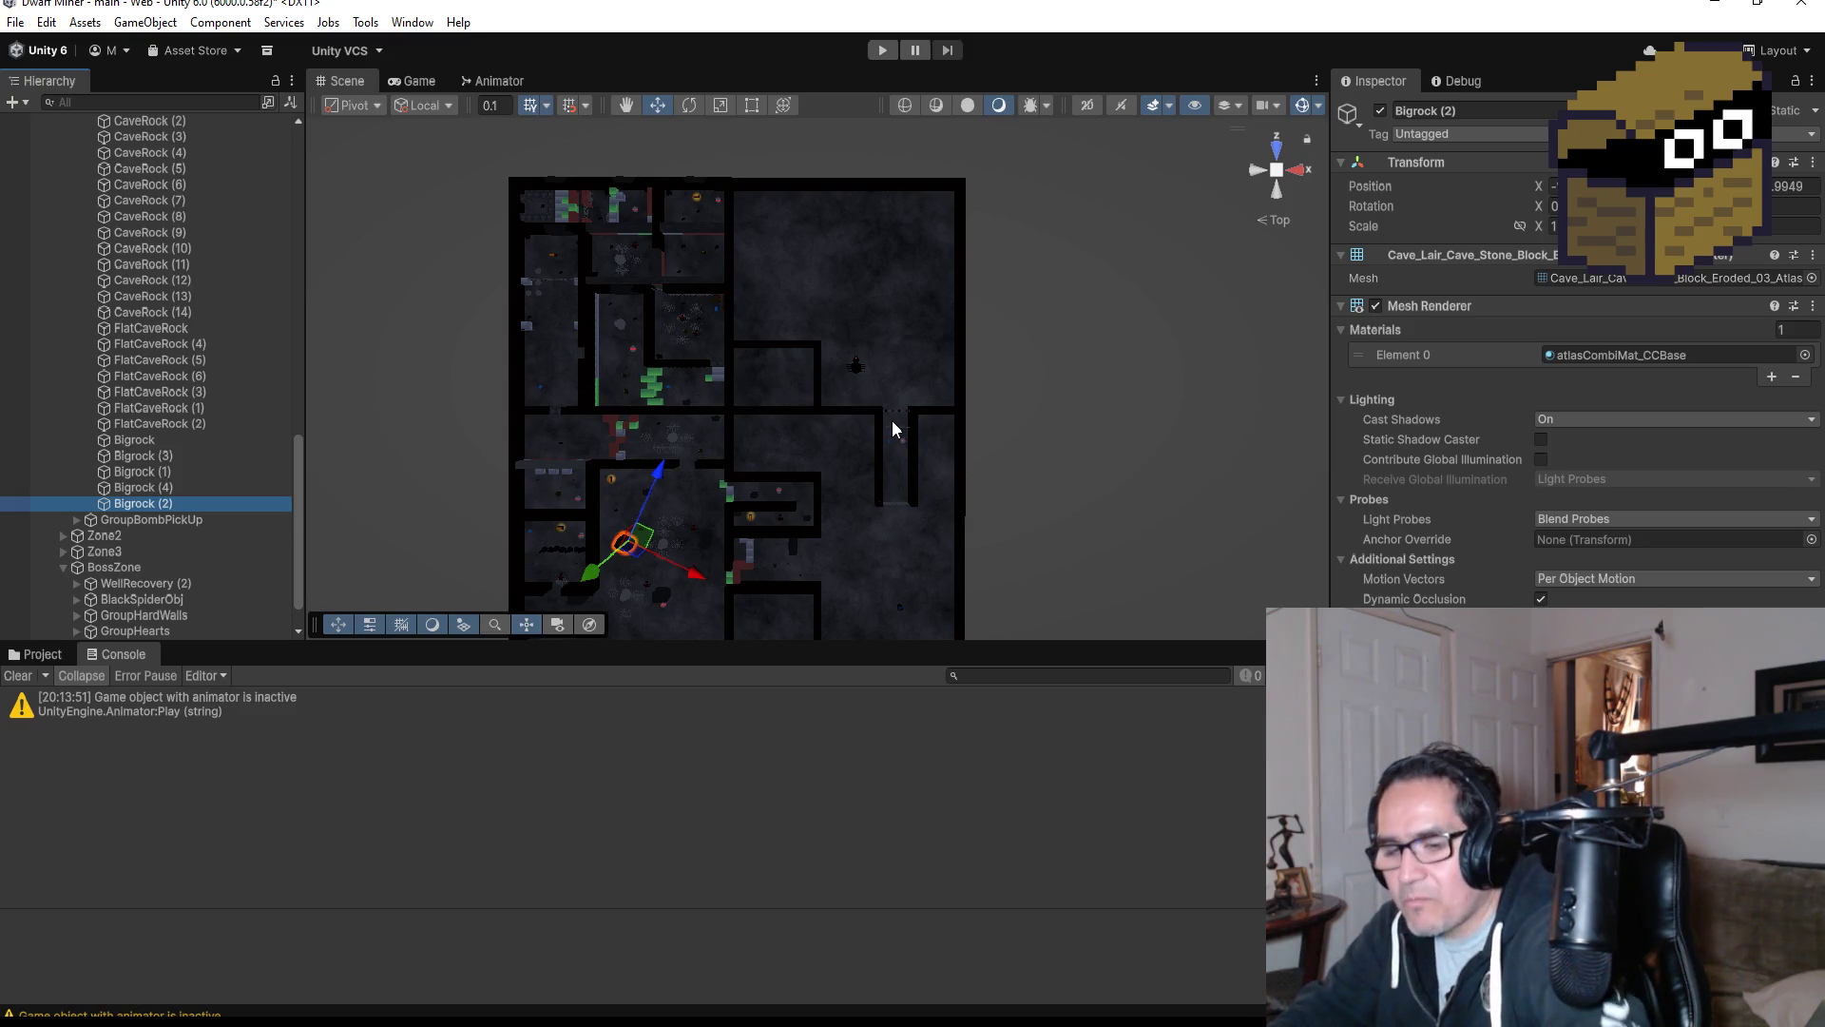
# Duplicate Bigrock (2) as Bigrock (5), move it into the large room, and frame it.
pyautogui.hotkey('ctrl', 'd')
pyautogui.moveTo(664, 472); pyautogui.dragTo(828, 348)
pyautogui.moveTo(830, 281); pyautogui.dragTo(938, 352)
pyautogui.scroll(2, 996, 328)
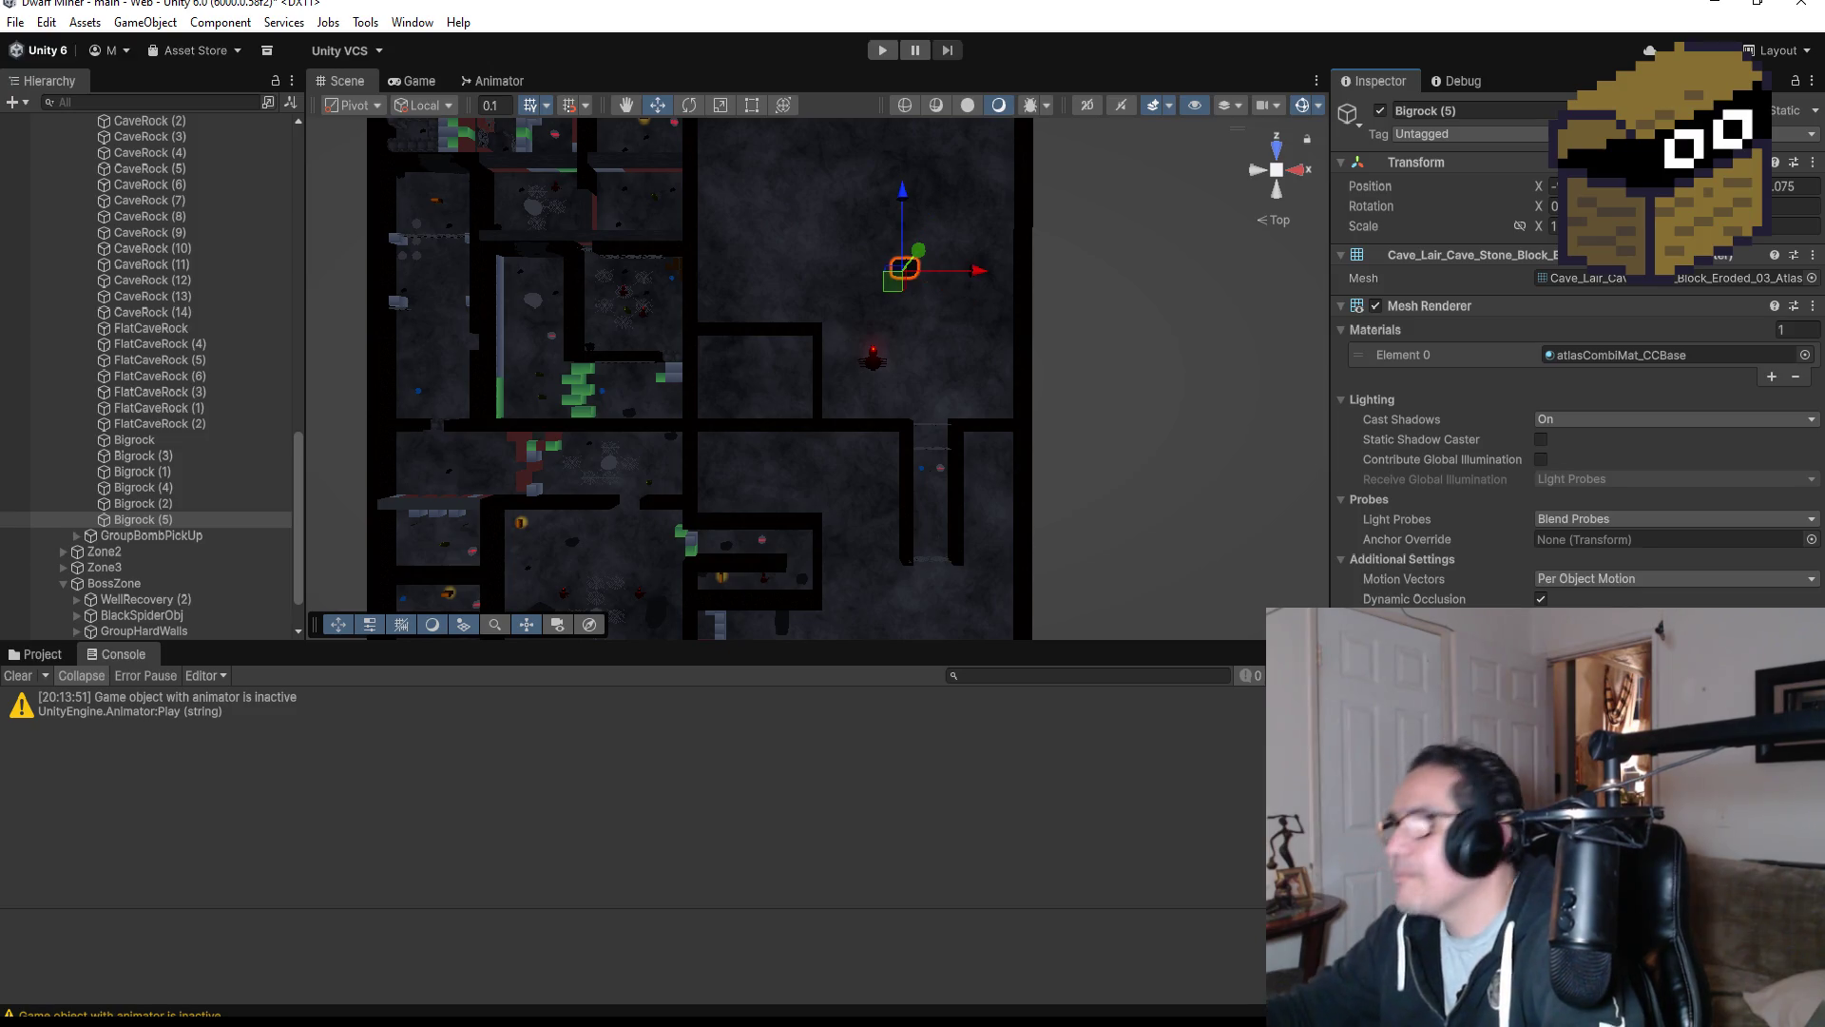
pyautogui.scroll(2, 1003, 209)
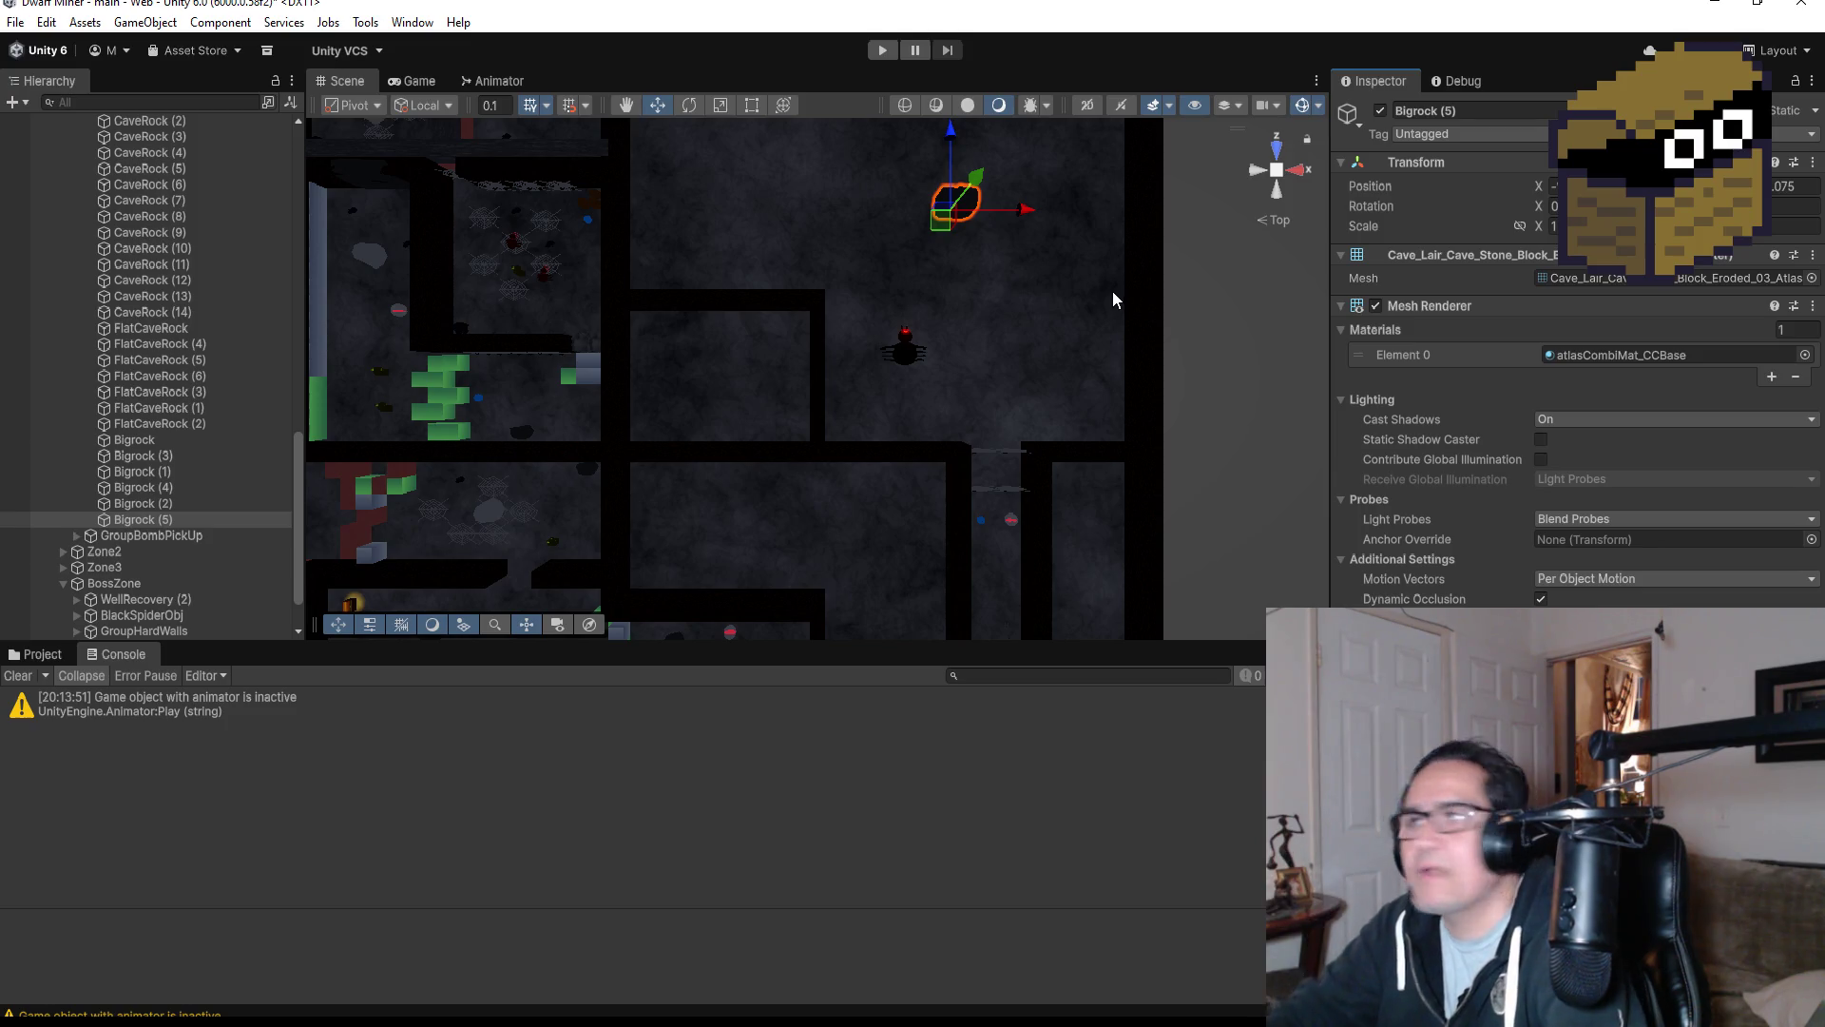
pyautogui.doubleClick(187, 520)
pyautogui.moveTo(909, 540)
pyautogui.mouseDown()
pyautogui.moveTo(868, 325)
pyautogui.moveTo(962, 377)
pyautogui.mouseUp()
pyautogui.scroll(-5, 963, 377)
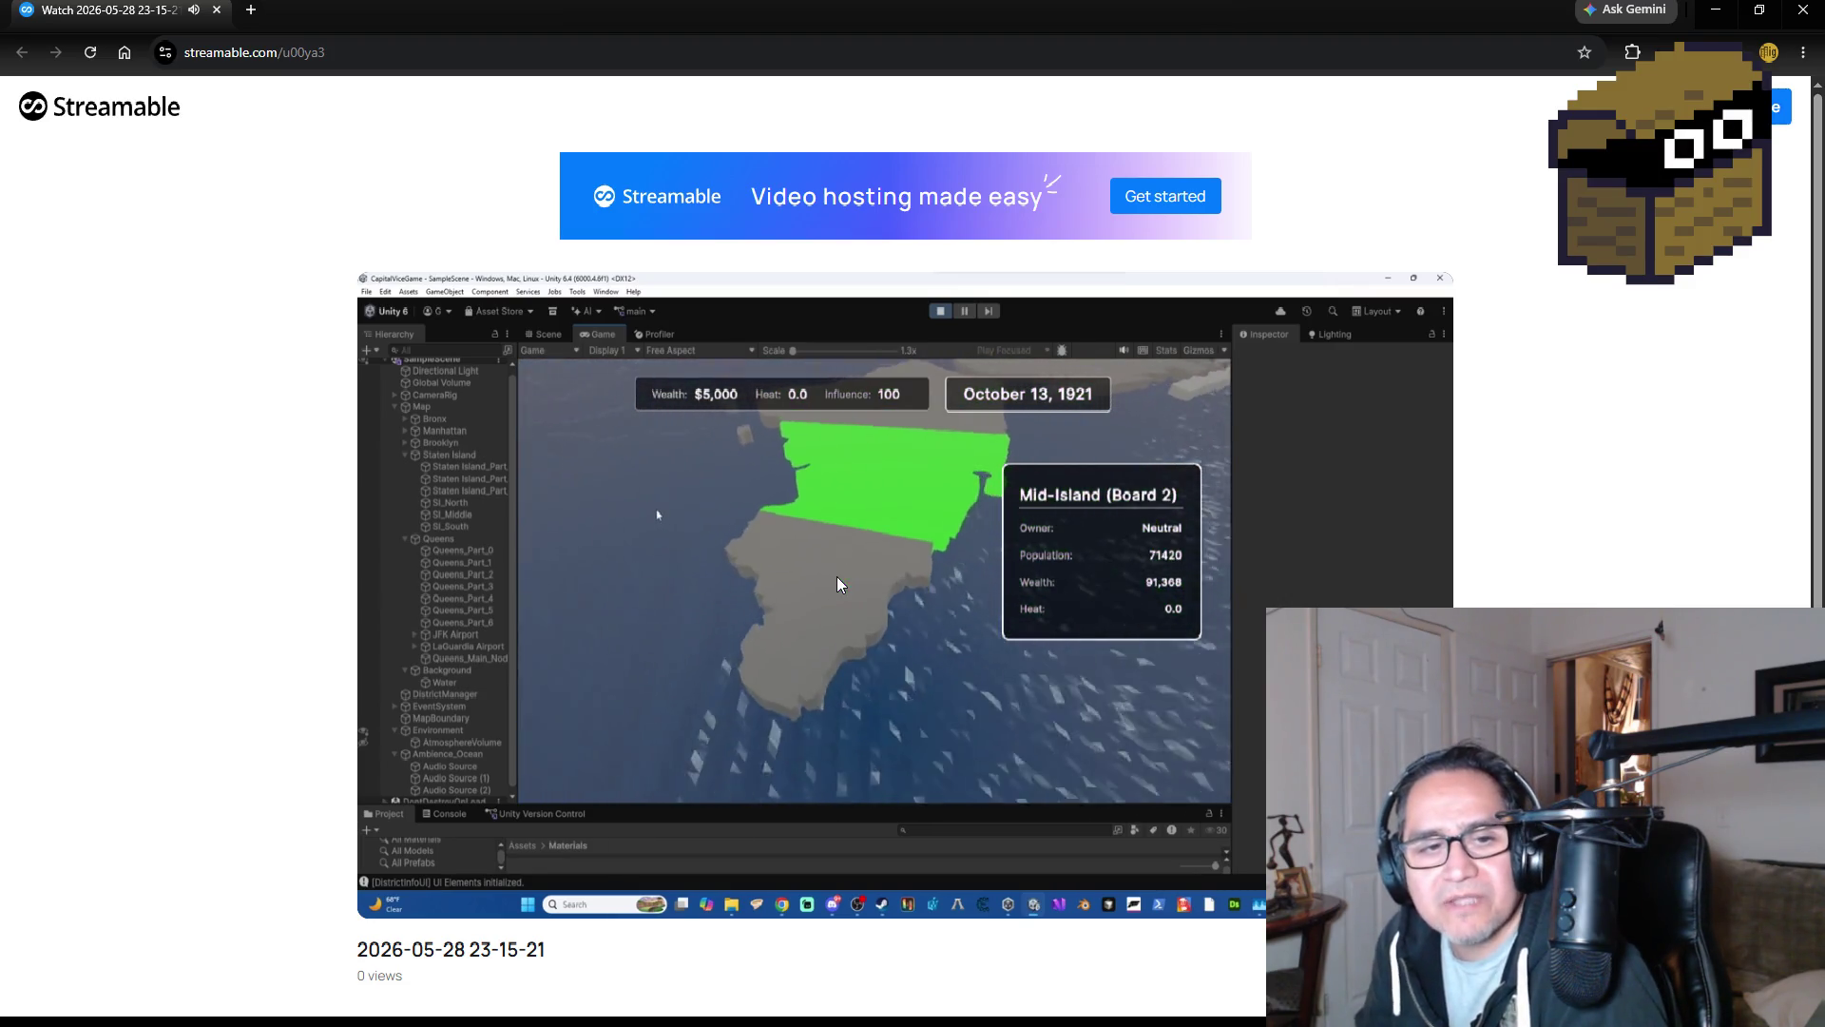
# Pause the game video and switch it to full screen.
pyautogui.click(975, 577)
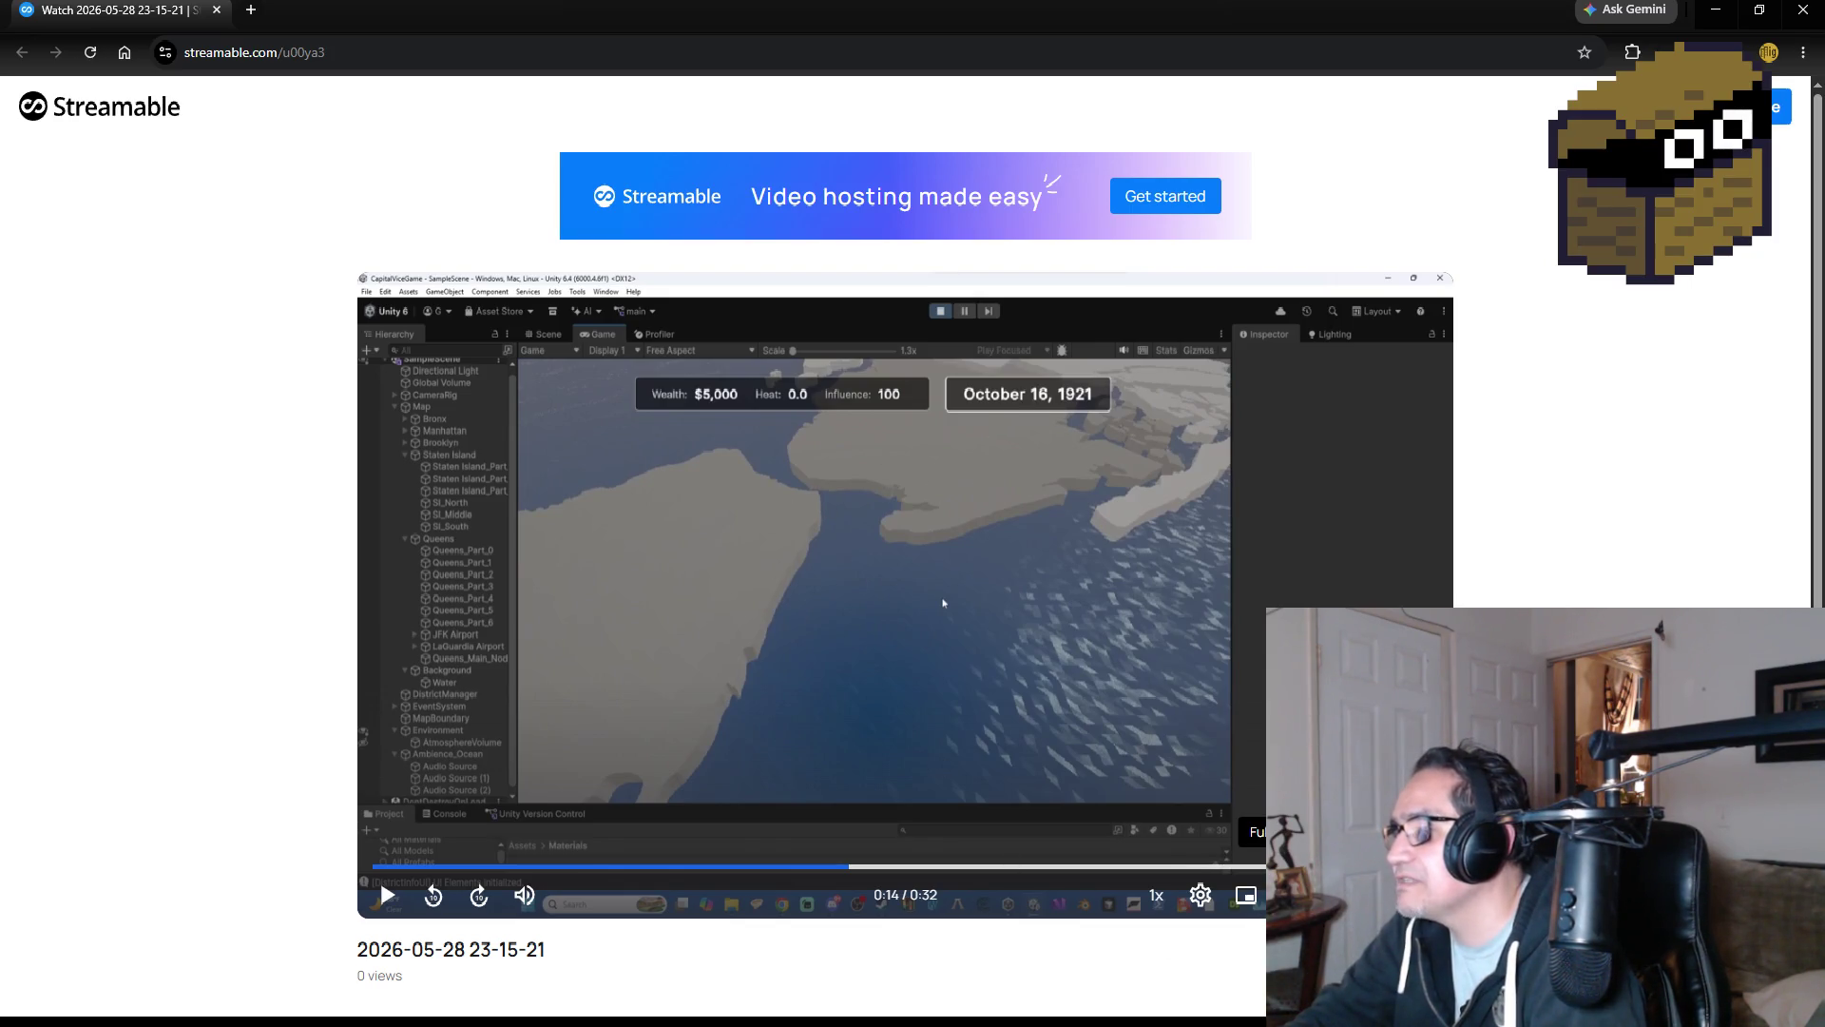
pyautogui.click(1288, 895)
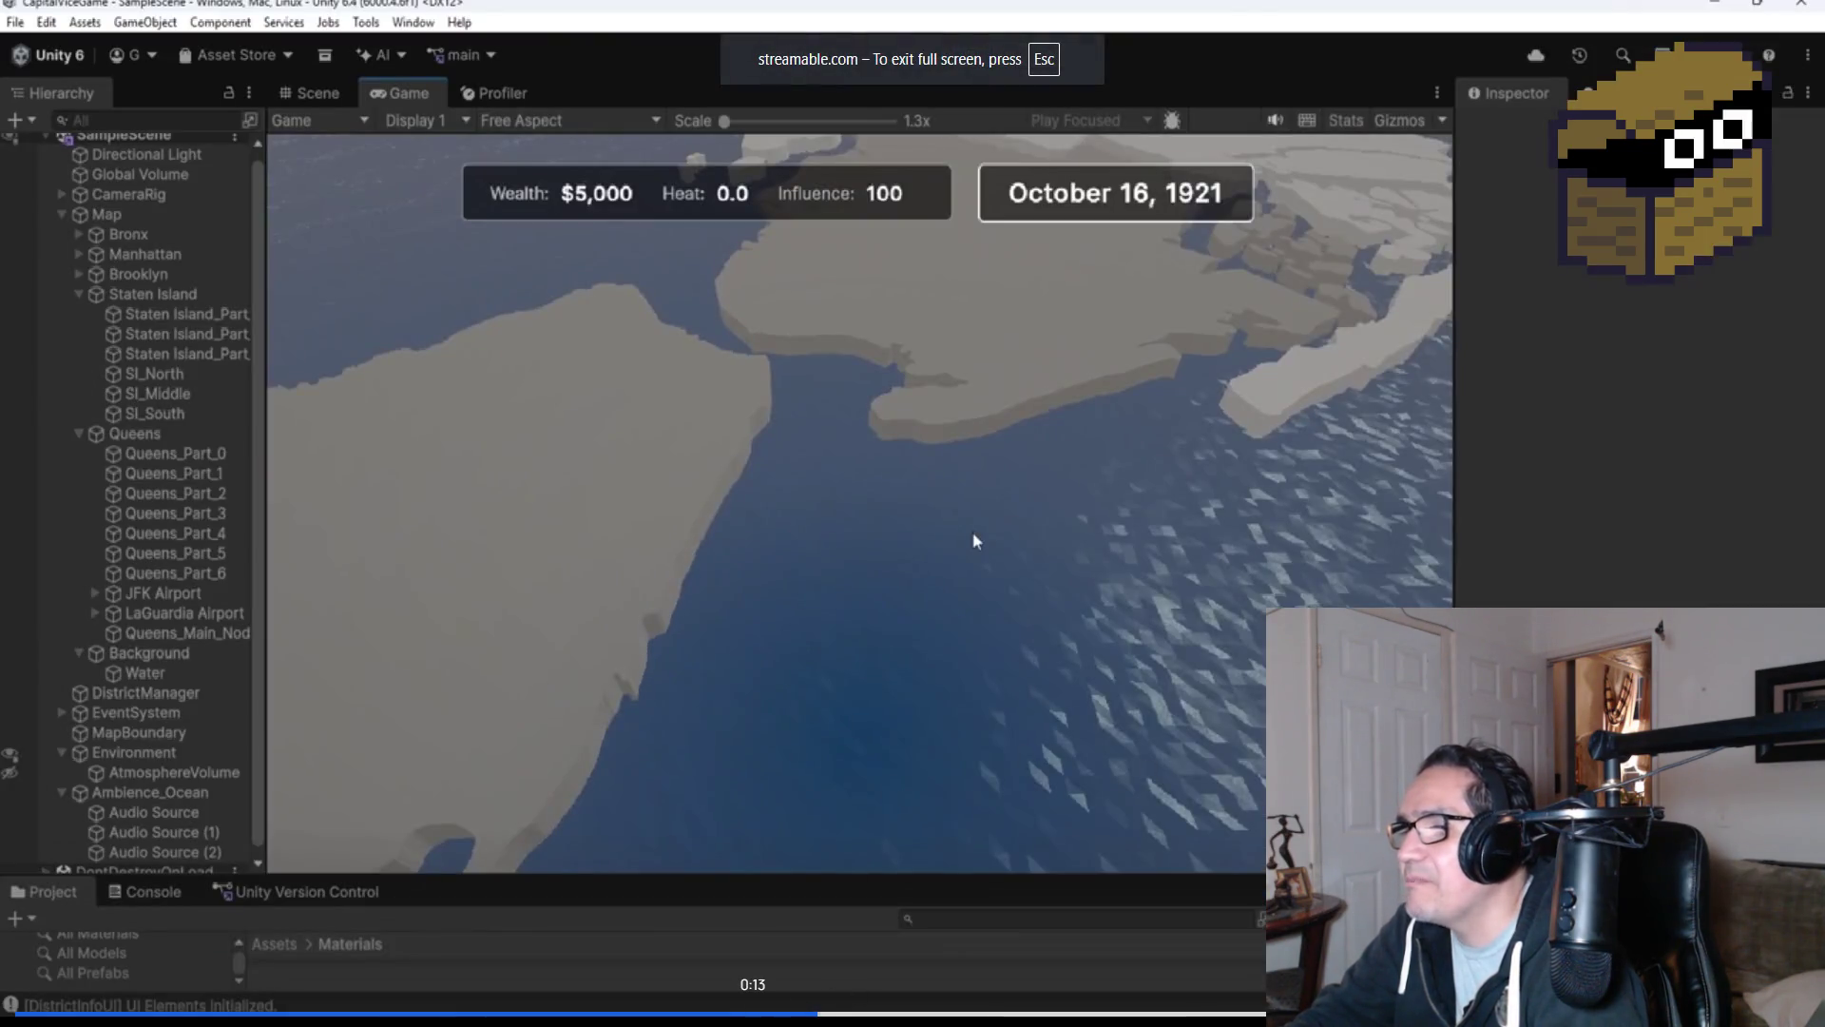
# Rewind and rewatch part of the game video, then exit full screen and close the browser.
pyautogui.press('Left')
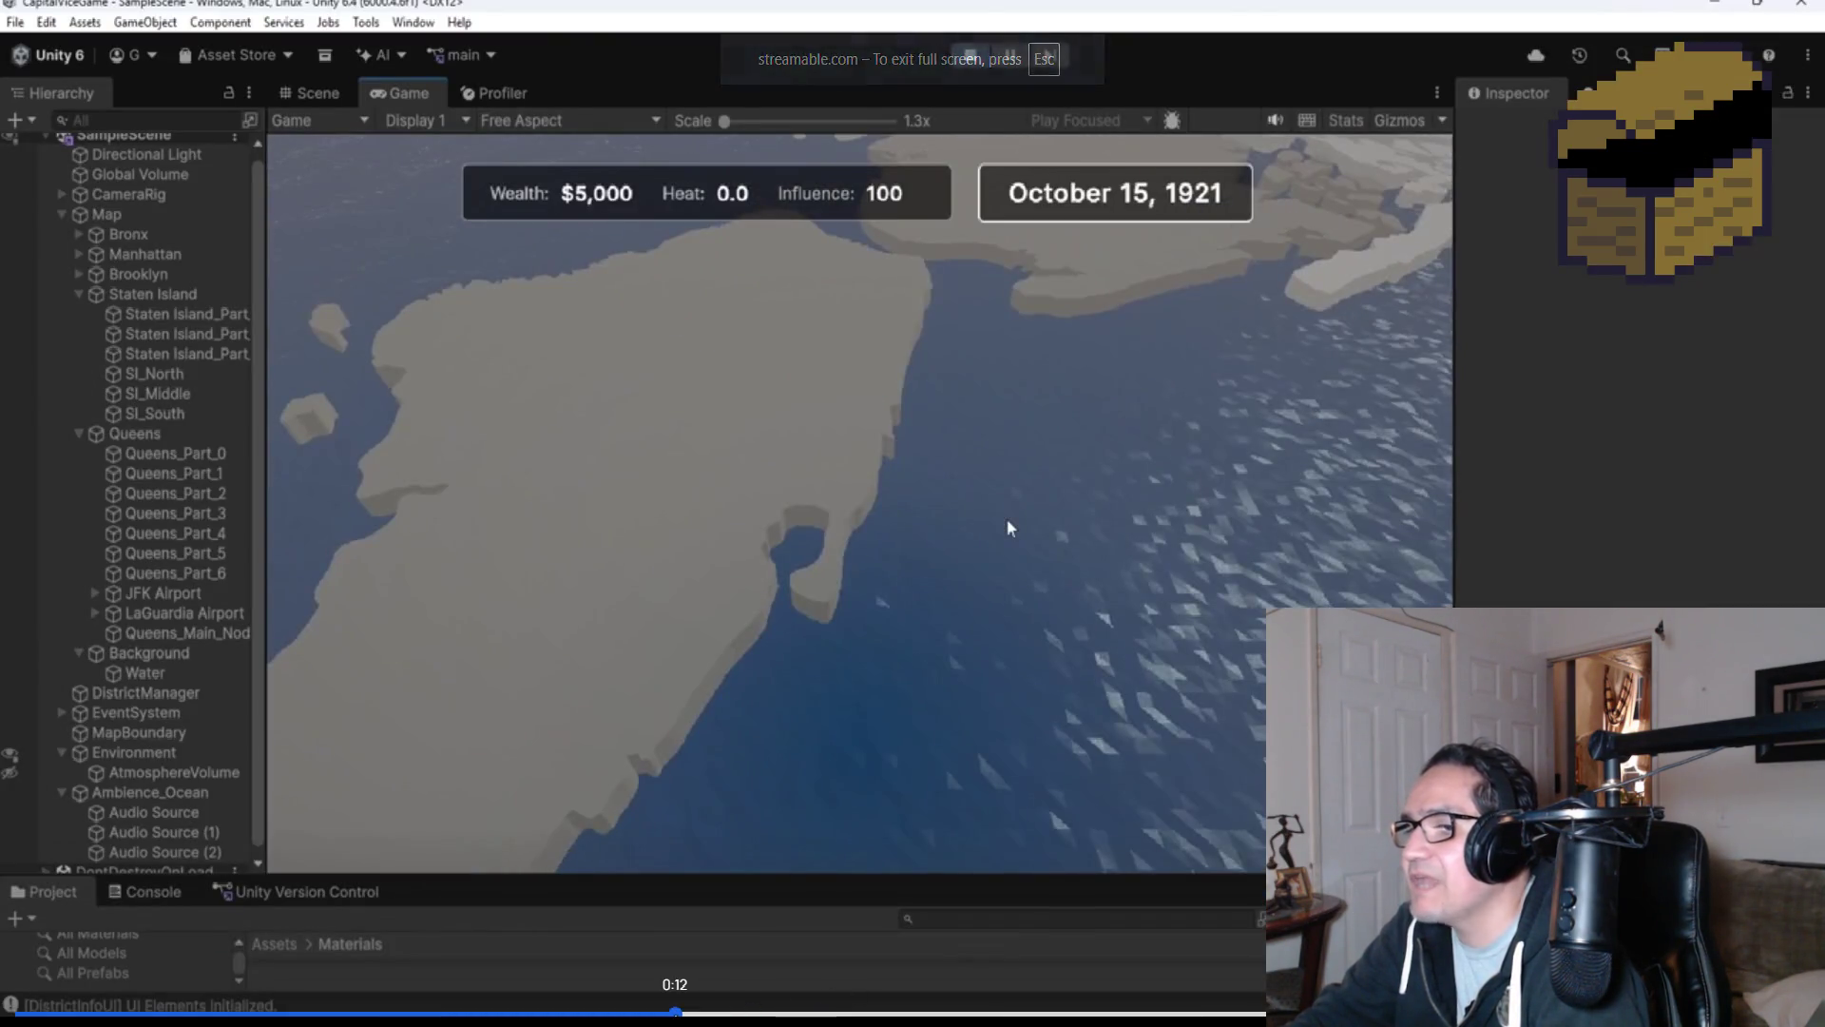
pyautogui.press('Left')
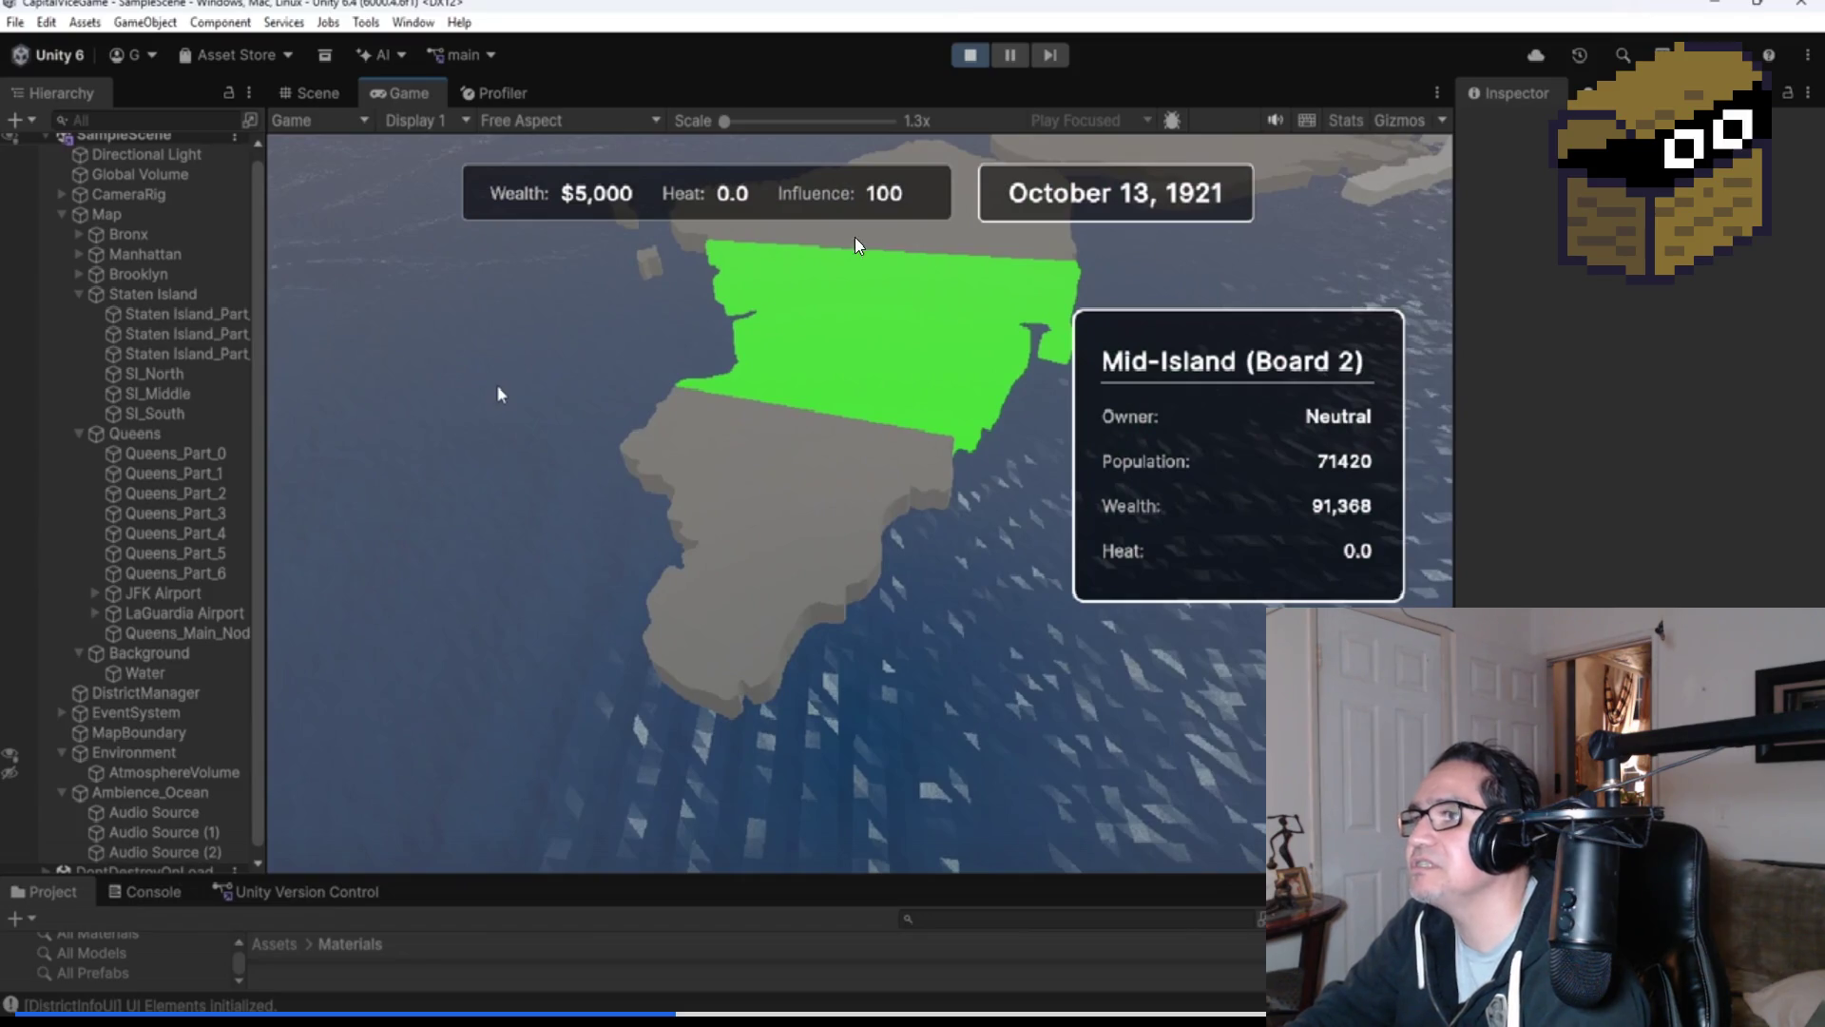
pyautogui.scroll(5, 883, 739)
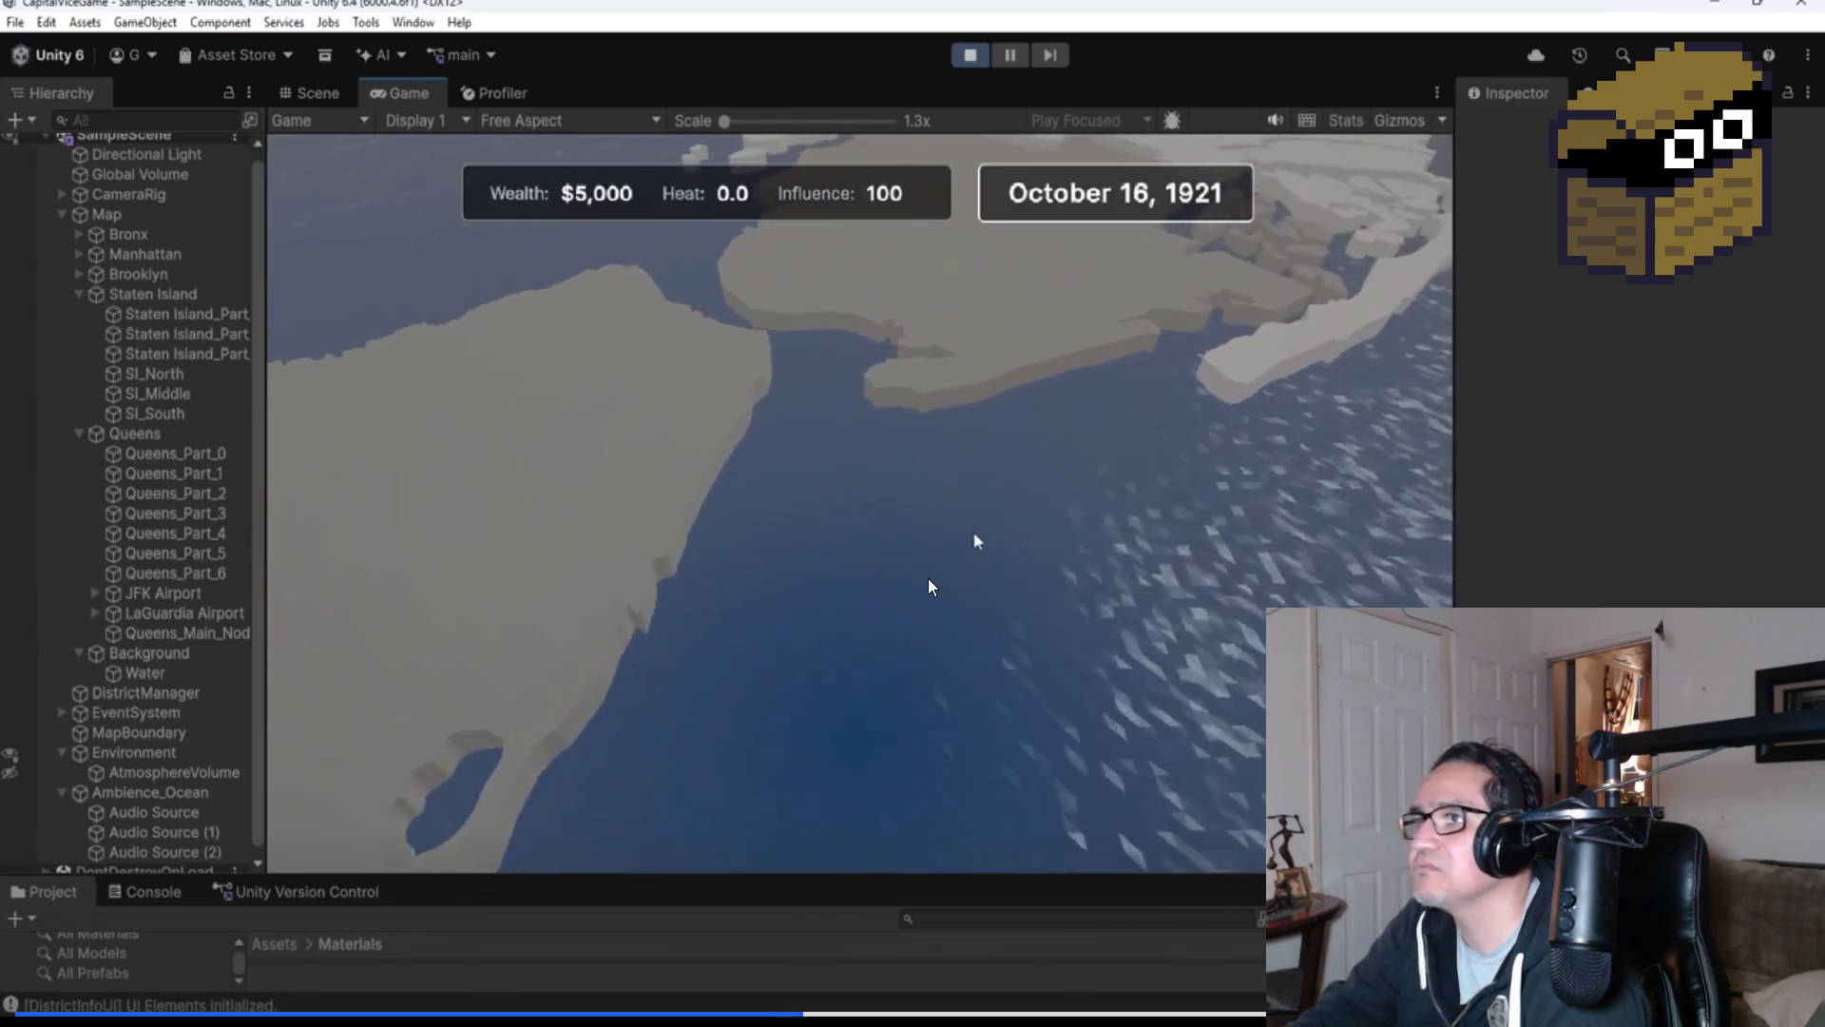
pyautogui.scroll(3, 917, 589)
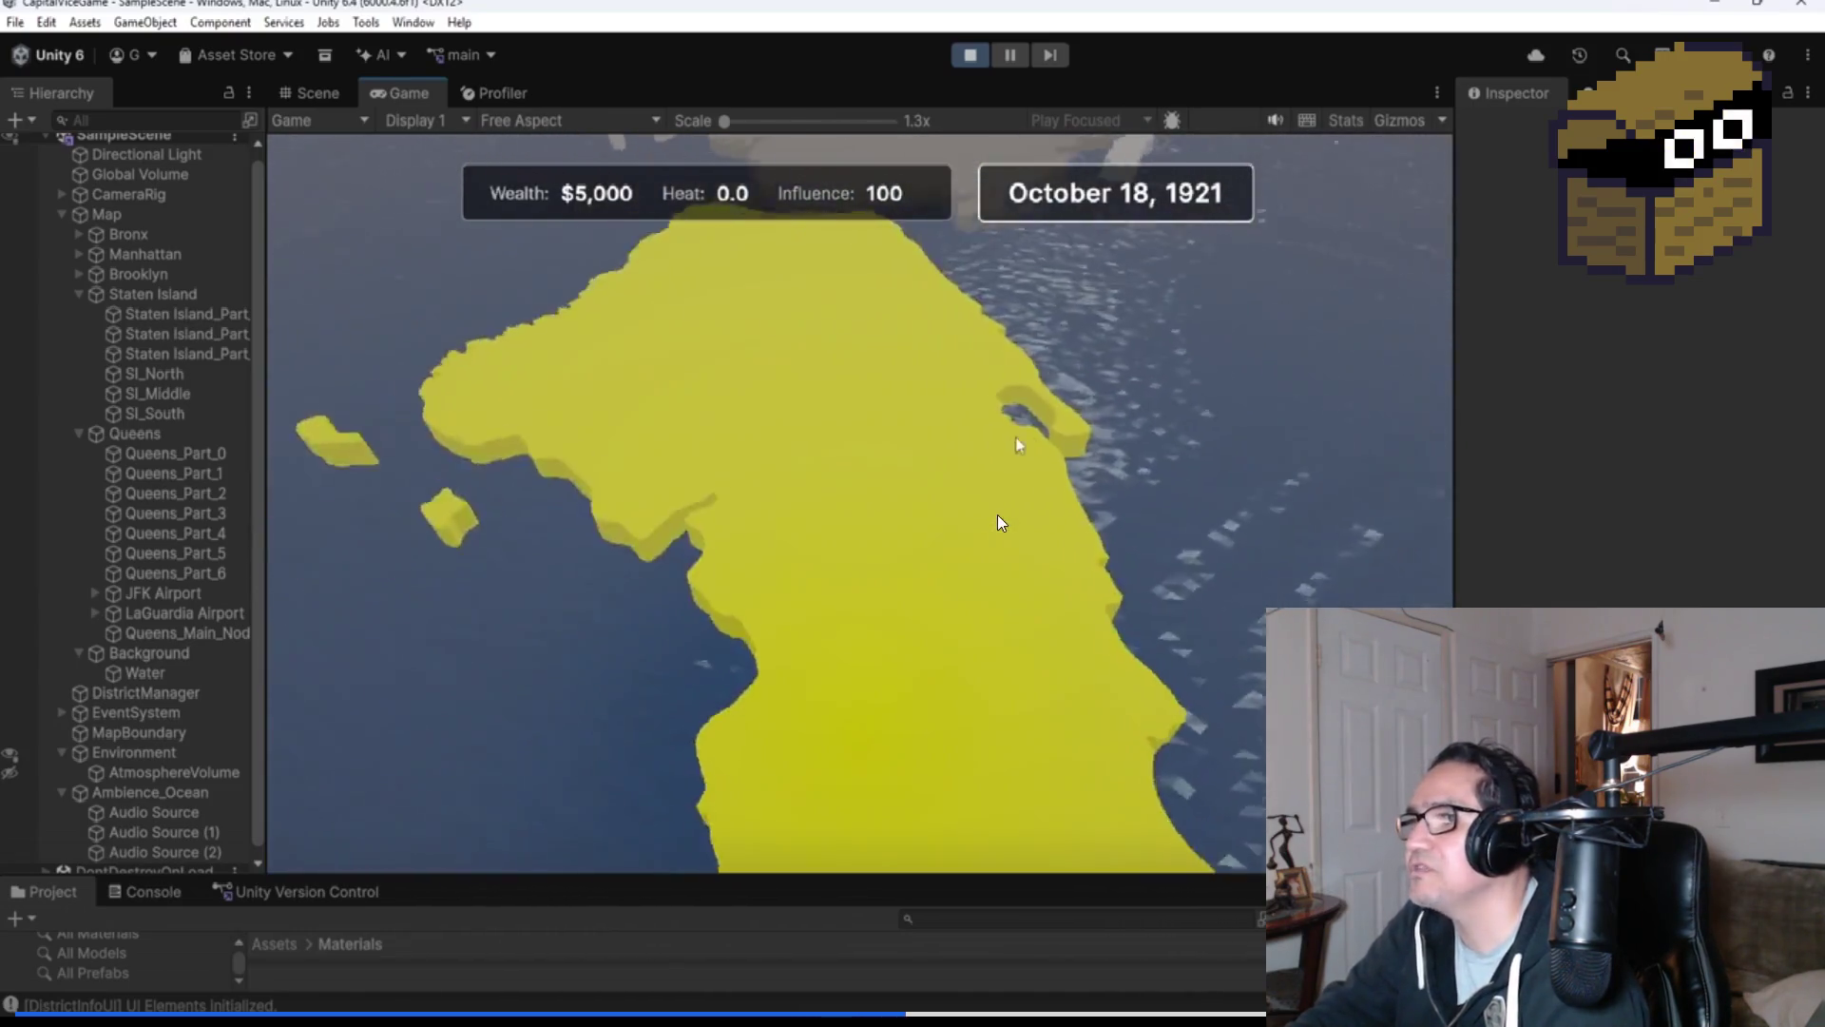
pyautogui.click(997, 515)
pyautogui.press('Tab')
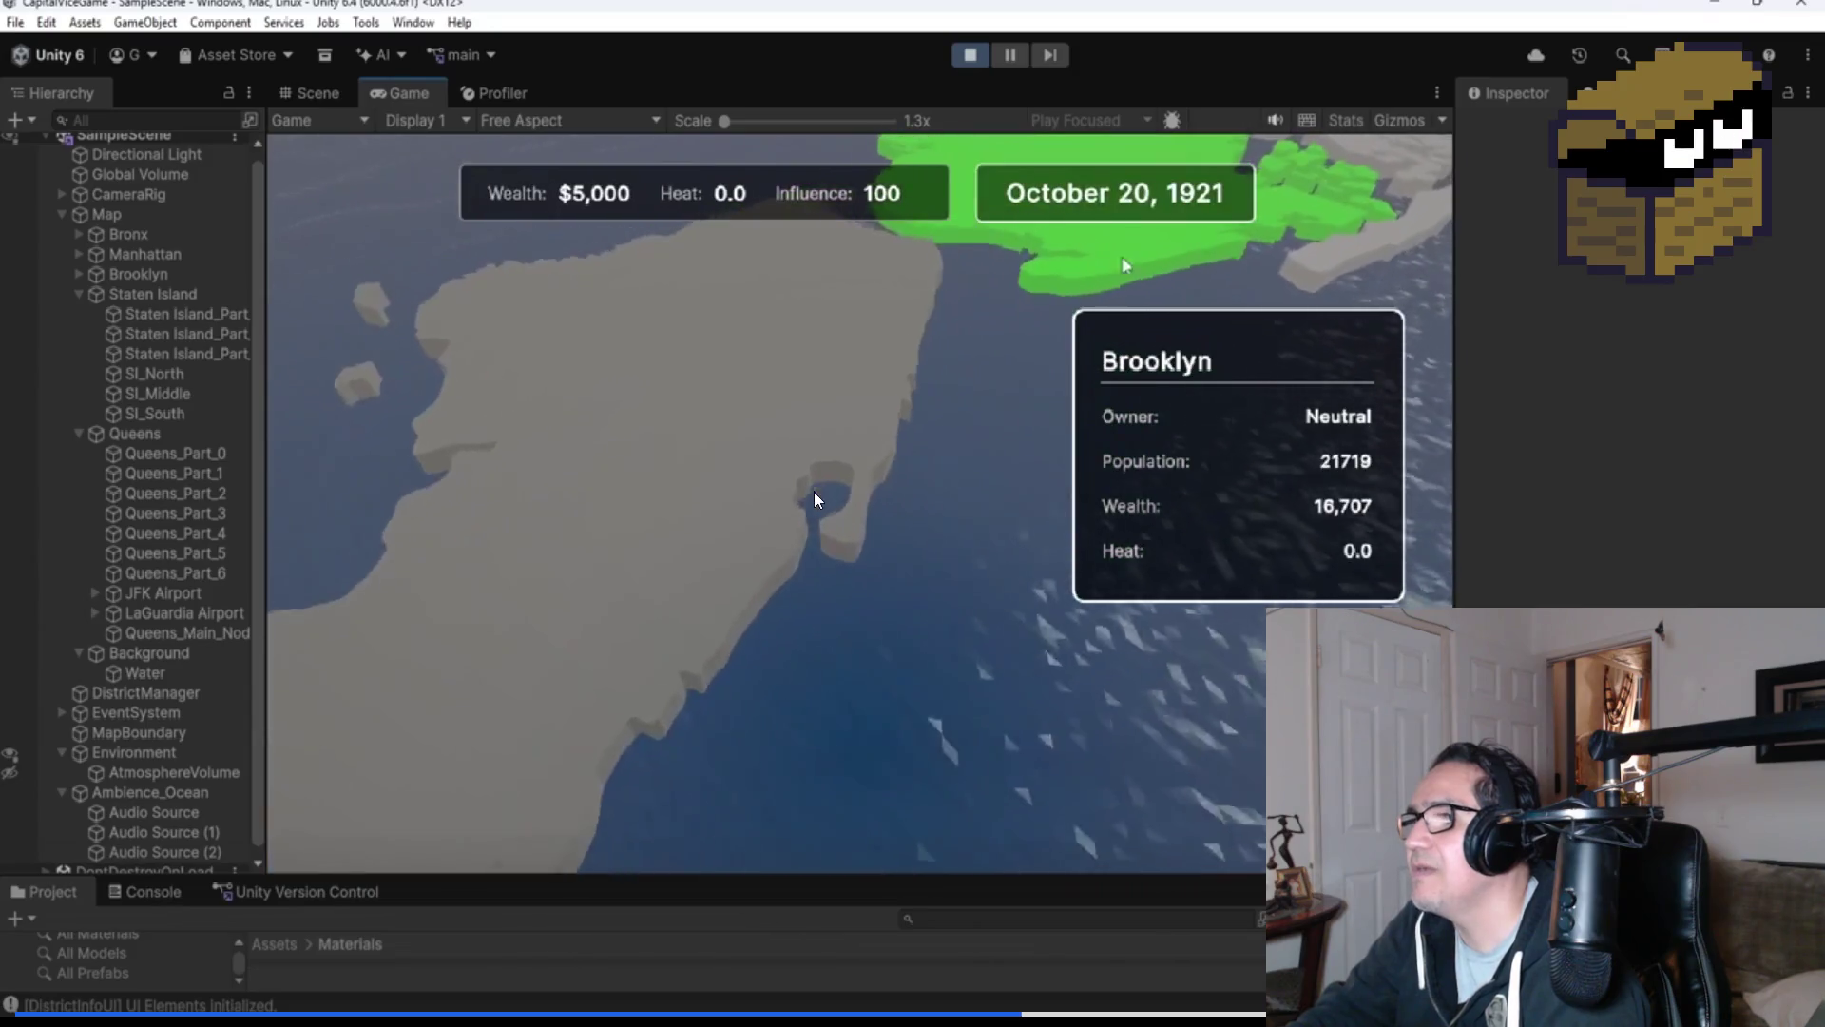
pyautogui.press('Tab')
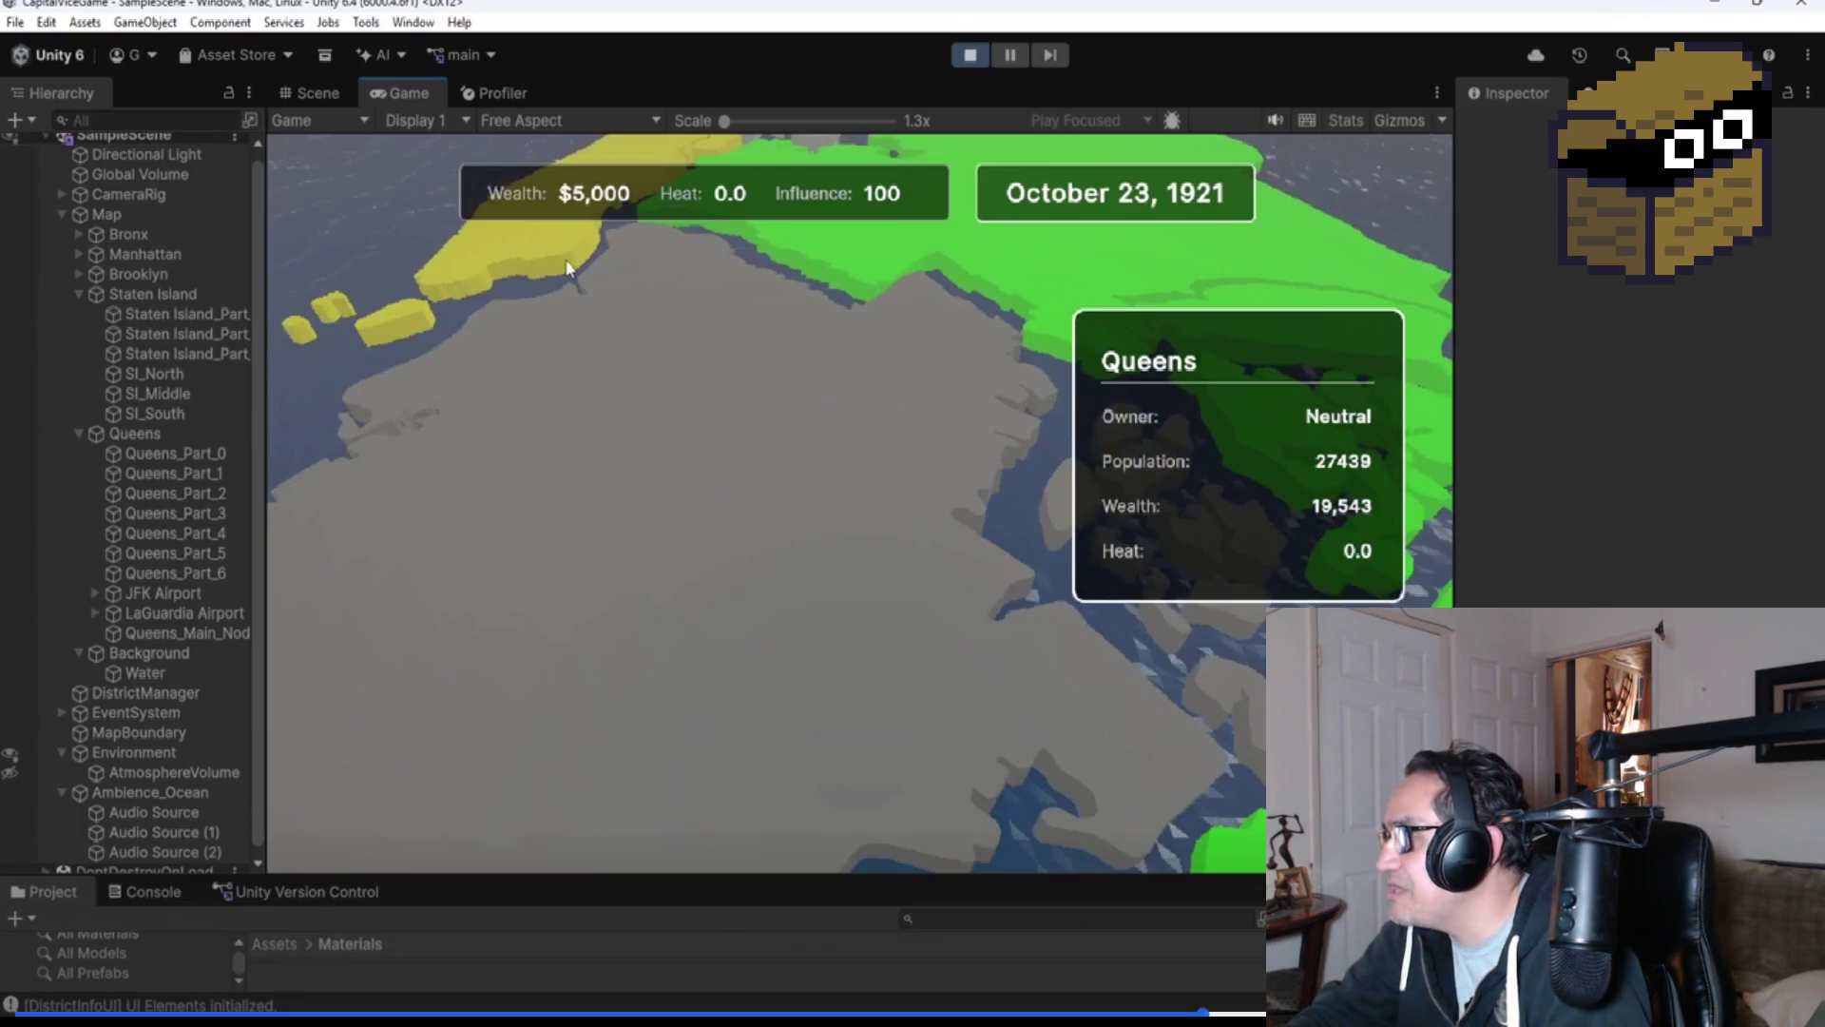
pyautogui.press('Escape')
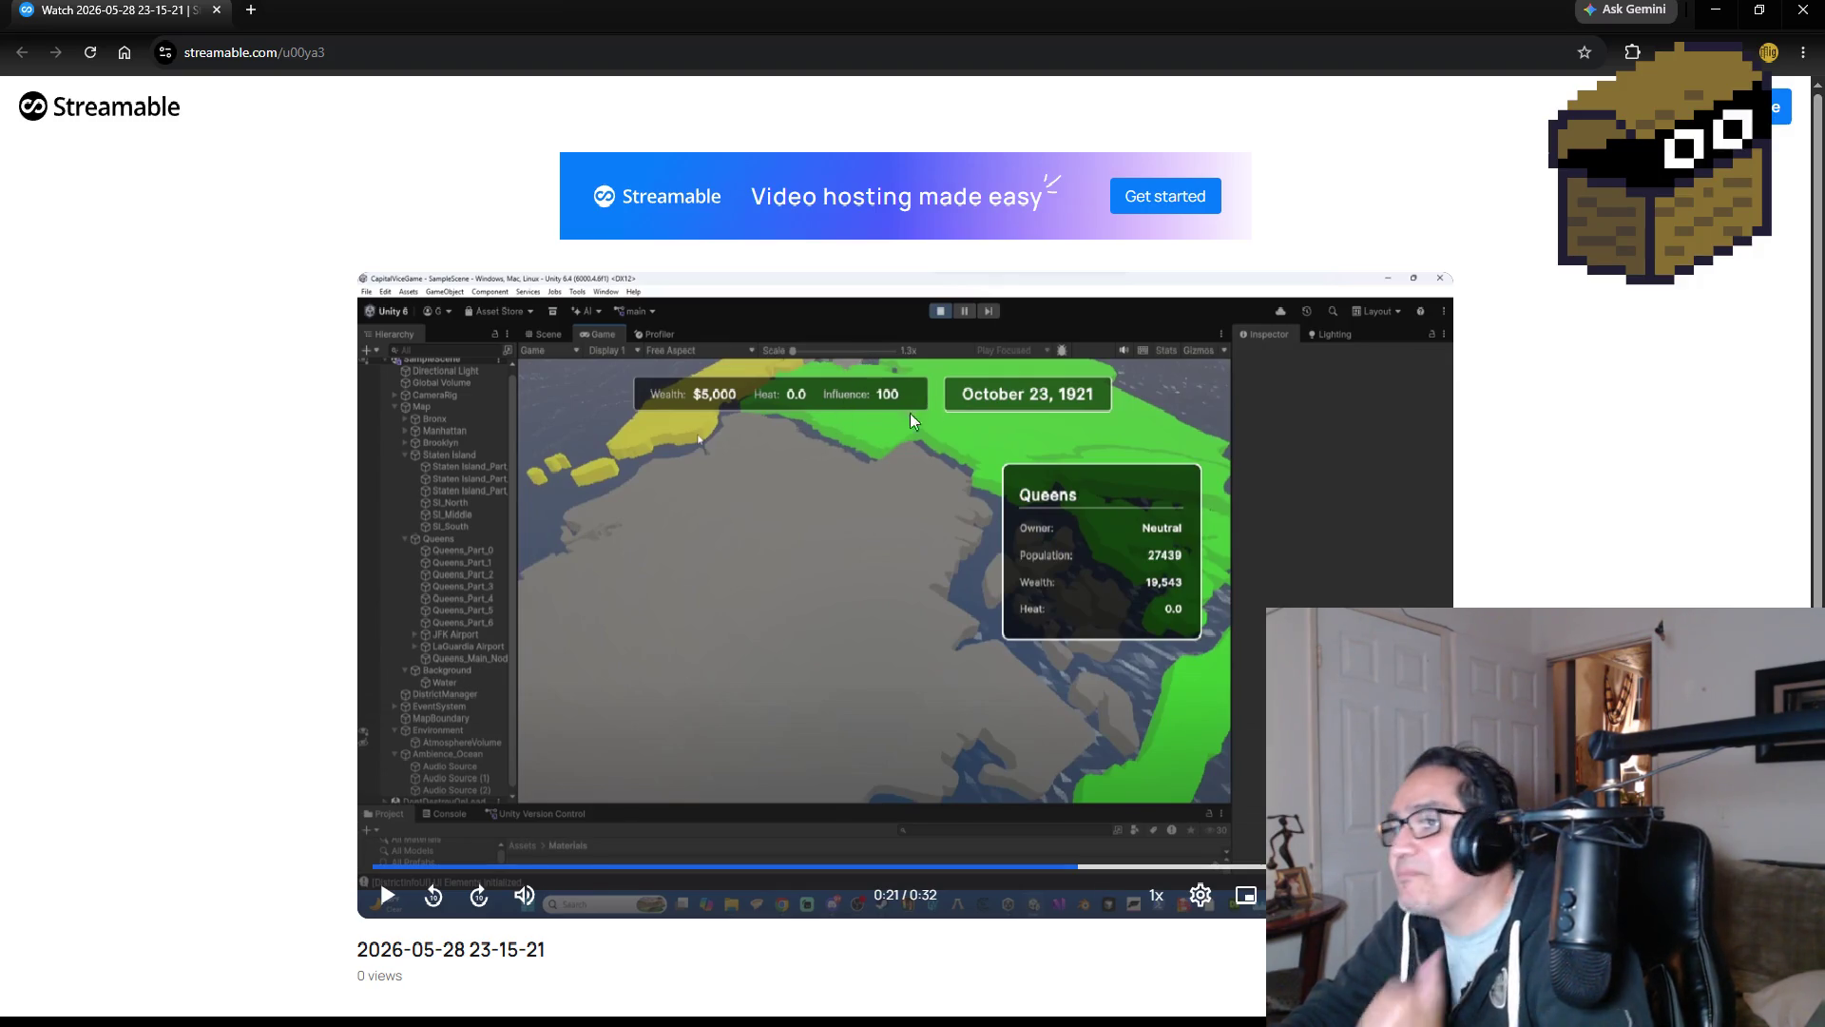
pyautogui.click(1800, 11)
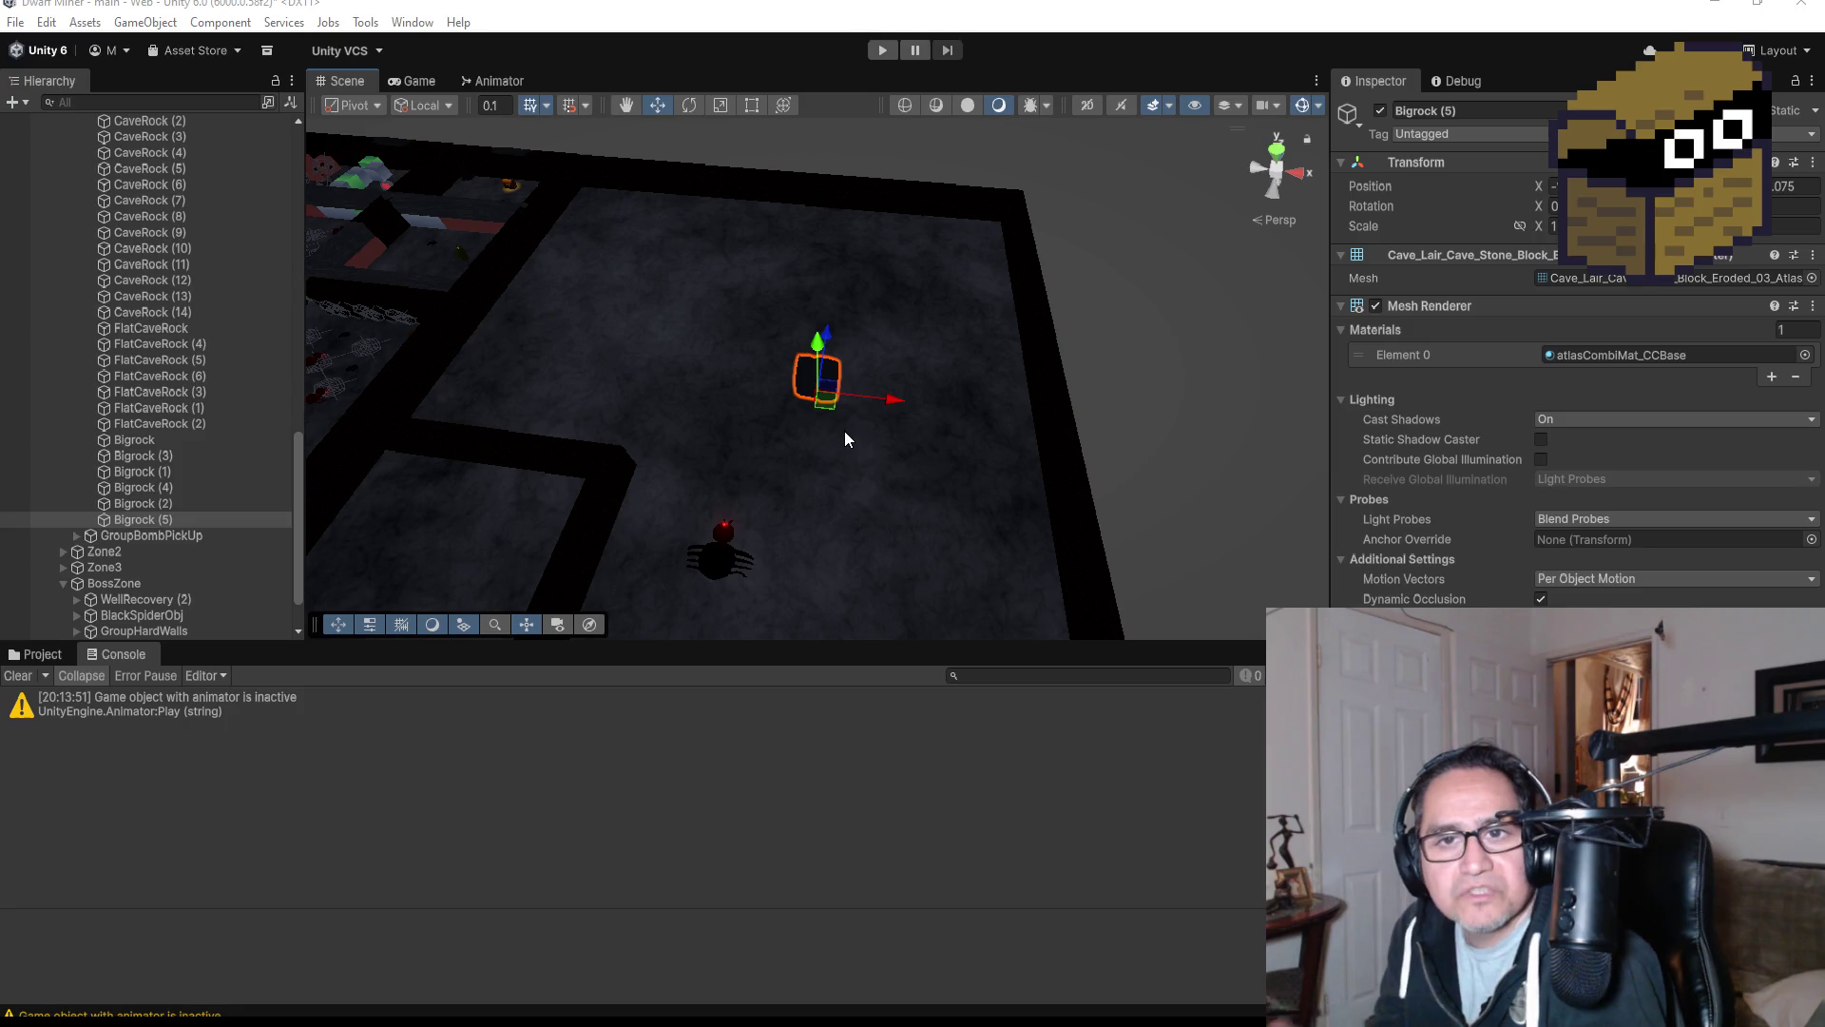
# Orbit the view around Bigrock (5), then enter Play mode to test the level.
pyautogui.scroll(5, 709, 421)
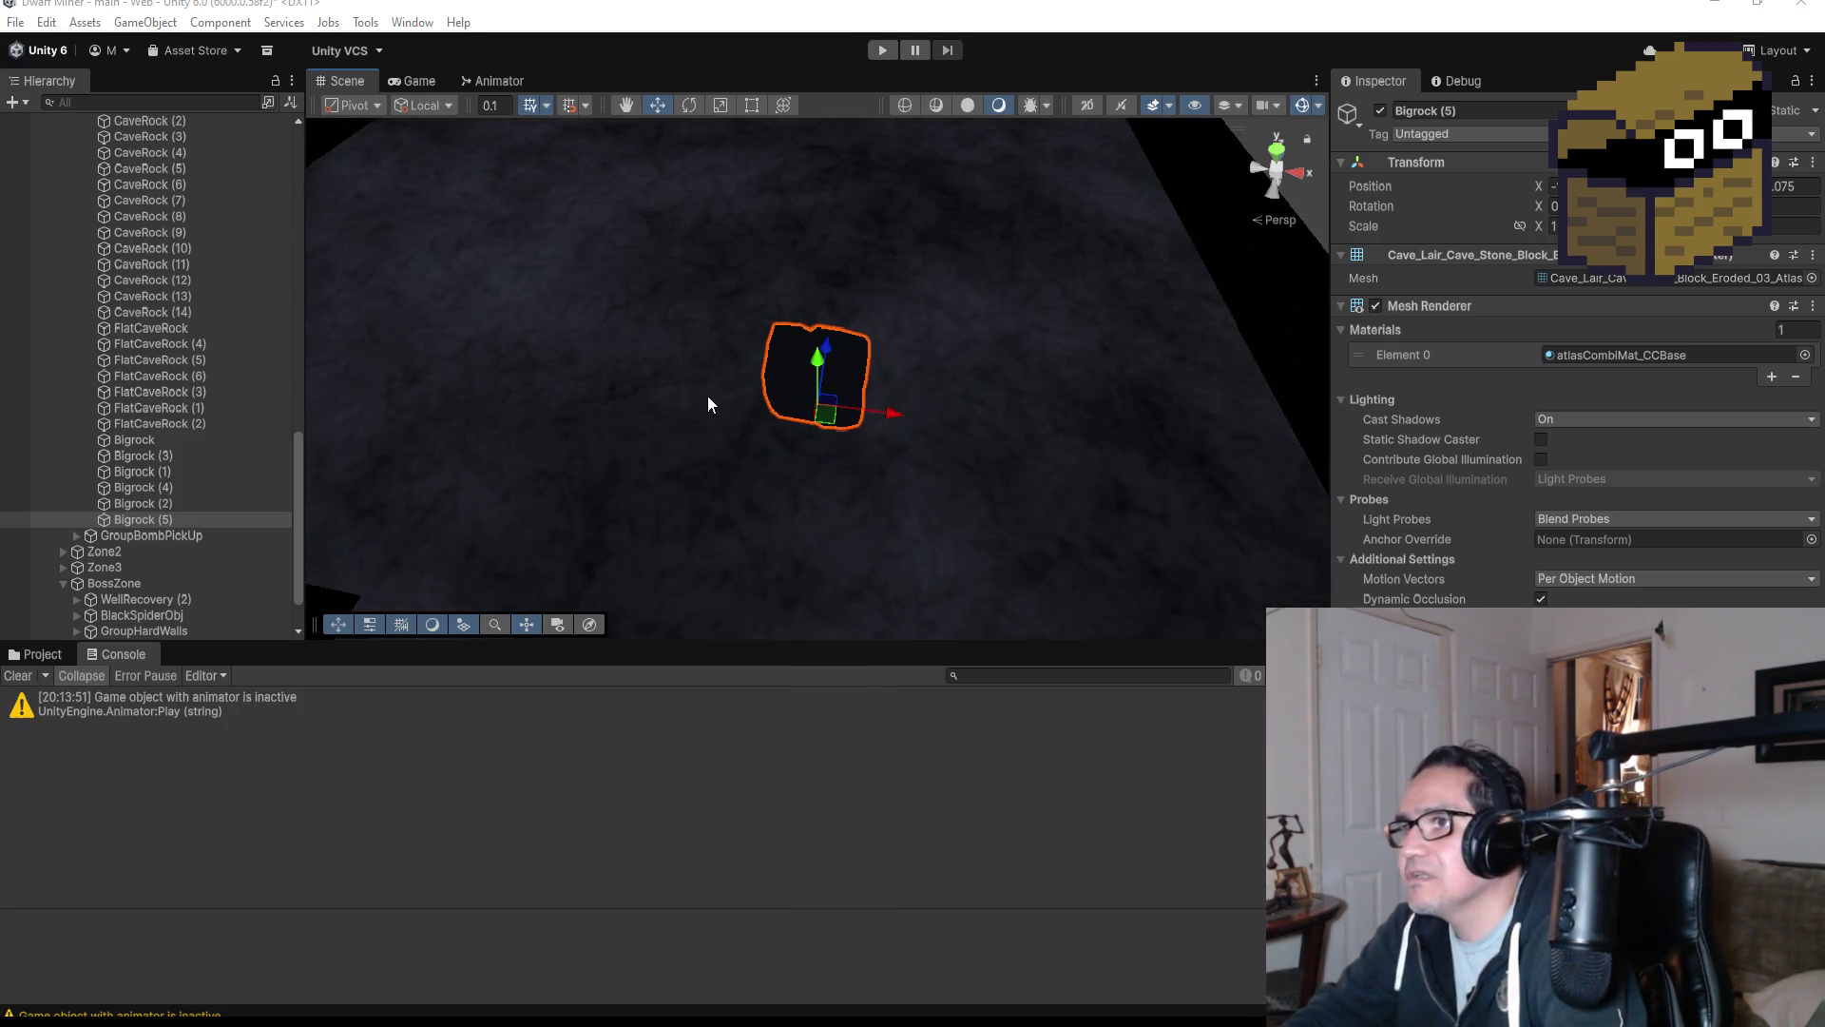
pyautogui.moveTo(628, 390); pyautogui.dragTo(616, 263)
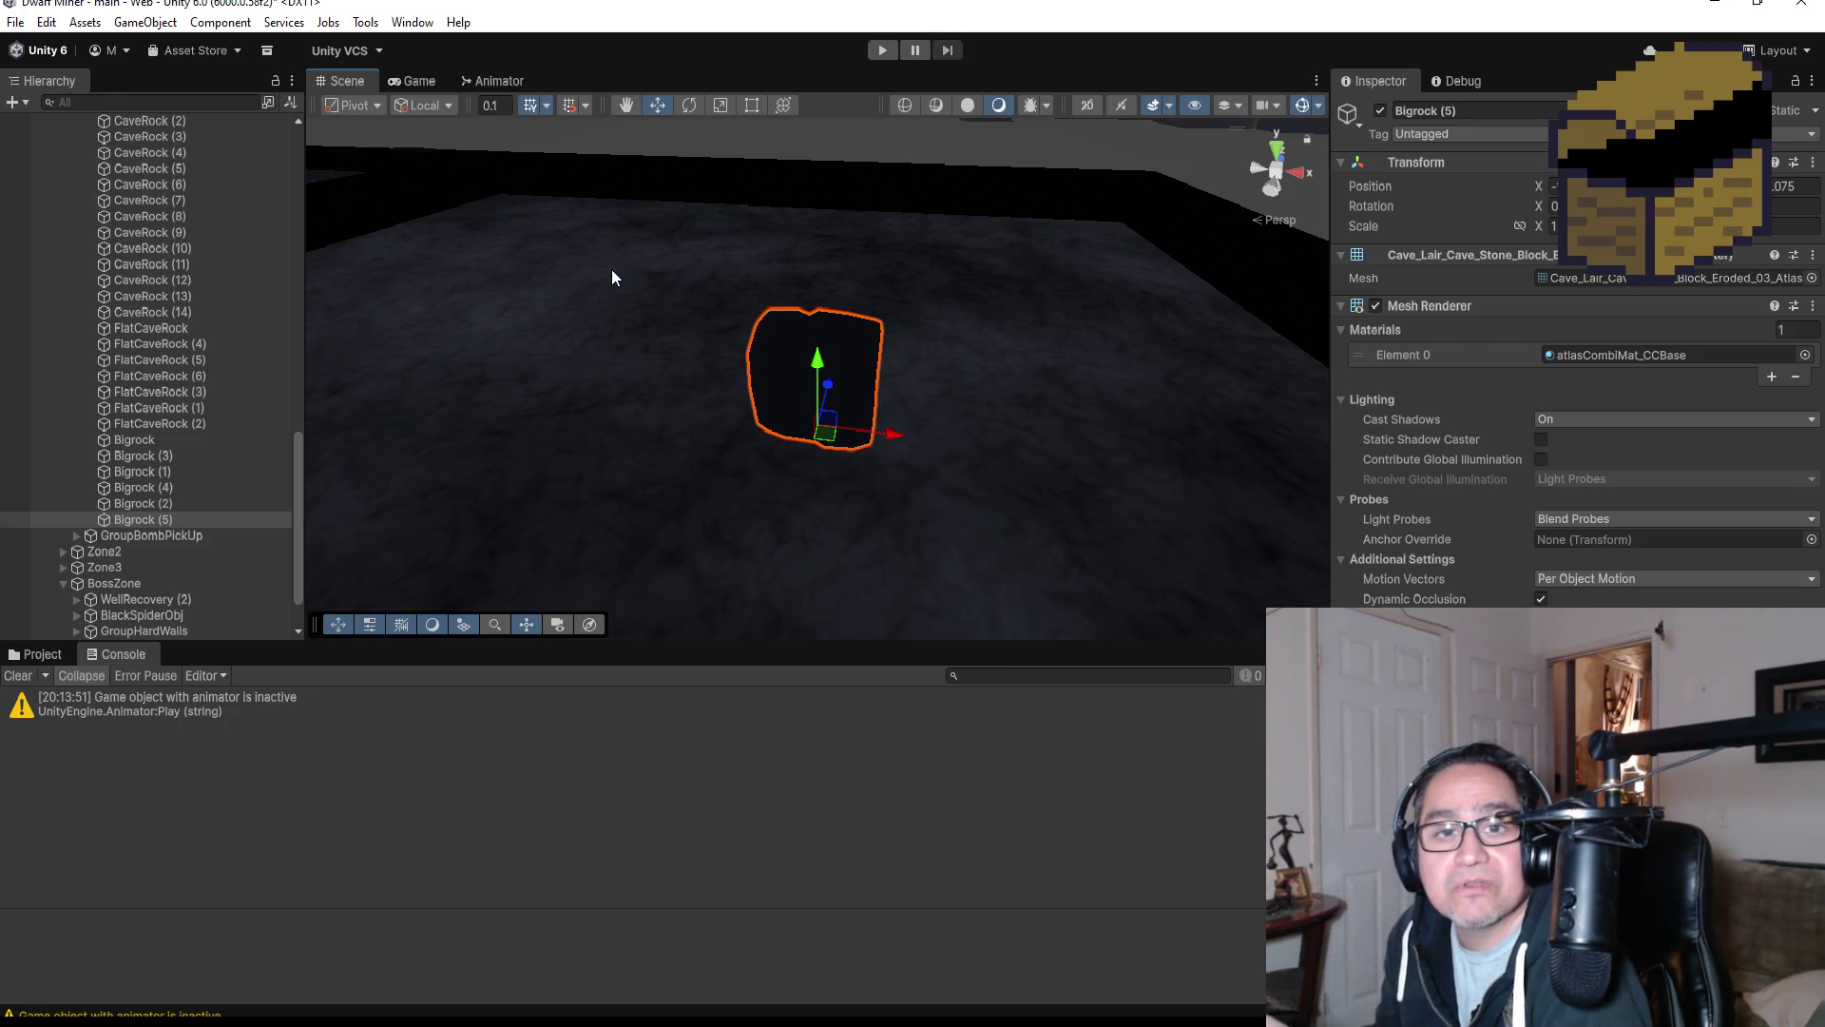
pyautogui.click(869, 50)
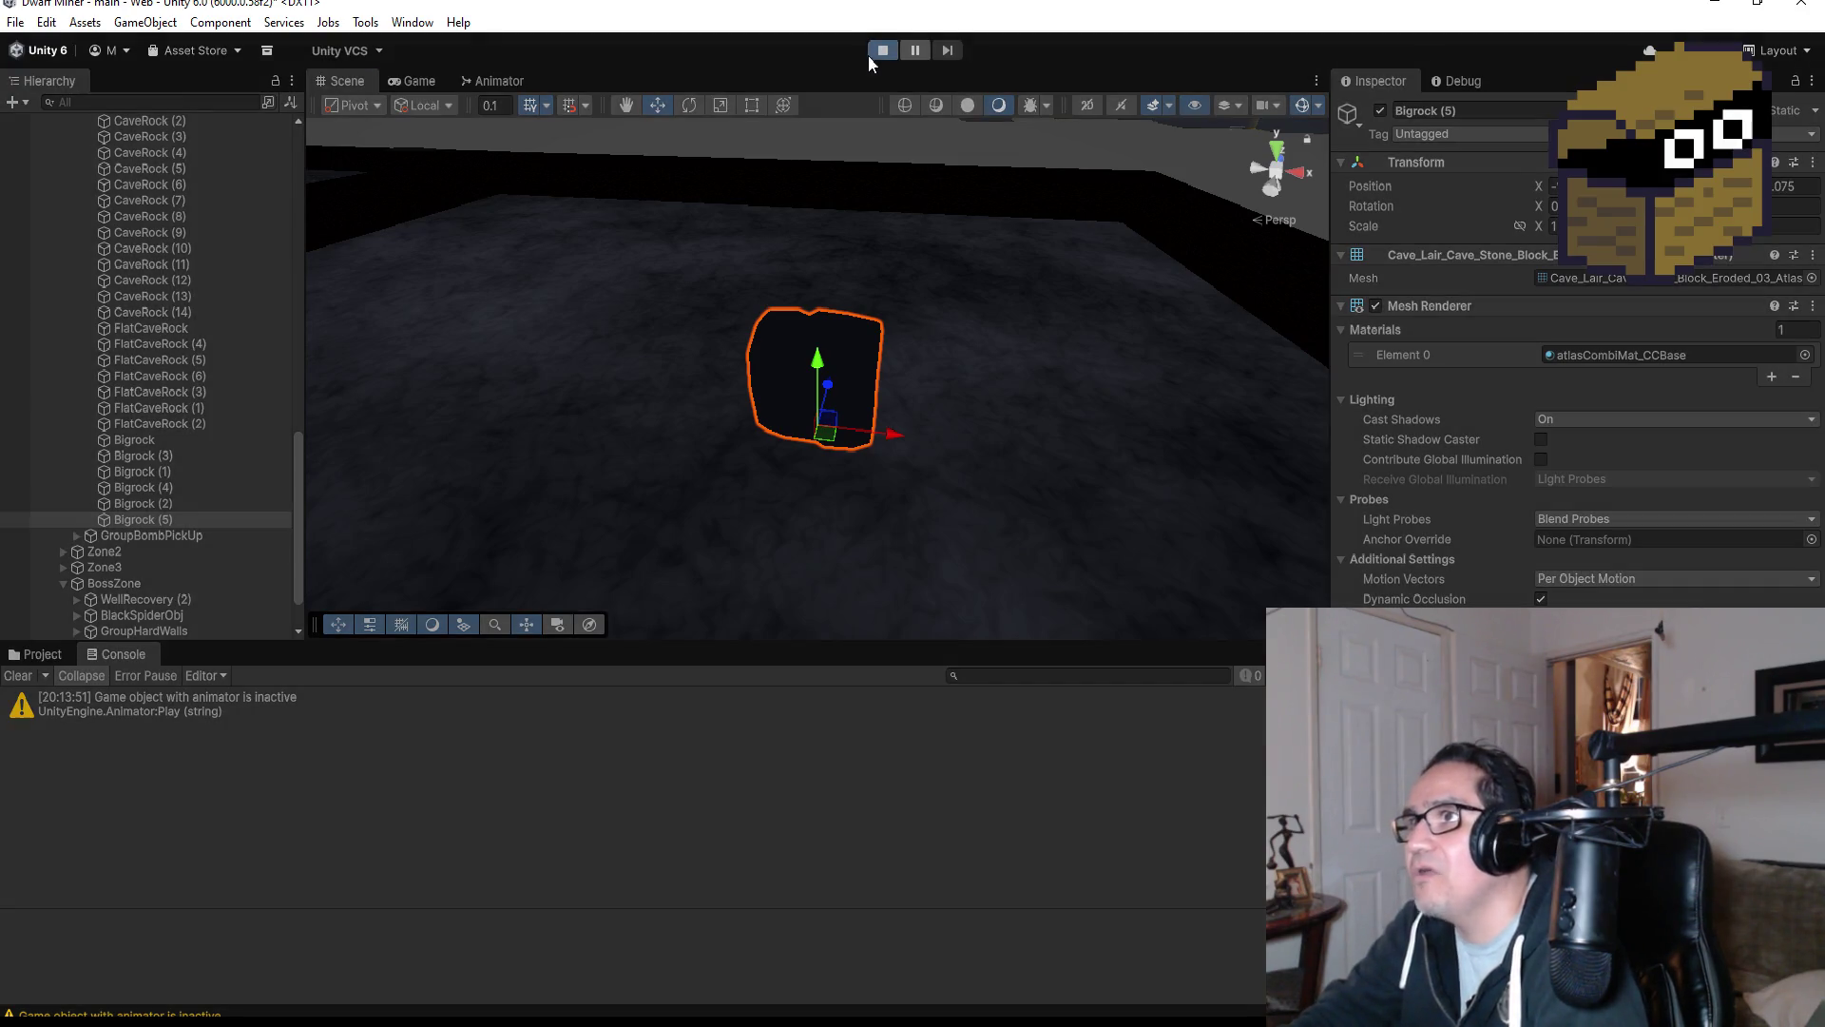